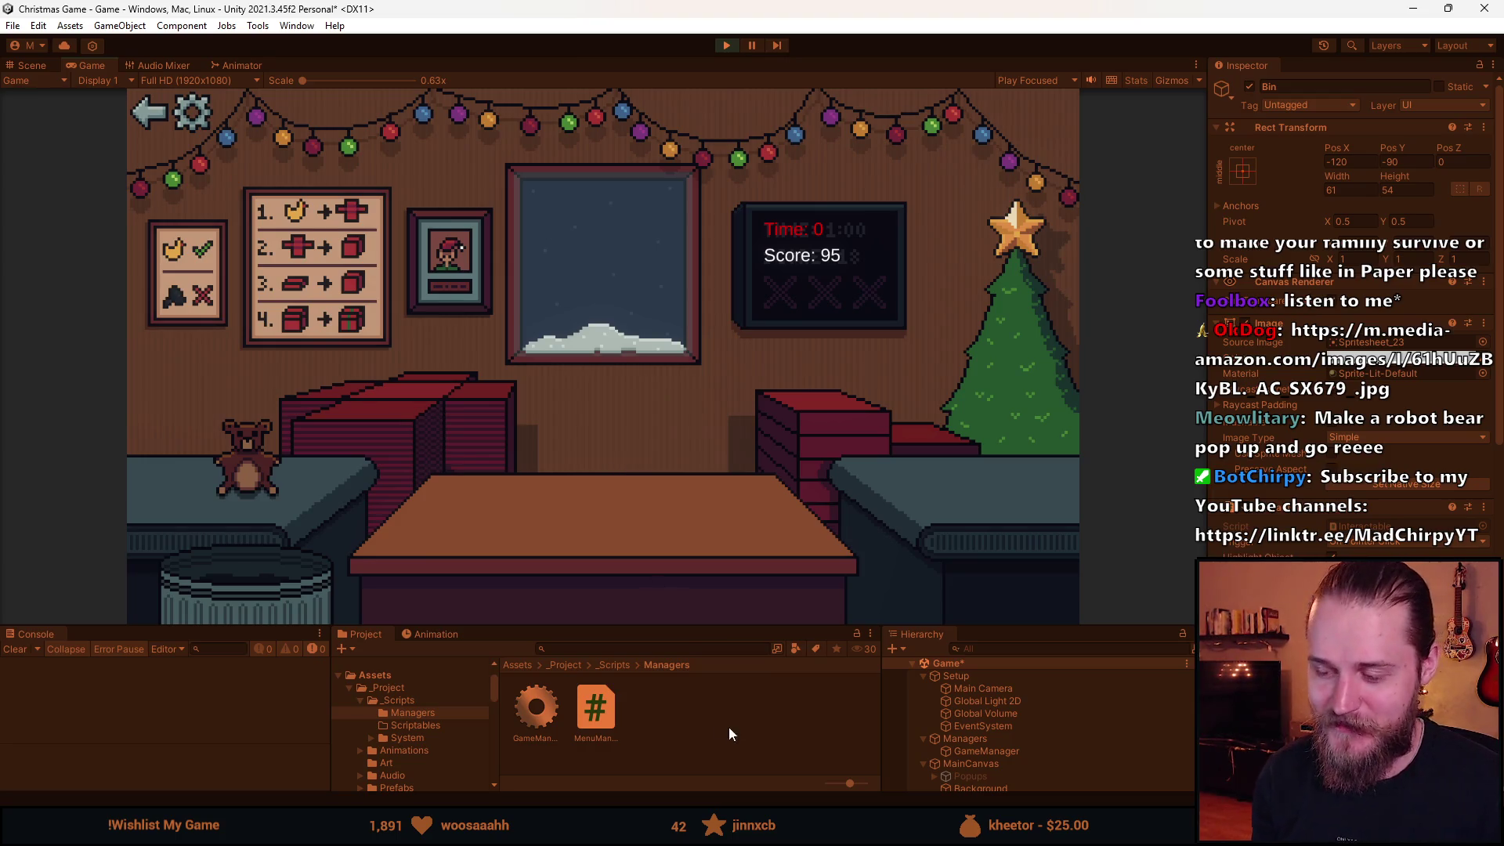
Lower the splitter above the Console, Project and Hierarchy panels so the Game view's toy-sorting room is larger.
mouse_move(708, 627)
left_mouse_down()
mouse_move(691, 671)
mouse_move(642, 682)
left_mouse_up()
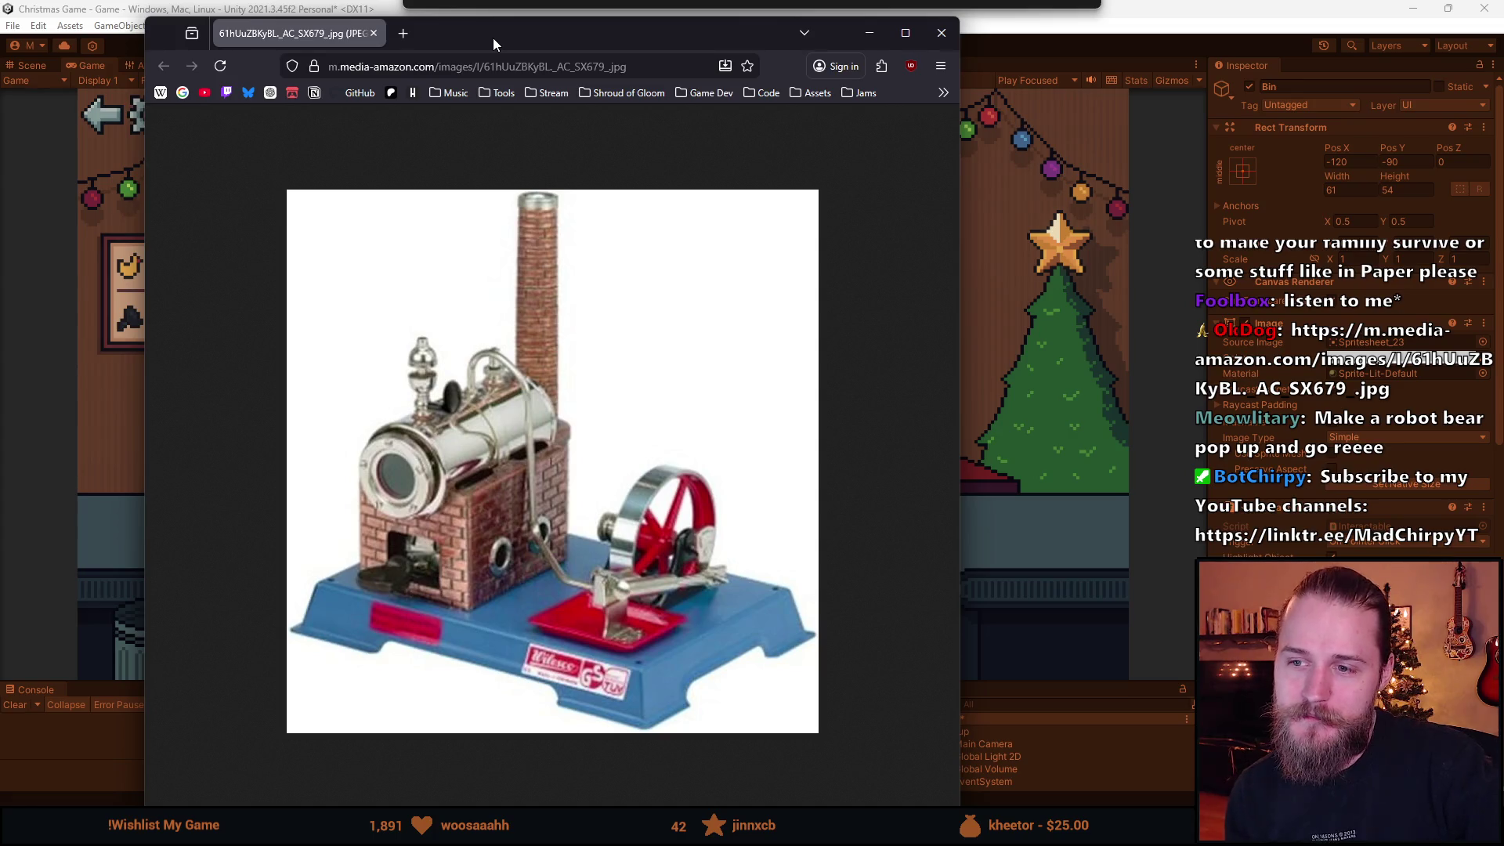
Move aside the Firefox window showing the steam-engine toy image and close it.
left_click_drag(492, 38, 359, 112)
key("ctrl+w")
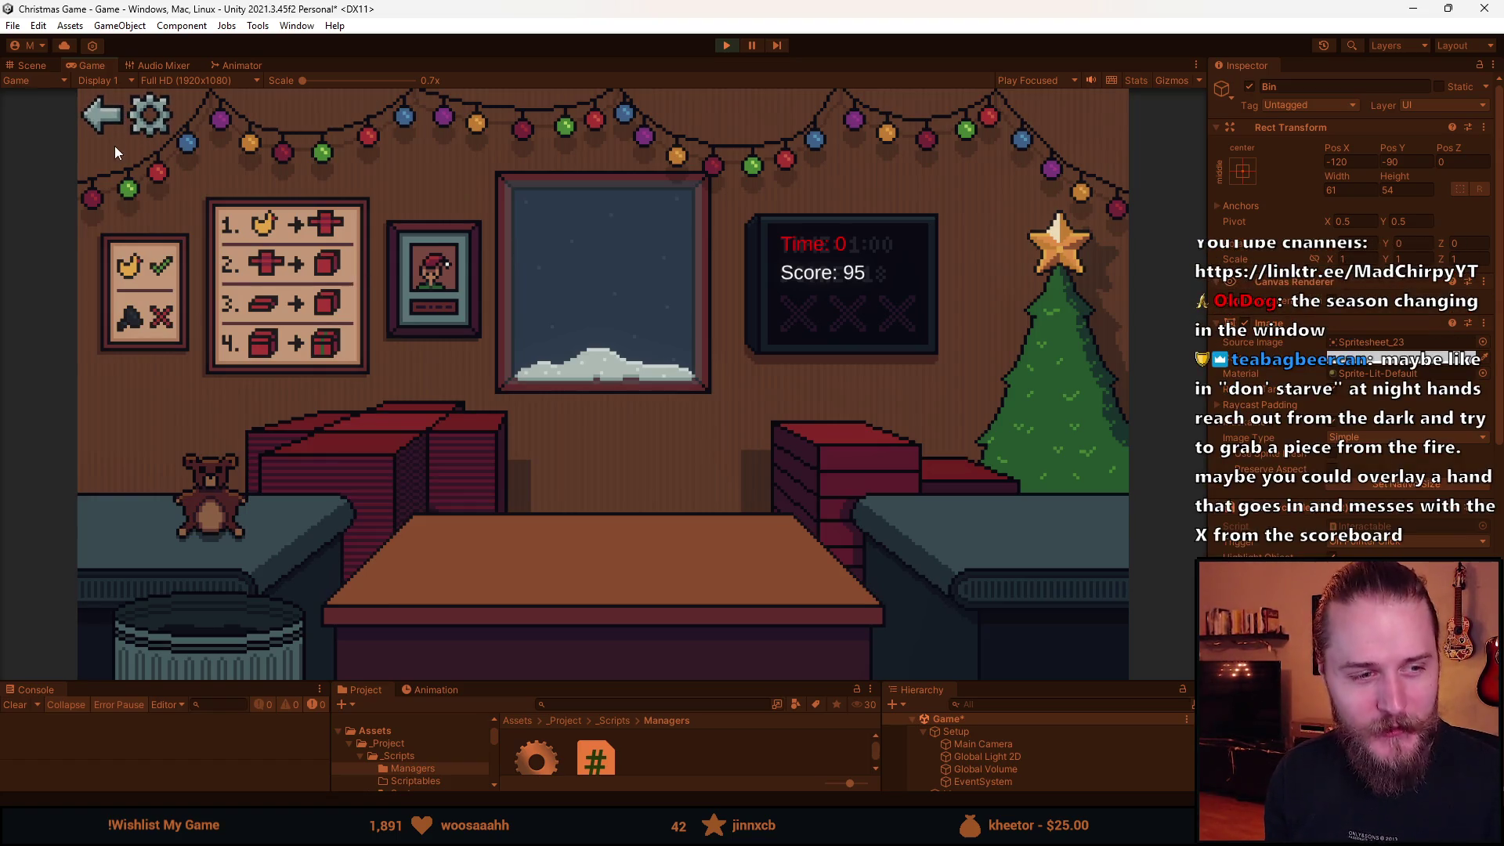
Stop the running game and make the bottom panels taller.
left_click(738, 49)
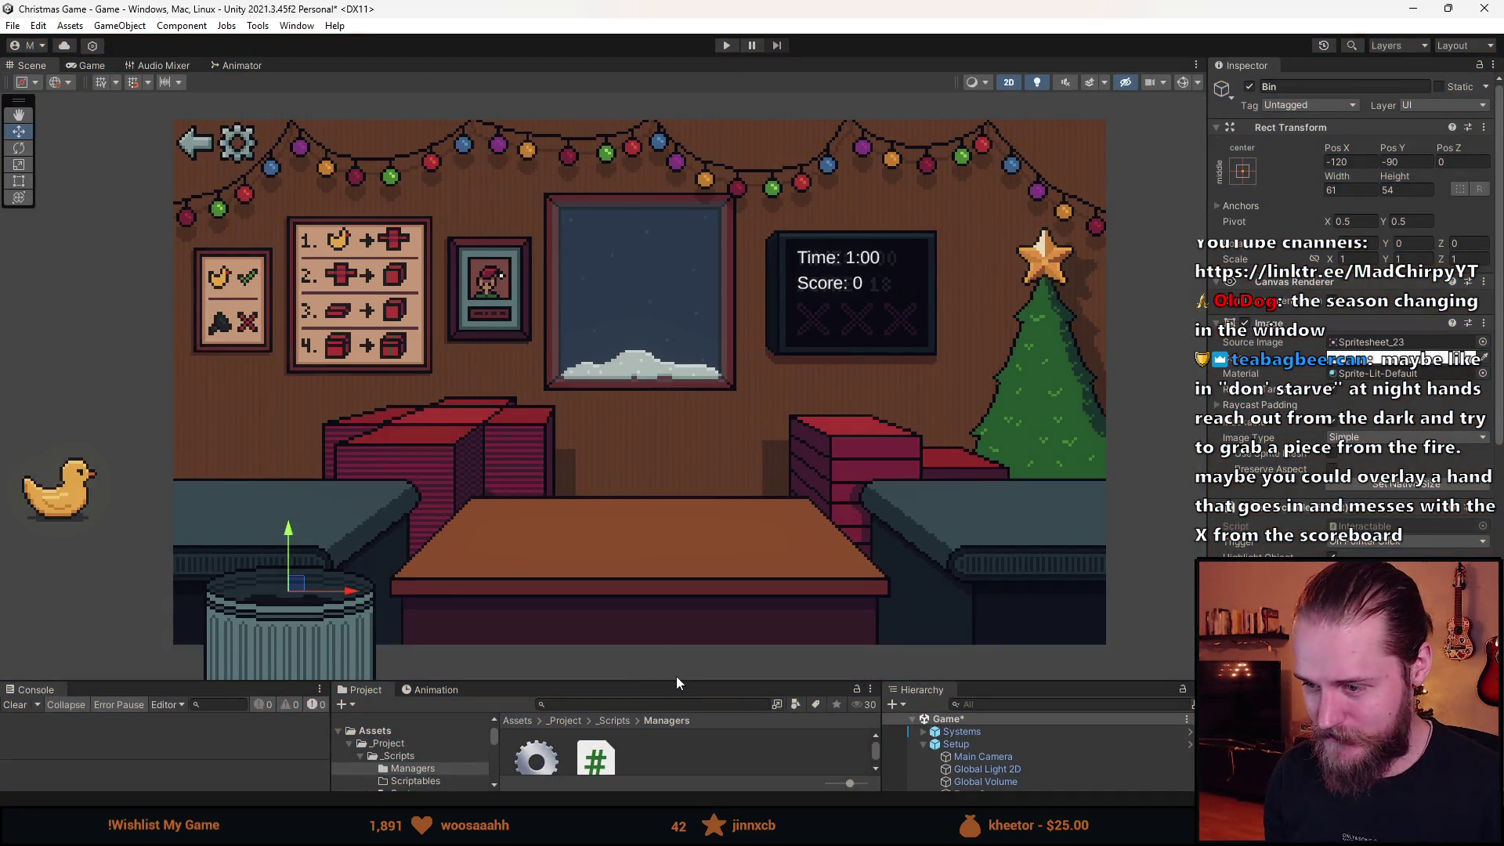
left_click_drag(678, 683, 670, 600)
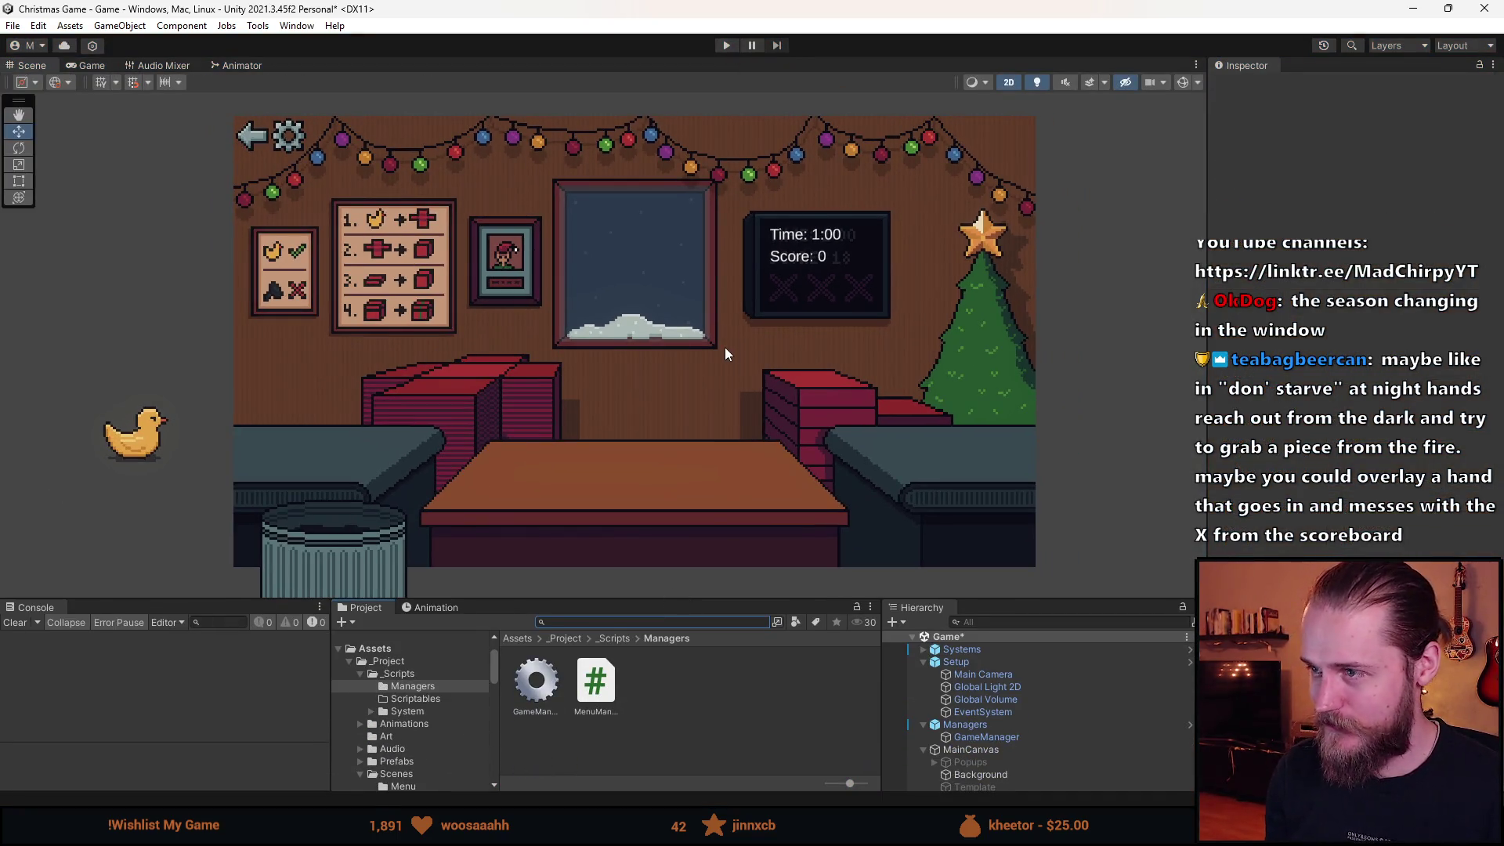
scroll(725, 348, "up", 1)
key("alt+Tab")
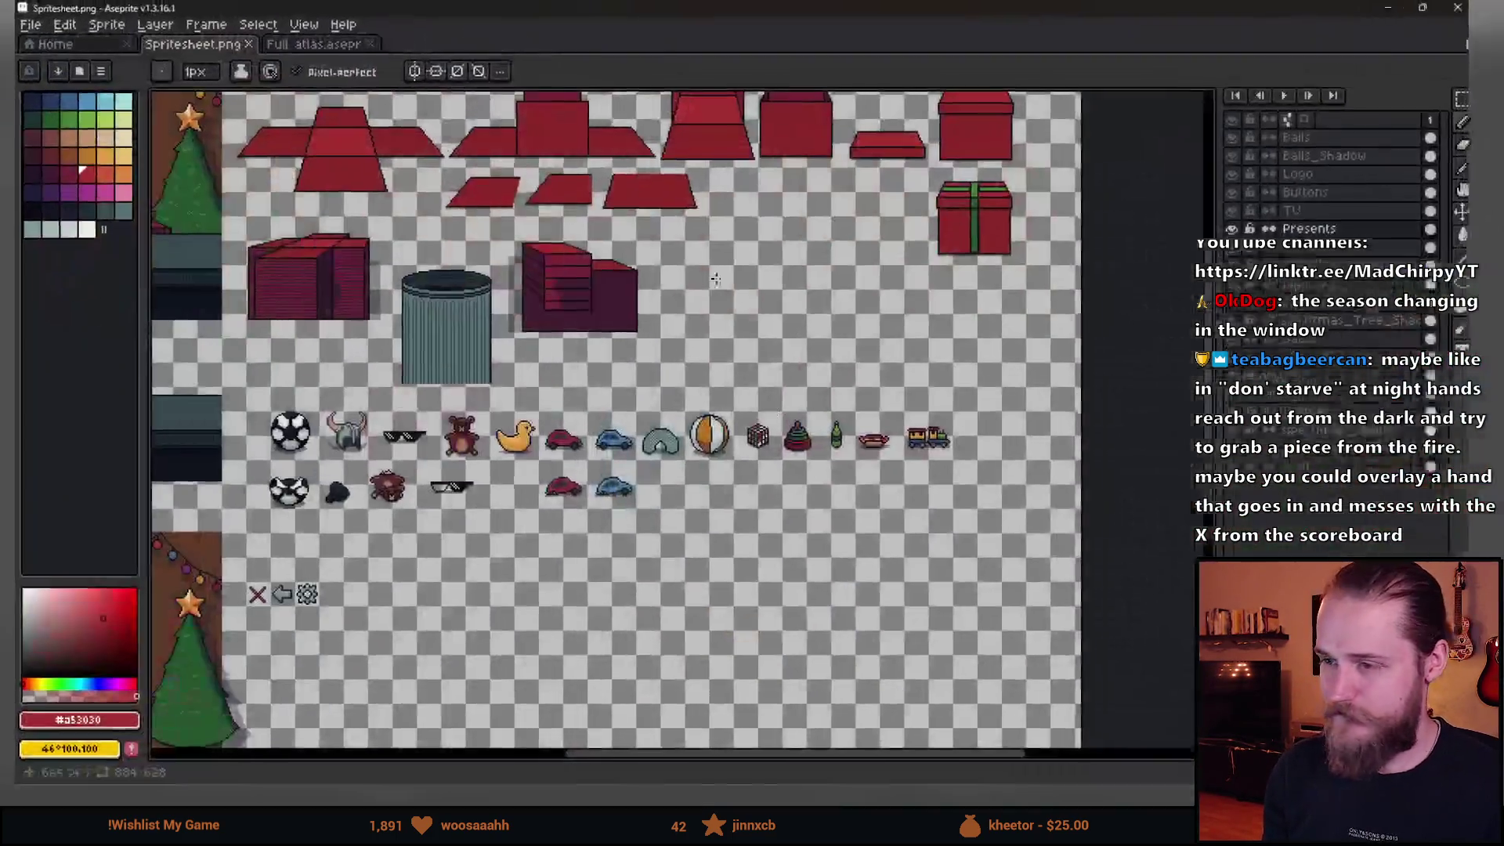
key("alt+Tab")
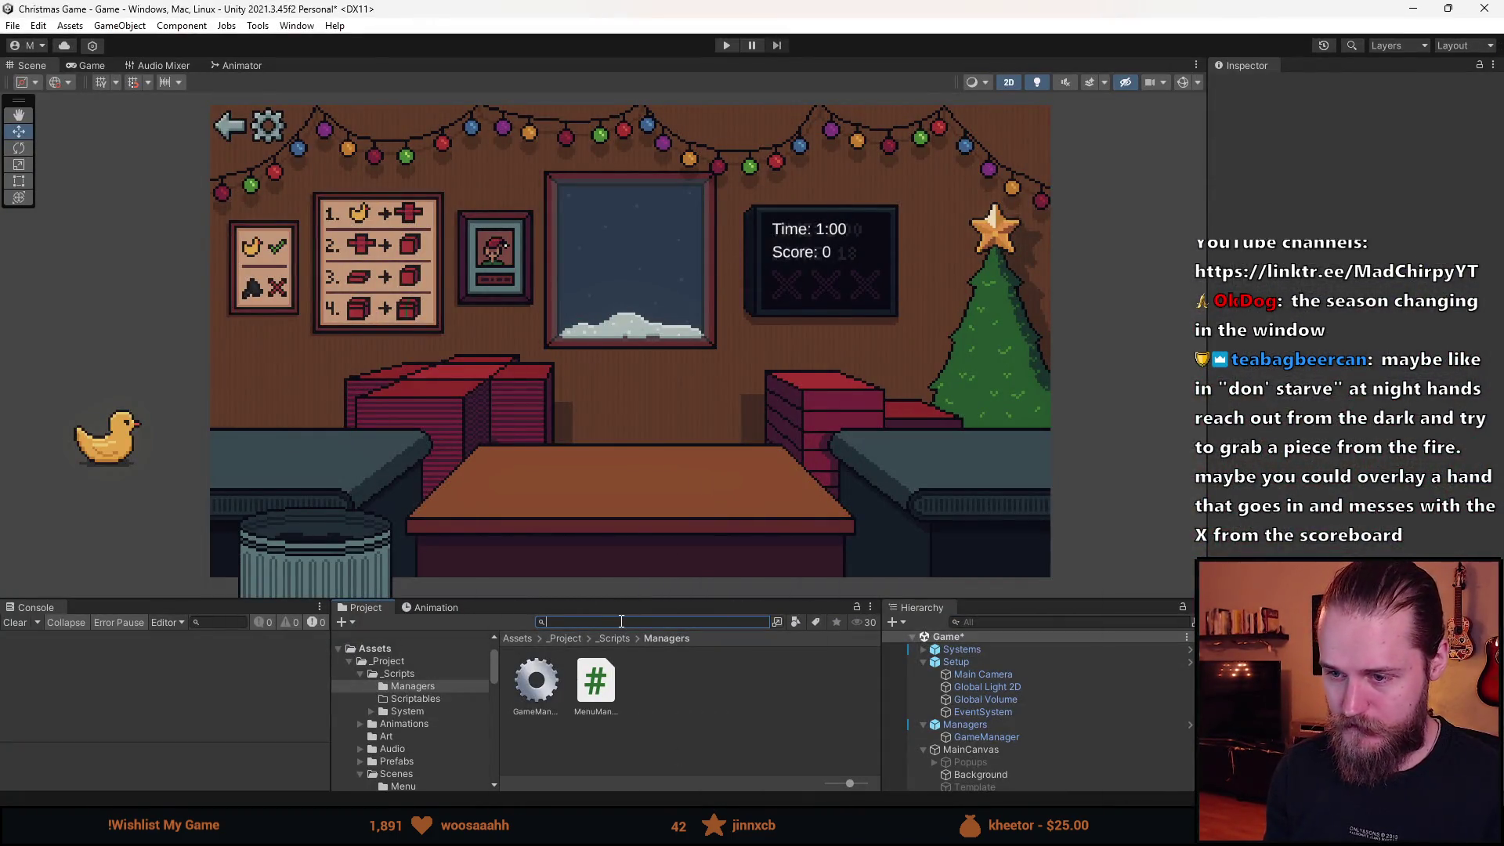
Search the Project for 'sprite' and open Spritesheet in the Sprite Editor.
type("sprite")
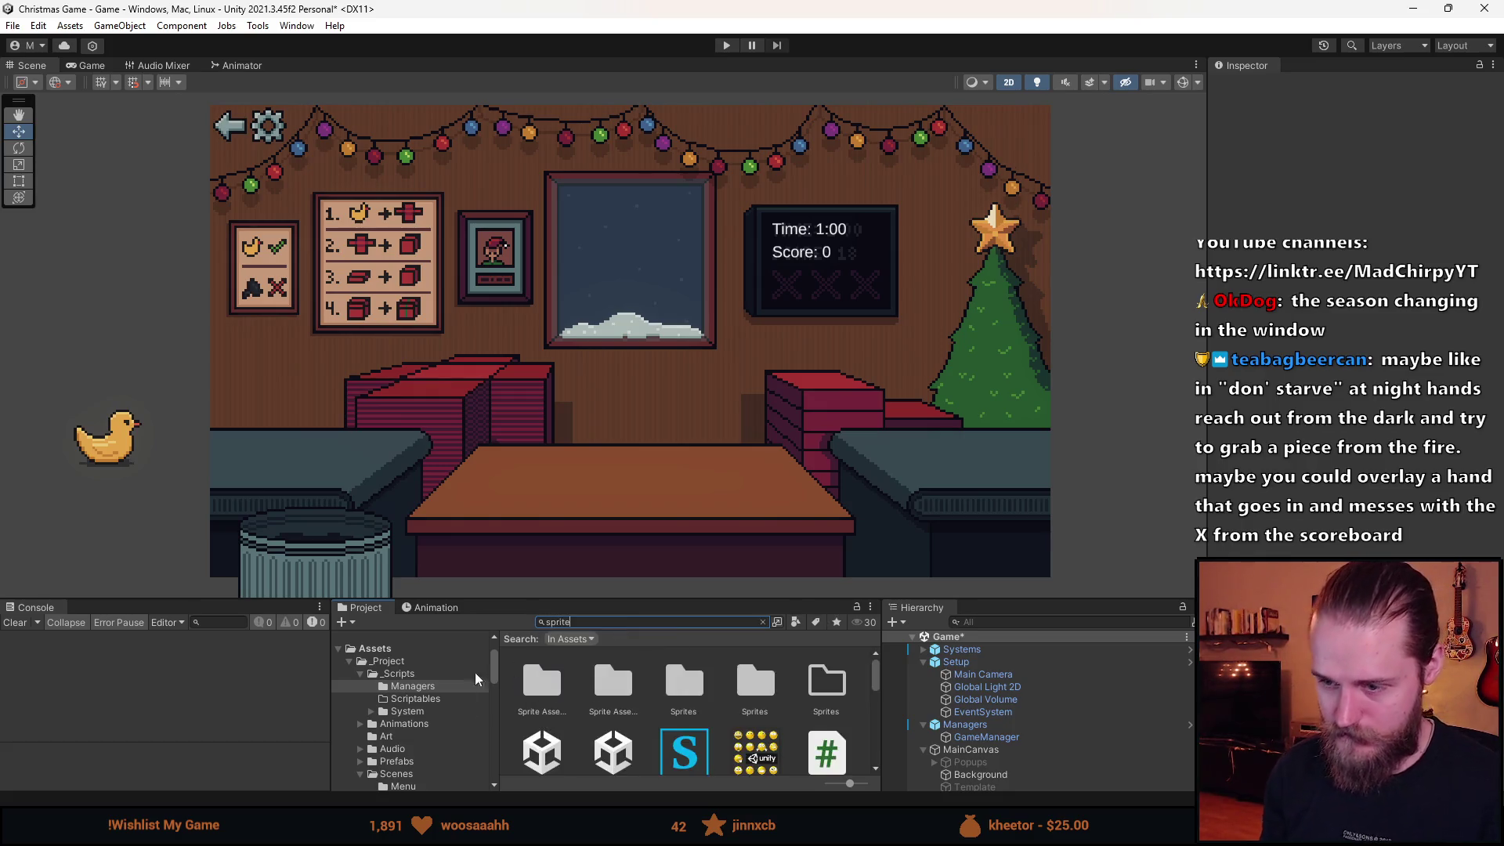
left_click(625, 733)
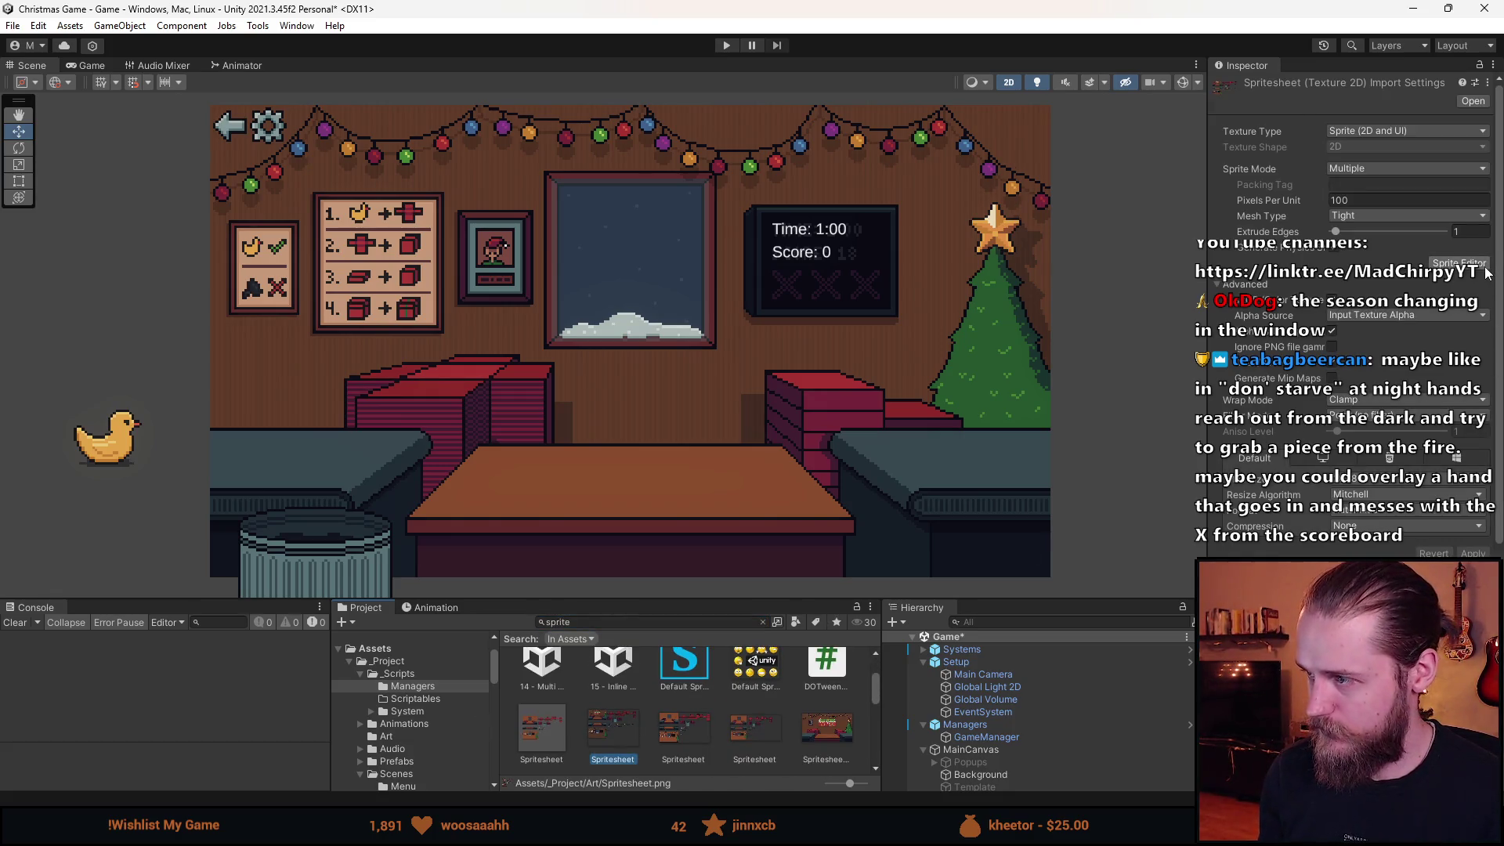
left_click(1459, 263)
scroll(865, 437, "up", 10)
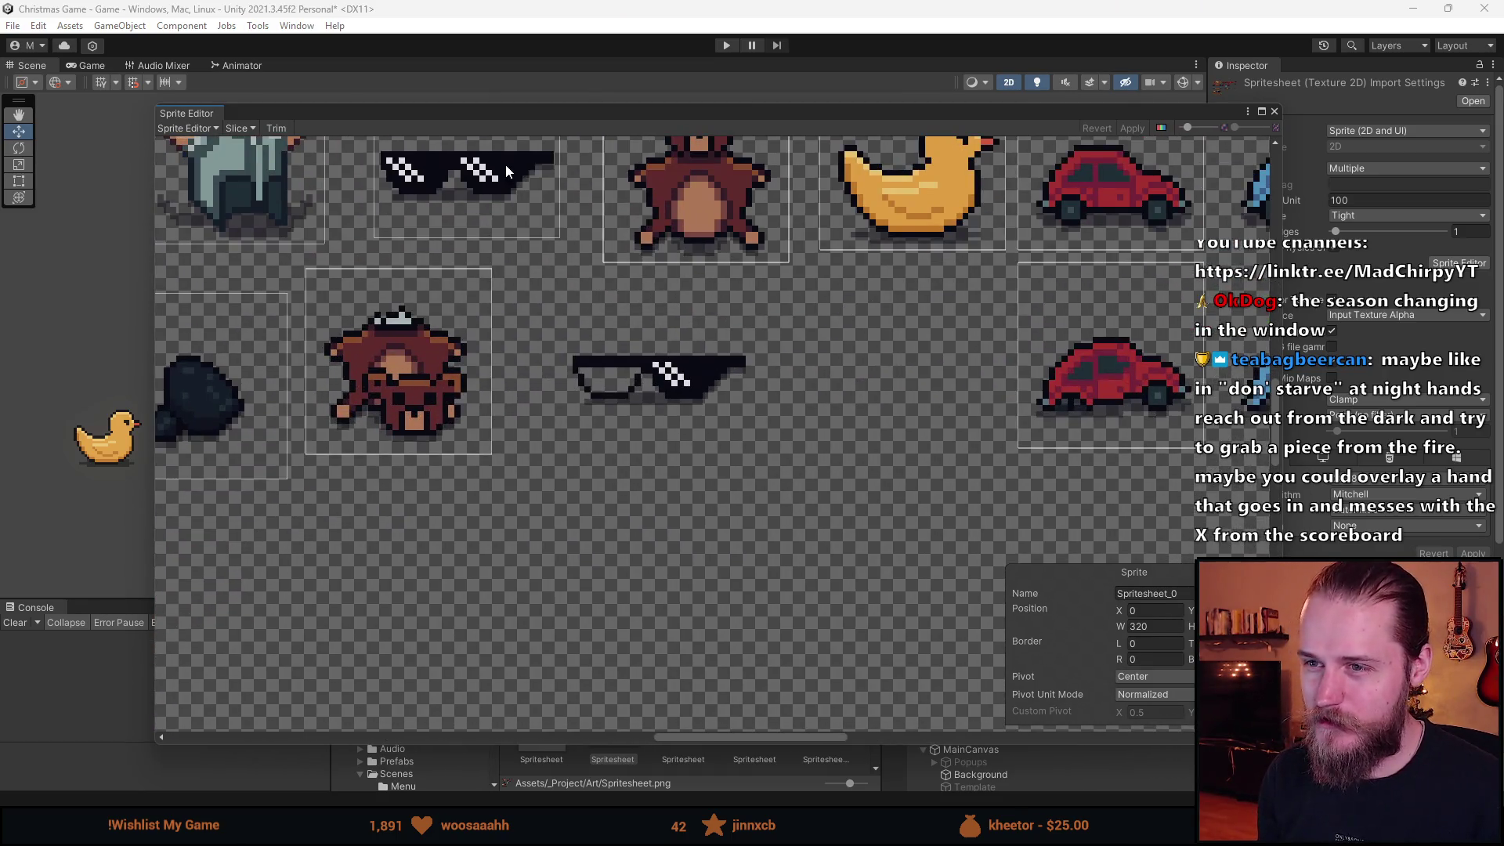
Shift the lower sunglasses slice so it fits its sprite.
left_click(501, 166)
left_click_drag(675, 300, 697, 425)
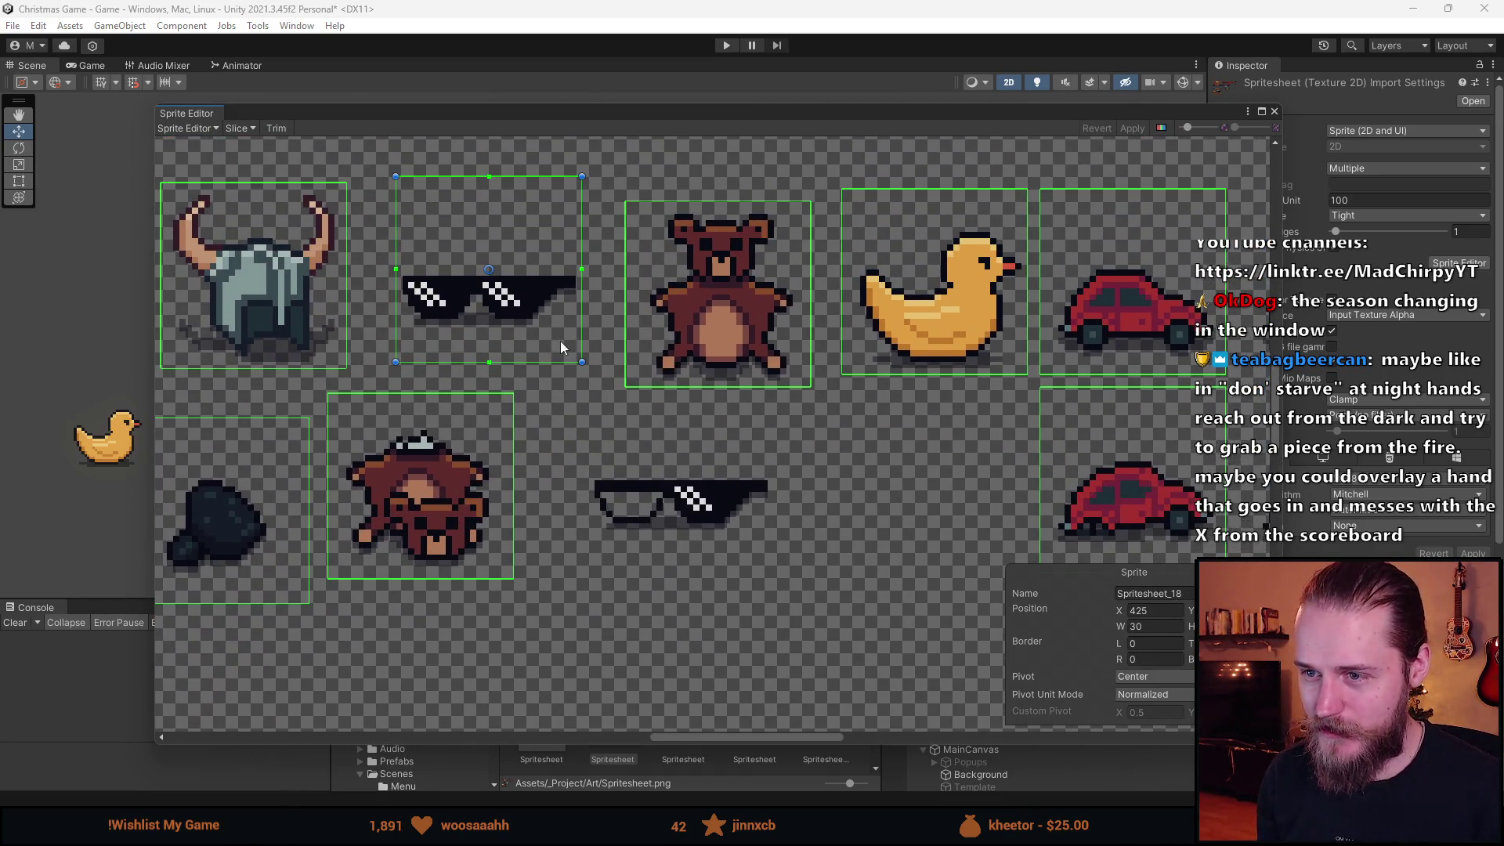
left_click(688, 511)
mouse_move(686, 510)
left_mouse_down()
mouse_move(749, 341)
mouse_move(746, 523)
mouse_move(724, 550)
mouse_move(482, 319)
mouse_move(523, 325)
mouse_move(523, 311)
mouse_move(719, 533)
left_mouse_up()
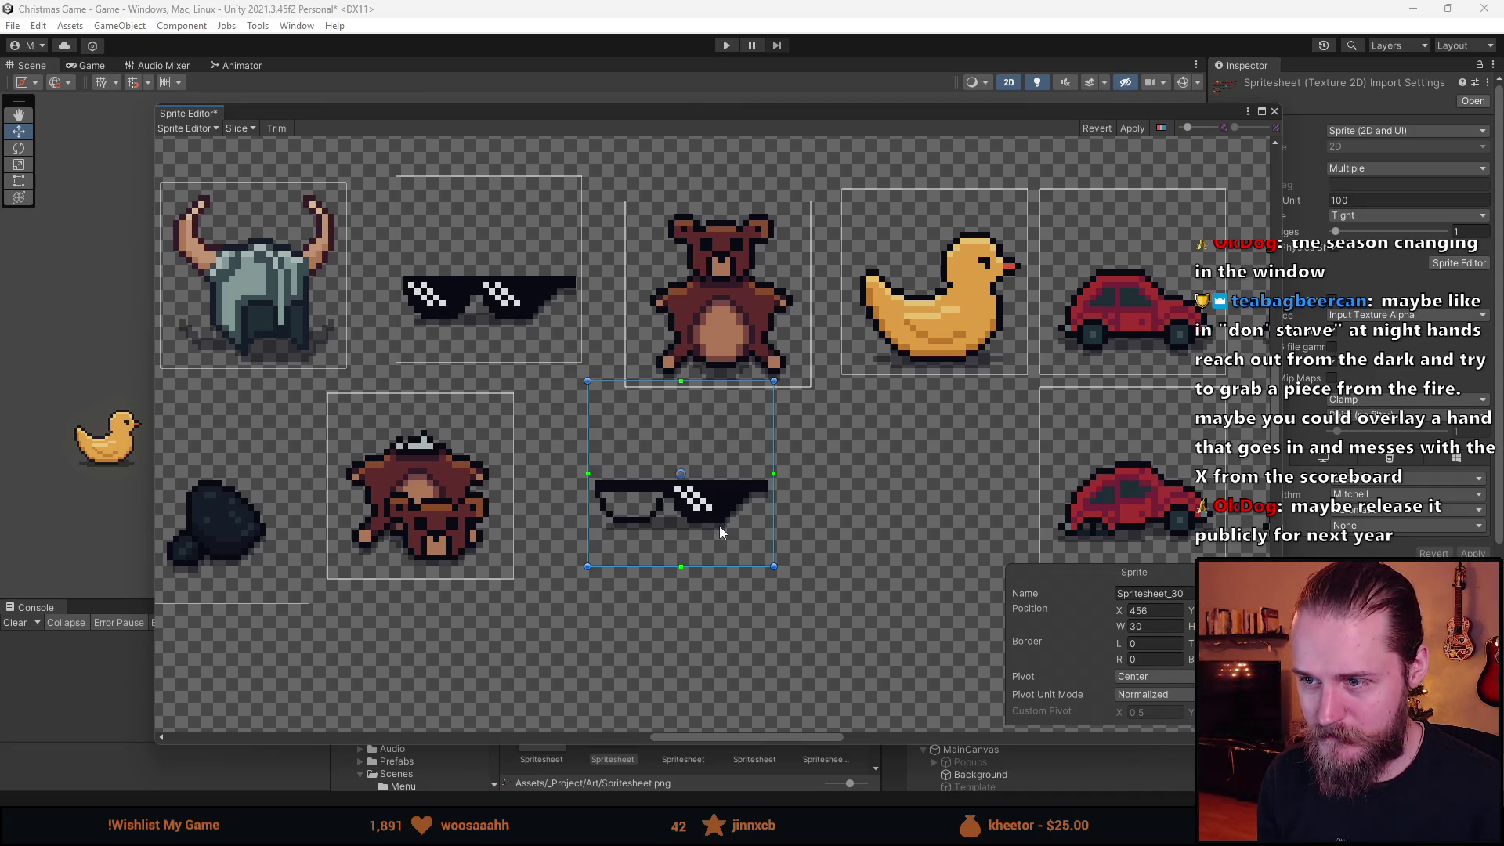
scroll(717, 507, "up", 10)
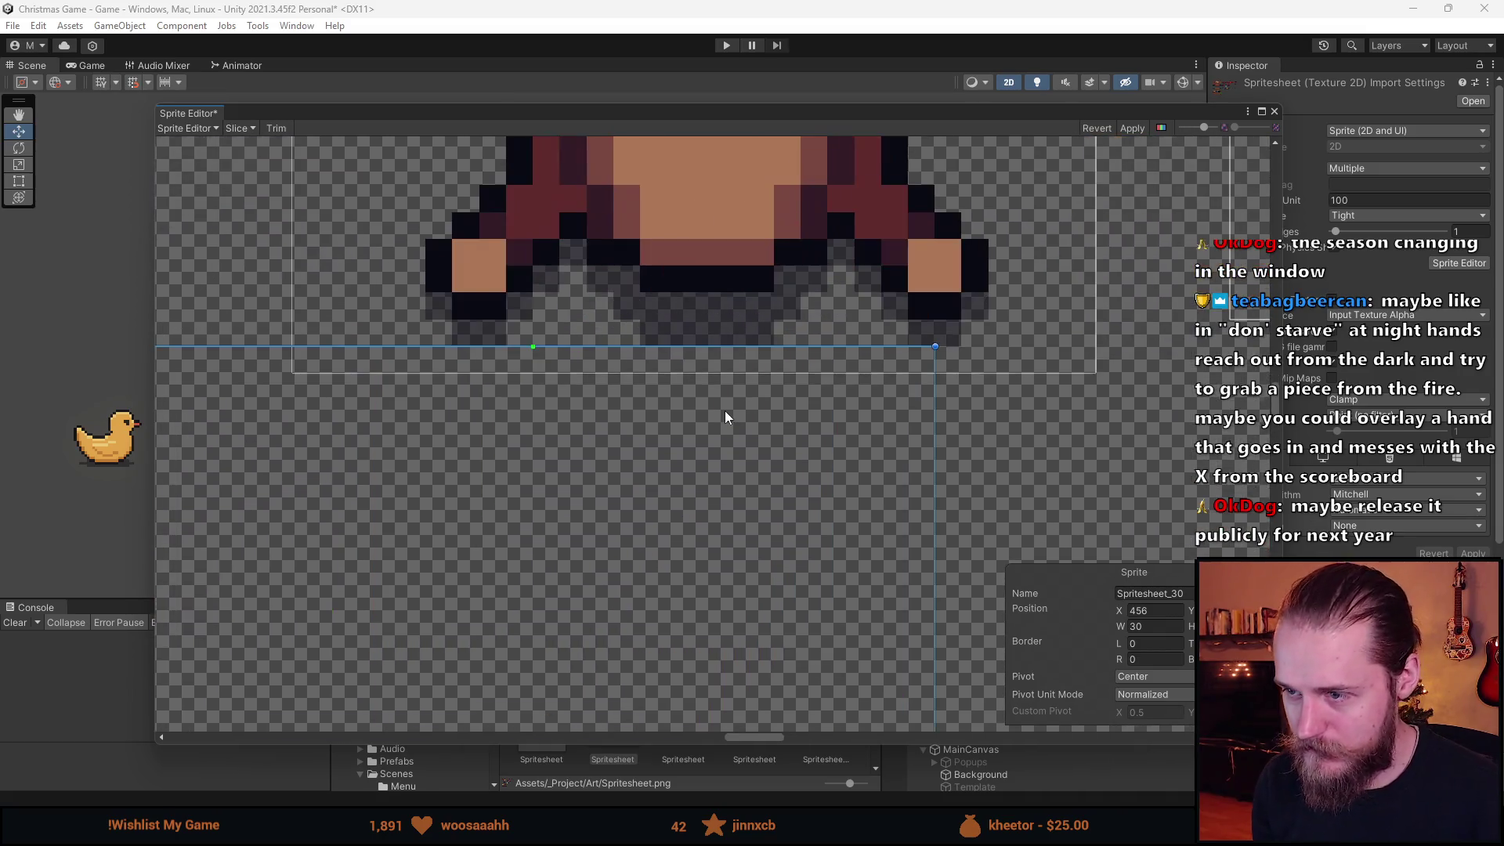
scroll(722, 410, "down", 8)
scroll(716, 486, "right", 10)
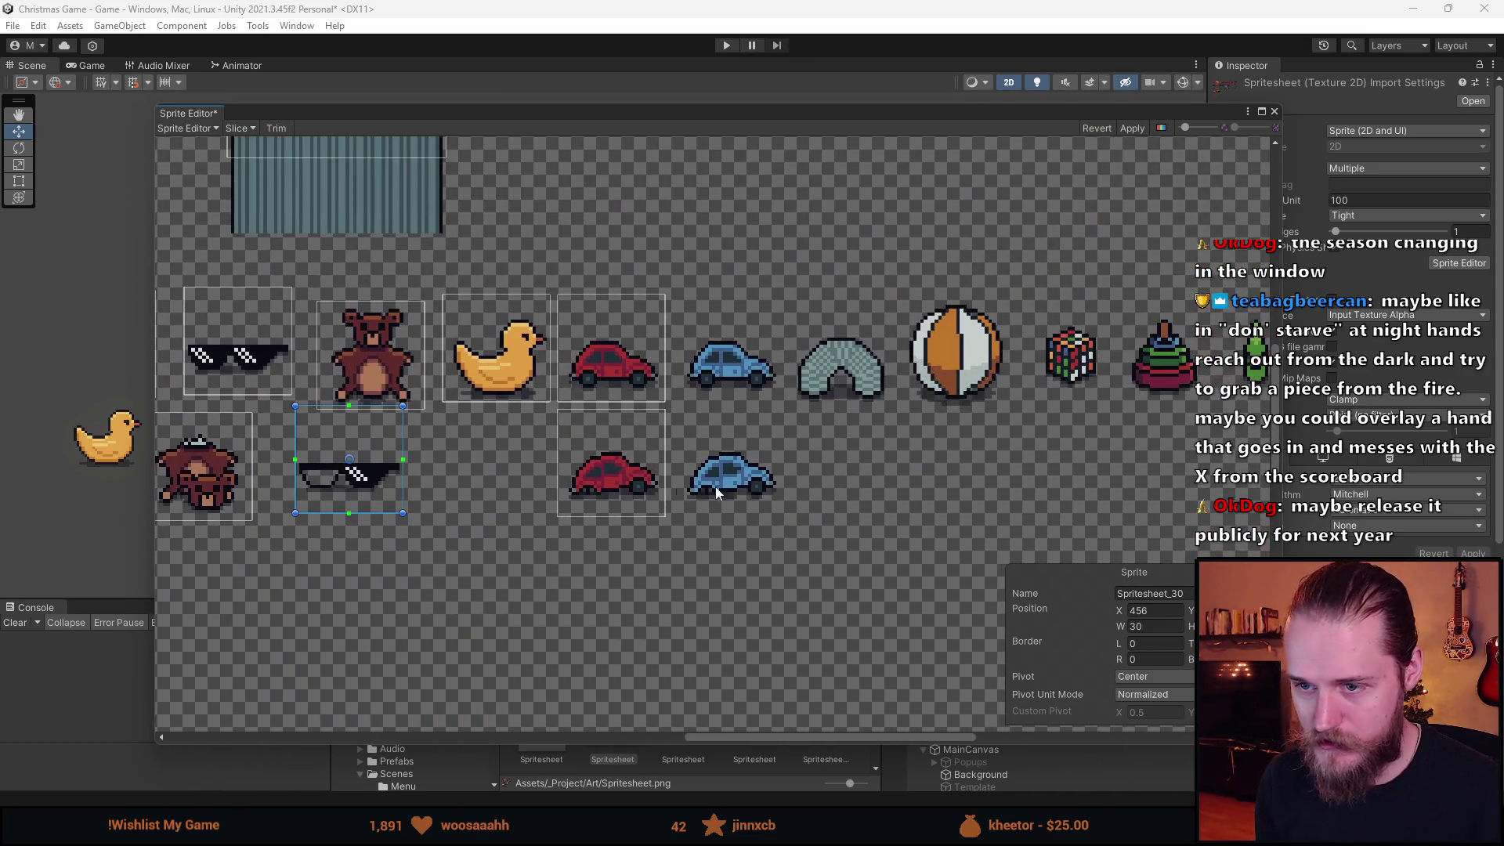
scroll(464, 376, "up", 5)
Nudge the upper and lower blue car slices to fit their sprites.
left_click(464, 376)
left_click(745, 392)
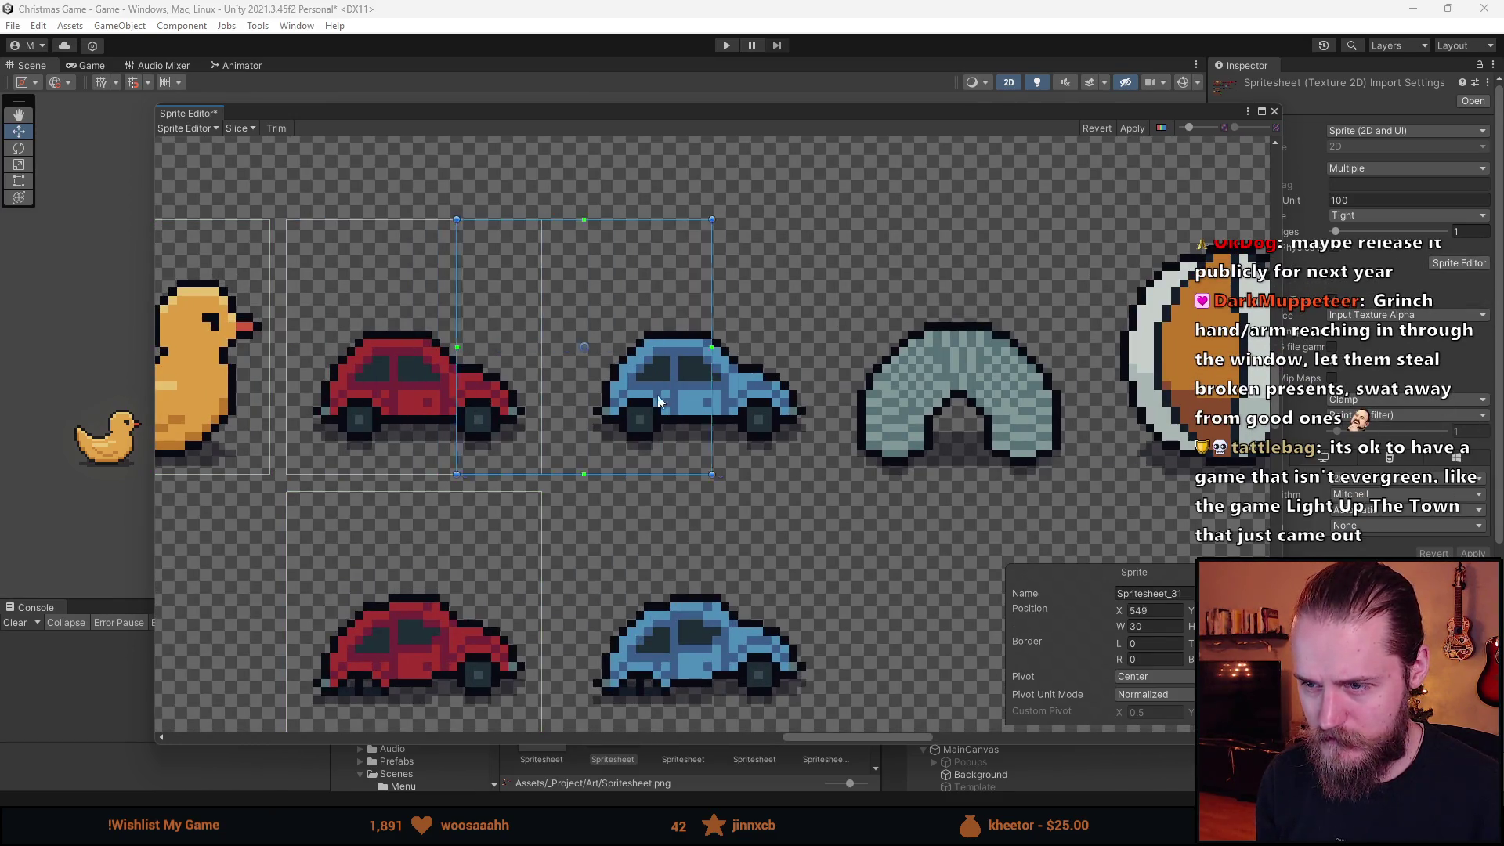
left_click_drag(745, 391, 765, 398)
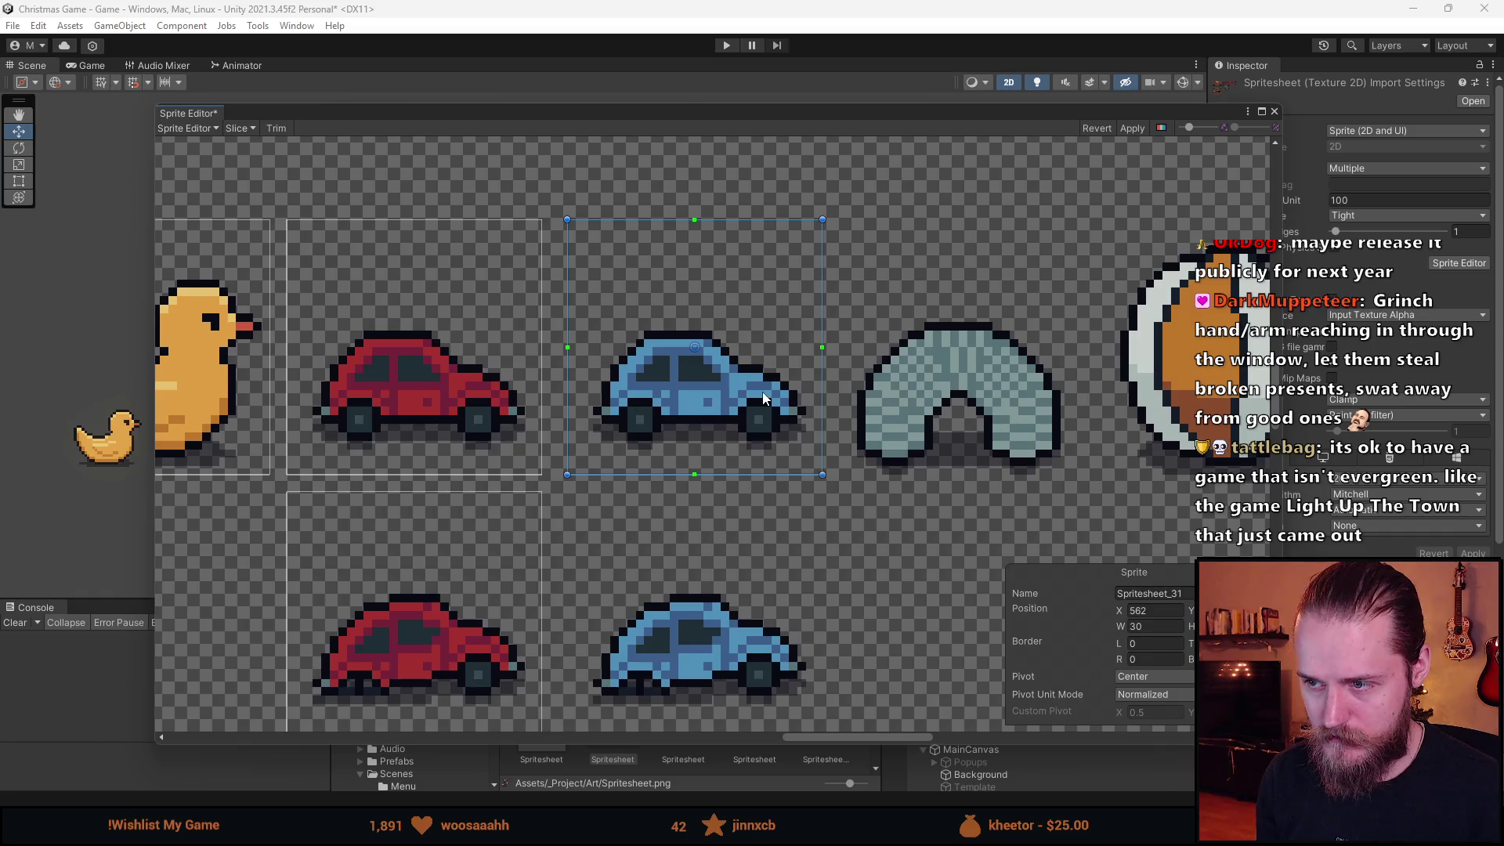
scroll(763, 391, "down", 3)
scroll(694, 398, "up", 3)
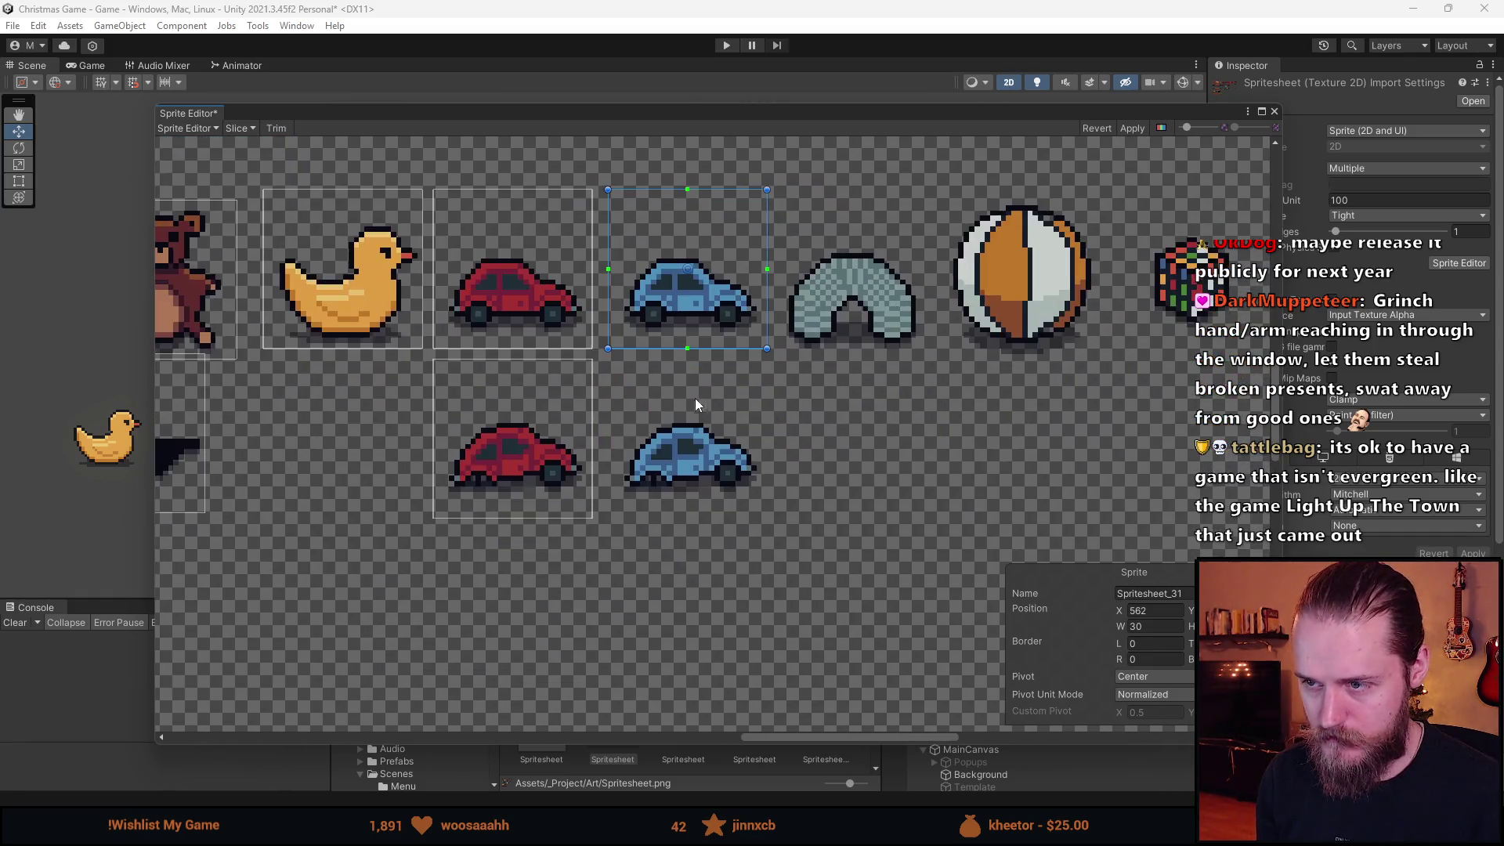
left_click(483, 521)
left_click(768, 522)
left_click_drag(768, 521, 769, 523)
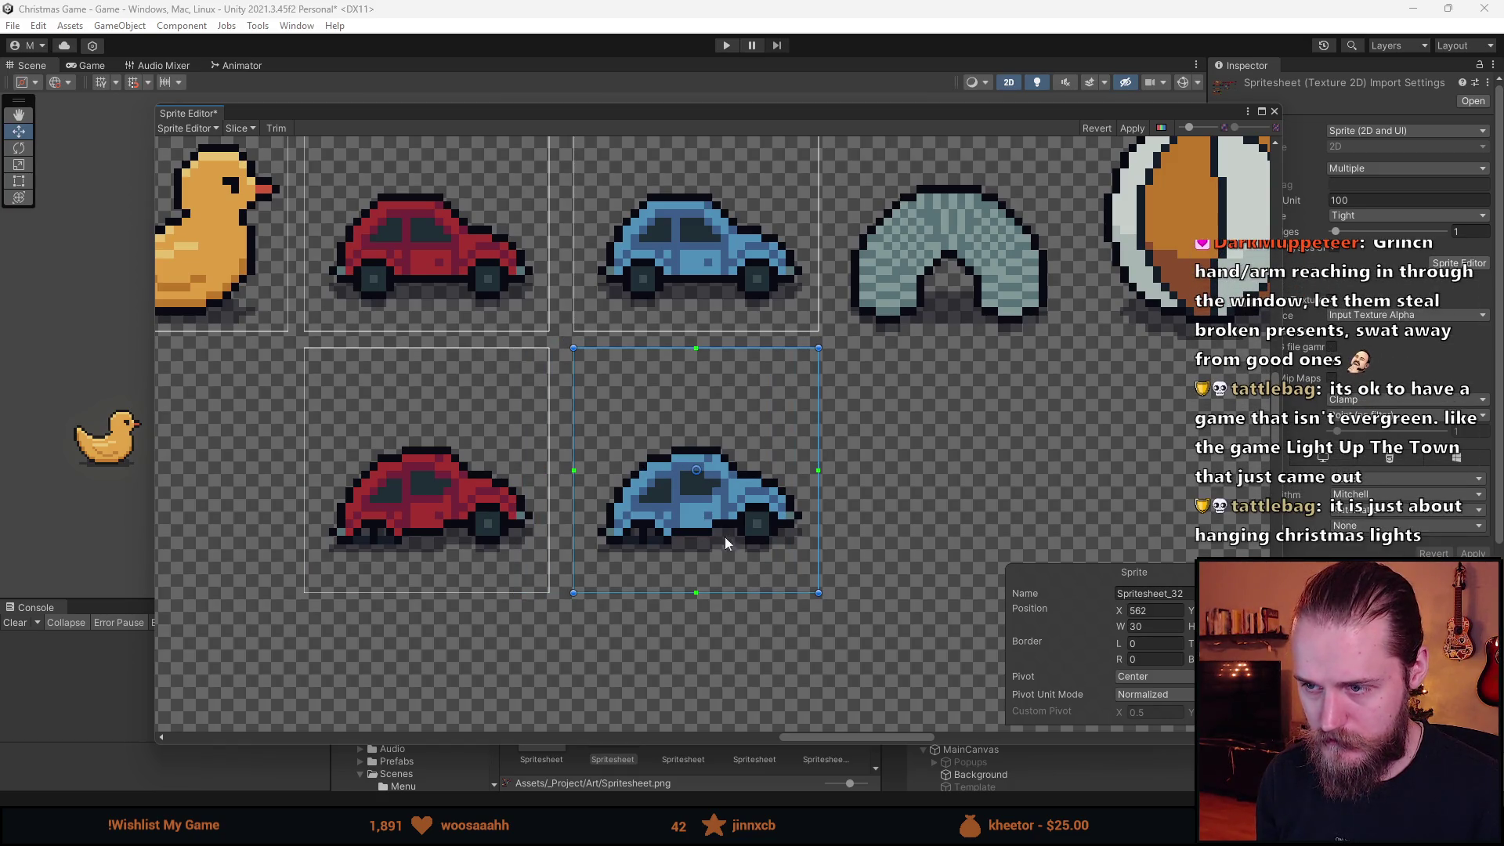
scroll(693, 532, "down", 5)
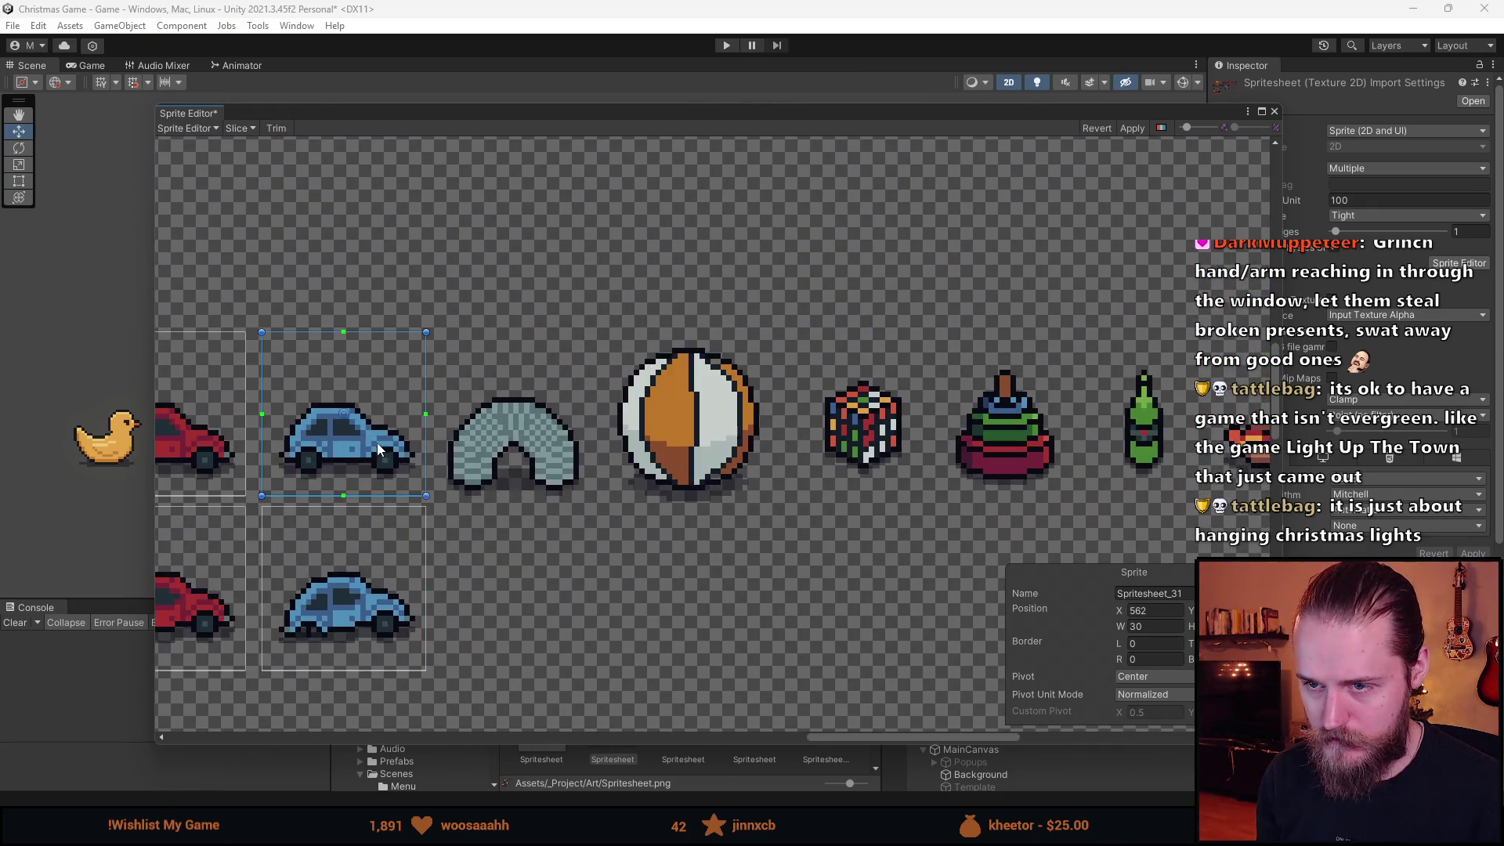
scroll(378, 443, "up", 5)
Move the arch slice right one pixel and align the cube slice over the cube.
left_click(609, 467)
mouse_move(608, 468)
left_mouse_down()
mouse_move(626, 467)
mouse_move(614, 468)
left_mouse_up()
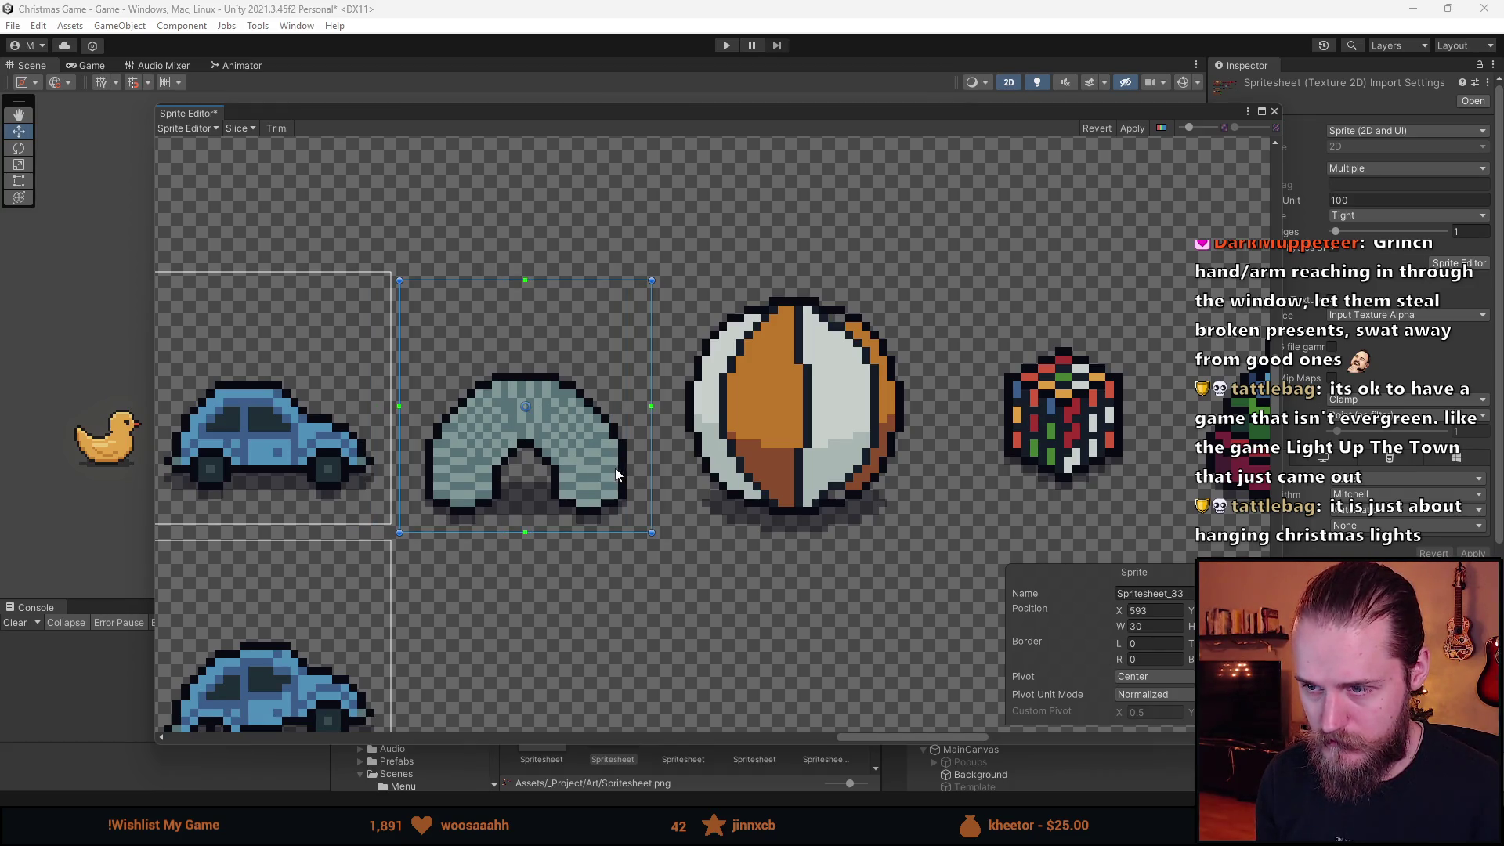
left_click(831, 484)
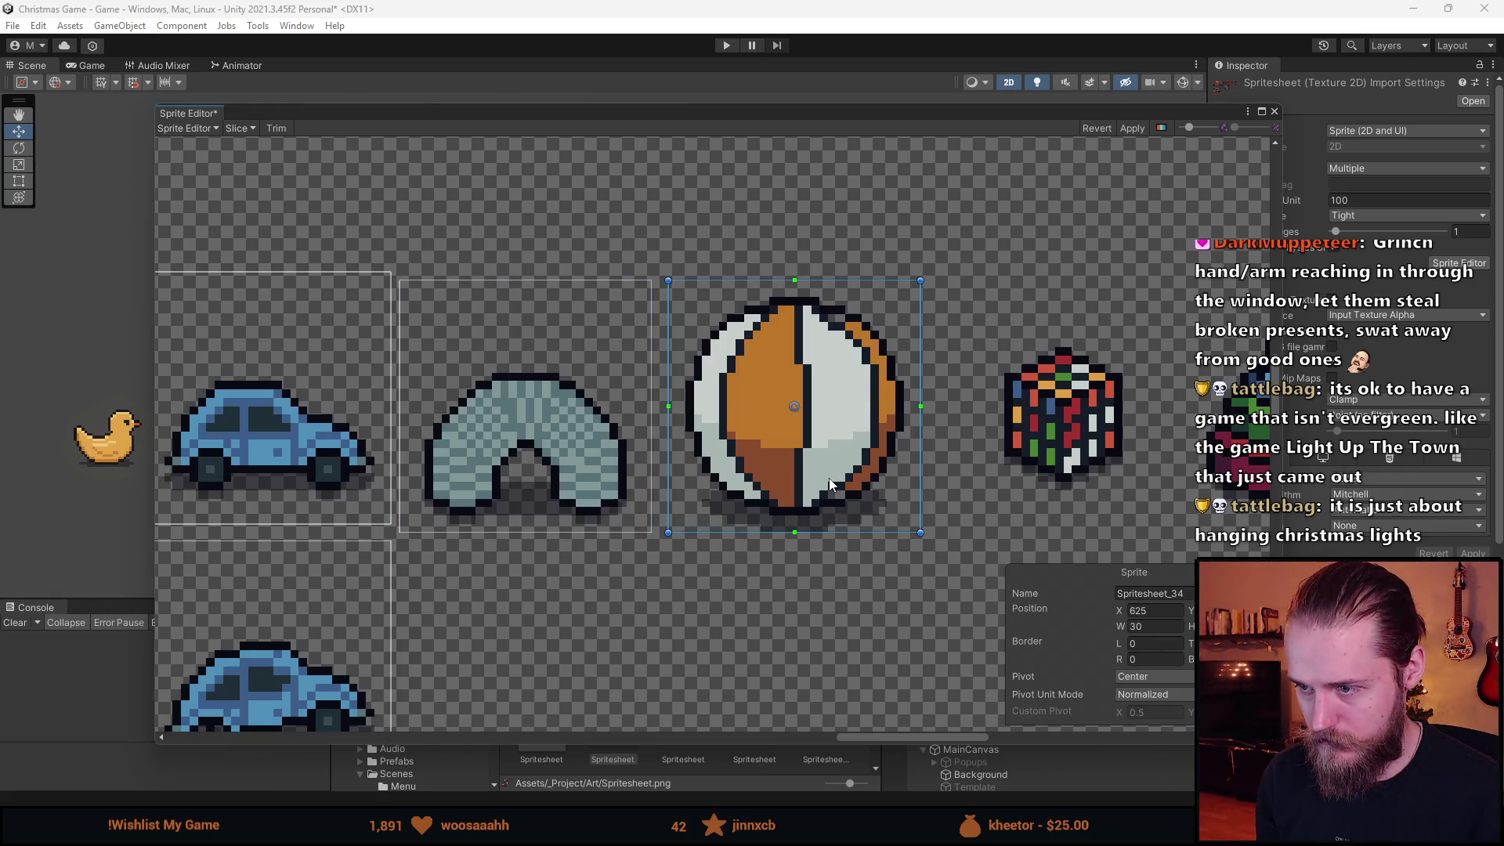
scroll(788, 345, "down", 6)
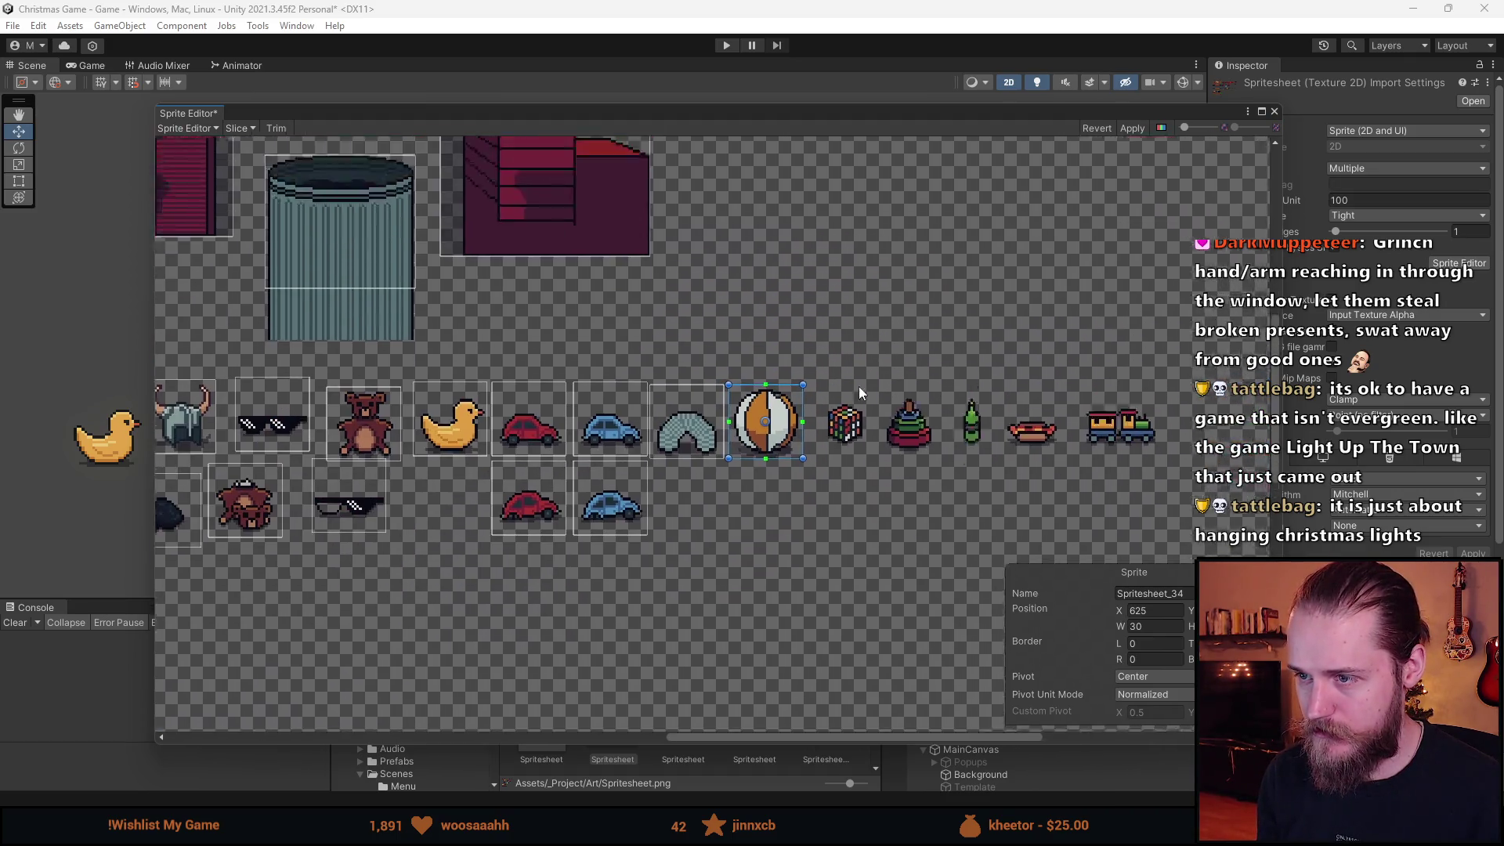
left_click_drag(859, 387, 709, 571)
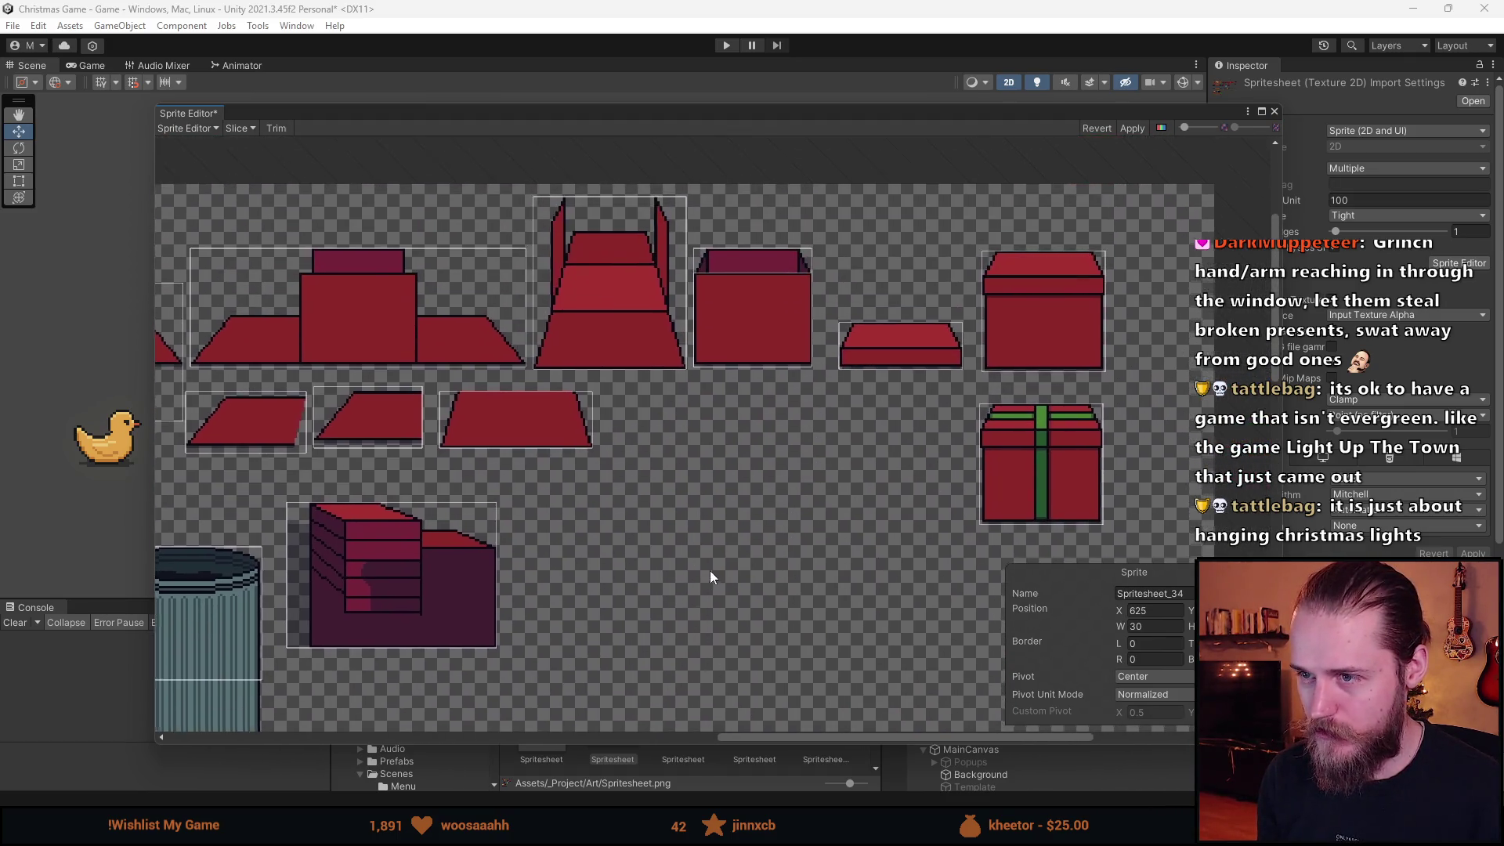
scroll(657, 521, "down", 3)
scroll(680, 316, "up", 10)
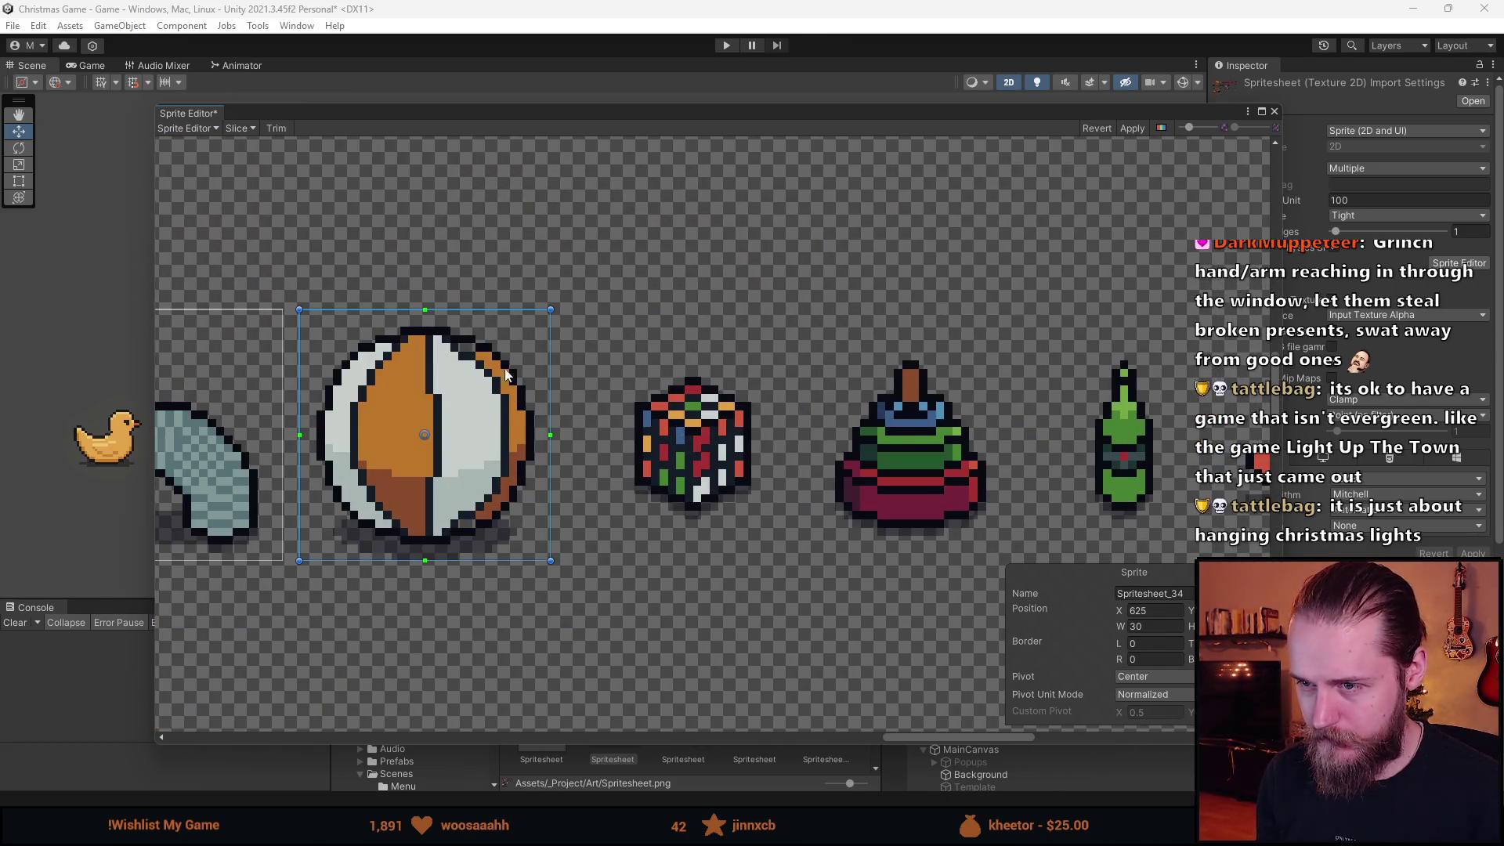
left_click(732, 439)
left_click_drag(730, 435, 751, 419)
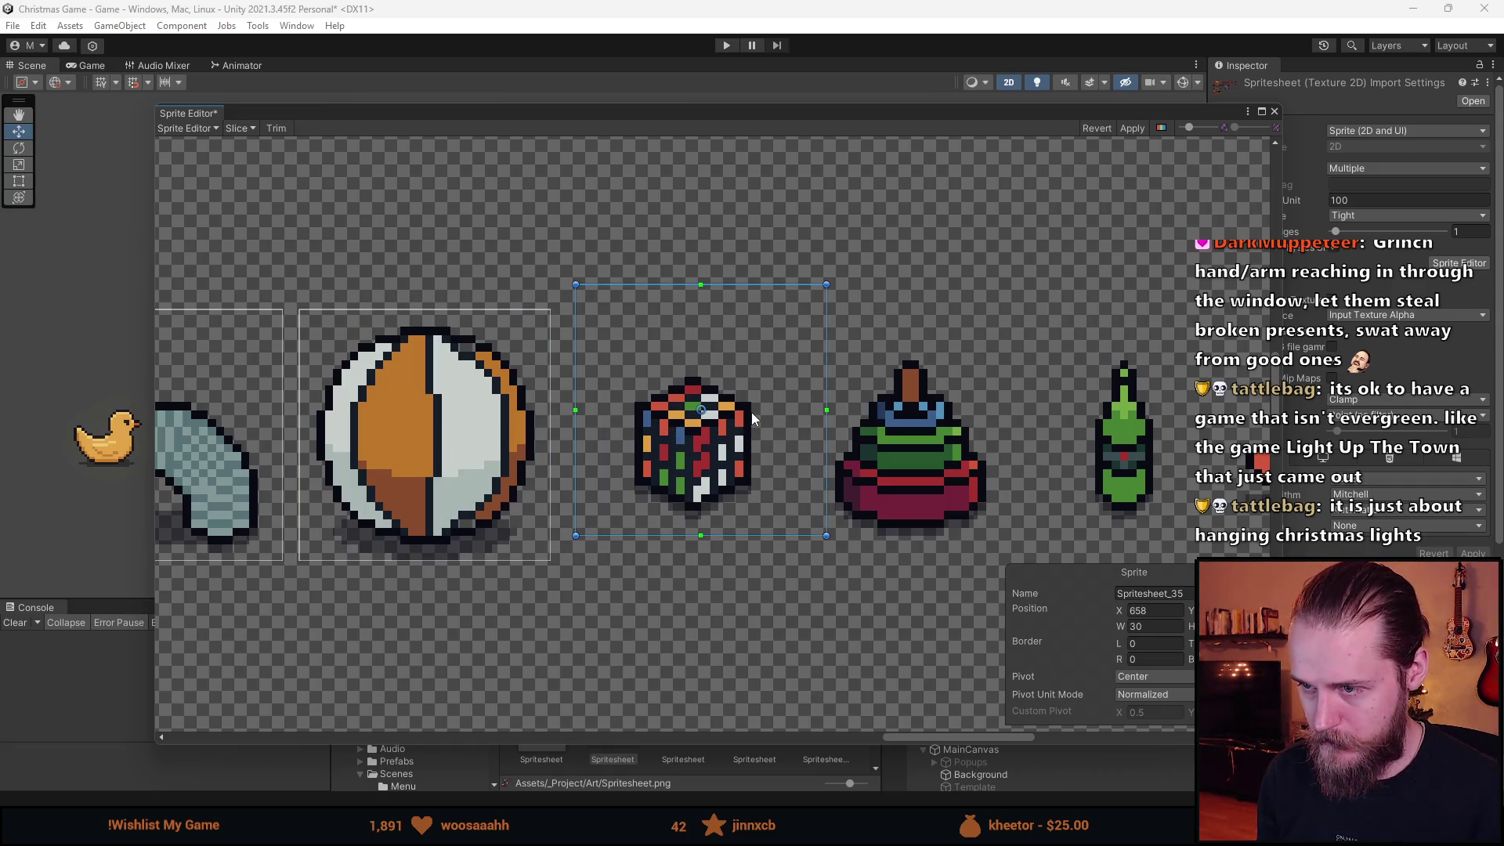
Duplicate the cube slice to create new slices over the pyramid and the bottle.
left_click_drag(920, 445, 576, 435)
key("ctrl+d")
mouse_move(438, 462)
left_mouse_down()
mouse_move(863, 485)
mouse_move(846, 485)
left_mouse_up()
key("ctrl+d")
scroll(843, 476, "up", 3)
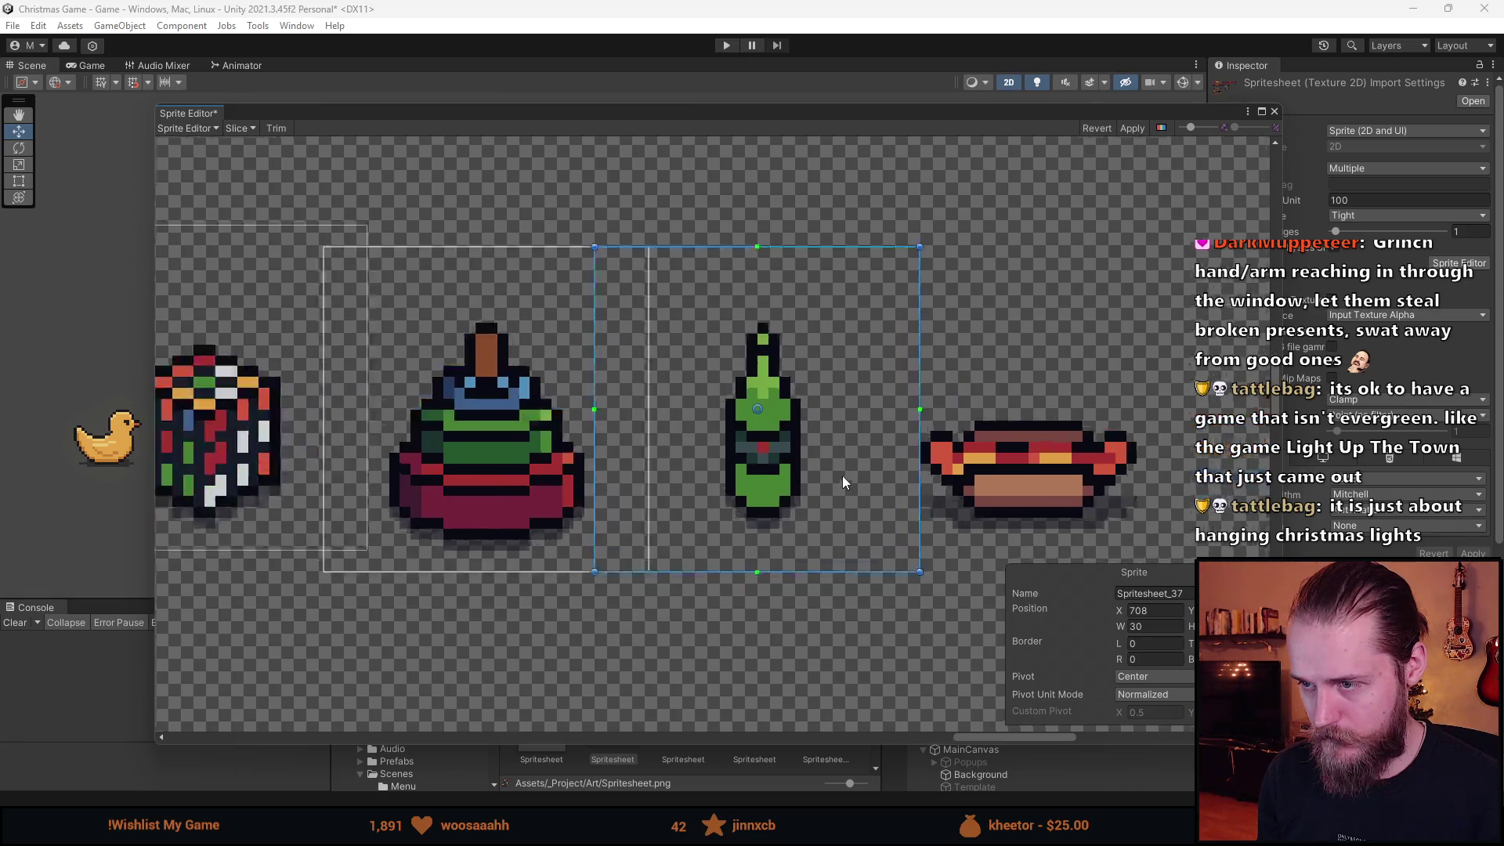
scroll(857, 489, "down", 3)
scroll(775, 498, "up", 3)
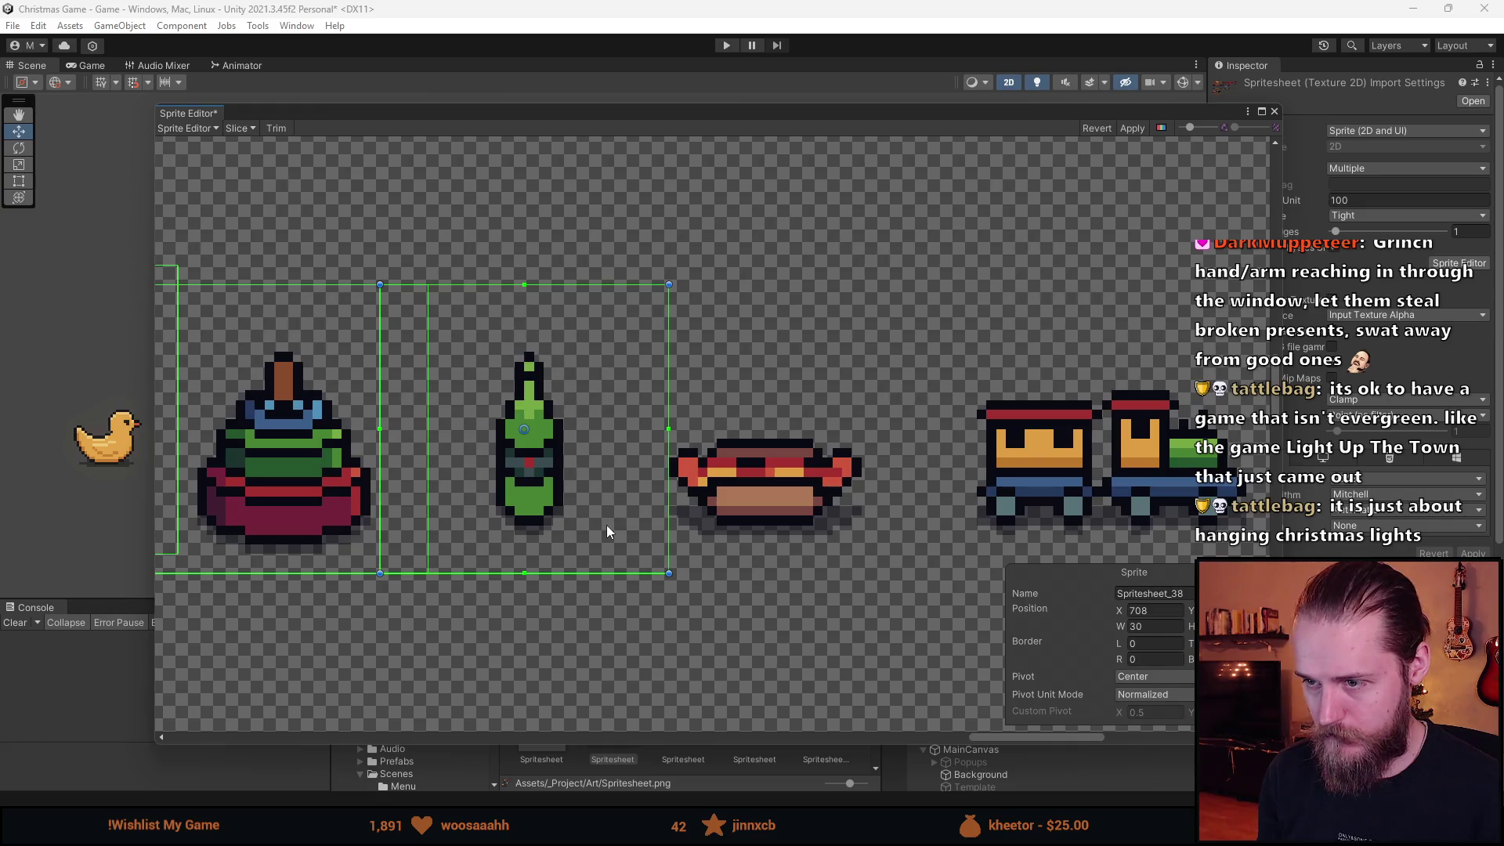
Shift the hot dog and train slices right, then apply the slice changes.
left_click(820, 524)
left_click_drag(838, 532, 535, 484)
left_click(826, 492)
left_click_drag(826, 492, 856, 495)
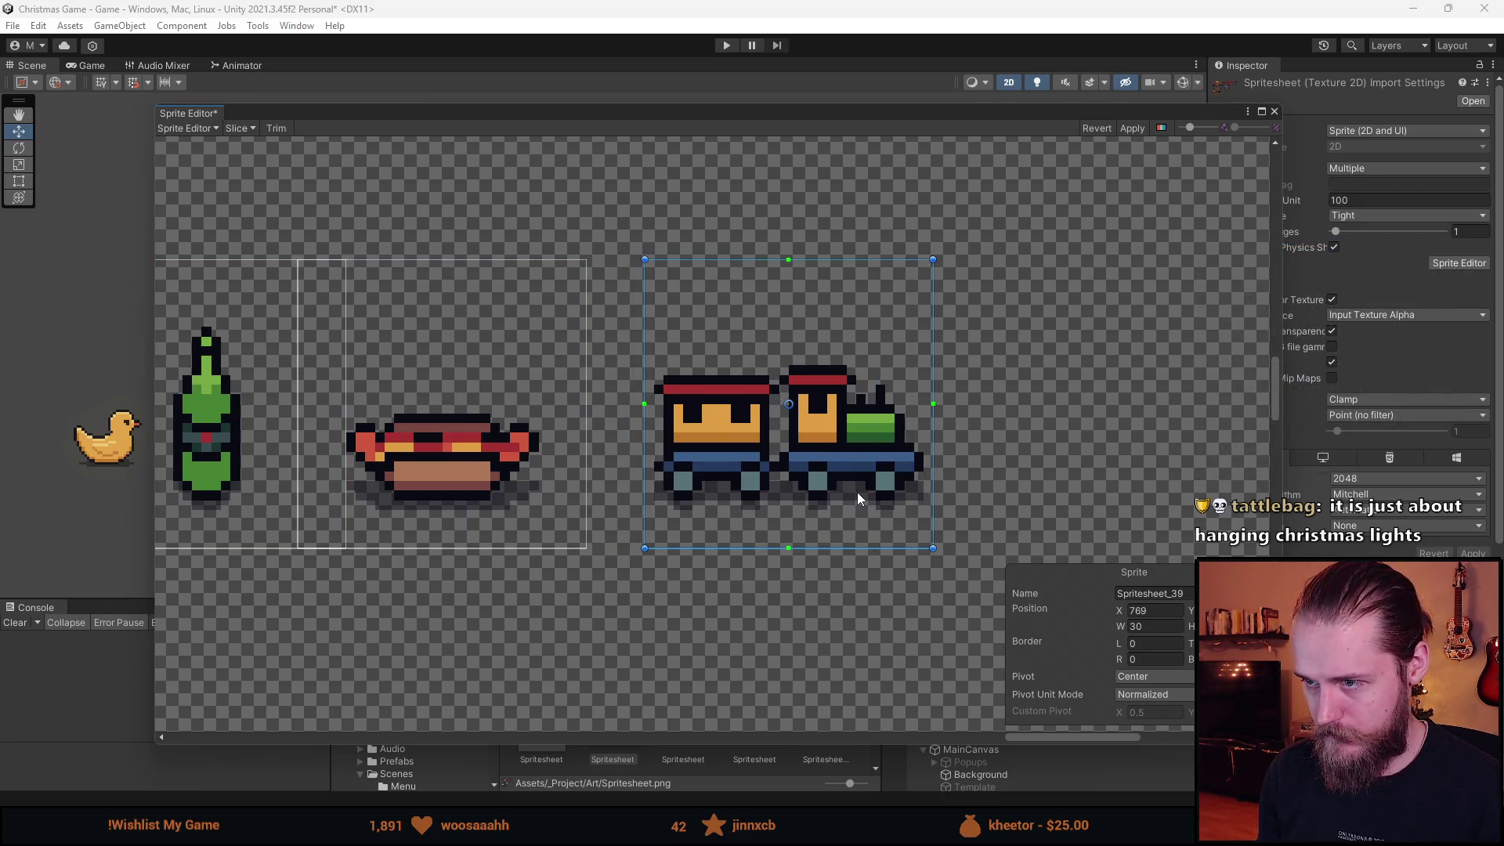
scroll(857, 484, "down", 10)
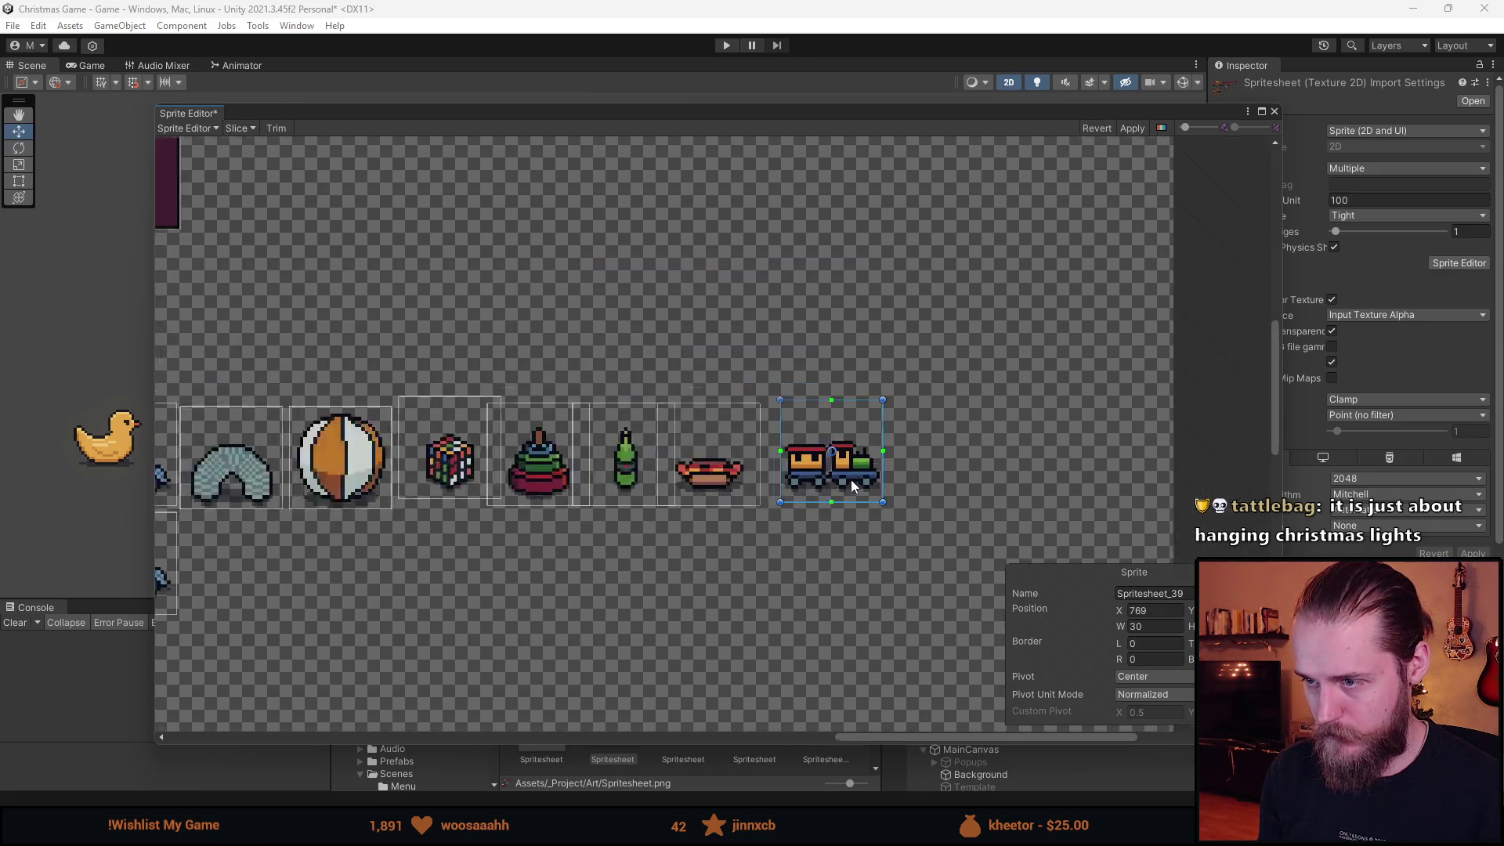
left_click(1131, 128)
left_click(1271, 113)
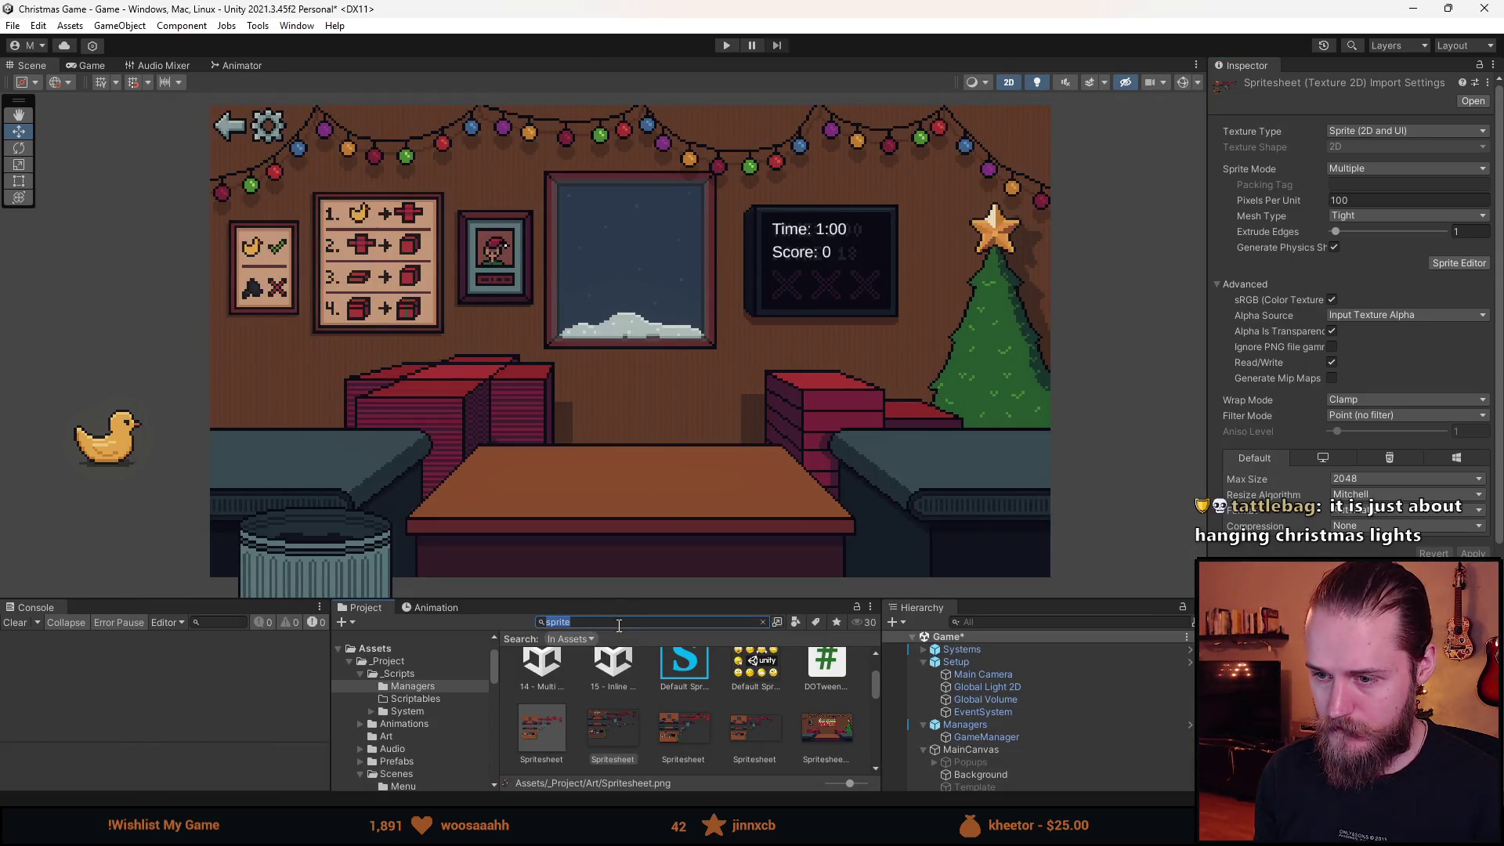
Create a variant of the Toy prefab in the Prefabs folder named Car_2.
left_click_drag(617, 599, 617, 376)
left_click(420, 513)
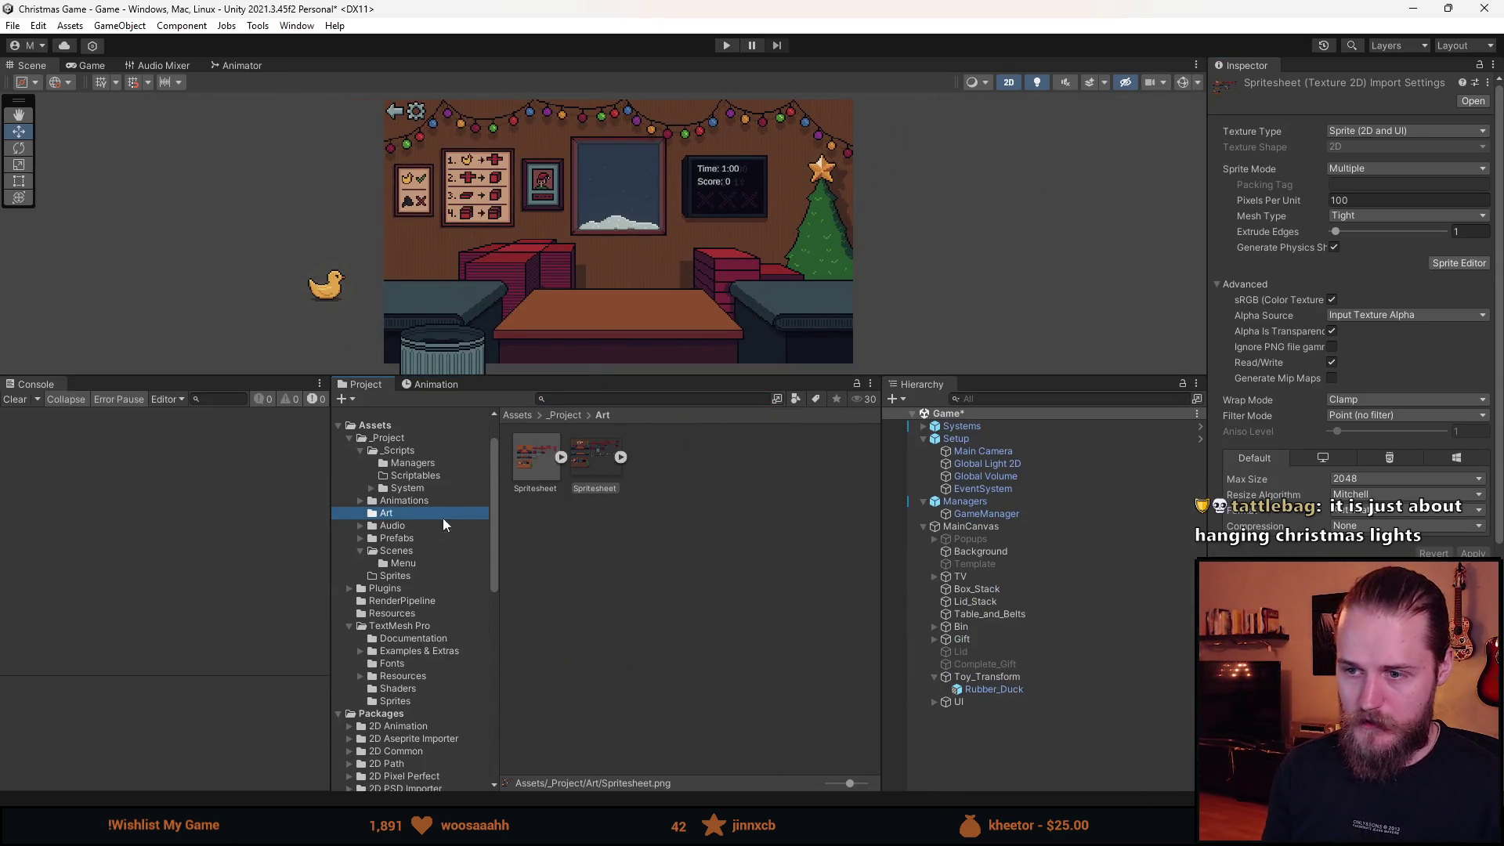
left_click(396, 539)
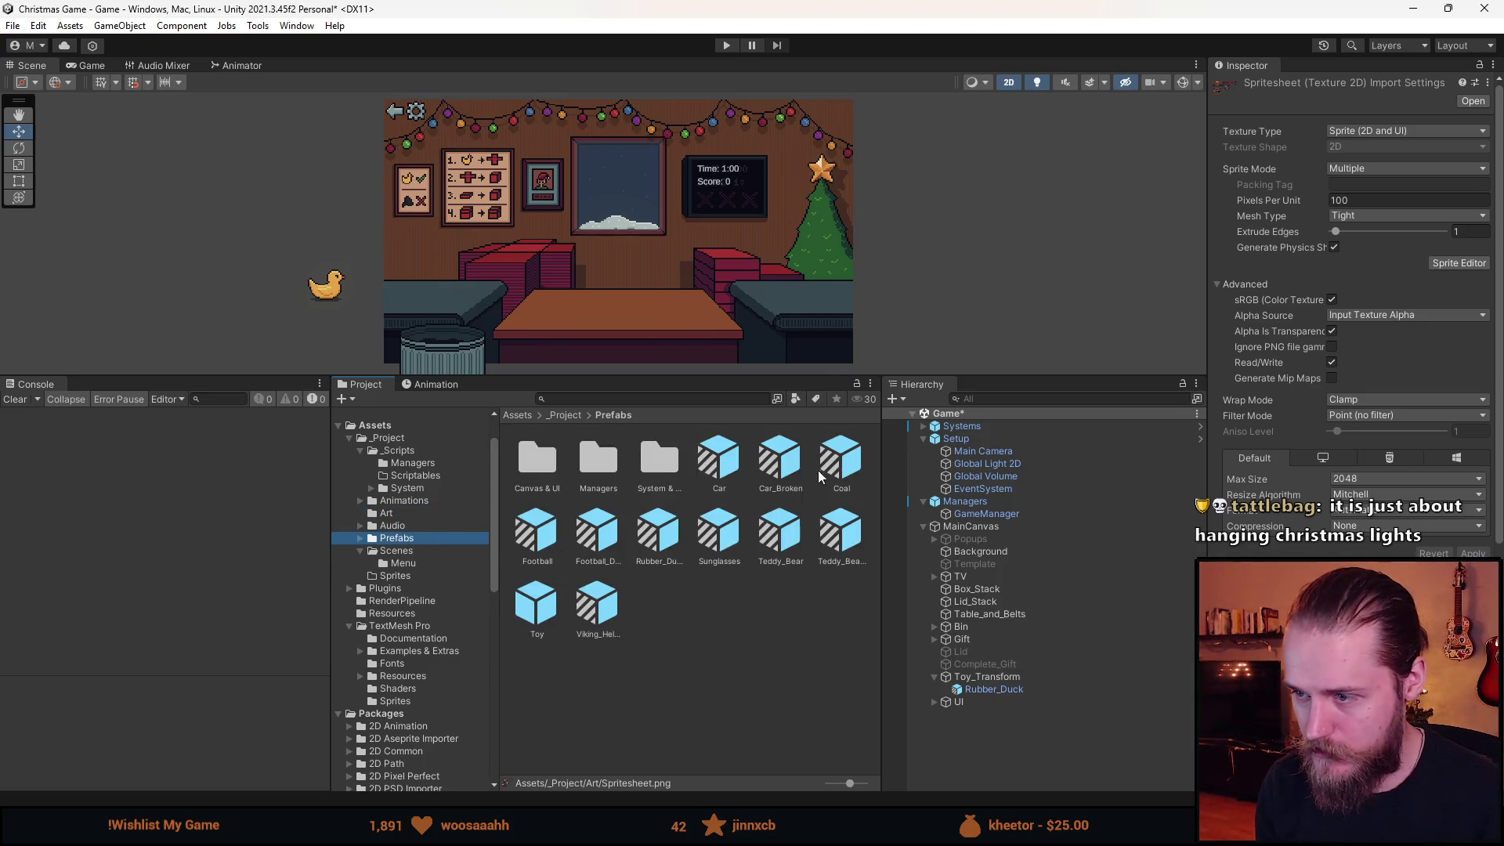
right_click(524, 604)
mouse_move(595, 184)
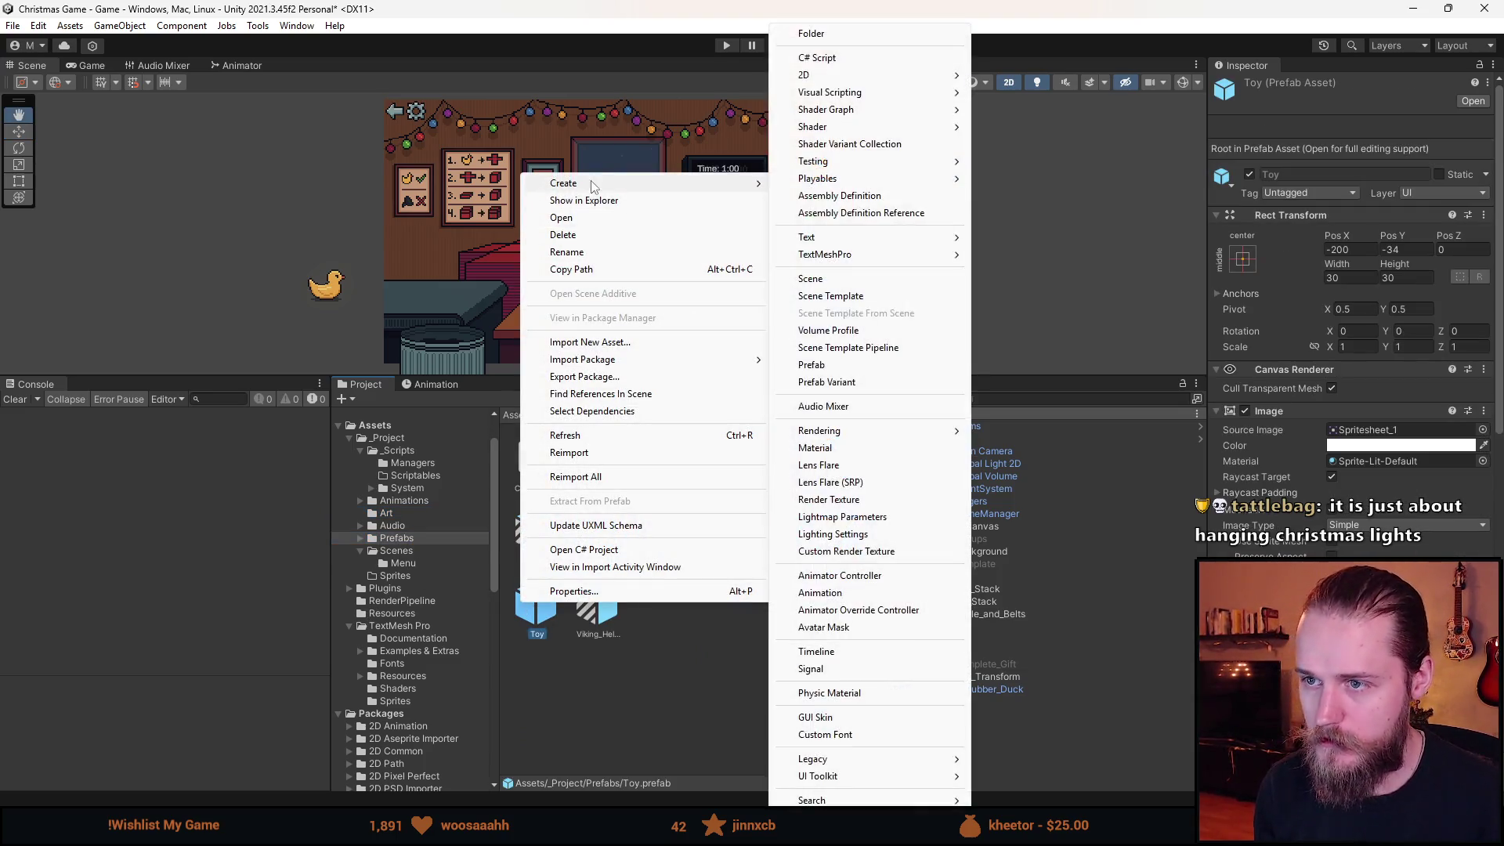
left_click(827, 382)
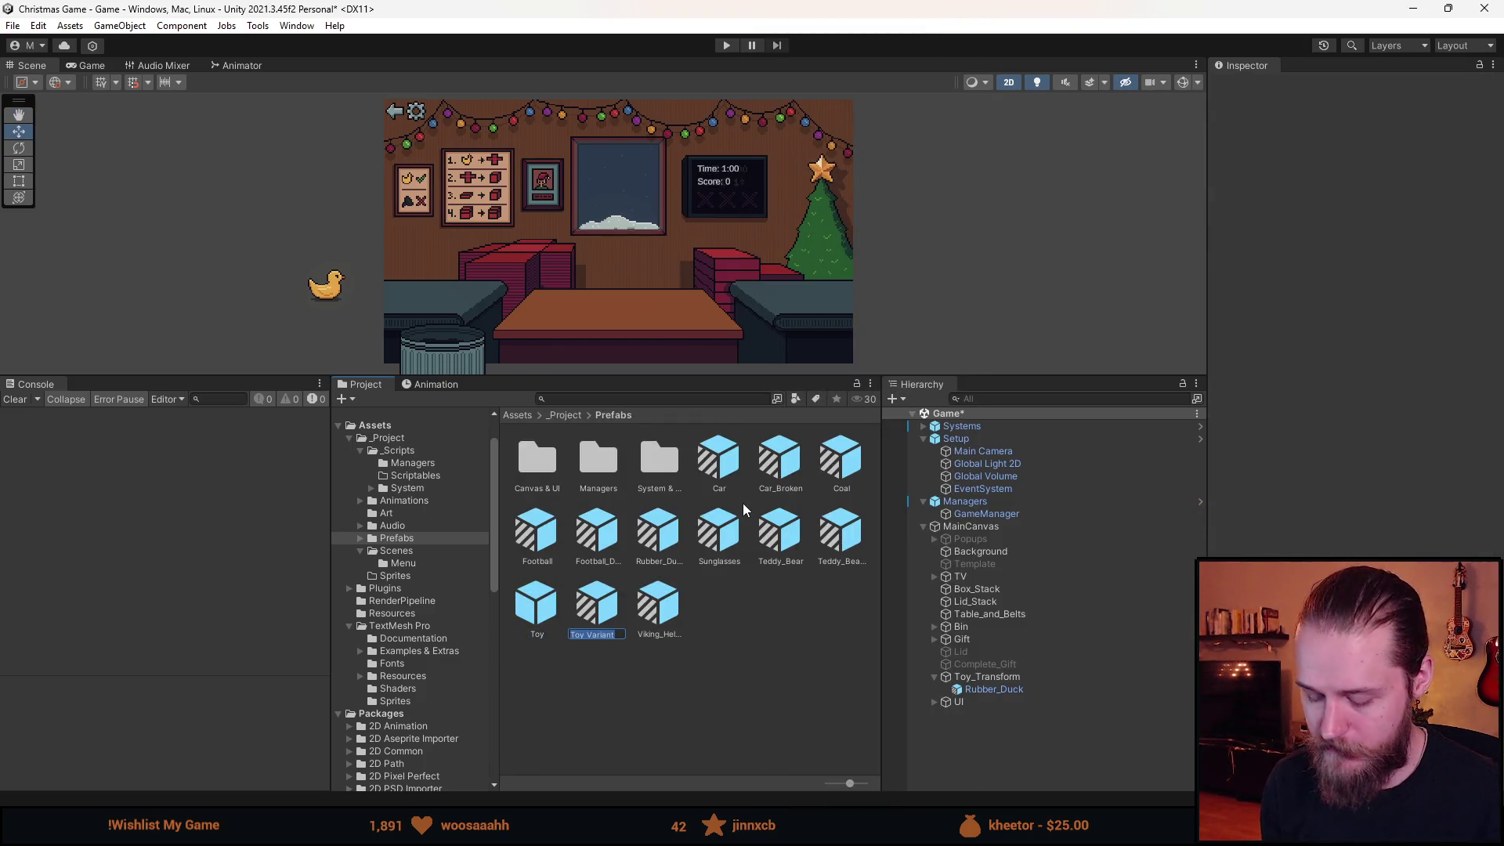
type("Car")
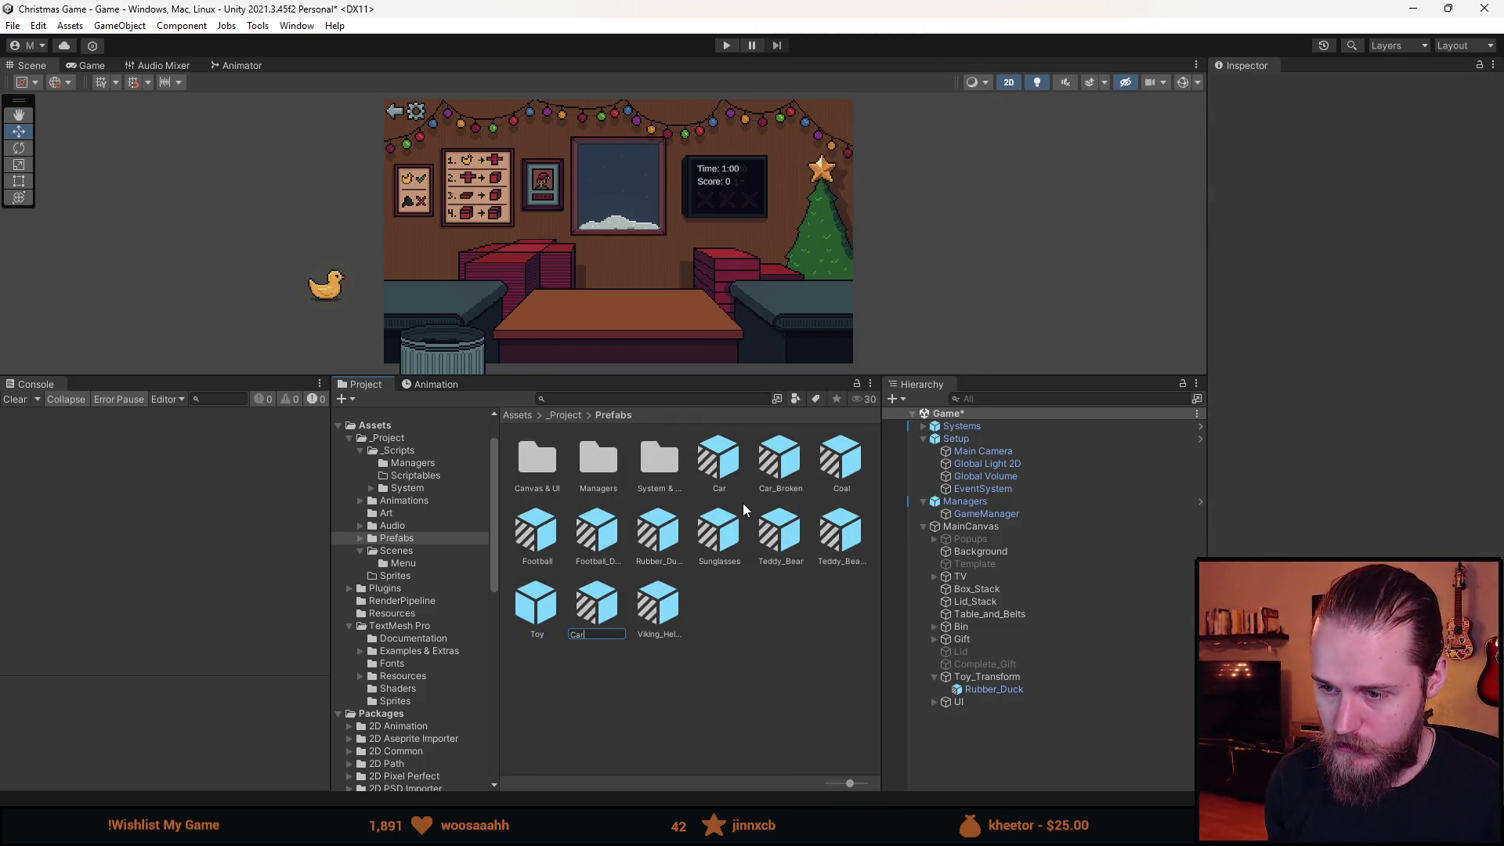
key("Return")
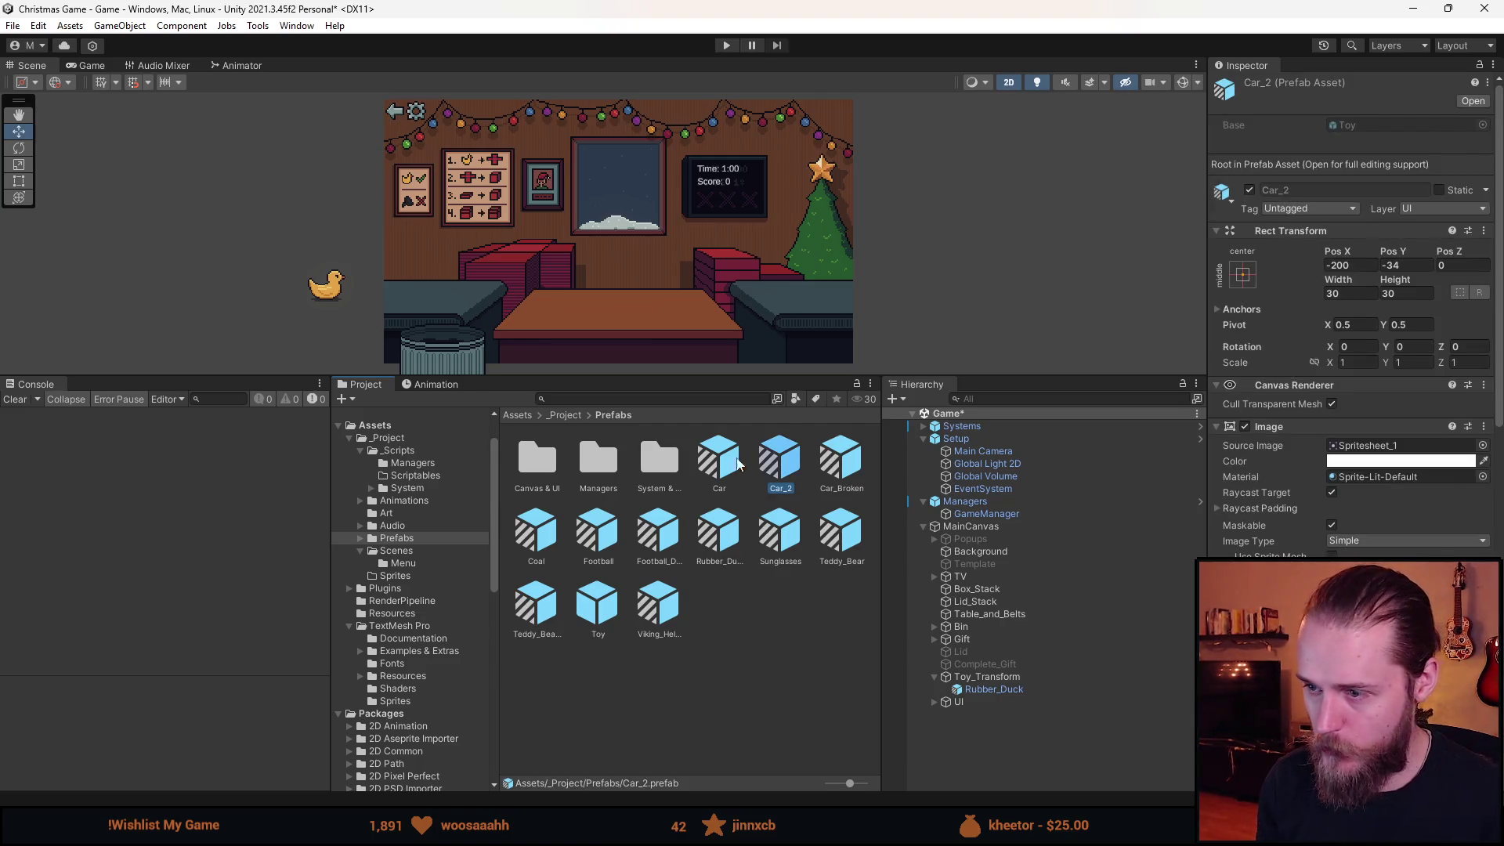
Set Car_2's Image Source Image to the blue car sprite Spritesheet_31.
double_click(789, 456)
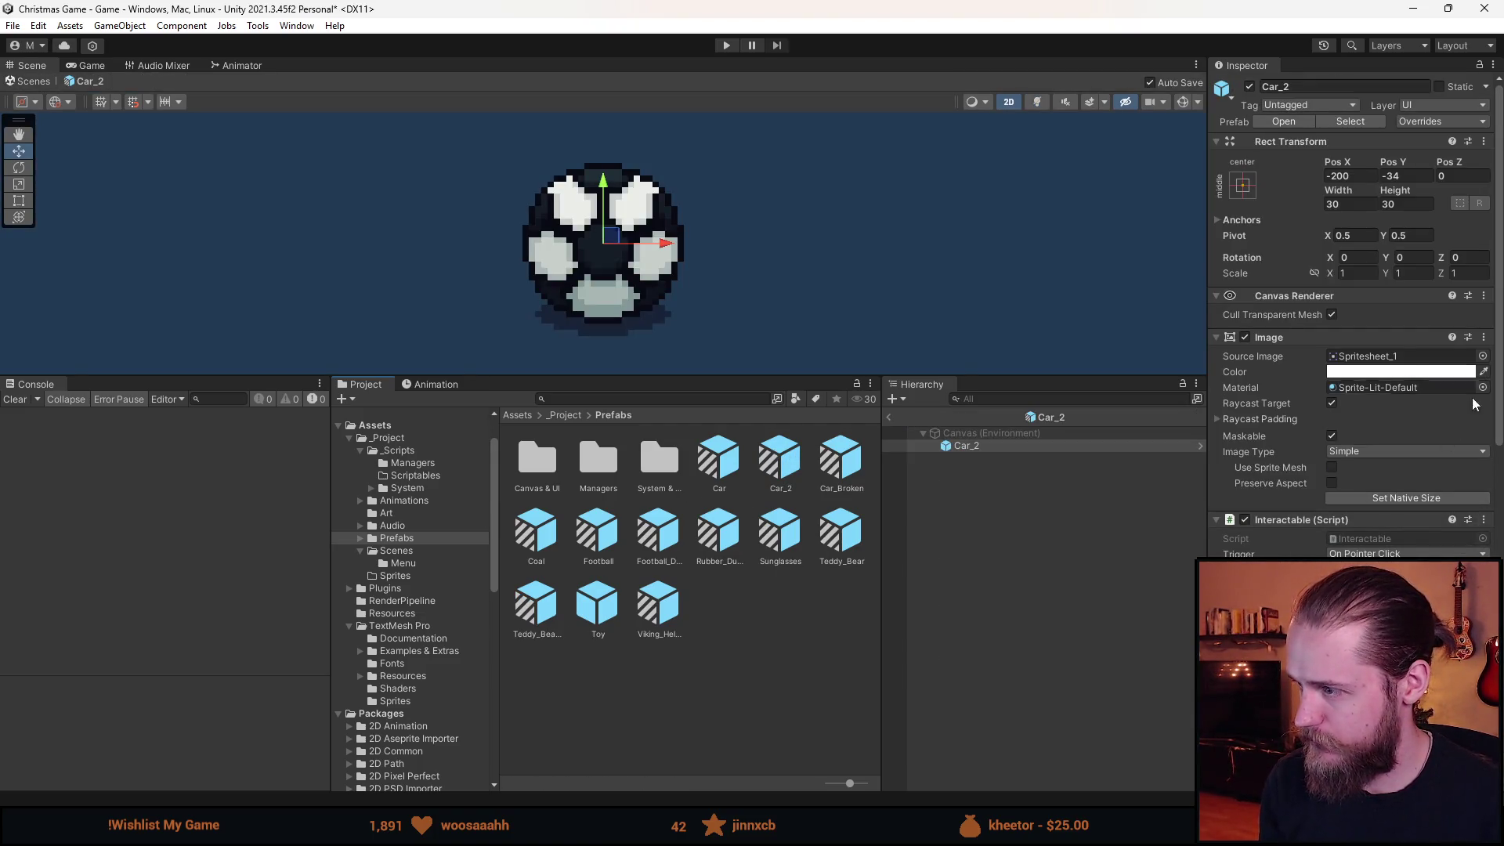
left_click(1483, 358)
double_click(1076, 600)
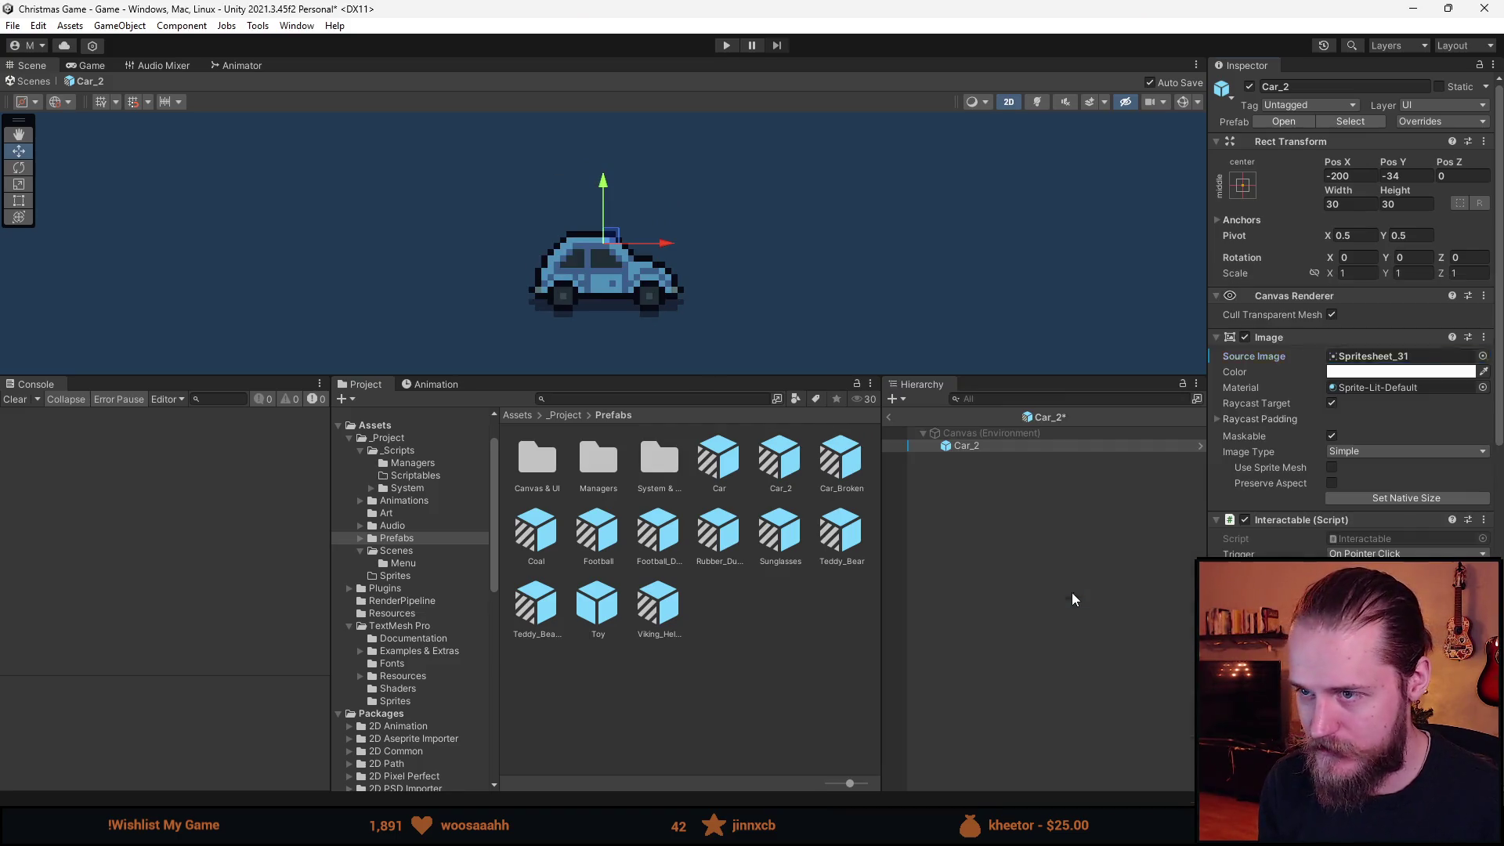
left_click(963, 523)
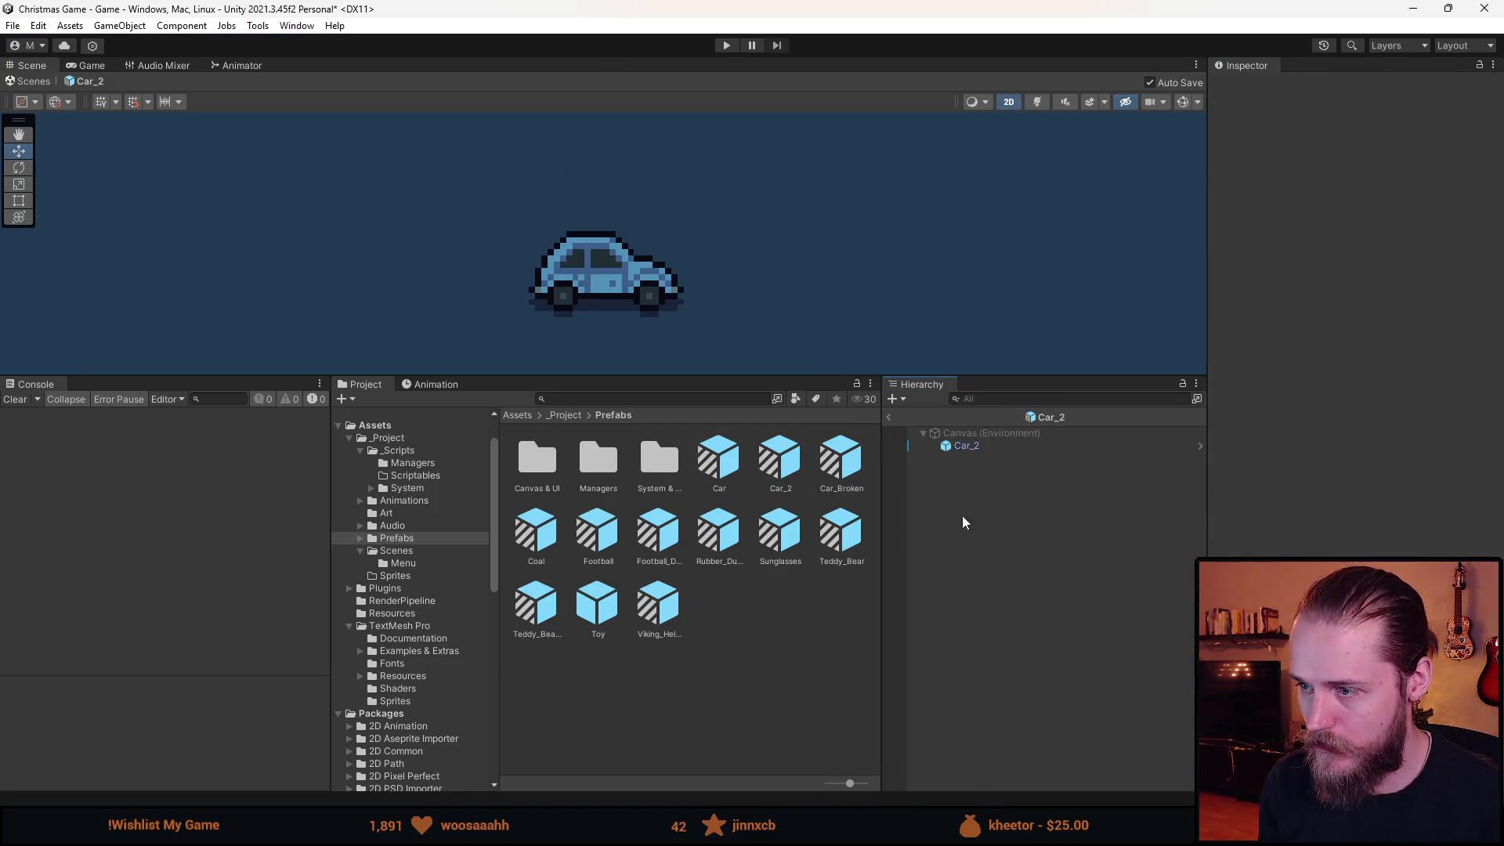
left_click(890, 419)
right_click(610, 601)
Create another Toy prefab variant named Car_2_Broken.
mouse_move(678, 188)
left_click(955, 384)
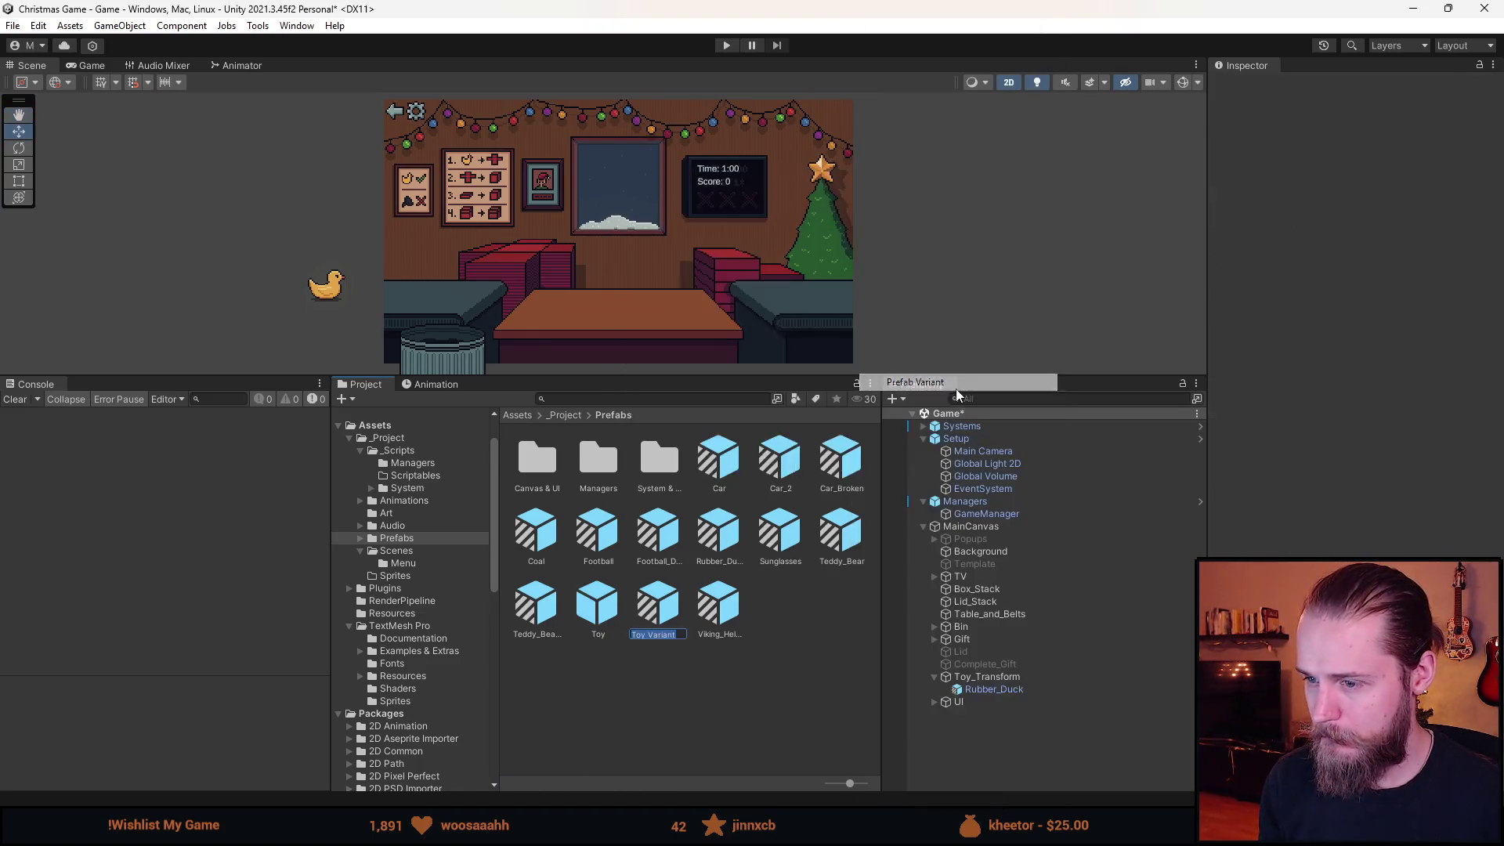
type("Ca")
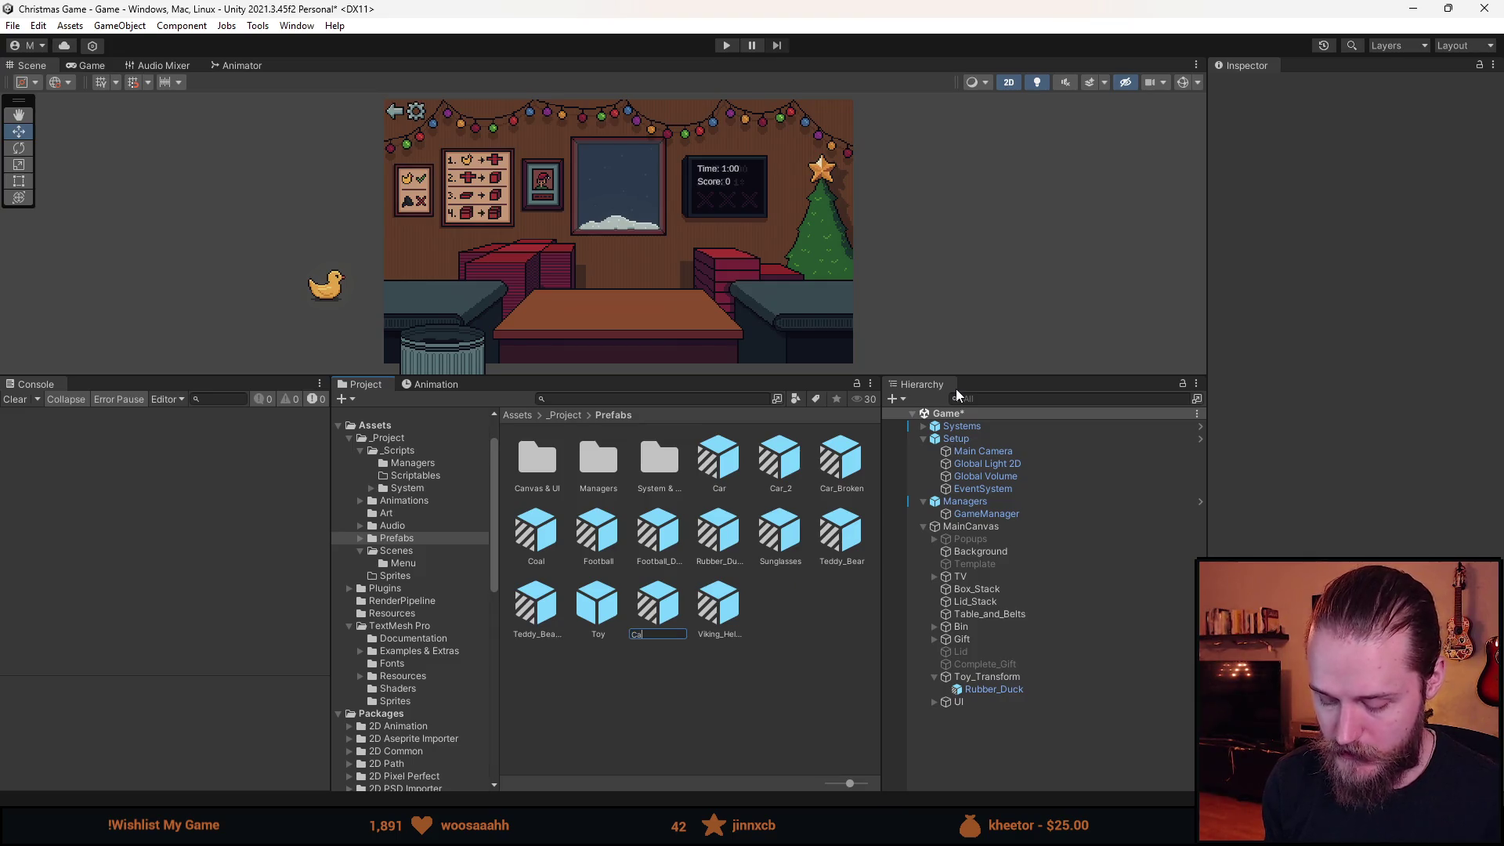
type("r_2_Broken")
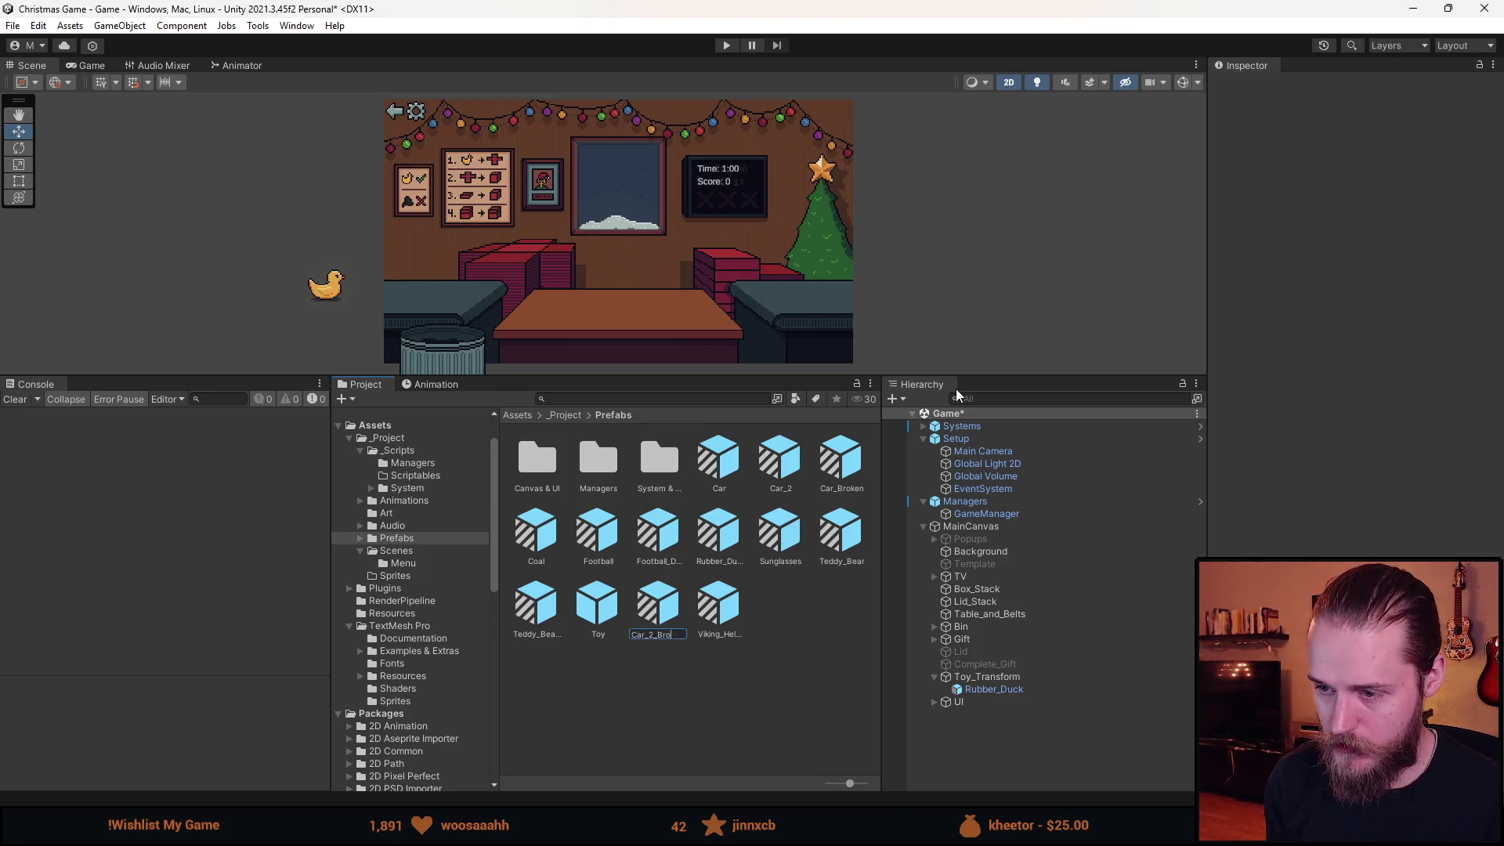
key("Return")
Give Car_2_Broken the dented blue car sprite Spritesheet_32 and return to the Game scene.
double_click(844, 460)
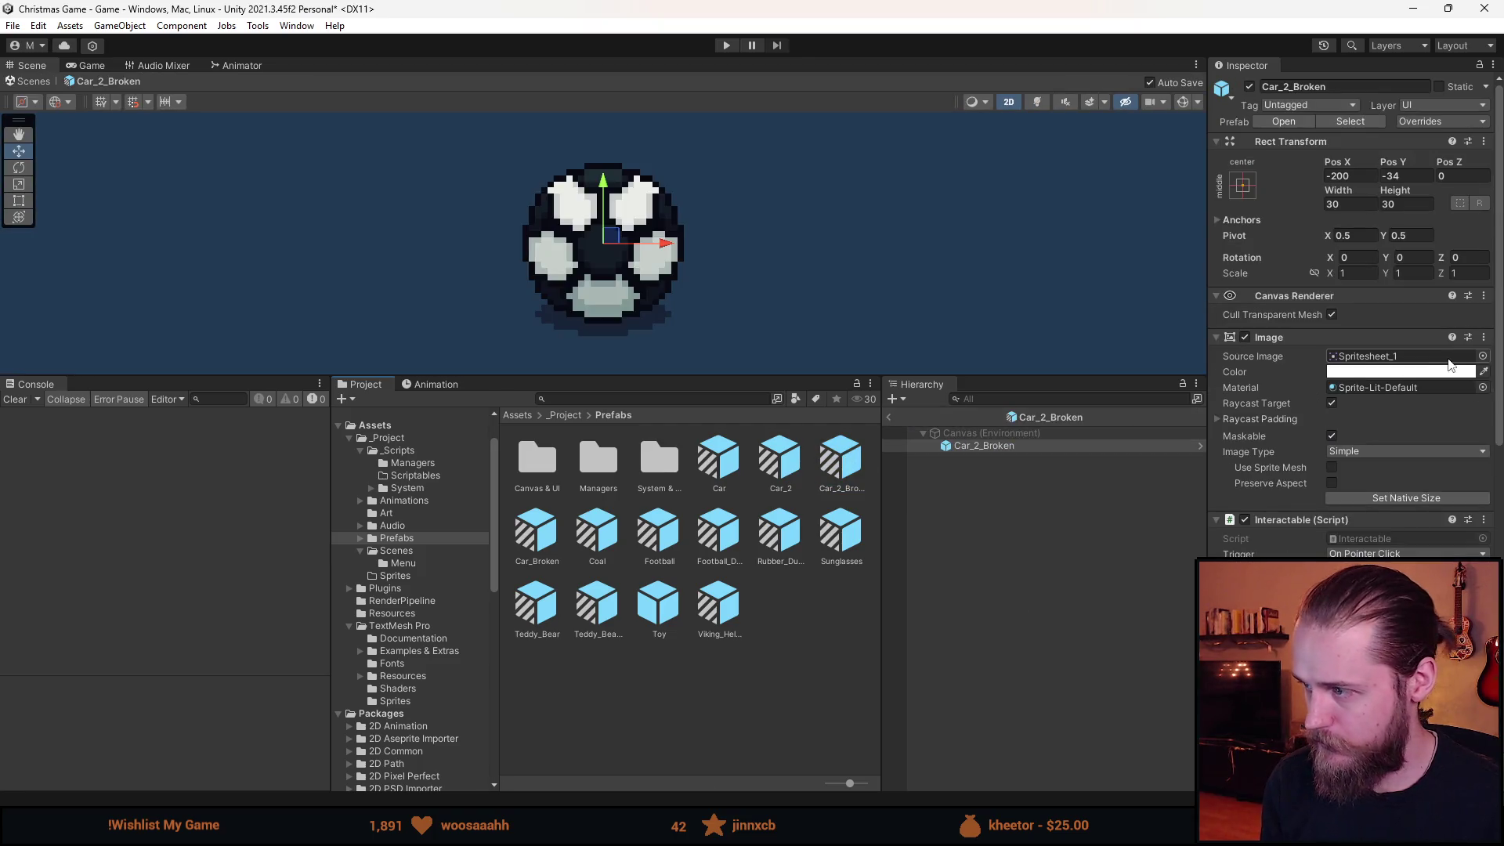
left_click(1482, 357)
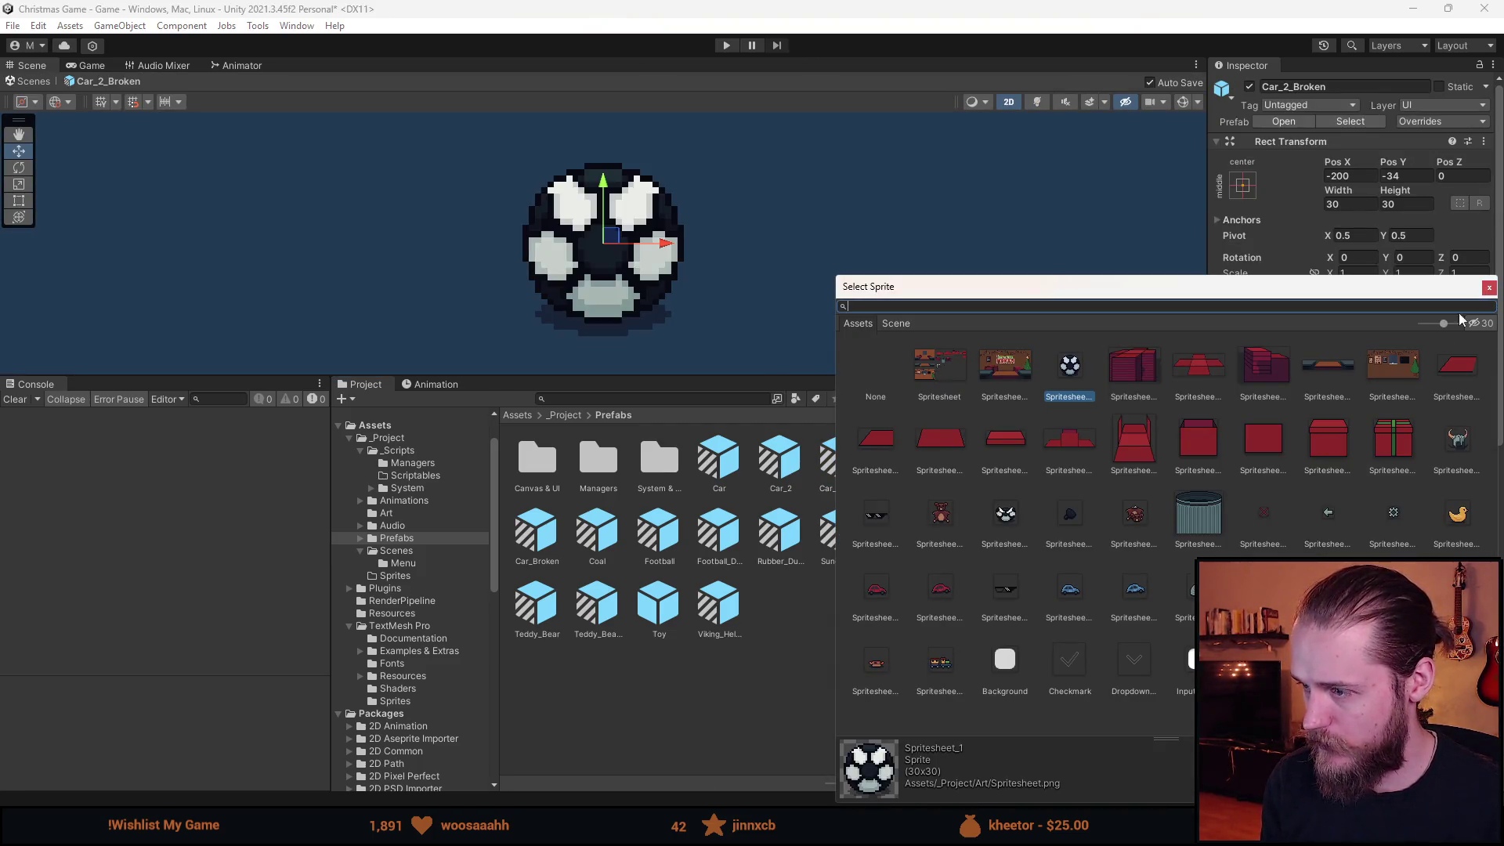
left_click(1489, 288)
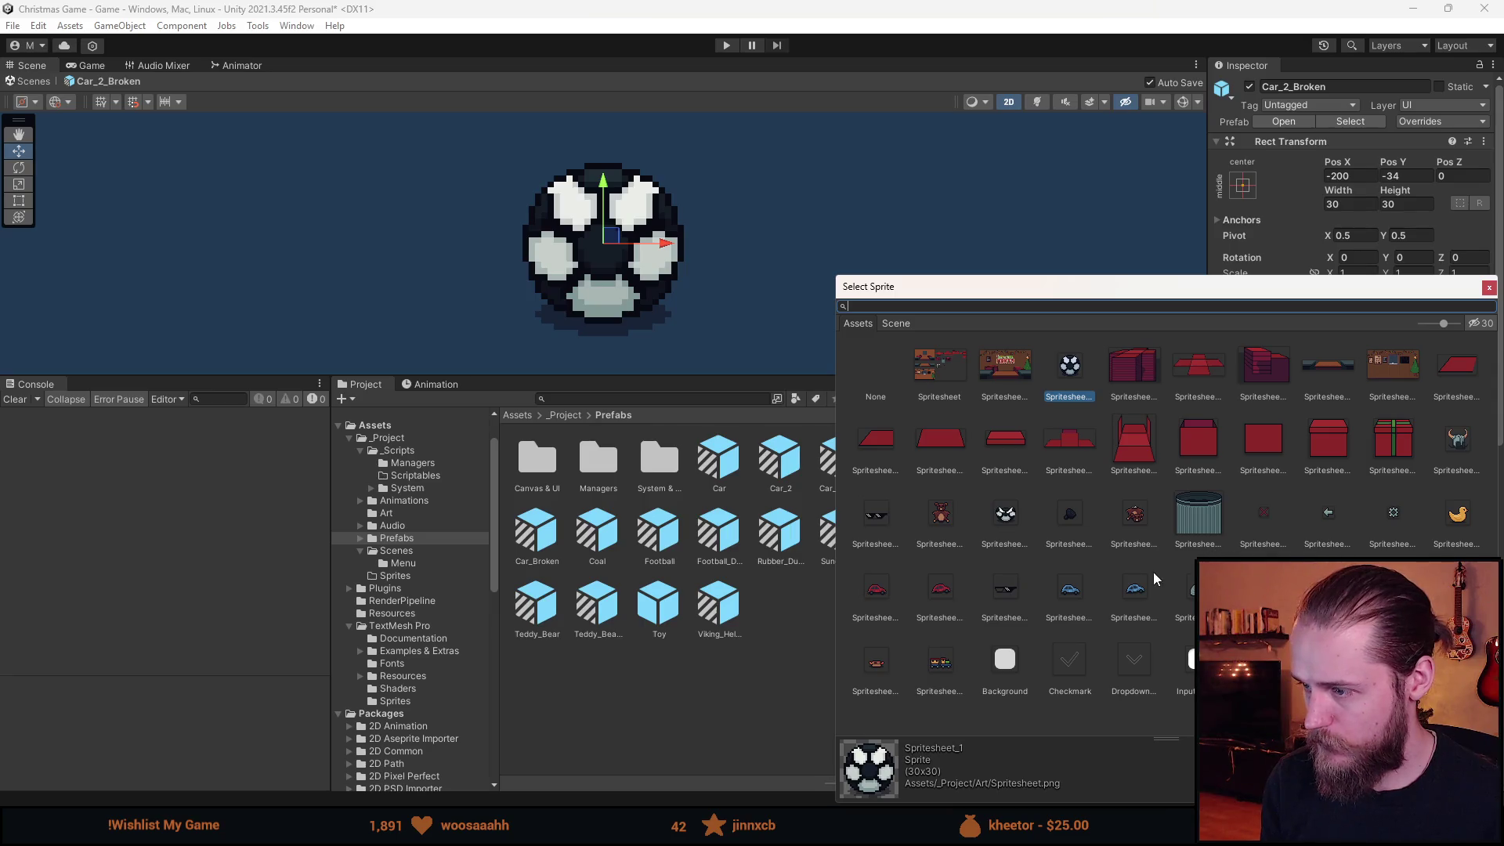
double_click(1135, 589)
scroll(1402, 470, "down", 3)
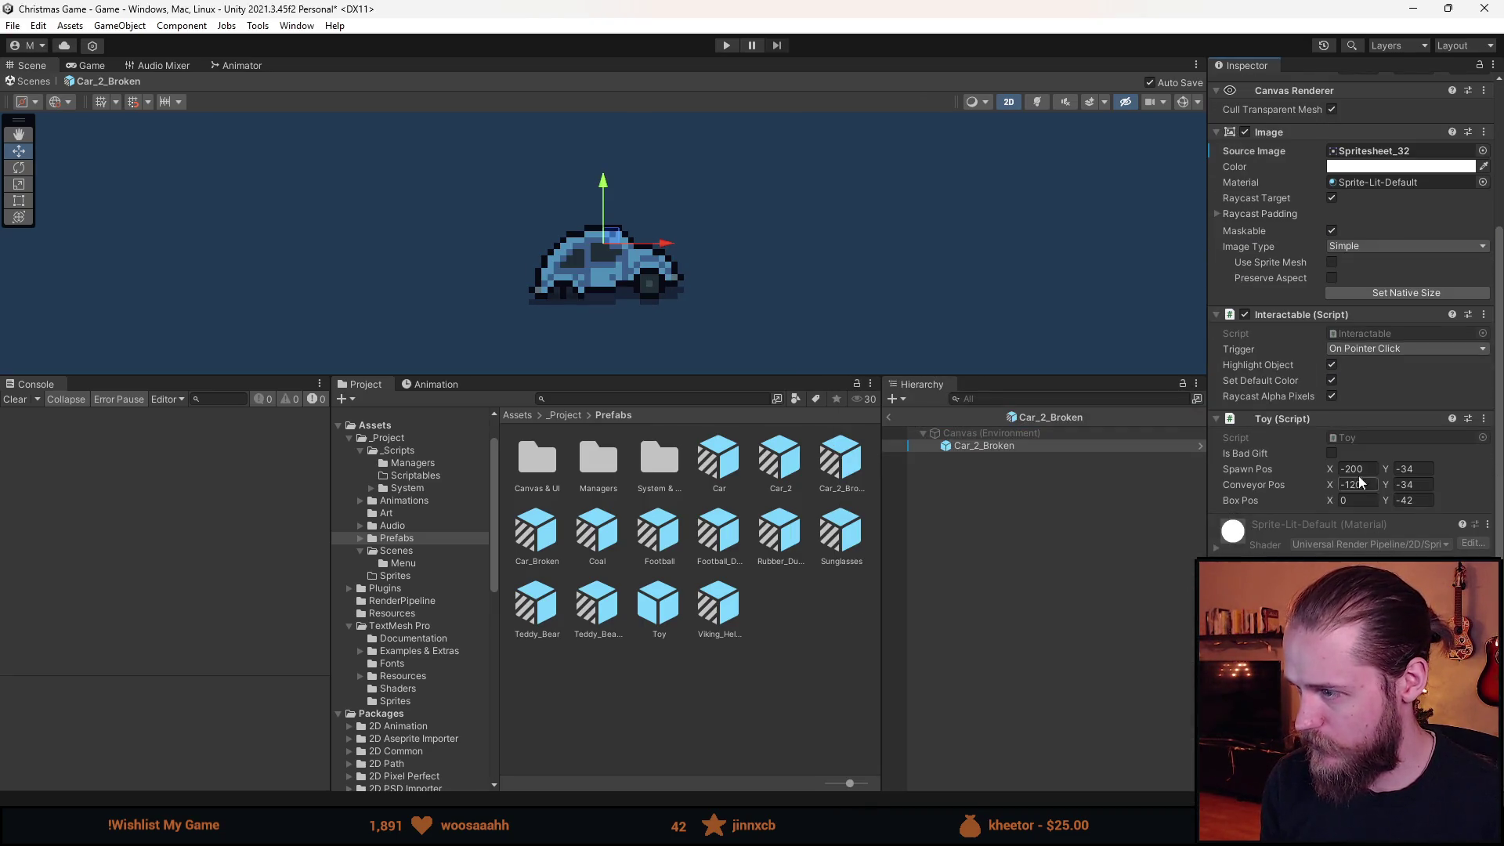
left_click(1014, 562)
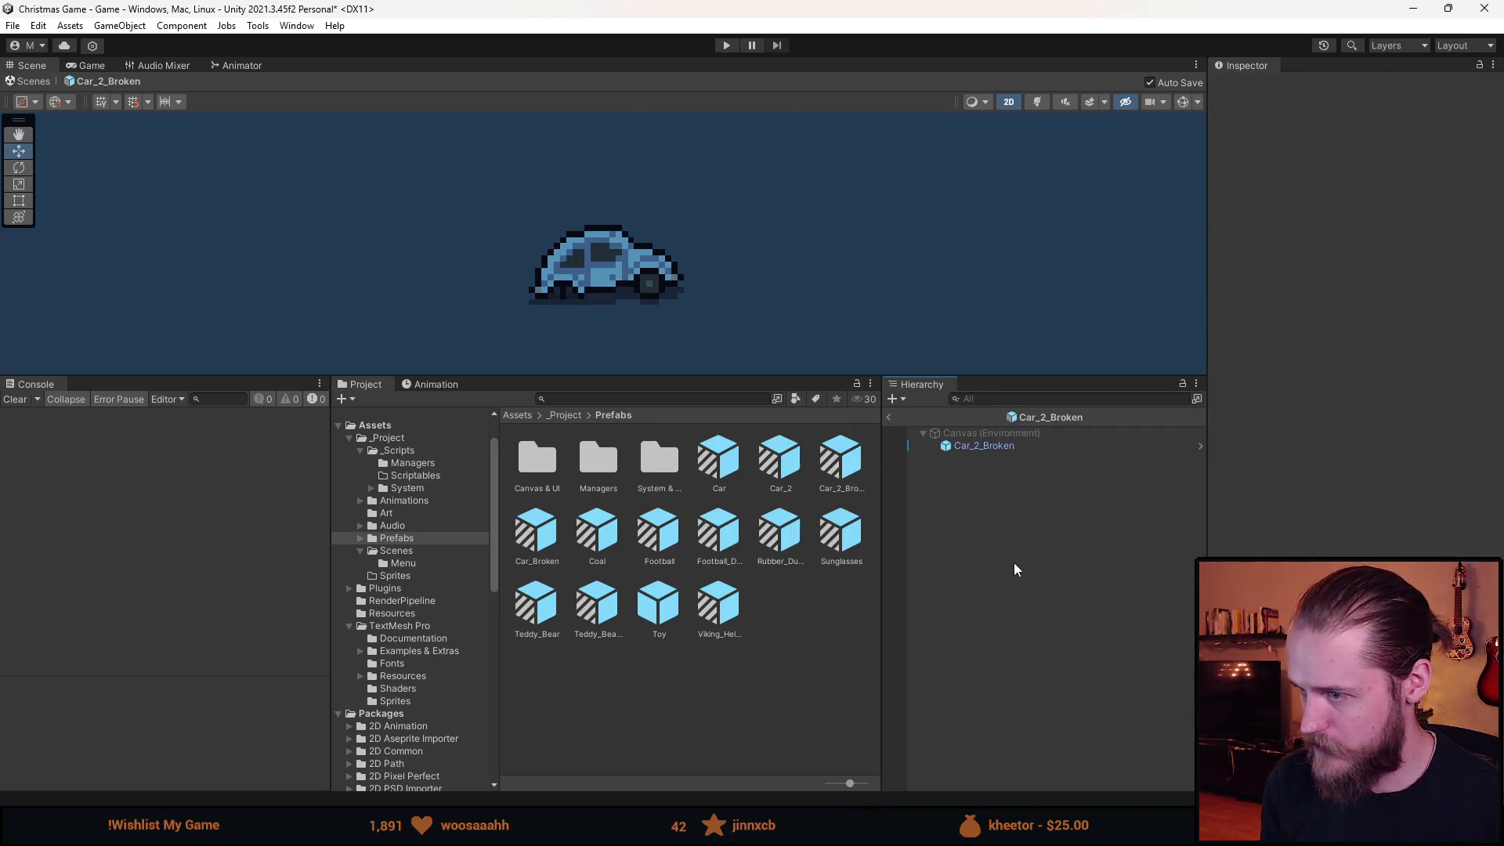
left_click(892, 417)
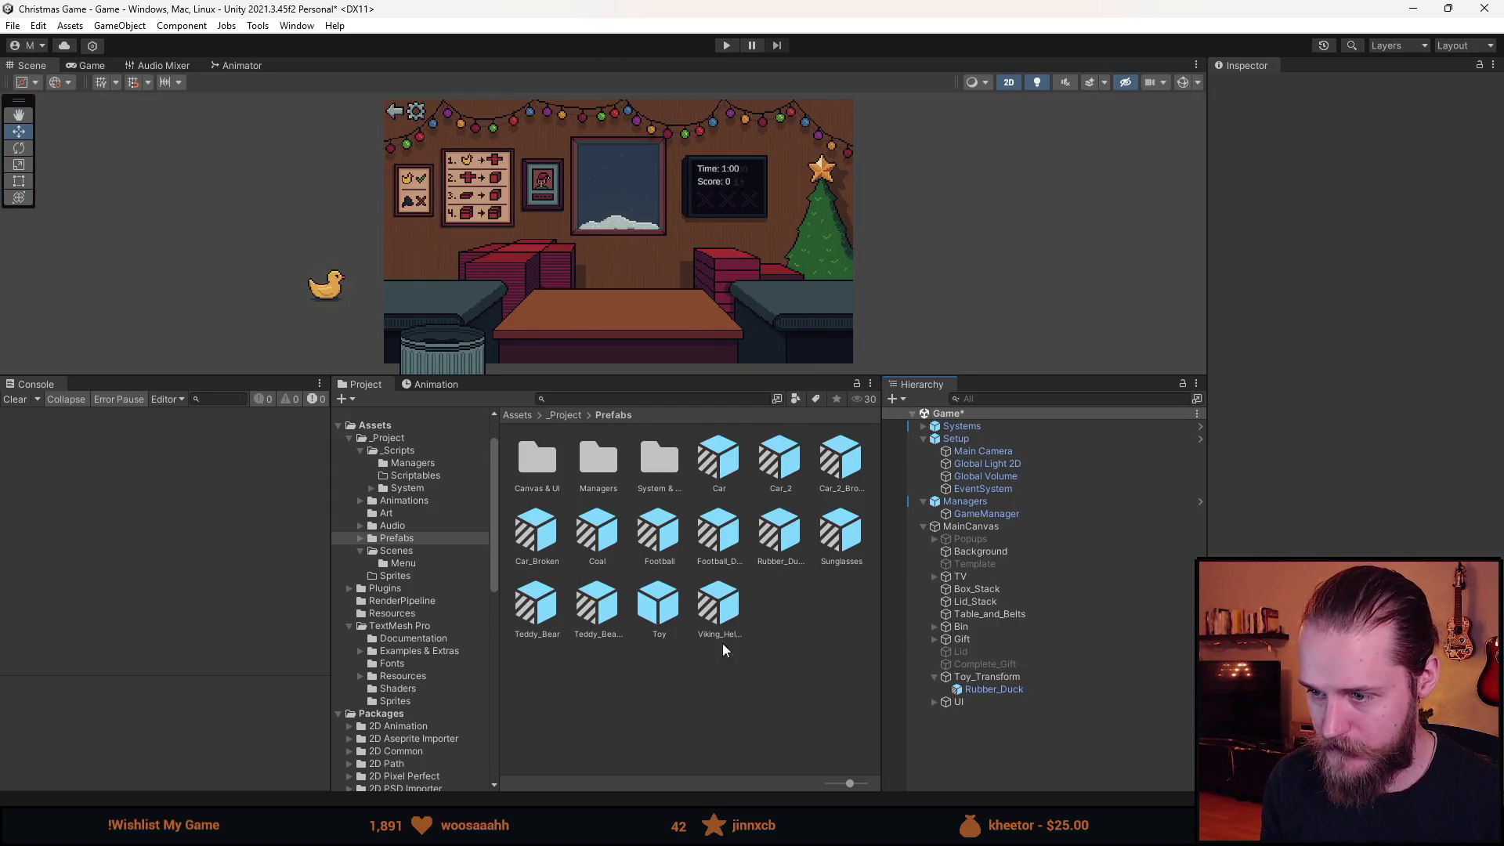
Create a Toy prefab variant named Sunglasses_Broken.
right_click(650, 617)
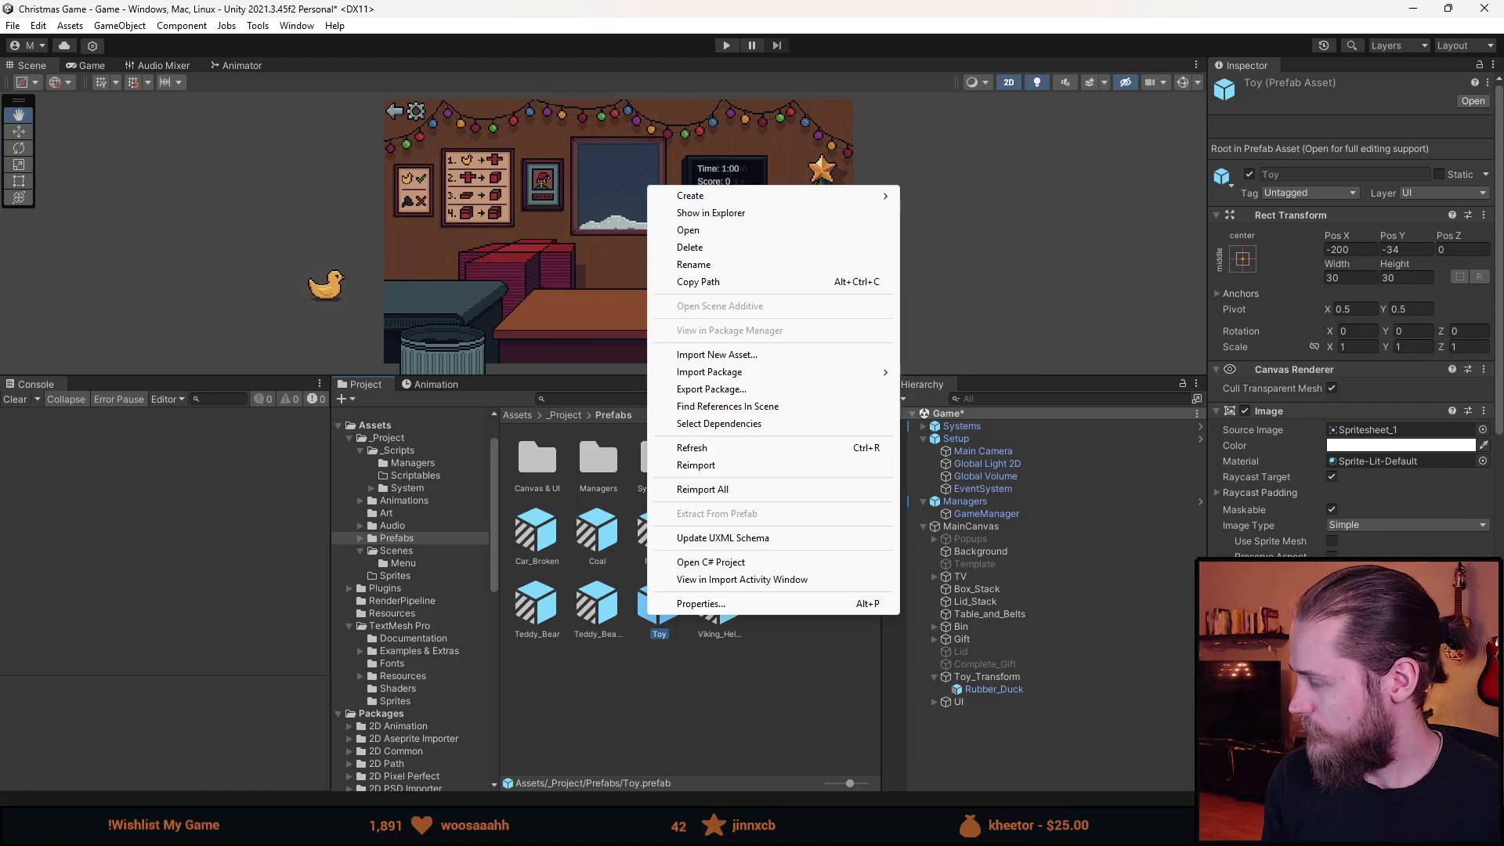
mouse_move(751, 196)
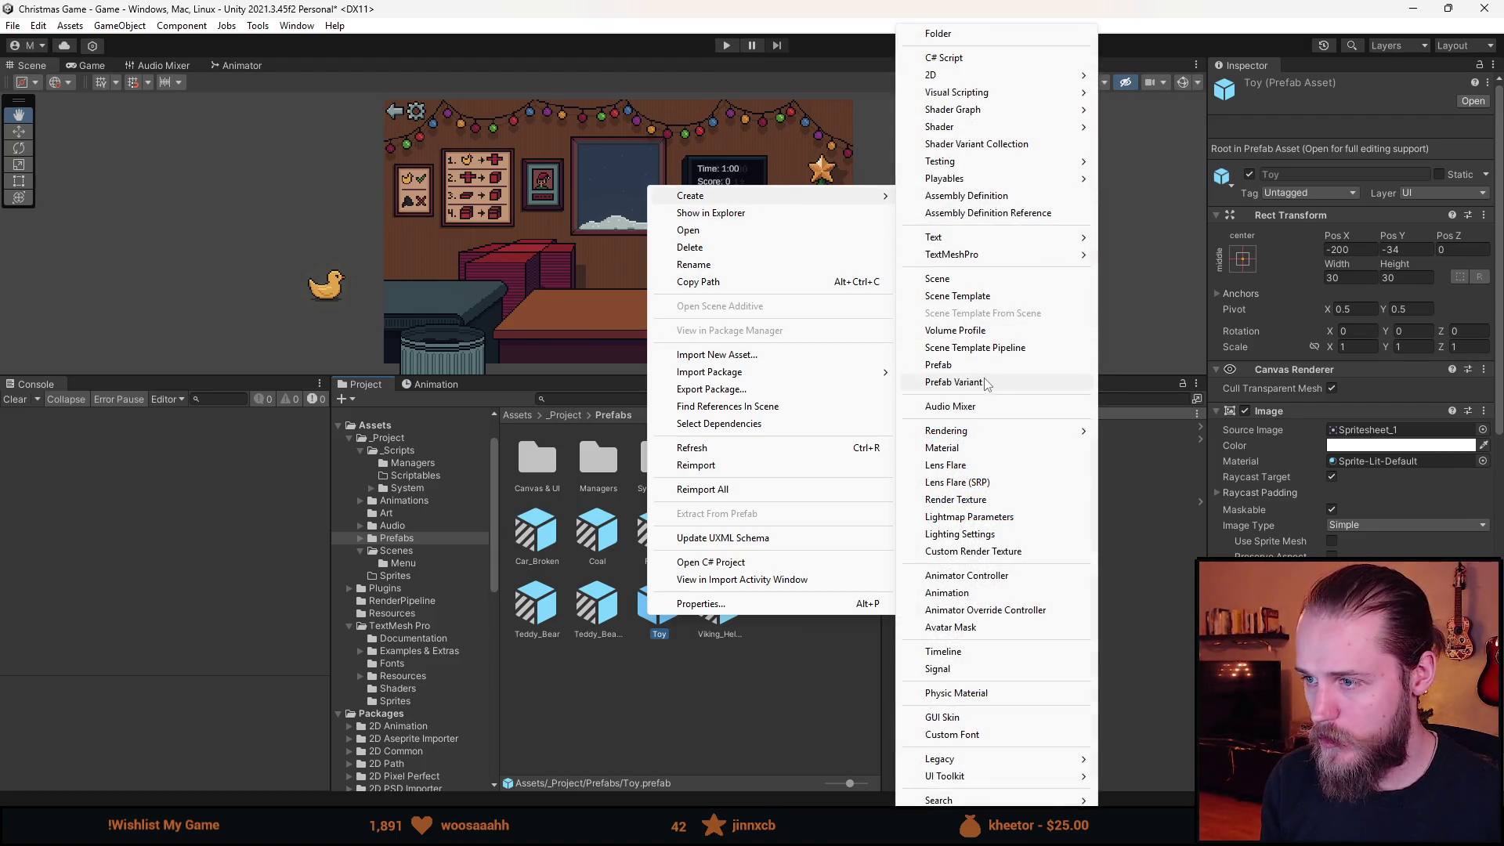
left_click(953, 382)
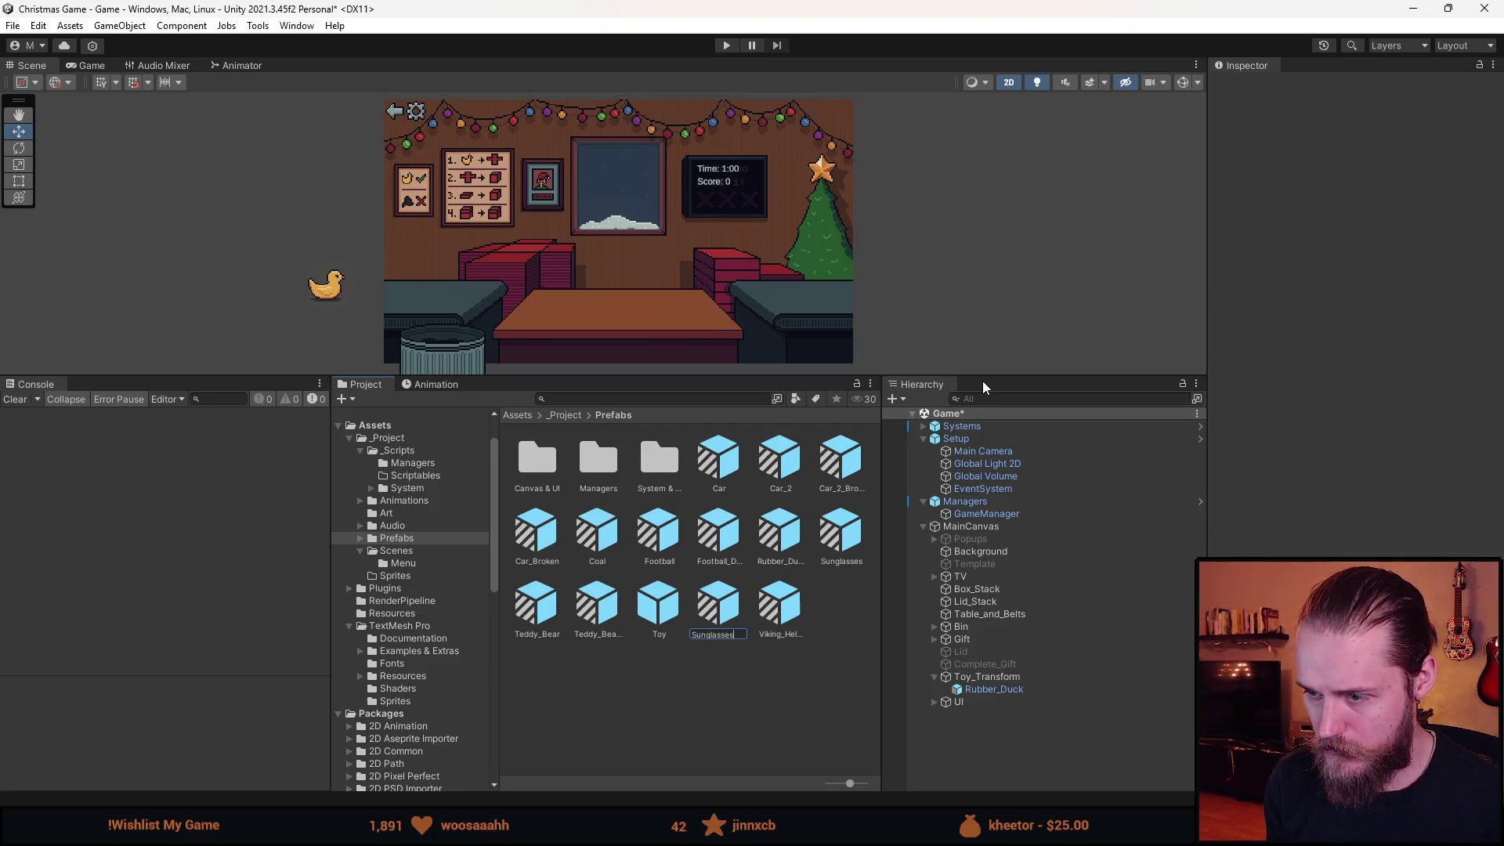
type("en")
key("Return")
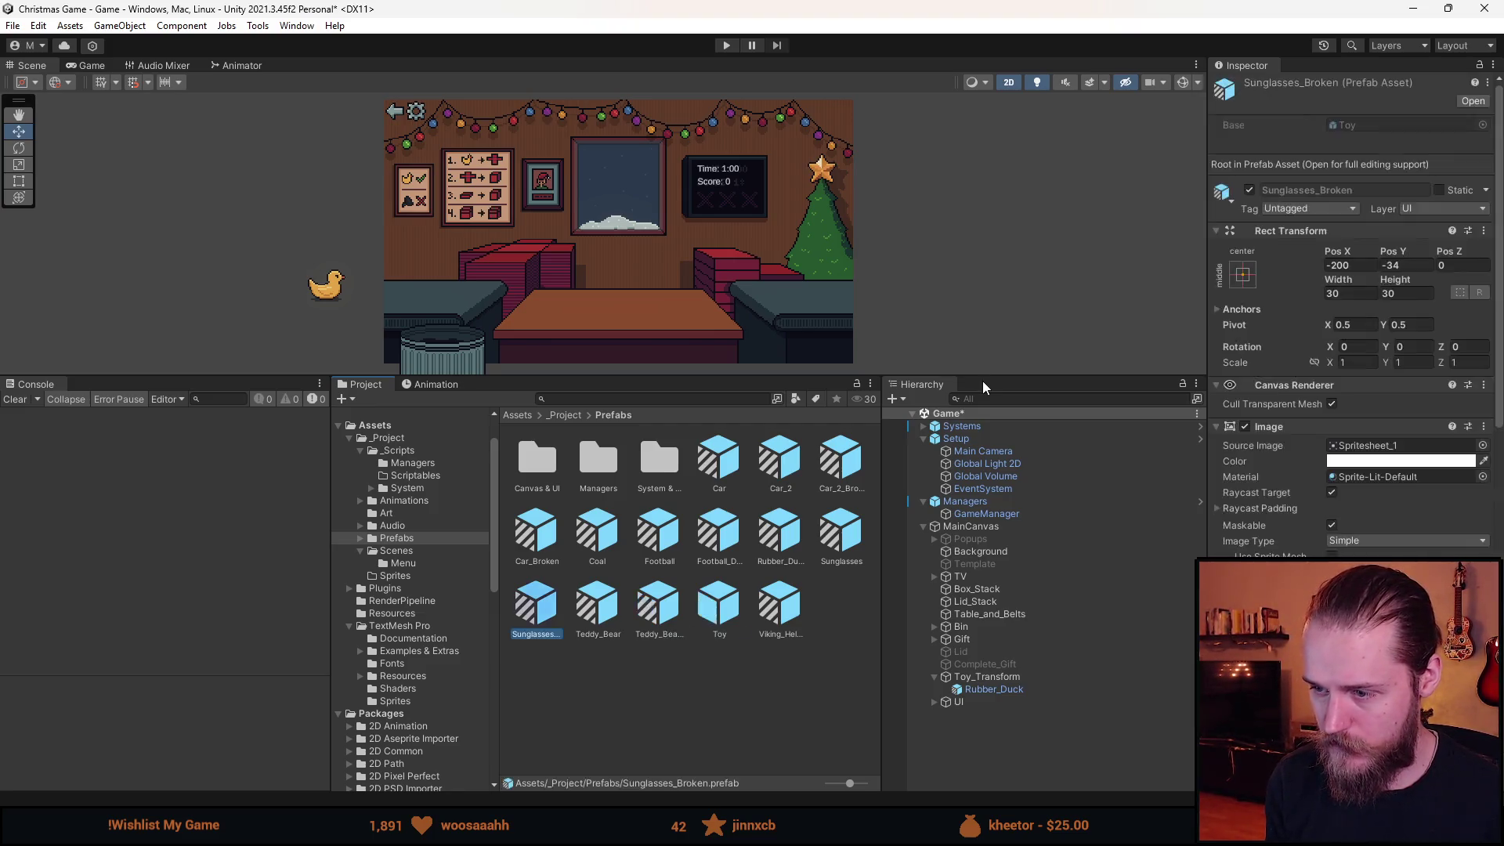
Set Sunglasses_Broken's Source Image to the Spritesheet_30 sunglasses sprite and return to the Game scene.
double_click(523, 611)
left_click(1484, 339)
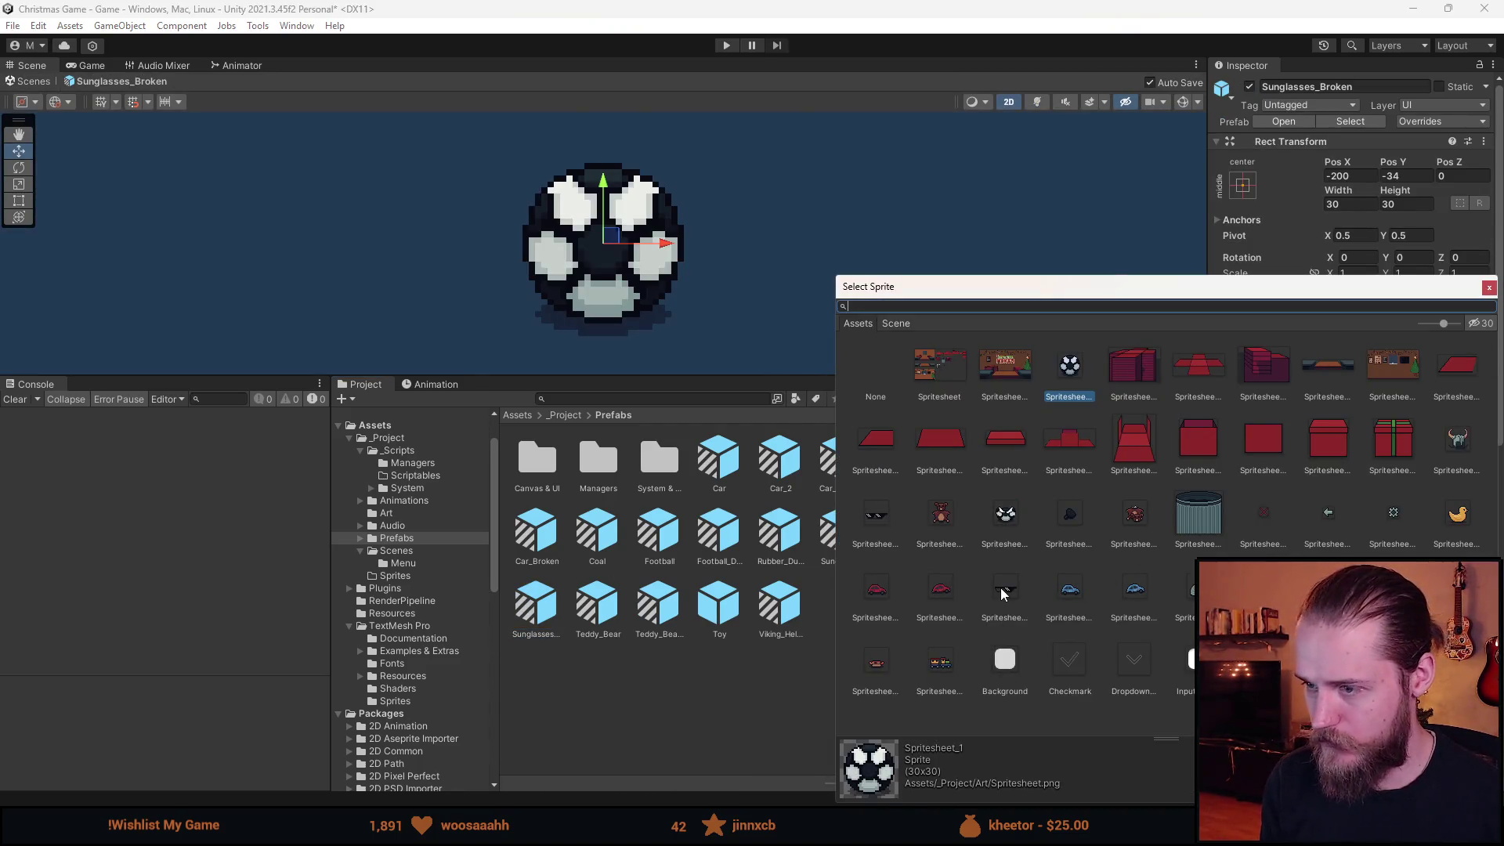
left_click(999, 587)
double_click(1000, 588)
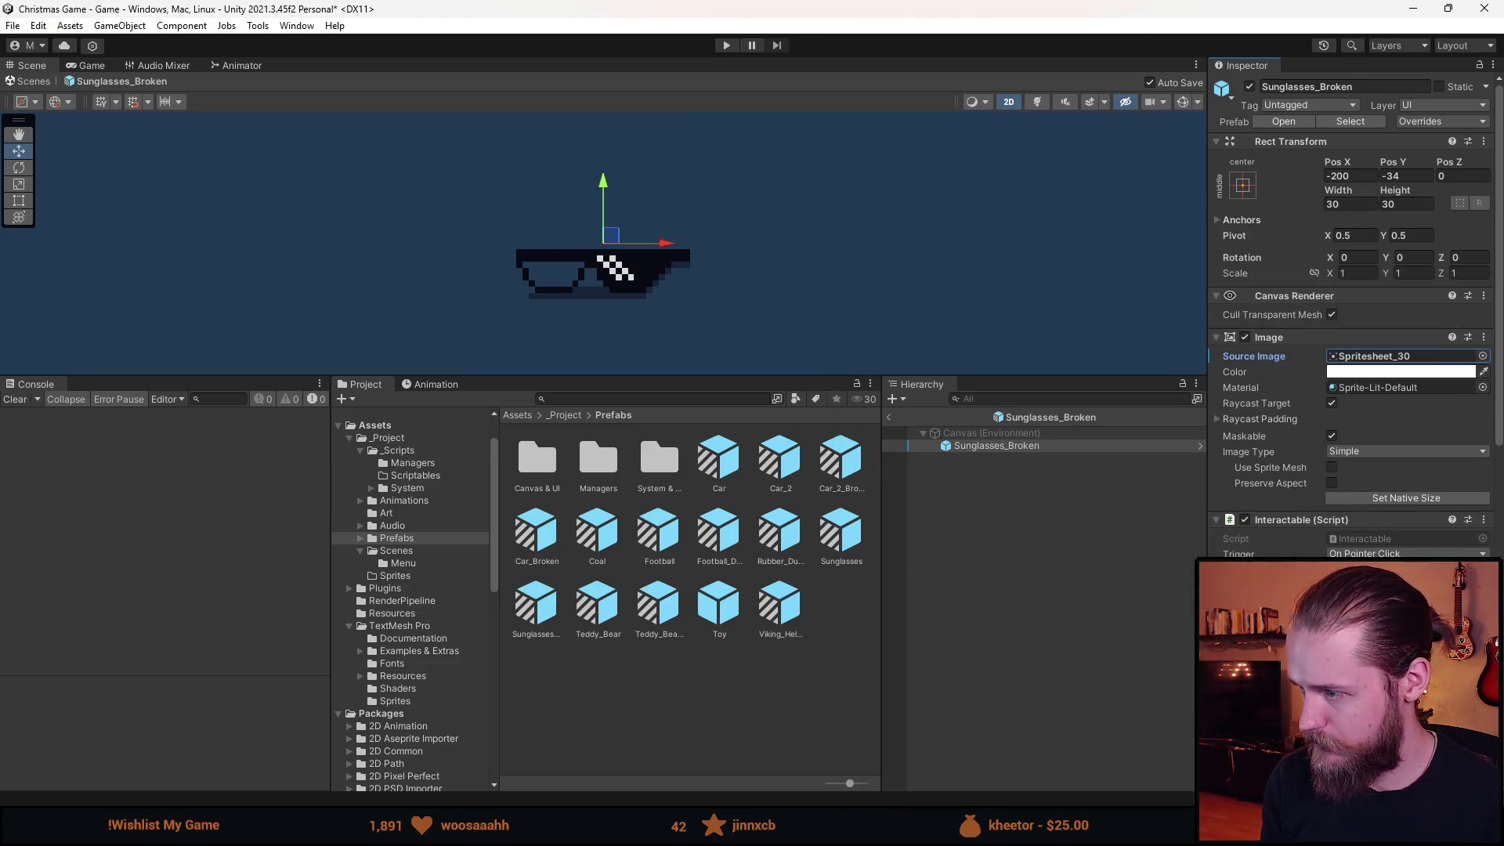
scroll(1351, 313, "down", 4)
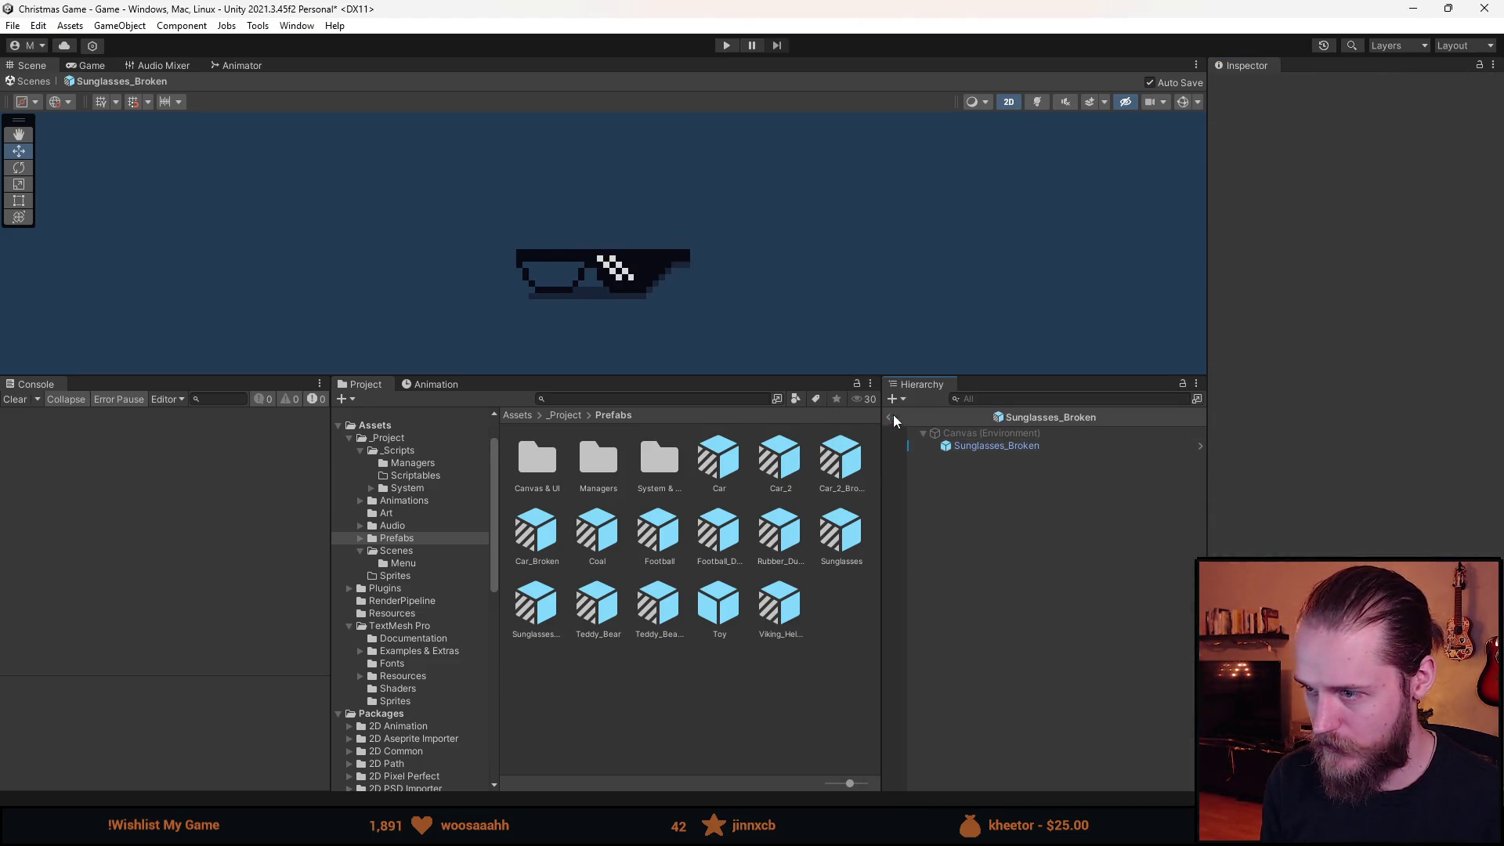
left_click(890, 416)
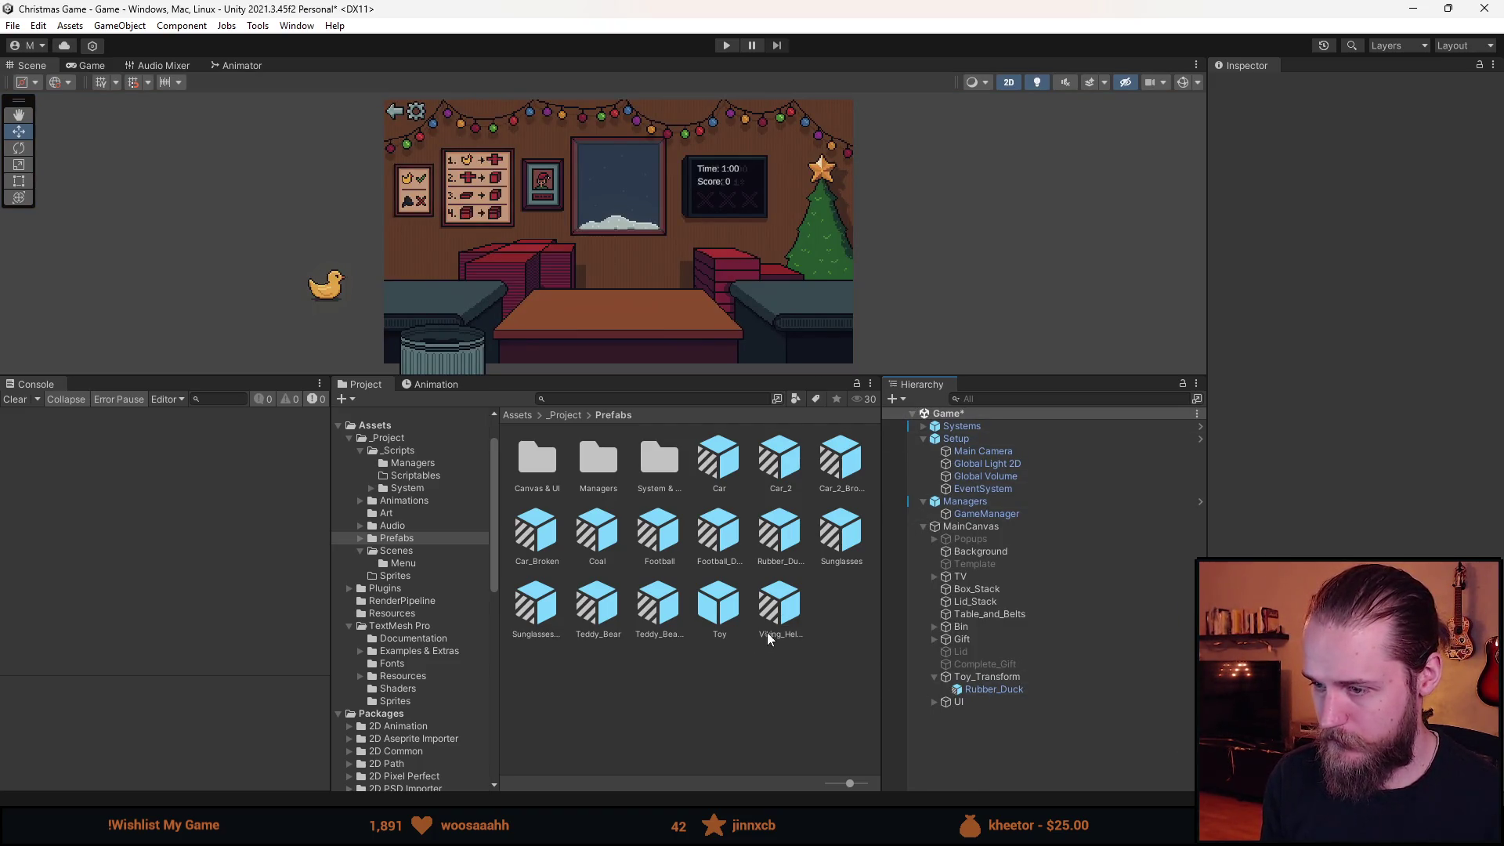
right_click(731, 605)
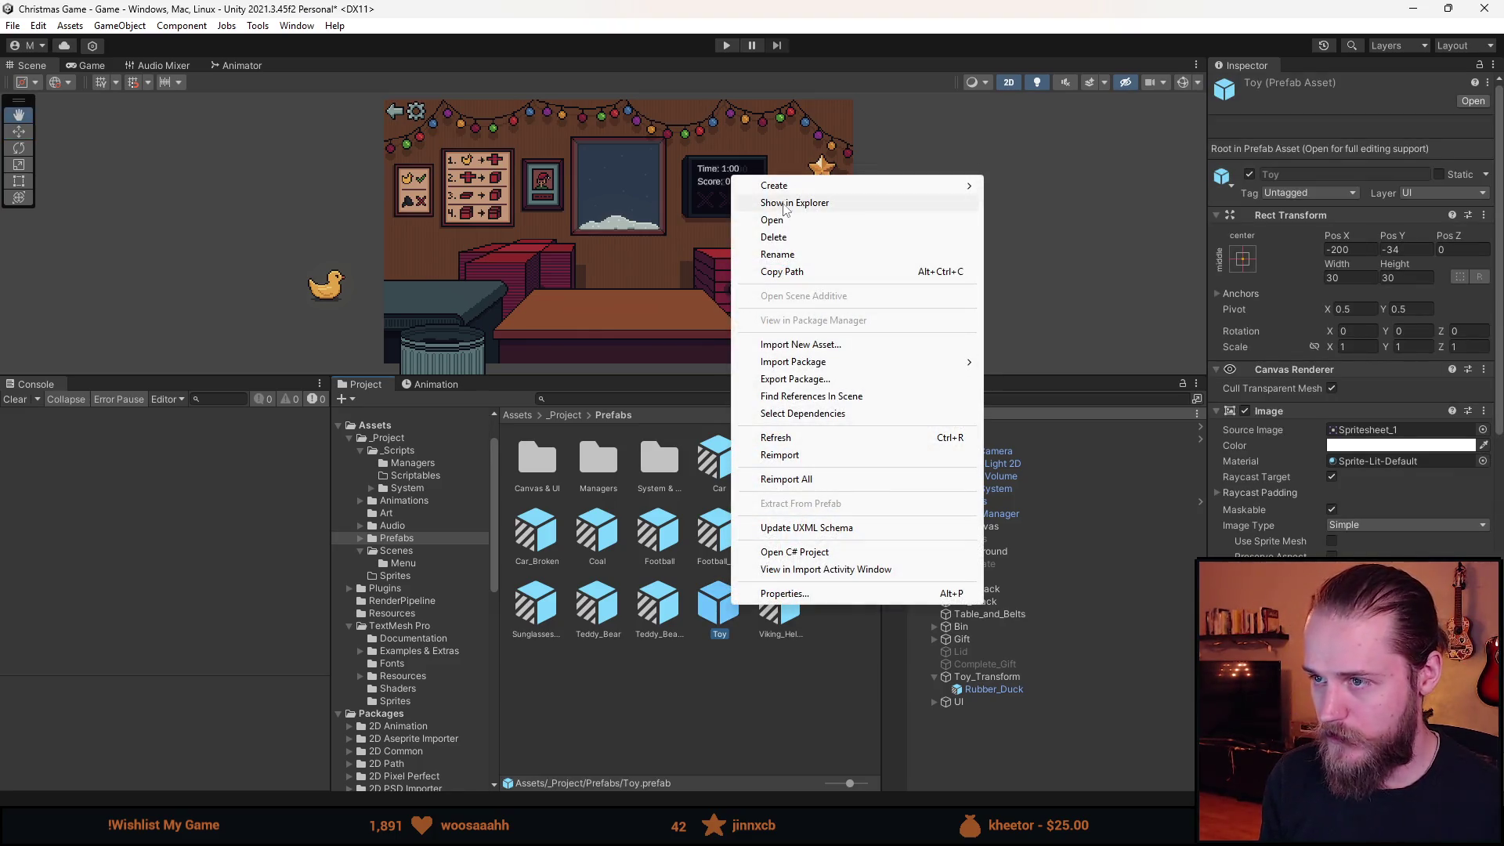
Make a Toy variant named Schlink using the grey arch sprite Spritesheet_33, then return to the scene.
mouse_move(862, 186)
left_click(1052, 383)
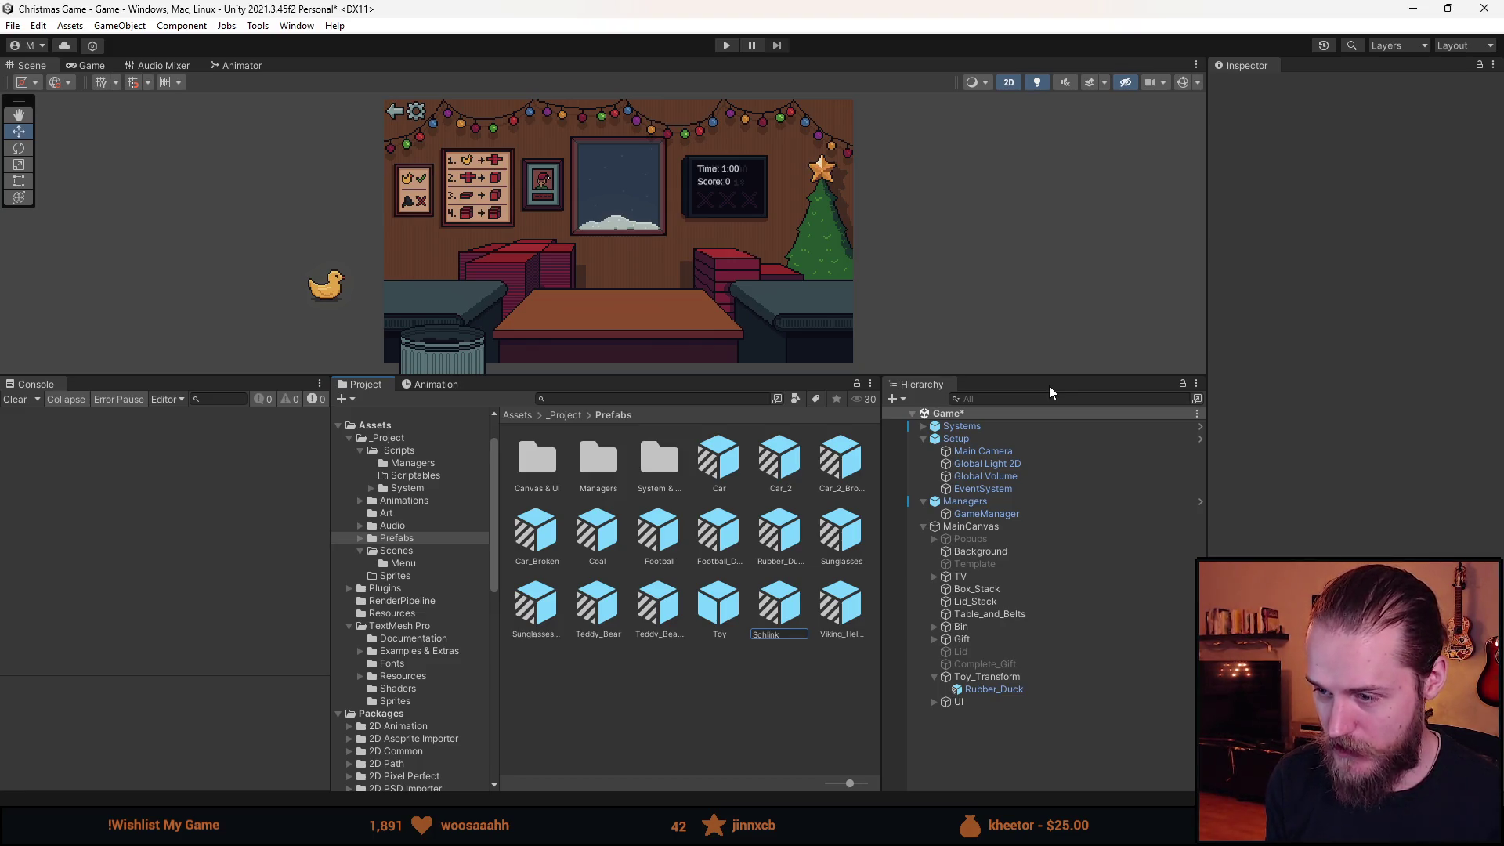
key("Return")
key("Return")
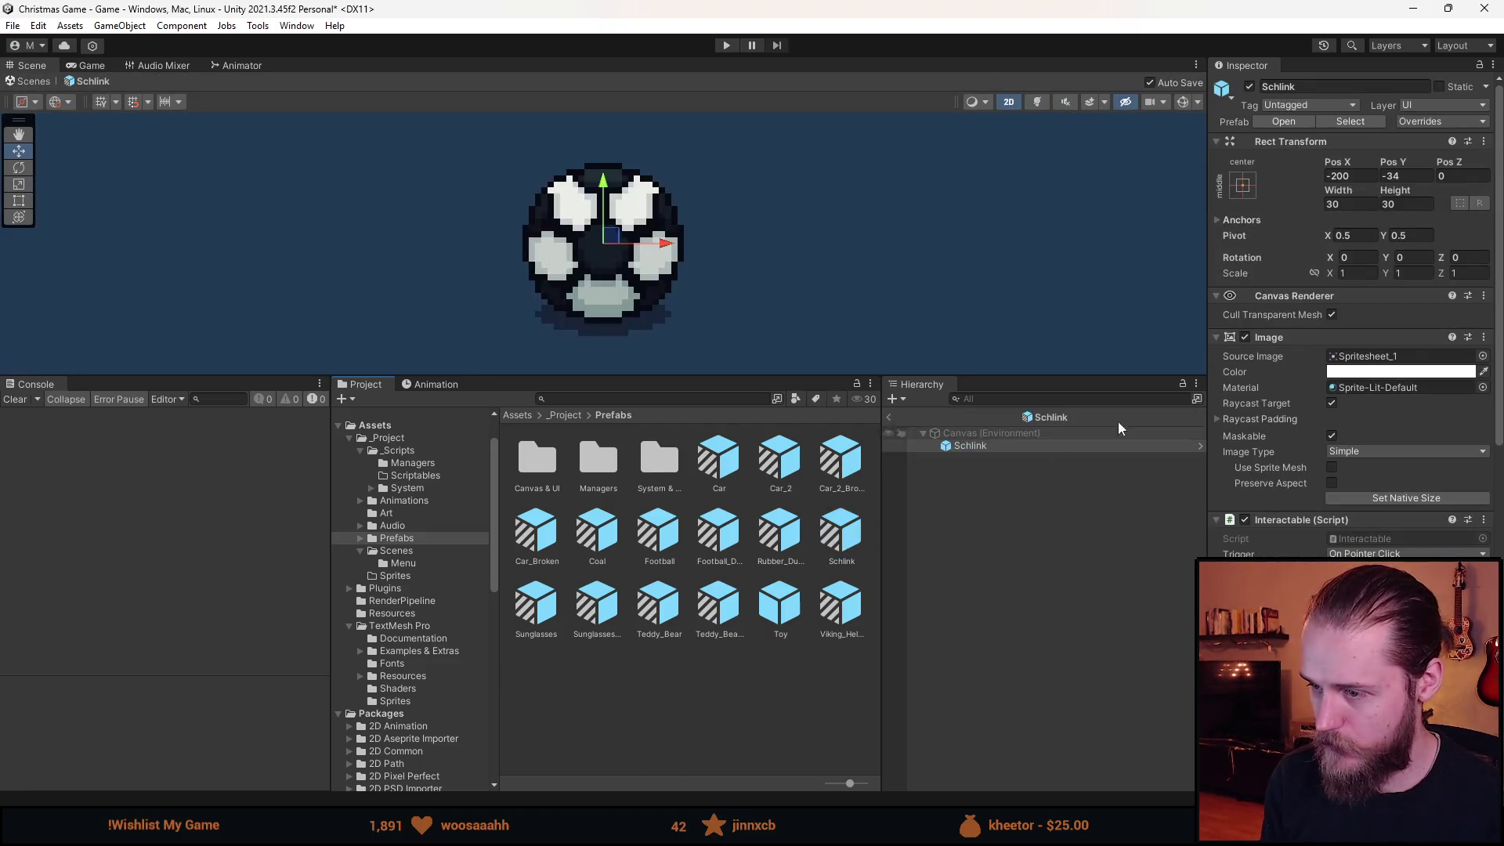
left_click(1482, 358)
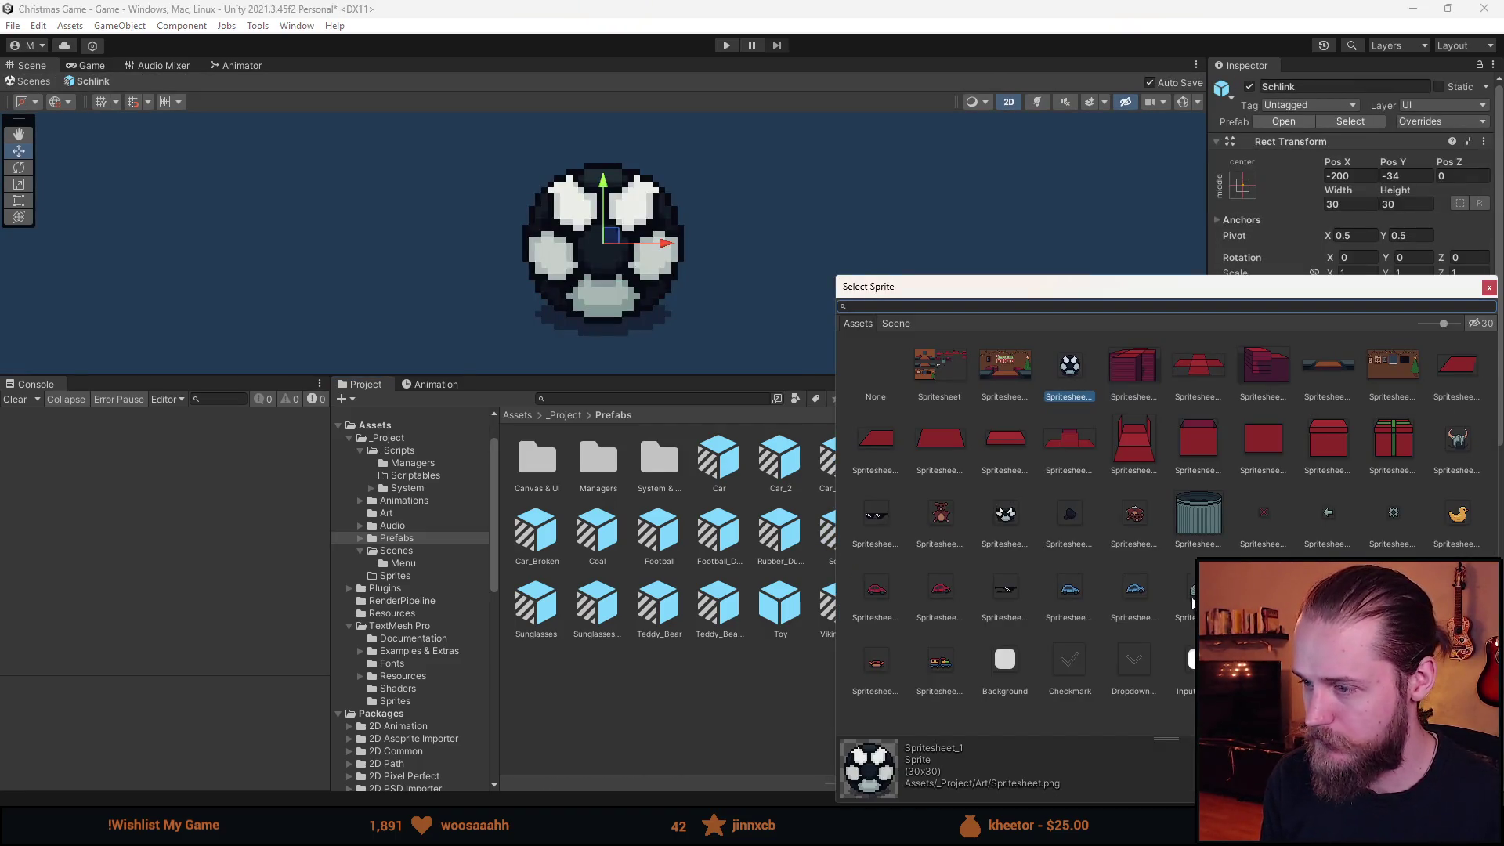
left_click(1192, 592)
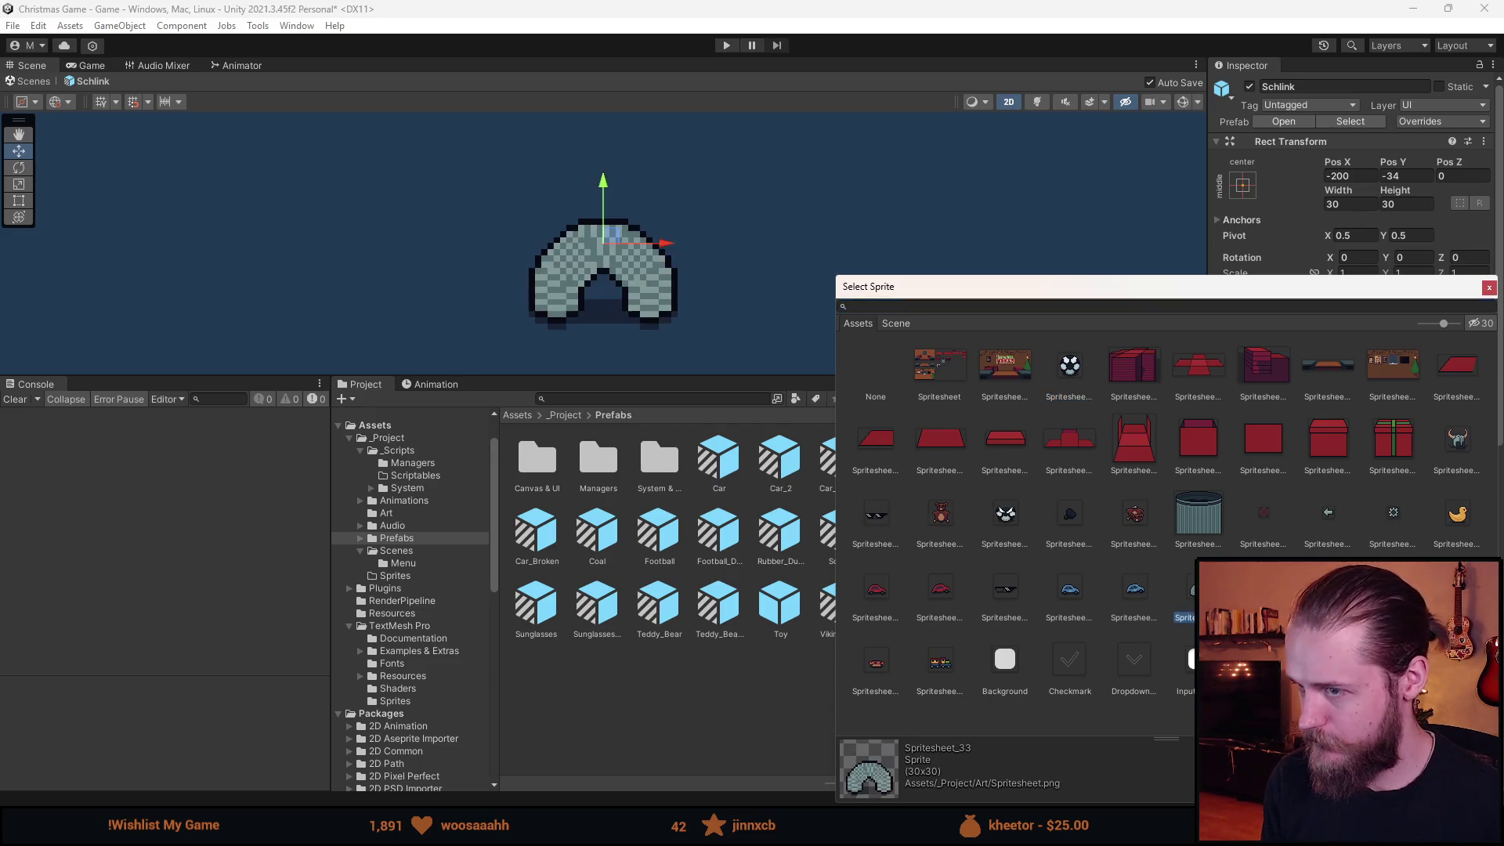
key("Return")
scroll(1332, 486, "down", 3)
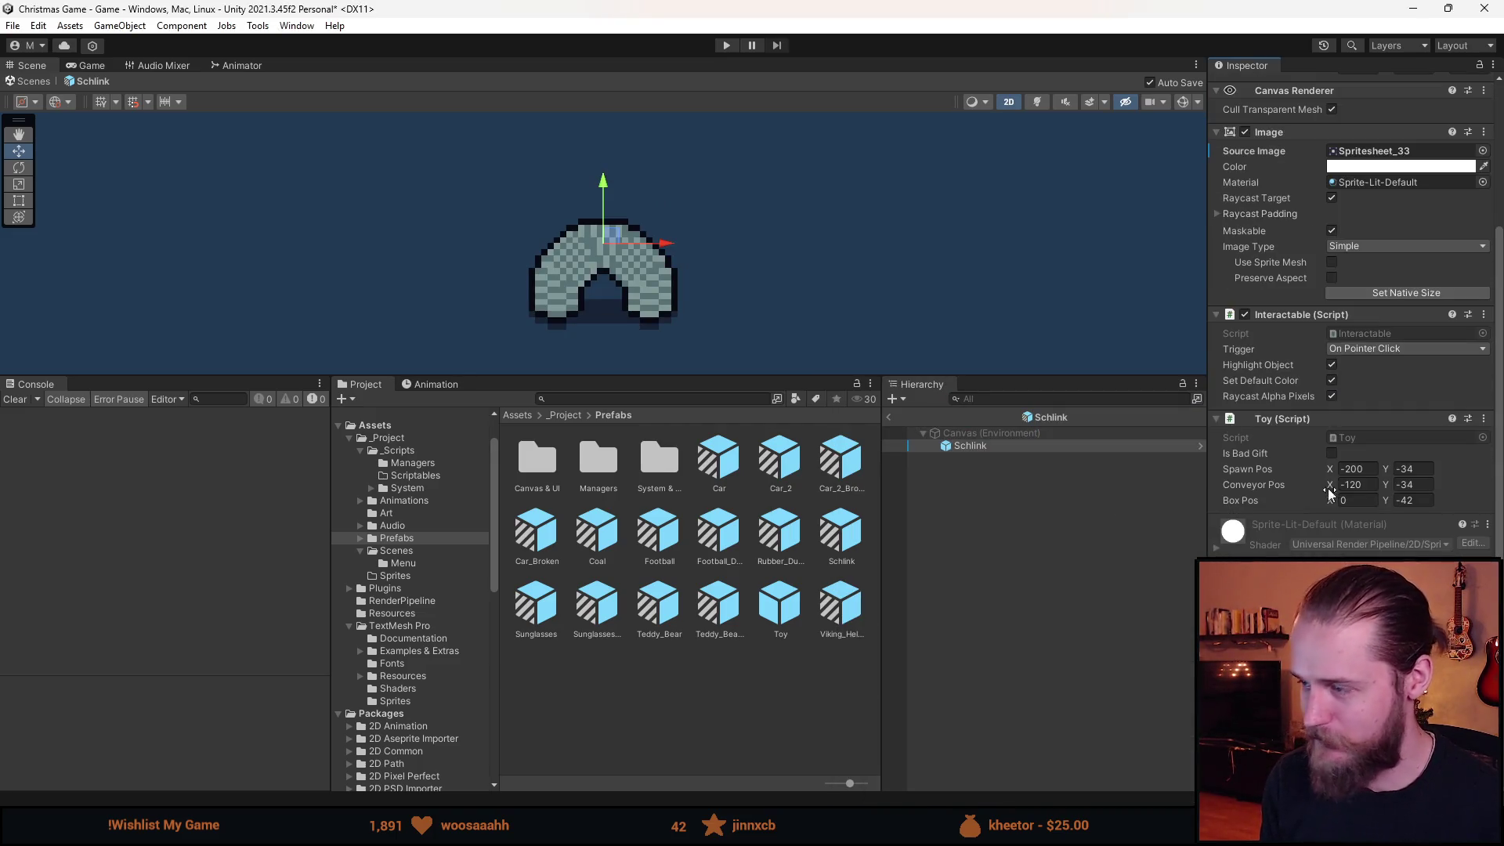
scroll(1293, 479, "up", 2)
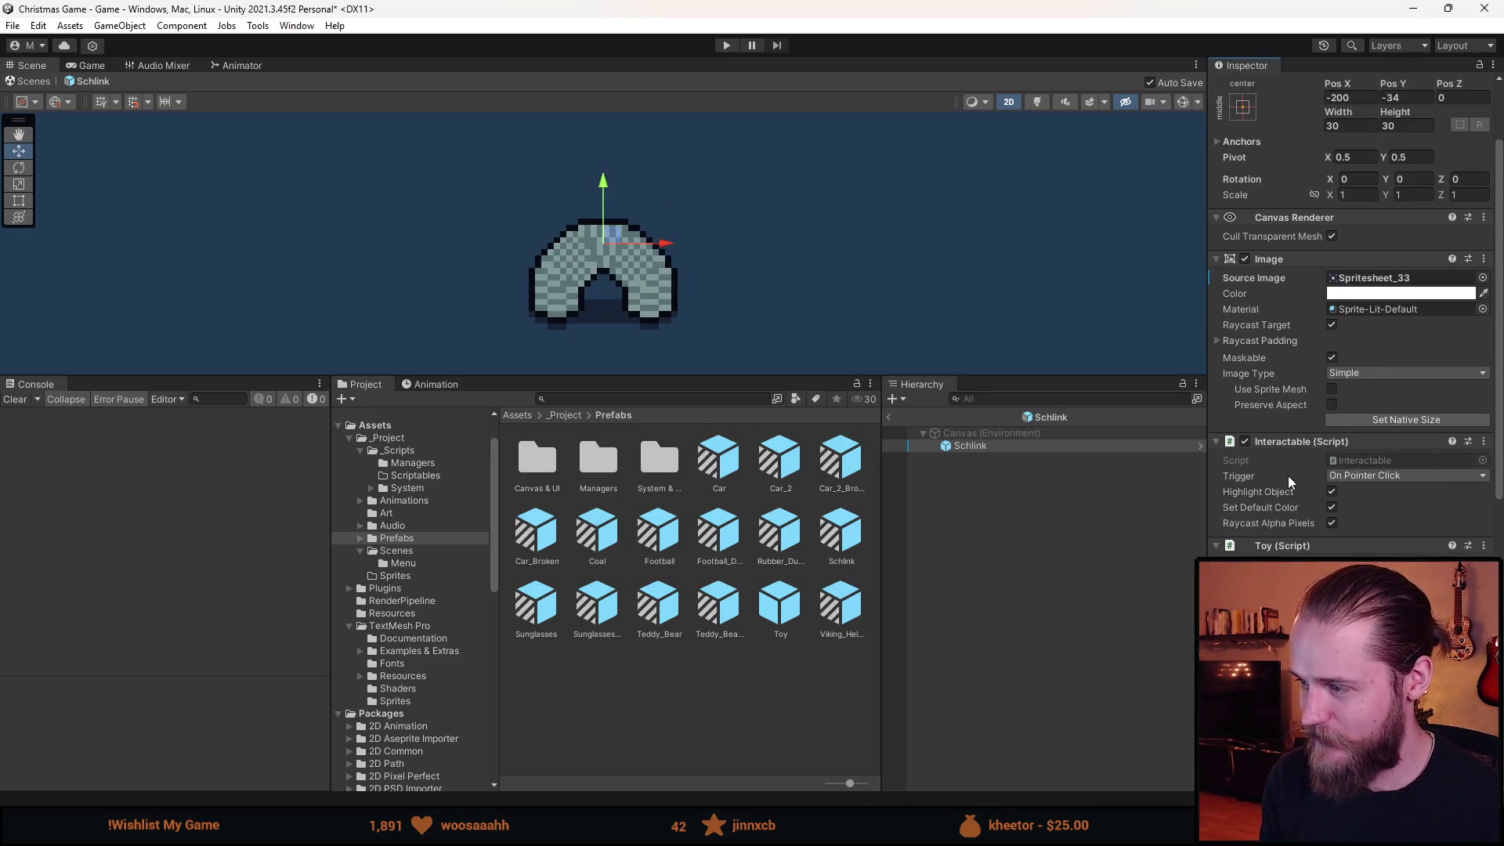
left_click(890, 418)
Create a Toy prefab variant named Ball.
right_click(791, 607)
mouse_move(877, 179)
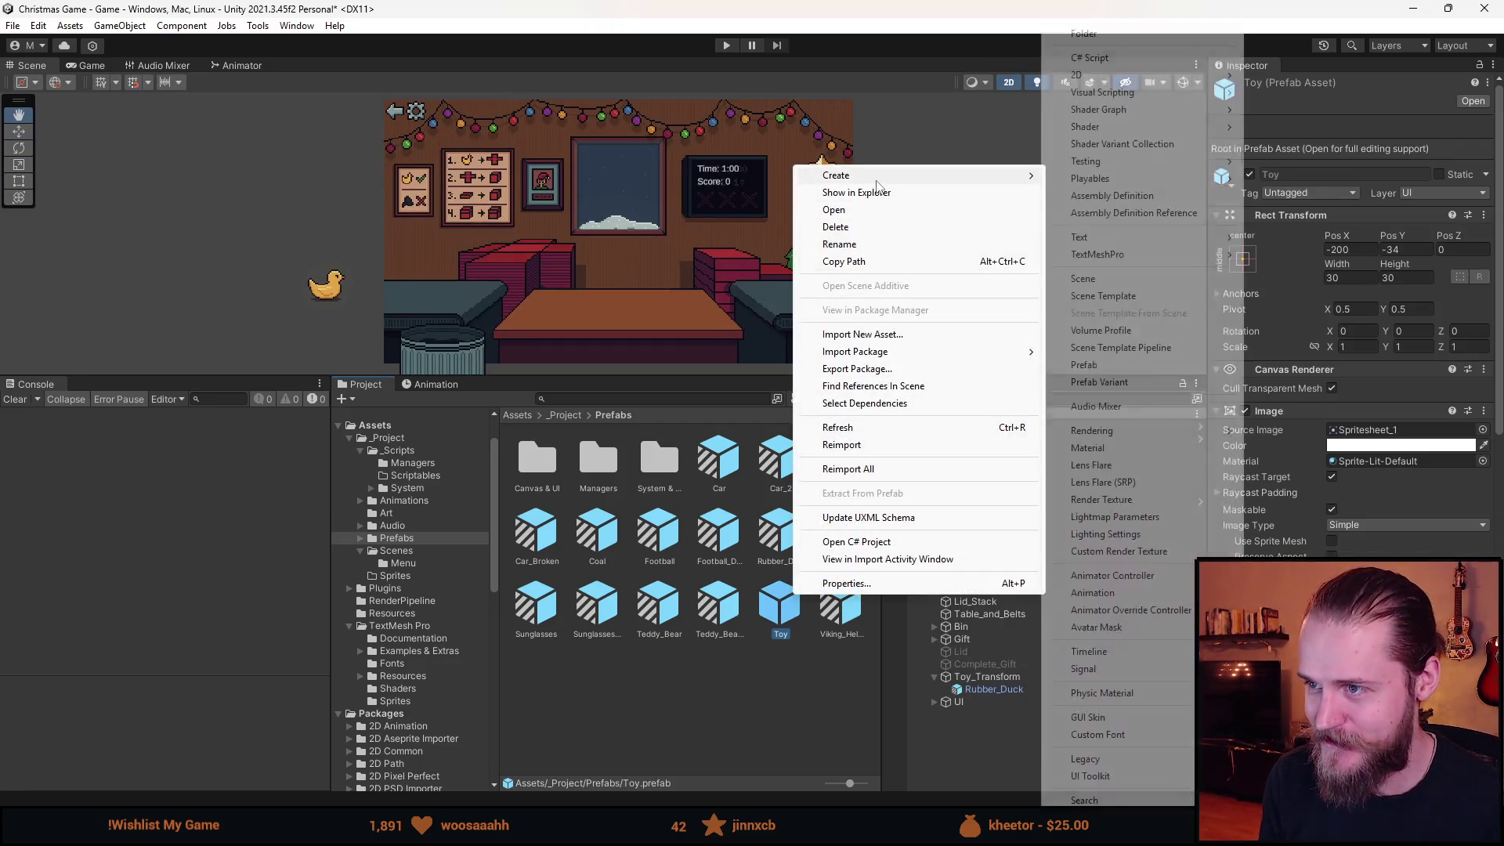
left_click(1119, 382)
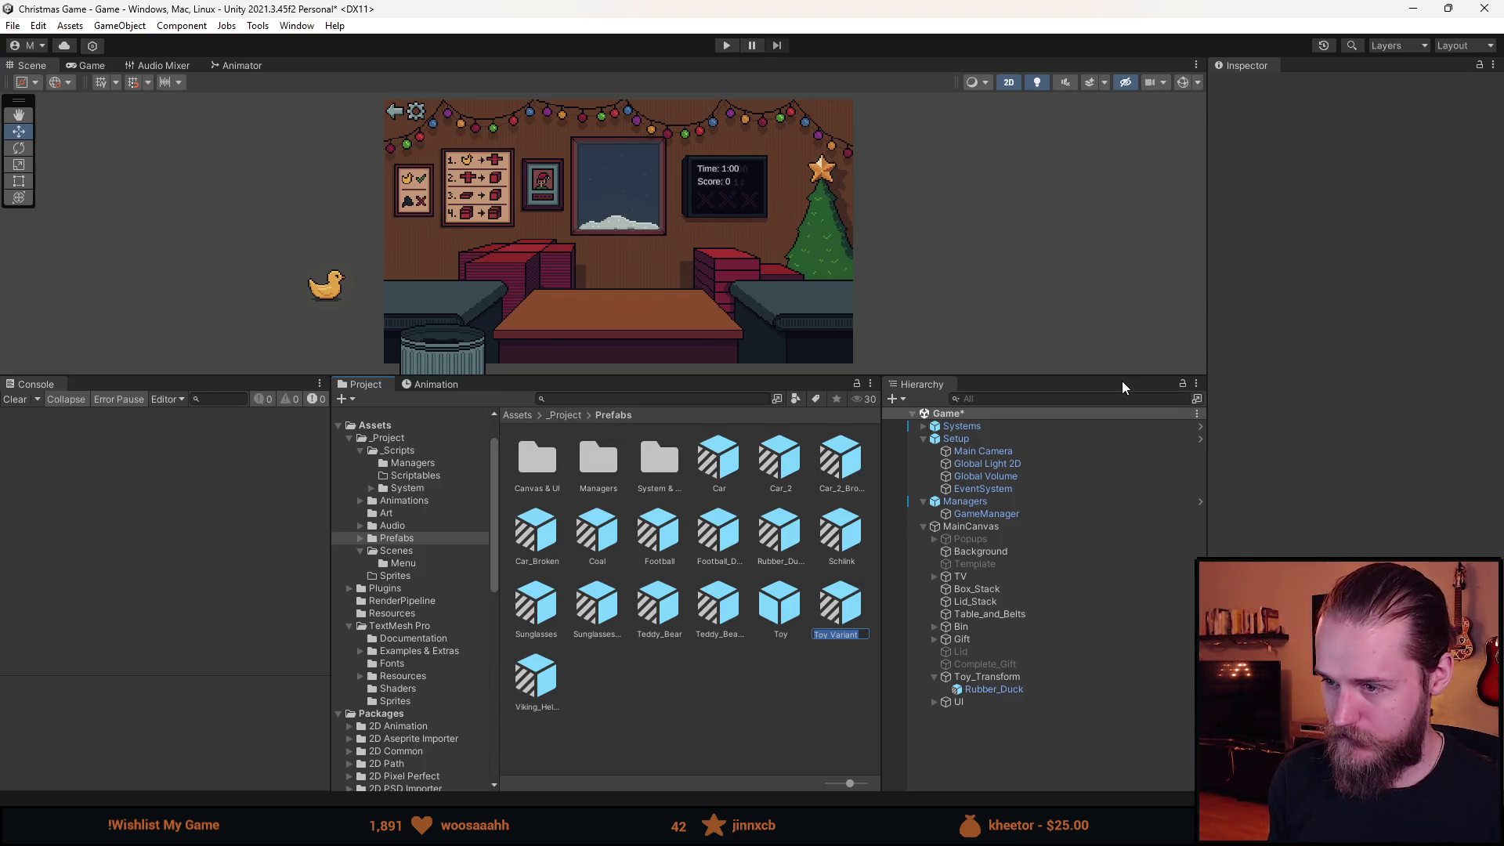
type("Ball")
key("Return")
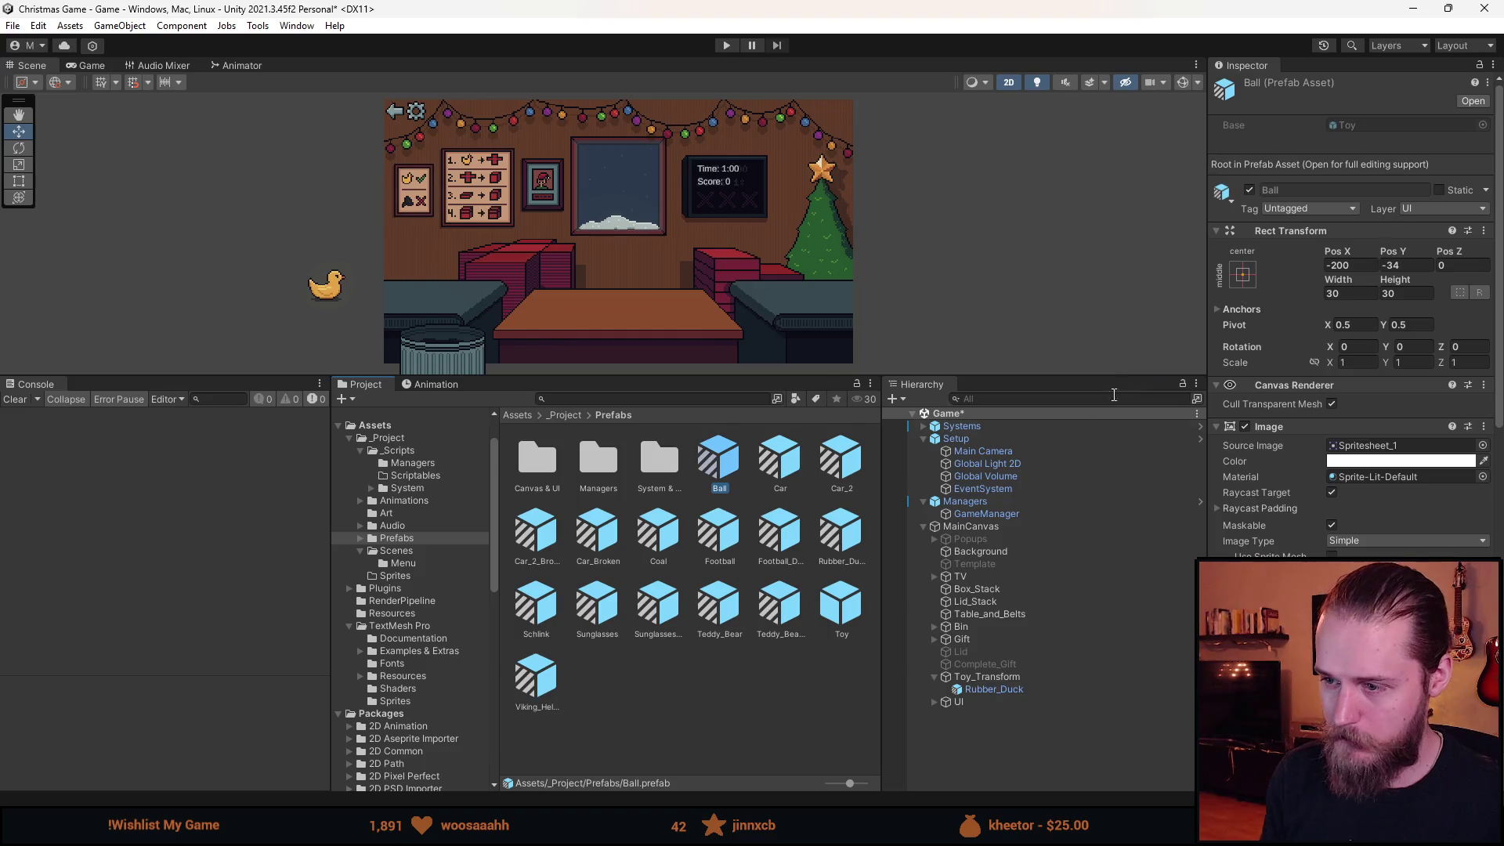
Set Ball's image to the beach ball sprite Spritesheet_34, then bring up the spritesheet in Aseprite.
double_click(699, 463)
left_click(1483, 356)
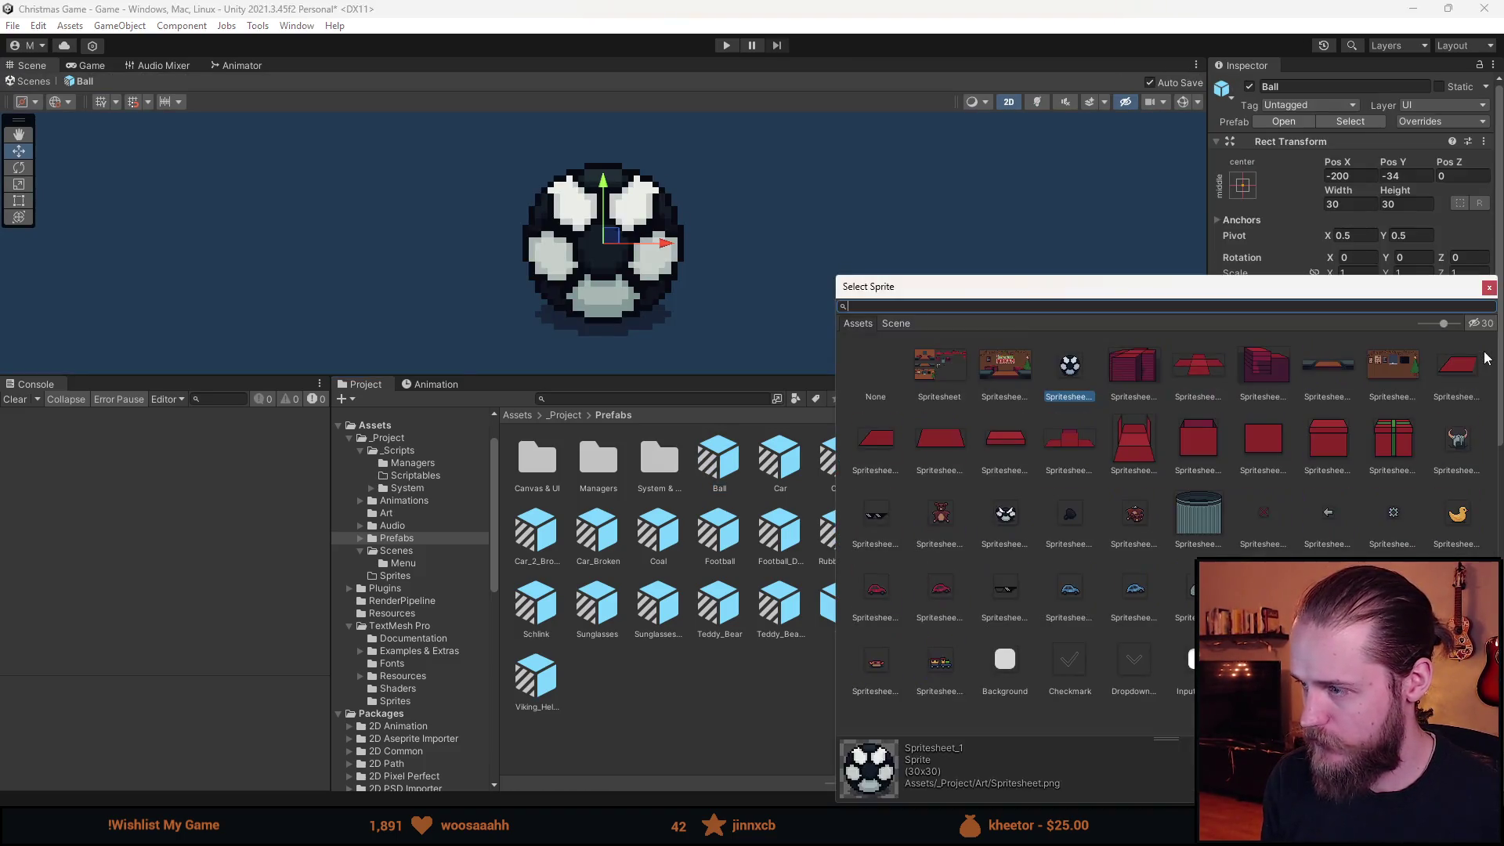
double_click(1005, 517)
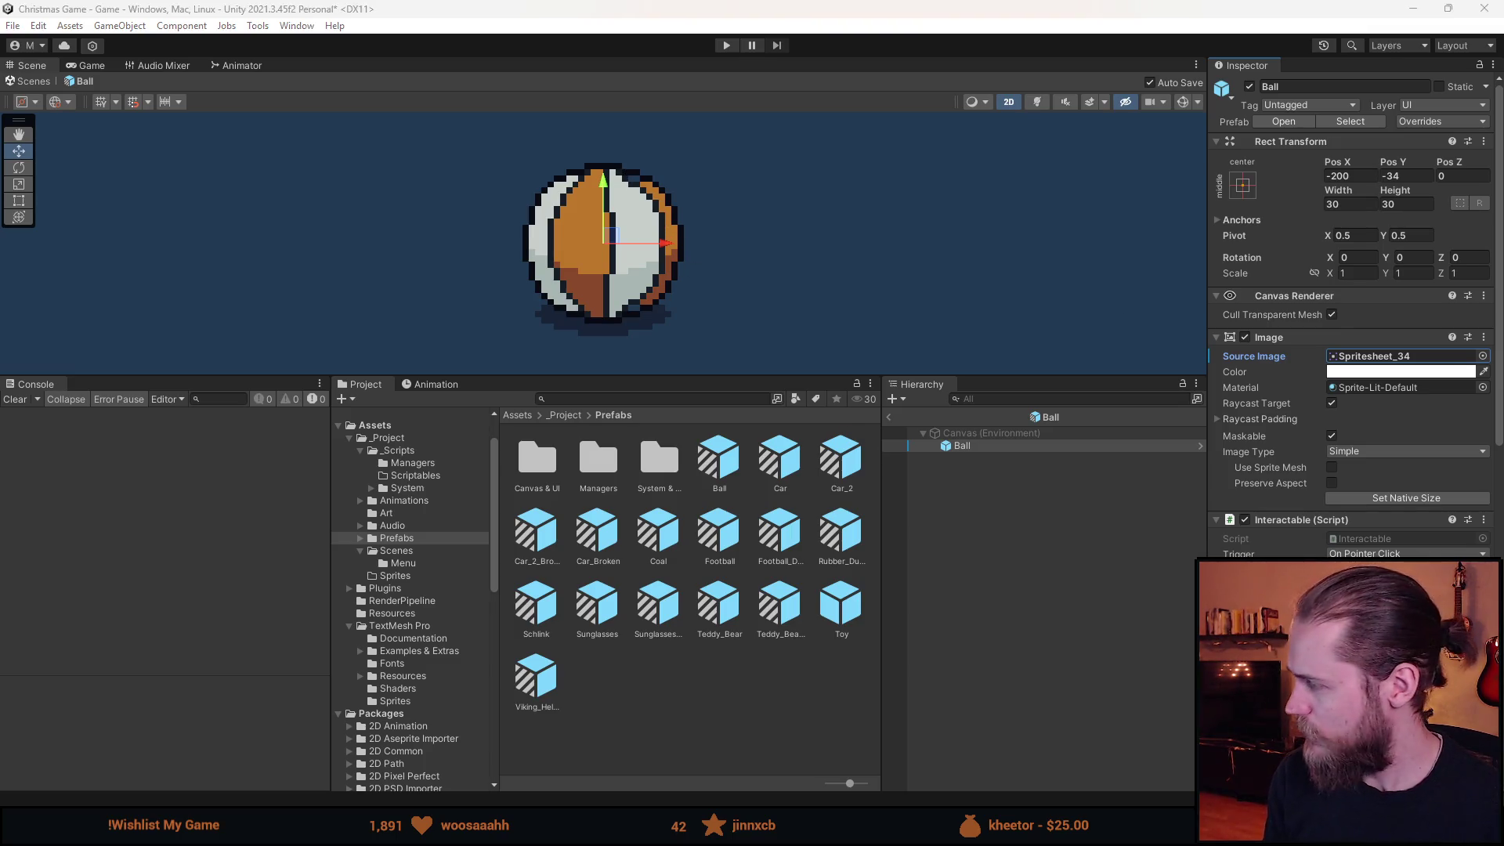
key("alt+Tab")
scroll(665, 430, "up", 5)
Touch up the beach ball with orange pixels at its top-right and dark brown at its bottom.
scroll(665, 431, "up", 3)
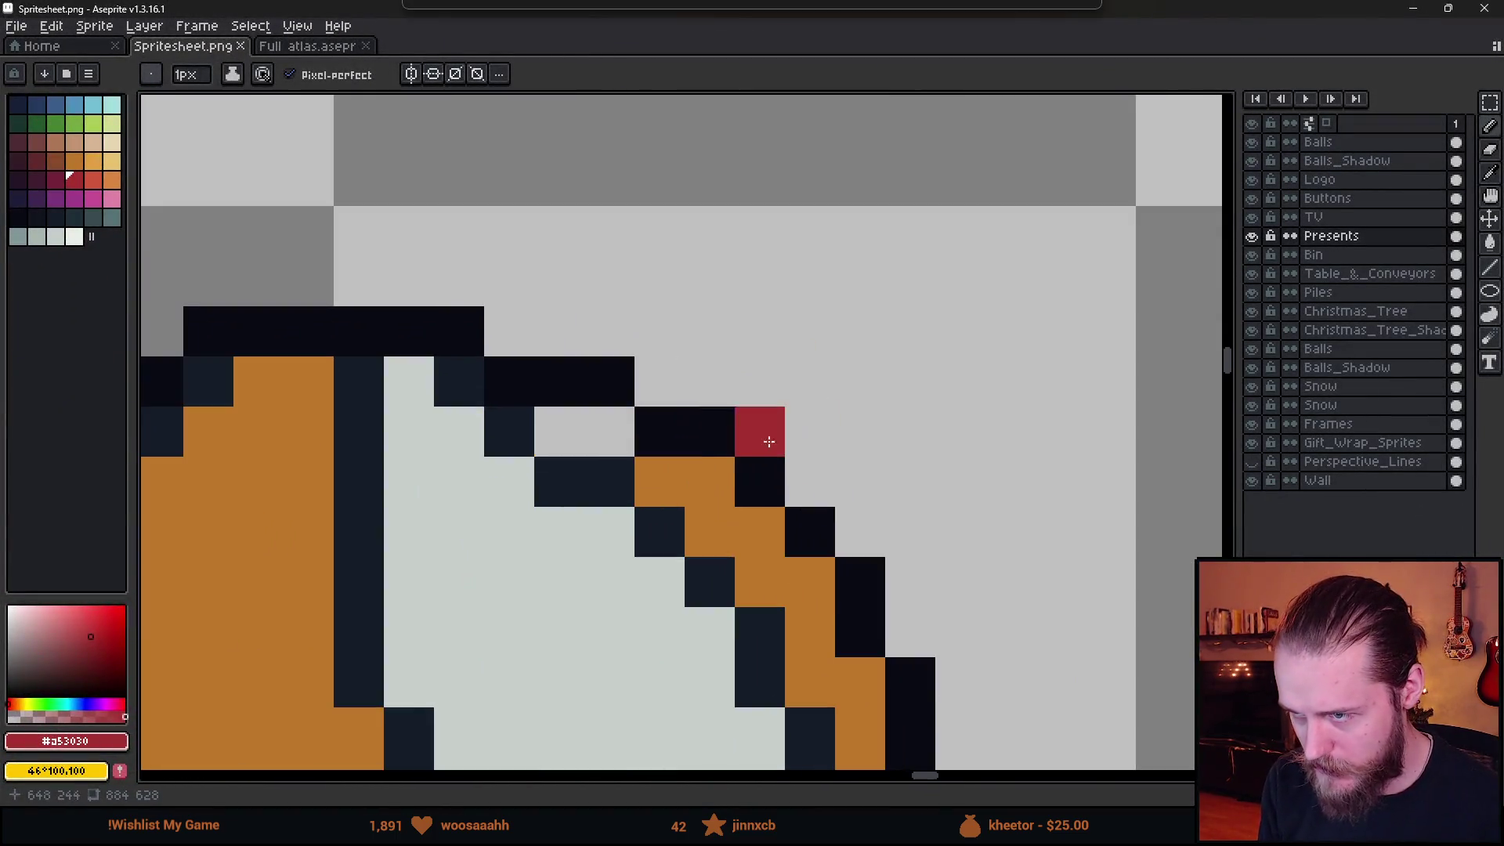
left_click(689, 470, "alt")
left_click(588, 430)
scroll(693, 515, "down", 3)
left_click_drag(693, 514, 724, 380)
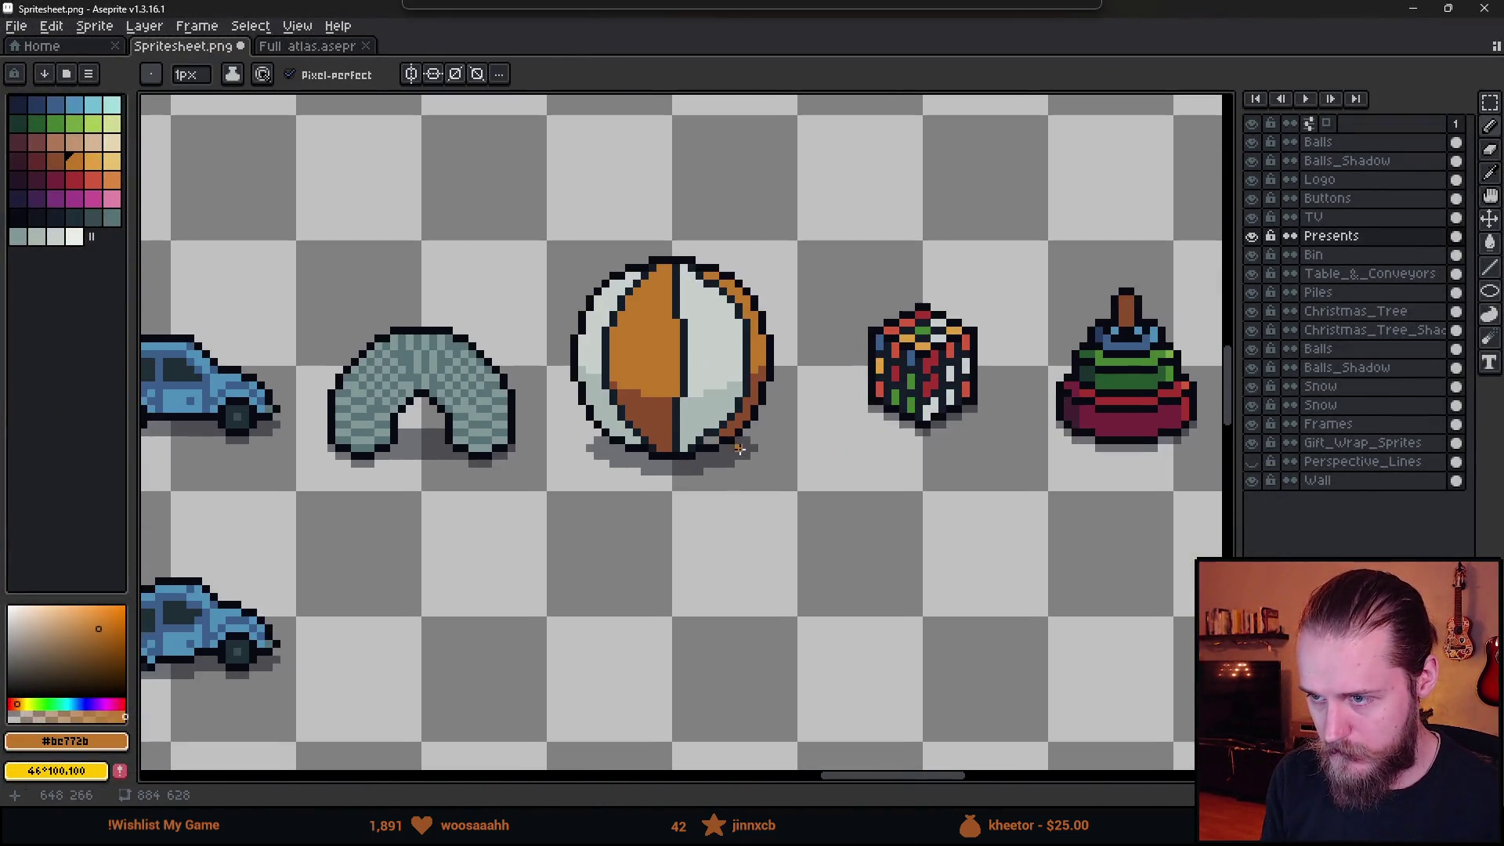
scroll(713, 404, "up", 3)
left_click(712, 404, "alt")
left_click(645, 438)
scroll(666, 443, "down", 4)
scroll(667, 443, "down", 2)
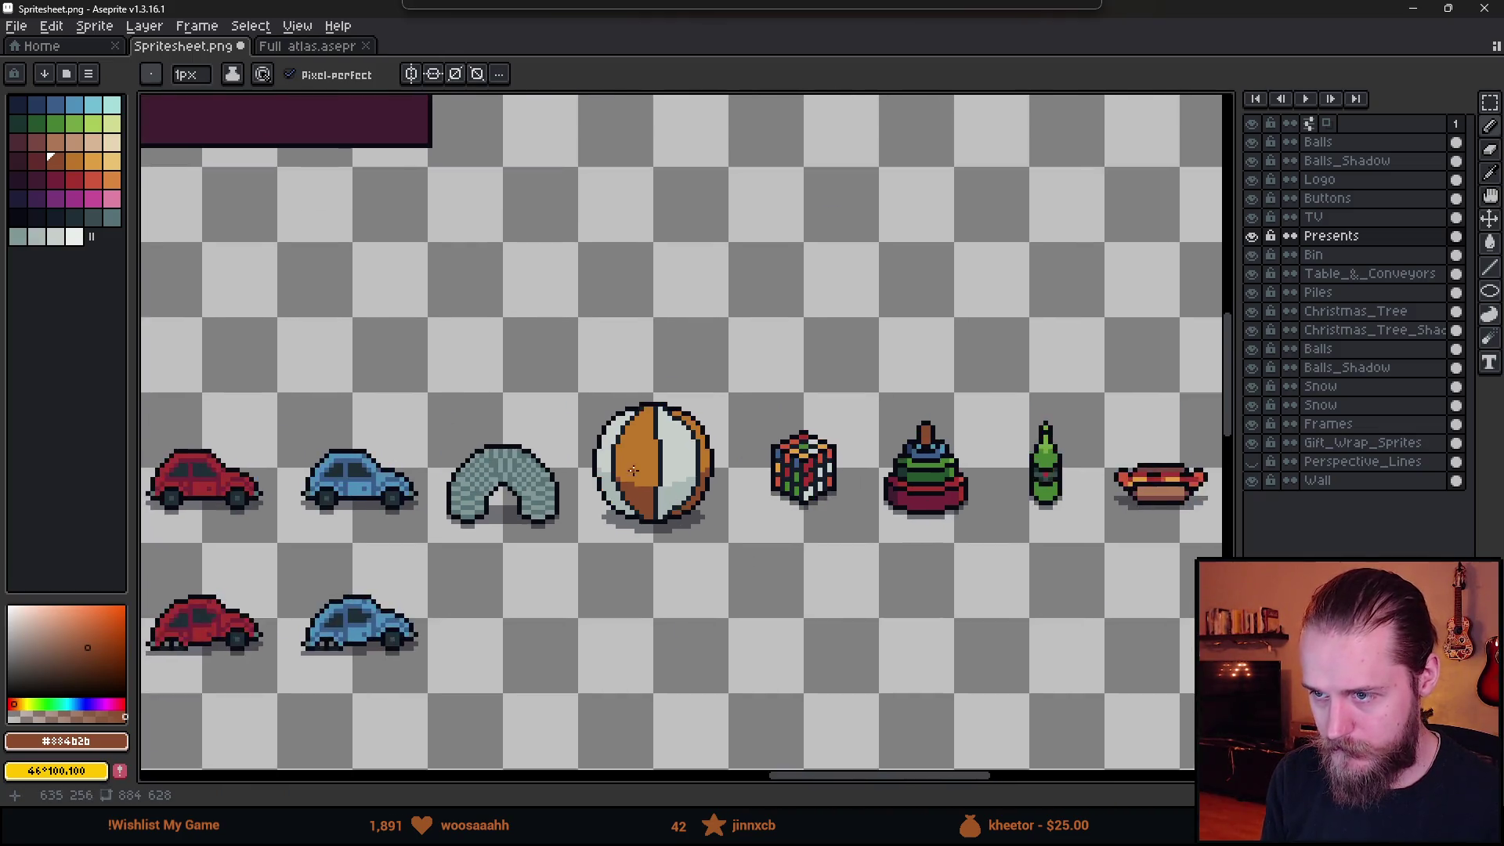
scroll(653, 423, "up", 5)
Paint light orange highlights across the ball's top, undoing the last two pixels.
left_click(652, 393, "alt")
left_click(103, 165)
scroll(679, 300, "up", 1)
left_click(732, 274)
left_click(709, 274)
left_click(689, 301)
left_click(734, 301)
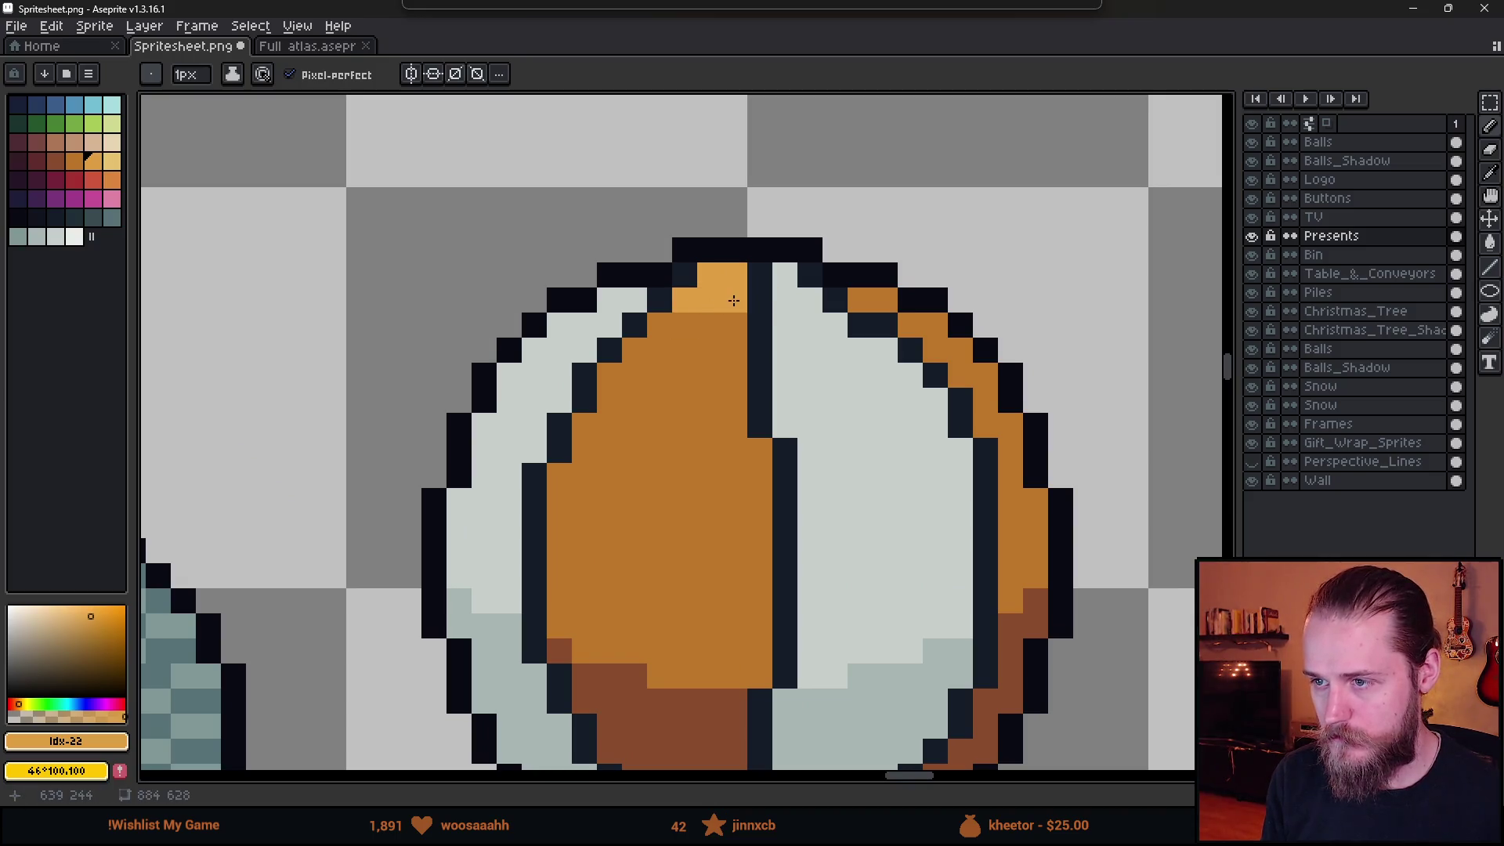
mouse_move(729, 327)
left_mouse_down()
mouse_move(734, 350)
mouse_move(709, 350)
mouse_move(669, 318)
left_mouse_up()
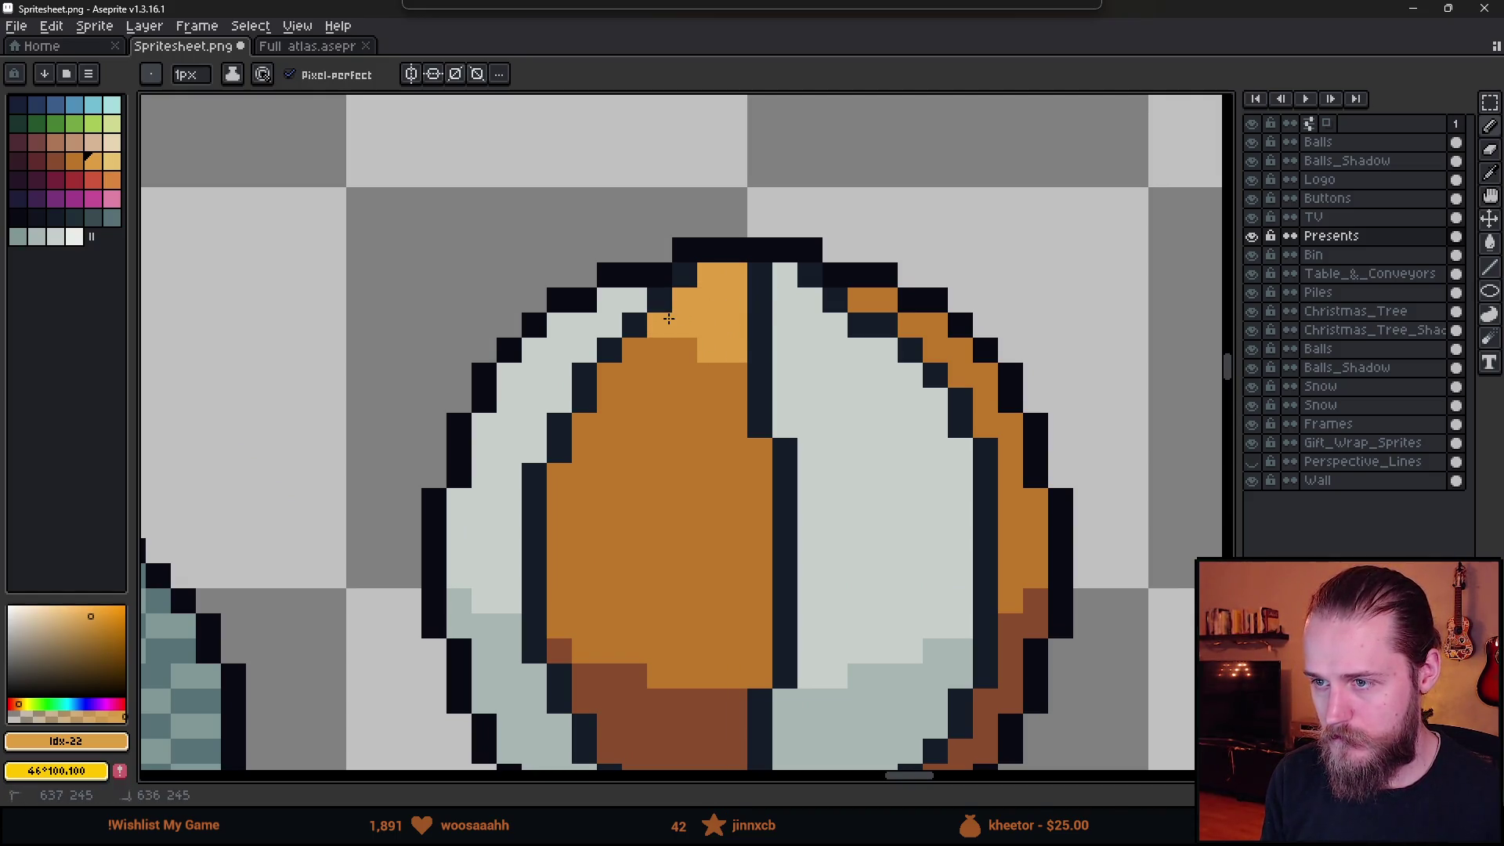
scroll(738, 376, "down", 4)
key("ctrl+z")
scroll(782, 376, "up", 6)
Paint a near-white highlight up the ball's white strip.
left_click(782, 376, "alt")
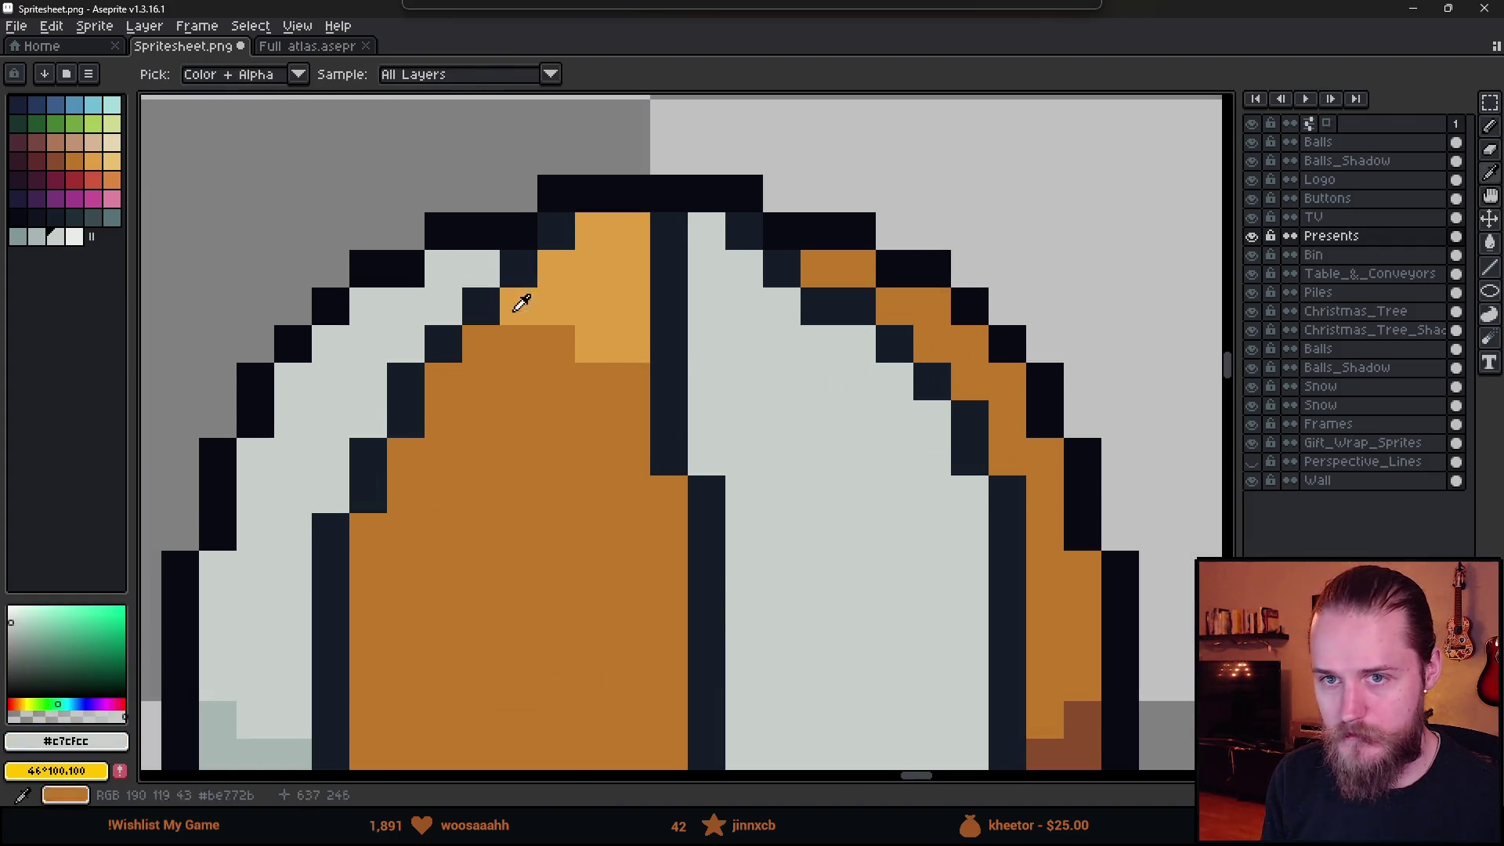
left_click(75, 237)
left_click(712, 351)
left_click_drag(726, 311, 697, 238)
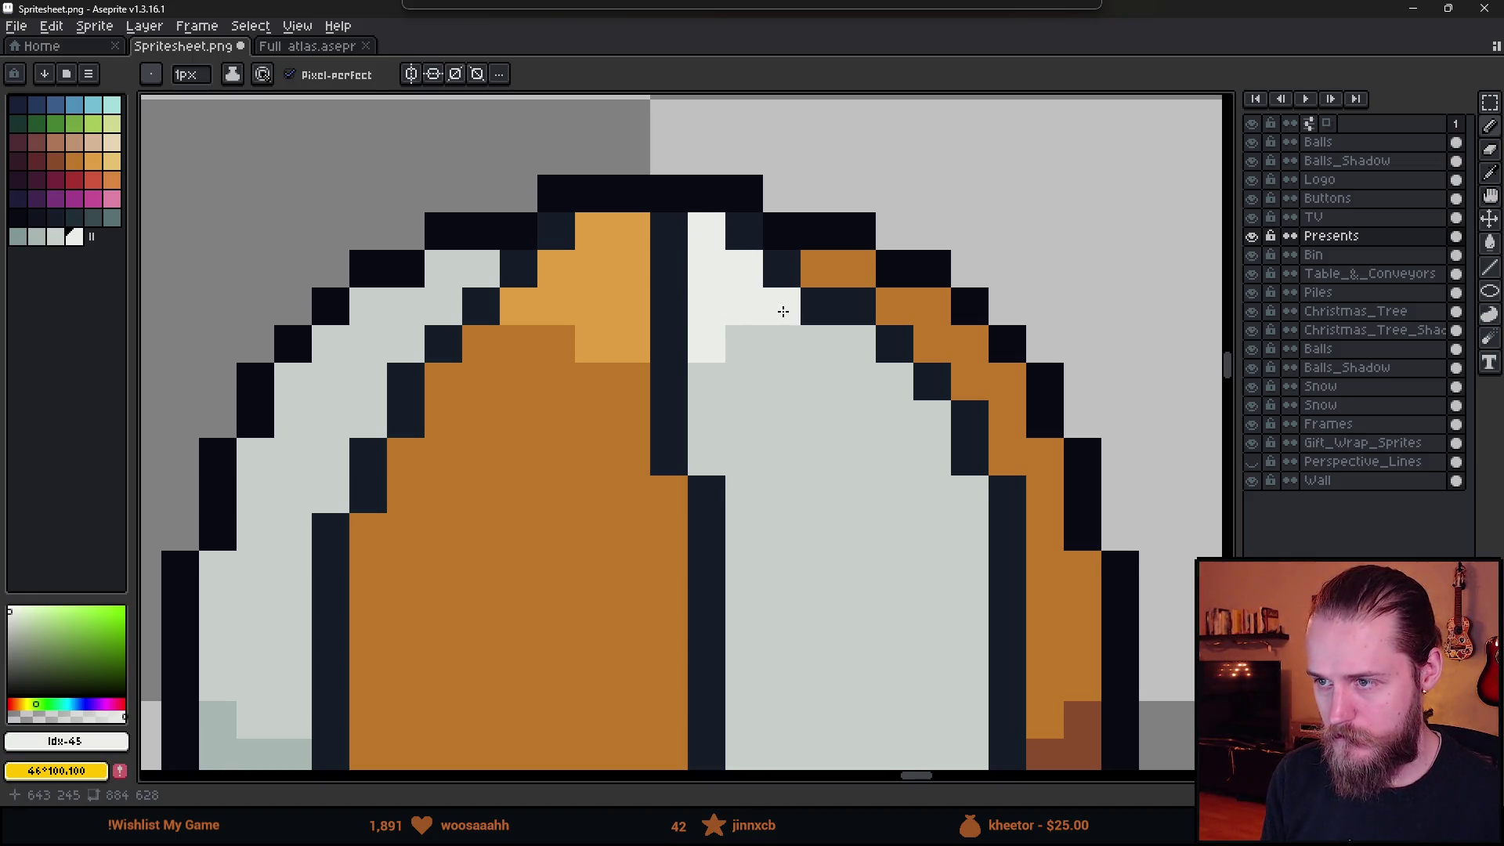
Add a near-white highlight pixel at the ball's top-left.
left_click(845, 262, "alt")
left_click(93, 160)
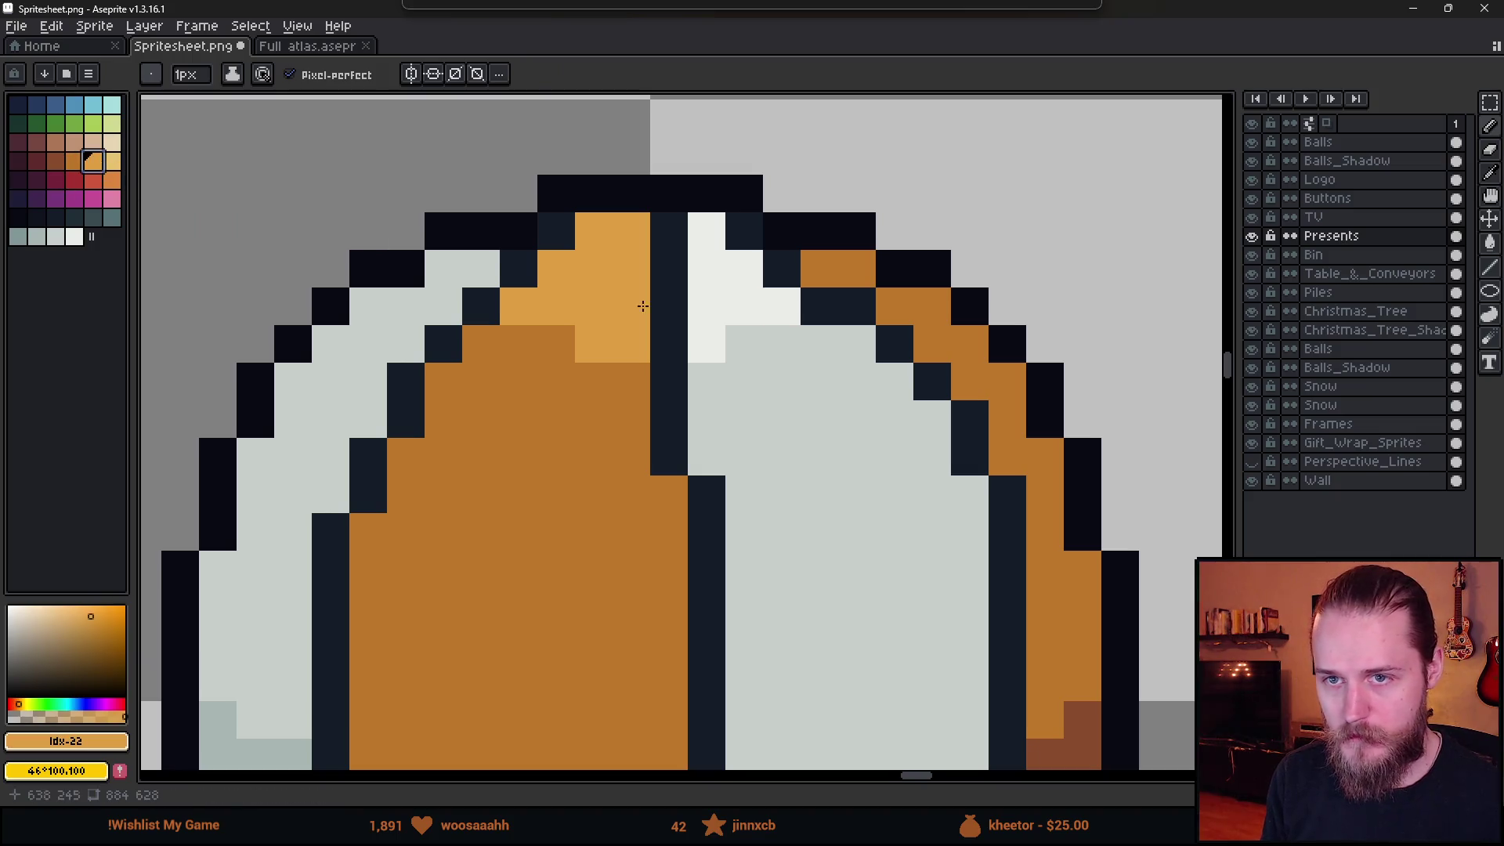
key("alt")
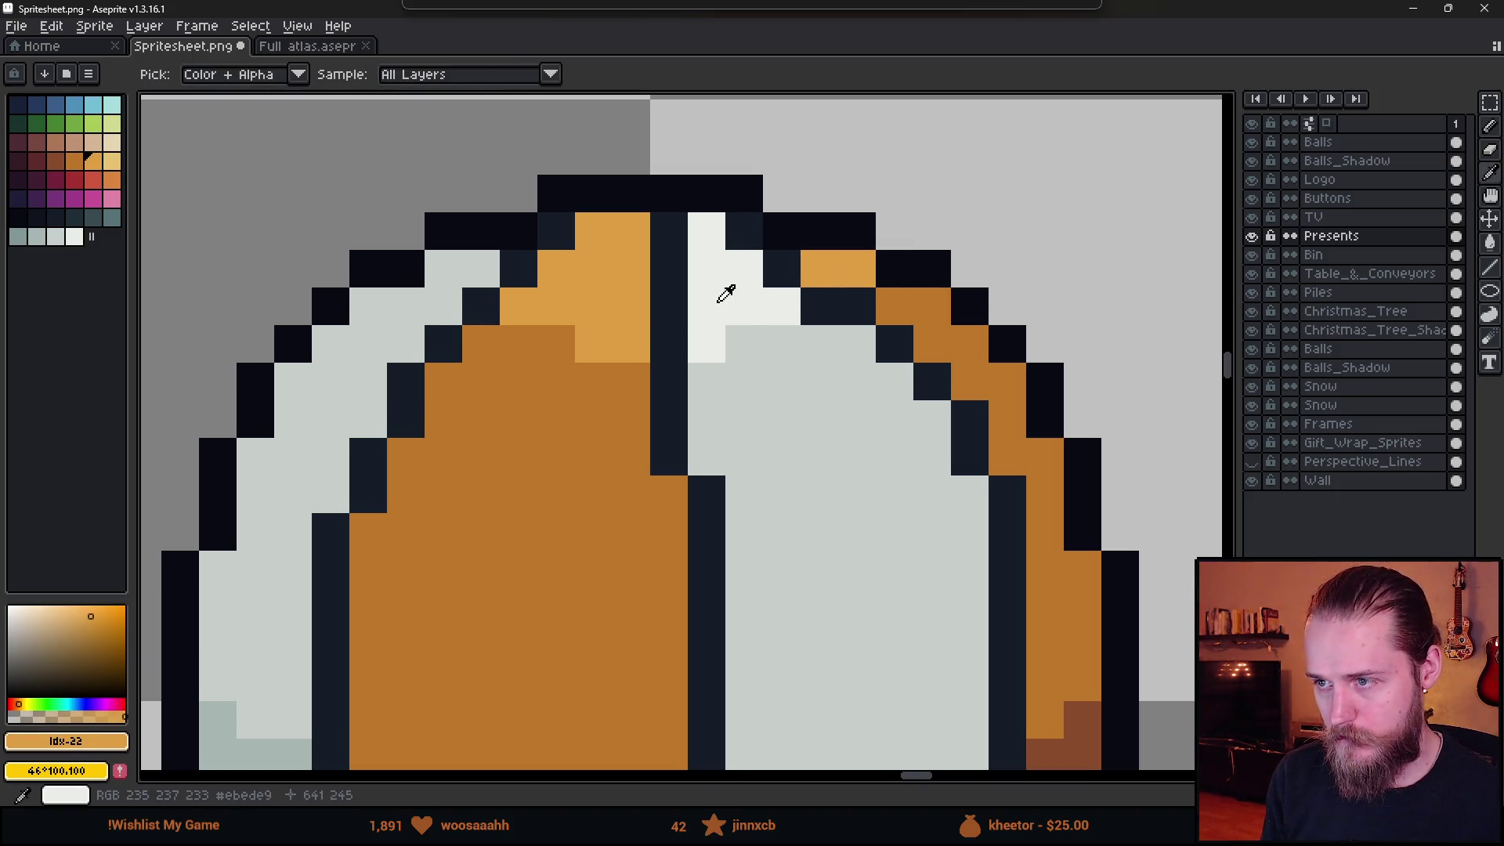
left_click(726, 293, "alt")
scroll(521, 416, "down", 4)
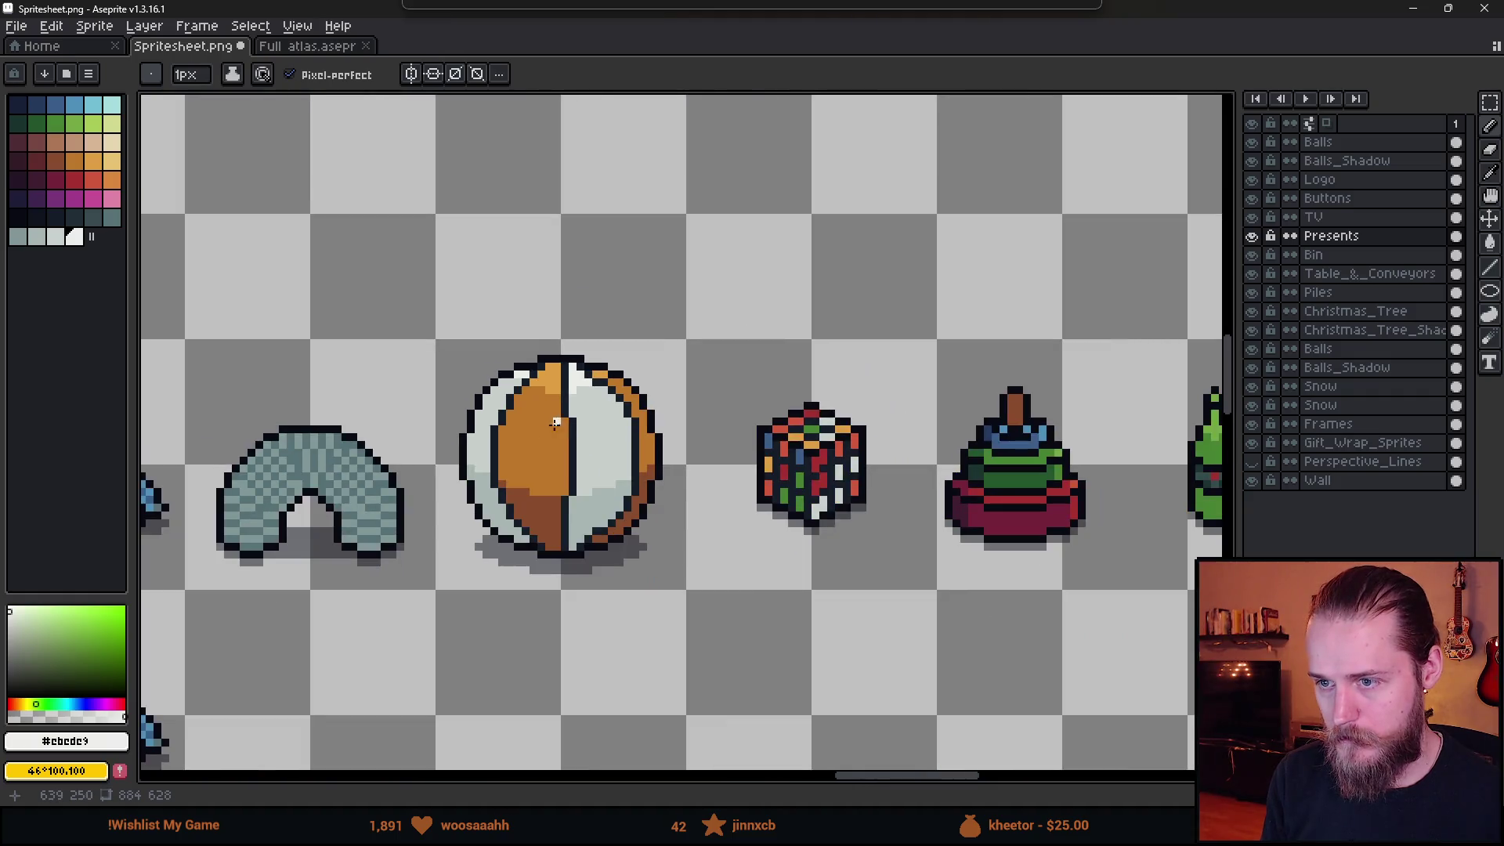
scroll(555, 423, "down", 3)
scroll(519, 407, "up", 5)
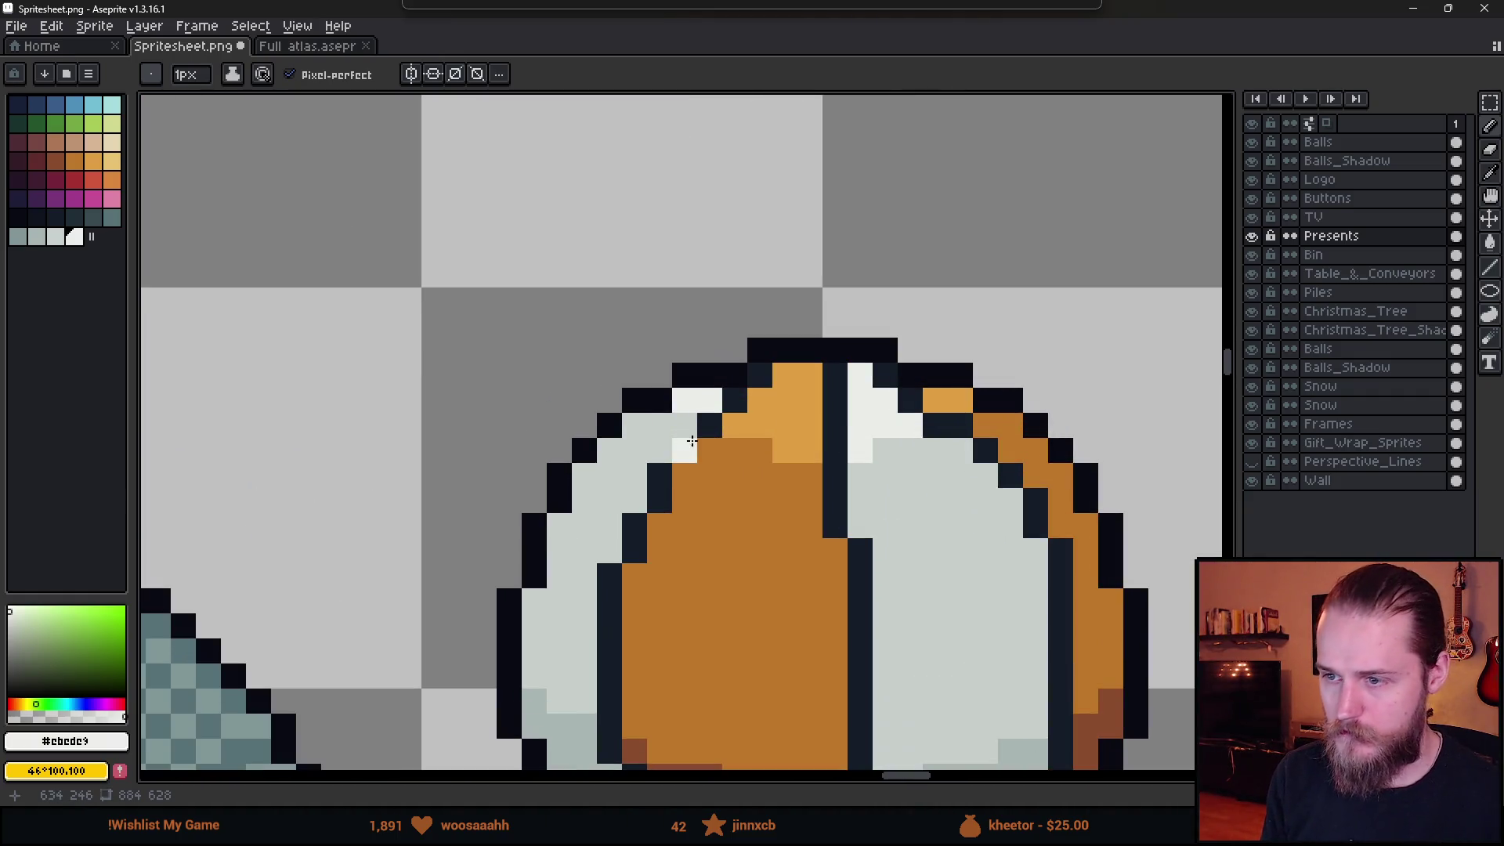
left_click(659, 426)
Pencil a light orange pixel onto the ball's white area, then restore down Aseprite to reveal Unity.
scroll(692, 441, "down", 1)
scroll(678, 468, "right", 3)
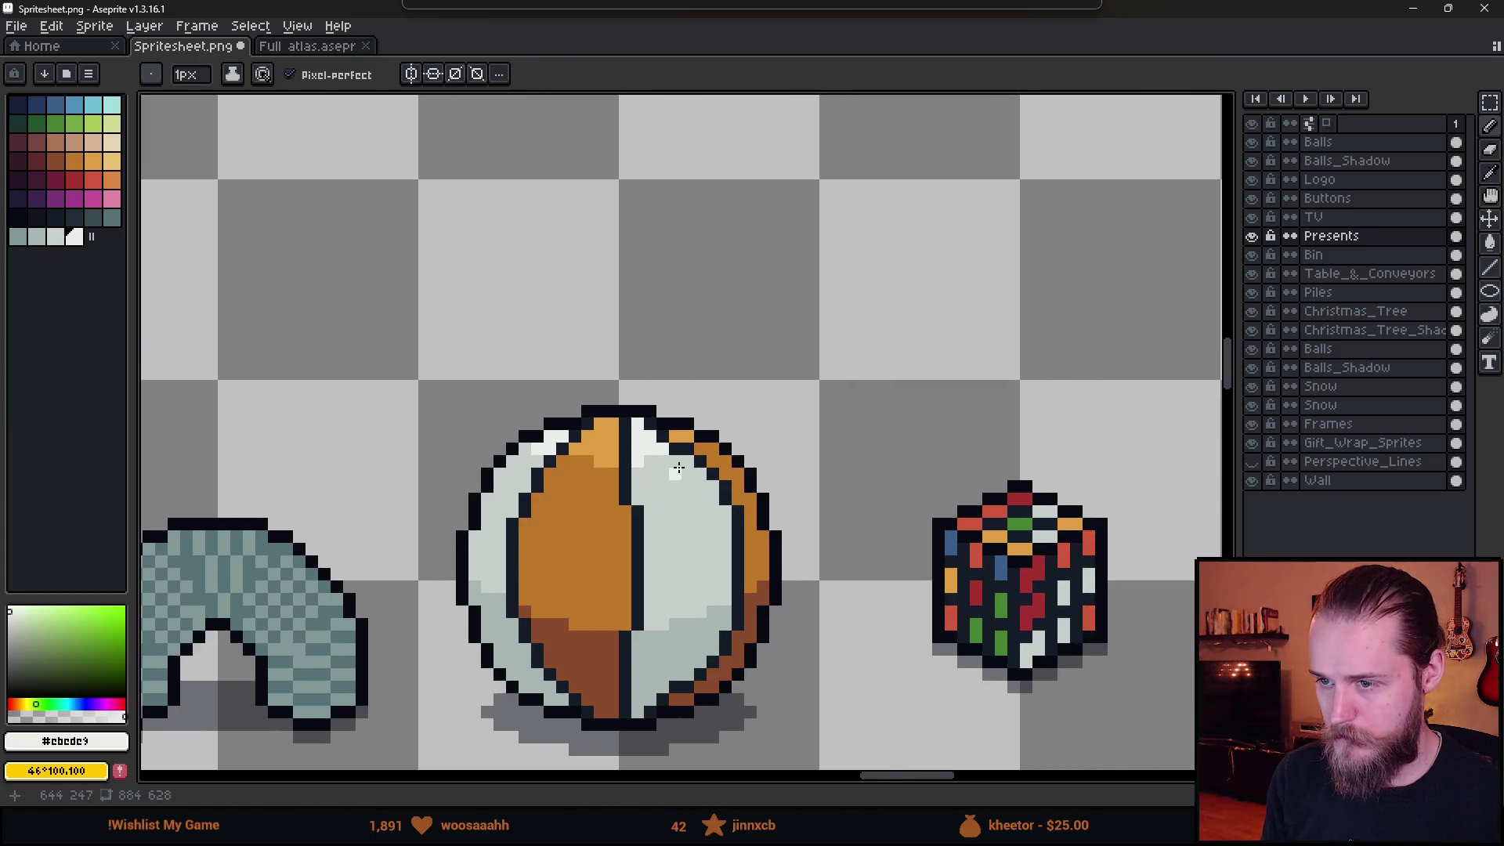
scroll(678, 468, "up", 2)
scroll(668, 454, "down", 1)
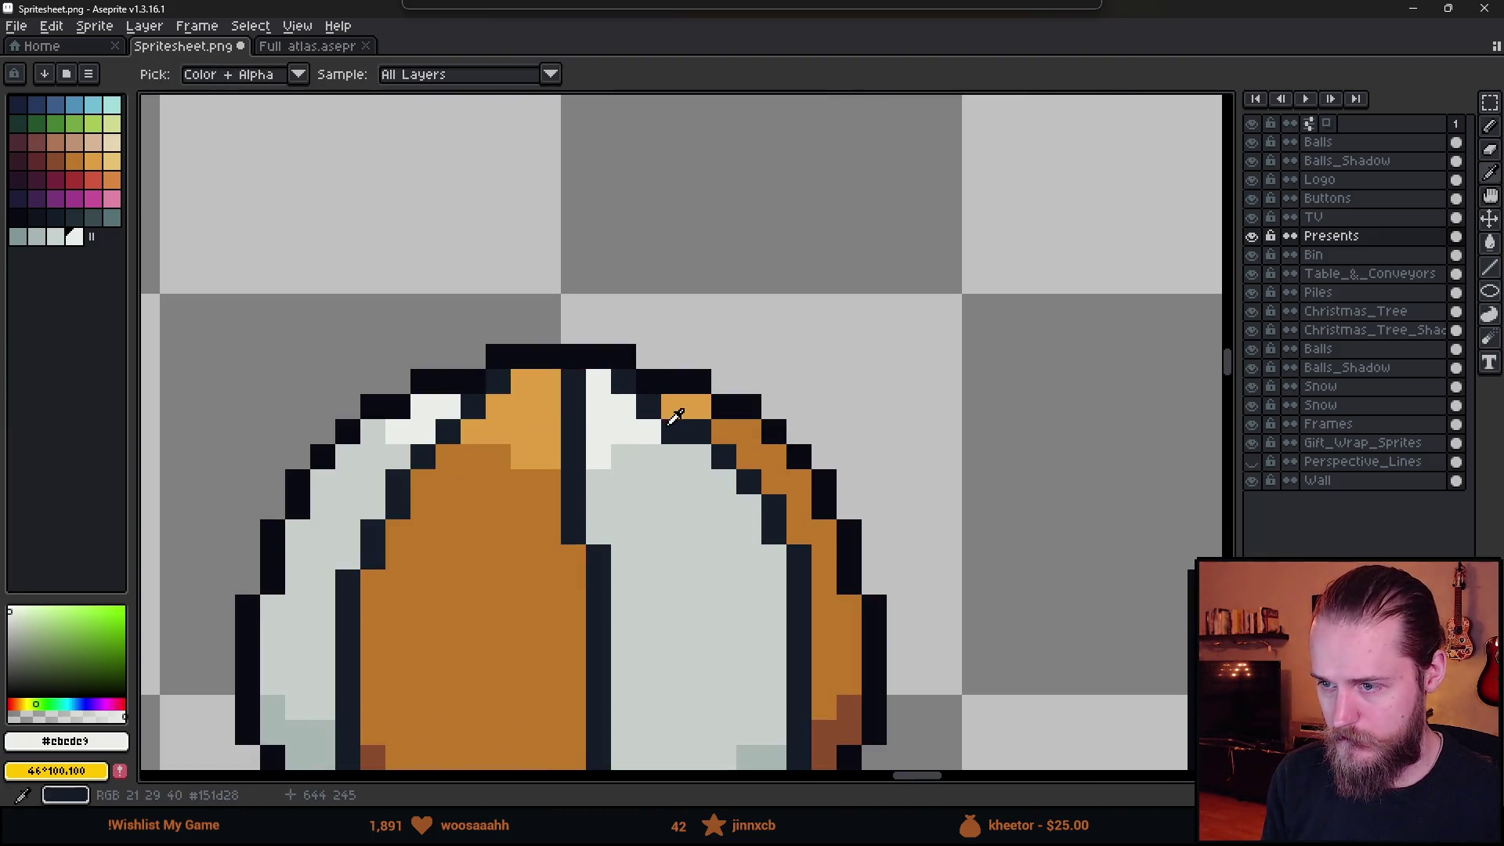
left_click(688, 398)
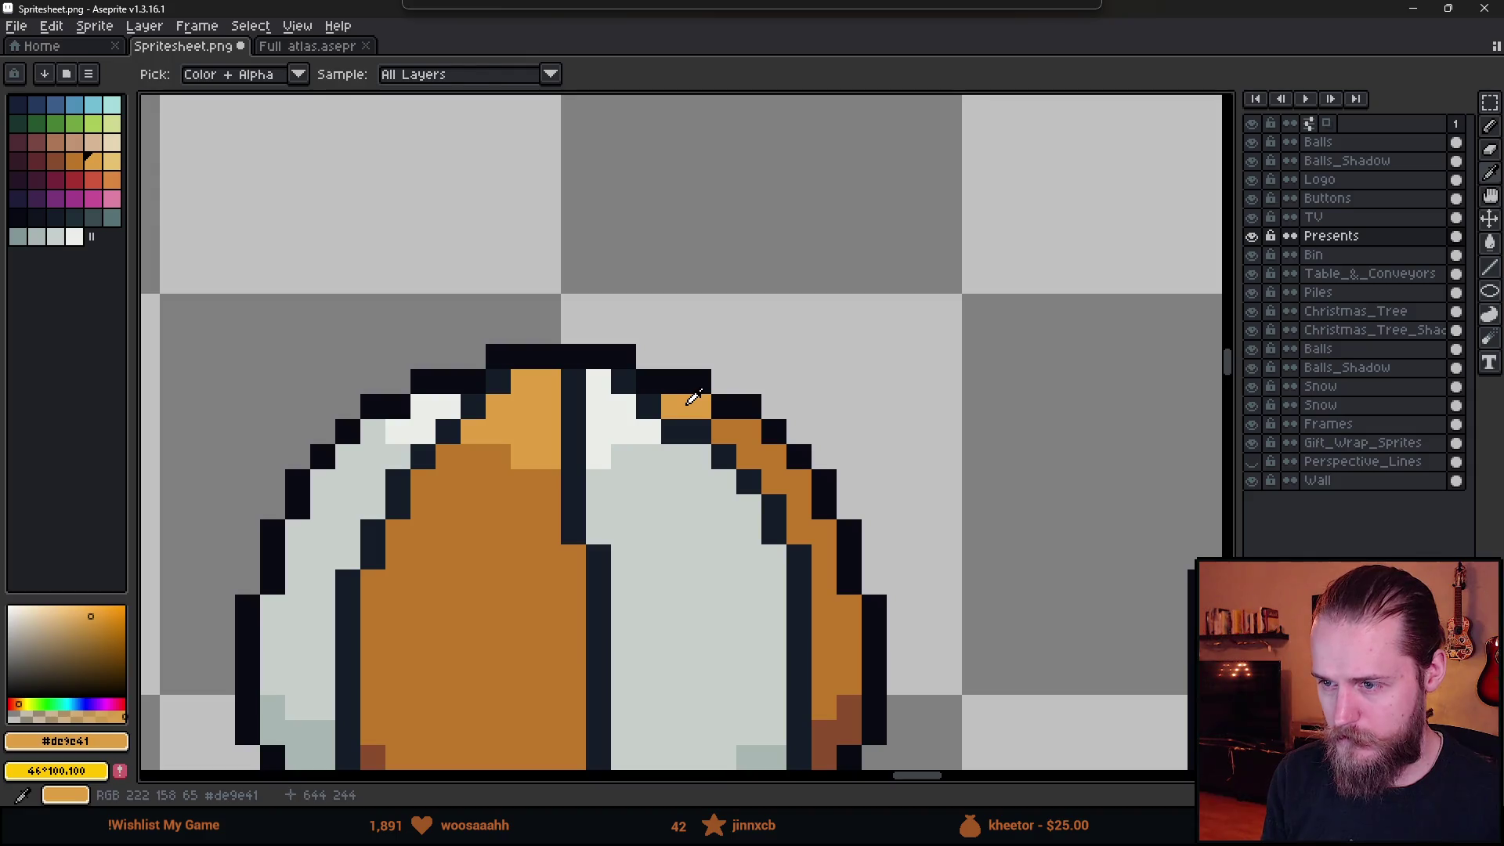
key("b")
left_click(697, 481)
scroll(688, 532, "down", 8)
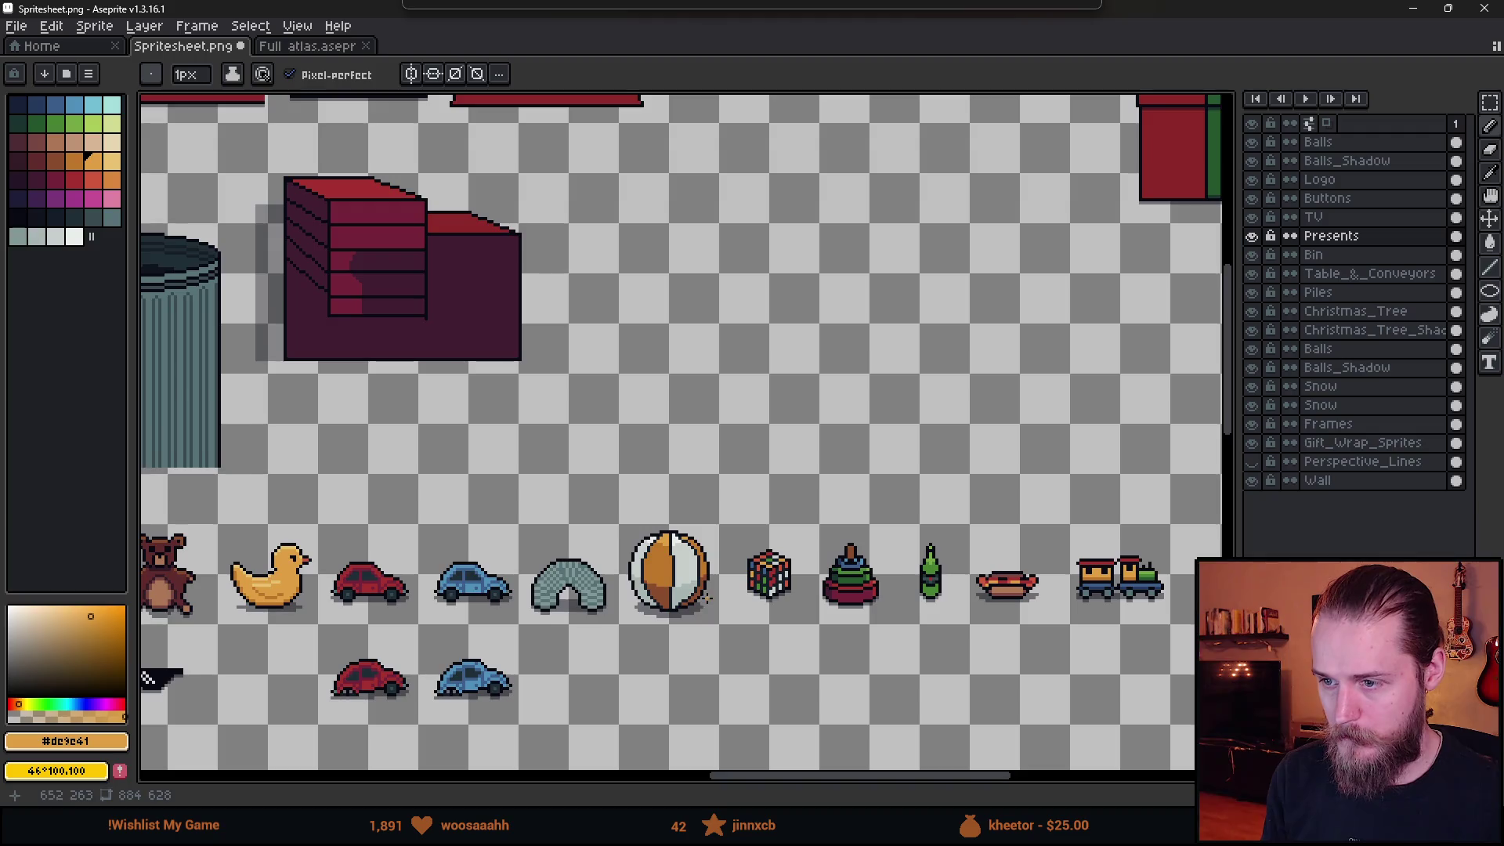
scroll(788, 527, "down", 3)
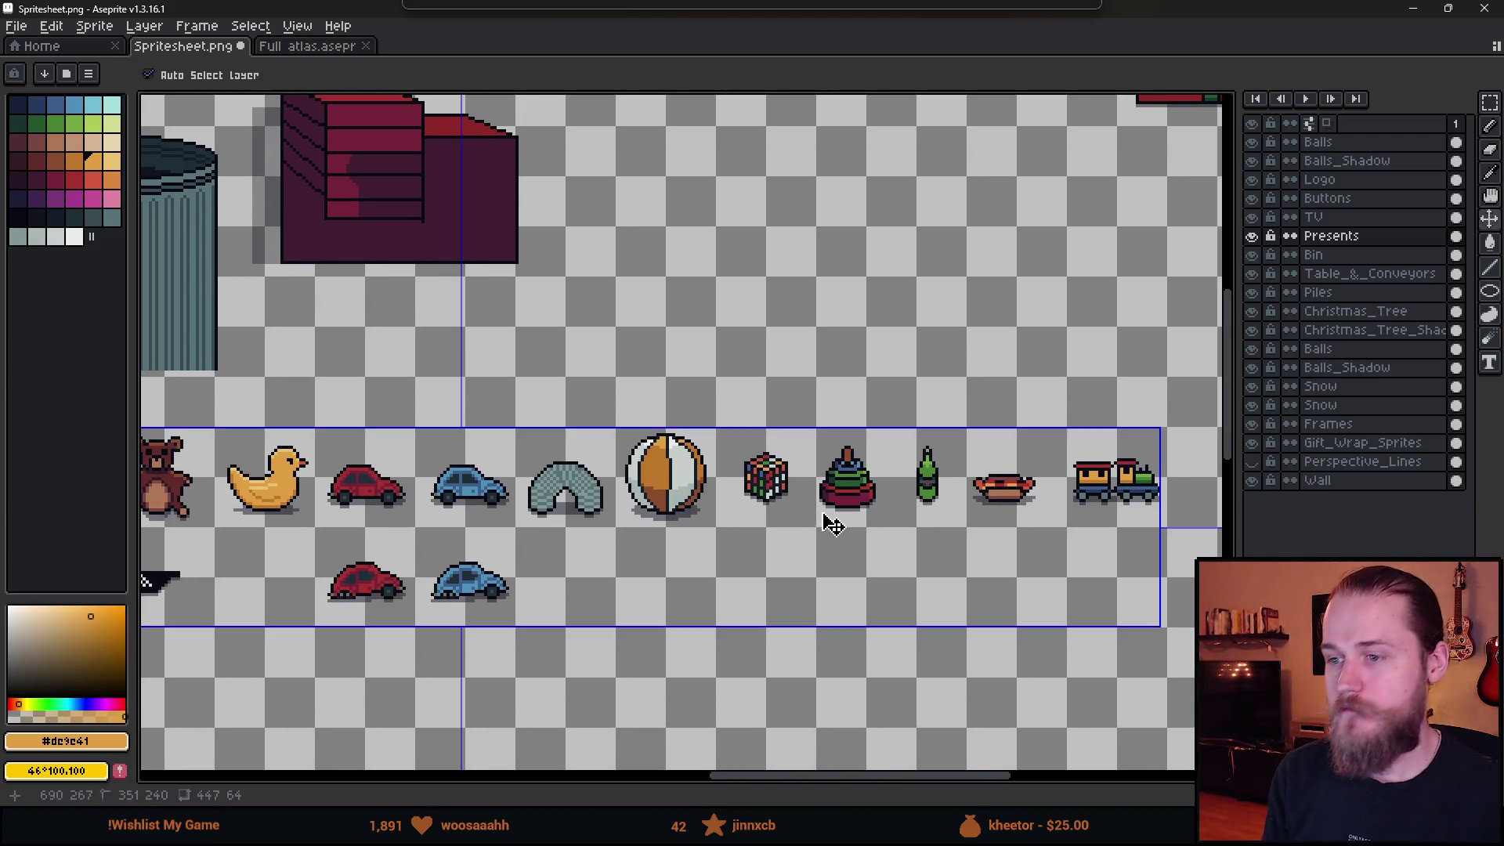
left_click_drag(1449, 8, 1449, 822)
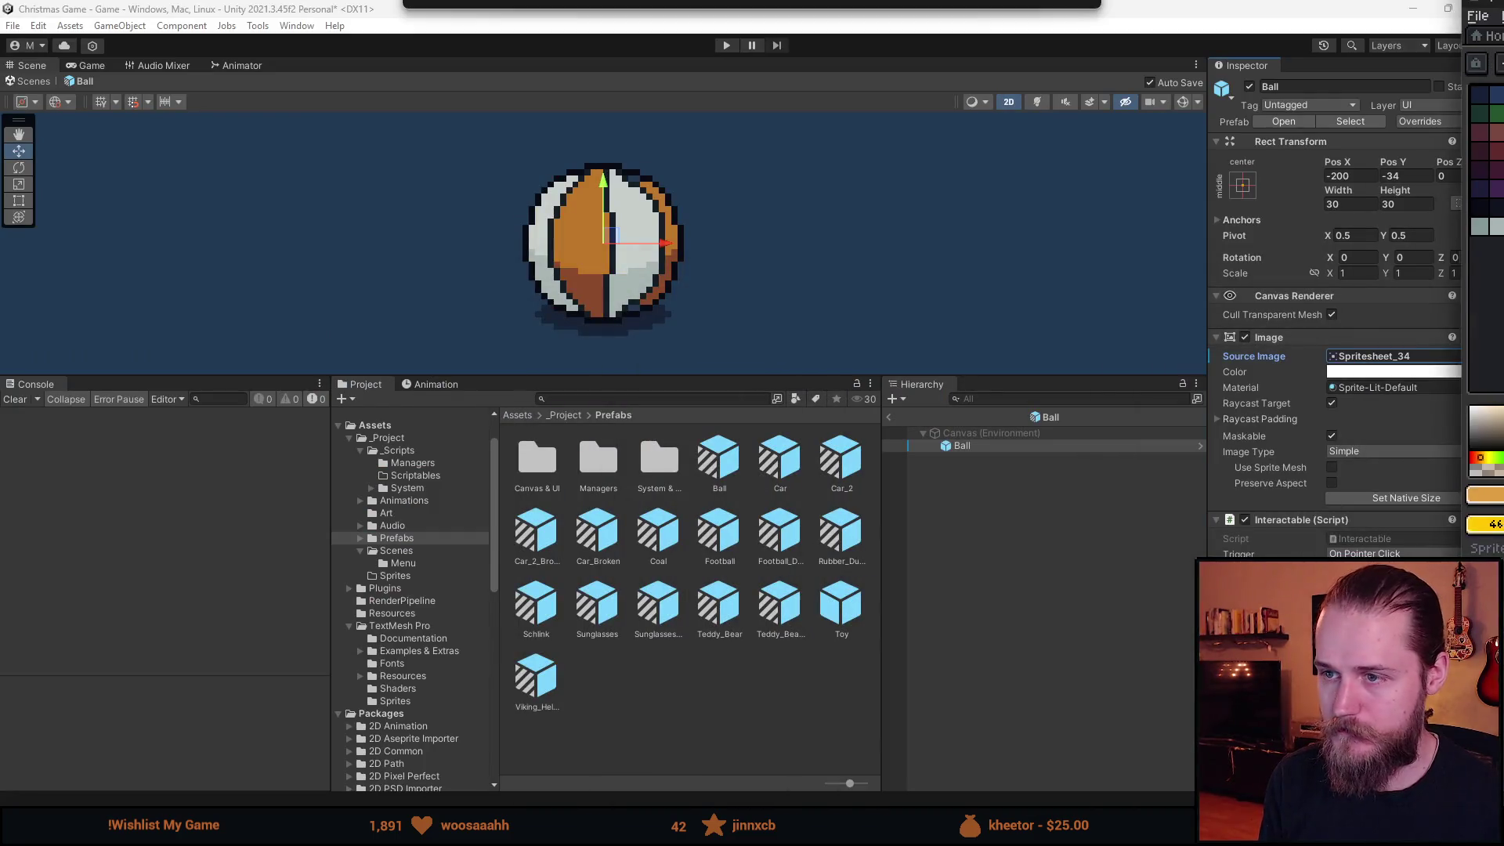
Leave the Ball prefab and return to the main scene.
left_click(995, 510)
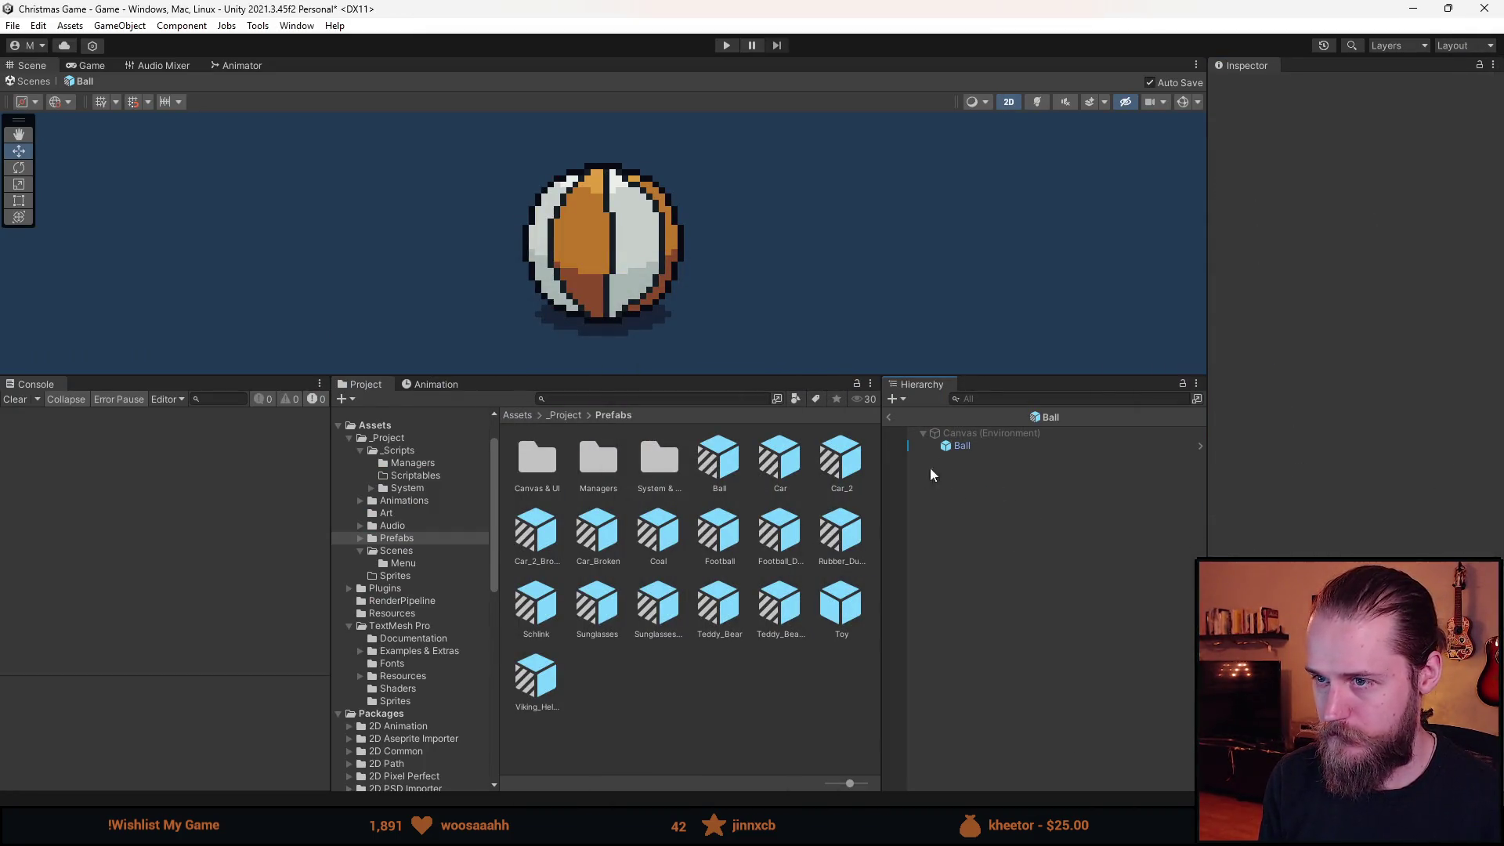
left_click(982, 446)
scroll(1403, 529, "down", 5)
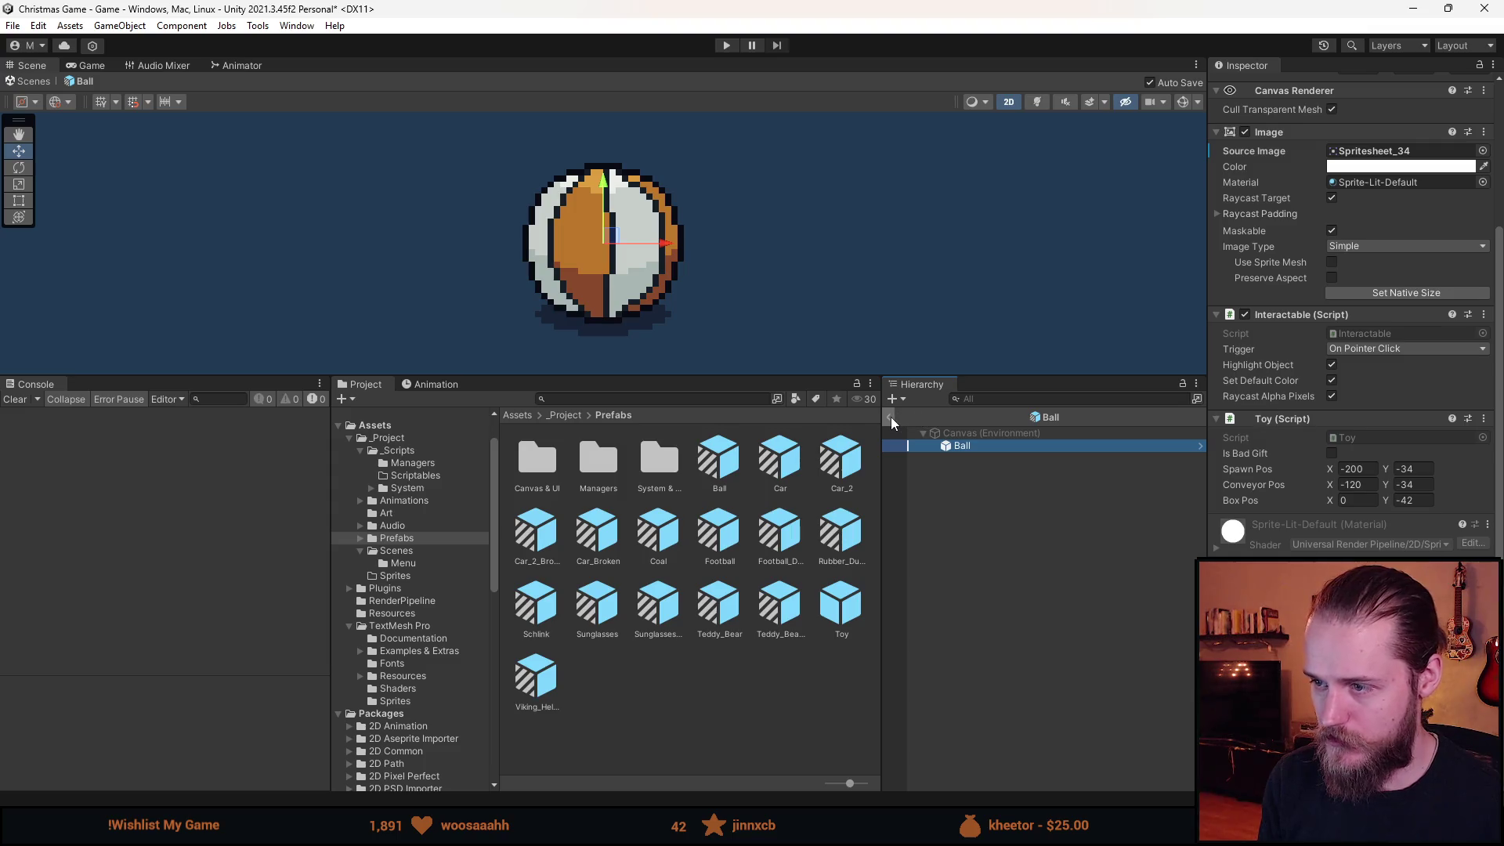
left_click(889, 416)
Create a Prefab Variant of Toy named Rubiks_Cube.
right_click(844, 619)
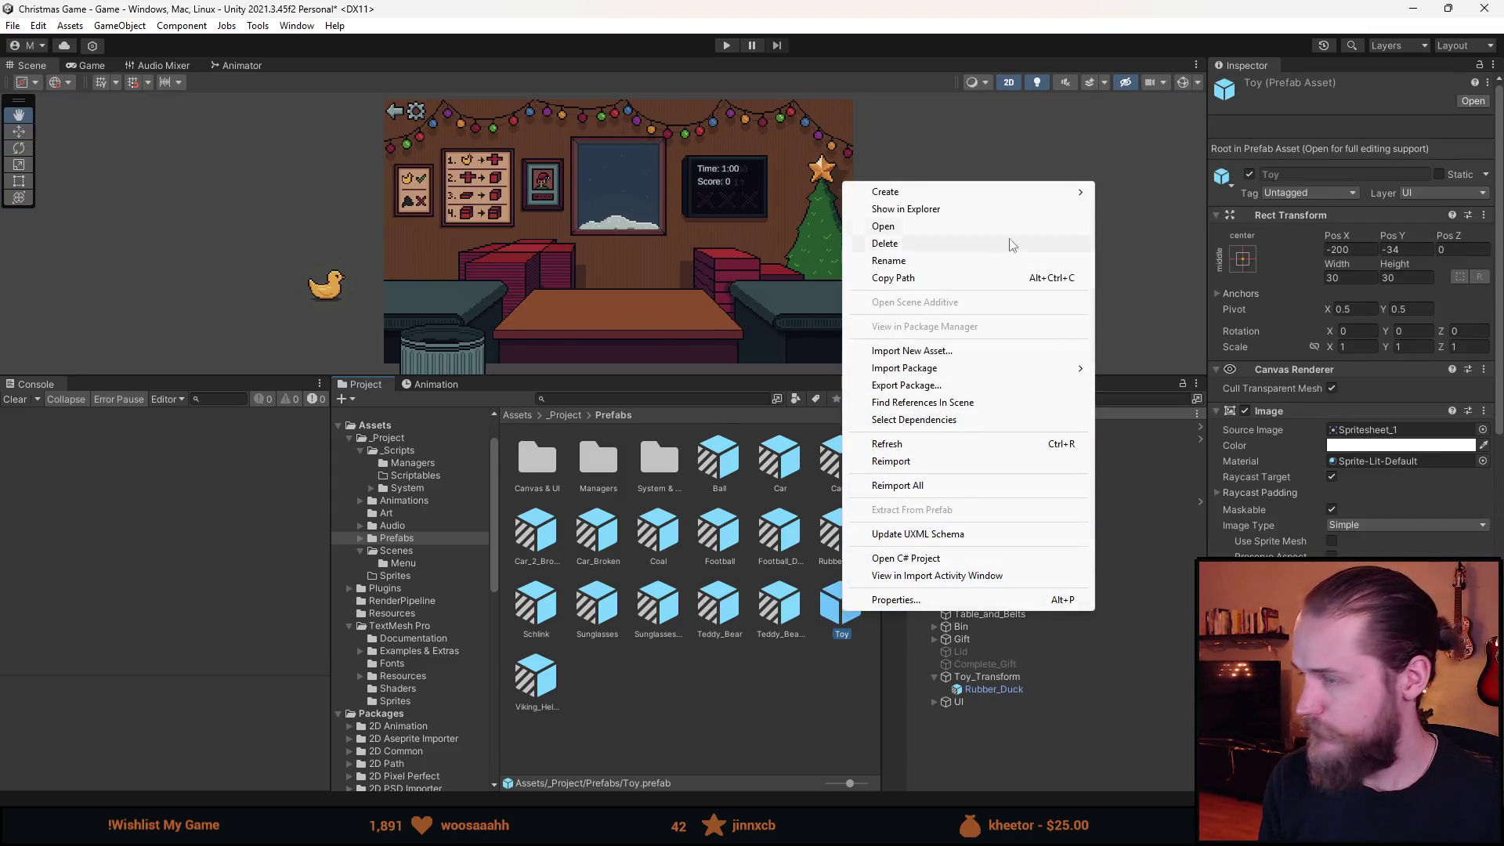
mouse_move(952, 193)
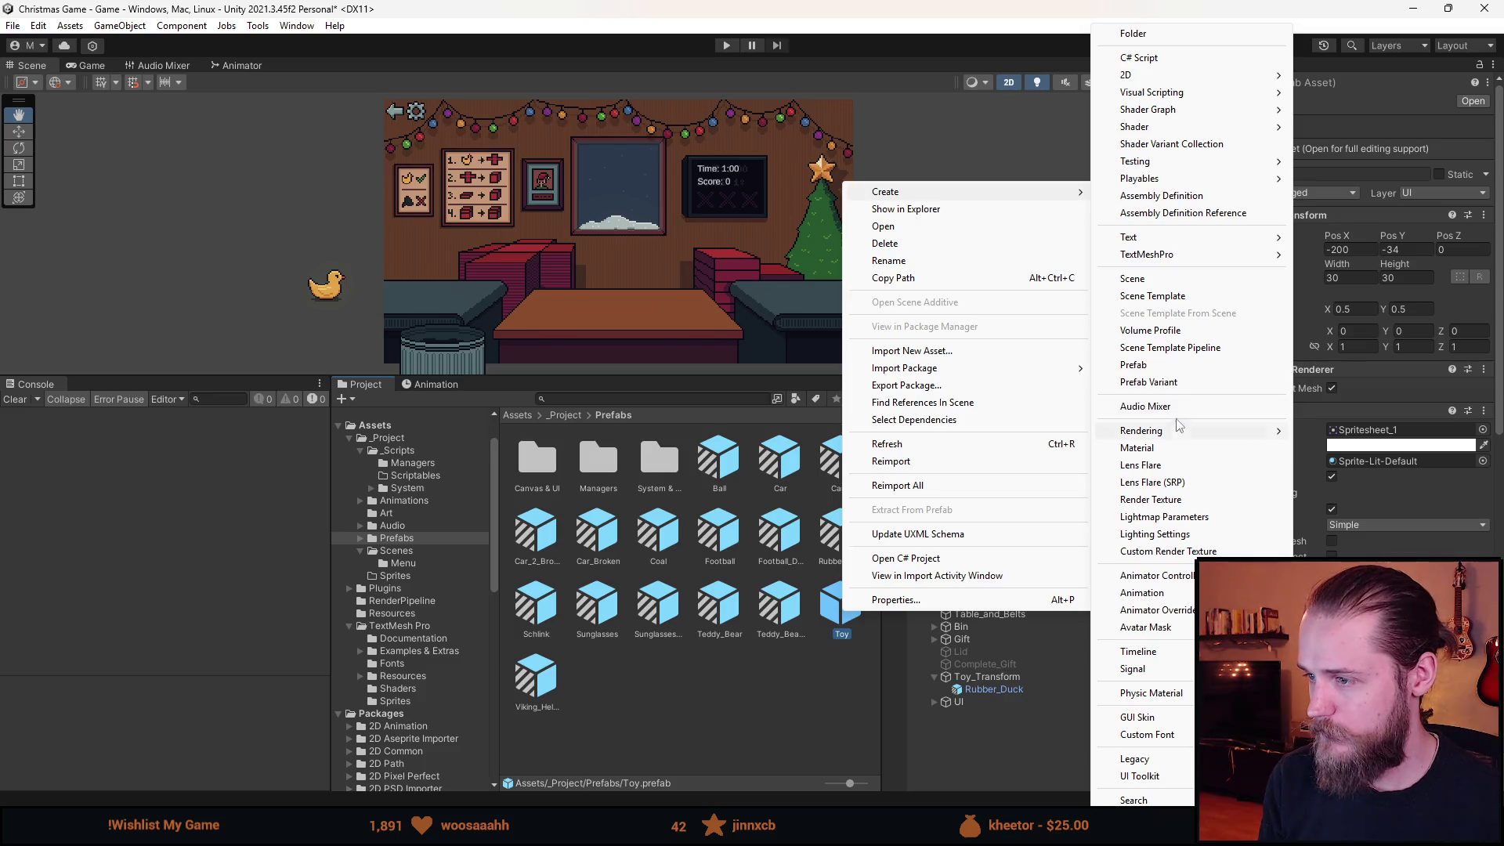
left_click(1179, 382)
type("Ru")
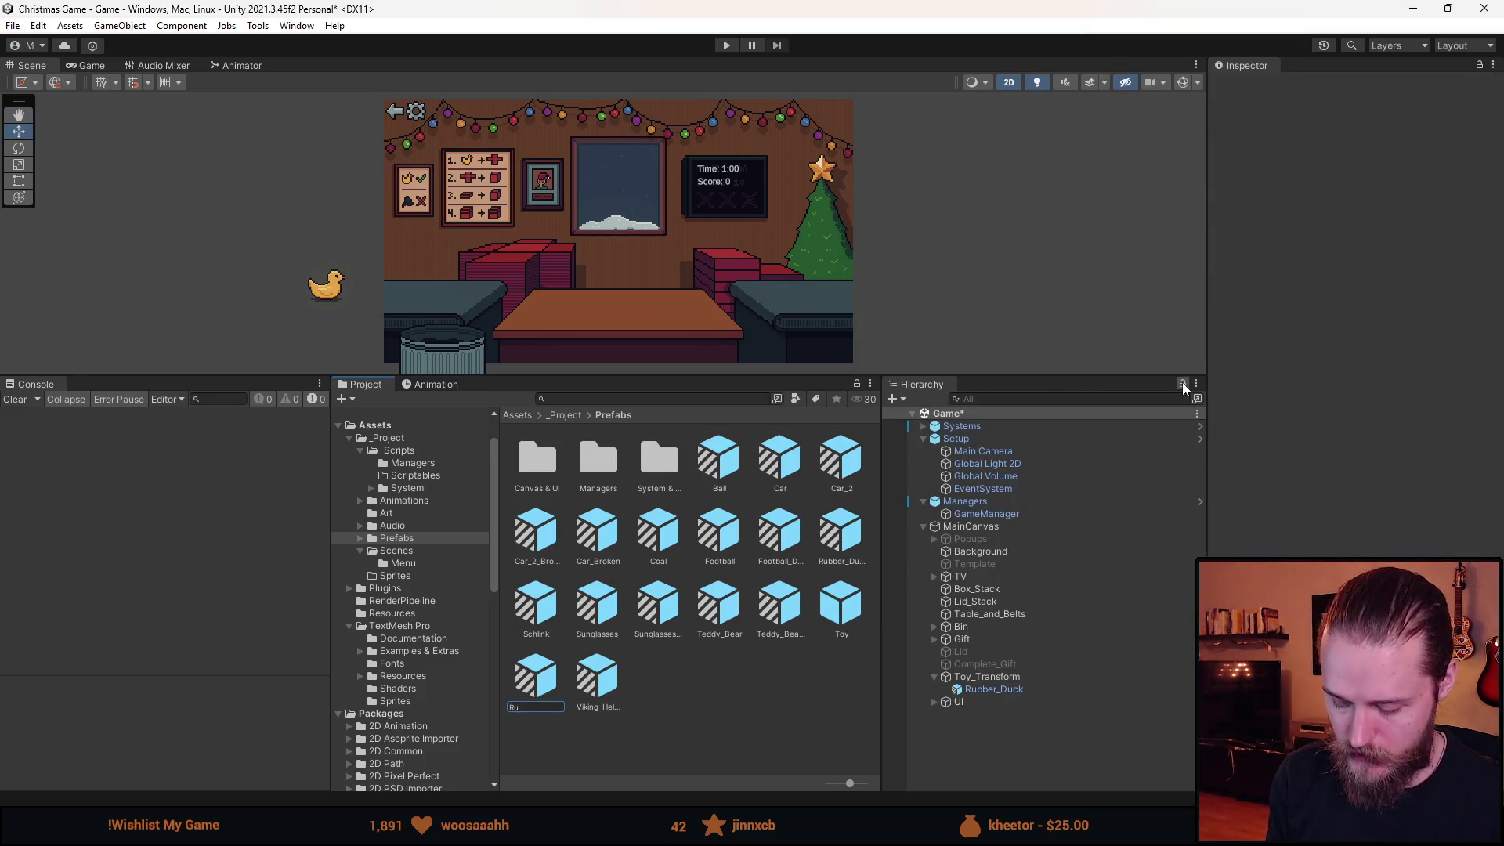
type("biks_Cube")
key("Return")
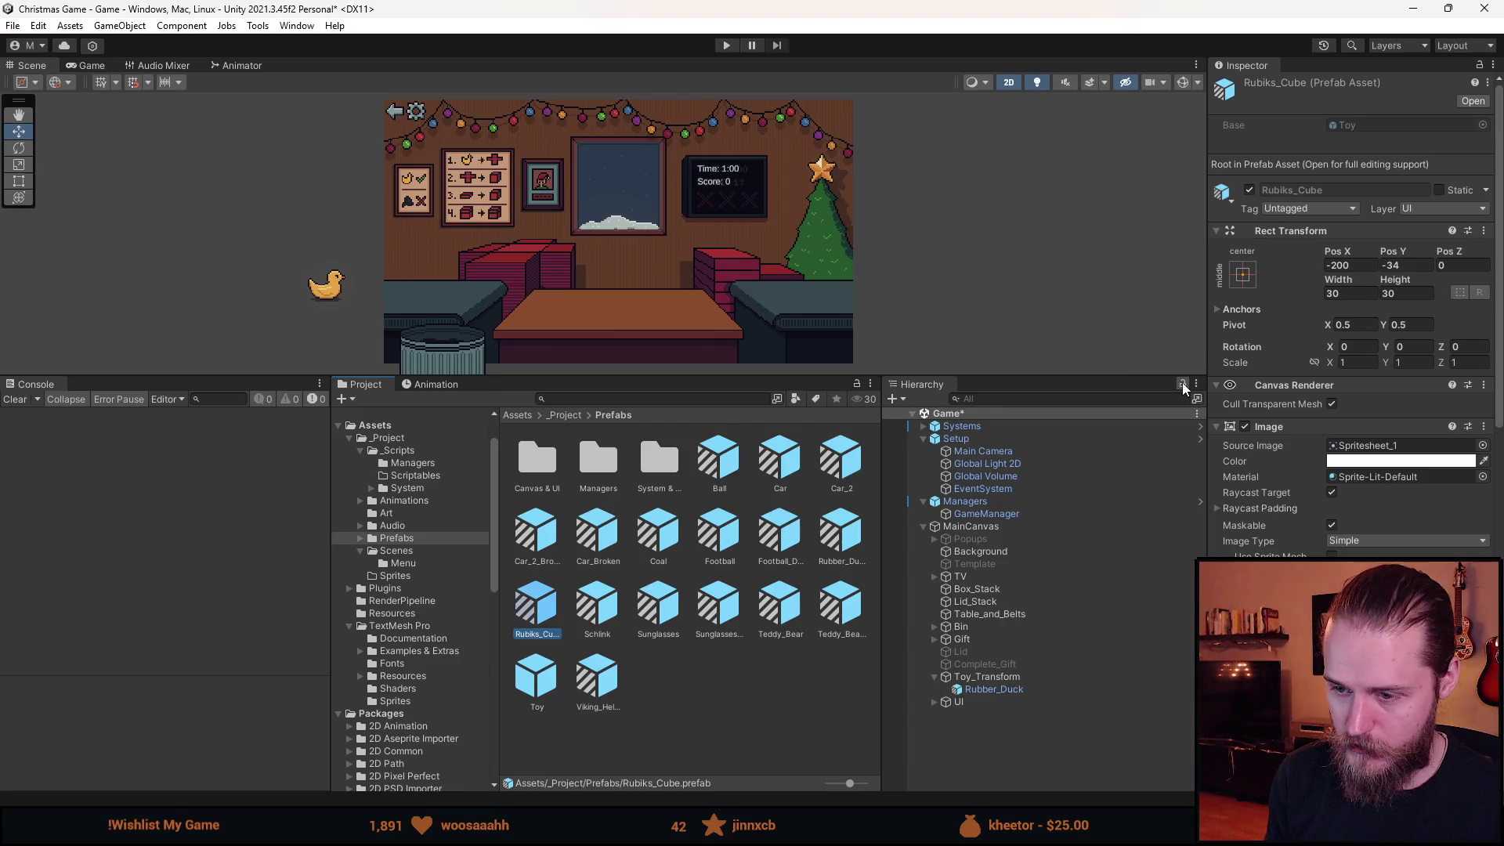
Set the Rubiks_Cube image's Source Image to Spritesheet_35.
double_click(541, 615)
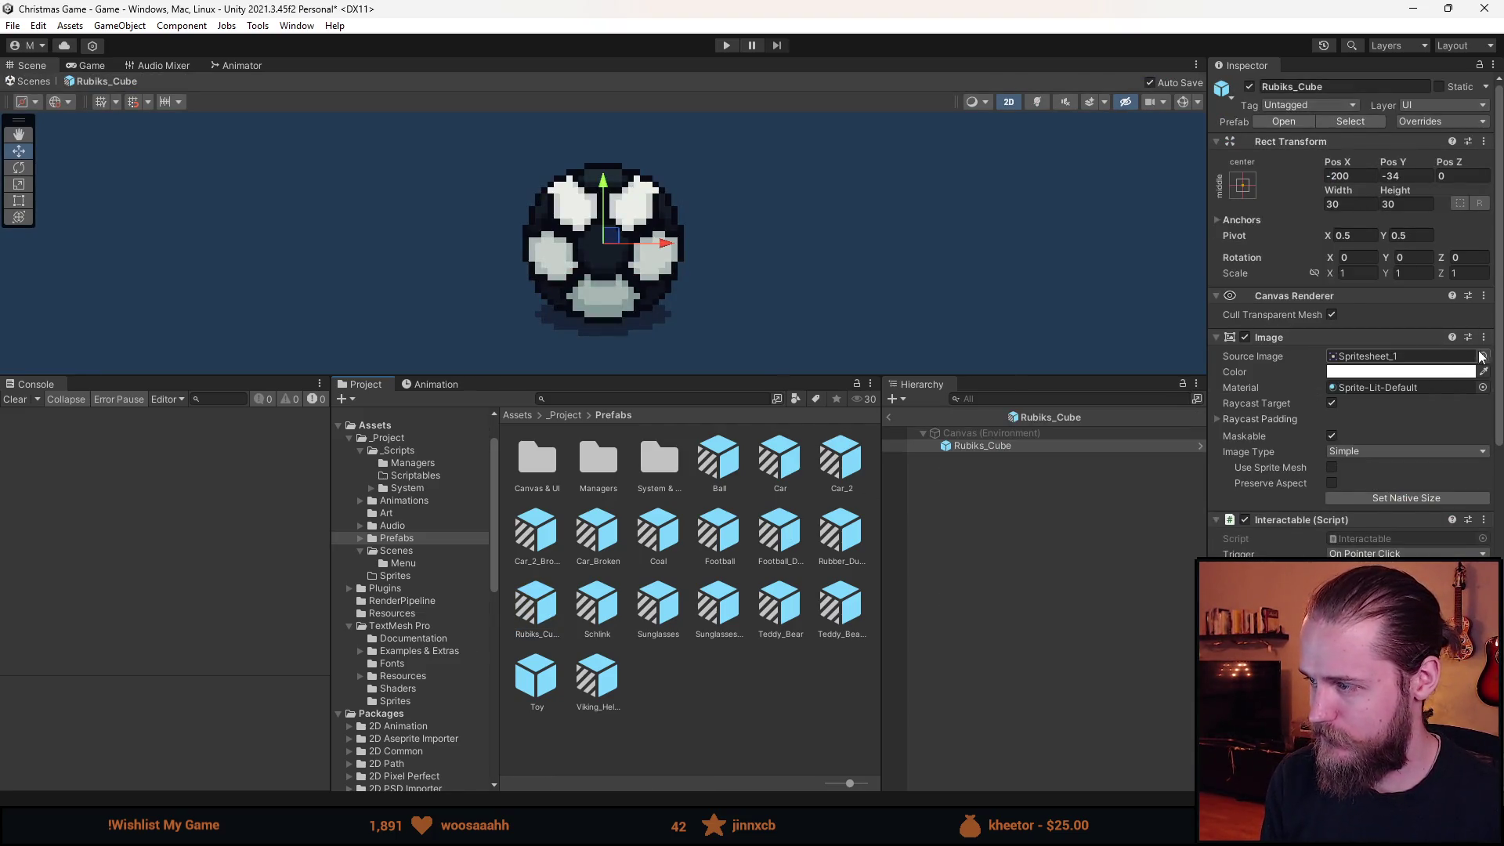
left_click(1481, 355)
left_click(1394, 587)
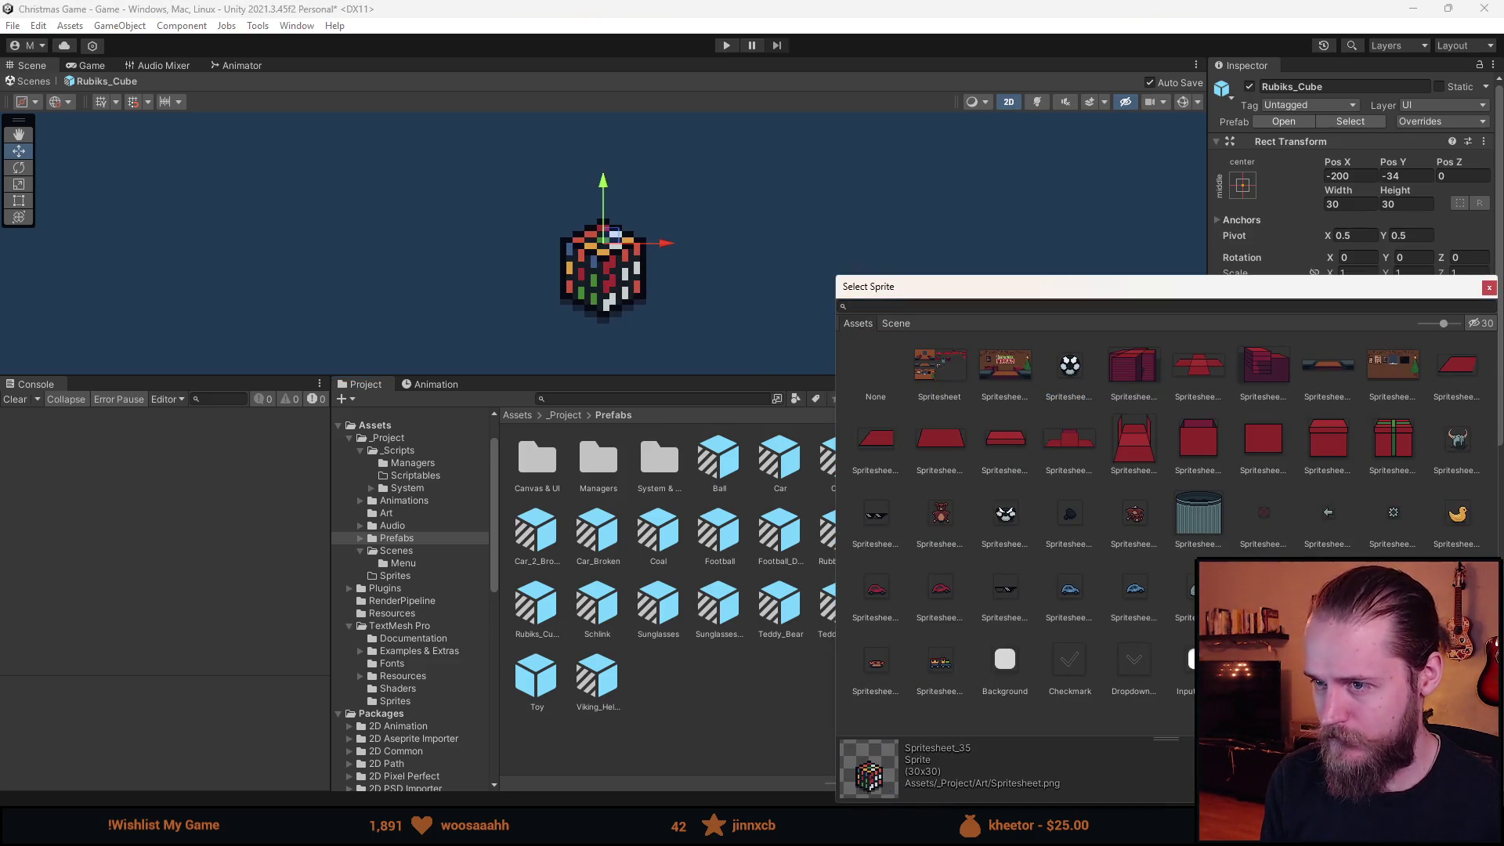
key("Return")
scroll(1351, 313, "down", 5)
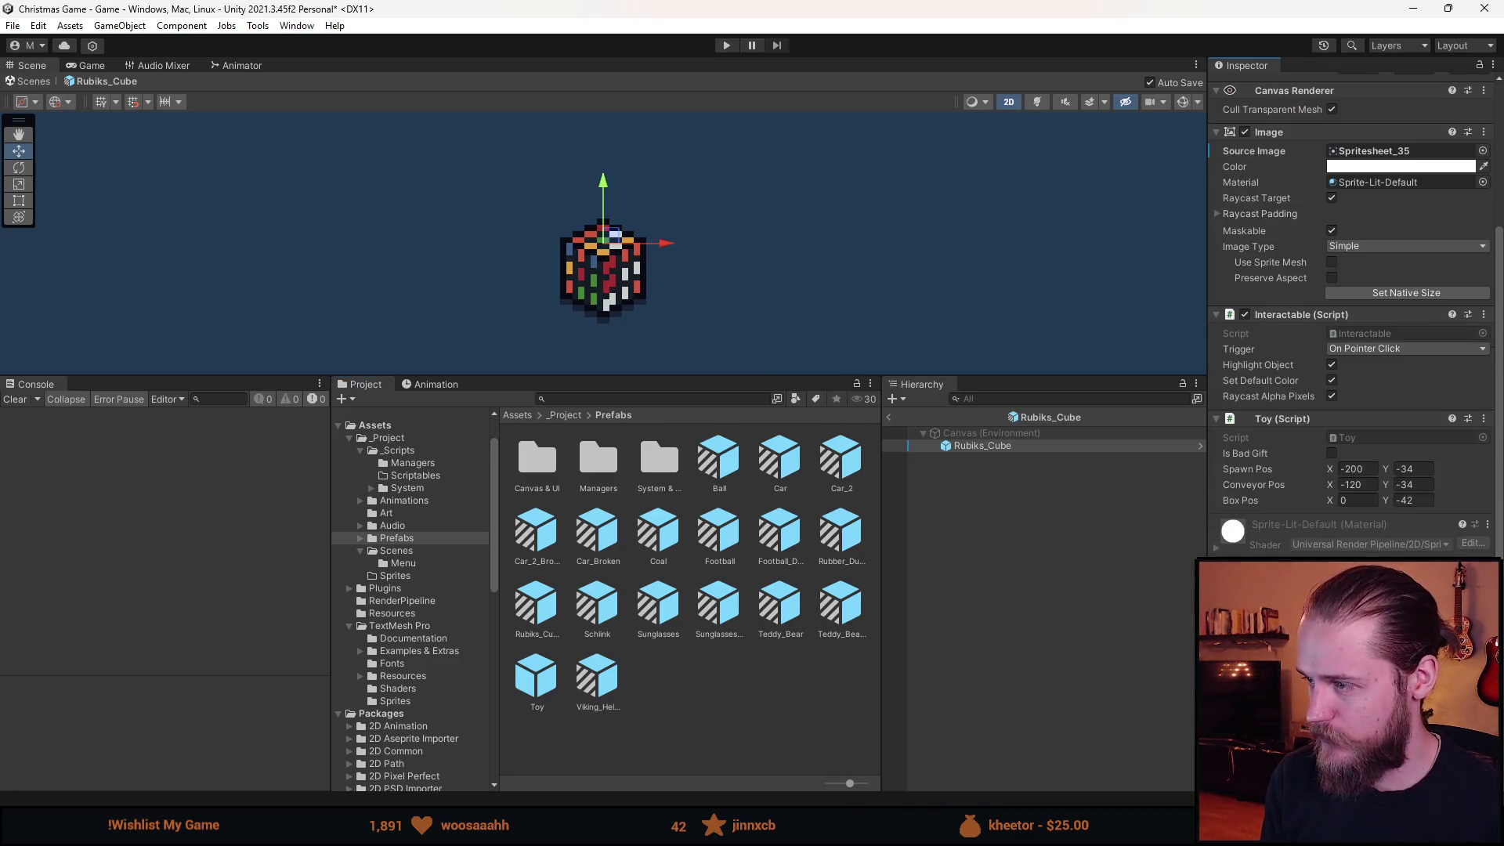
Create a Prefab Variant of Toy named Donut_Thing.
left_click(888, 424)
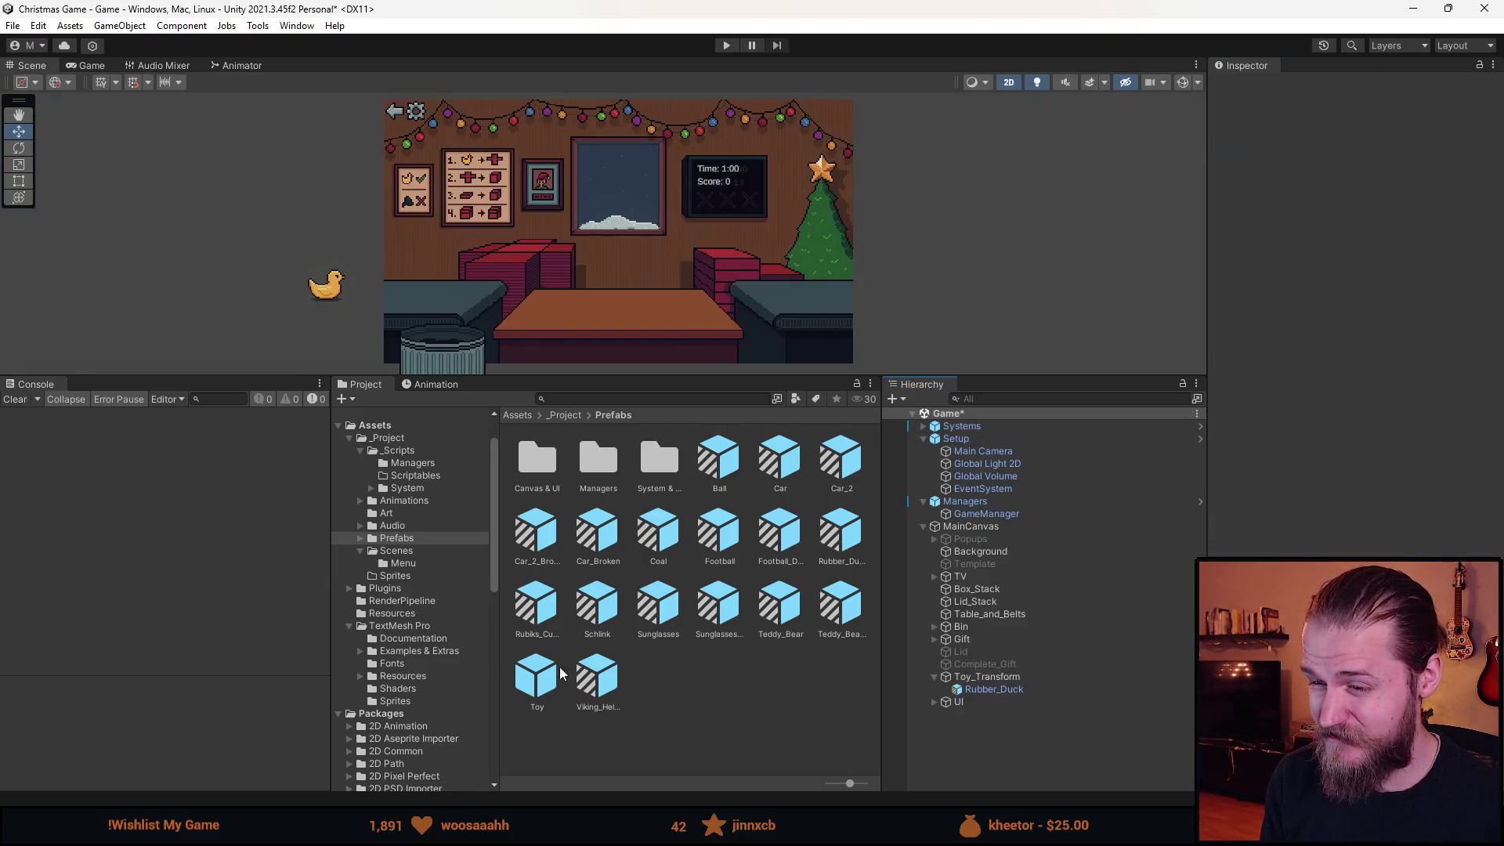
right_click(536, 677)
mouse_move(705, 245)
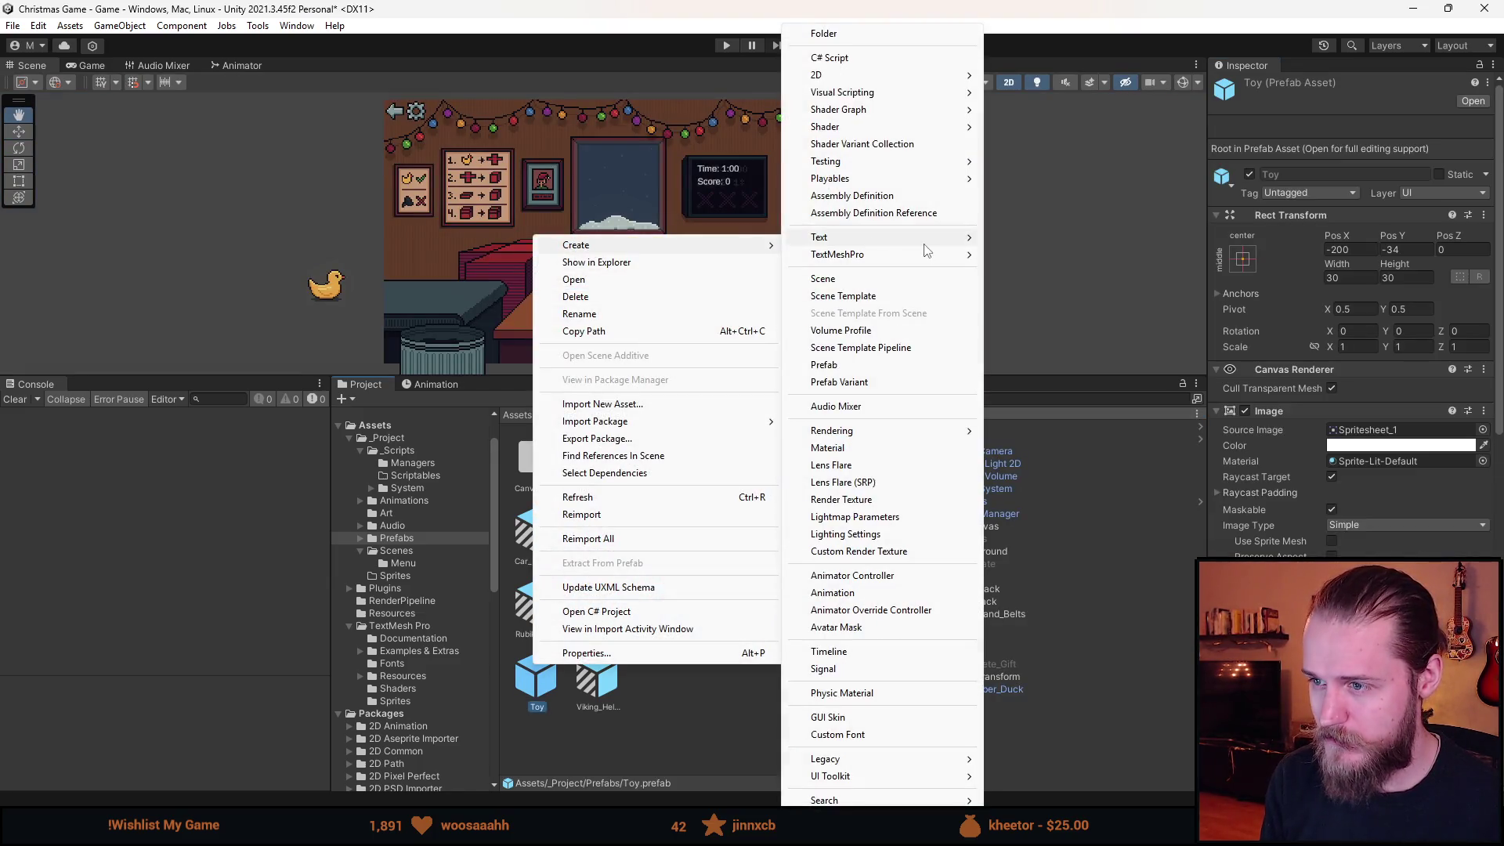
left_click(838, 382)
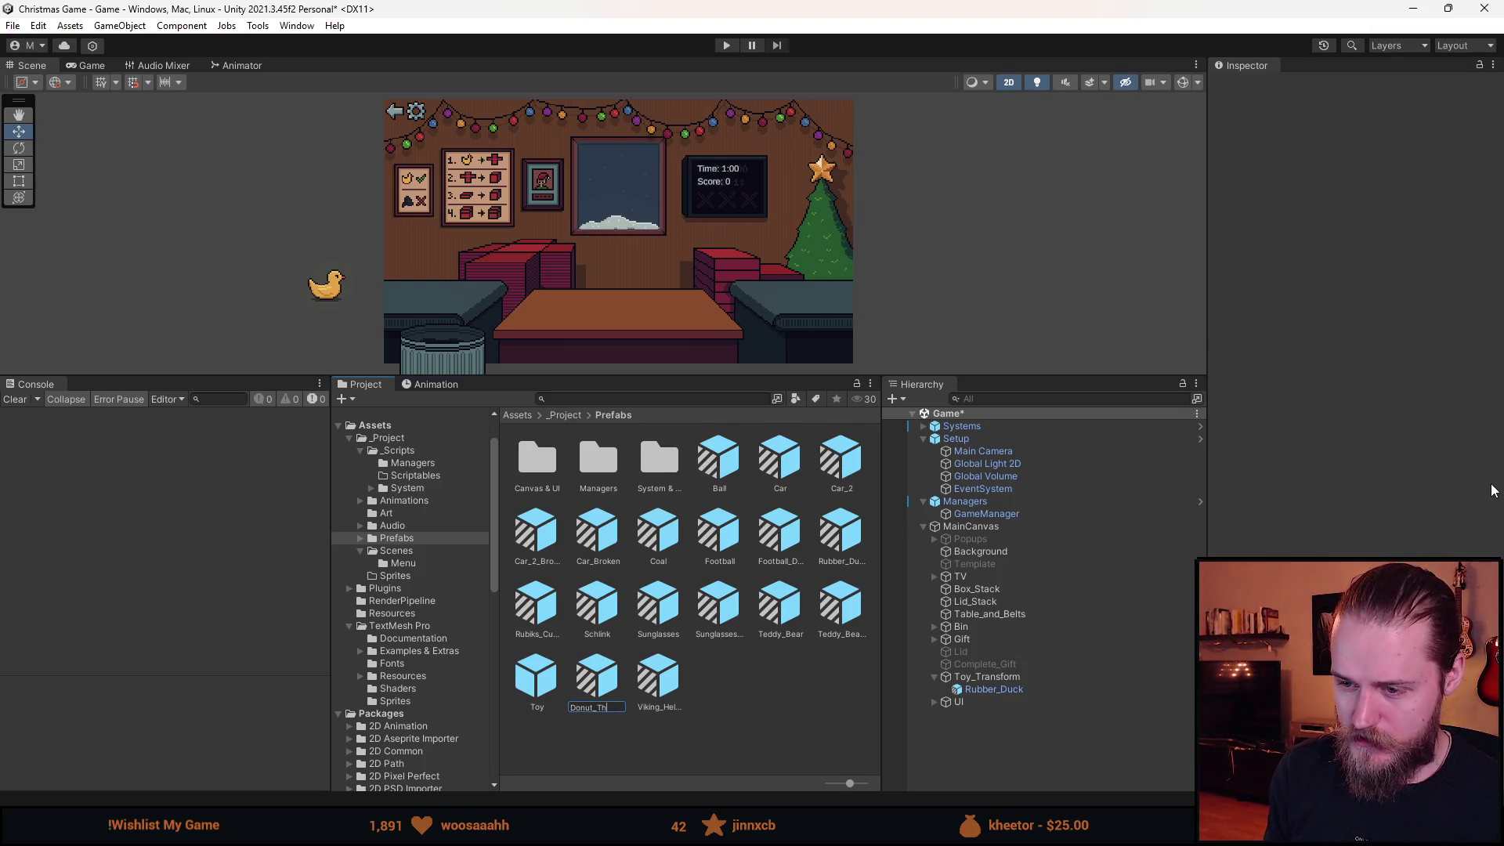
type("ing")
key("Return")
Give Donut_Thing the stacking-ring toy sprite and return to the main scene.
double_click(718, 531)
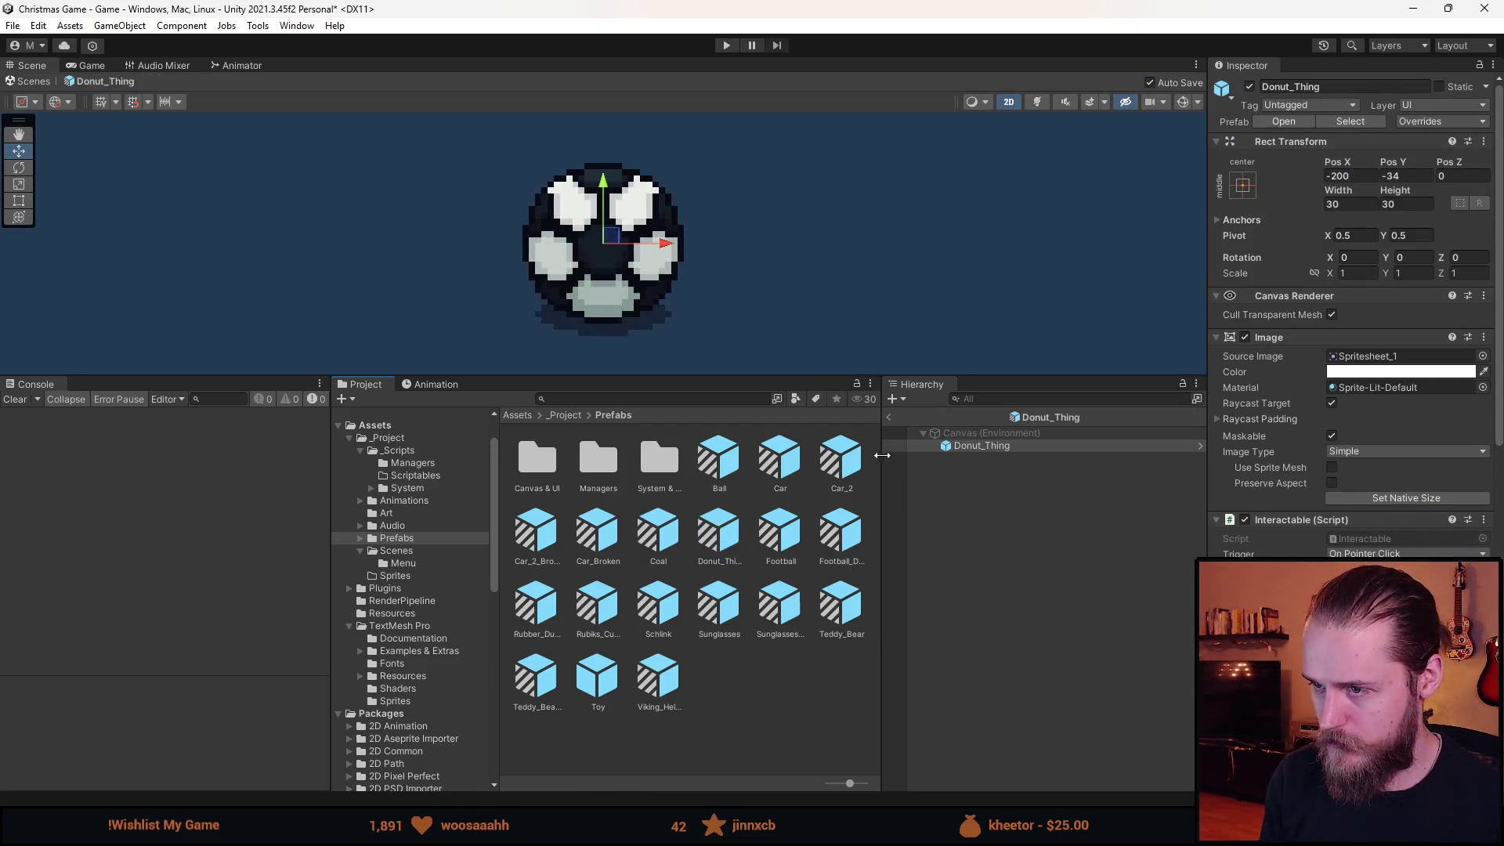
left_click(1482, 356)
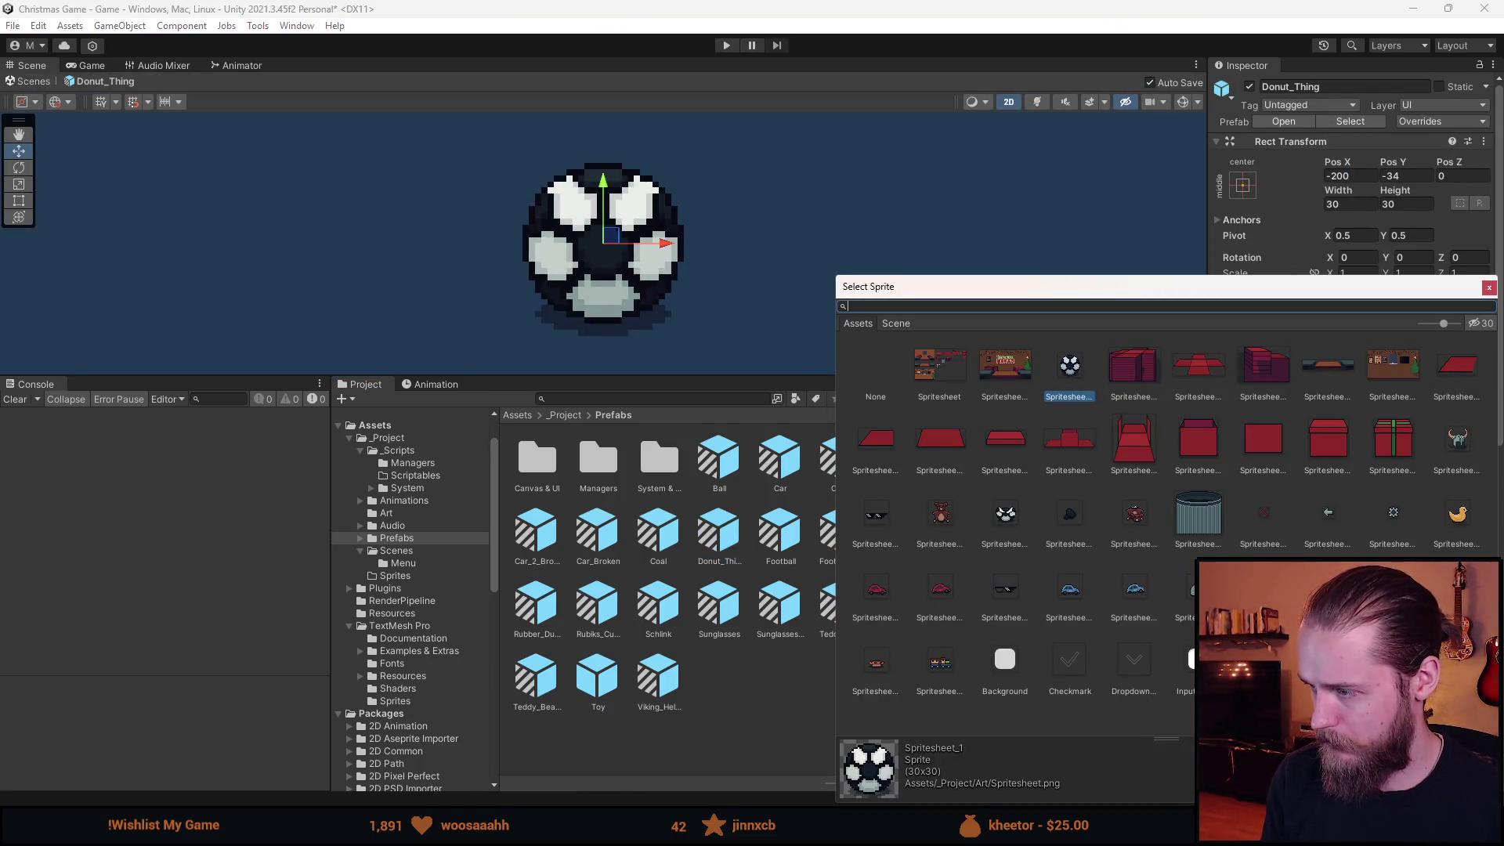
double_click(941, 662)
left_click(894, 413)
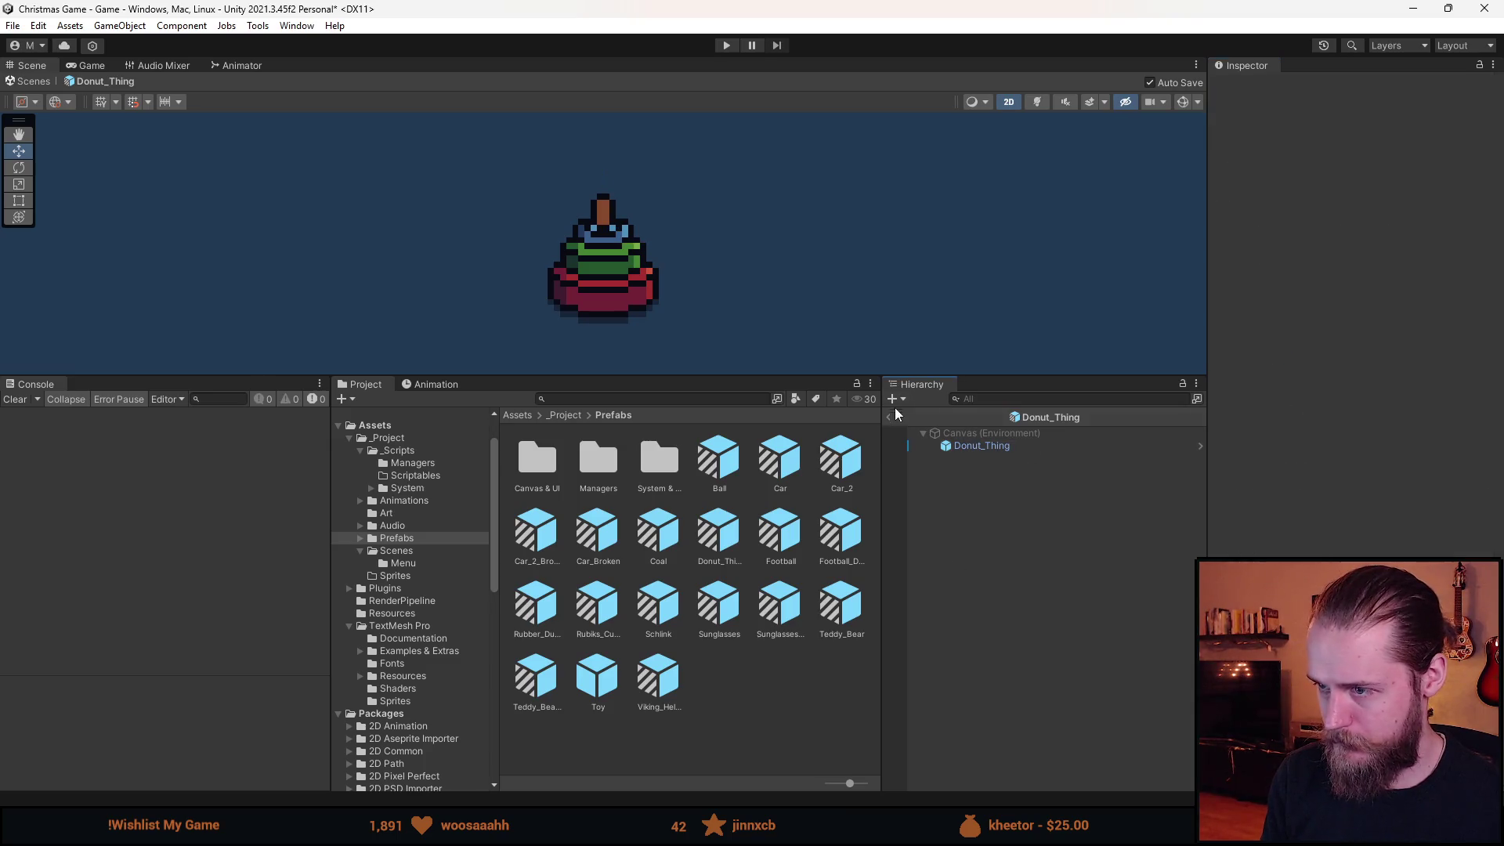
Create another Toy Prefab Variant named Beer_Bottle.
right_click(587, 679)
mouse_move(626, 257)
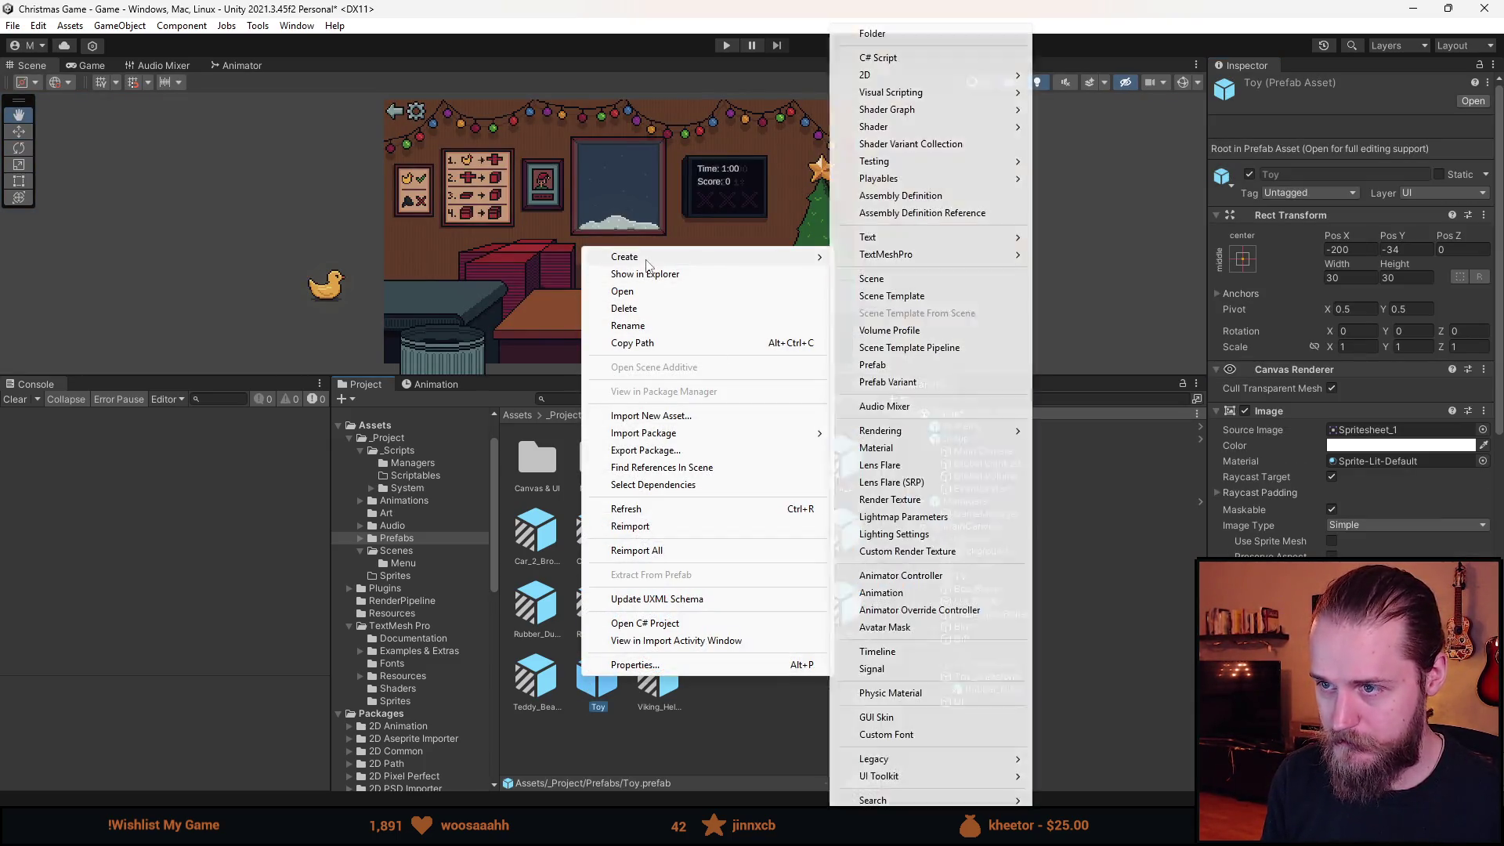
left_click(911, 383)
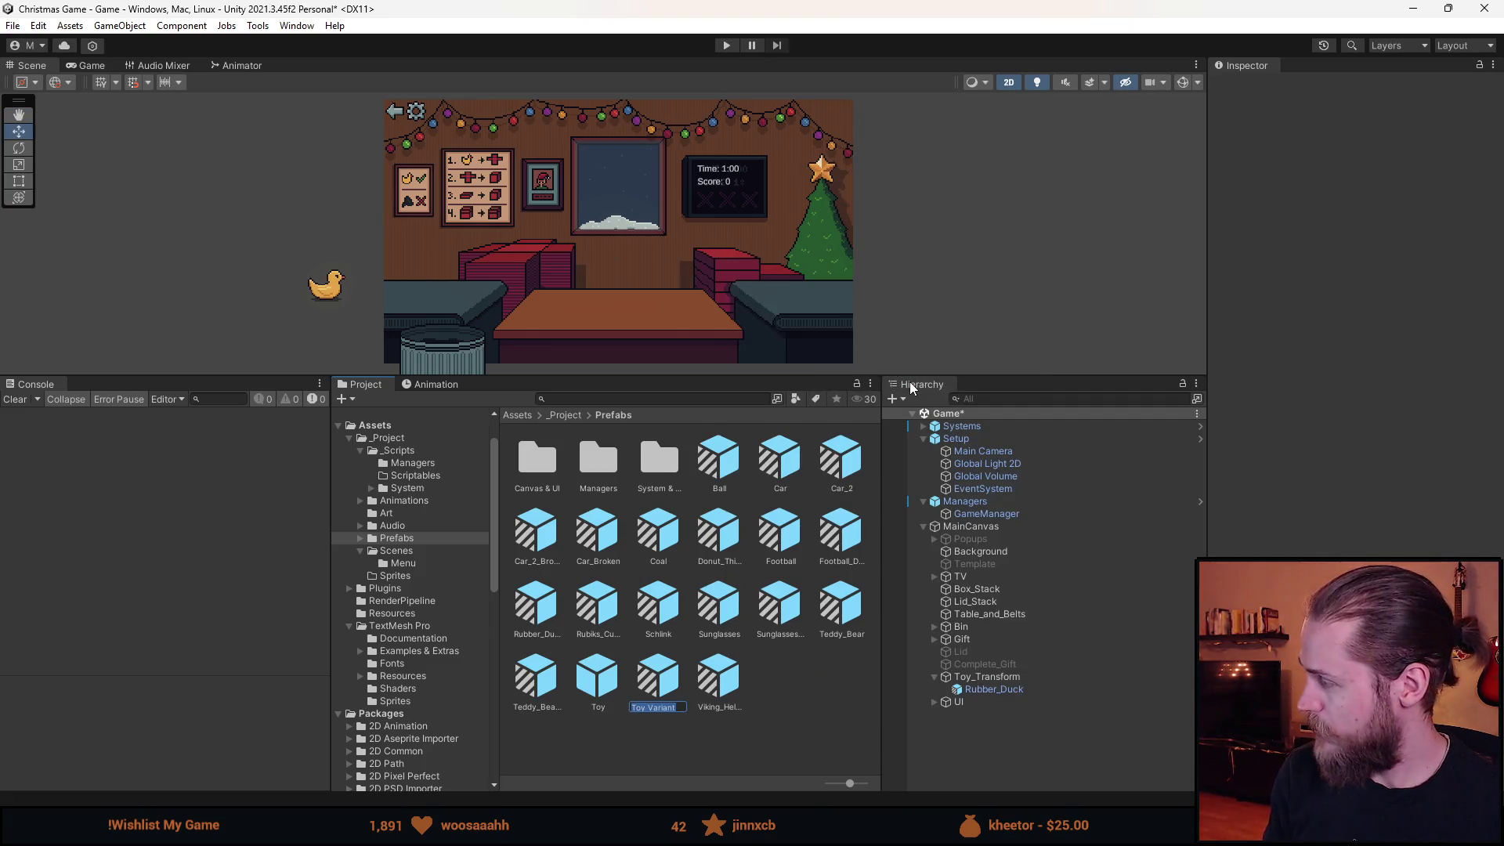
type("Beer_Bottle")
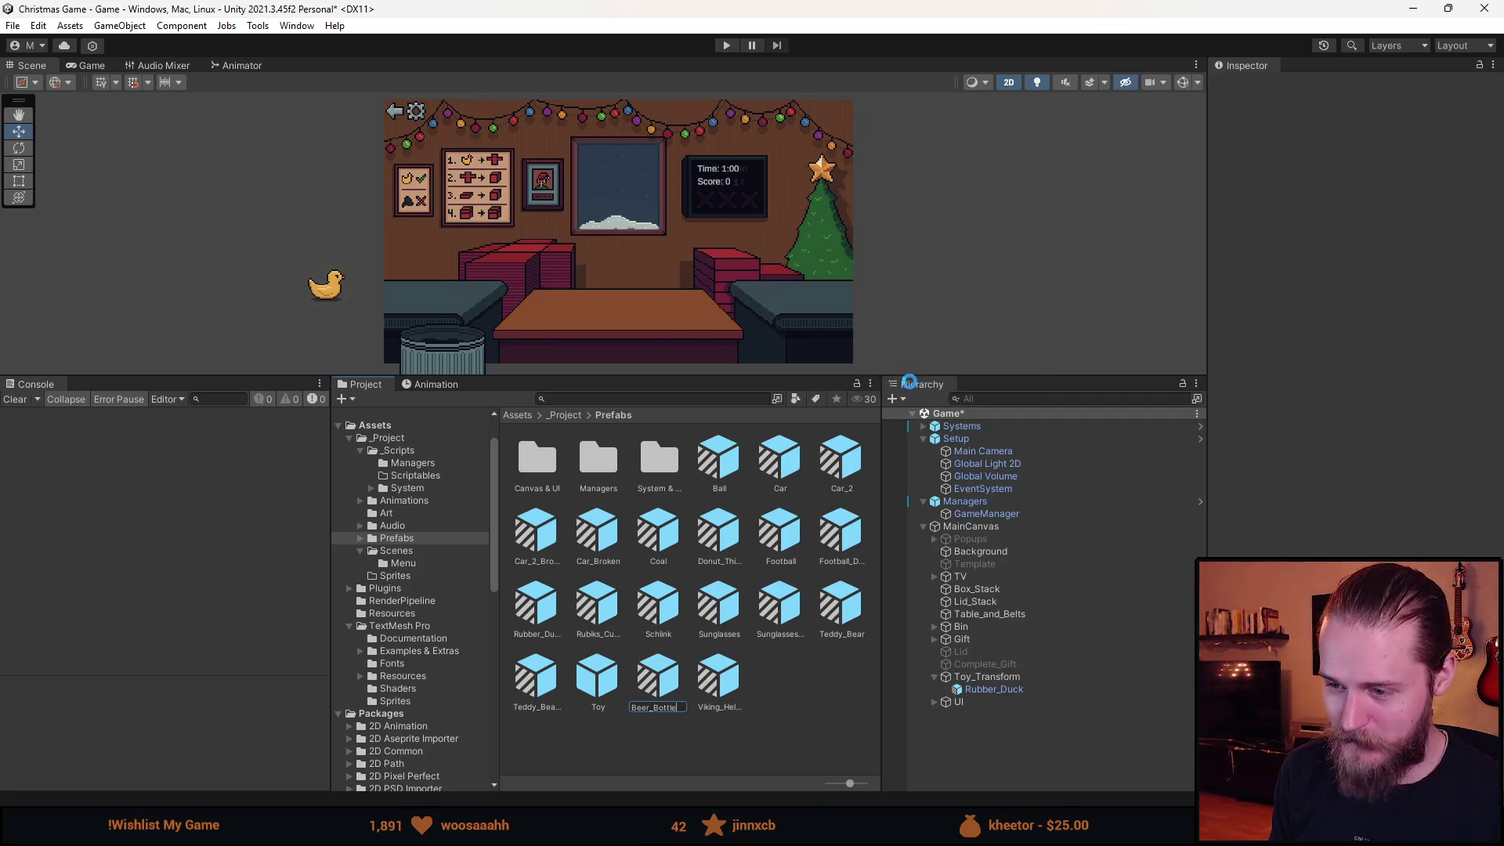
key("Return")
Give Beer_Bottle the Spritesheet_37 green bottle sprite and return to the Game scene.
double_click(777, 470)
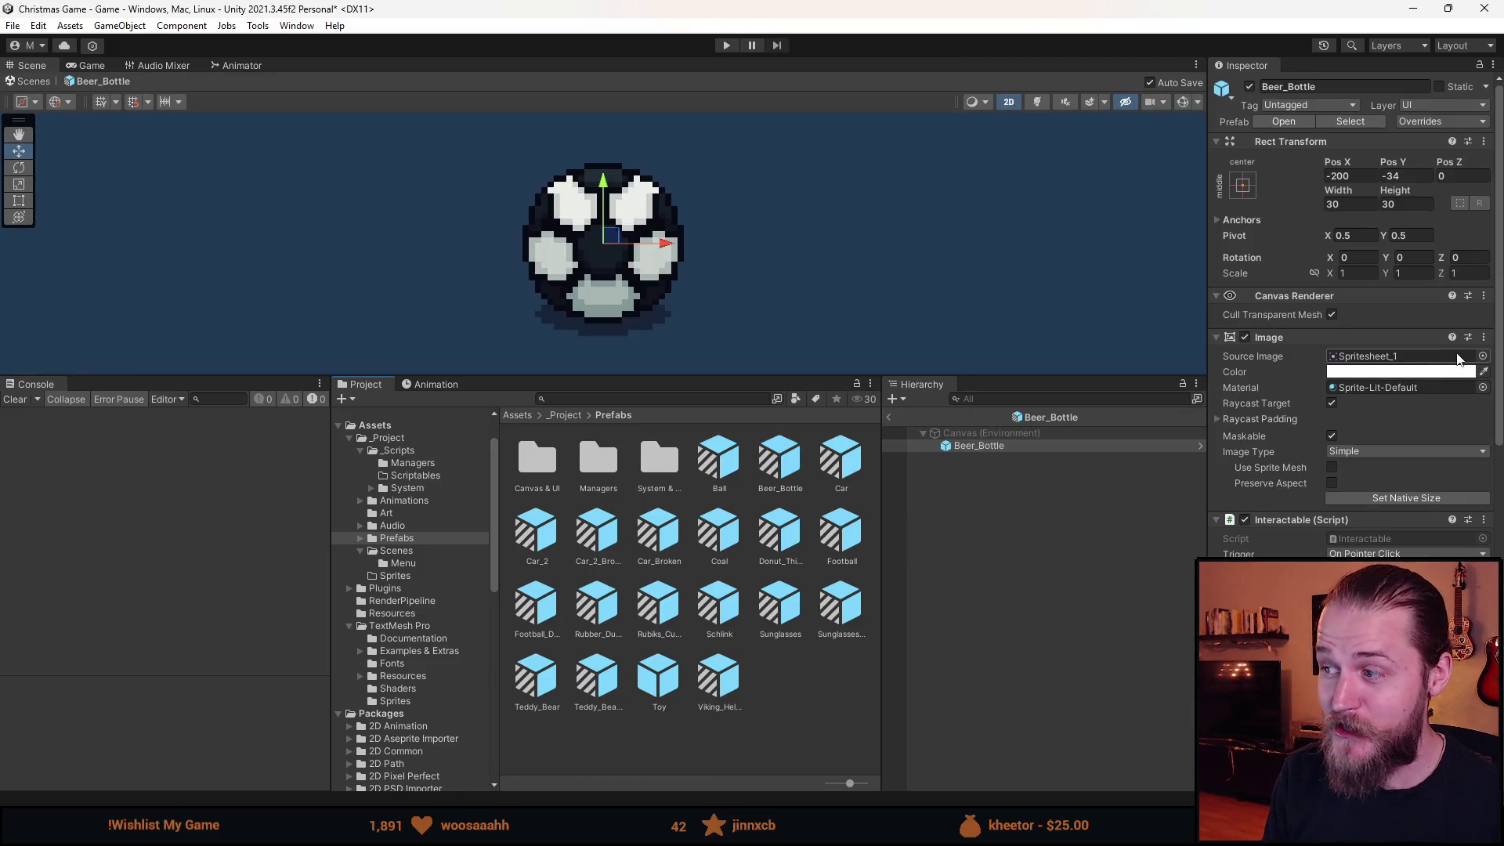
left_click(1482, 356)
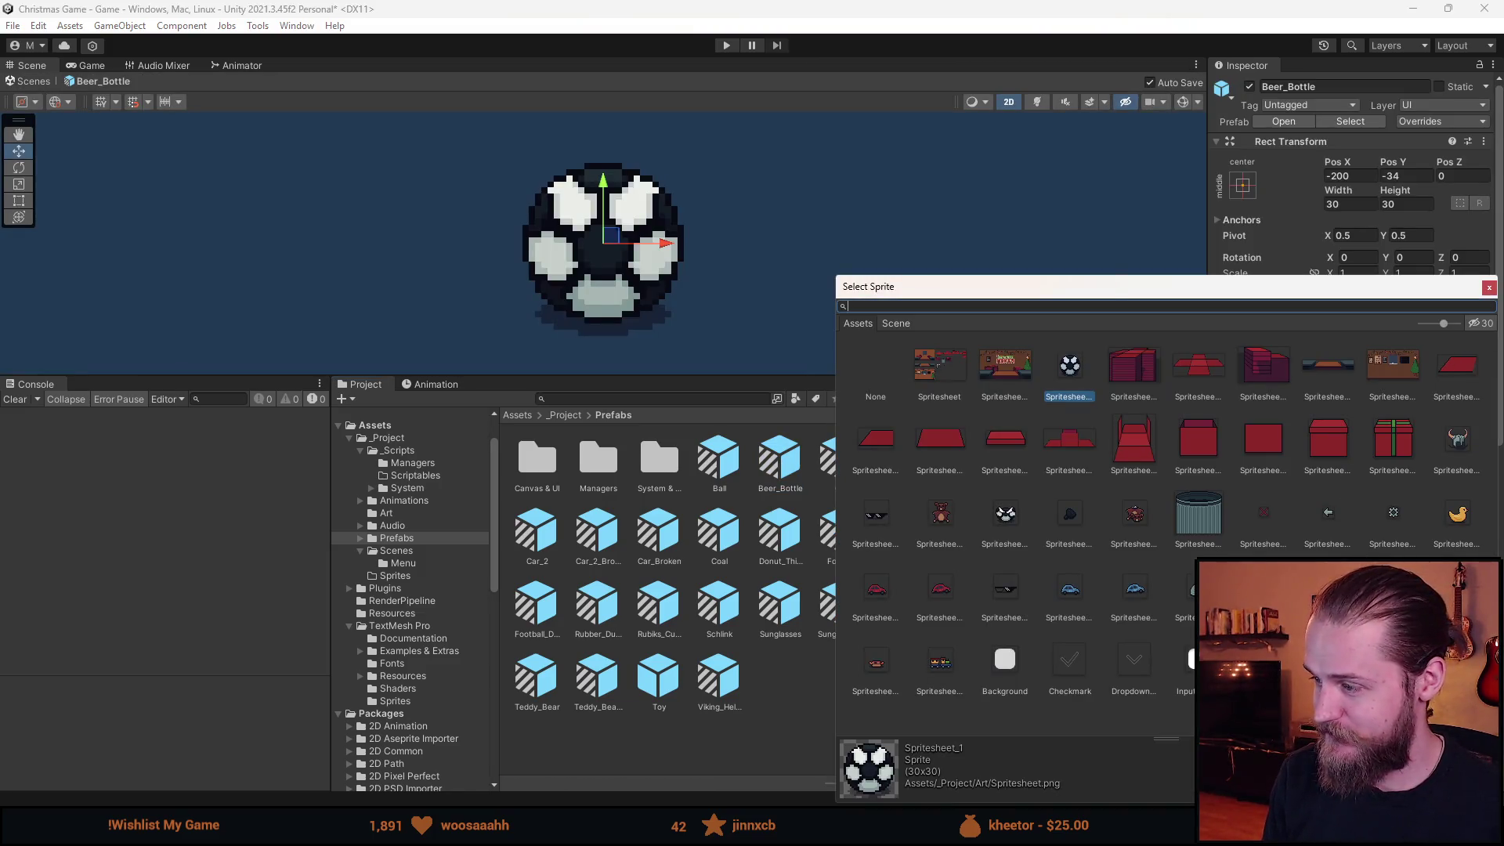
double_click(1316, 501)
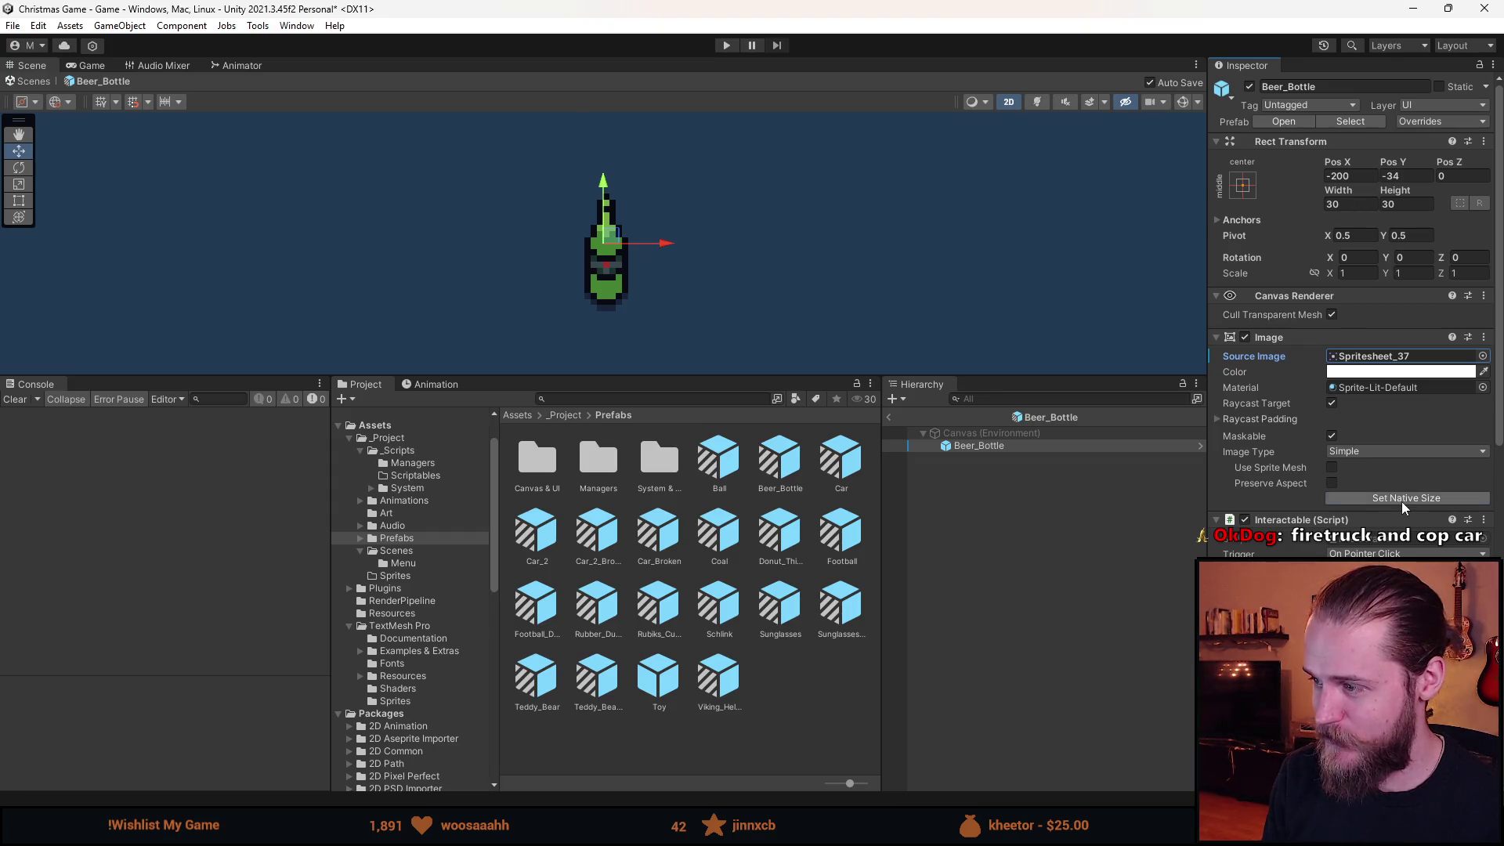
scroll(1383, 435, "down", 3)
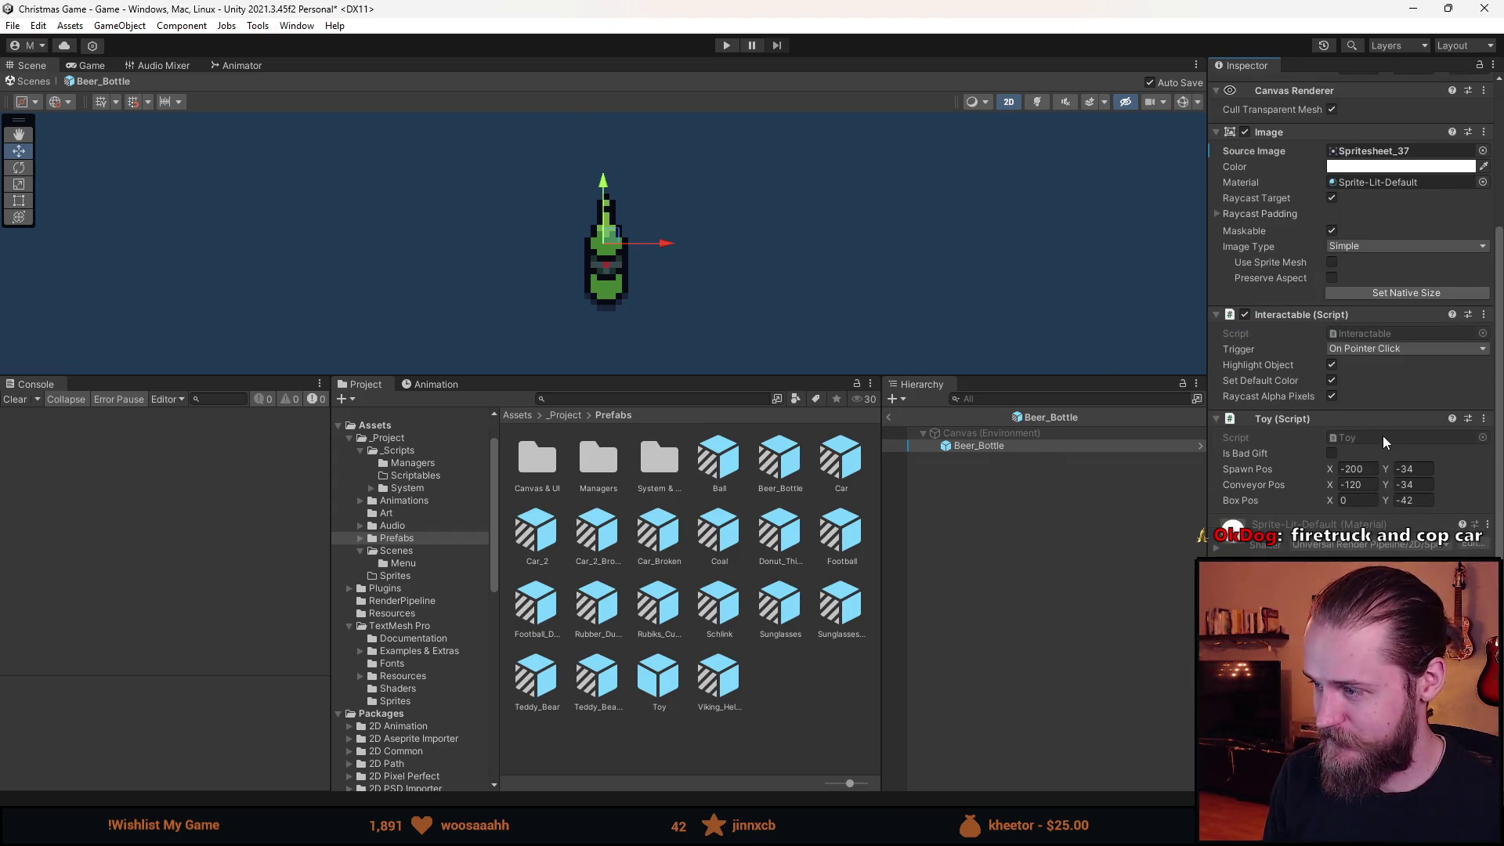
left_click(888, 415)
right_click(680, 683)
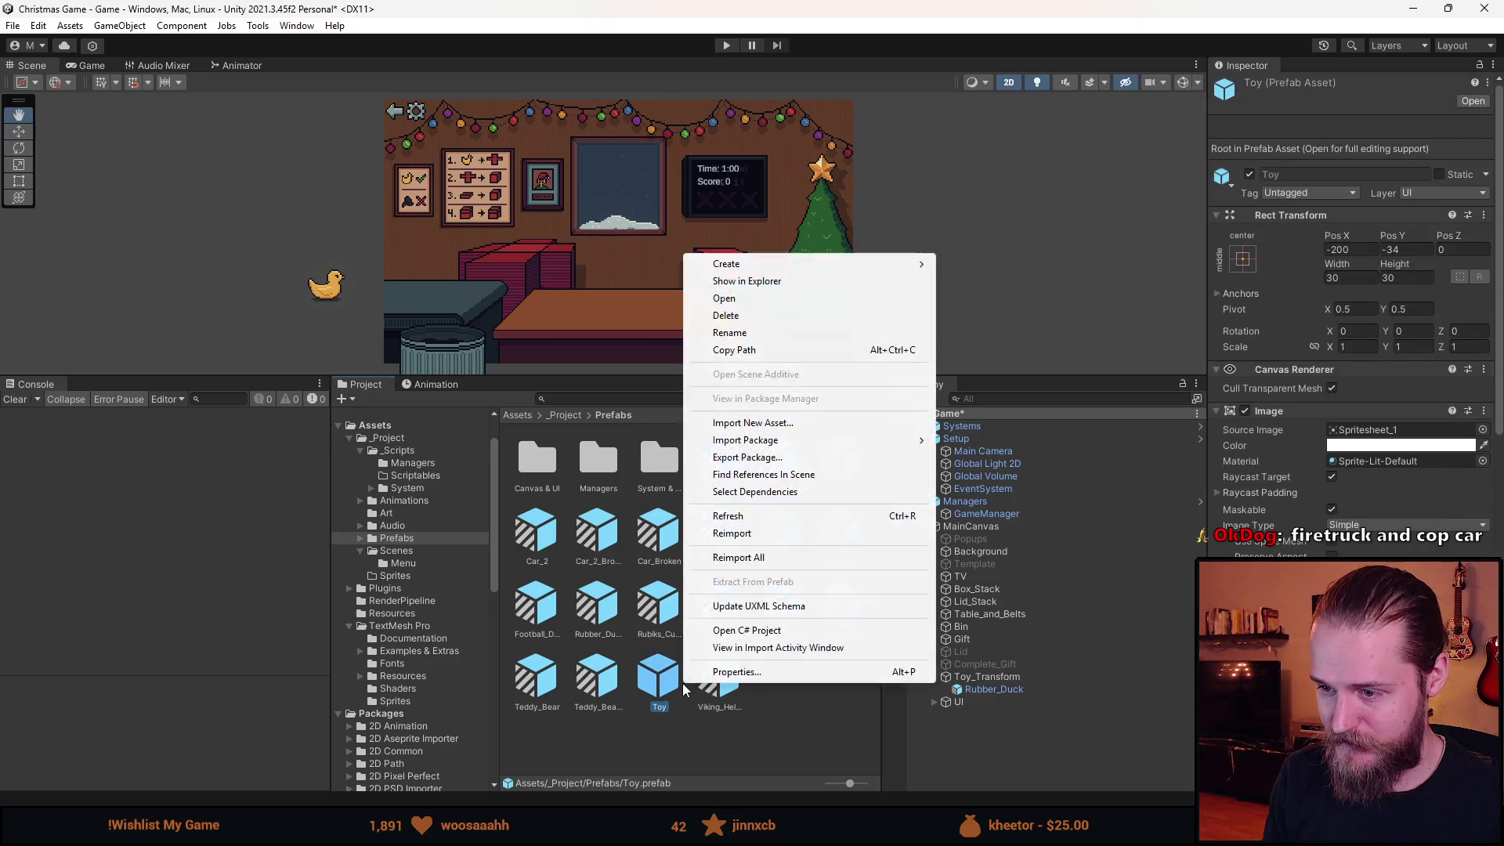
Create a Prefab Variant of Toy named Hot_Dog.
mouse_move(822, 264)
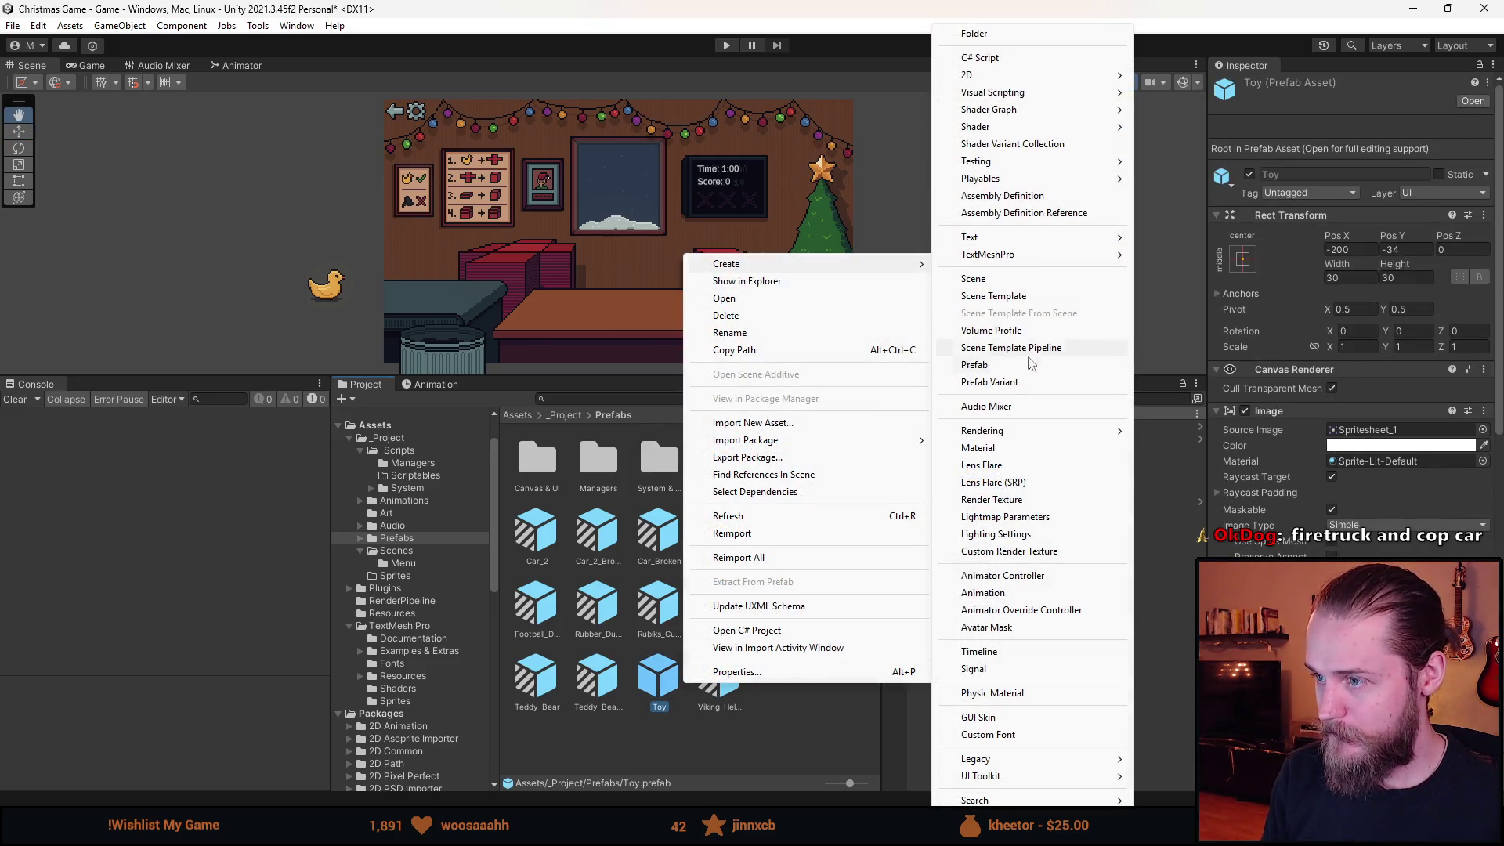
left_click(1004, 382)
type("Hot_Dog")
key("Return")
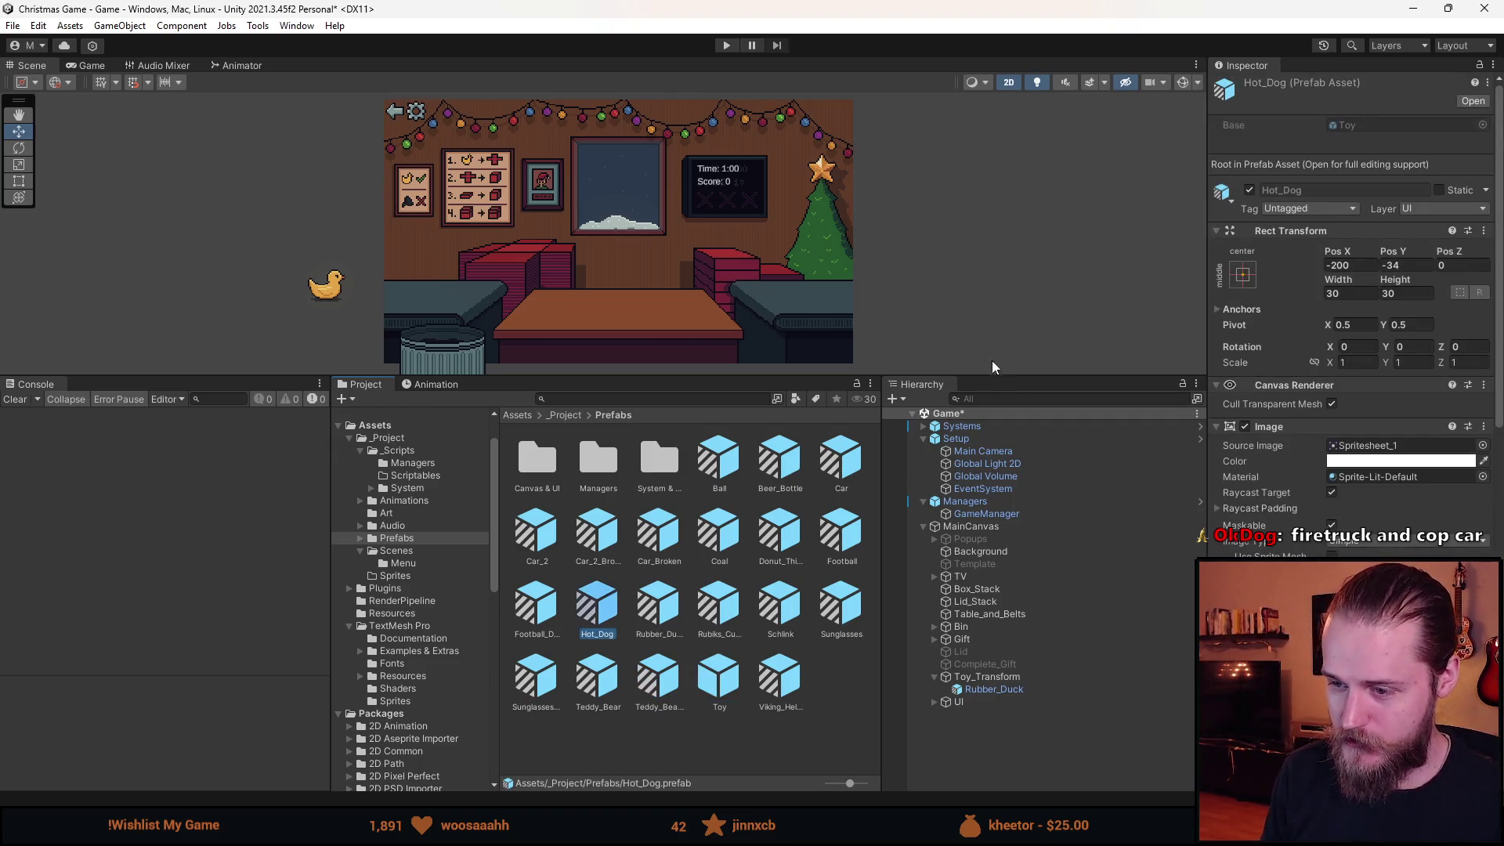
Set Hot_Dog's Source Image to the Spritesheet_38 hot dog and return to the scene.
key("Return")
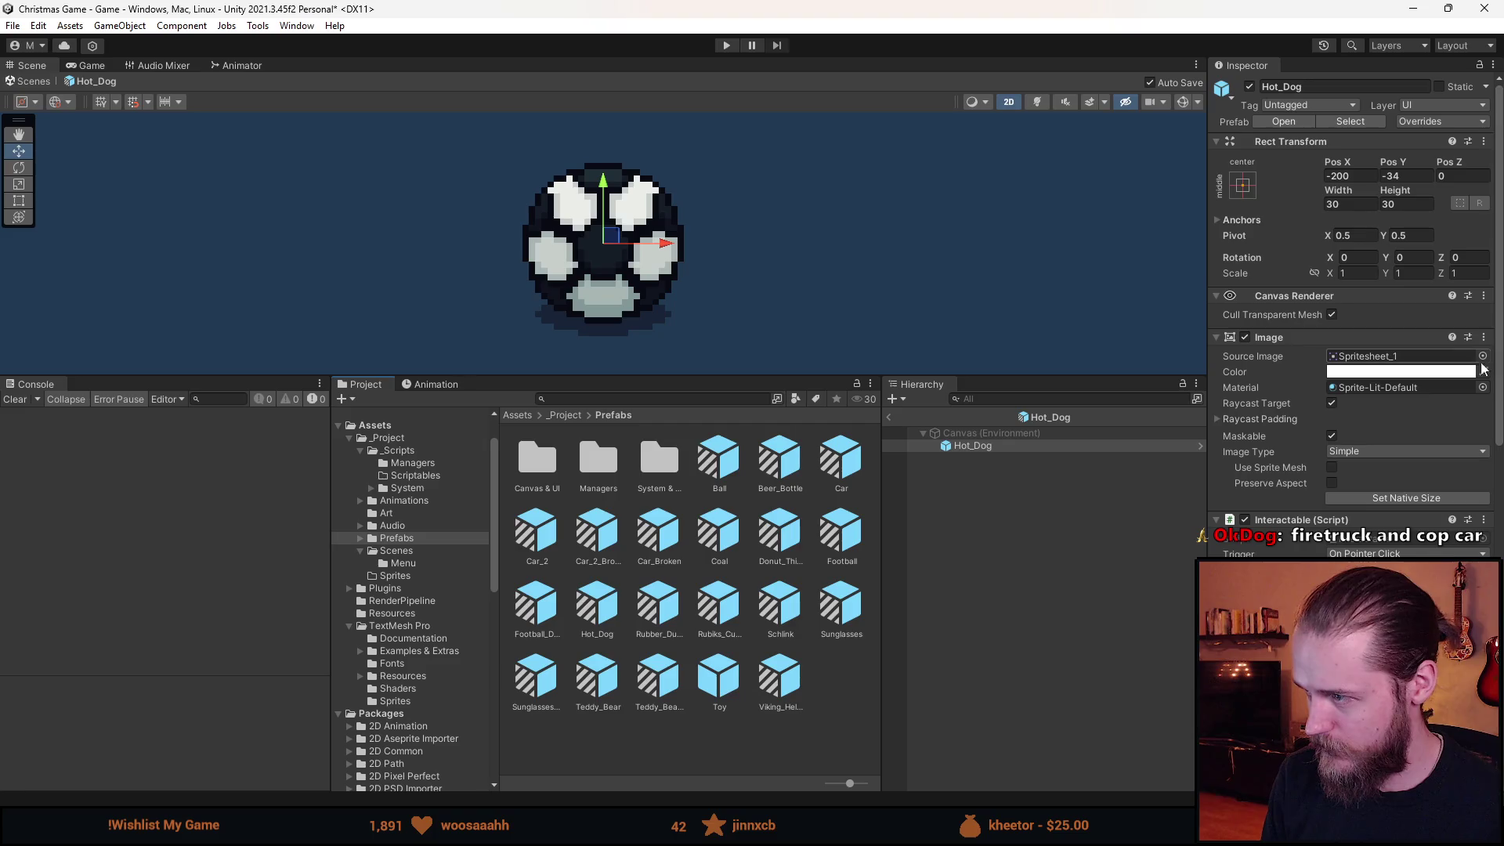
left_click(1481, 356)
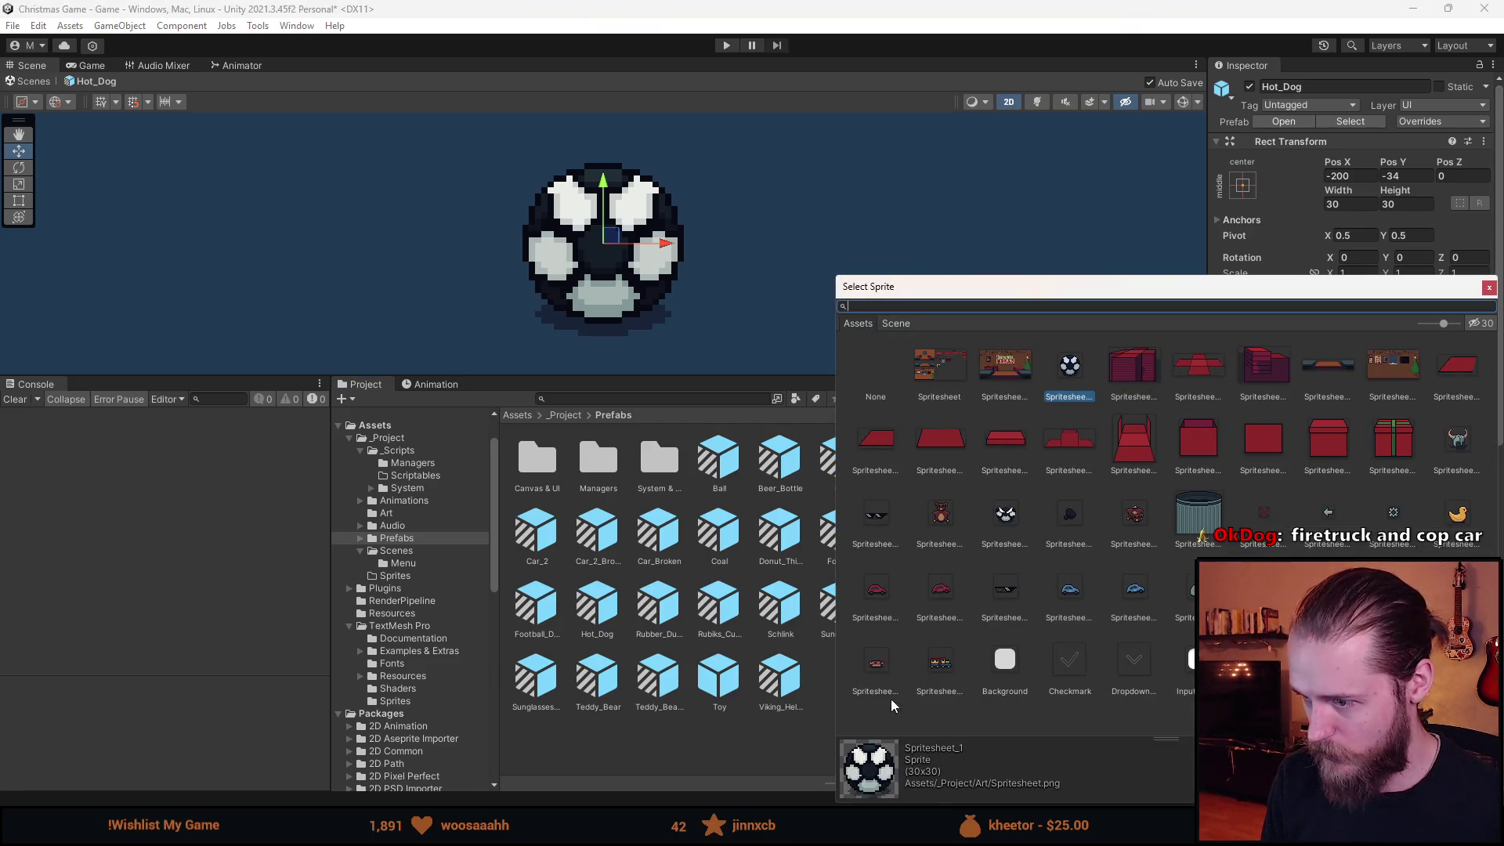
double_click(890, 700)
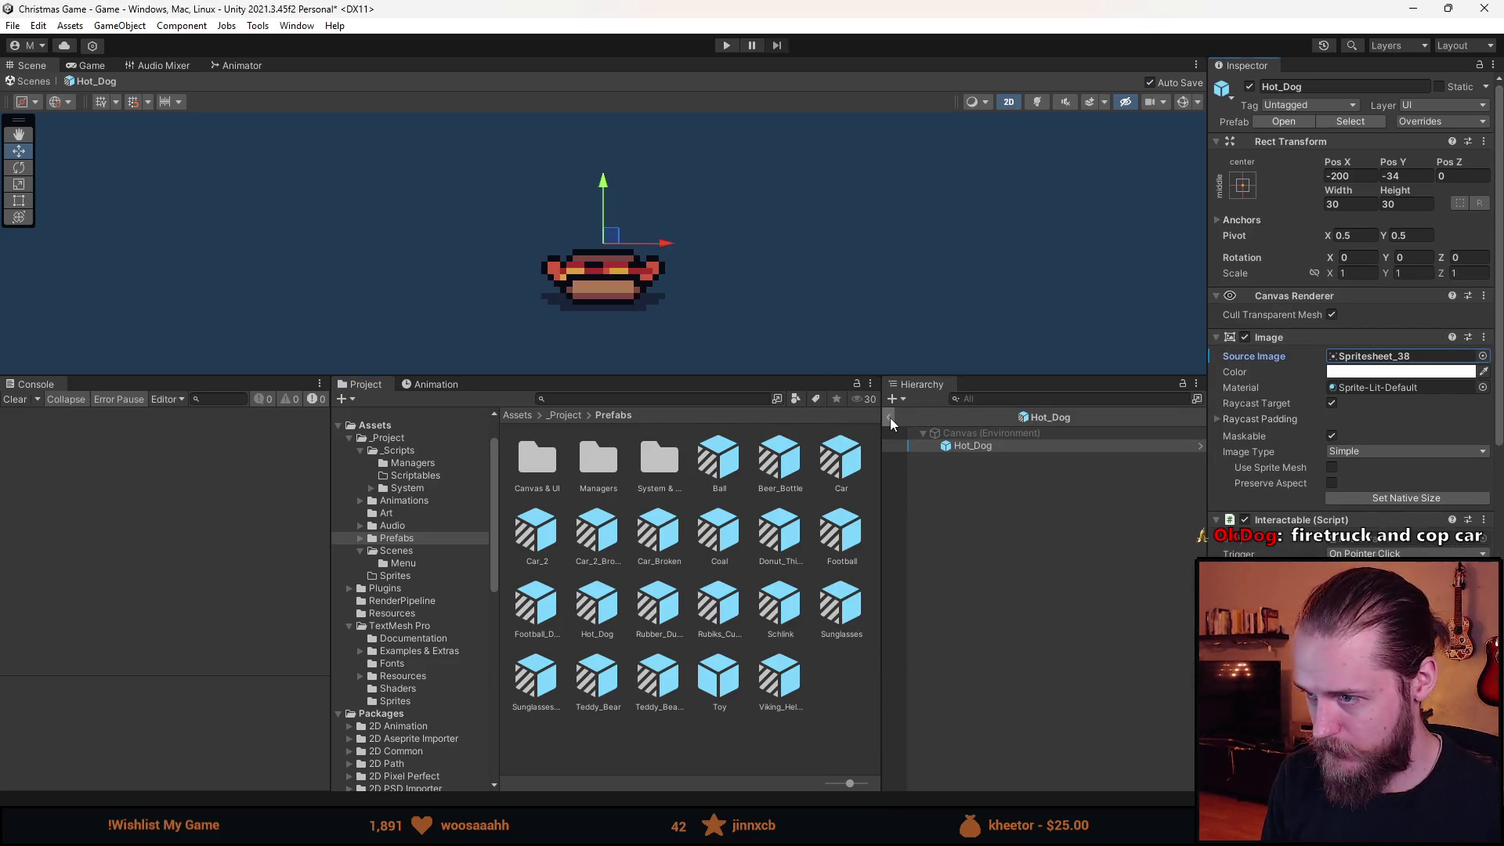
left_click(890, 417)
Create another Toy Prefab Variant named Train.
right_click(730, 678)
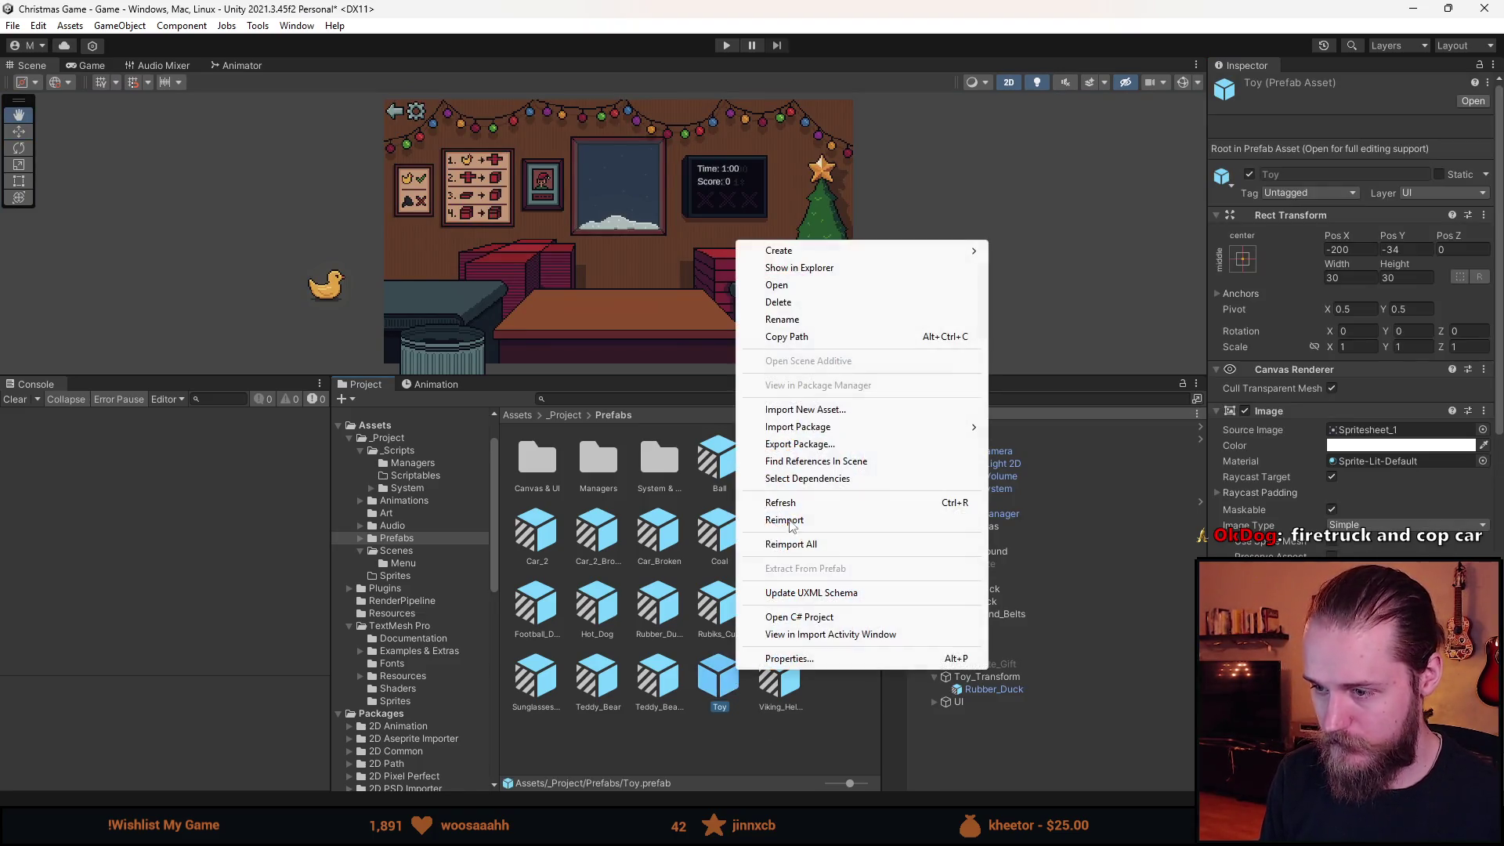
mouse_move(806, 252)
left_click(1072, 384)
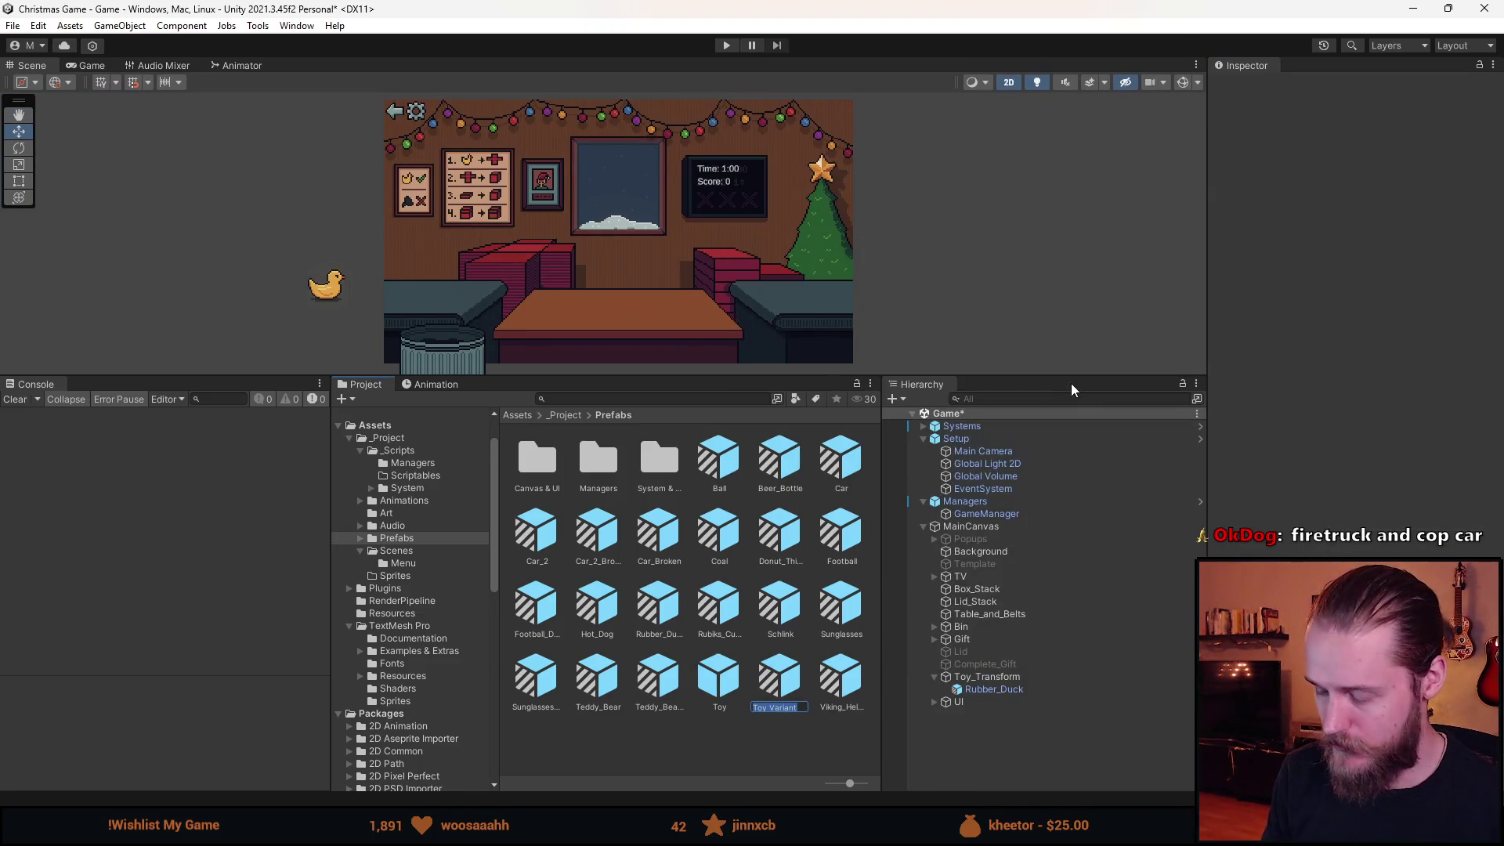
type("Tain")
key("Return")
Set Train's Source Image to the Spritesheet_39 toy train and return to the Game scene.
double_click(779, 675)
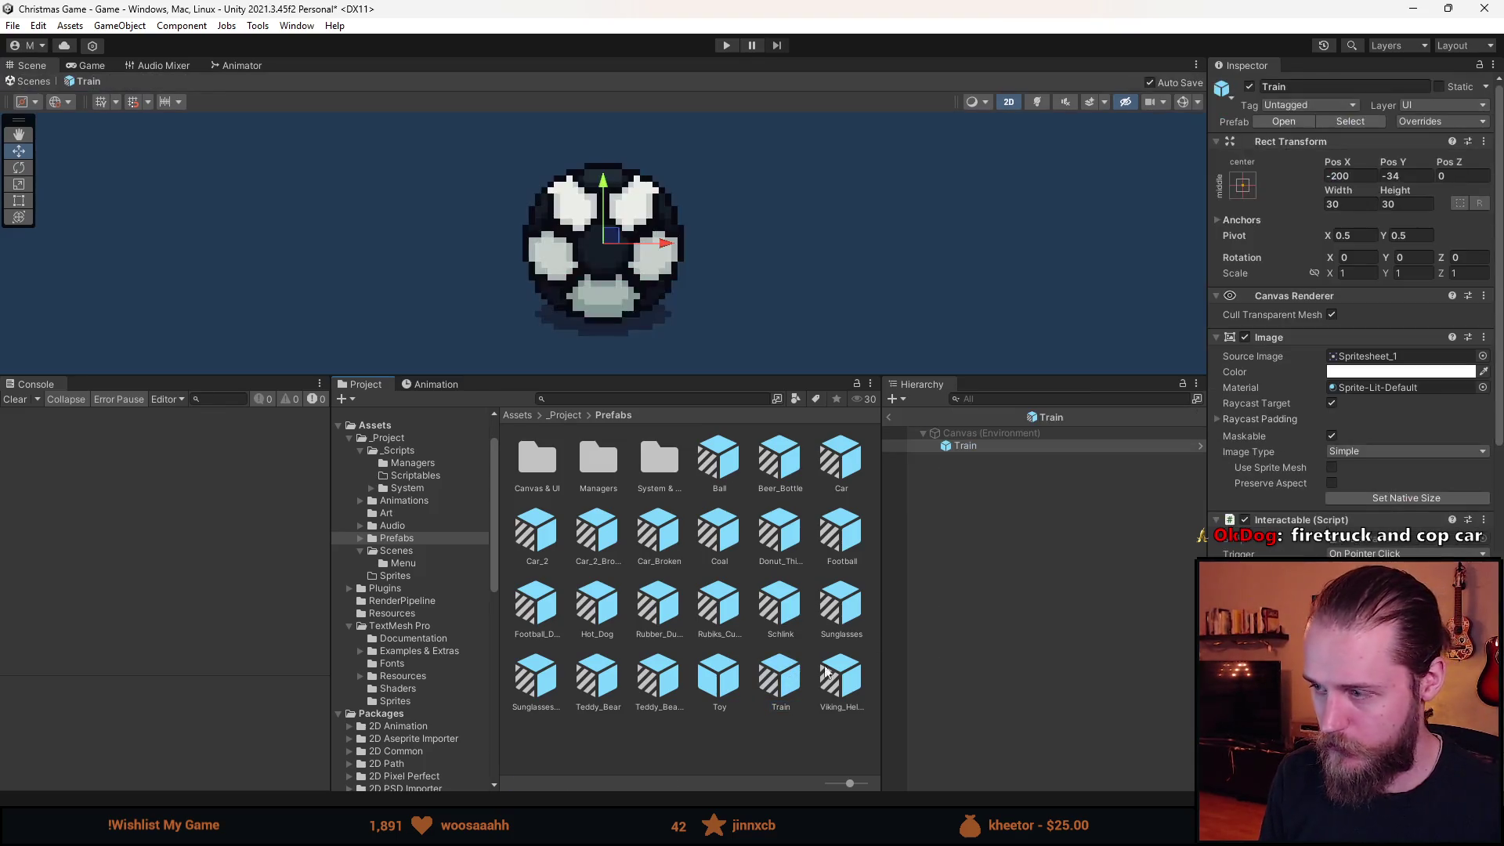
left_click(1489, 356)
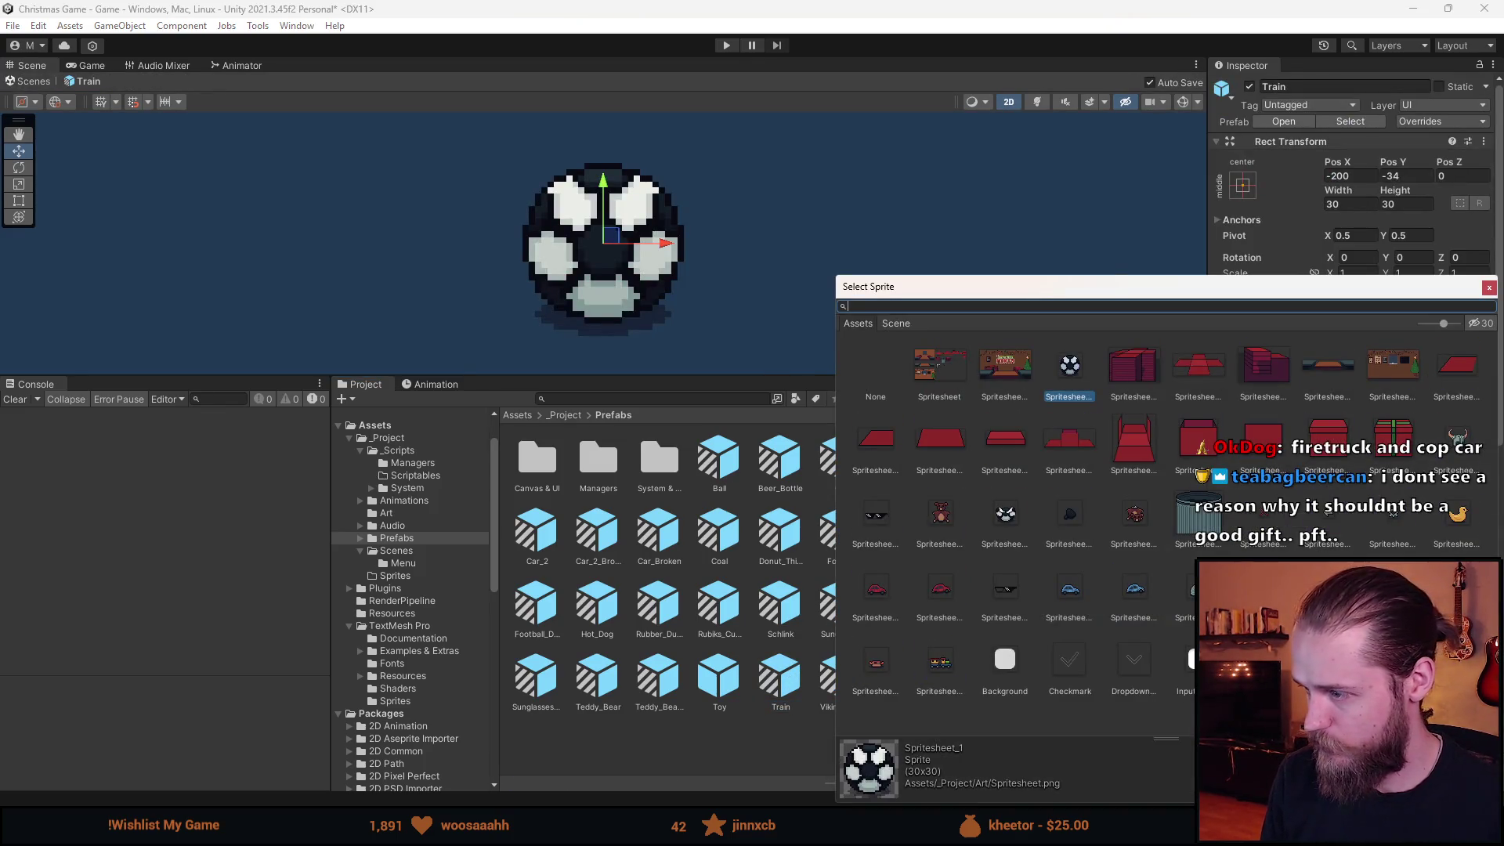
double_click(943, 662)
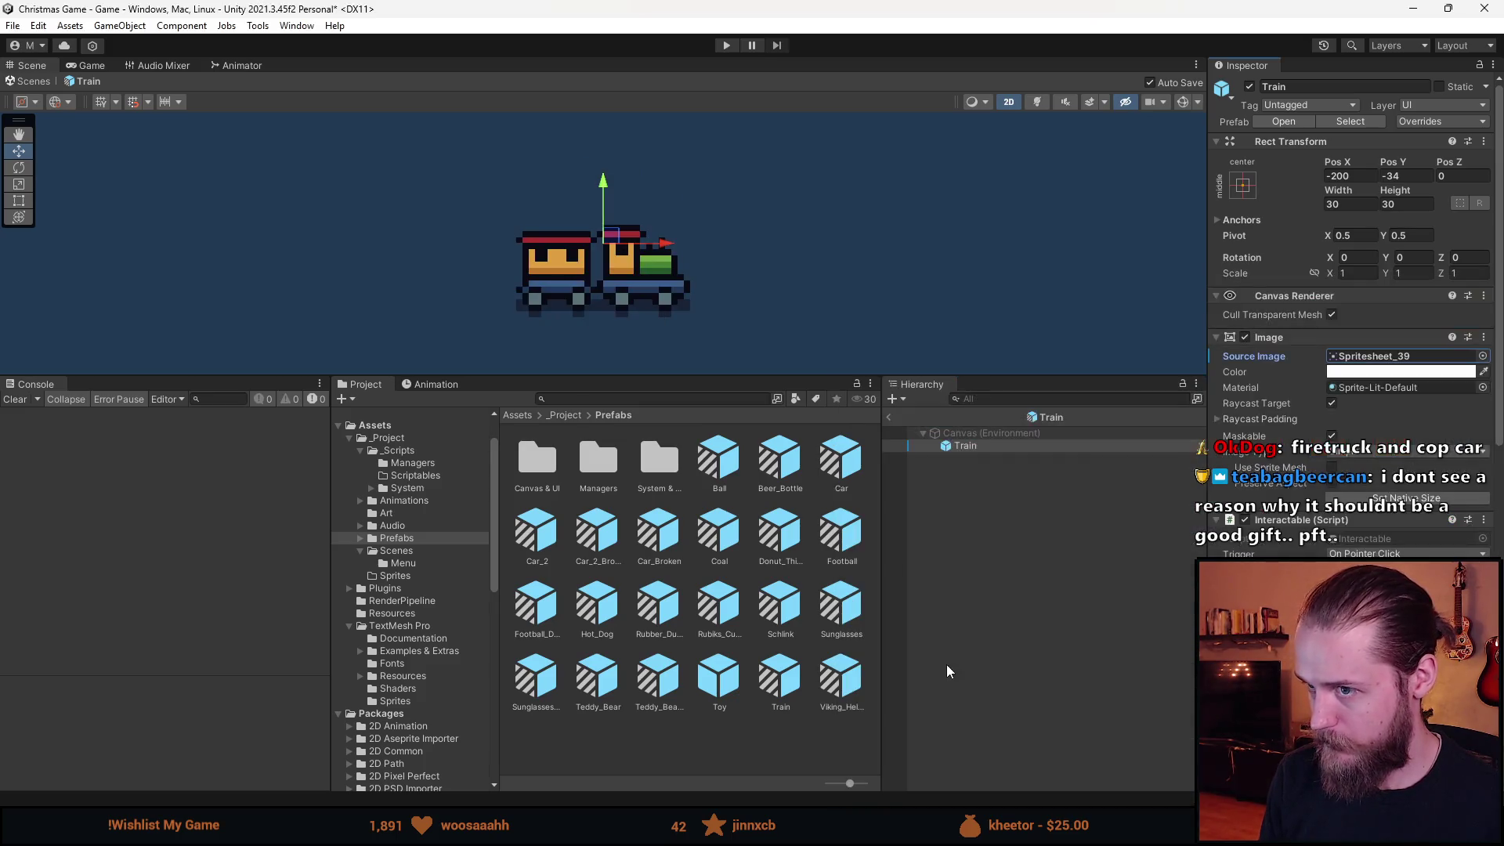
left_click(1081, 540)
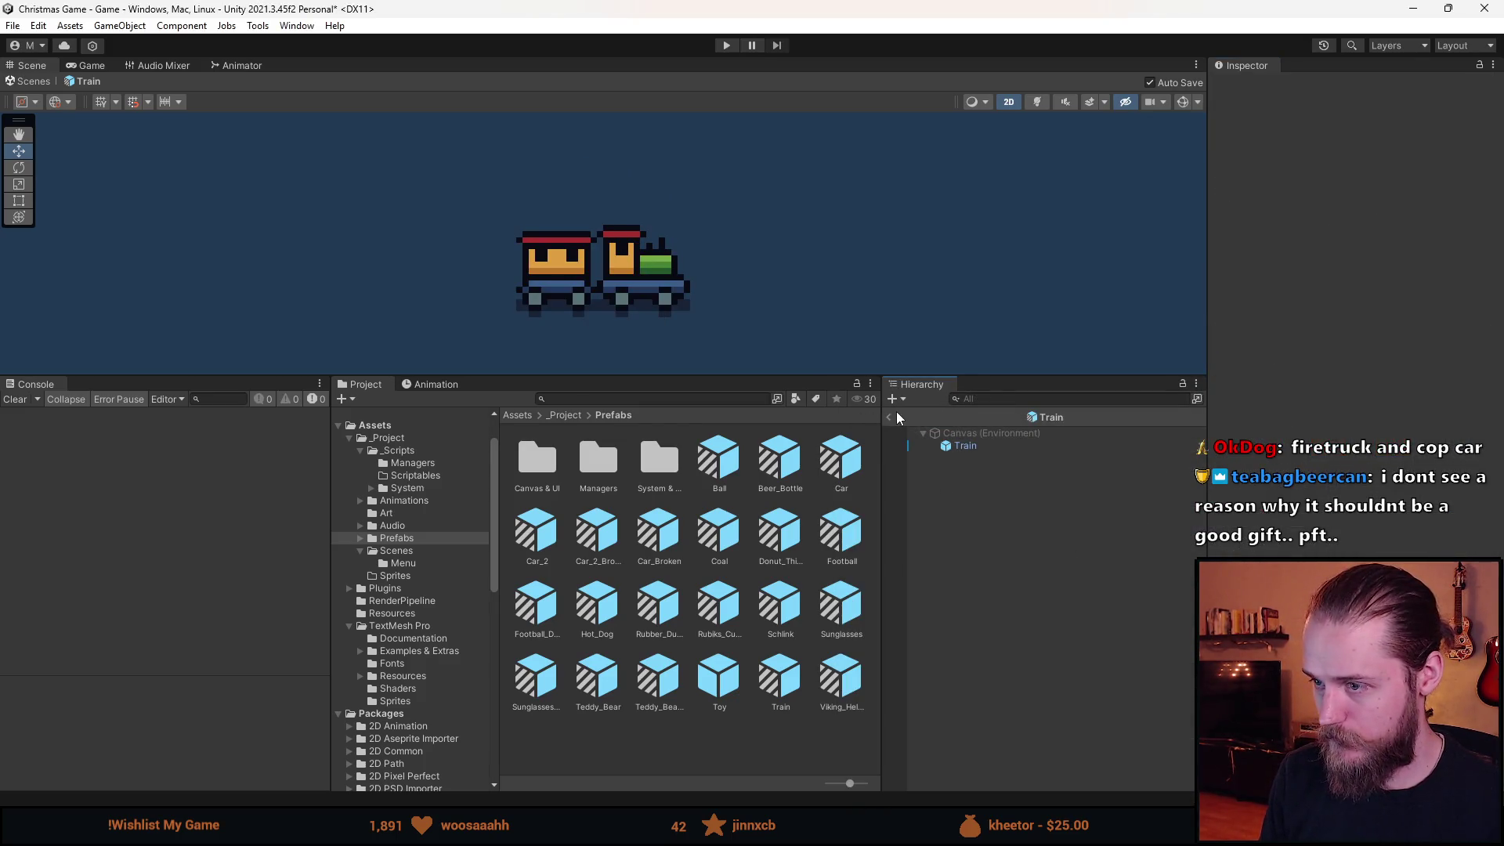
left_click(891, 416)
left_click(1003, 515)
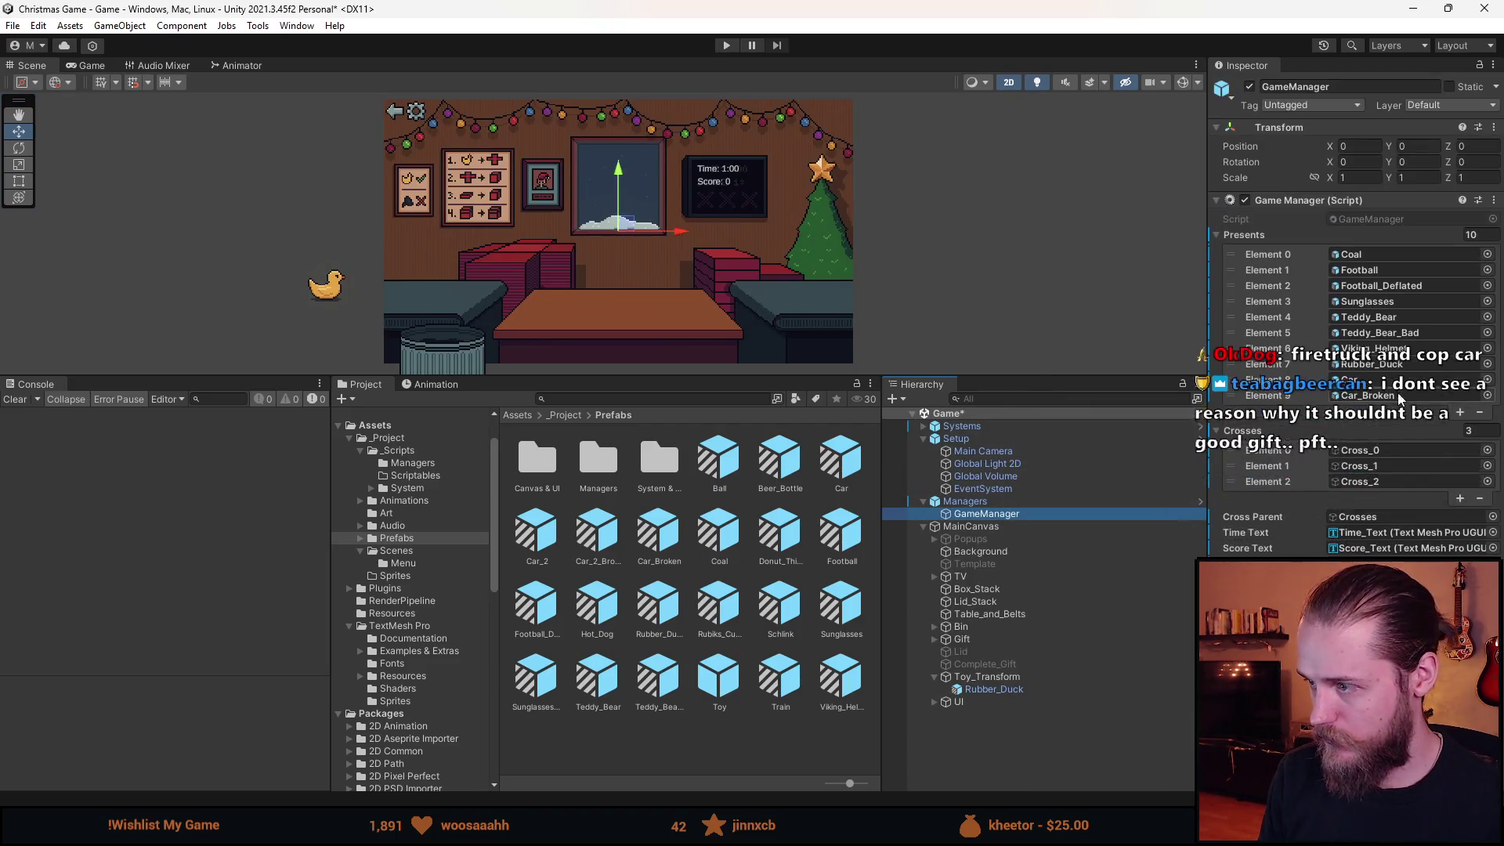
Lock GameManager's Inspector, drag Ball, Beer_Bottle, Car_2_Broken, Donut_Thing, Hot_Dog into Presents, then play.
left_click(1477, 74)
left_click(719, 462)
left_click(780, 458, "ctrl")
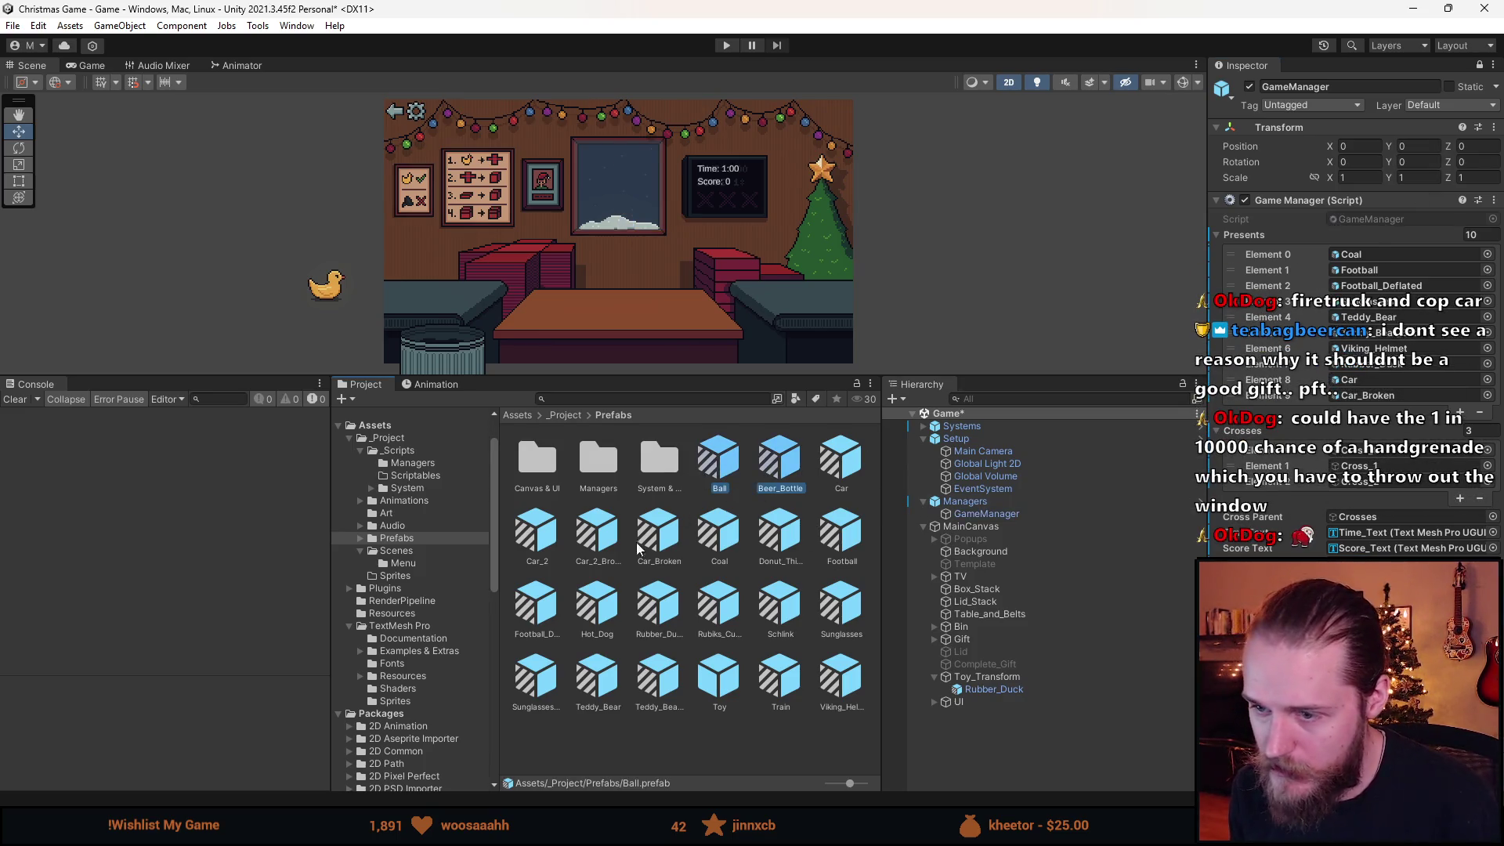
left_click(598, 540, "ctrl")
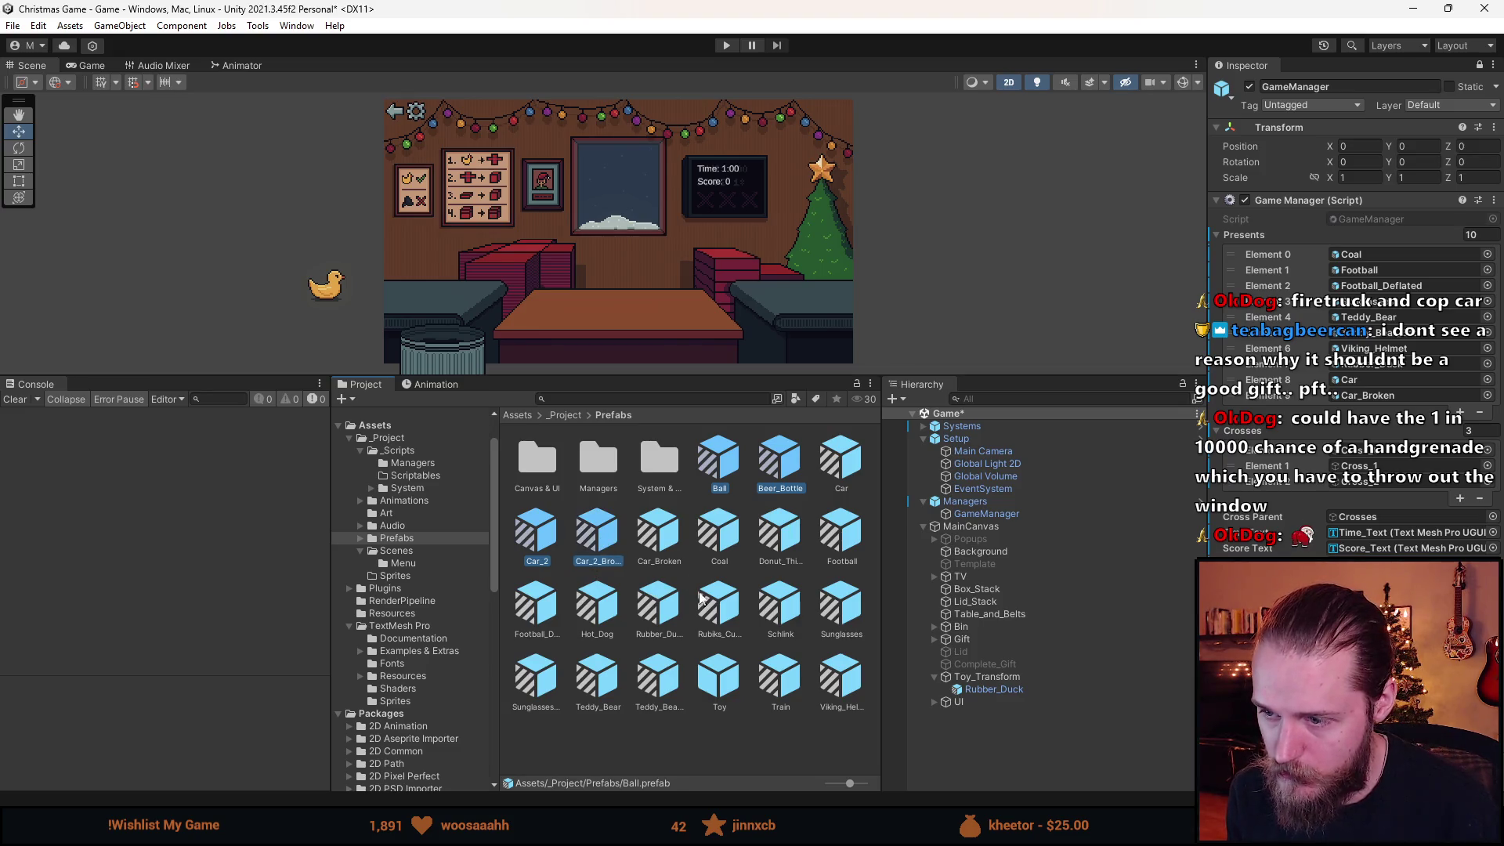
left_click(779, 537, "ctrl")
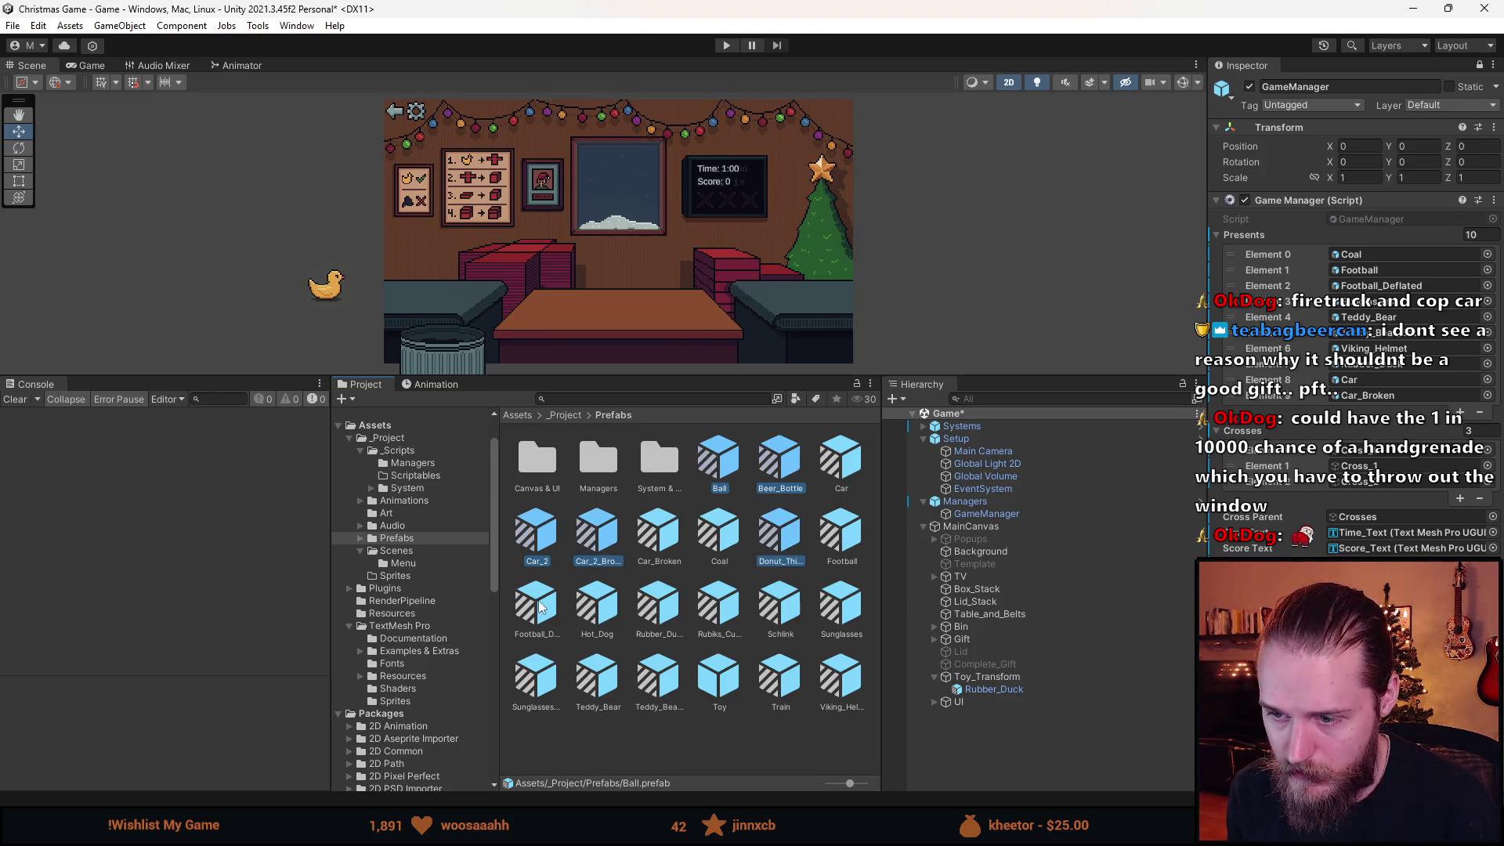
left_click(597, 607, "ctrl")
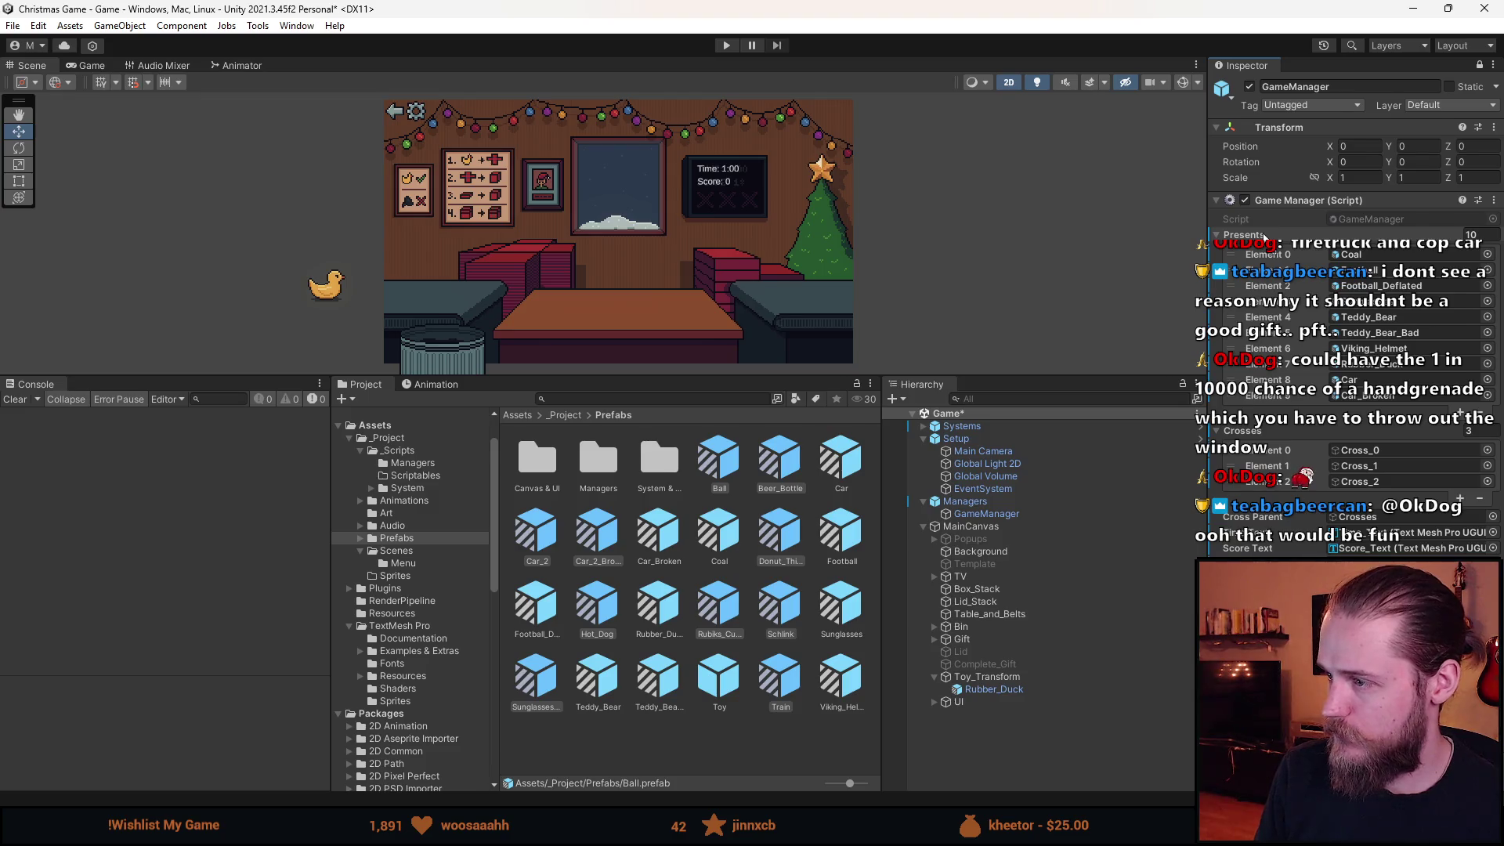
left_click_drag(1264, 238, 1264, 237)
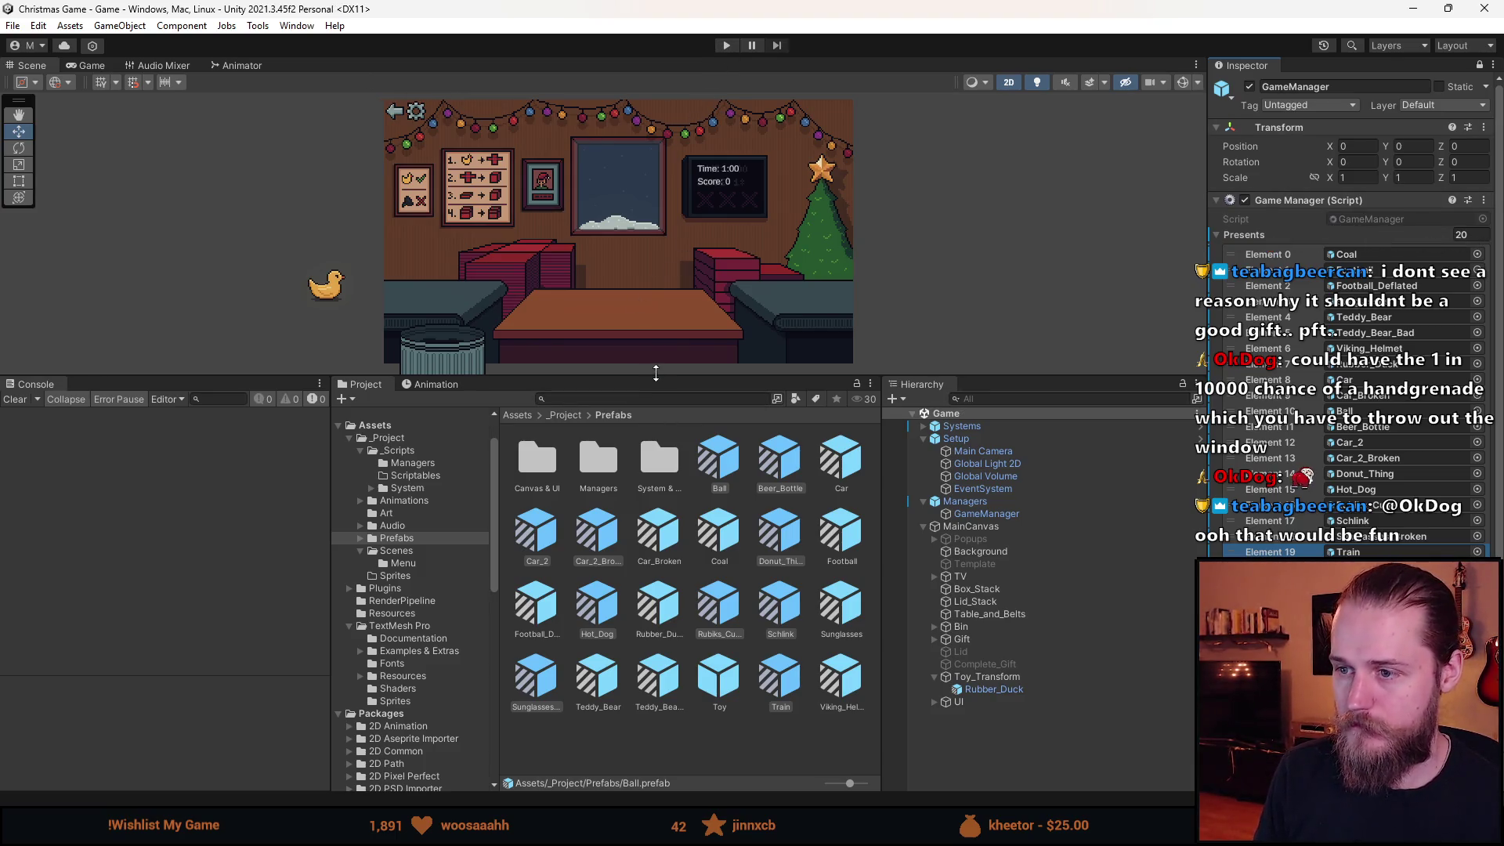
left_click_drag(656, 373, 655, 662)
left_click(726, 45)
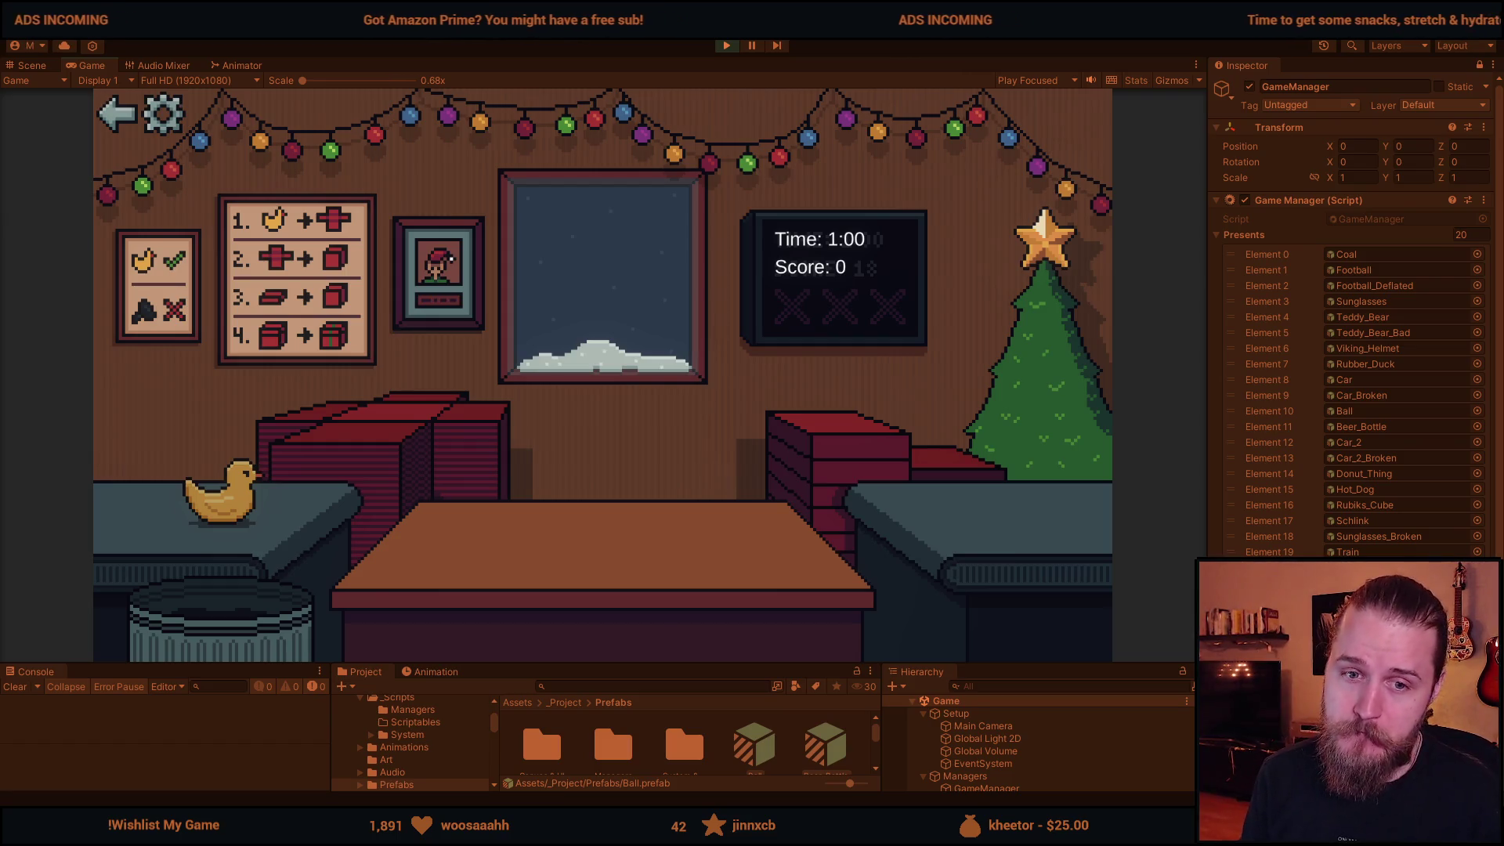
Alt+Tab to Aseprite showing Spritesheet.png's Presents layer of toy sprites.
key("alt+Tab")
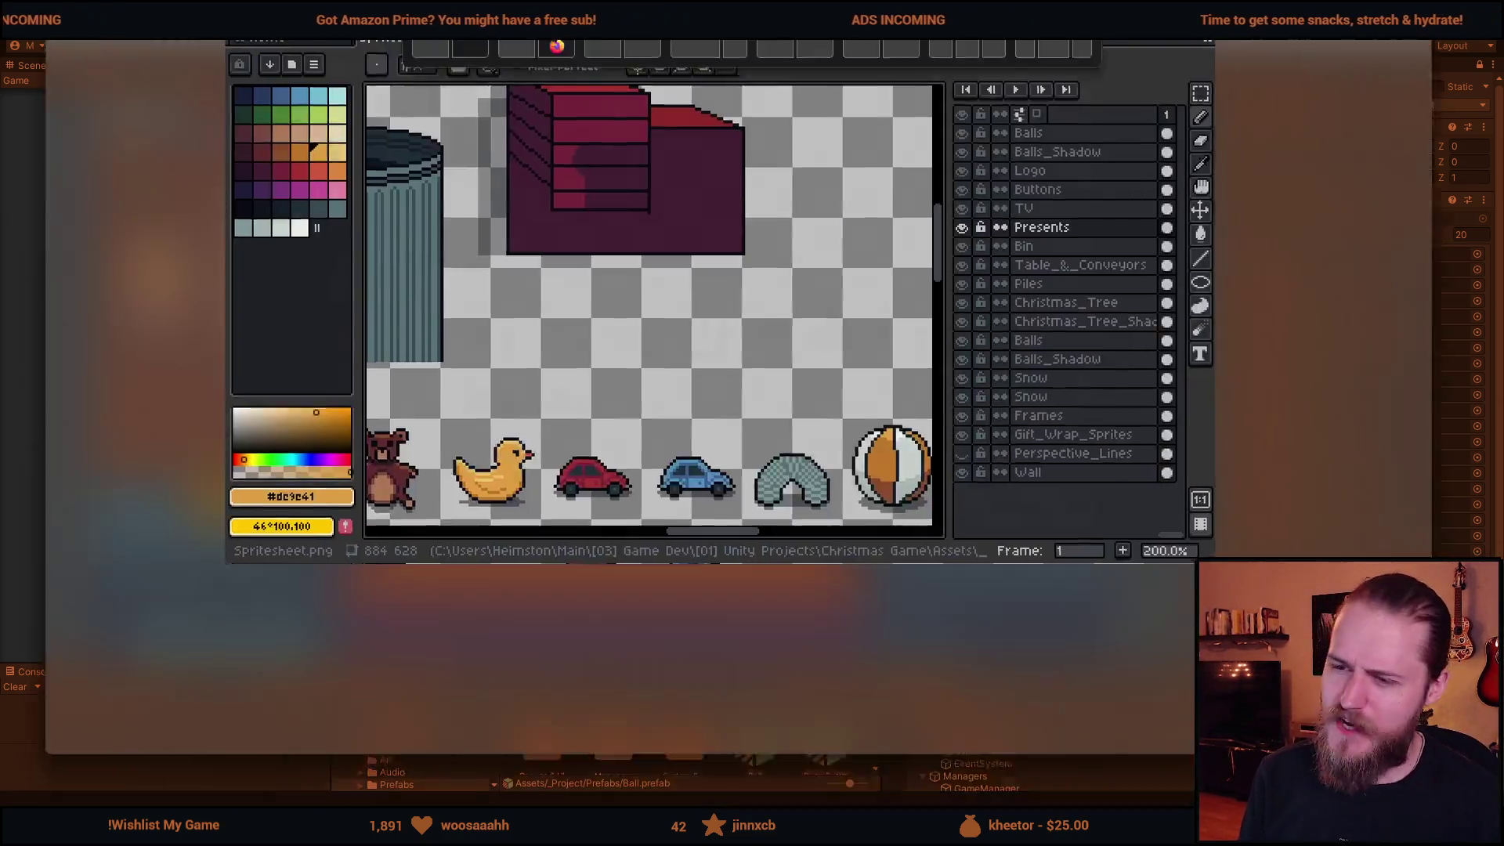
Select both blue car sprites and paste a copy of them just right of the train.
scroll(516, 337, "up", 3)
mouse_move(462, 300)
left_mouse_down()
mouse_move(548, 437)
mouse_move(696, 495)
left_mouse_up()
left_click(450, 322)
key("u")
mouse_move(453, 297)
left_mouse_down()
mouse_move(658, 765)
mouse_move(689, 732)
left_mouse_up()
scroll(689, 729, "down", 3)
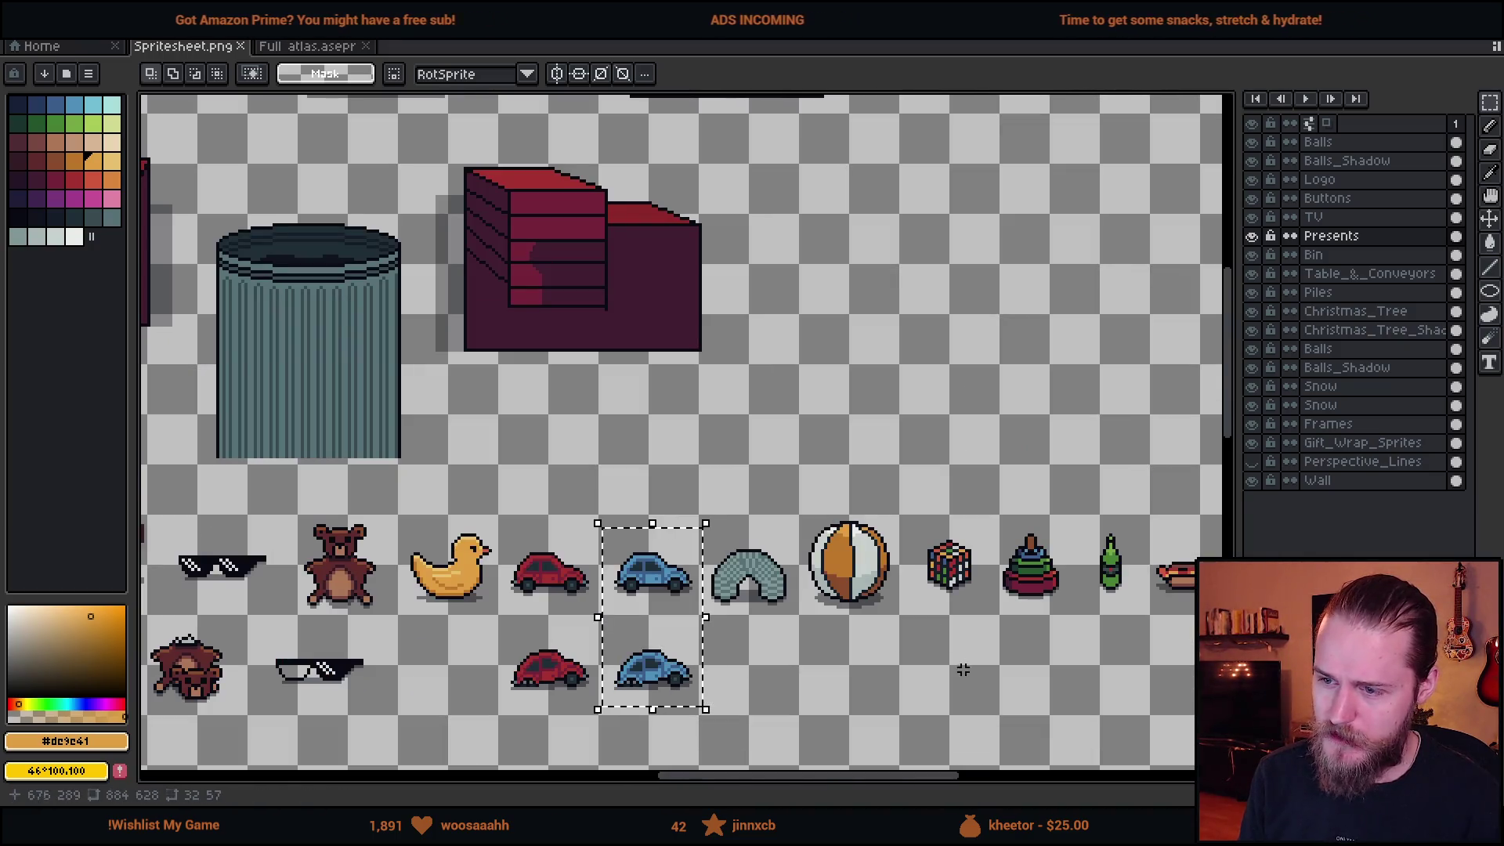
scroll(884, 480, "right", 5)
scroll(807, 454, "up", 2)
key("ctrl+v")
mouse_move(739, 497)
left_mouse_down()
mouse_move(819, 478)
mouse_move(814, 495)
left_mouse_up()
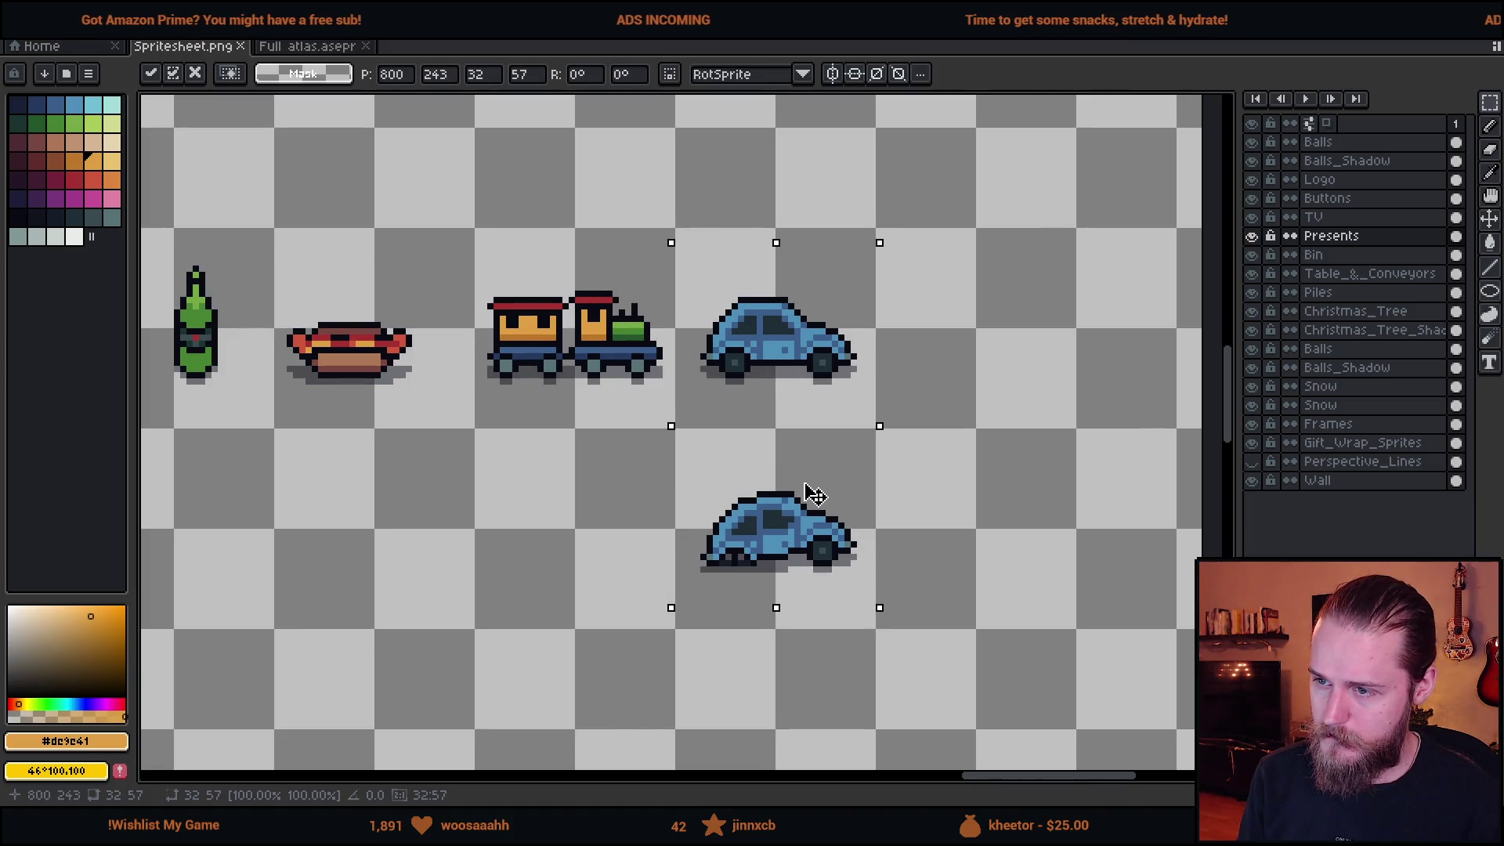
key("Return")
scroll(815, 495, "down", 3)
scroll(799, 486, "up", 3)
key("ctrl+d")
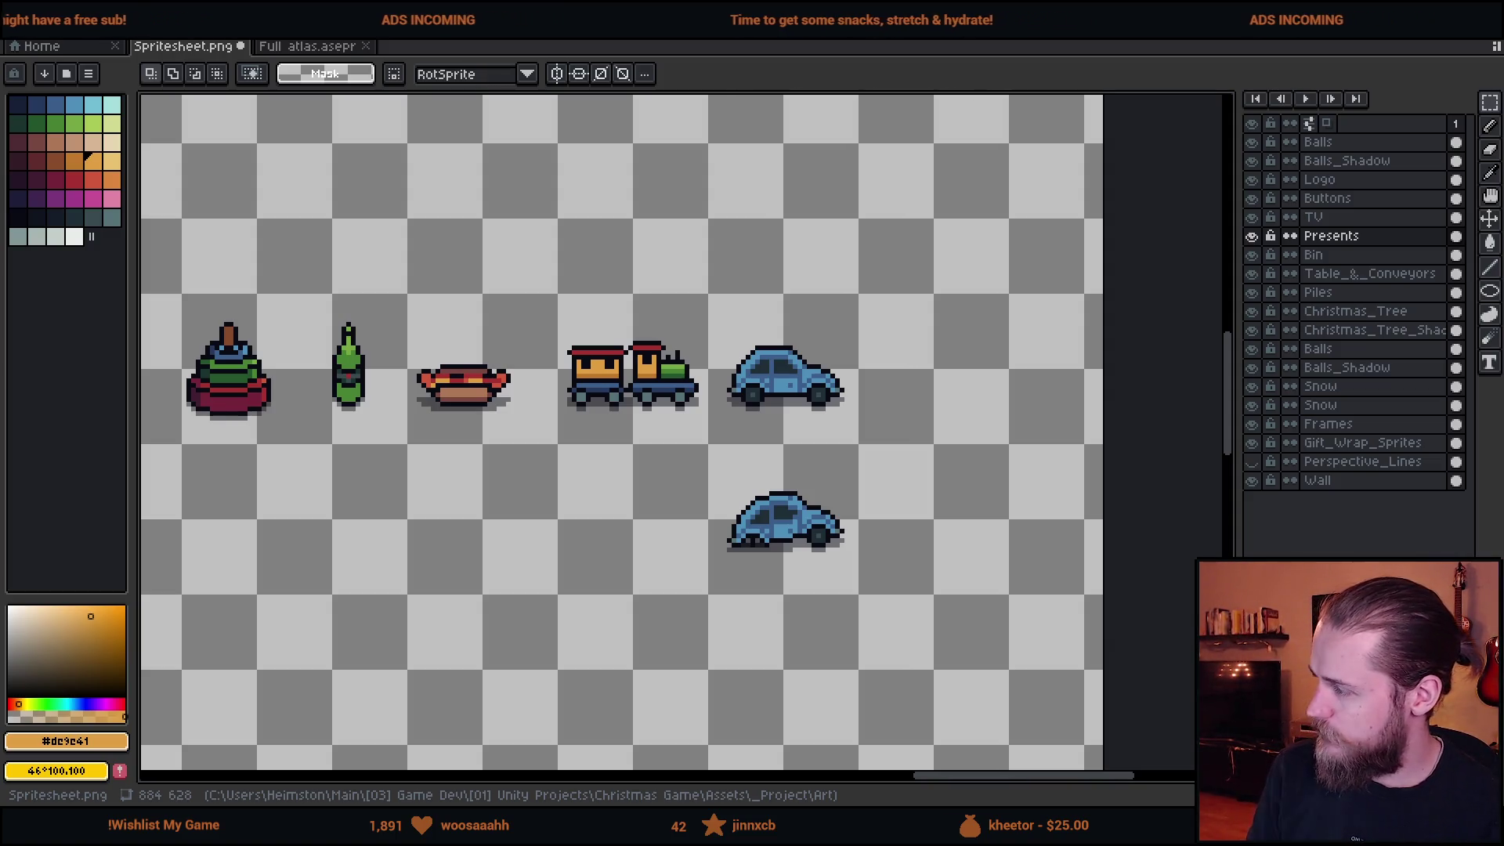
Centre the view on the pasted cars and select both copies.
scroll(724, 332, "up", 2)
scroll(724, 332, "up", 2)
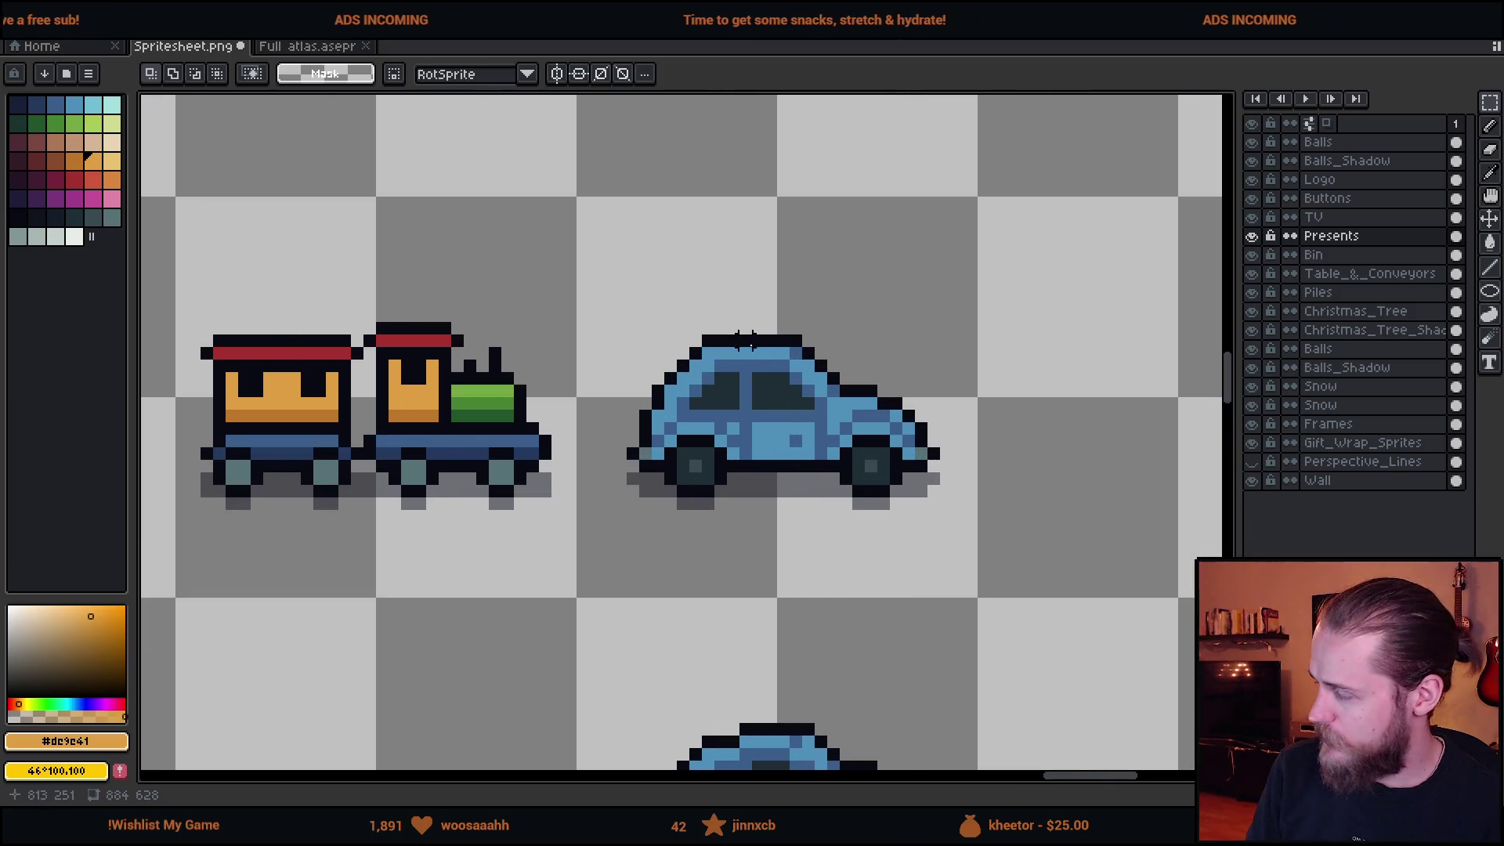
mouse_move(865, 454)
left_mouse_down()
mouse_move(756, 445)
mouse_move(797, 428)
left_mouse_up()
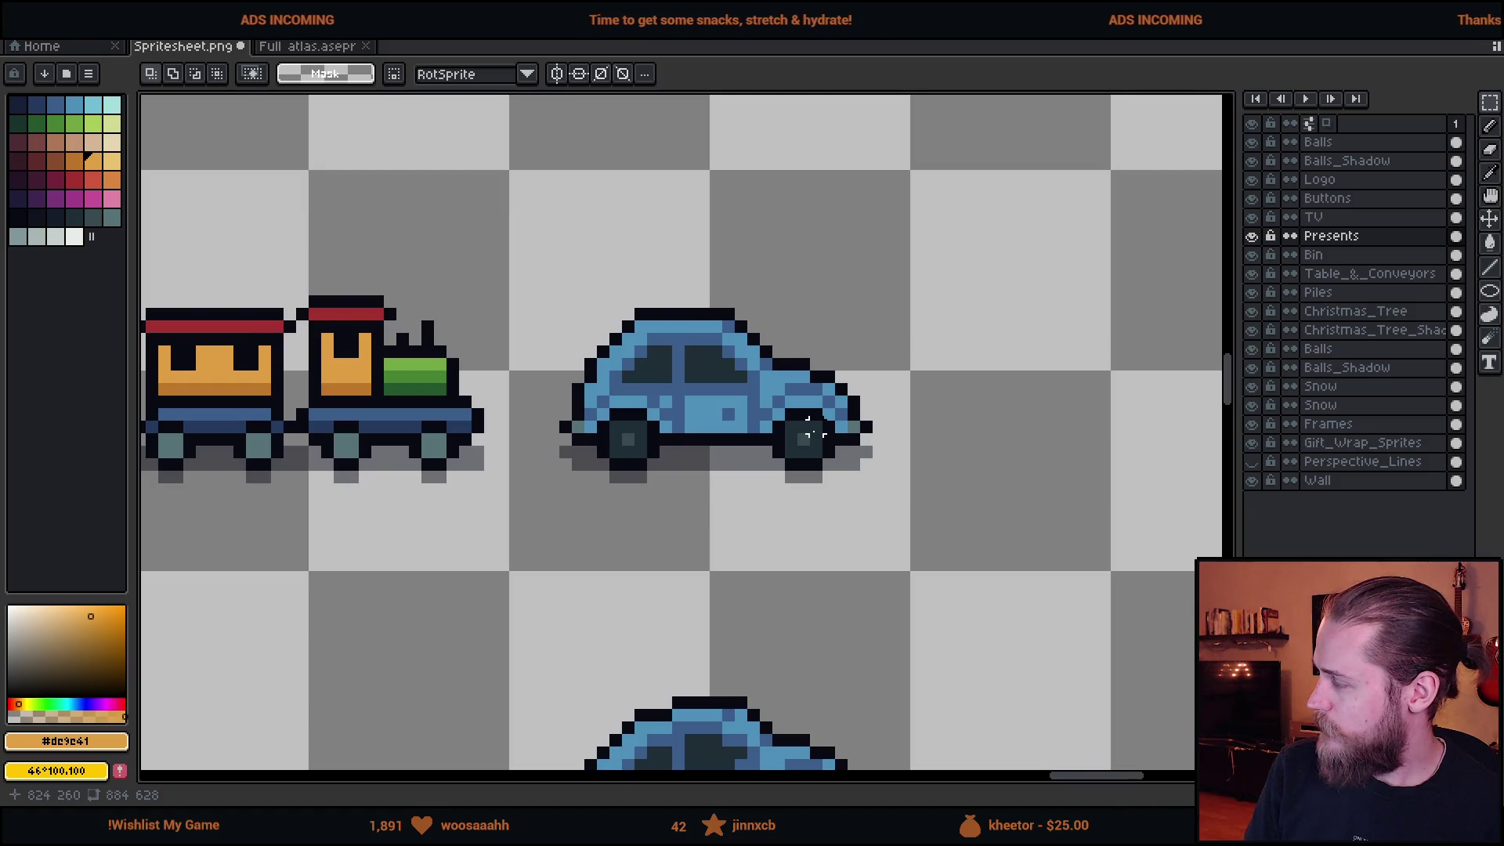
scroll(699, 452, "up", 2)
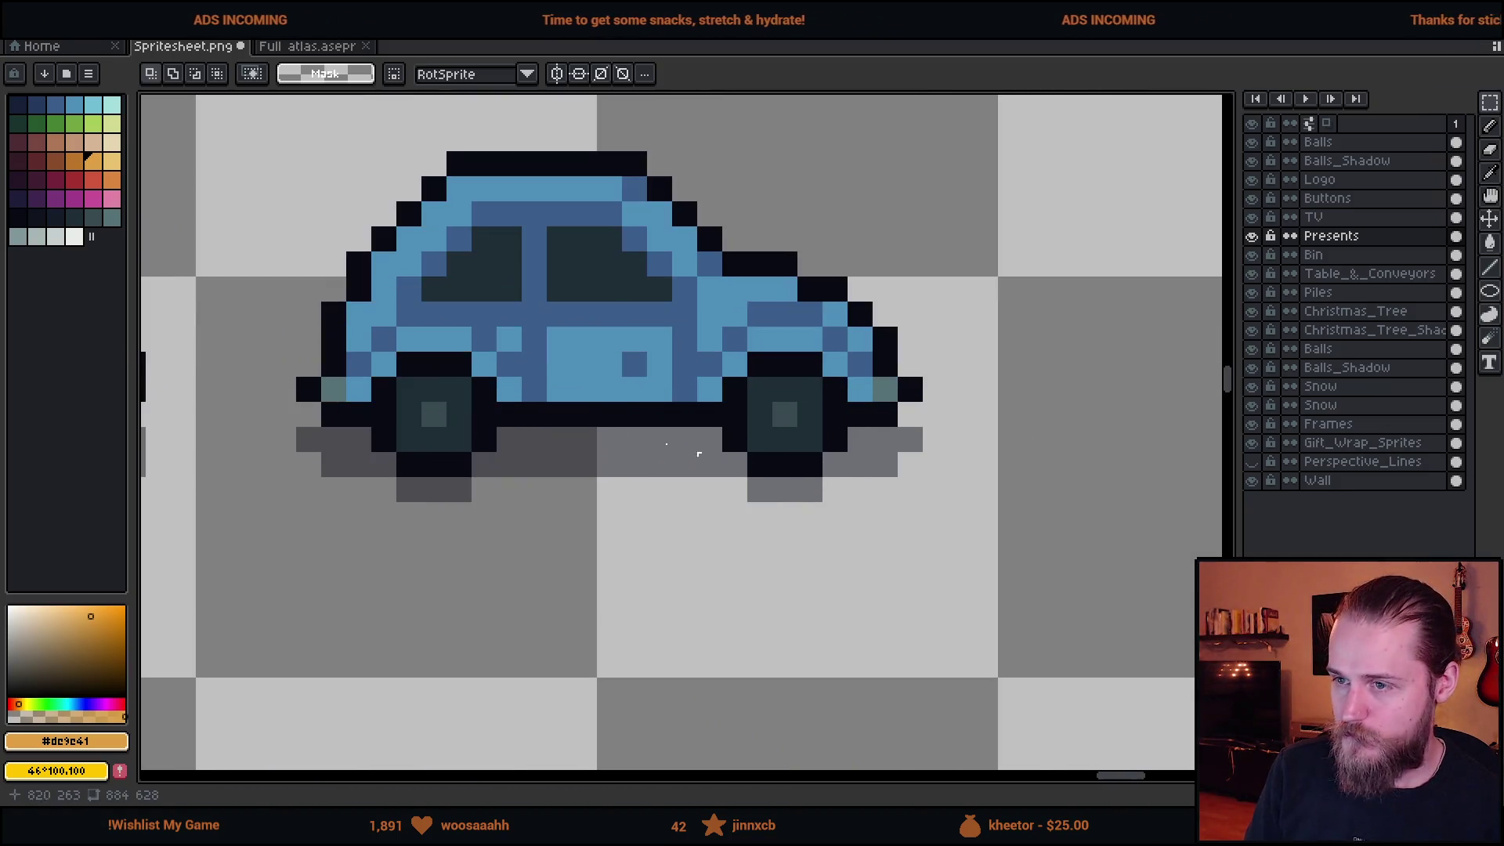
left_click_drag(699, 453, 836, 583)
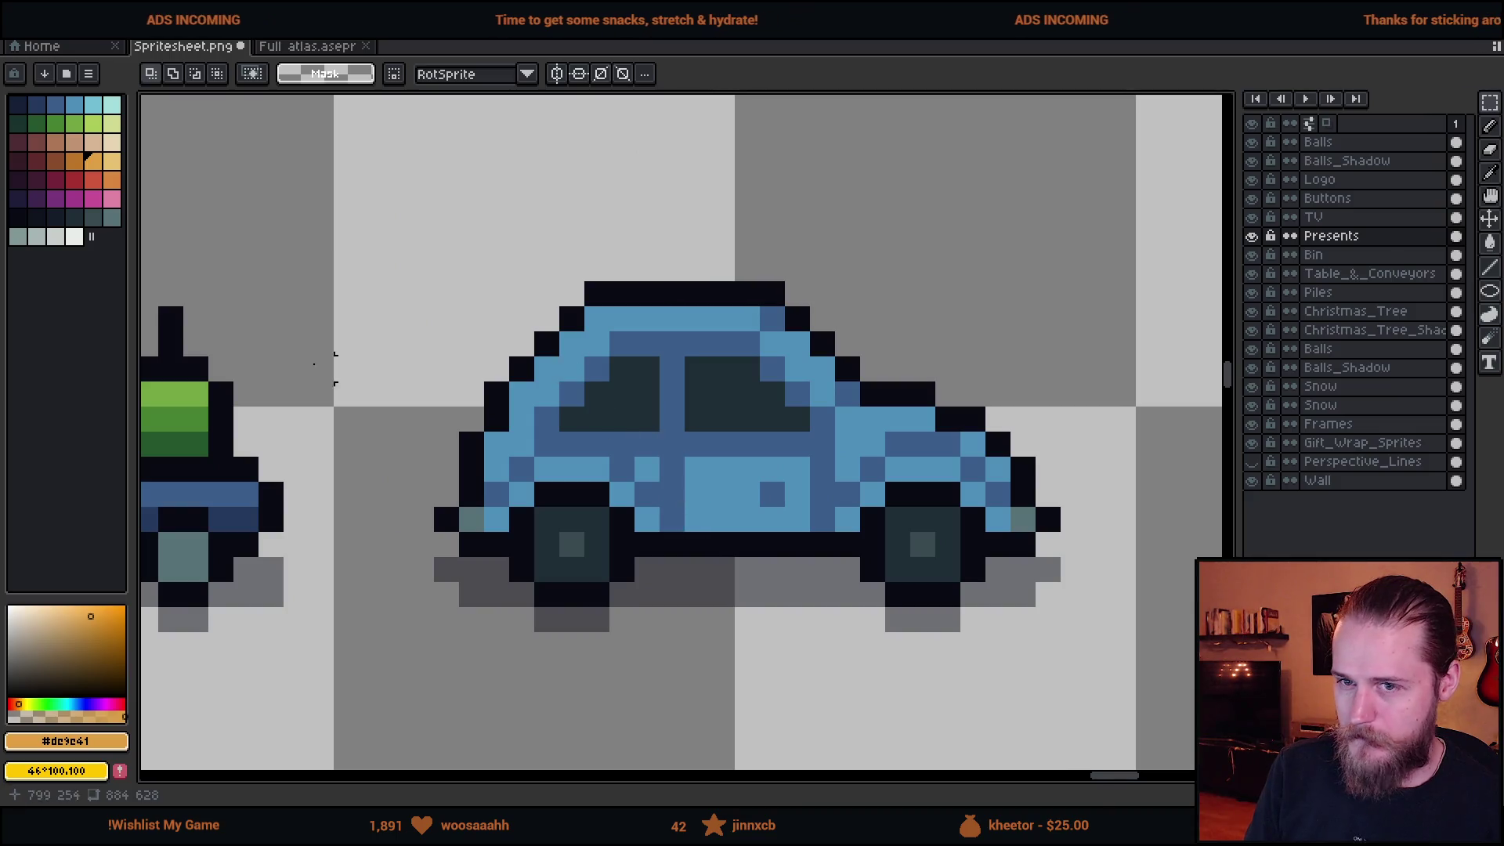
scroll(325, 368, "down", 3)
left_click_drag(624, 336, 906, 755)
scroll(867, 638, "up", 3)
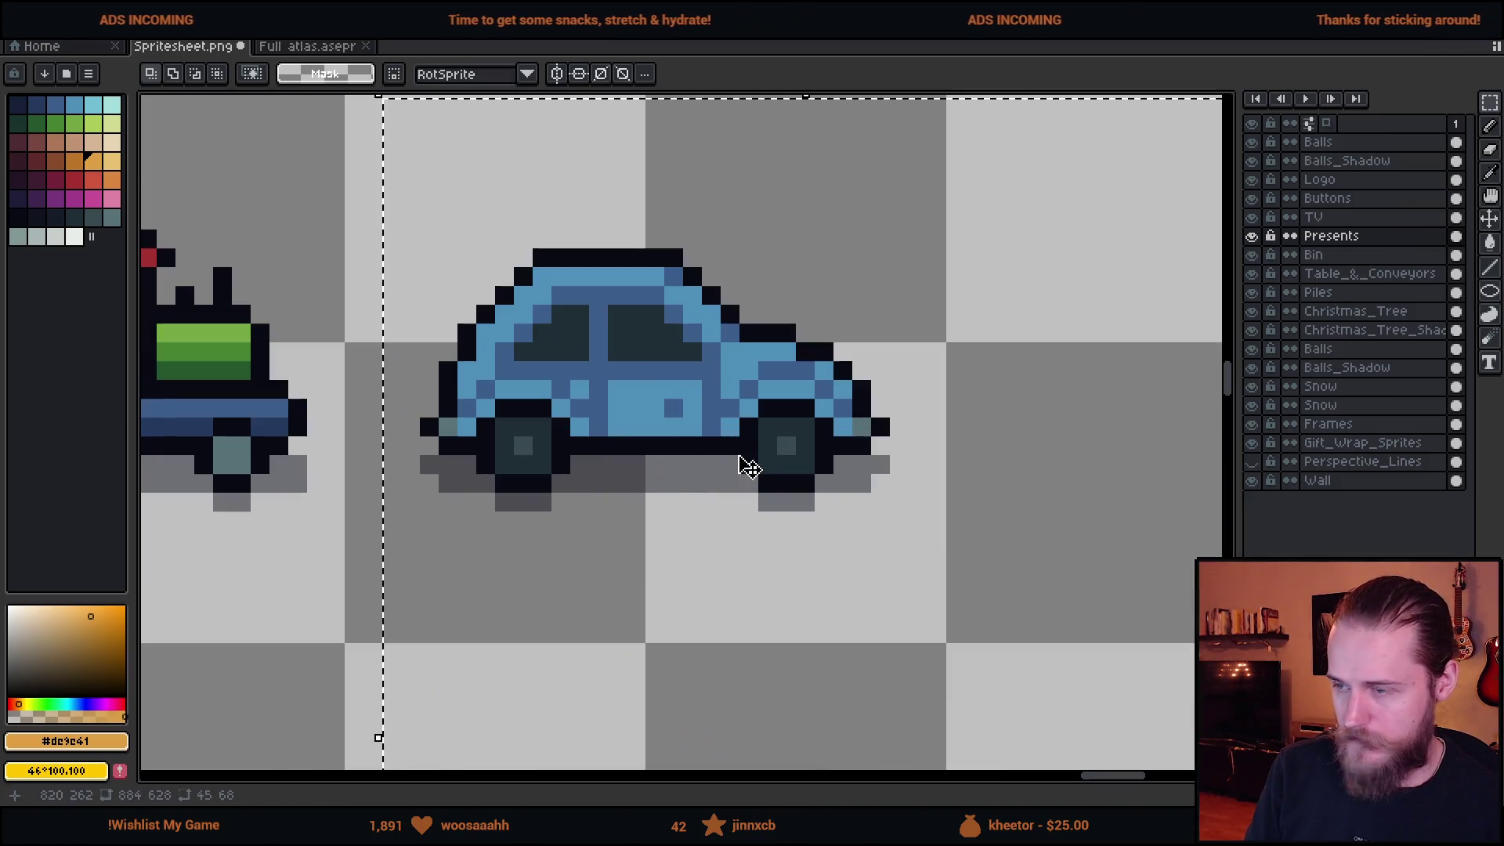
scroll(628, 446, "up", 2)
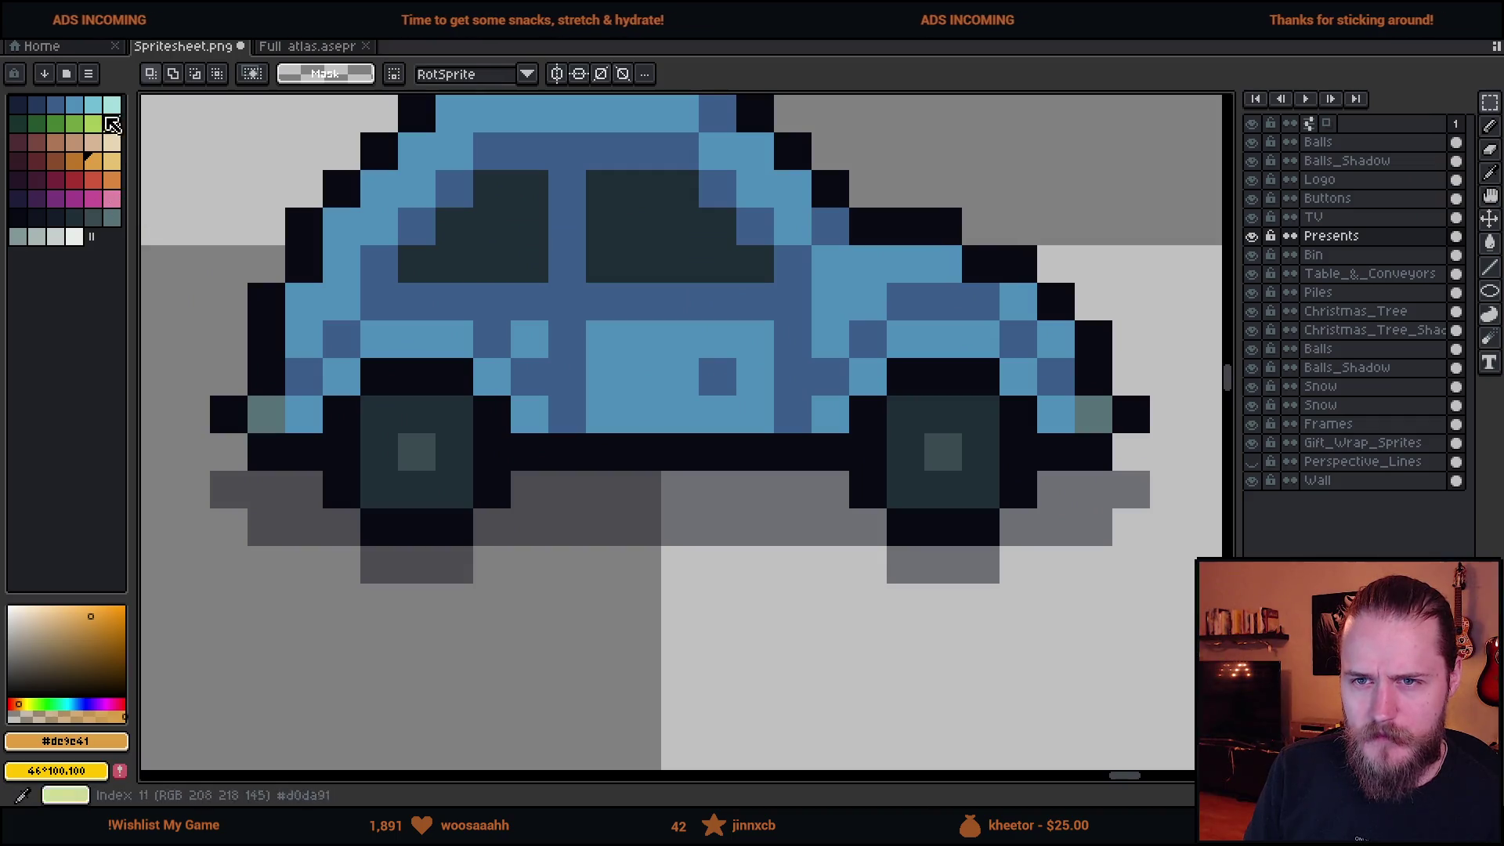
With Contiguous off, bucket-fill the copied cars' light blue to grey and mid blue to dark teal.
left_click(37, 236)
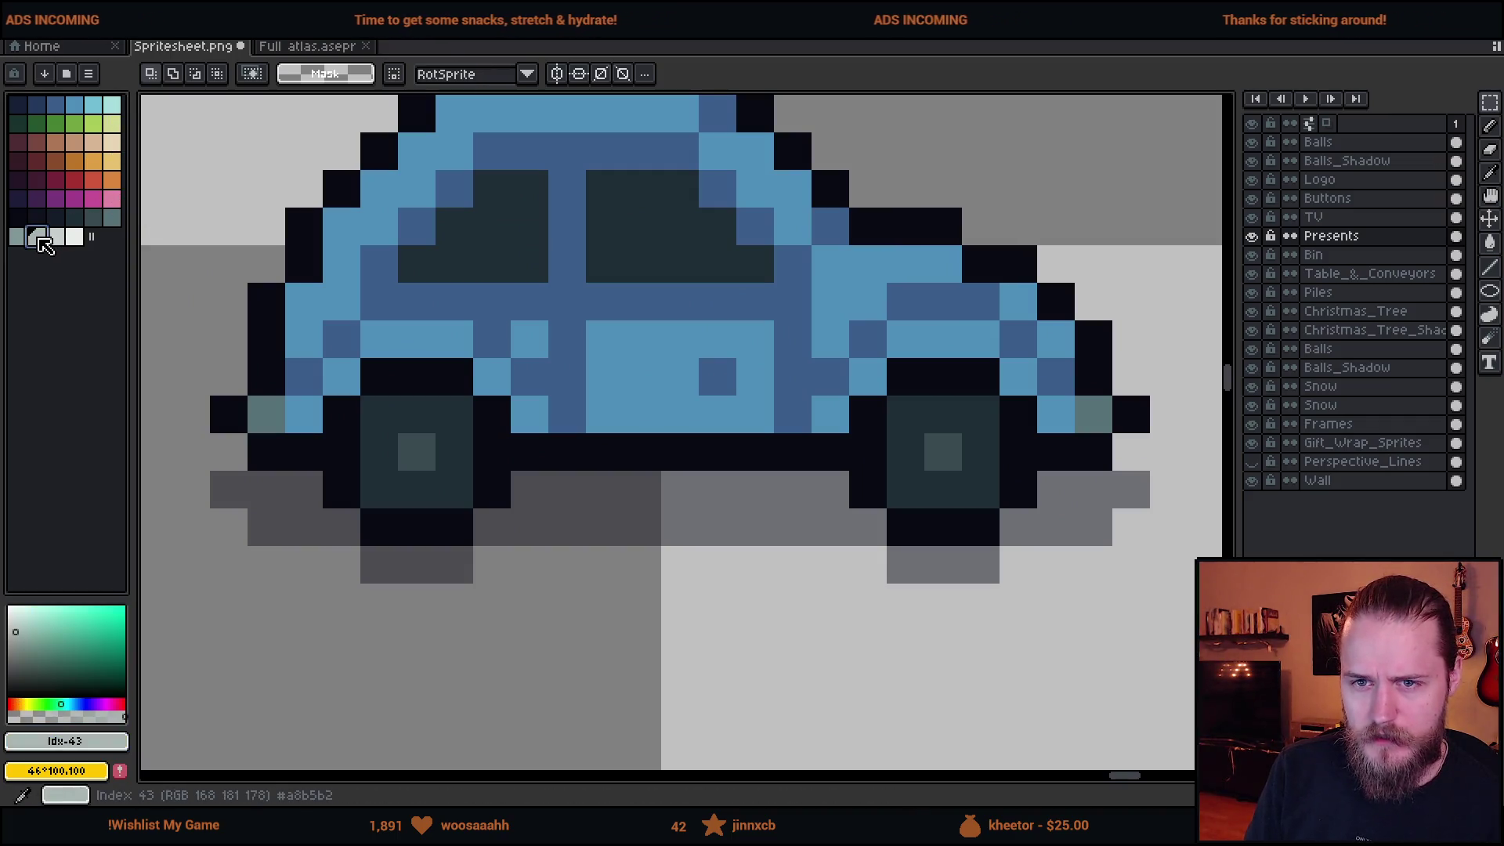
key("g")
left_click(638, 376)
scroll(638, 376, "down", 3)
scroll(351, 93, "up", 2)
key("ctrl+z")
left_click(304, 75)
left_click(638, 376)
scroll(638, 376, "down", 2)
scroll(406, 261, "up", 2)
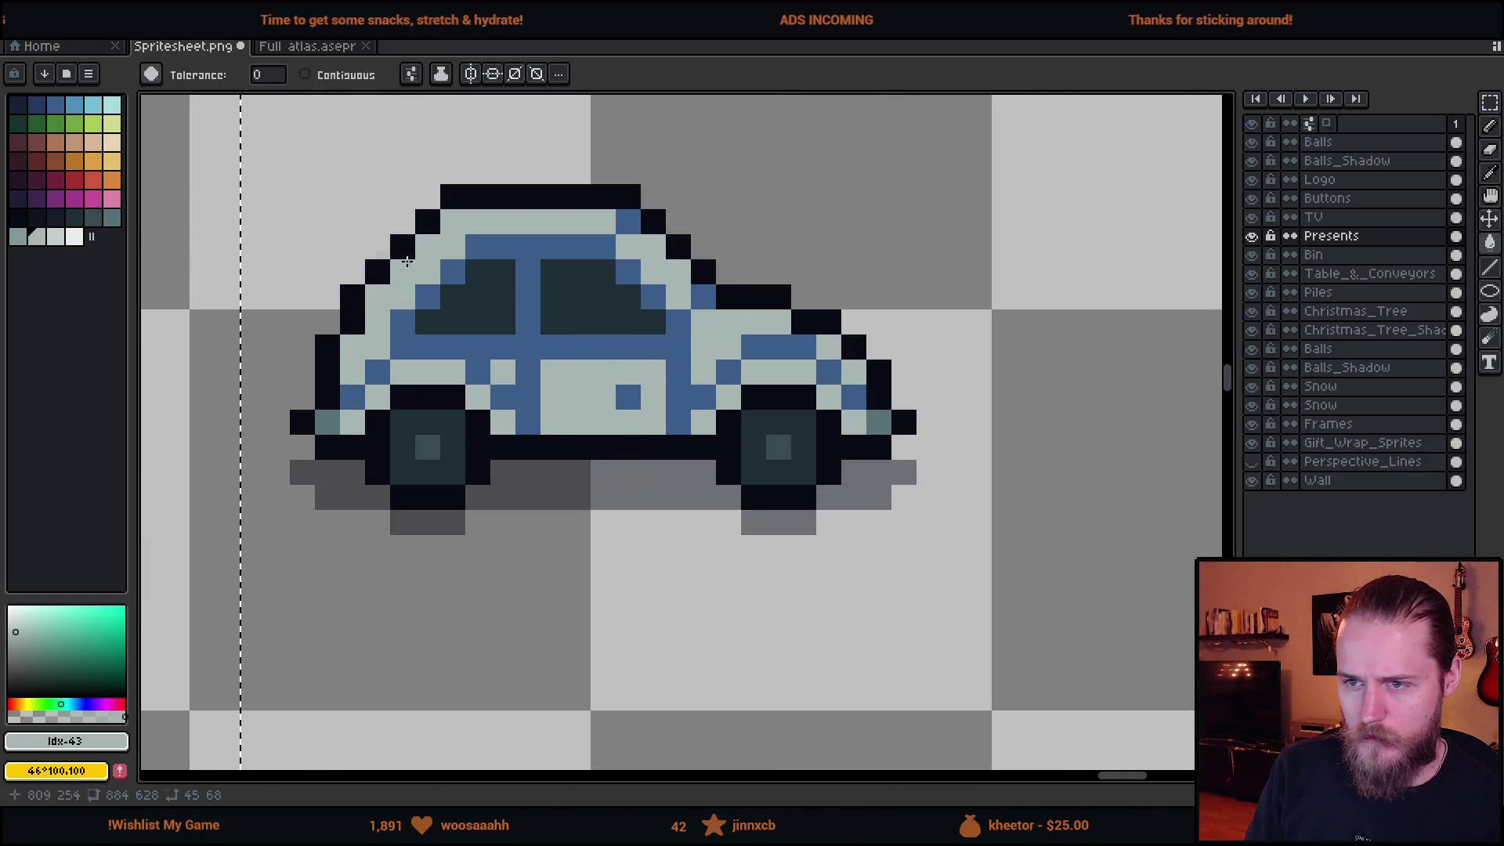
left_click(112, 217)
left_click(467, 366)
scroll(507, 405, "down", 4)
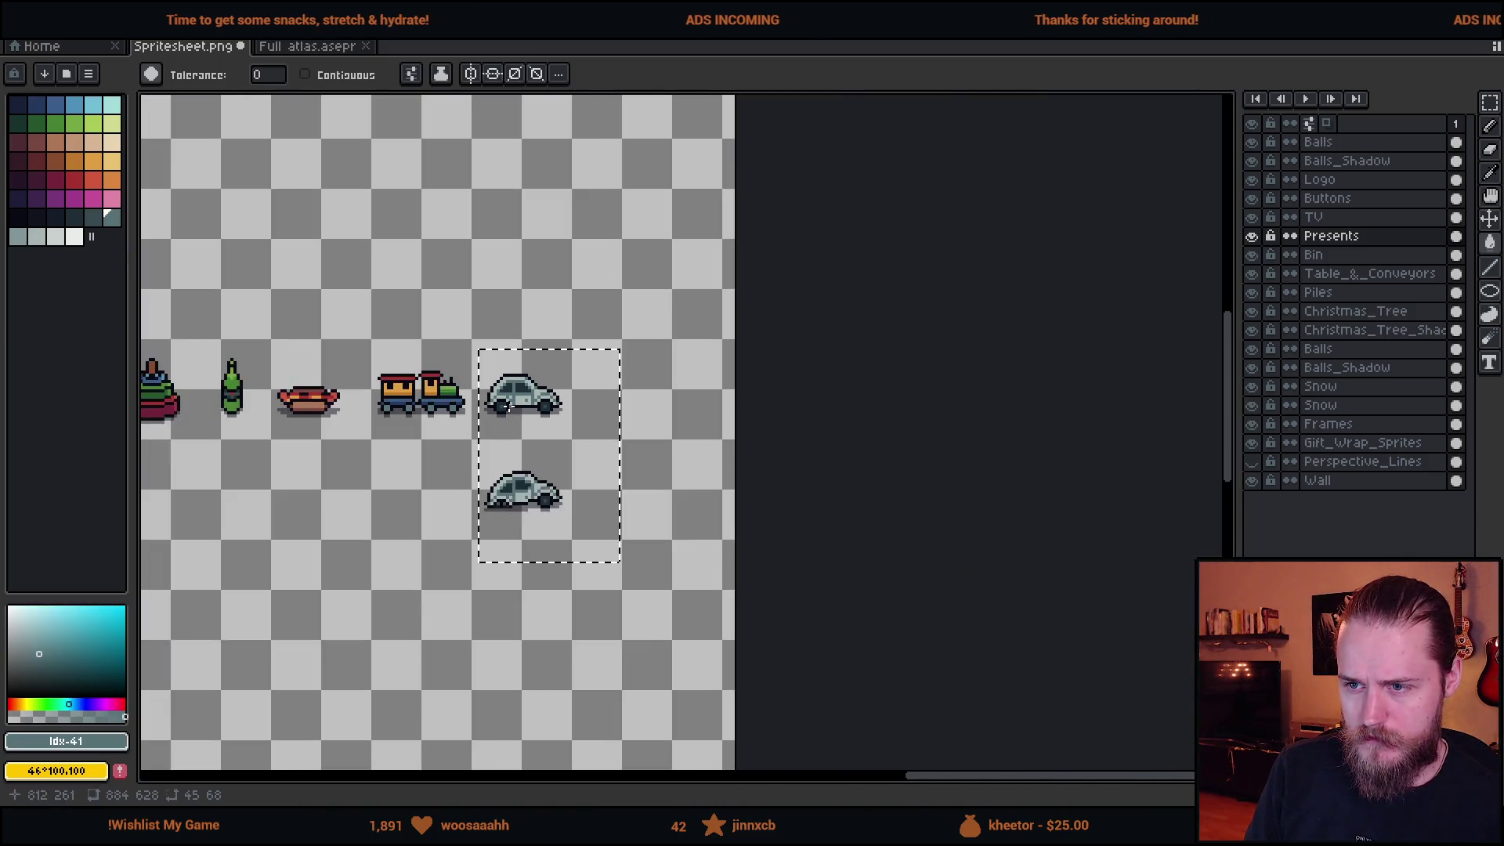
scroll(508, 405, "up", 4)
Pencil a darker blue stripe along the grey car's front and body.
left_click(82, 108)
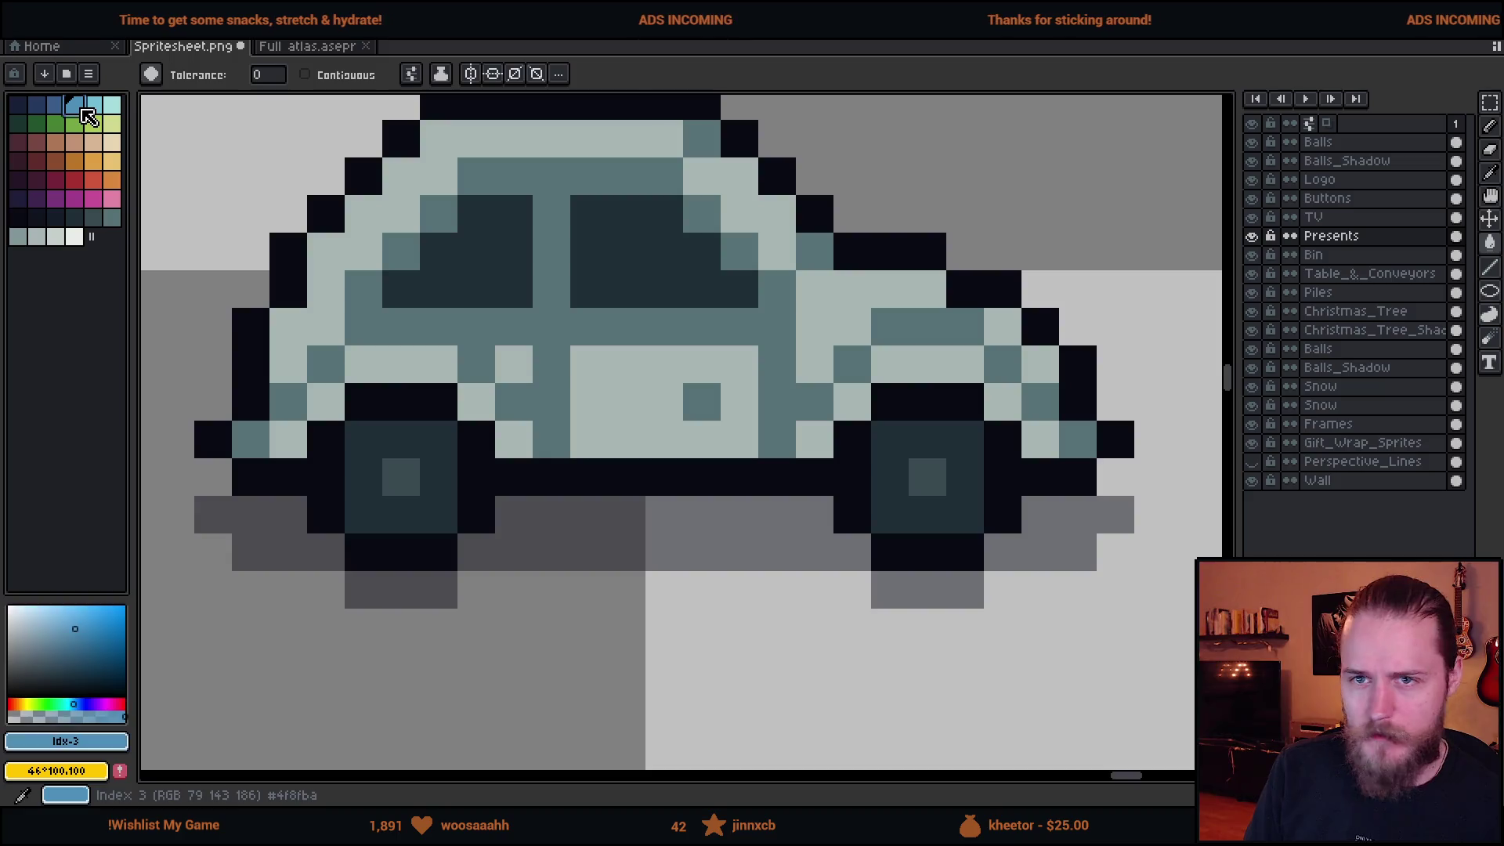
left_click(57, 103)
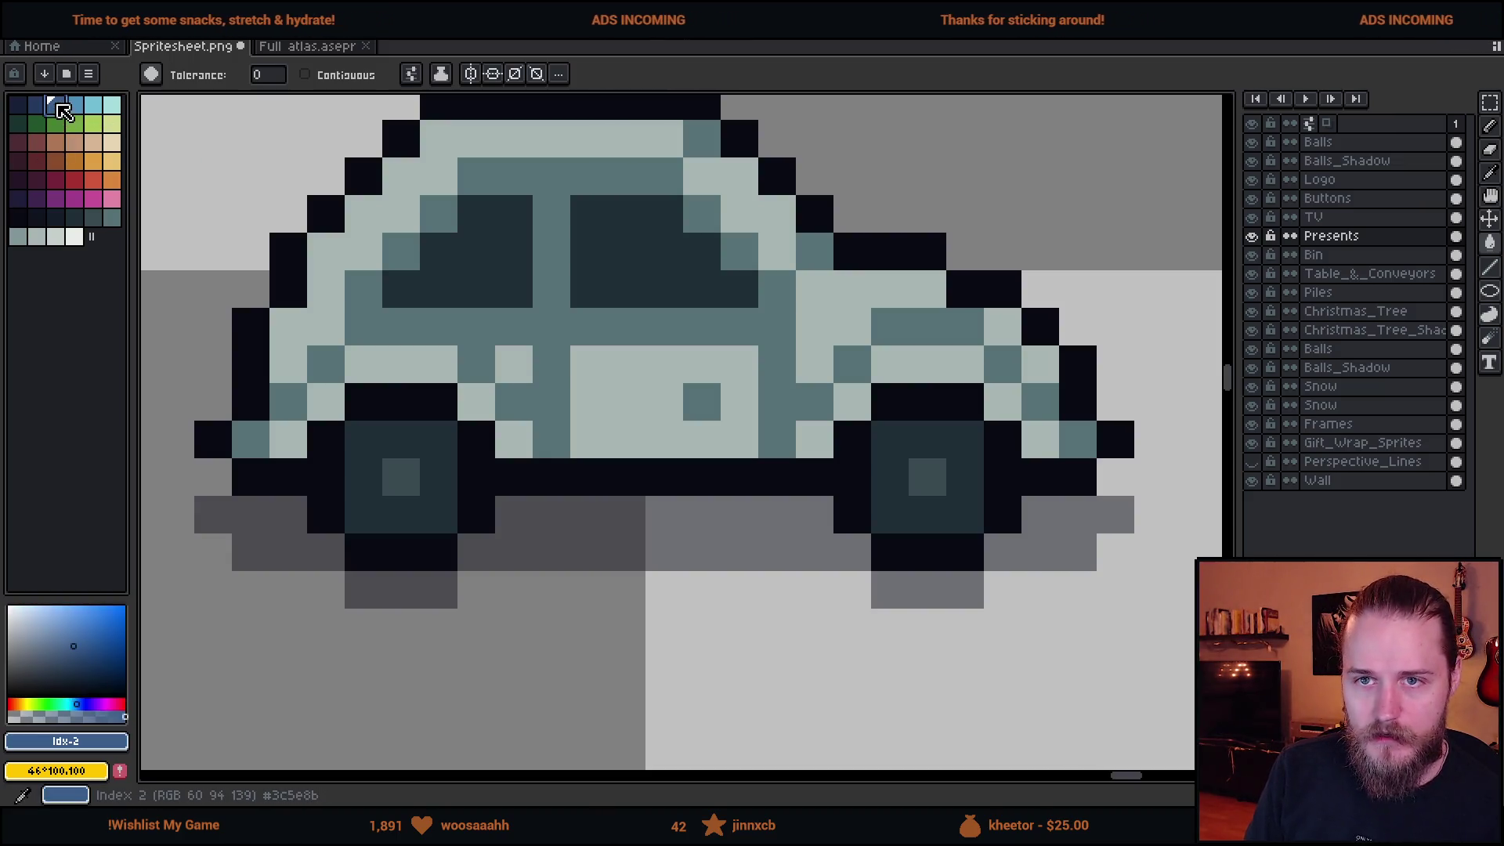
key("b")
left_click(287, 364)
left_click_drag(361, 364, 434, 364)
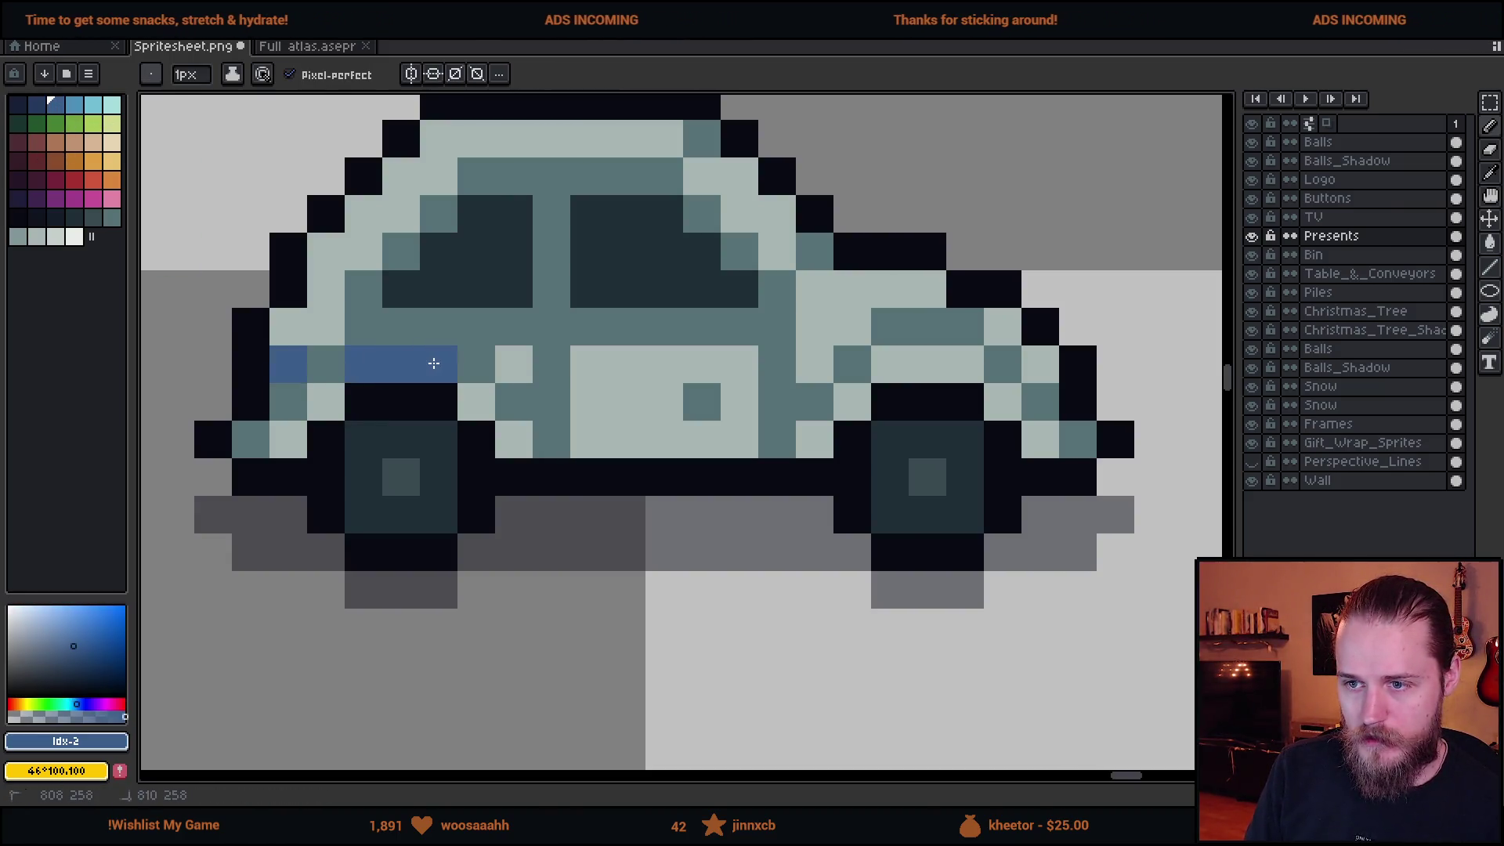
left_click(514, 364)
left_click_drag(586, 362, 1037, 360)
scroll(981, 464, "down", 5)
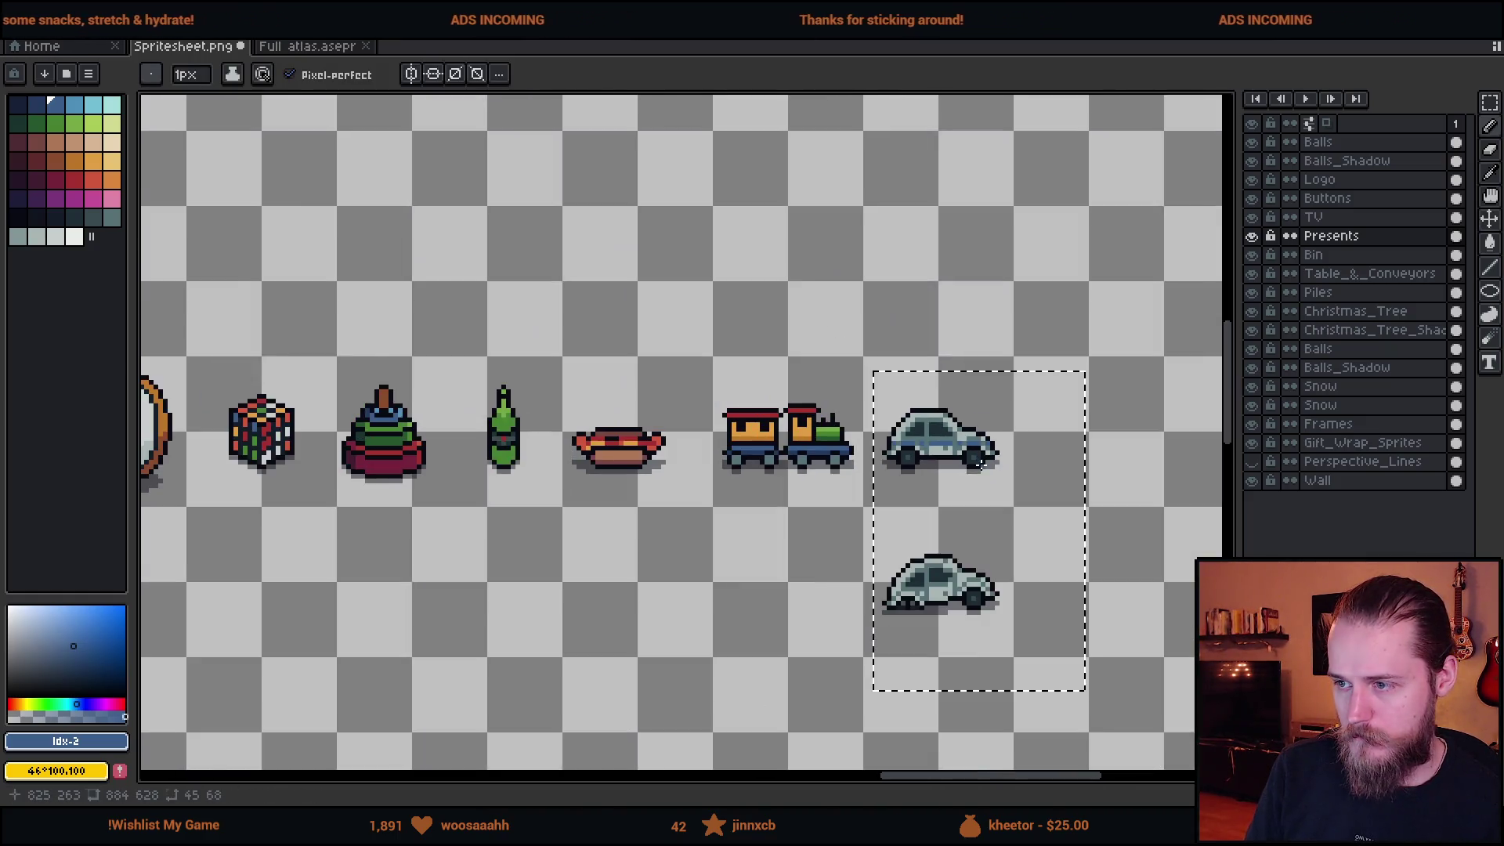
scroll(981, 464, "down", 1)
scroll(947, 446, "up", 6)
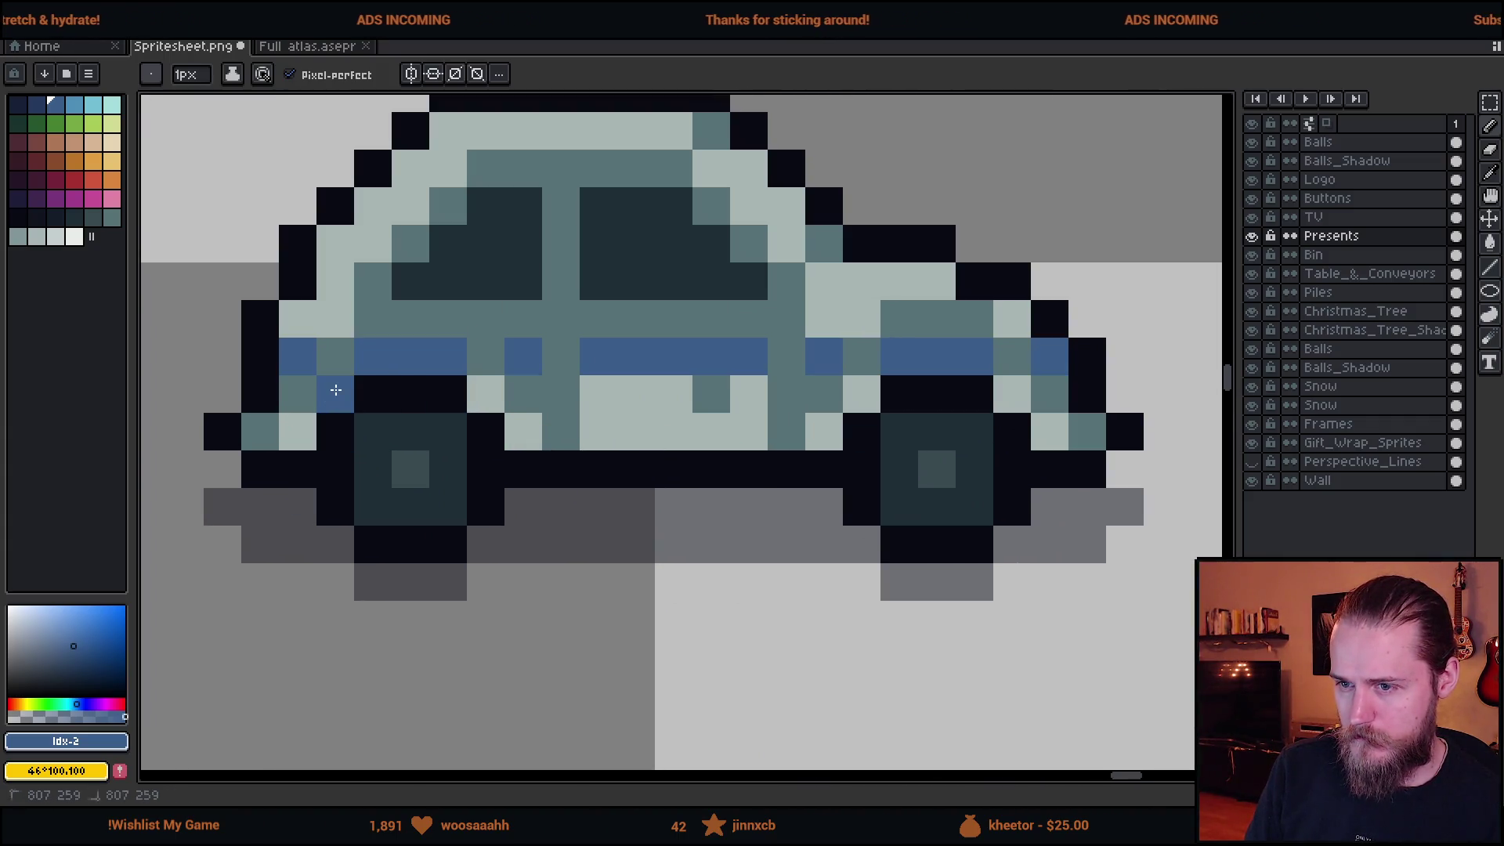
left_click(485, 395)
left_click(599, 394)
left_click_drag(626, 395, 797, 394)
left_click(861, 394)
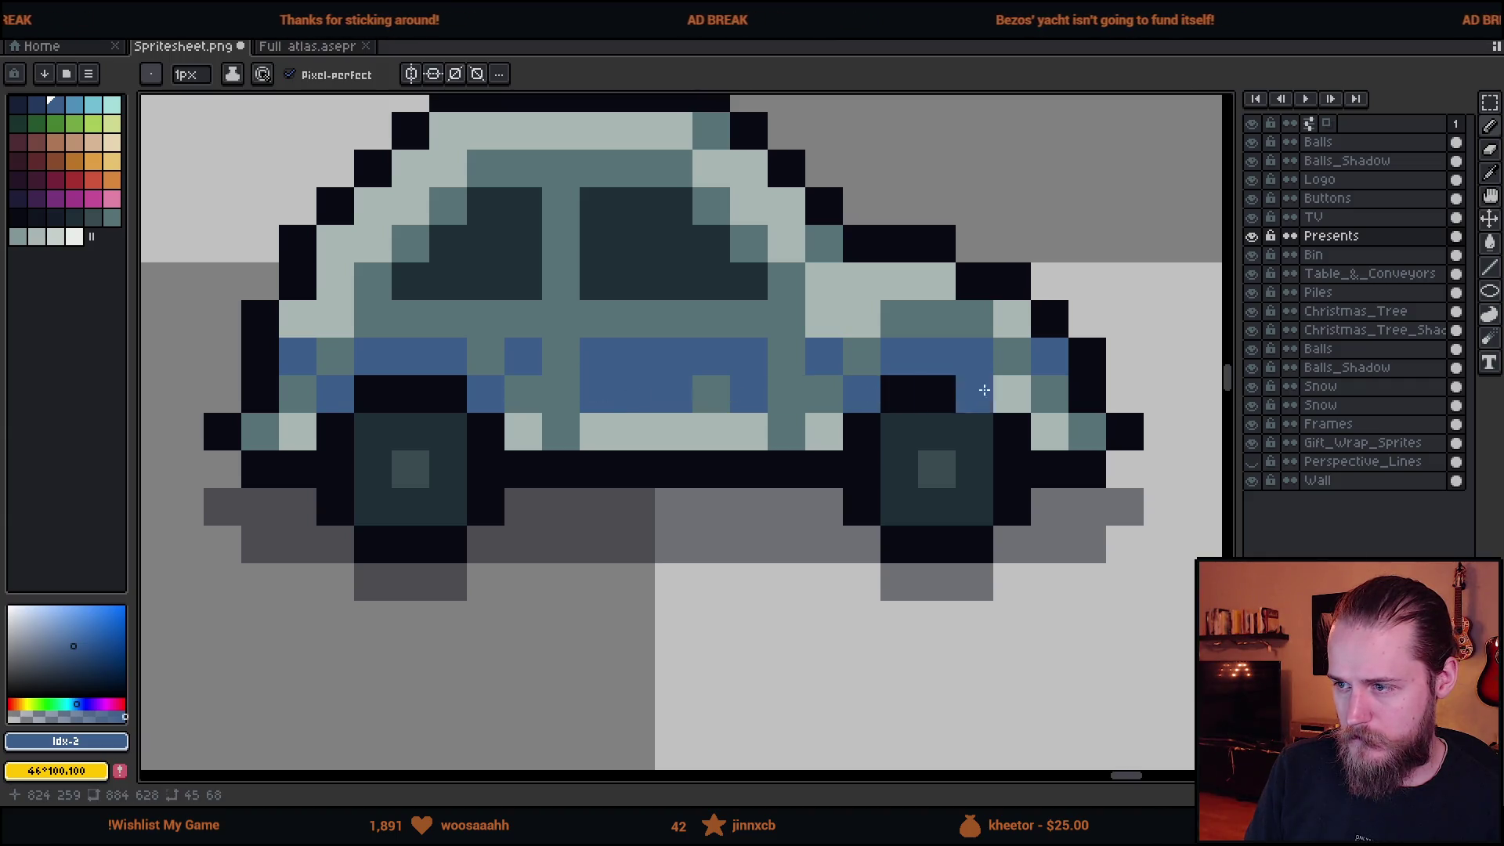
left_click(1011, 393)
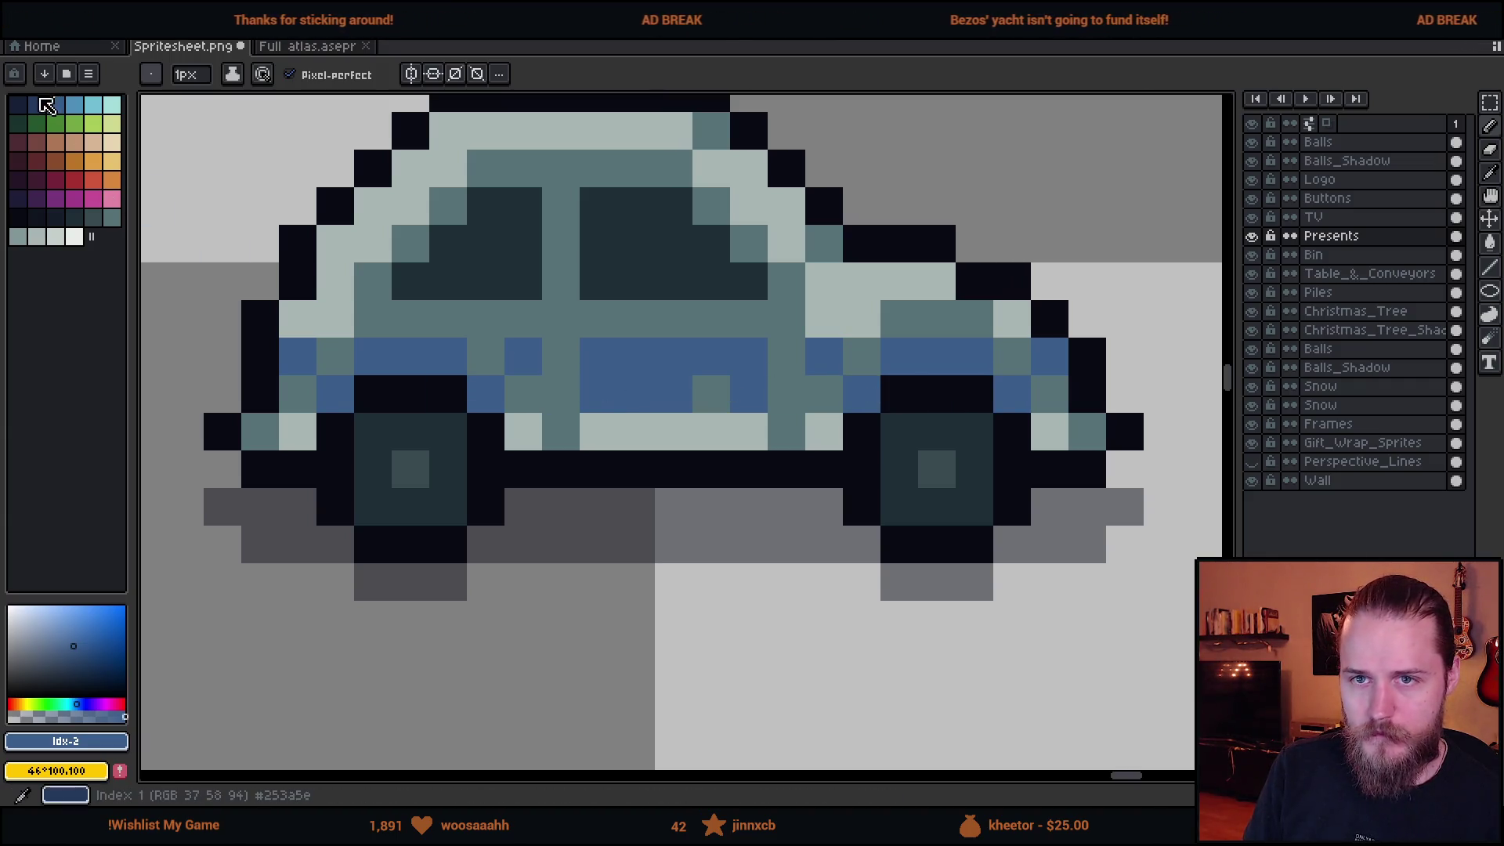
Dot dark navy shading pixels into the blue stripe.
left_click(37, 105)
left_click_drag(335, 357, 310, 392)
left_click(486, 357)
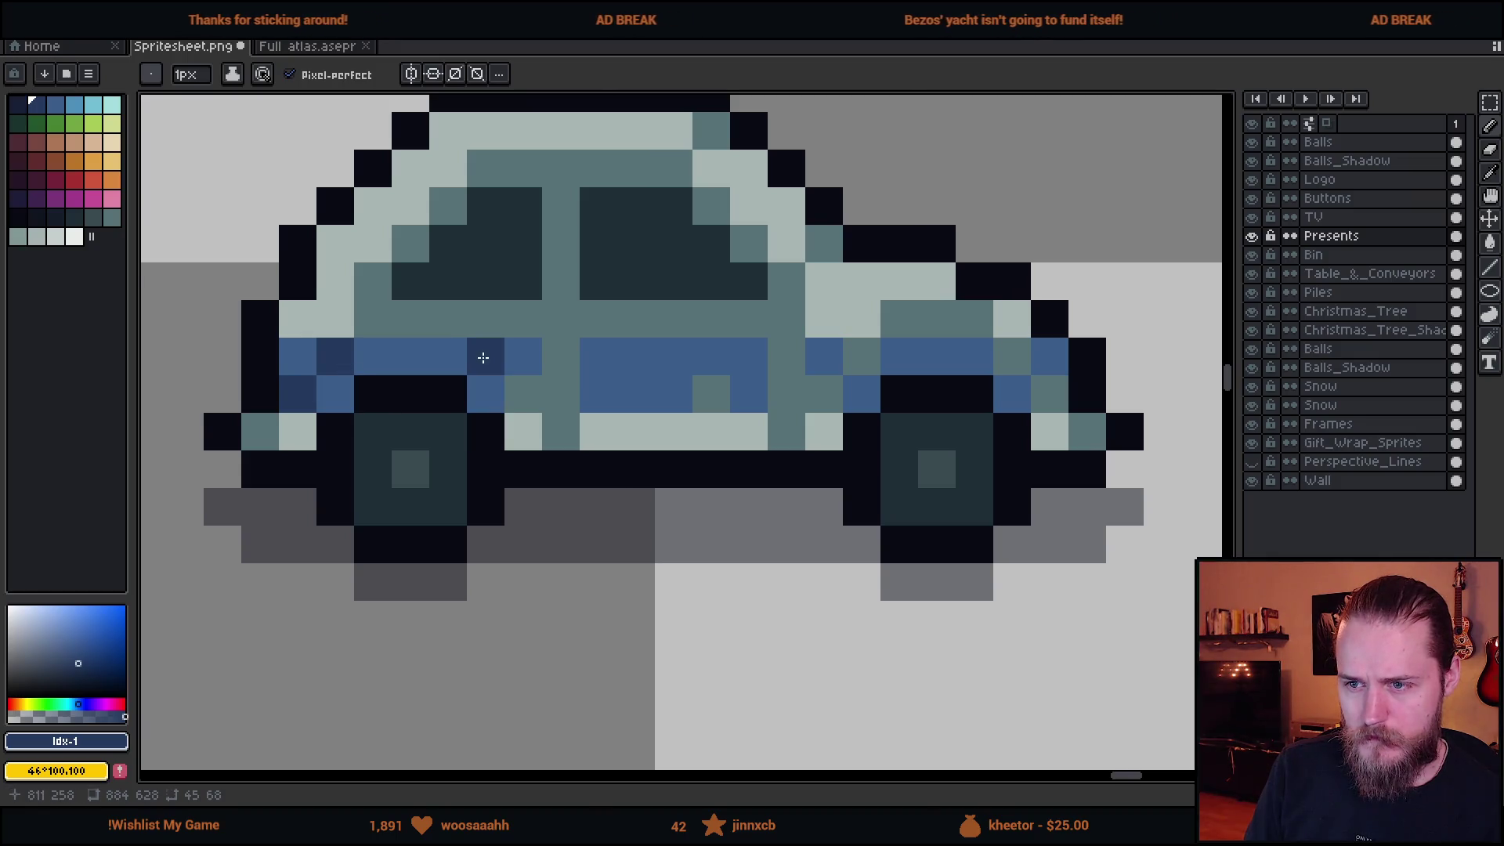
left_click(524, 395)
left_click(561, 395)
left_click(561, 357)
left_click(711, 395)
left_click(786, 395)
left_click(786, 357)
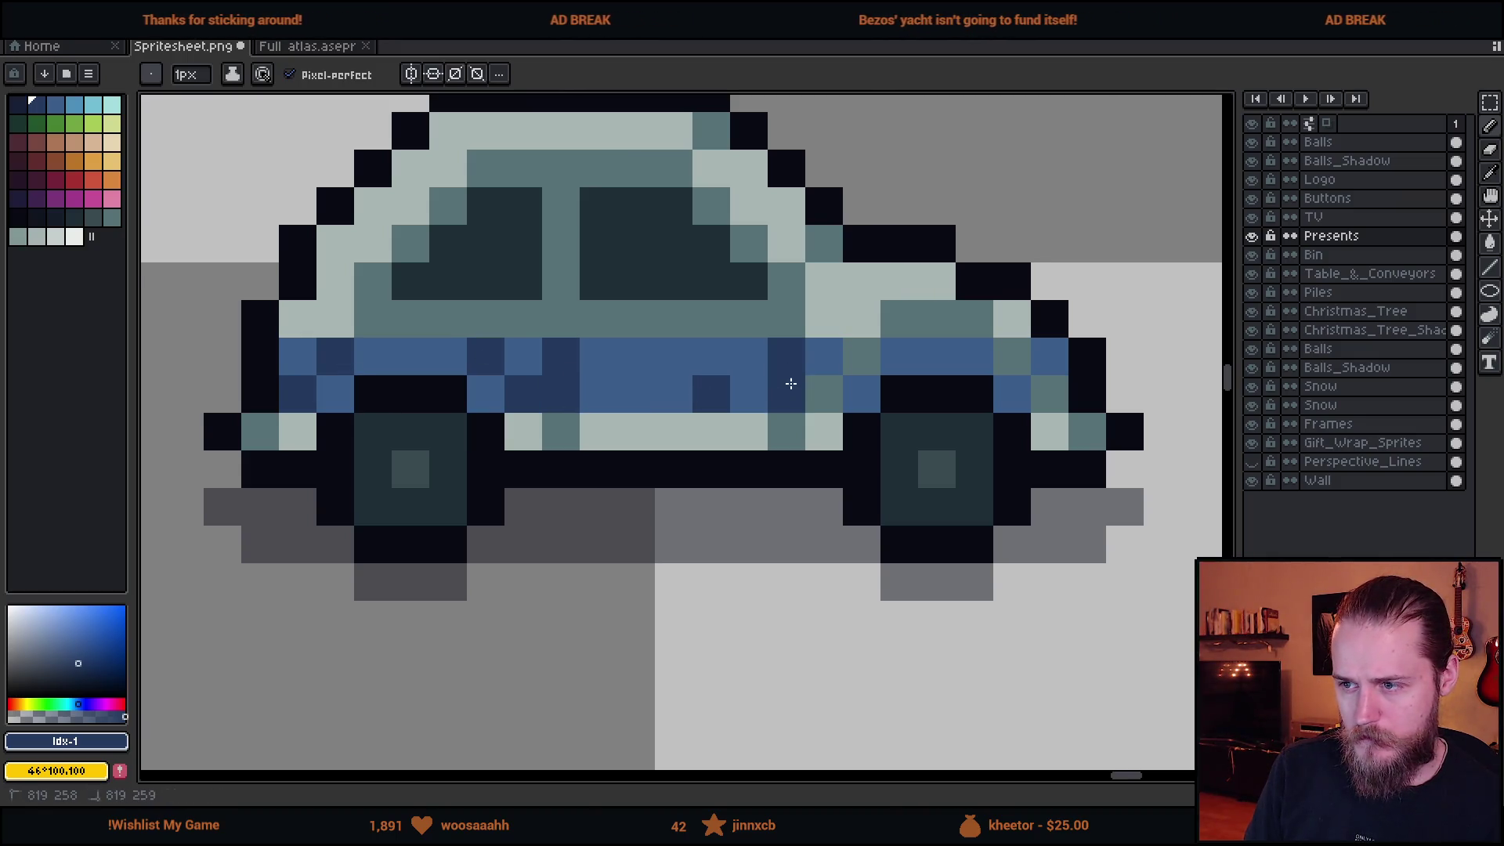
left_click(824, 395)
left_click(861, 357)
left_click(1012, 358)
left_click(1049, 394)
Save the sprite sheet as Spritesheet.png.
scroll(1015, 468, "down", 5)
key("ctrl+s")
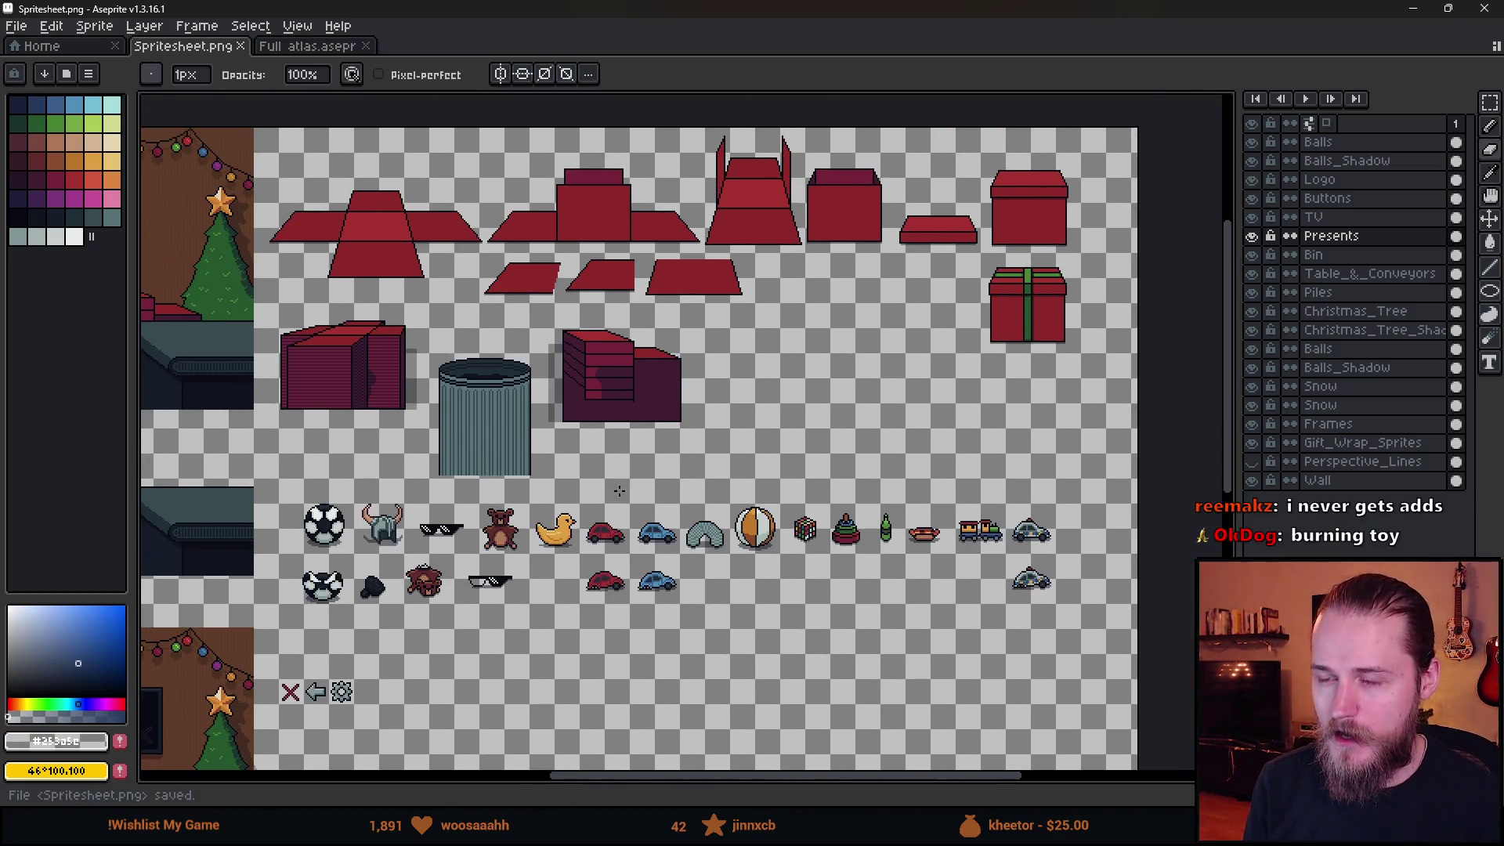
left_click_drag(619, 490, 746, 434)
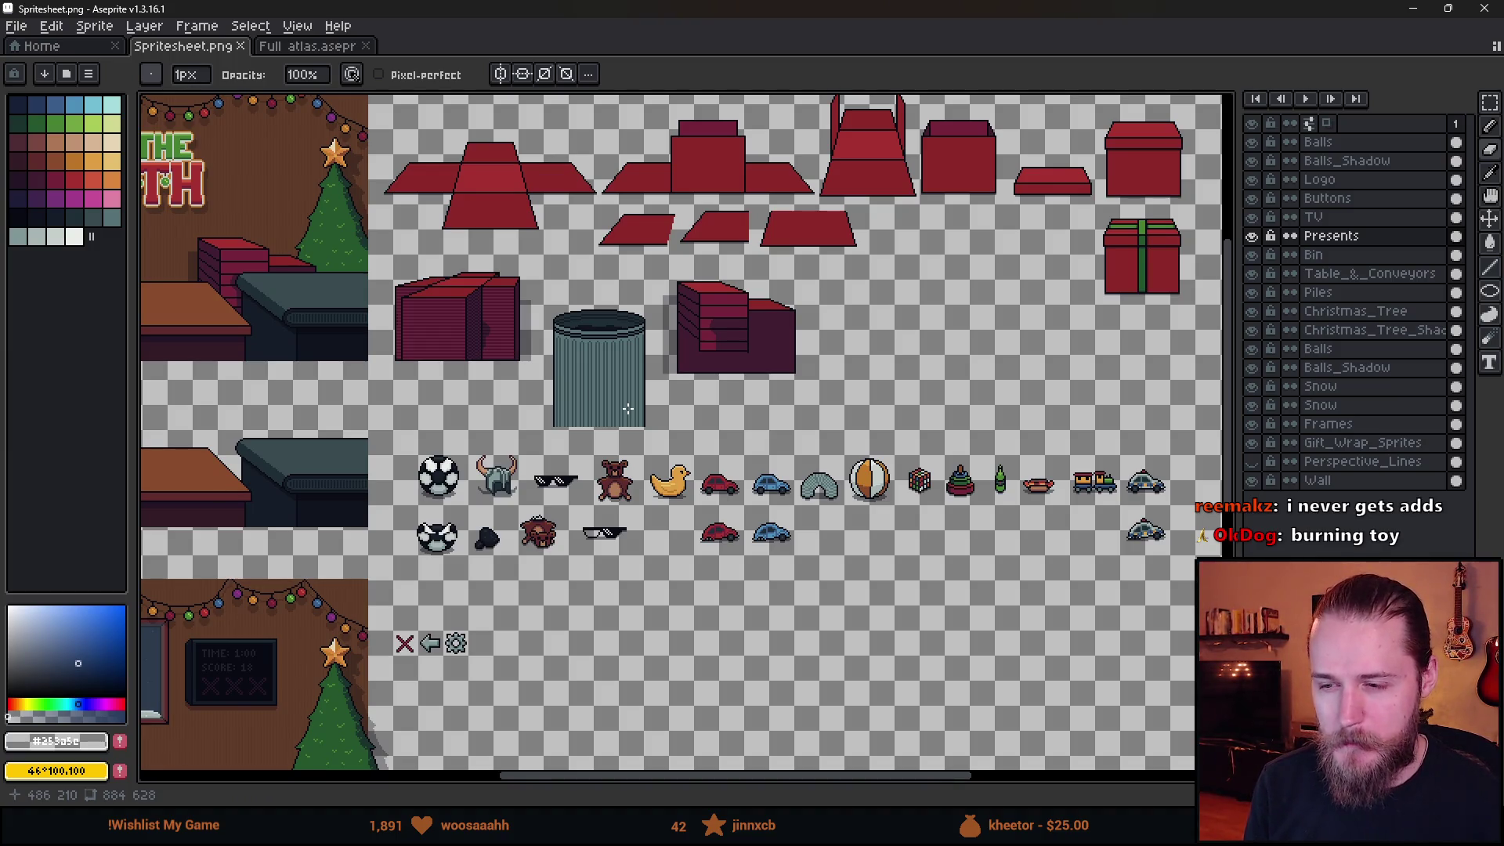
Save Spritesheet.png and look over the toy sprites with rectangular selection active.
scroll(598, 395, "down", 2)
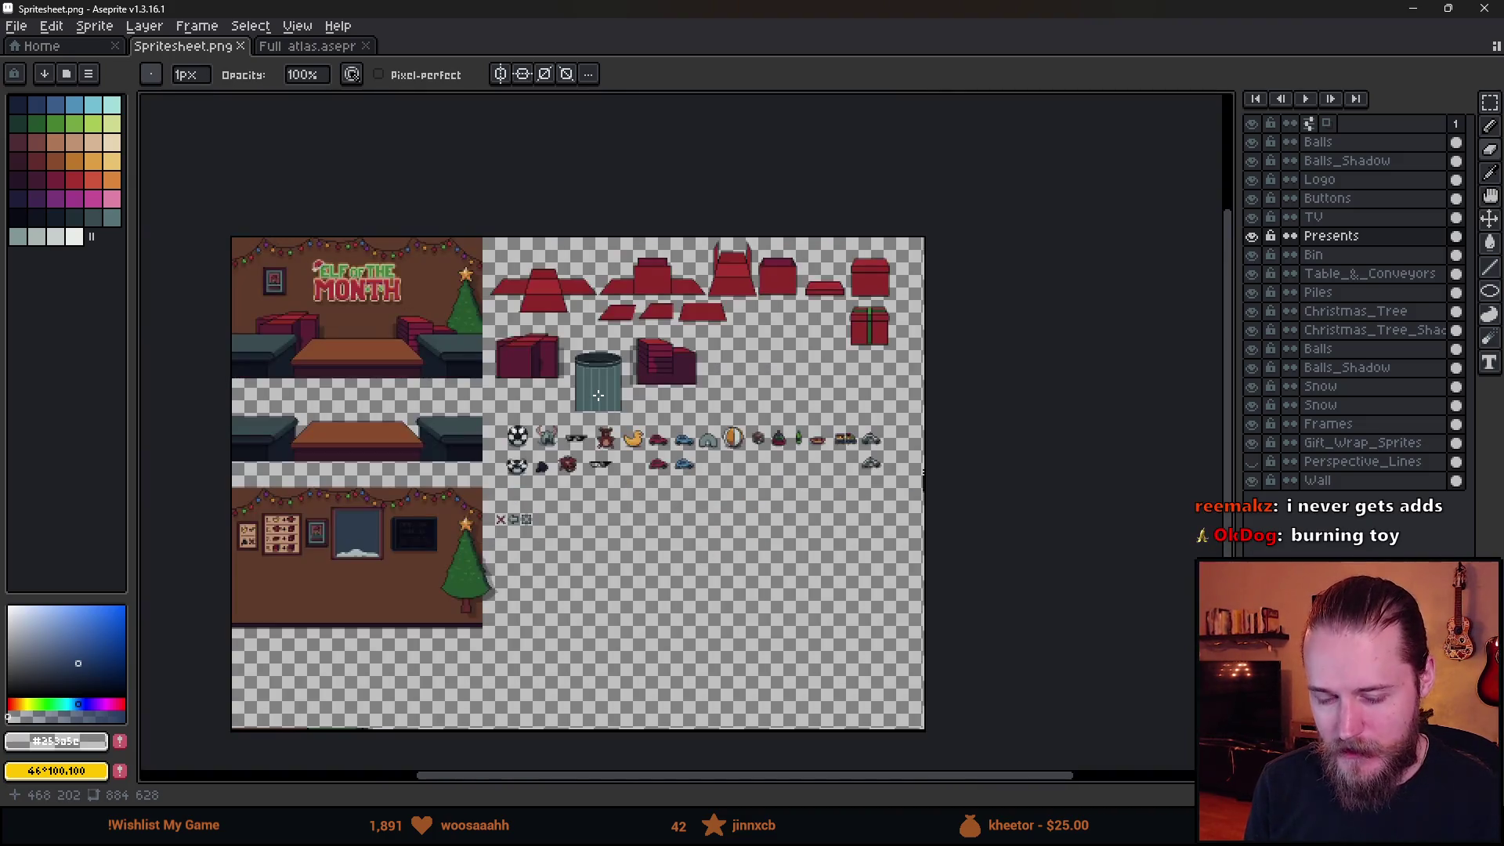
scroll(633, 408, "up", 2)
key("ctrl+s")
mouse_move(357, 468)
left_mouse_down()
mouse_move(827, 478)
mouse_move(704, 526)
mouse_move(648, 519)
mouse_move(635, 405)
mouse_move(699, 379)
mouse_move(702, 430)
left_mouse_up()
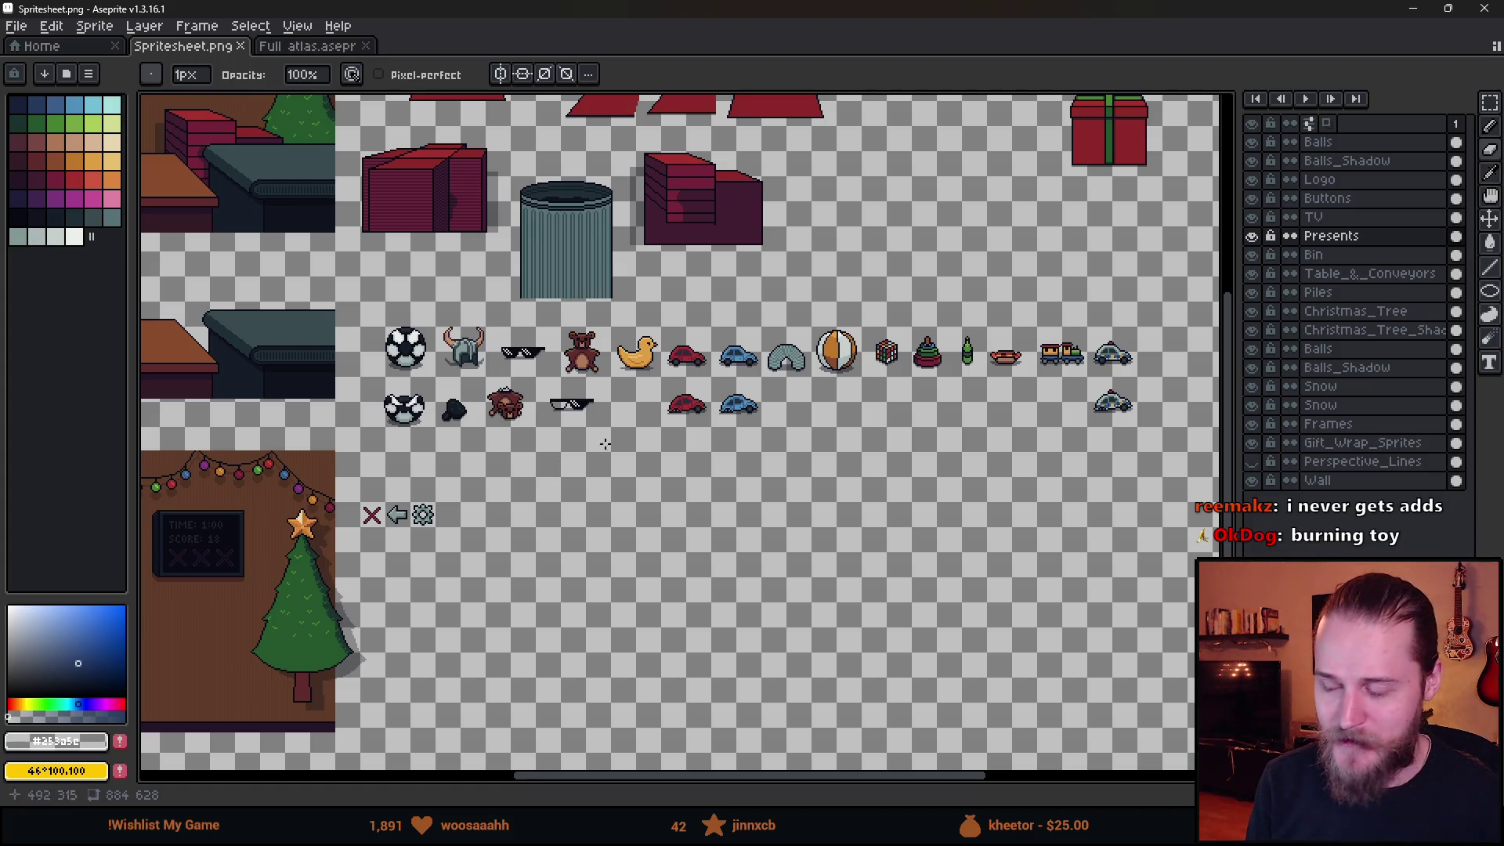
scroll(605, 444, "down", 3)
scroll(560, 431, "up", 3)
scroll(1022, 401, "right", 5)
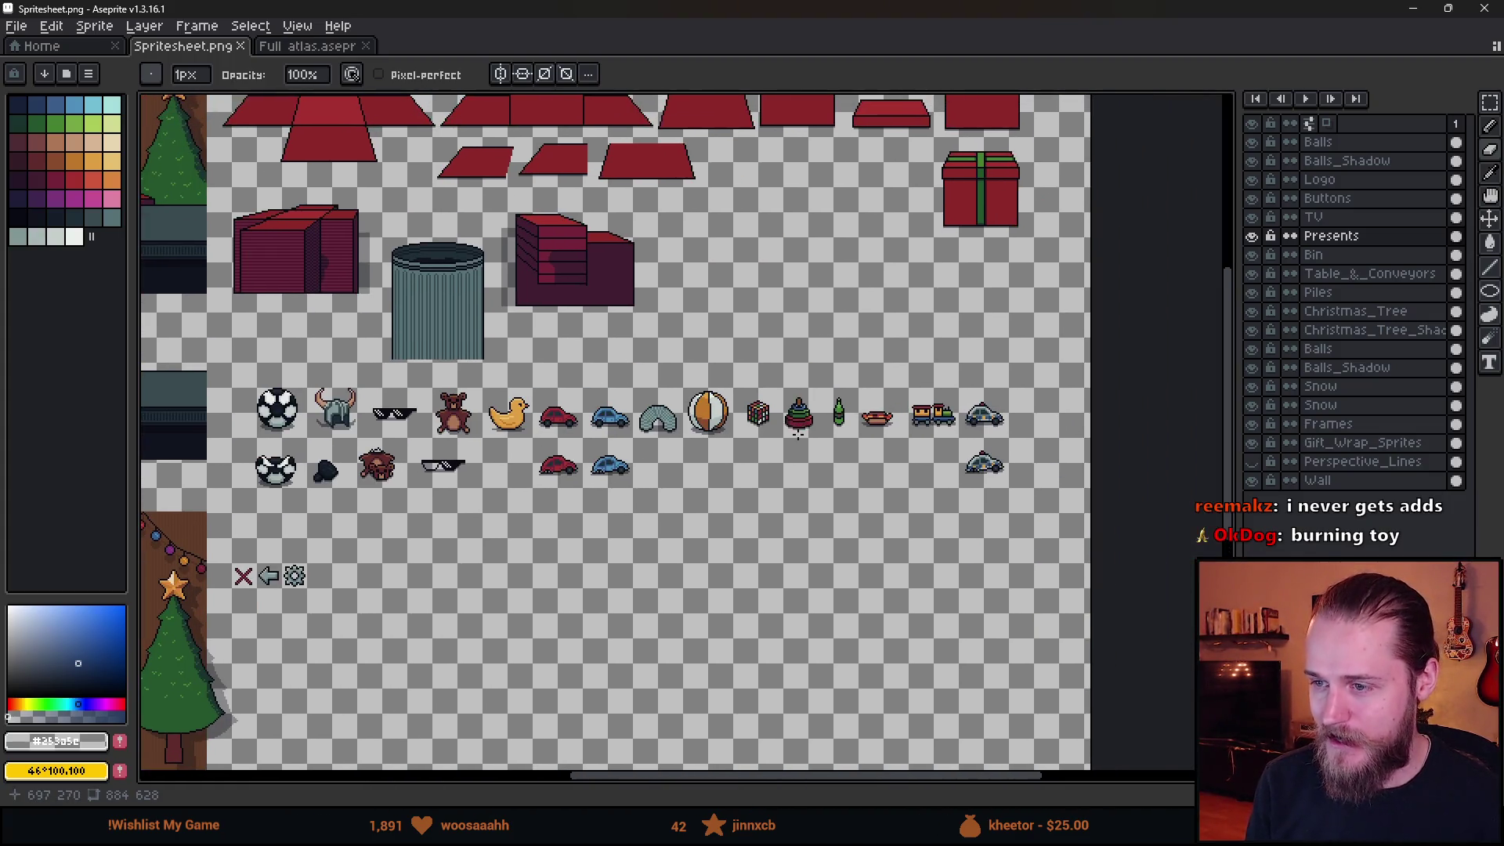
key("m")
scroll(959, 380, "up", 3)
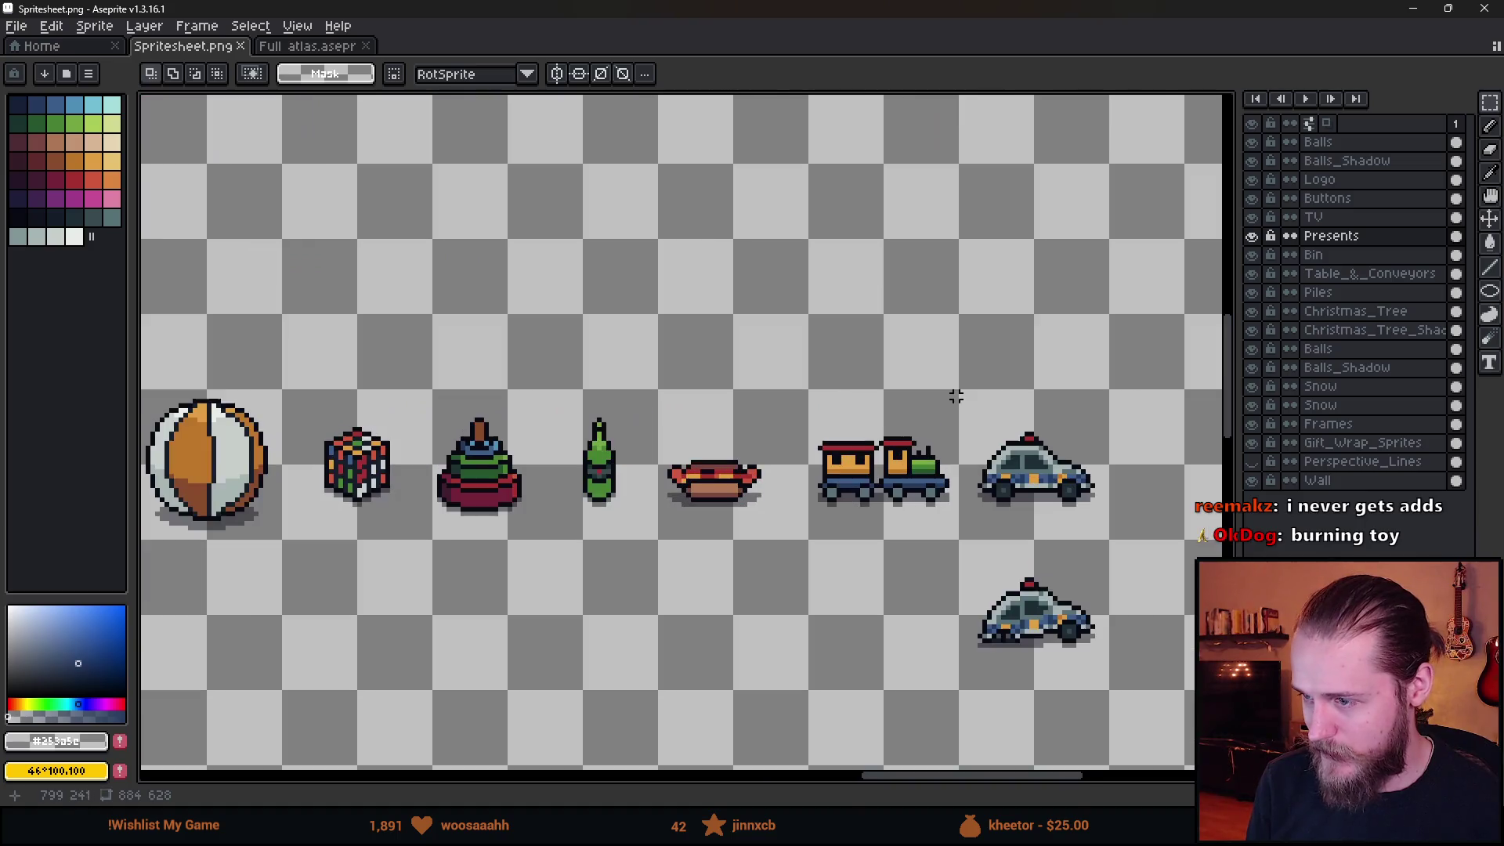
scroll(960, 381, "down", 3)
key("ctrl+s")
Pan over to the scene backgrounds and save the spritesheet again.
mouse_move(324, 382)
left_mouse_down()
mouse_move(545, 392)
mouse_move(819, 464)
left_mouse_up()
scroll(646, 478, "down", 1)
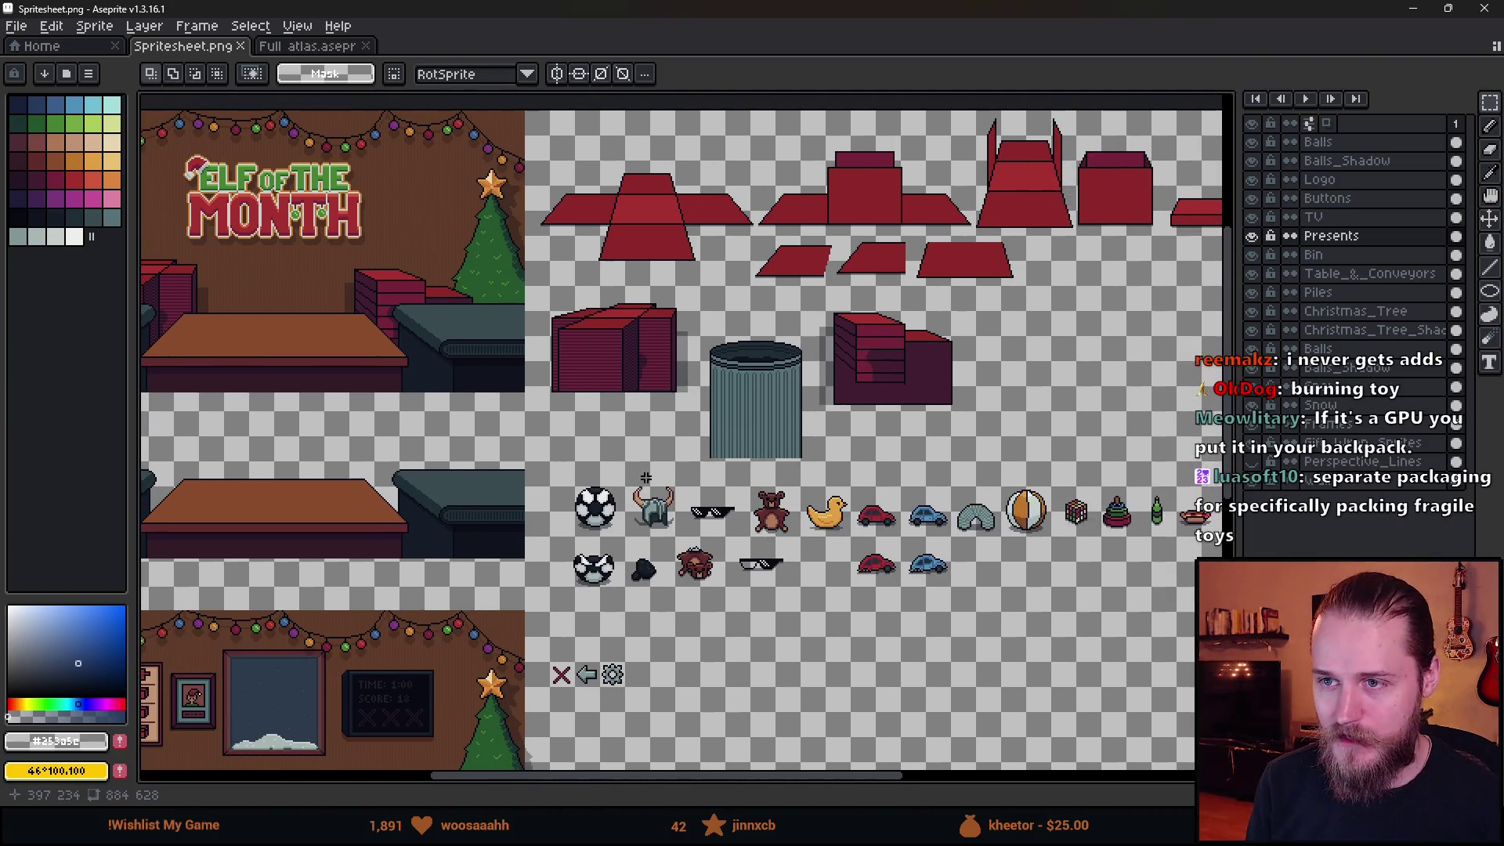
scroll(535, 370, "up", 1)
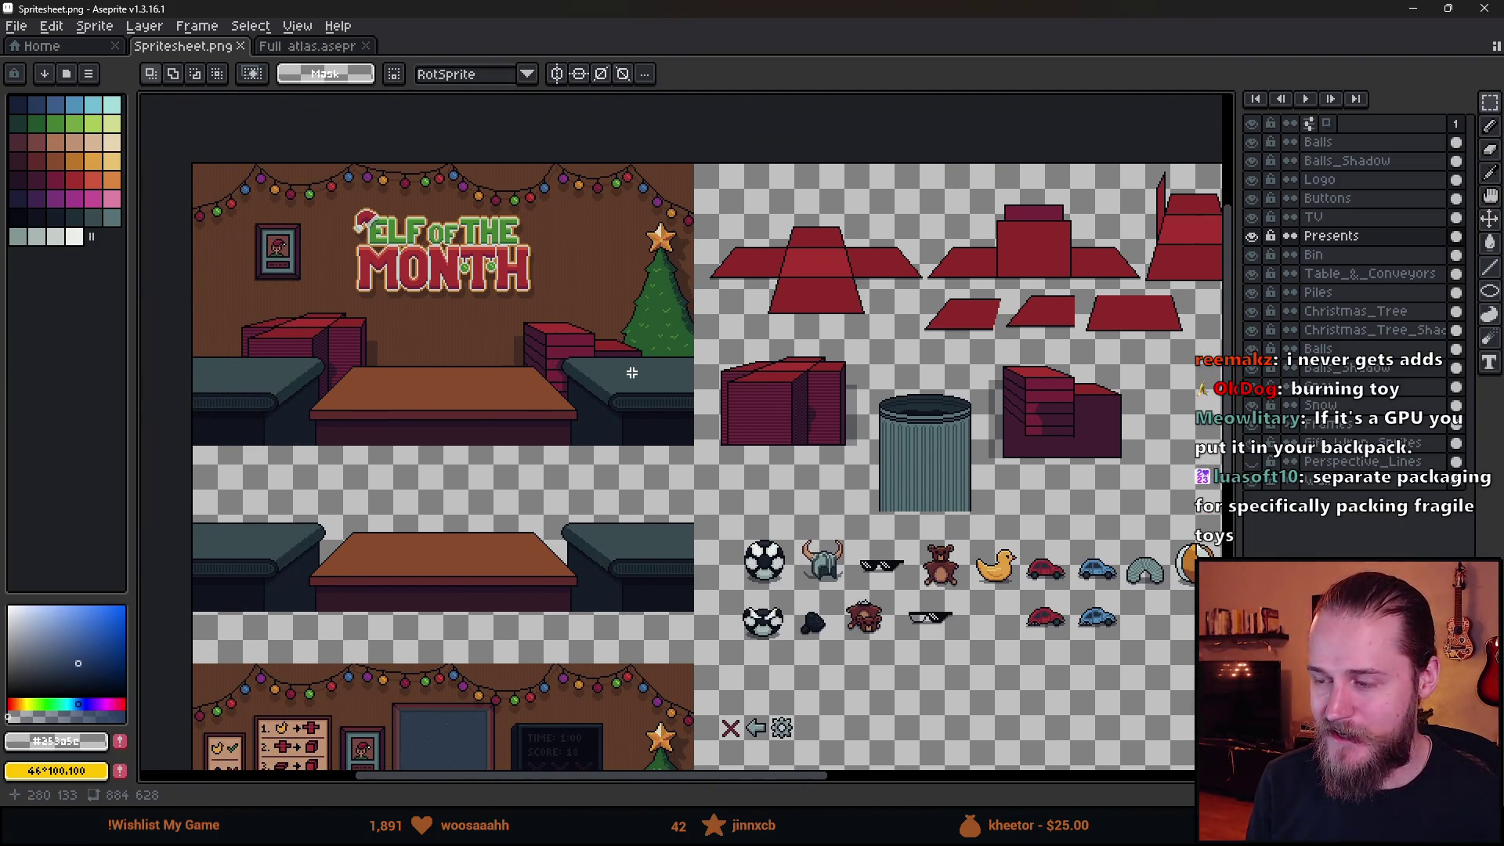
scroll(841, 495, "down", 3)
scroll(901, 486, "right", 5)
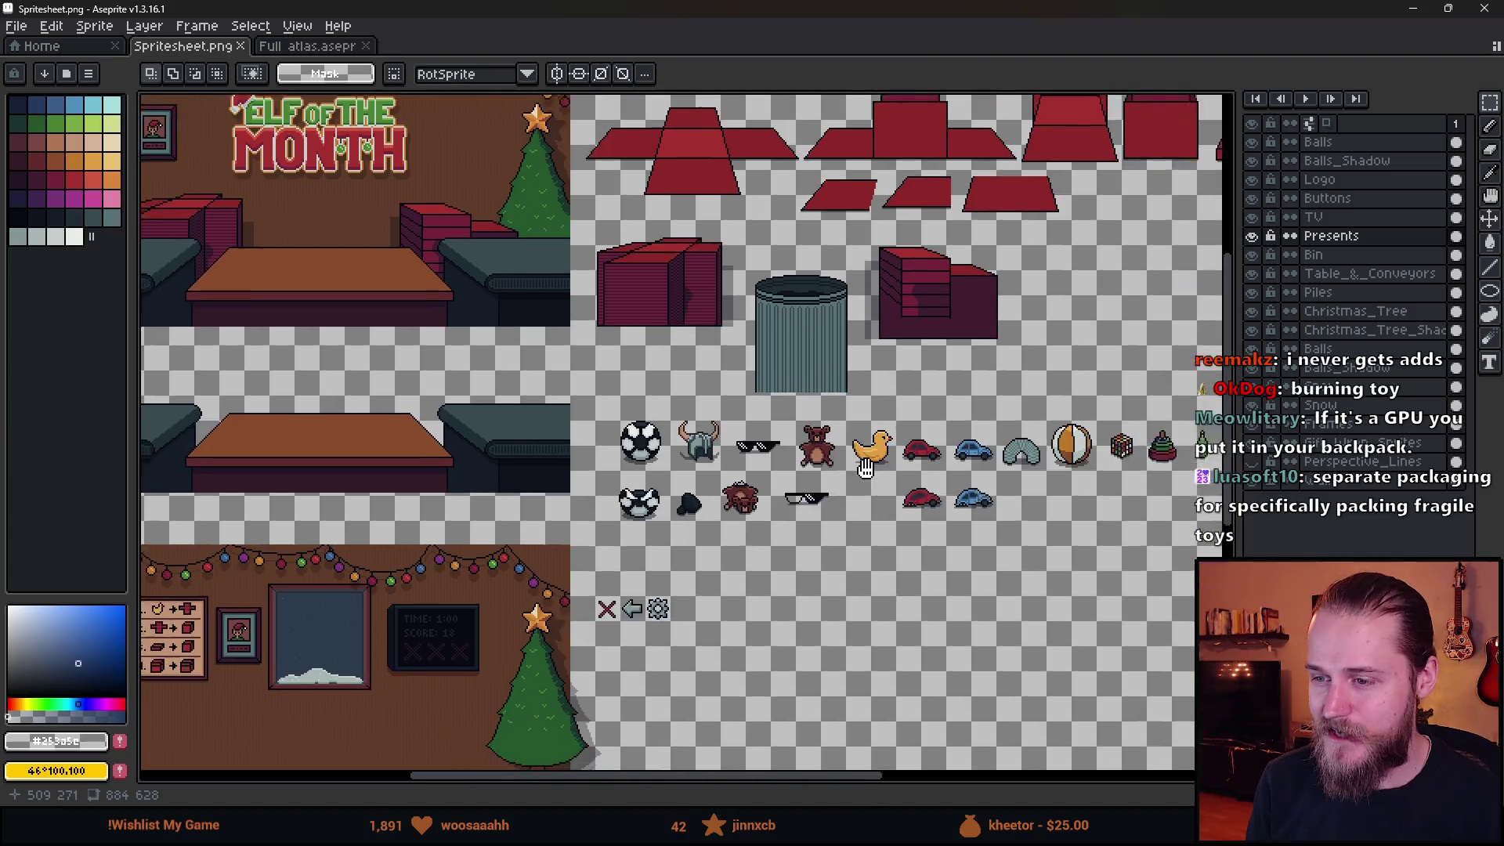
scroll(958, 480, "right", 3)
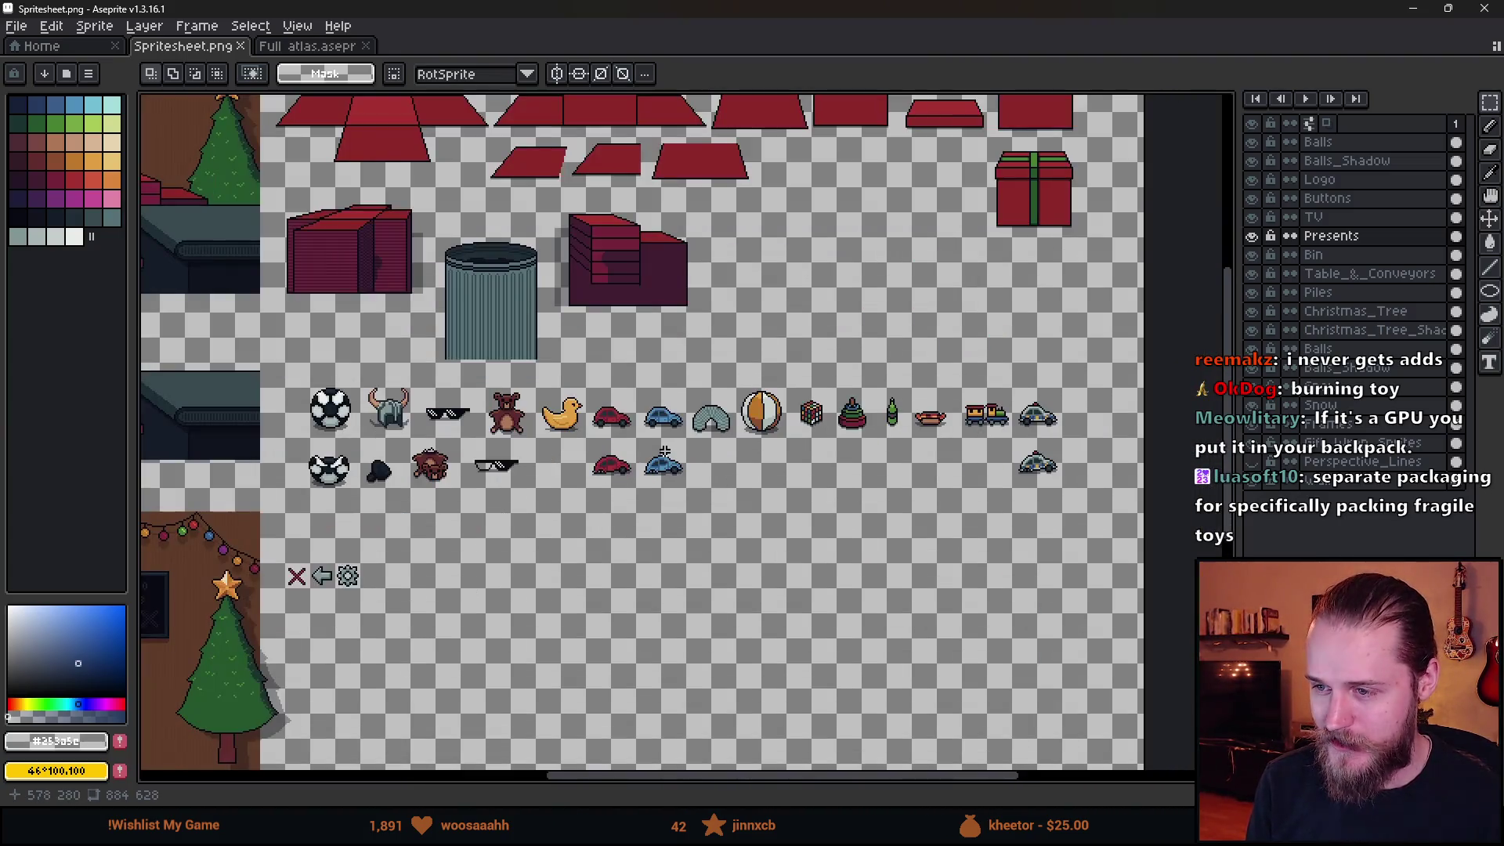
key("ctrl+s")
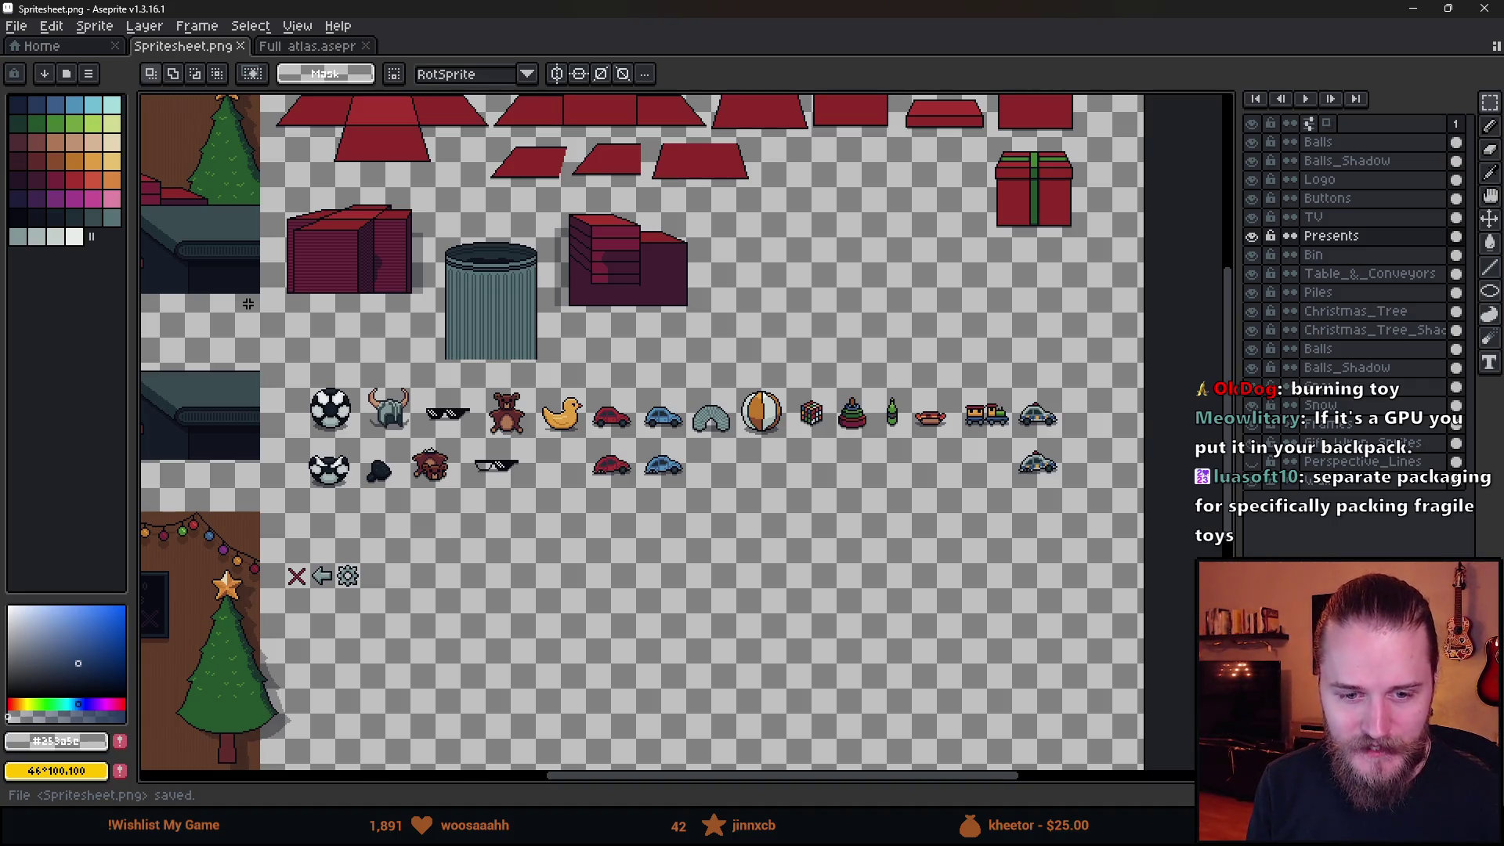
Check the two police cars up close, then switch back to the Unity editor.
scroll(1042, 462, "up", 1)
scroll(705, 313, "right", 8)
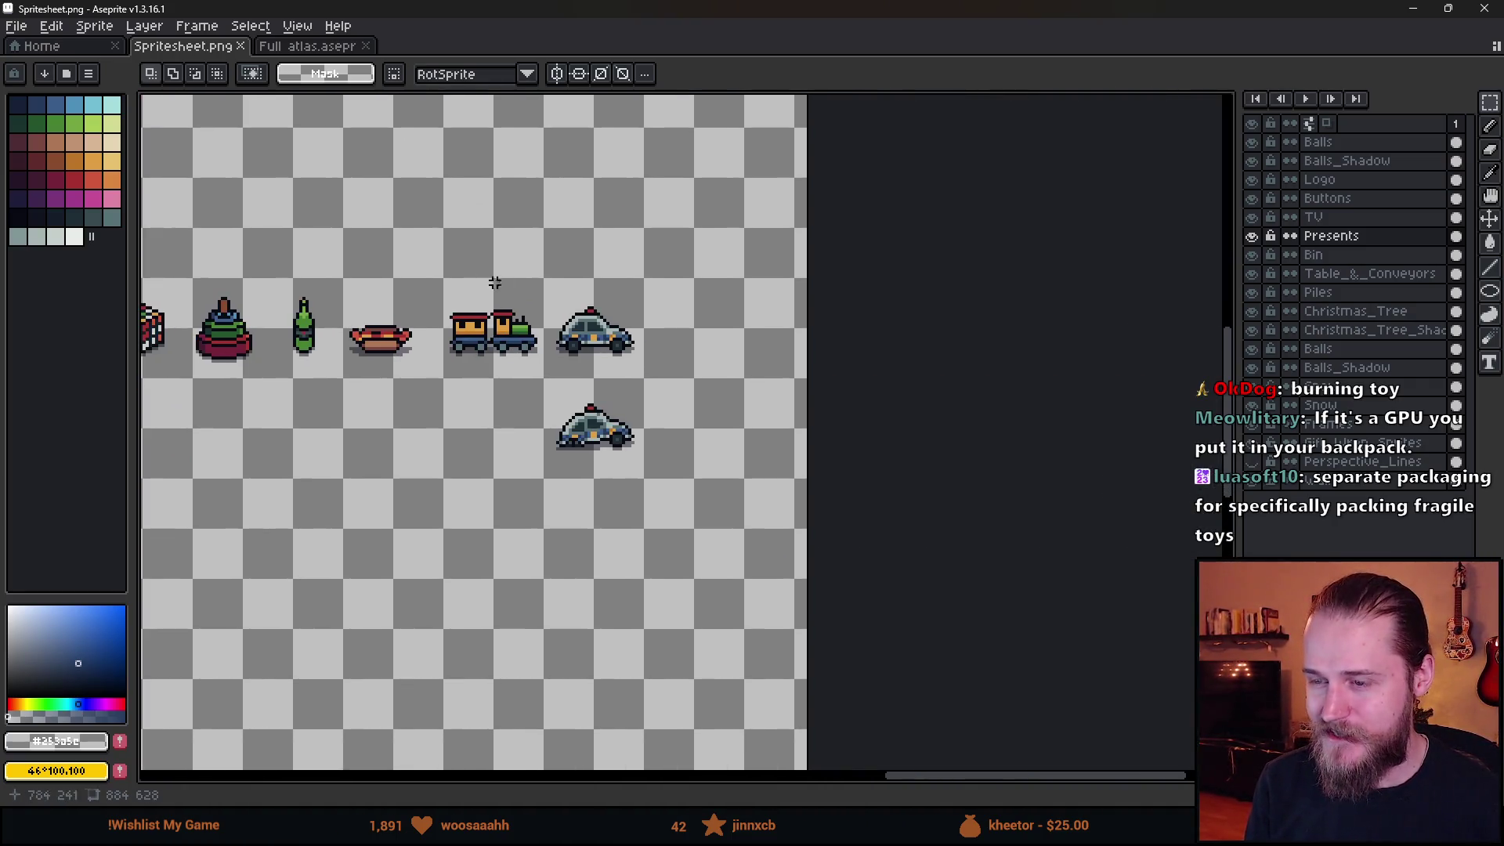
left_click_drag(540, 226, 715, 578)
key("ctrl+d")
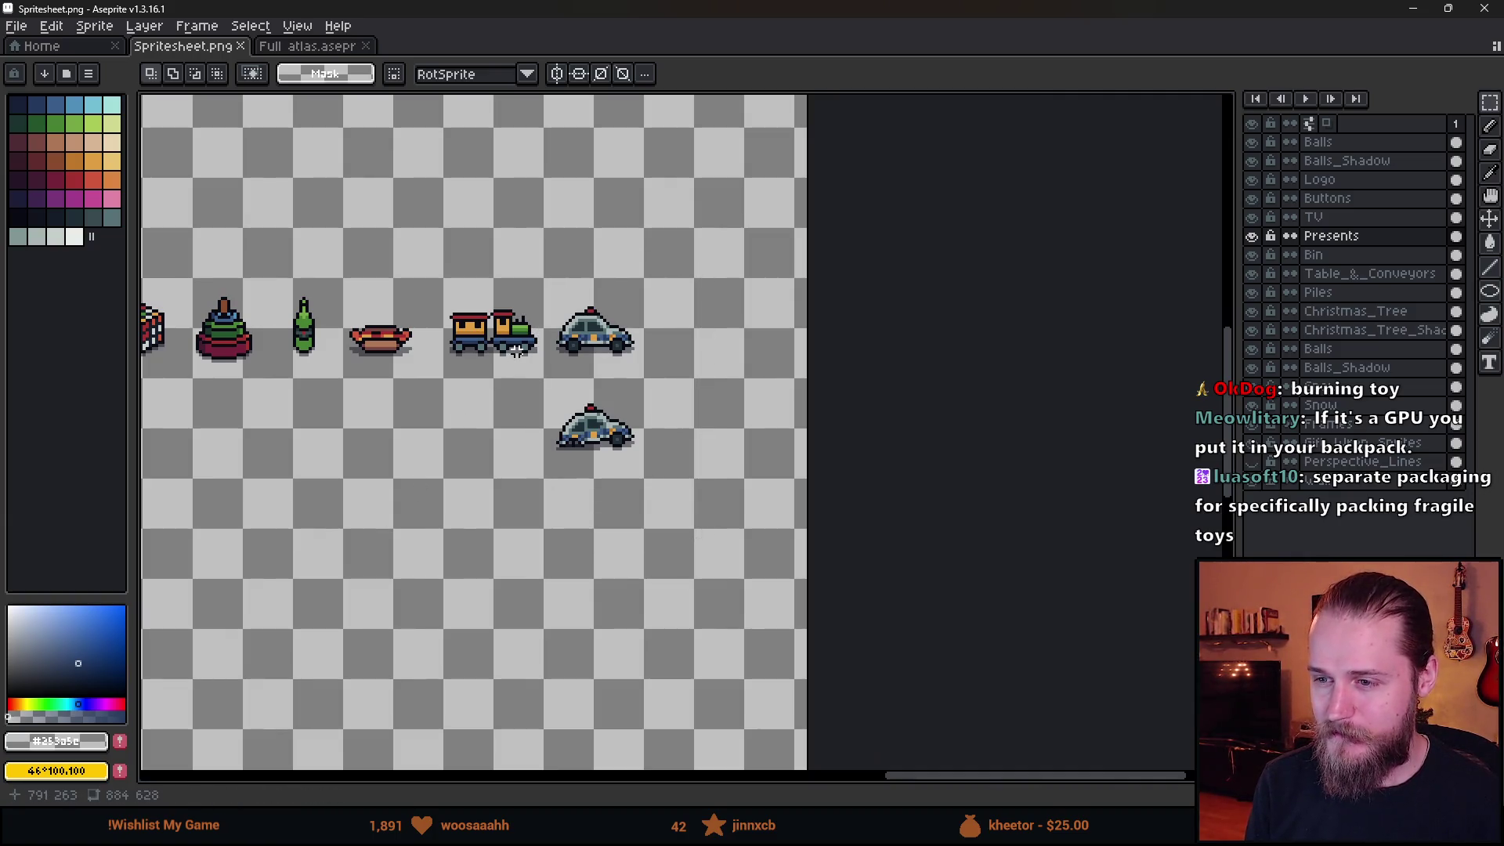
scroll(516, 350, "down", 3)
scroll(391, 376, "up", 1)
scroll(291, 417, "down", 1)
scroll(298, 418, "up", 1)
scroll(313, 423, "down", 1)
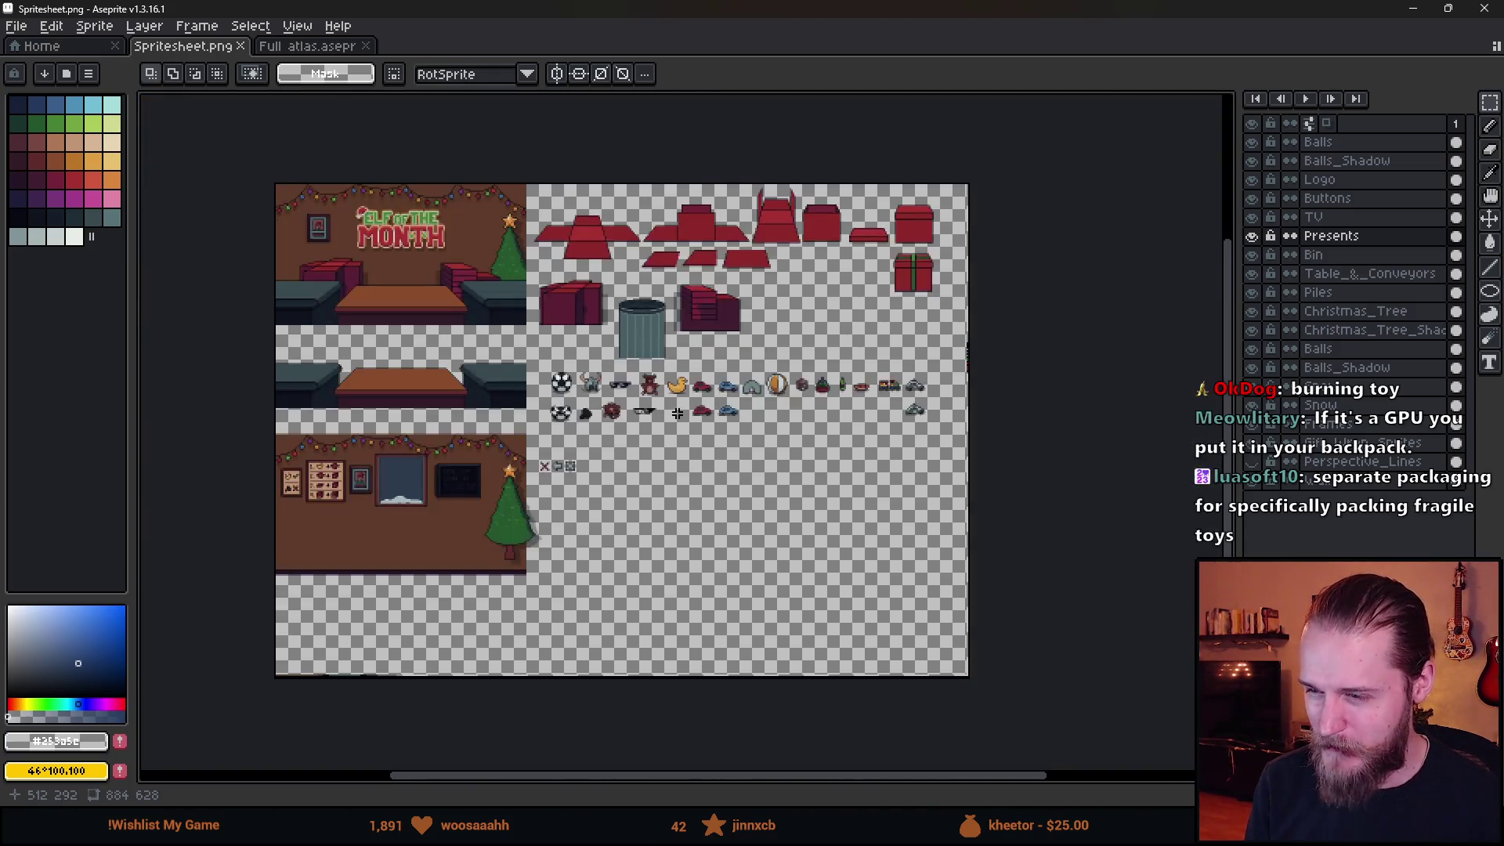
scroll(407, 345, "up", 2)
scroll(408, 344, "down", 2)
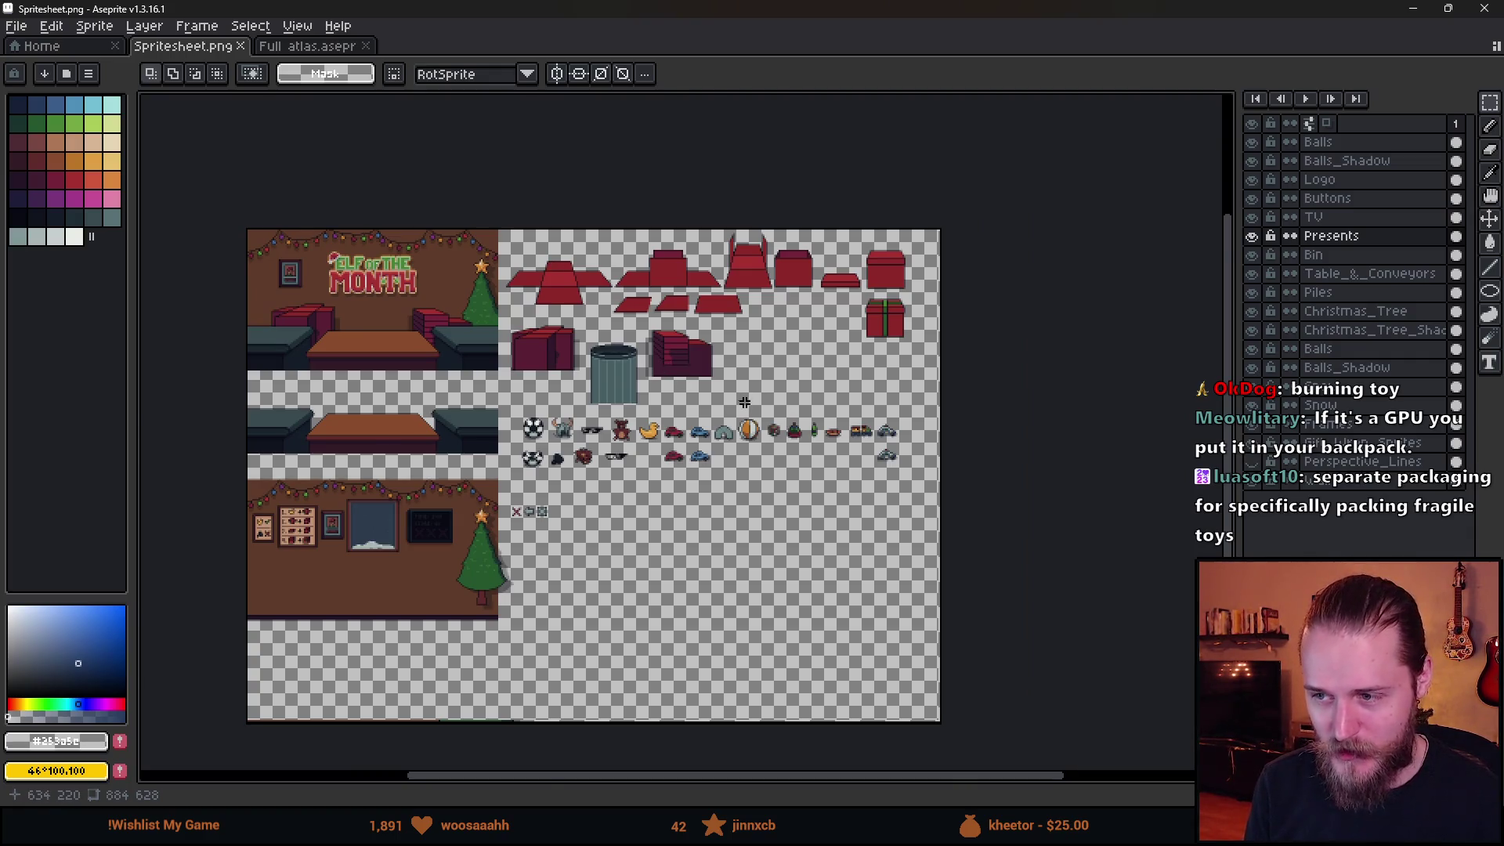
scroll(746, 411, "up", 1)
left_click_drag(975, 486, 904, 426)
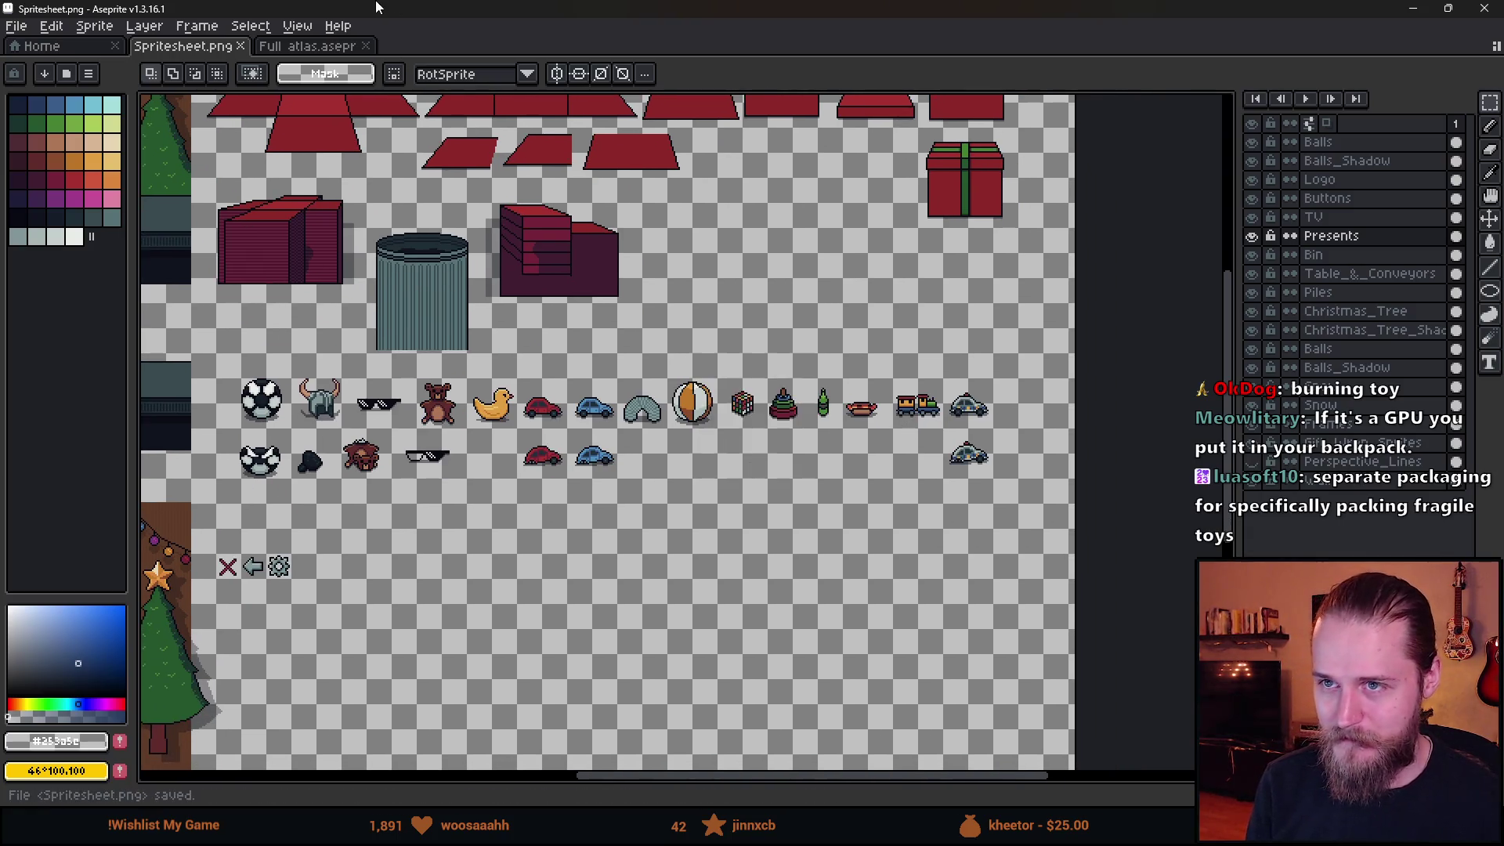
key("alt+Tab")
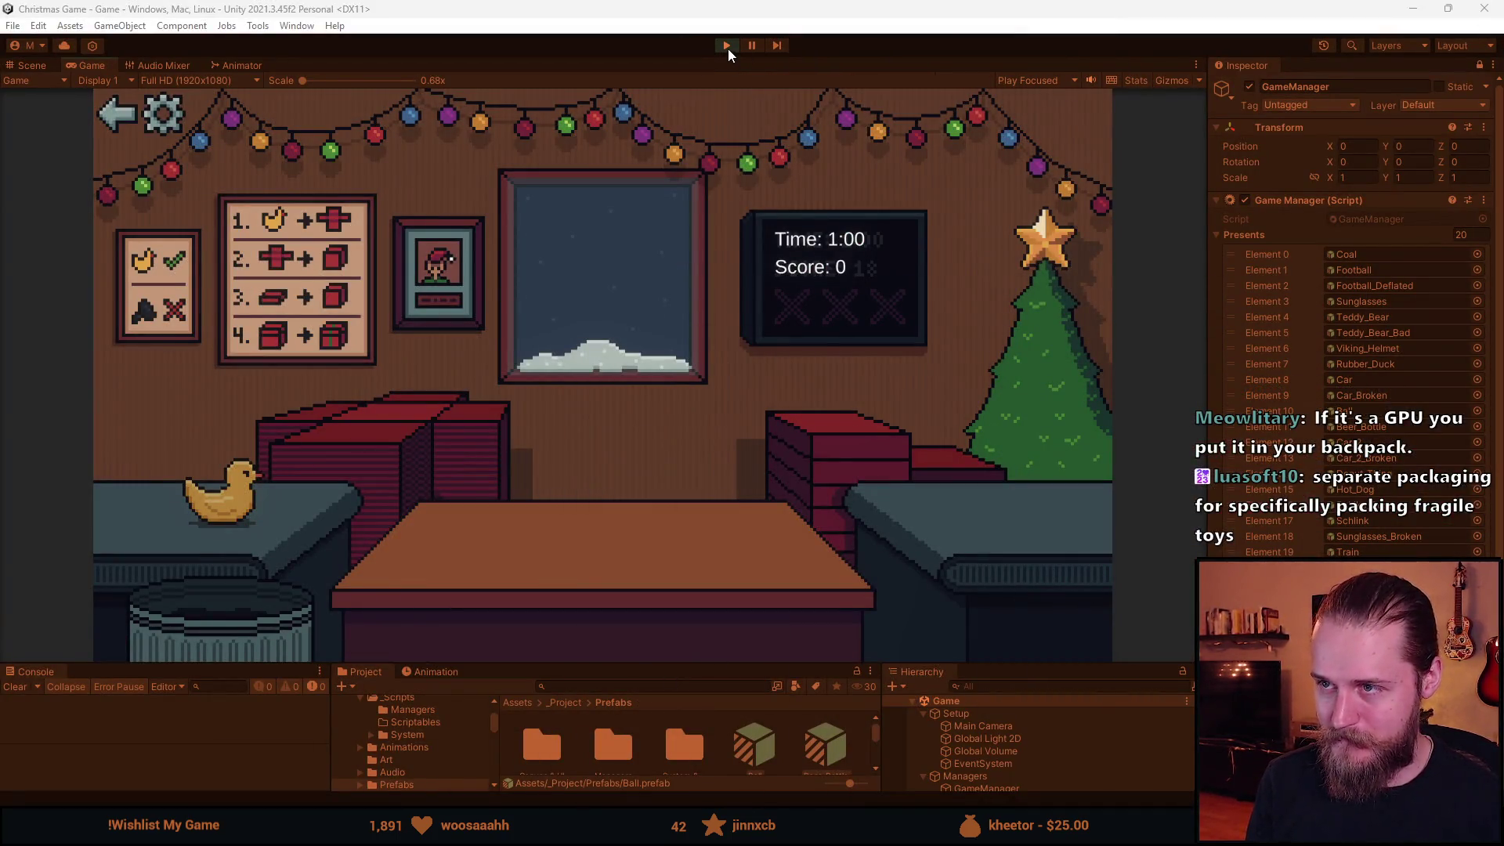
Stop Play mode and select the Spritesheet texture by searching 'sprite' in the Project window.
left_click(726, 45)
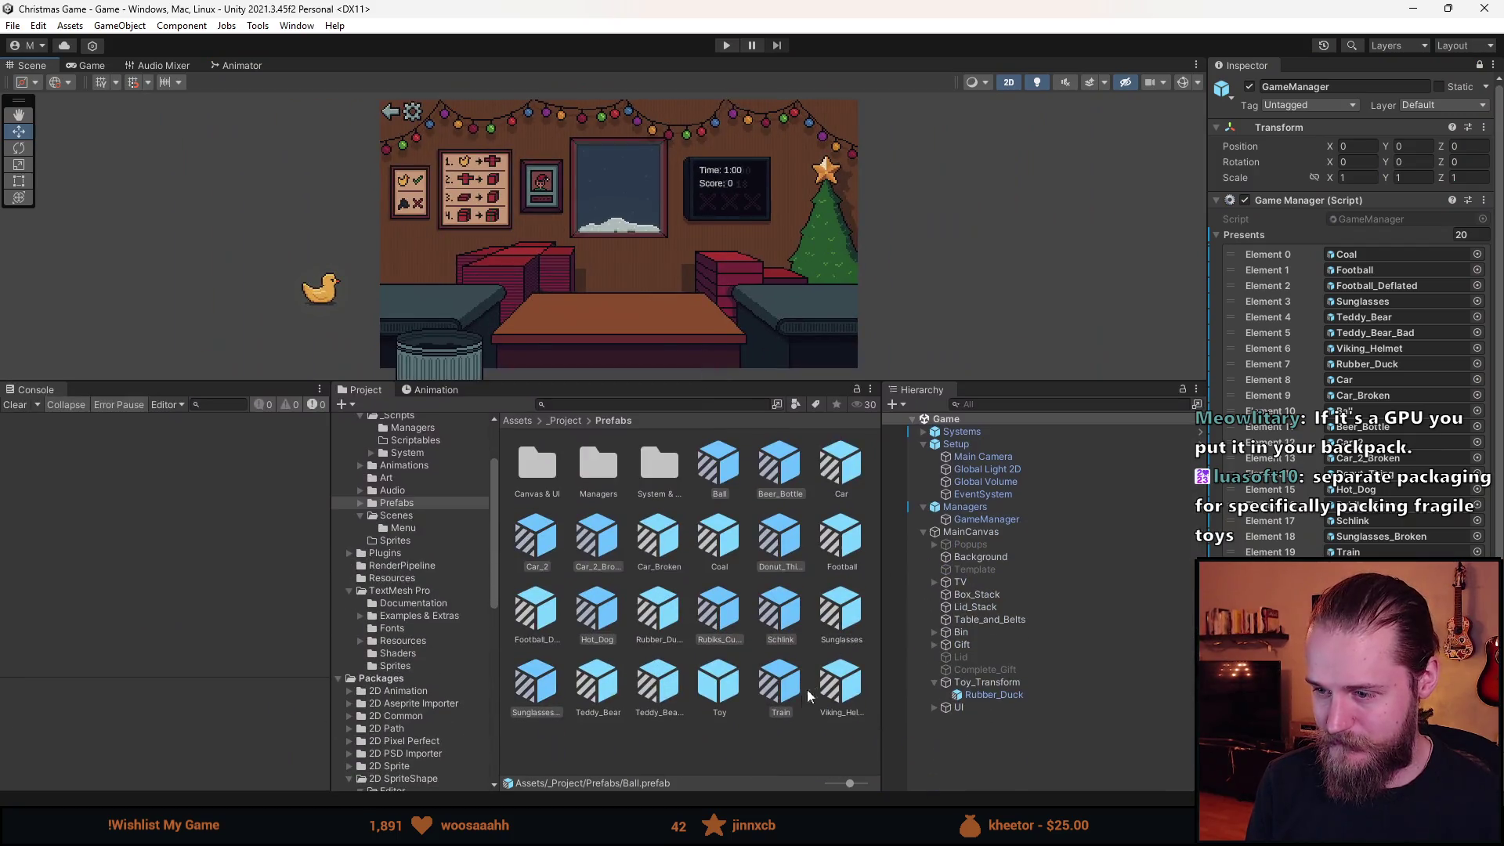
right_click(714, 687)
left_click(589, 402)
type("sprite")
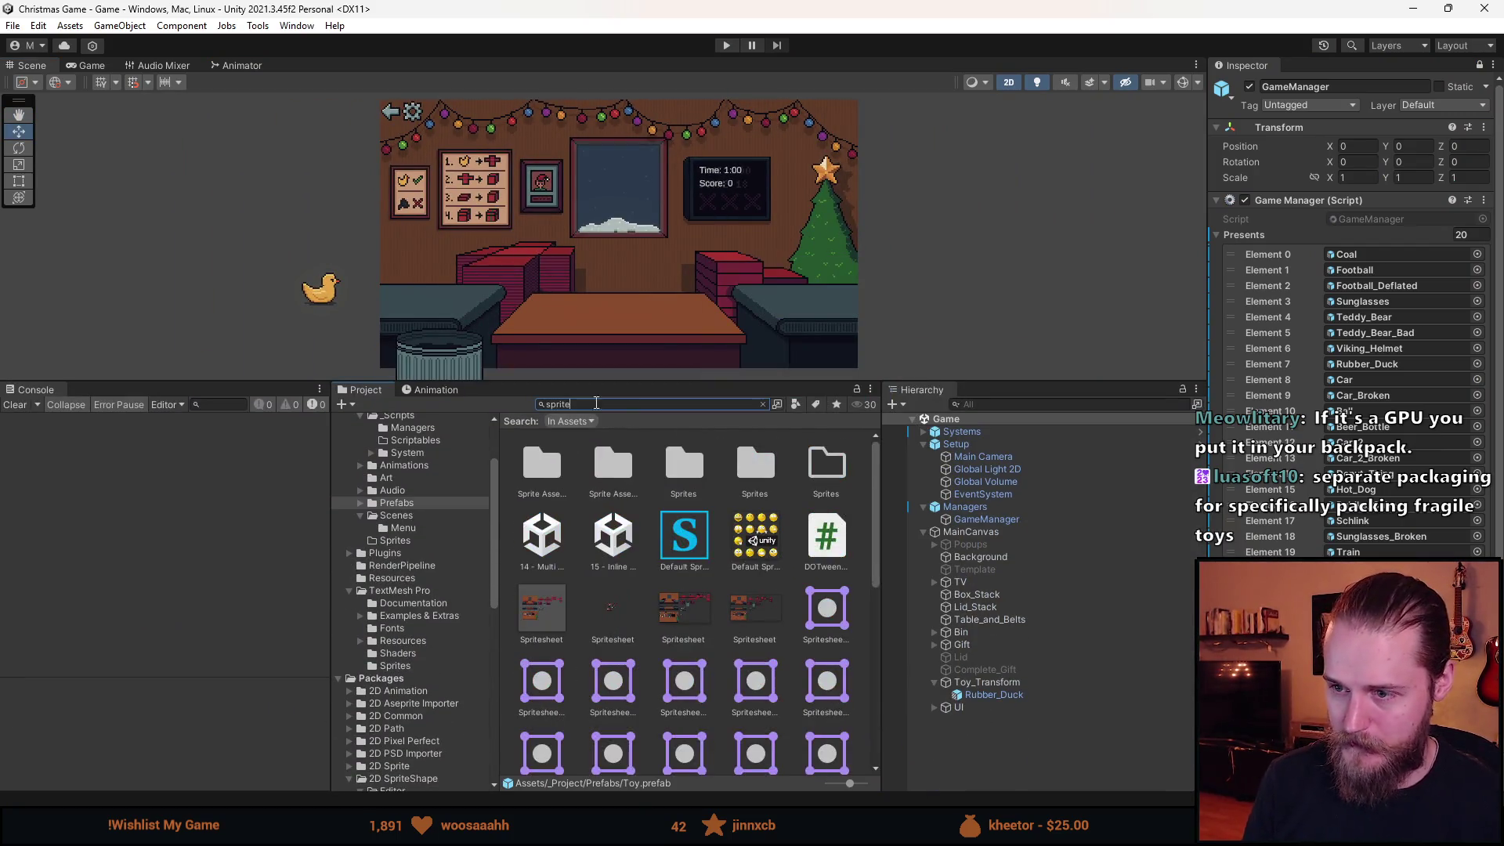
left_click(593, 590)
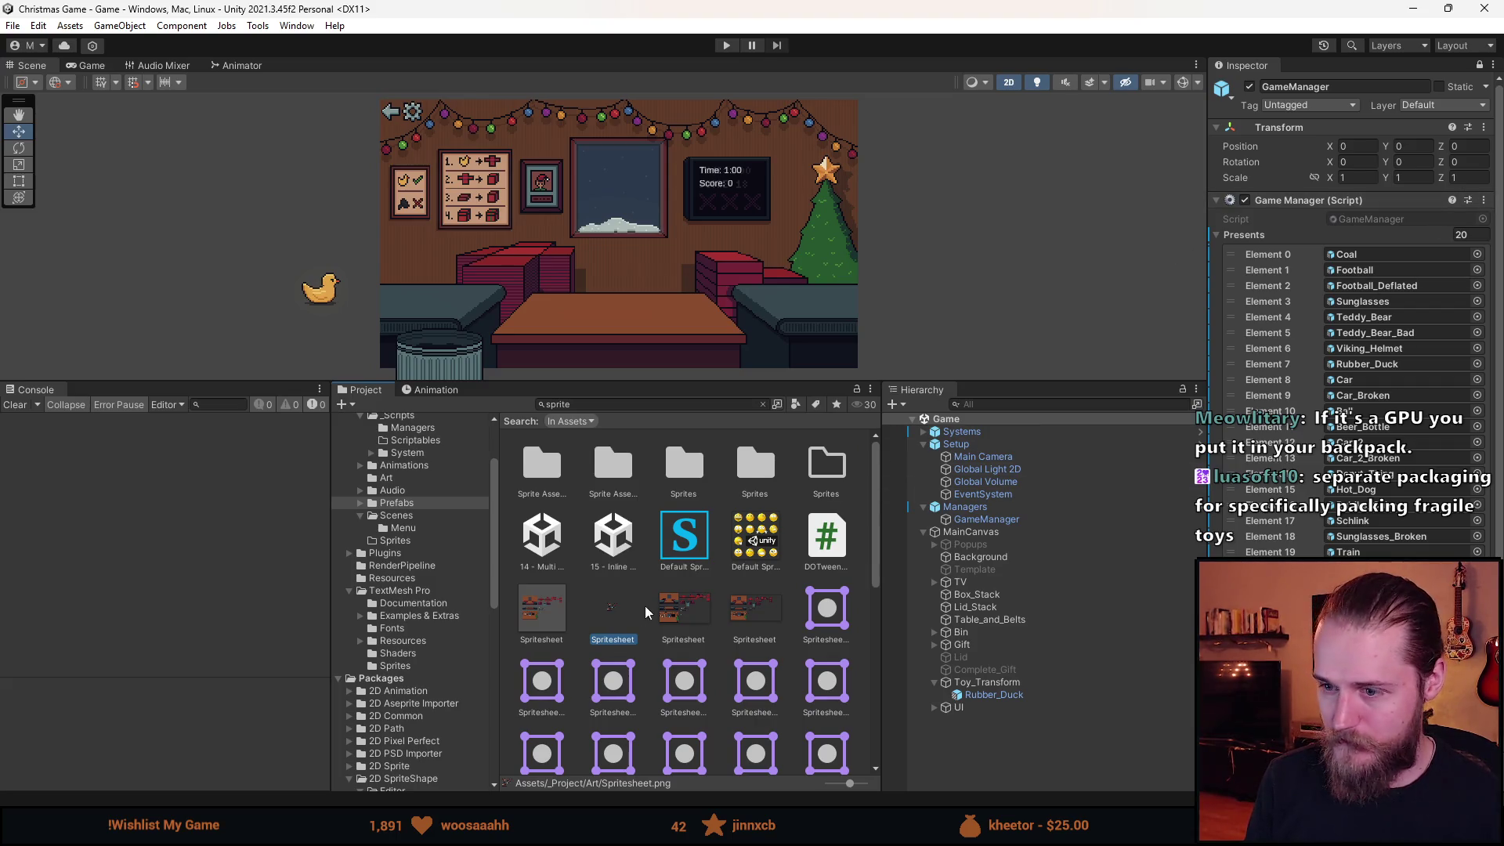
Open Spritesheet in the Sprite Editor and draw the Spritesheet_40 rect around the upper police car.
left_click(1478, 65)
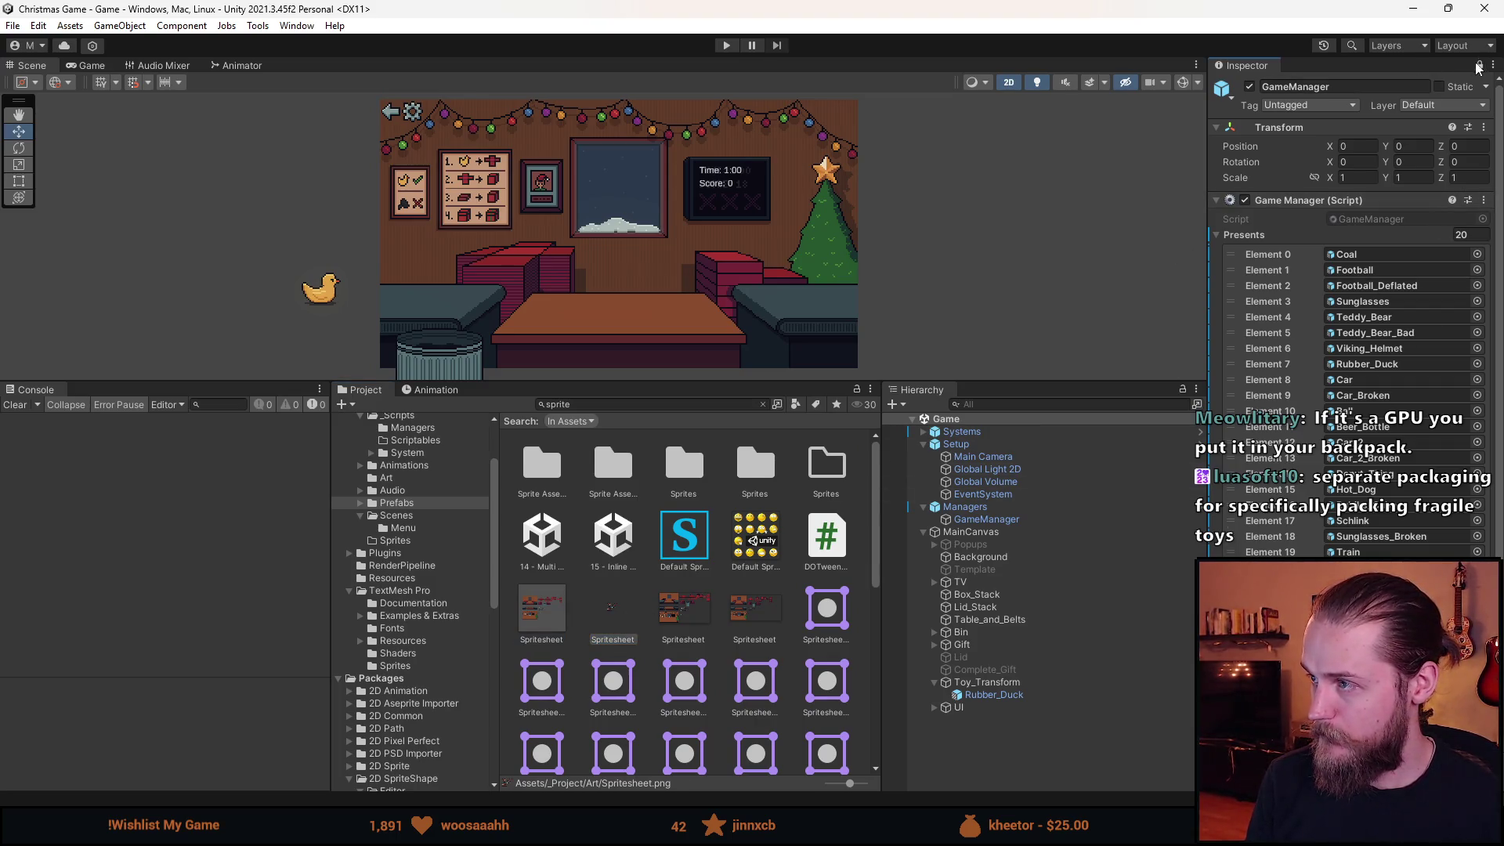
left_click(1458, 263)
scroll(971, 420, "up", 5)
scroll(1061, 388, "up", 3)
scroll(863, 365, "down", 5)
left_click_drag(646, 420, 1121, 425)
scroll(576, 365, "up", 3)
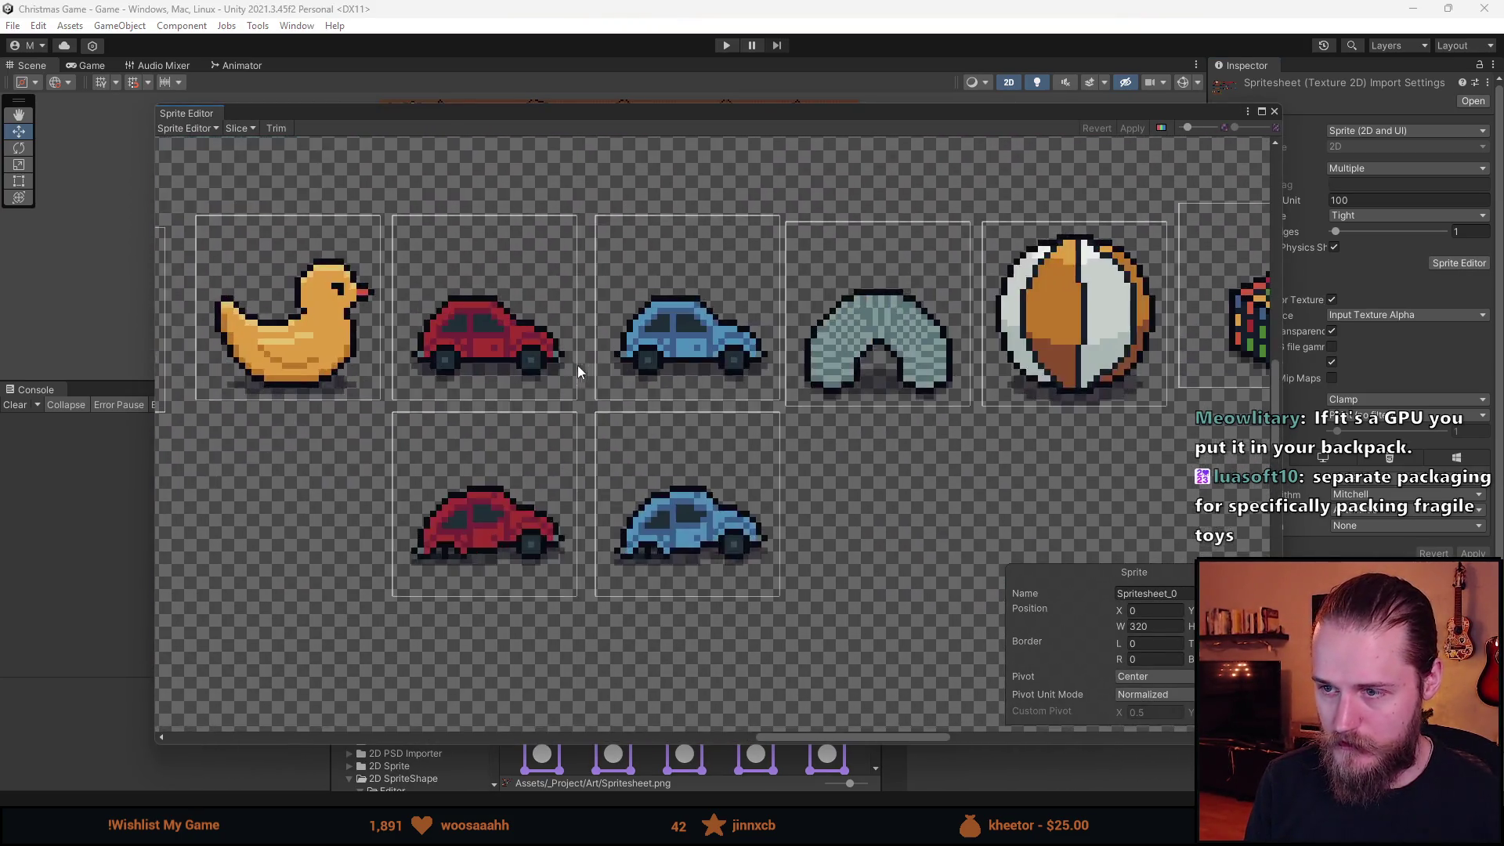
scroll(669, 391, "up", 5)
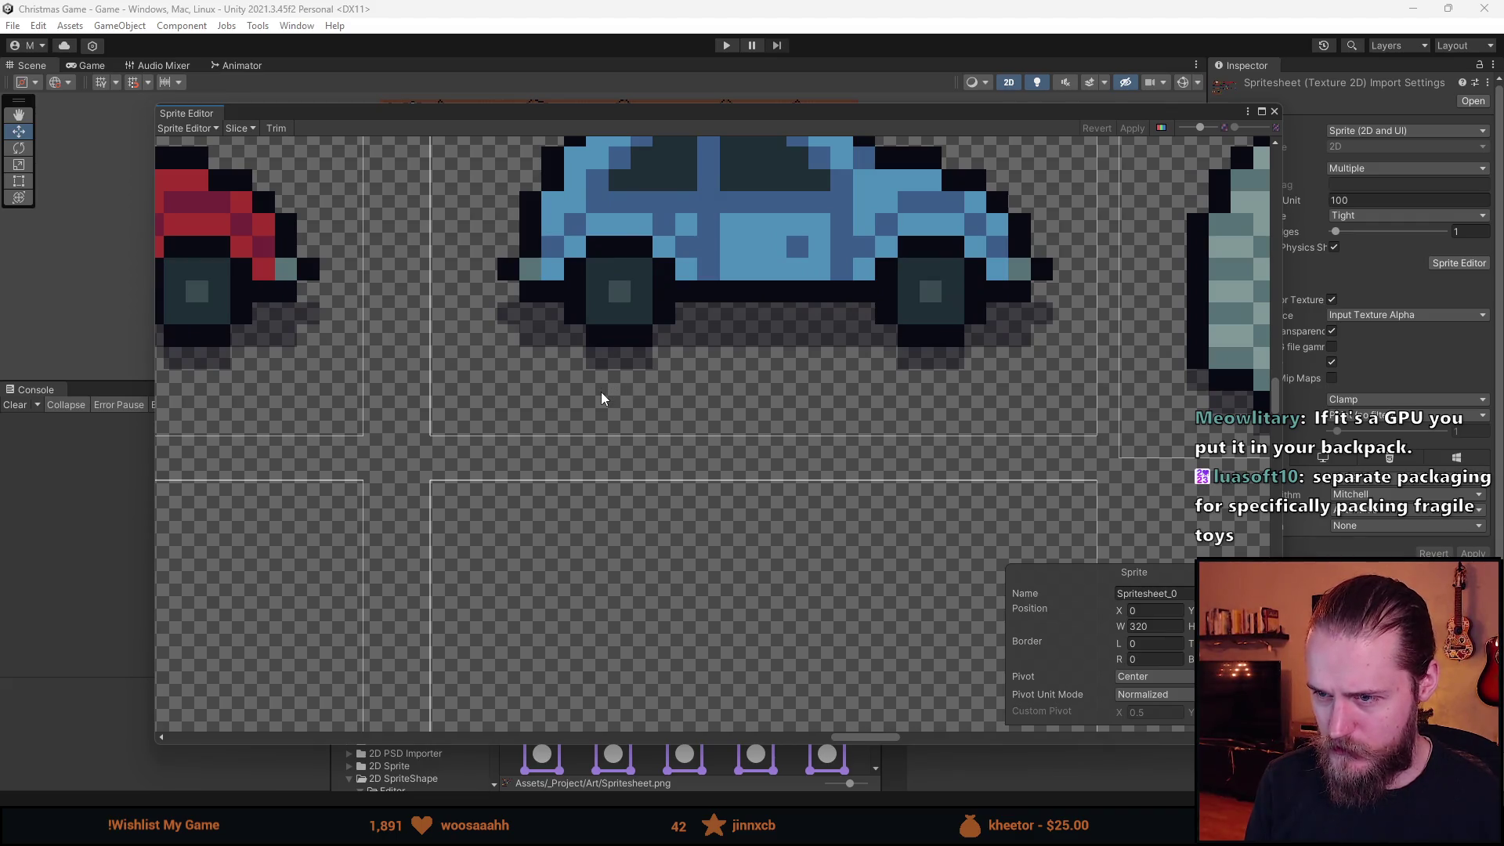
scroll(603, 412, "down", 8)
scroll(548, 379, "up", 6)
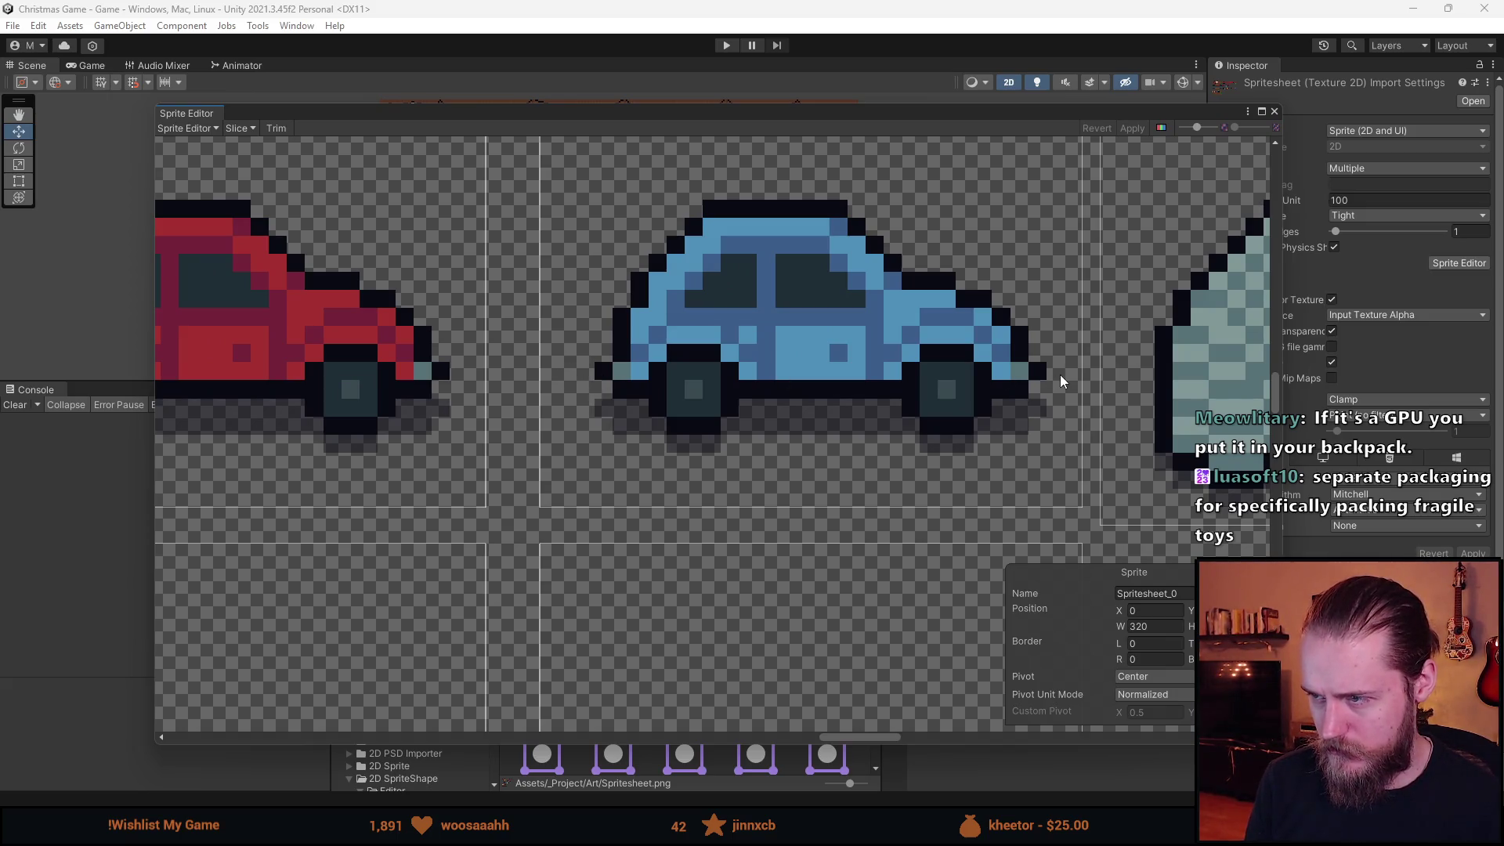
scroll(1054, 374, "down", 4)
left_click_drag(1054, 374, 656, 394)
scroll(656, 394, "up", 5)
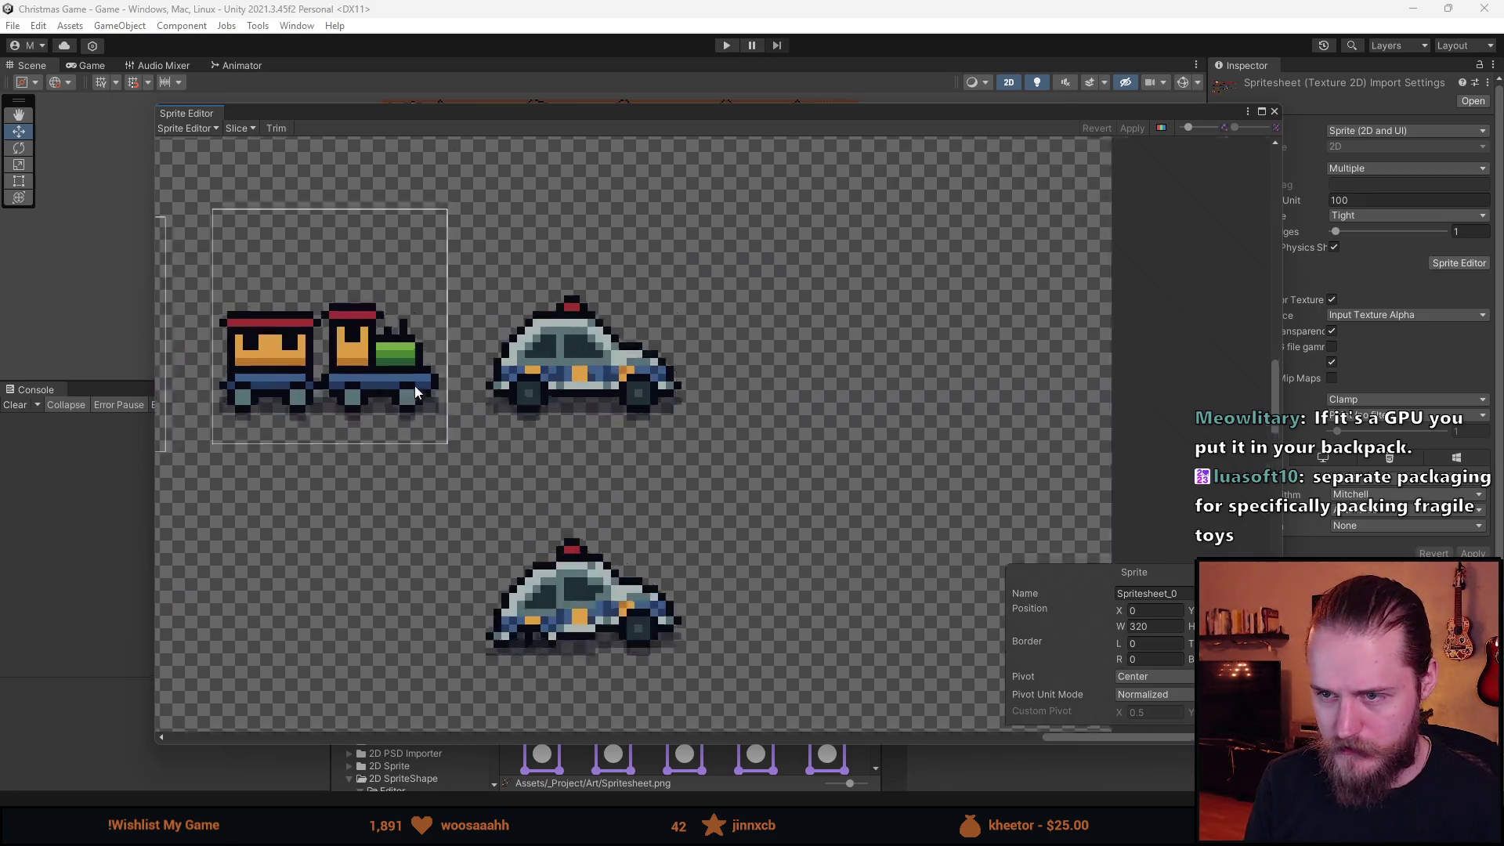
mouse_move(489, 141)
left_mouse_down()
mouse_move(847, 498)
mouse_move(830, 444)
left_mouse_up()
Duplicate the police car rect and move the copy onto the lower, dented police car.
scroll(830, 444, "down", 2)
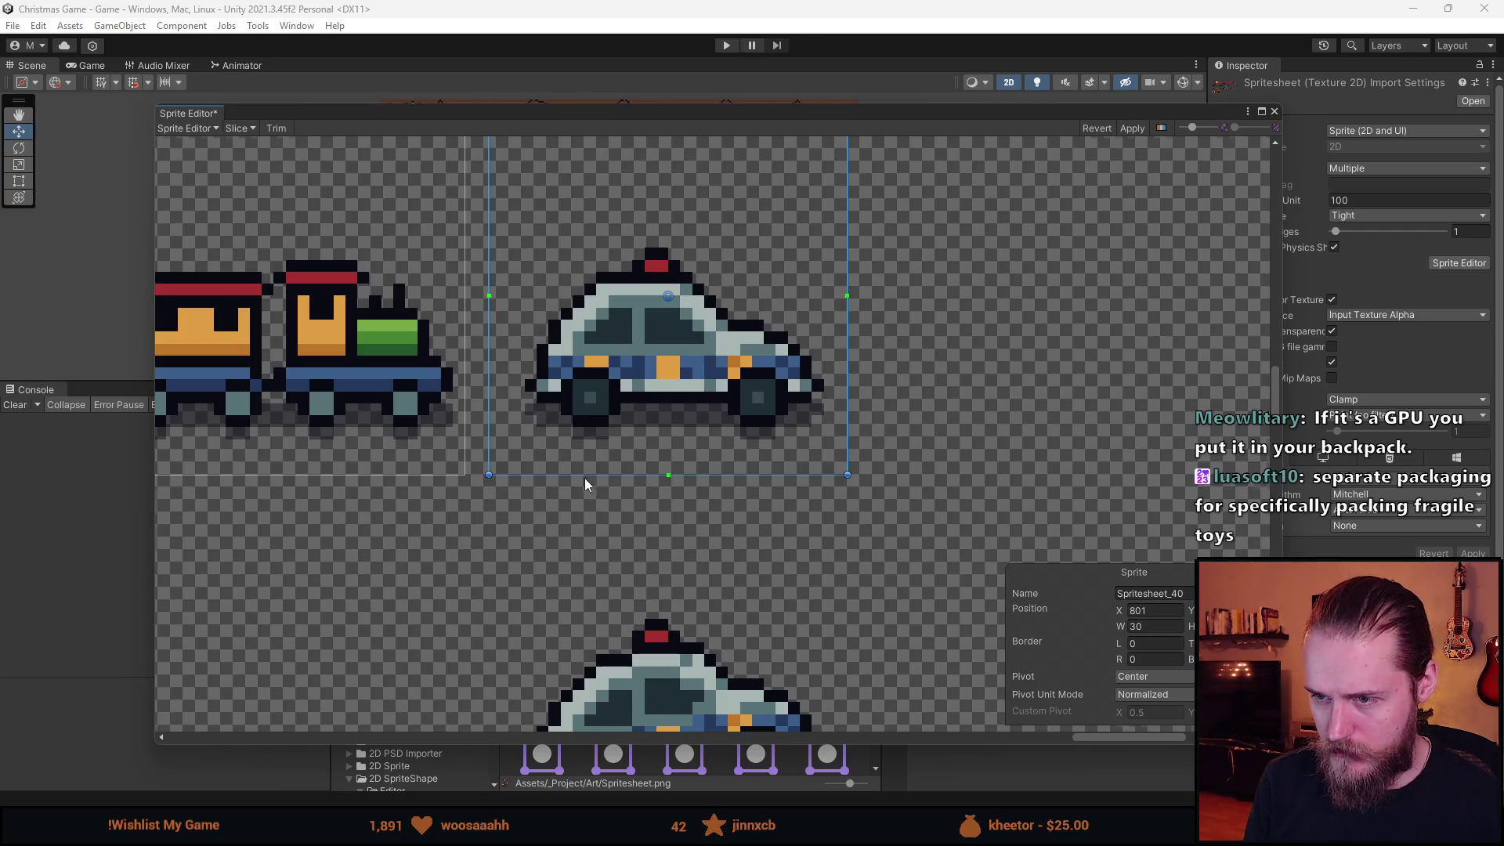
scroll(584, 478, "down", 3)
scroll(558, 449, "up", 2)
scroll(628, 432, "up", 10)
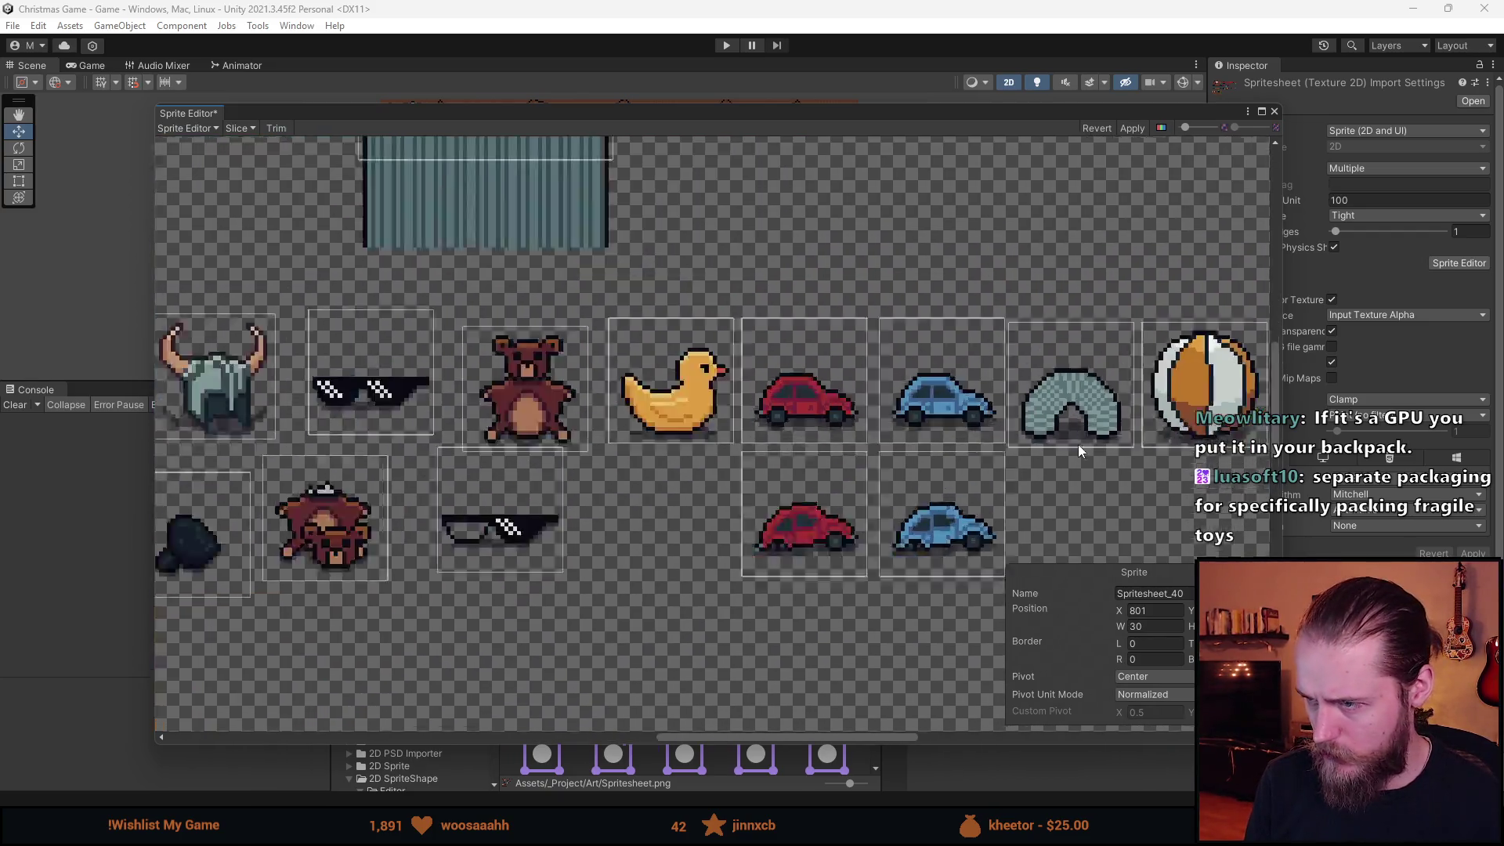
scroll(633, 436, "down", 6)
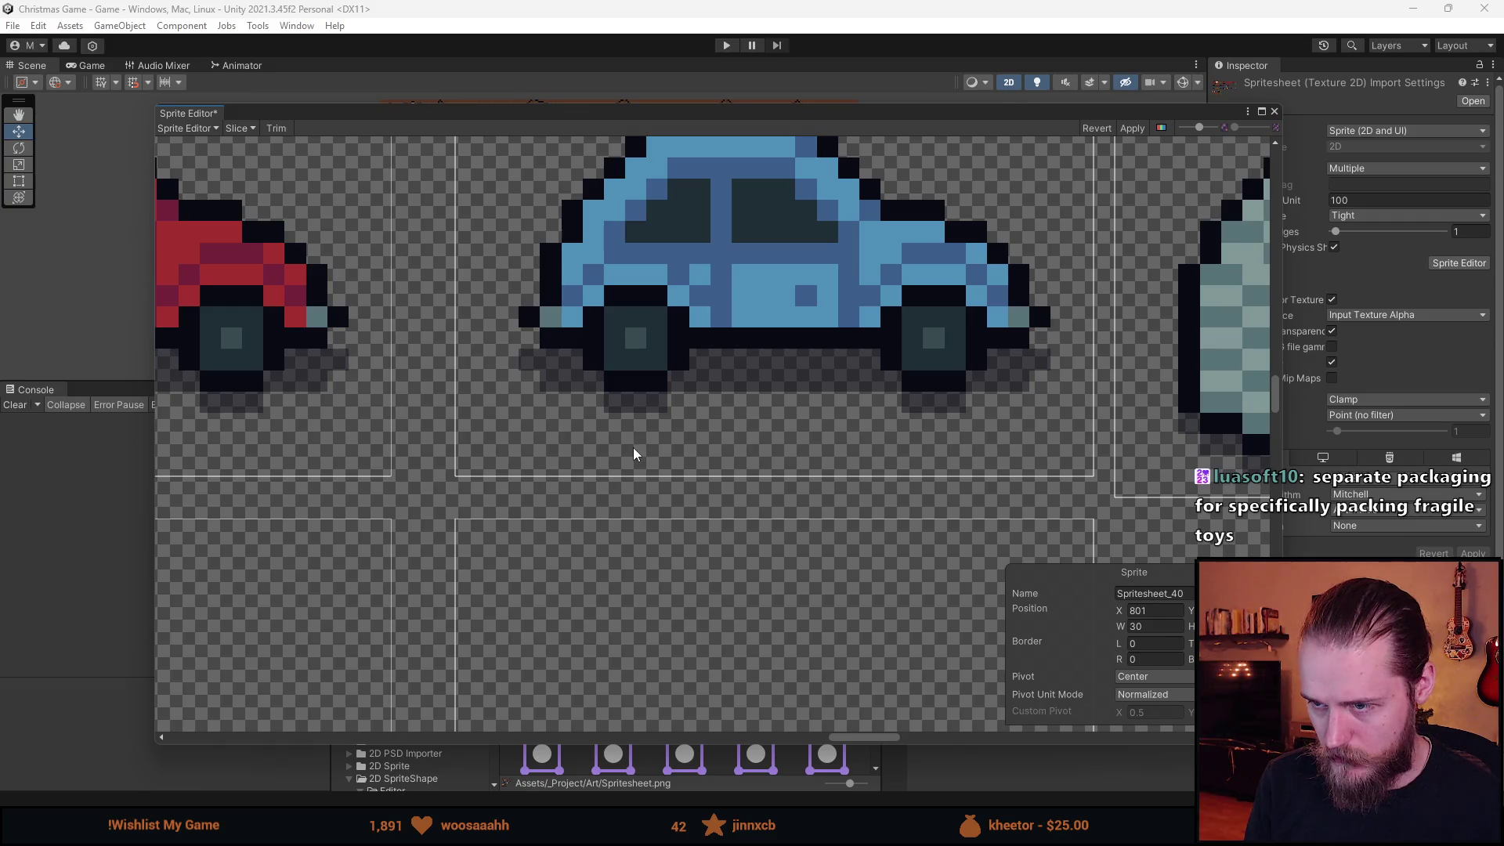
scroll(699, 428, "up", 2)
scroll(699, 428, "up", 5)
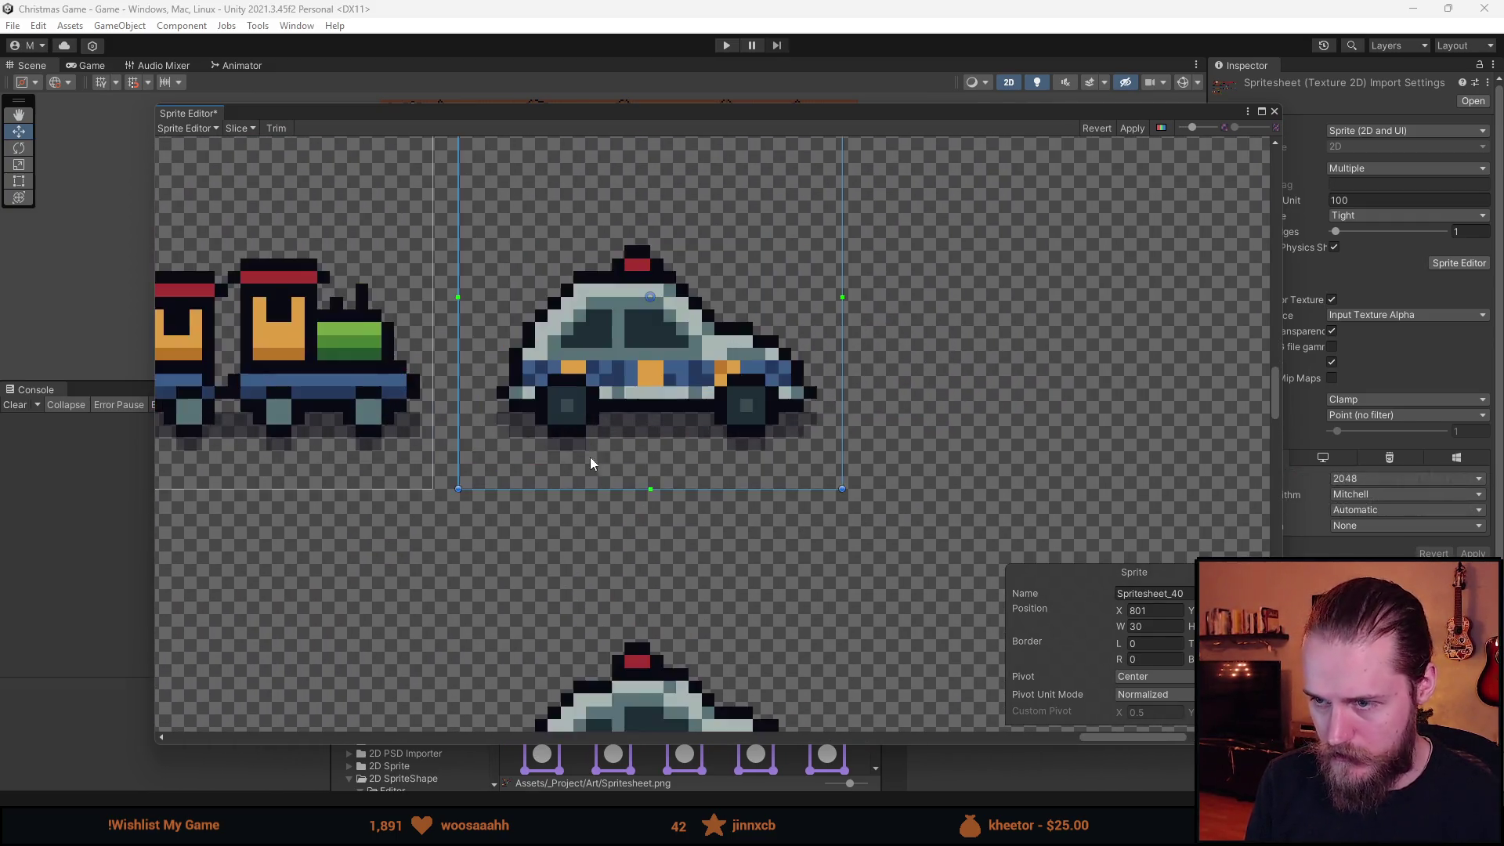
scroll(561, 482, "down", 6)
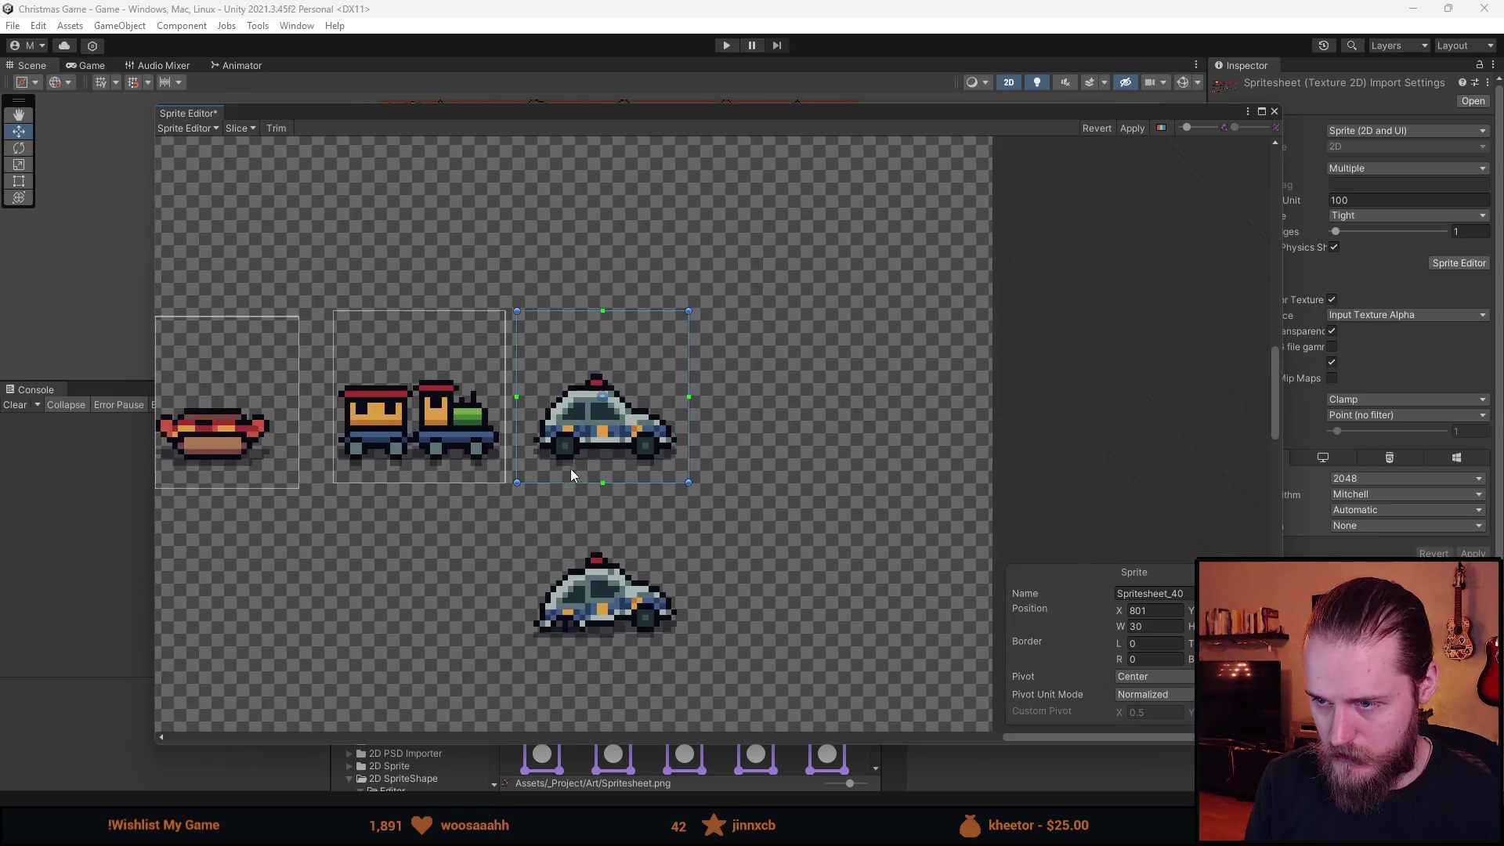
scroll(728, 333, "up", 2)
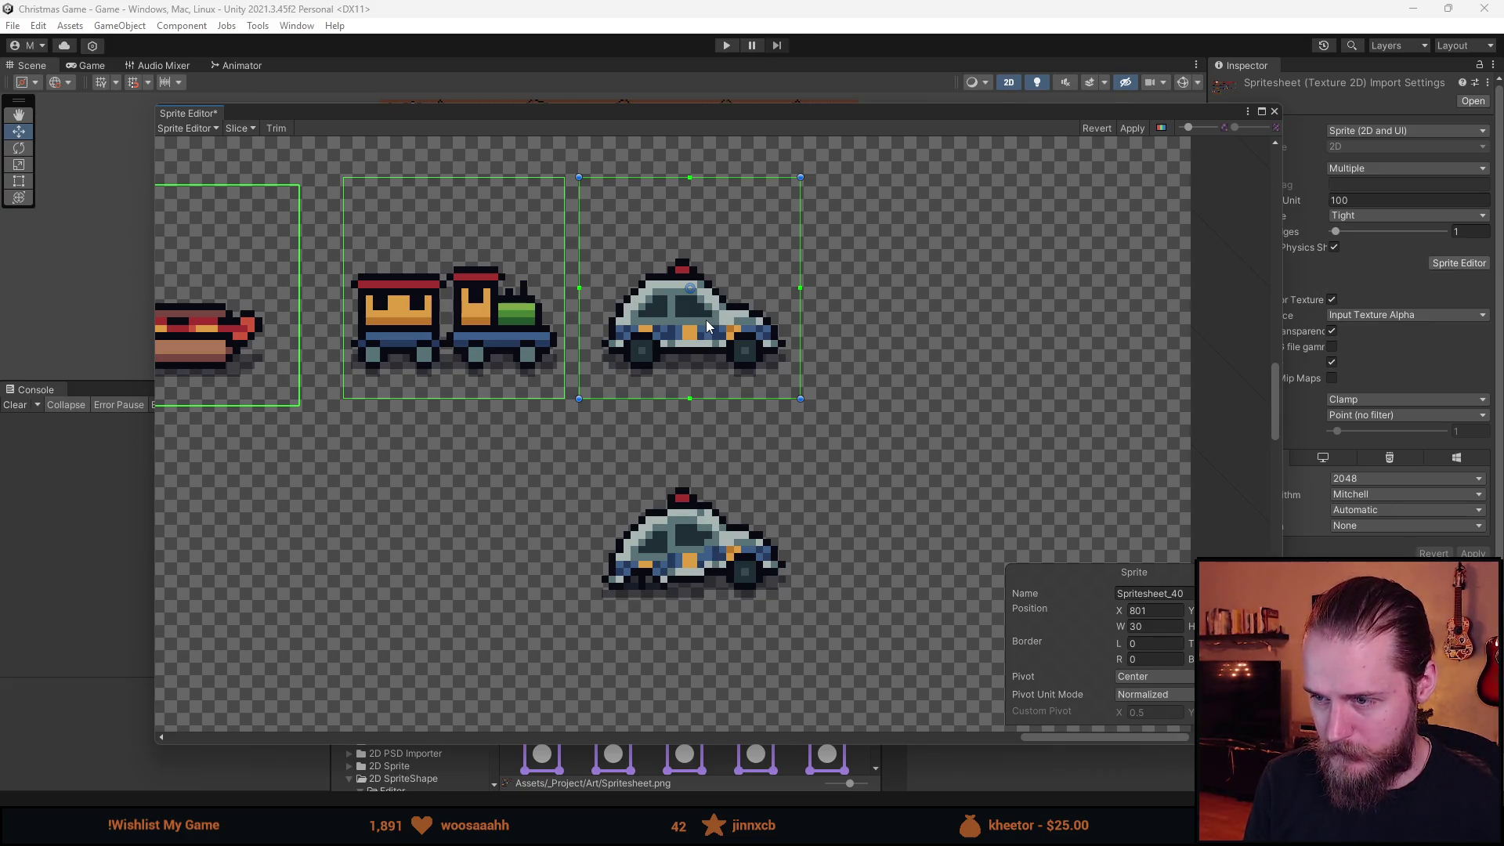
key("ctrl+d")
left_click_drag(709, 327, 725, 571)
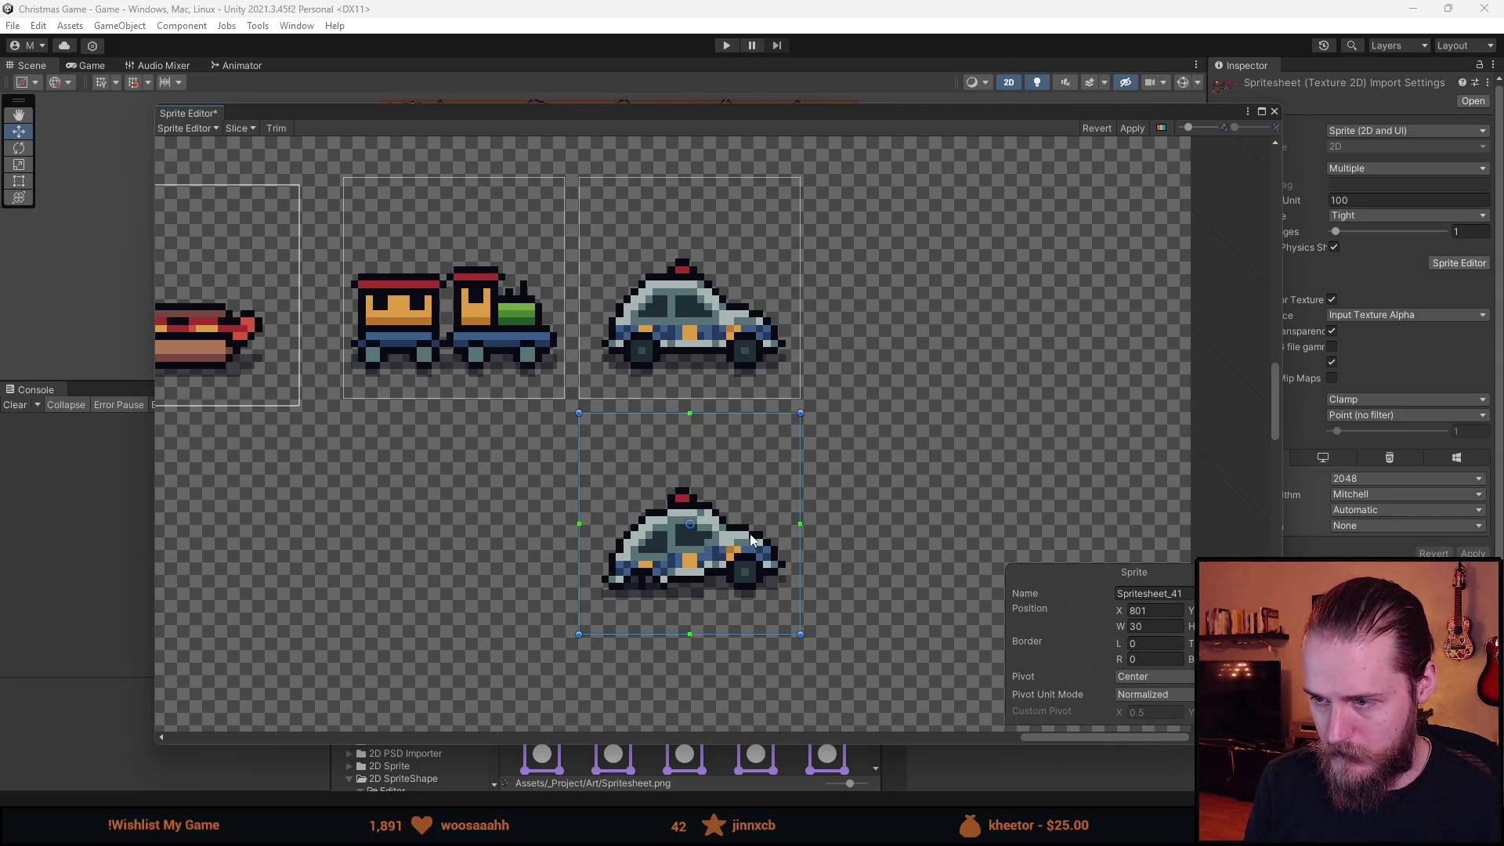
Nudge the Spritesheet_41 rect up one pixel to fit the car, then close the Sprite Editor.
scroll(734, 593, "up", 3)
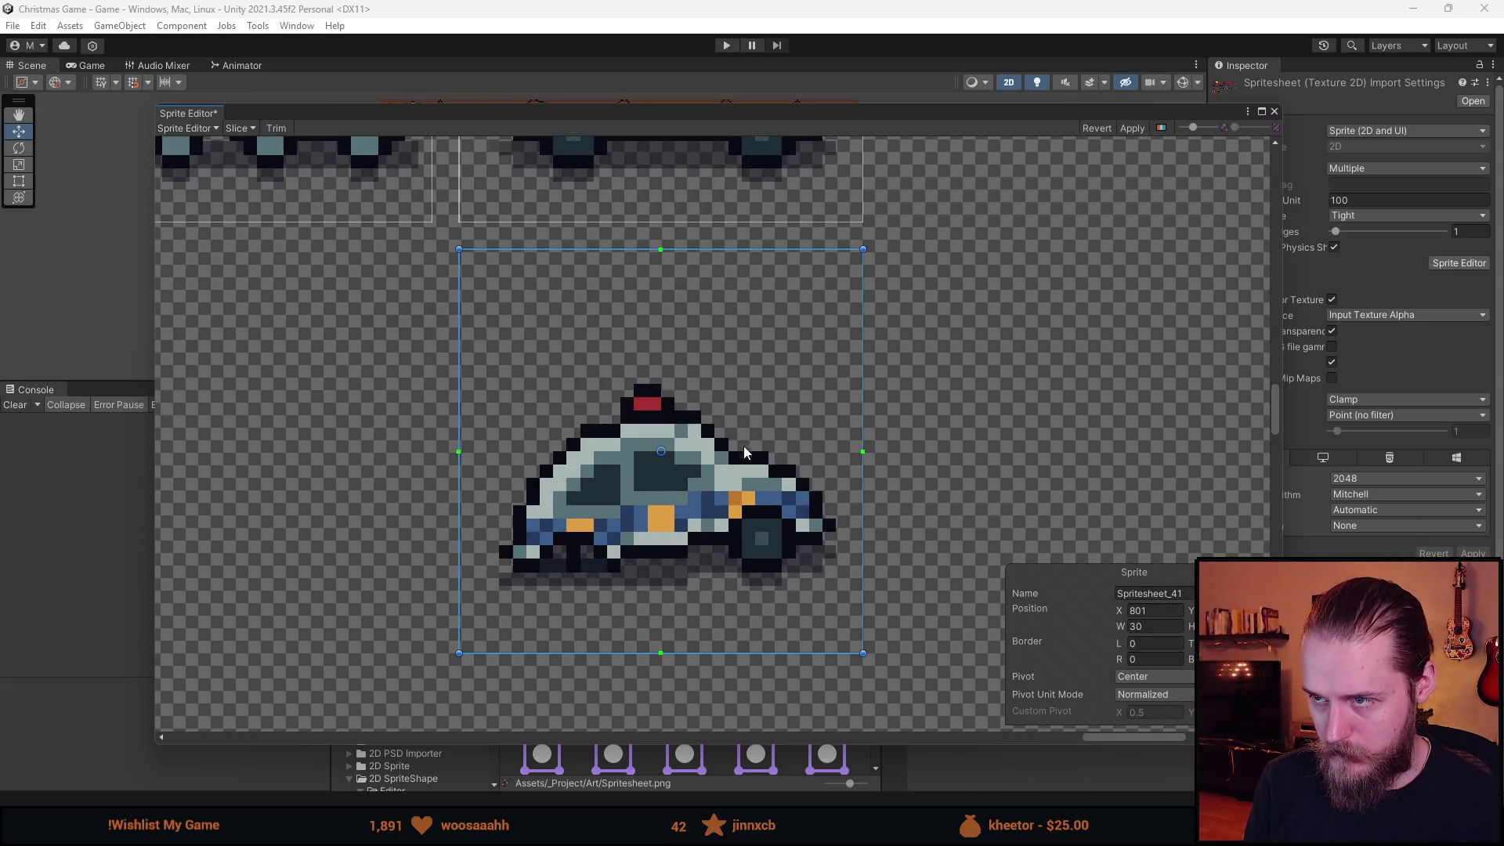
left_click_drag(787, 534, 760, 553)
scroll(771, 600, "up", 2)
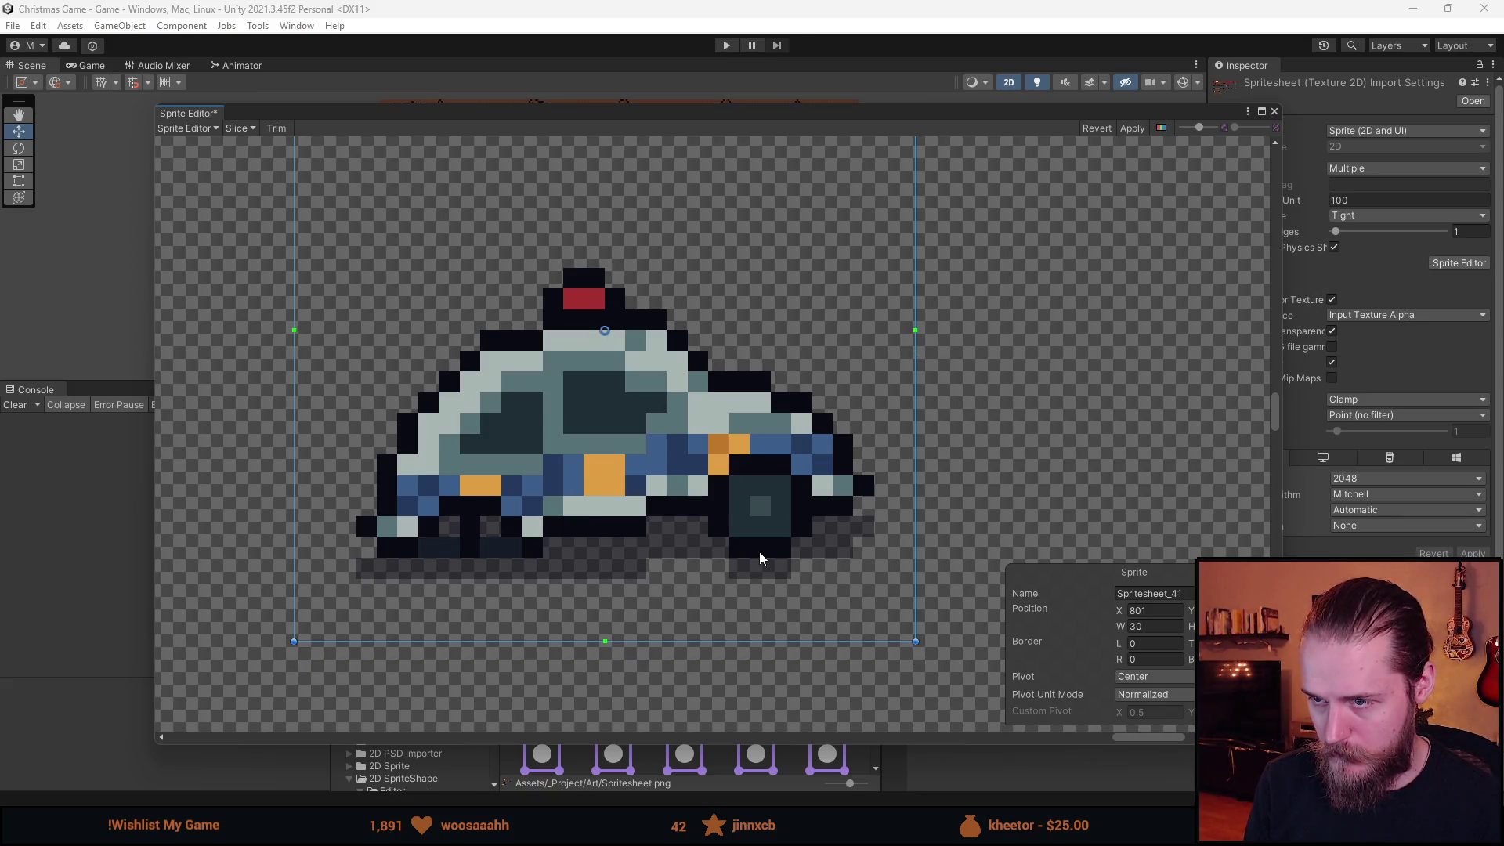
scroll(774, 595, "down", 5)
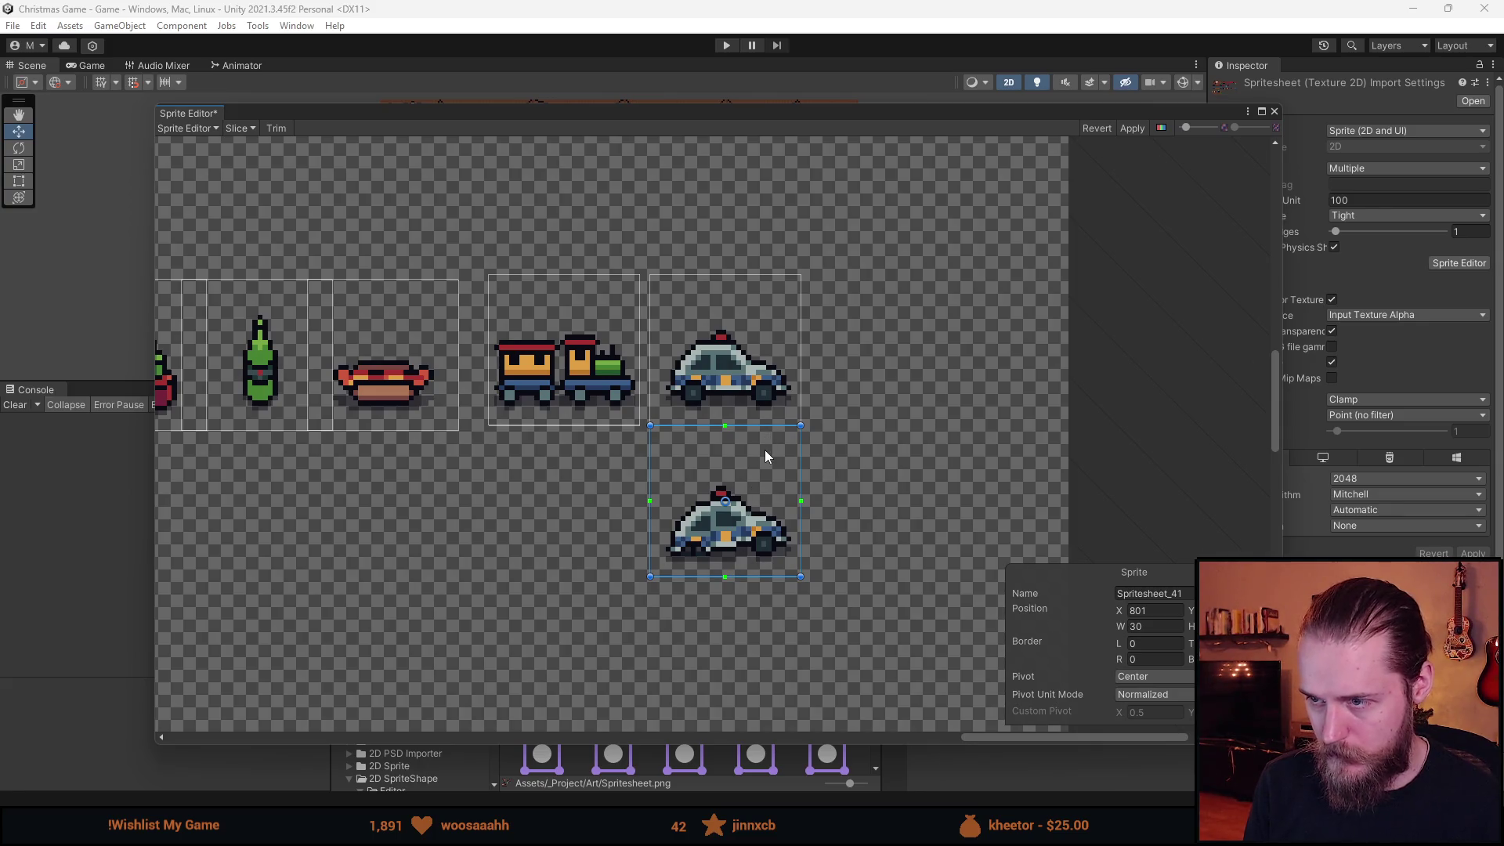
scroll(761, 450, "down", 3)
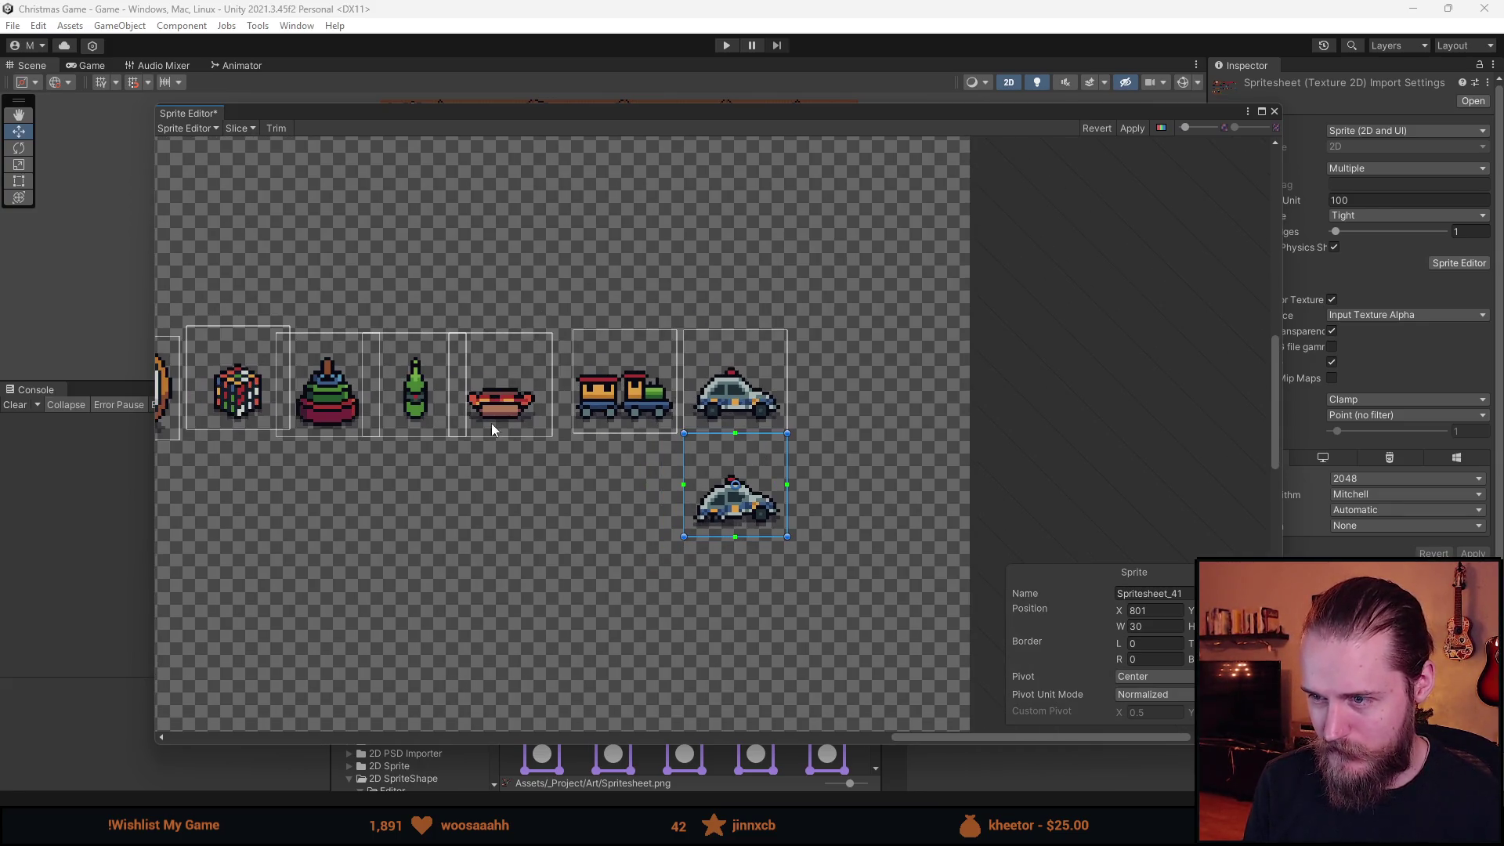
scroll(493, 427, "down", 2)
mouse_move(500, 435)
left_mouse_down()
mouse_move(1034, 401)
mouse_move(805, 425)
mouse_move(613, 409)
left_mouse_up()
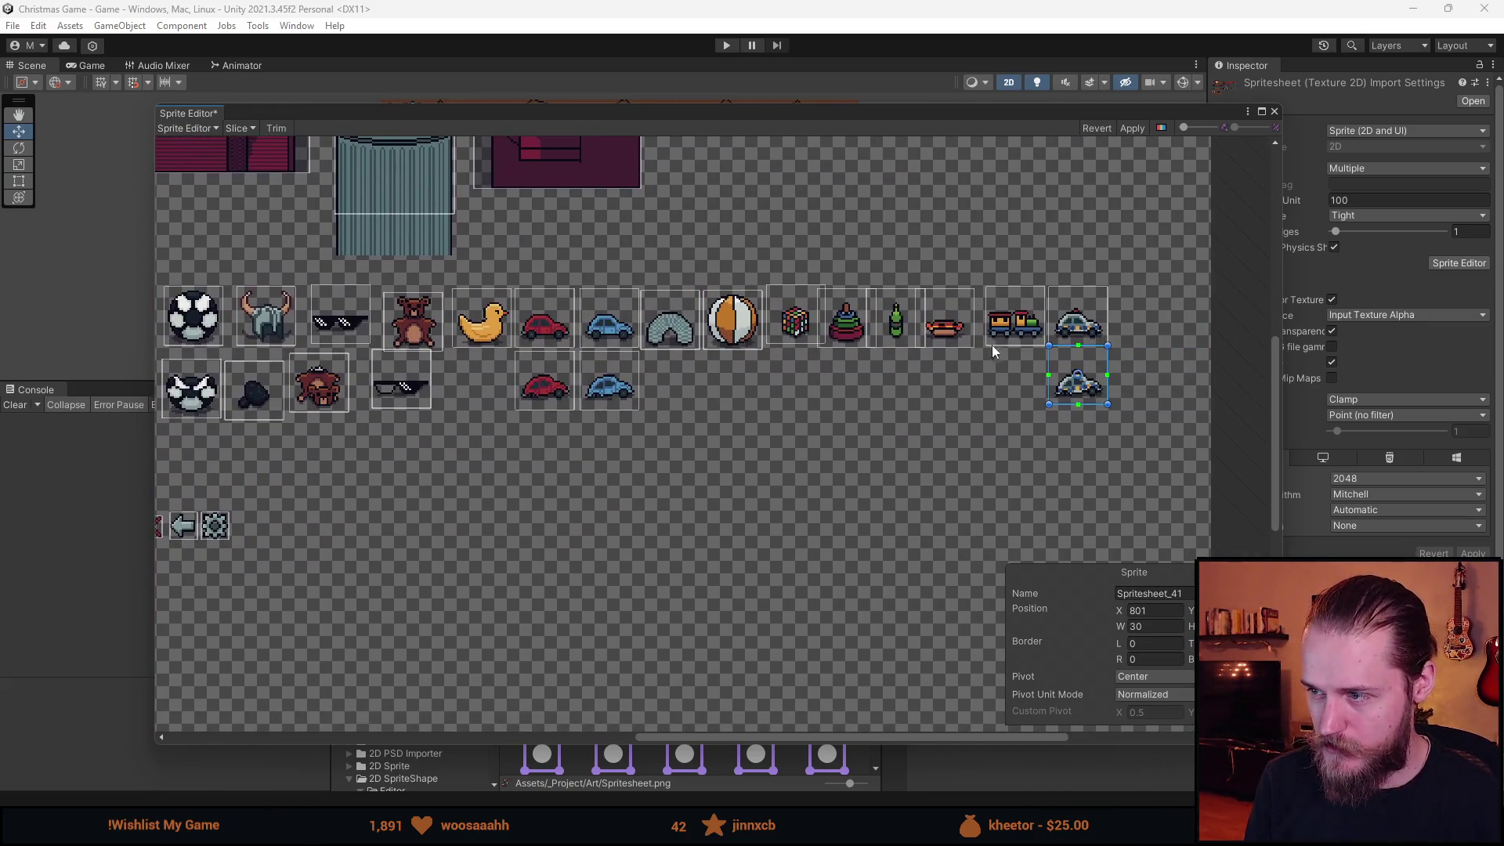
left_click(1130, 130)
In the Prefabs folder, create a Prefab Variant of Toy named Police_Car.
left_click(1273, 111)
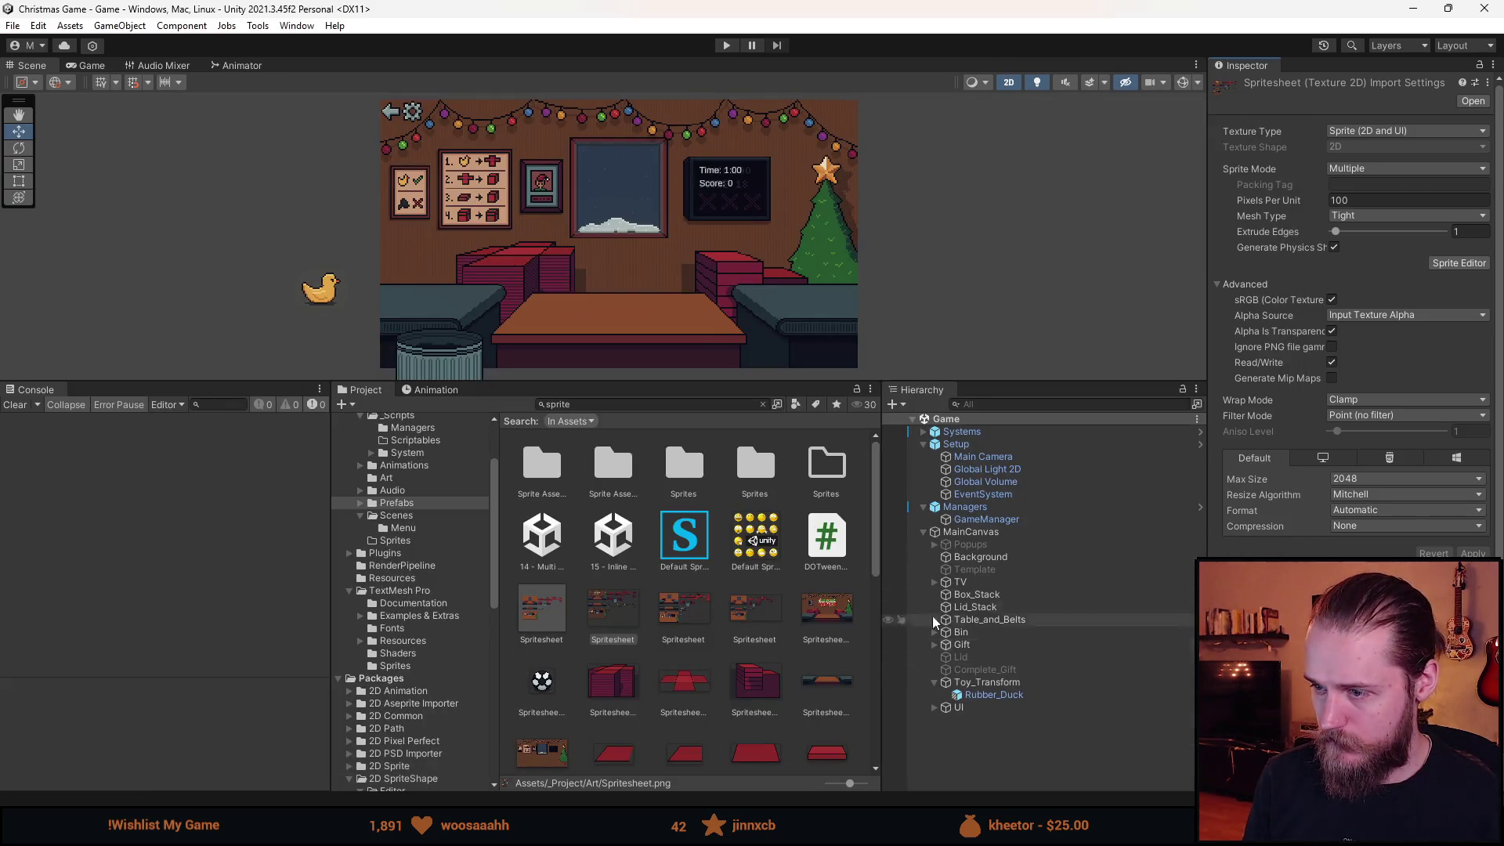
left_click(408, 539)
left_click(411, 502)
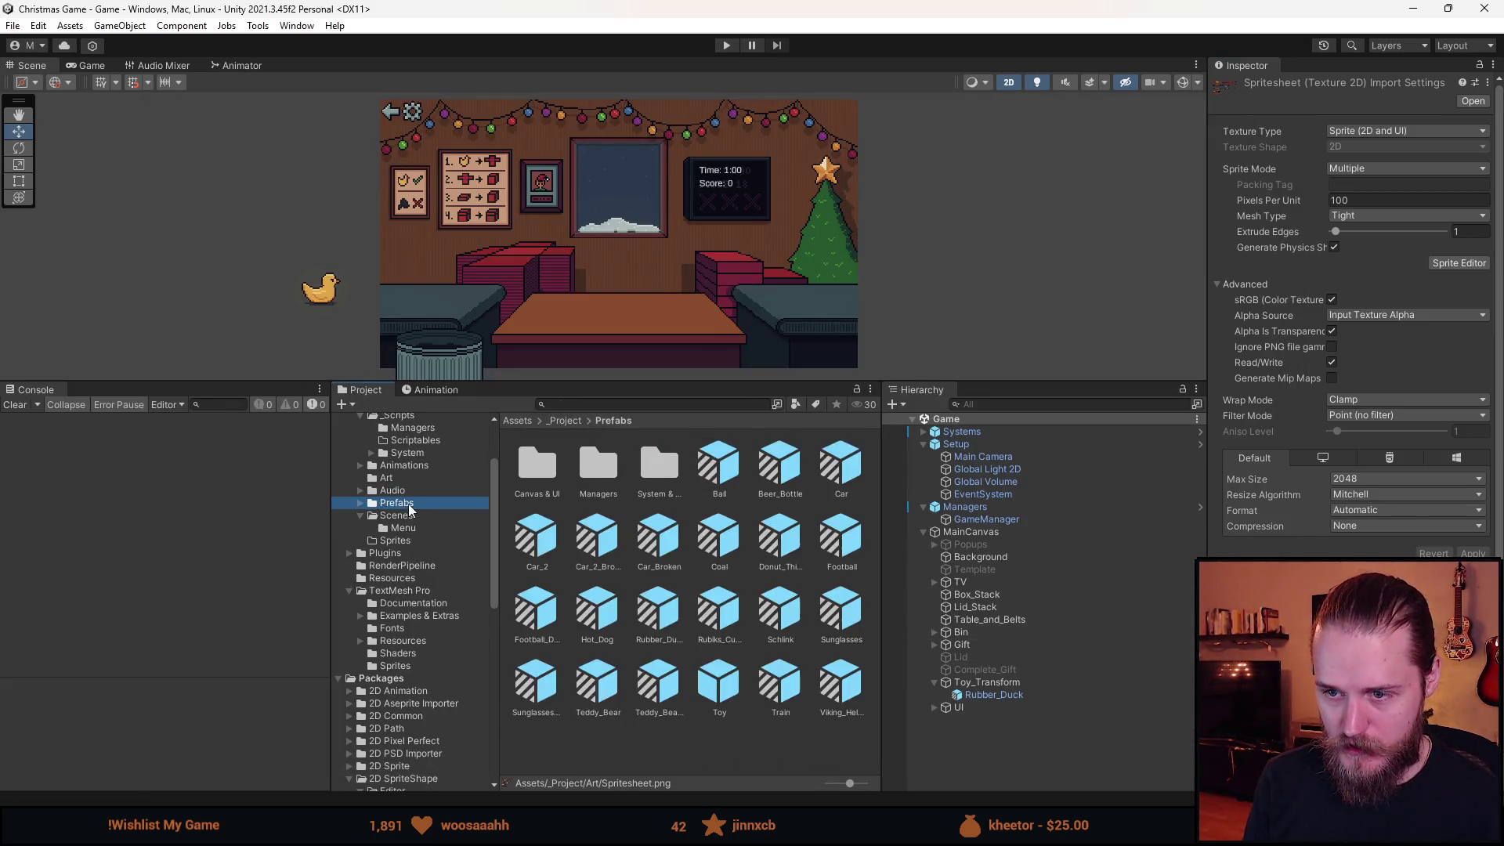
left_click(714, 690)
right_click(714, 690)
mouse_move(901, 265)
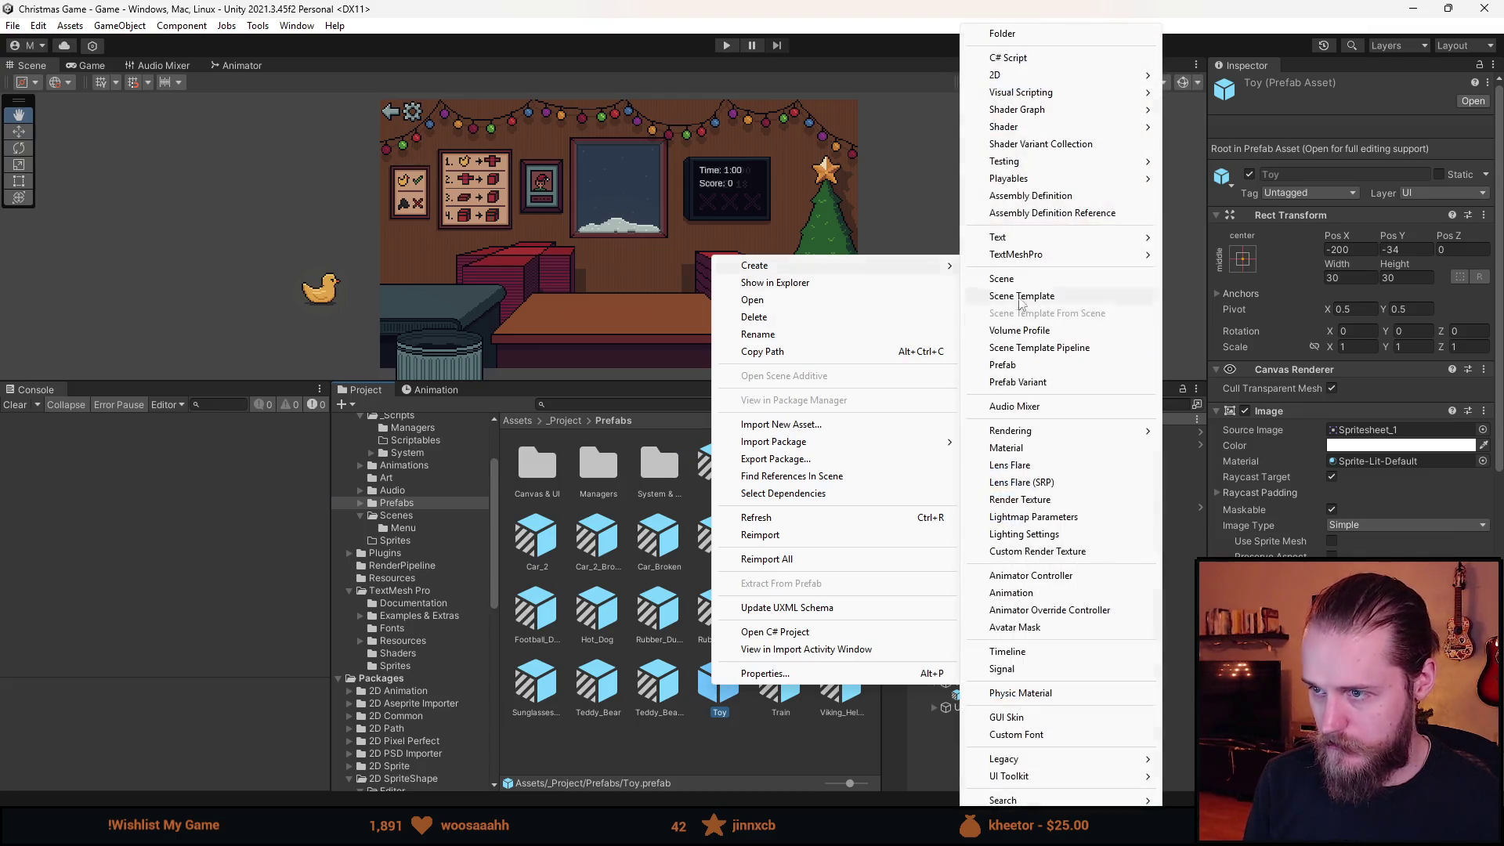
left_click(1026, 383)
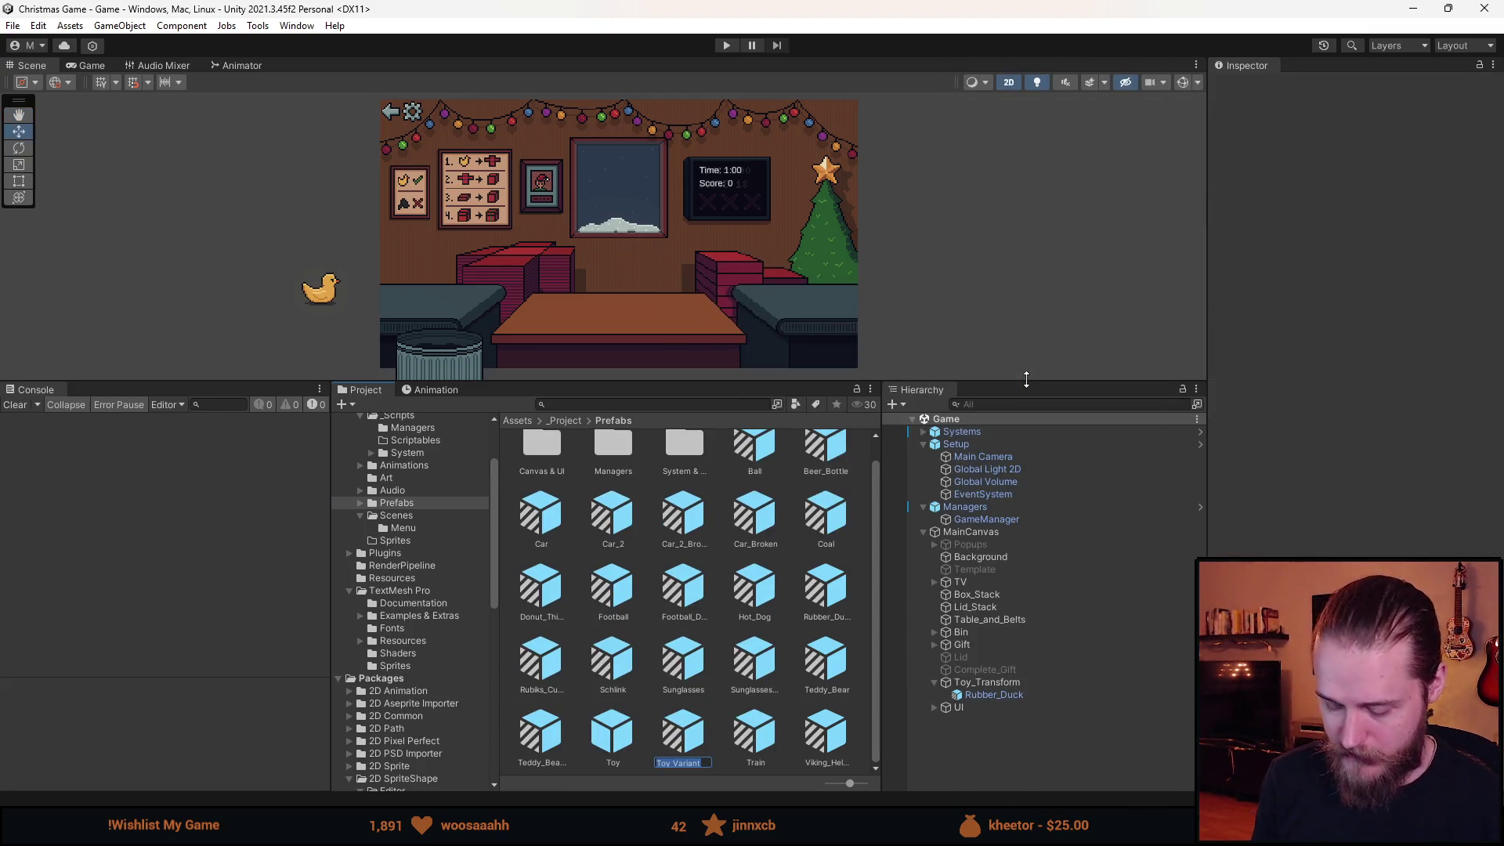
type("Police_")
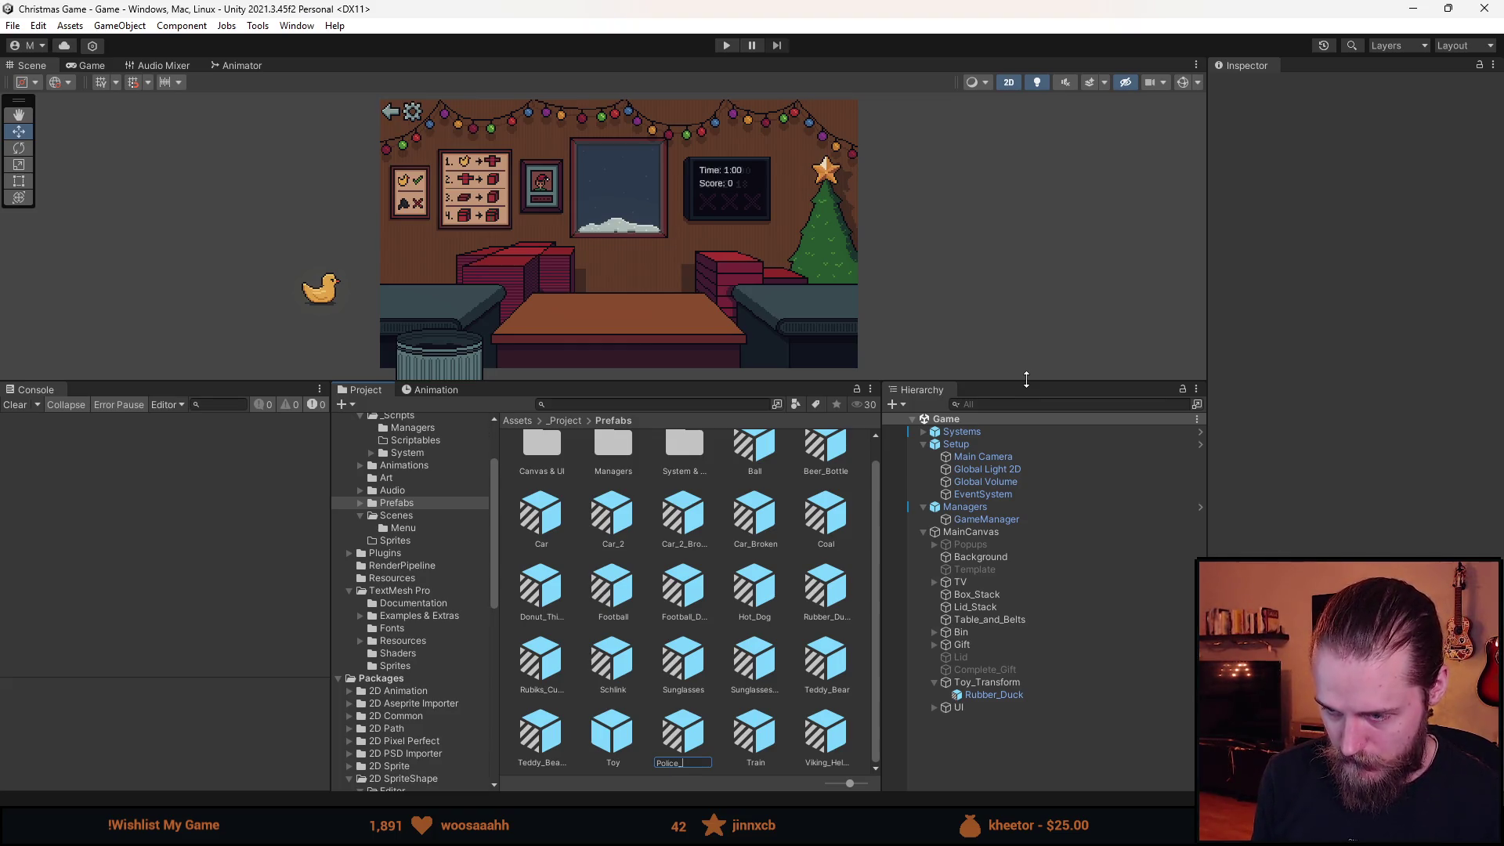
type("Car")
key("Return")
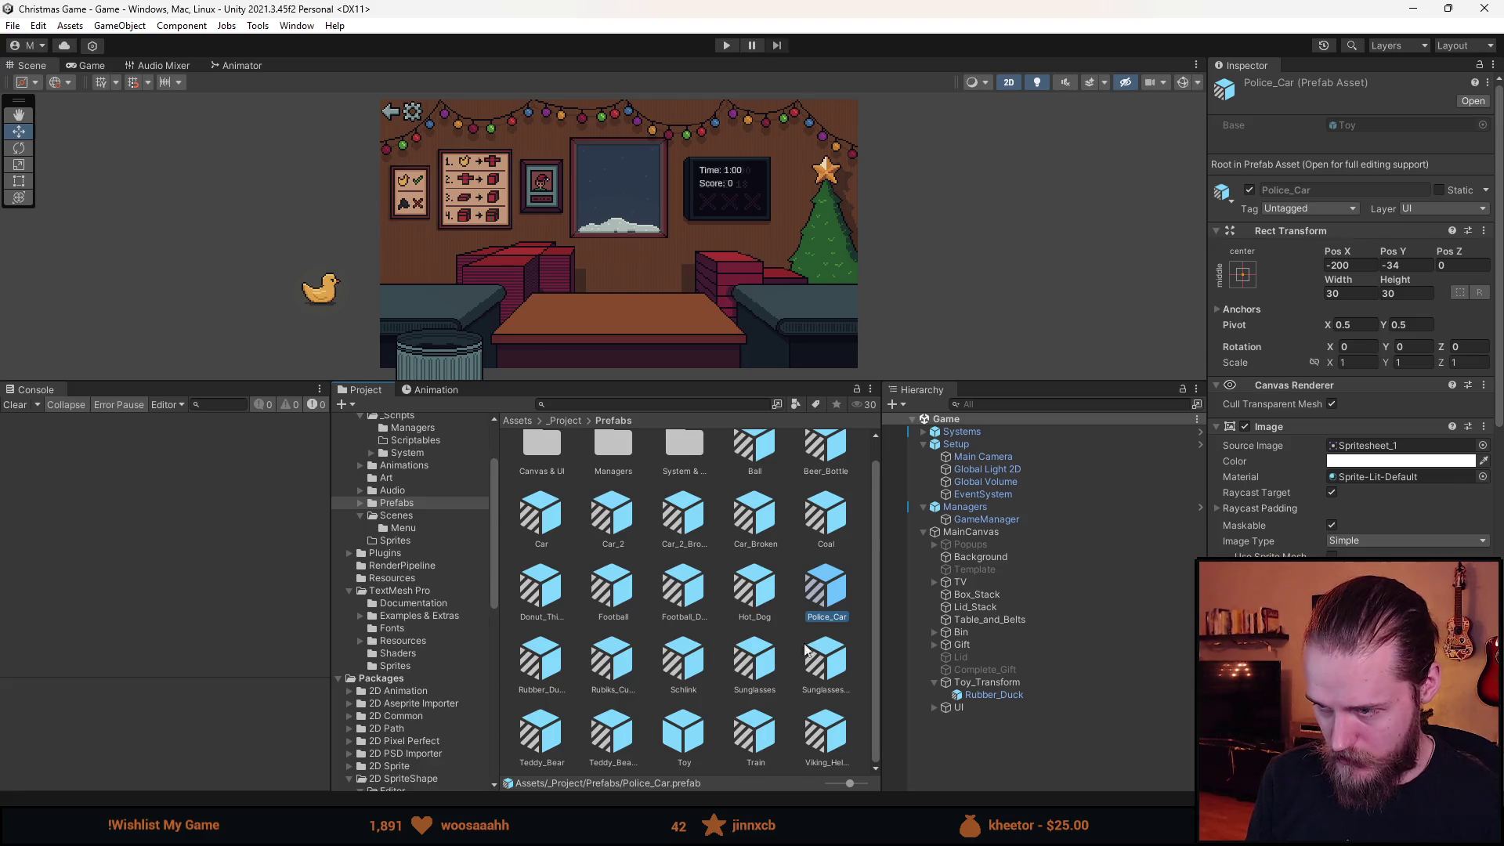
Set the Police_Car prefab's Source Image to Spritesheet_40 and return to the Game scene.
double_click(819, 608)
left_click(1483, 356)
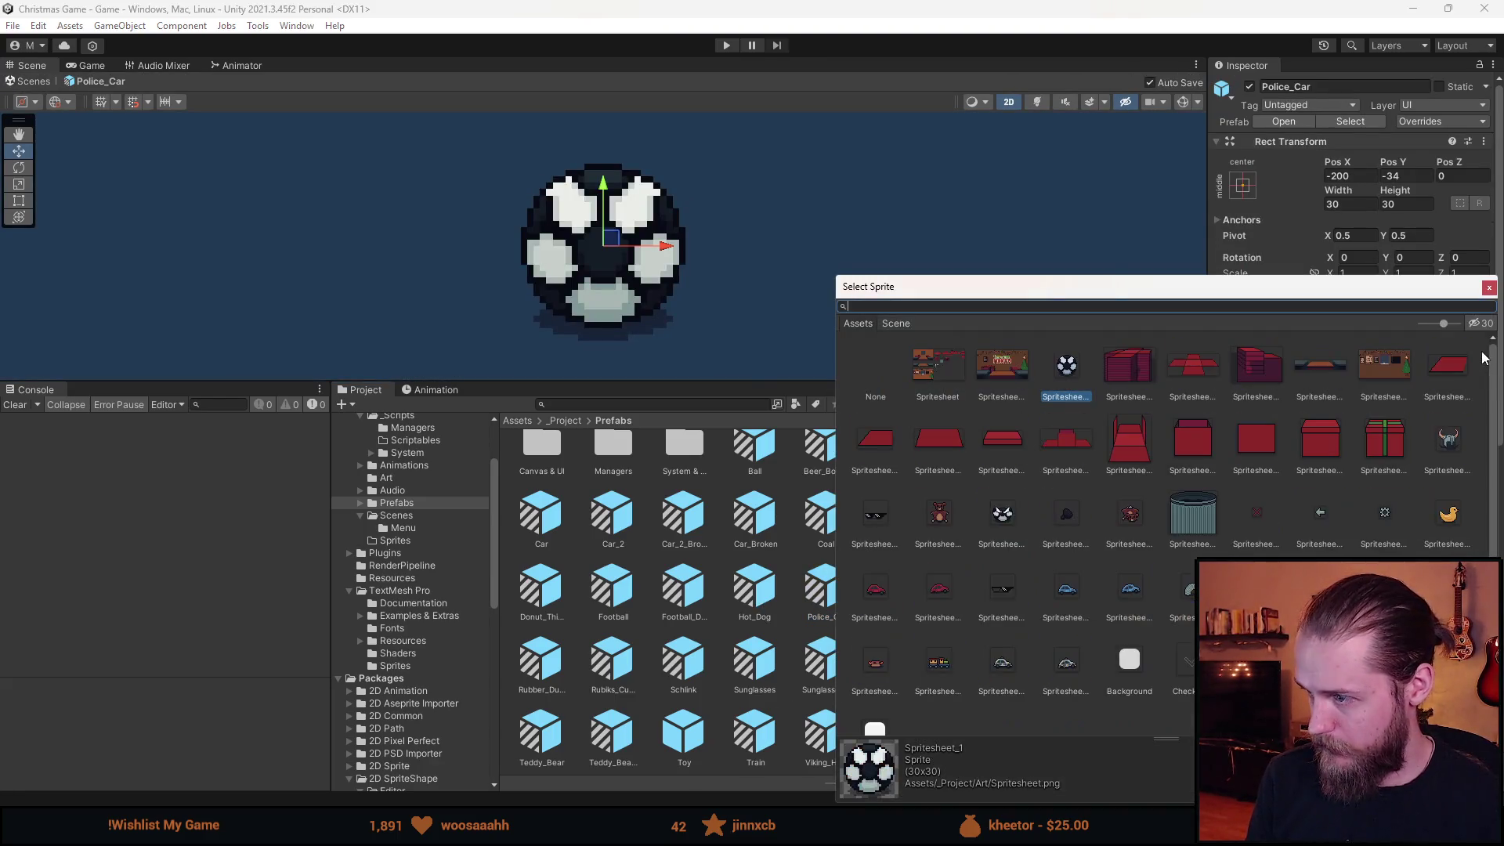
double_click(1003, 664)
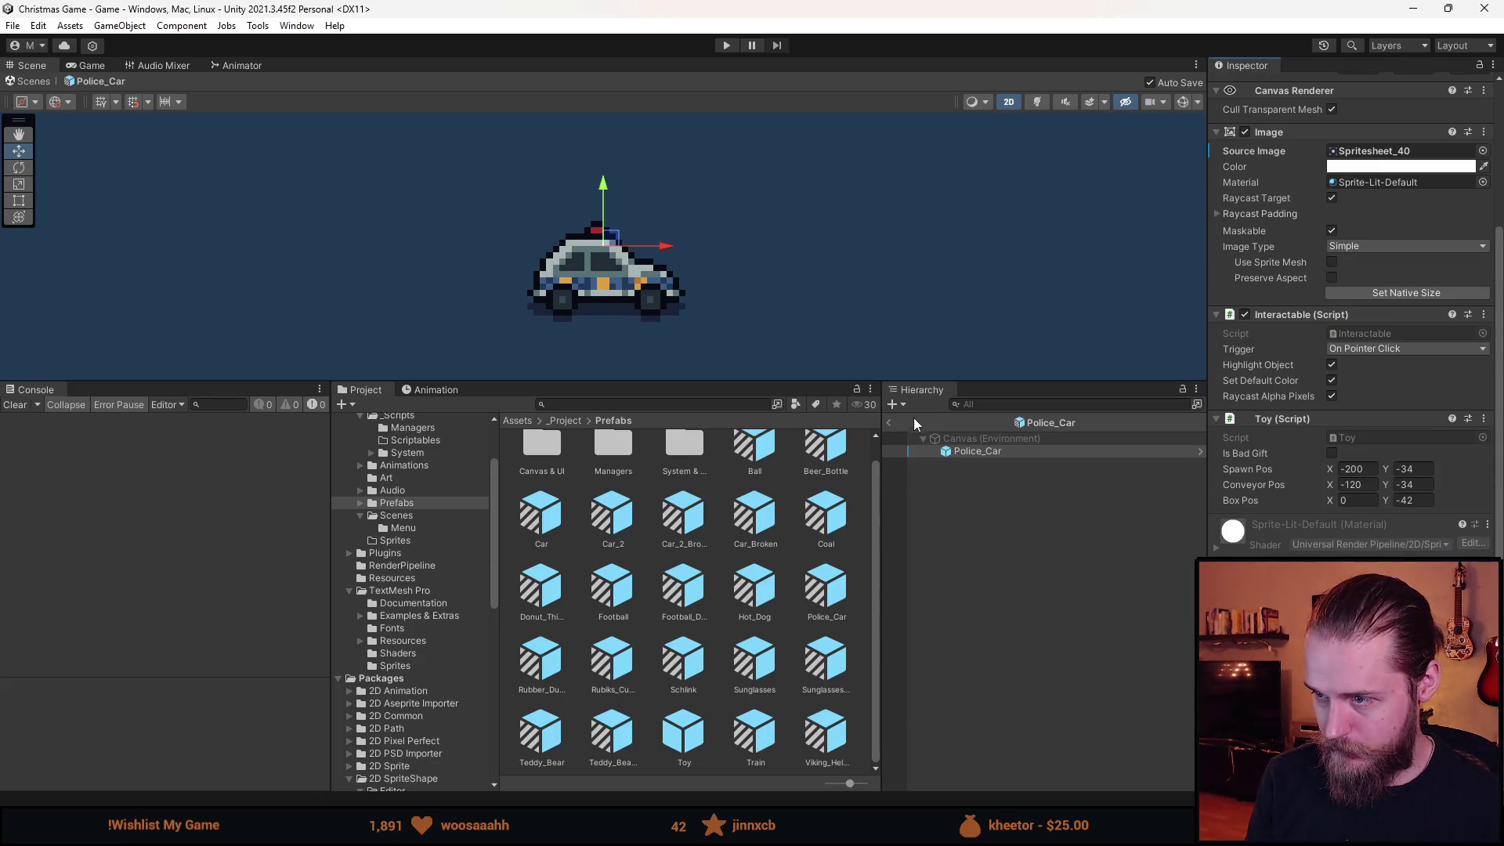
left_click(890, 423)
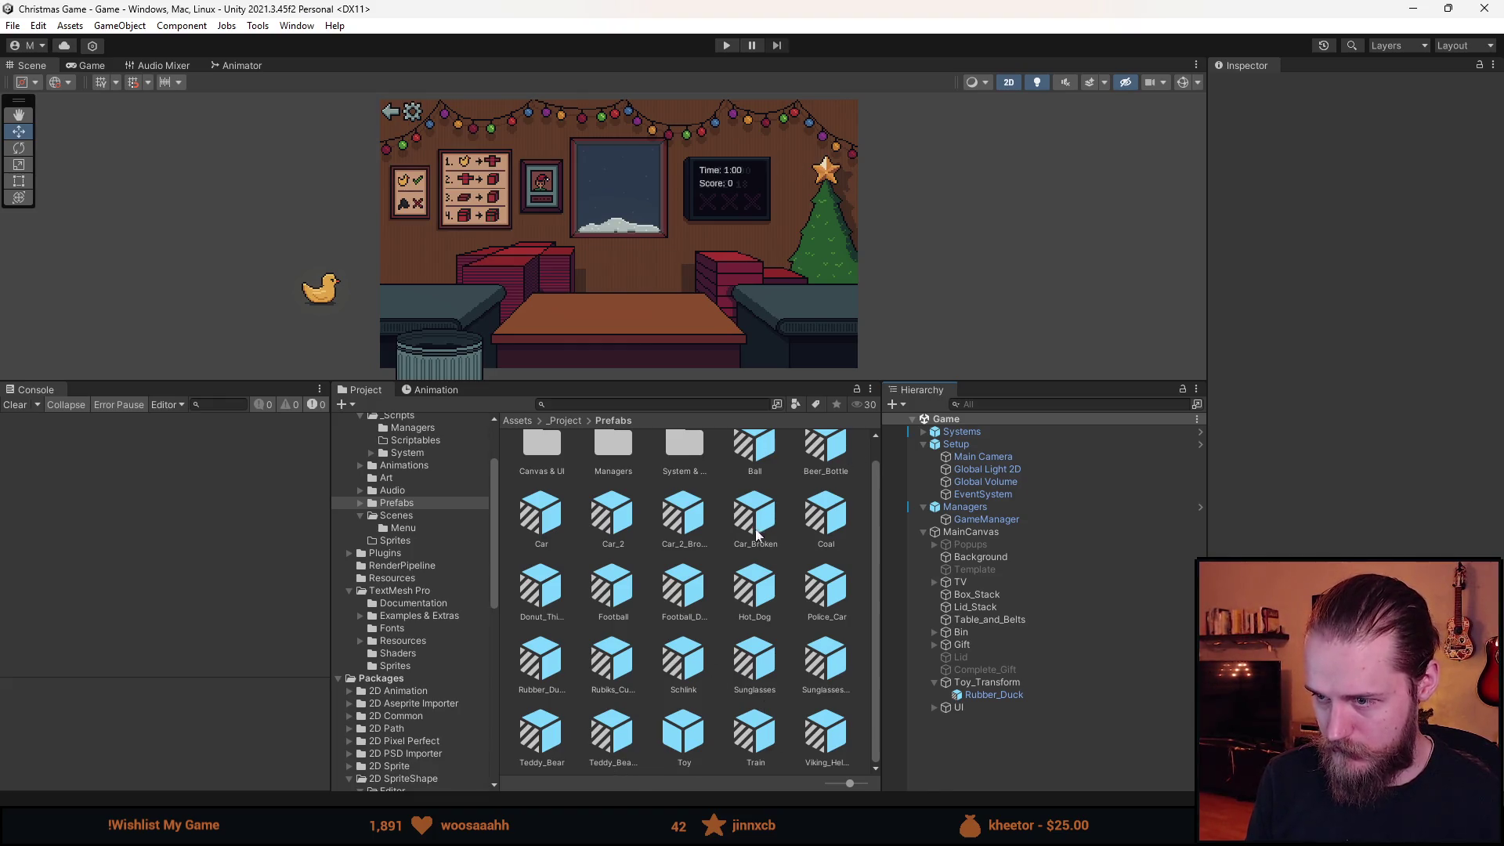
right_click(687, 741)
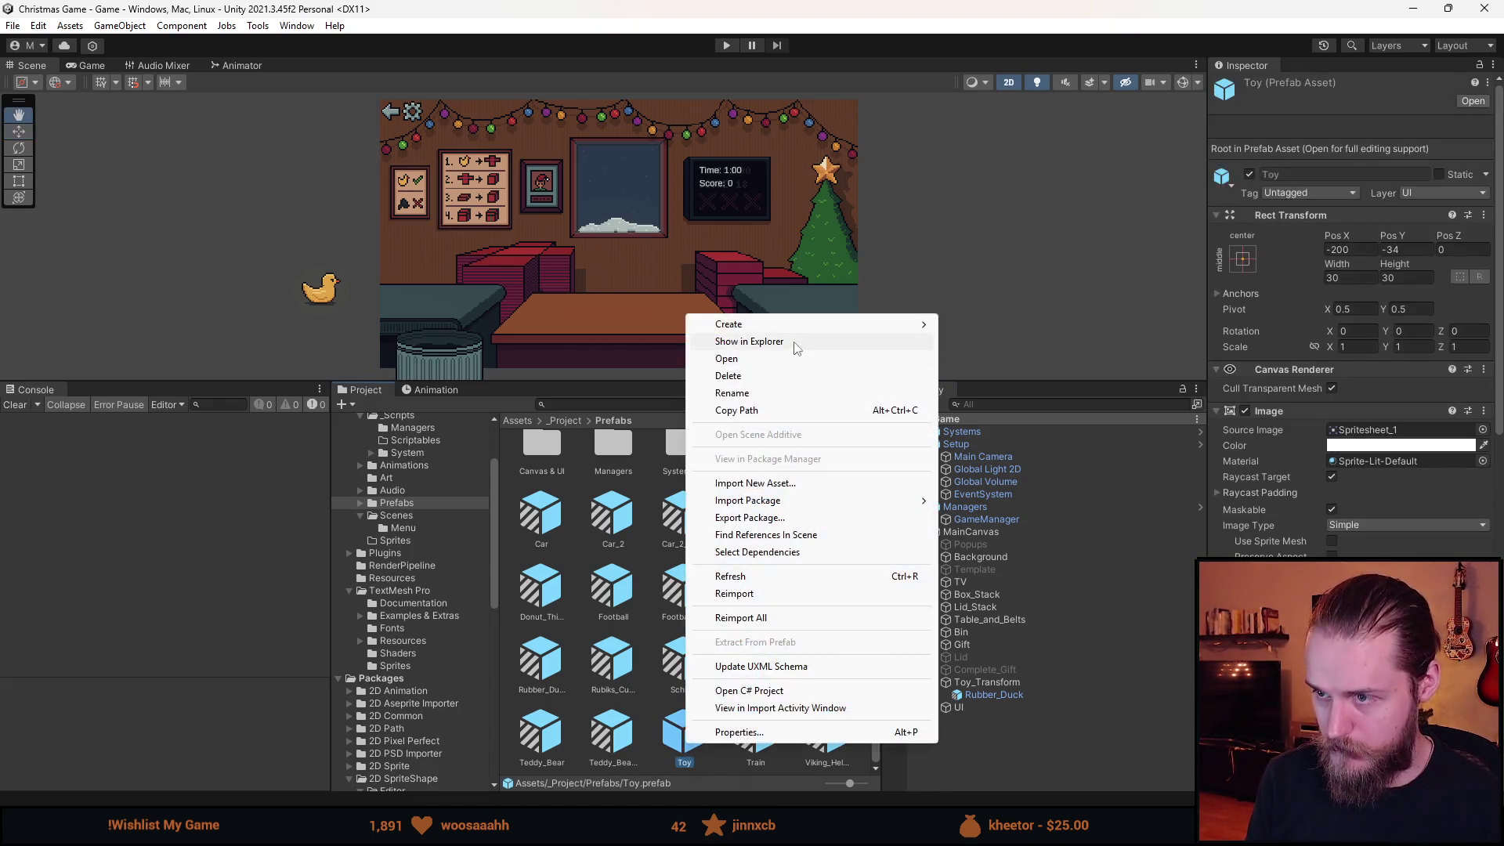
Create another Toy Prefab Variant named Police_Car_Broken.
mouse_move(796, 324)
left_click(1029, 381)
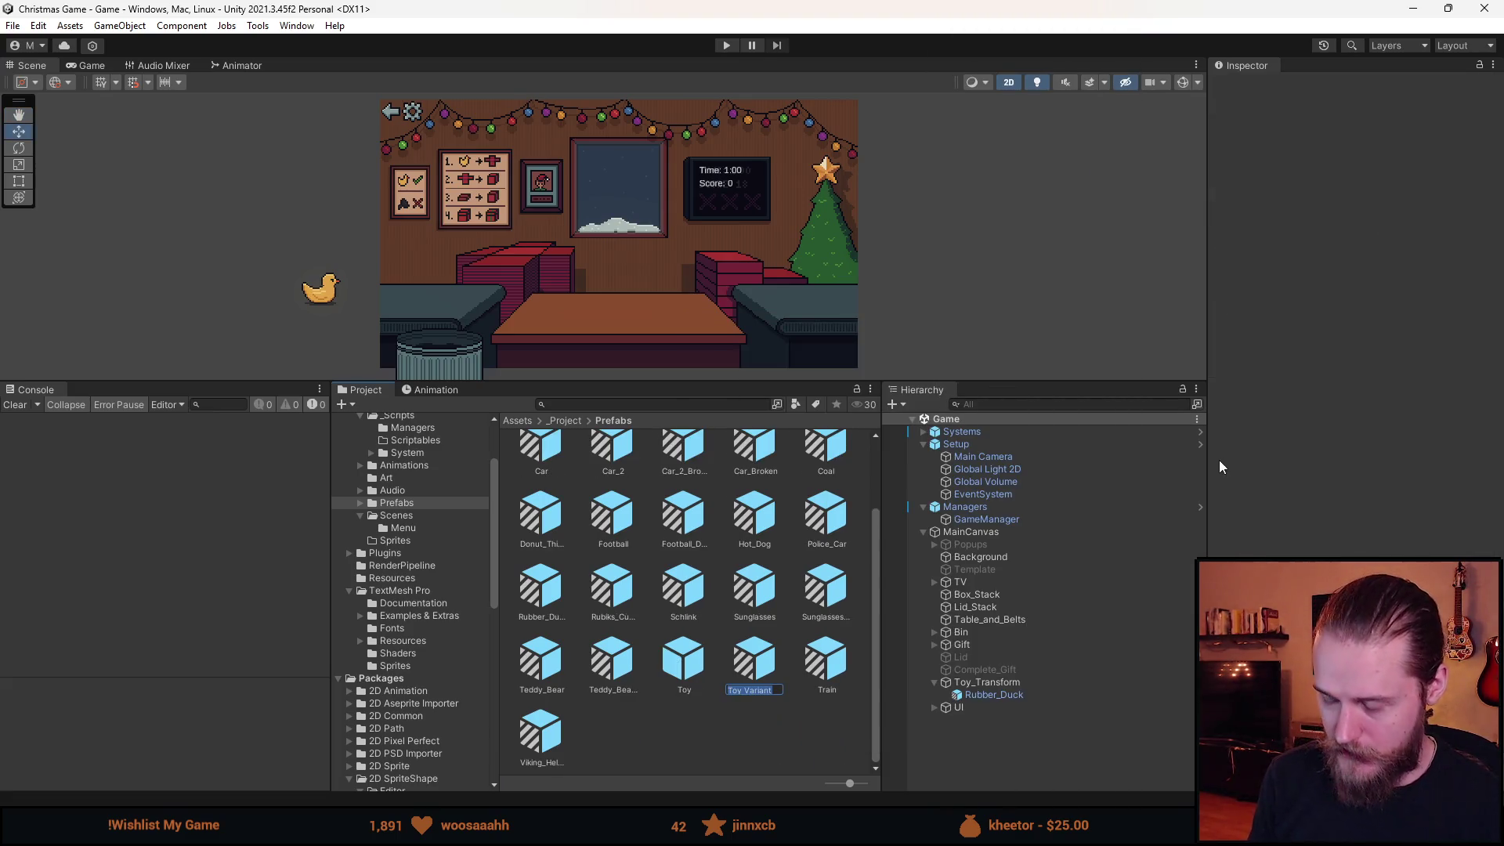
type("Police_")
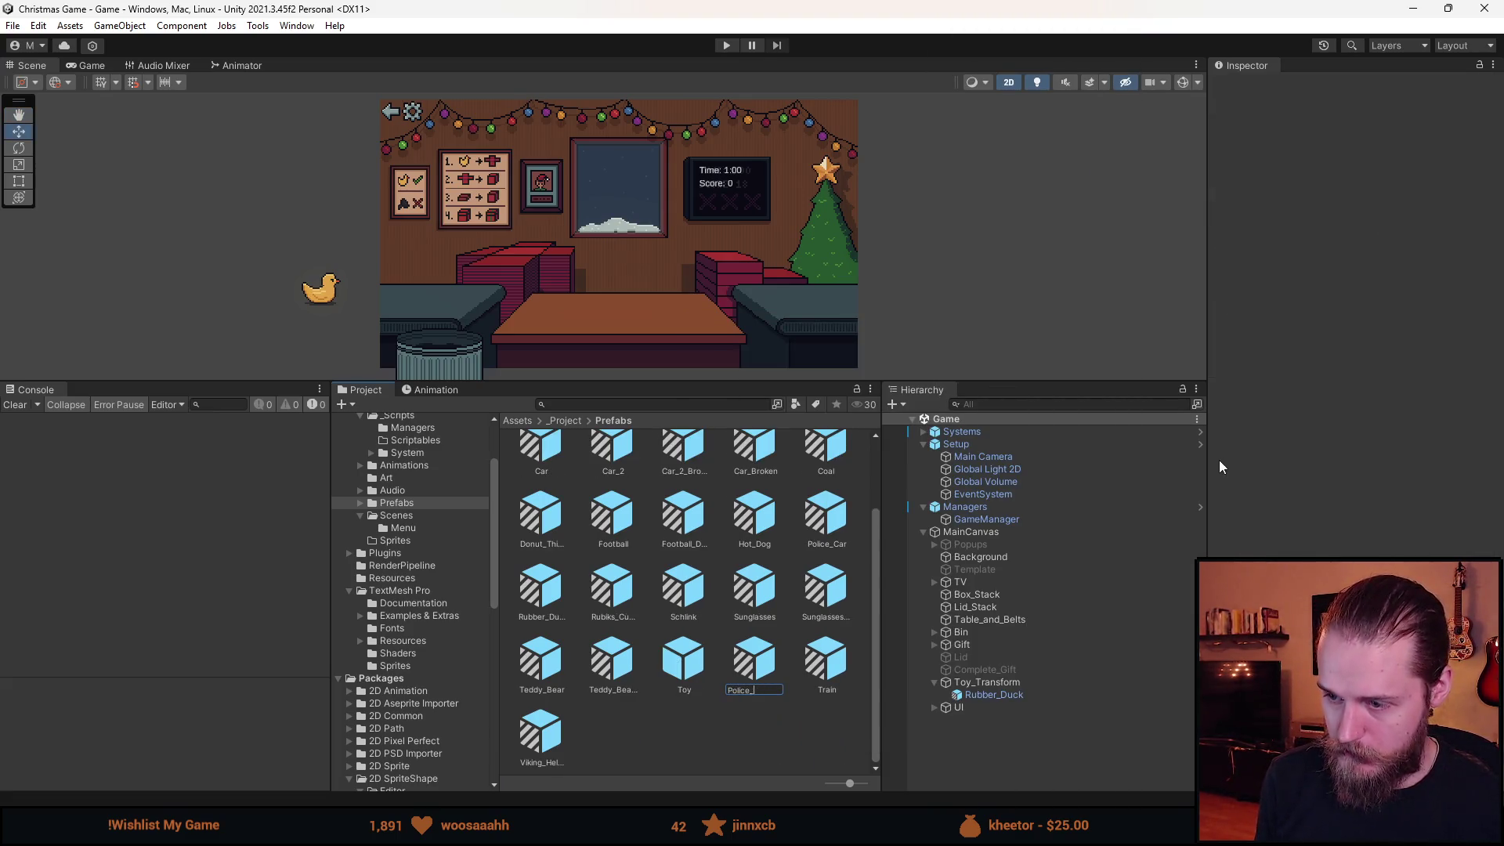
type("Car_Broken")
key("Return")
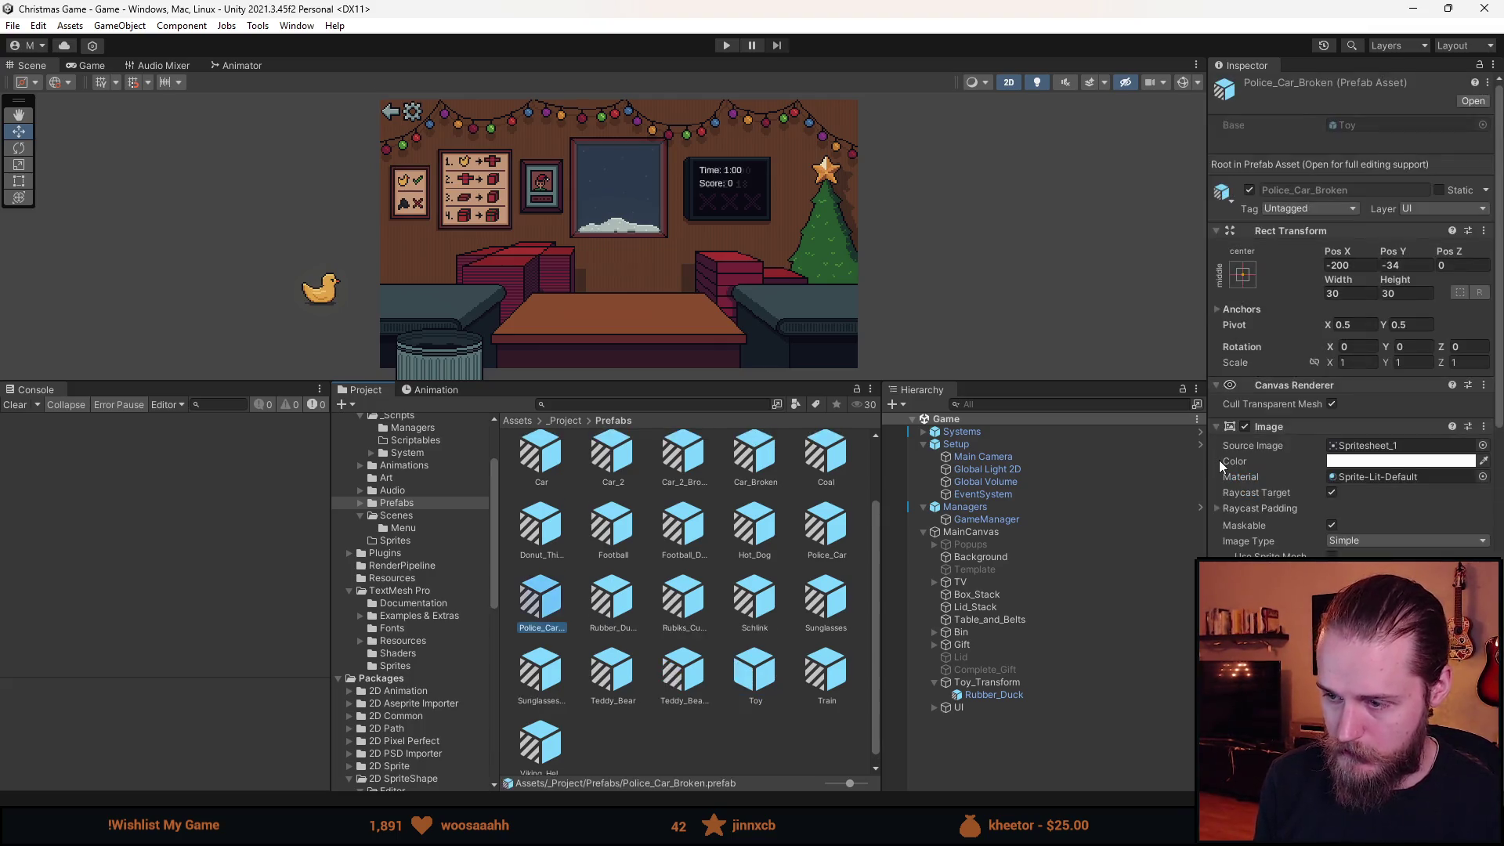
Set Police_Car_Broken's Source Image to Spritesheet_41, flag it Is Bad Gift, and return to the scene.
double_click(556, 631)
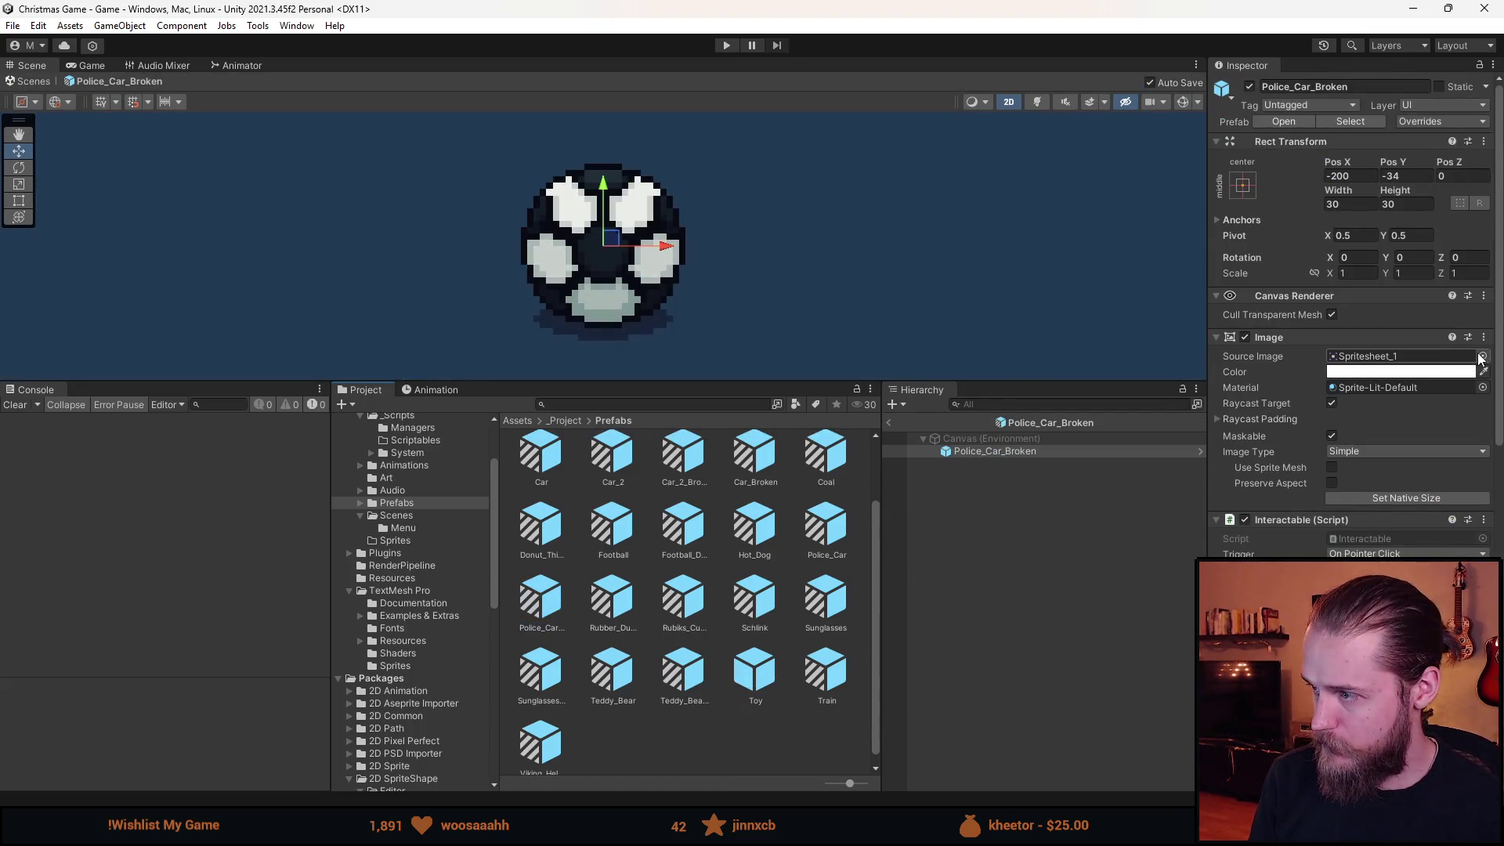
left_click(1481, 357)
left_click(1067, 662)
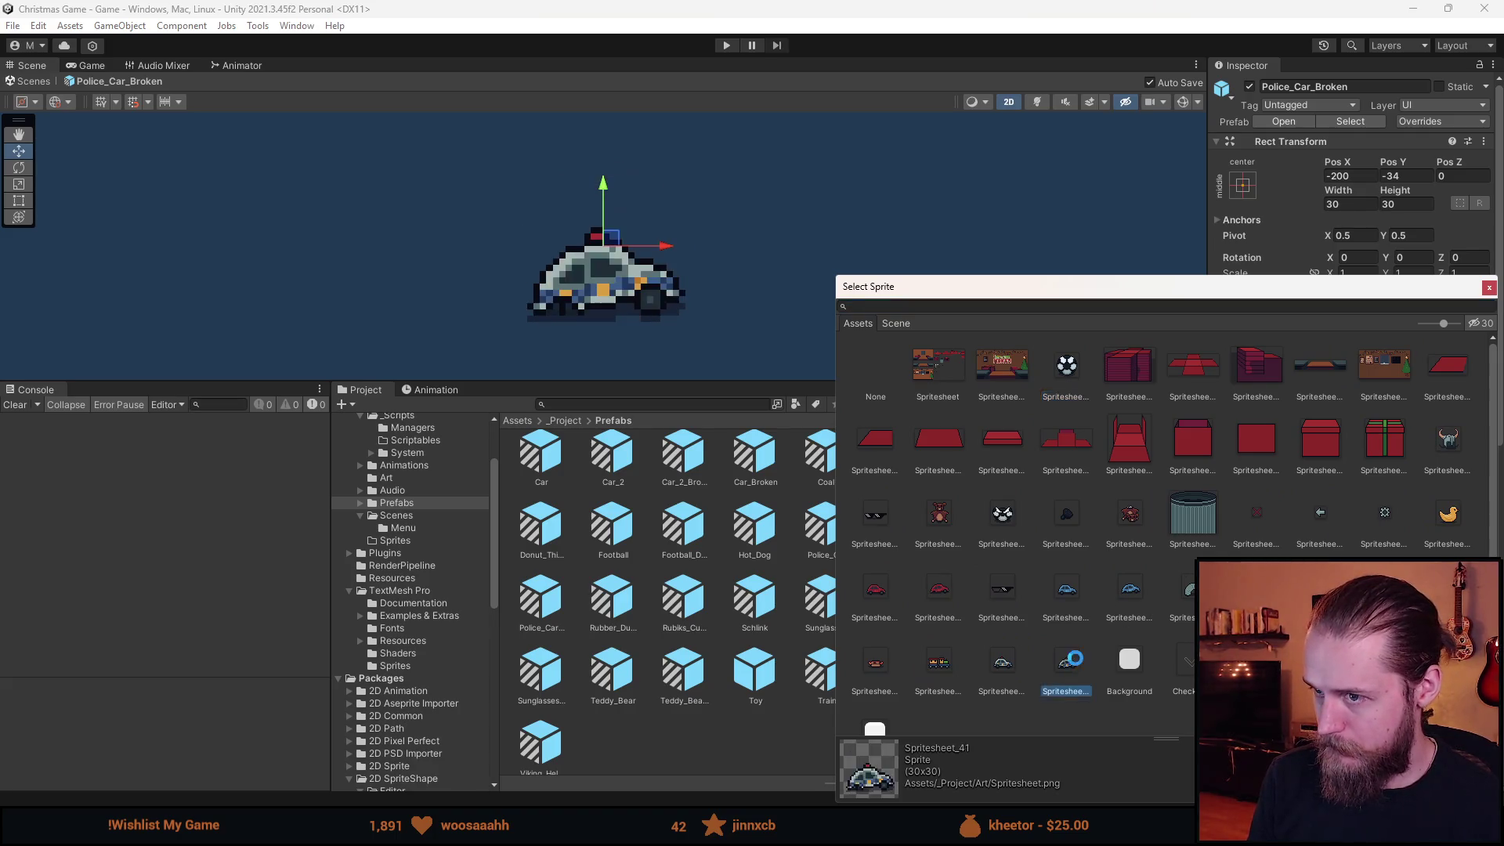
double_click(1067, 661)
scroll(1370, 521, "down", 5)
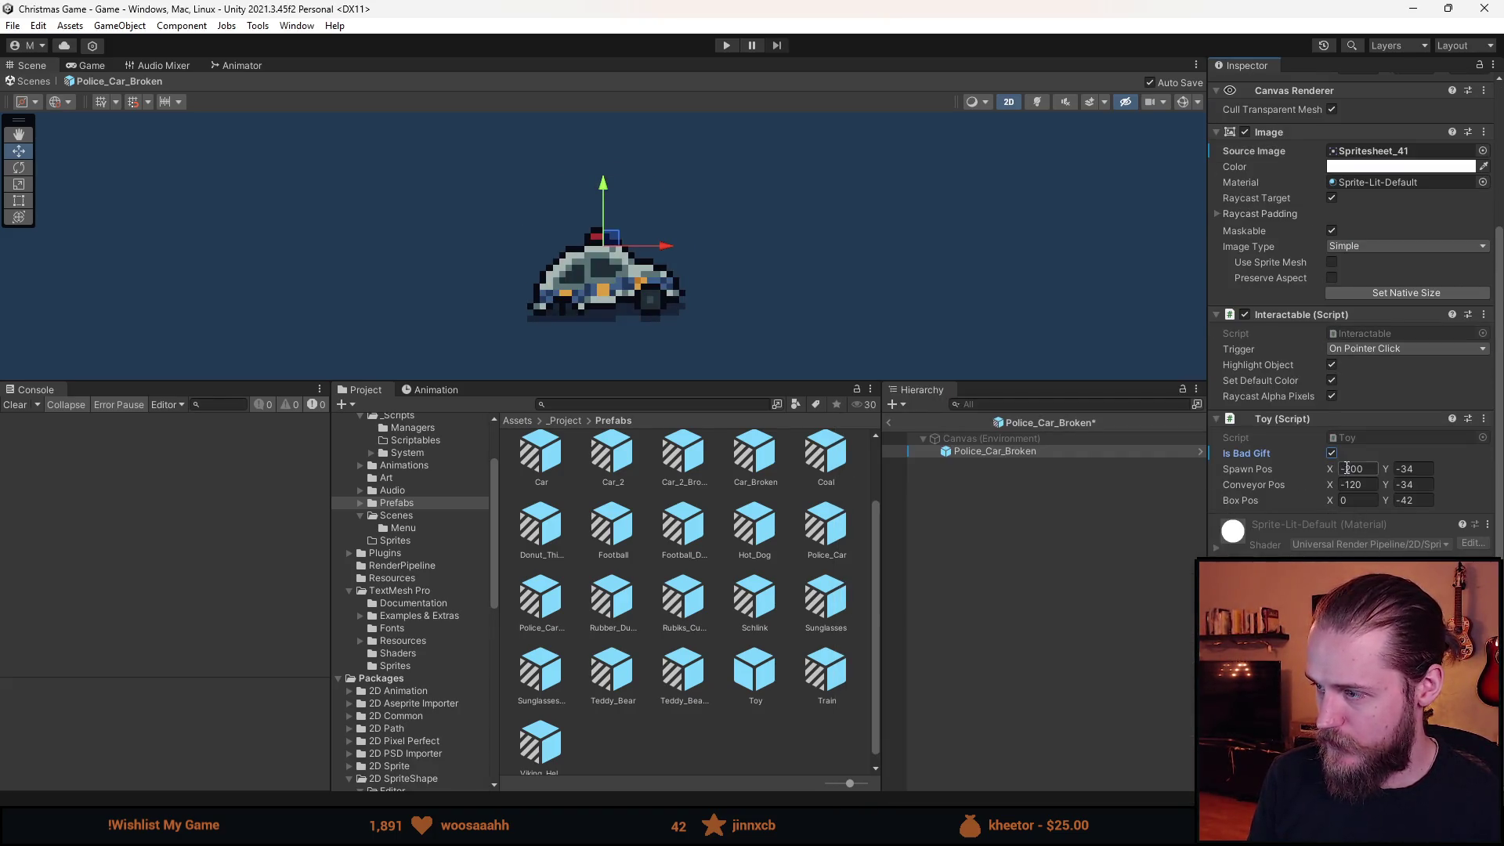
left_click(1022, 612)
left_click(889, 422)
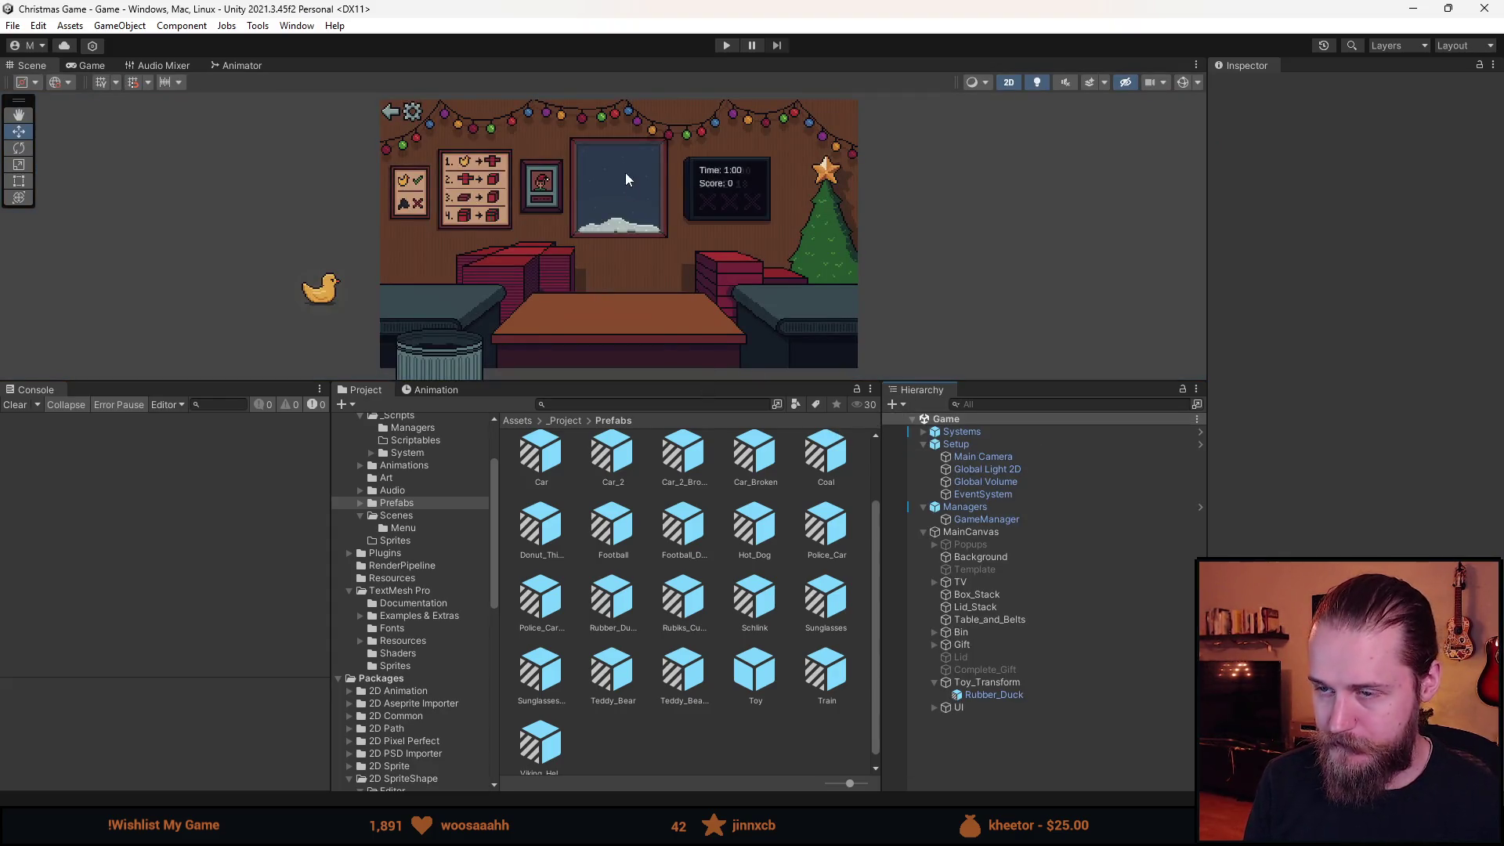
left_click(727, 45)
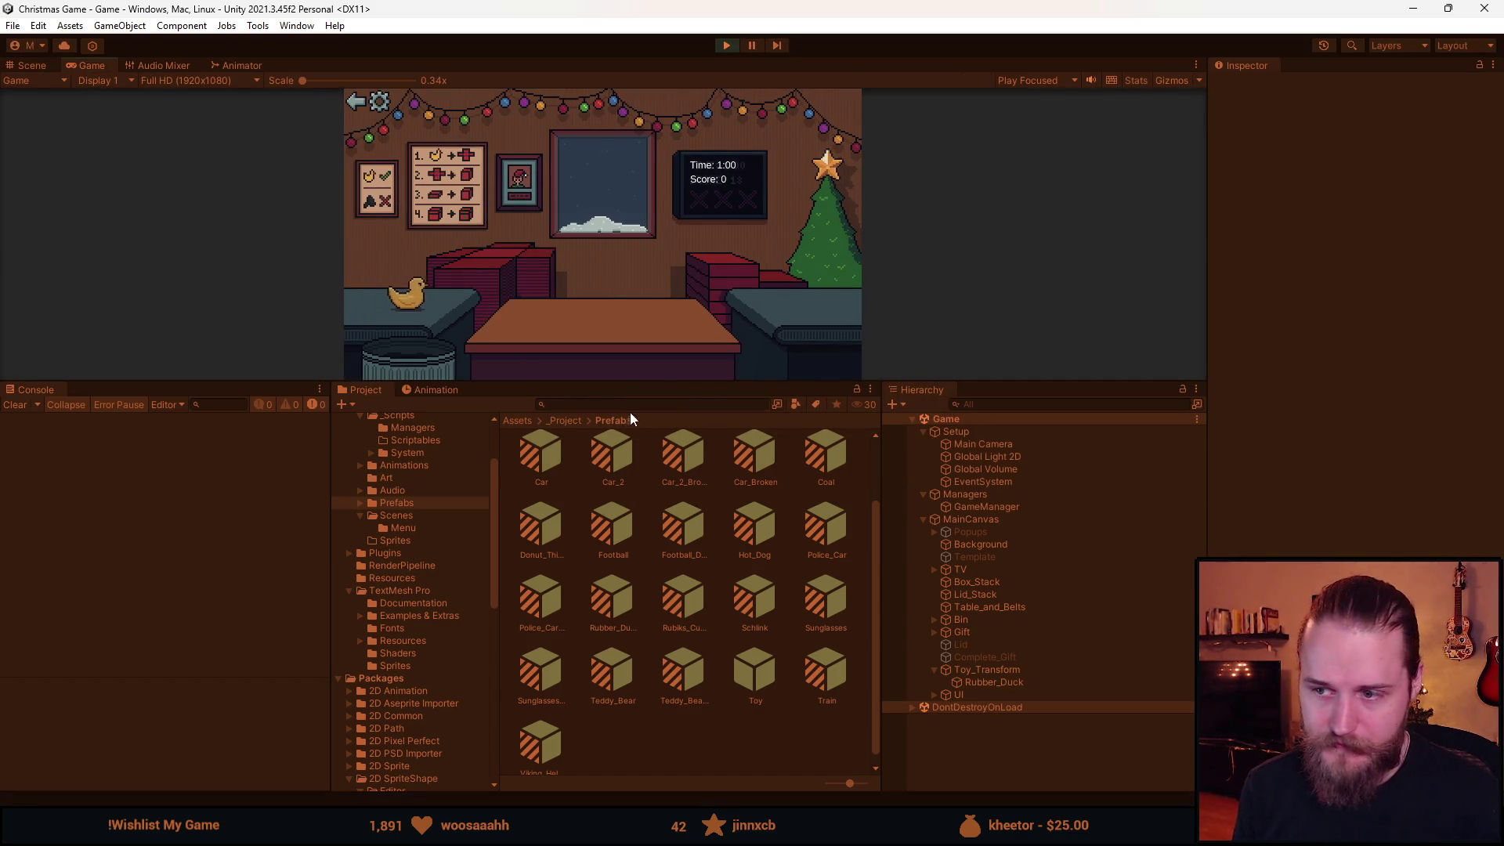
Drag the splitter below the Game view down to enlarge the running game.
left_click_drag(661, 381, 610, 655)
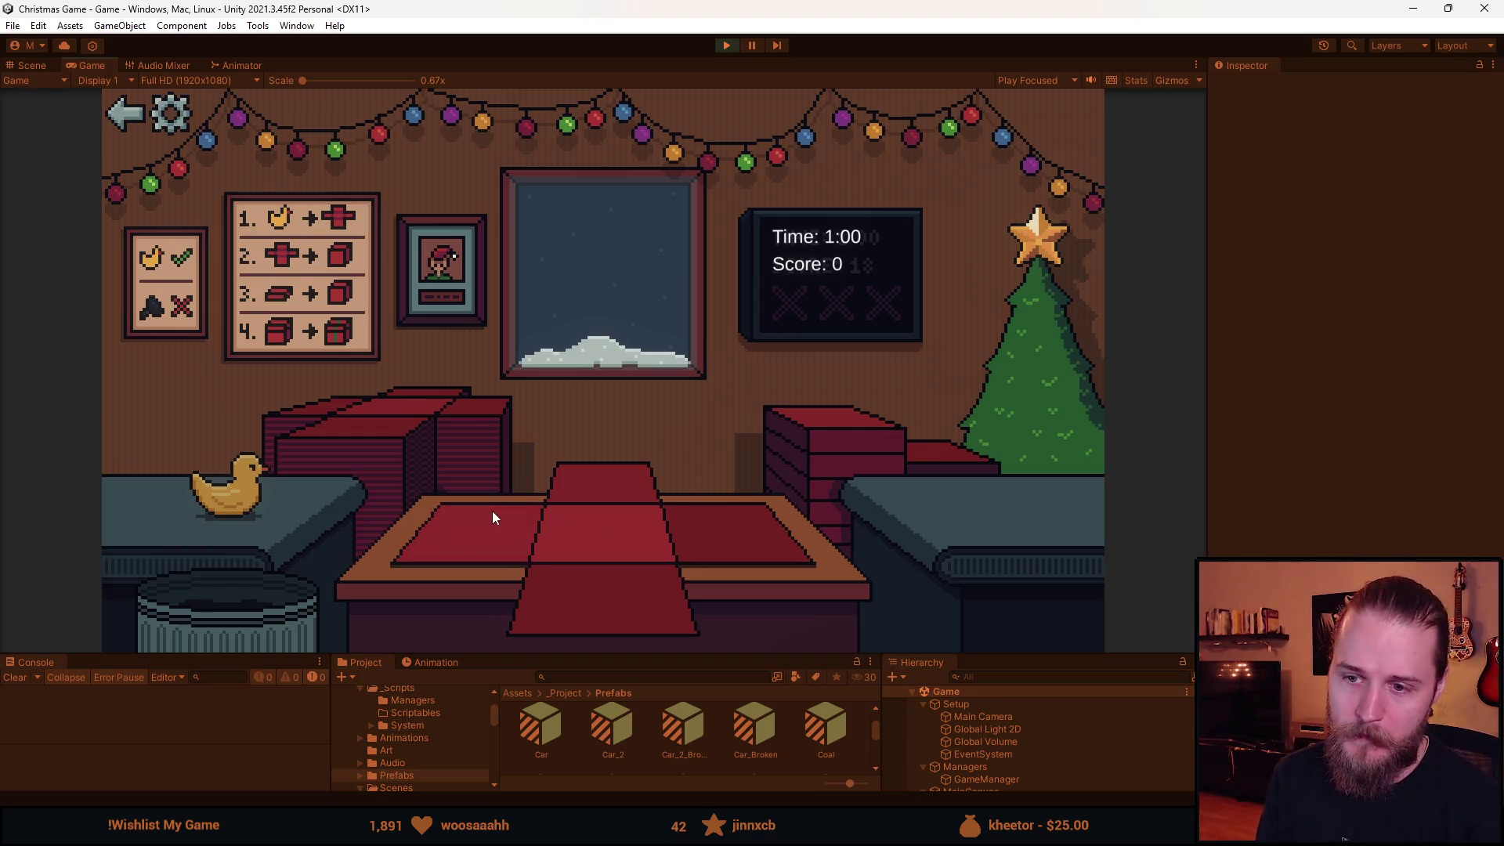
Box, wrap and send the rubber duck and Rubik's cube to the tree.
left_click(238, 496)
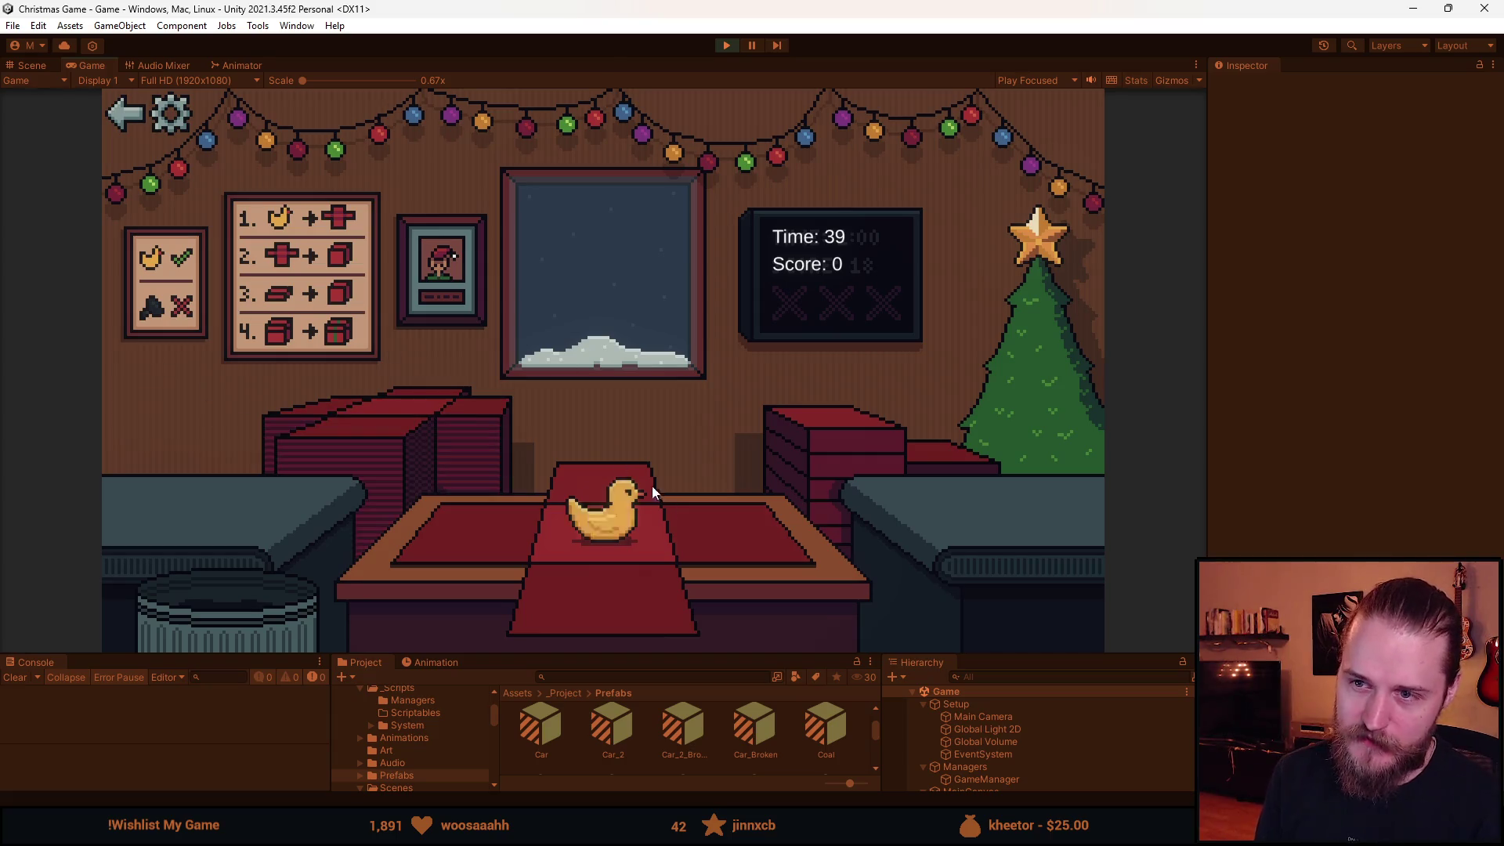
left_click(470, 552)
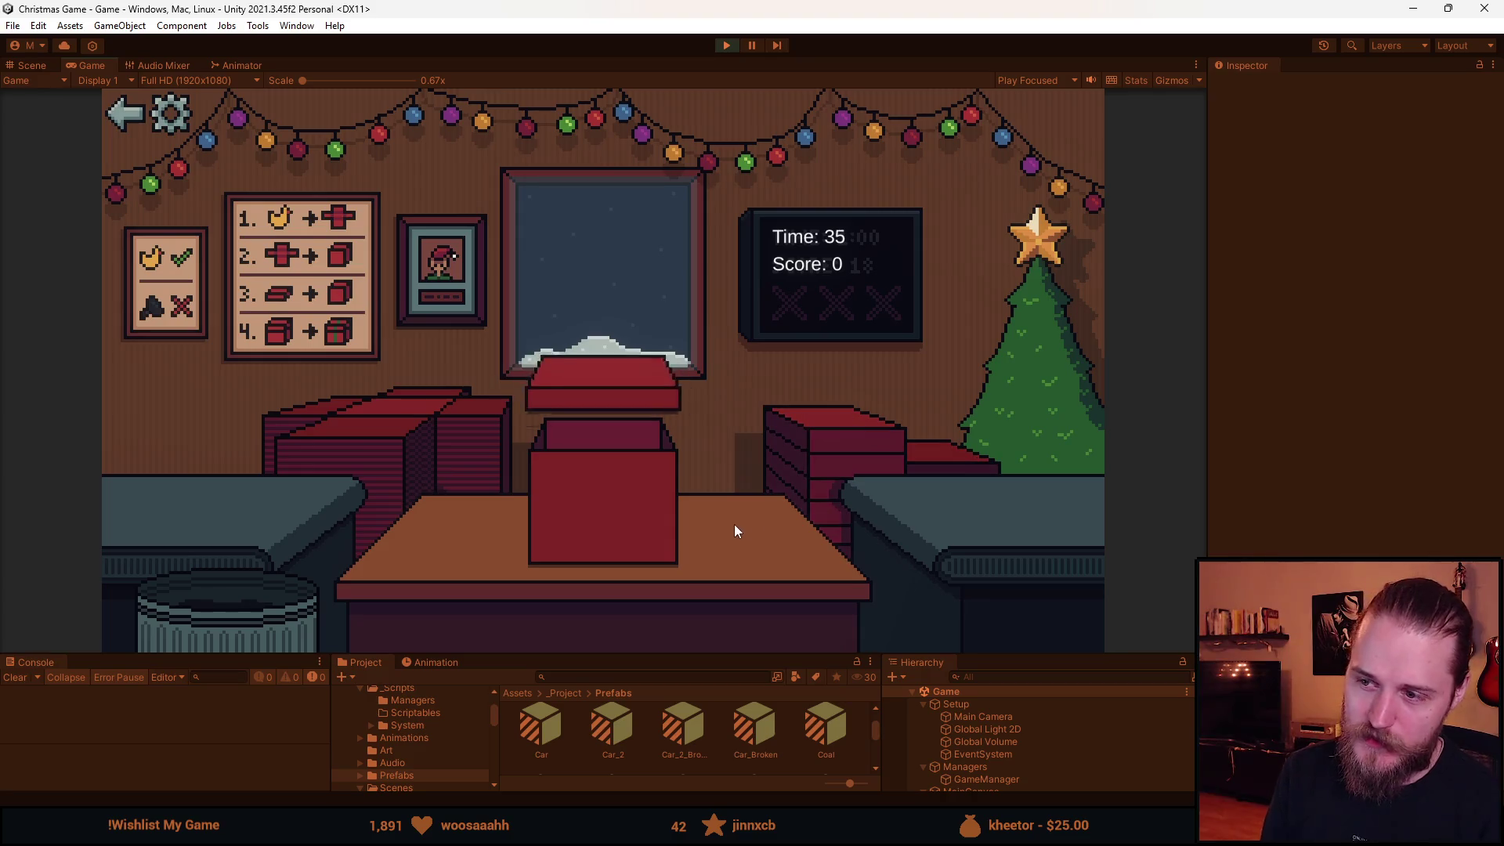
left_click(623, 495)
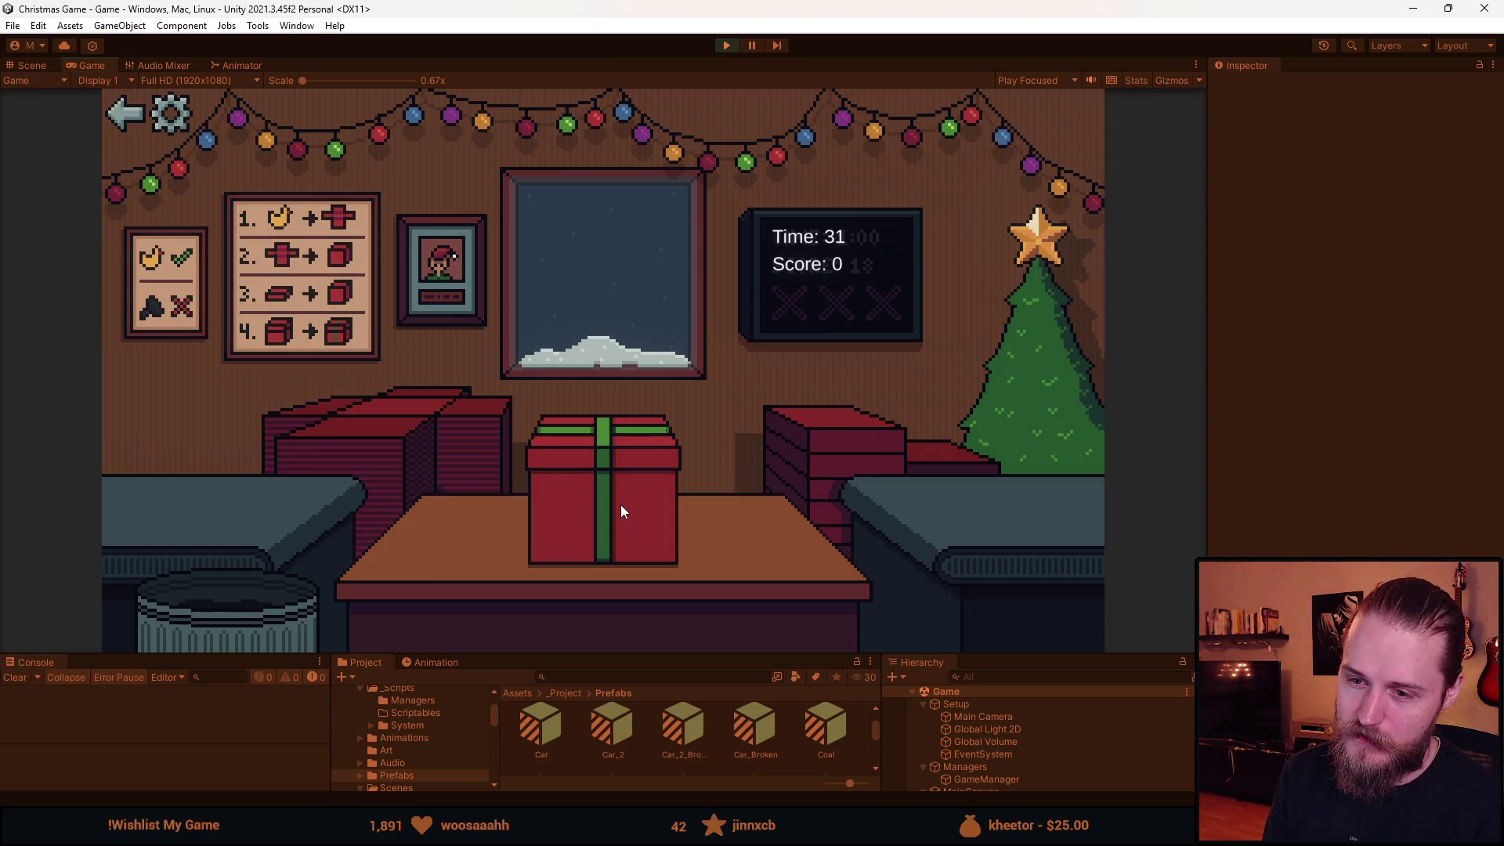
left_click(620, 505)
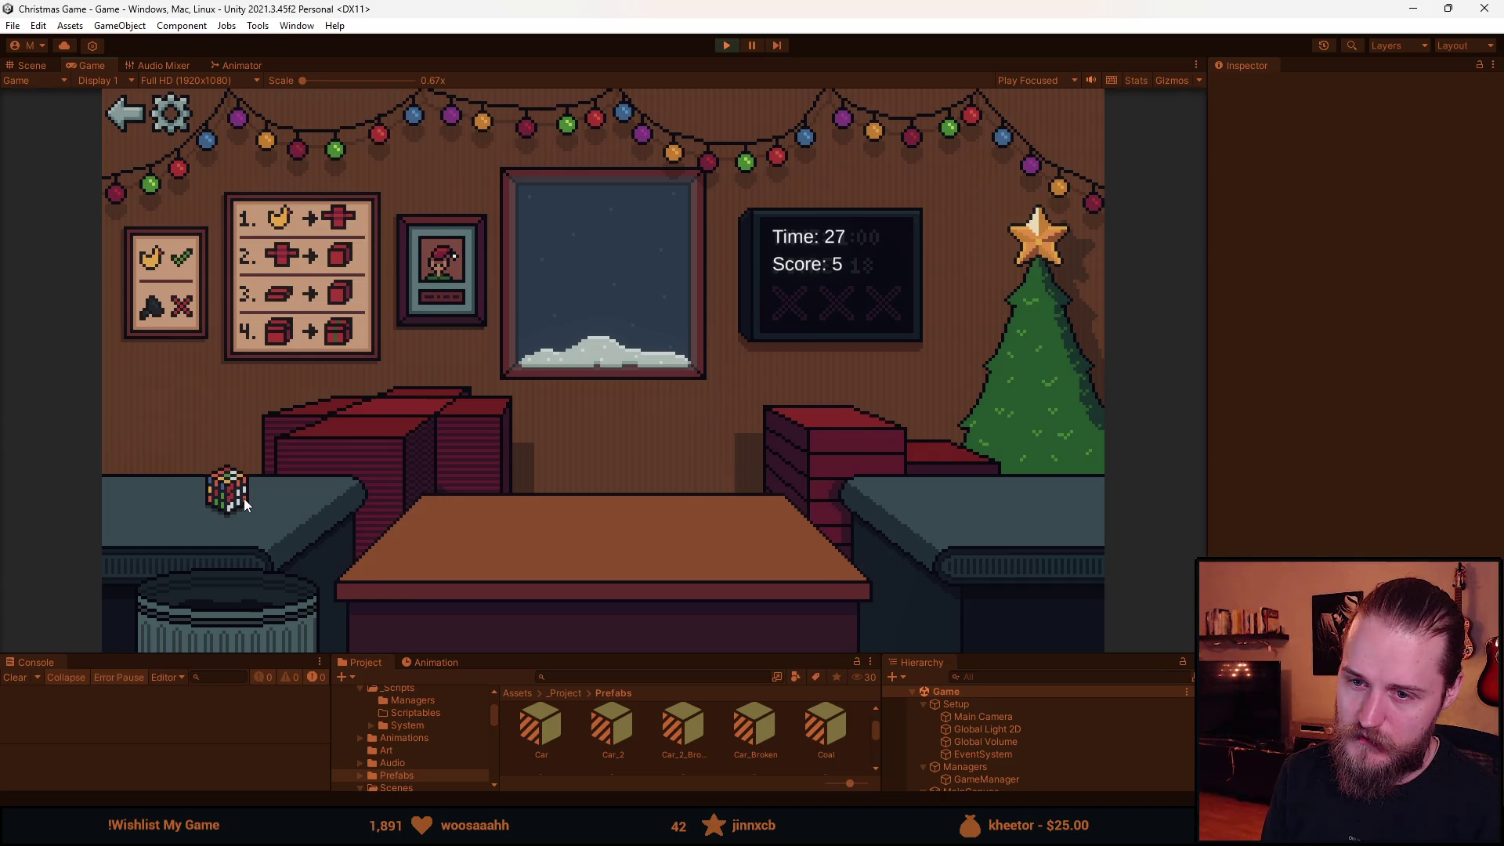
left_click(226, 511)
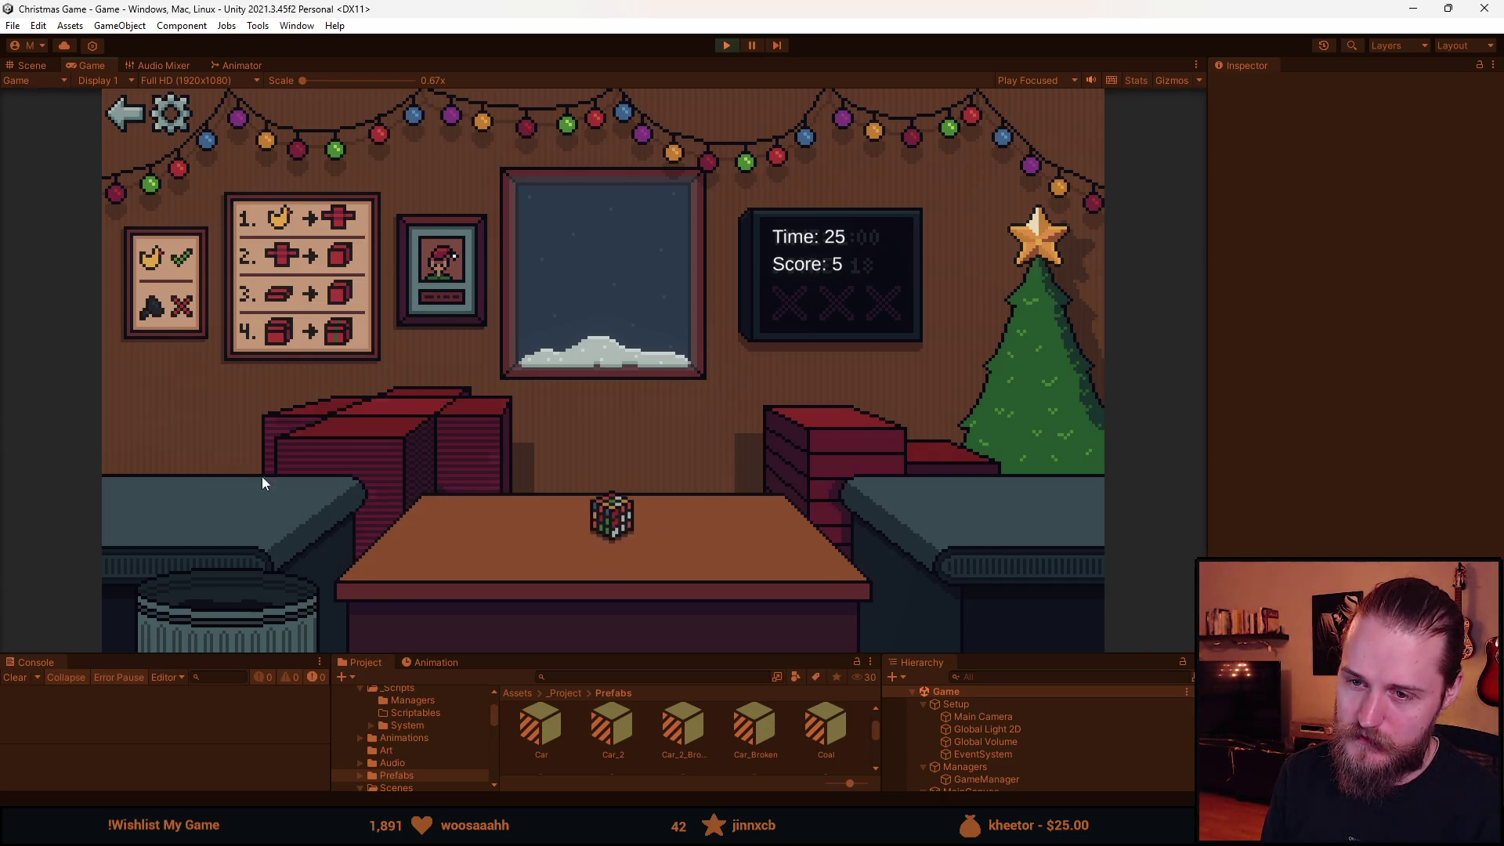
left_click(337, 426)
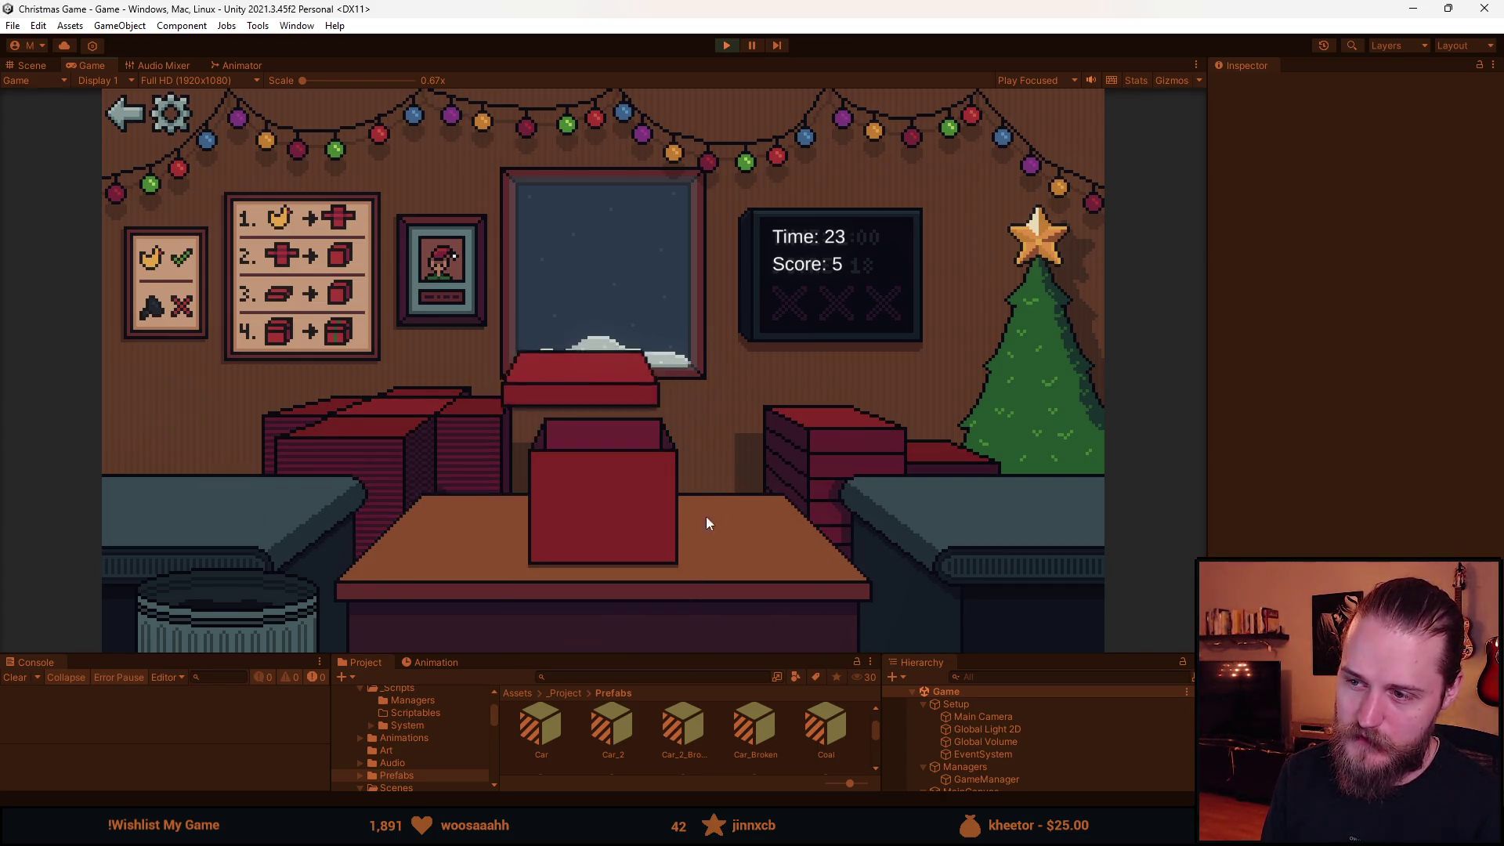
left_click(609, 505)
Box, lid, ribbon and send off the ball, the bottle and the next toy.
left_click(363, 419)
left_click(188, 497)
left_click(882, 444)
left_click(613, 494)
left_click(370, 430)
left_click(181, 482)
left_click(835, 473)
left_click(603, 496)
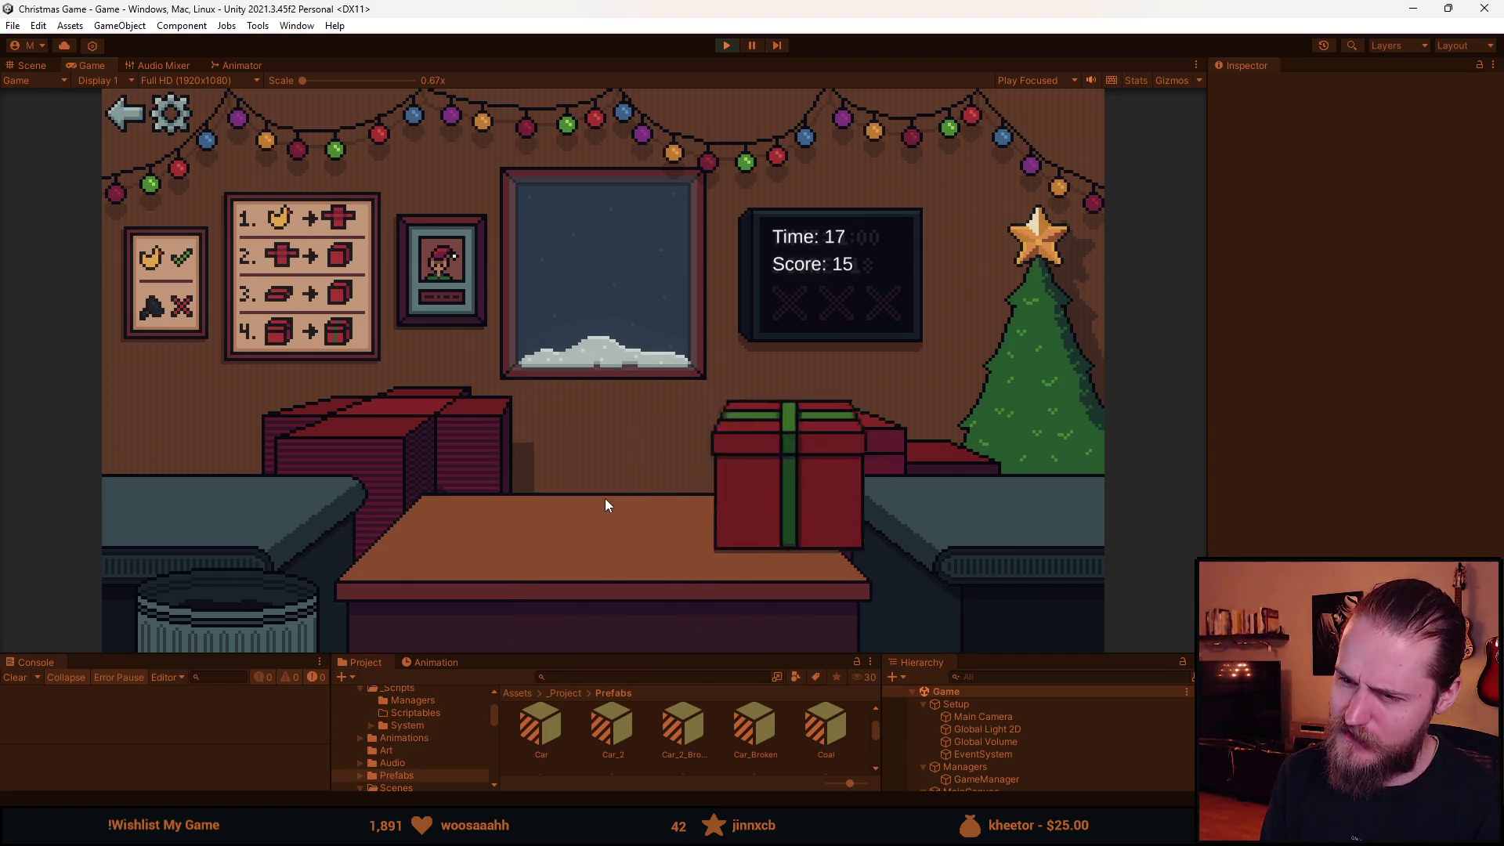
left_click(344, 427)
left_click(210, 514)
left_click(714, 493)
left_click(624, 498)
left_click(350, 417)
Wrap and send off the duck, the car, the sunglasses and the teddy bear.
left_click(249, 506)
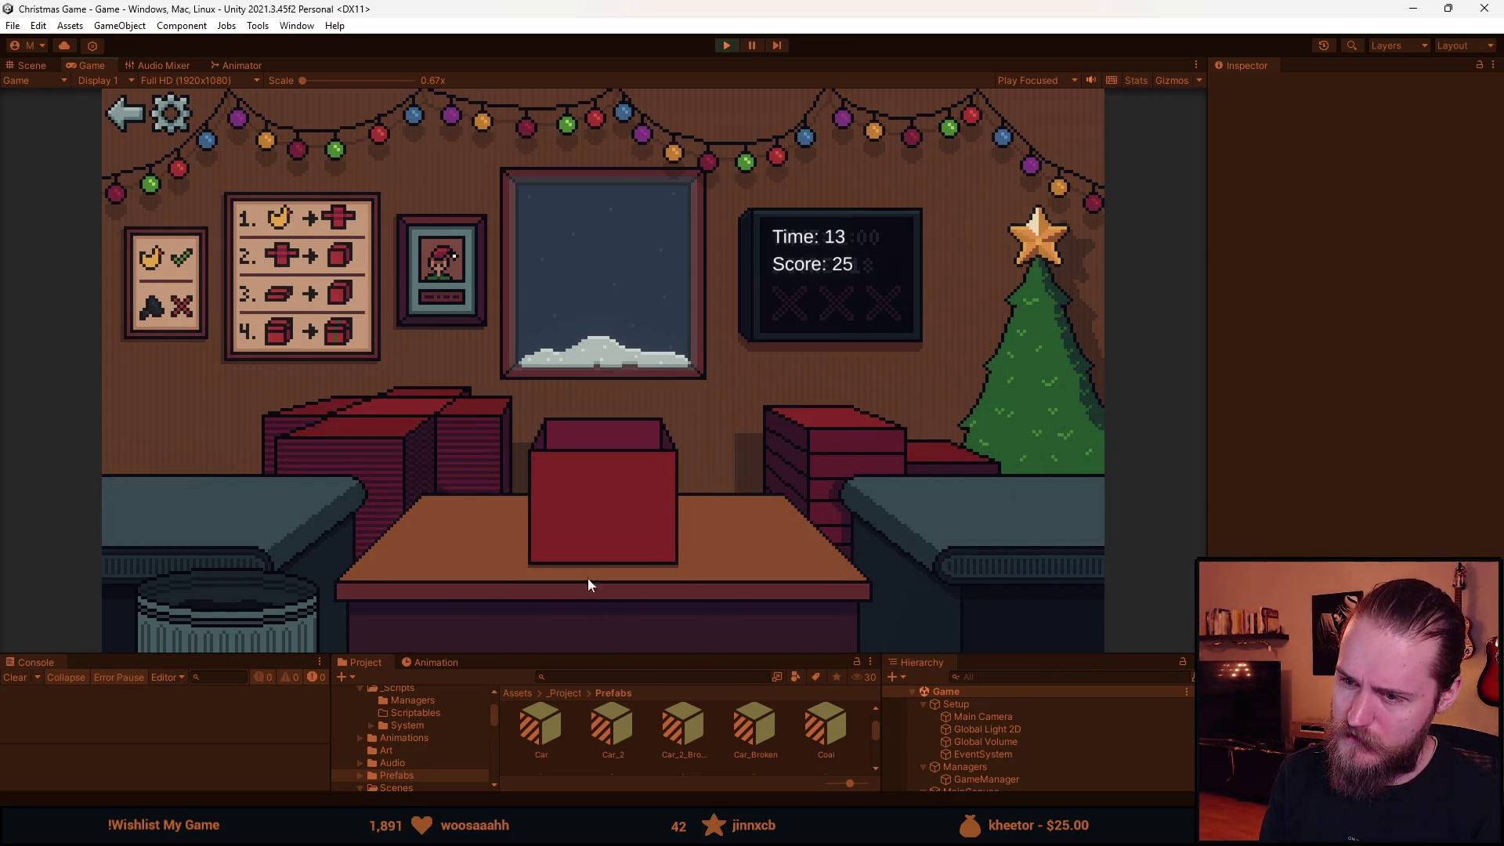
left_click(589, 500)
left_click(350, 423)
left_click(303, 499)
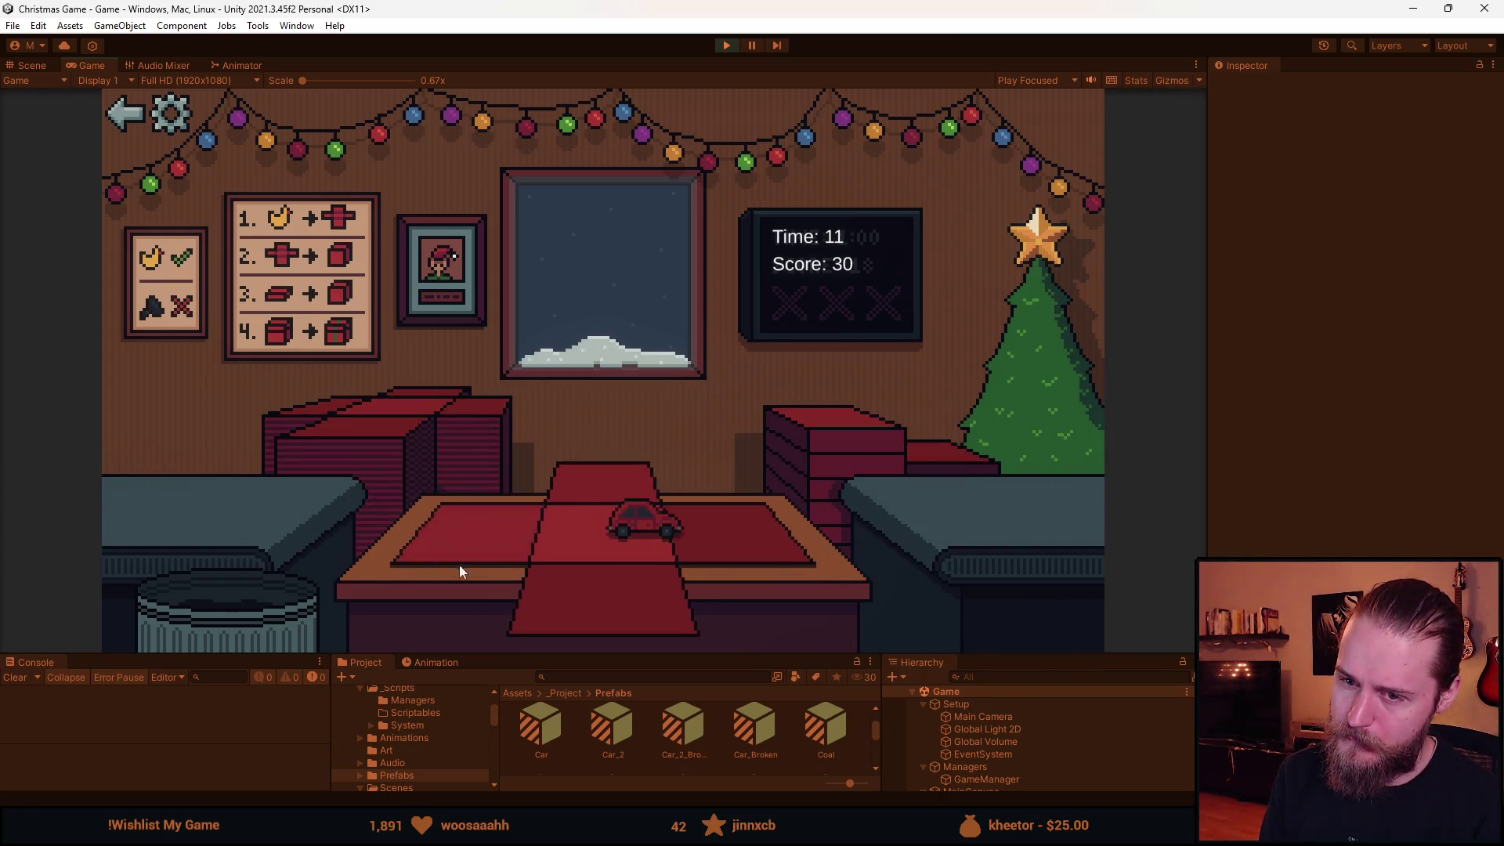
left_click(459, 565)
left_click(853, 437)
left_click(604, 495)
left_click(456, 428)
left_click(204, 514)
left_click(331, 469)
left_click(209, 501)
left_click(853, 437)
left_click(622, 501)
left_click(359, 446)
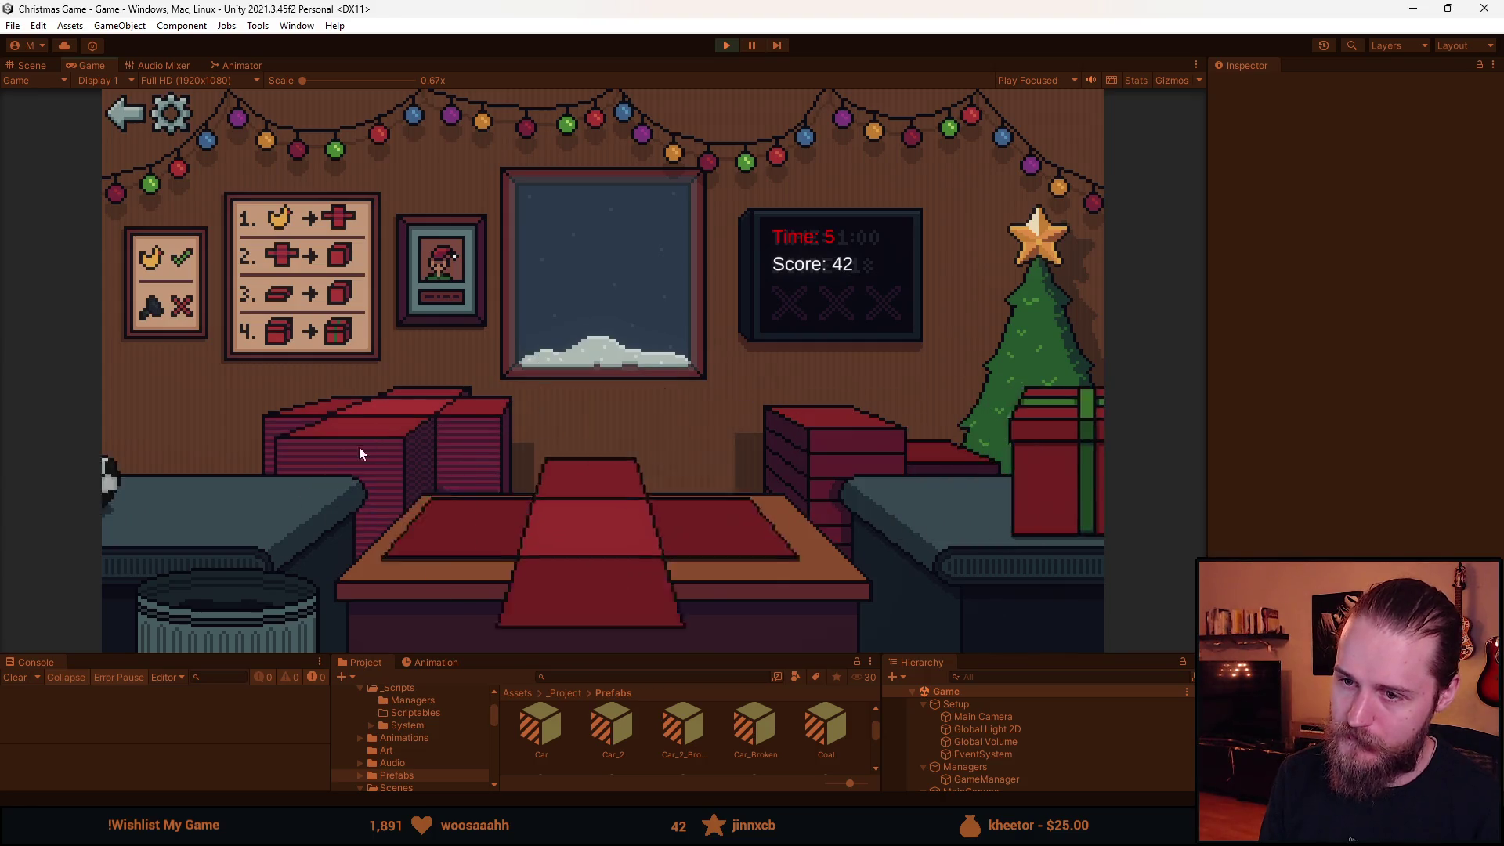
Send off the remaining toys and bin the coal boxes until the round ends at score 50.
left_click(207, 485)
left_click(387, 432)
left_click(386, 432)
left_click(227, 485)
left_click(793, 459)
left_click(310, 587)
left_click(274, 471)
left_click(227, 494)
left_click(380, 415)
left_click(227, 493)
left_click(792, 459)
left_click(227, 603)
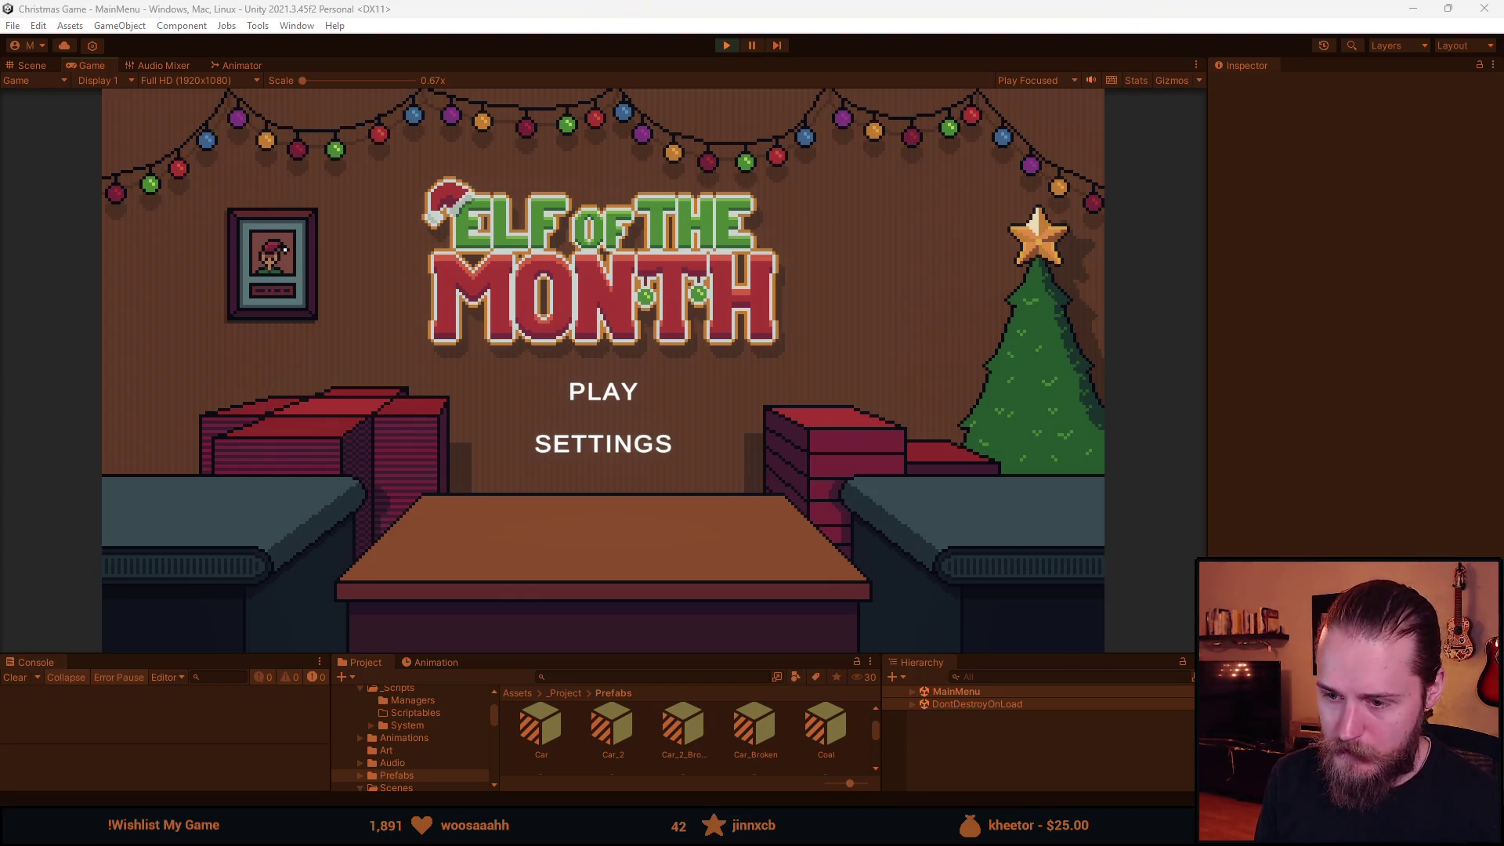
Switch to Spritesheet.png in Aseprite and bring the lower room sprites into view.
mouse_move(443, 827)
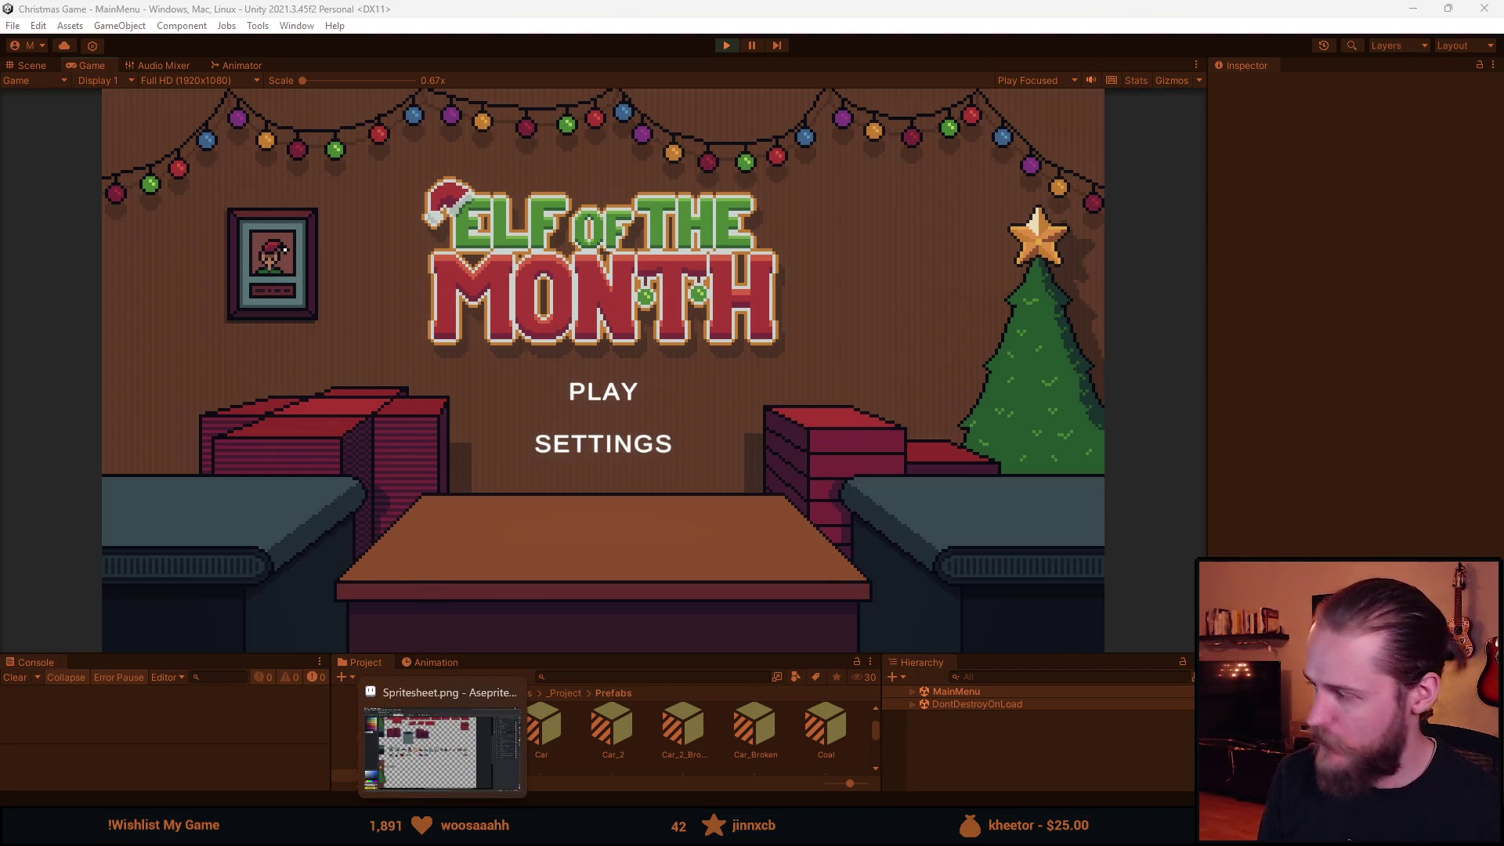
left_click(443, 752)
scroll(344, 430, "up", 1)
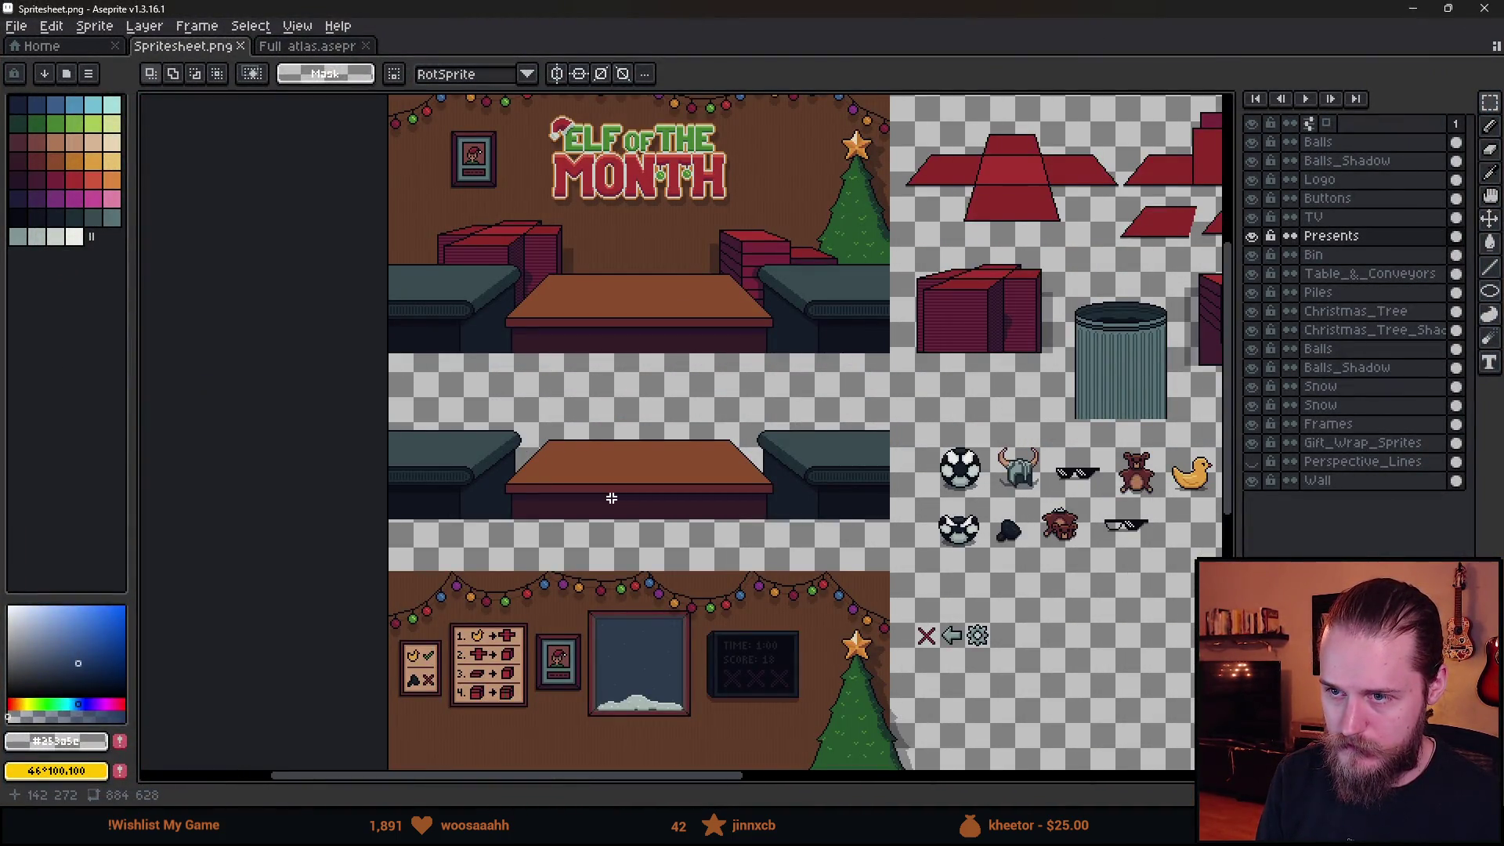
mouse_move(756, 584)
left_mouse_down()
mouse_move(751, 402)
mouse_move(757, 539)
left_mouse_up()
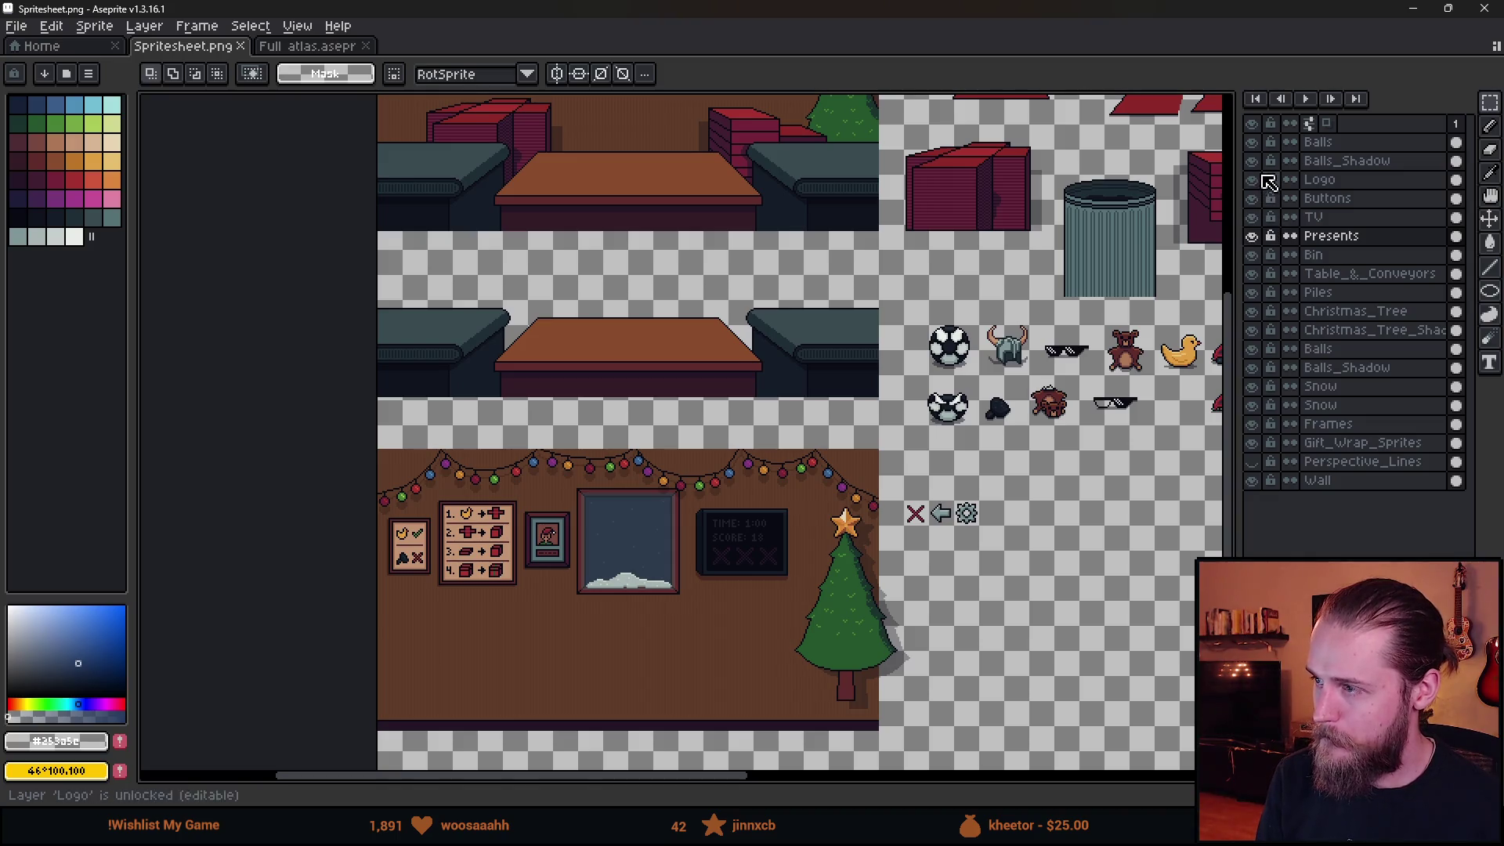
Toggle the Table_&_Conveyors, Bin, Presents, Piles, Christmas_Tree, Christmas_Tree_Shadow and Balls layers to inspect them.
left_click(1257, 280)
left_click(1257, 280)
left_click(1257, 280)
left_click(1257, 280)
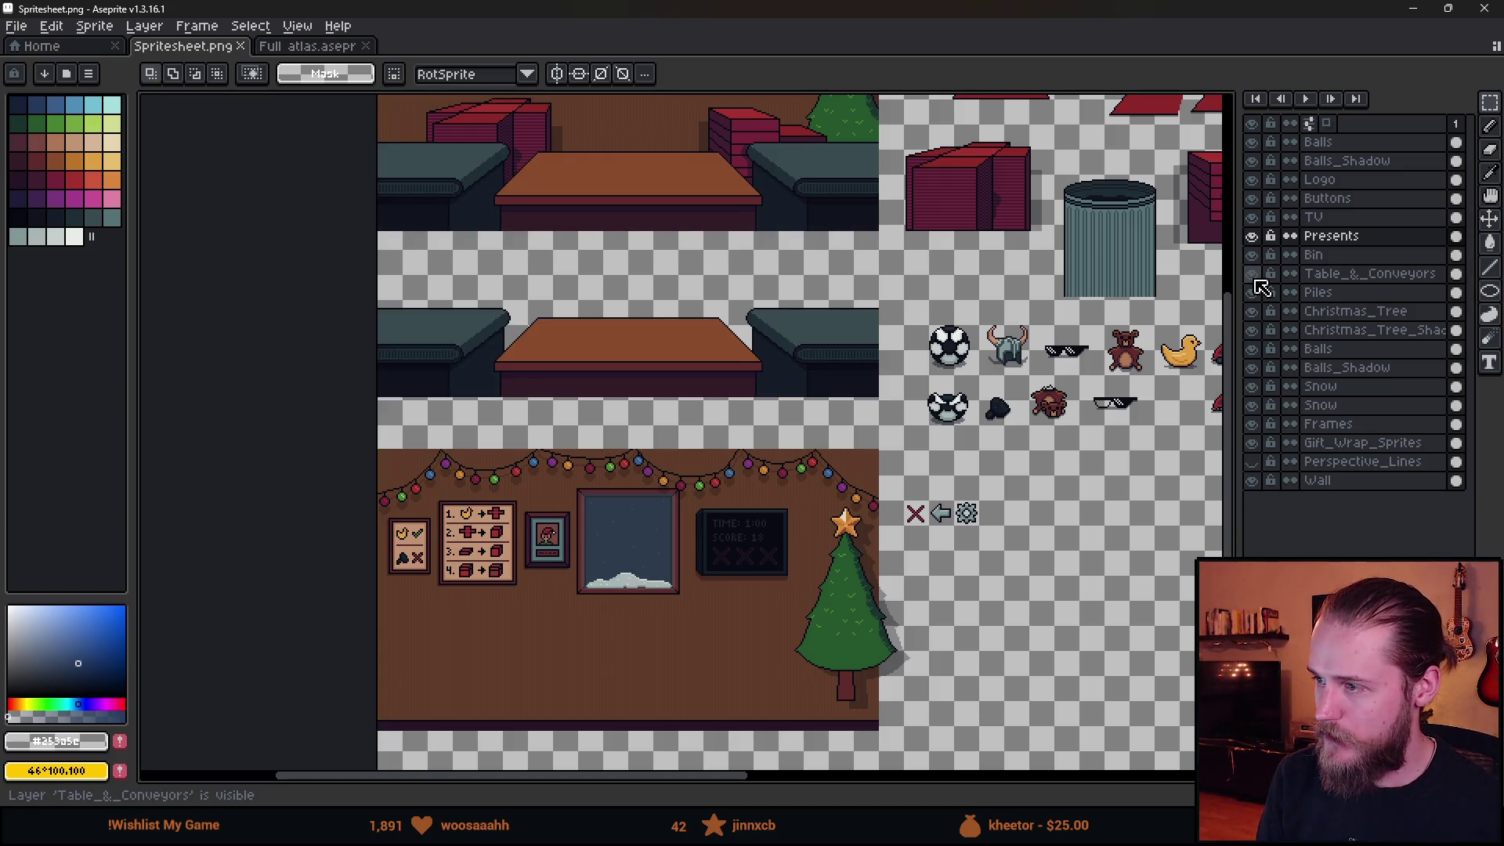
left_click(1257, 281)
left_click(1258, 256)
left_click(1258, 256)
left_click(1259, 235)
left_click(1259, 235)
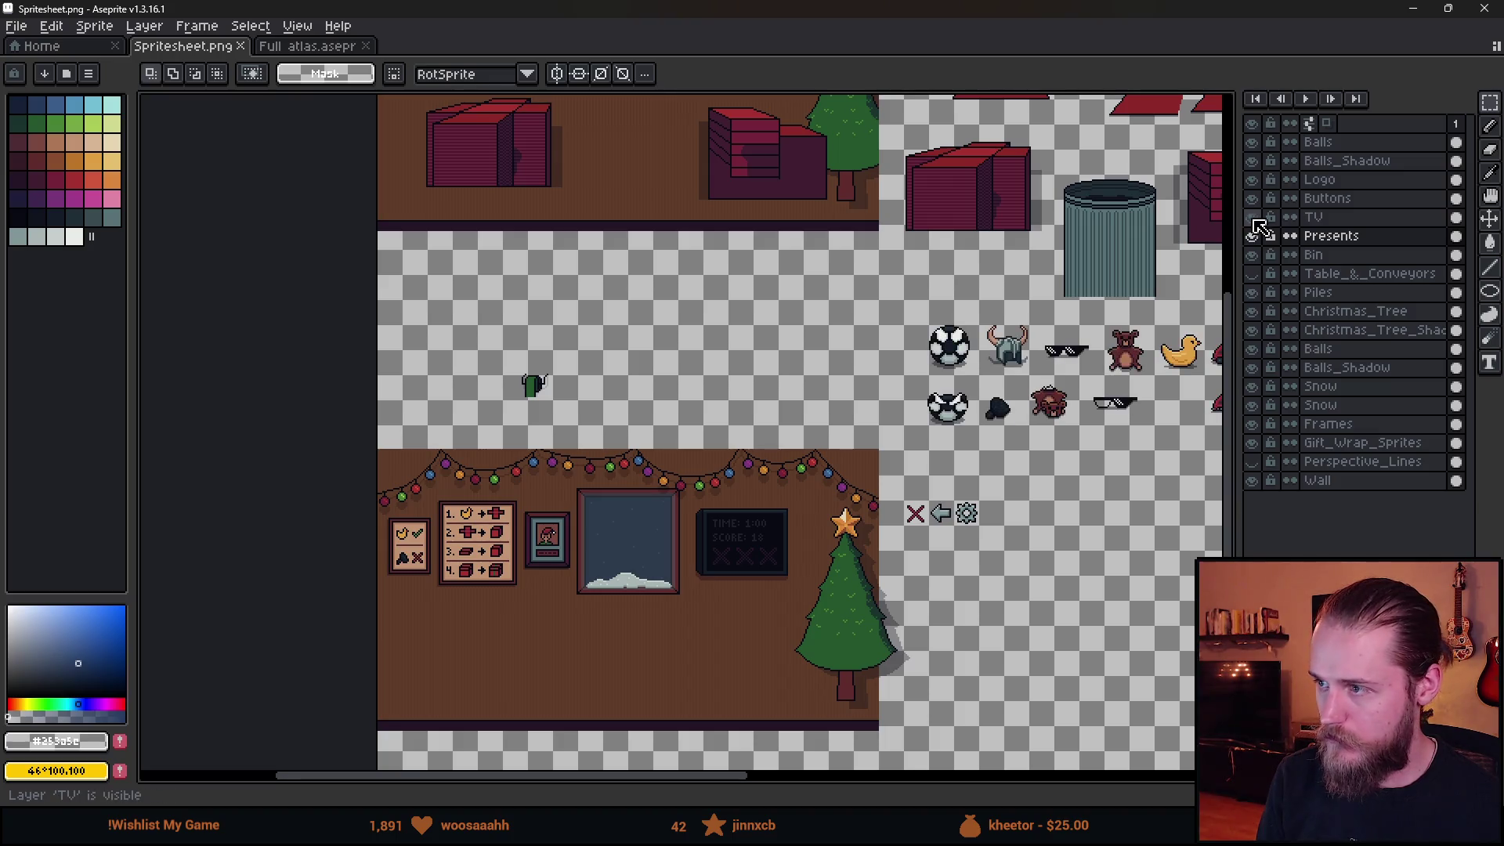
left_click(1253, 292)
left_click(1253, 292)
left_click(1253, 311)
left_click(1253, 311)
left_click(1254, 329)
left_click(1253, 330)
left_click(1253, 348)
left_click(1253, 348)
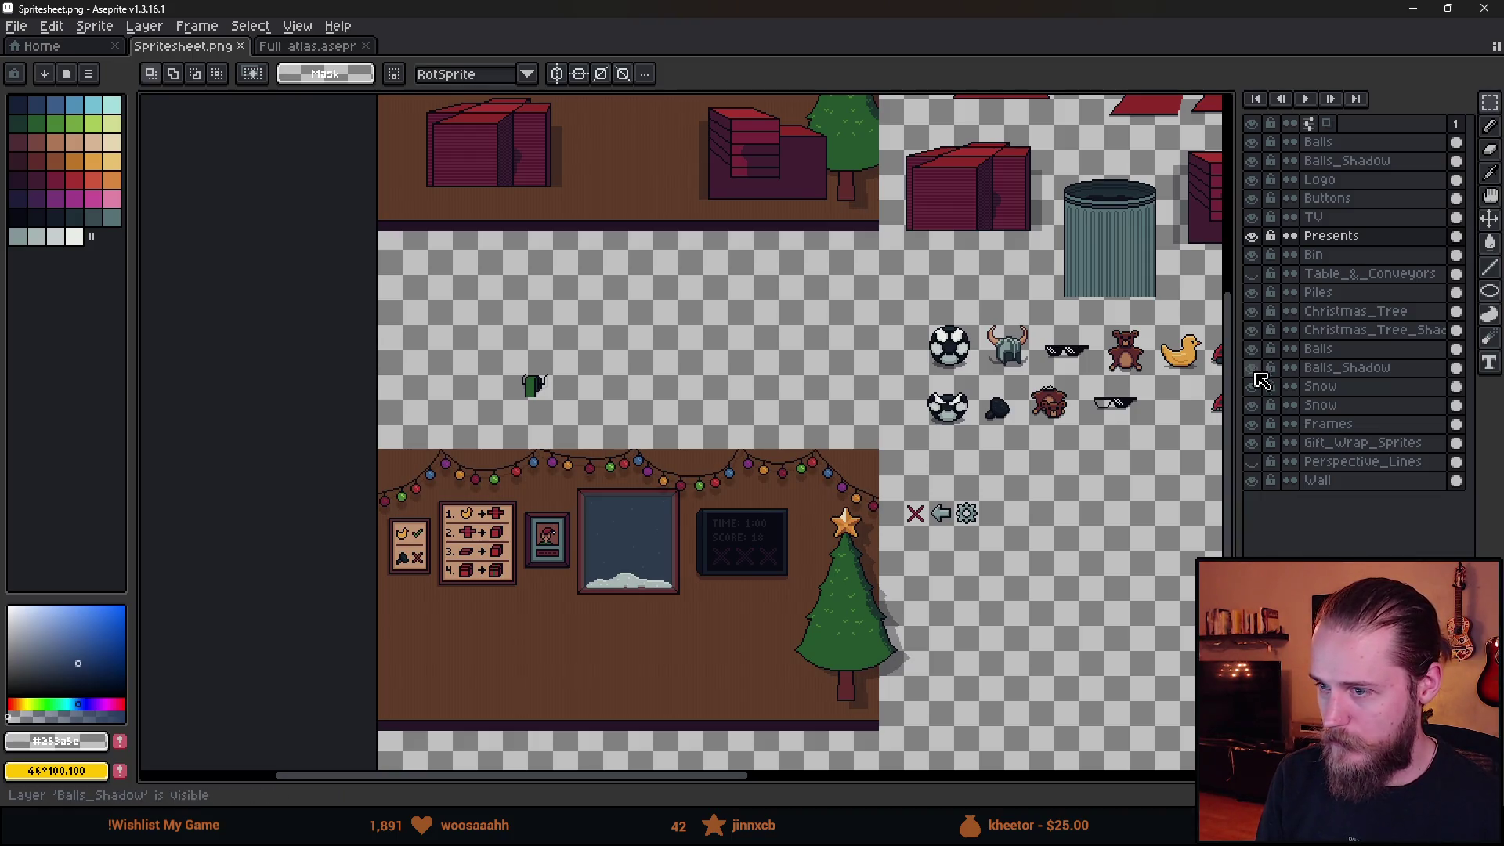
Make Frames the active layer and check the Frames, Wall, Balls_Shadow and Balls layers.
left_click(1253, 424)
left_click(1253, 424)
left_click(1331, 424)
scroll(605, 408, "up", 5)
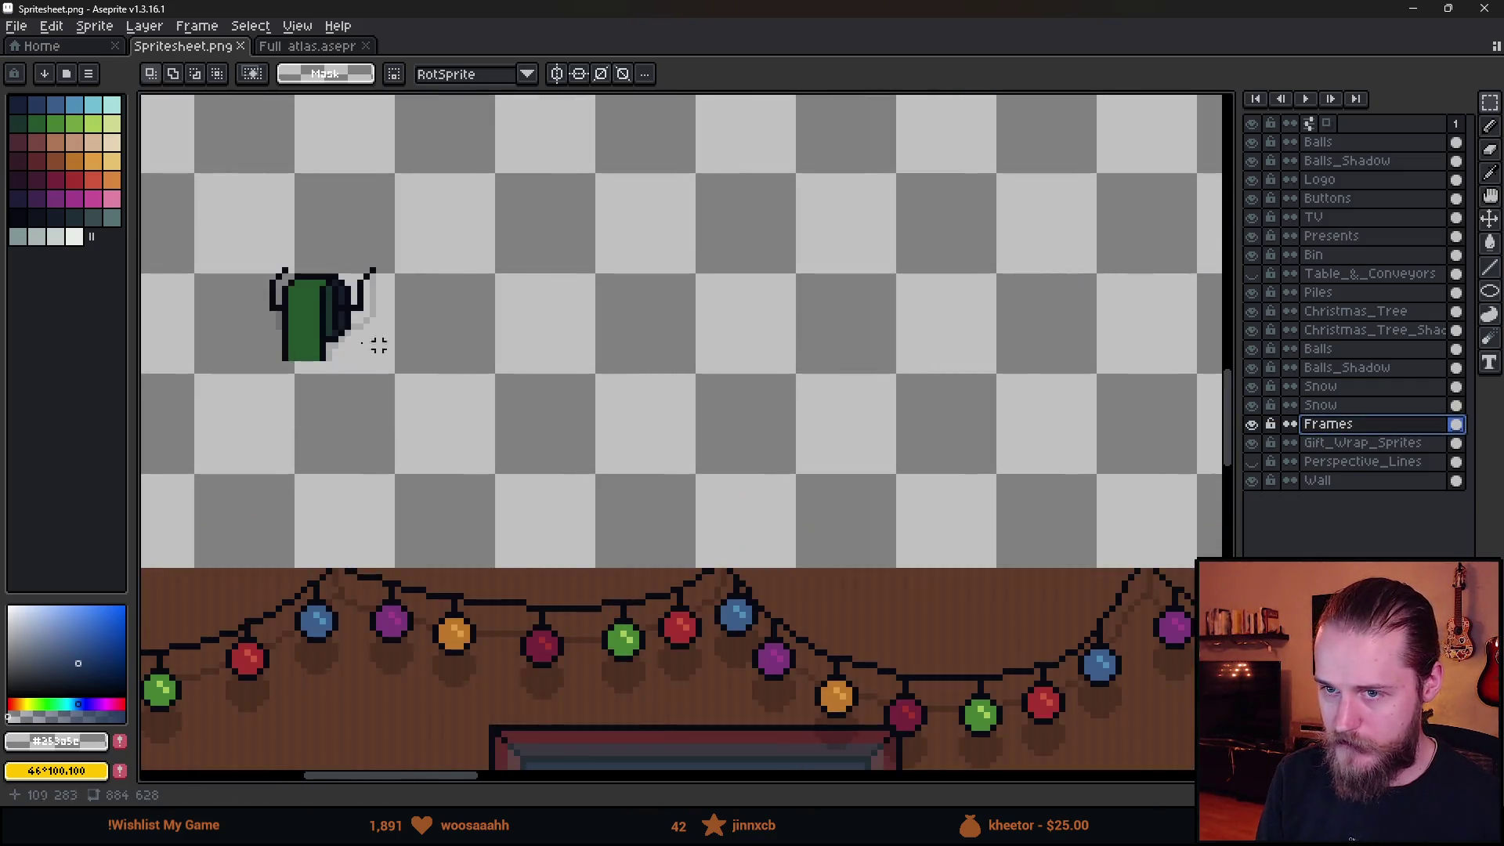
left_click(1253, 424)
left_click(1254, 424)
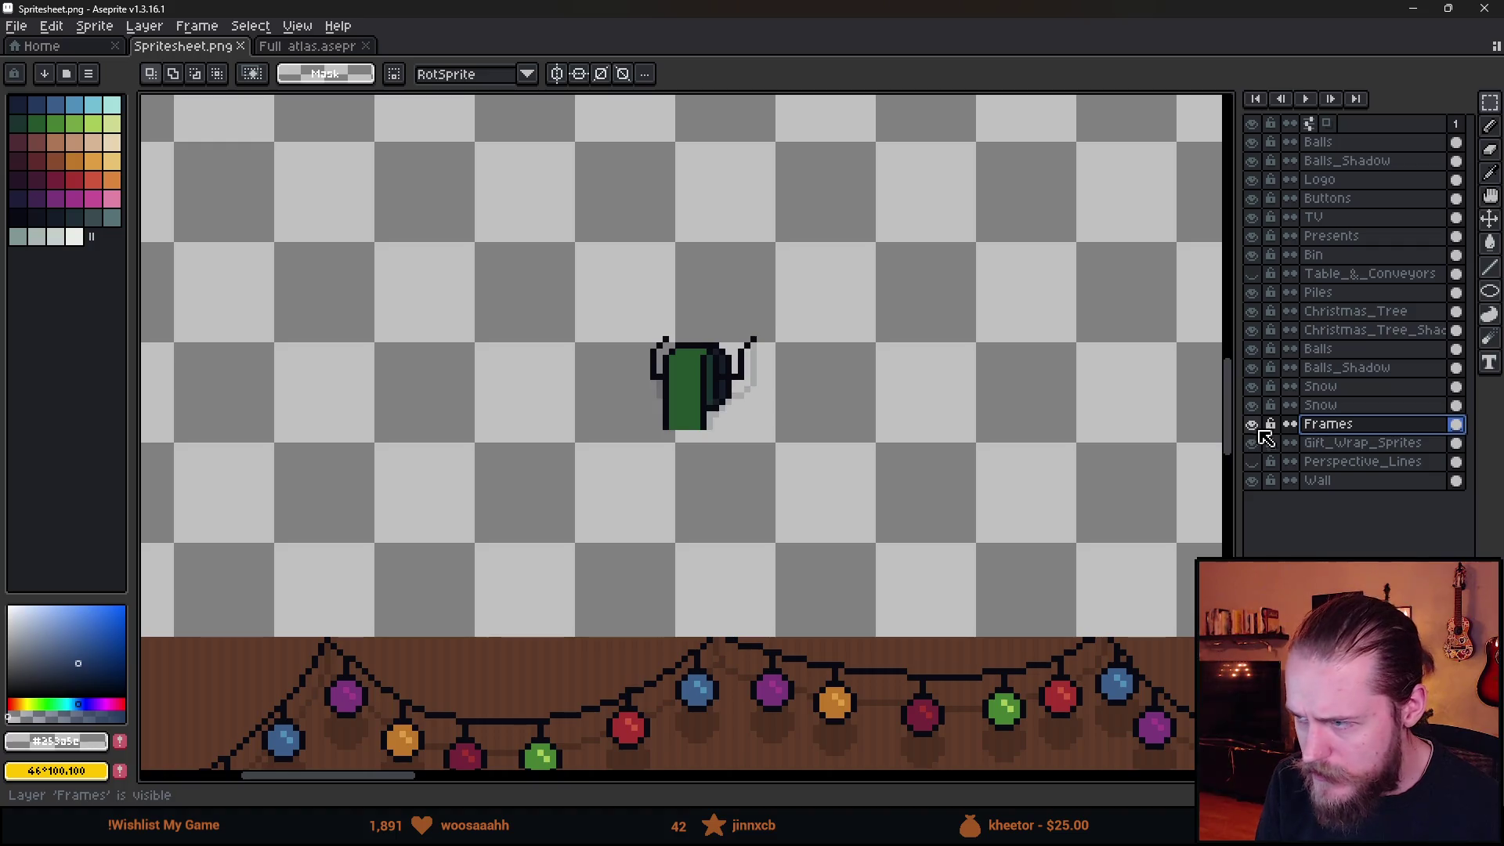
left_click(1257, 481)
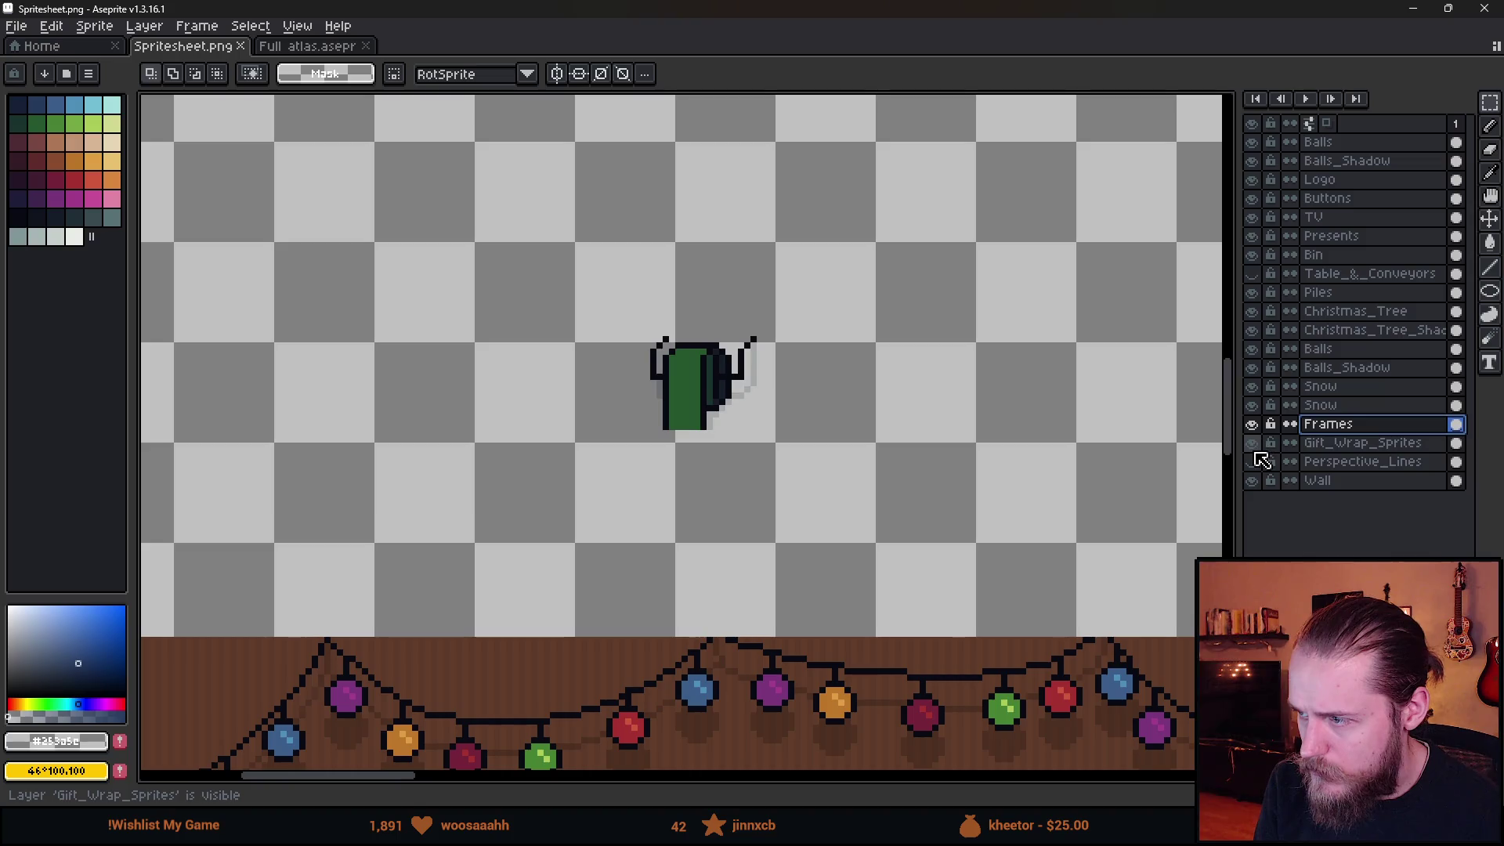
left_click(1256, 368)
left_click(1256, 368)
left_click(1257, 349)
left_click(1256, 350)
Select the green cactus on the Frames layer and cut it, then show Table_&_Conveyors again.
left_click(1292, 330)
mouse_move(551, 235)
left_mouse_down()
mouse_move(739, 447)
mouse_move(879, 504)
left_mouse_up()
key("Delete")
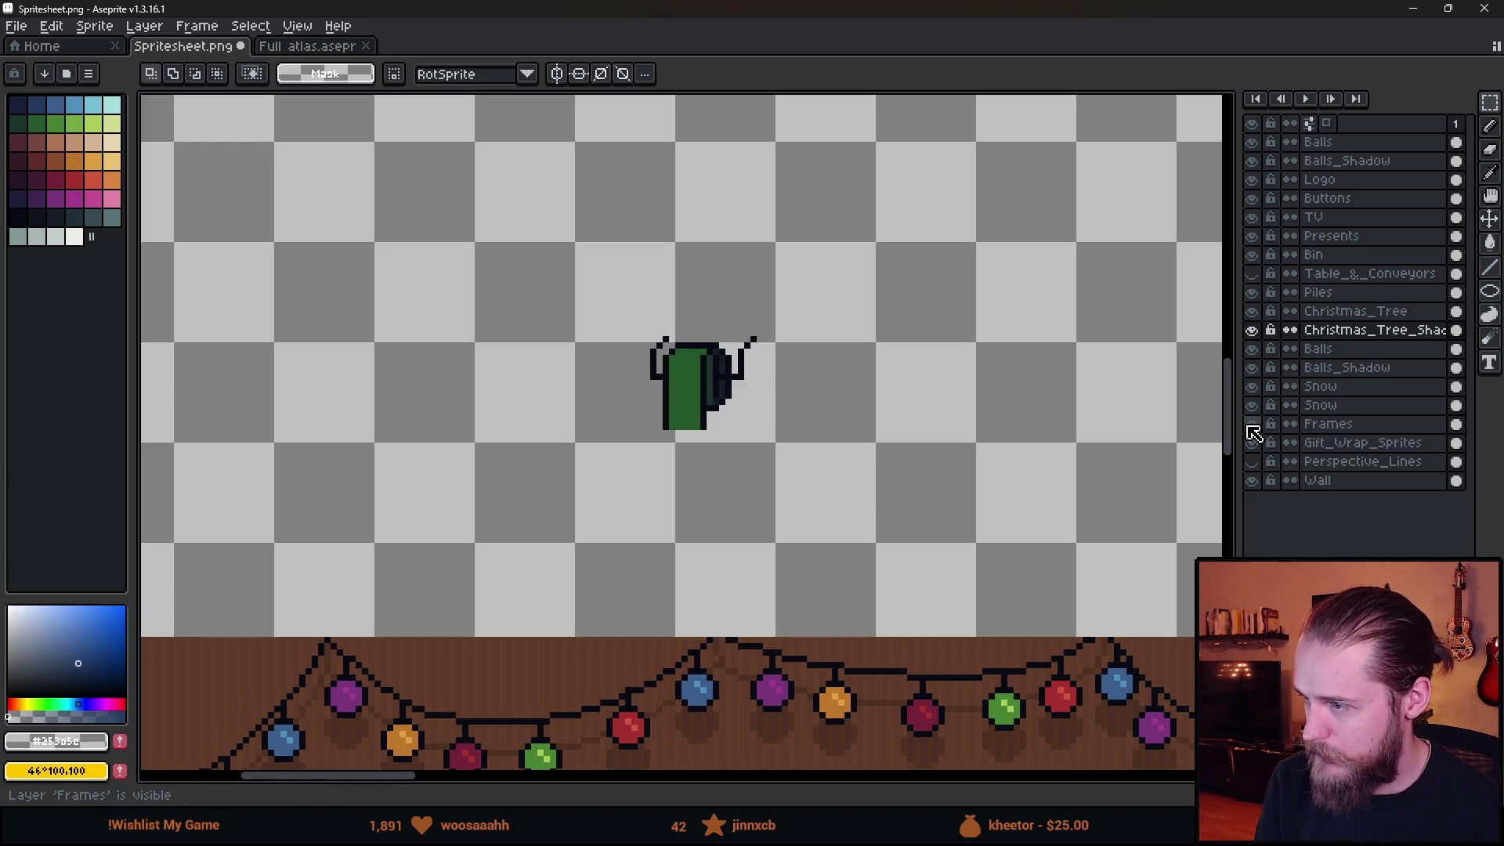
left_click(1292, 425)
key("ctrl+z")
key("ctrl+d")
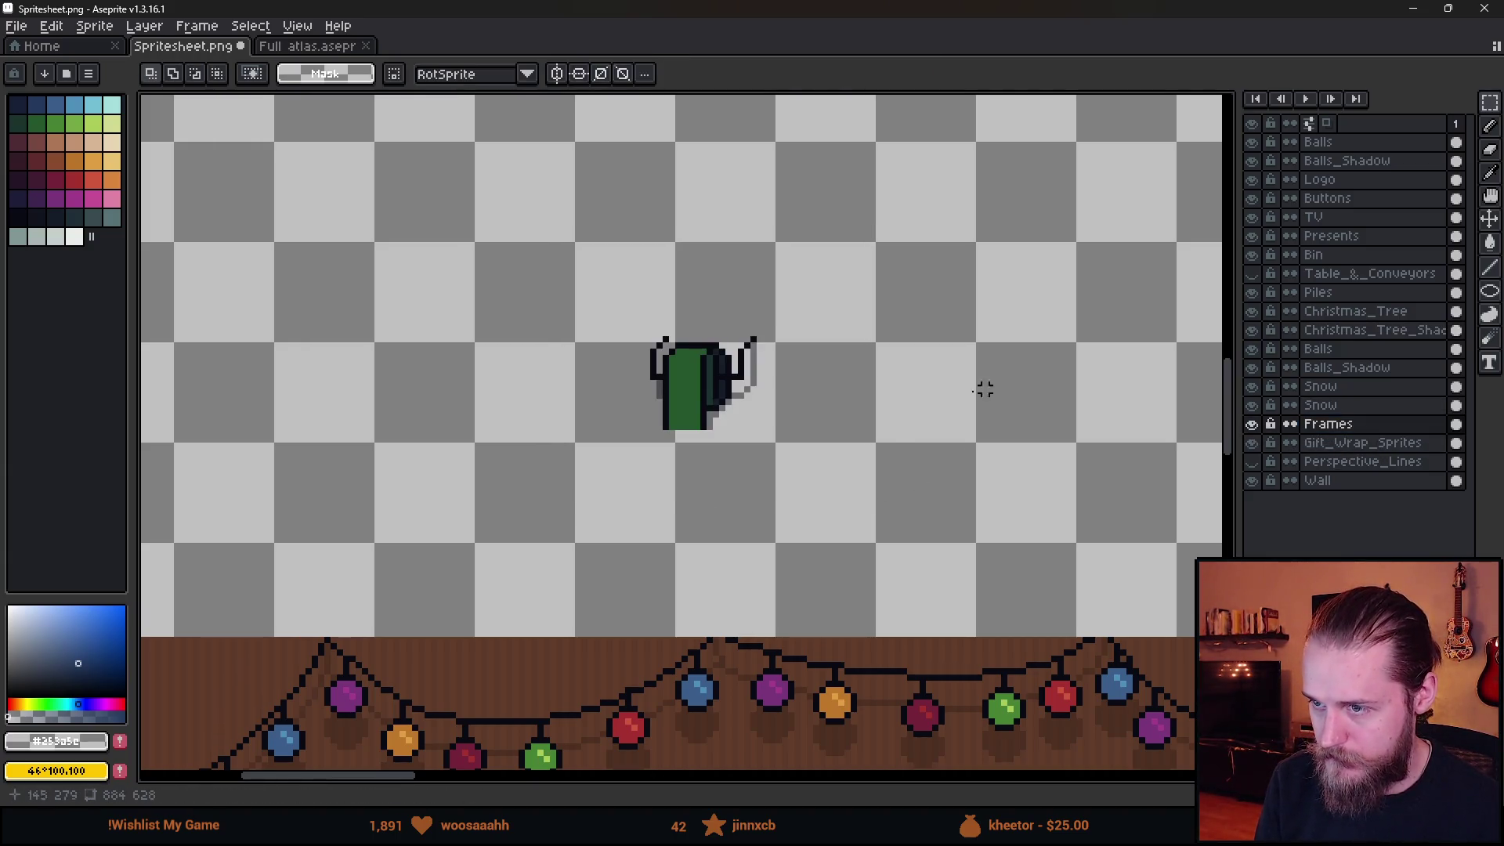
key("ctrl+z")
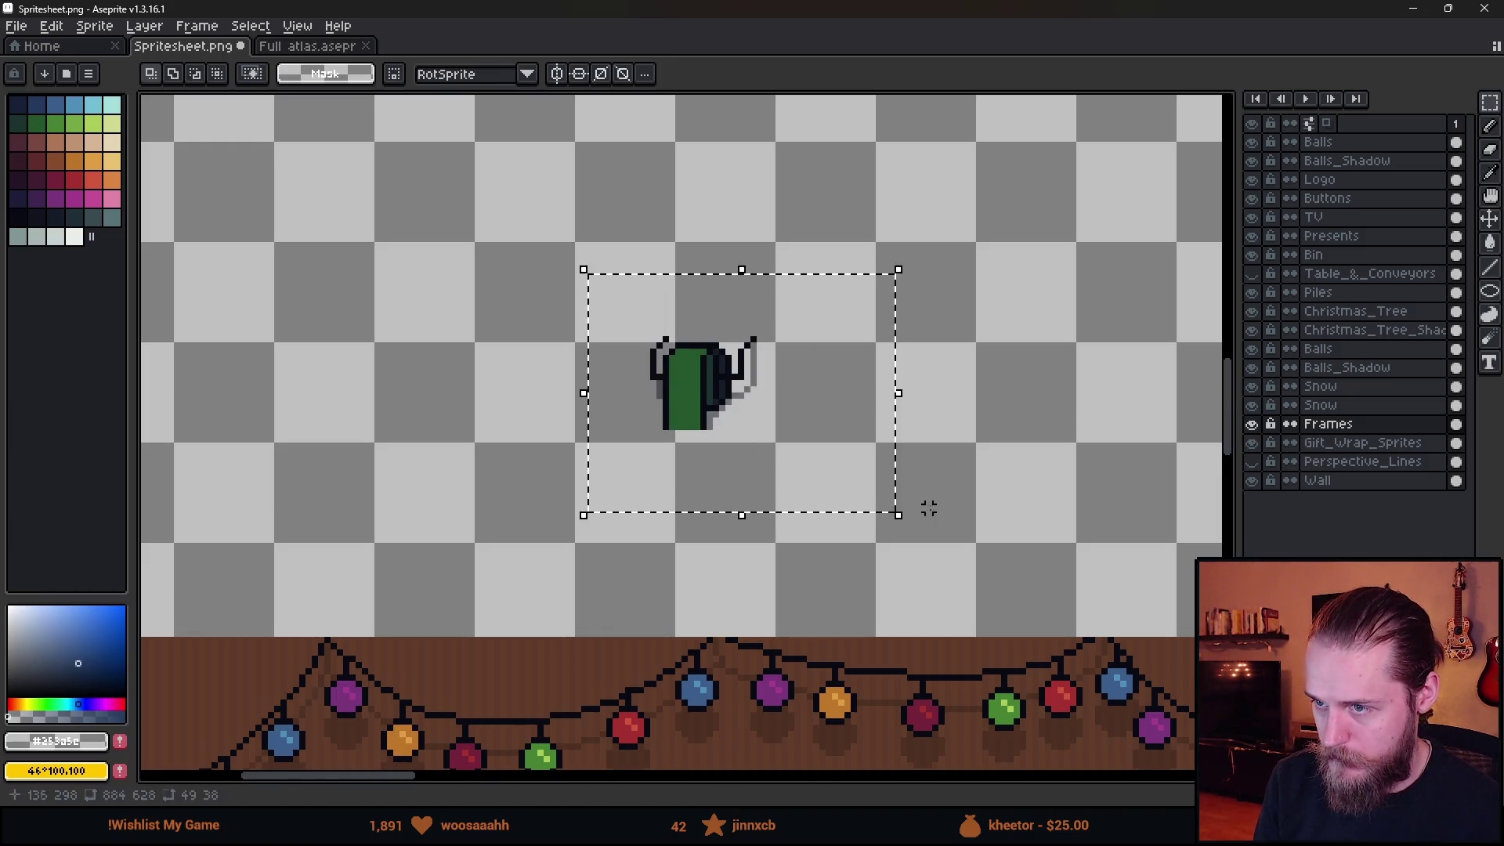
key("Delete")
scroll(1010, 376, "down", 5)
scroll(997, 359, "up", 2)
left_click(1251, 273)
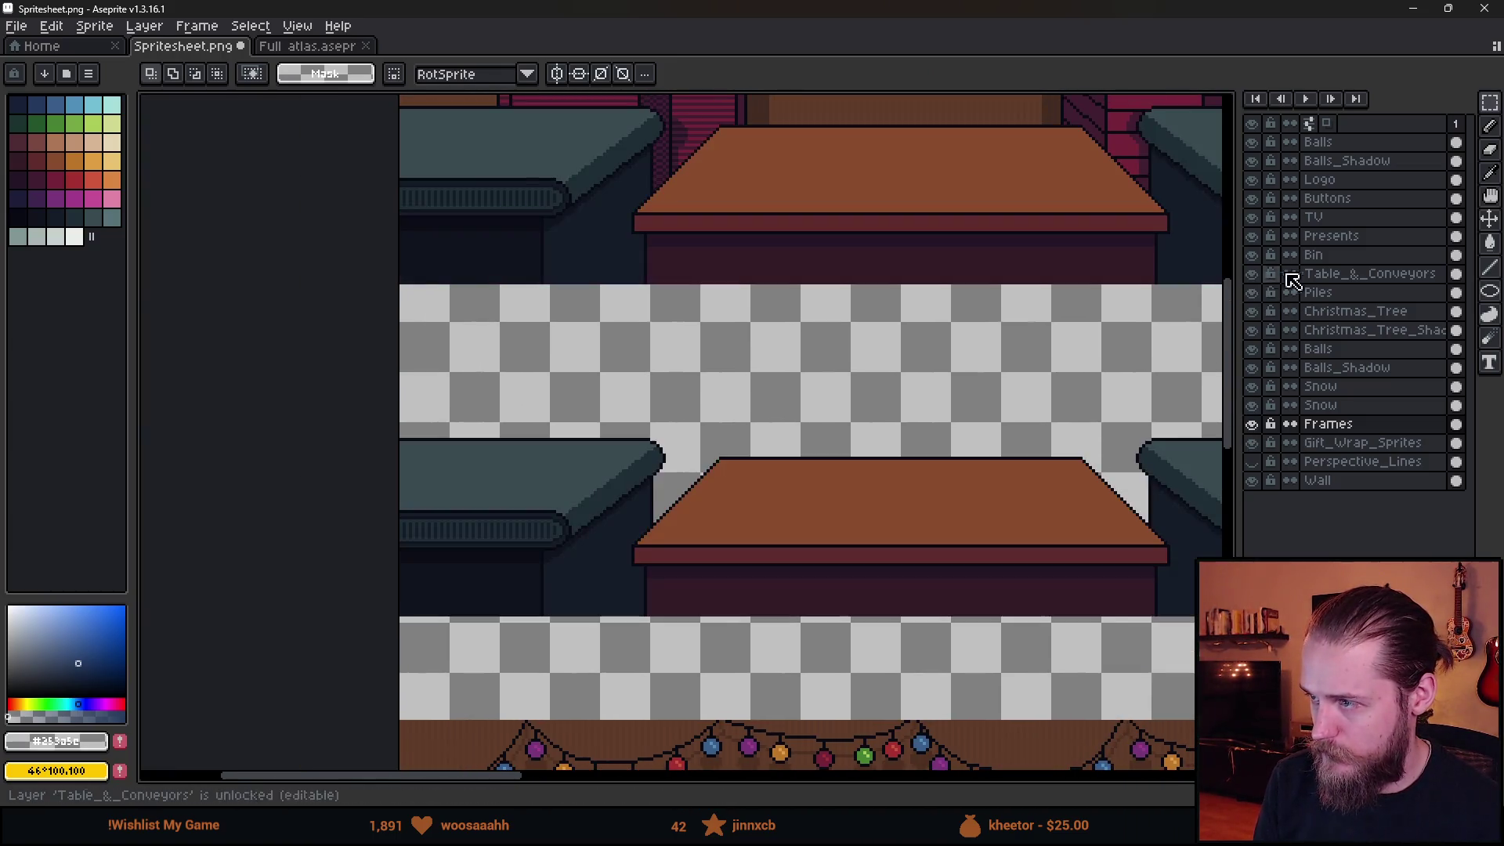
Add a new layer above Table_&_Conveyors named Table_Props.
left_click(1353, 273)
key("shift+n")
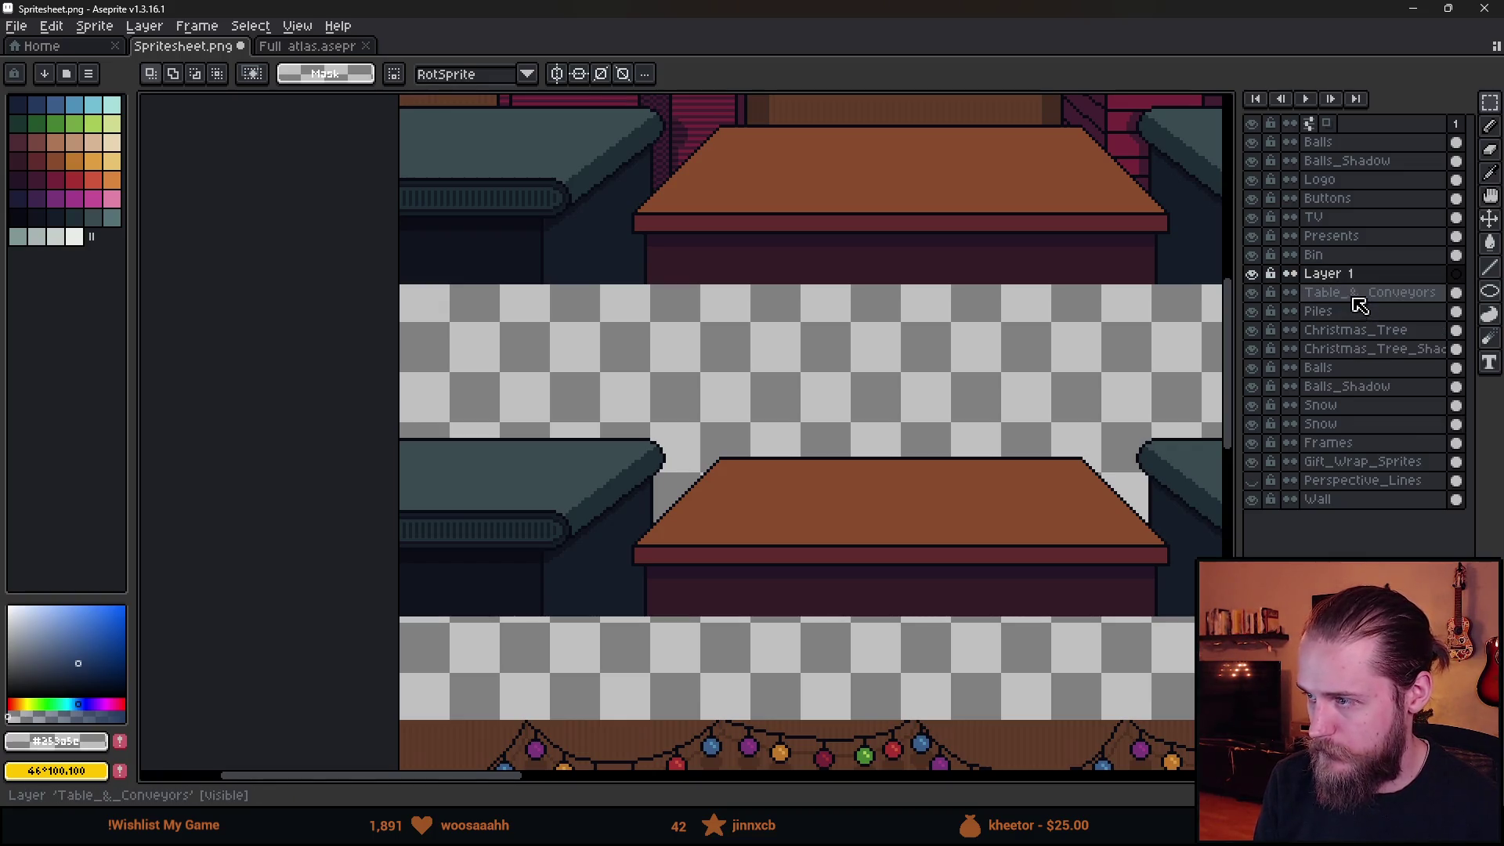
double_click(1355, 279)
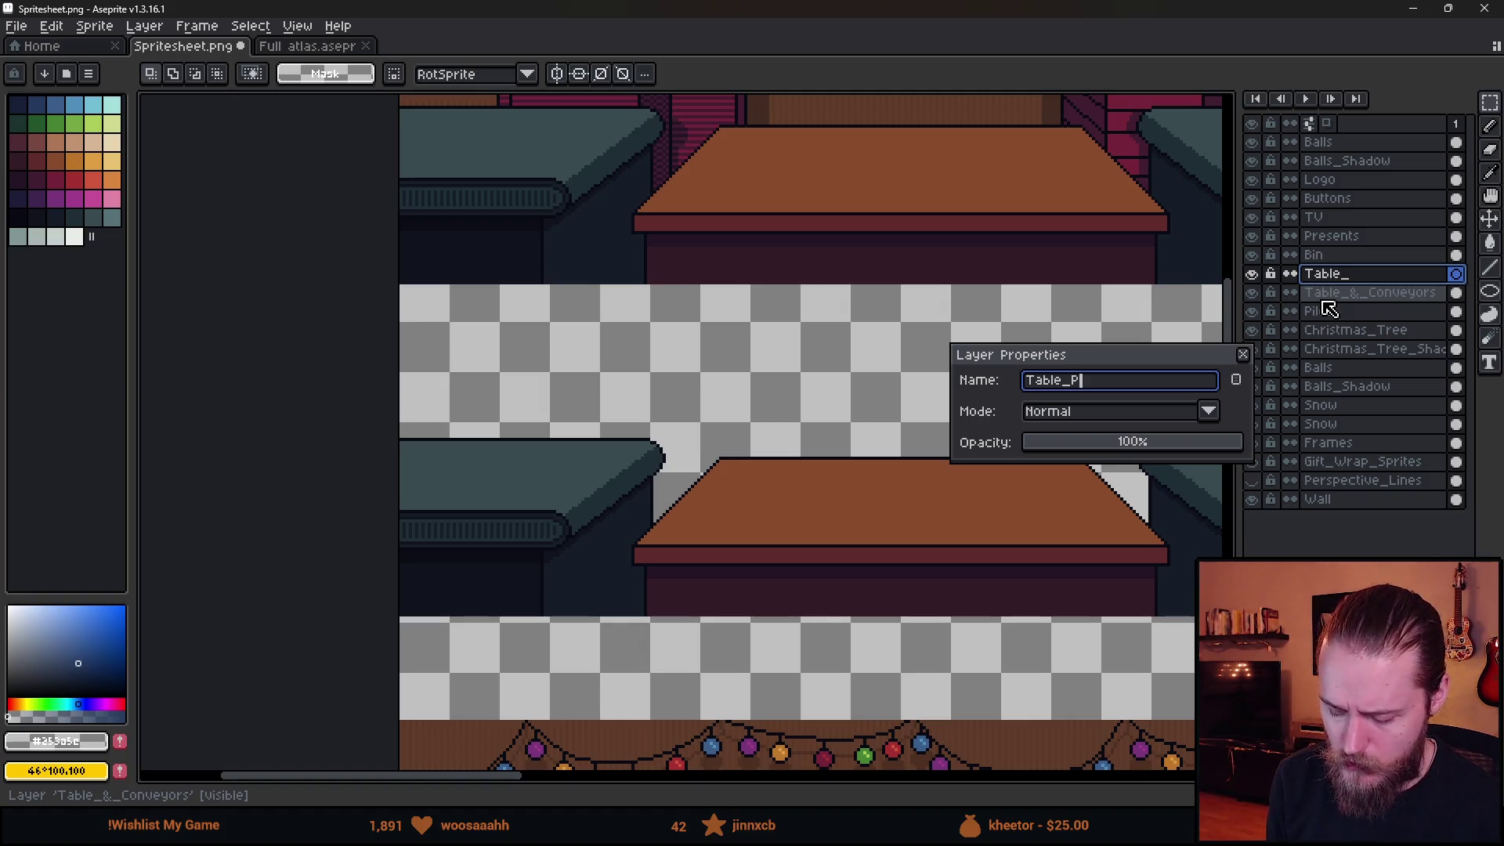
type("rops")
key("Return")
Paste the cactus onto Table_Props, save the spritesheet, and check it in Unity.
key("ctrl+v")
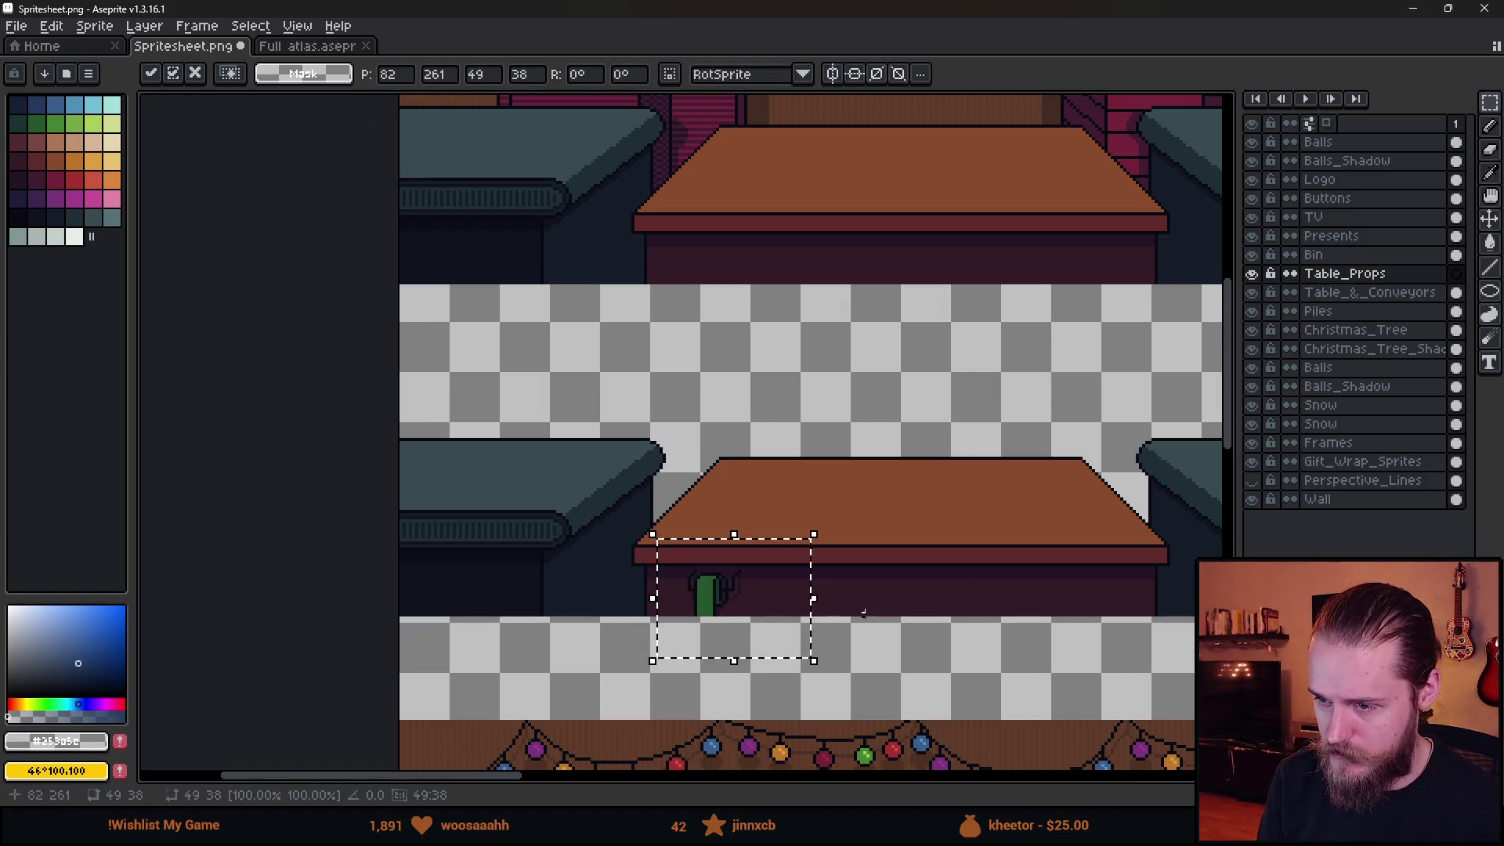
key("Return")
key("ctrl+s")
key("alt+Tab")
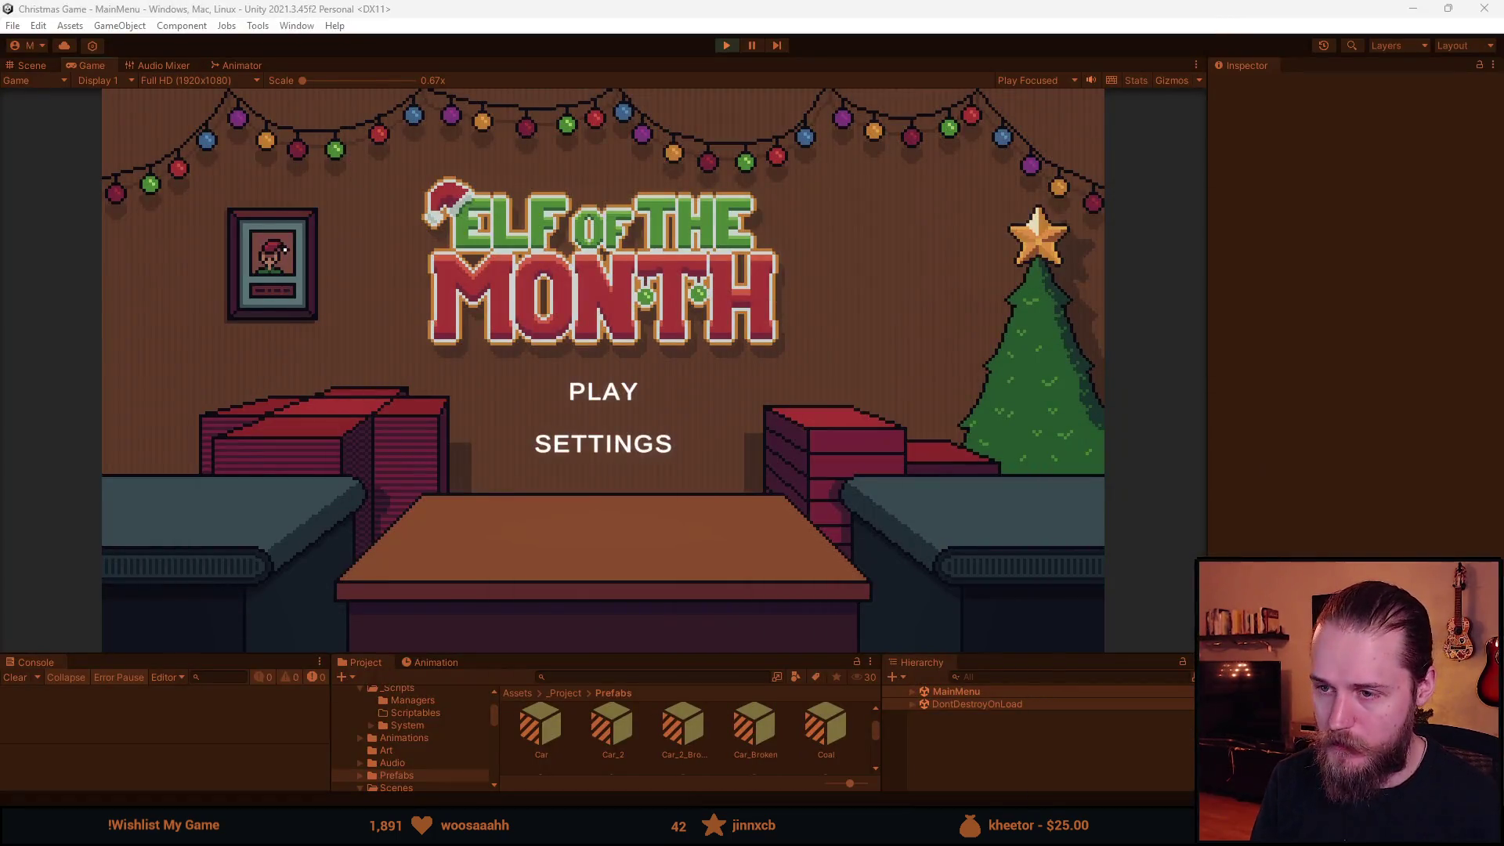
key("alt+Tab")
key("ctrl+d")
key("ctrl+z")
key("ctrl+z")
key("ctrl+z")
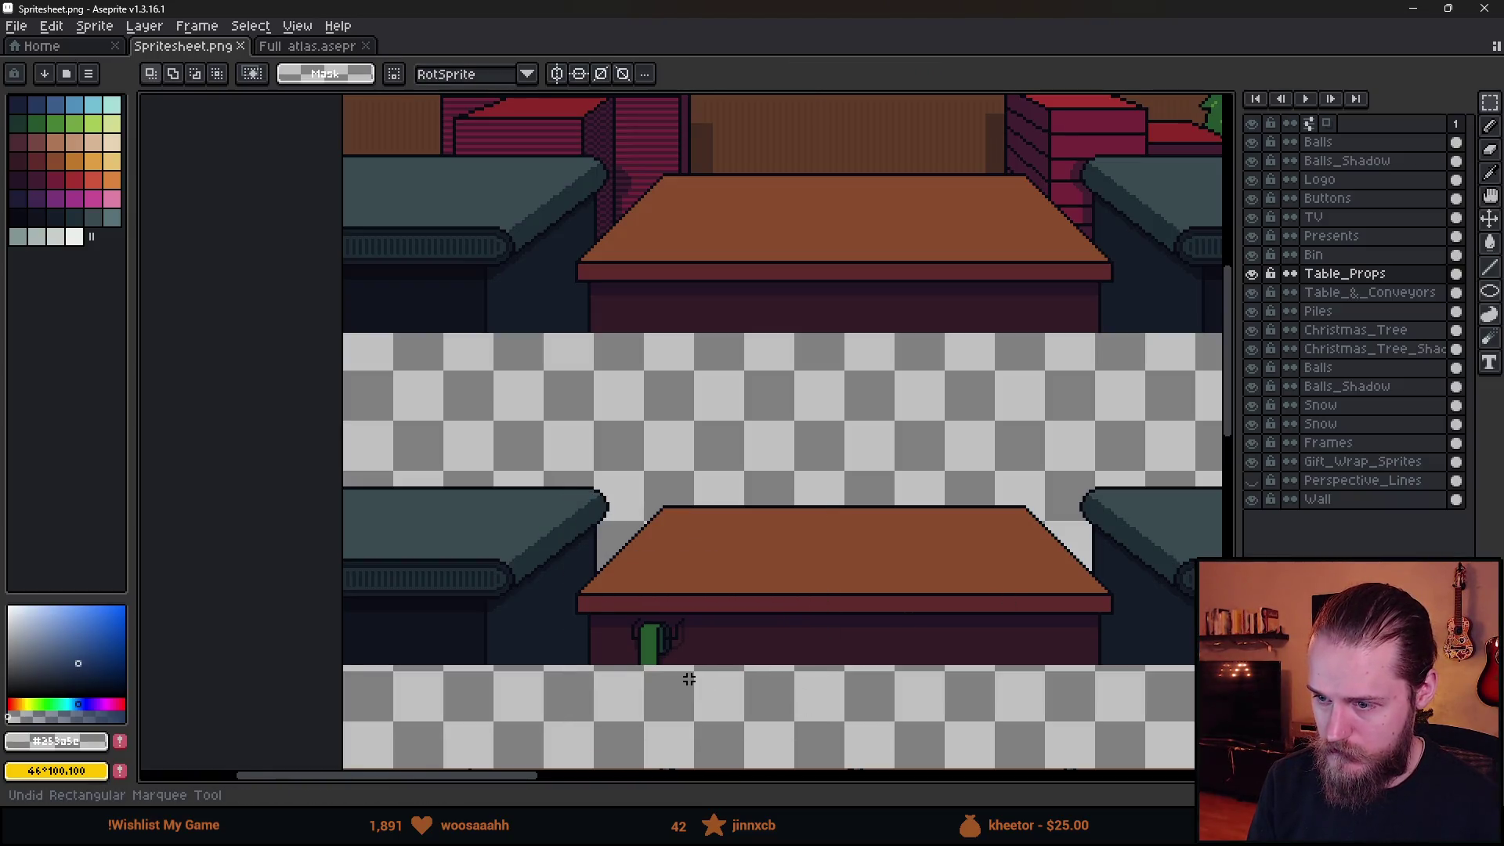
key("ctrl+y")
Move the cactus to the upper table's left end and switch to Unity.
scroll(501, 577, "up", 2)
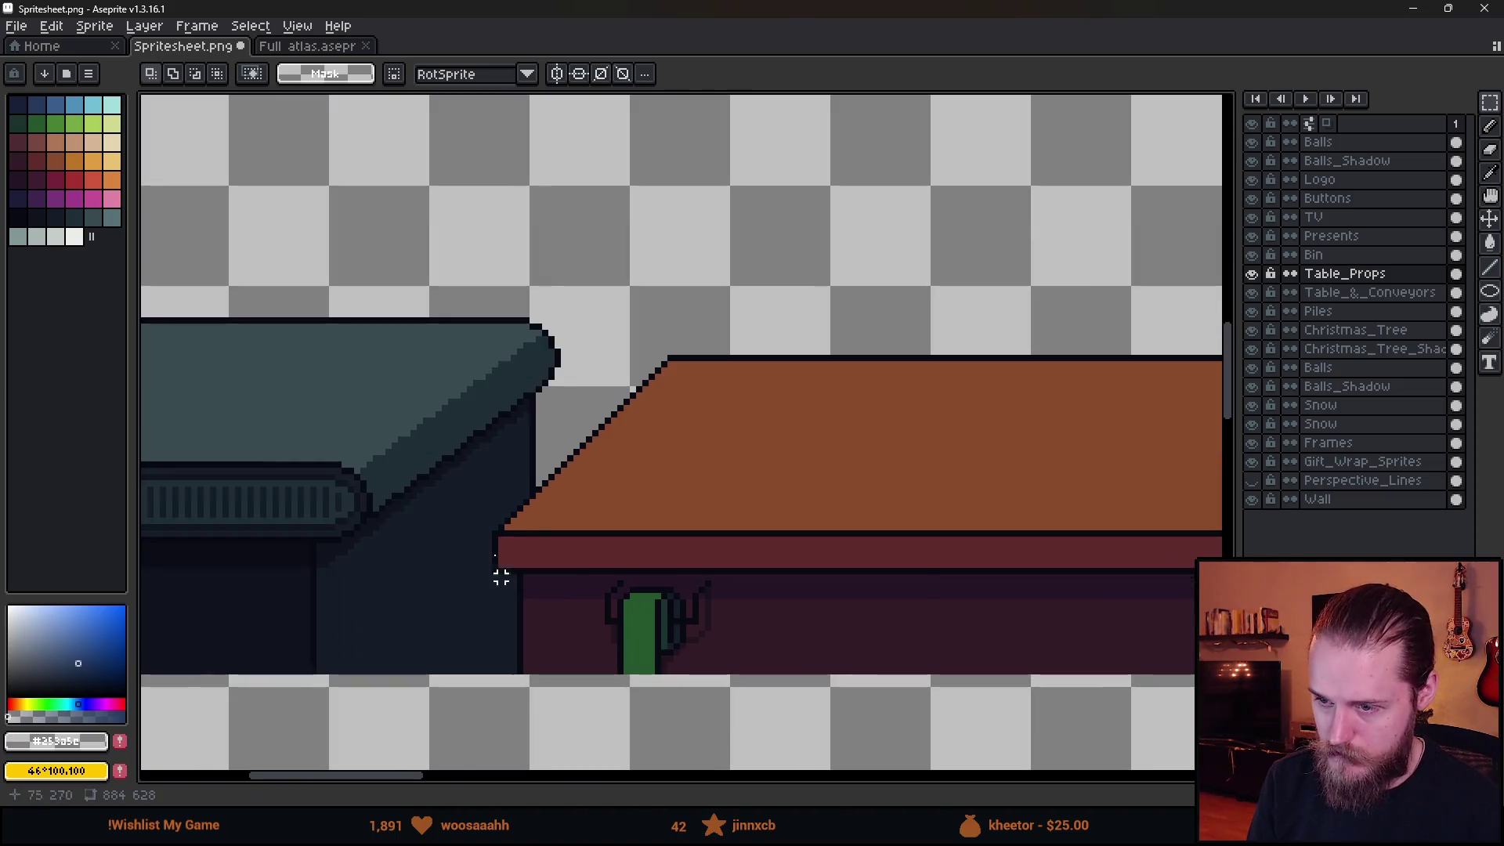
mouse_move(494, 532)
left_mouse_down()
mouse_move(742, 625)
mouse_move(752, 681)
mouse_move(775, 706)
left_mouse_up()
scroll(779, 642, "down", 4)
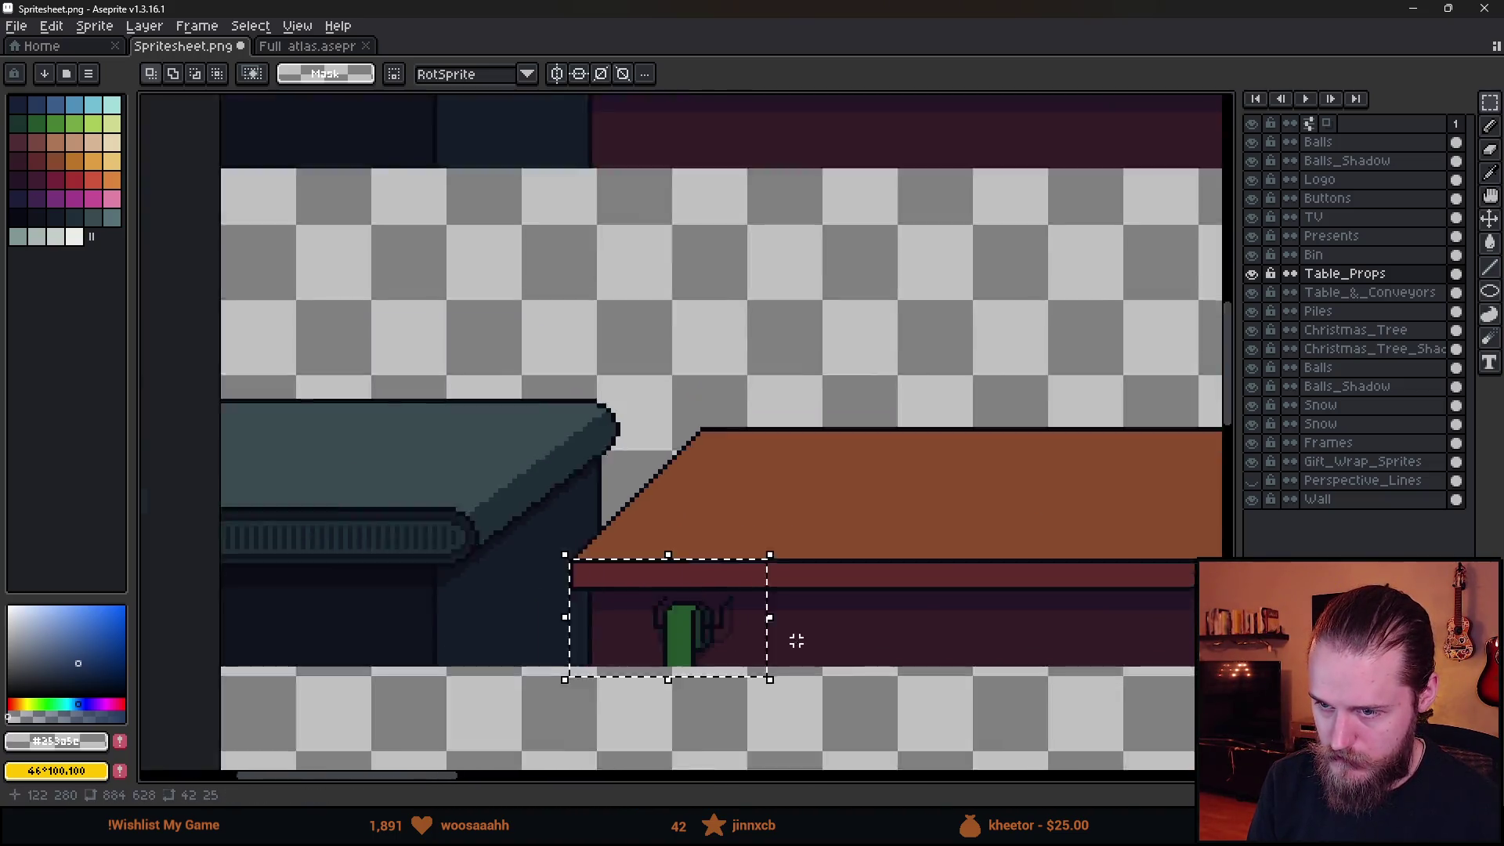
scroll(791, 543, "up", 5)
key("ctrl+v")
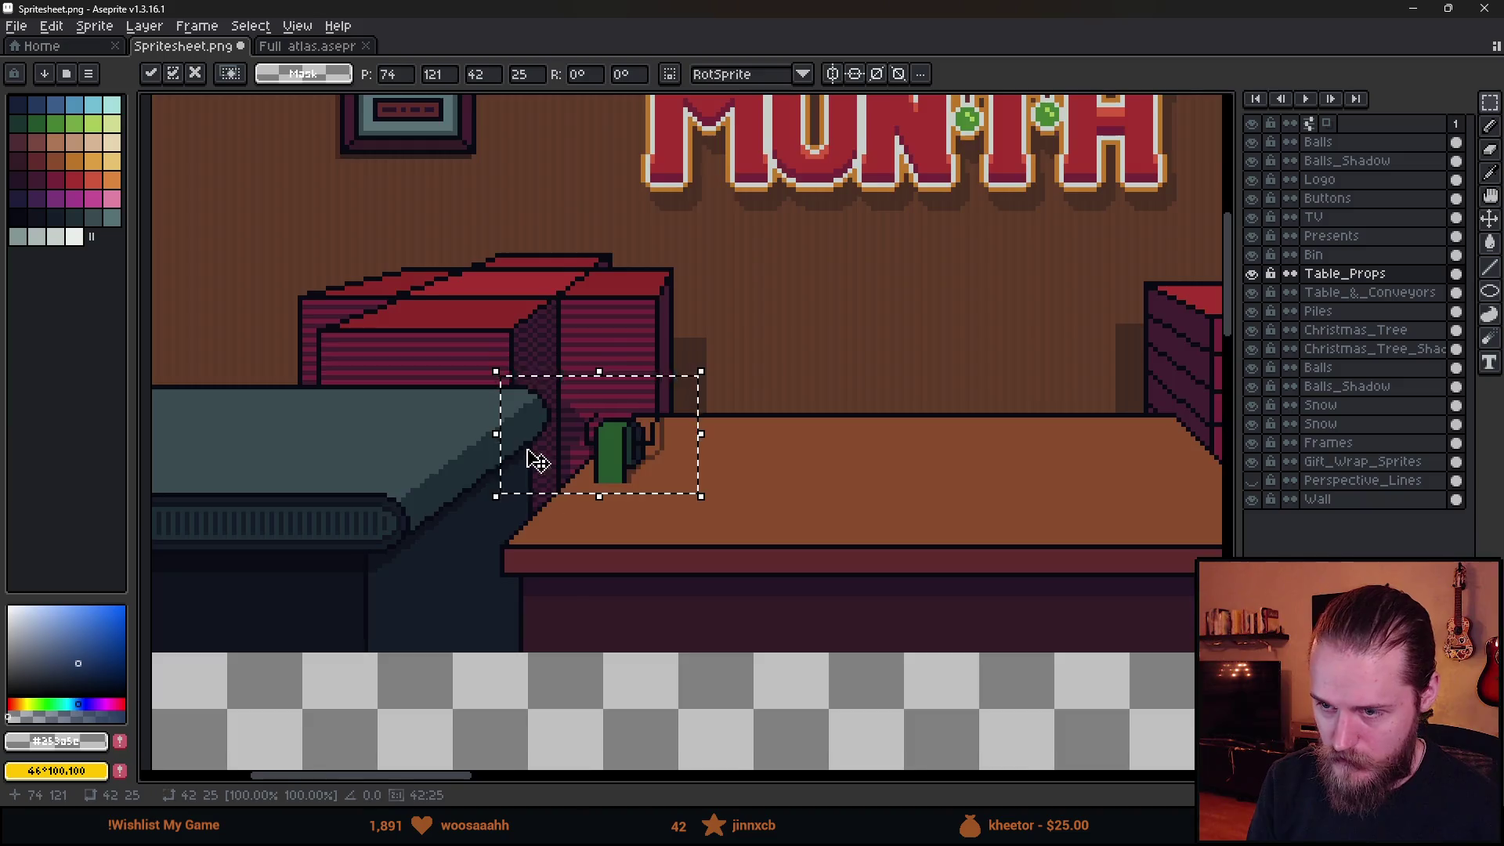
scroll(537, 463, "up", 1)
left_click_drag(597, 693, 598, 678)
key("Return")
scroll(640, 476, "down", 5)
scroll(639, 475, "up", 3)
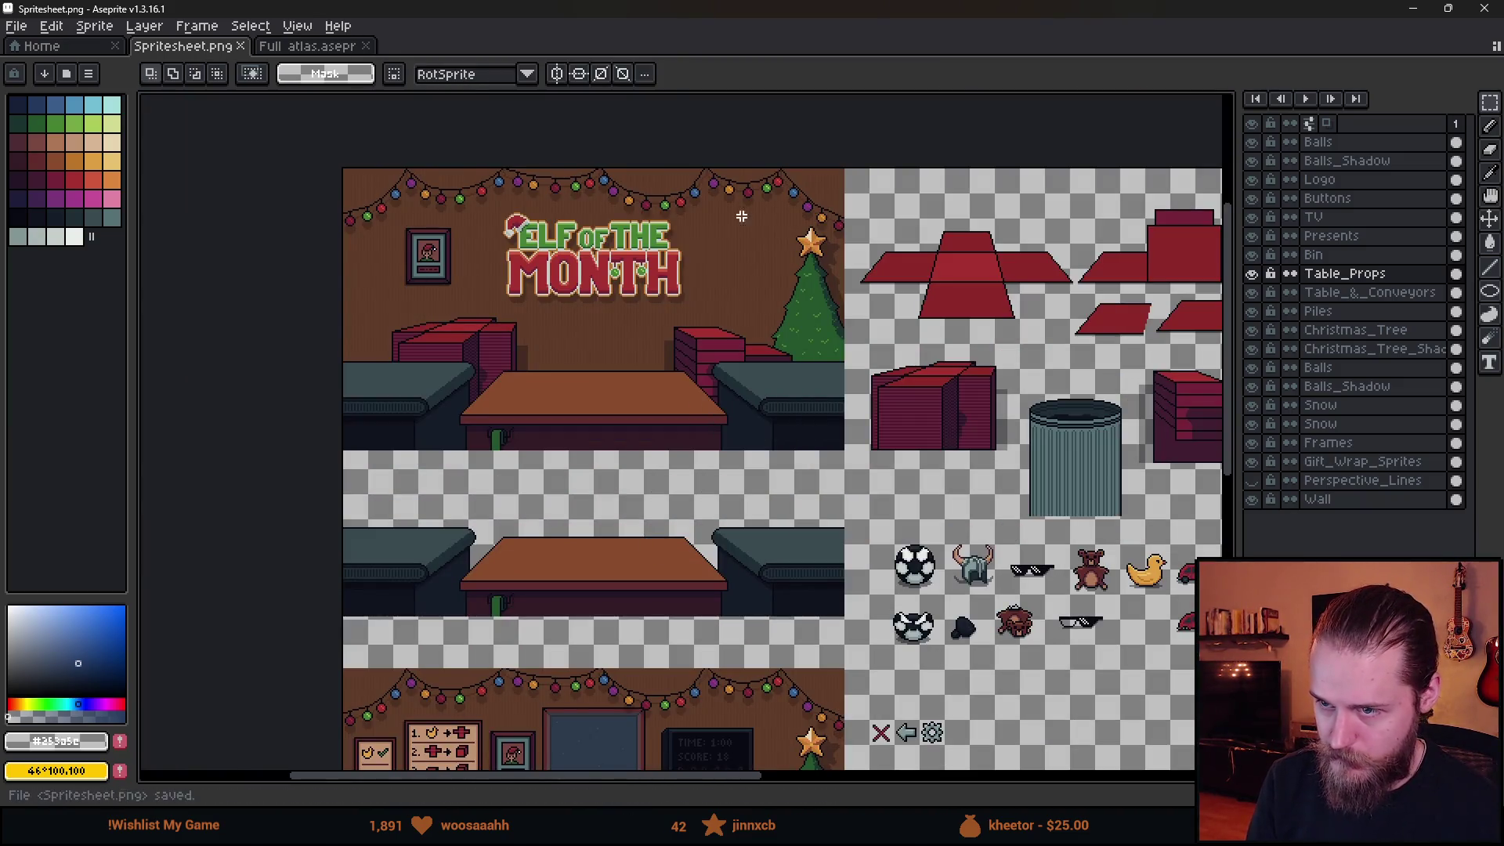
key("alt+Tab")
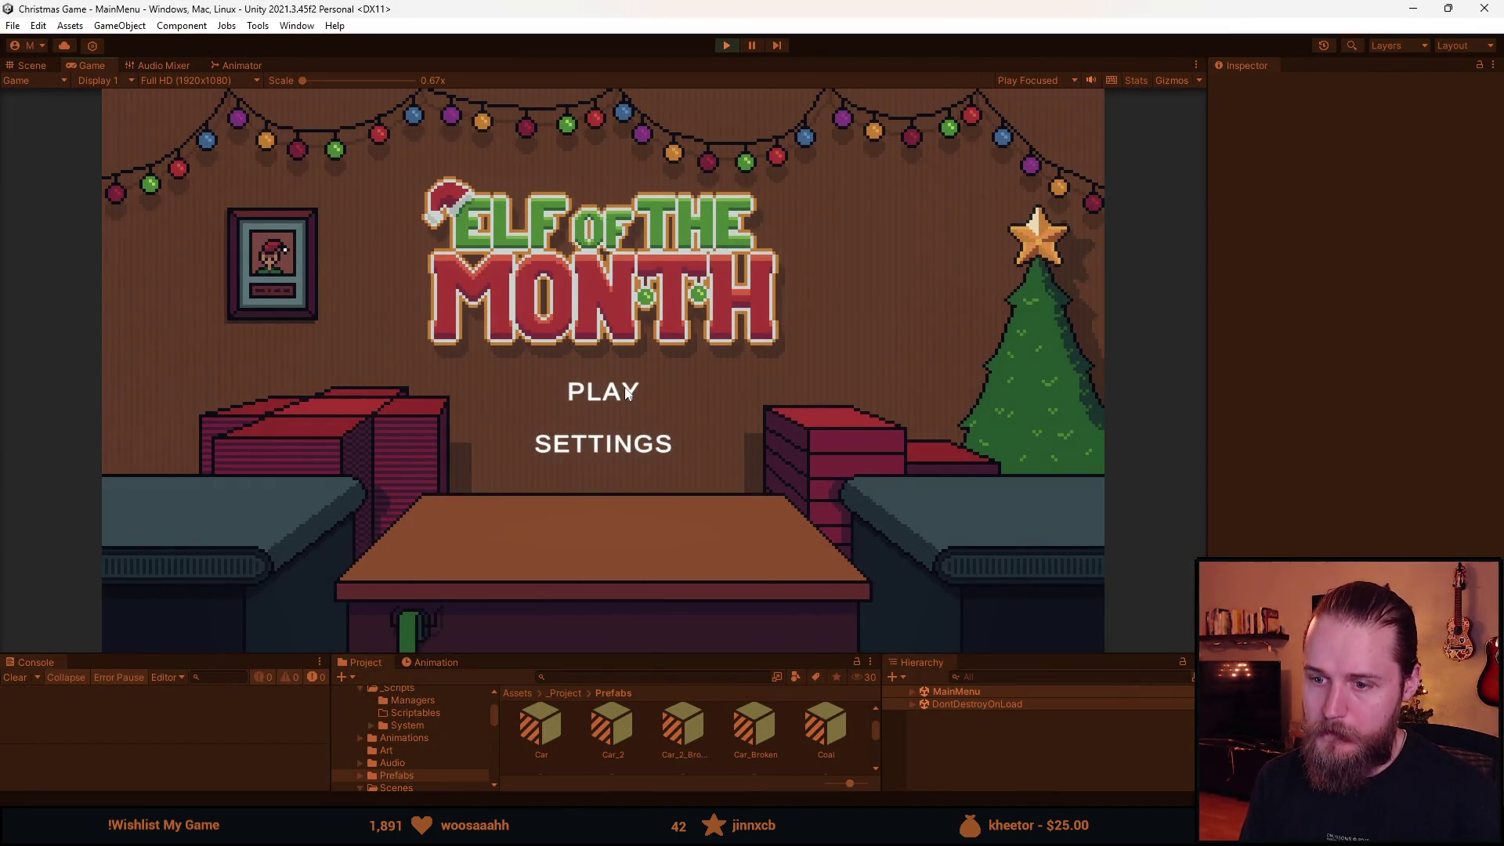
Start the game, box and send off the duck and the next toy, then bin a coal-filled box.
left_click(628, 393)
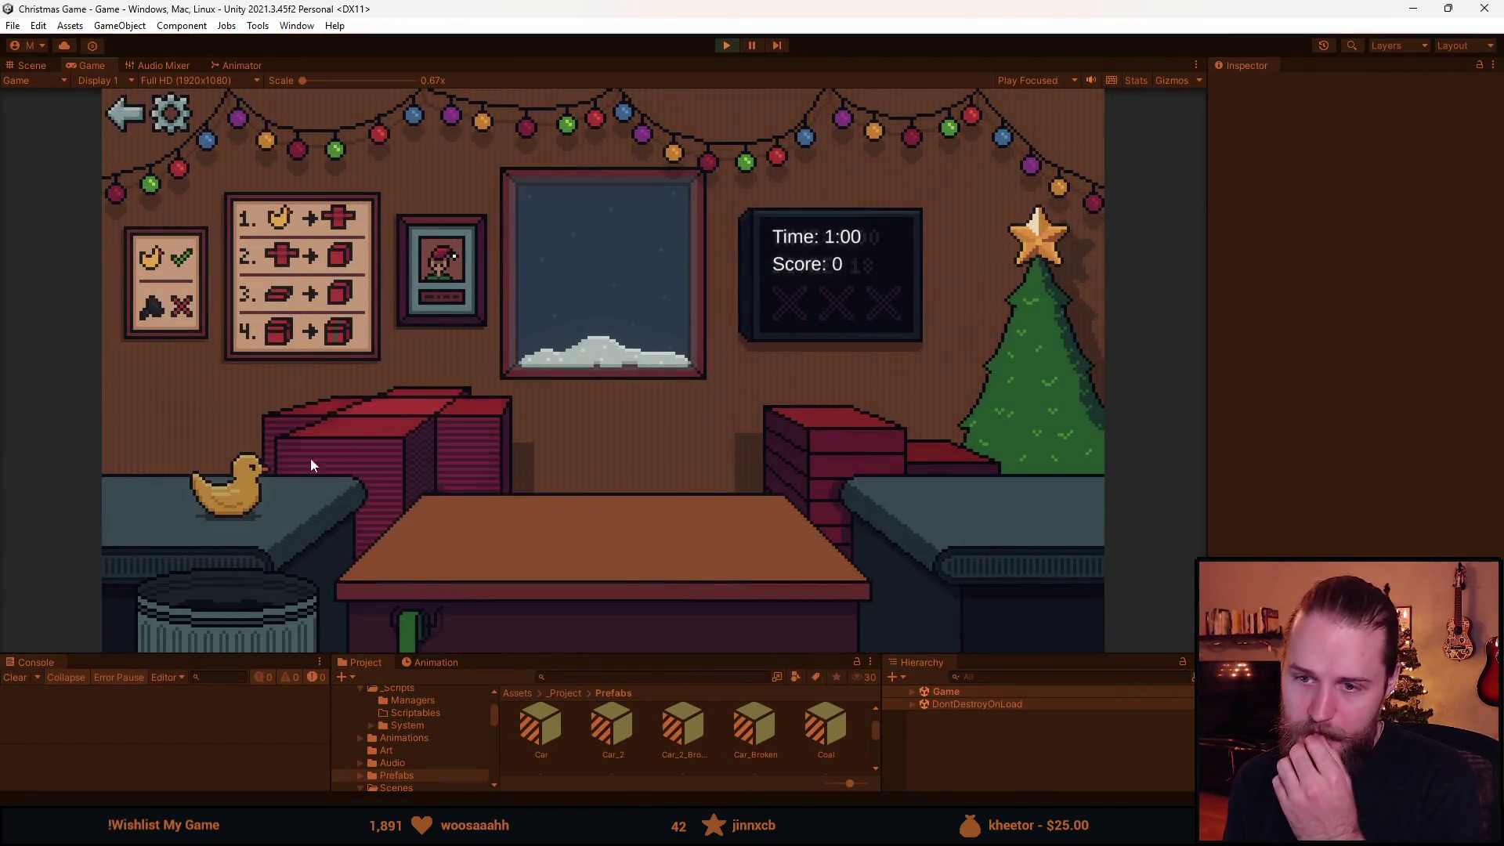
left_click_drag(242, 480, 670, 589)
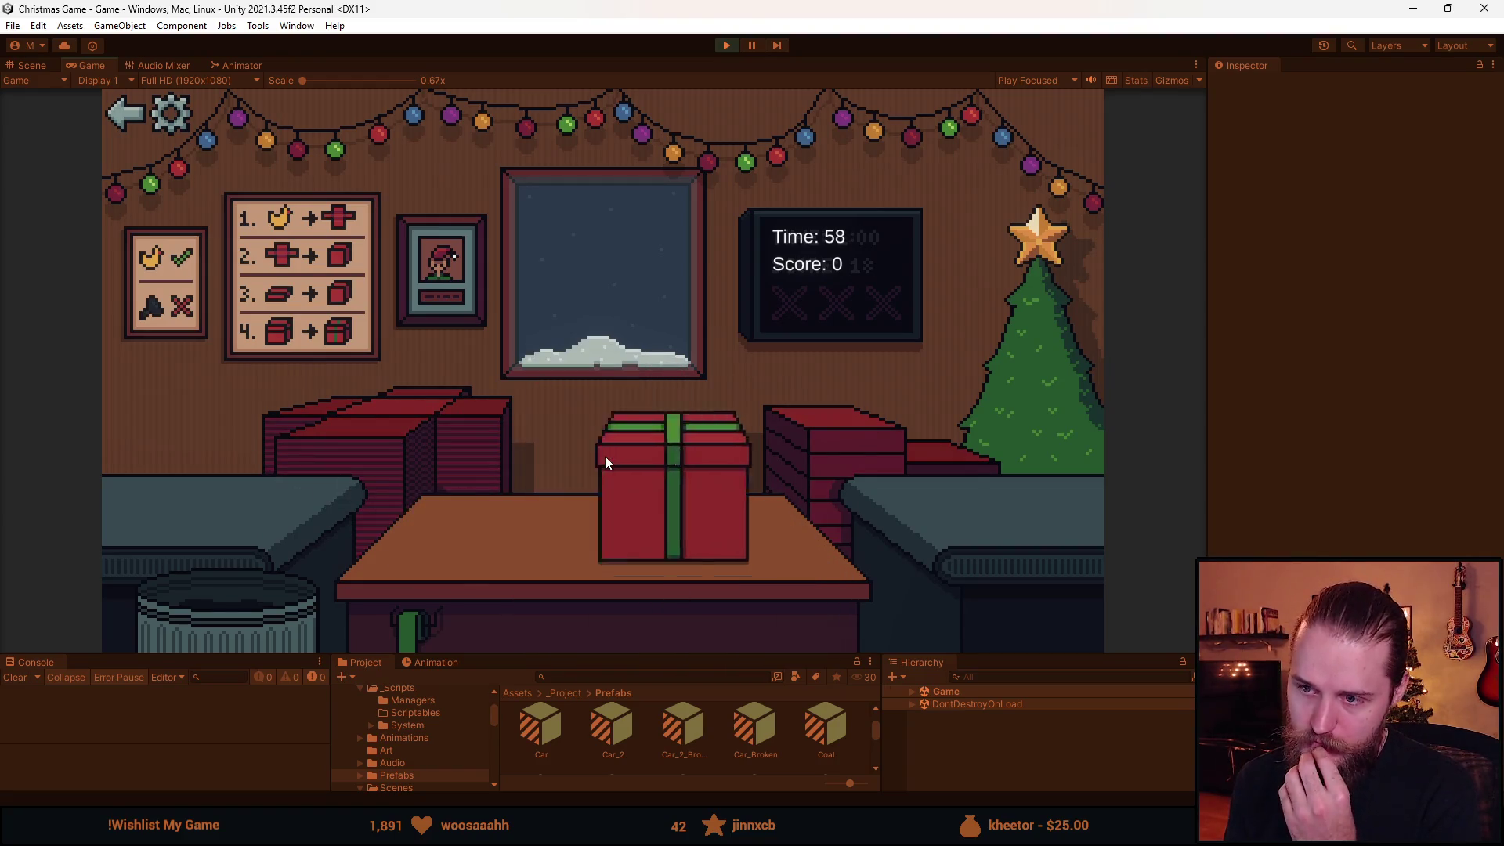
left_click(604, 455)
mouse_move(298, 492)
left_mouse_down()
mouse_move(443, 538)
mouse_move(318, 539)
mouse_move(190, 510)
mouse_move(541, 532)
left_mouse_up()
left_click(583, 470)
left_click_drag(163, 514, 588, 521)
left_click_drag(587, 521, 243, 603)
Send off a bear present, bin the football box, and close and wrap a second bear.
left_click_drag(196, 497, 619, 505)
left_click(533, 532)
left_click_drag(200, 482, 603, 506)
left_click(263, 596)
left_click_drag(156, 490, 544, 562)
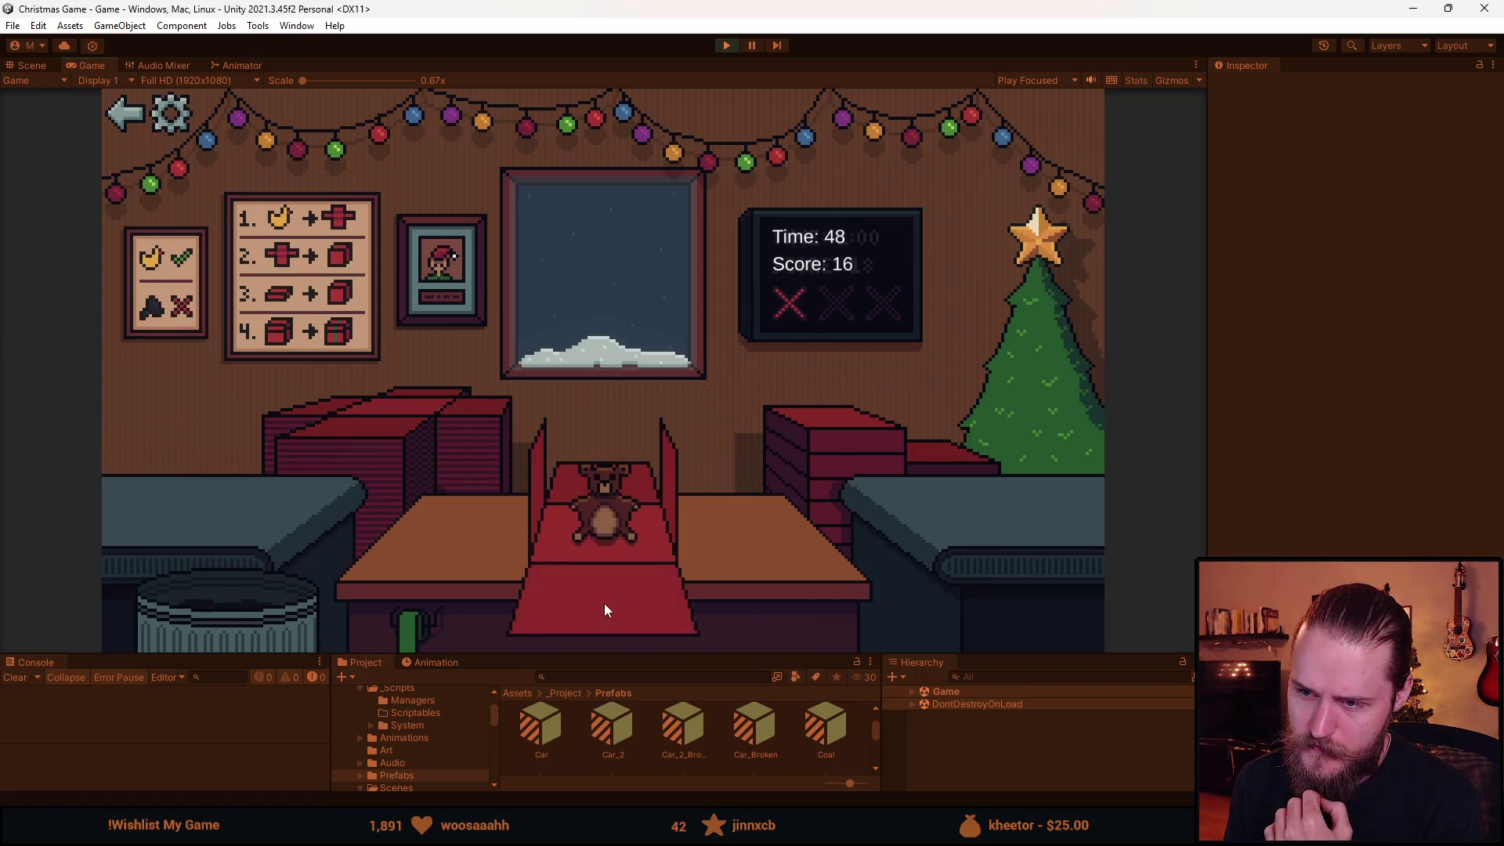
left_click_drag(857, 440, 583, 458)
left_click(583, 458)
Box, lid and send off the Rubik's cube and the viking helmet presents.
left_click_drag(196, 486, 596, 509)
left_click(816, 444)
left_click(617, 471)
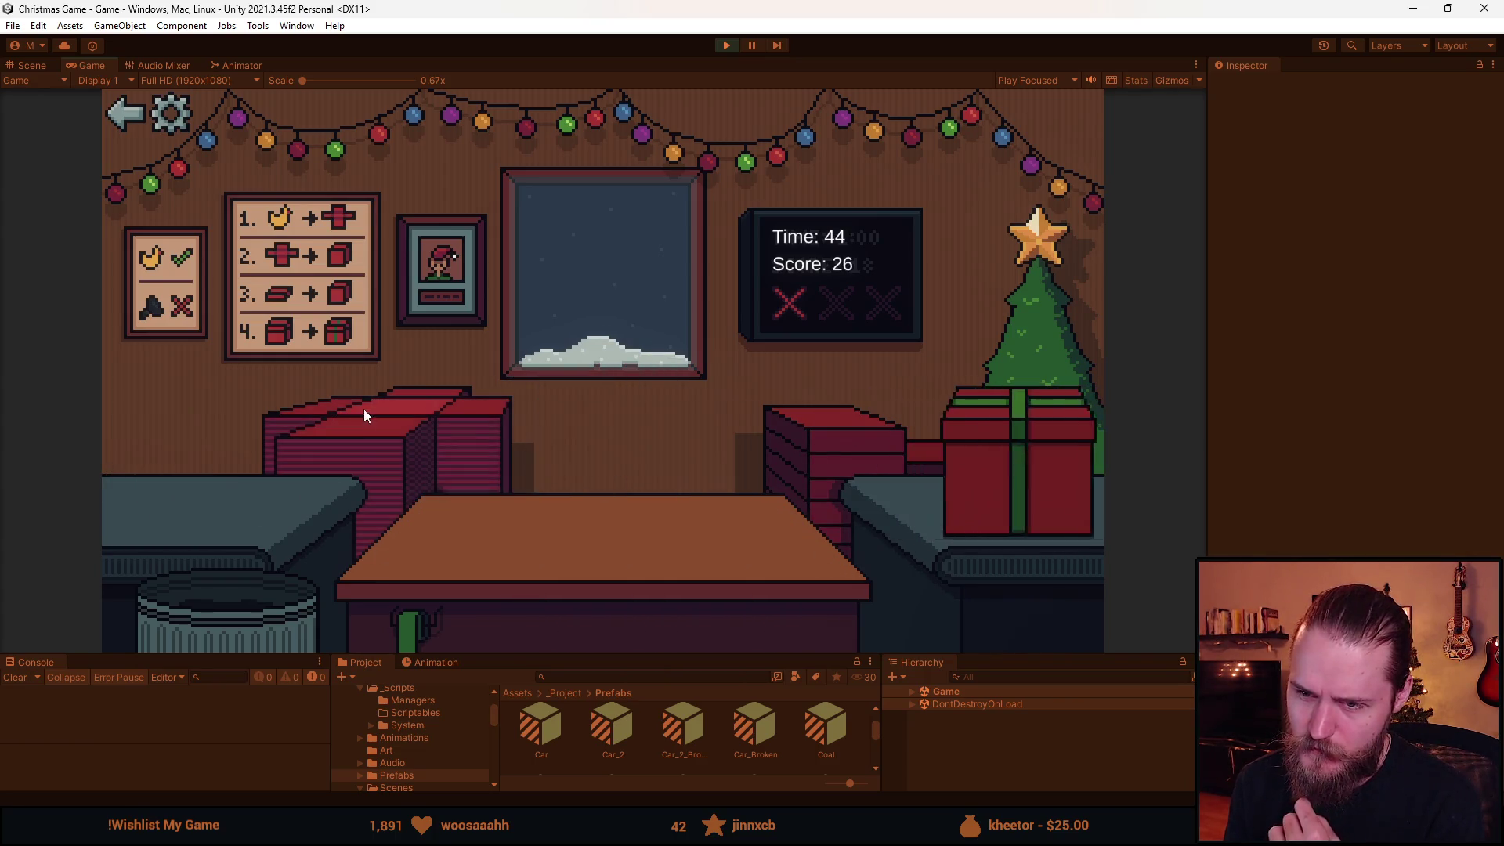
left_click_drag(178, 492, 609, 599)
left_click(609, 515)
left_click(613, 506)
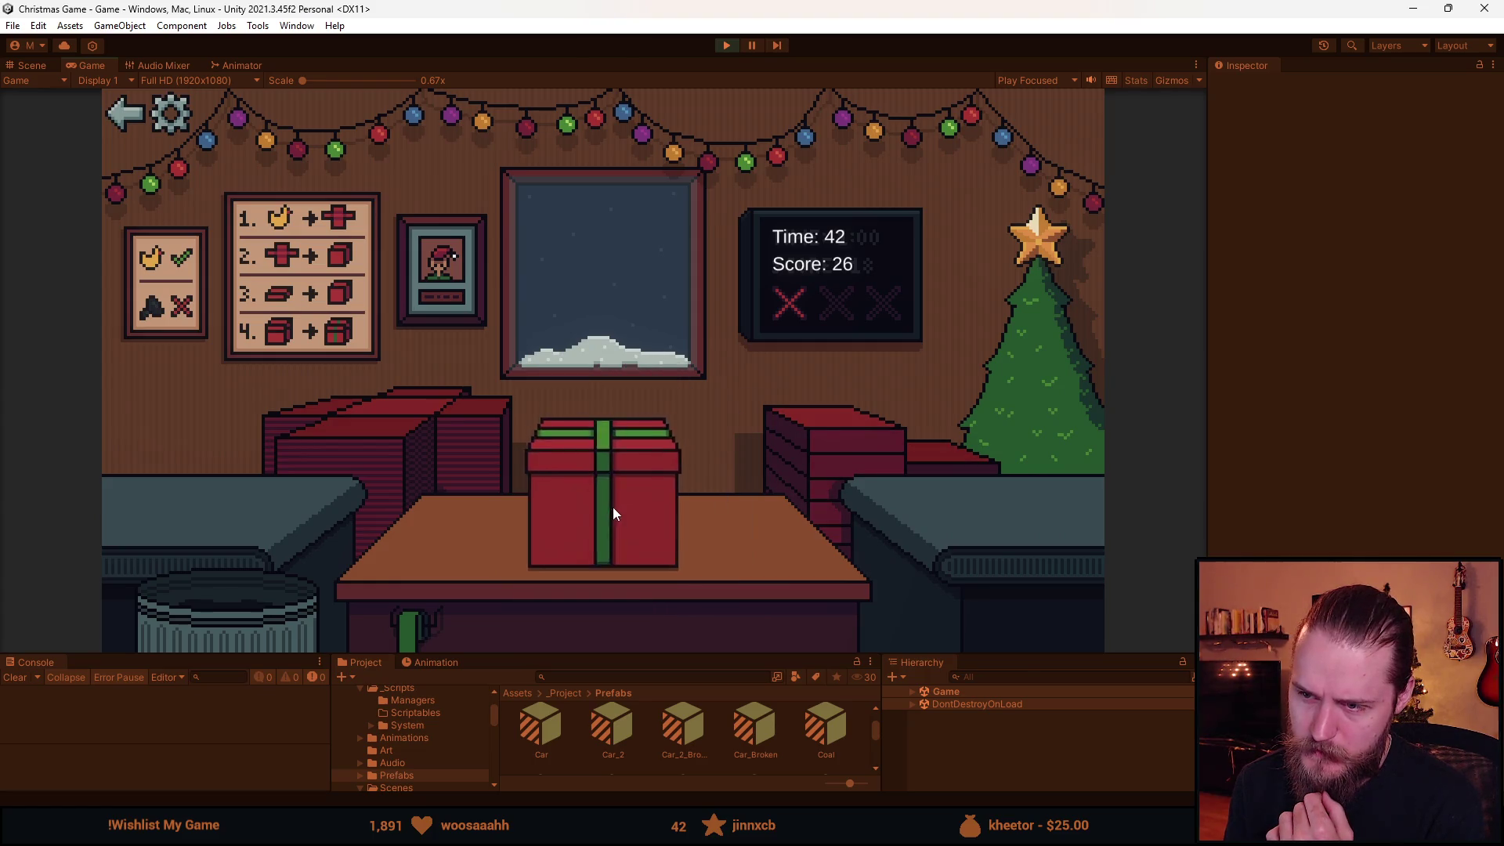
left_click(630, 498)
Wrap and send off the stacking toy, then box up and ship the blue toy car.
left_click(611, 494)
left_click_drag(224, 525, 463, 540)
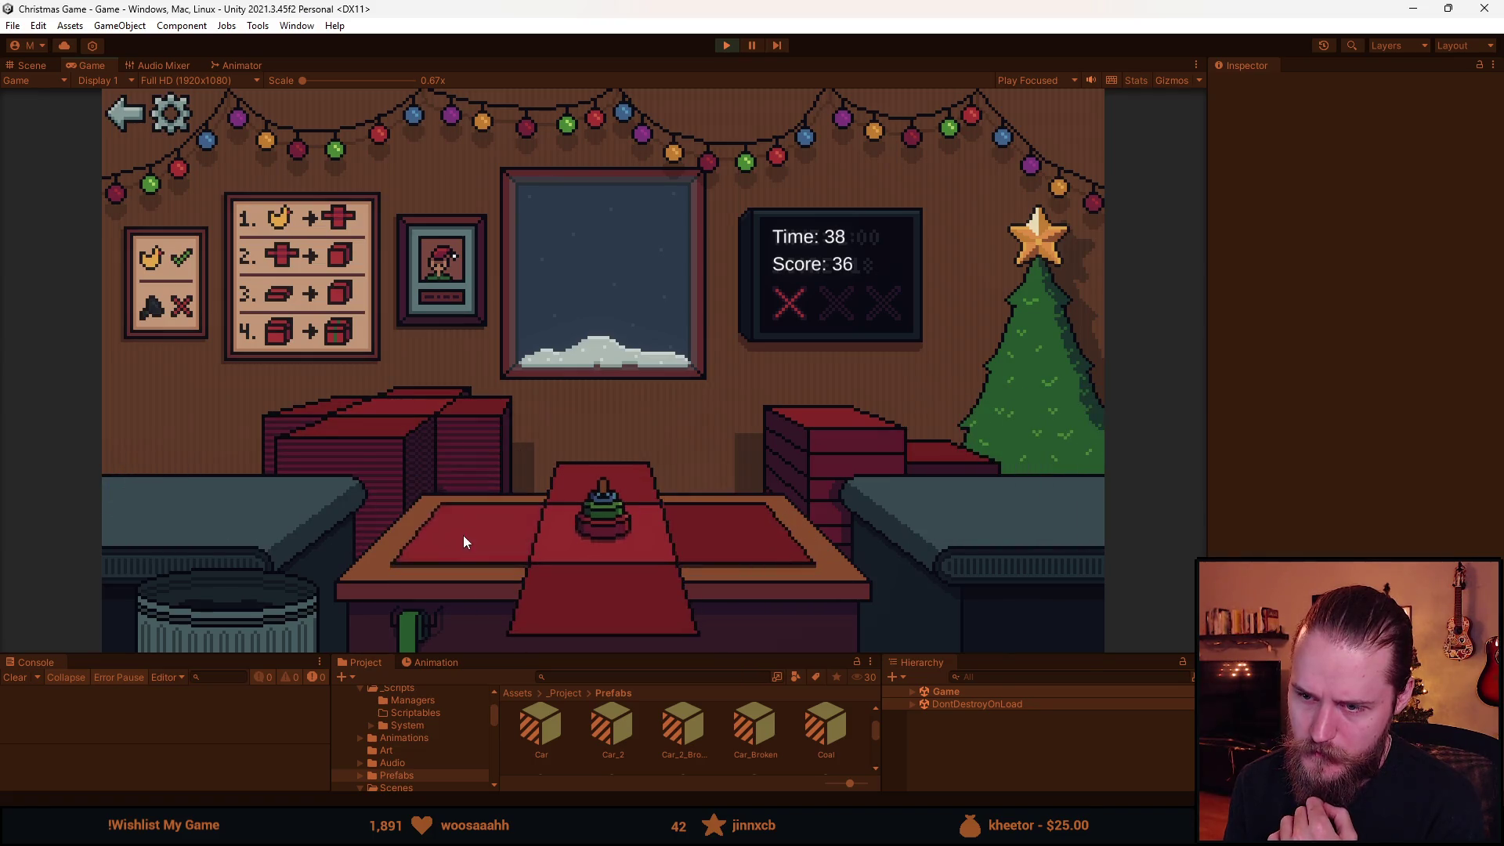
left_click(548, 516)
left_click(616, 502)
left_click(358, 510)
left_click(324, 453)
Box, lid and wrap the red toy car, then gift-wrap the duck on a new sheet.
left_click_drag(183, 500, 502, 550)
left_click(814, 449)
left_click(637, 473)
left_click(637, 473)
left_click(338, 415)
left_click_drag(403, 496, 604, 513)
left_click(615, 527)
left_click(596, 490)
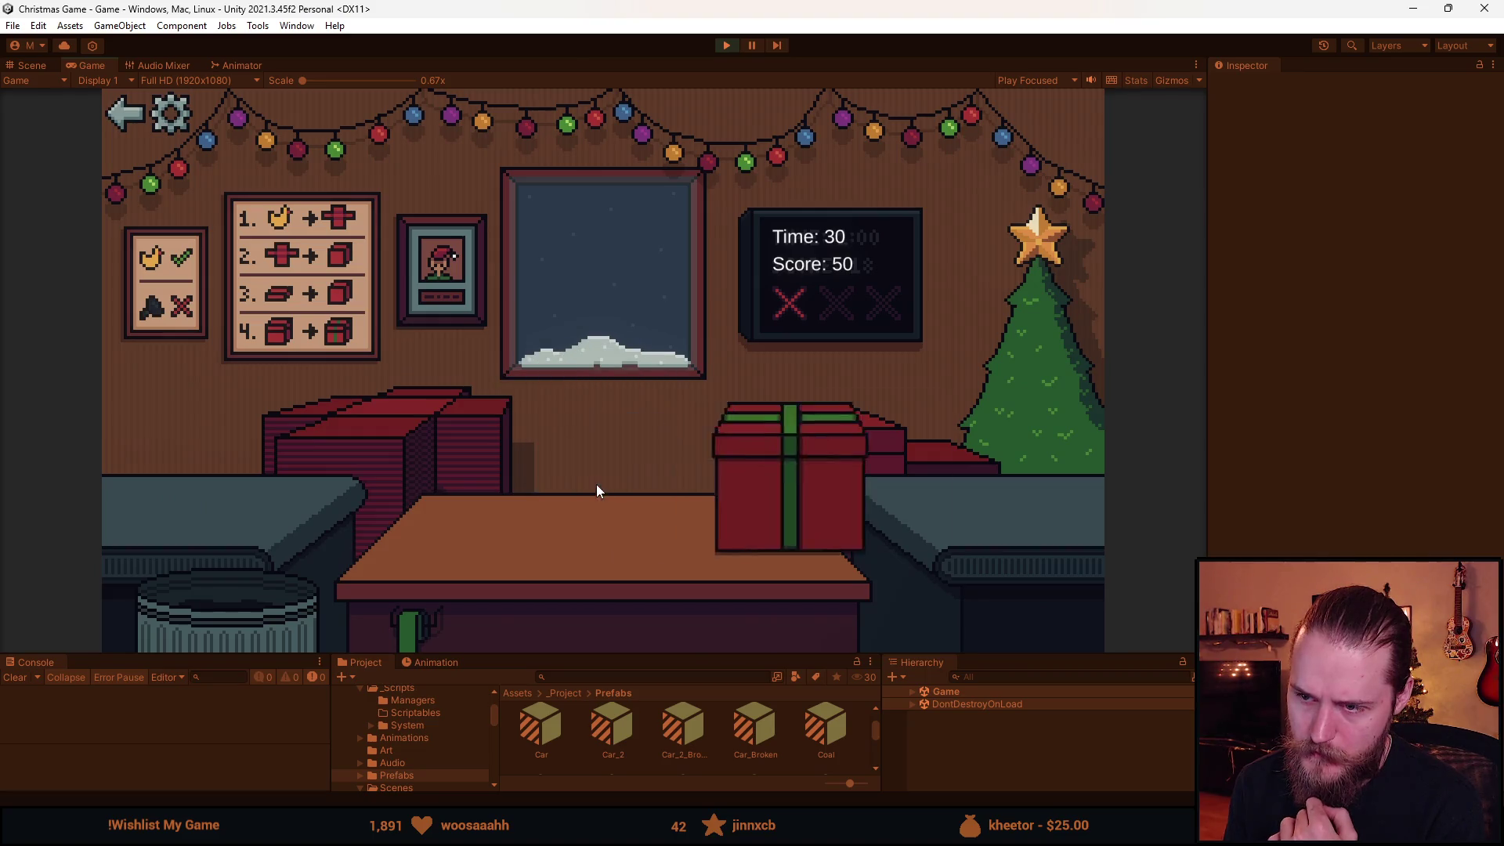
Place the blue car on a new box sheet, close and lid it, and send it off.
left_click(338, 415)
left_click_drag(213, 527, 463, 543)
left_click(604, 525)
left_click(815, 428)
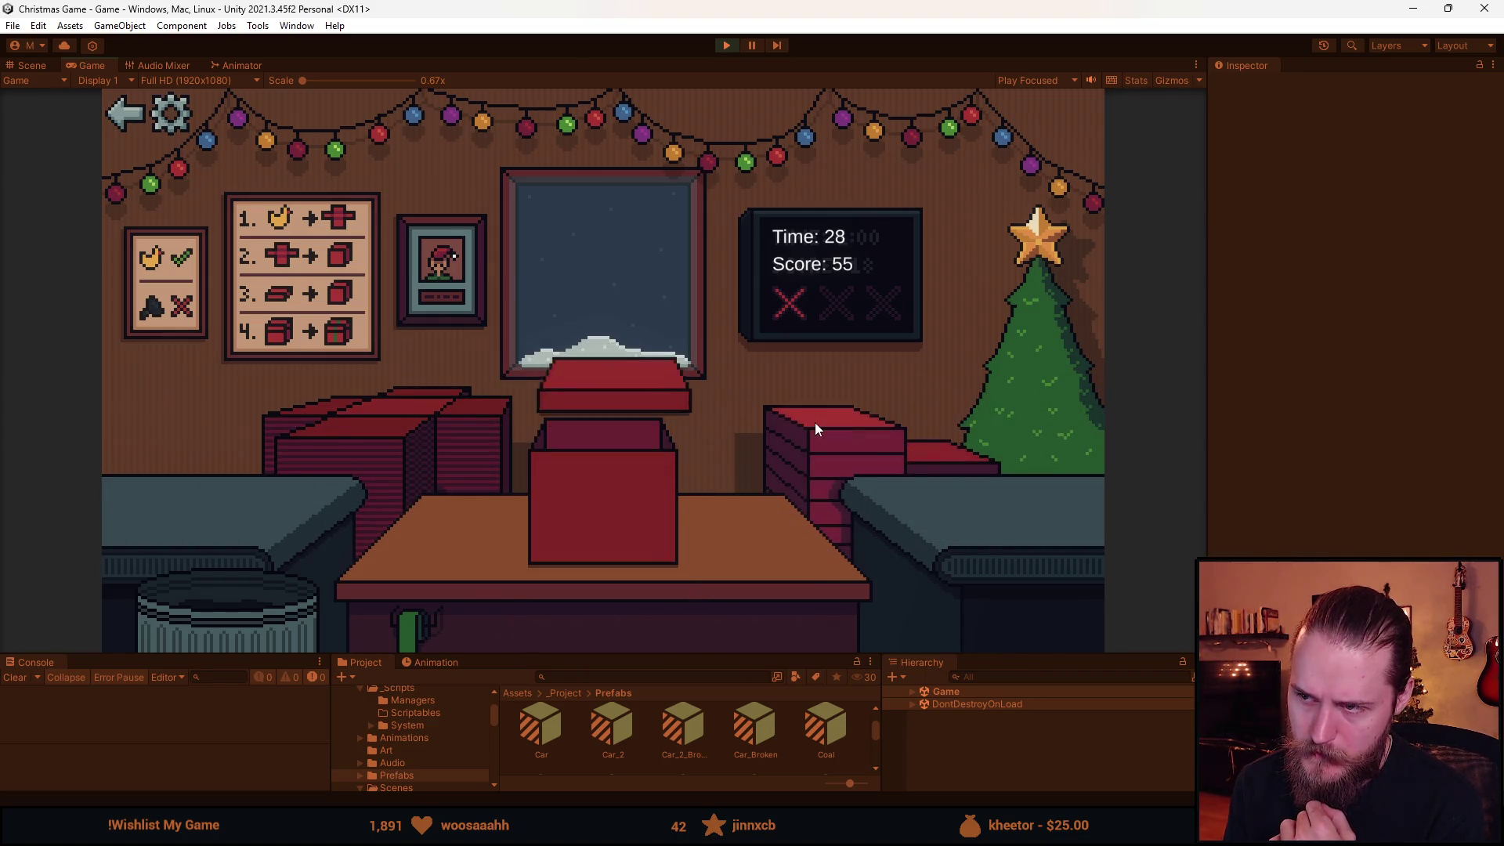
left_click(636, 487)
Fold a box around the toy train, wrap it and send the gift off.
left_click(337, 420)
left_click_drag(152, 501, 661, 608)
left_click(661, 608)
left_click(612, 496)
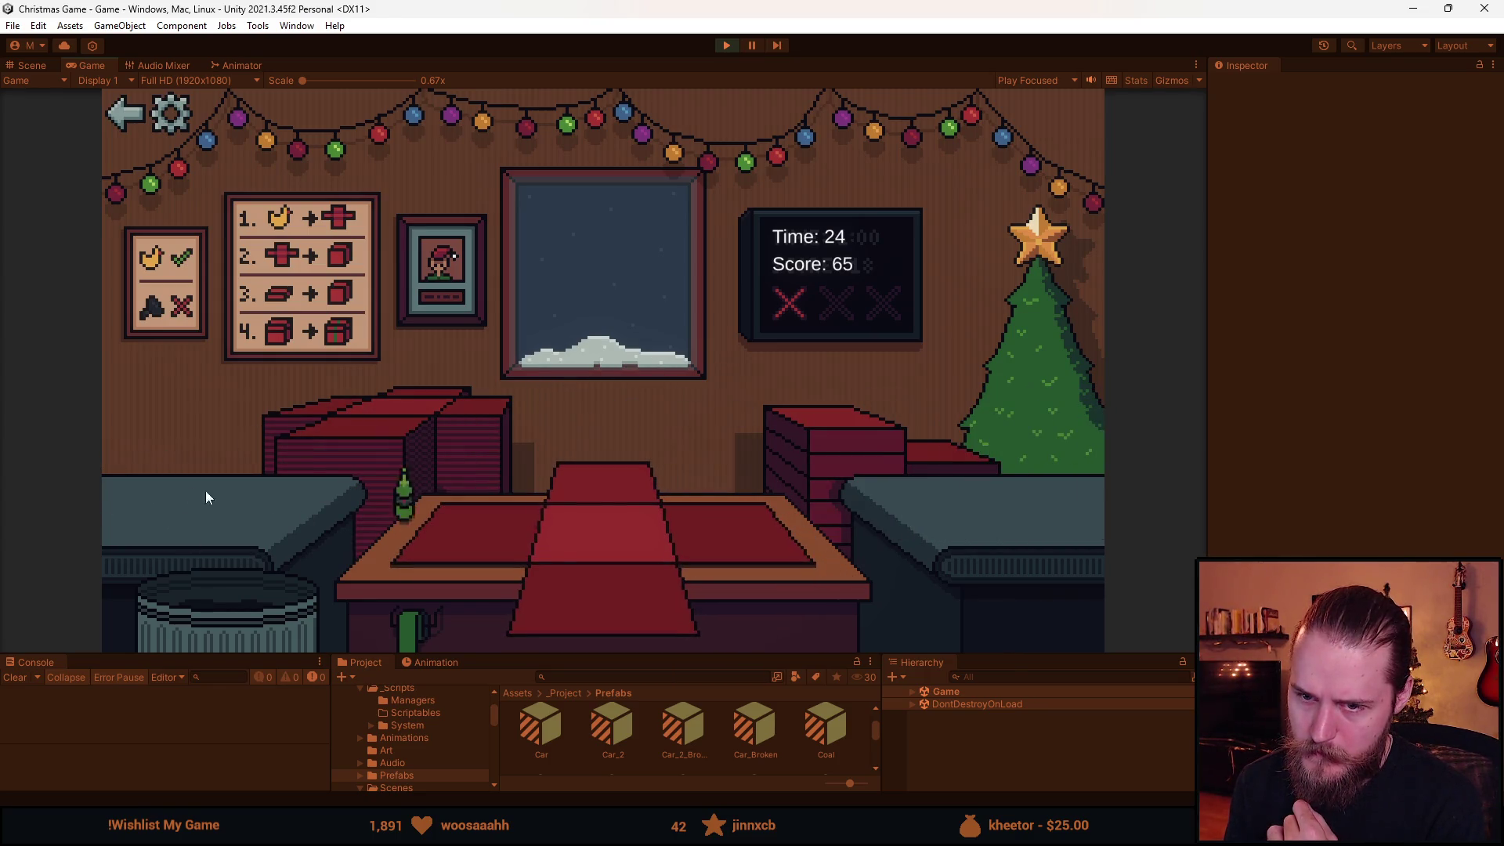
left_click(564, 571)
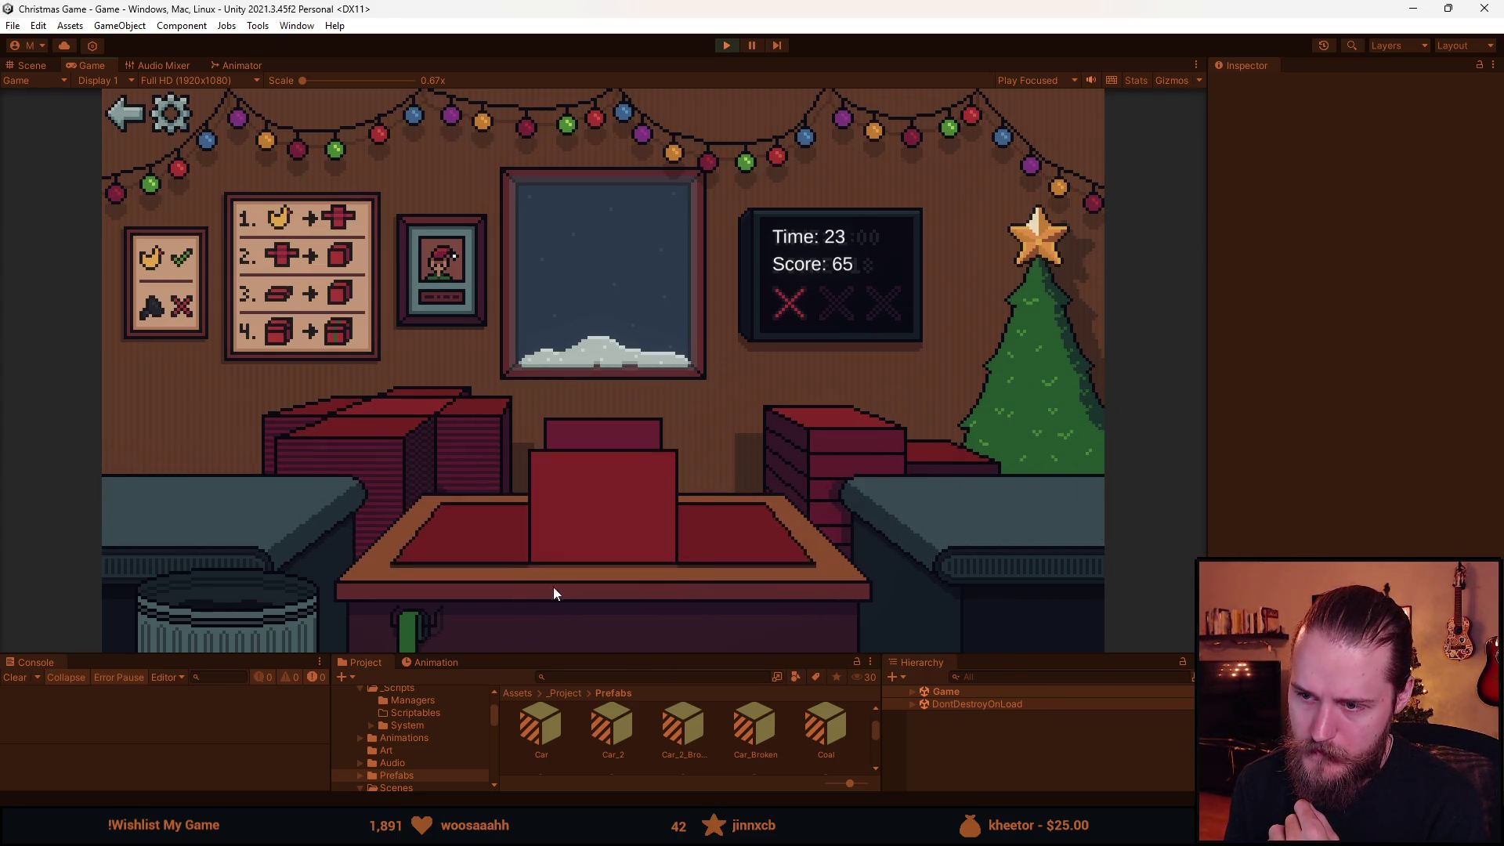
left_click(588, 473)
Wrap two balls in red wrap sheets and send both gifts off.
left_click(369, 436)
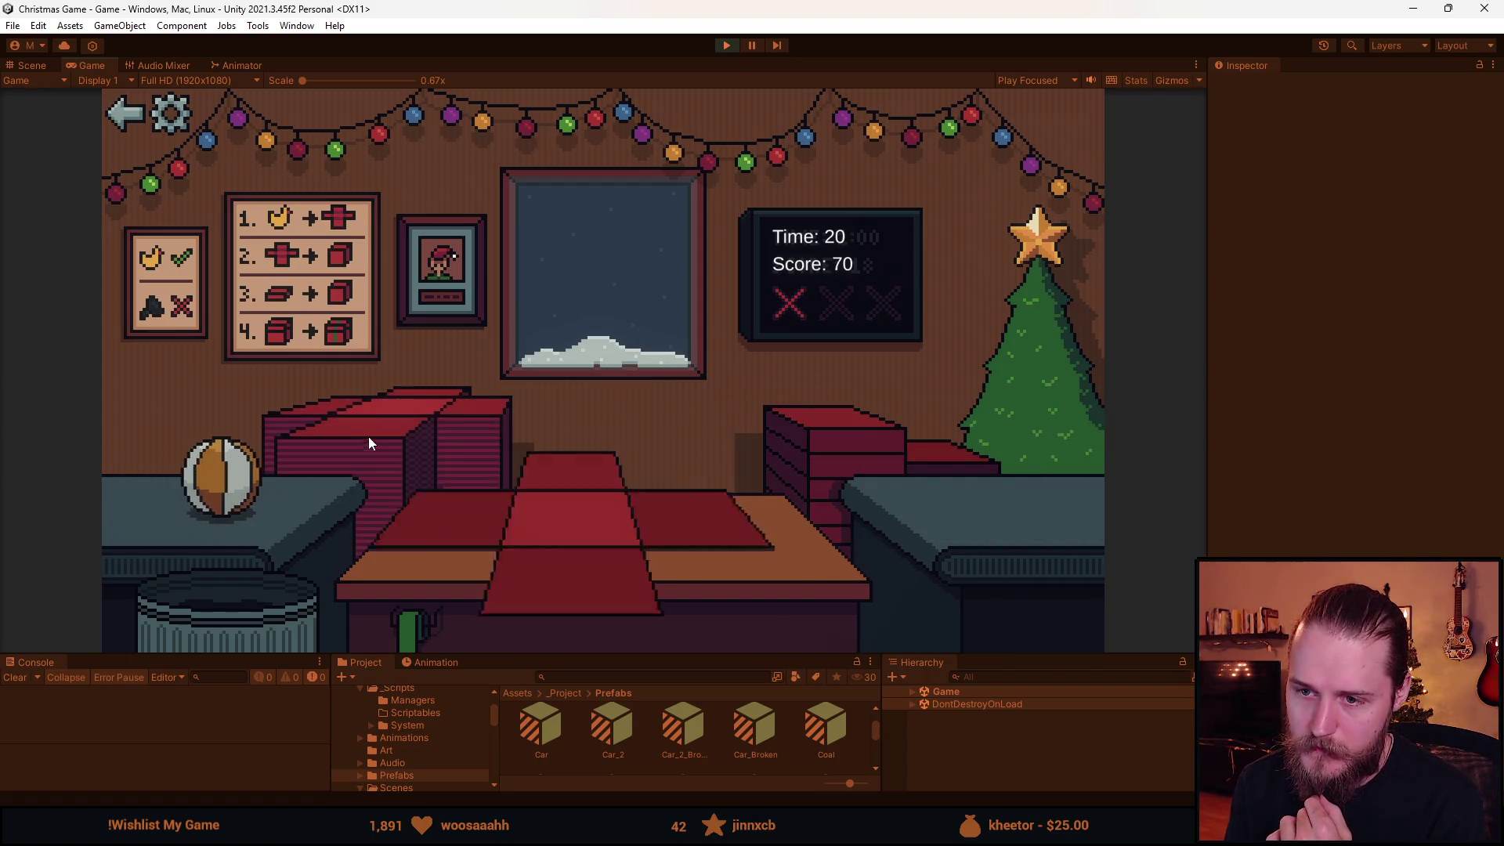
left_click(494, 546)
left_click(589, 487)
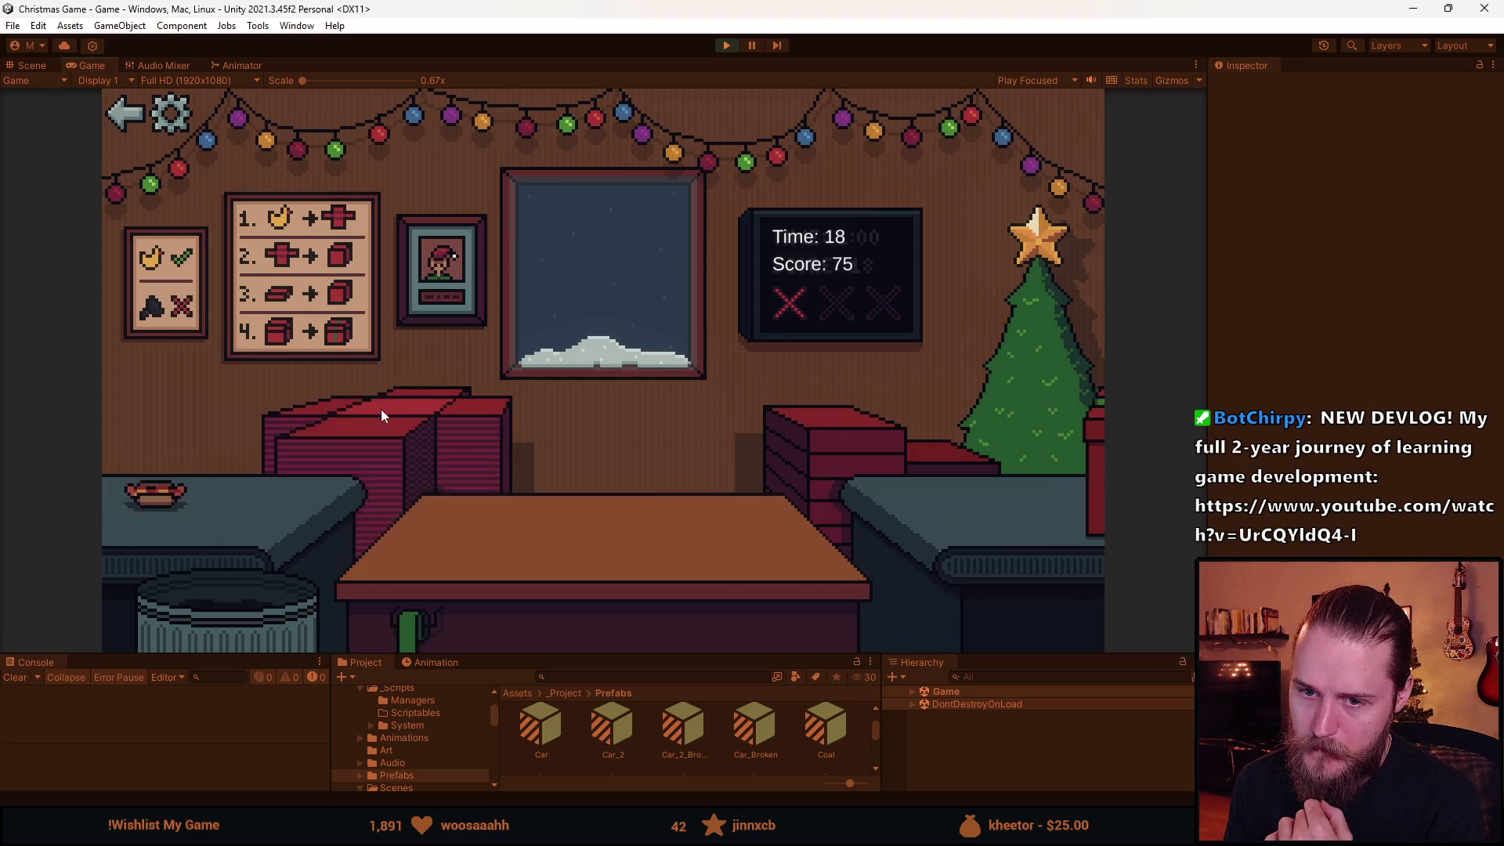
left_click(381, 411)
left_click(196, 503)
left_click(609, 596)
left_click(600, 496)
Wrap another ball, bin the coal, and box and send off the next item.
left_click(454, 469)
left_click(172, 504)
left_click(282, 584)
left_click(396, 443)
left_click(397, 537)
left_click(603, 509)
left_click(646, 501)
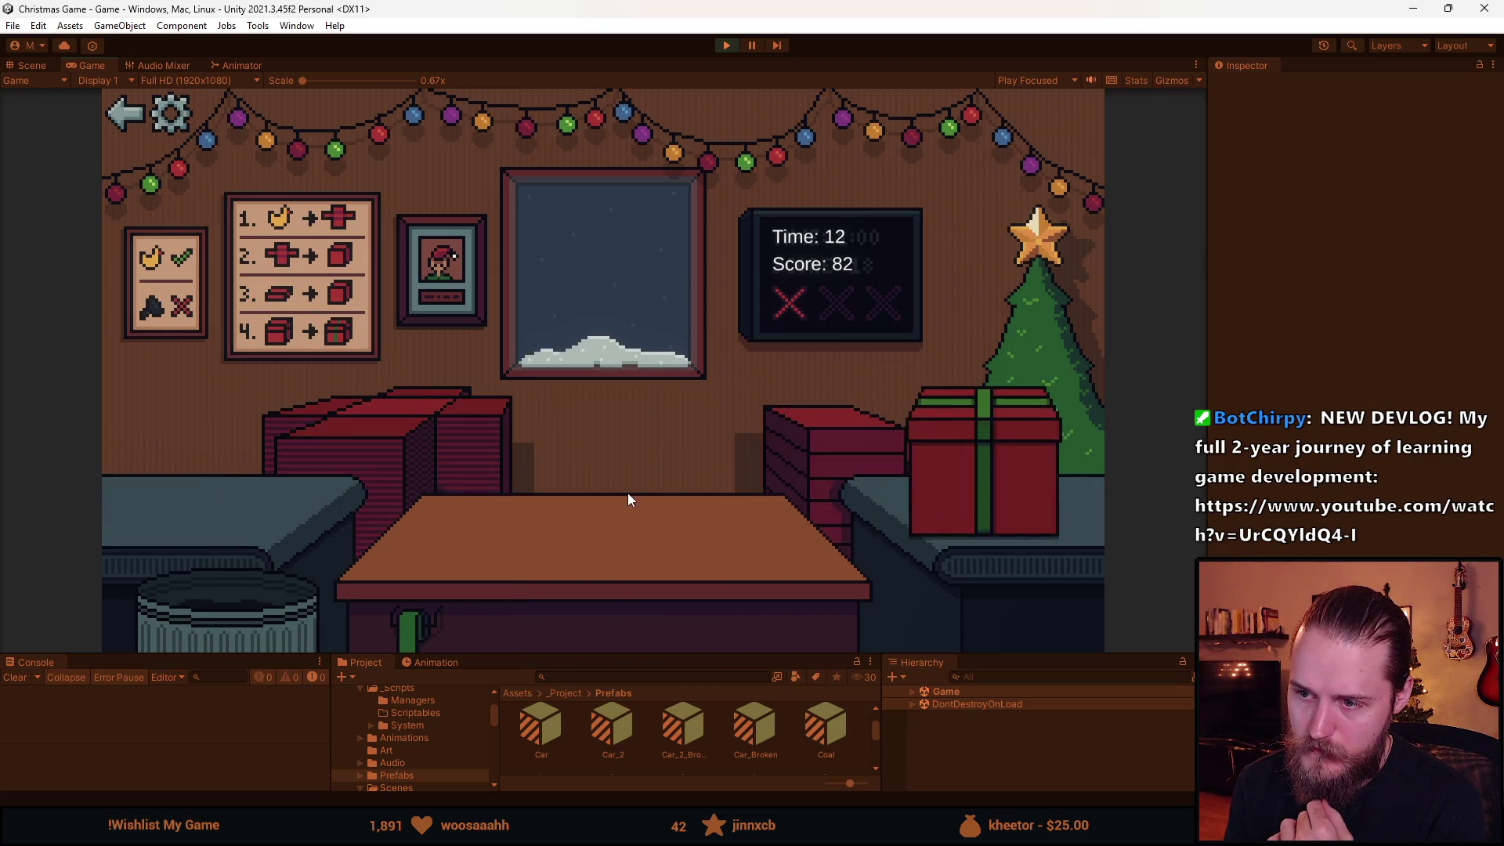
Bin more coal, then fold, lid and send off the grey toy's gift.
left_click(384, 454)
left_click(196, 509)
left_click(238, 594)
left_click(233, 532)
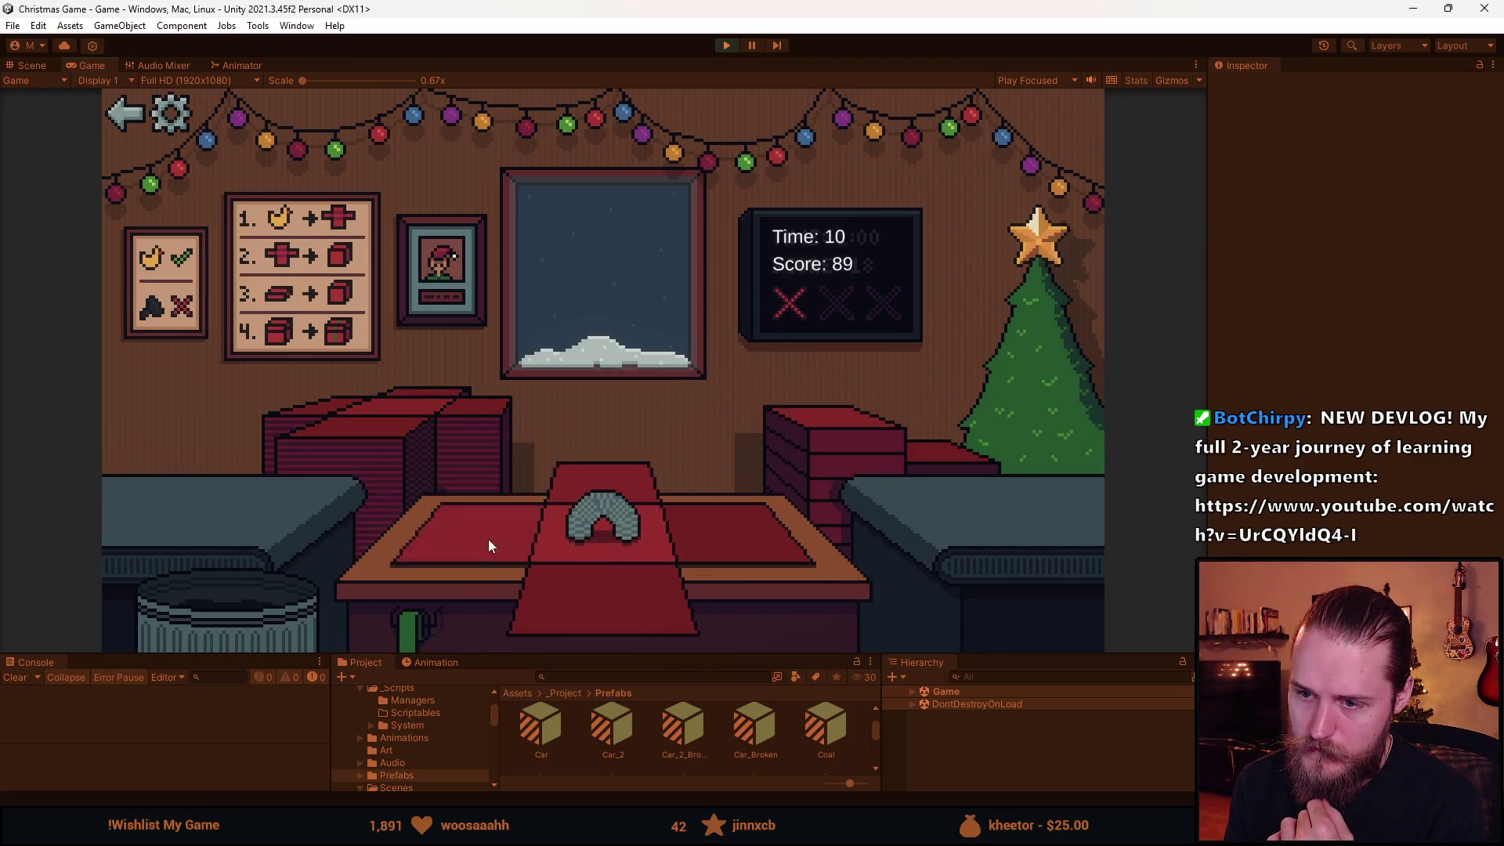
left_click(487, 538)
left_click(850, 419)
left_click(607, 493)
Send off the next toy with a ribboned lid, bin two coal pieces, and clear the car.
left_click(381, 424)
left_click(188, 487)
left_click(599, 590)
left_click(824, 429)
left_click(589, 493)
left_click(437, 435)
left_click(177, 485)
left_click(227, 595)
left_click(212, 509)
Fold the teddy bear into a wrapped, lidded box and send it off.
left_click(328, 434)
left_click(235, 503)
left_click(580, 582)
left_click(579, 523)
left_click(621, 465)
Send off the car gift and place one last item as the timer hits 0 at score 110.
left_click(398, 411)
left_click(312, 520)
left_click(196, 585)
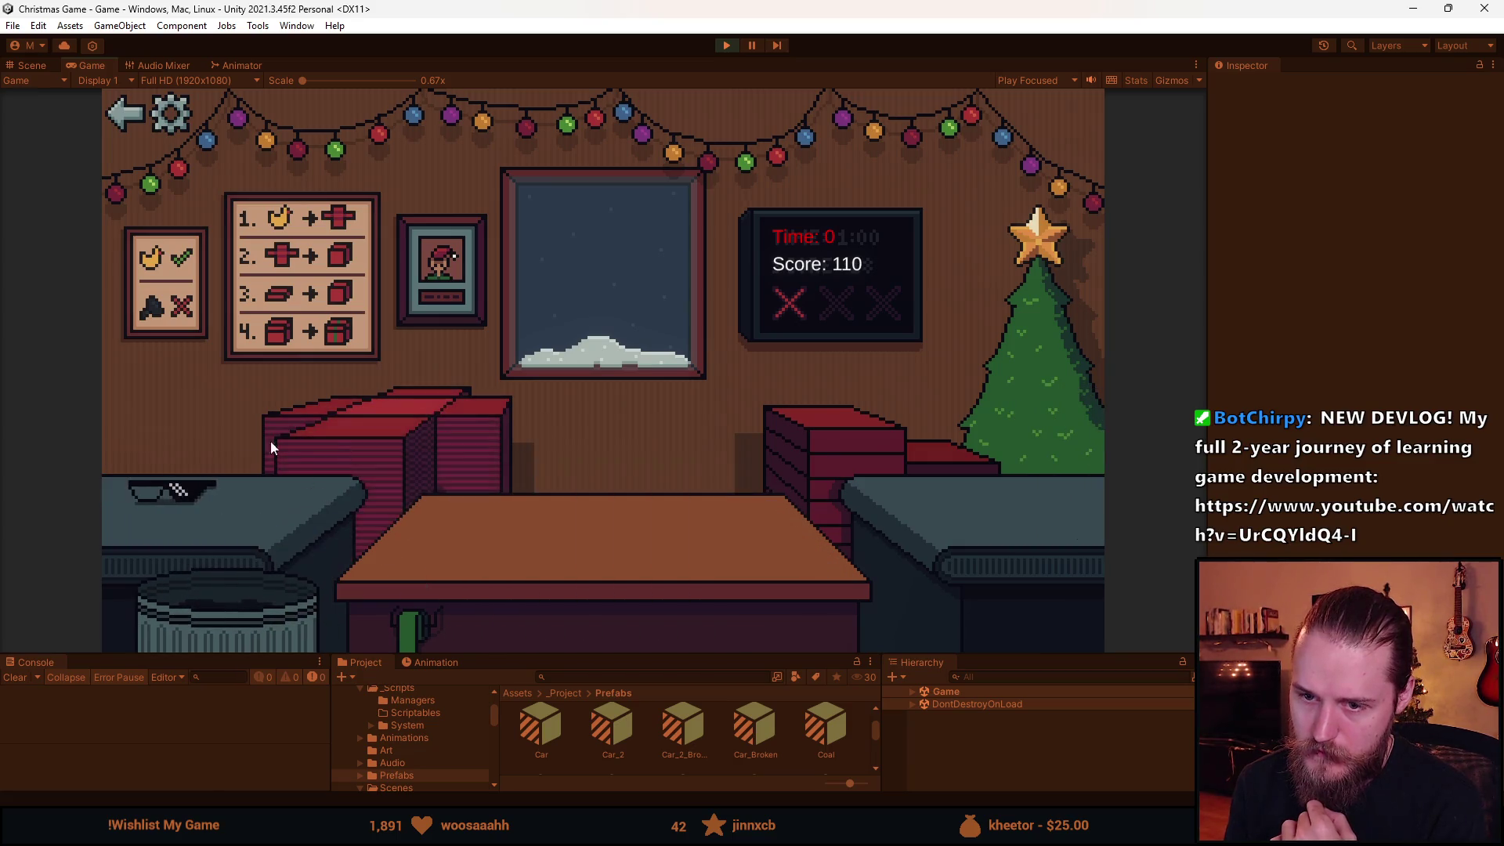
left_click(271, 440)
left_click(230, 497)
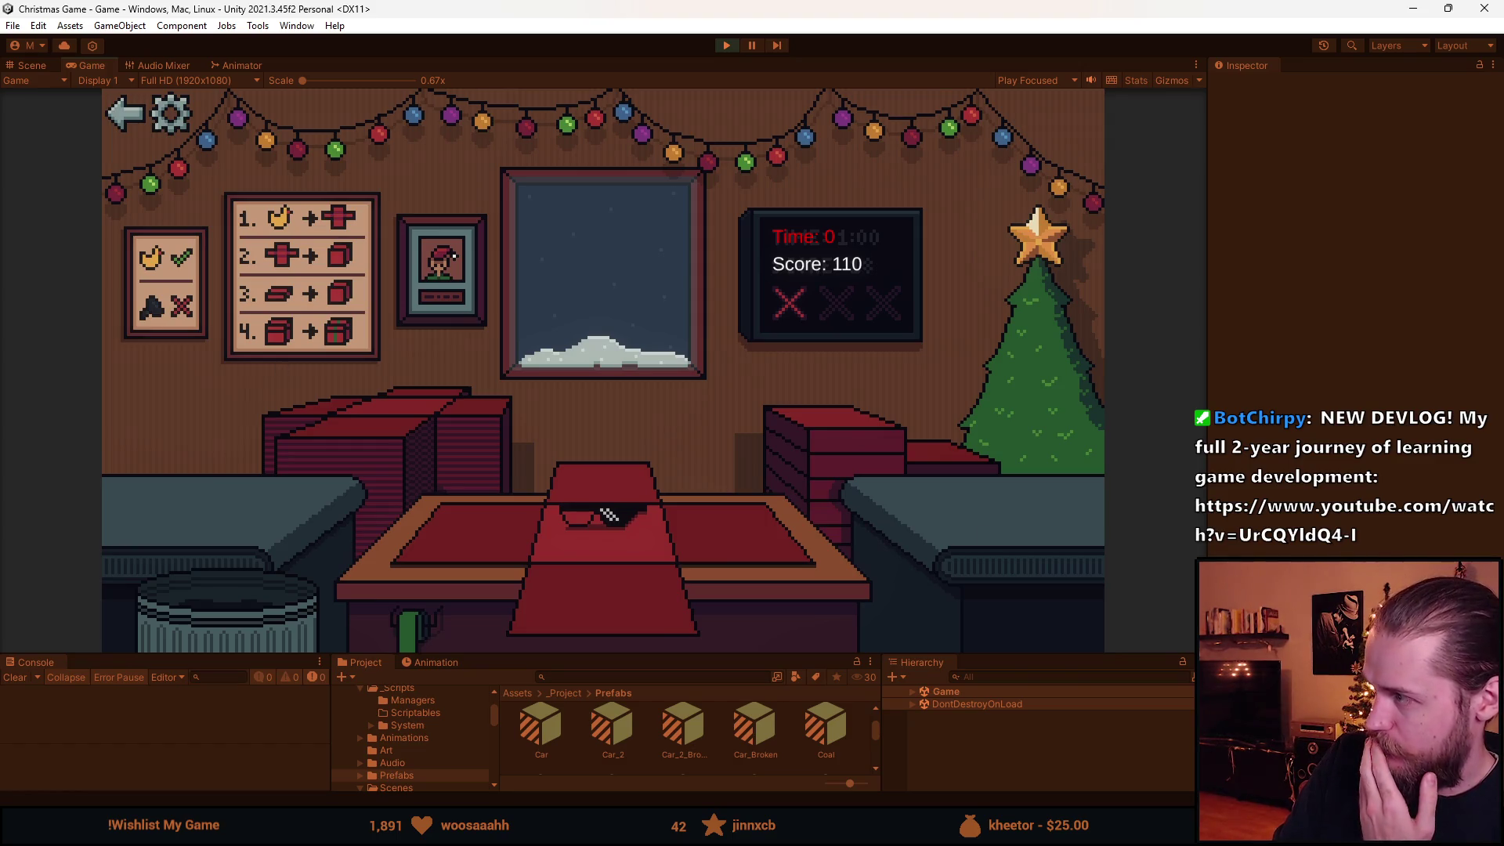
In Aseprite, zoom onto the sunglasses and toy props and eyedrop the duck's orange.
key("alt+Tab")
mouse_move(910, 555)
left_mouse_down()
mouse_move(874, 517)
mouse_move(664, 425)
mouse_move(664, 467)
left_mouse_up()
scroll(856, 564, "up", 3)
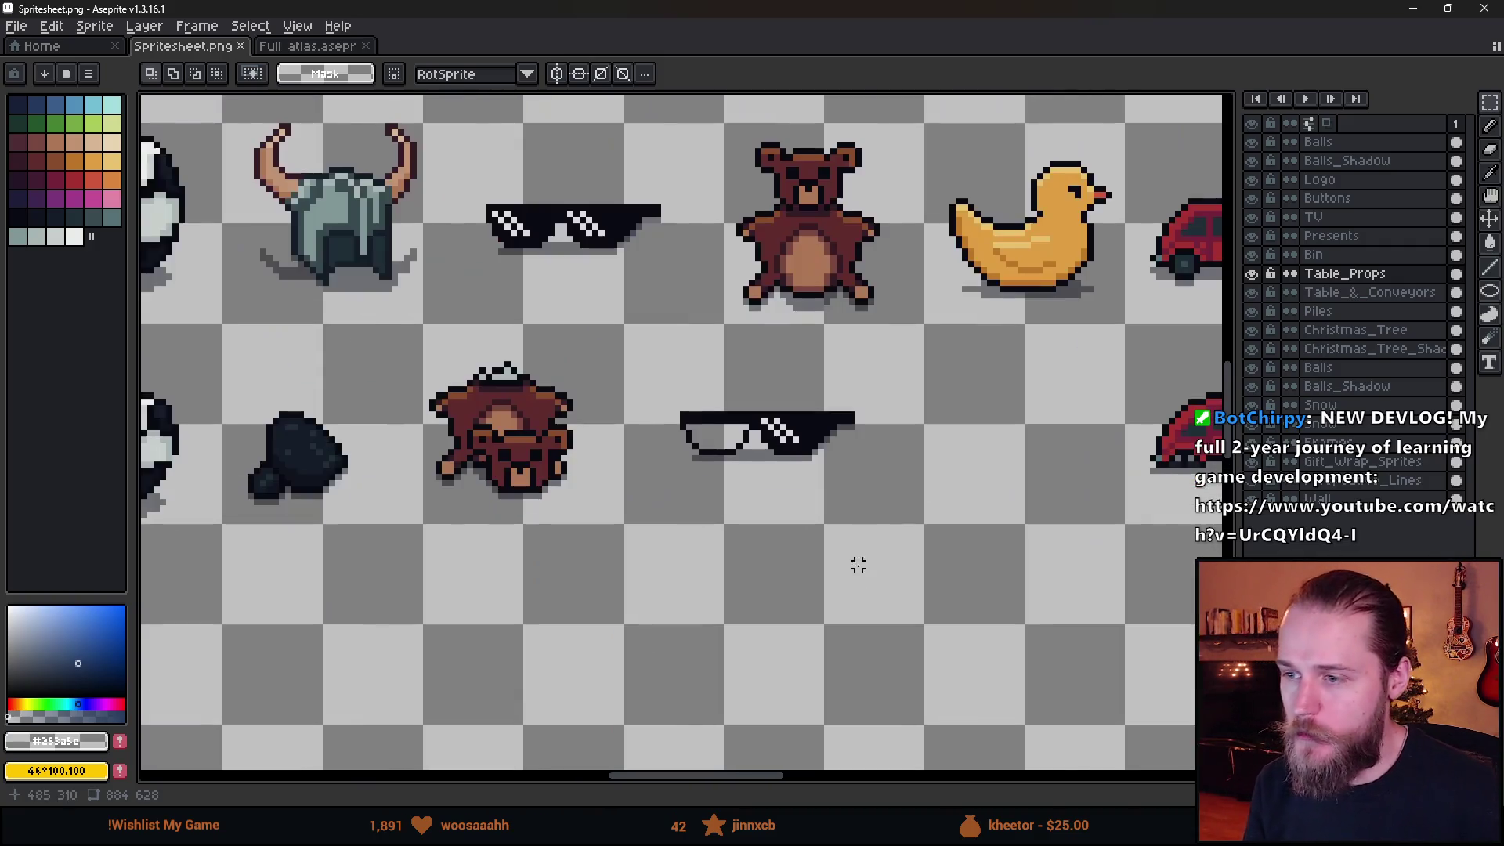
left_click_drag(856, 564, 787, 701)
scroll(774, 550, "down", 1)
scroll(787, 502, "up", 2)
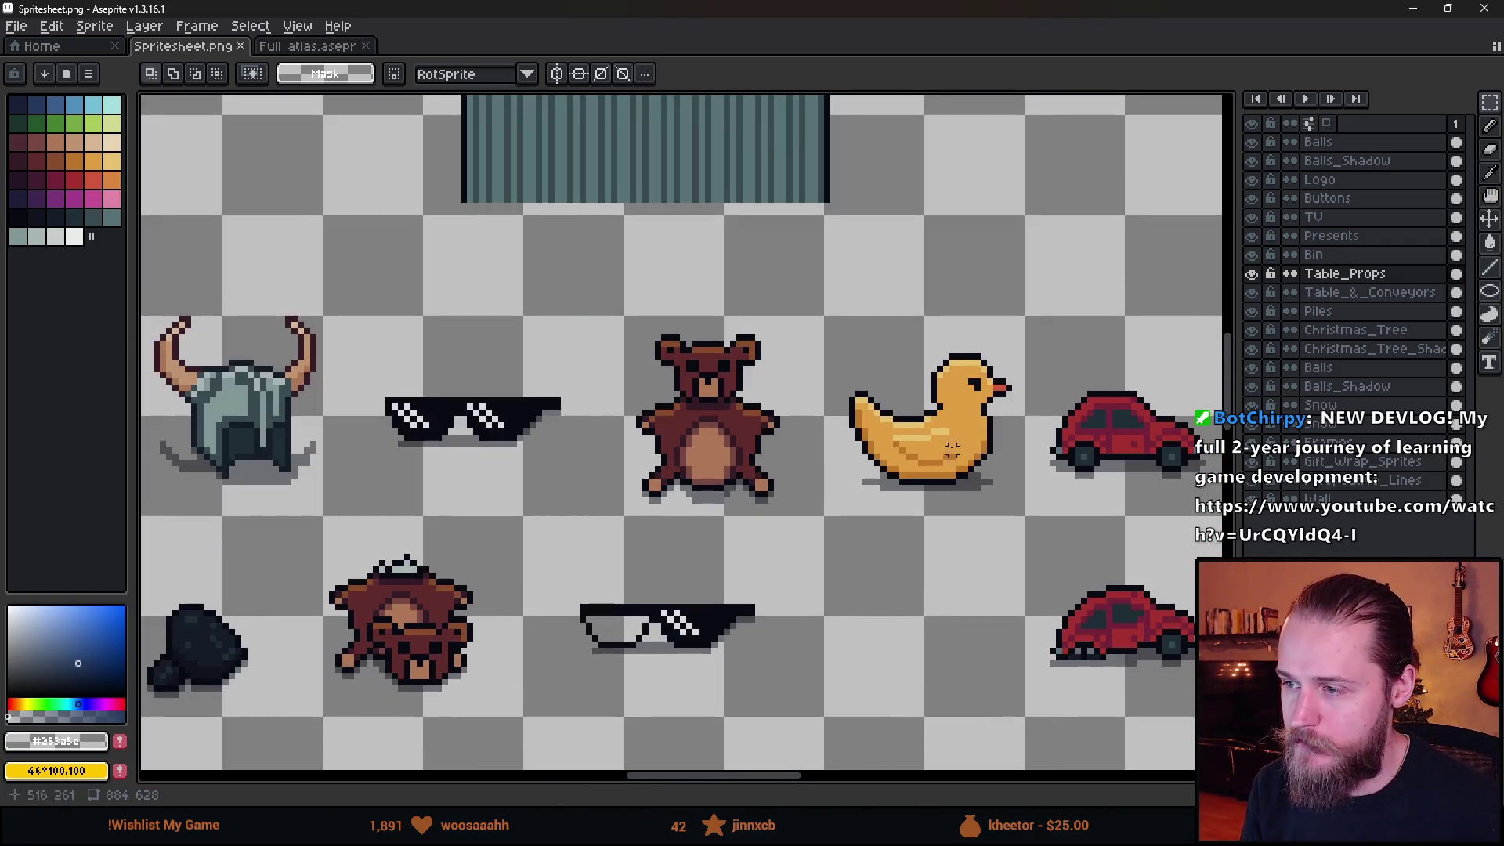
scroll(1018, 485, "down", 3)
scroll(675, 473, "down", 1)
scroll(862, 520, "up", 1)
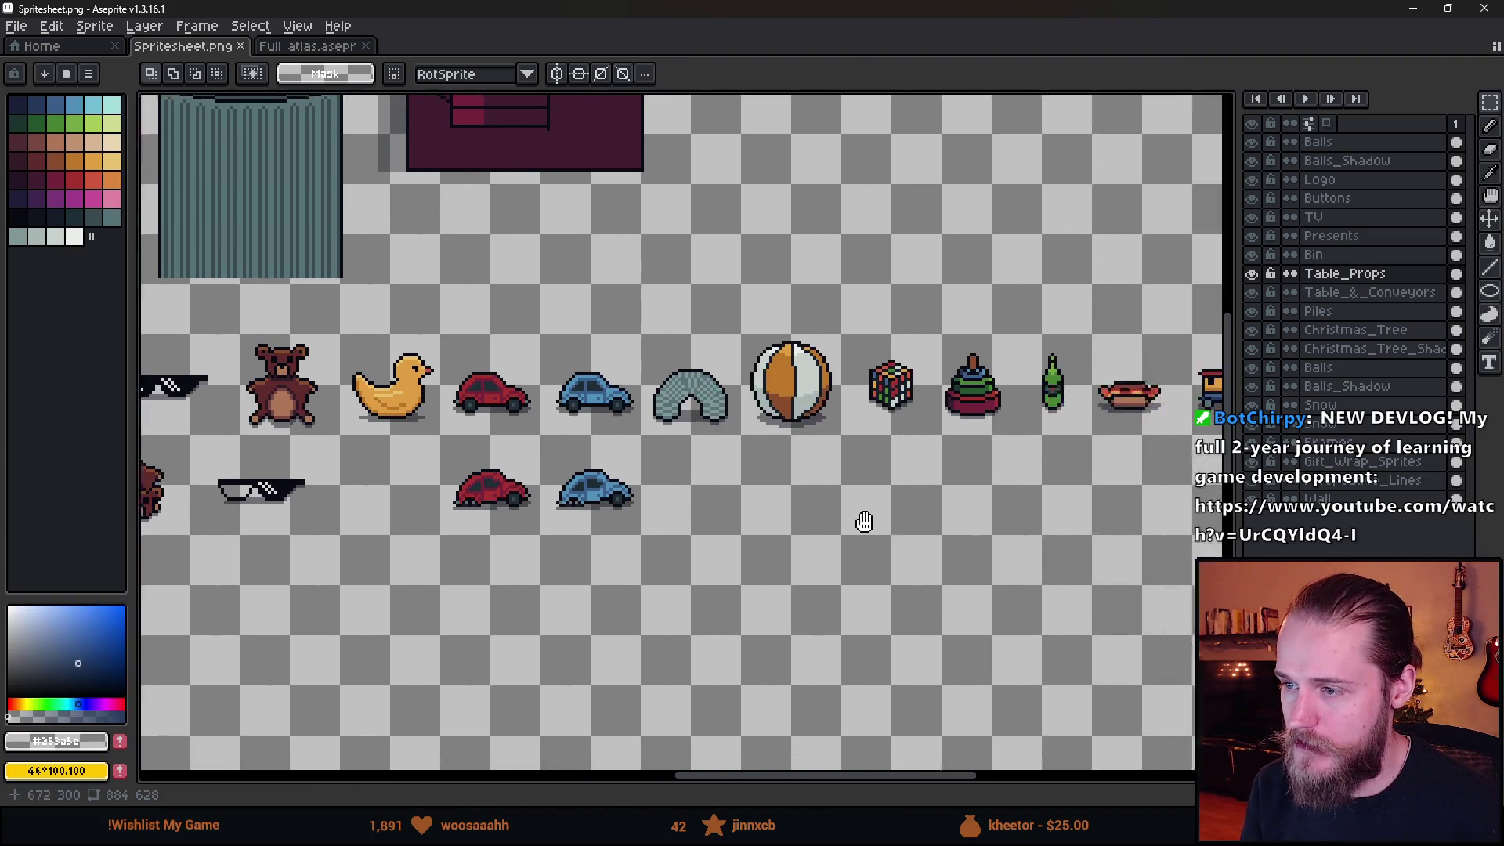
scroll(839, 520, "right", 5)
left_click_drag(867, 553, 695, 558)
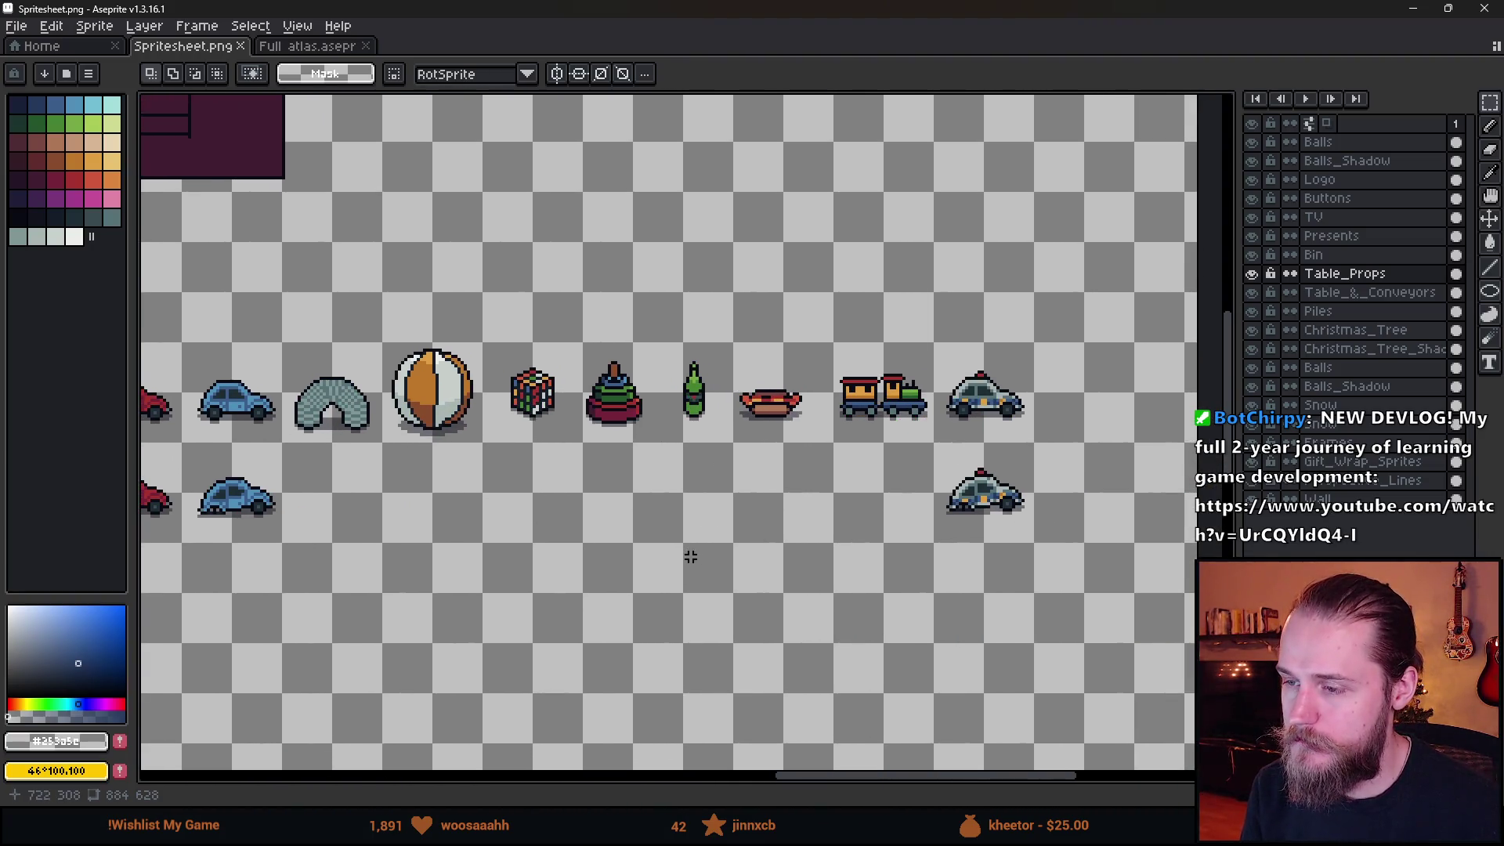
left_click_drag(467, 609, 944, 592)
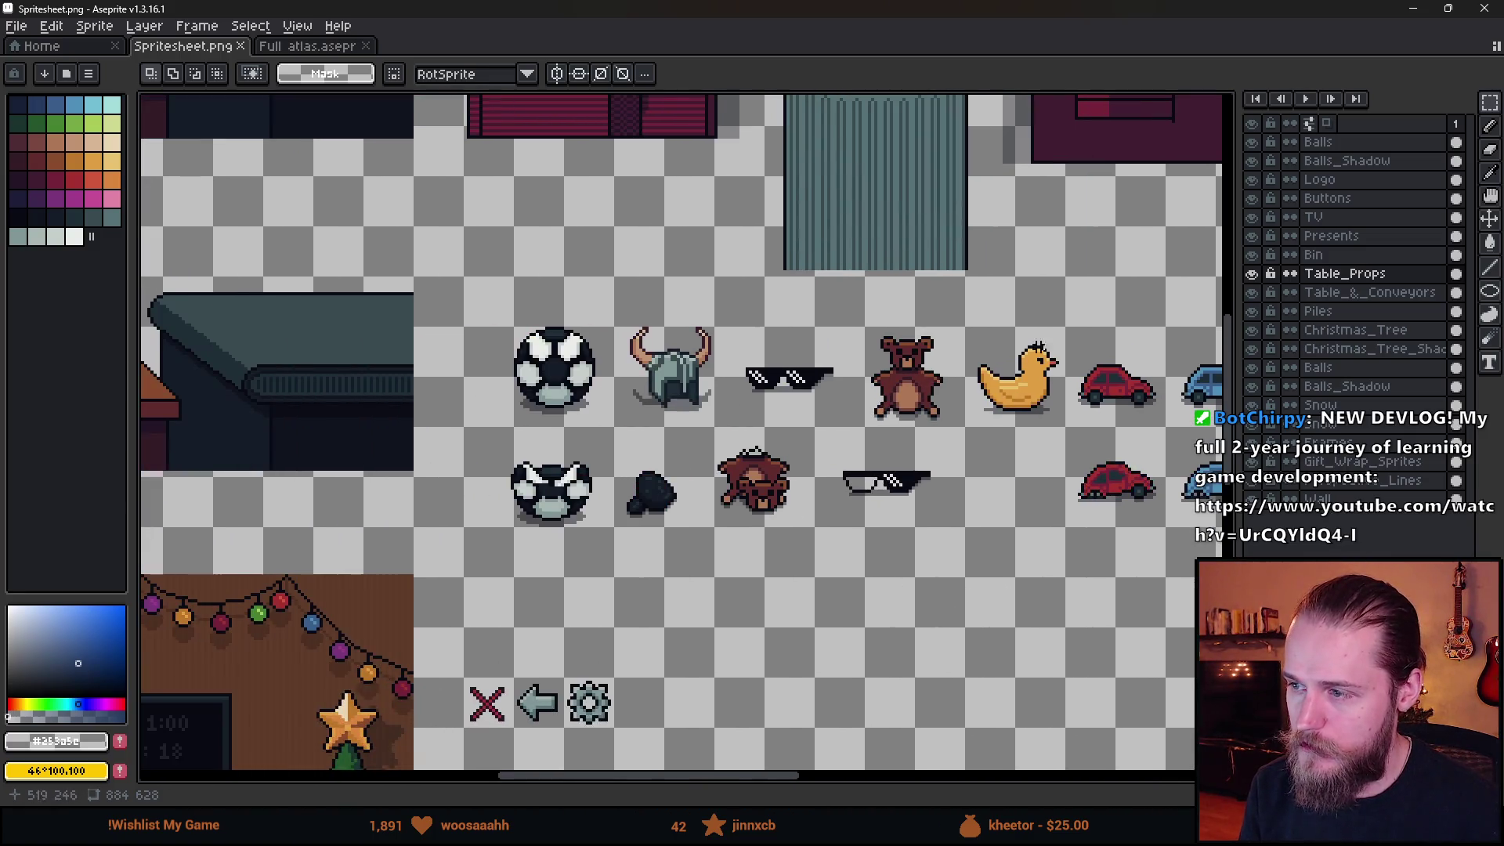
scroll(1015, 360, "up", 2)
key("i")
left_click(1019, 454)
With the Pencil, draw a dark string hanging from the sunglasses.
scroll(557, 439, "up", 2)
key("b")
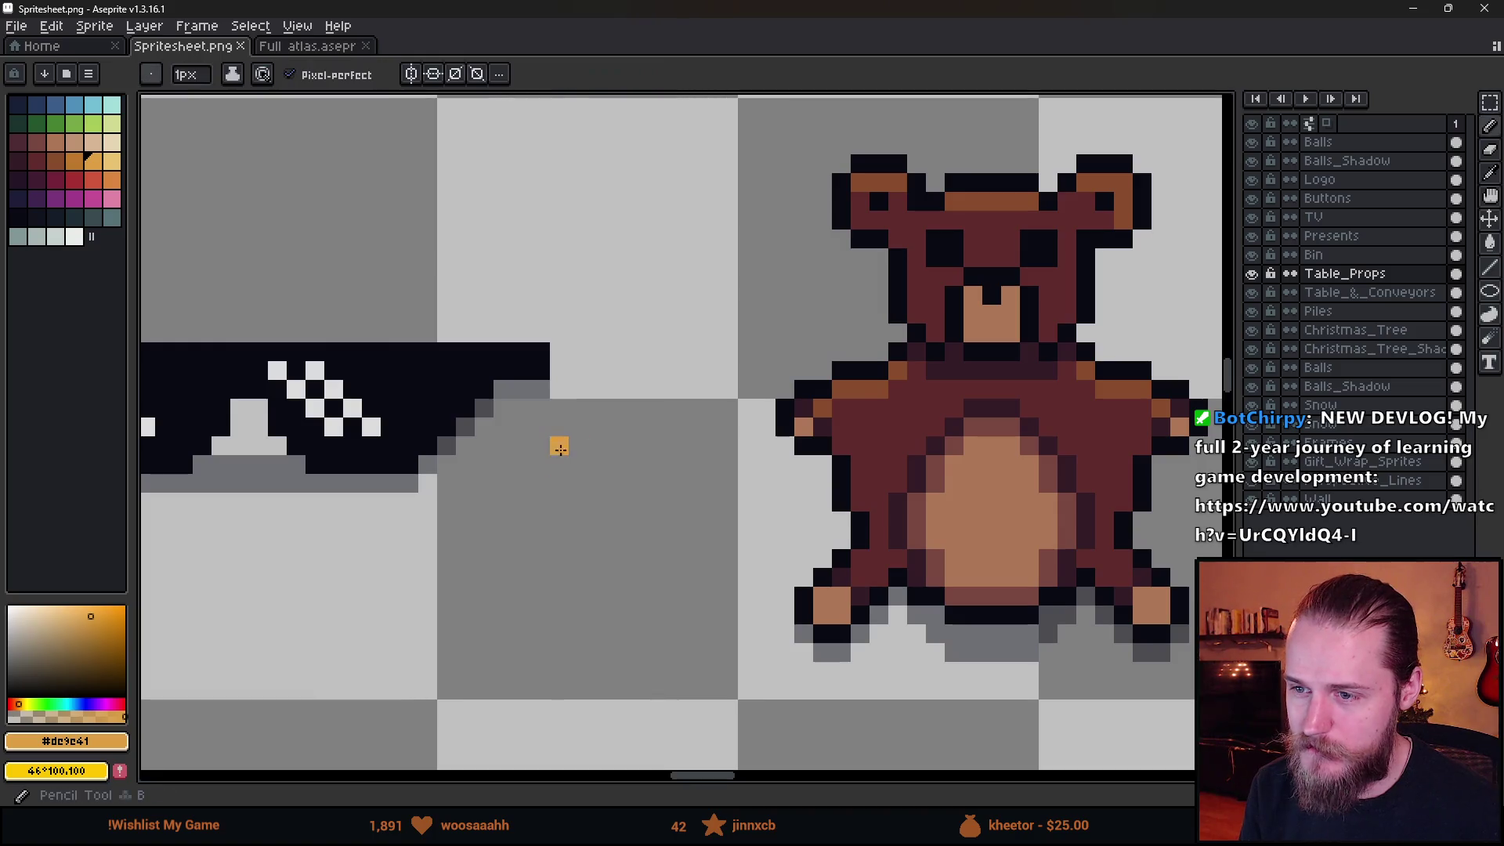
scroll(672, 520, "down", 2)
scroll(666, 517, "up", 2)
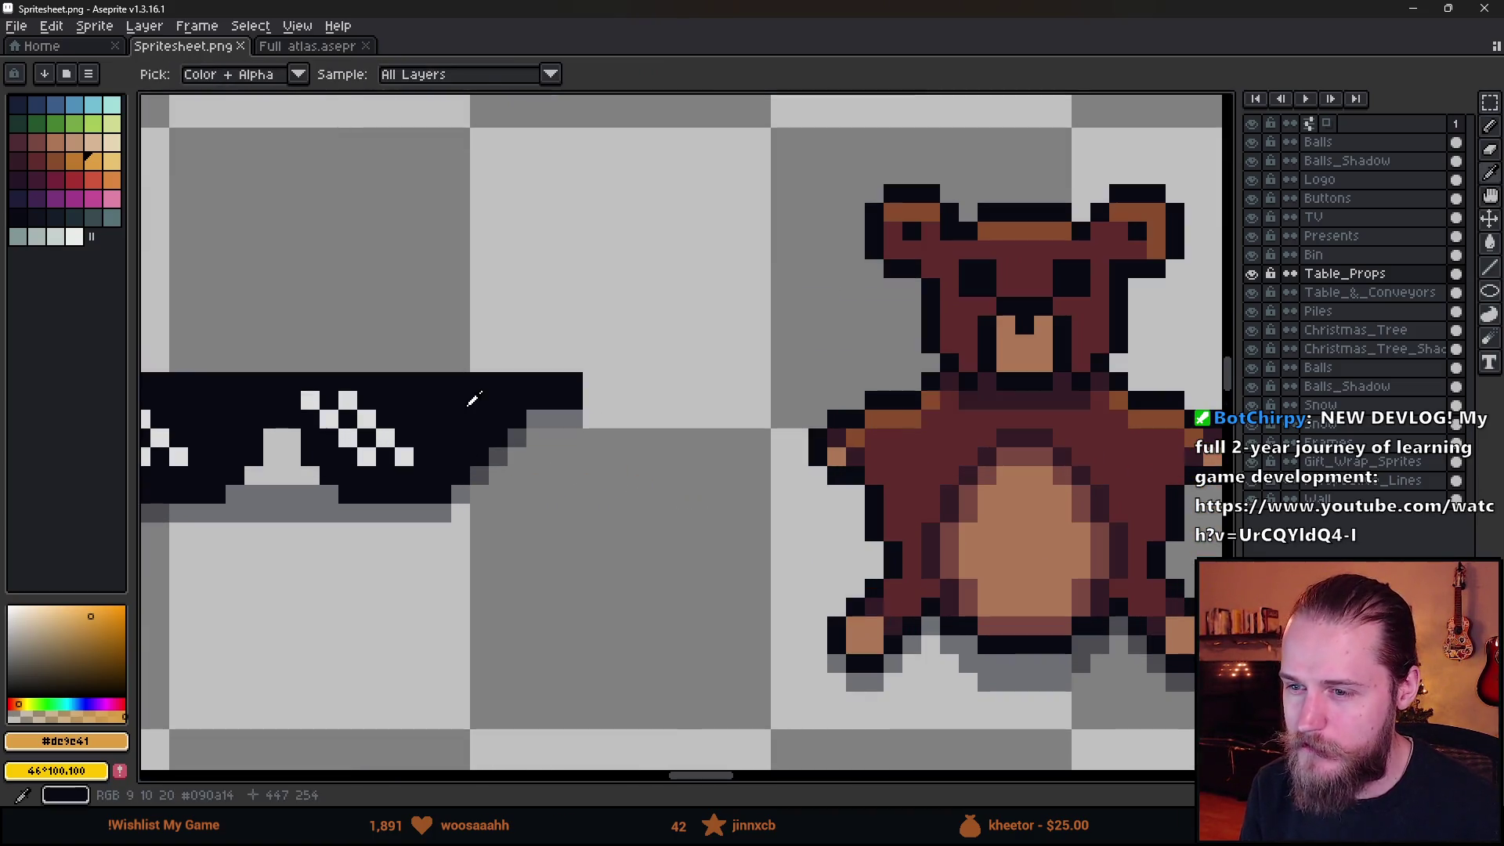
left_click(473, 399, "alt")
left_click(74, 217)
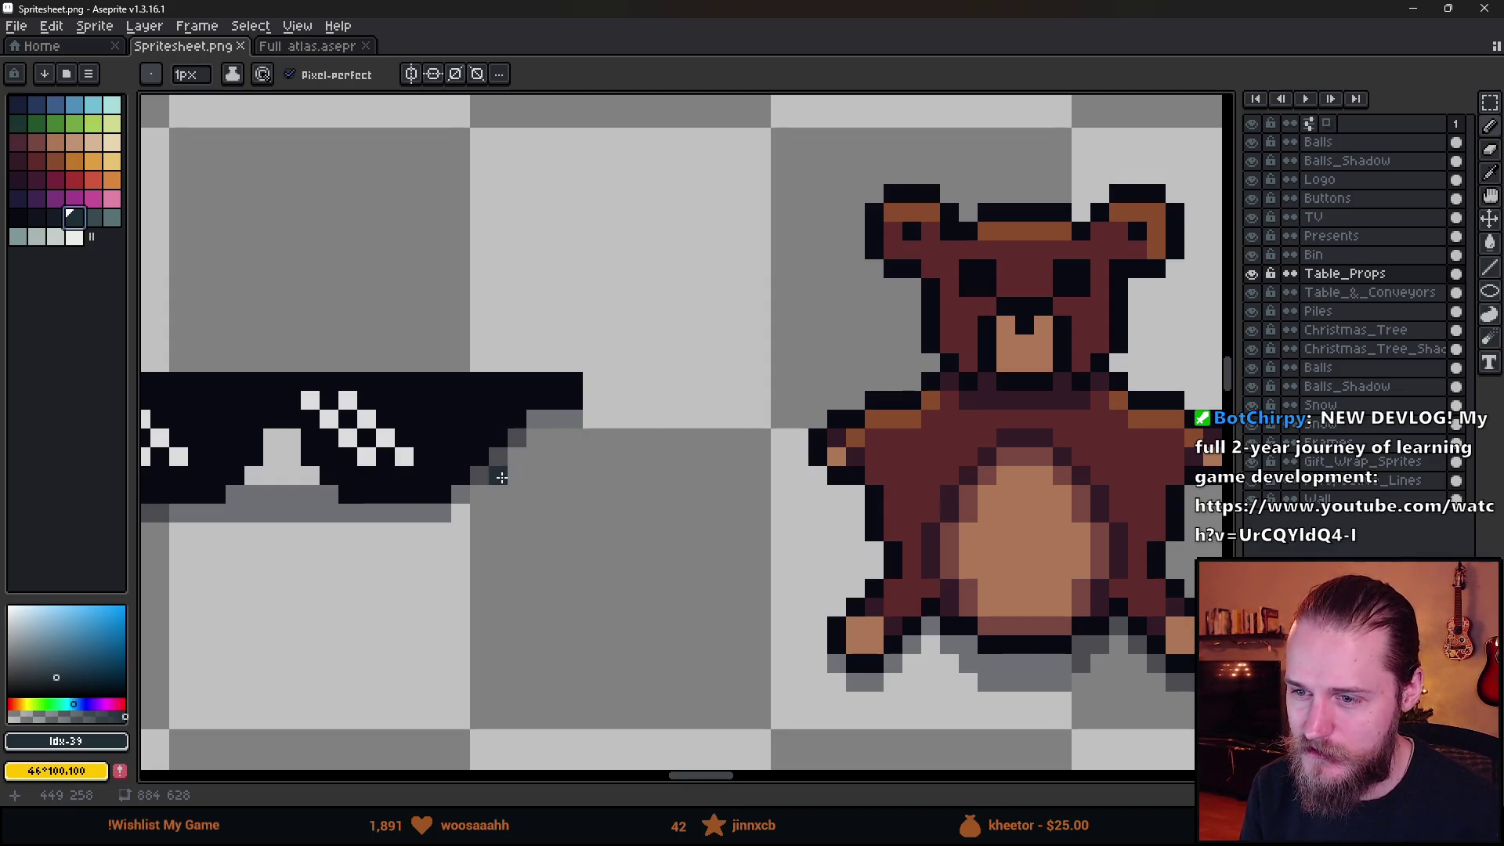
left_click_drag(537, 514, 521, 556)
Paint an orange square for the tag below the string in the duck's orange.
scroll(496, 580, "down", 5)
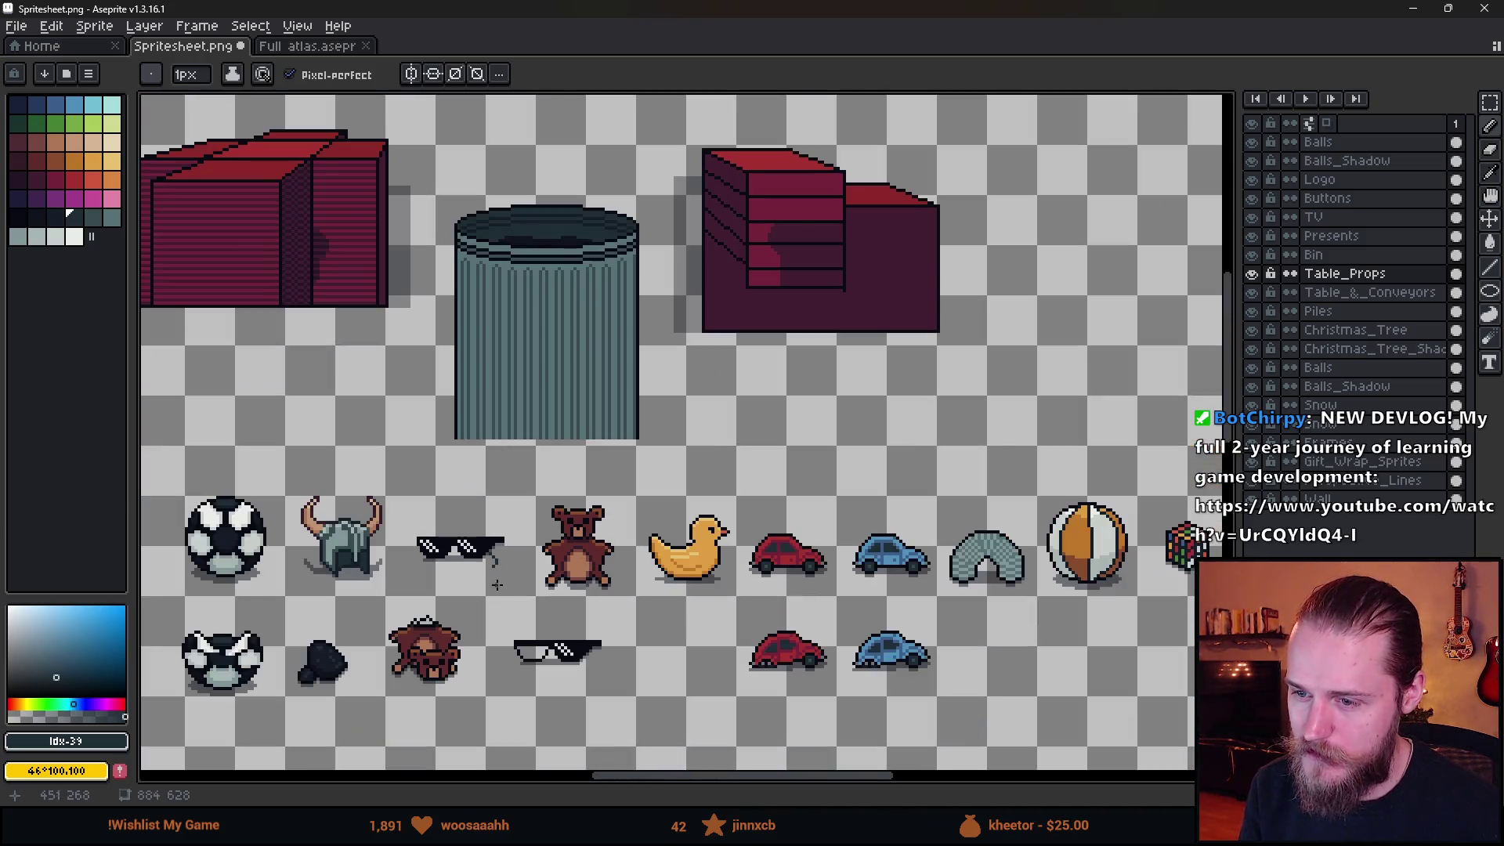
scroll(577, 558, "up", 3)
left_click(689, 548, "alt")
scroll(569, 470, "up", 5)
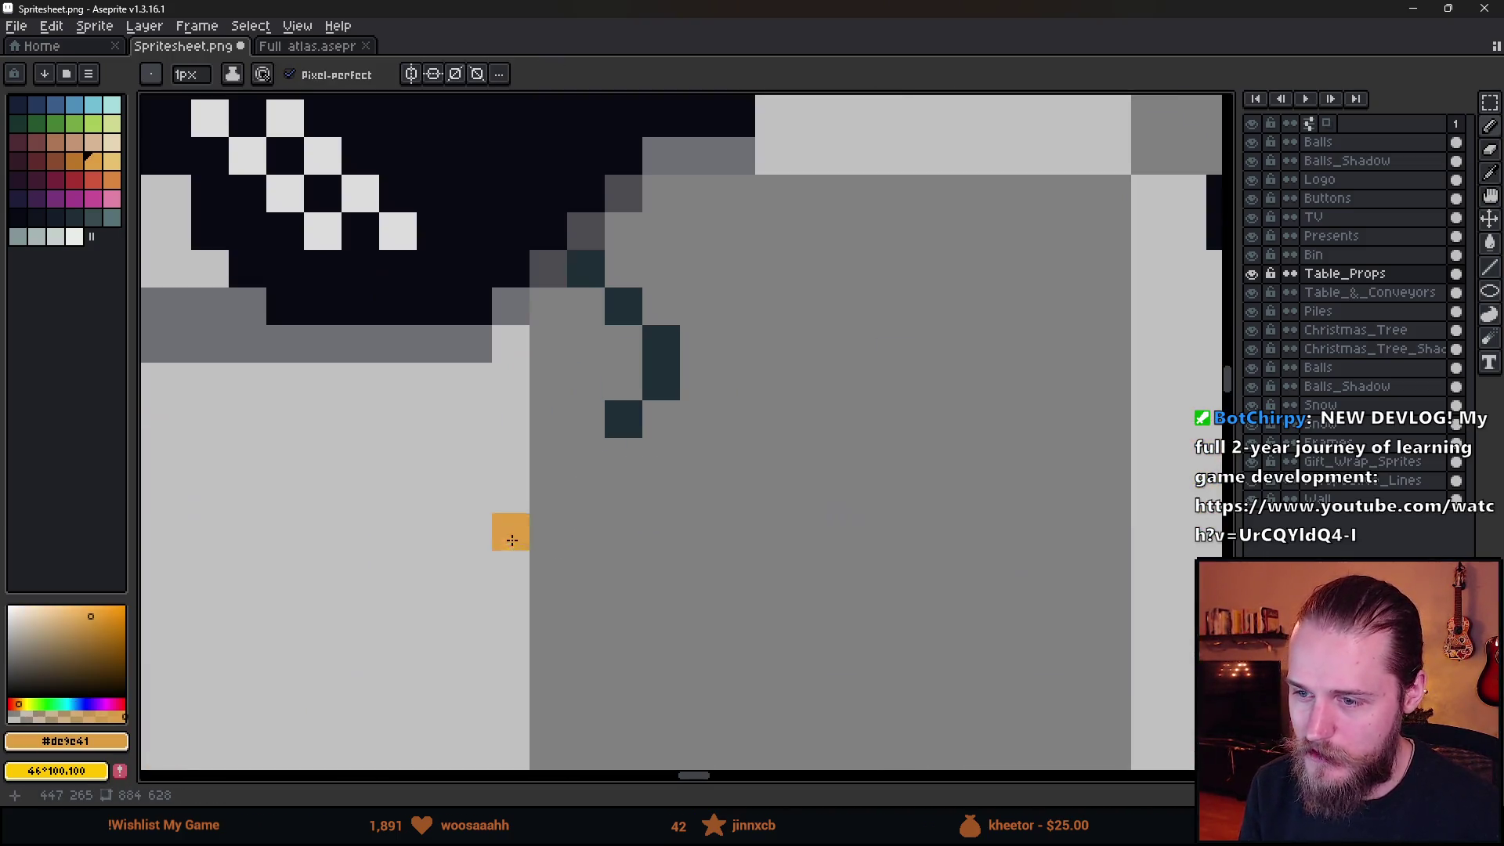
mouse_move(577, 450)
left_mouse_down()
mouse_move(538, 463)
mouse_move(585, 483)
mouse_move(502, 459)
left_mouse_up()
left_click(510, 494)
mouse_move(586, 531)
left_mouse_down()
mouse_move(548, 529)
mouse_move(463, 570)
left_mouse_up()
left_click(504, 539)
Extend the orange tag into a stepped shape and add its bottom row.
left_click(475, 497)
left_click(475, 533)
left_click(545, 562)
left_click(434, 527)
left_click(480, 597)
left_click(506, 607)
Outline the tag's top and left side in black.
scroll(547, 625, "down", 5)
scroll(506, 612, "up", 3)
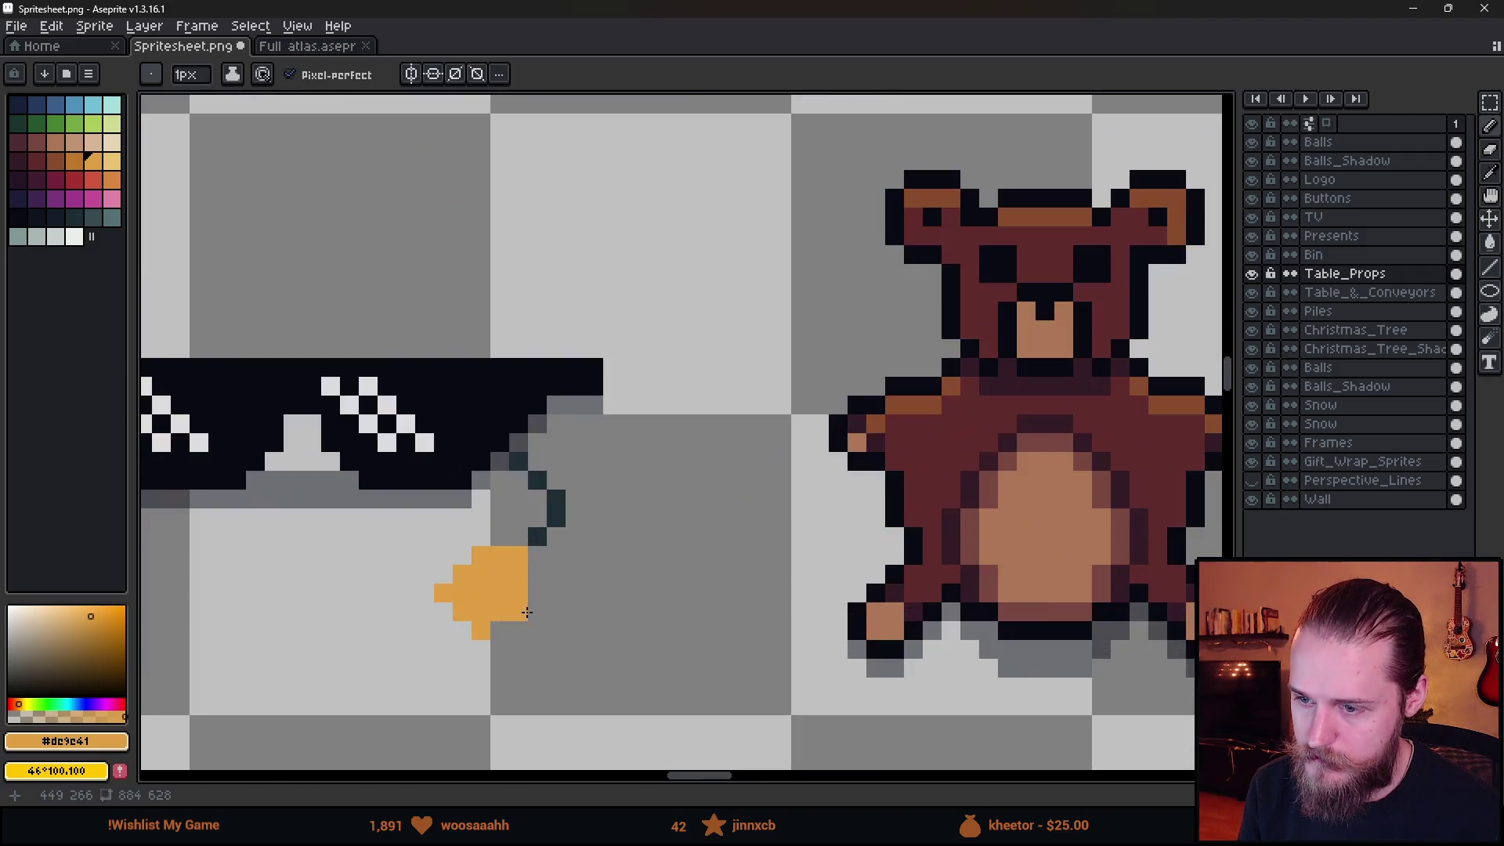
left_click(537, 530, "alt")
scroll(511, 580, "up", 1)
left_click(512, 579)
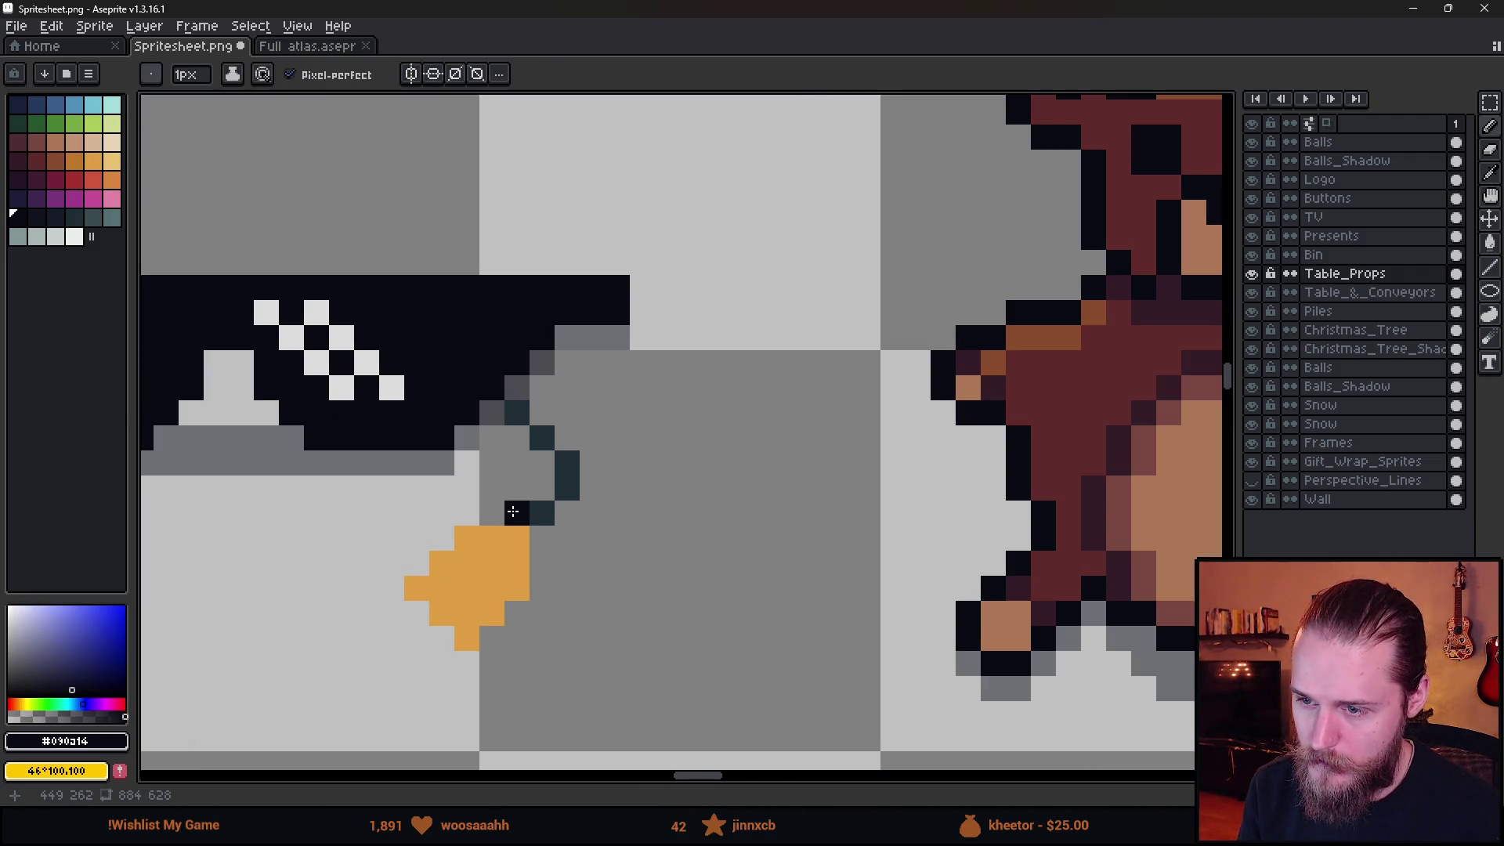
mouse_move(513, 511)
left_mouse_down()
mouse_move(464, 513)
mouse_move(415, 566)
mouse_move(417, 613)
mouse_move(472, 662)
mouse_move(541, 585)
mouse_move(542, 511)
mouse_move(567, 538)
left_mouse_up()
Punch a dark teal hole into the orange tag.
scroll(603, 540, "down", 5)
scroll(603, 540, "down", 1)
scroll(588, 546, "up", 1)
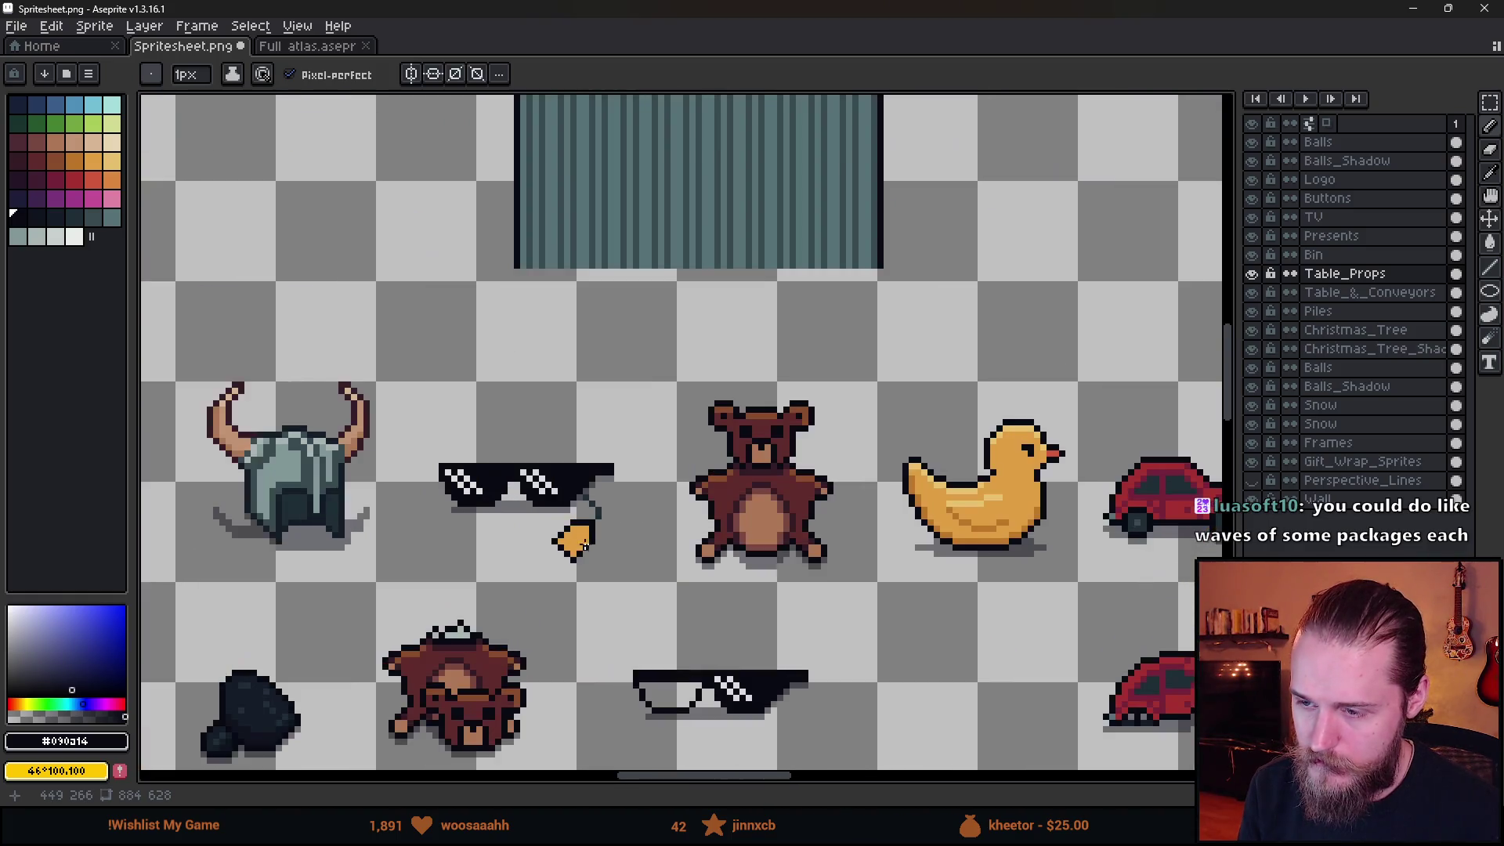
scroll(595, 552, "up", 2)
scroll(600, 553, "down", 2)
scroll(603, 556, "up", 2)
scroll(618, 566, "up", 2)
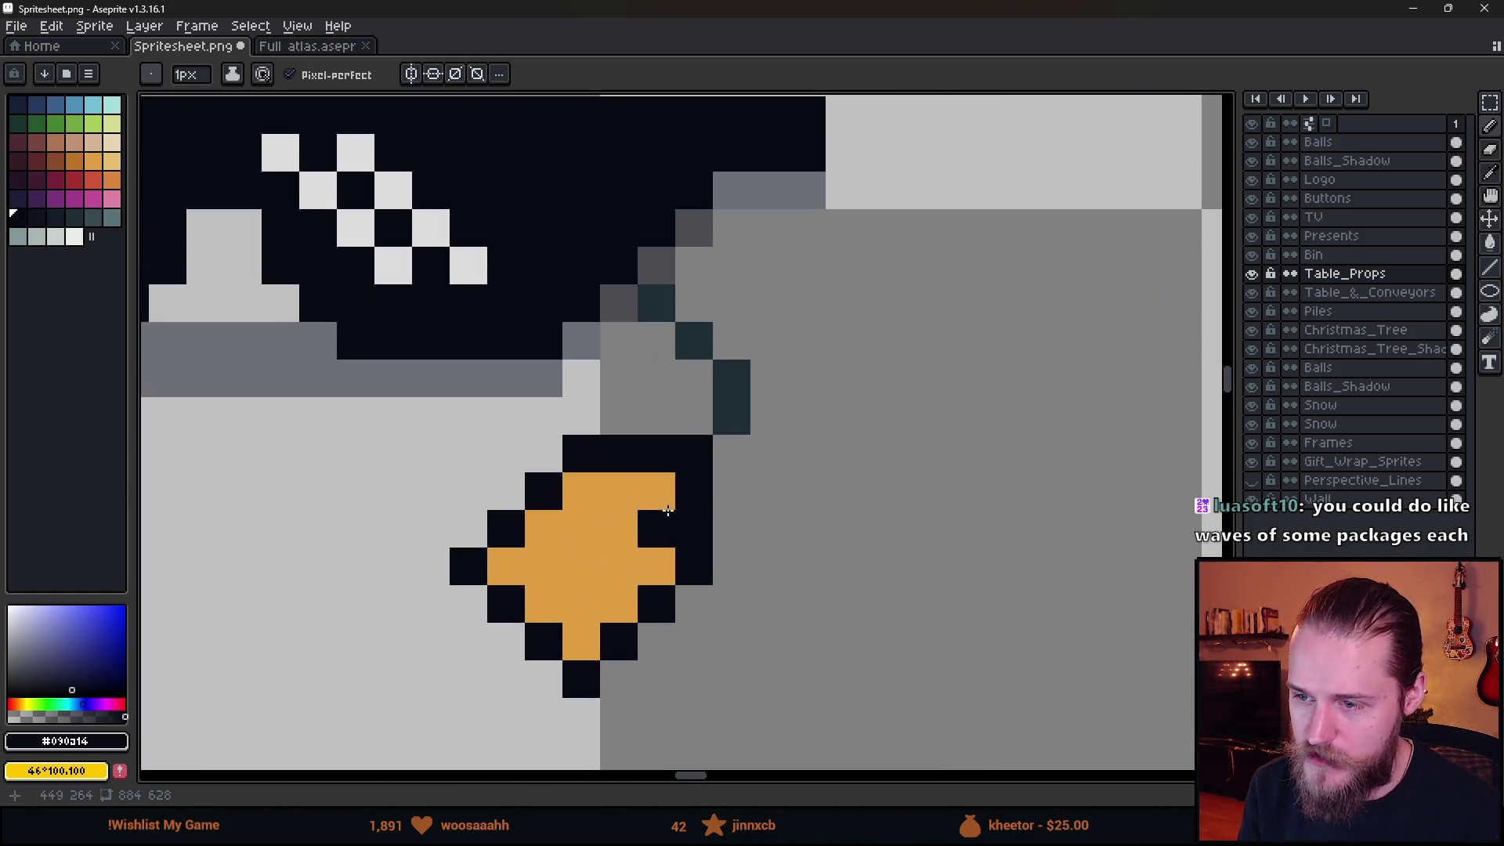
left_click(618, 566, "alt")
left_click(725, 407, "alt")
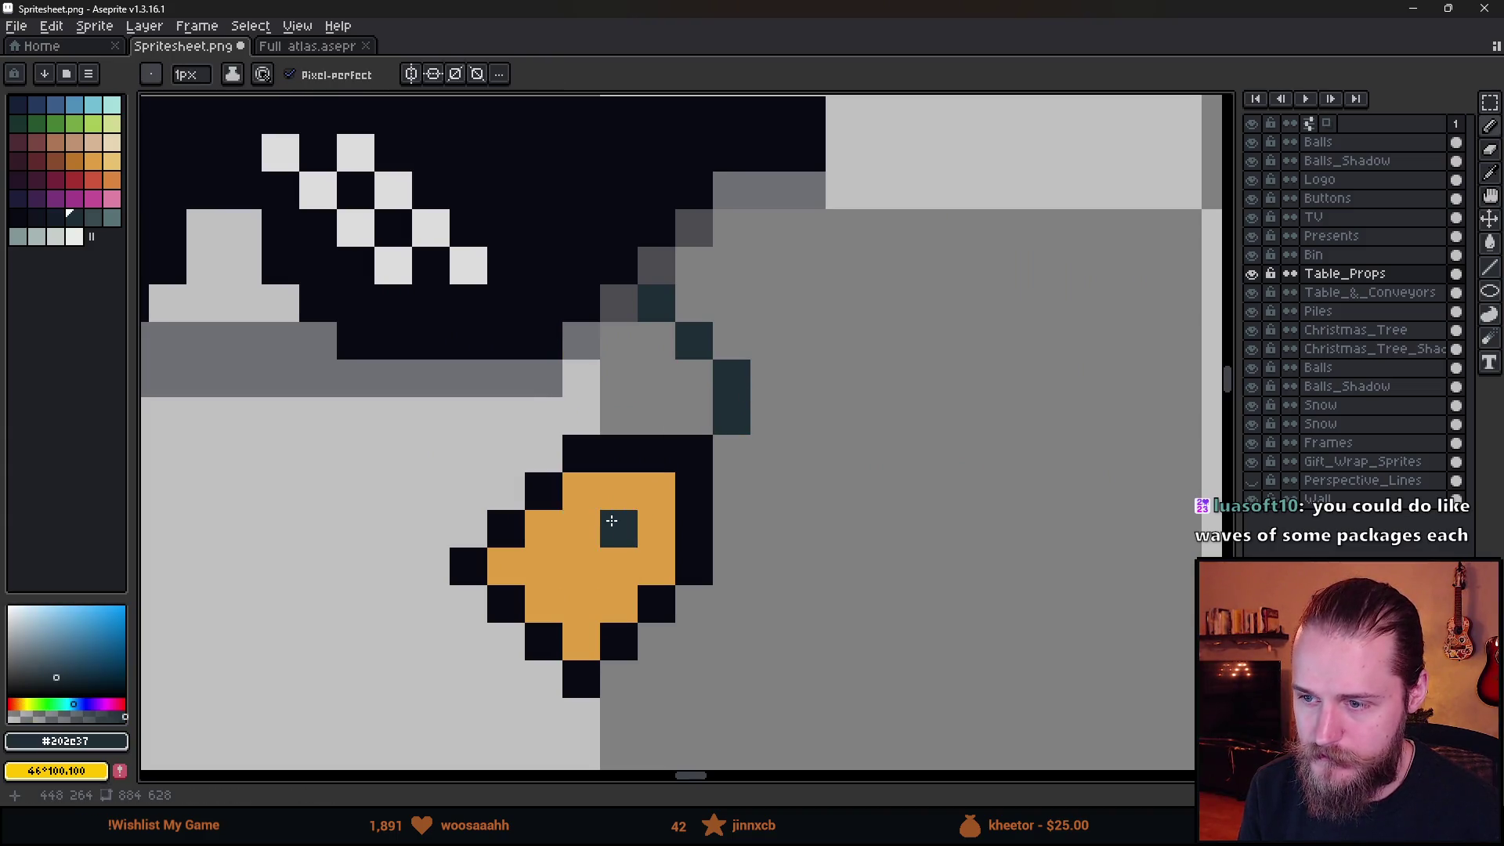
mouse_move(576, 549)
left_mouse_down()
mouse_move(614, 564)
mouse_move(618, 603)
left_mouse_up()
scroll(623, 607, "down", 5)
scroll(813, 629, "right", 5)
scroll(636, 585, "down", 1)
scroll(526, 578, "up", 1)
scroll(471, 602, "down", 3)
scroll(471, 602, "up", 3)
scroll(549, 596, "left", 2)
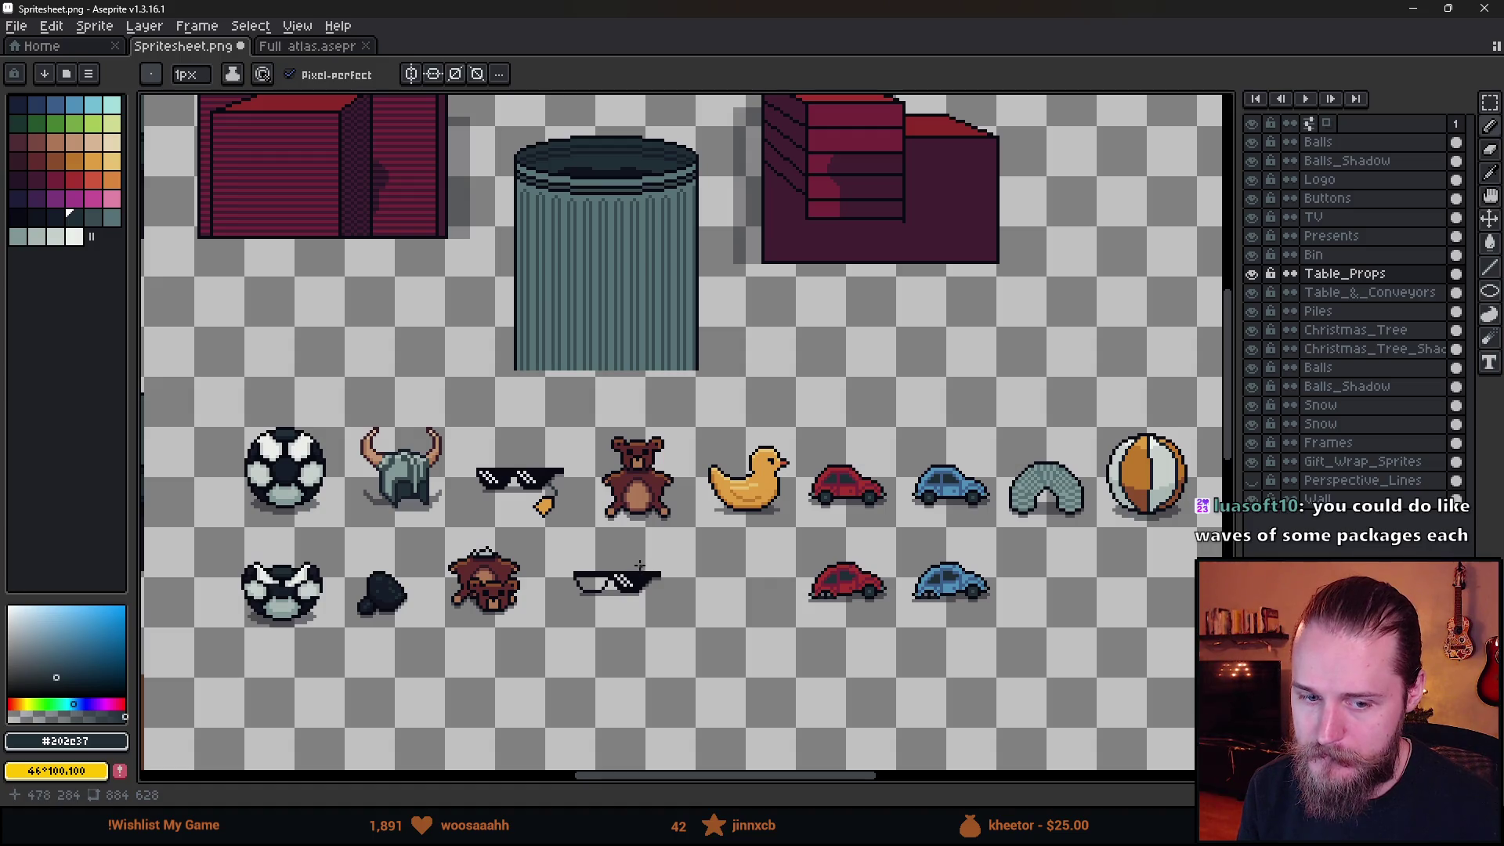
Pan over to the room background sprites, then return to Unity's game view showing score 110.
scroll(626, 563, "down", 2)
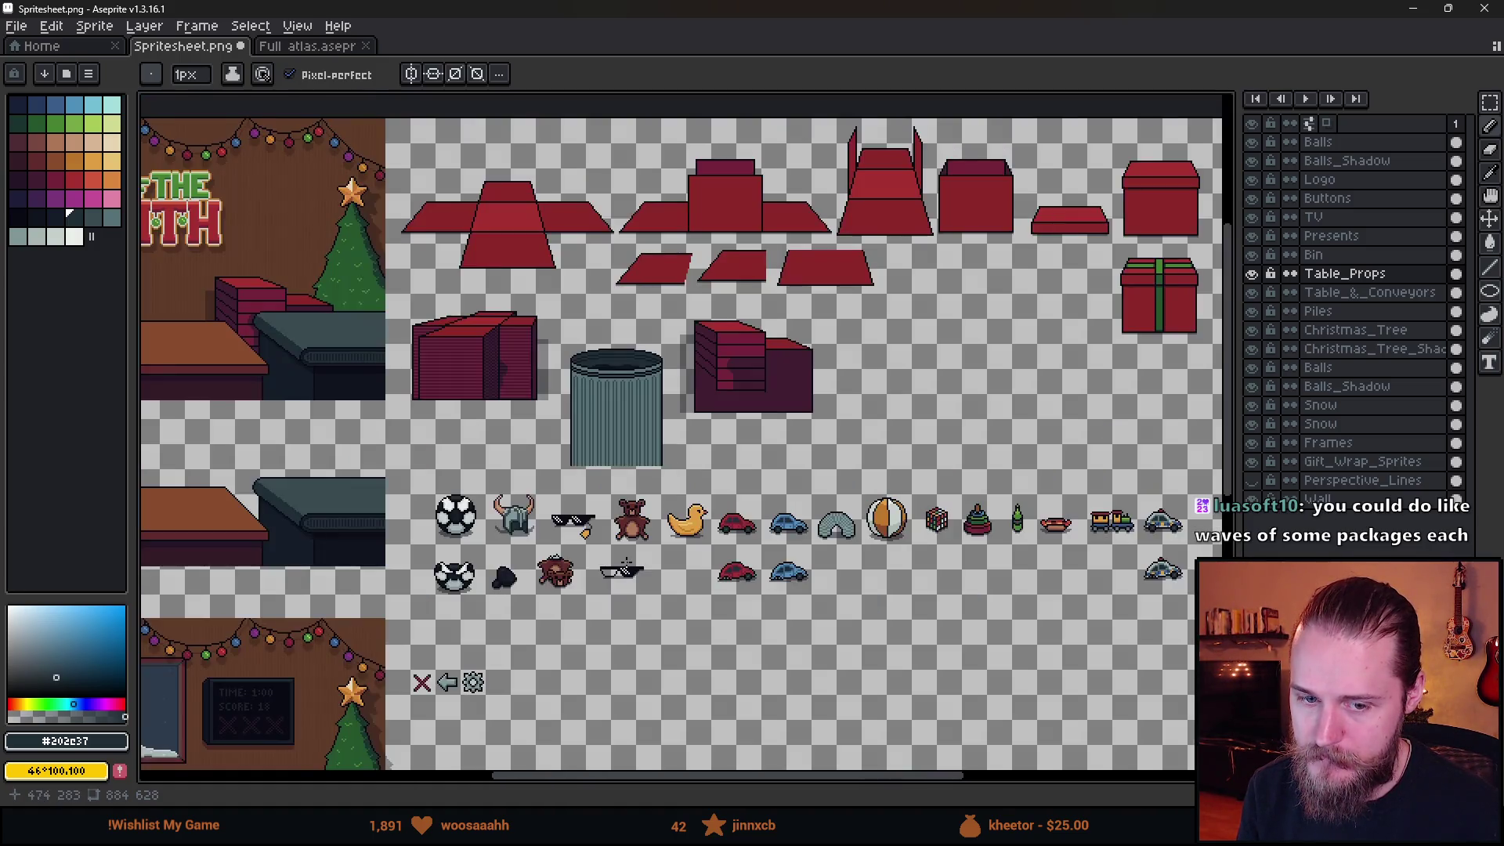
scroll(622, 562, "up", 2)
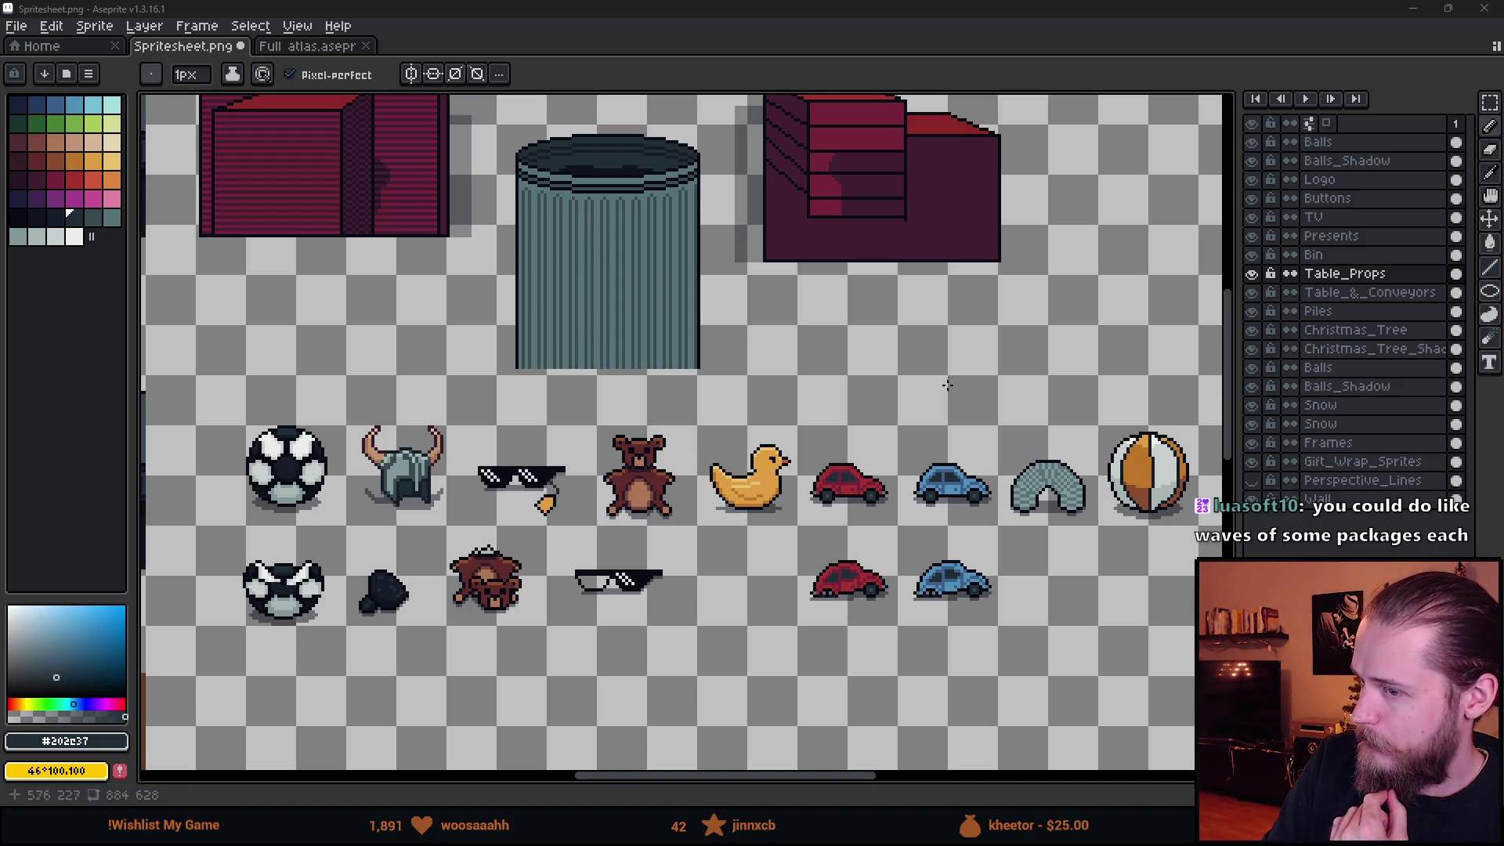
scroll(850, 396, "down", 2)
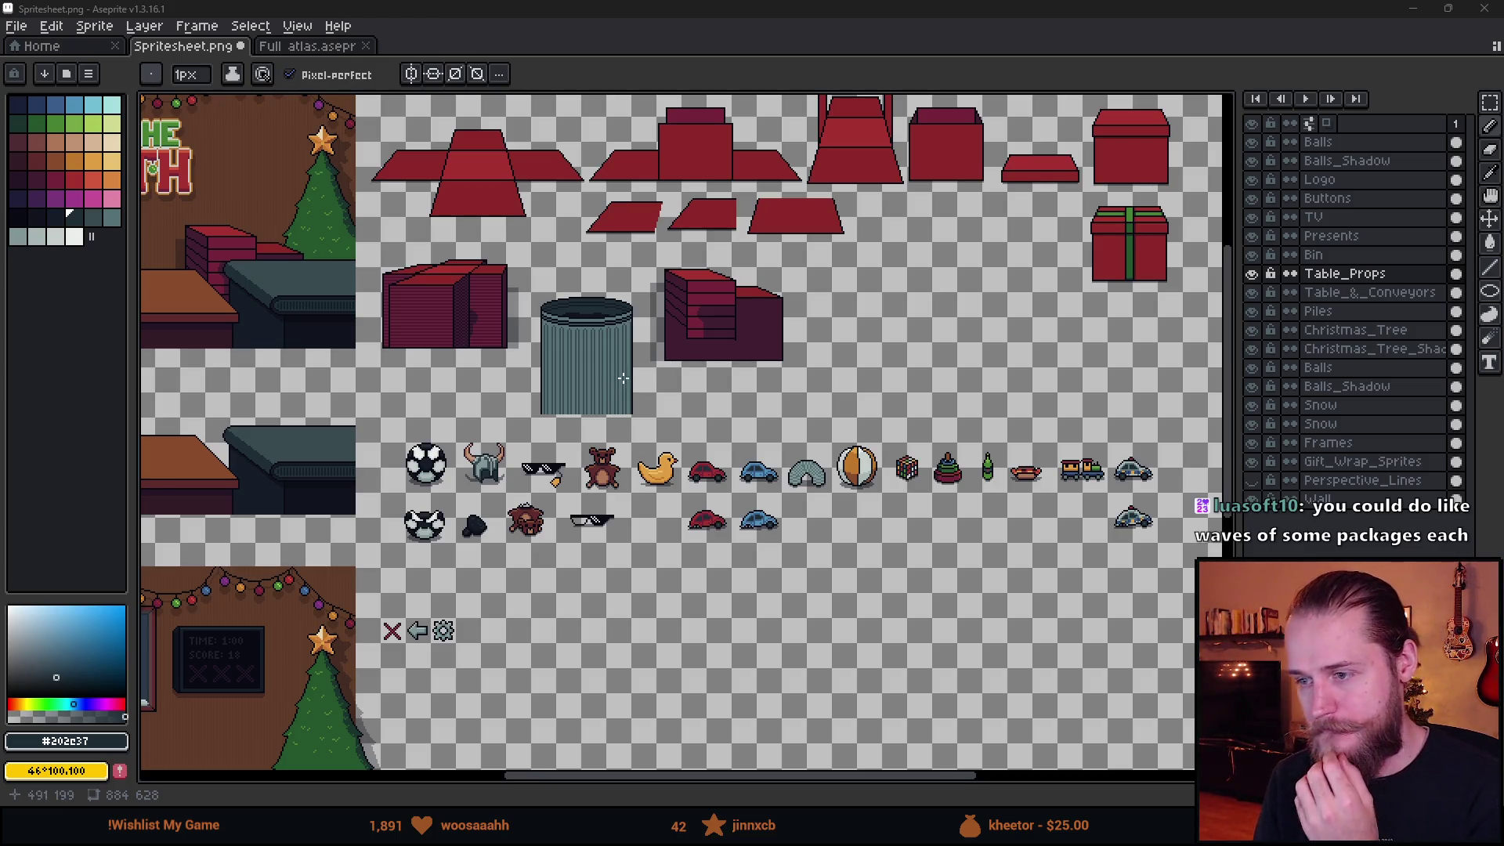
mouse_move(425, 424)
left_mouse_down()
mouse_move(476, 448)
mouse_move(768, 493)
left_mouse_up()
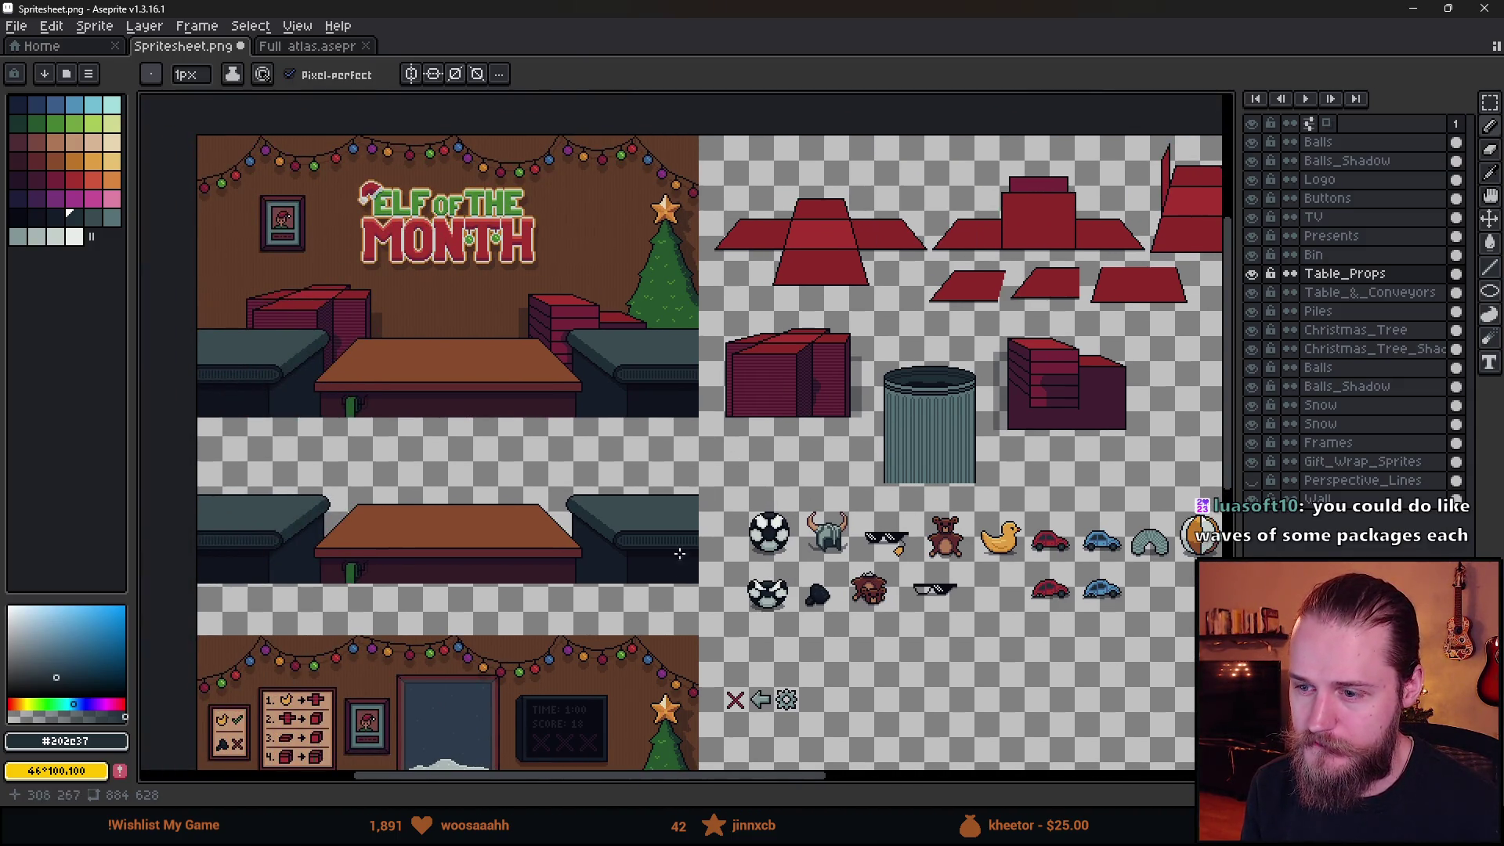
scroll(679, 554, "up", 1)
scroll(624, 467, "down", 1)
scroll(708, 443, "up", 1)
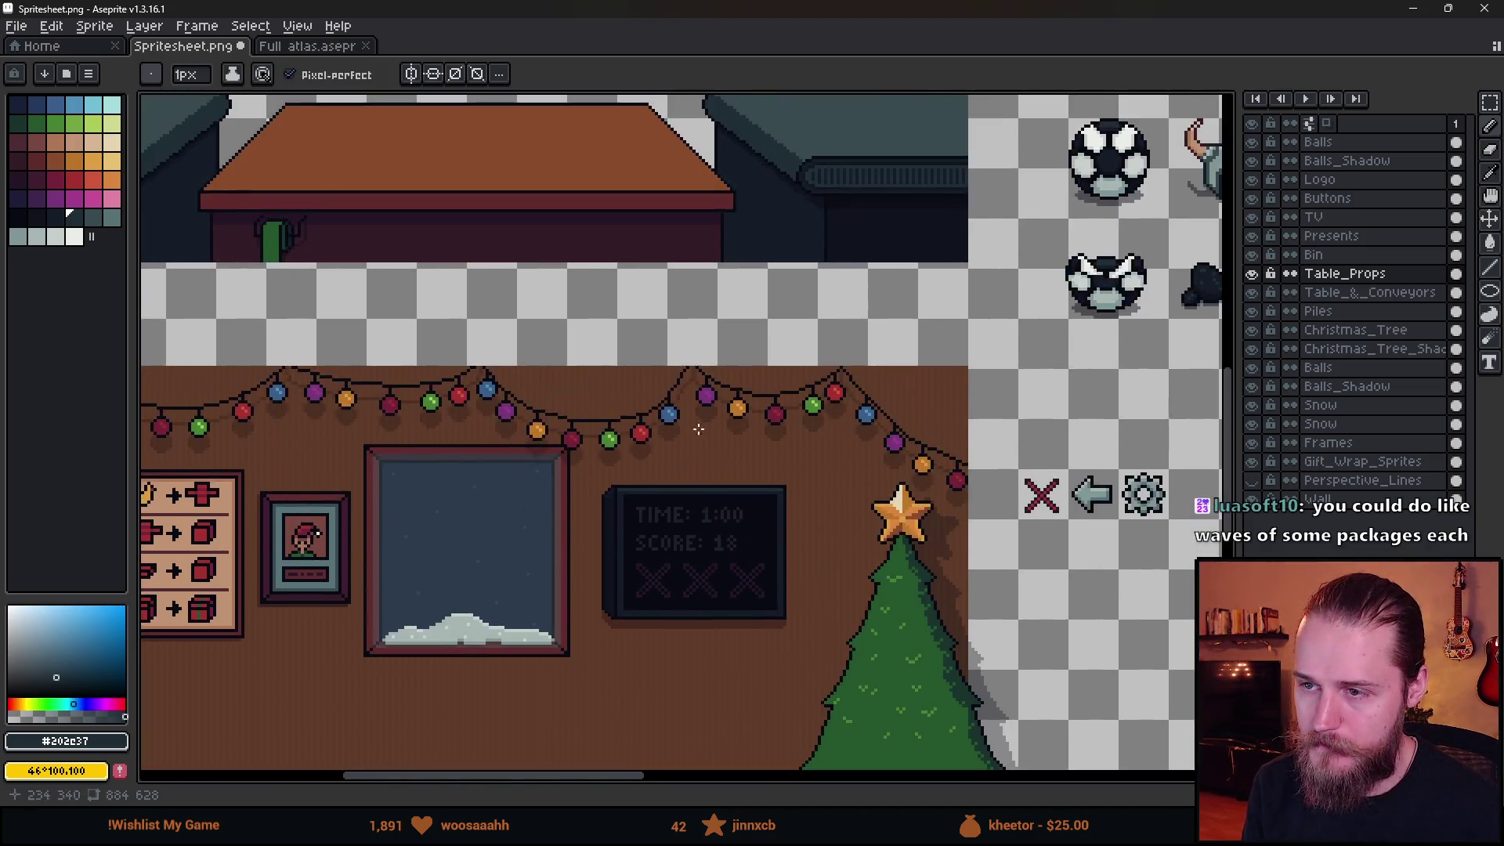
scroll(698, 429, "down", 2)
key("alt+Tab")
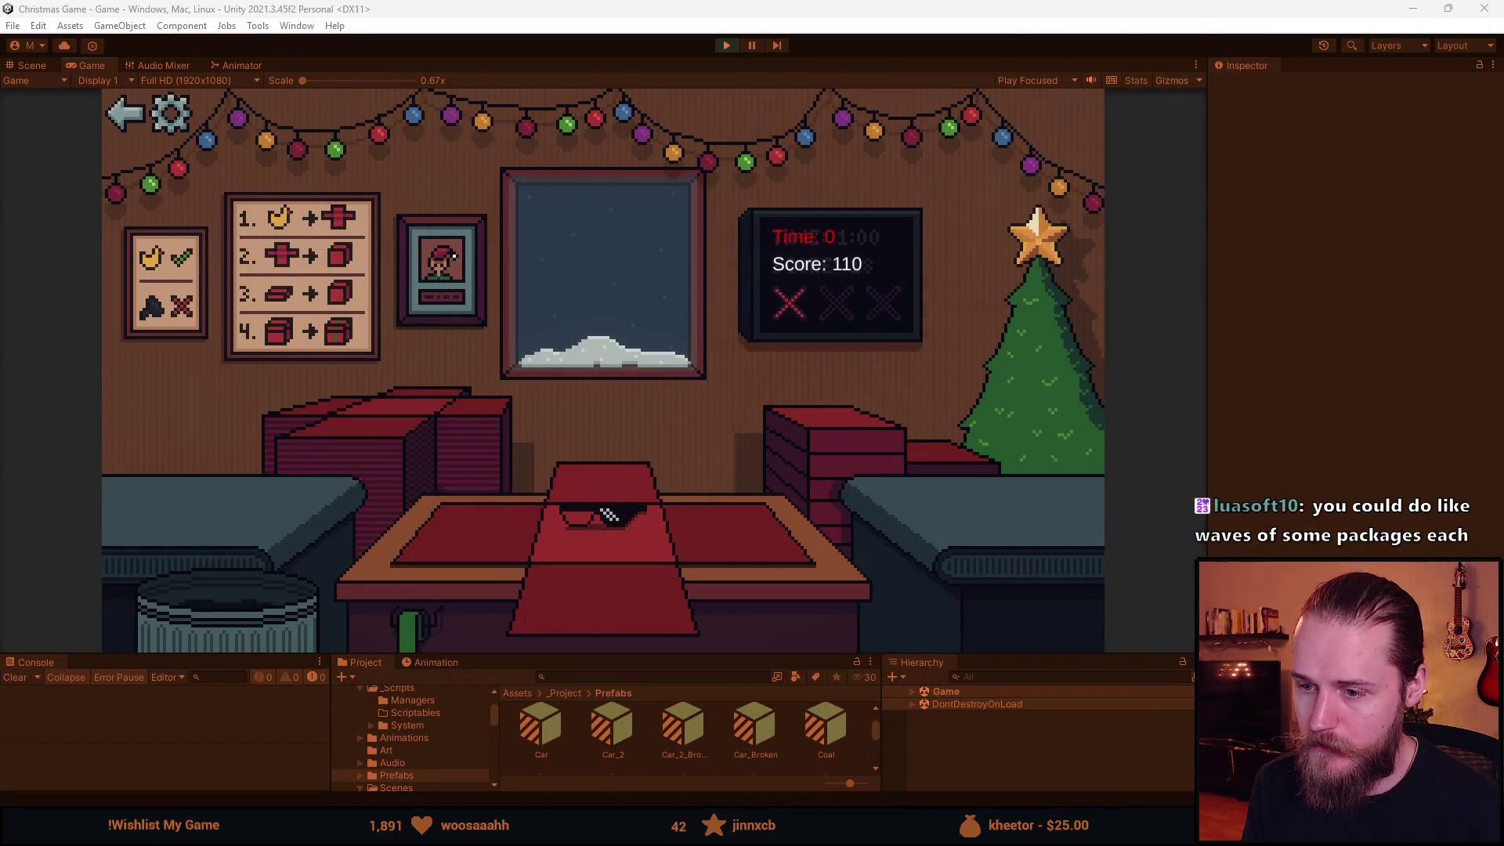
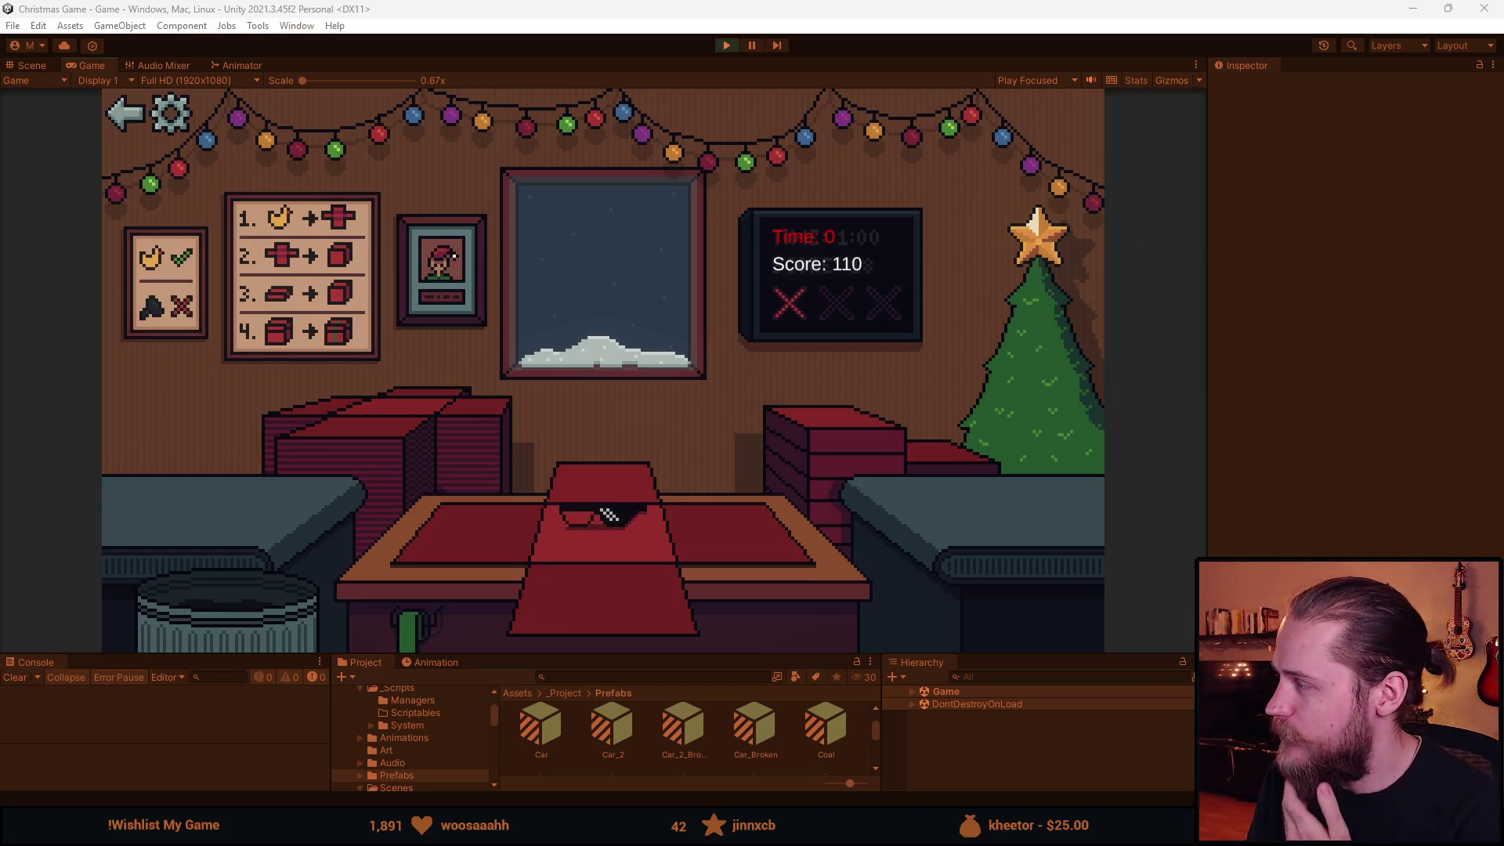
Switch from the Unity play test (score 110) to Spritesheet.png in Aseprite.
key("alt+Tab")
scroll(770, 477, "down", 2)
scroll(769, 477, "up", 2)
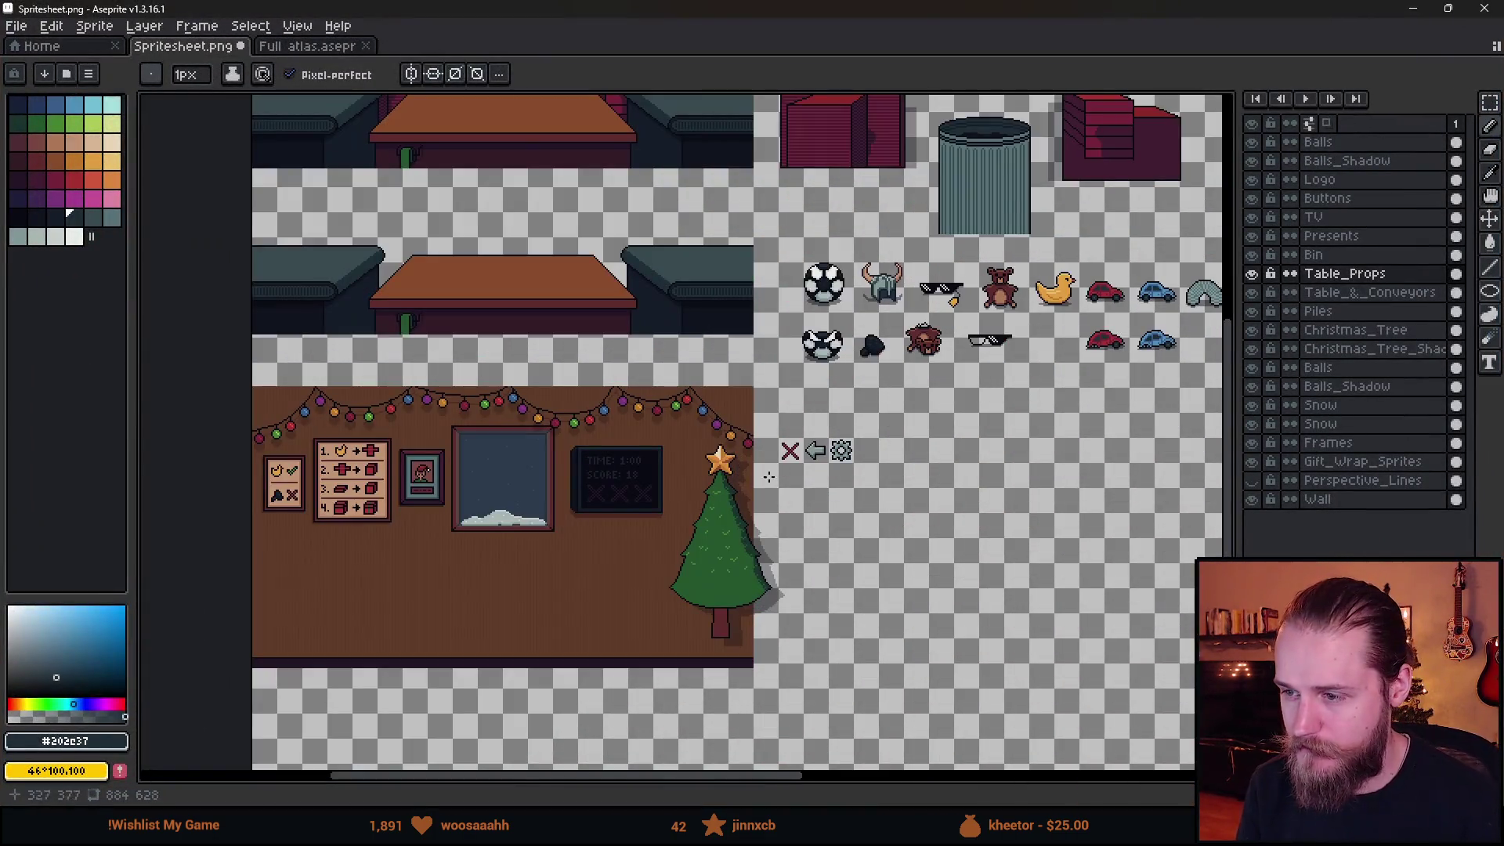
Remove the stray new Layer 1 from the layer list.
scroll(769, 511, "up", 2)
scroll(901, 468, "down", 2)
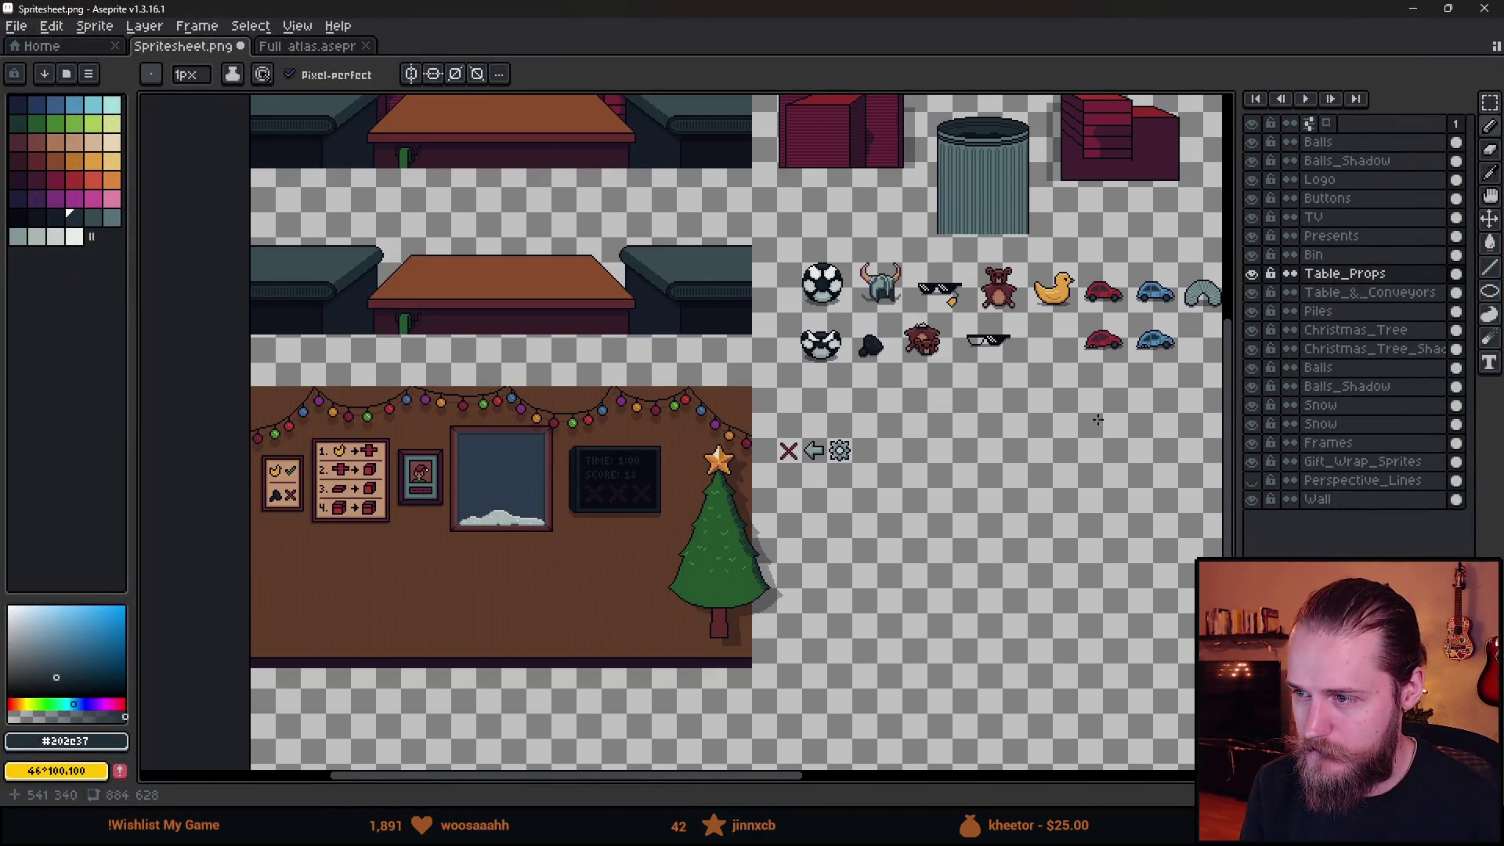
left_click(1341, 143)
key("shift+n")
mouse_move(695, 7)
left_mouse_down()
mouse_move(727, 689)
mouse_move(709, 715)
mouse_move(760, 509)
left_mouse_up()
double_click(760, 509)
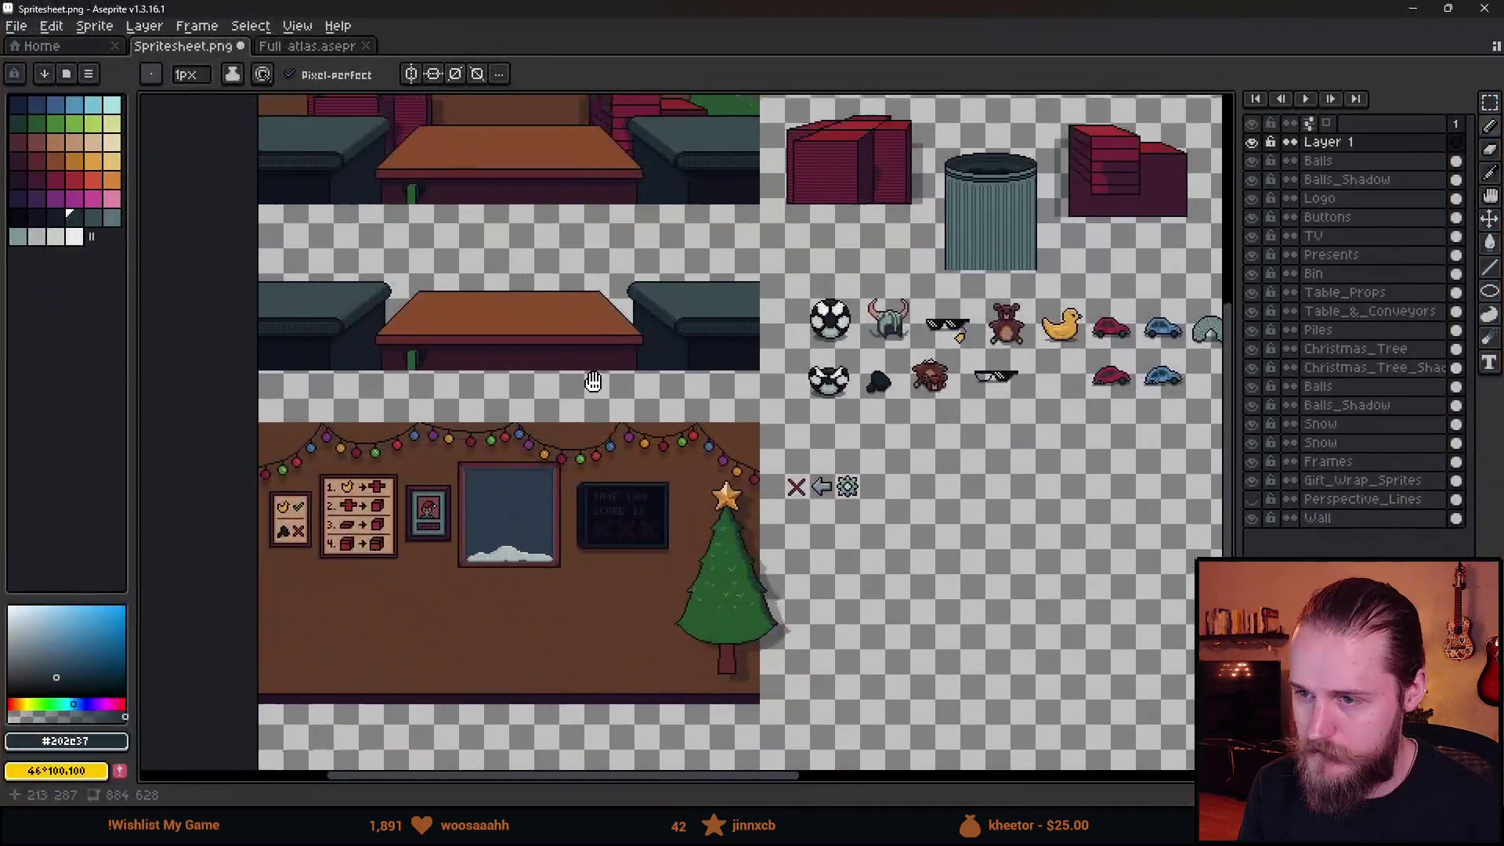
scroll(452, 506, "up", 5)
left_click_drag(452, 506, 570, 477)
left_click(1353, 143)
key("Delete")
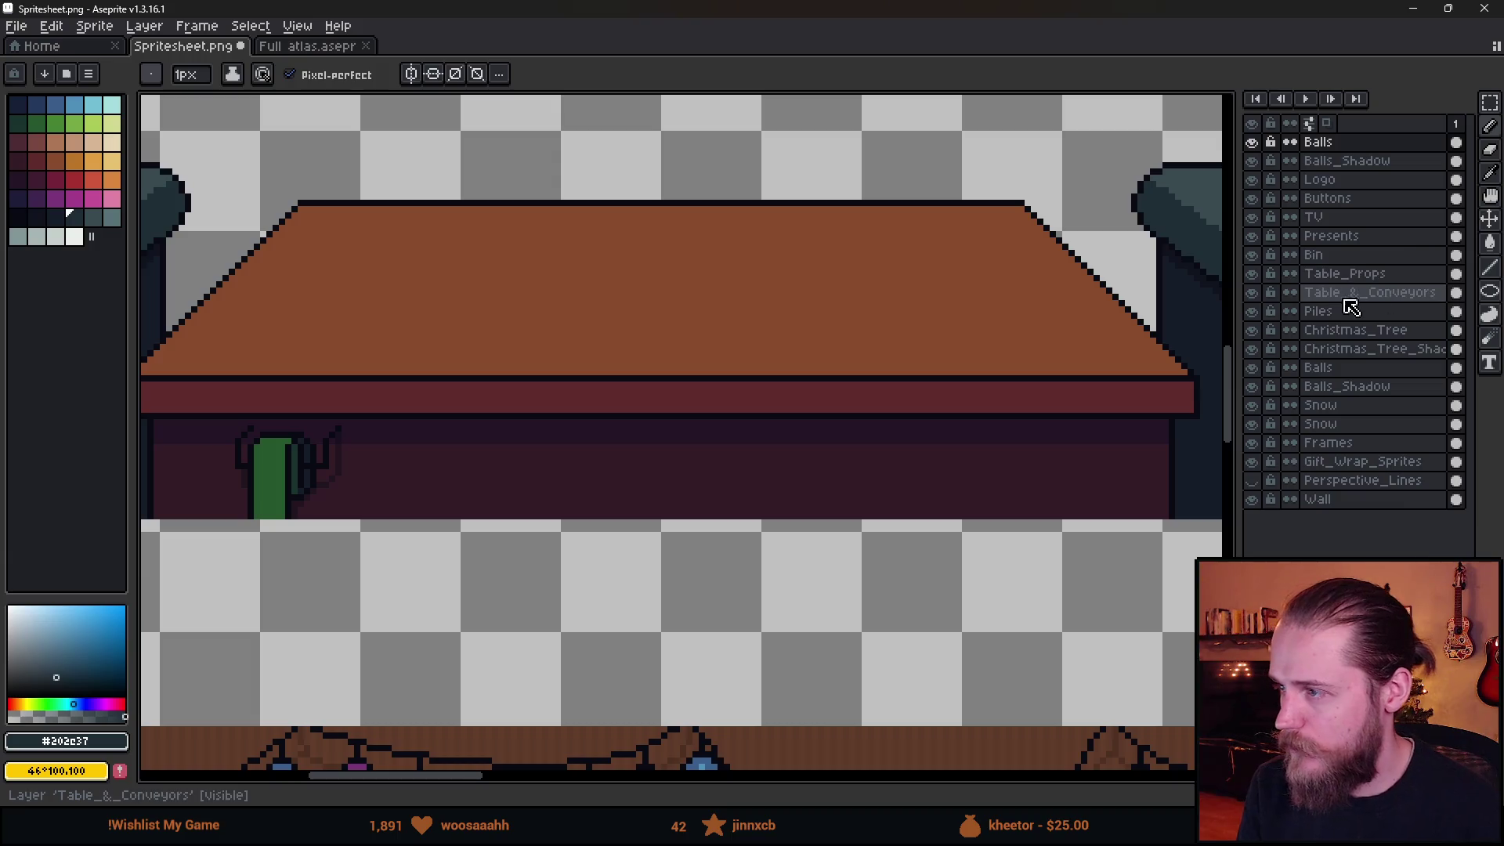
On Table_Props, copy the small green roll under the table and place the copy further right.
left_click(1398, 274)
key("m")
left_click_drag(202, 361, 466, 656)
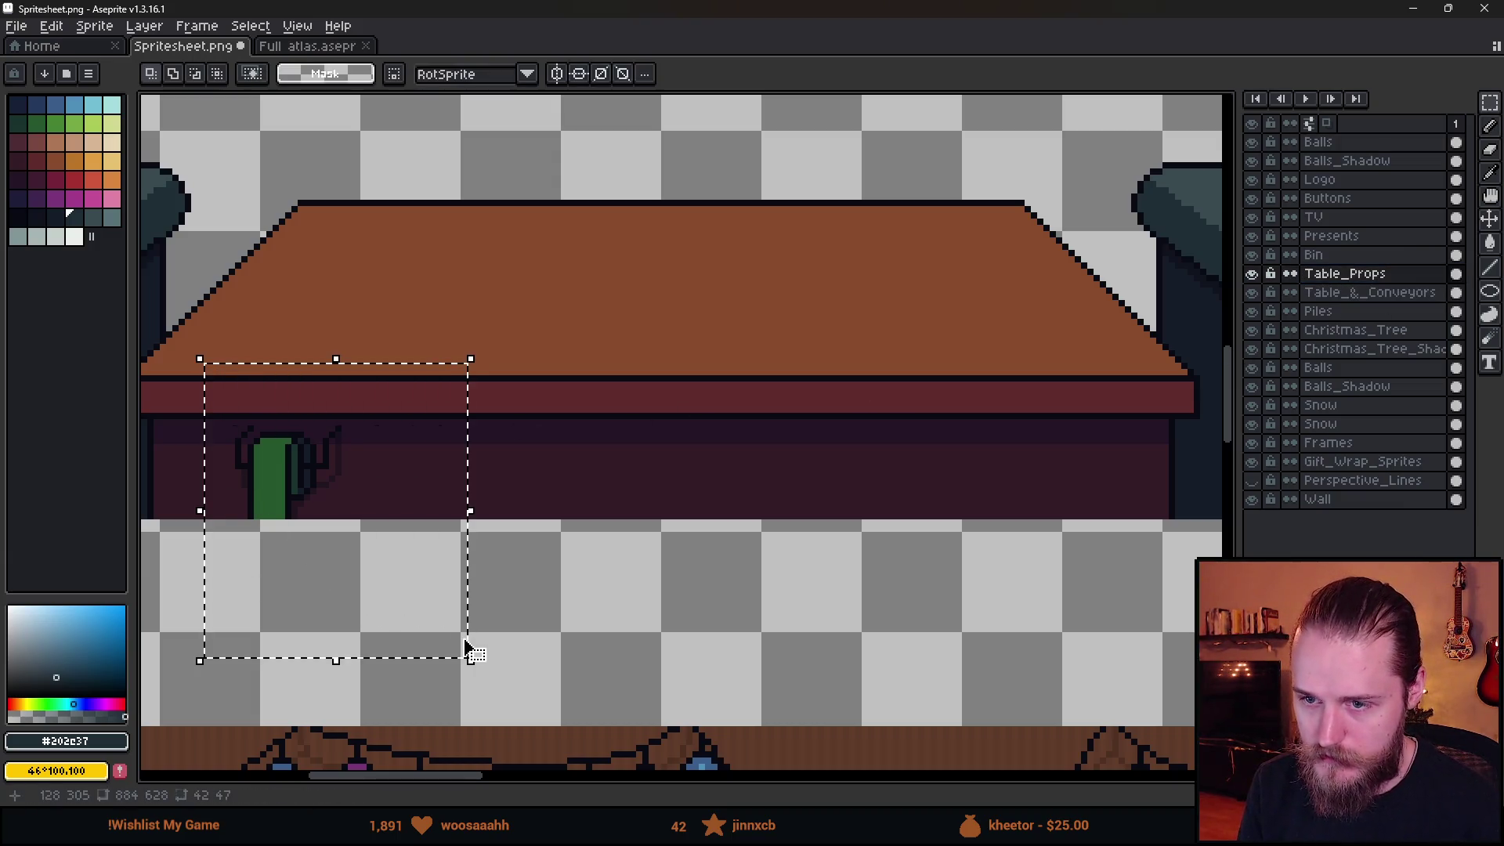
mouse_move(451, 536)
left_mouse_down()
mouse_move(619, 555)
mouse_move(1107, 537)
mouse_move(1091, 538)
mouse_move(1107, 520)
left_mouse_up()
key("Return")
key("ctrl+d")
mouse_move(951, 359)
left_mouse_down()
mouse_move(993, 546)
mouse_move(1095, 604)
left_mouse_up()
left_click_drag(1052, 527, 820, 531)
left_click(910, 514)
Stretch the copied roll to the right into a much wider green block.
left_click_drag(813, 387, 871, 588)
mouse_move(869, 487)
left_mouse_down()
mouse_move(1228, 501)
mouse_move(1209, 480)
left_mouse_up()
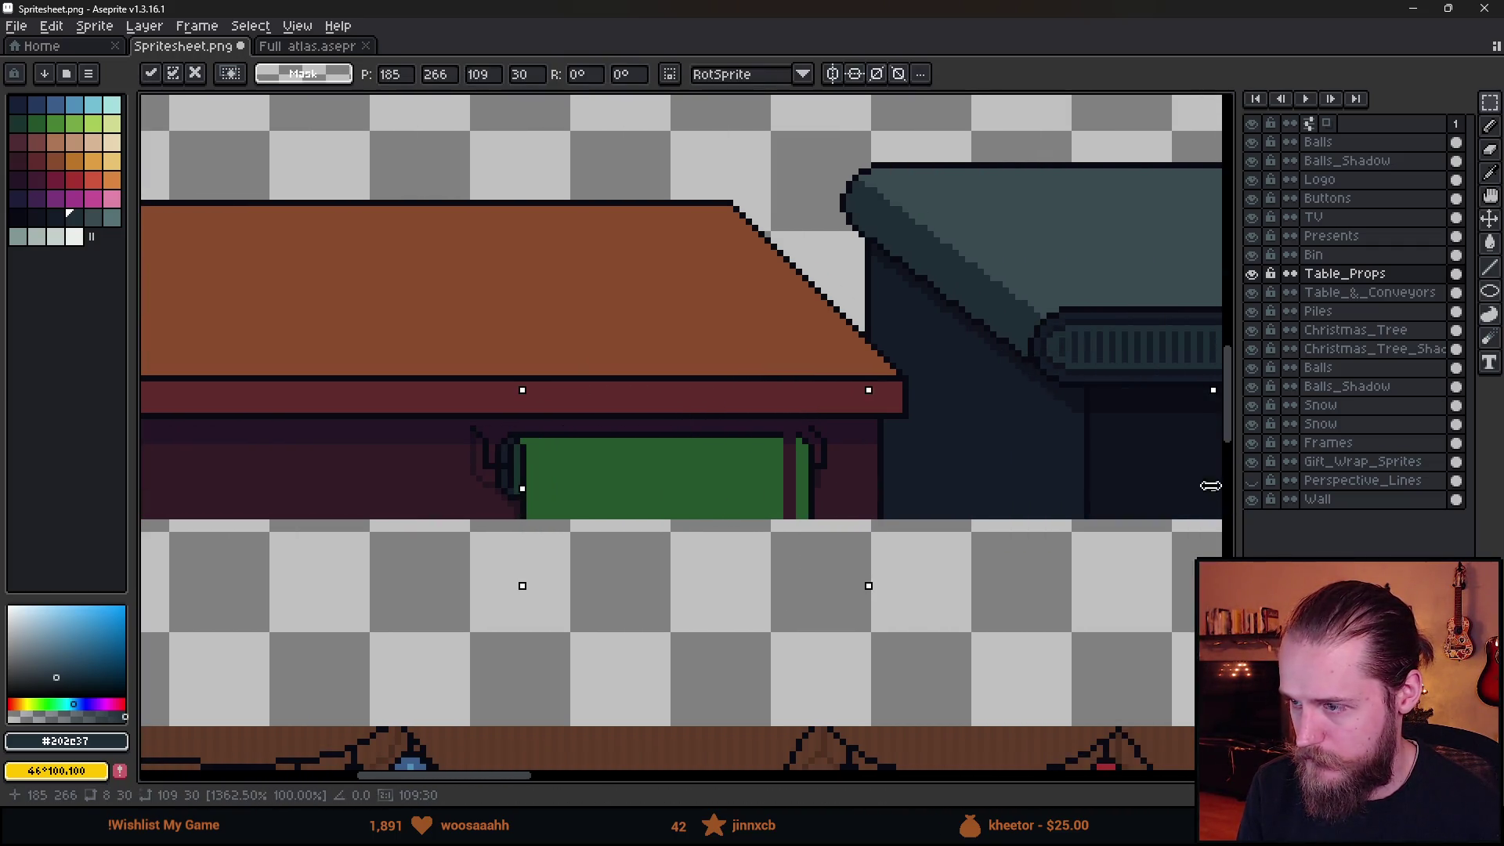
key("Return")
left_click_drag(717, 384, 806, 592)
left_click_drag(648, 353, 736, 557)
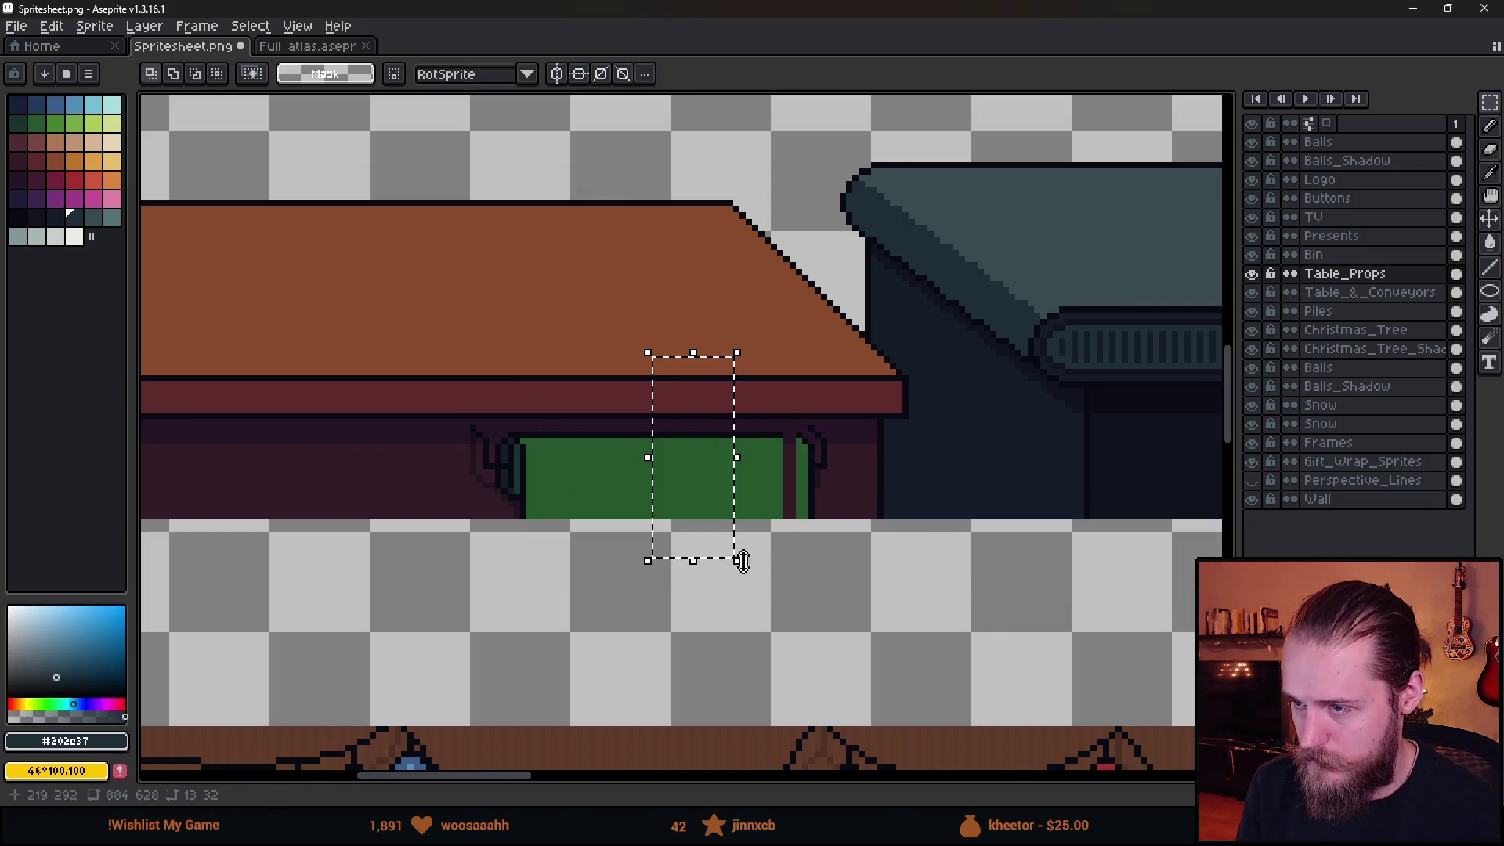
mouse_move(737, 454)
left_mouse_down()
mouse_move(812, 473)
mouse_move(803, 482)
left_mouse_up()
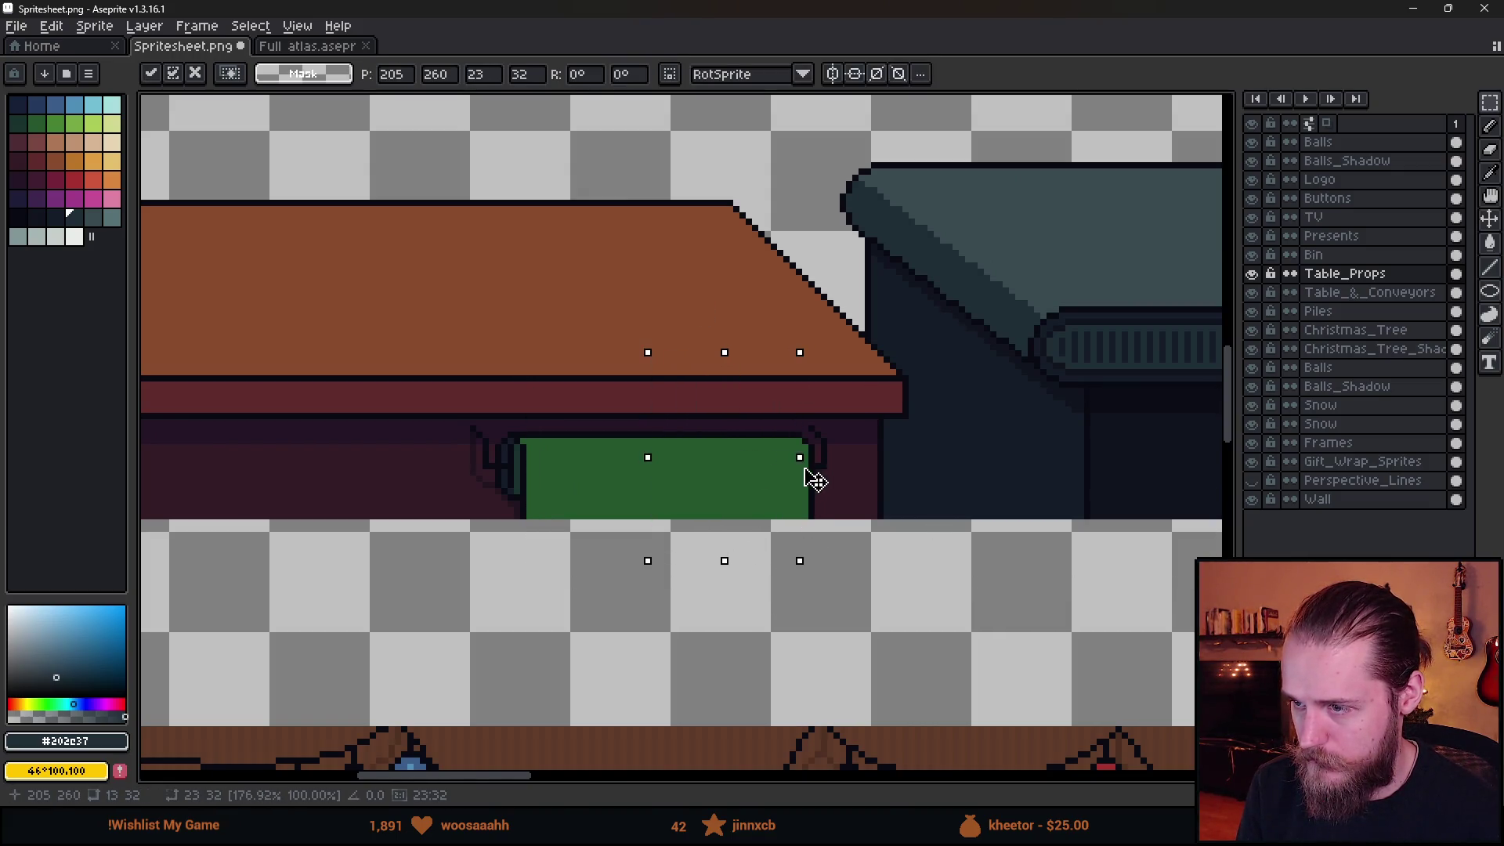
key("Return")
scroll(940, 490, "down", 3)
scroll(690, 499, "up", 2)
scroll(689, 499, "up", 5)
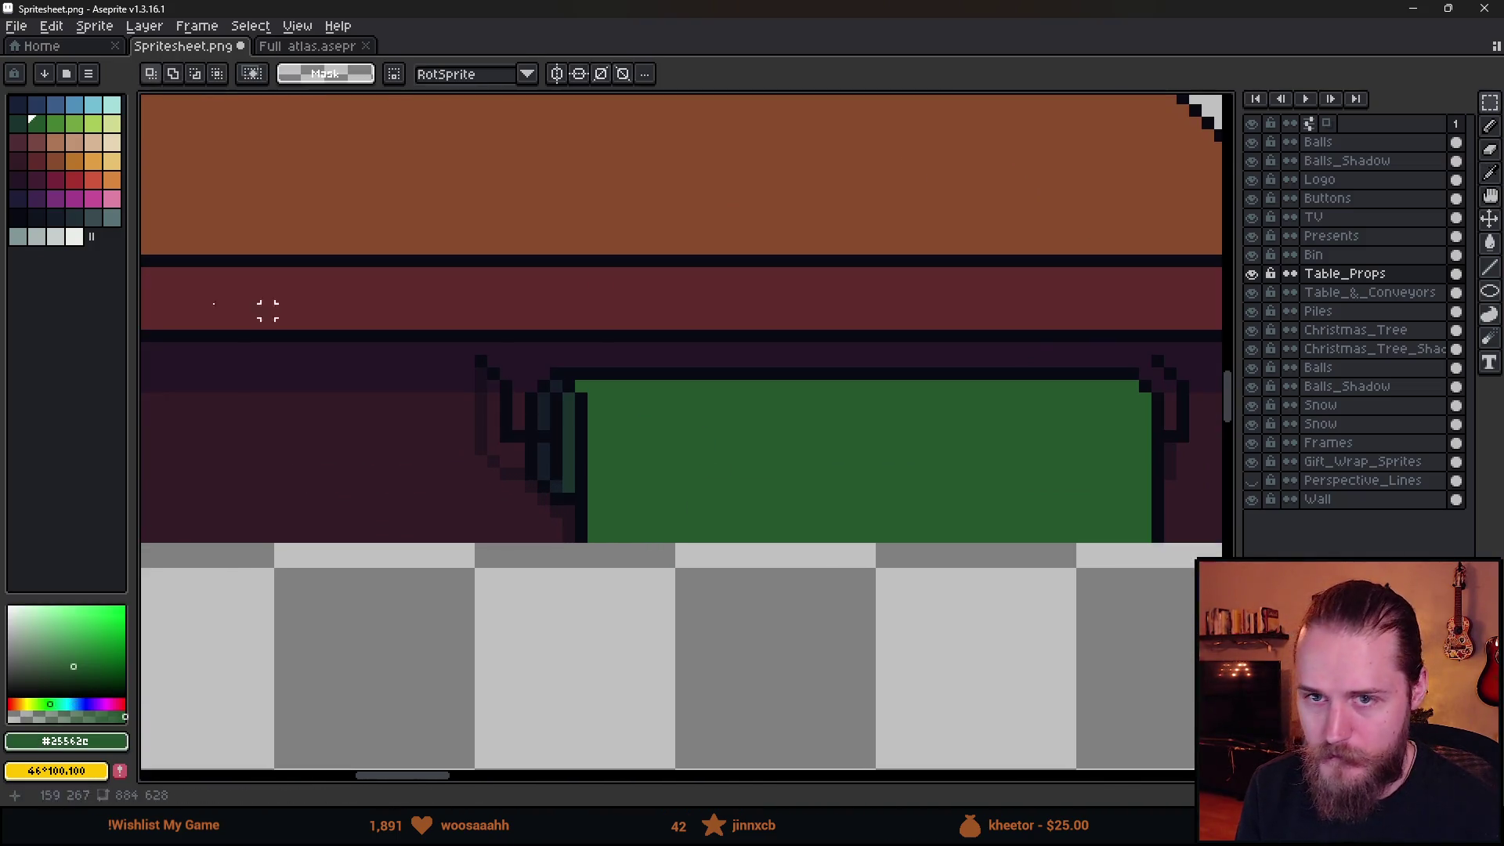
Flood-fill the widened green roll with the light grey-green palette colour.
left_click(37, 236)
key("g")
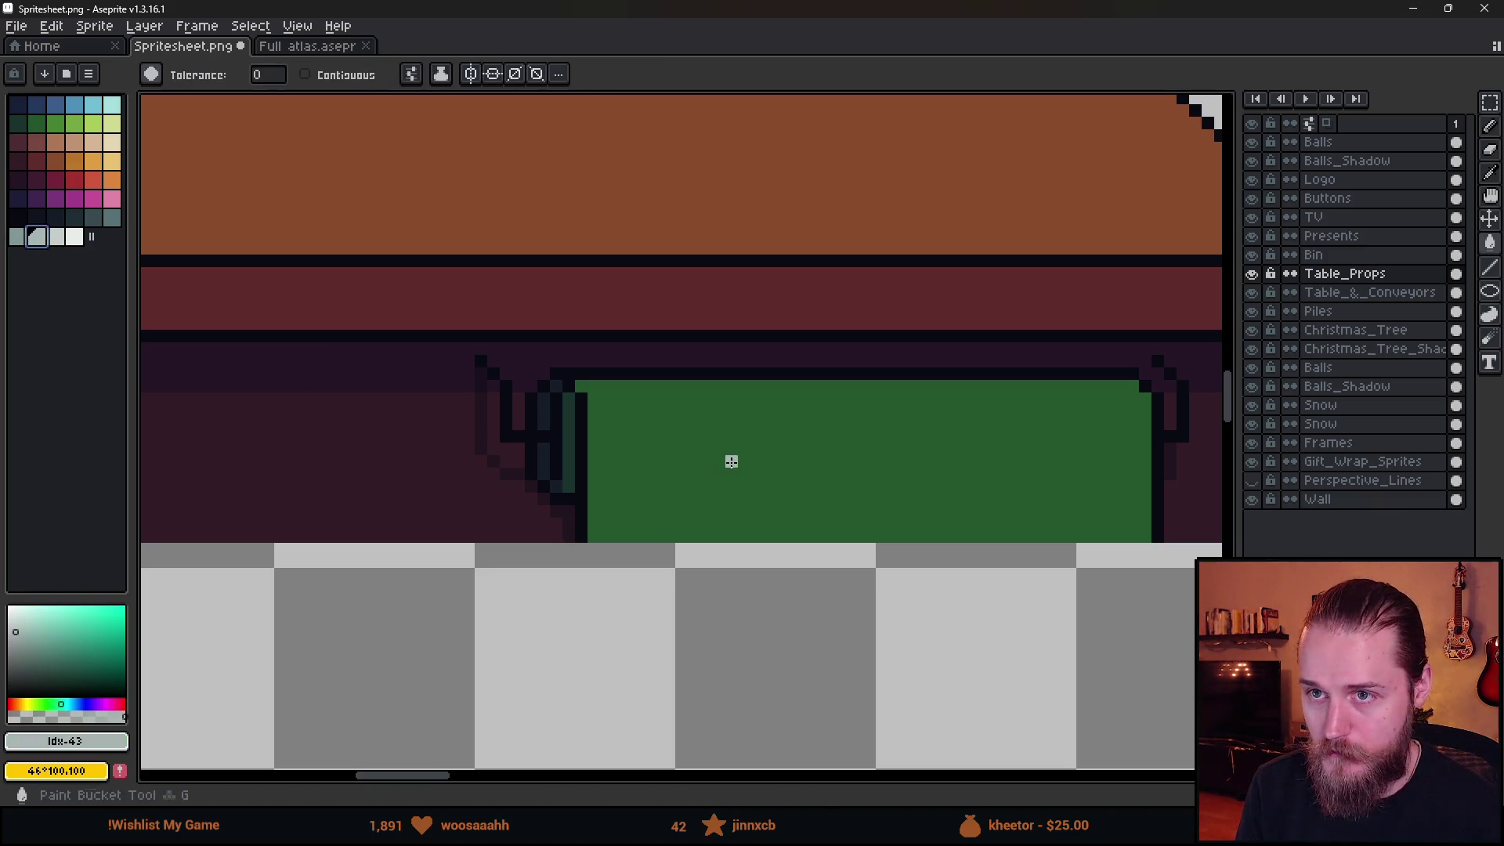
left_click(660, 477)
scroll(658, 474, "down", 5)
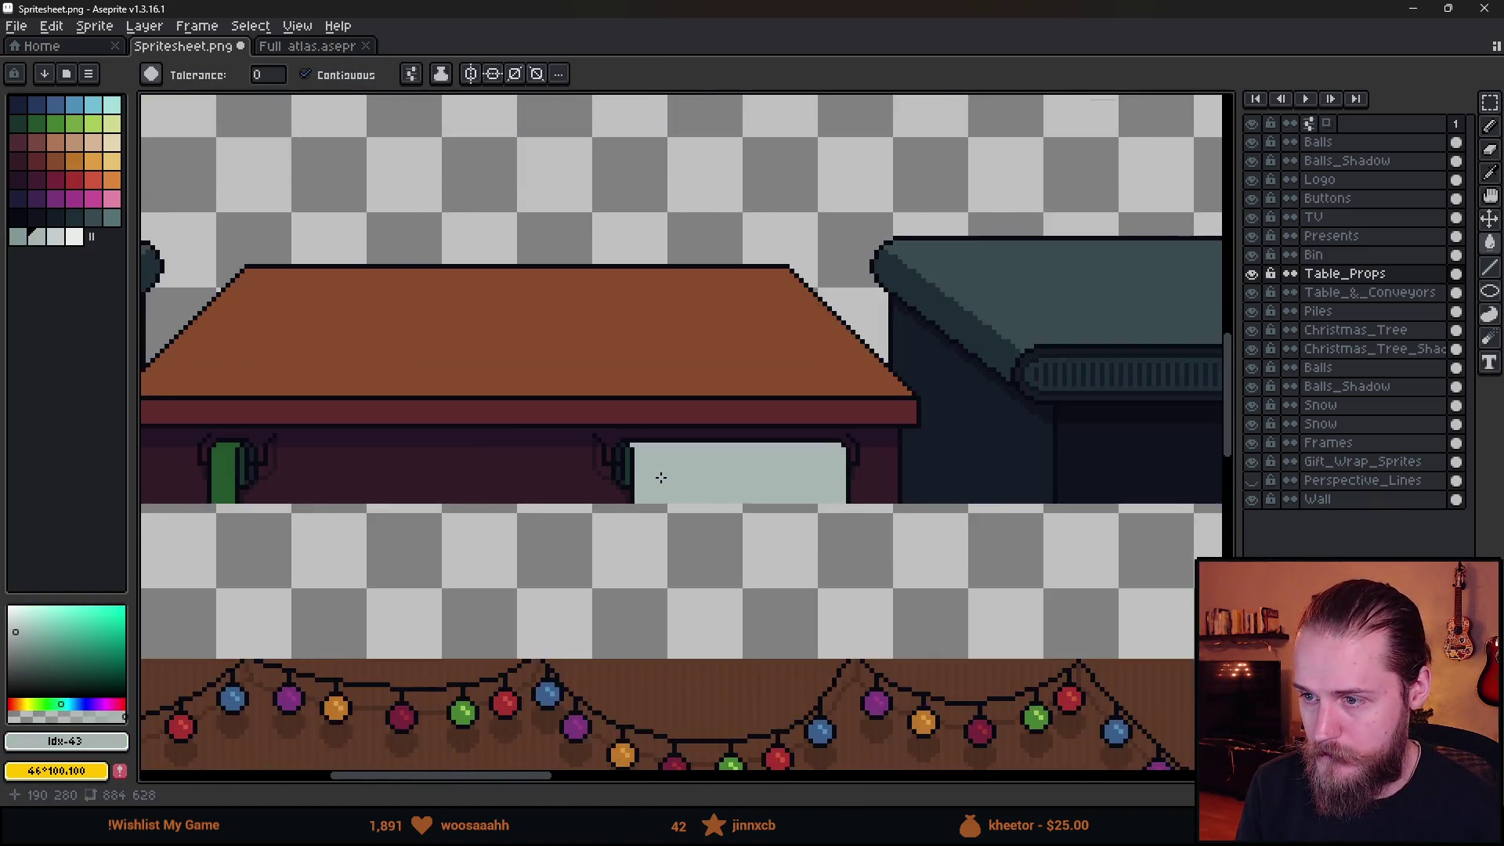
scroll(639, 474, "up", 4)
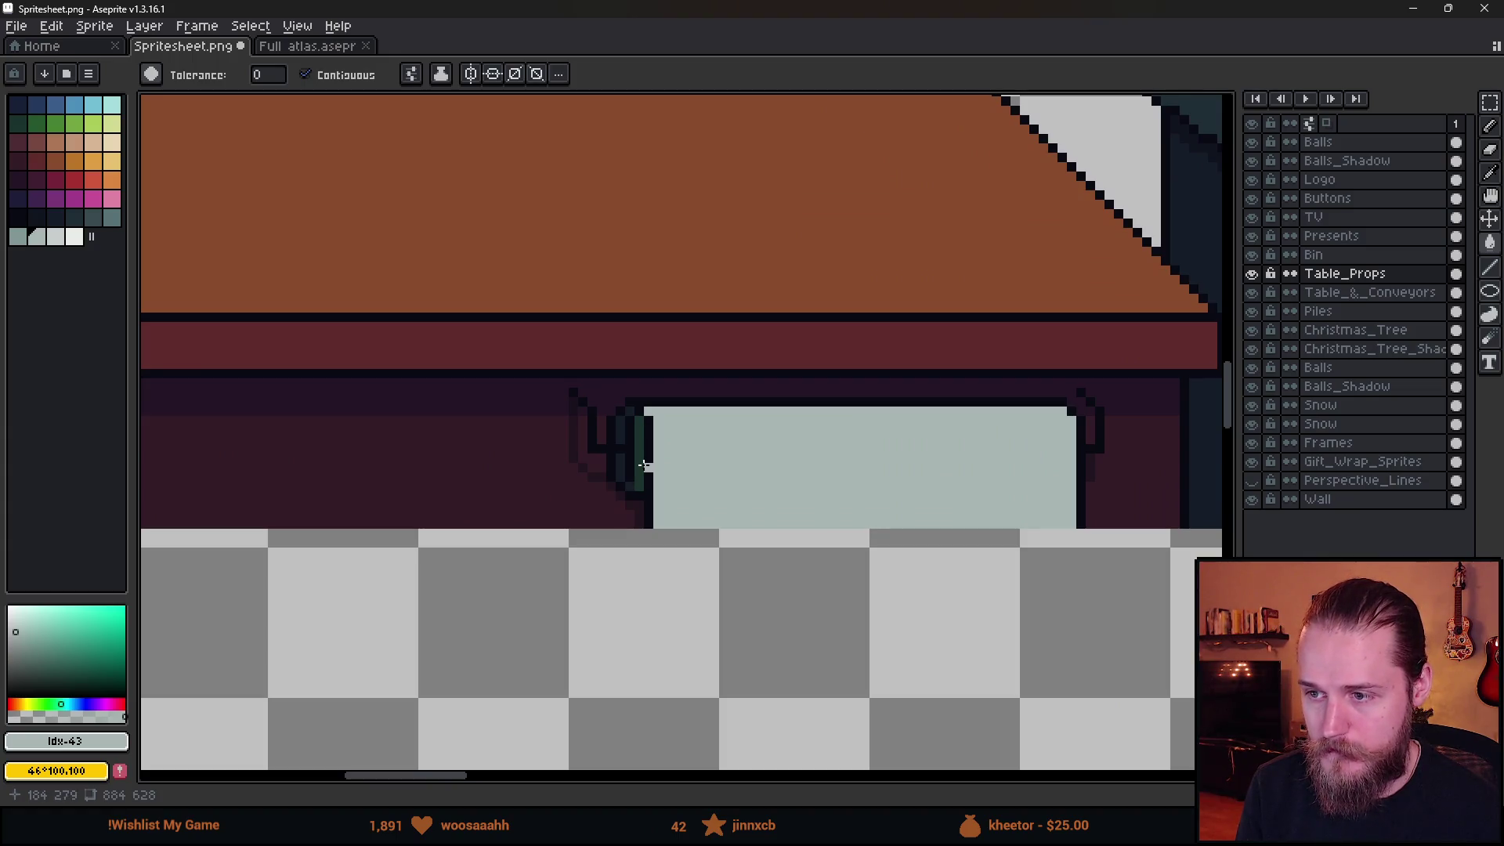
scroll(642, 465, "up", 1)
mouse_move(713, 502)
left_mouse_down()
mouse_move(600, 494)
mouse_move(1081, 508)
mouse_move(1044, 531)
mouse_move(542, 532)
mouse_move(580, 520)
mouse_move(558, 520)
mouse_move(1081, 520)
left_mouse_up()
Start shading the roll's left holder with lighter grey-blue pixels.
key("e")
key("i")
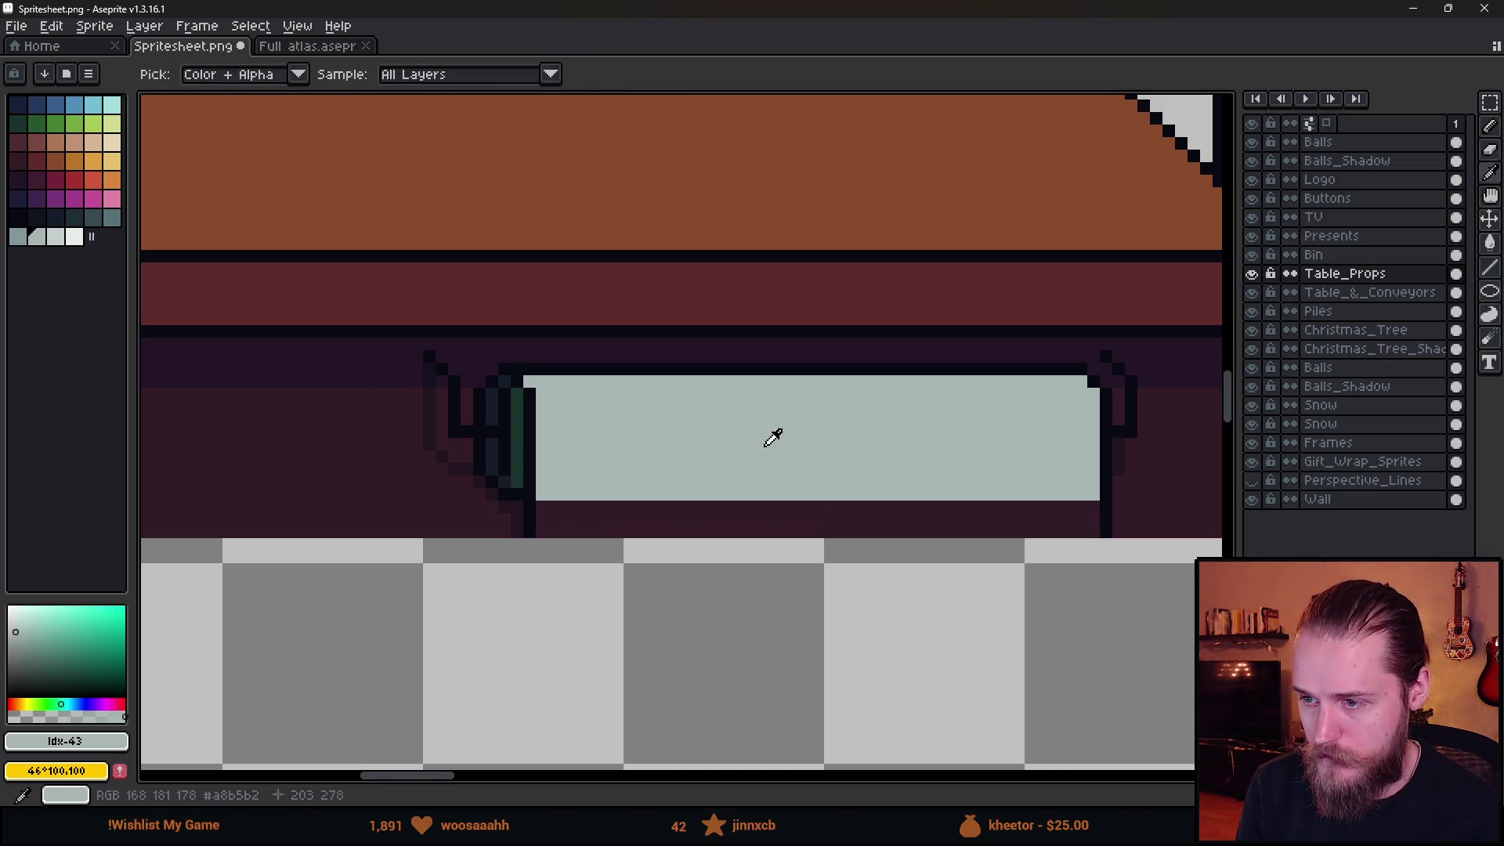
key("b")
scroll(718, 450, "down", 3)
scroll(705, 454, "up", 3)
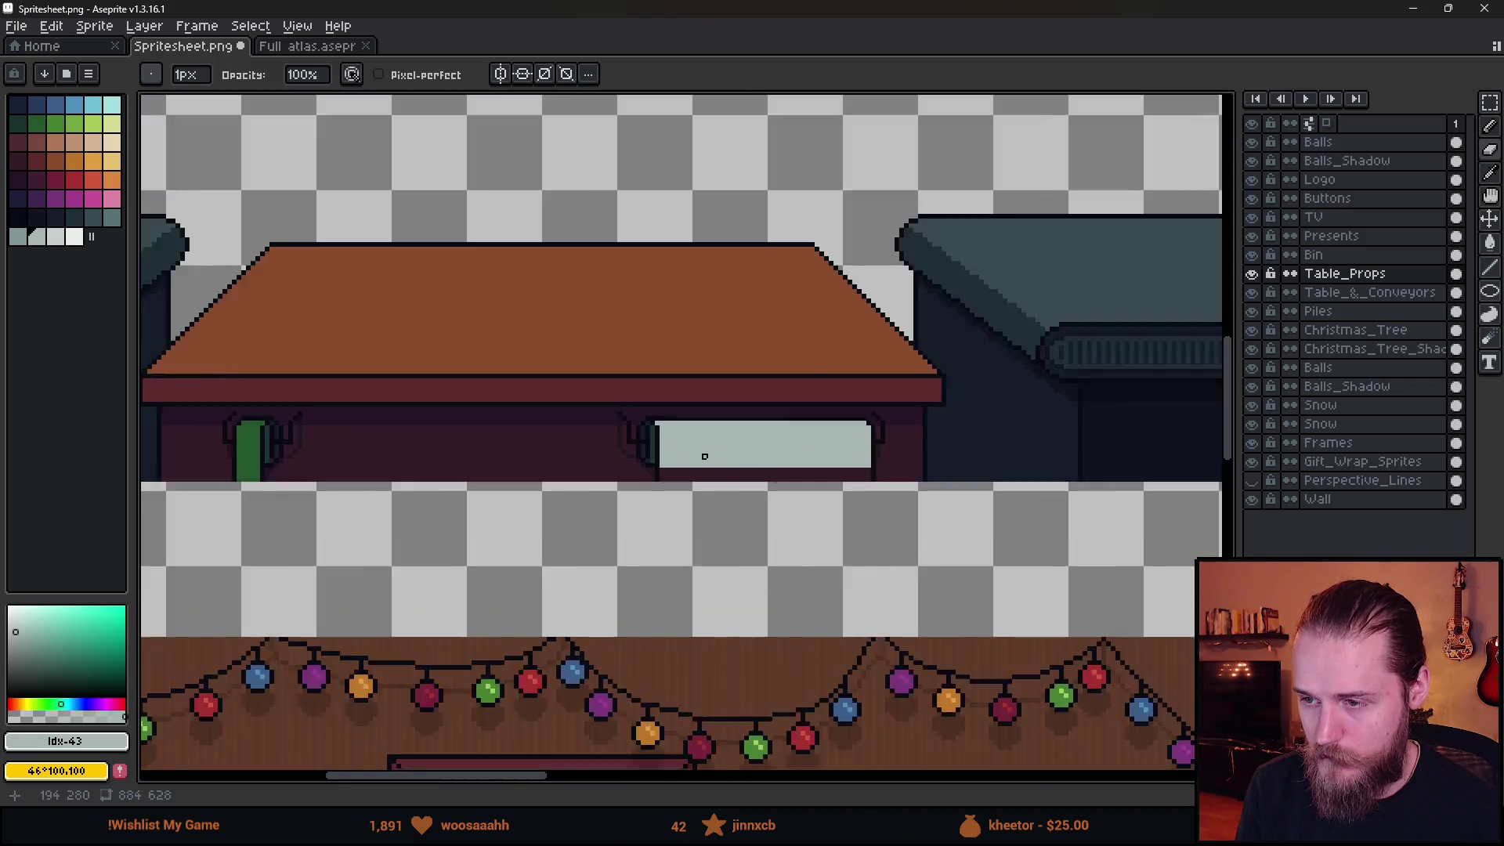
scroll(603, 443, "up", 2)
left_click(570, 366, "alt")
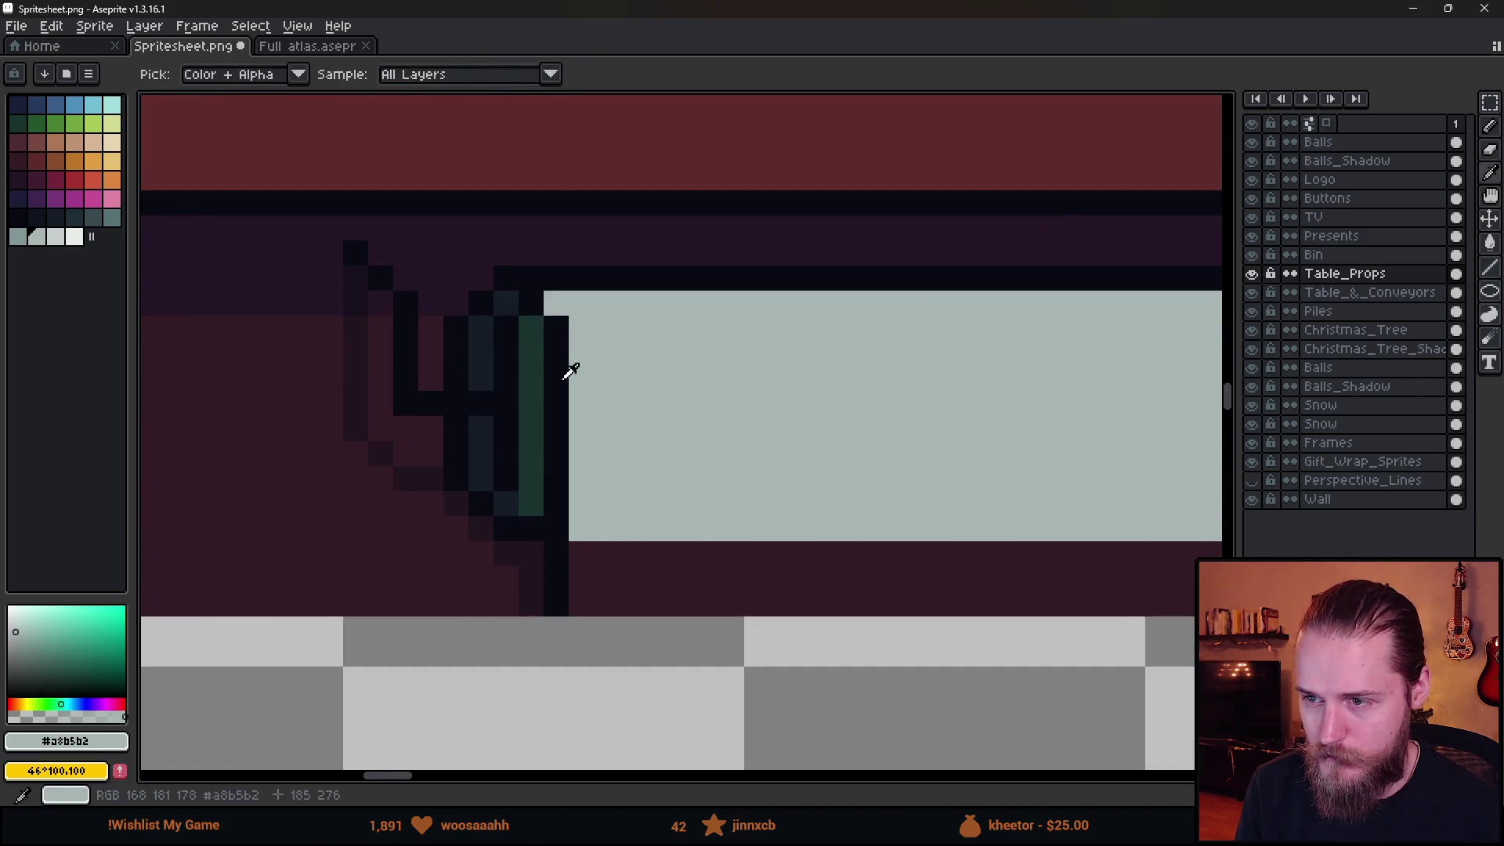
key("e")
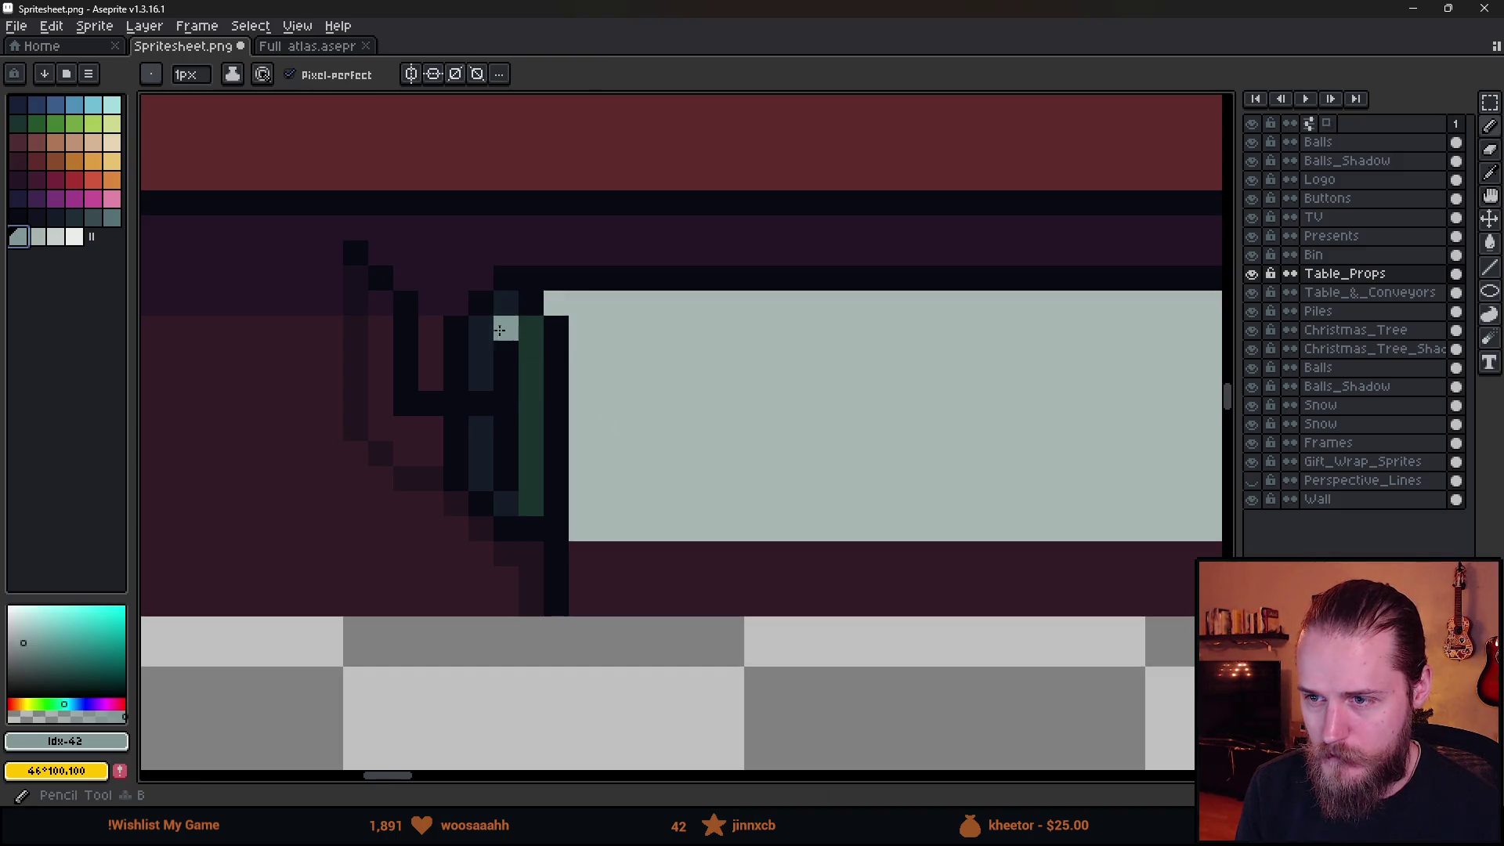
mouse_move(531, 404)
left_mouse_down()
mouse_move(717, 401)
mouse_move(712, 326)
mouse_move(714, 513)
left_mouse_up()
left_click(111, 217)
left_click(528, 304)
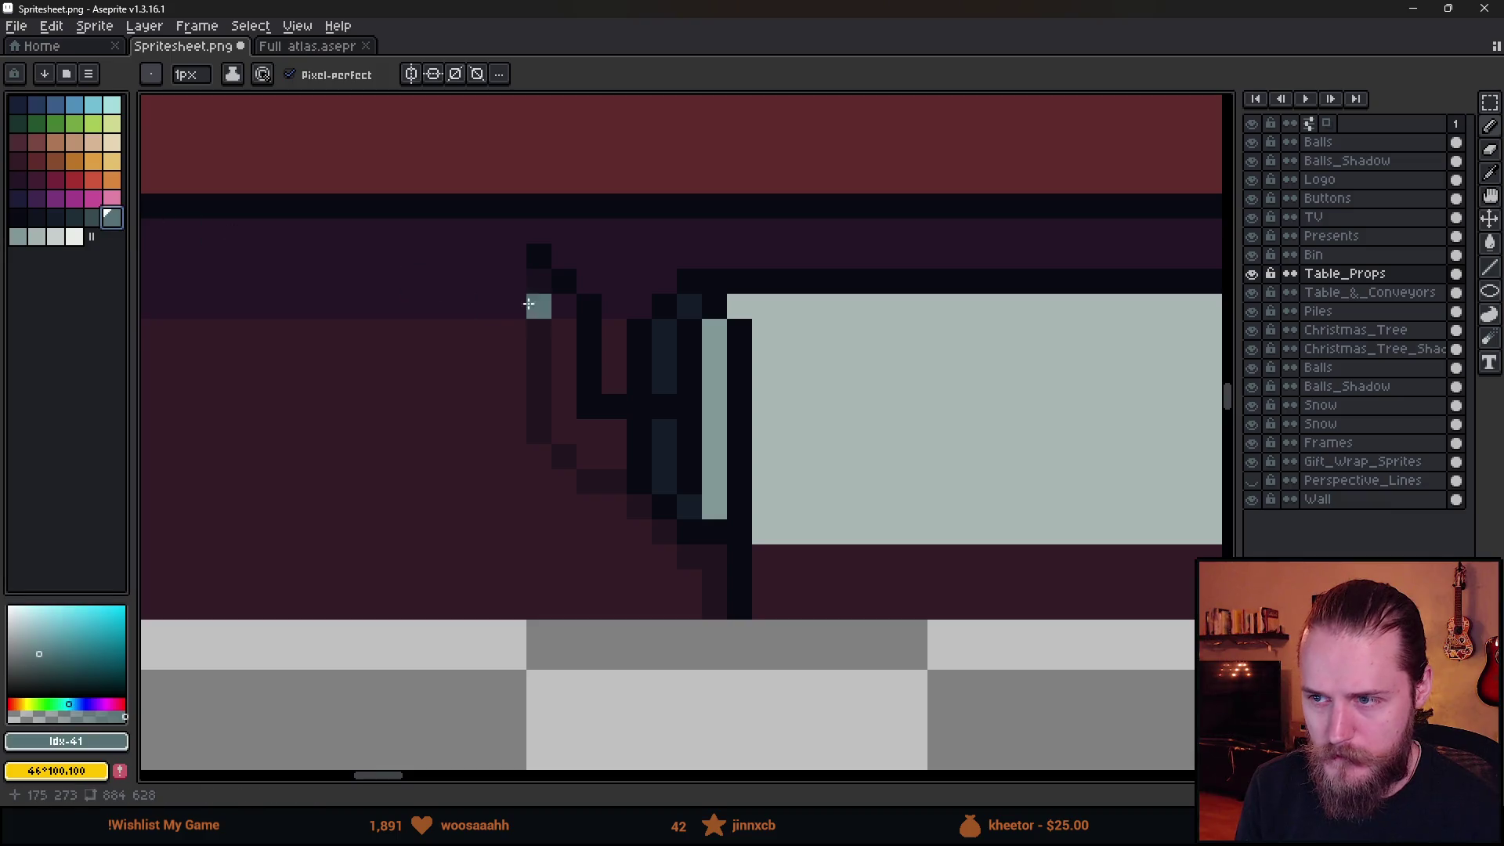
left_click(689, 305)
Paint grey-blue pixels down the roll's left holder.
mouse_move(667, 432)
left_mouse_down()
mouse_move(689, 503)
mouse_move(717, 507)
left_mouse_up()
scroll(739, 511, "down", 3)
scroll(806, 526, "down", 1)
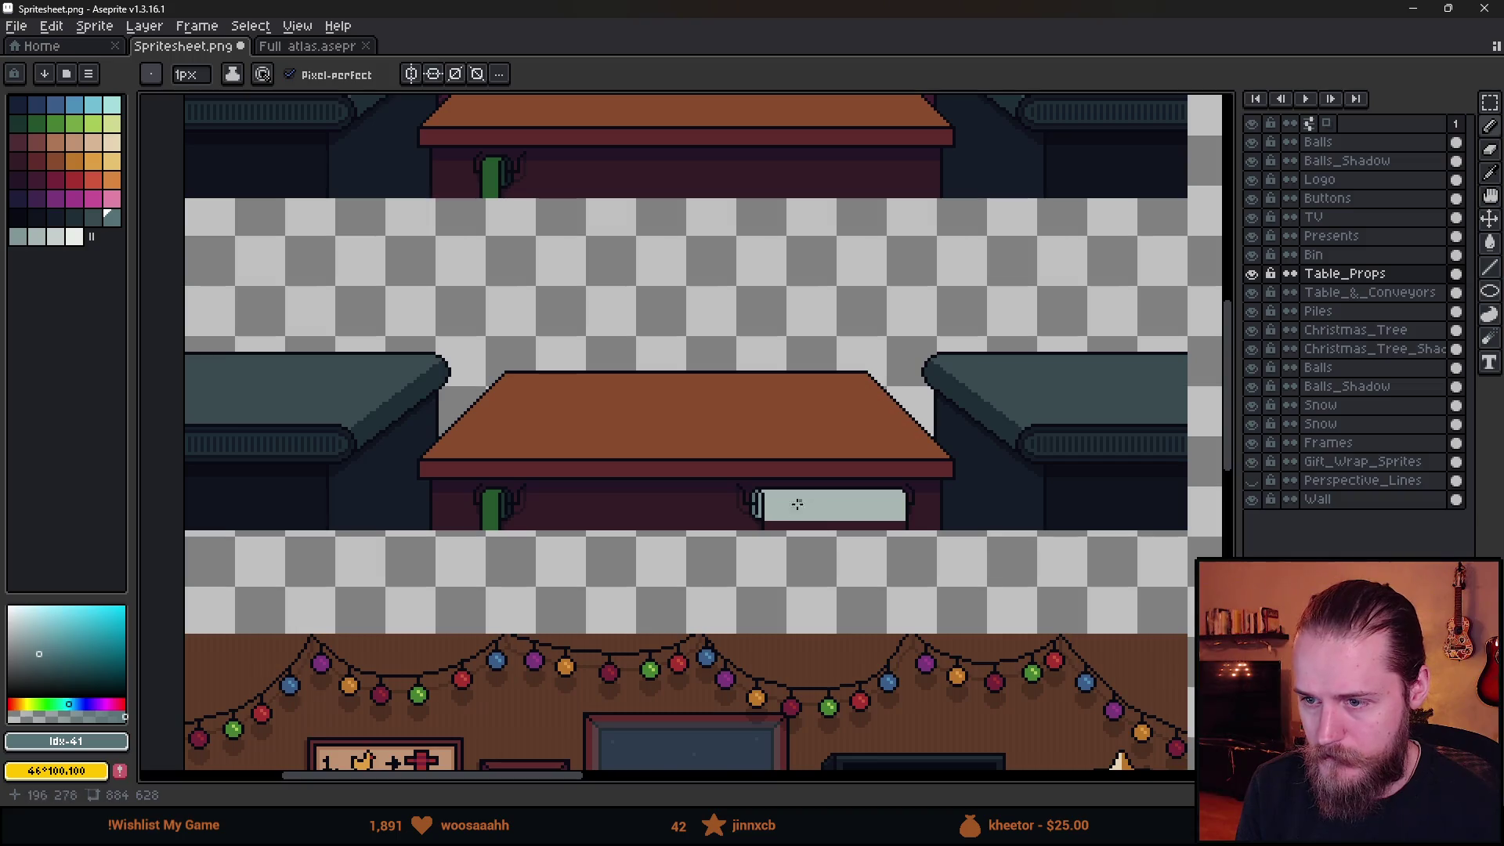
scroll(802, 570, "up", 1)
scroll(822, 500, "up", 1)
scroll(531, 430, "up", 1)
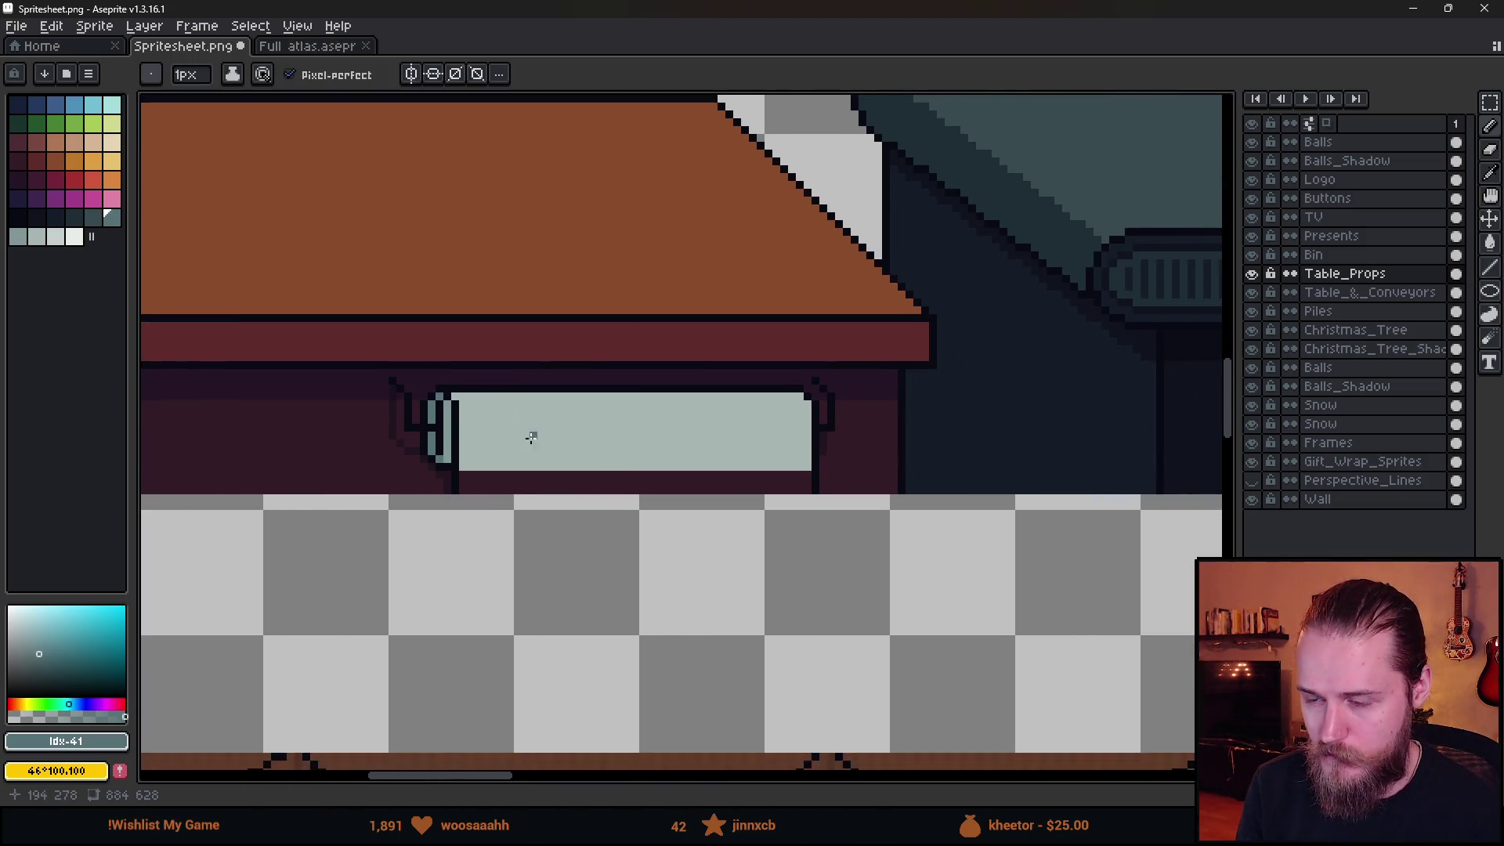
scroll(412, 396, "up", 1)
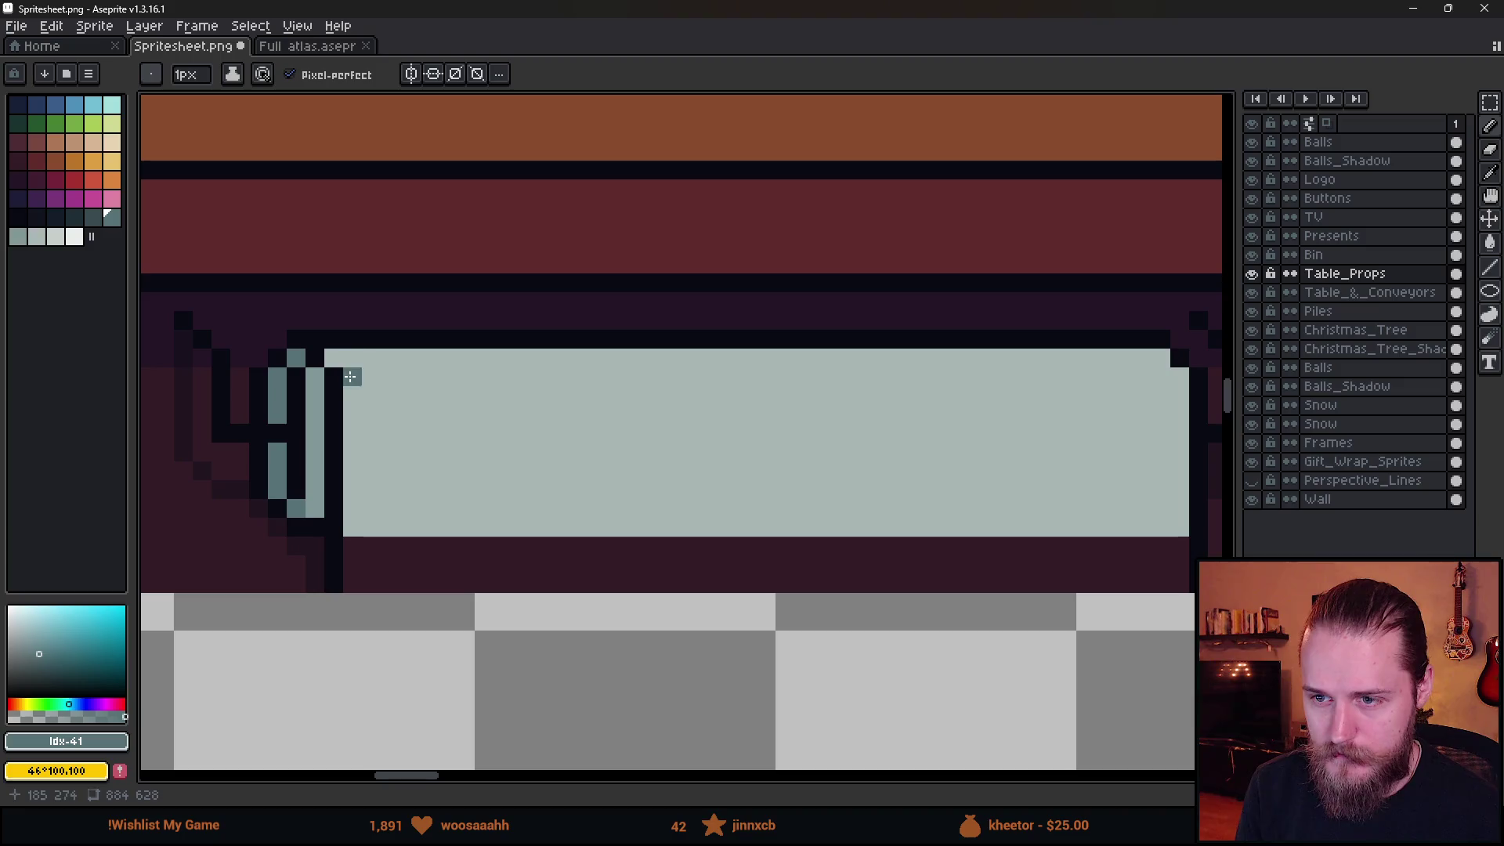
Dot every other pixel along the roll's top edge in the lightest grey.
left_click(413, 389, "alt")
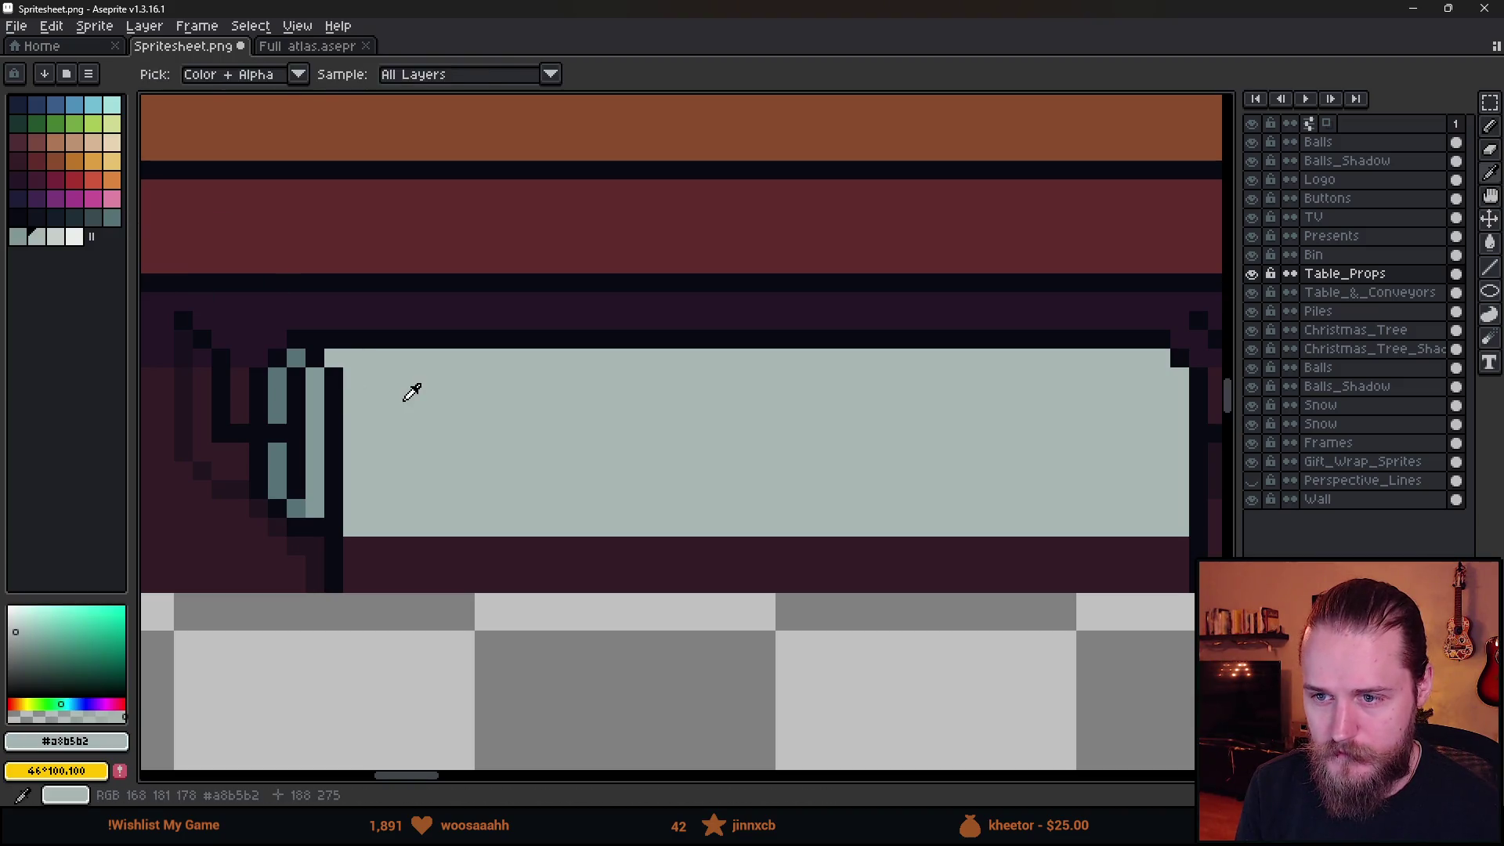
left_click(19, 237)
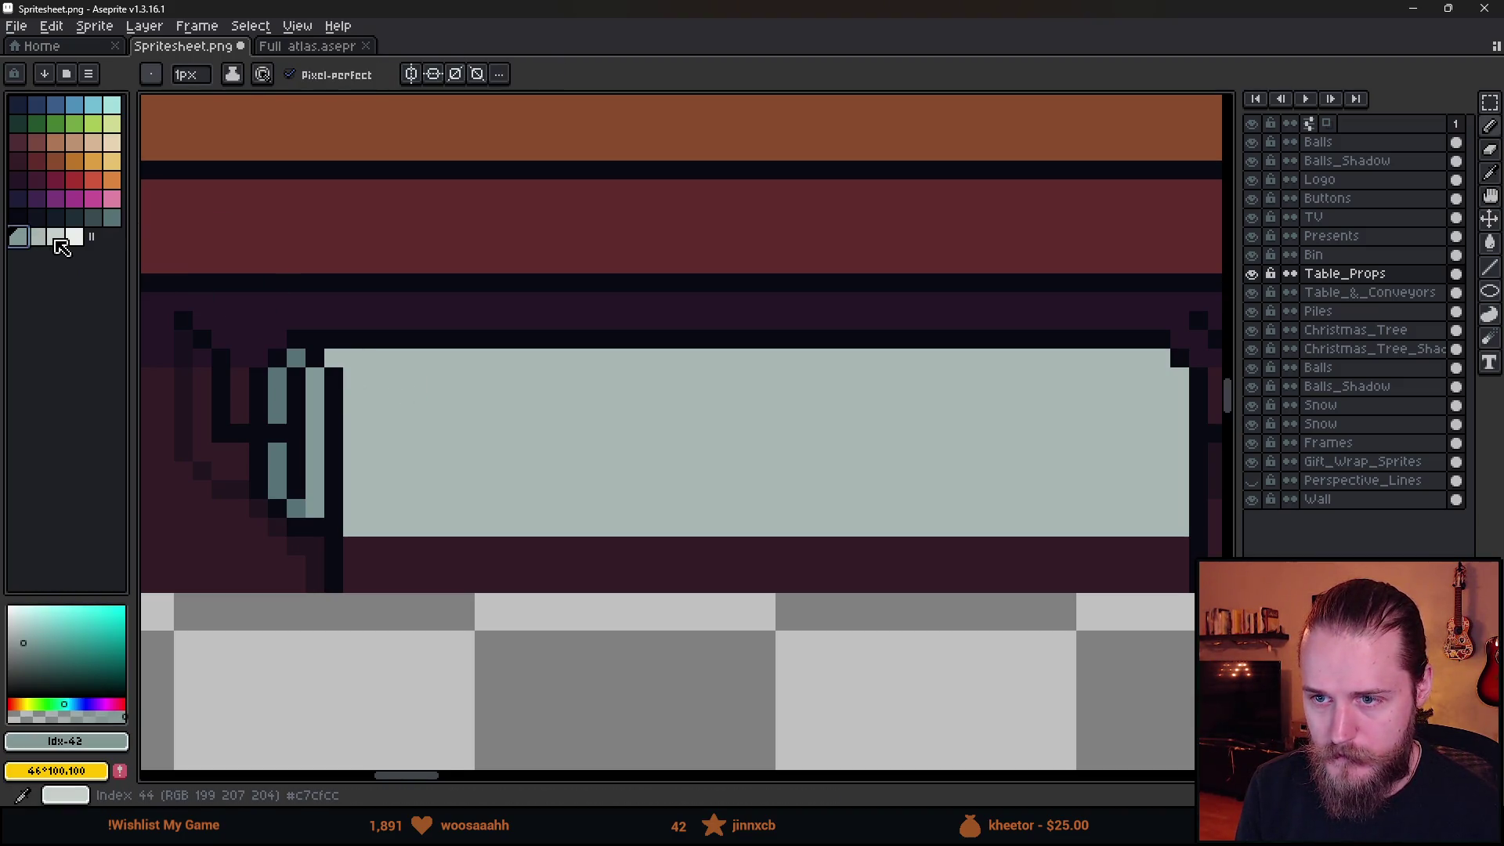
left_click(57, 239)
left_click_drag(333, 358, 371, 376)
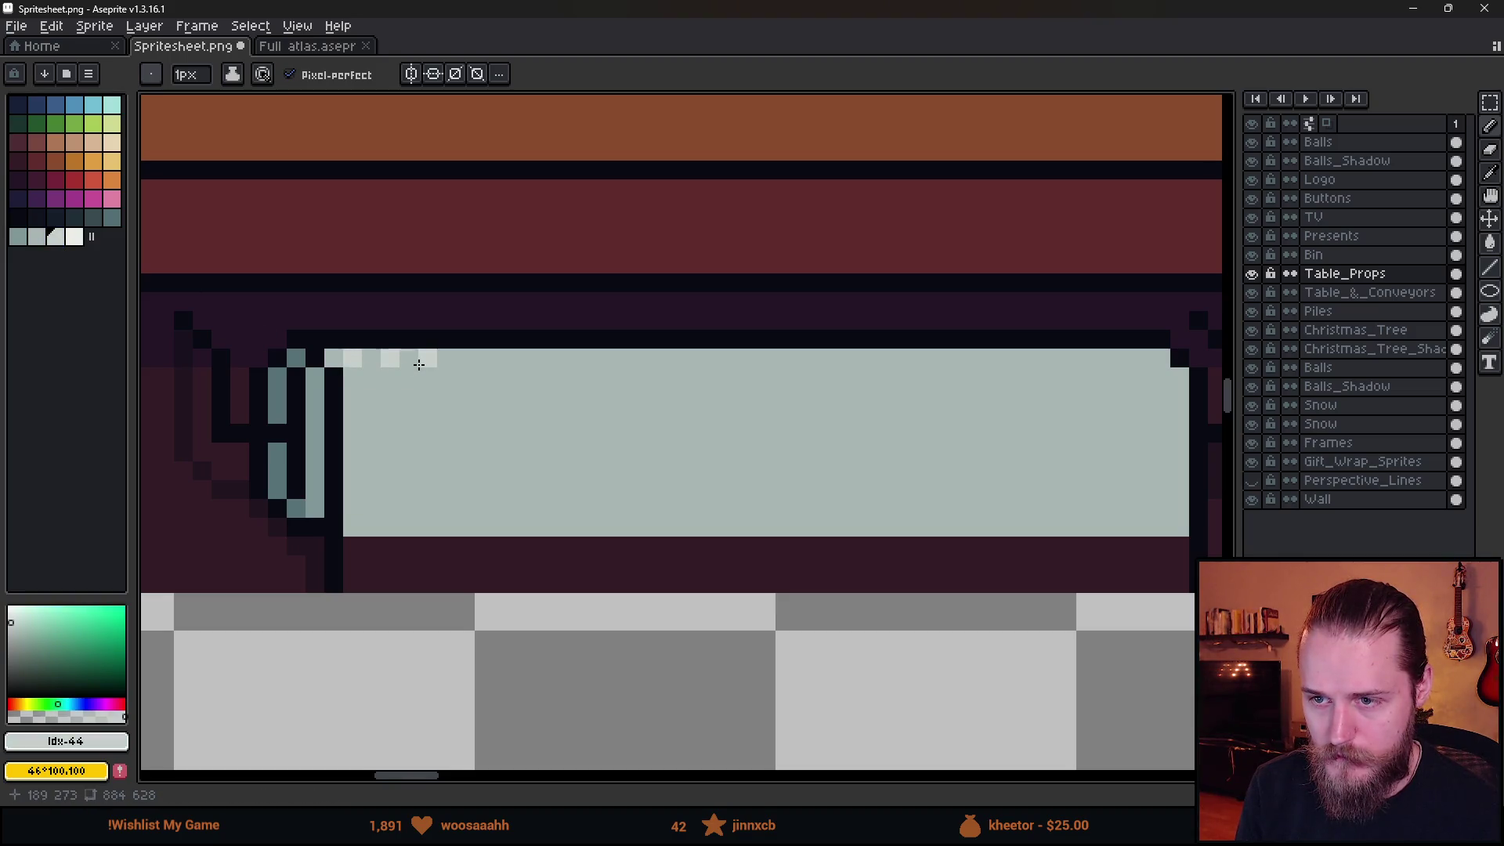
left_click(579, 358)
left_click(619, 361)
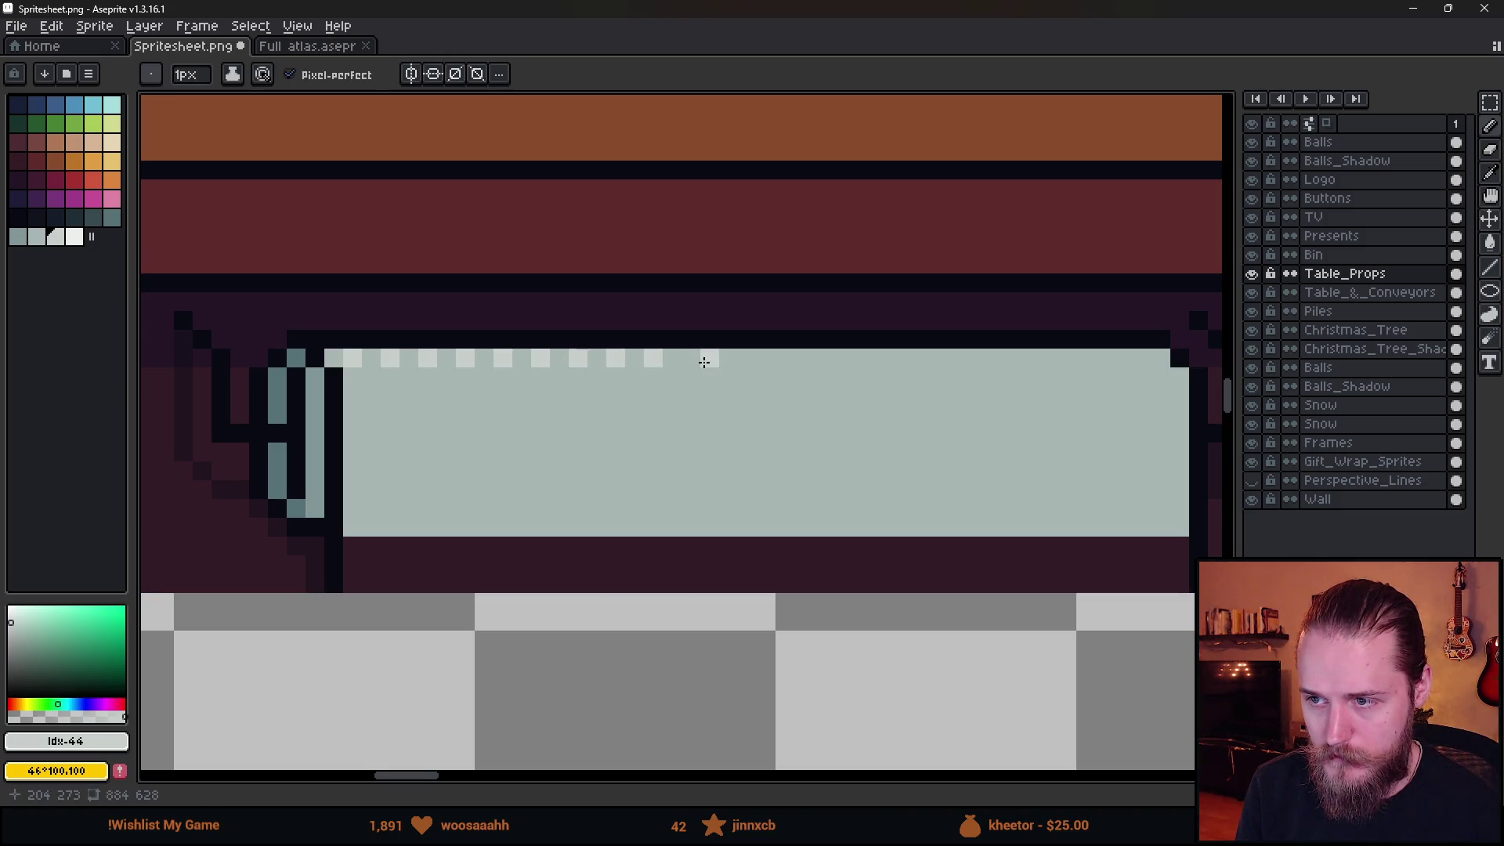
left_click(766, 358)
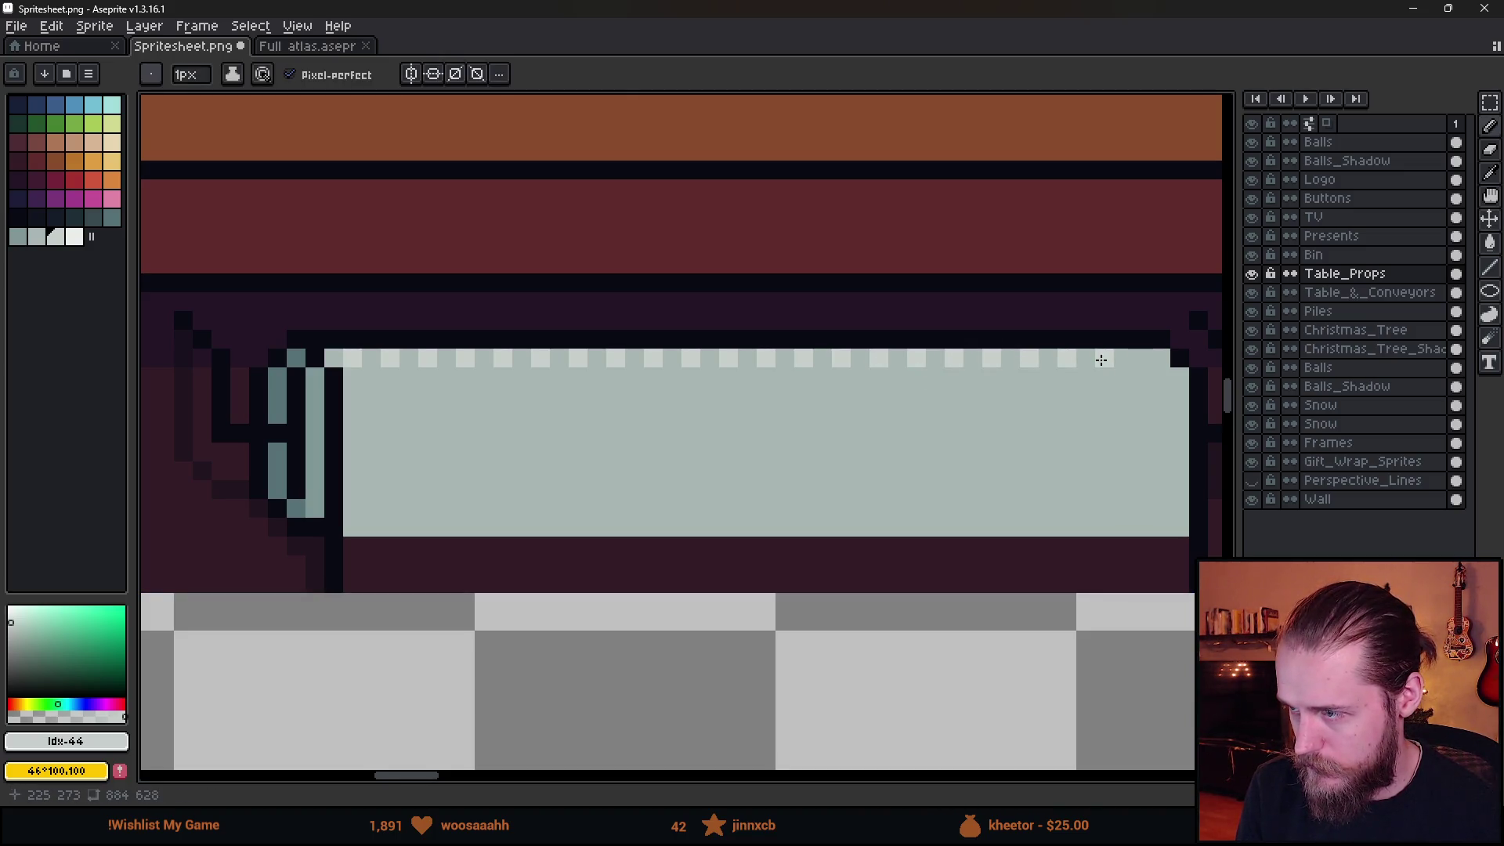
scroll(1025, 469, "down", 3)
scroll(1025, 468, "down", 1)
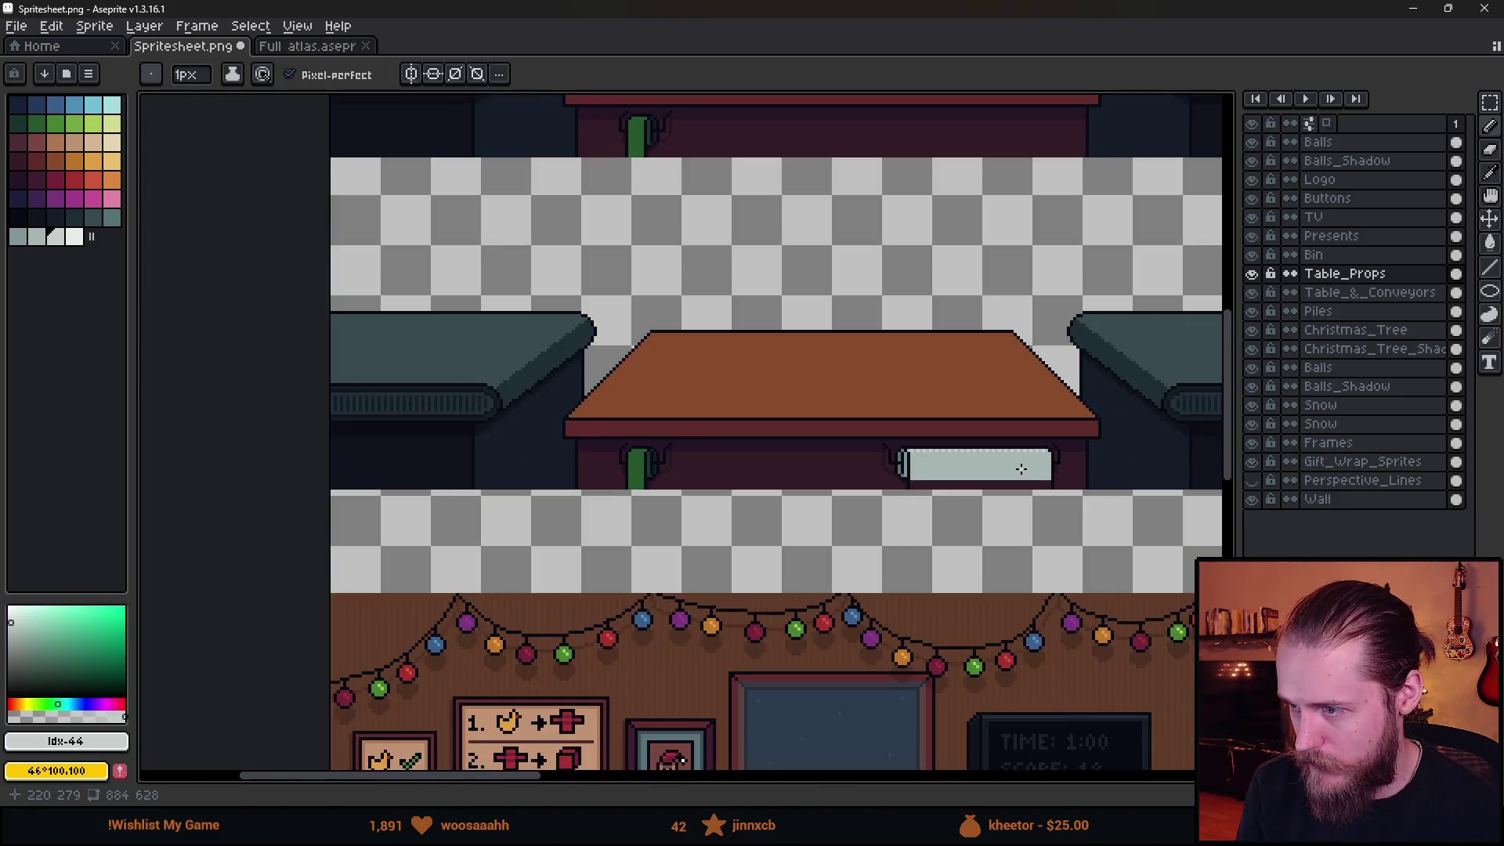
scroll(1022, 468, "up", 5)
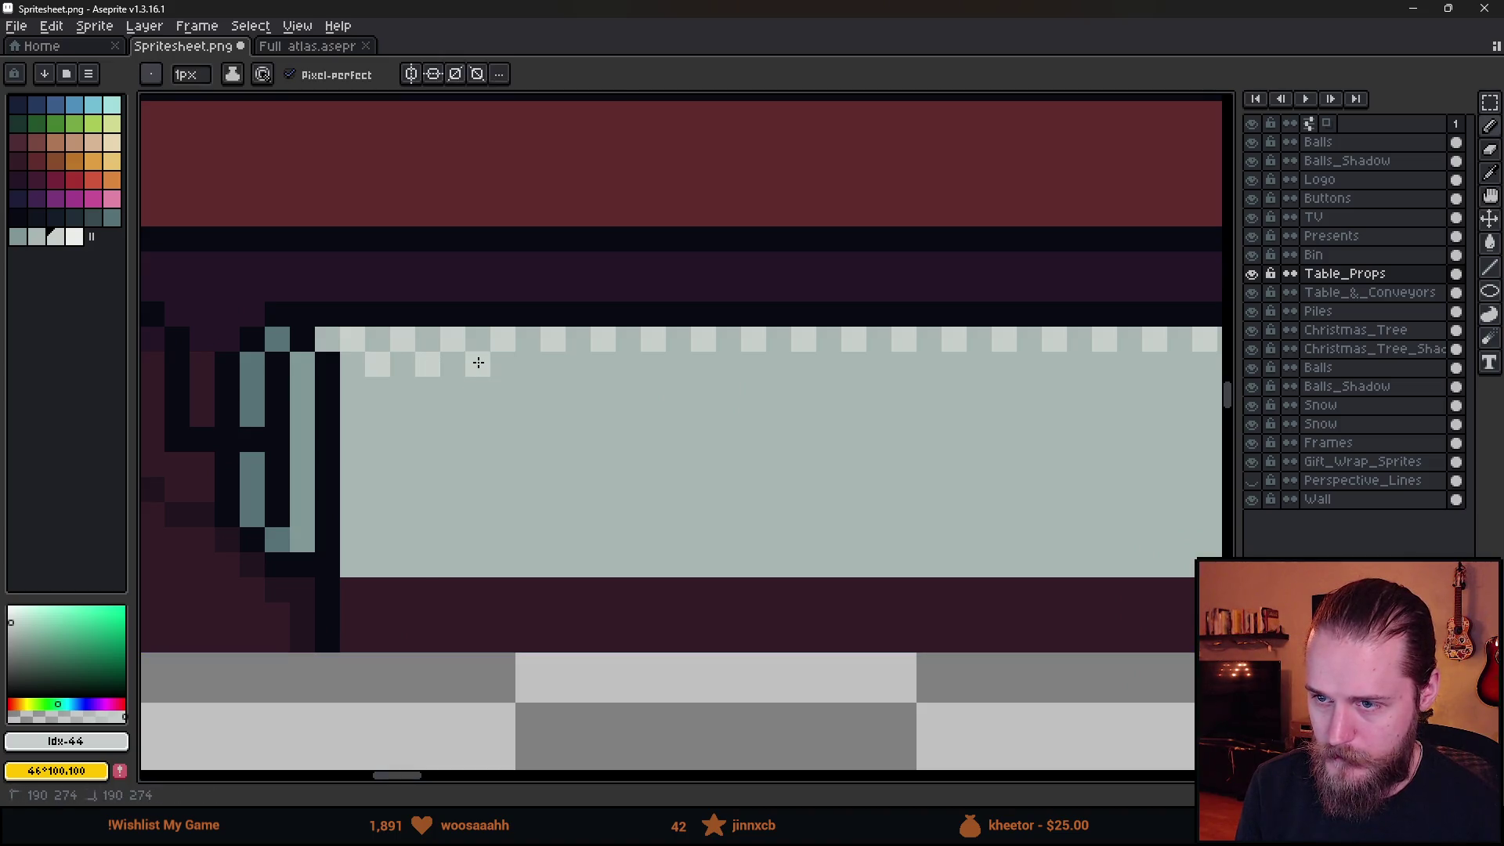
scroll(493, 376, "down", 1)
Move the dotted highlight row down one pixel.
key("m")
left_click_drag(415, 351, 861, 363)
mouse_move(564, 349)
left_mouse_down()
mouse_move(609, 385)
mouse_move(822, 380)
left_mouse_up()
scroll(609, 385, "right", 5)
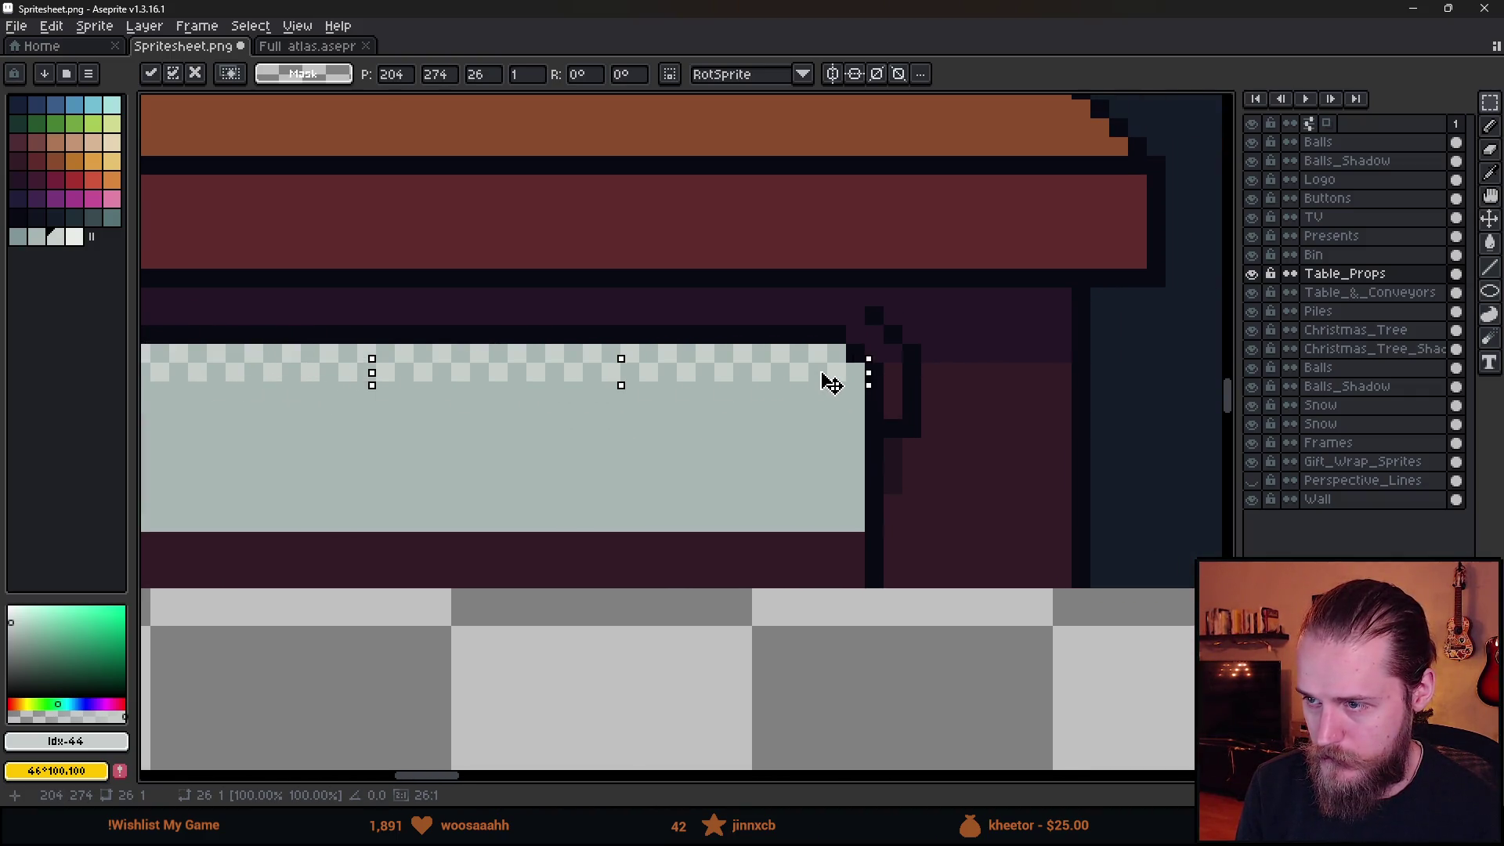
left_click(628, 446)
scroll(566, 452, "down", 5)
scroll(566, 451, "down", 2)
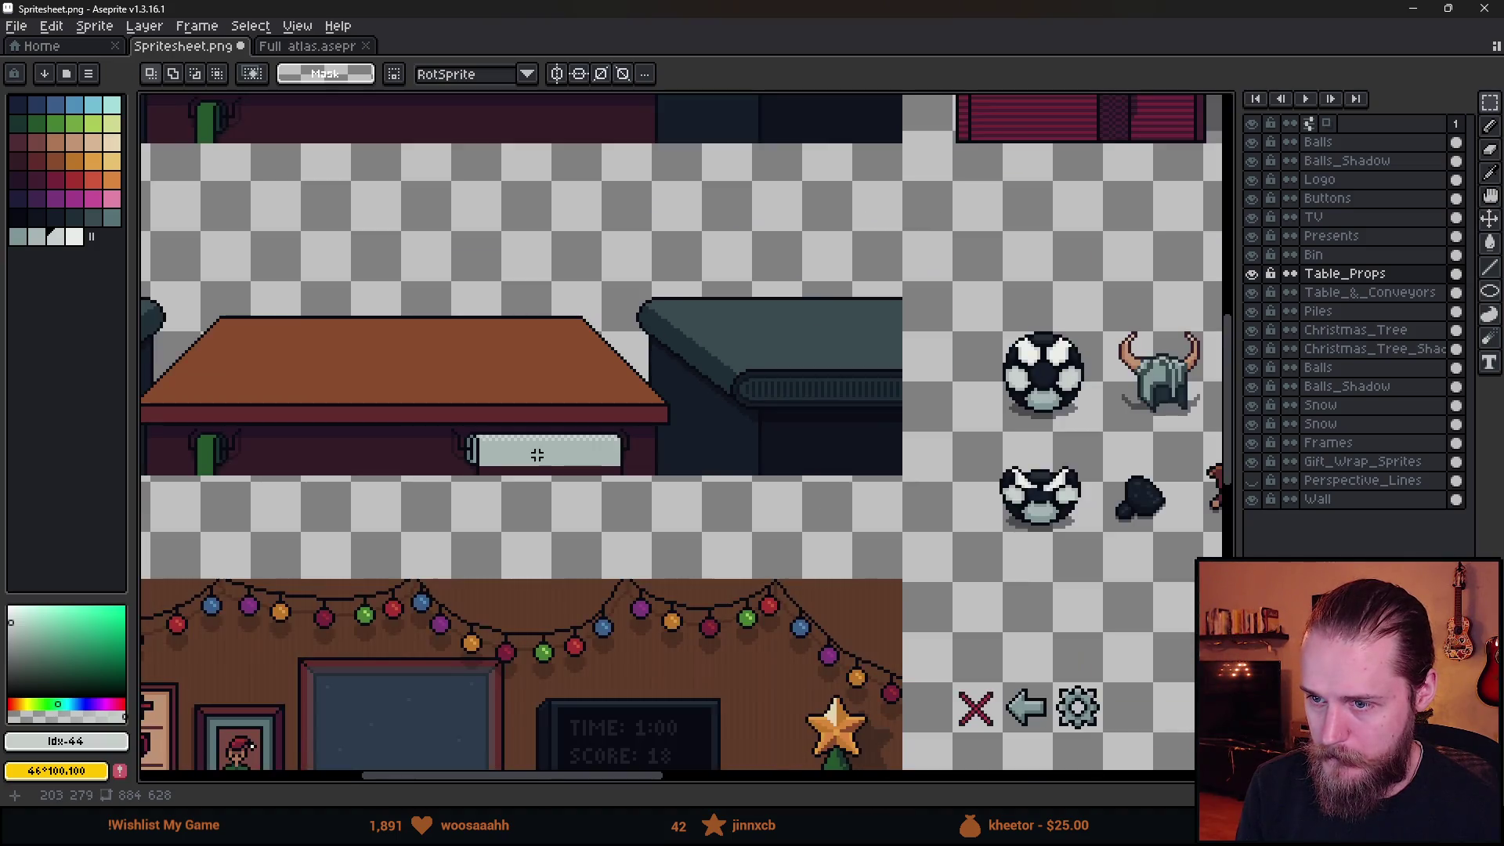
Add darker grey dither pixels to the roll's top and shift that two-pixel strip down two pixels.
scroll(514, 455, "up", 5)
left_click(338, 380, "alt")
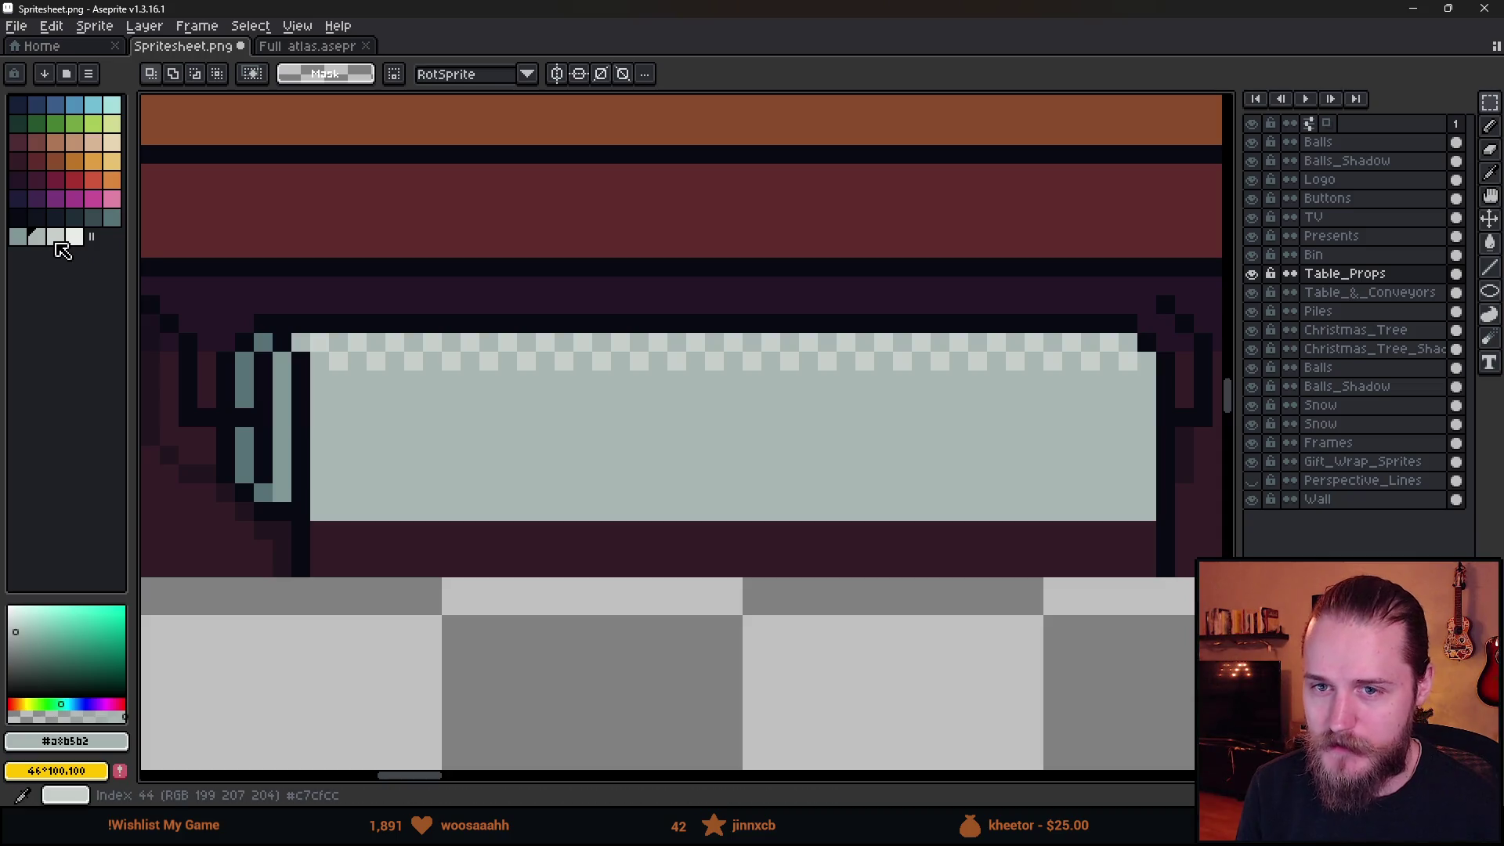
left_click(18, 237)
scroll(345, 407, "up", 2)
key("b")
left_click(274, 338)
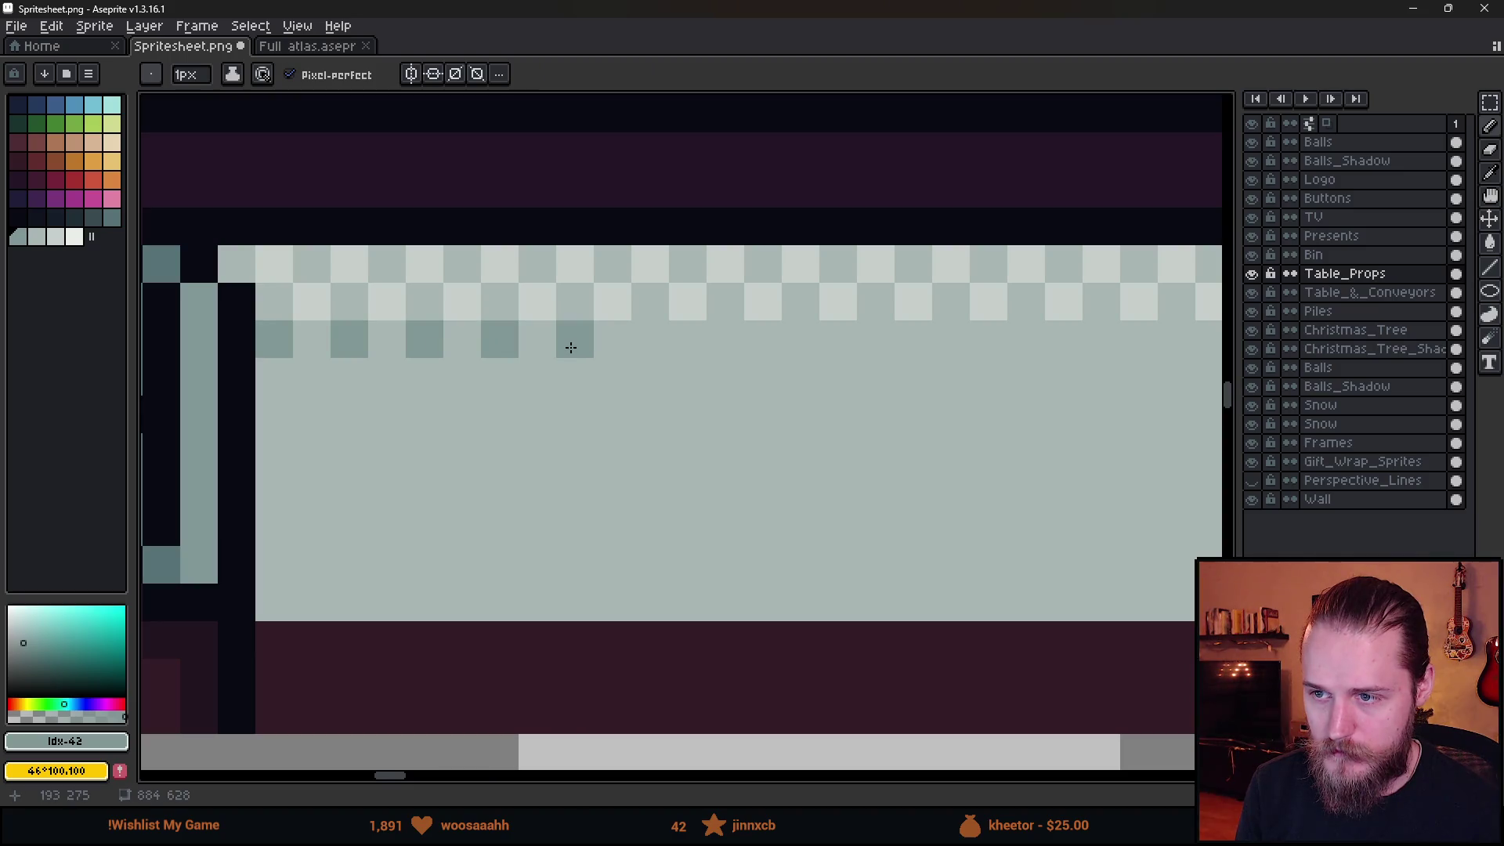
scroll(571, 347, "down", 6)
scroll(457, 355, "up", 1)
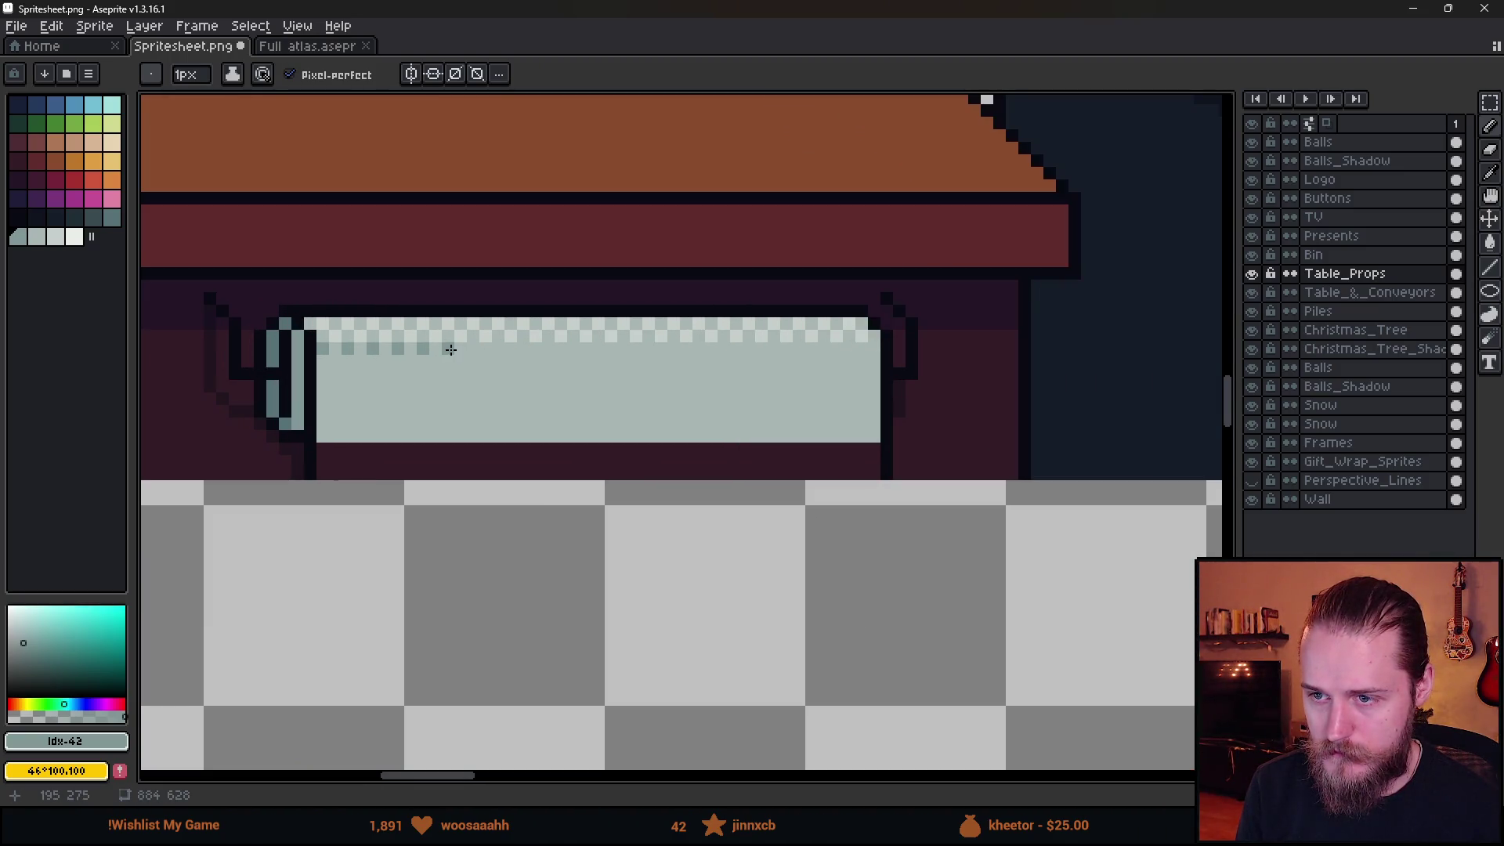
key("m")
left_click_drag(323, 323, 862, 335)
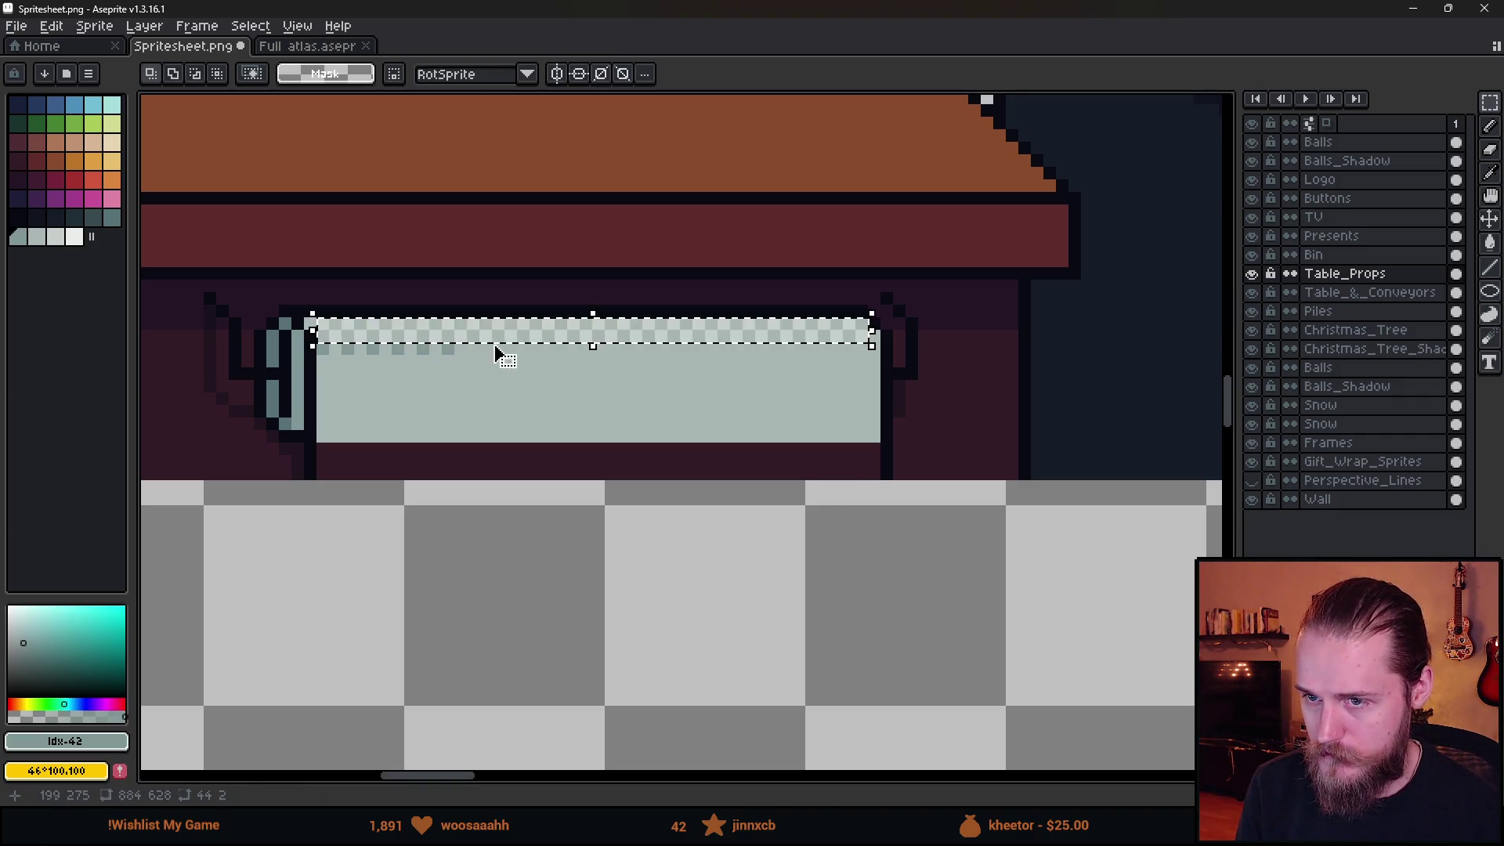
left_click_drag(403, 336, 408, 365)
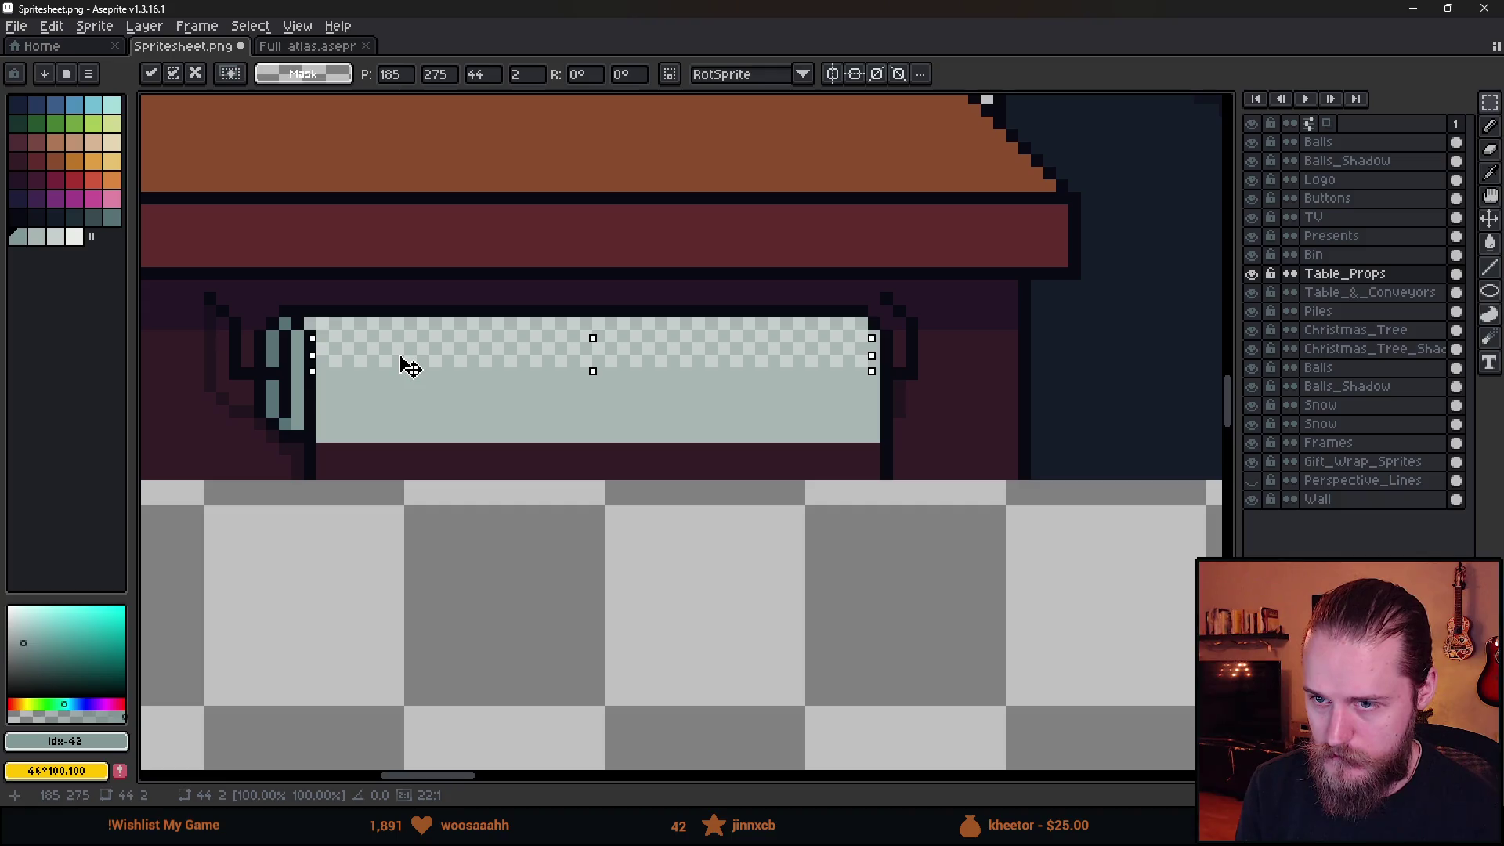
scroll(411, 370, "up", 1)
Set the Paint Bucket to non-contiguous fill and sample the roll's darker grey.
key("g")
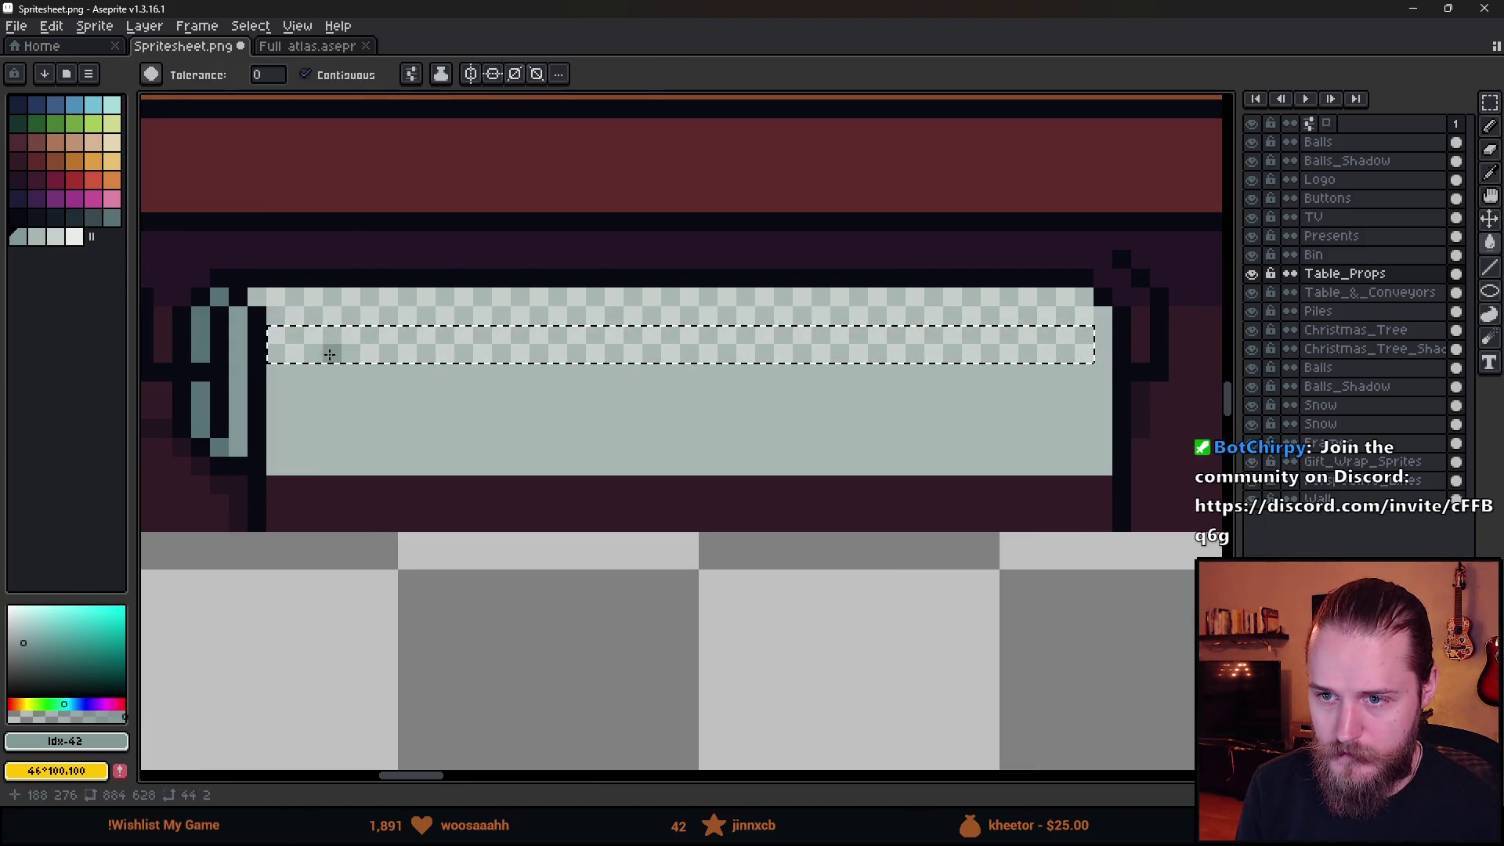
left_click(305, 74)
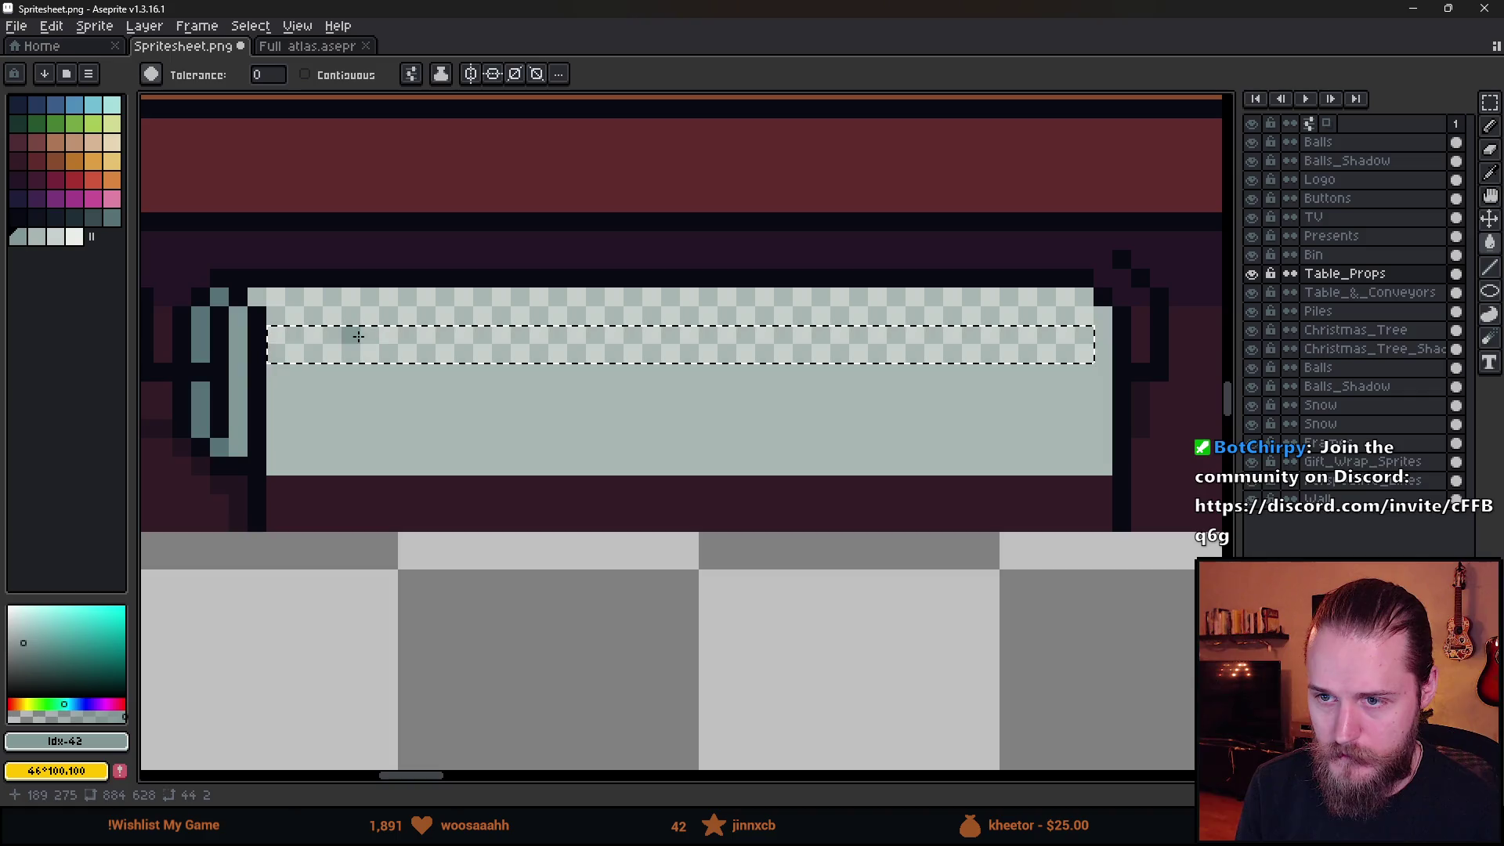
key("m")
key("ctrl+d")
scroll(1090, 352, "up", 1)
key("b")
left_click(1066, 325, "alt")
scroll(1061, 306, "down", 1)
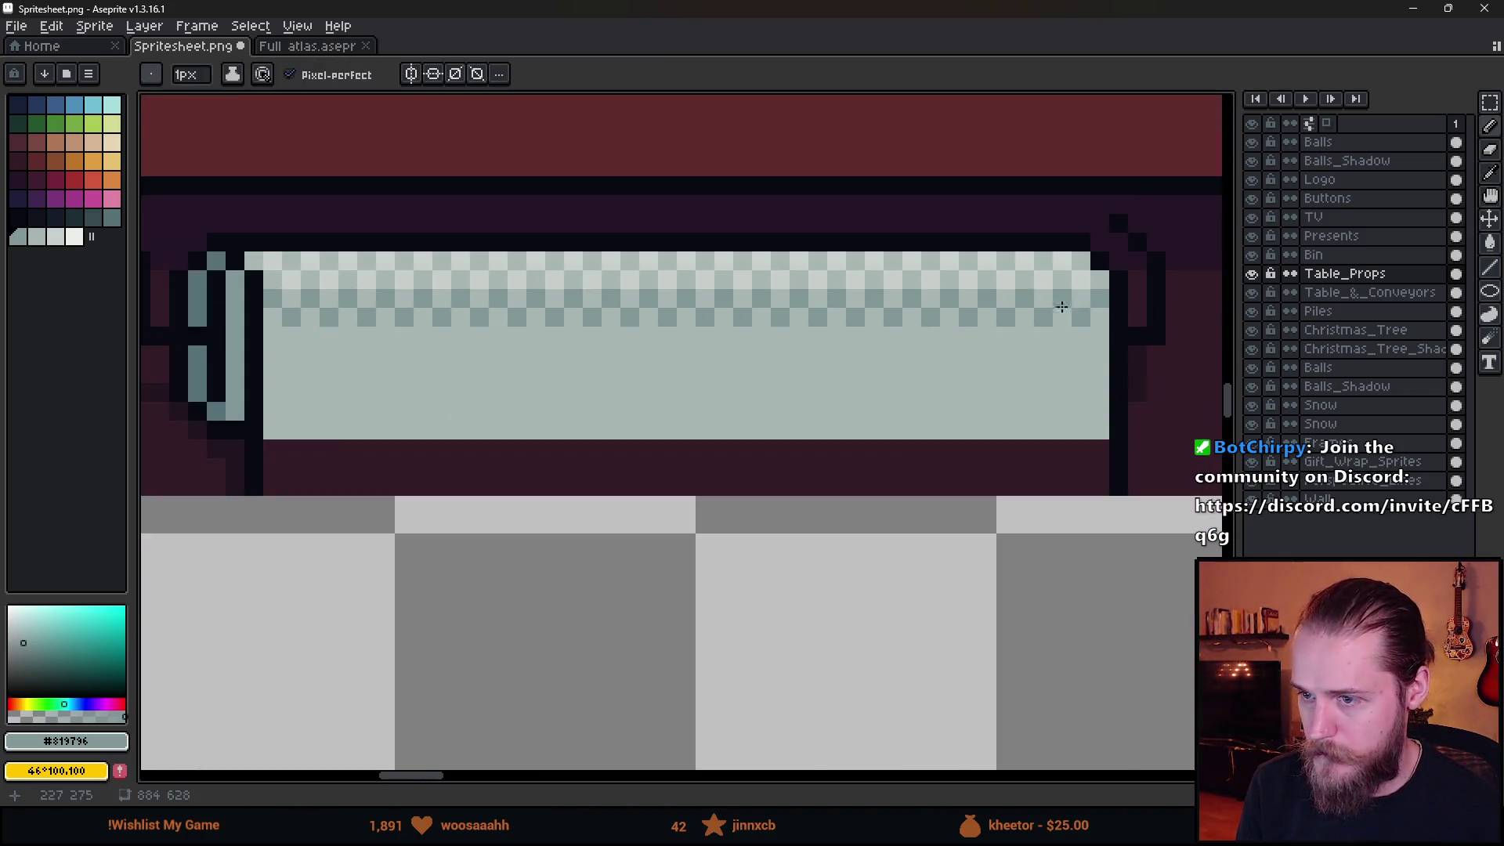
Move a checkered strip further down the roll to extend the two-grey dither.
key("m")
scroll(893, 336, "down", 1)
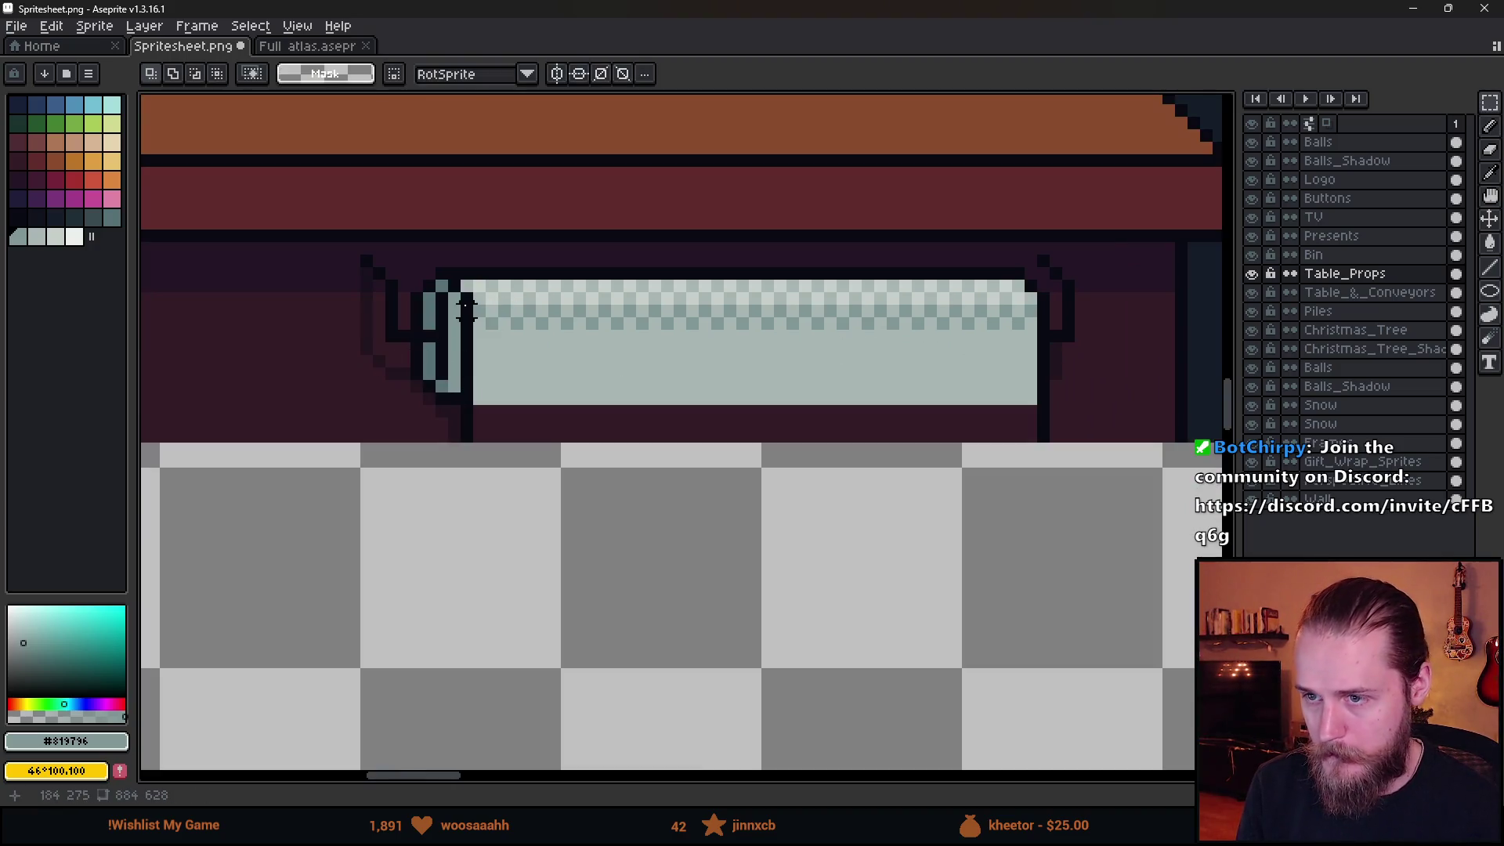
mouse_move(1029, 300)
left_mouse_down()
mouse_move(457, 334)
mouse_move(527, 349)
mouse_move(553, 383)
left_mouse_up()
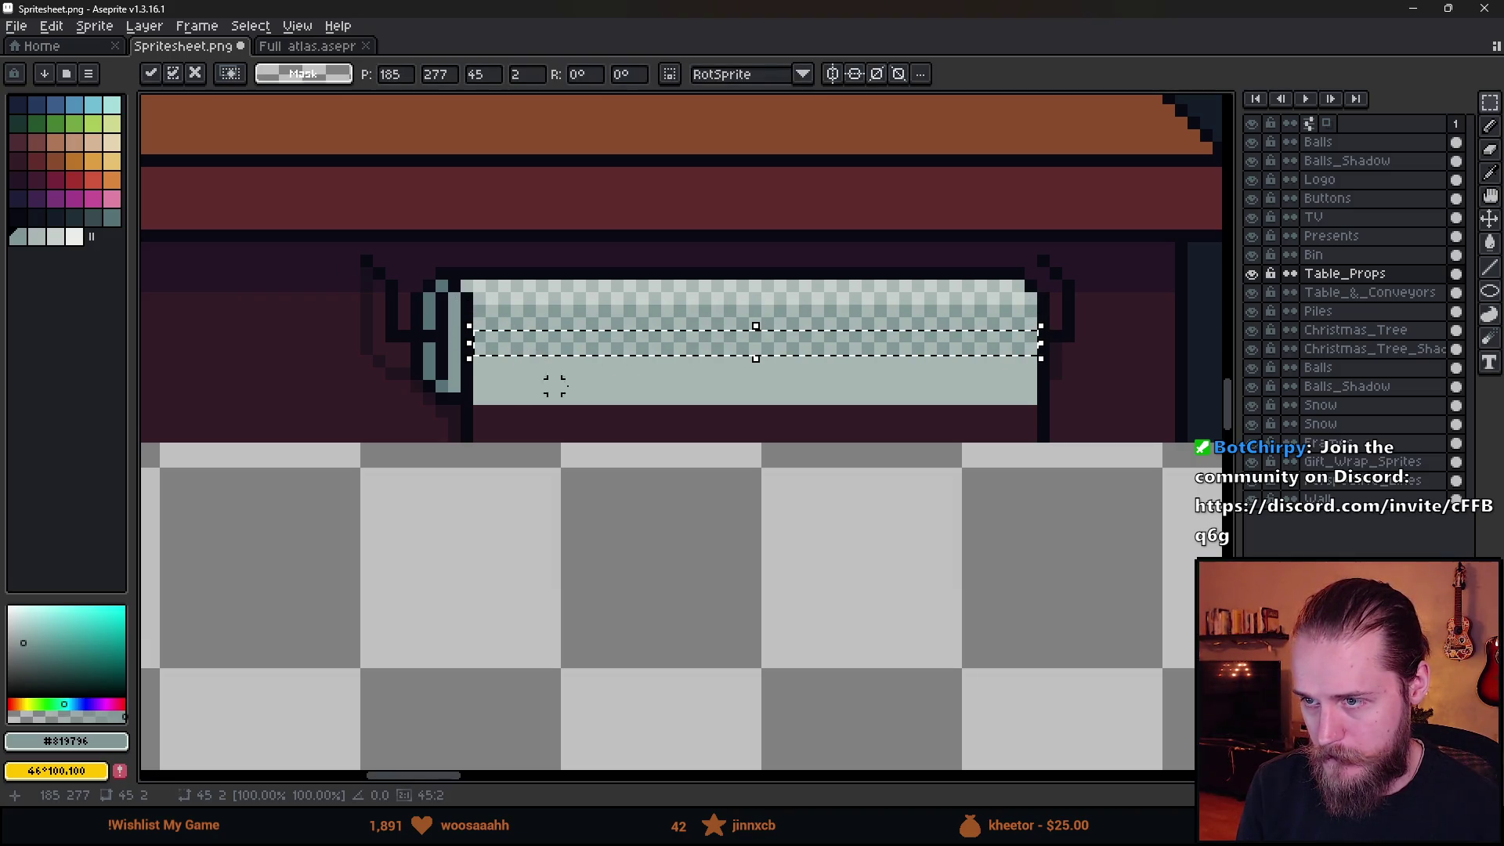
key("Return")
key("ctrl+z")
mouse_move(715, 339)
left_mouse_down()
mouse_move(631, 339)
mouse_move(642, 387)
left_mouse_up()
key("Return")
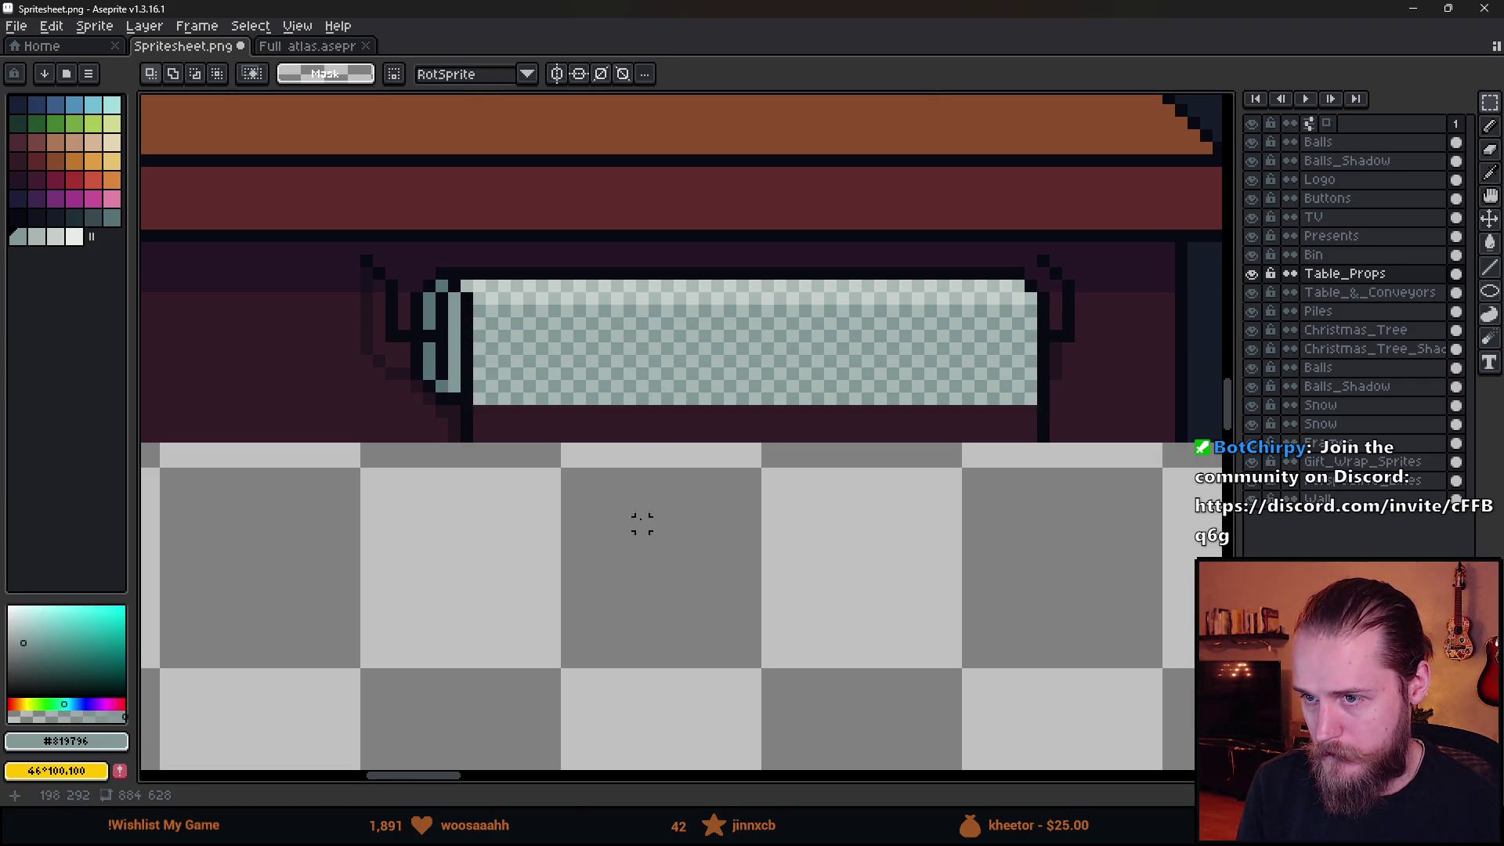
scroll(463, 480, "down", 2)
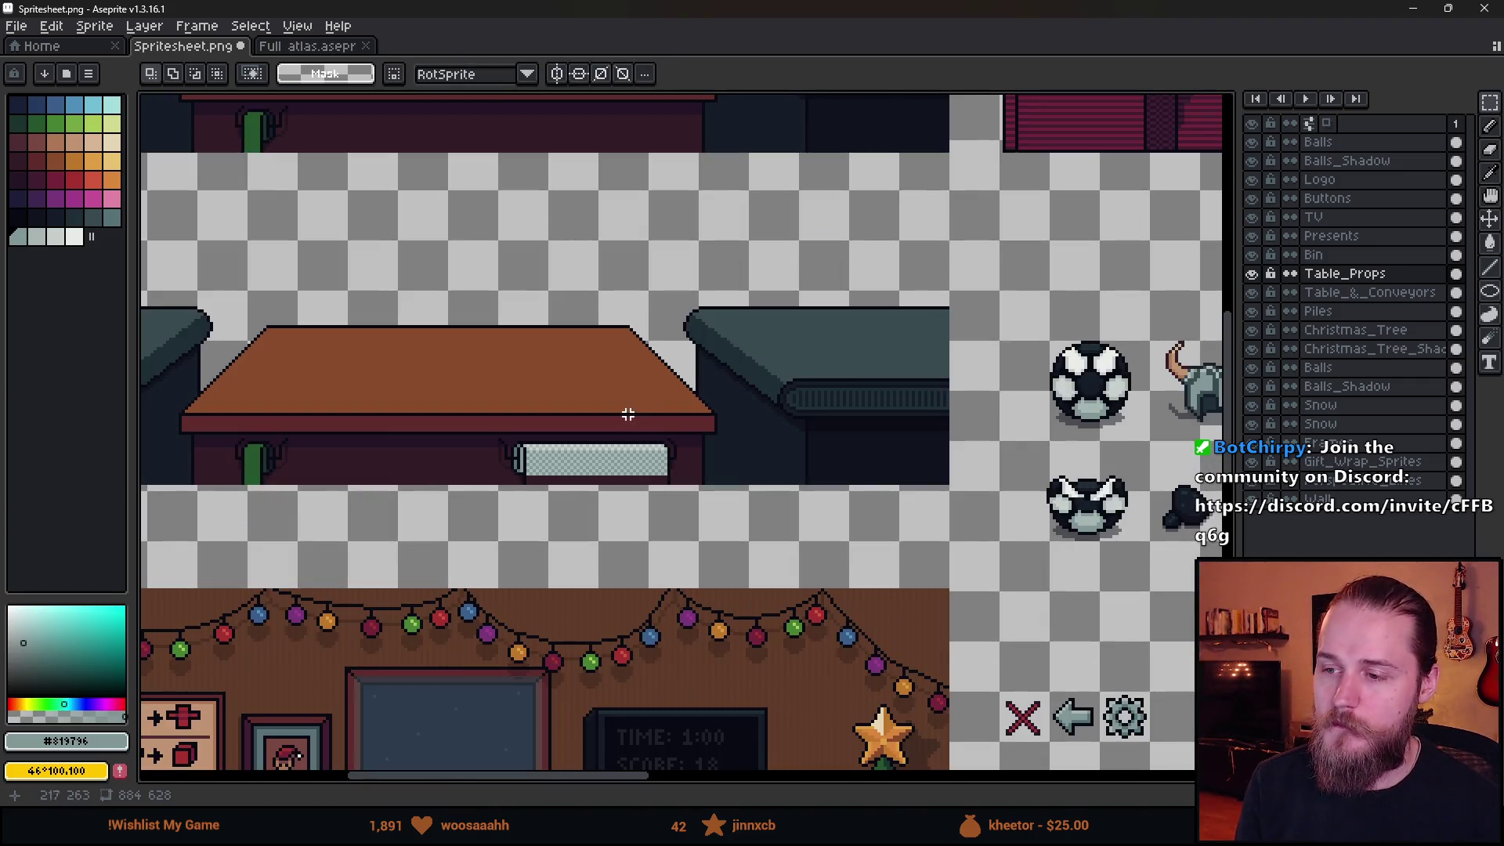
scroll(556, 464, "up", 3)
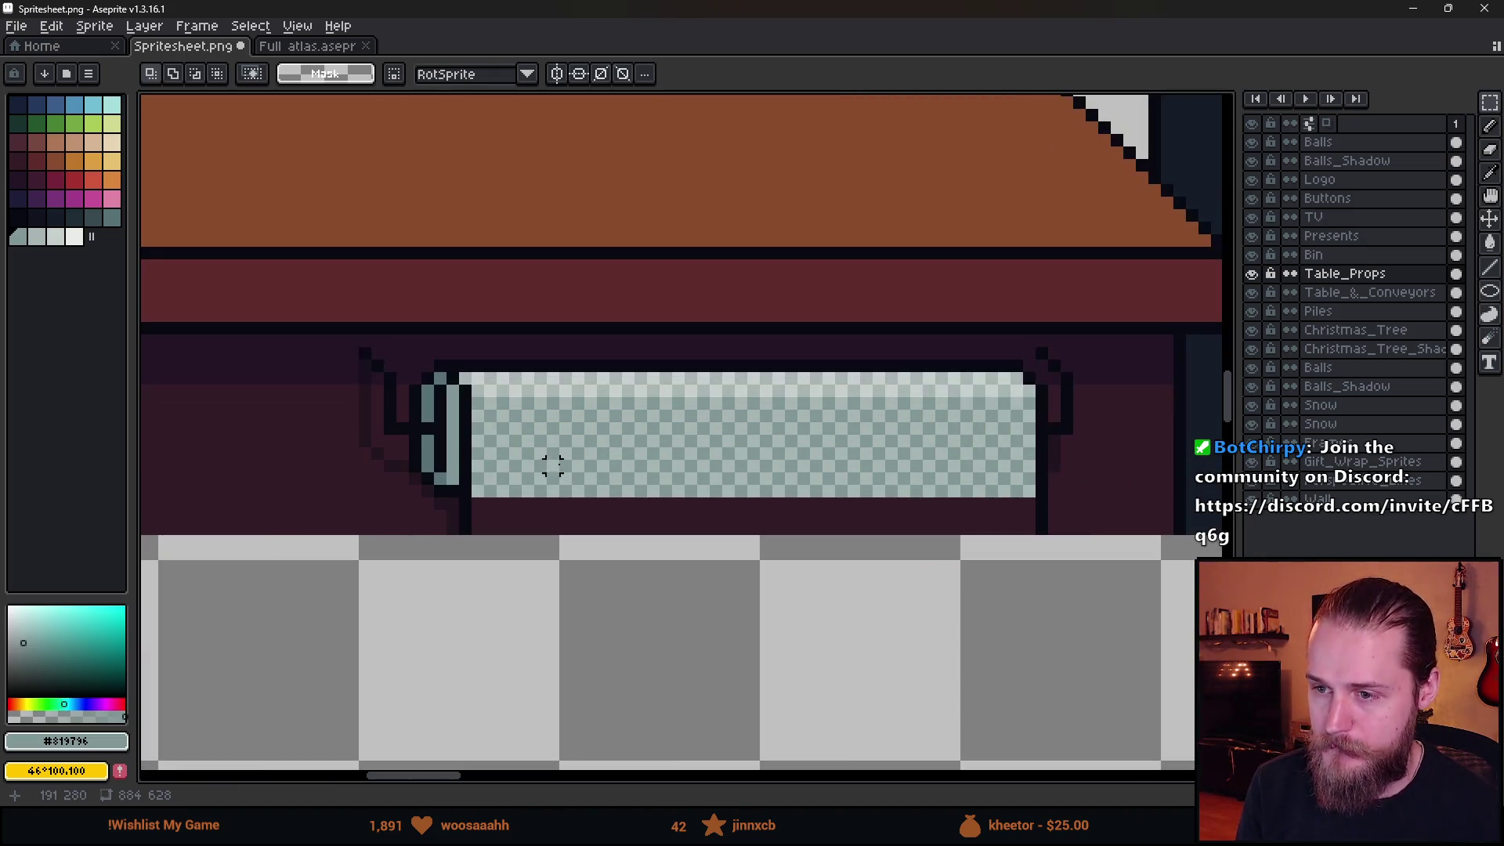
scroll(515, 505, "up", 2)
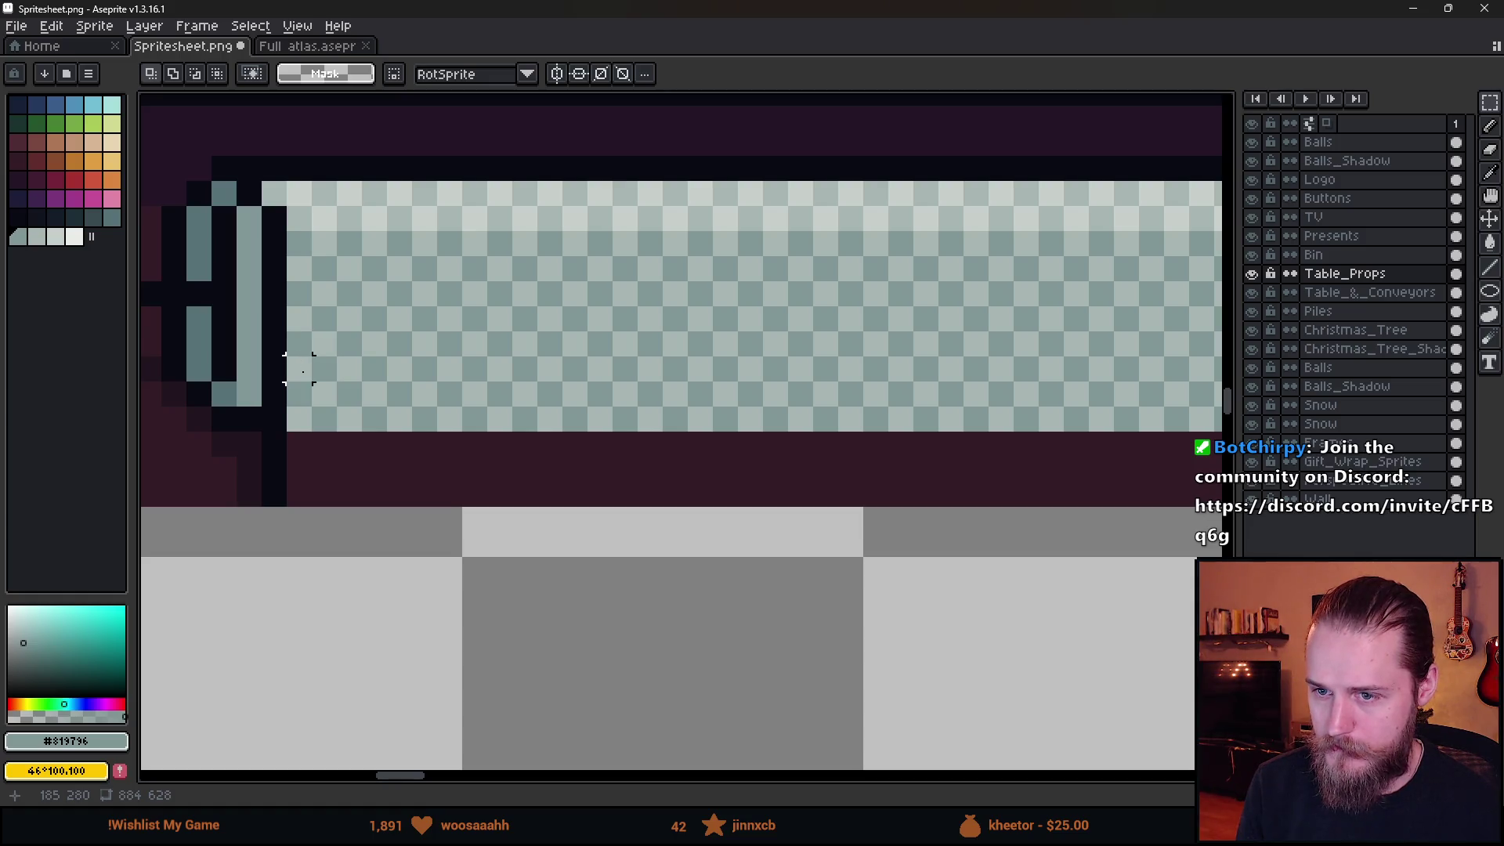
Select the roll's lower four-pixel band and paste it onto a new Layer 1.
mouse_move(298, 369)
left_mouse_down()
mouse_move(1108, 372)
mouse_move(950, 356)
mouse_move(1034, 393)
left_mouse_up()
scroll(833, 409, "down", 3)
scroll(665, 407, "left", 2)
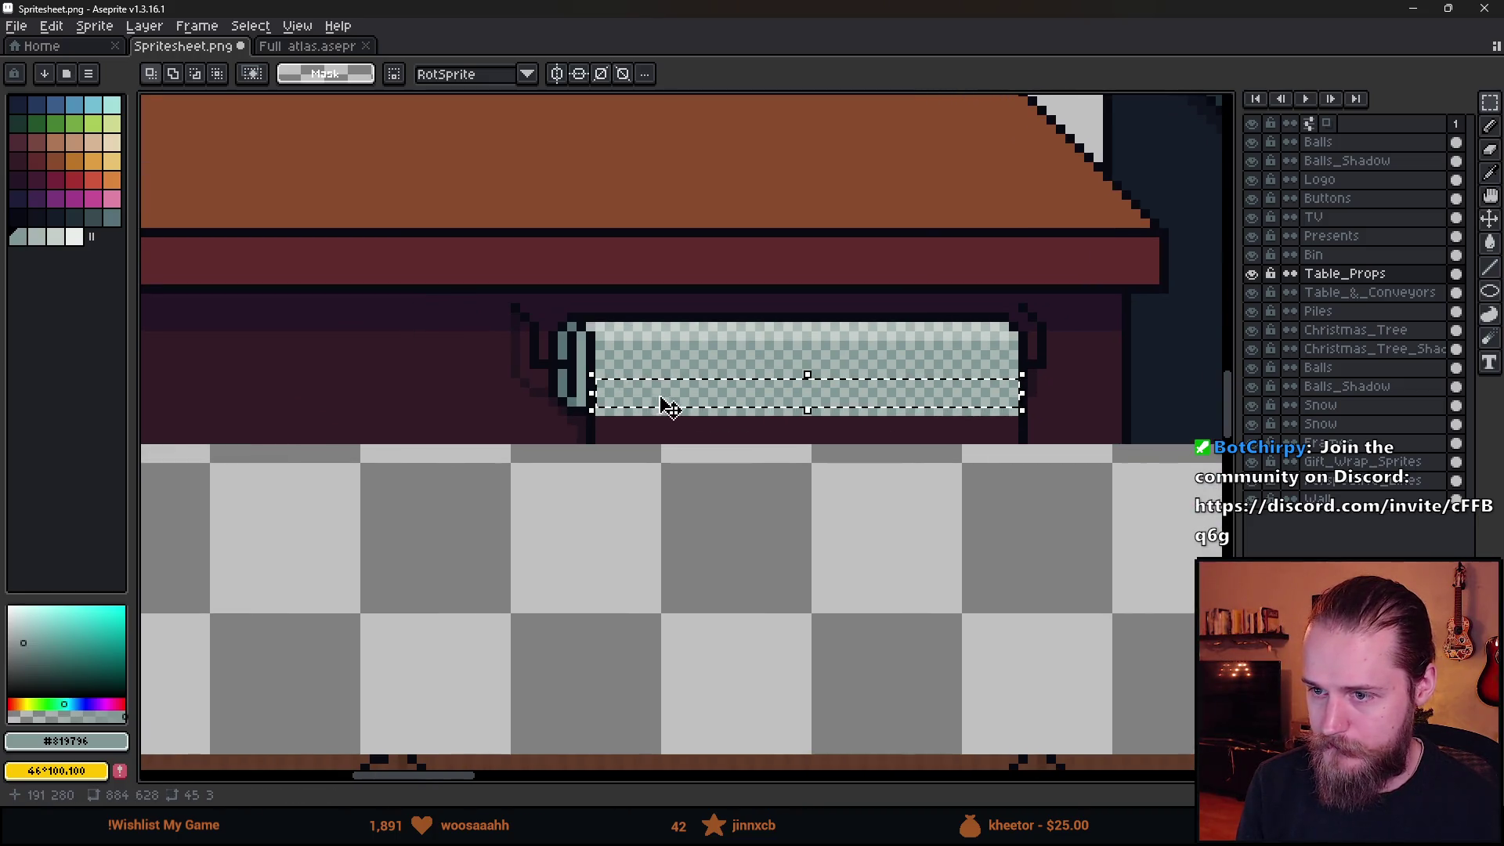
scroll(674, 419, "up", 3)
key("ctrl+d")
scroll(581, 460, "down", 1)
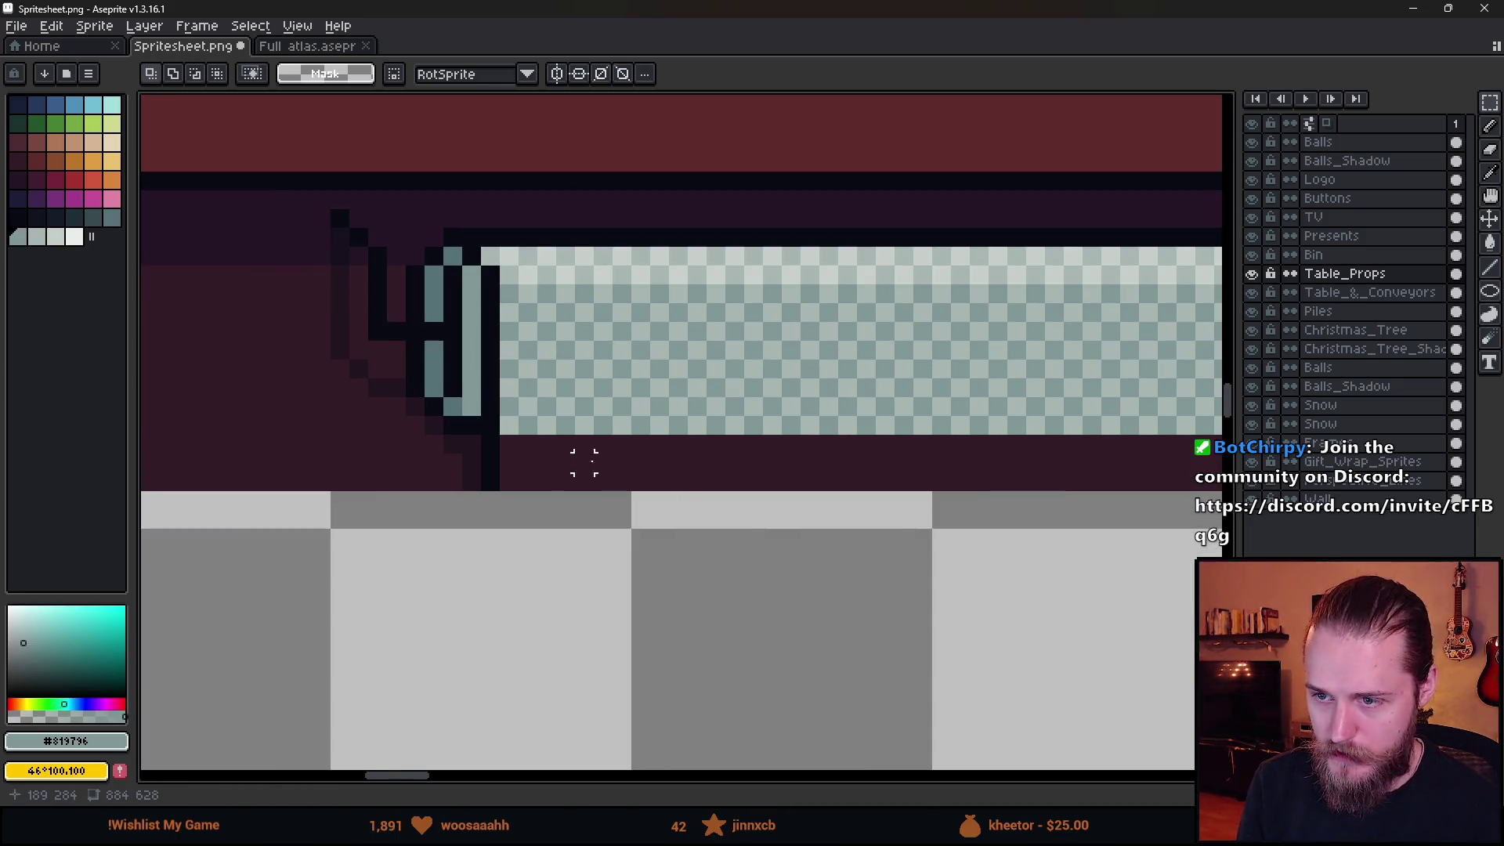
mouse_move(413, 444)
left_mouse_down()
mouse_move(1060, 460)
mouse_move(1065, 498)
left_mouse_up()
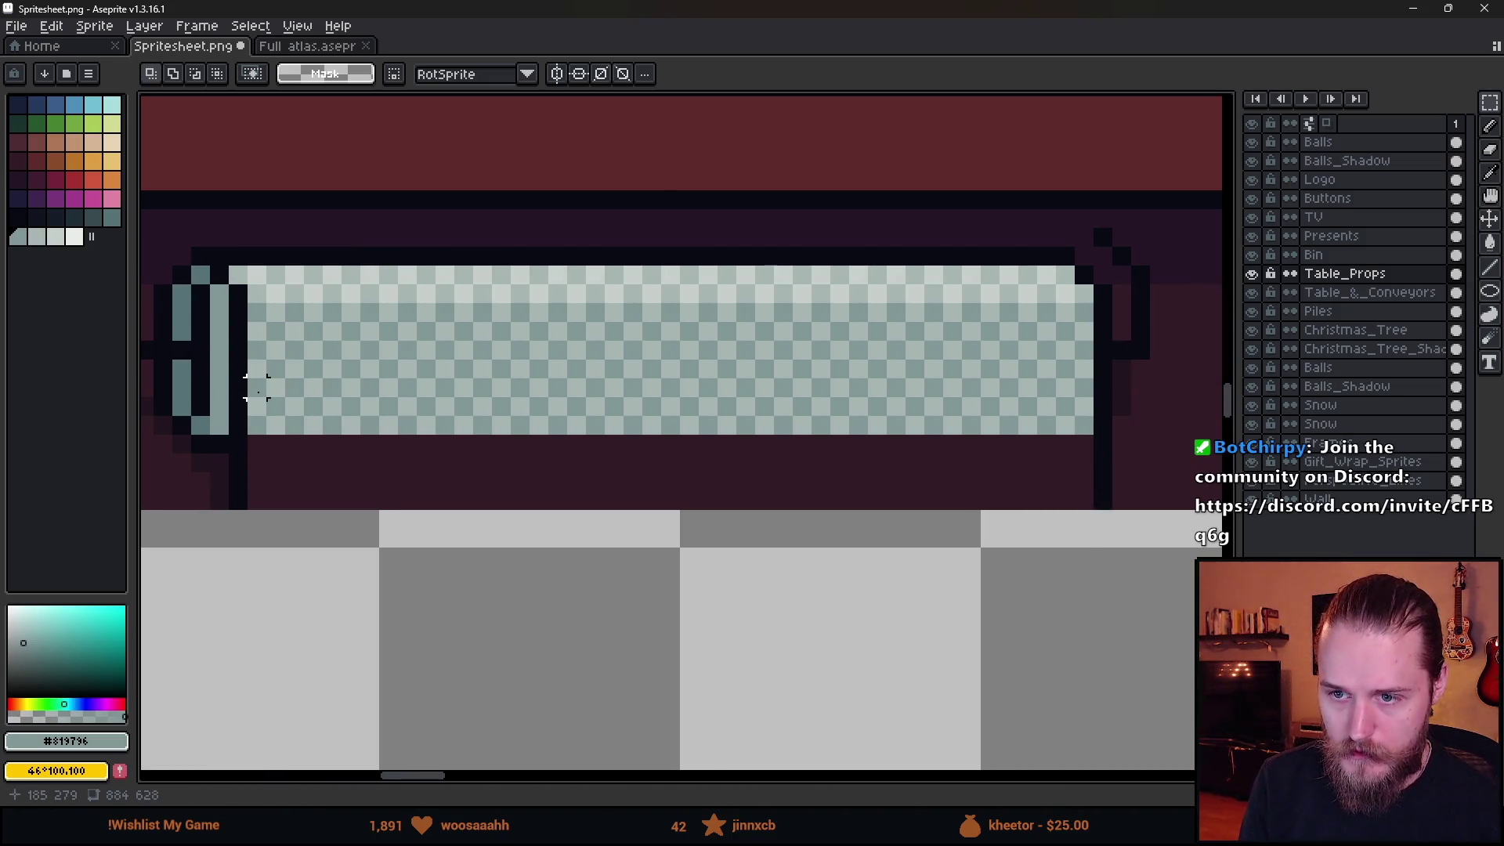
mouse_move(248, 360)
left_mouse_down()
mouse_move(972, 459)
mouse_move(1088, 435)
left_mouse_up()
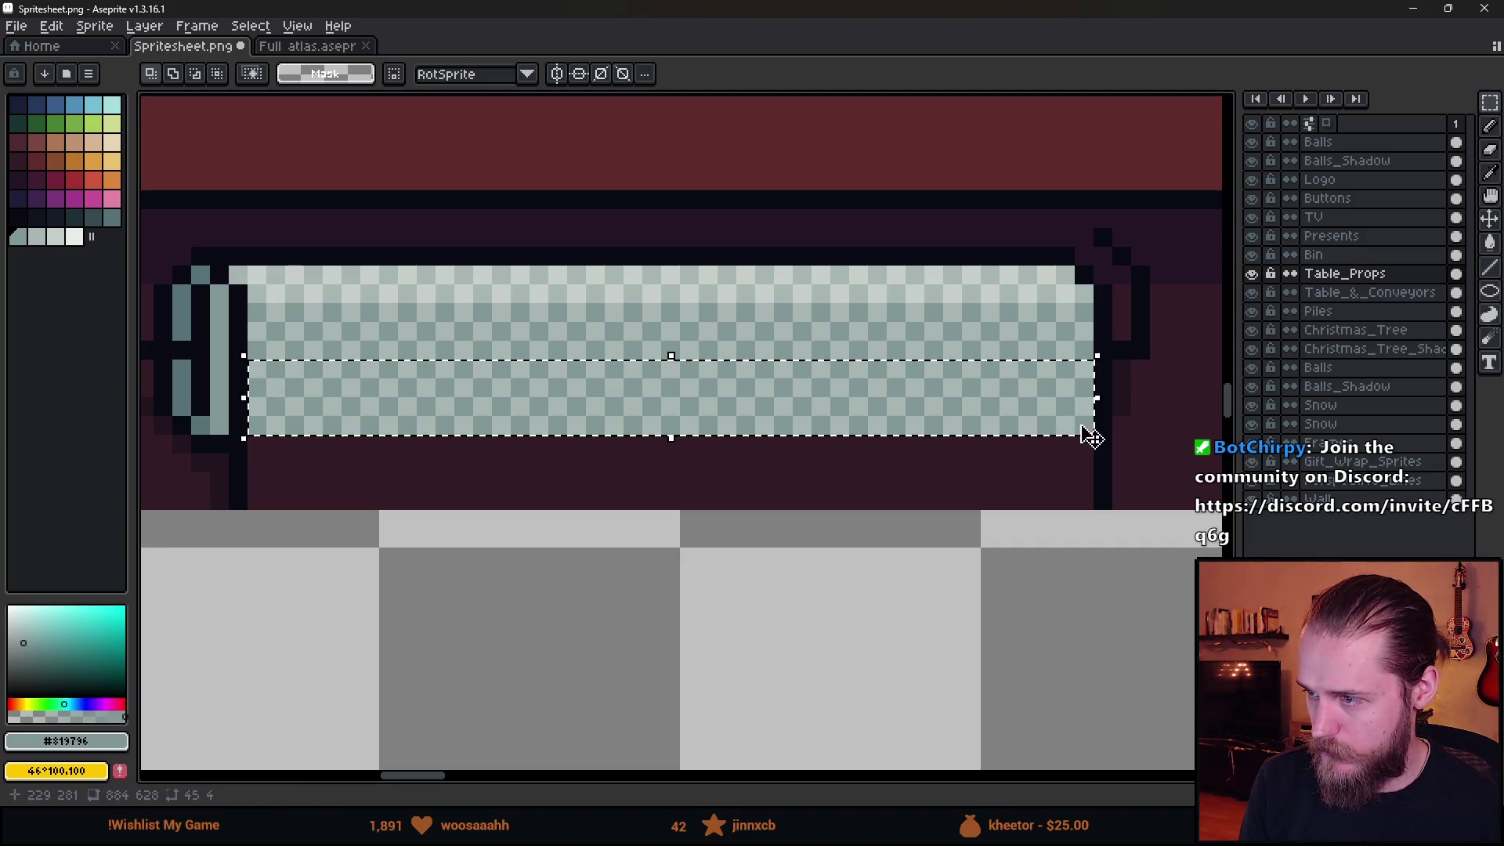
scroll(971, 470, "down", 2)
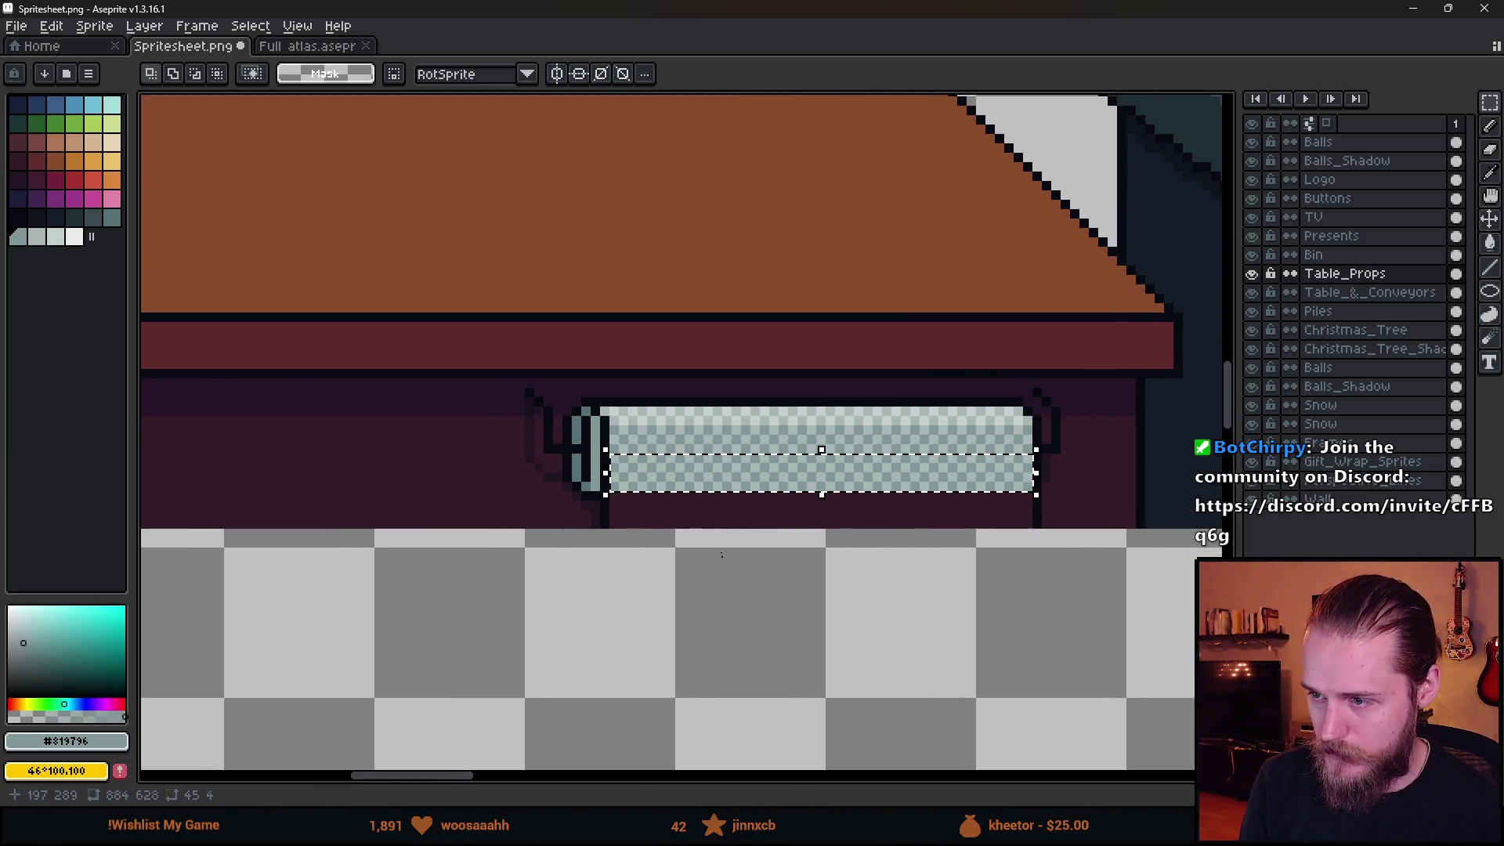
key("ctrl+shift+n")
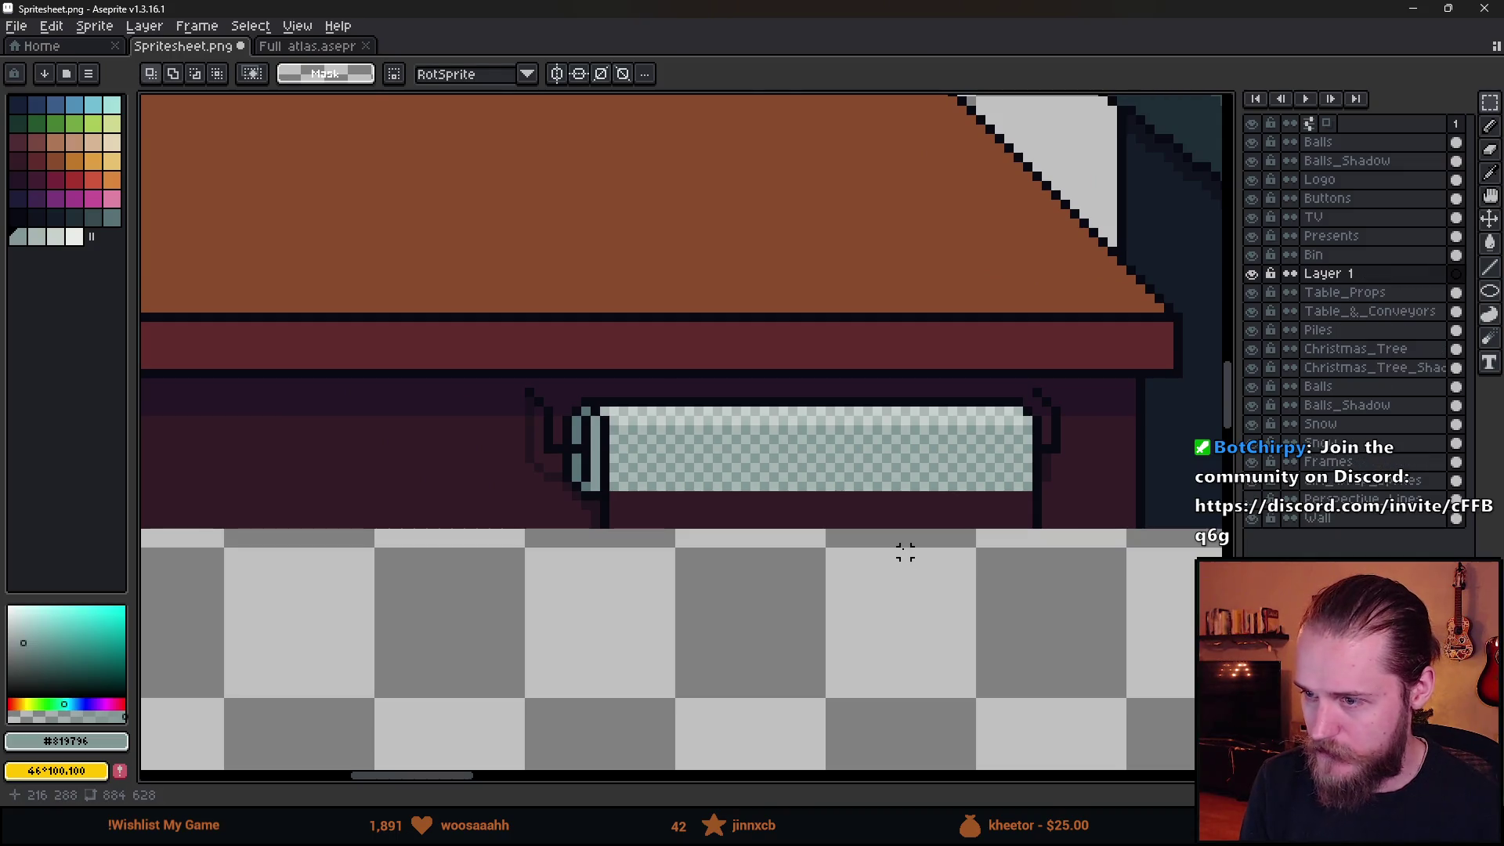
Paste the band and shift it down four pixels into its new position.
key("ctrl+v")
scroll(771, 484, "up", 2)
left_click_drag(683, 497, 687, 588)
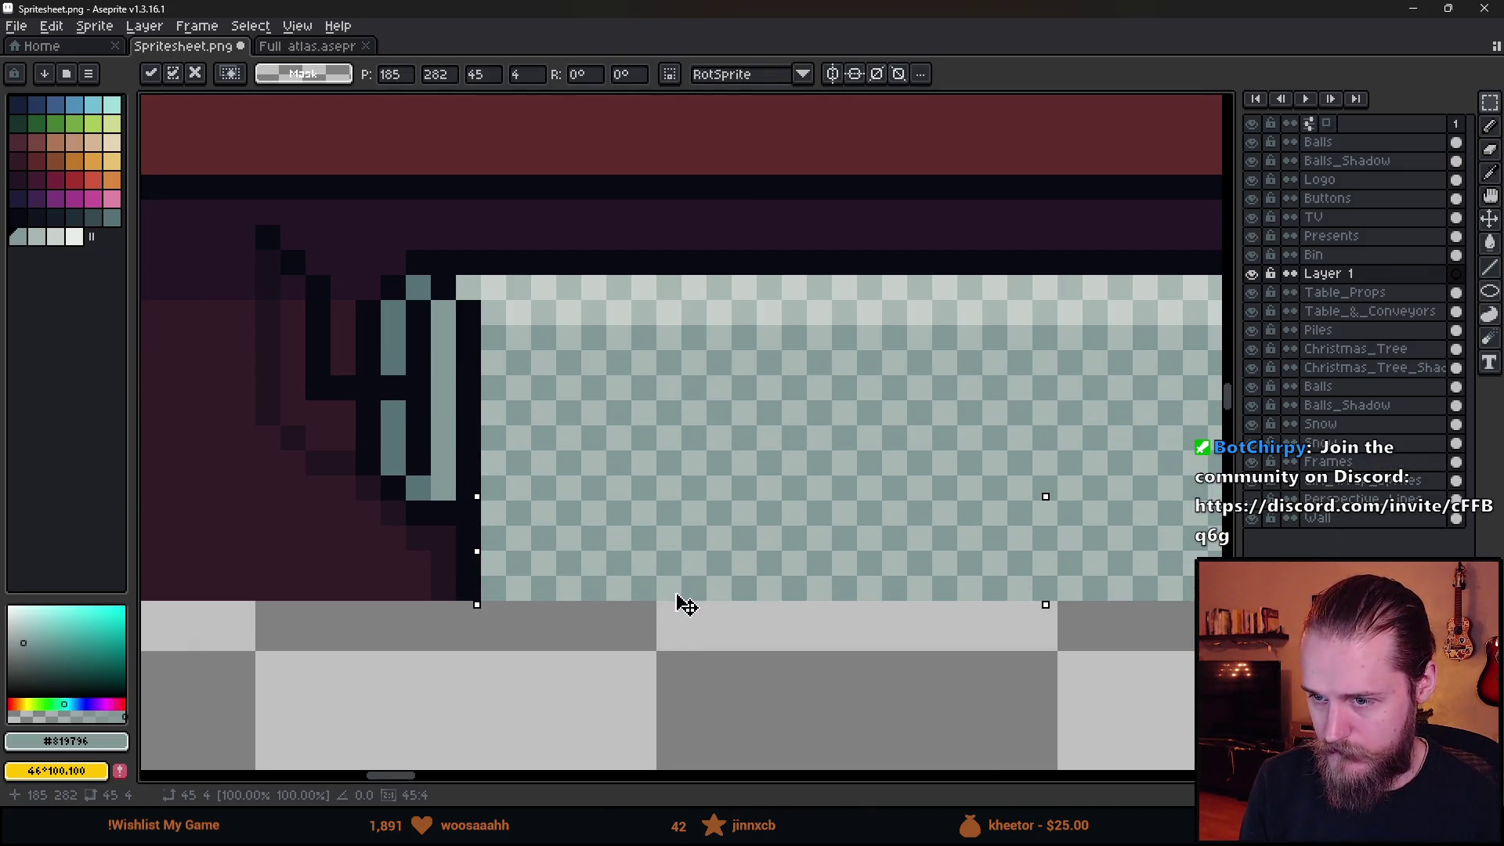
key("Return")
scroll(715, 360, "down", 2)
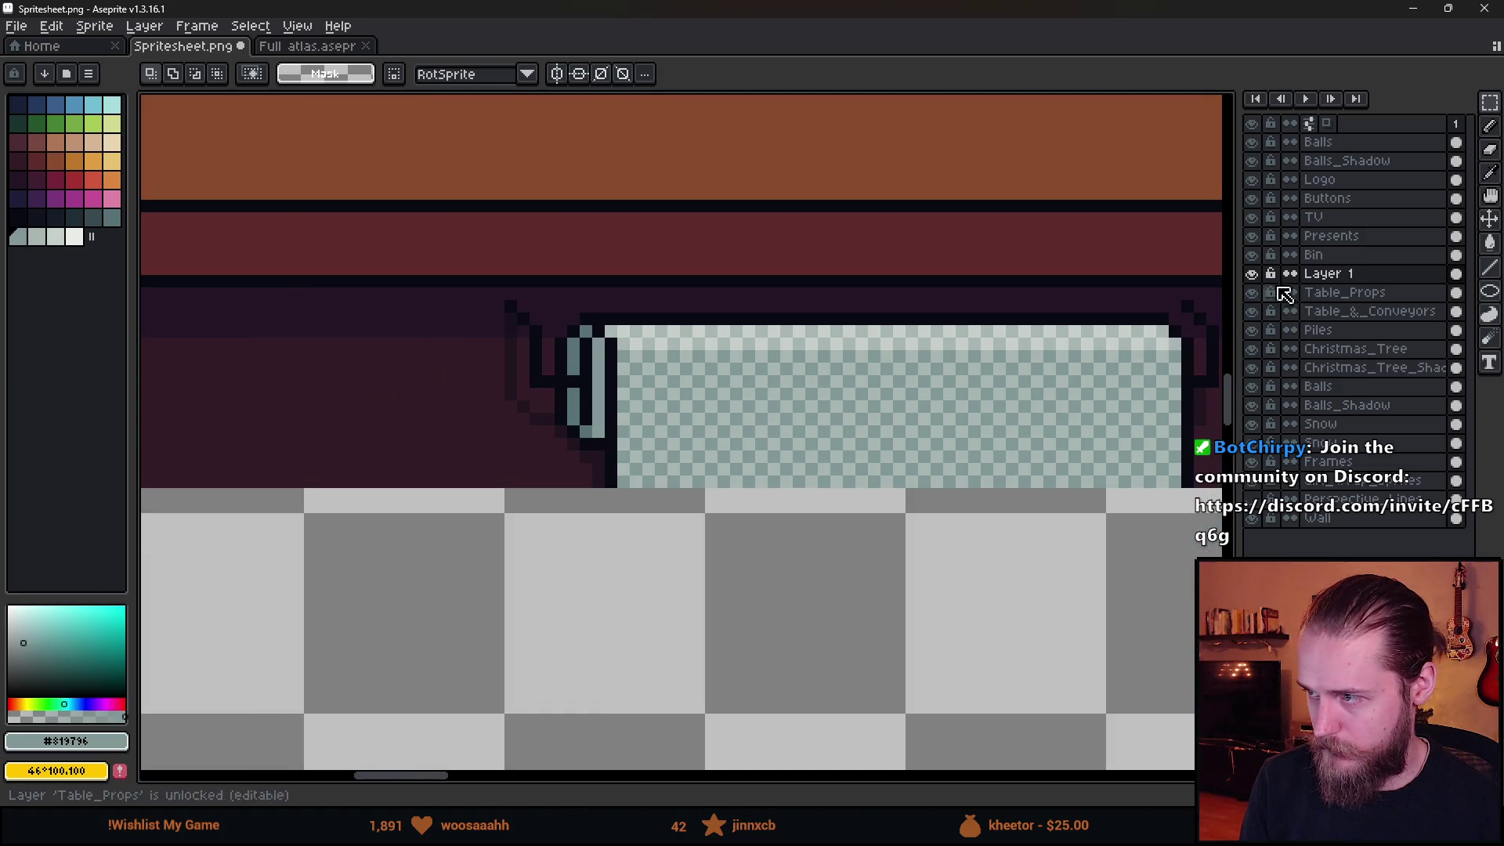
Adjust Layer 1's opacity in its layer properties.
double_click(1335, 274)
left_click(1159, 453)
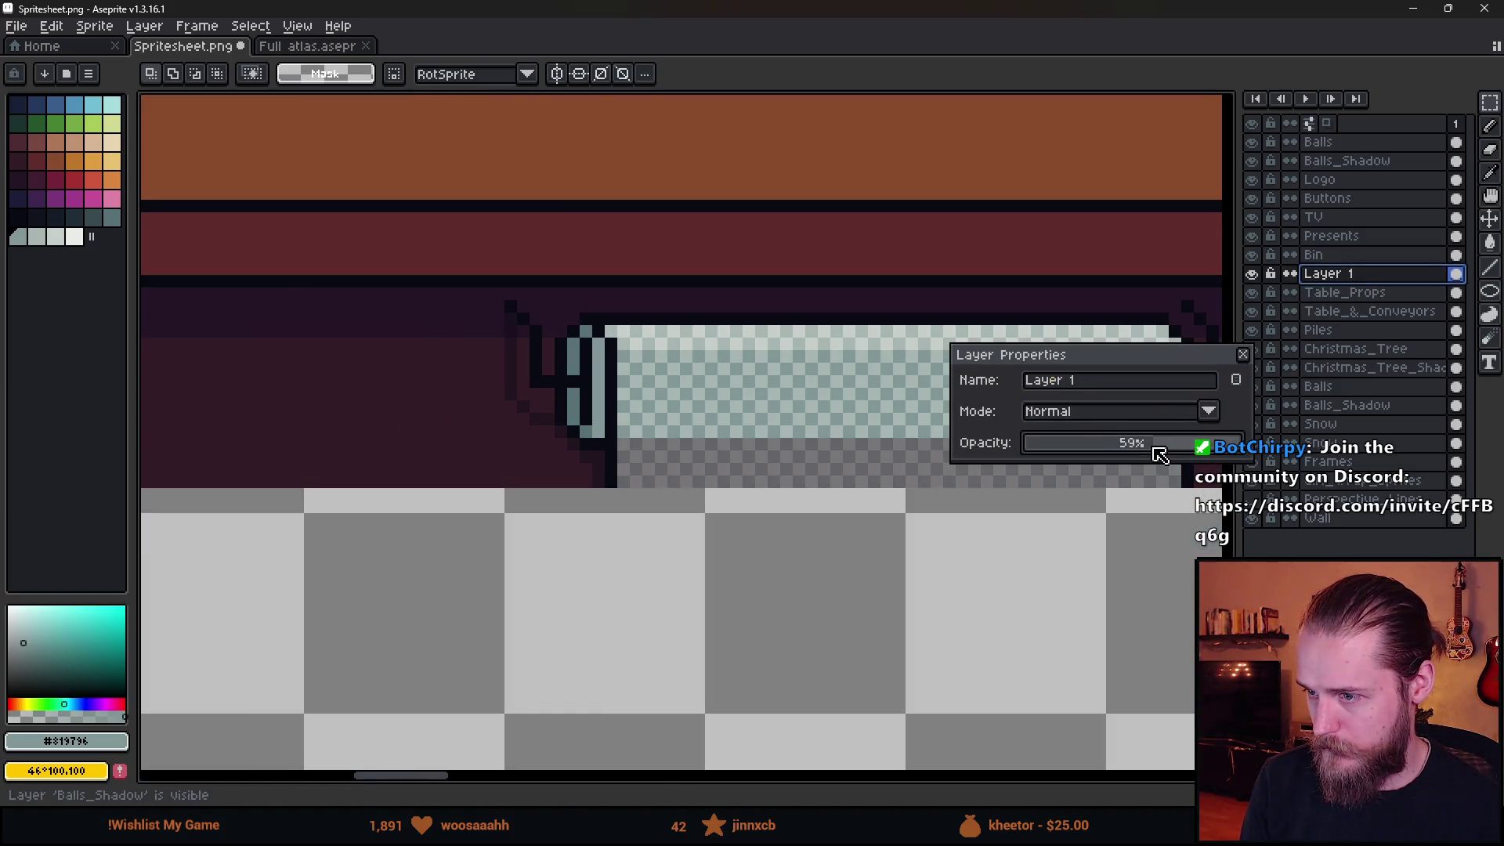
mouse_move(1138, 453)
left_mouse_down()
mouse_move(1183, 447)
mouse_move(1237, 374)
left_mouse_up()
left_click(1243, 355)
scroll(817, 441, "down", 1)
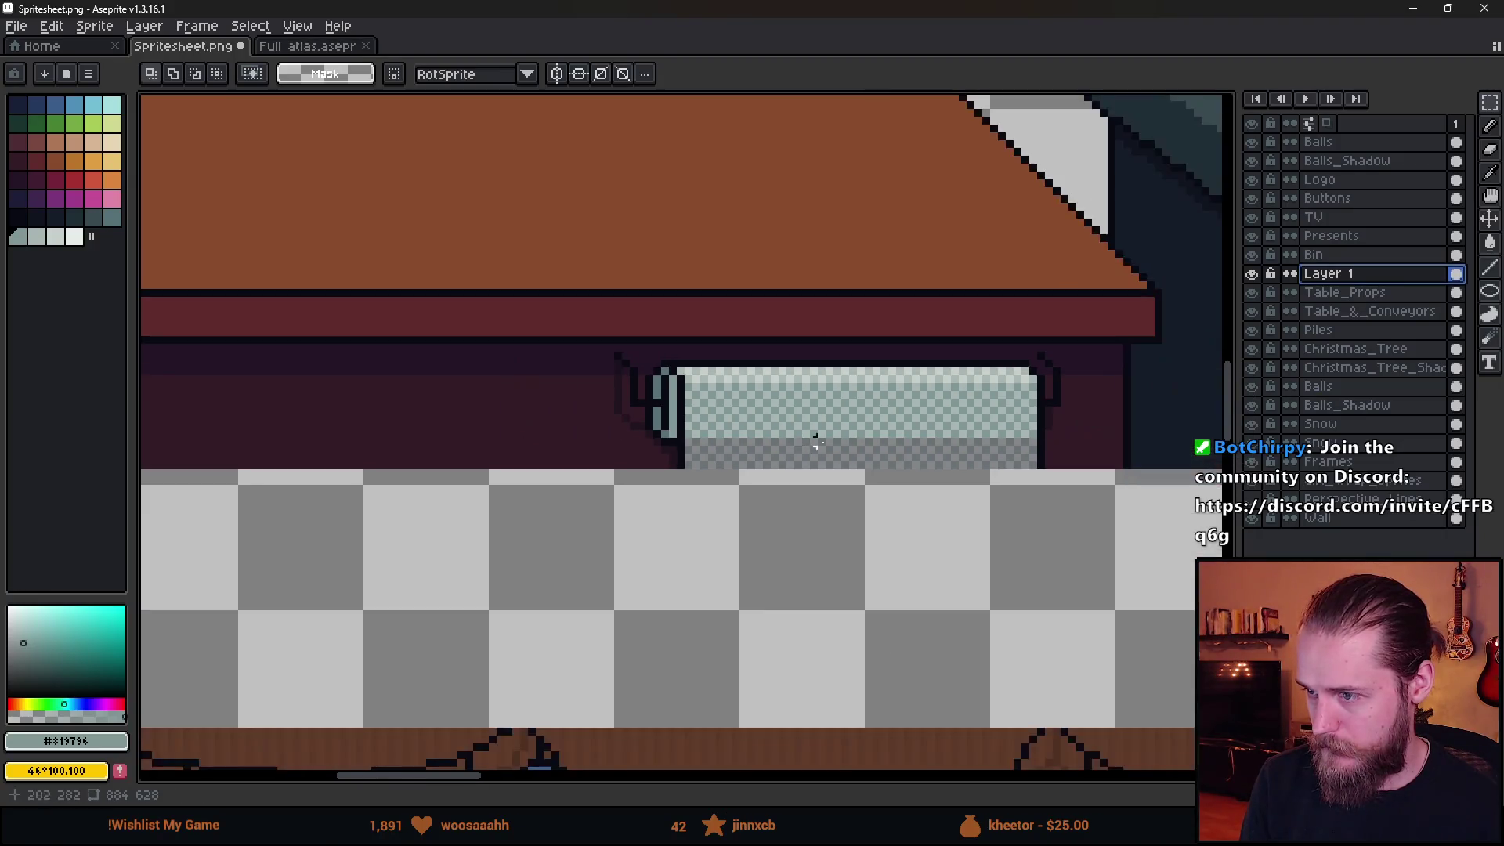
scroll(647, 520, "down", 5)
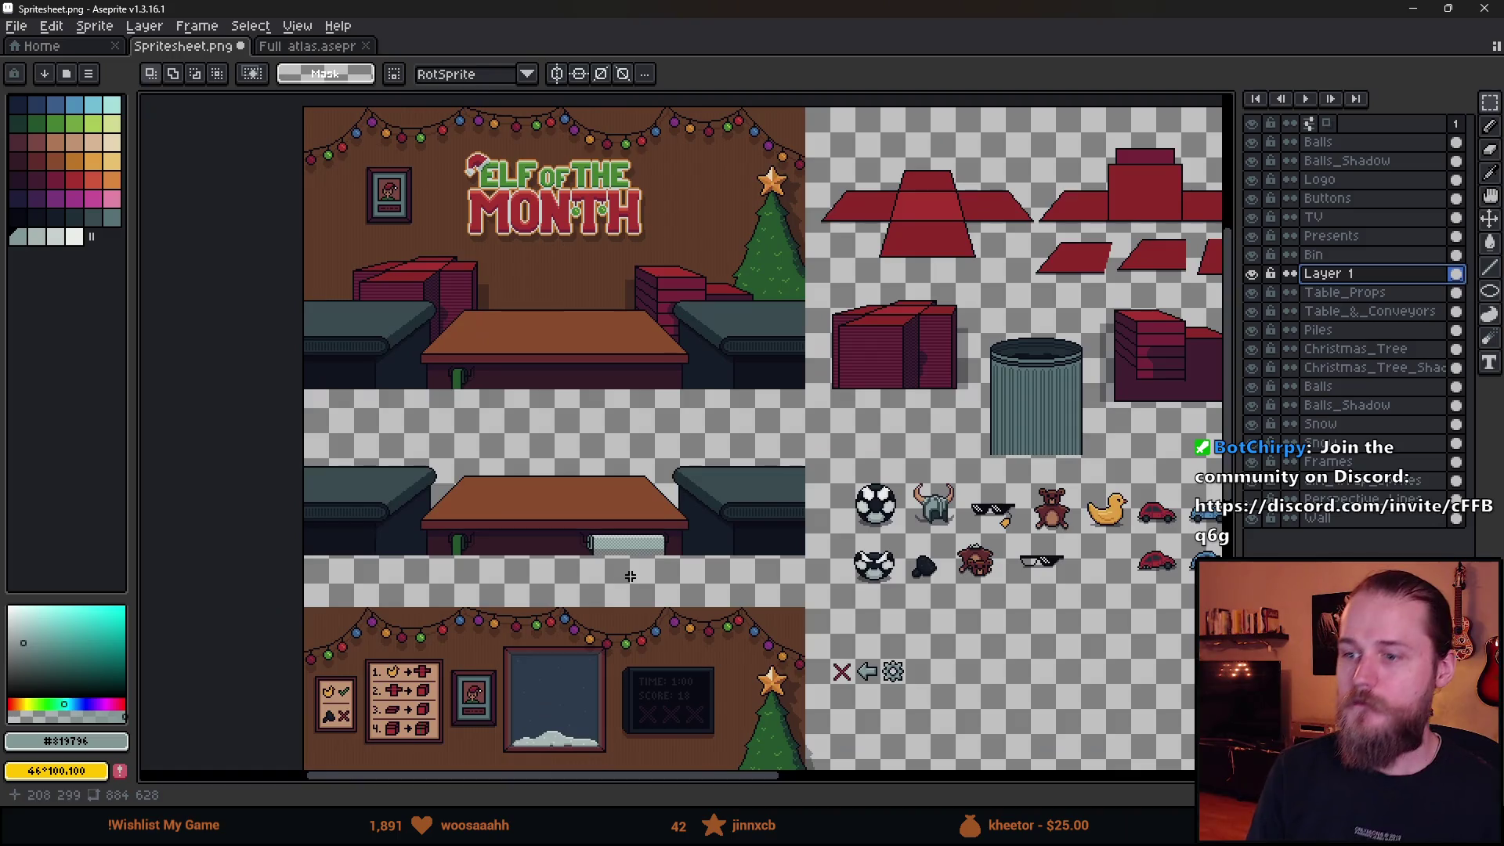
scroll(630, 577, "up", 3)
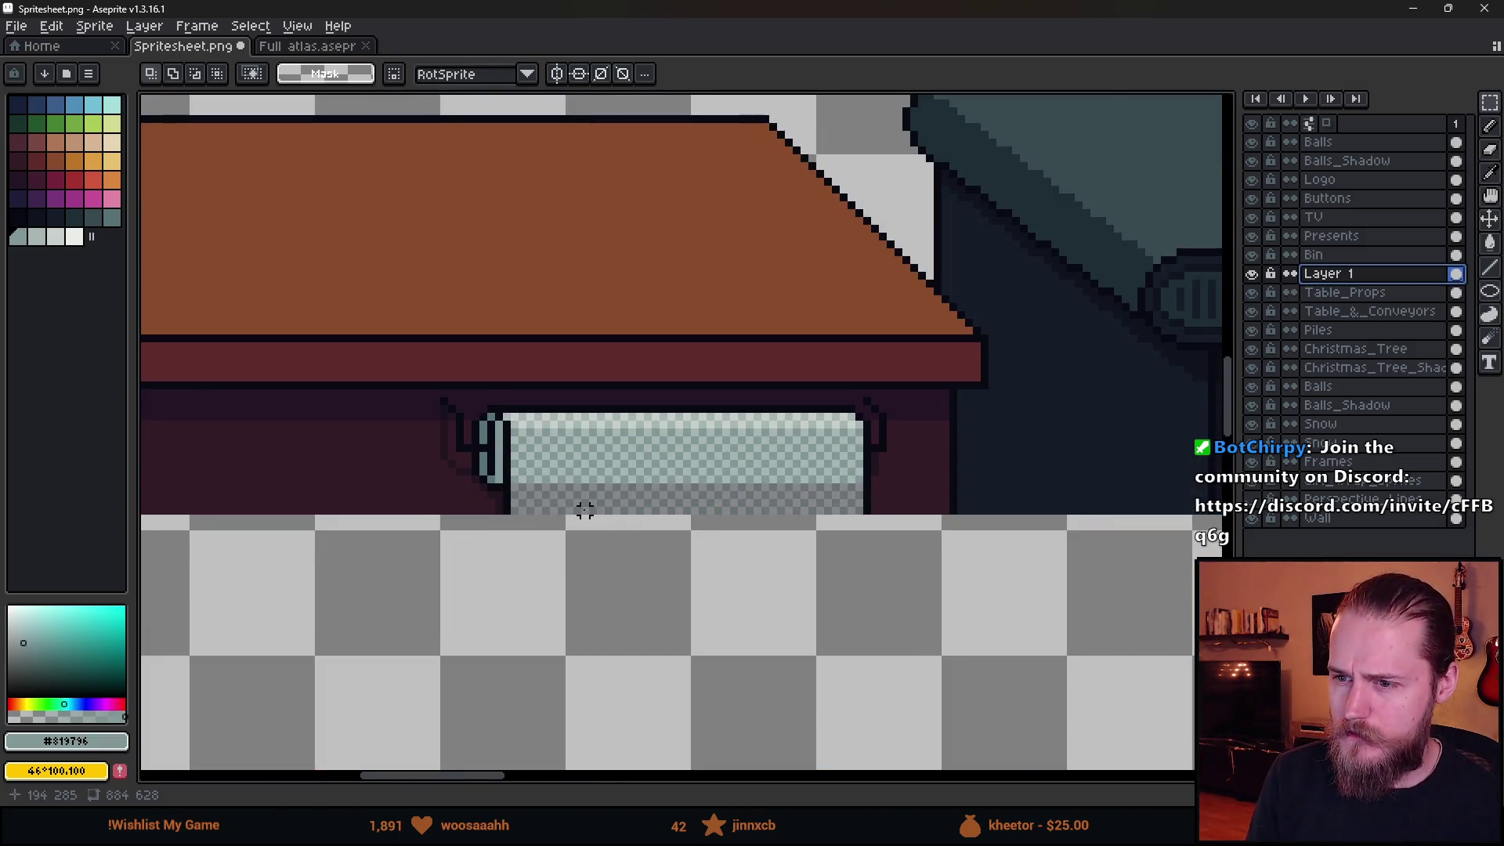
scroll(579, 517, "up", 1)
scroll(579, 525, "down", 3)
Cut the wrap roll's bottom strip and paste it onto a new layer.
left_click_drag(551, 545, 668, 562)
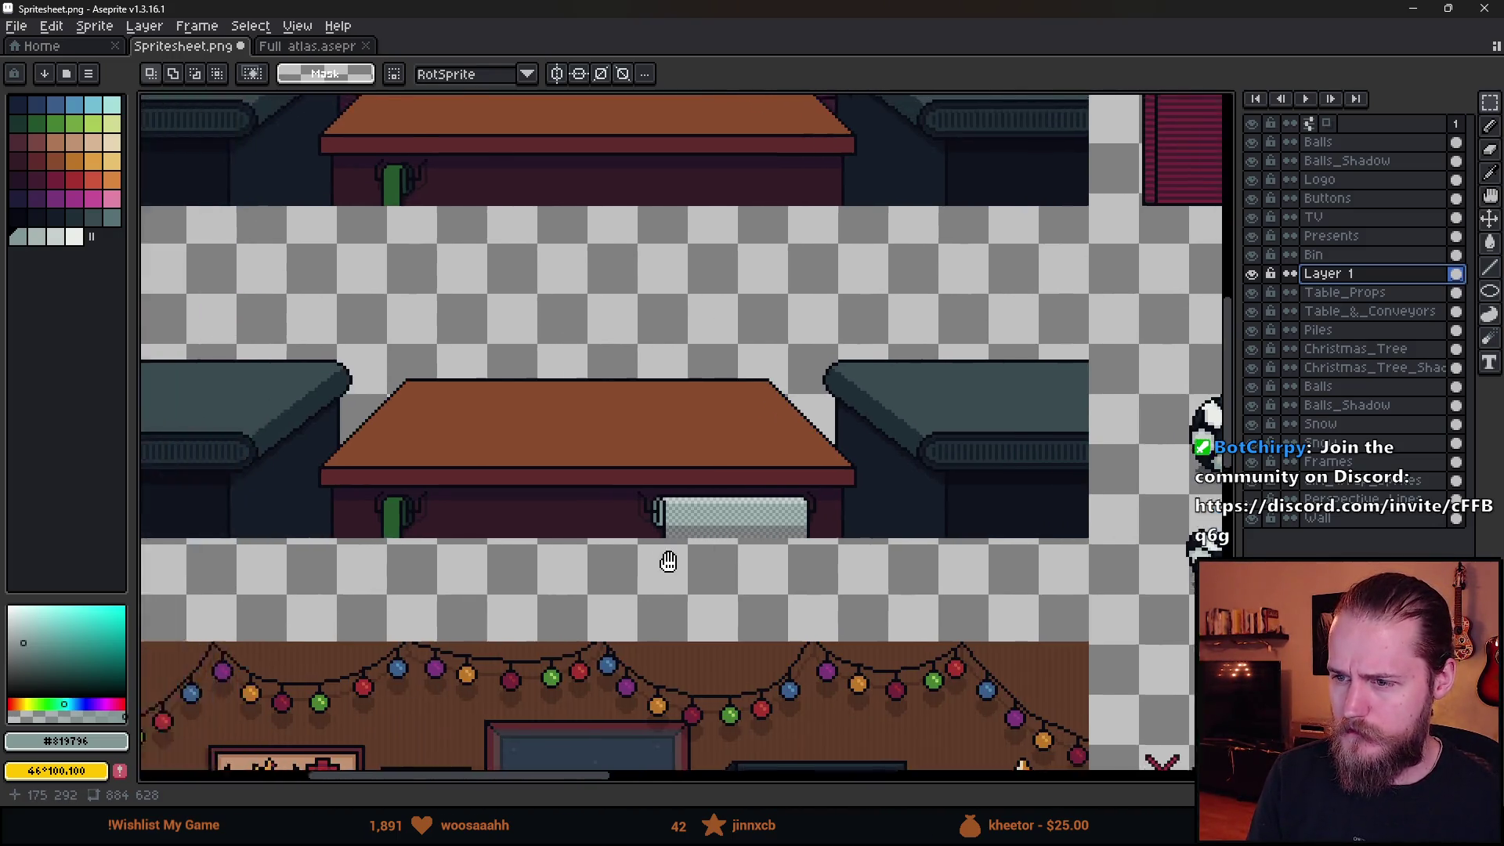
scroll(668, 561, "down", 3)
scroll(833, 584, "up", 3)
left_click_drag(786, 587, 790, 630)
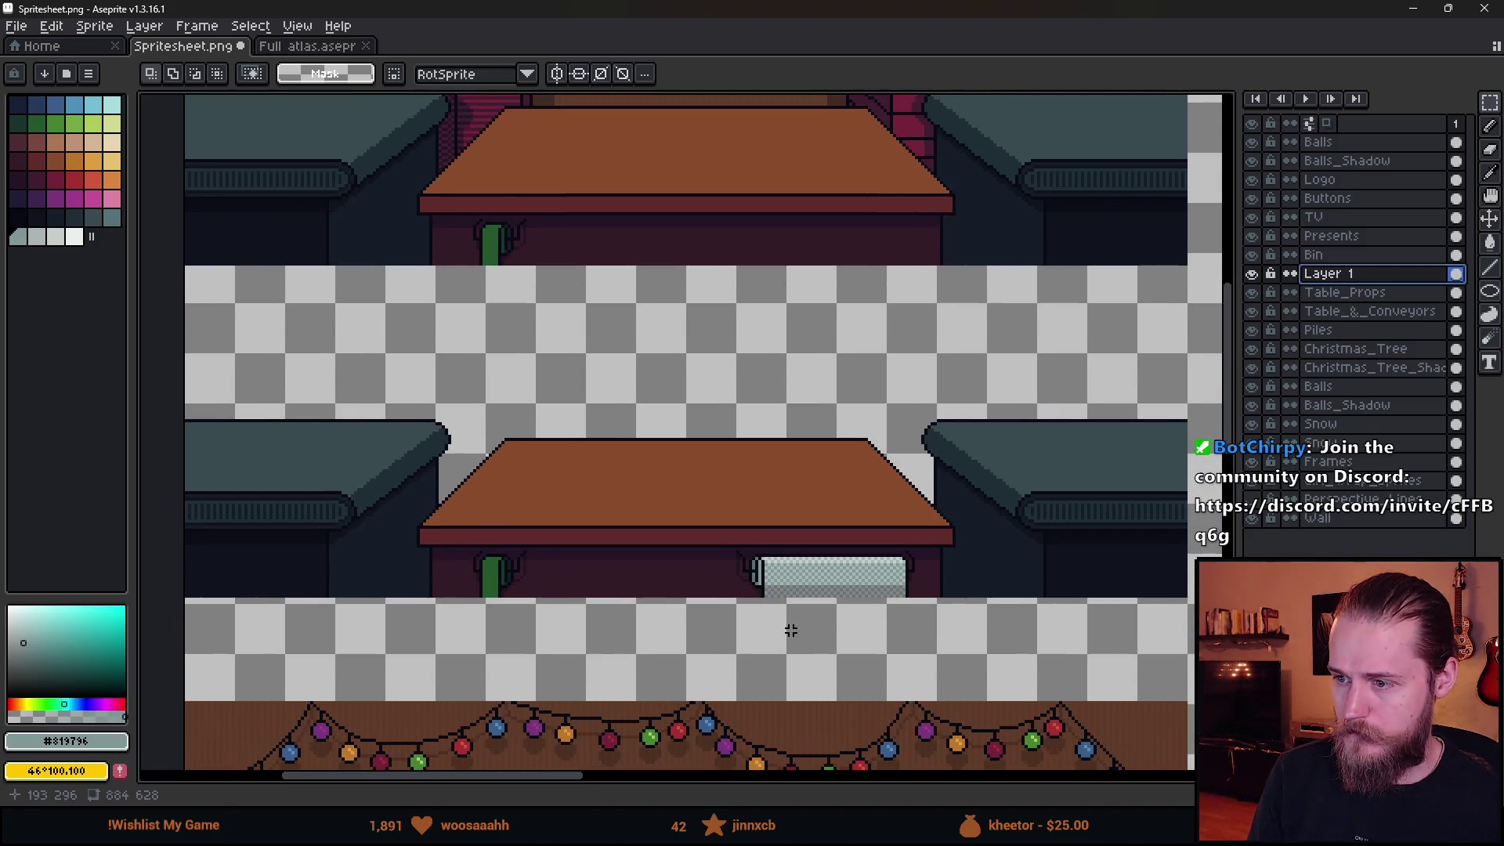
scroll(793, 628, "up", 3)
left_click_drag(762, 547, 595, 587)
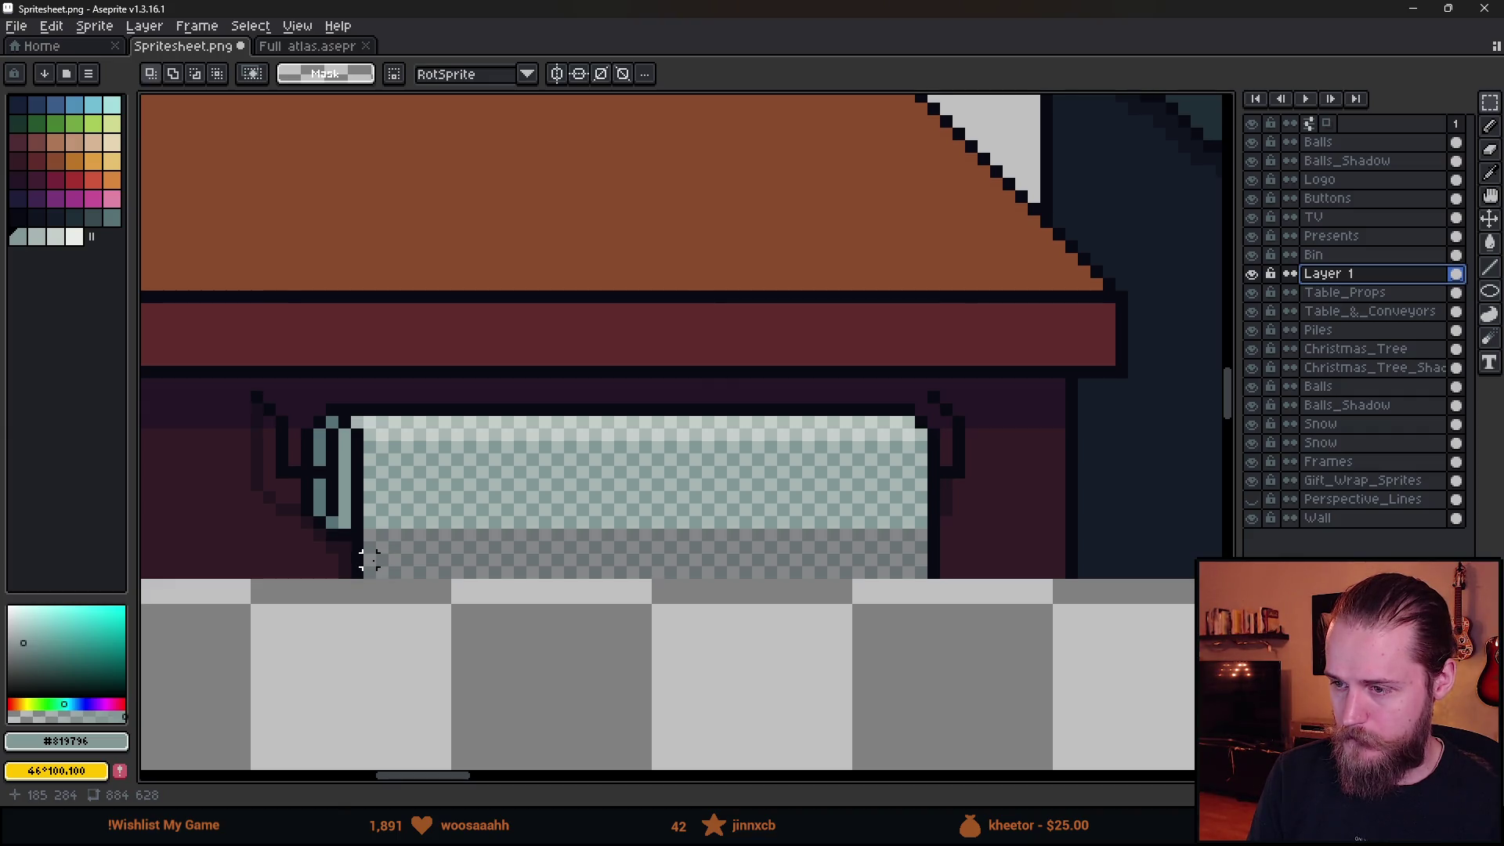
mouse_move(366, 560)
left_mouse_down()
mouse_move(892, 591)
mouse_move(926, 618)
left_mouse_up()
key("Delete")
key("shift+n")
key("ctrl+d")
key("ctrl+v")
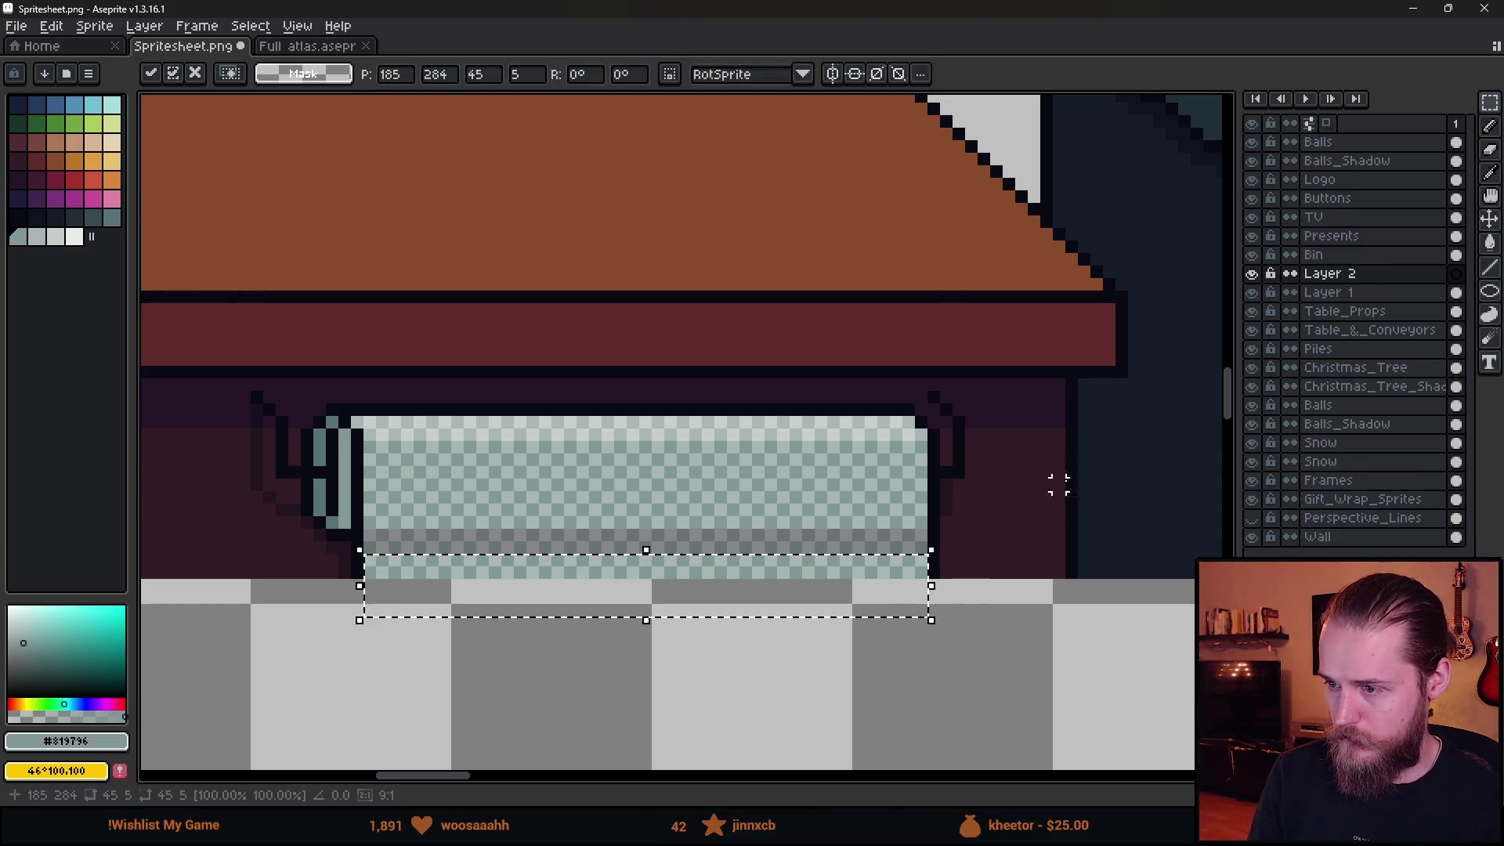
Set the new layer's opacity to 36%.
double_click(1400, 270)
left_click_drag(1128, 446, 1101, 443)
left_click(1058, 571)
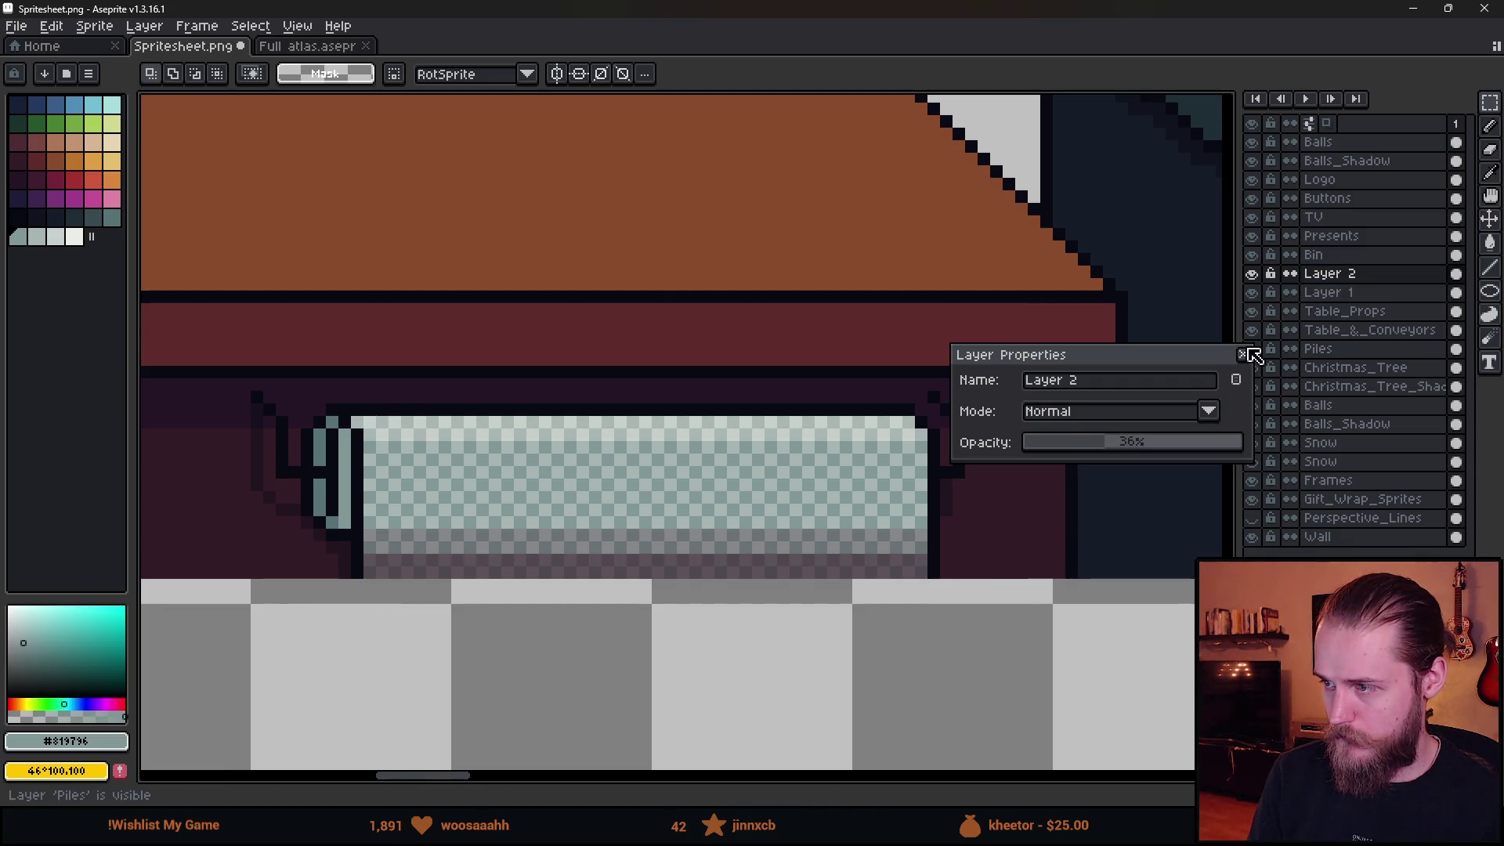
left_click(1244, 354)
scroll(921, 527, "down", 4)
left_click_drag(510, 464, 585, 529)
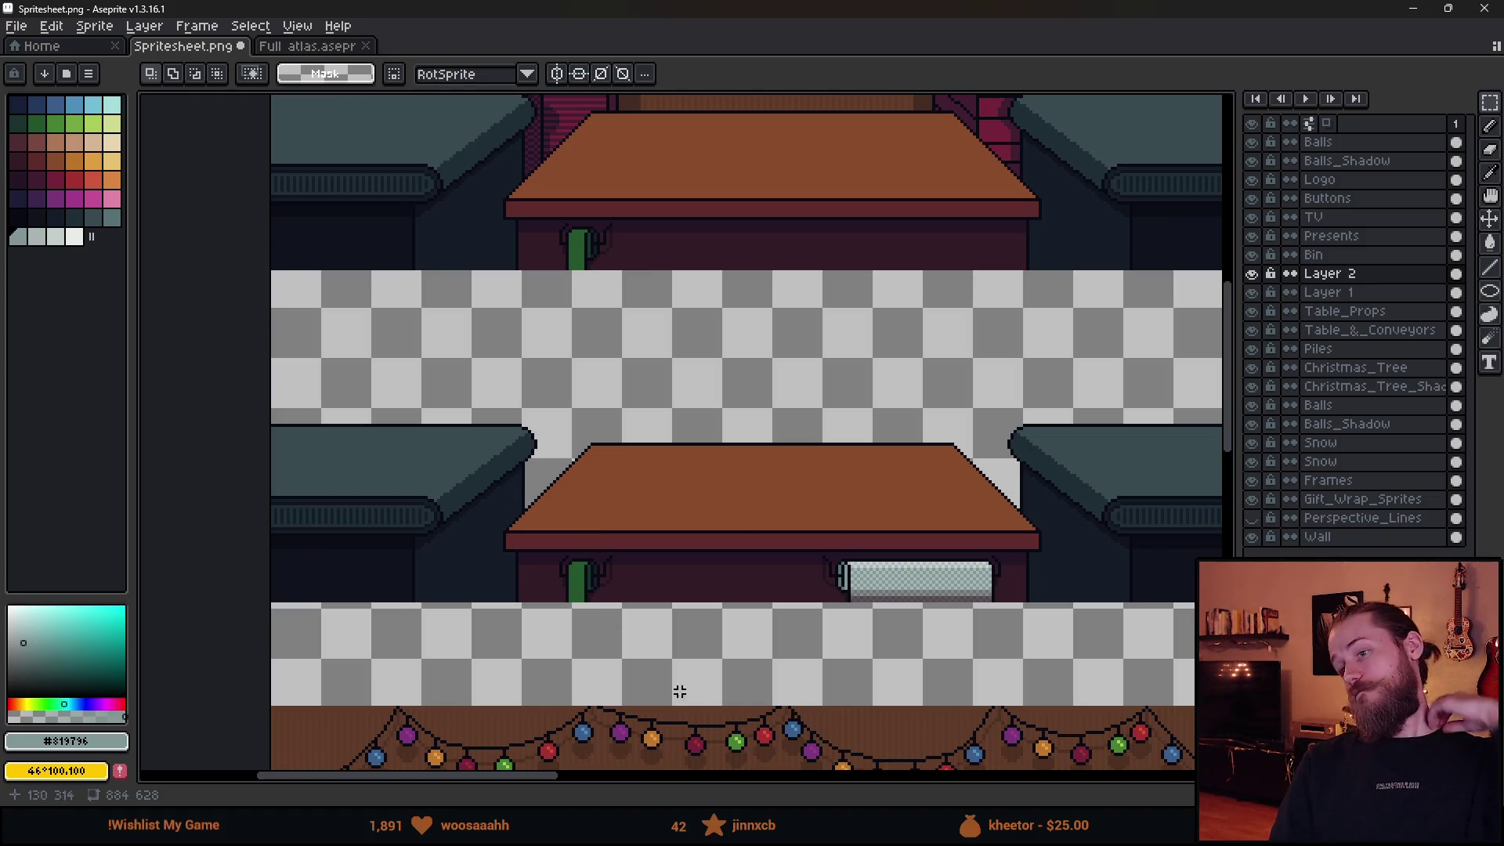
Merge Layer 2 into Layer 1, then Layer 1 into Table_Props.
key("alt+Tab")
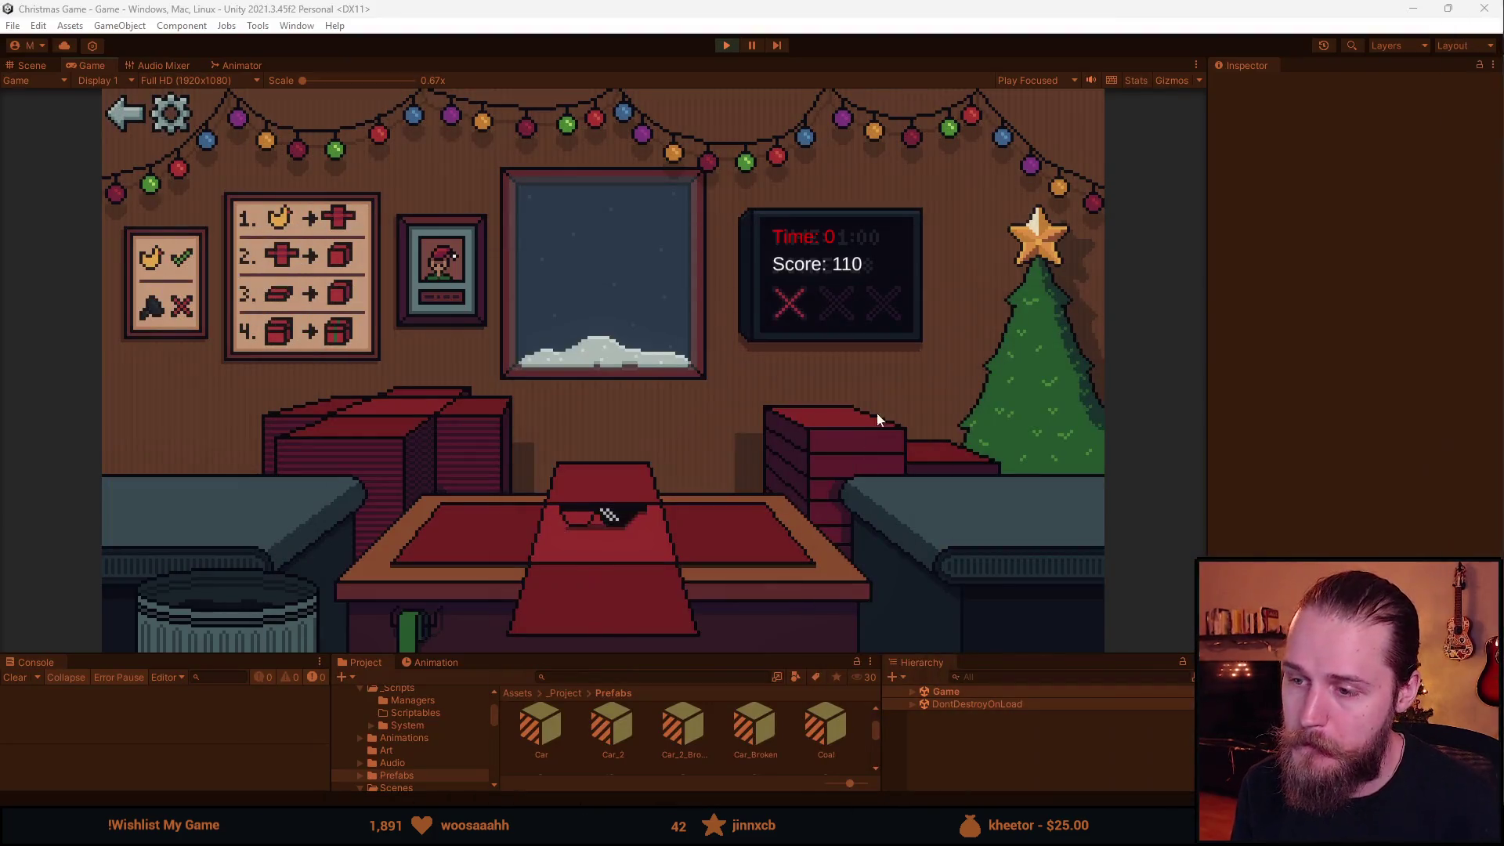
key("alt+Tab")
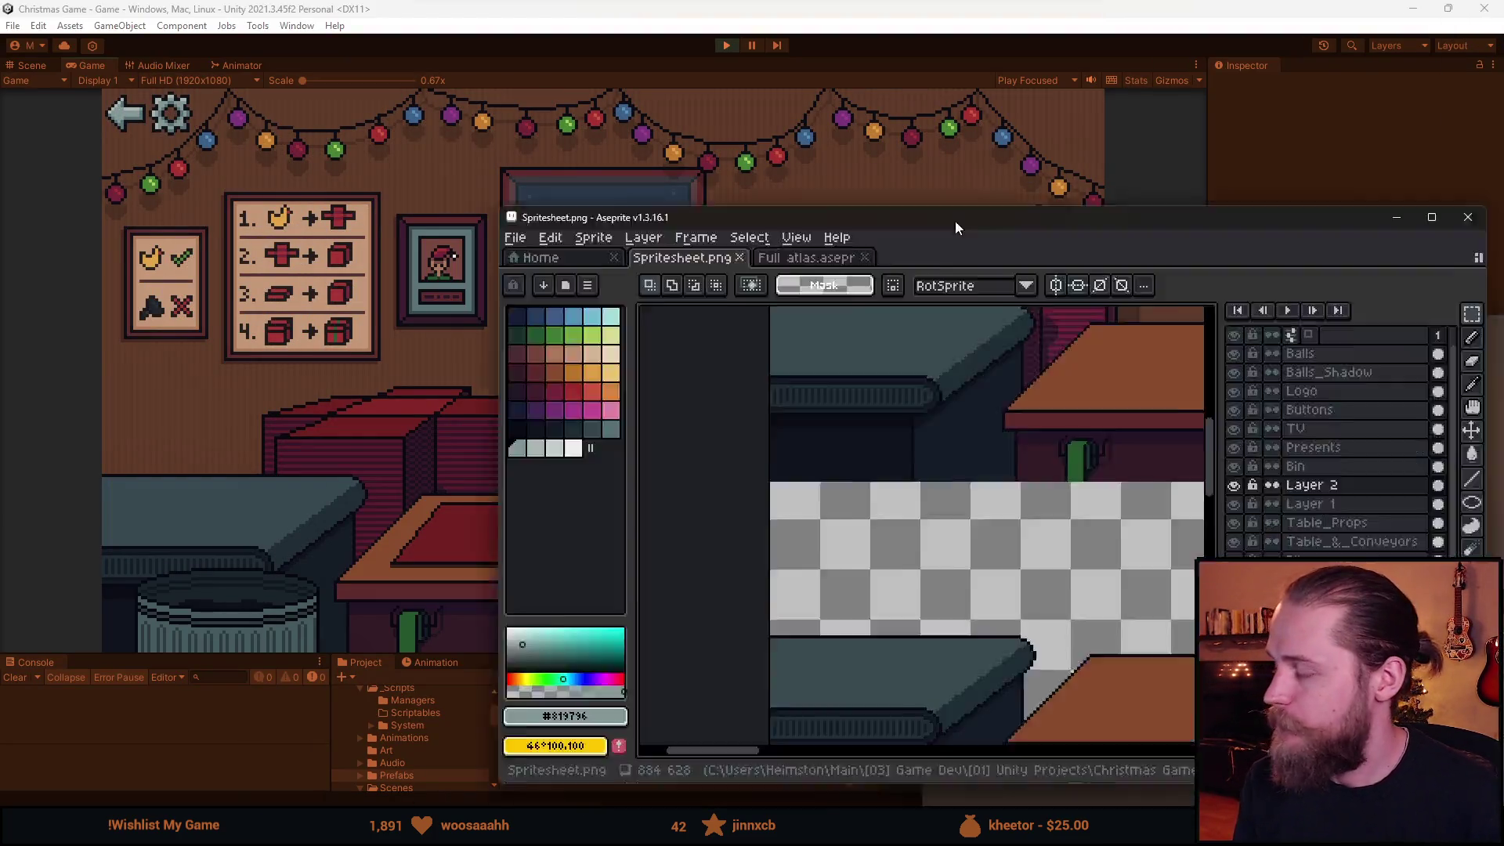
scroll(709, 567, "down", 3)
right_click(1384, 278)
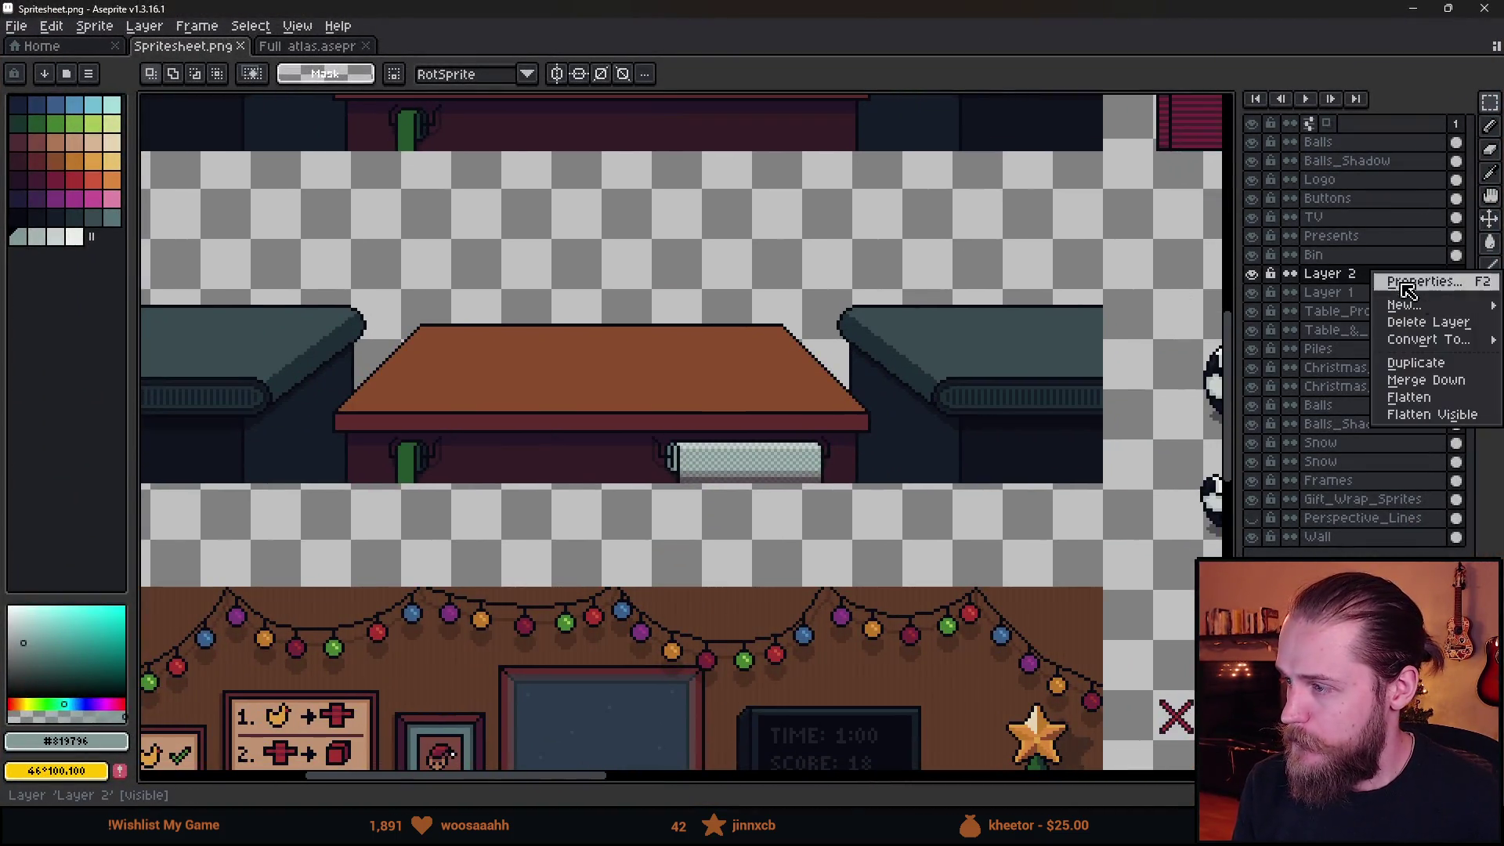
left_click(1418, 381)
right_click(1369, 276)
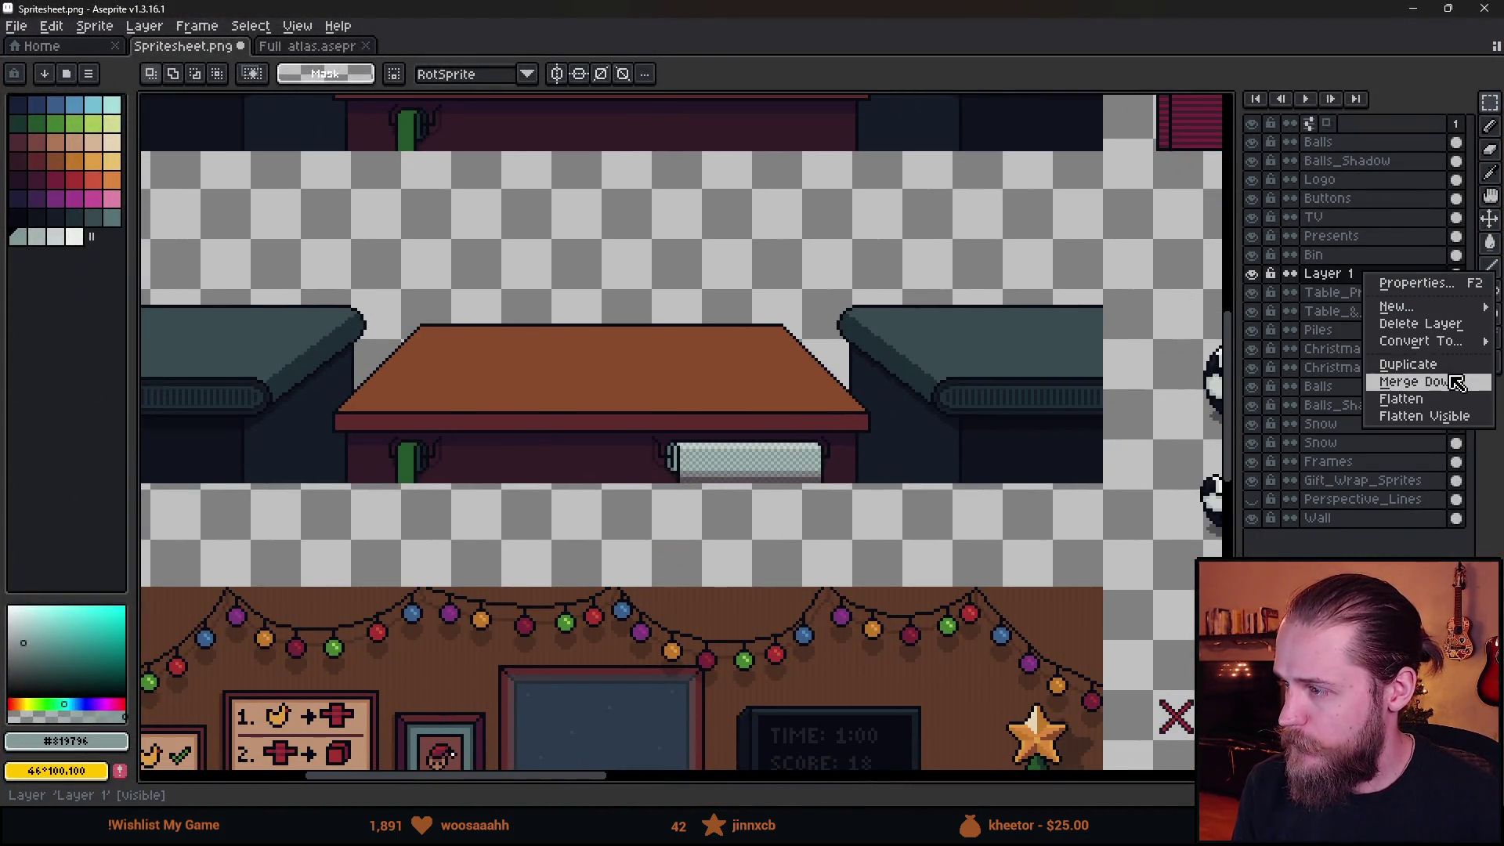
left_click(1418, 381)
Shift the wrap roll right under the table, save, and check it in Unity.
scroll(842, 435, "up", 1)
left_click_drag(387, 334, 866, 599)
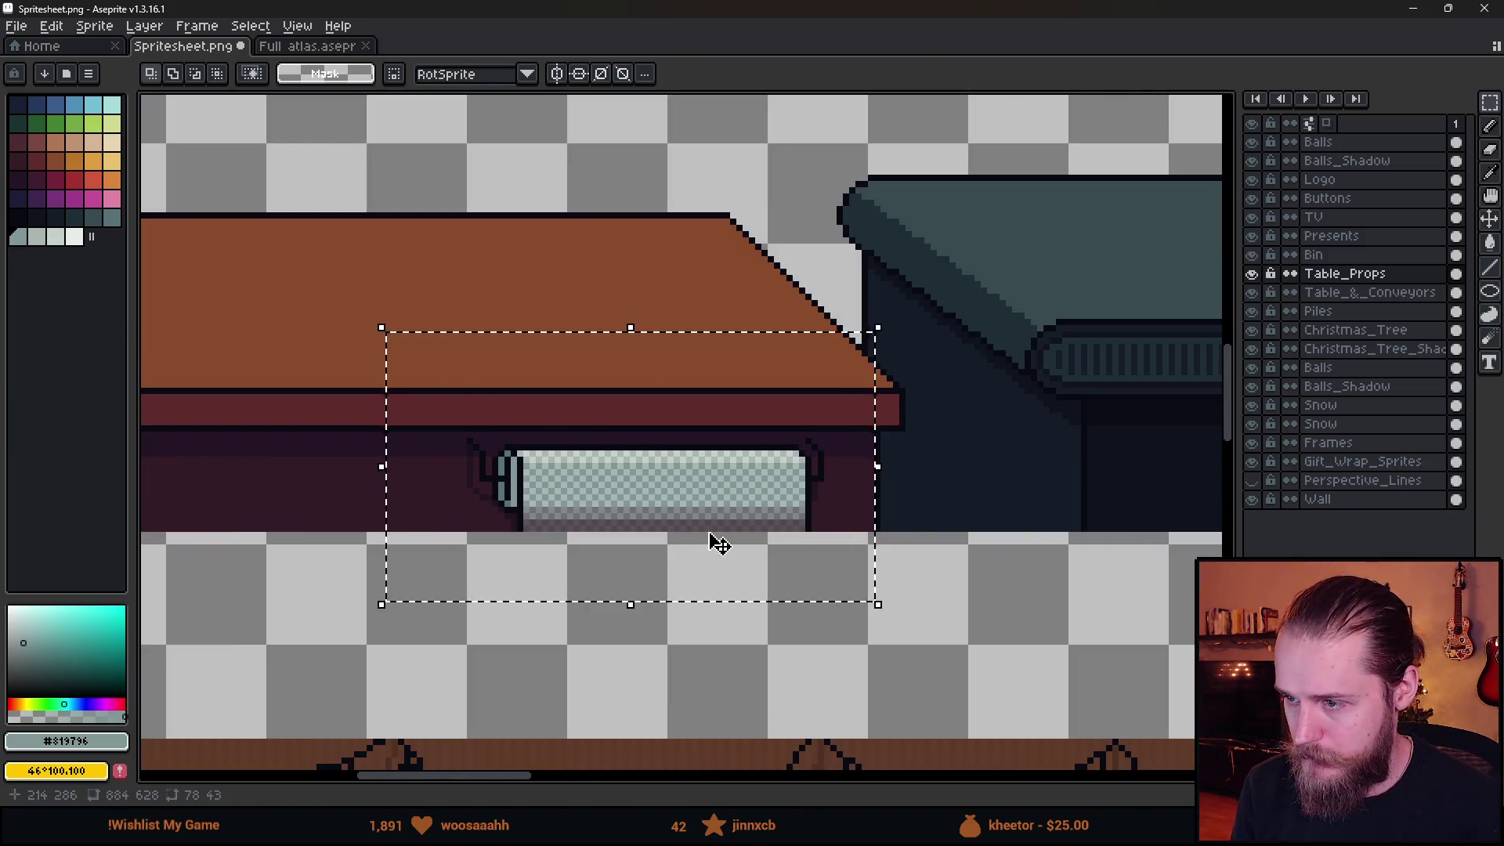
left_click_drag(715, 540, 745, 540)
key("ctrl+d")
key("ctrl+s")
key("alt+Tab")
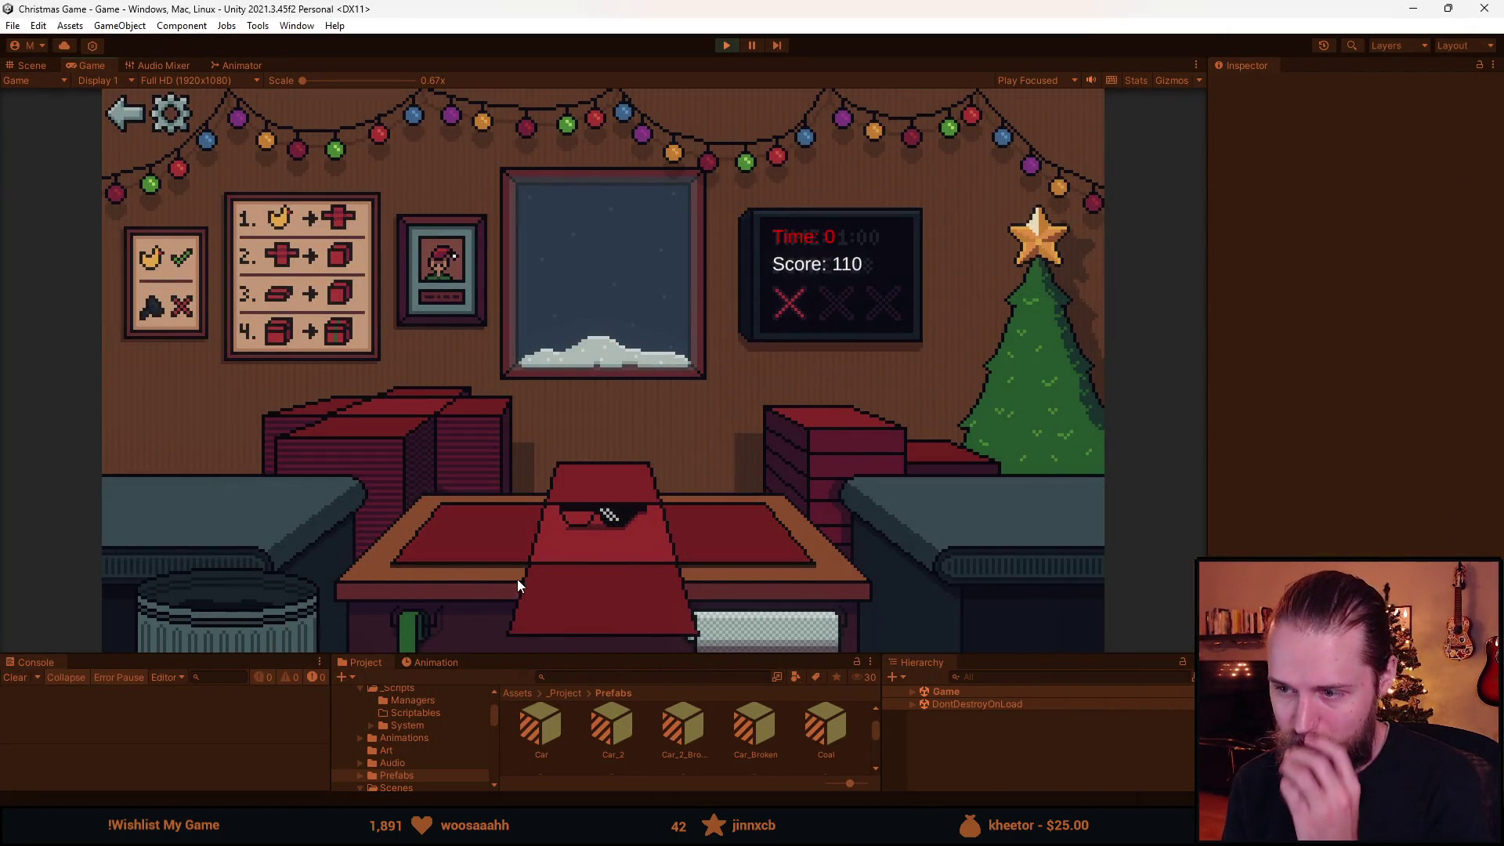
key("alt+Tab")
scroll(1039, 639, "down", 3)
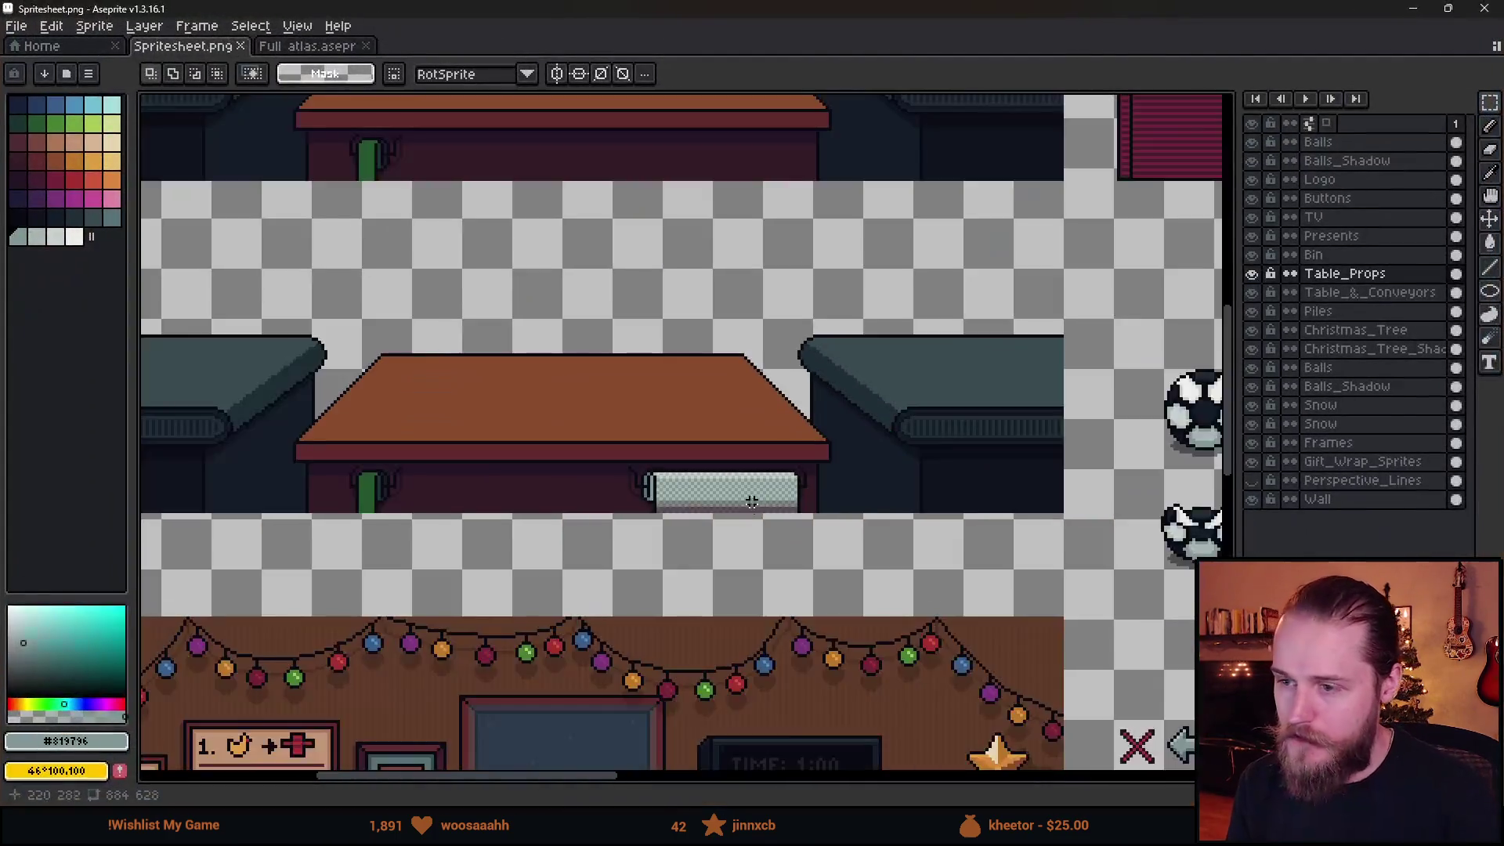
Select the small orange sprite in the toy row.
scroll(1039, 638, "down", 1)
scroll(792, 401, "up", 5)
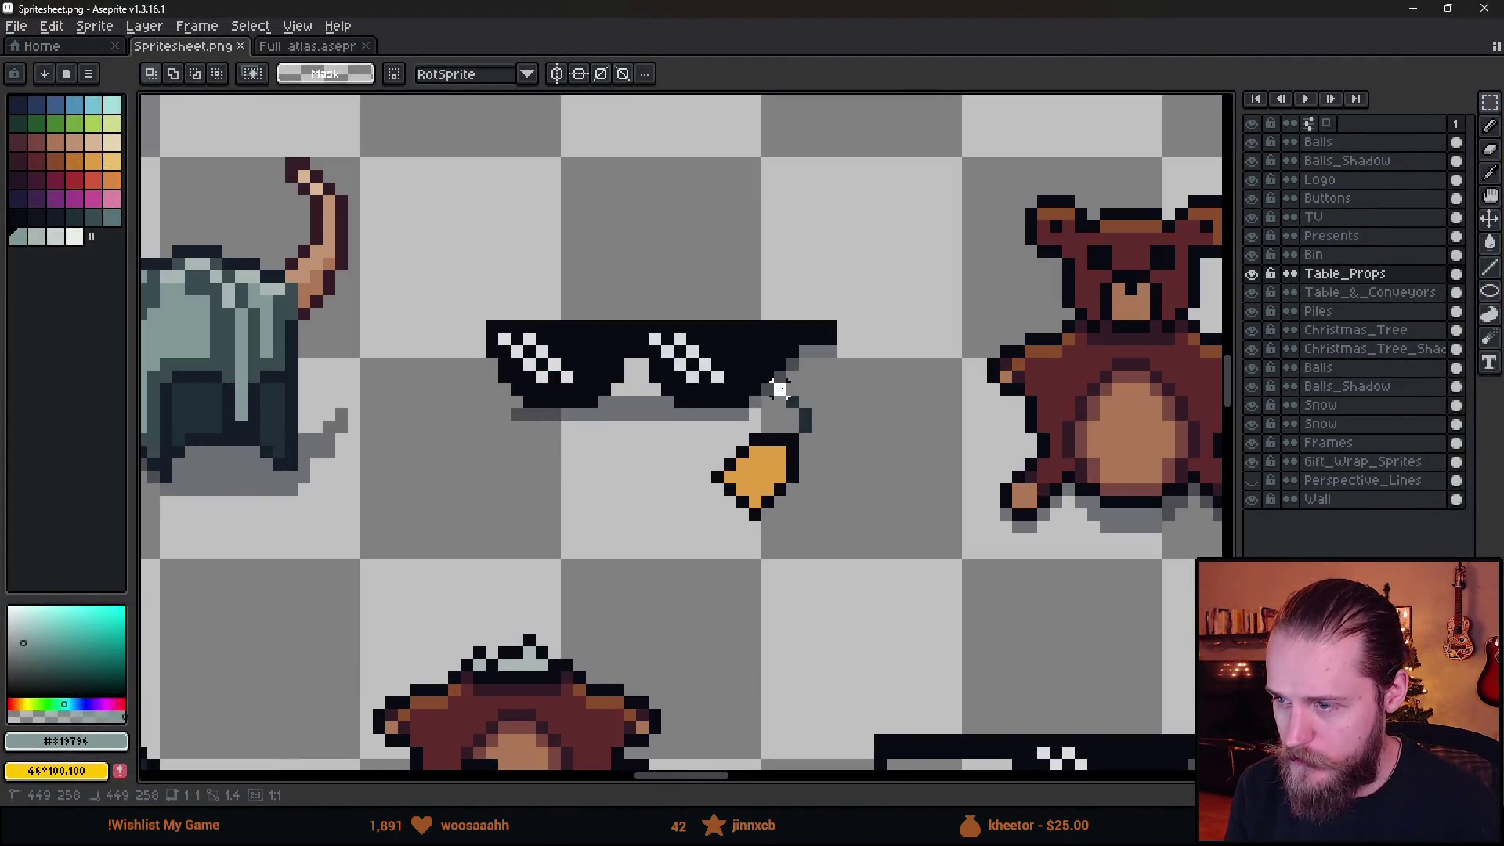
left_click_drag(774, 384, 902, 523)
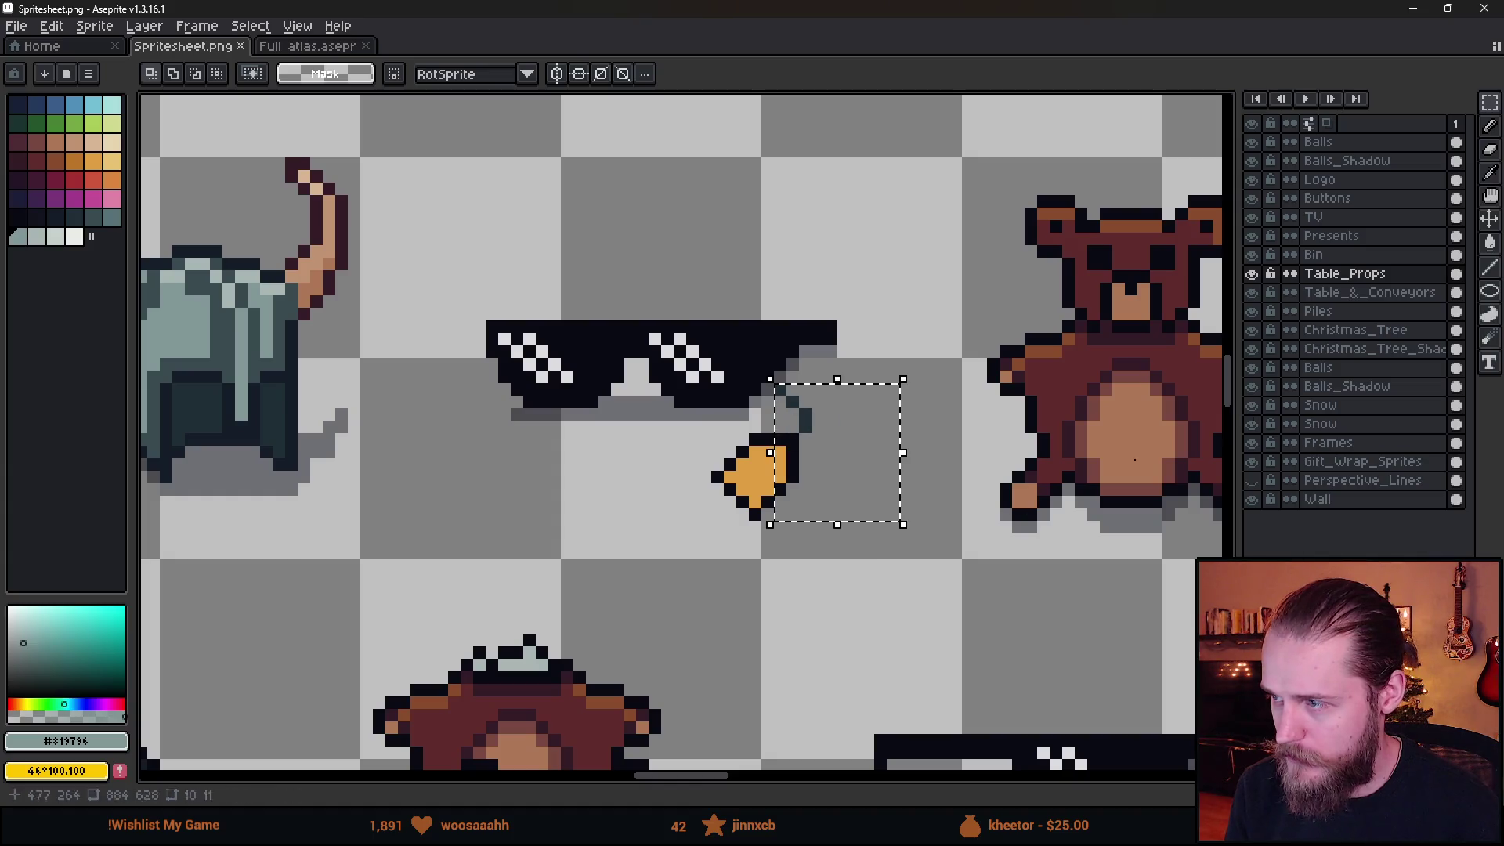
left_click(1252, 274)
left_click(1251, 274)
left_click_drag(708, 430, 846, 570)
scroll(821, 549, "down", 3)
scroll(814, 553, "down", 3)
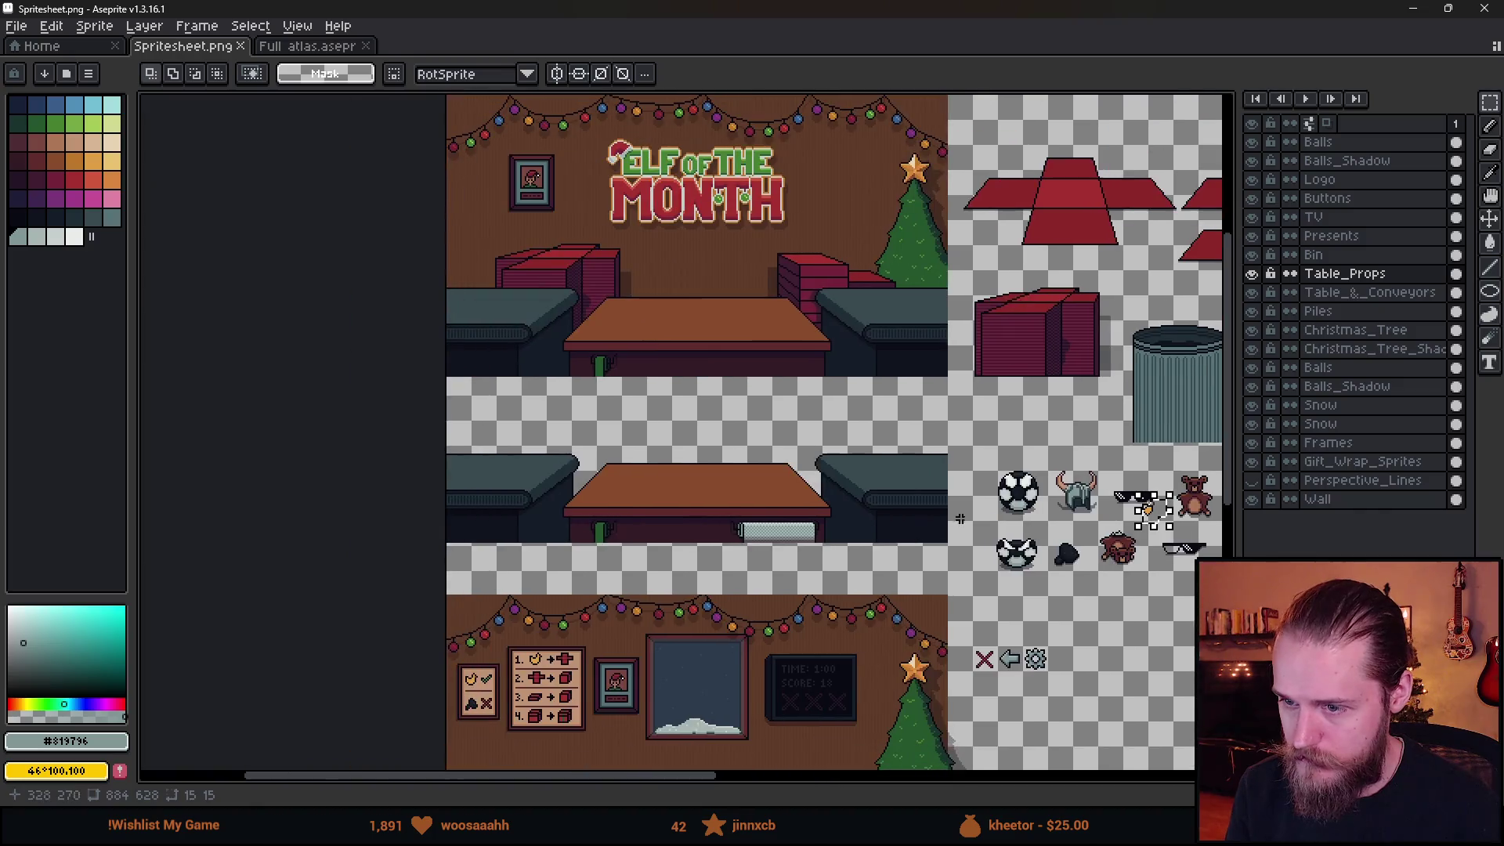
Move the orange sprite down beside the wrap roll under the table.
left_click(1155, 510)
scroll(901, 537, "up", 3)
scroll(1011, 536, "down", 3)
scroll(1010, 536, "up", 4)
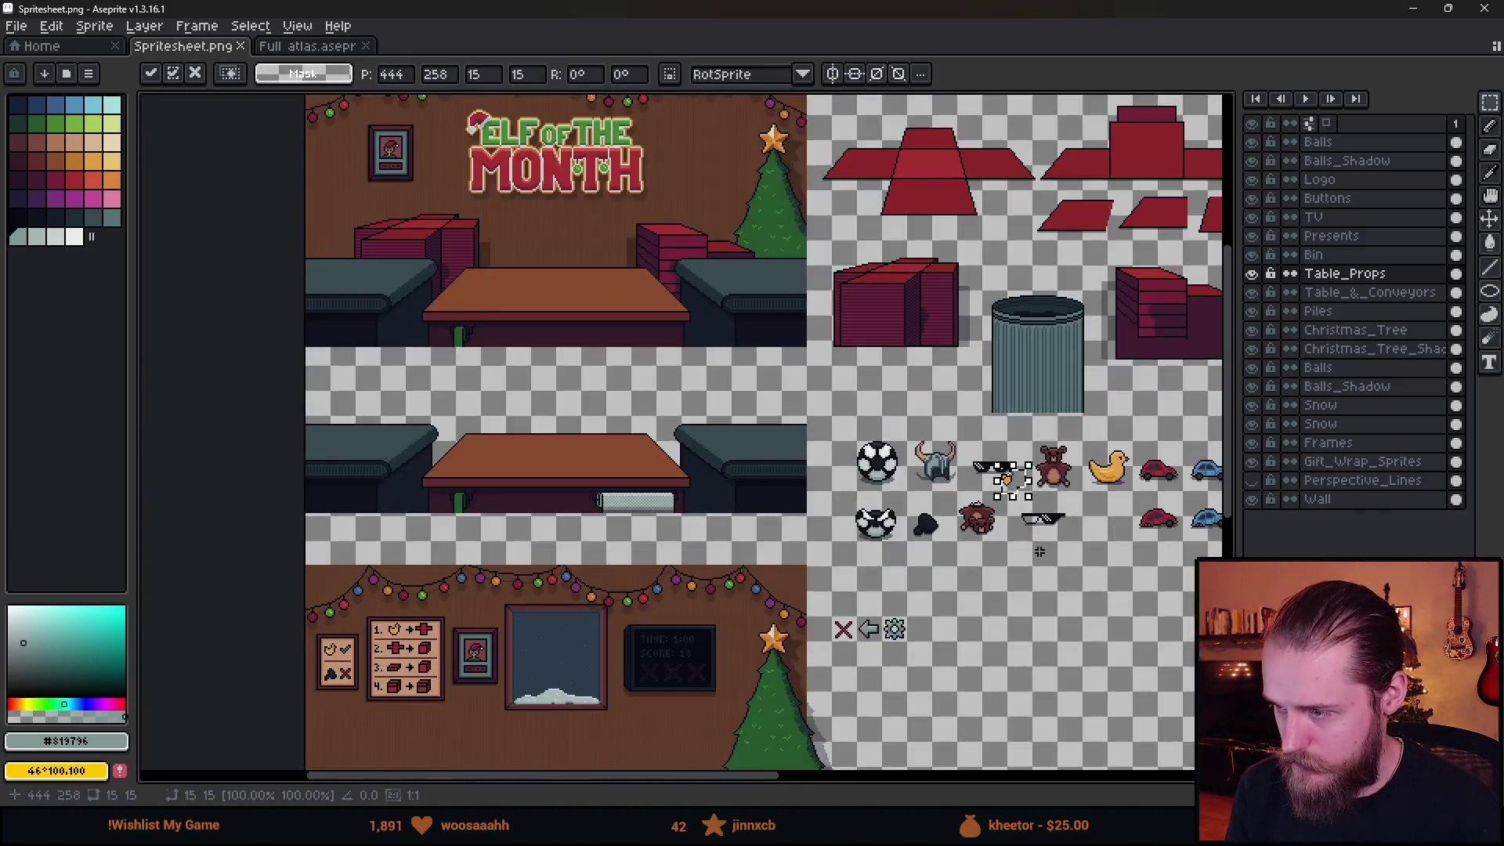
mouse_move(999, 439)
left_mouse_down()
mouse_move(932, 466)
mouse_move(380, 509)
left_mouse_up()
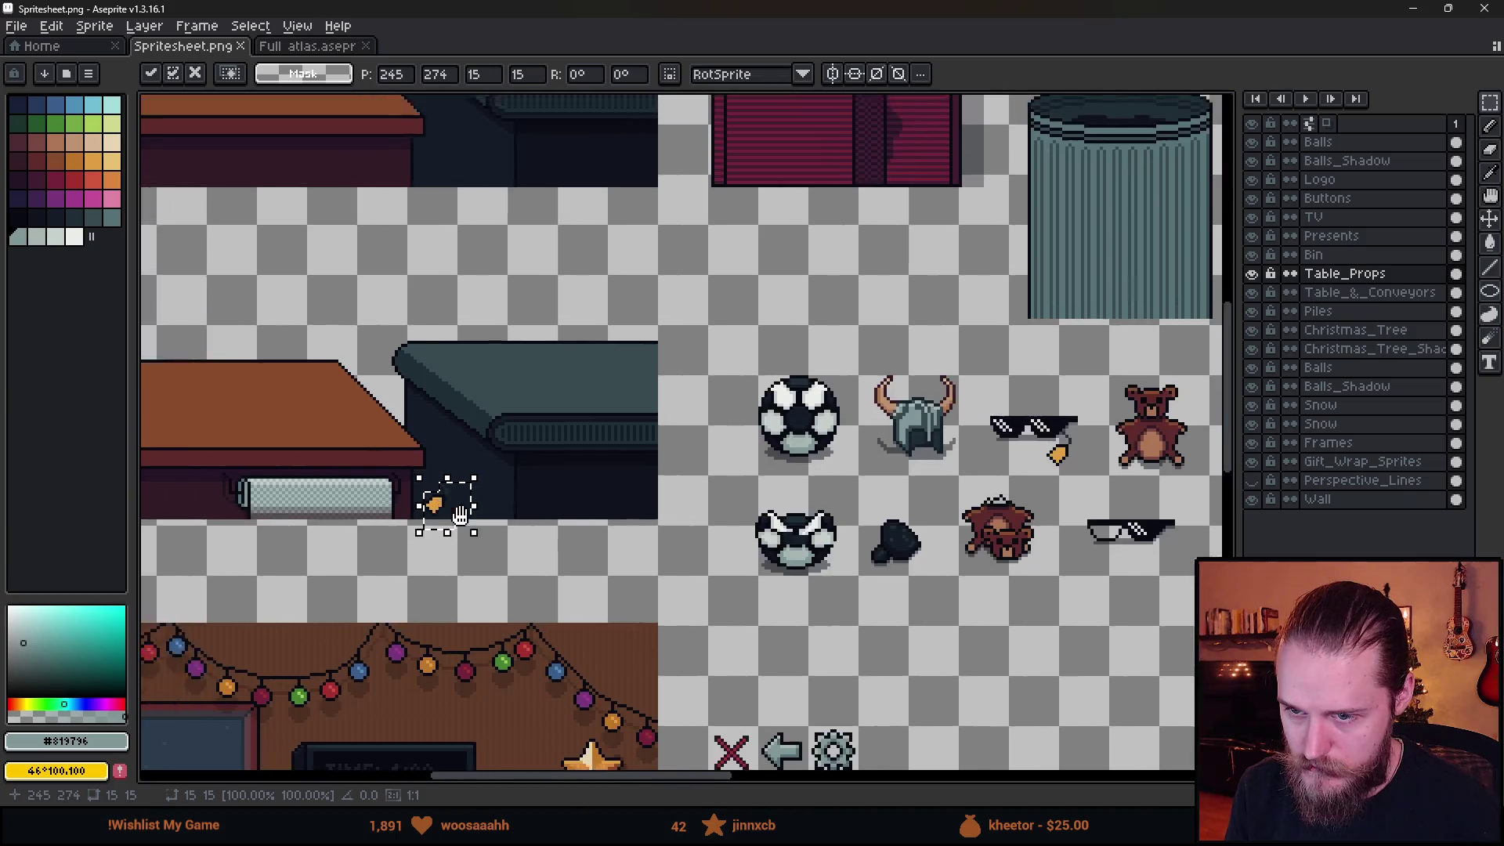
scroll(720, 536, "up", 5)
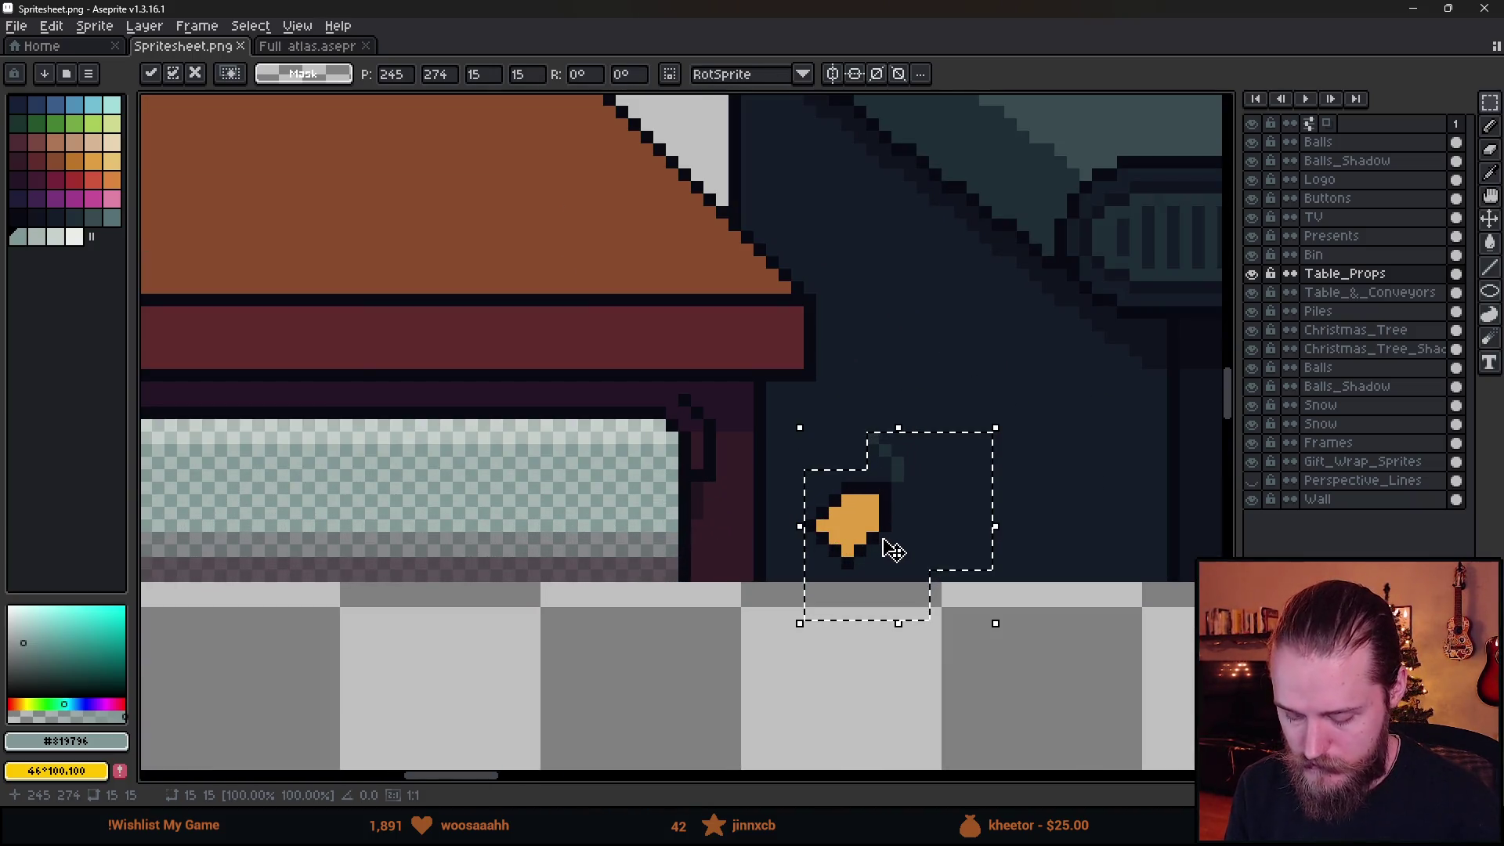
left_click_drag(890, 547, 984, 552)
left_click(1060, 460)
Reselect the orange sprite, fine-tune its position, and commit it.
scroll(963, 397, "up", 2)
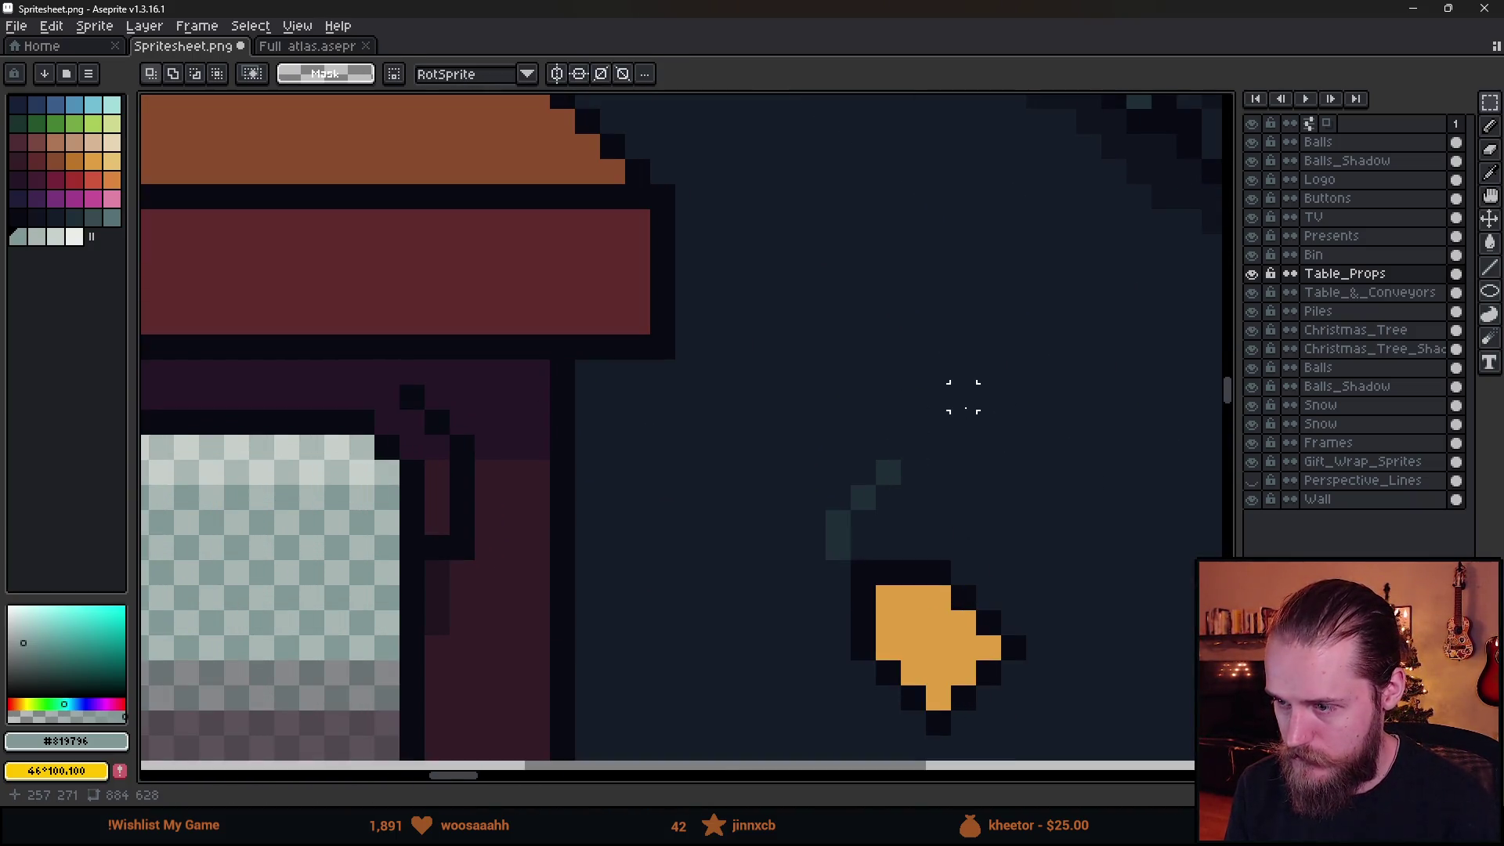
left_click_drag(964, 421, 772, 554)
left_click_drag(761, 422, 1112, 748)
mouse_move(999, 673)
left_mouse_down()
mouse_move(728, 546)
mouse_move(735, 503)
mouse_move(725, 567)
mouse_move(616, 712)
left_mouse_up()
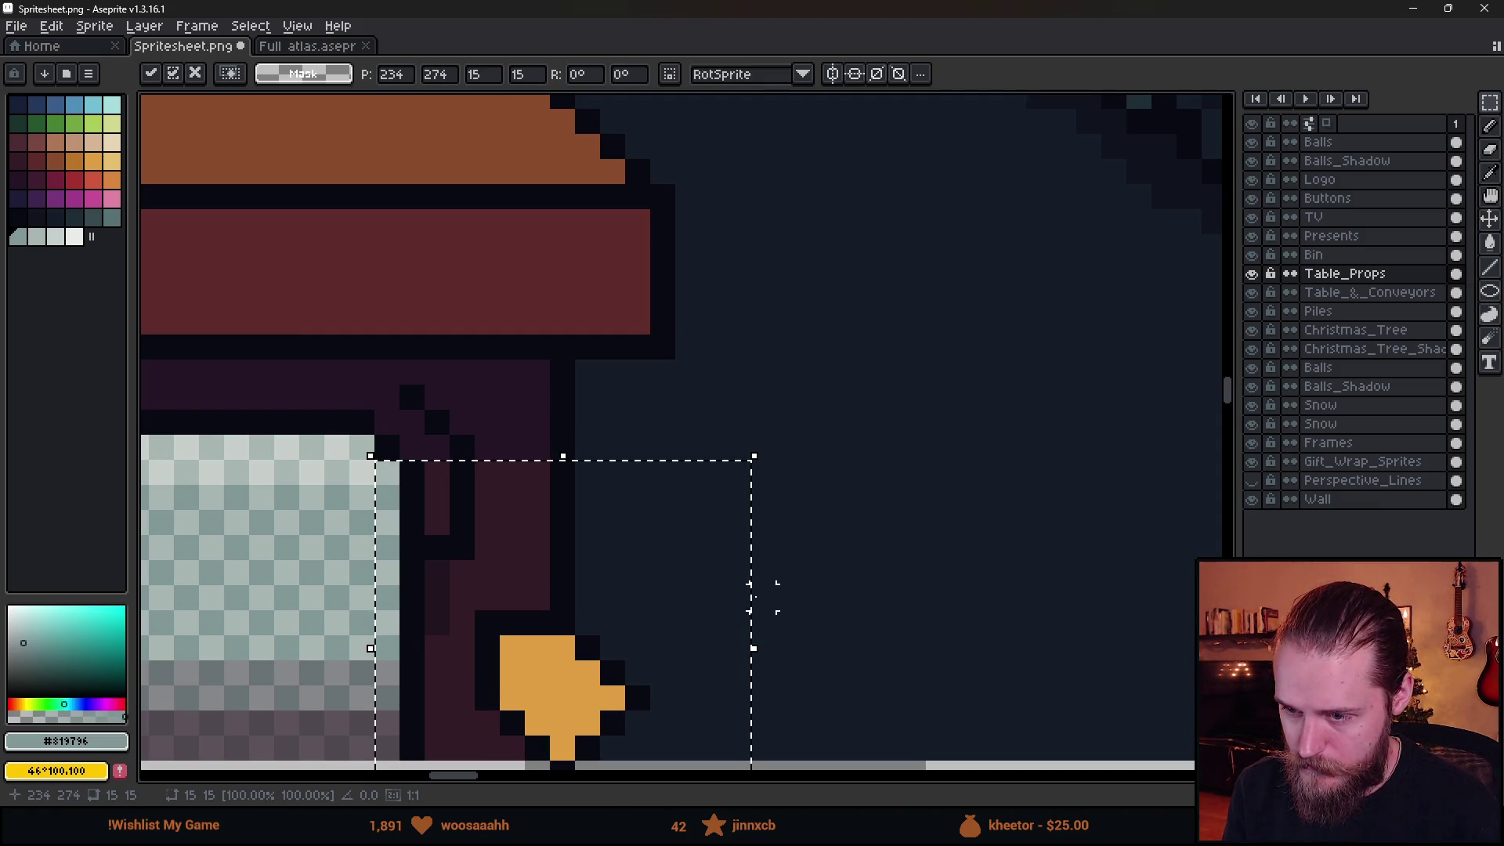
key("ctrl+d")
Pick the dark outline colour and switch to the Move tool.
left_click(490, 613, "alt")
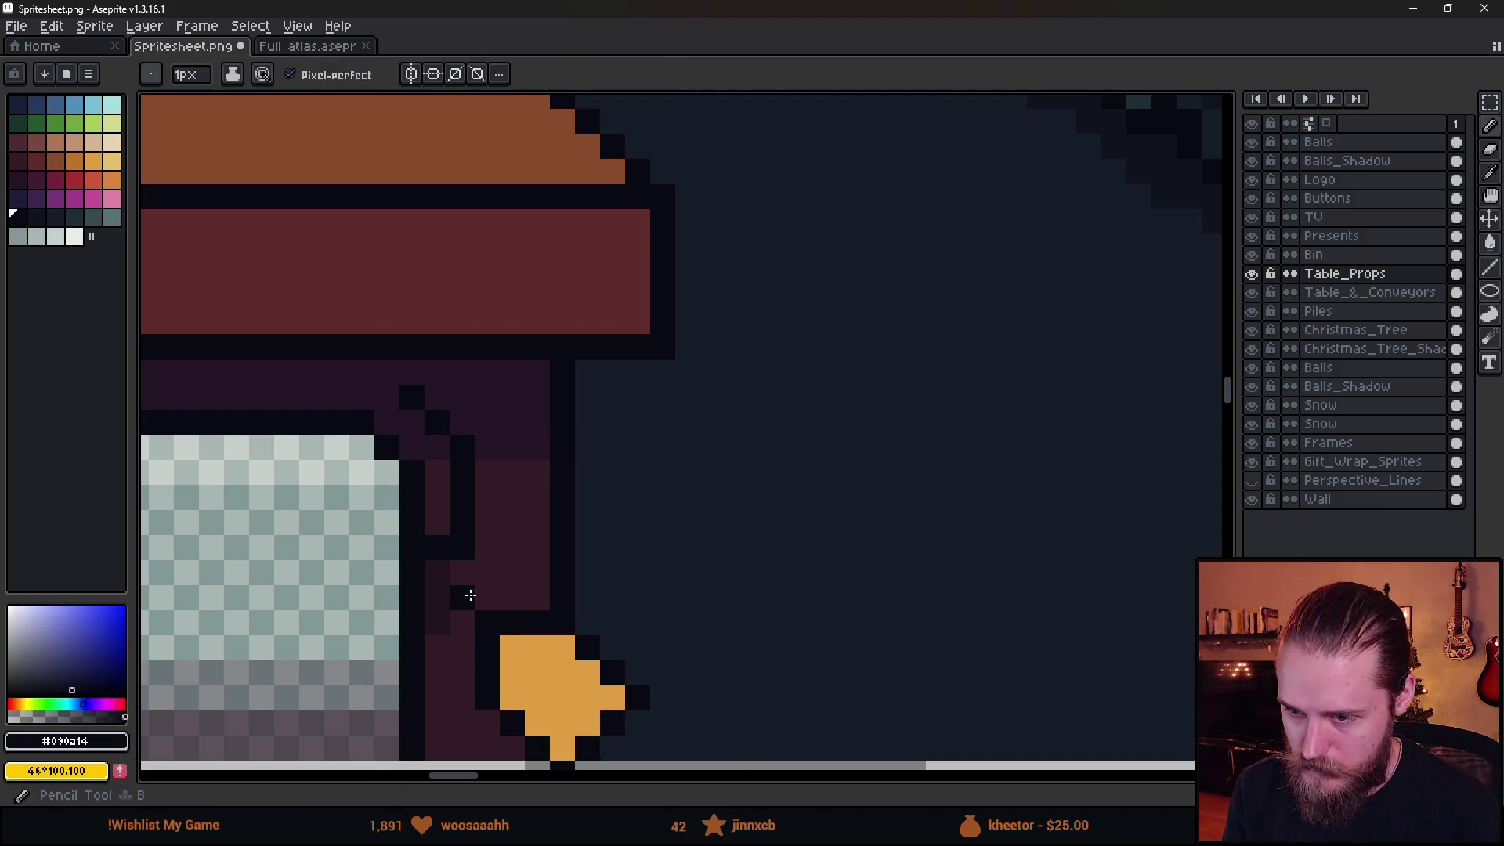
scroll(681, 618, "down", 4)
key("v")
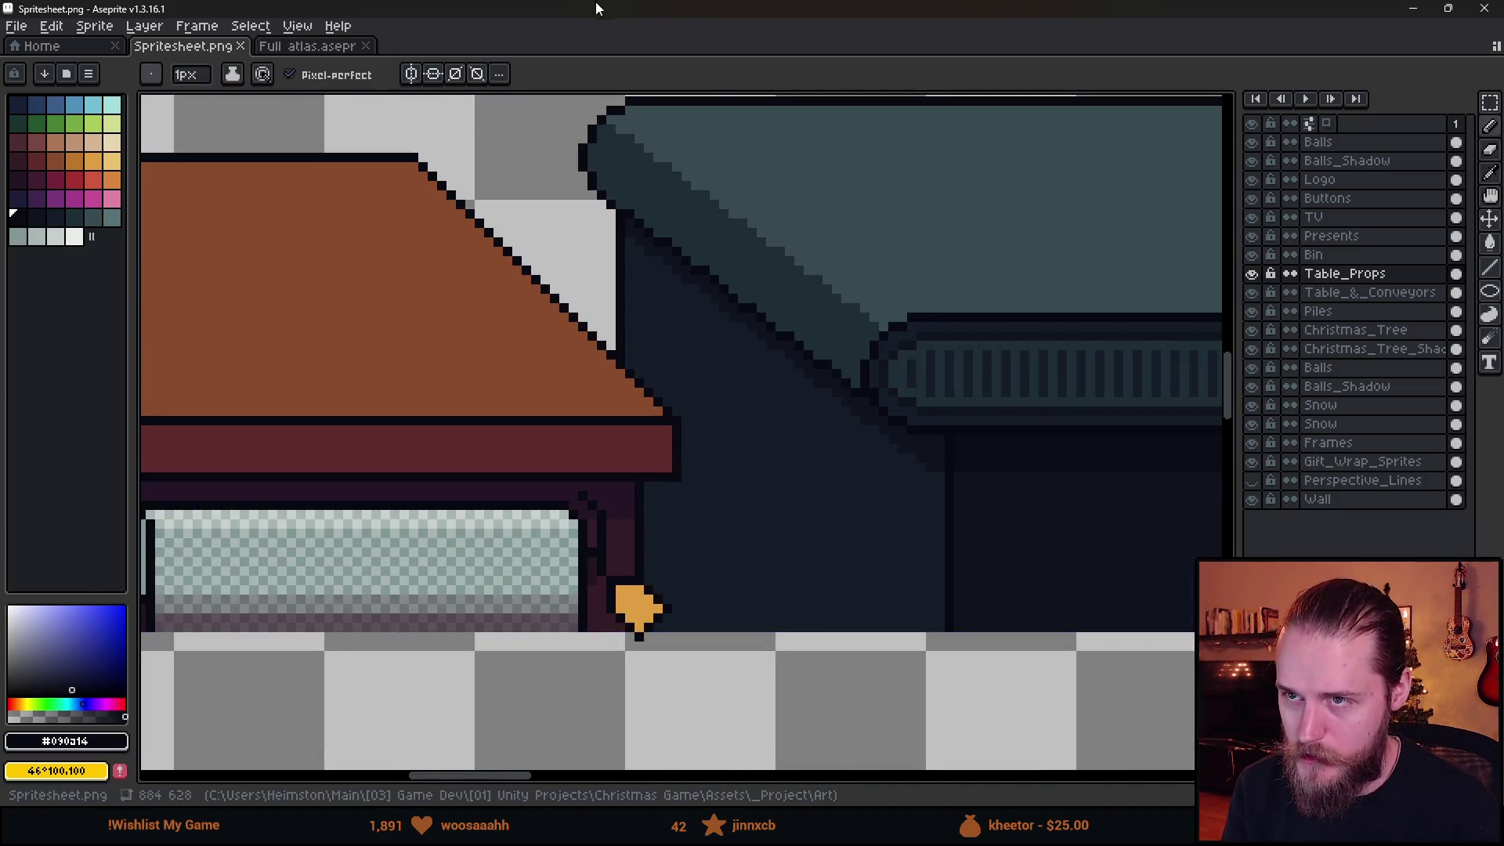
key("alt+Tab")
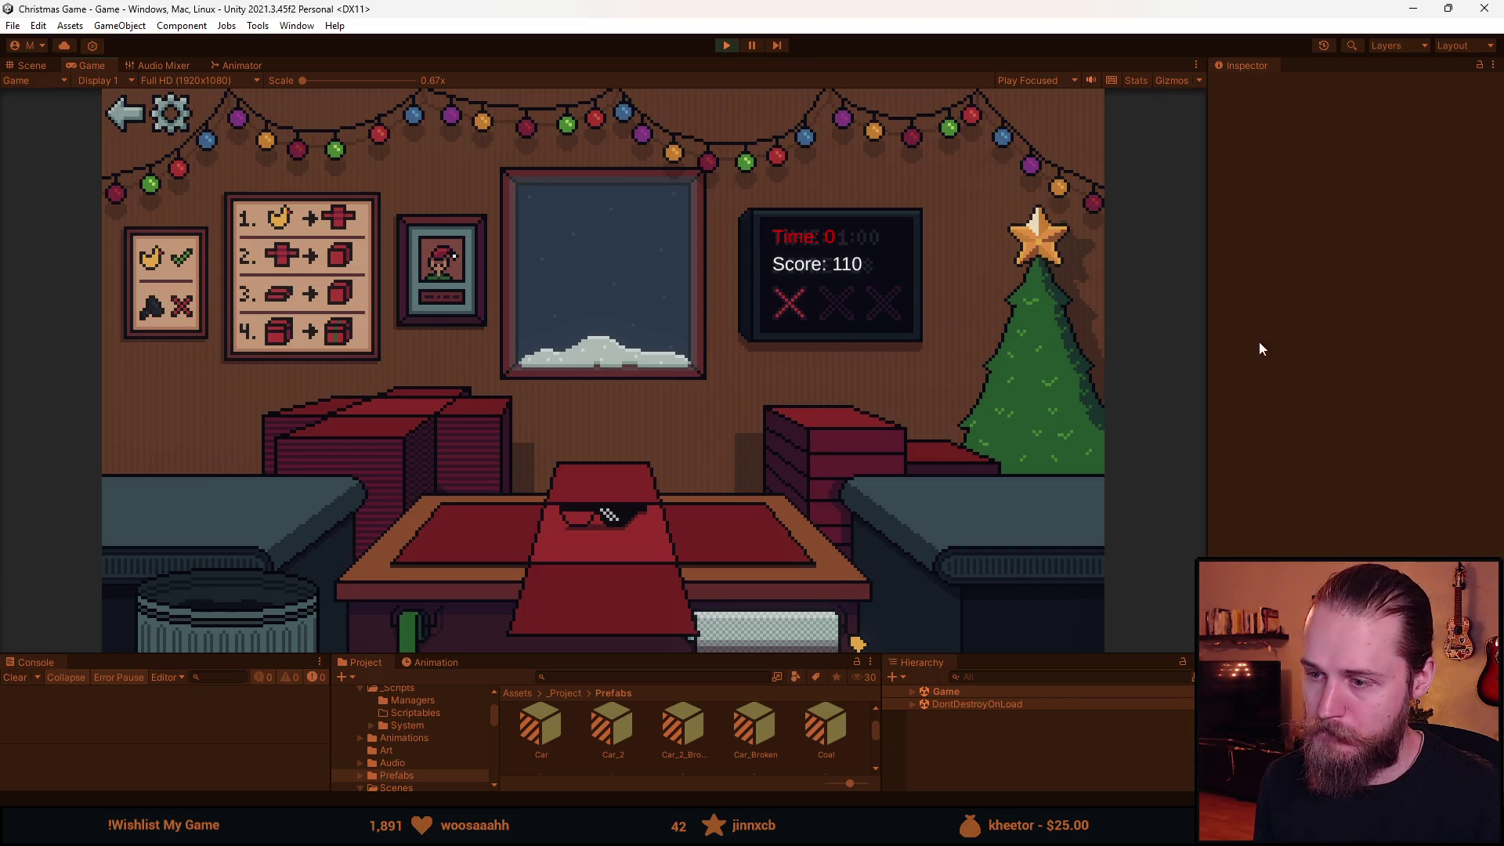
Return from Unity's game view to the Aseprite spritesheet.
key("alt+Tab")
scroll(660, 443, "down", 3)
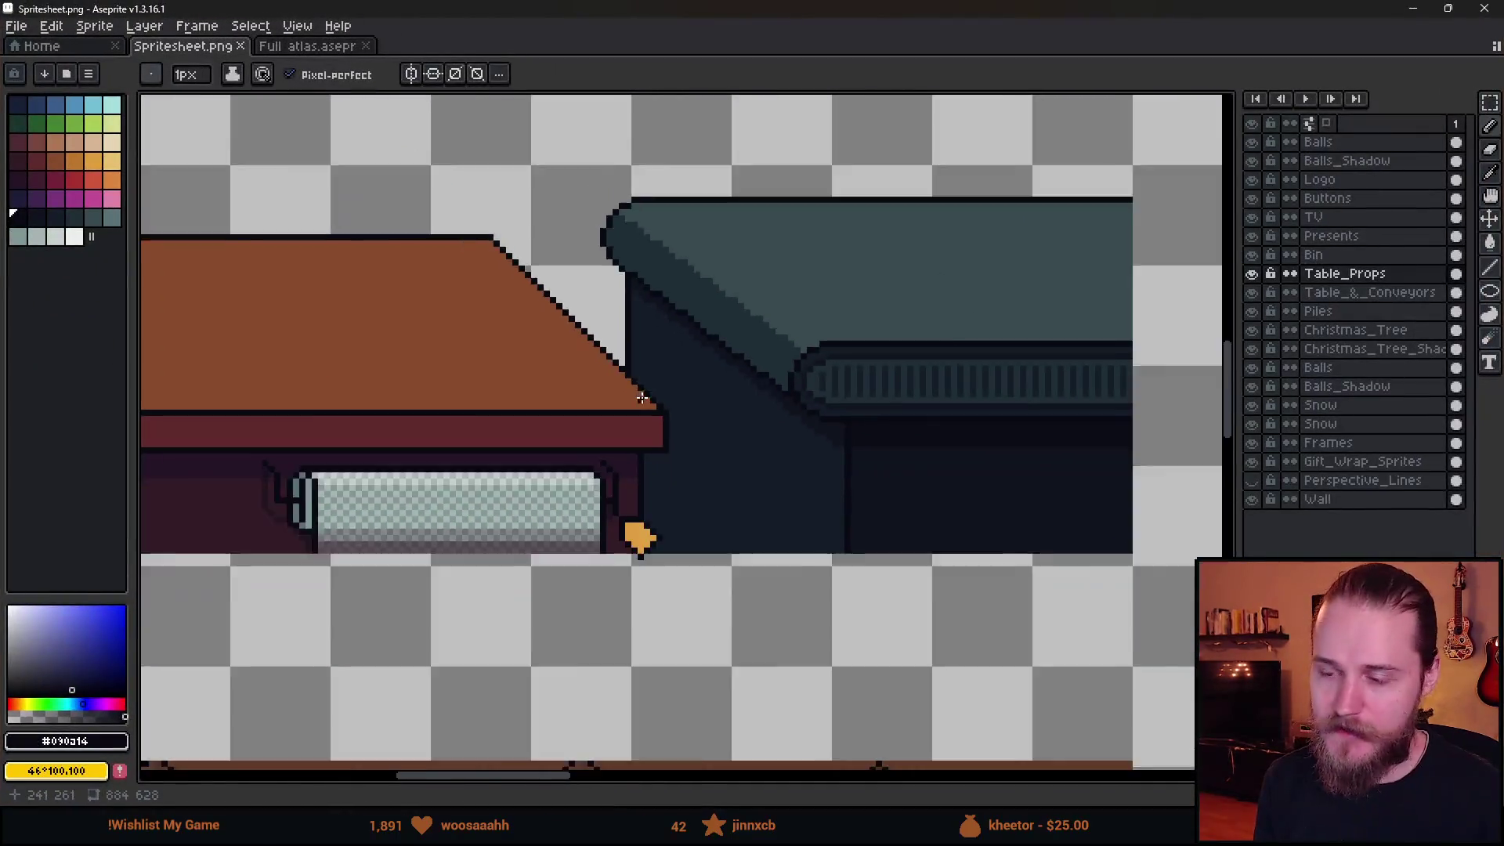
Erase the leftover orange sprite from the toy row.
scroll(661, 443, "down", 2)
scroll(740, 437, "up", 5)
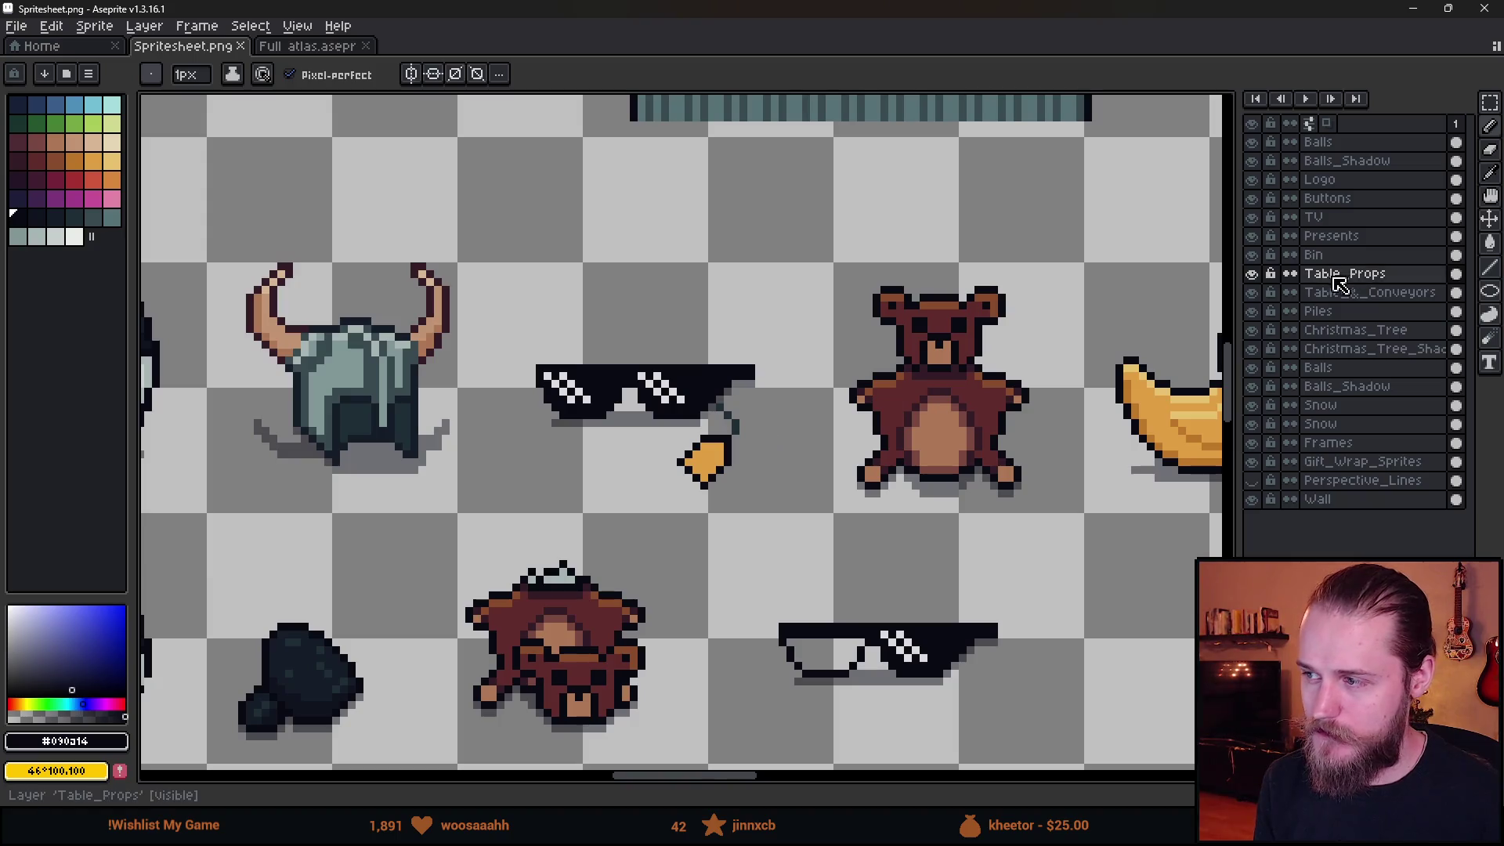
left_click(1251, 273)
left_click(1252, 273)
key("m")
left_click_drag(626, 336, 844, 549)
key("Delete")
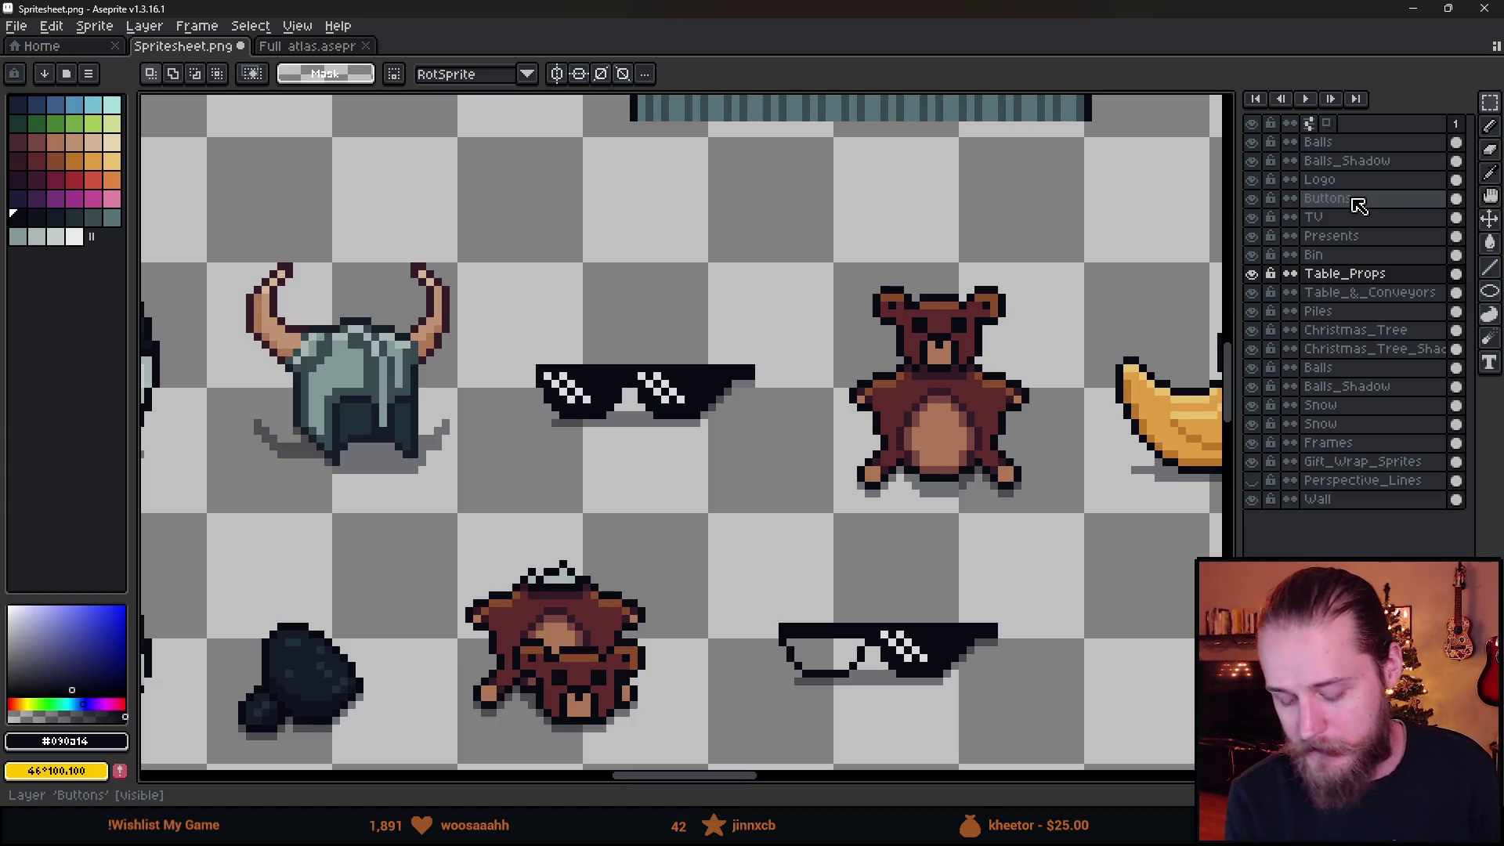
Hide the Logo layer and make the Presents layer active.
scroll(851, 370, "down", 2)
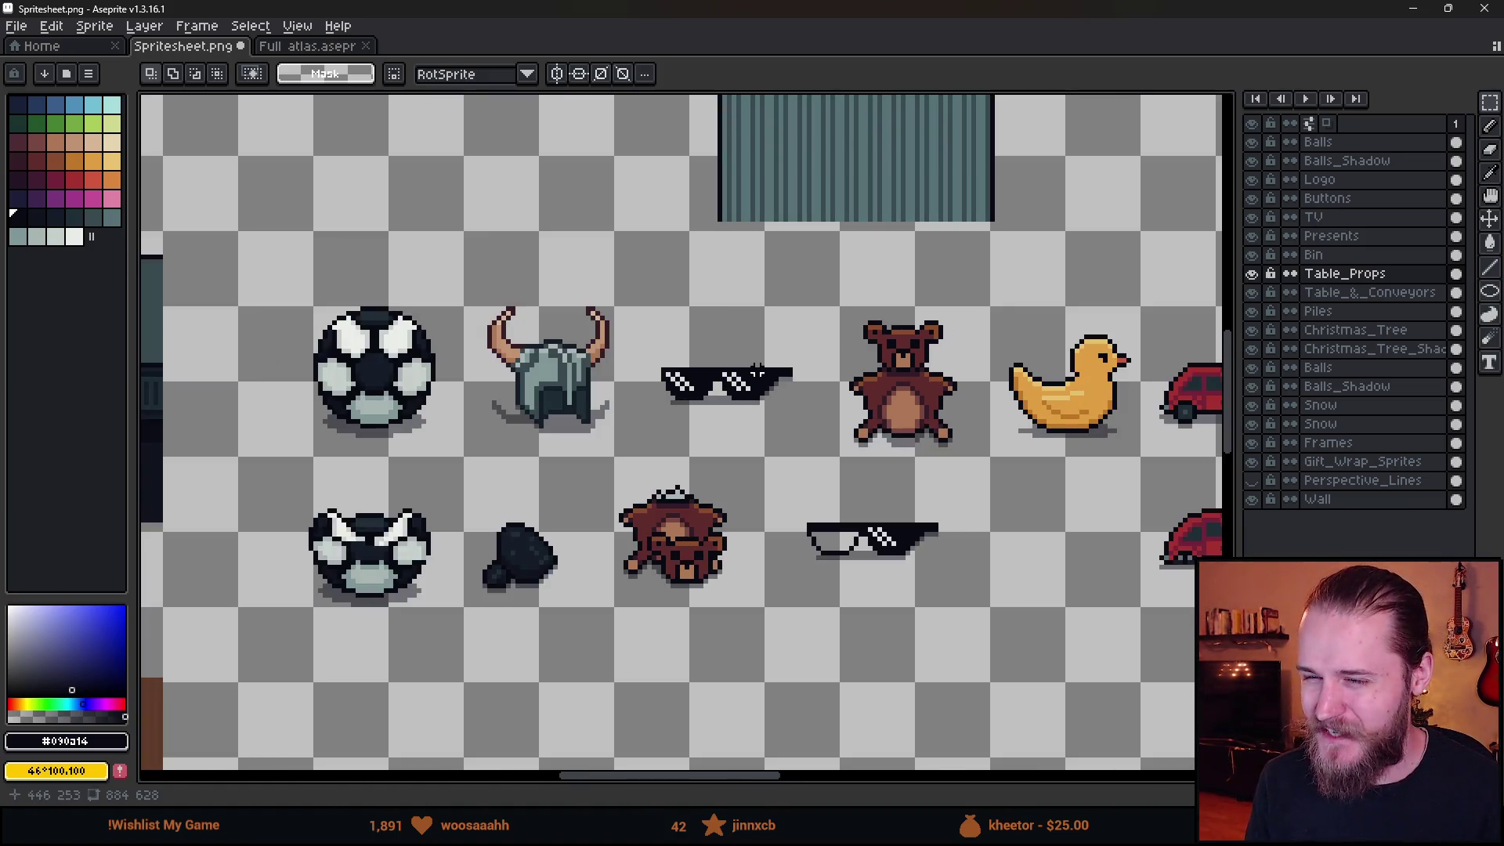
scroll(785, 382, "up", 3)
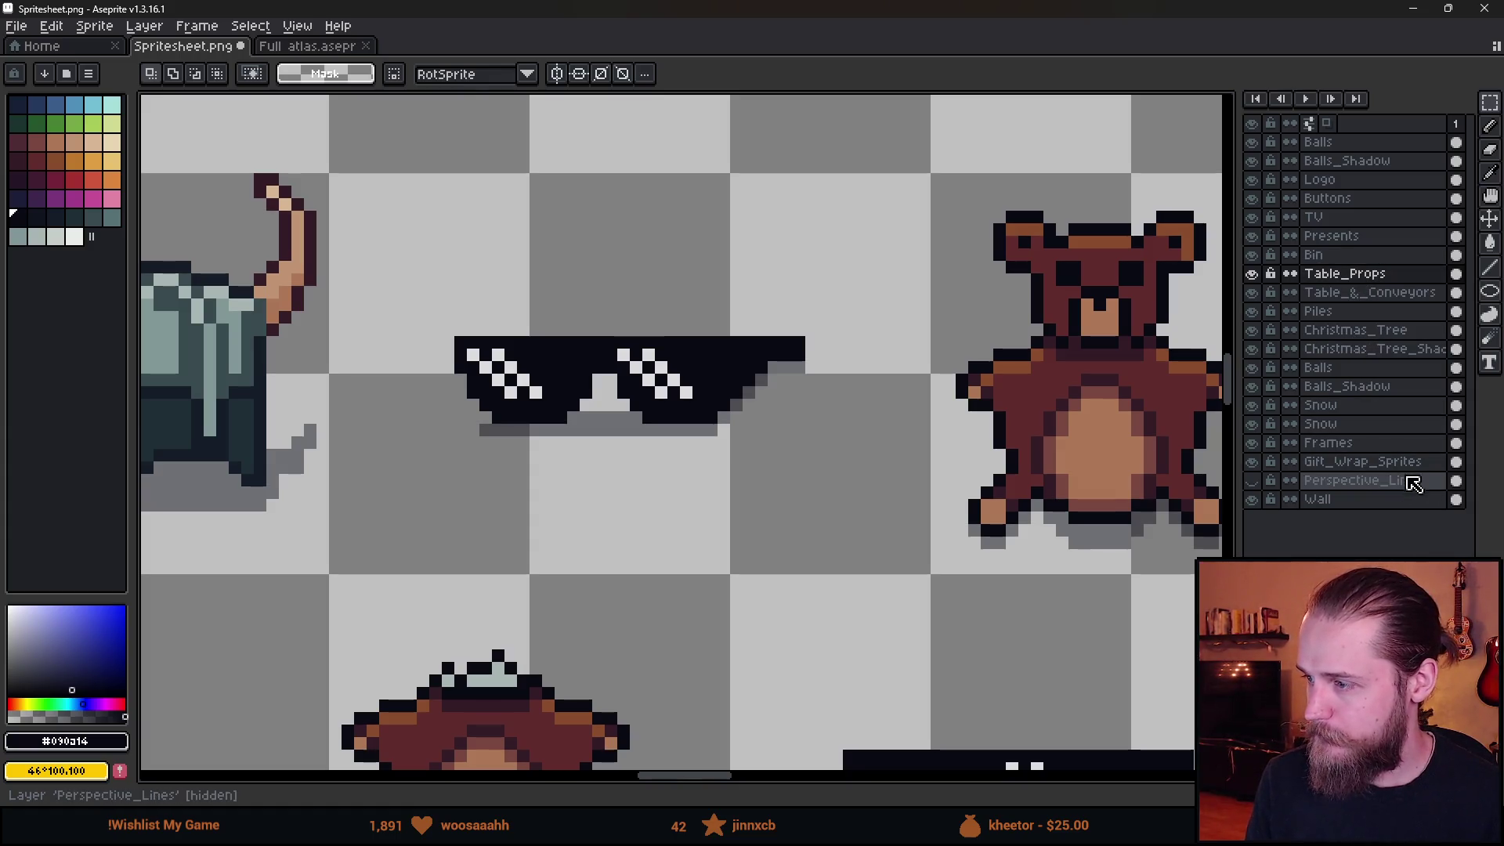
left_click(1257, 180)
left_click(1263, 238)
scroll(905, 379, "down", 4)
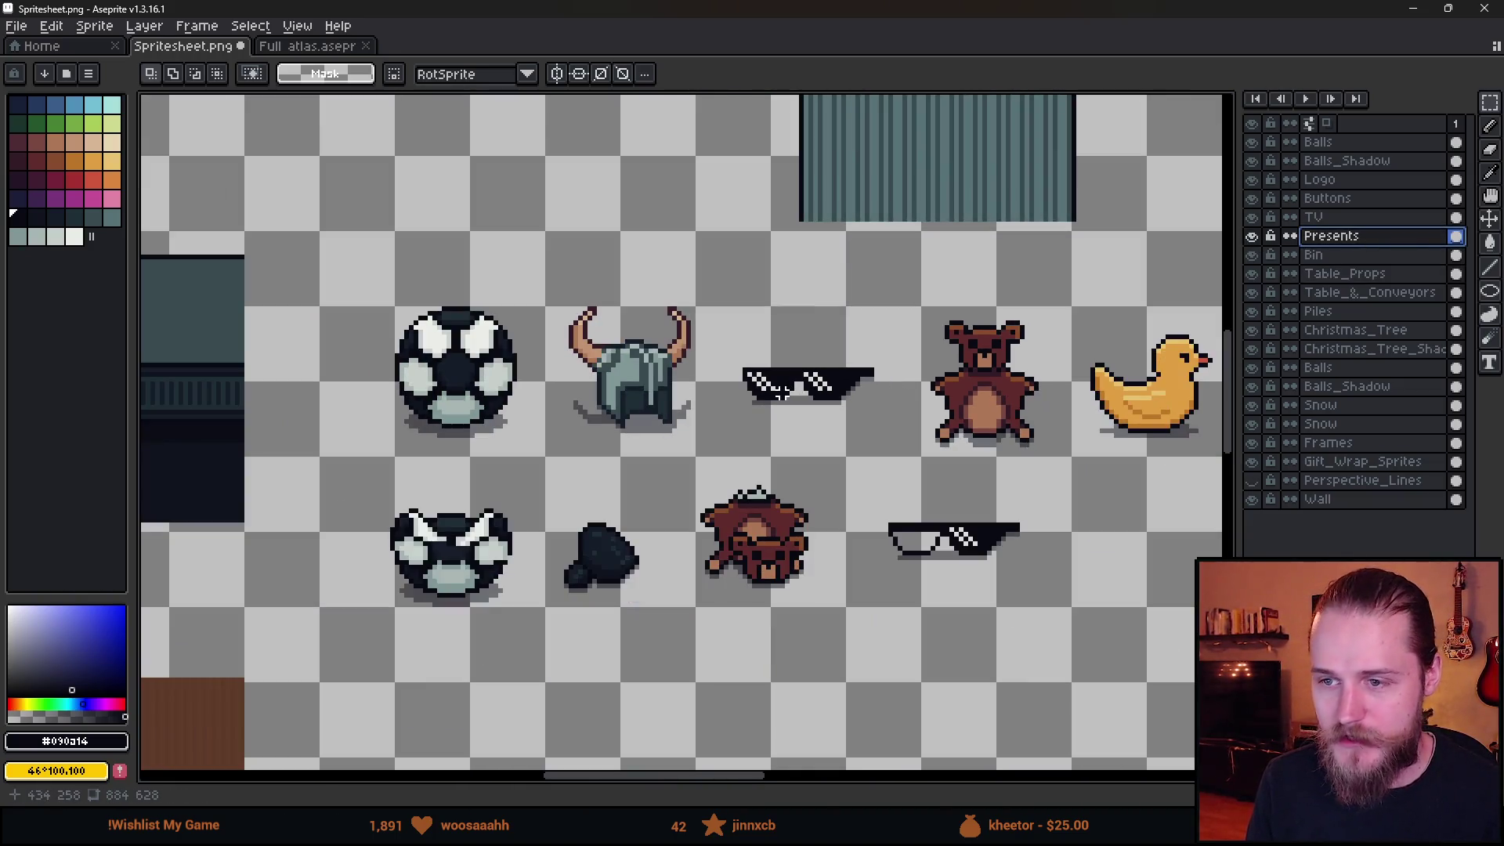
scroll(783, 394, "up", 1)
Move the orange piece below the sunglasses sprite.
mouse_move(815, 399)
left_mouse_down()
mouse_move(899, 437)
mouse_move(509, 243)
mouse_move(385, 480)
mouse_move(501, 416)
left_mouse_up()
left_click(689, 460)
left_click_drag(319, 313, 445, 449)
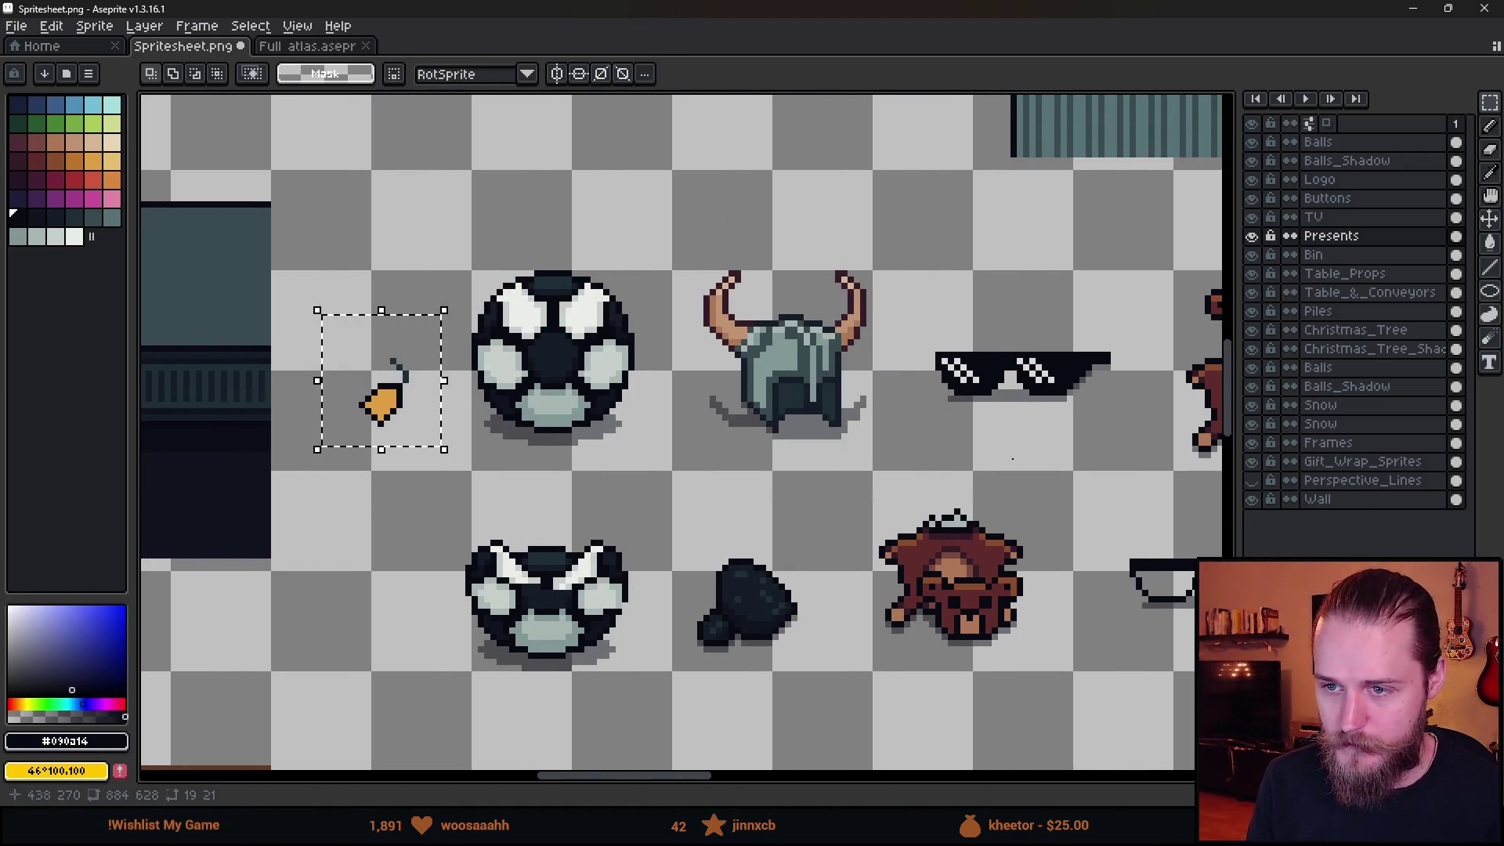
scroll(779, 386, "up", 1)
mouse_move(736, 391)
left_mouse_down()
mouse_move(701, 368)
mouse_move(658, 447)
mouse_move(630, 420)
left_mouse_up()
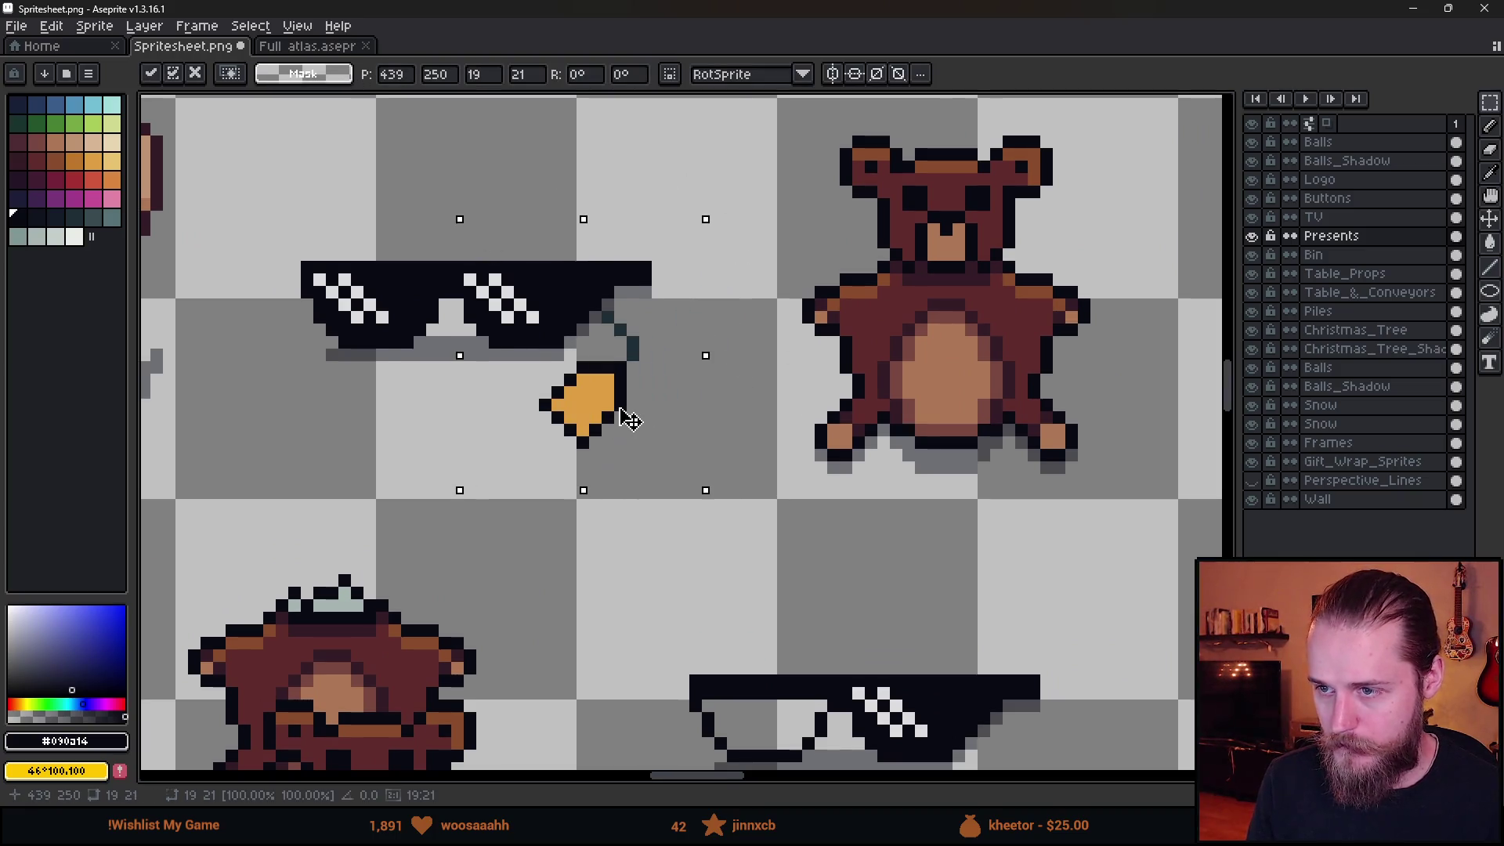
scroll(769, 417, "down", 3)
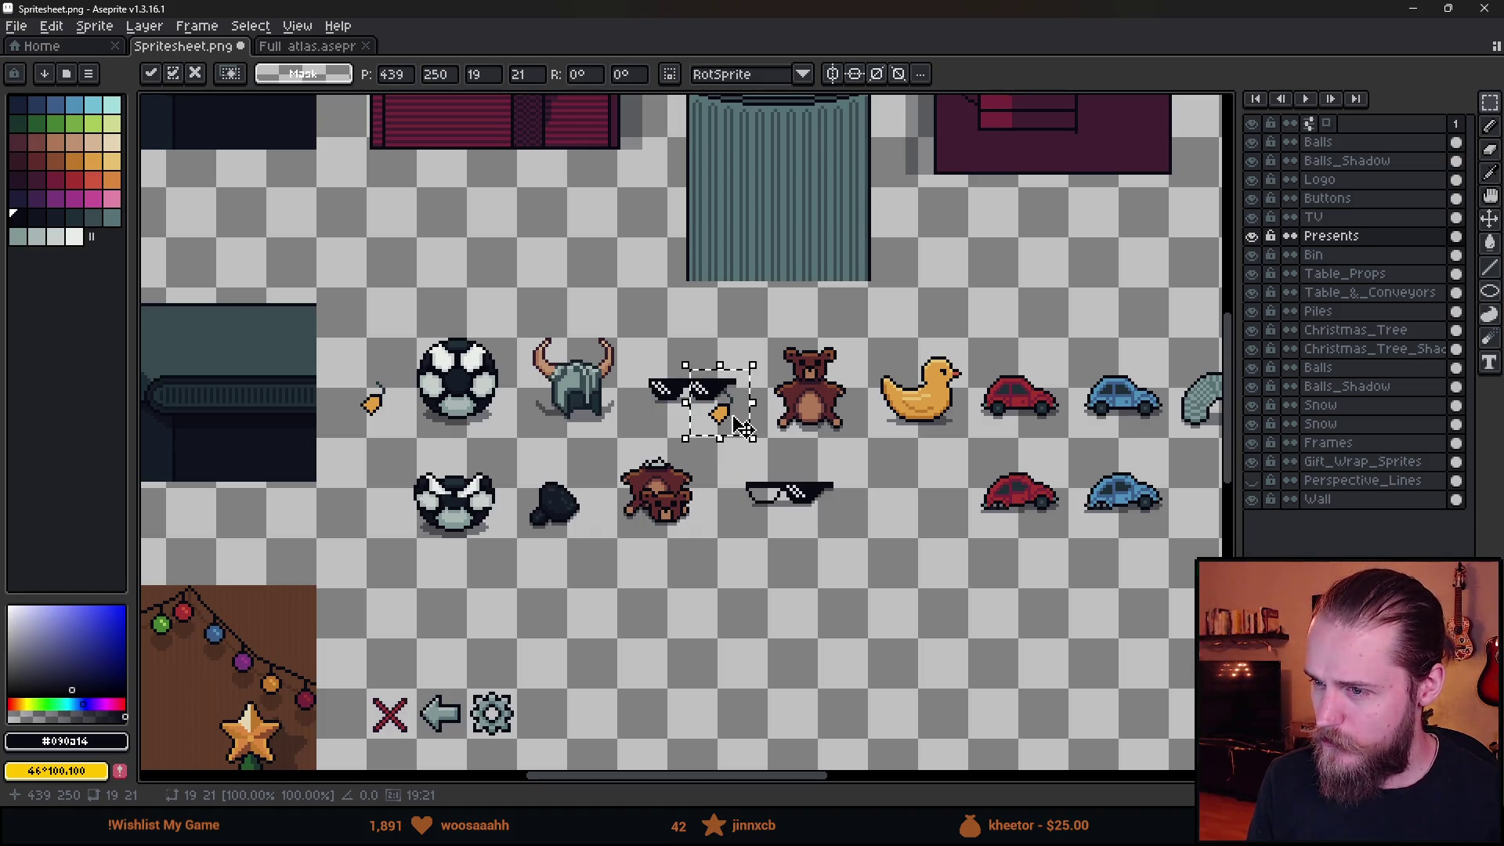
Place the orange piece onto the lower sunglasses sprite and commit it.
scroll(736, 411, "up", 3)
left_click_drag(744, 438, 752, 431)
scroll(865, 454, "down", 3)
scroll(823, 520, "up", 3)
mouse_move(478, 253)
left_mouse_down()
mouse_move(724, 233)
mouse_move(807, 580)
mouse_move(771, 562)
left_mouse_up()
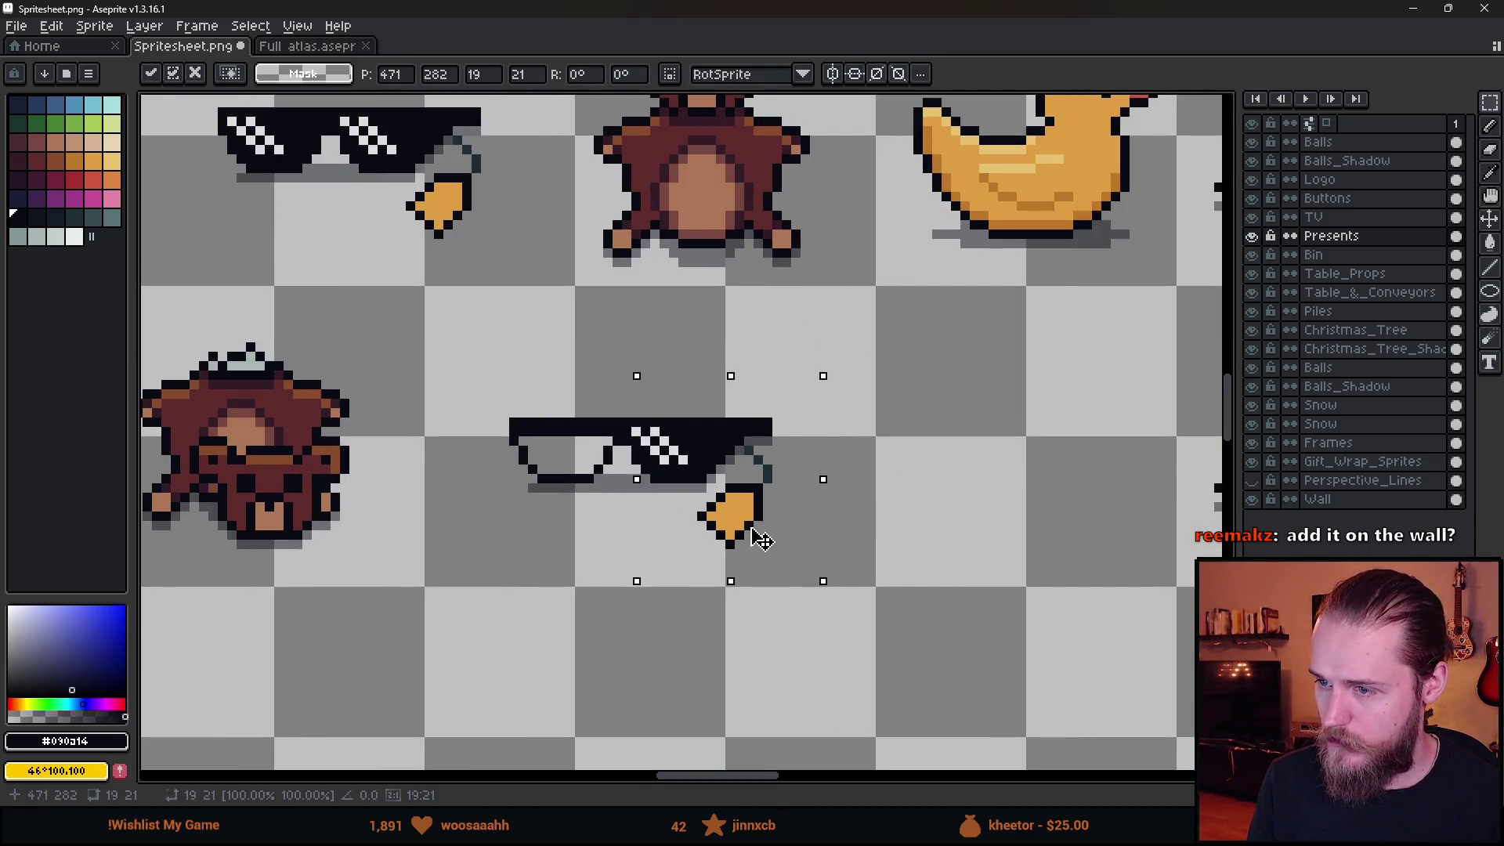
left_click(1020, 497)
Paste another orange piece and move it under the green bottle.
scroll(1018, 497, "down", 3)
scroll(737, 487, "up", 2)
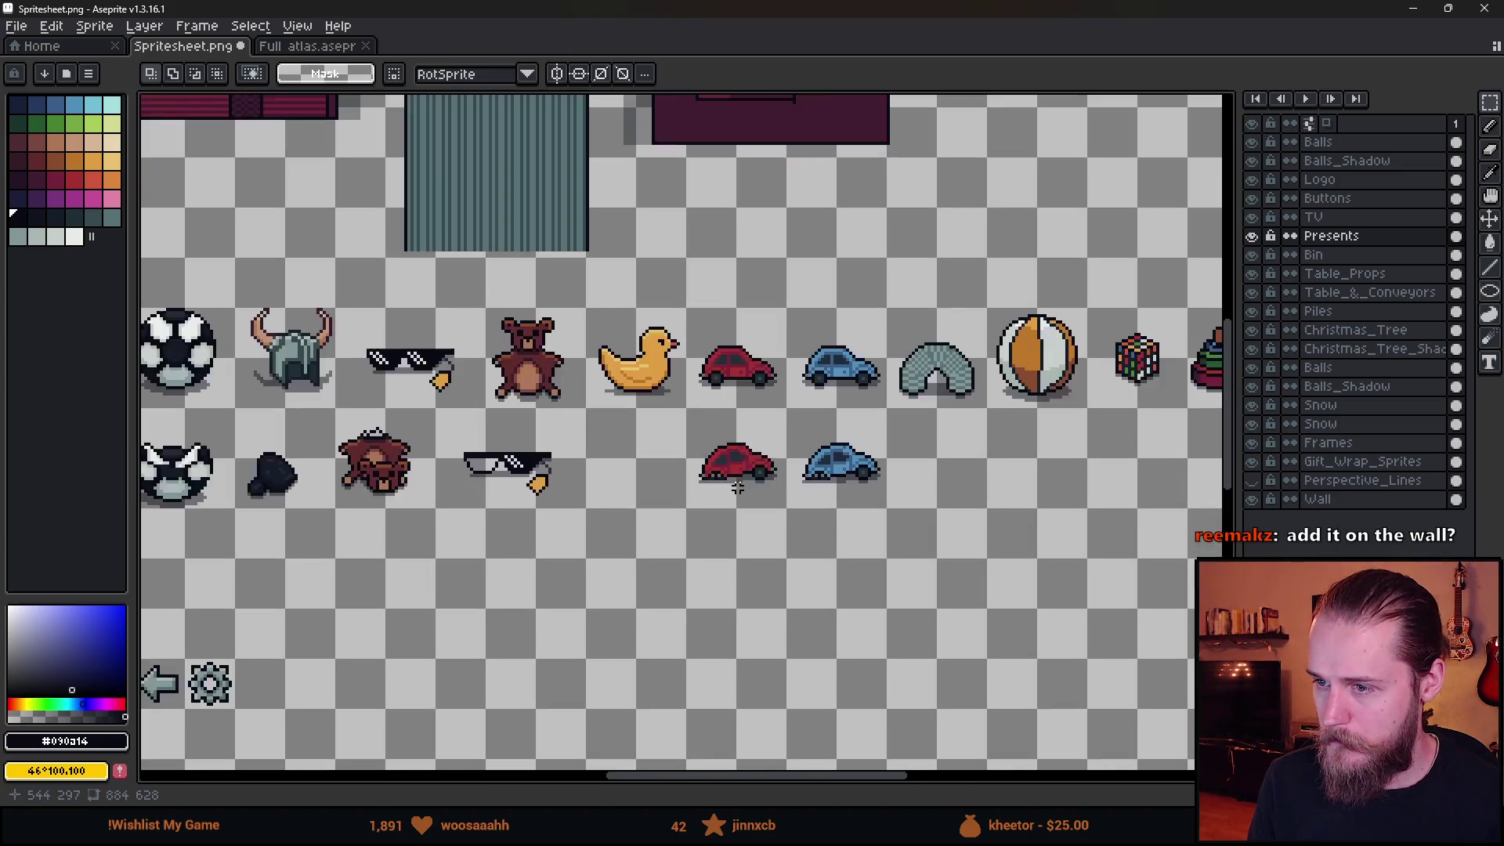
scroll(920, 504, "right", 8)
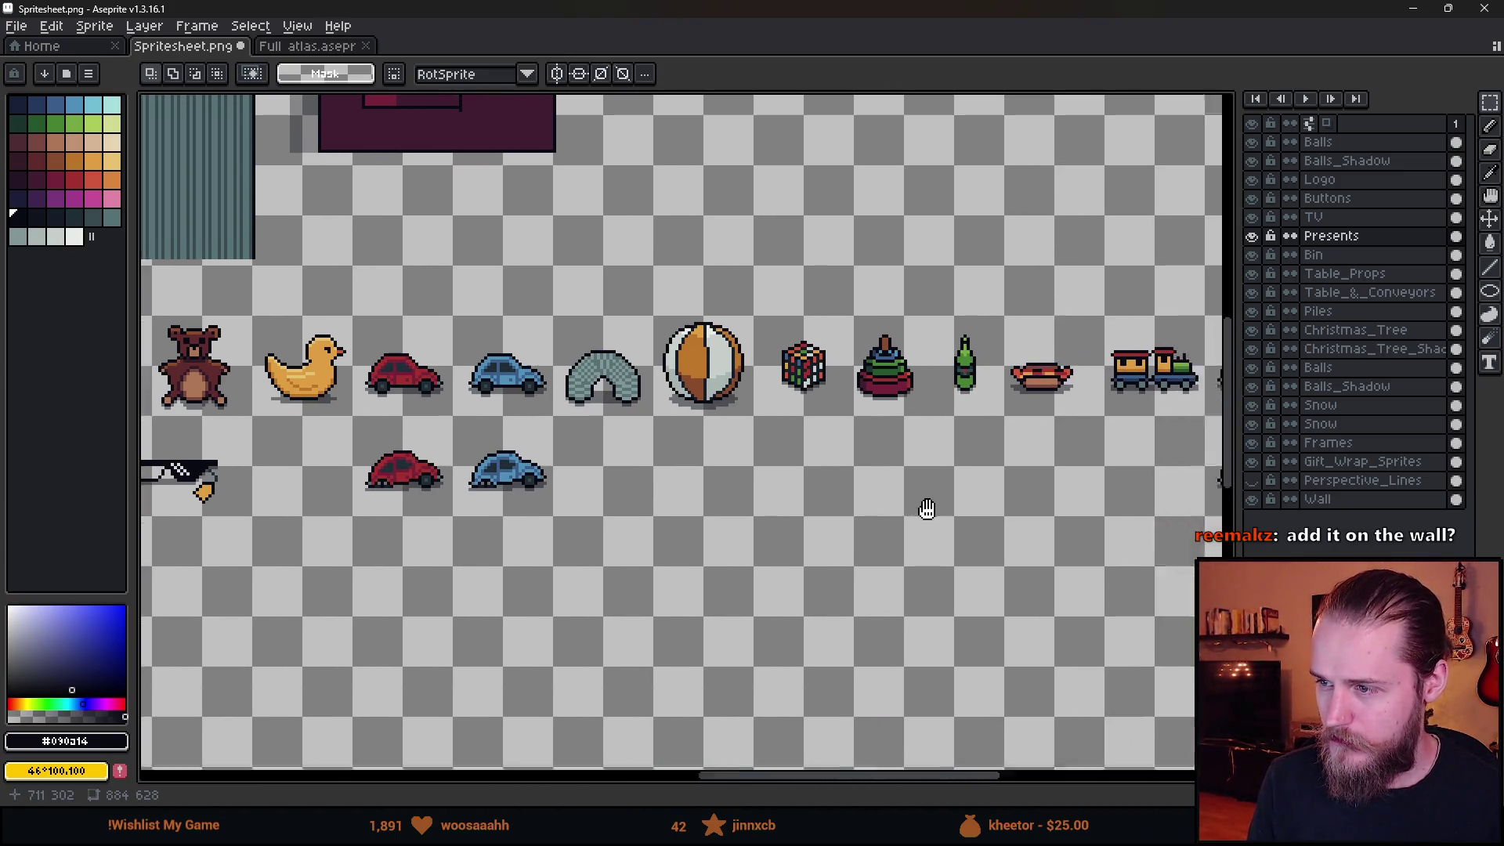
scroll(742, 381, "up", 1)
scroll(742, 381, "up", 1)
key("ctrl+v")
mouse_move(720, 336)
left_mouse_down()
mouse_move(671, 398)
mouse_move(666, 355)
mouse_move(670, 370)
left_mouse_up()
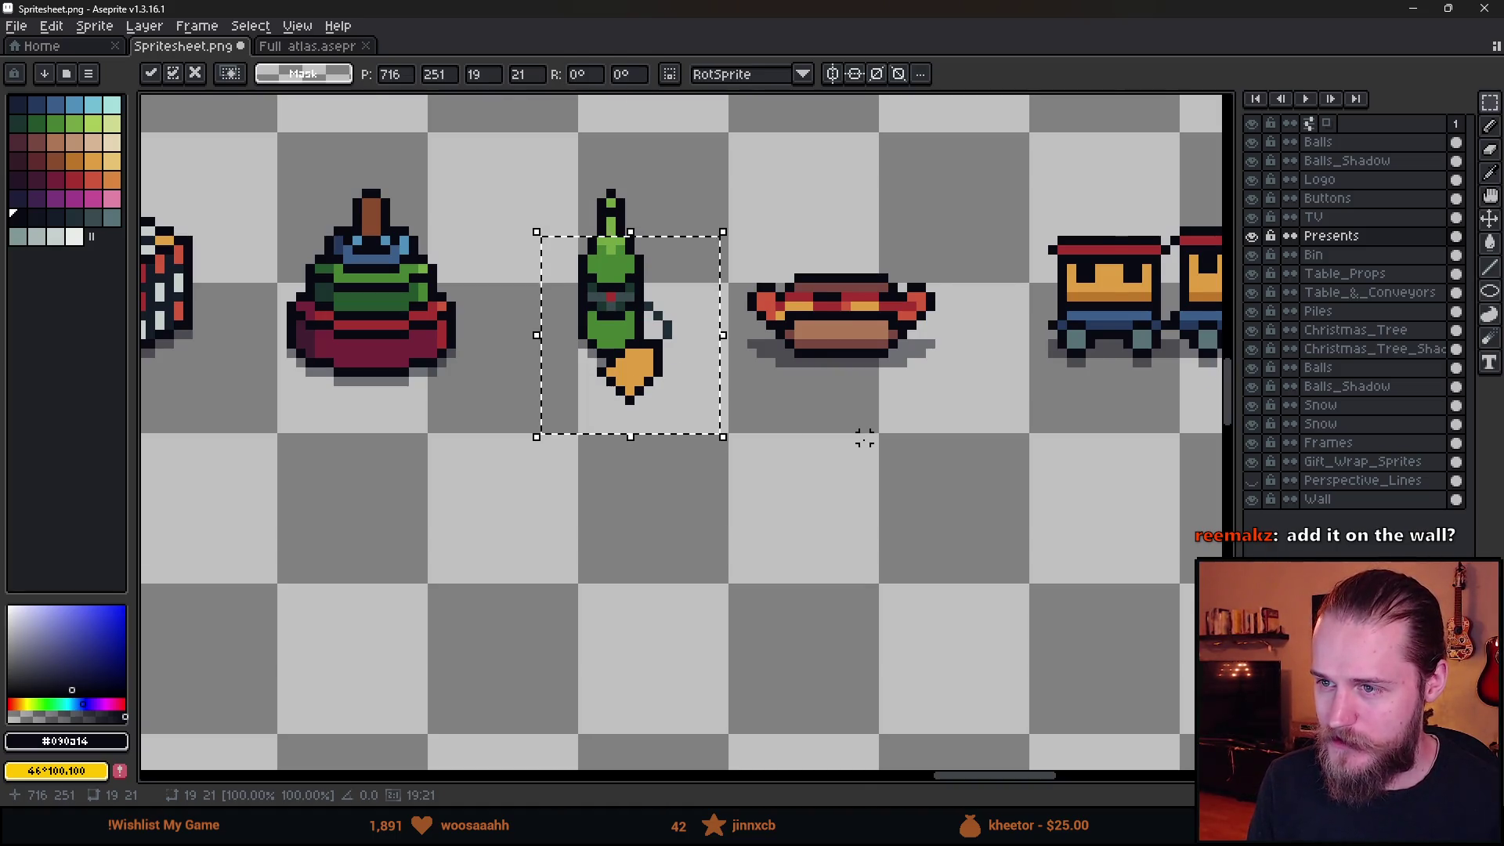
Discard the pasted orange piece and widen the bottle two pixels, filling its centre gap.
scroll(862, 441, "down", 2)
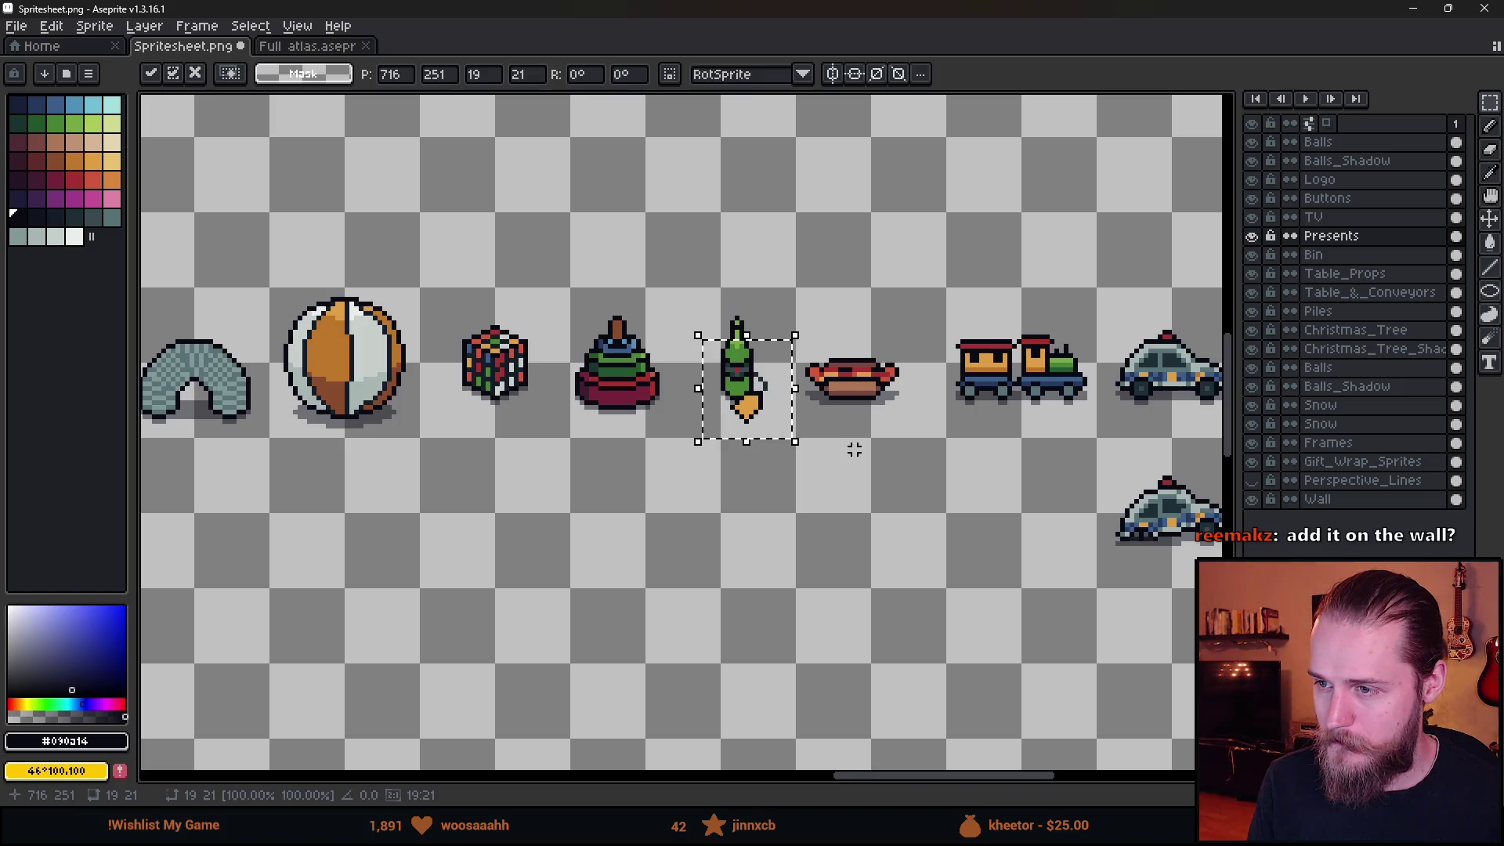
key("Escape")
scroll(774, 372, "up", 2)
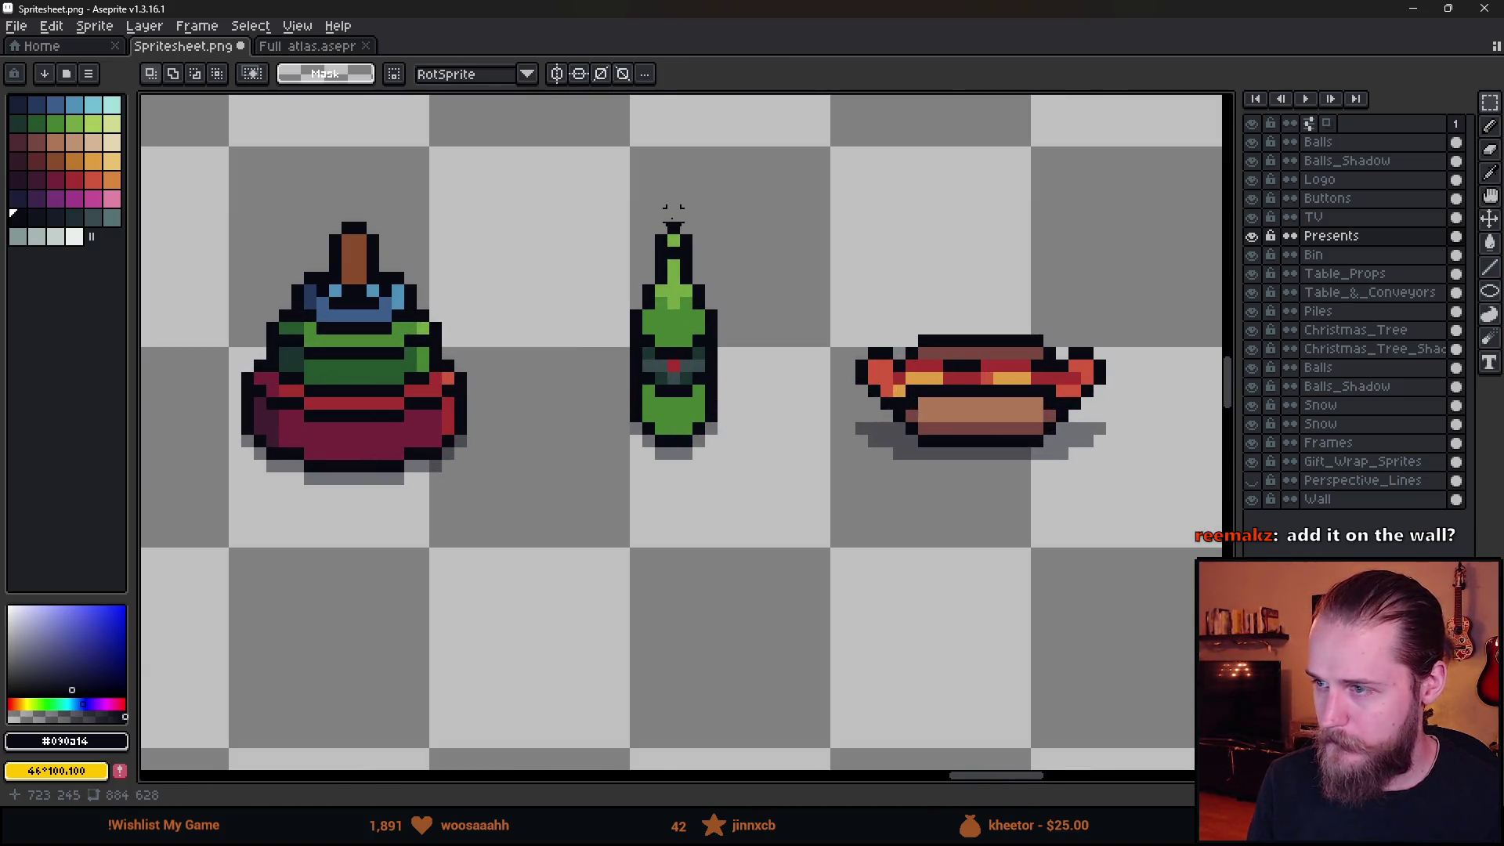
mouse_move(672, 210)
left_mouse_down()
mouse_move(715, 510)
mouse_move(756, 539)
left_mouse_up()
left_click_drag(715, 461, 742, 462)
key("ctrl+d")
left_click_drag(699, 210, 685, 481)
left_click_drag(672, 356, 611, 349)
key("Return")
Lengthen the bottle by raising its top and stretching the neck row down to the body.
scroll(666, 245, "up", 2)
left_click_drag(666, 245, 658, 299)
left_click_drag(554, 245, 797, 401)
left_click_drag(765, 336, 755, 245)
key("Return")
left_click_drag(603, 282, 799, 302)
left_click_drag(700, 303, 715, 430)
key("Return")
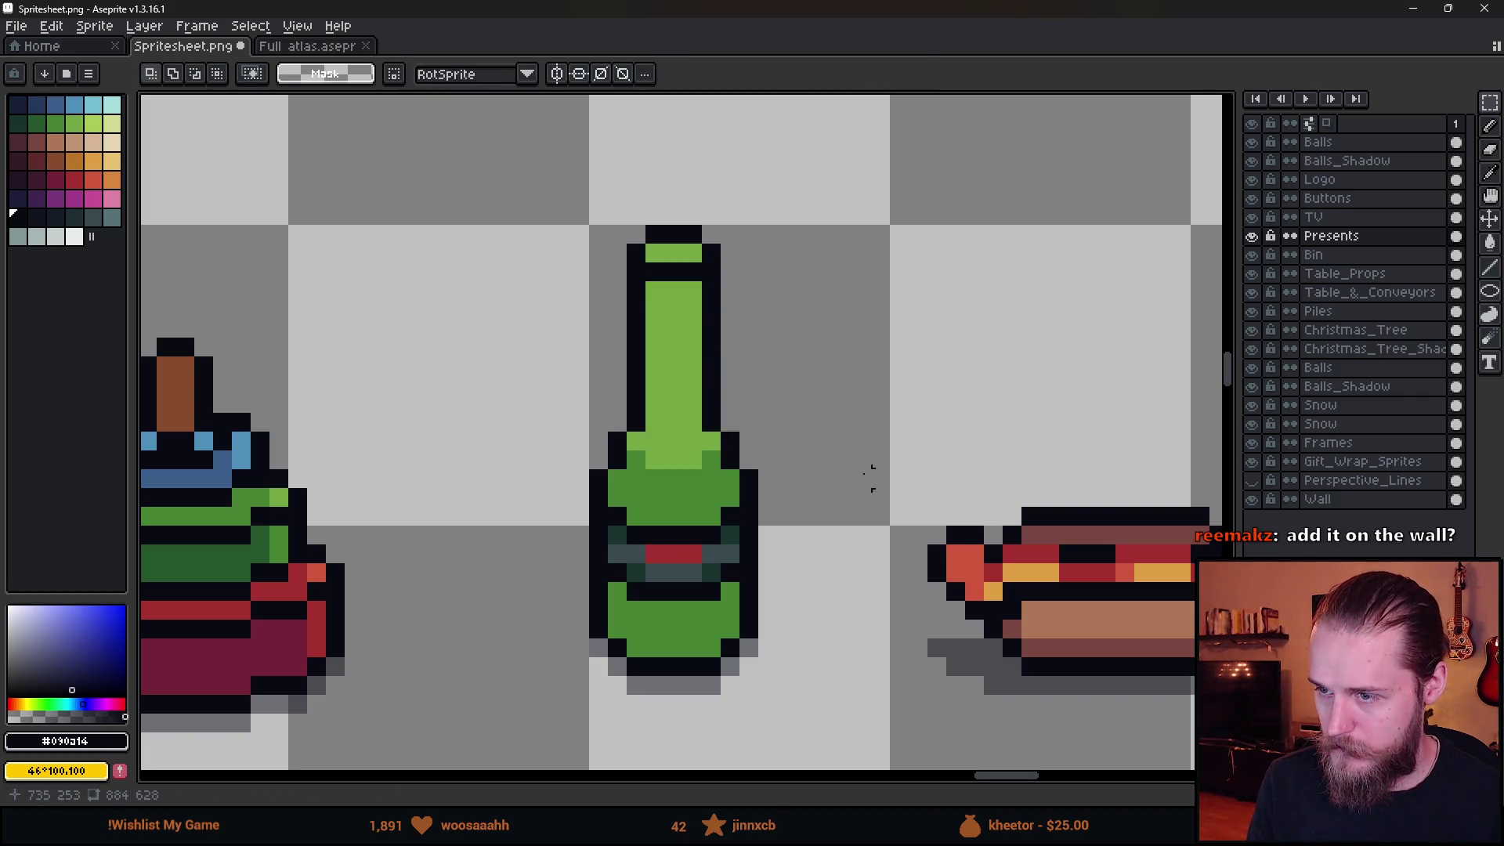
Rebuild the shoulder rows to close the gap and raise the label band one pixel.
scroll(871, 478, "down", 4)
scroll(636, 474, "up", 4)
mouse_move(636, 532)
left_mouse_down()
mouse_move(758, 548)
mouse_move(719, 462)
left_mouse_up()
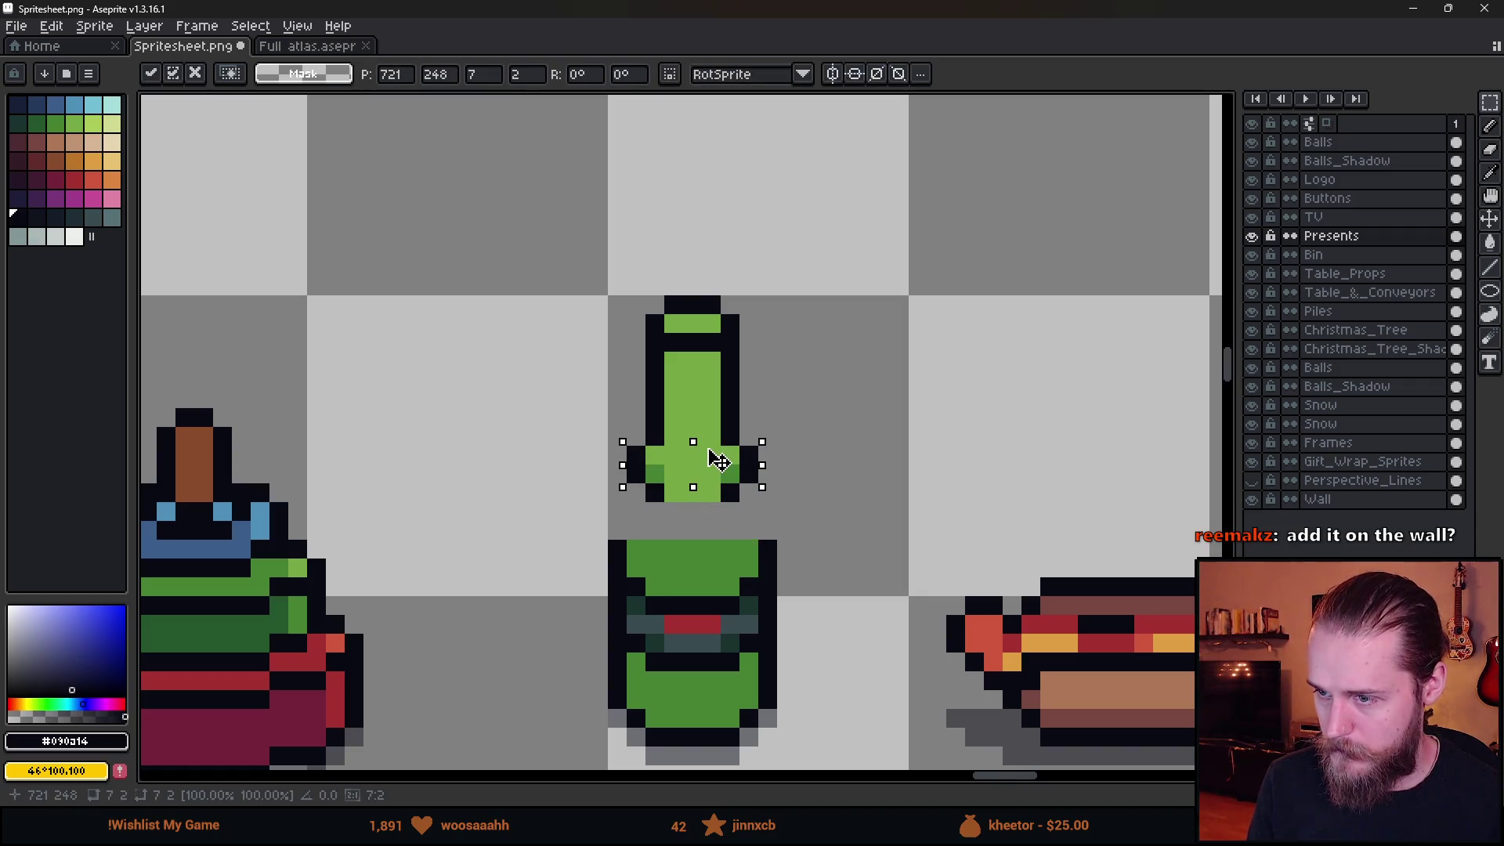
key("Return")
left_click_drag(621, 486, 873, 522)
left_click(597, 548)
left_click_drag(589, 540, 836, 559)
left_click_drag(712, 540, 727, 474)
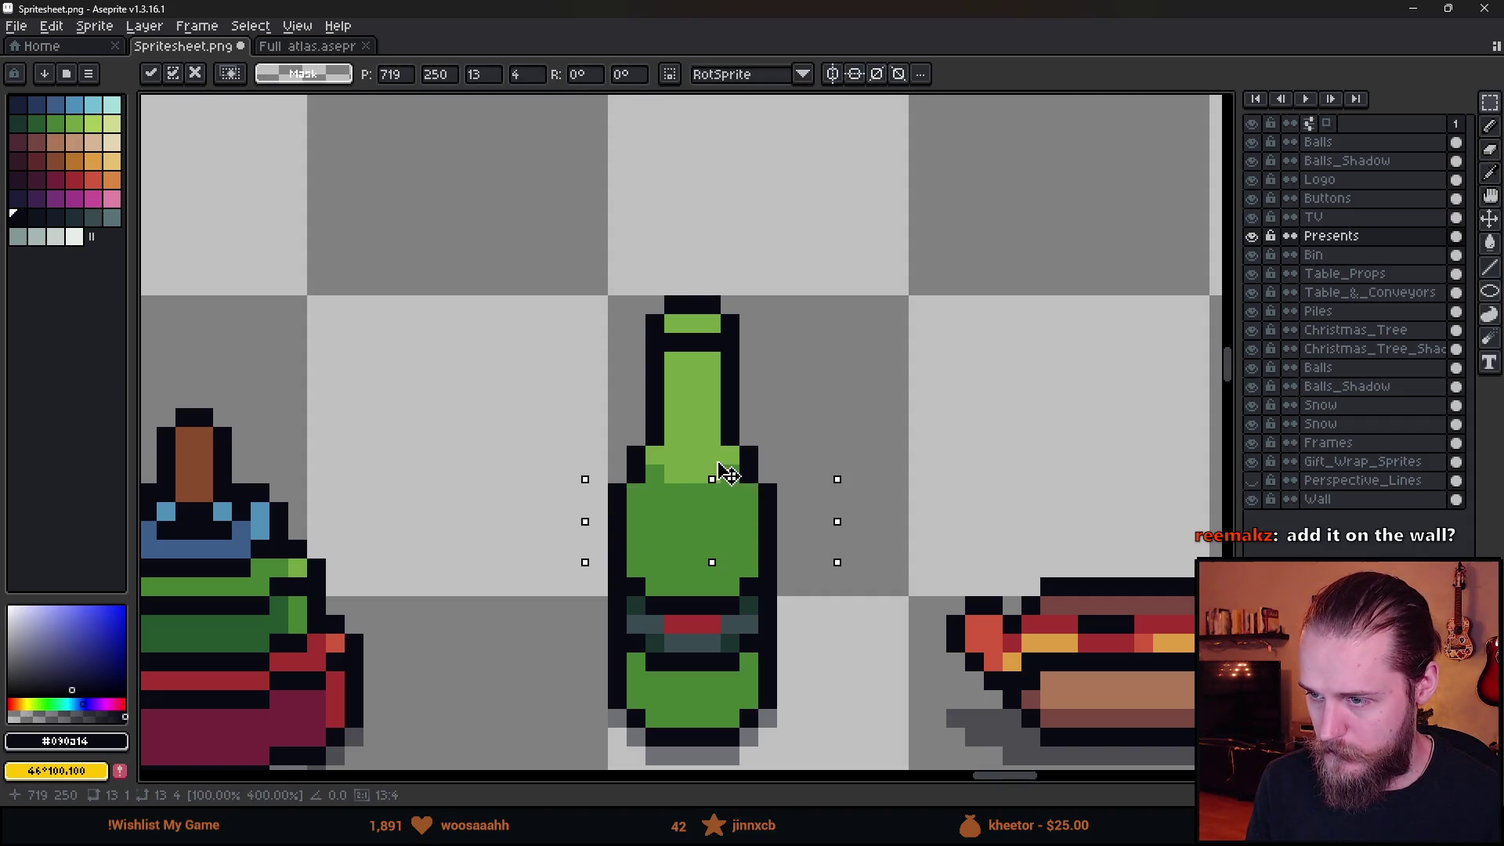
left_click(862, 548)
mouse_move(625, 554)
left_mouse_down()
mouse_move(721, 621)
mouse_move(762, 675)
mouse_move(740, 611)
mouse_move(758, 596)
left_mouse_up()
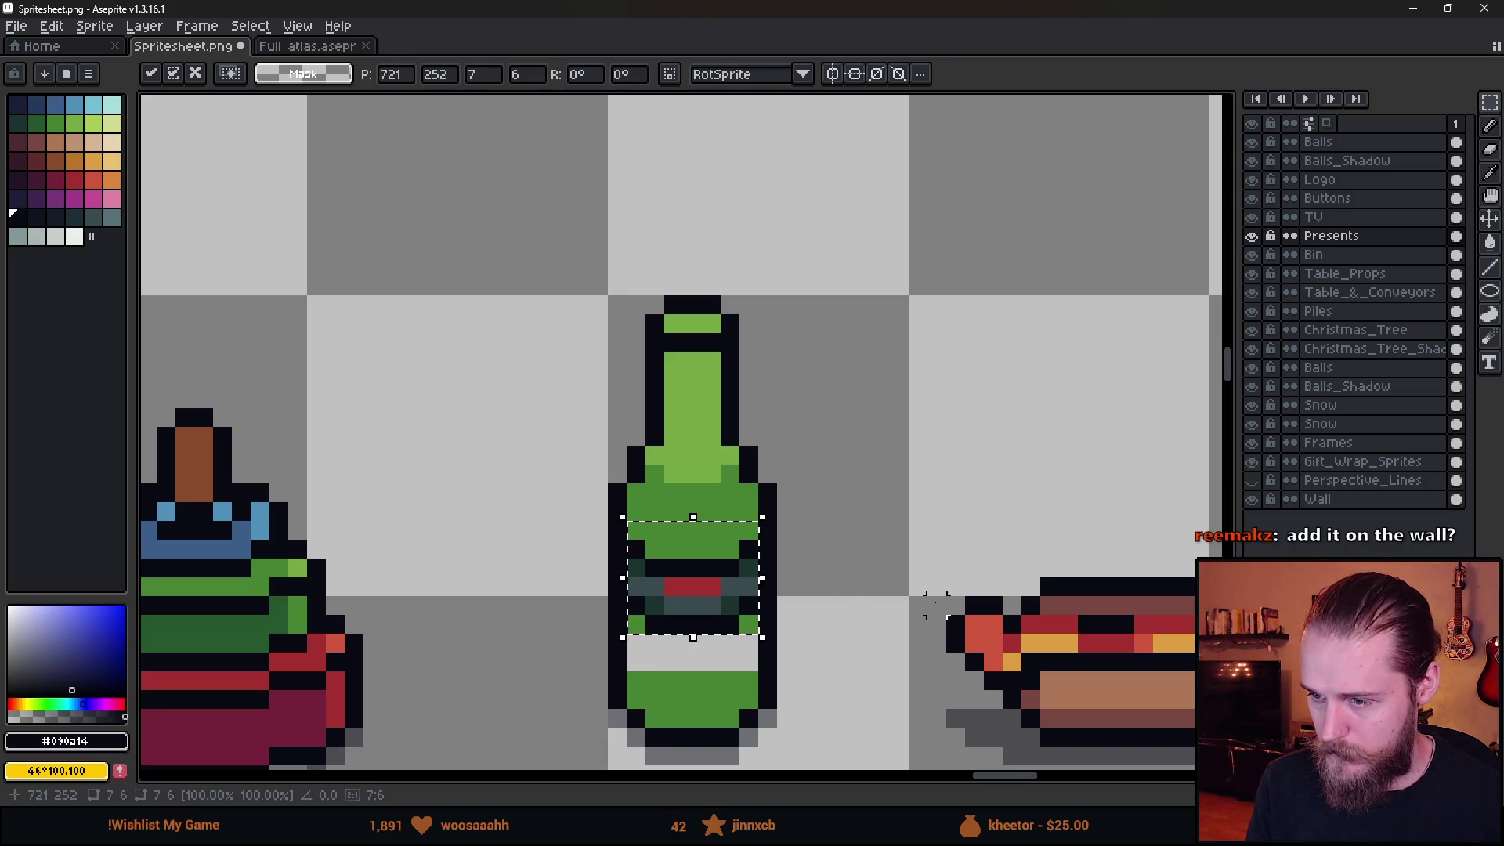
left_click(936, 603)
Move the label row and the row below it up two pixels.
scroll(682, 423, "up", 1)
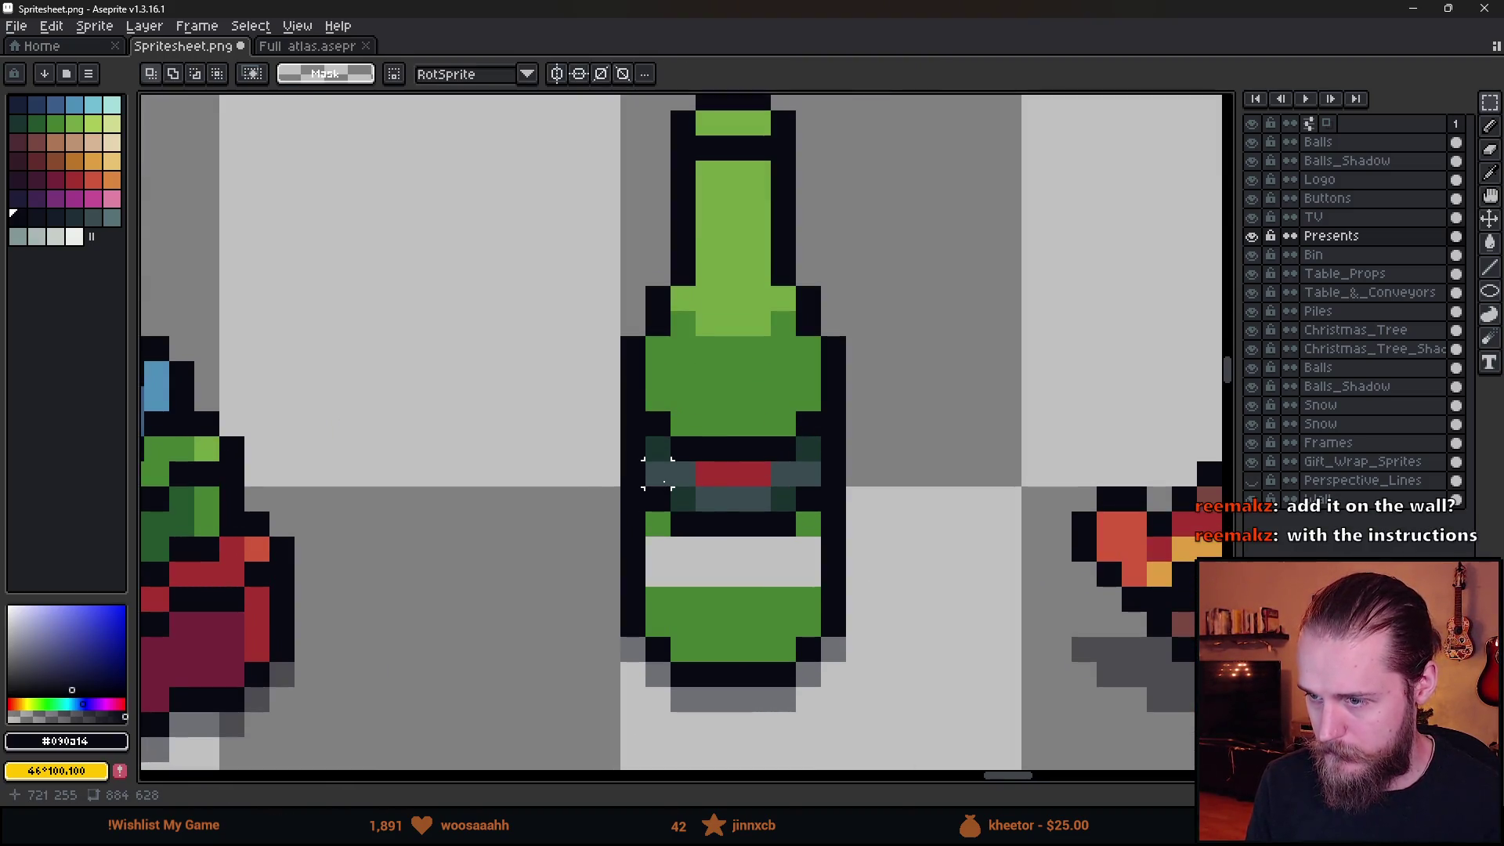
left_click_drag(664, 481, 820, 562)
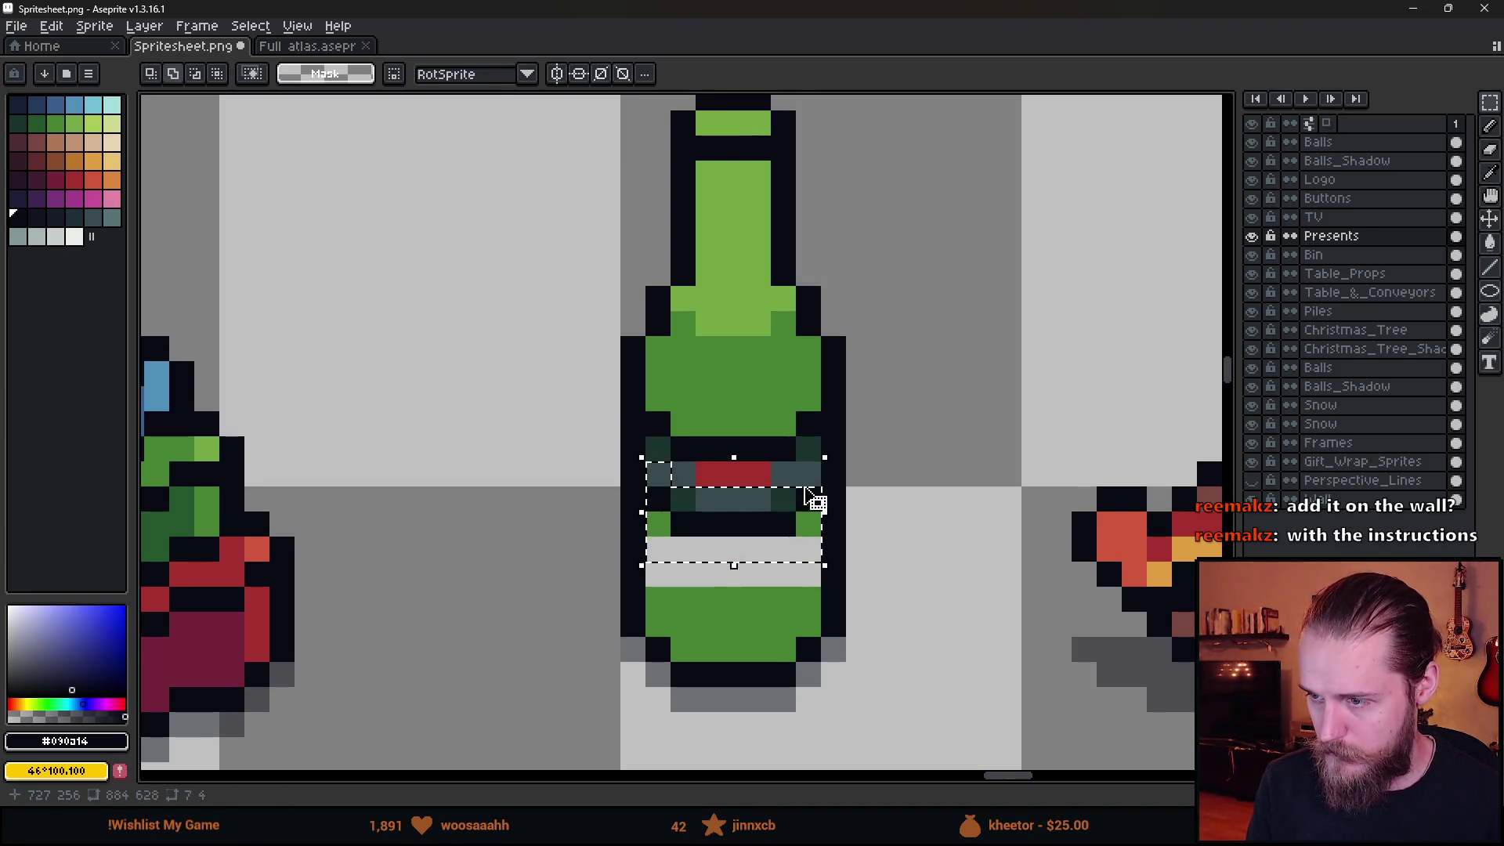
left_click(756, 541)
mouse_move(754, 533)
left_mouse_down()
mouse_move(758, 432)
mouse_move(757, 464)
mouse_move(770, 443)
left_mouse_up()
key("Escape")
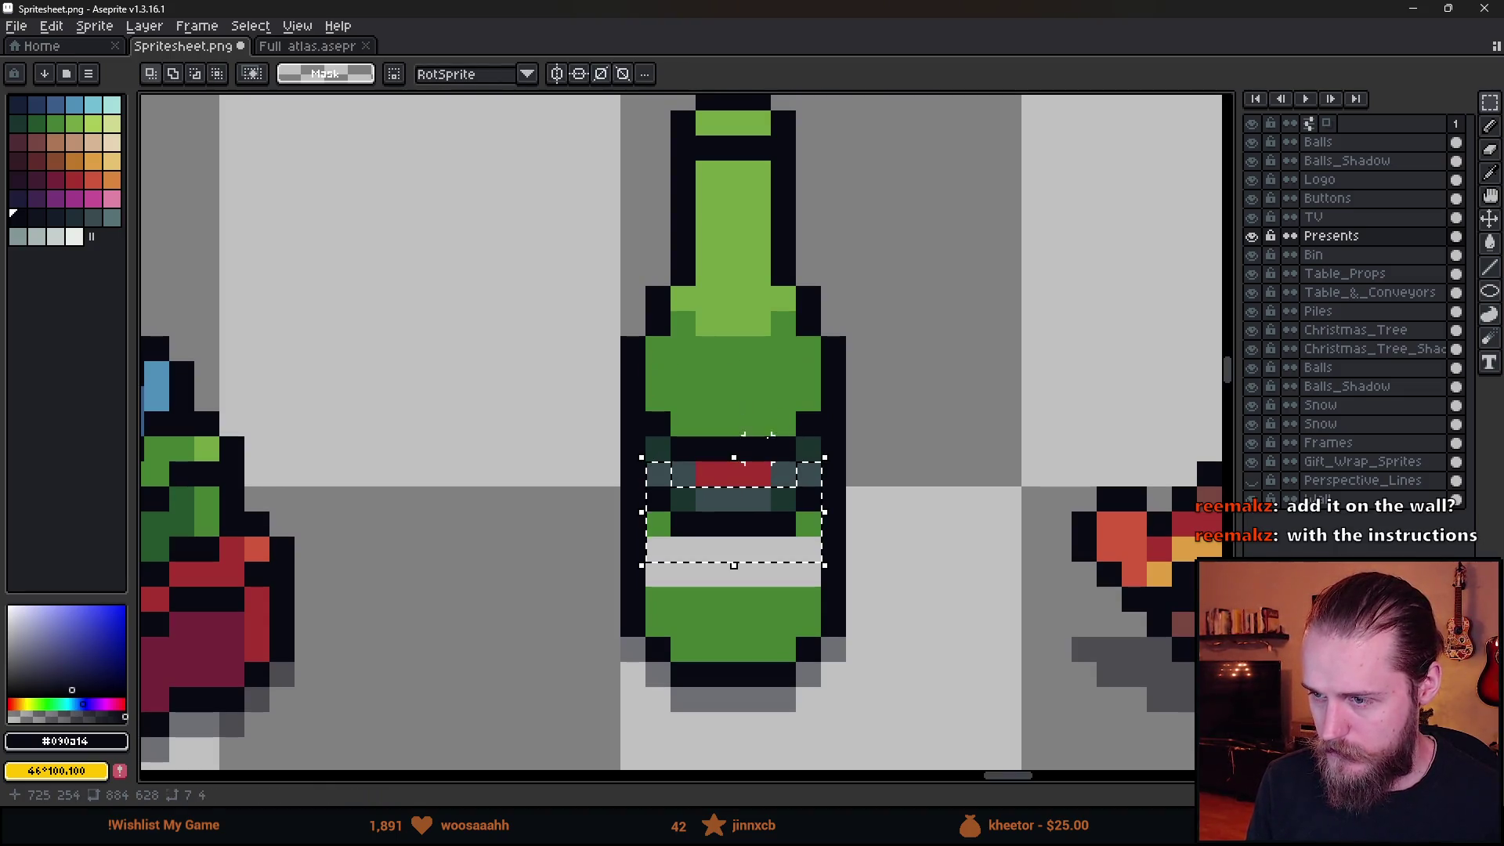
scroll(745, 450, "up", 2)
left_click_drag(626, 540, 883, 484)
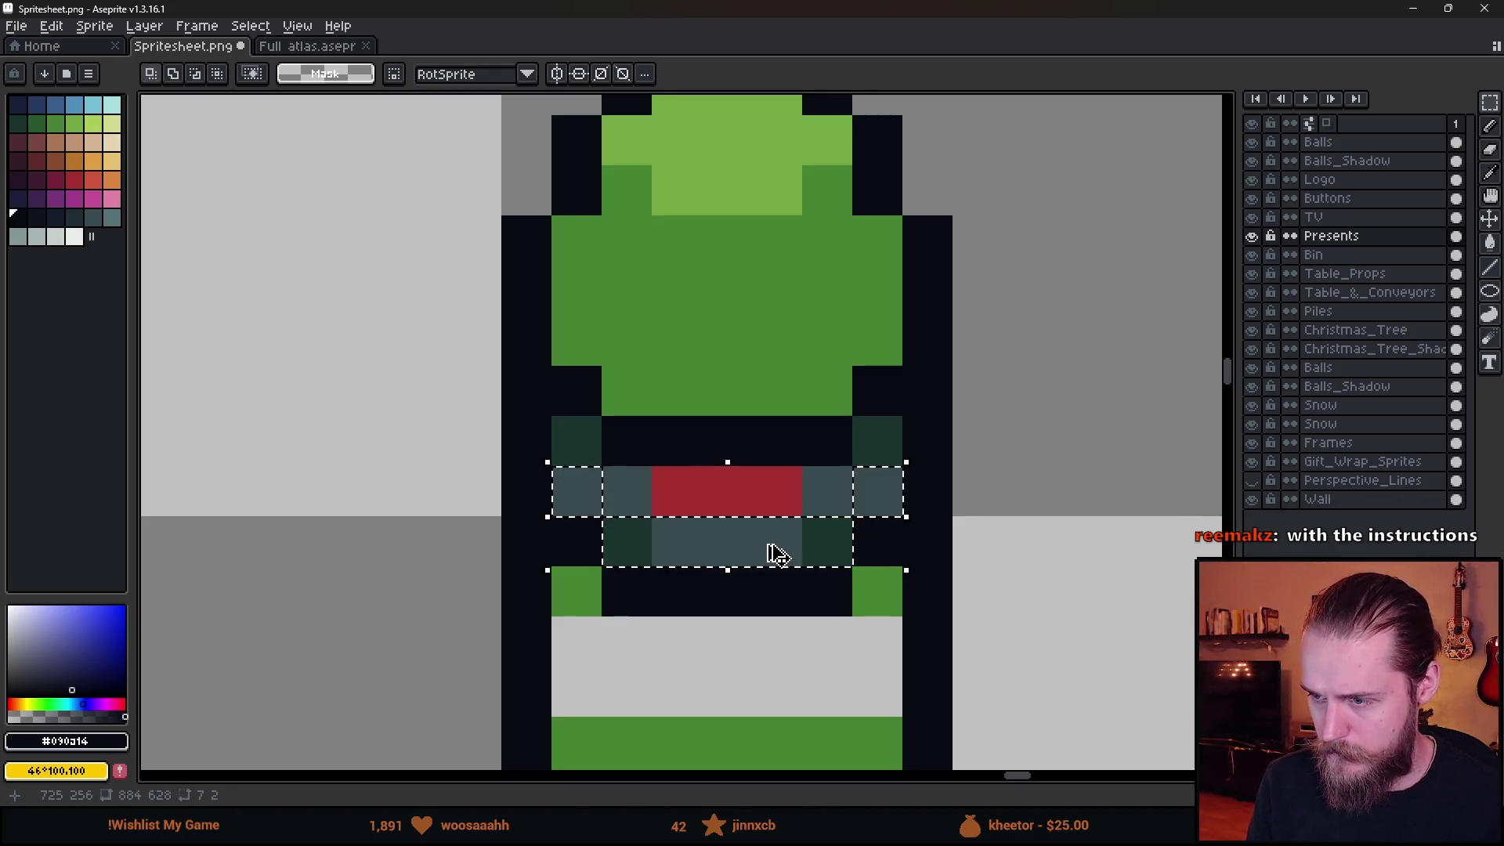
left_click_drag(775, 552, 781, 452)
left_click(575, 491)
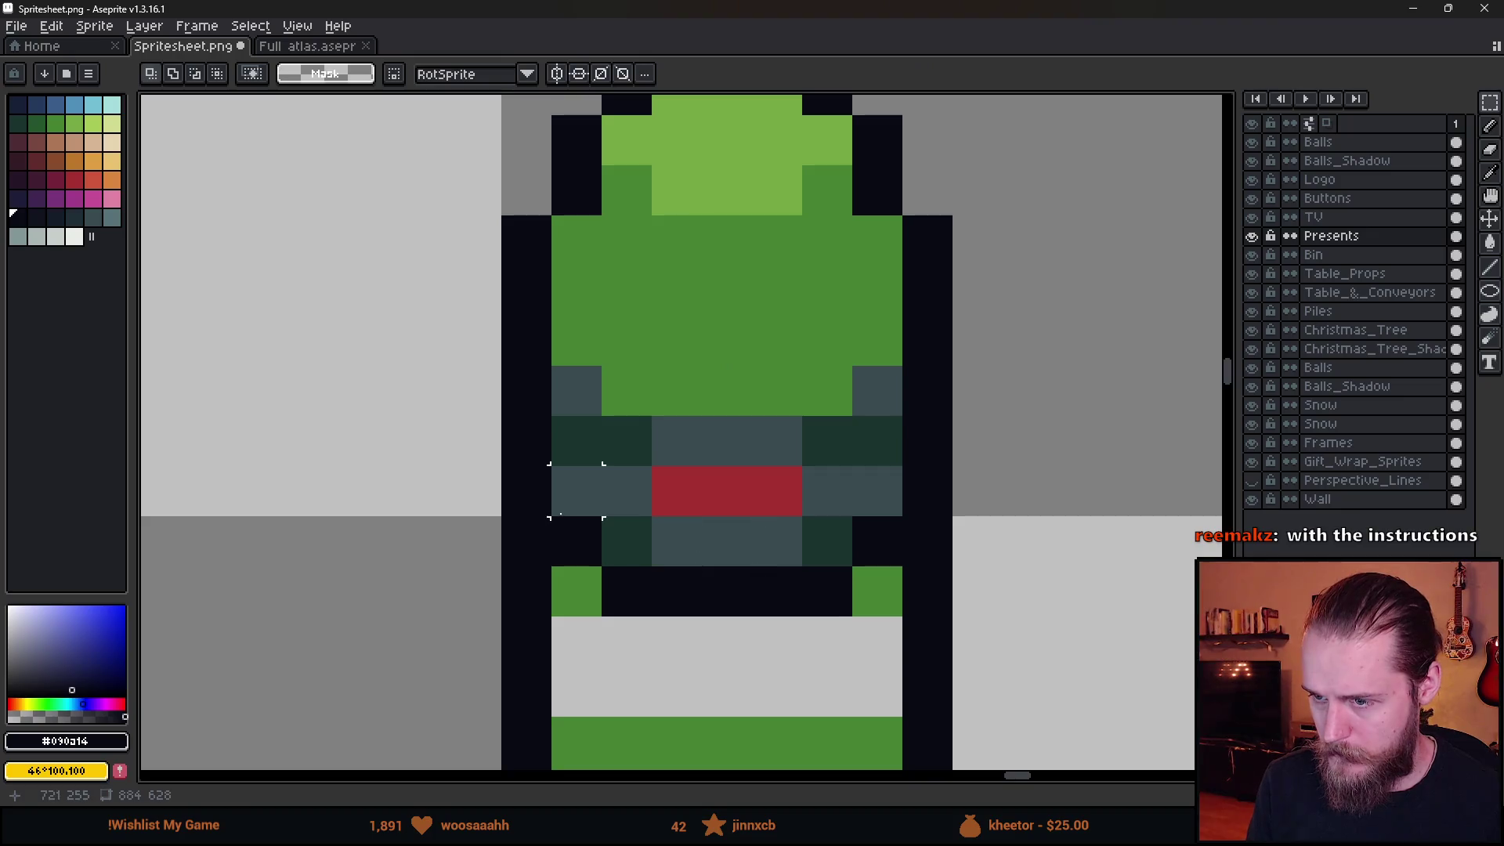
Pencil a dark outline across the neck row and bucket-fill the white band green with Contiguous on.
key("b")
mouse_move(577, 344)
left_mouse_down()
mouse_move(608, 379)
mouse_move(832, 386)
mouse_move(842, 466)
left_mouse_up()
scroll(842, 466, "down", 3)
key("g")
left_click(732, 679)
key("ctrl+z")
left_click(337, 74)
left_click(744, 666)
scroll(783, 431, "down", 5)
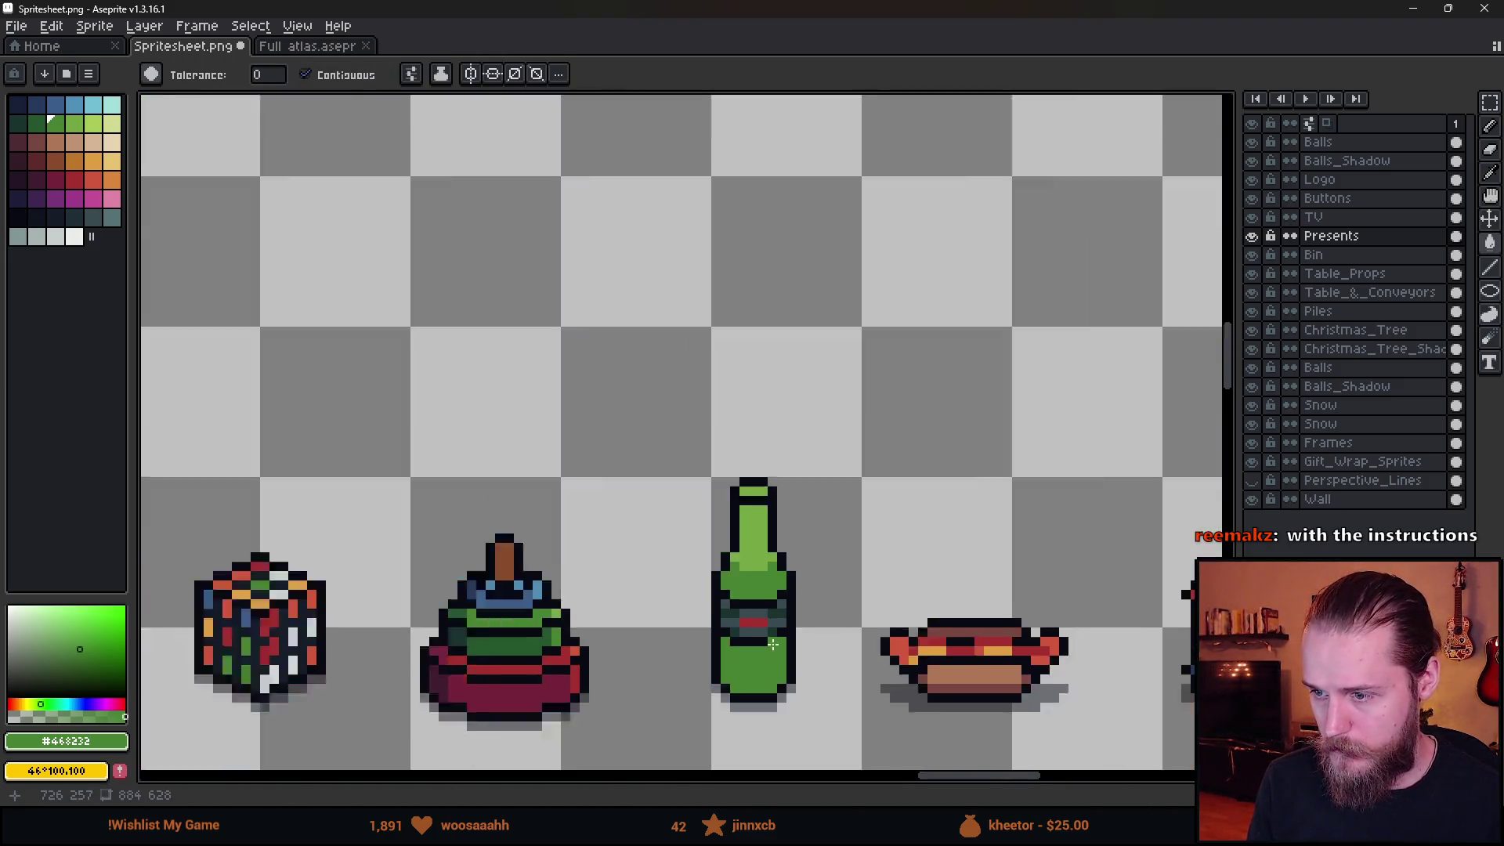
Undo the stray green fill on the background.
scroll(784, 430, "down", 3)
scroll(676, 368, "up", 5)
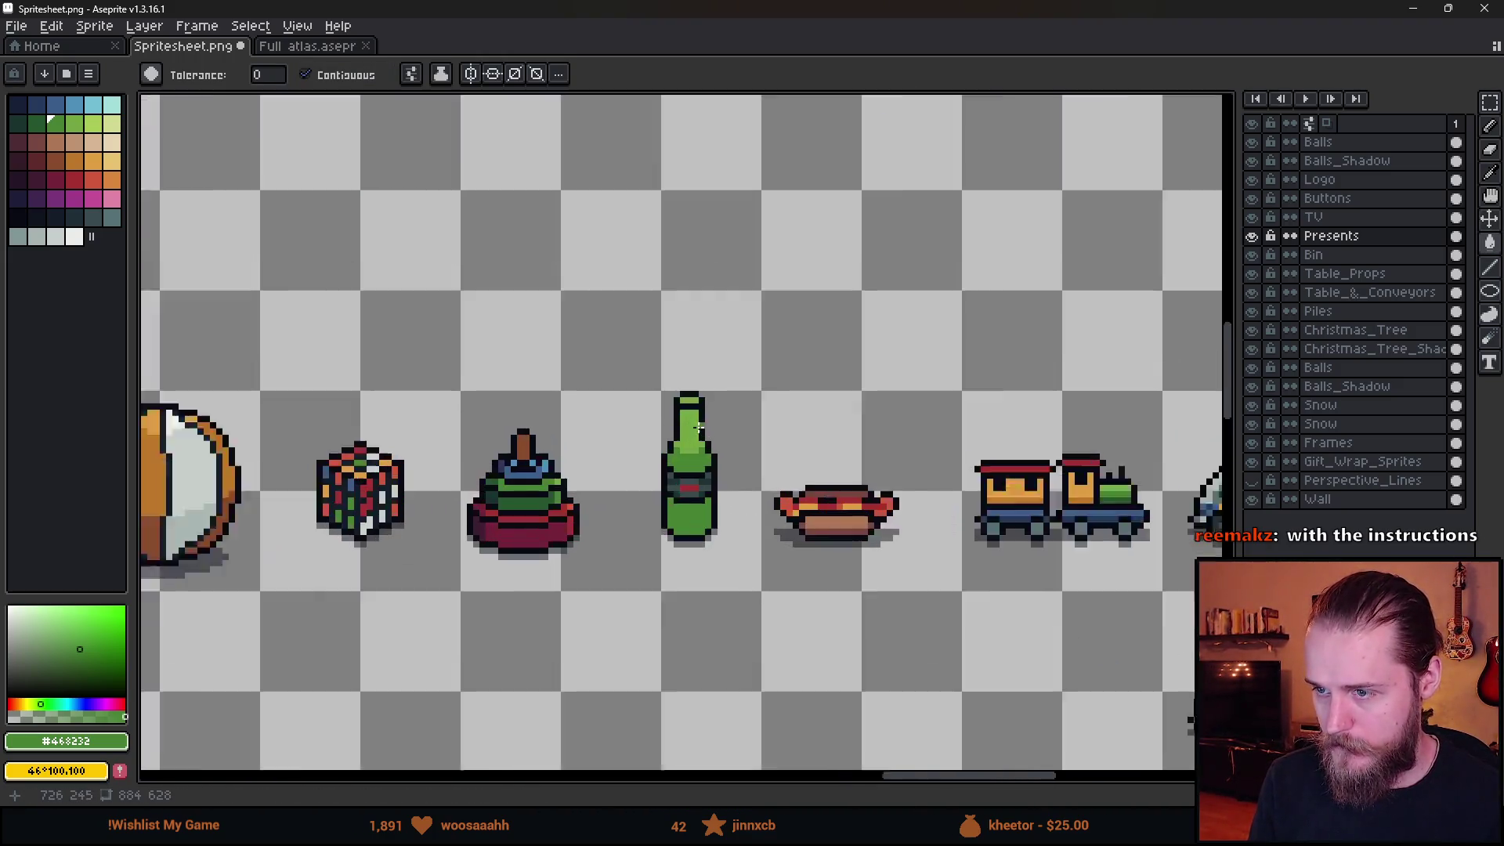
scroll(676, 369, "up", 1)
left_click(571, 260)
key("m")
key("ctrl+z")
Select the pixels beside the neck tip and nudge them to narrow the neck.
left_click_drag(570, 261, 679, 411)
left_click(510, 235)
mouse_move(540, 235)
left_mouse_down()
mouse_move(655, 444)
mouse_move(673, 438)
left_mouse_up()
left_click(731, 302)
mouse_move(683, 270)
left_mouse_down()
mouse_move(830, 442)
mouse_move(732, 410)
left_mouse_up()
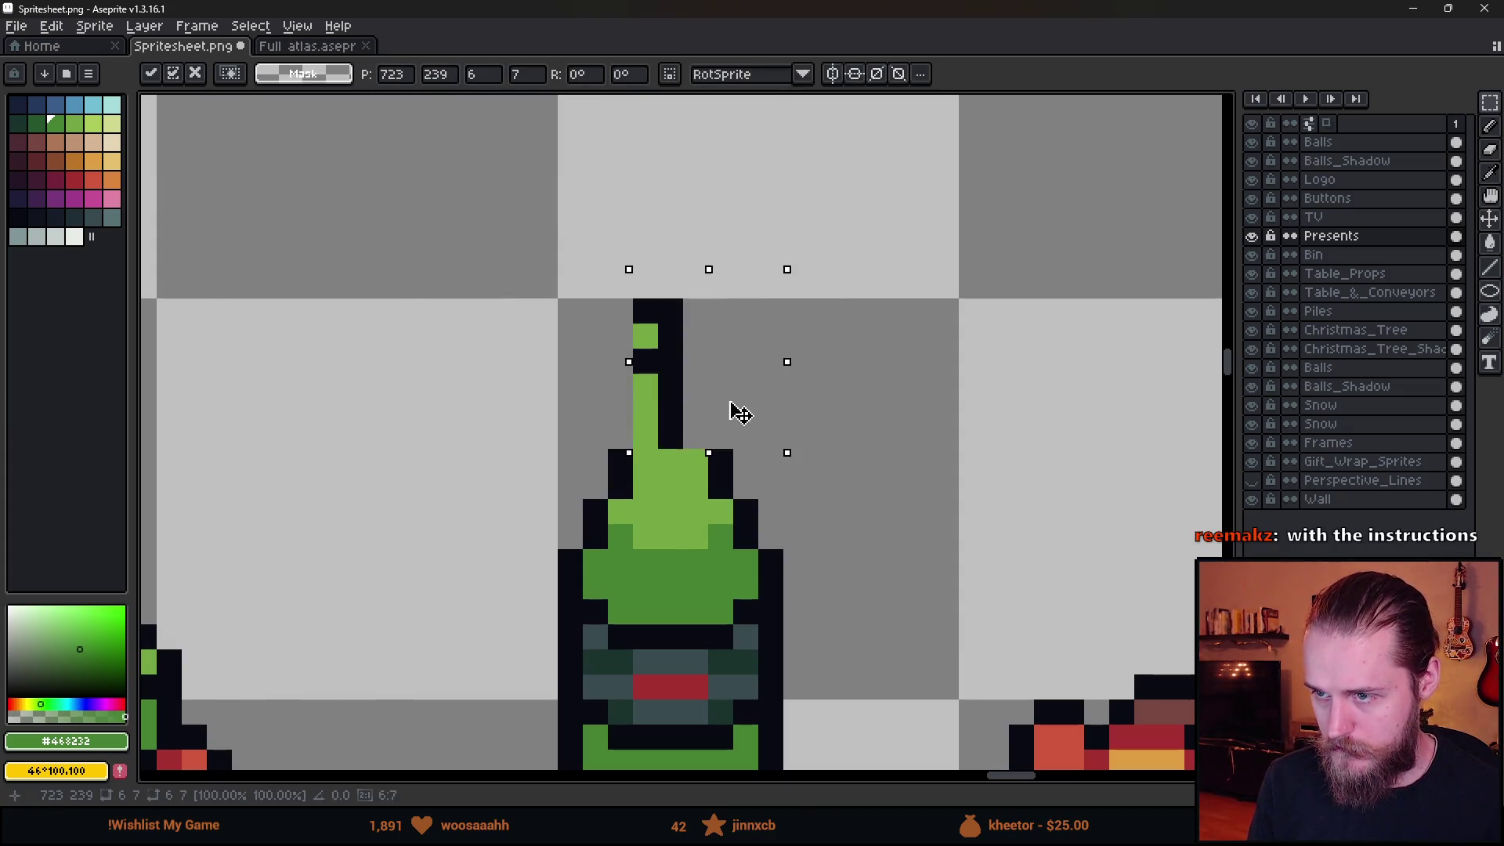
key("Right")
key("Right")
key("Left")
key("Left")
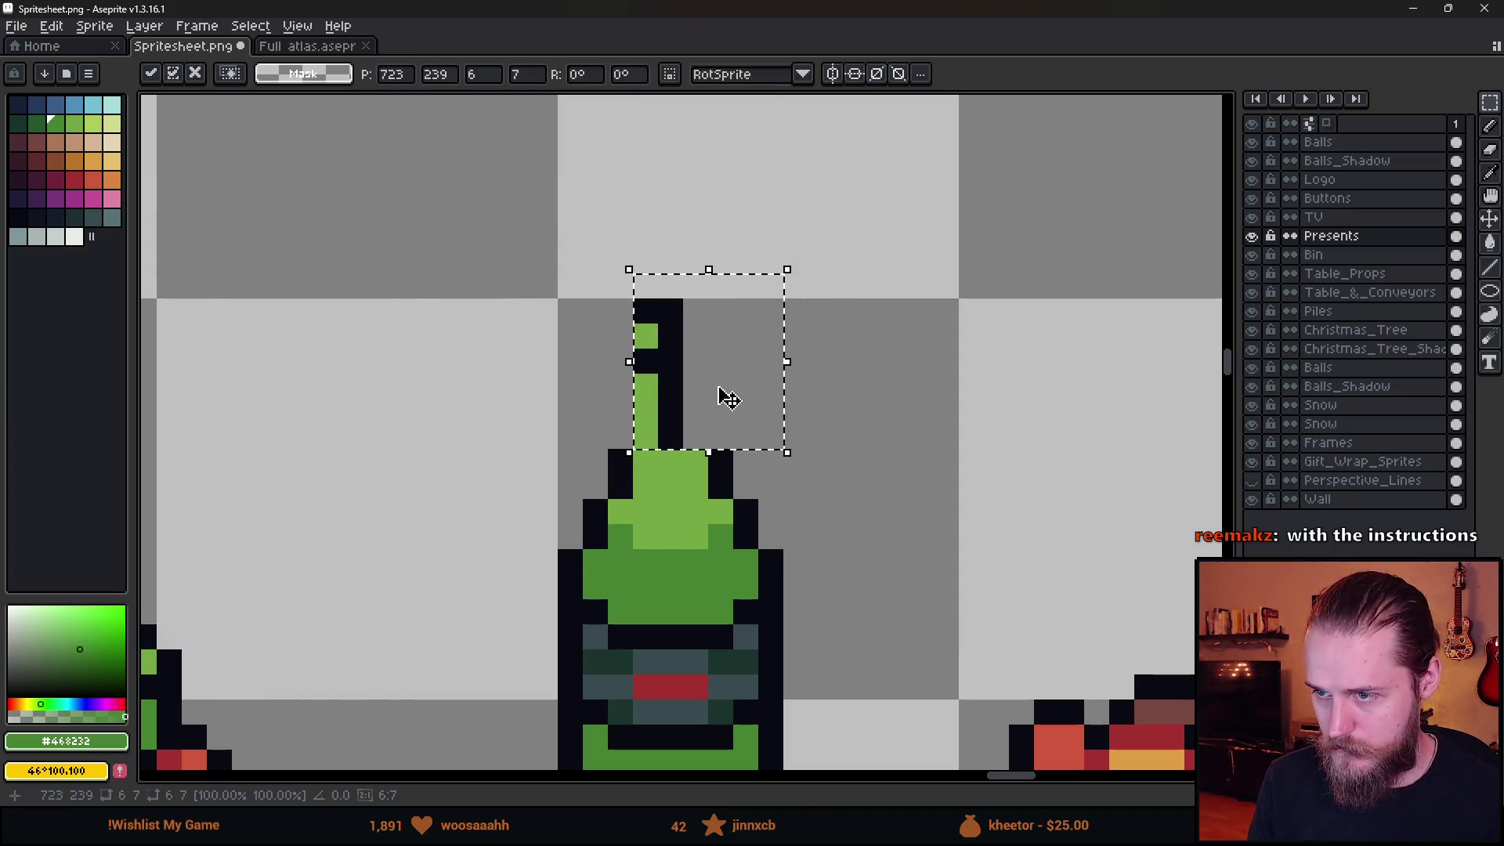
key("Right")
key("Right")
key("Return")
Shift the bottle's right half one pixel to the right.
scroll(815, 431, "down", 5)
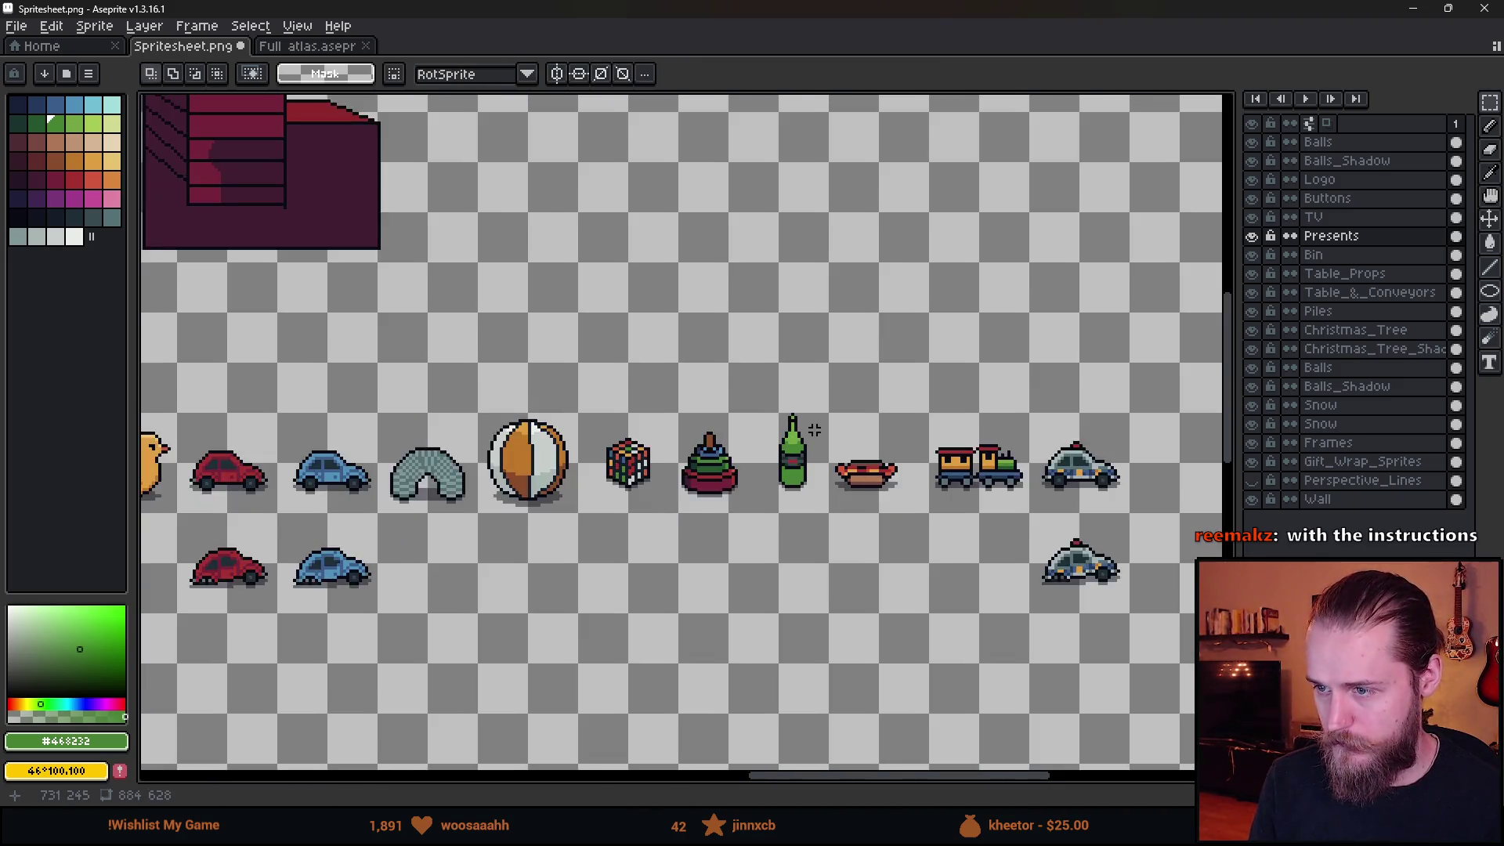
scroll(860, 419, "up", 5)
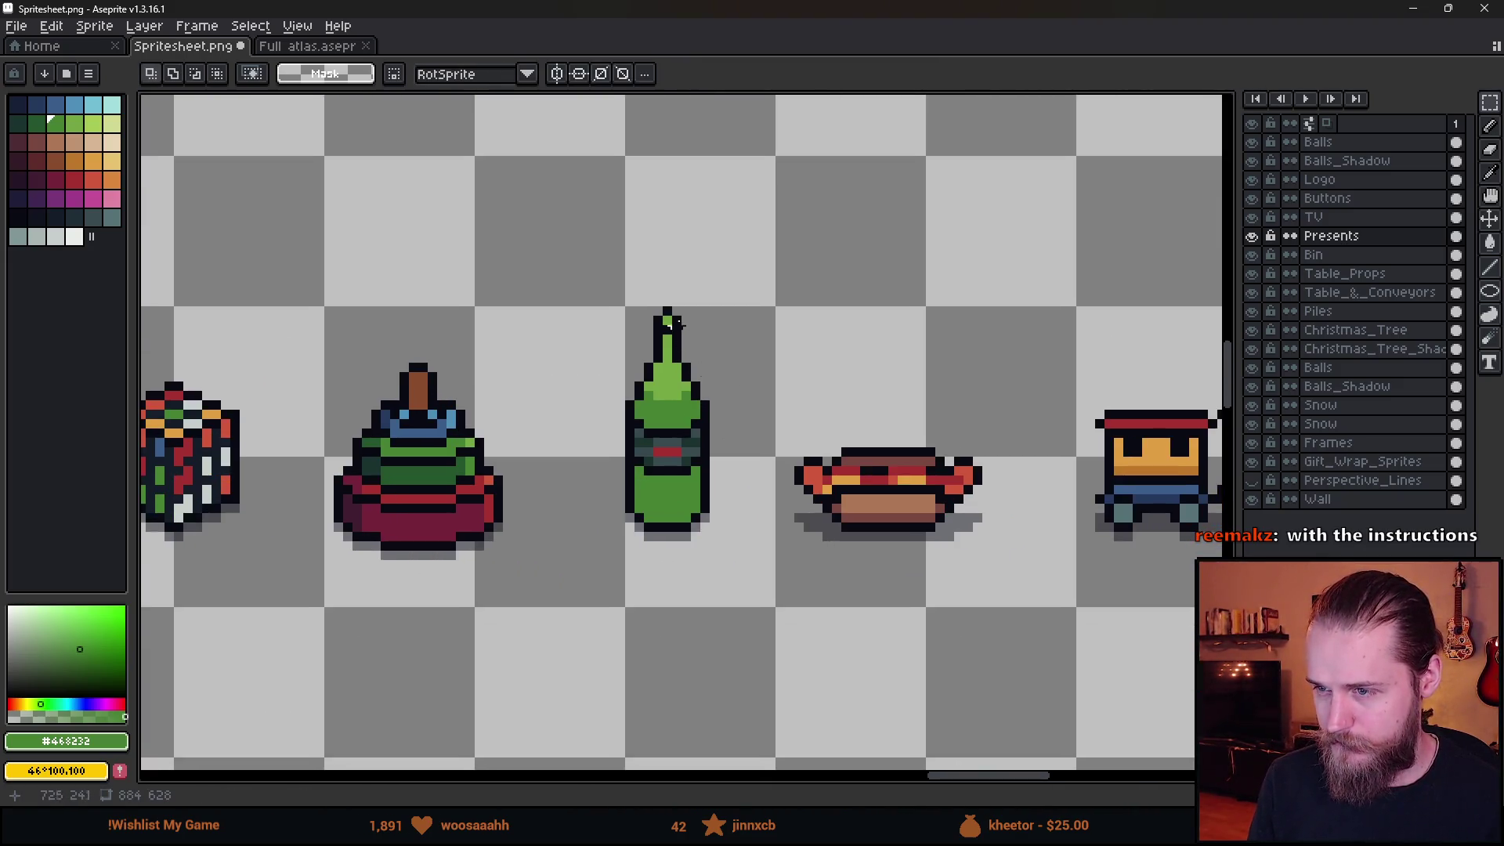
left_click_drag(666, 295, 750, 600)
left_click_drag(705, 510, 713, 513)
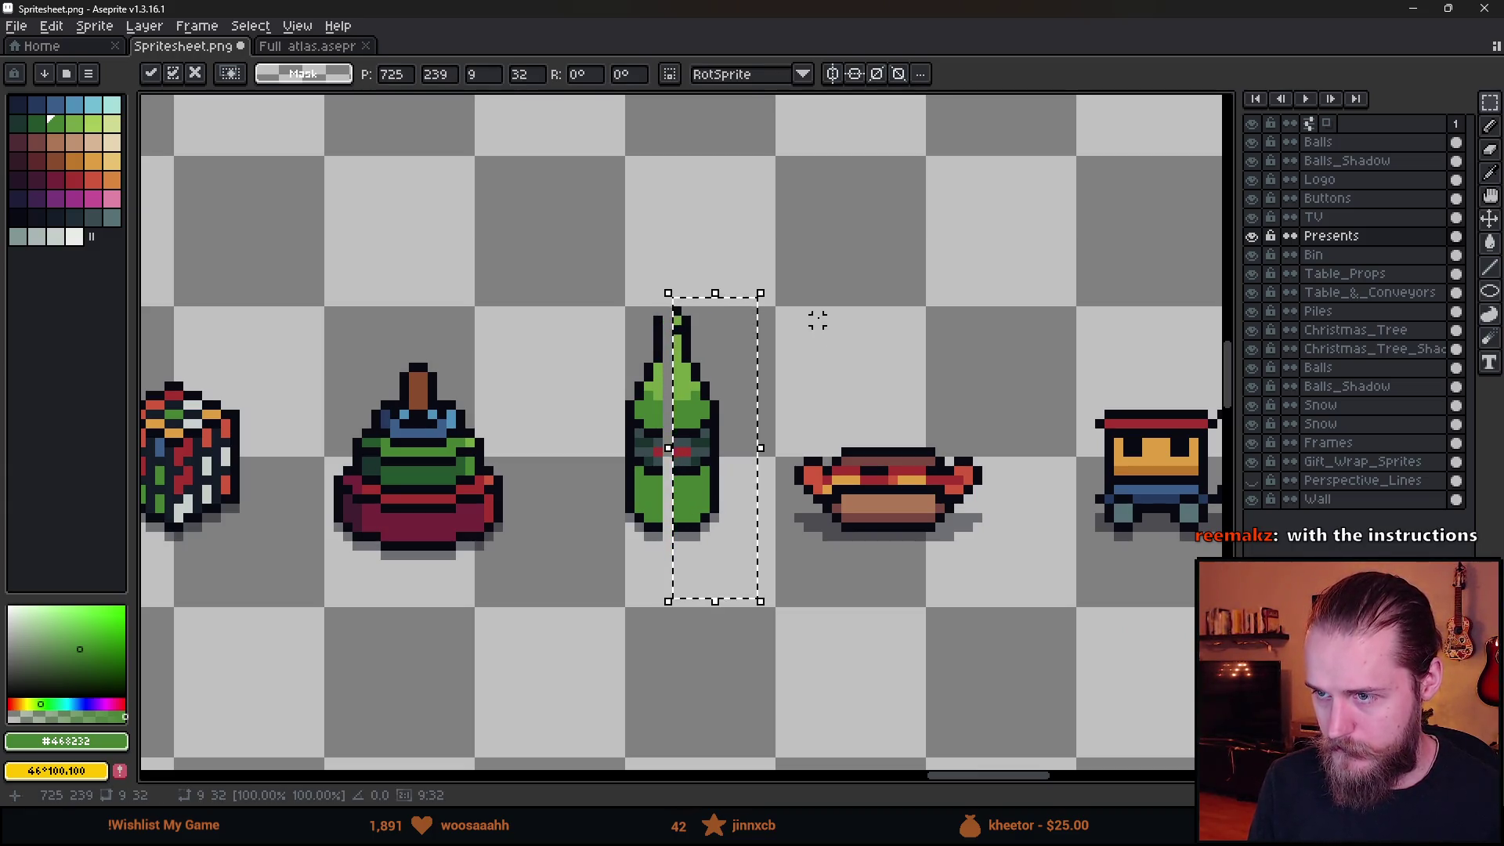
key("Return")
Reposition the one-pixel centre column back into the bottle and commit it.
scroll(667, 290, "up", 3)
scroll(670, 270, "down", 3)
left_click_drag(667, 335, 670, 578)
scroll(662, 335, "up", 3)
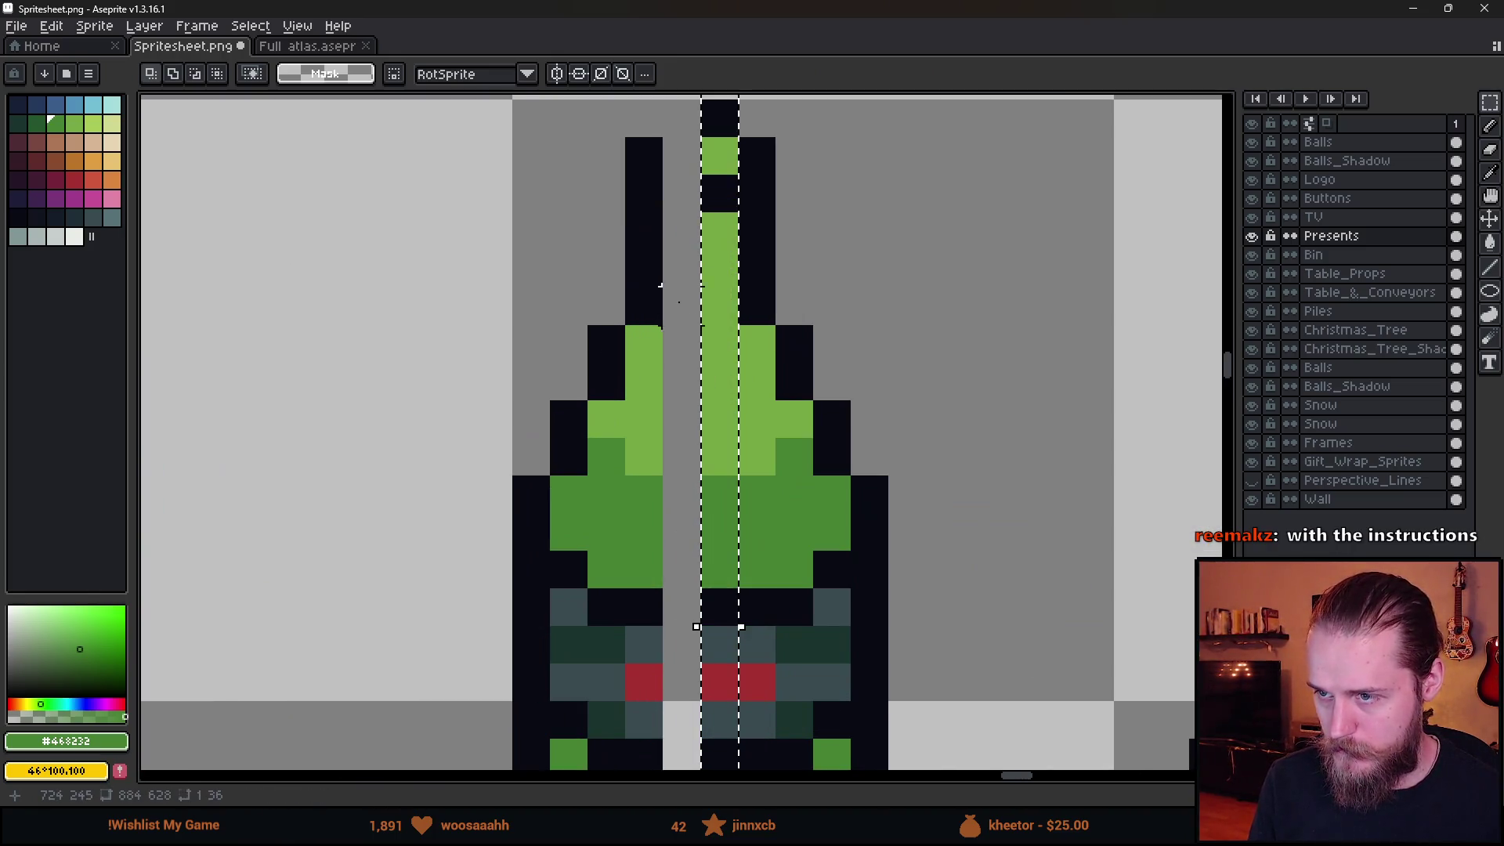
left_click(697, 631)
left_click_drag(638, 629, 601, 629)
scroll(932, 438, "down", 5)
key("Return")
scroll(979, 415, "down", 3)
scroll(794, 446, "up", 2)
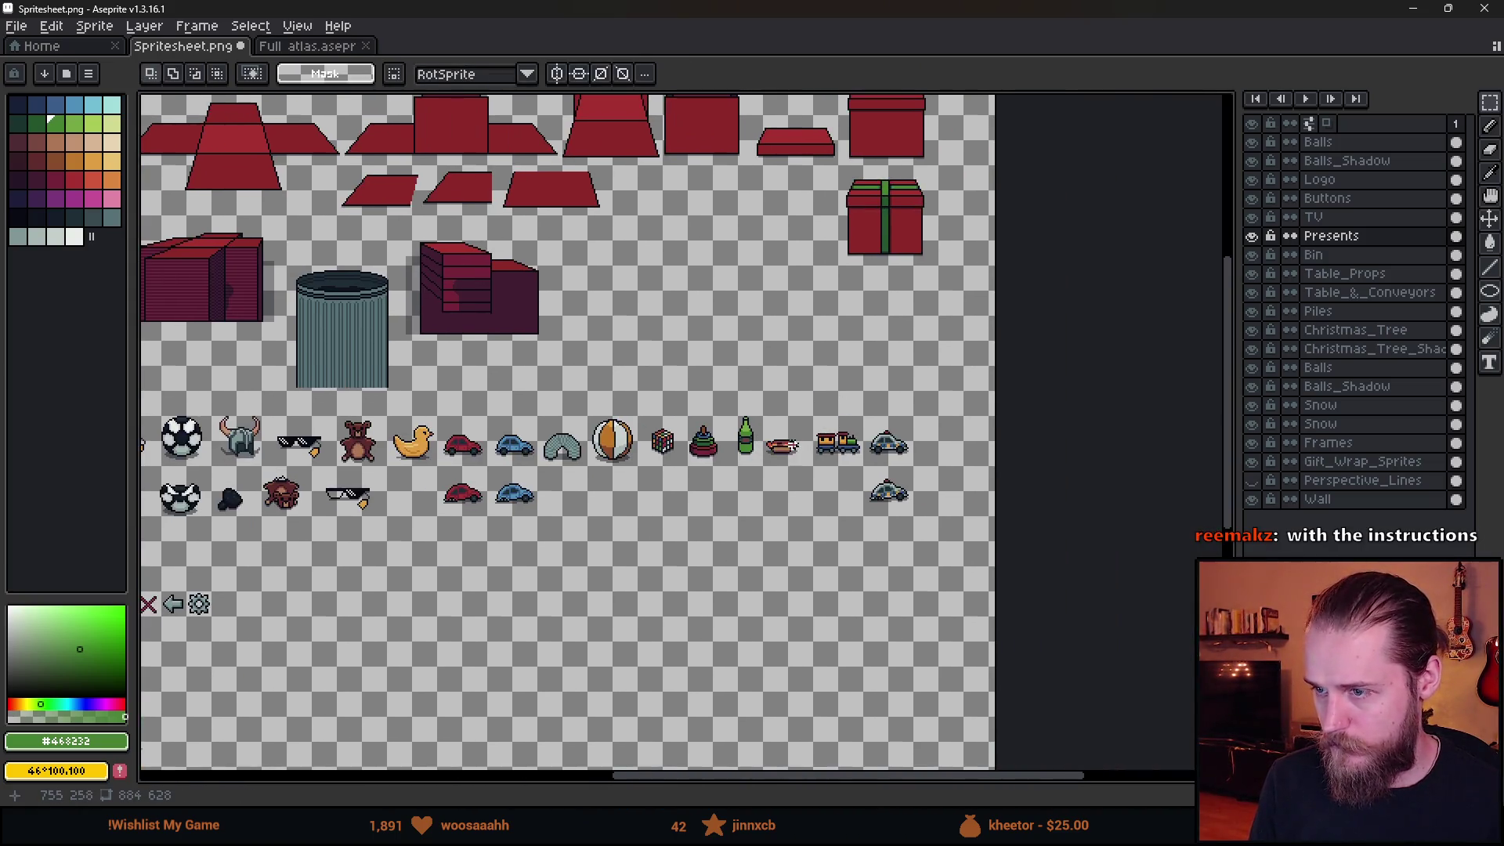
scroll(793, 445, "up", 4)
mouse_move(619, 320)
left_mouse_down()
mouse_move(775, 395)
mouse_move(739, 365)
mouse_move(1000, 430)
mouse_move(1012, 457)
left_mouse_up()
key("Return")
scroll(783, 431, "up", 3)
left_click_drag(869, 456, 887, 559)
key("Return")
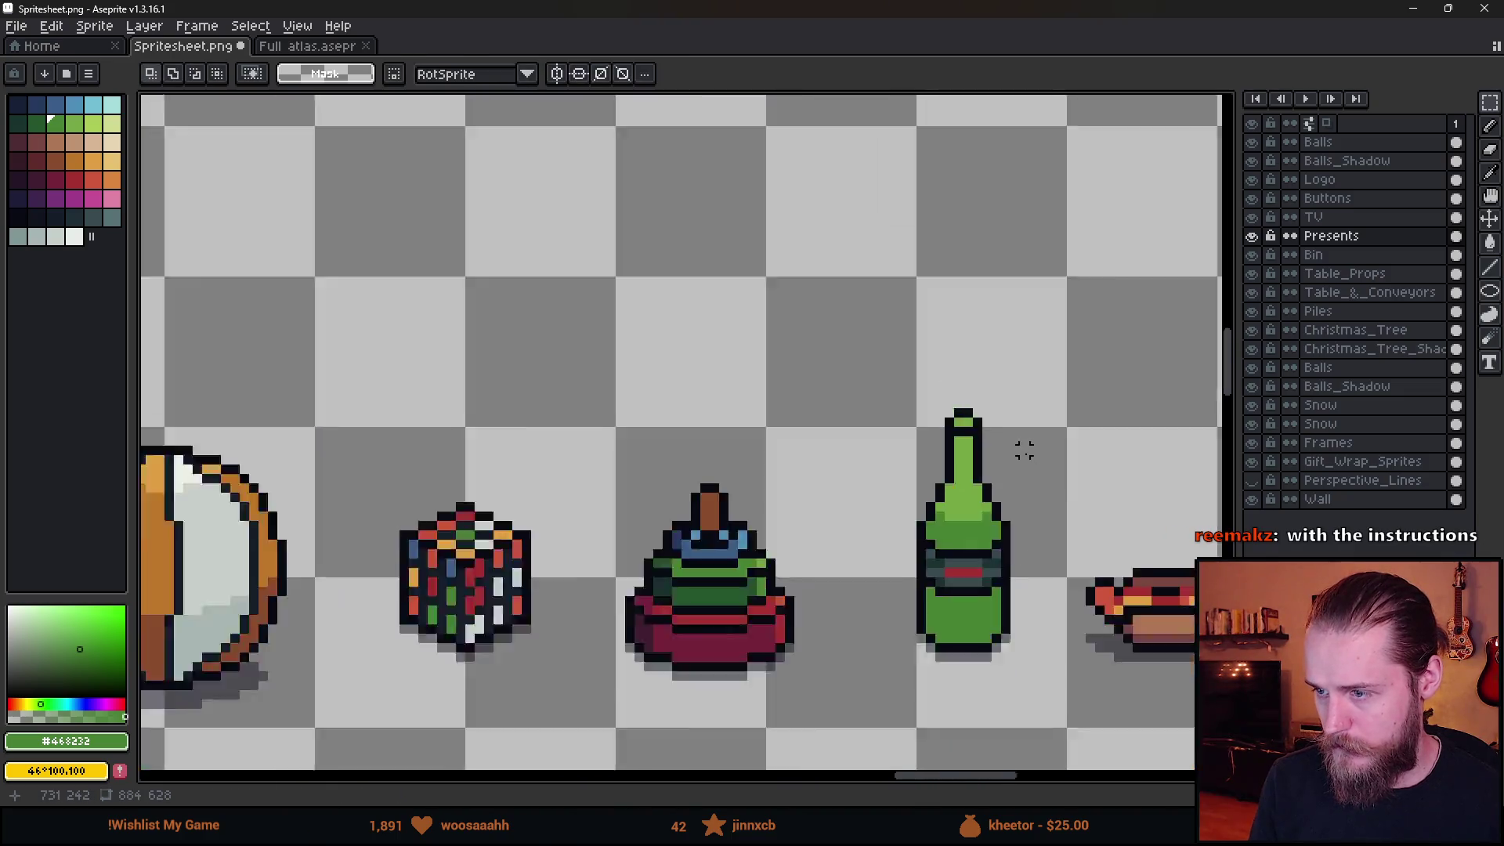
scroll(705, 430, "down", 5)
scroll(709, 439, "up", 4)
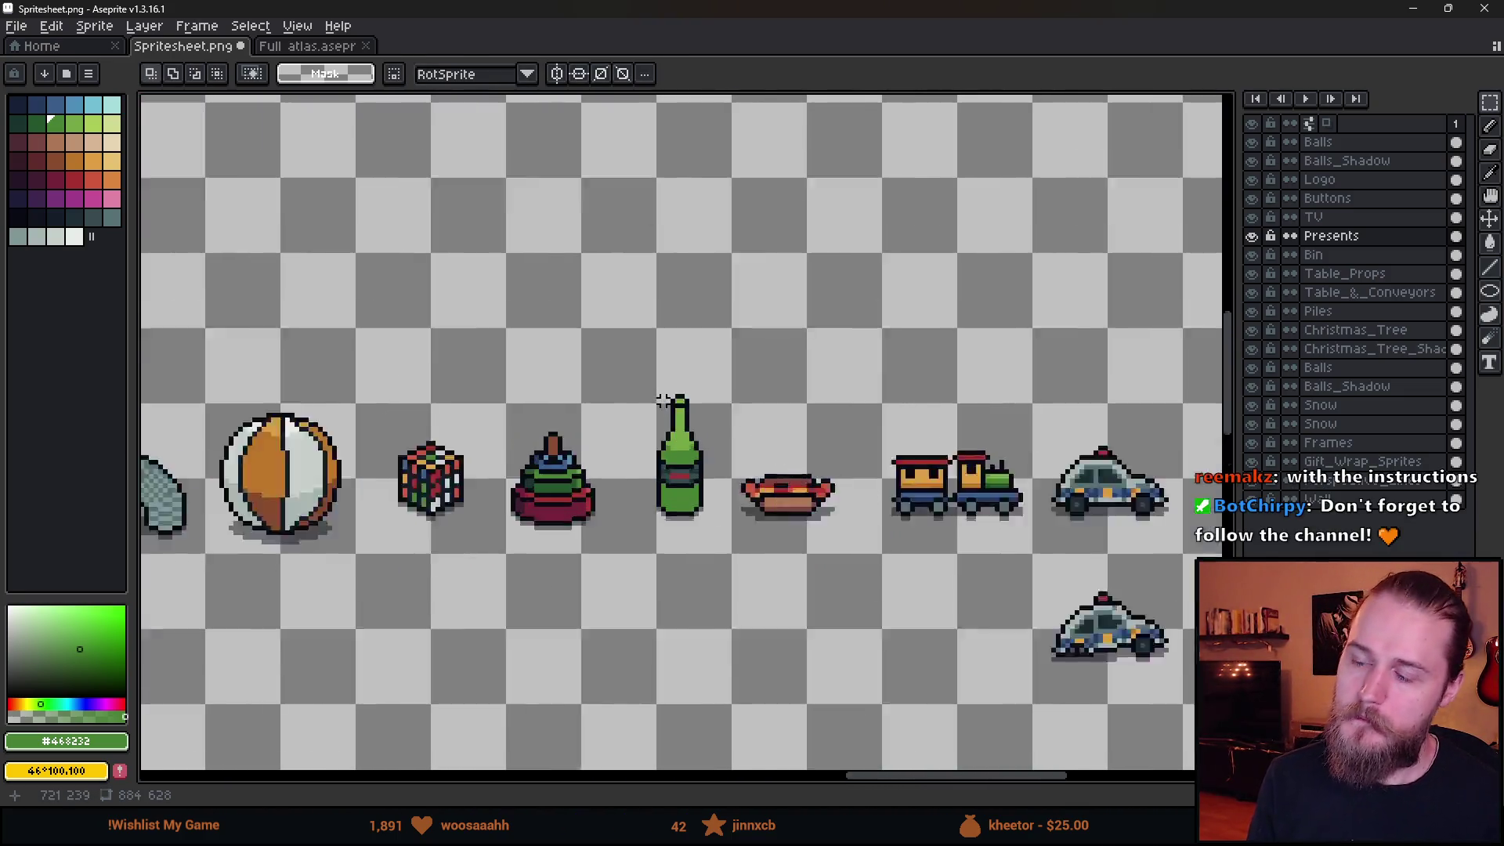
key("i")
left_click(754, 572)
key("b")
left_click(699, 587, "alt")
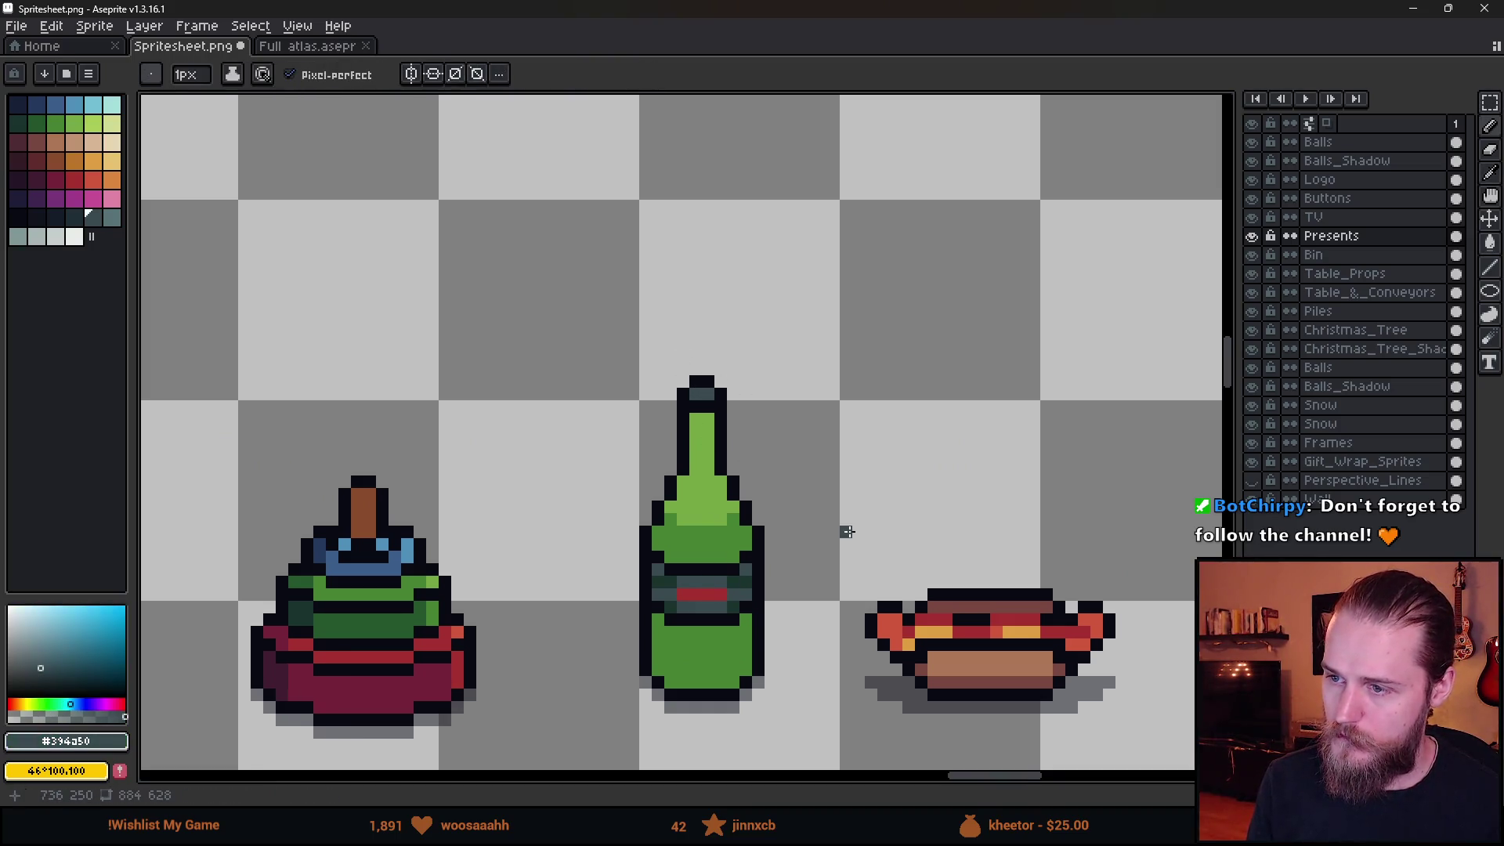
scroll(847, 532, "down", 5)
scroll(686, 492, "up", 2)
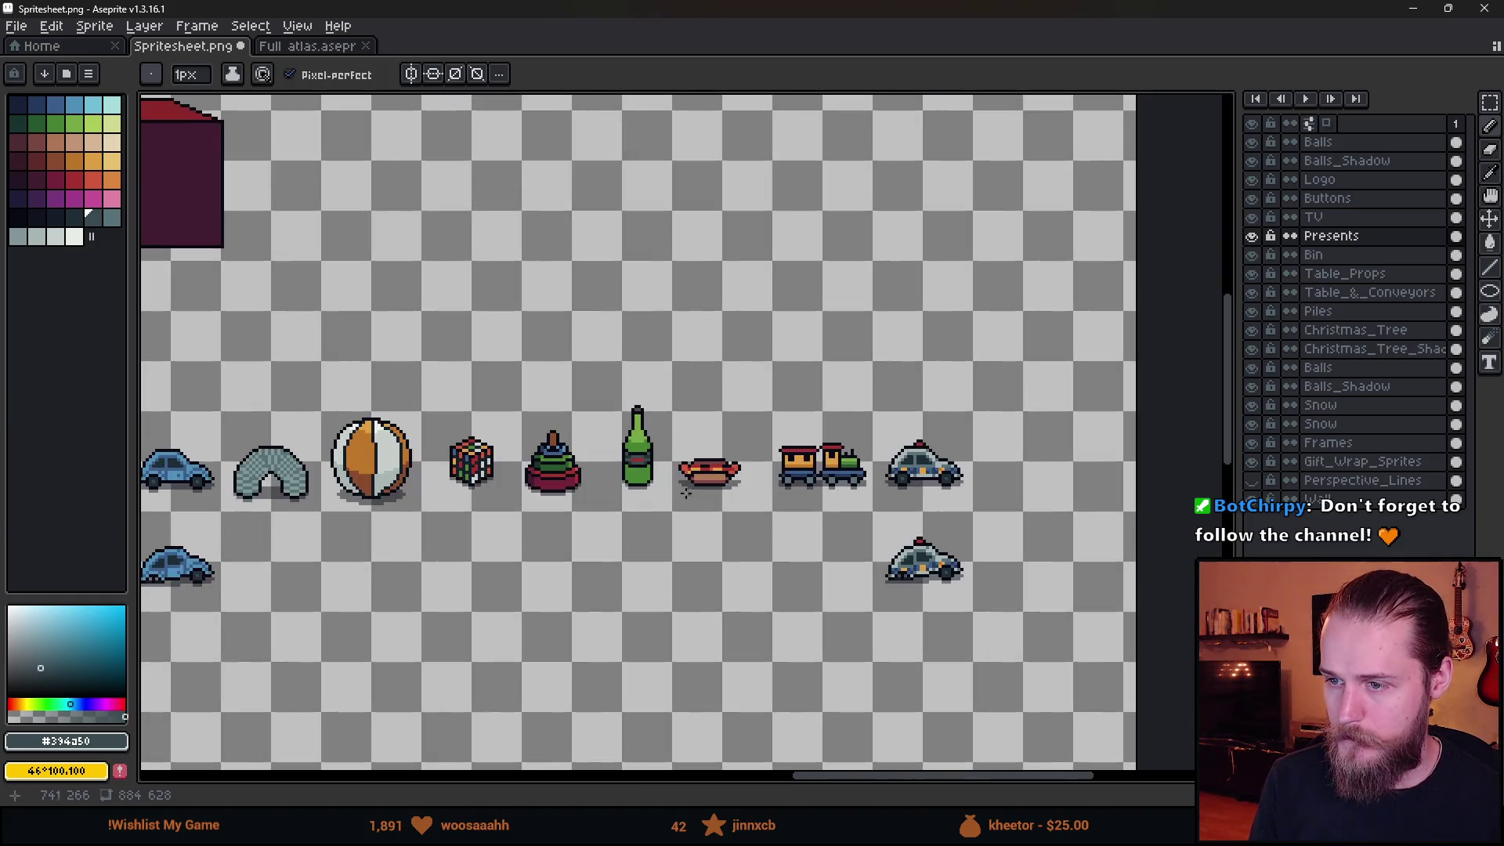
scroll(673, 485, "up", 1)
scroll(683, 509, "down", 1)
scroll(705, 520, "down", 2)
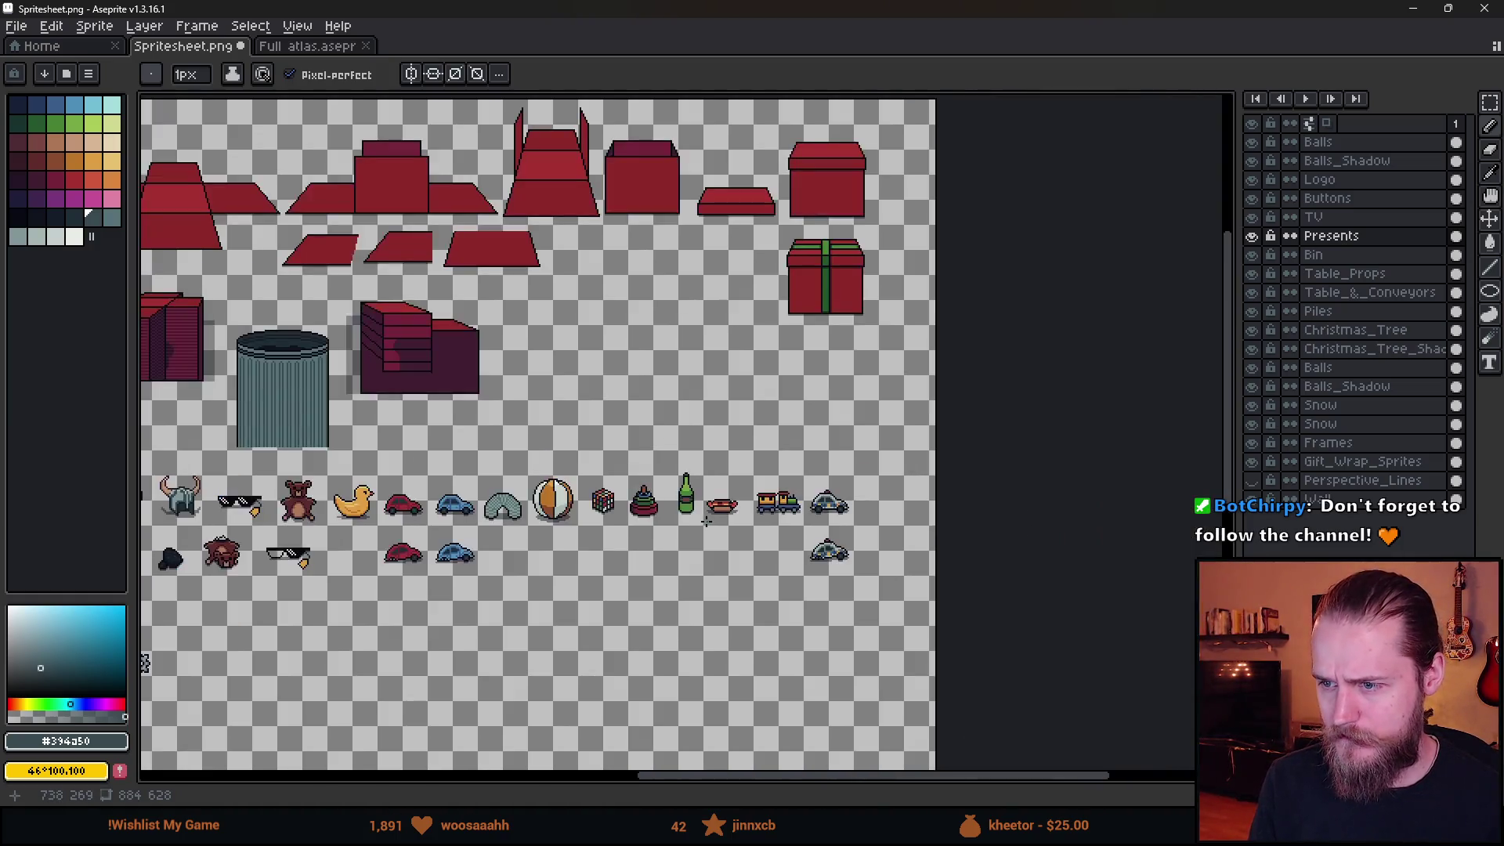
scroll(716, 519, "up", 1)
scroll(729, 520, "up", 2)
key("m")
left_click_drag(537, 328, 656, 609)
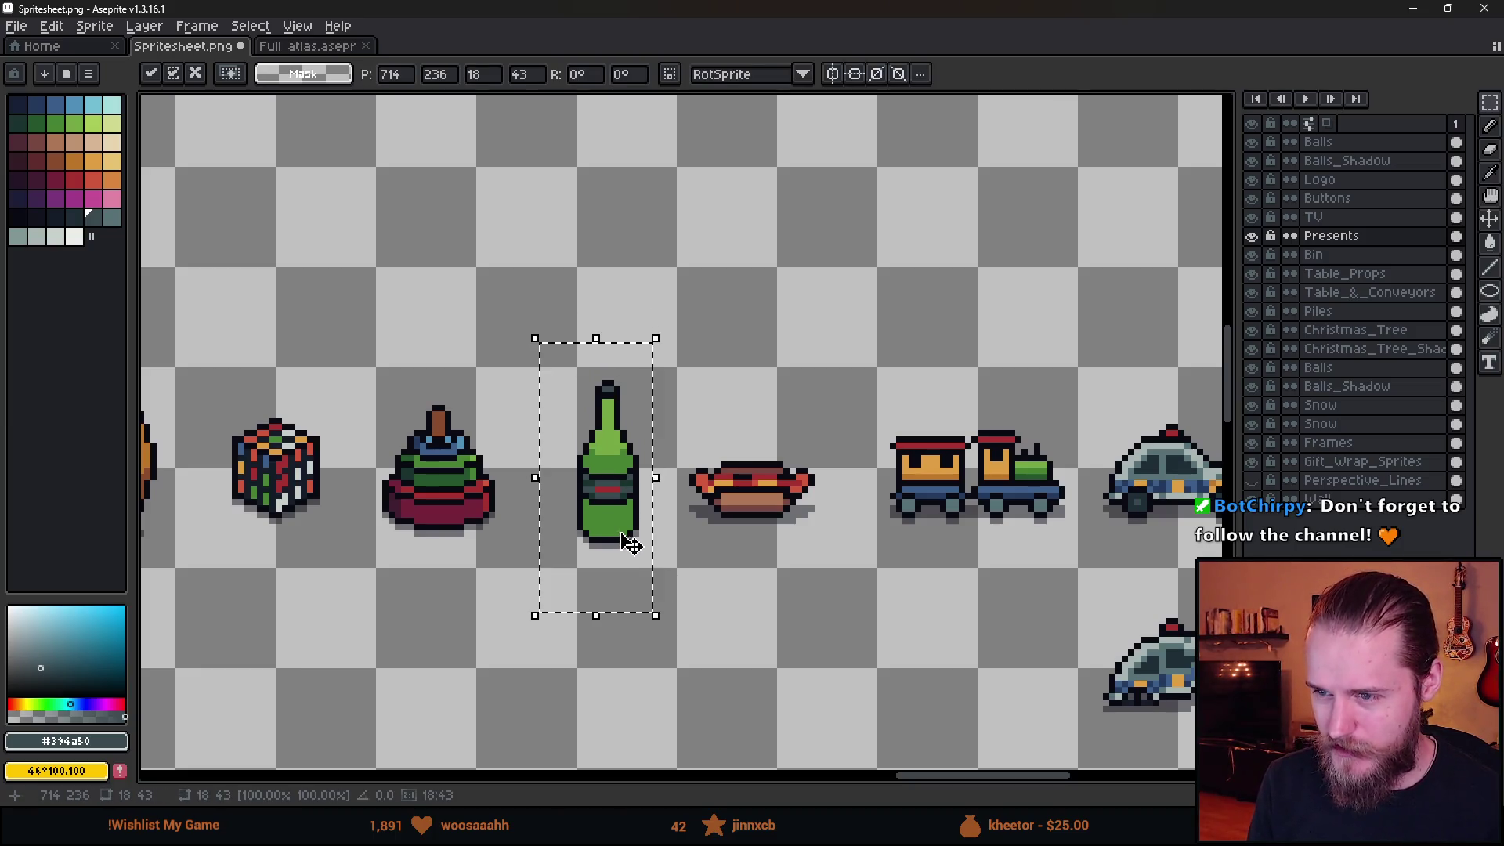
left_click(779, 553)
scroll(778, 554, "down", 2)
left_click_drag(808, 576, 969, 444)
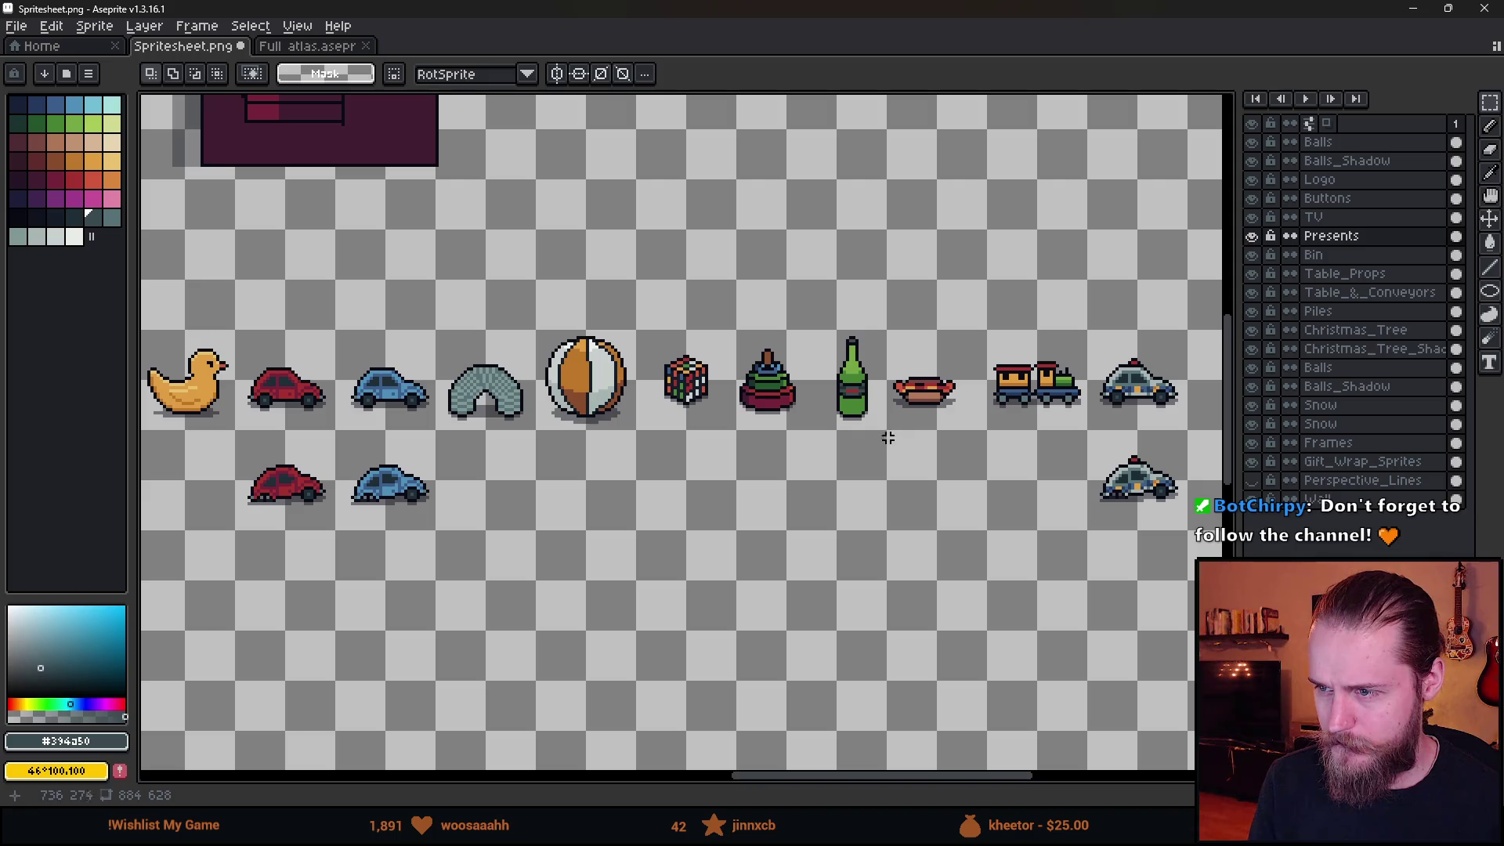
scroll(969, 387, "up", 2)
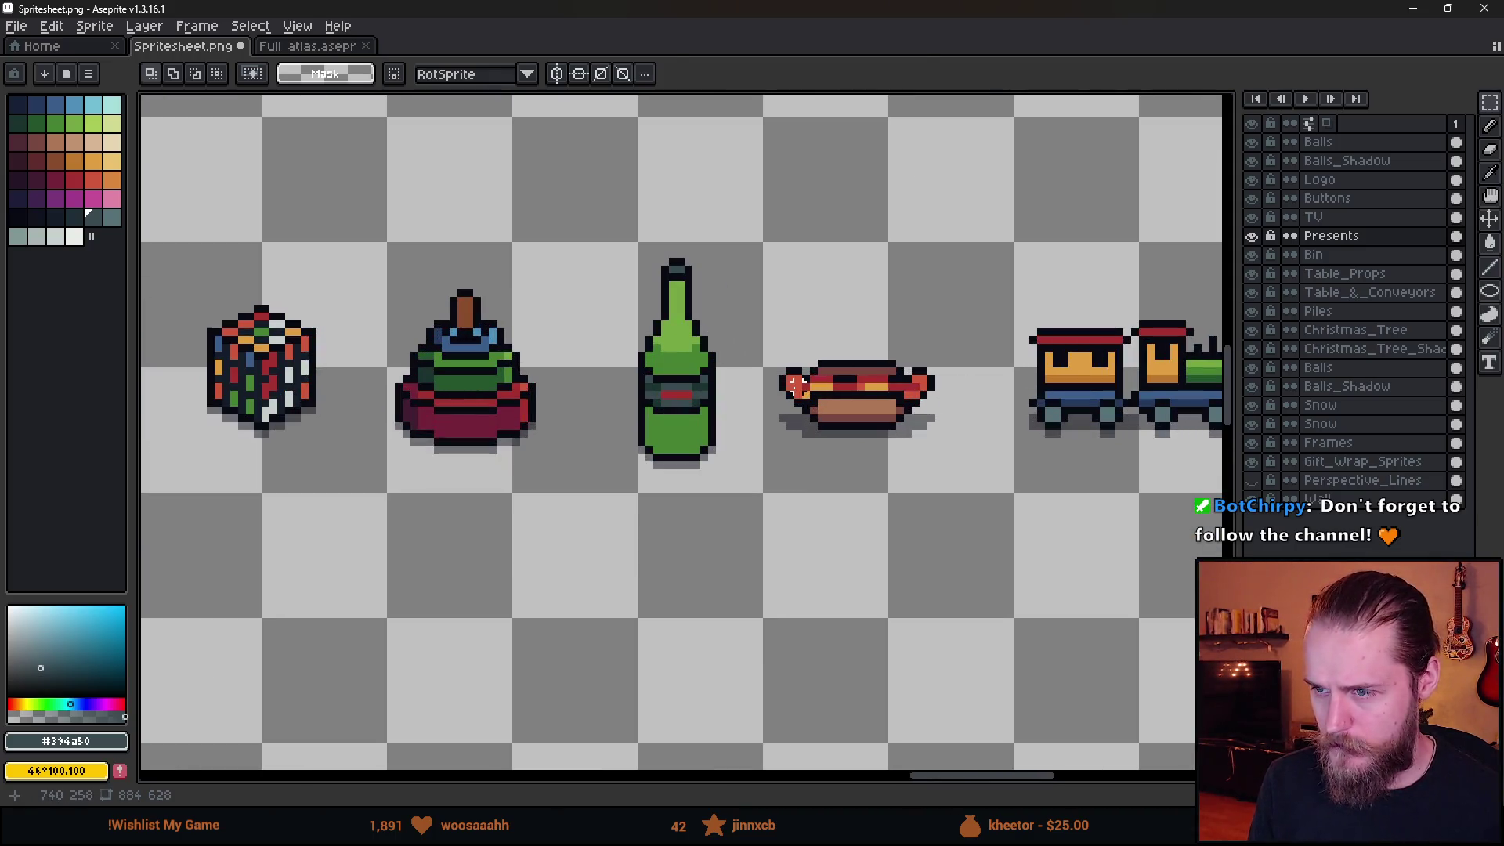
scroll(751, 390, "down", 4)
scroll(562, 430, "up", 4)
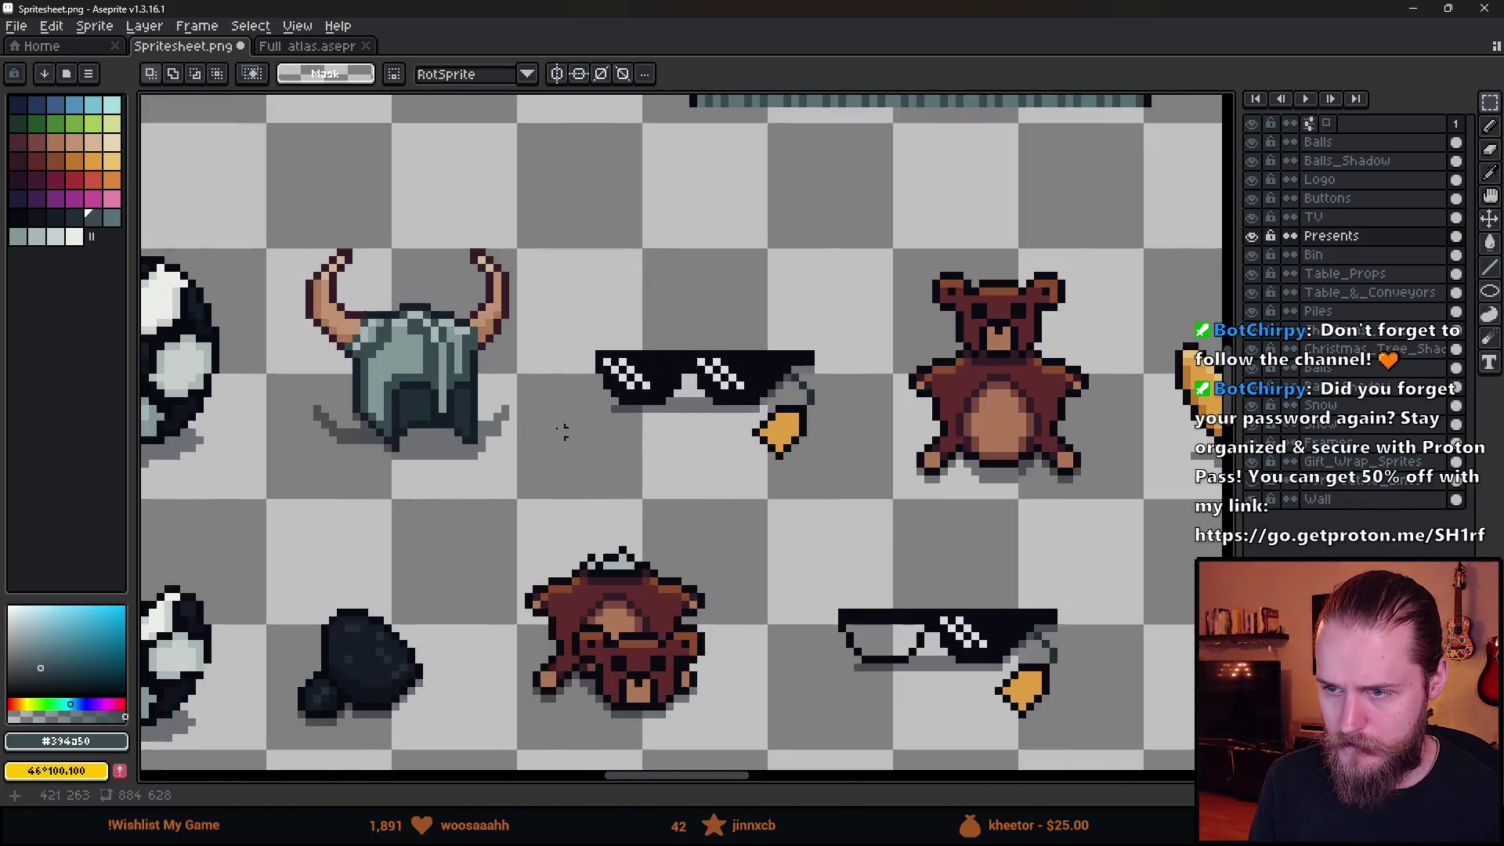
Copy the small orange tag and place it on the green bottle's lower right.
scroll(563, 431, "down", 2)
left_click_drag(141, 384, 475, 423)
left_click_drag(358, 373, 453, 505)
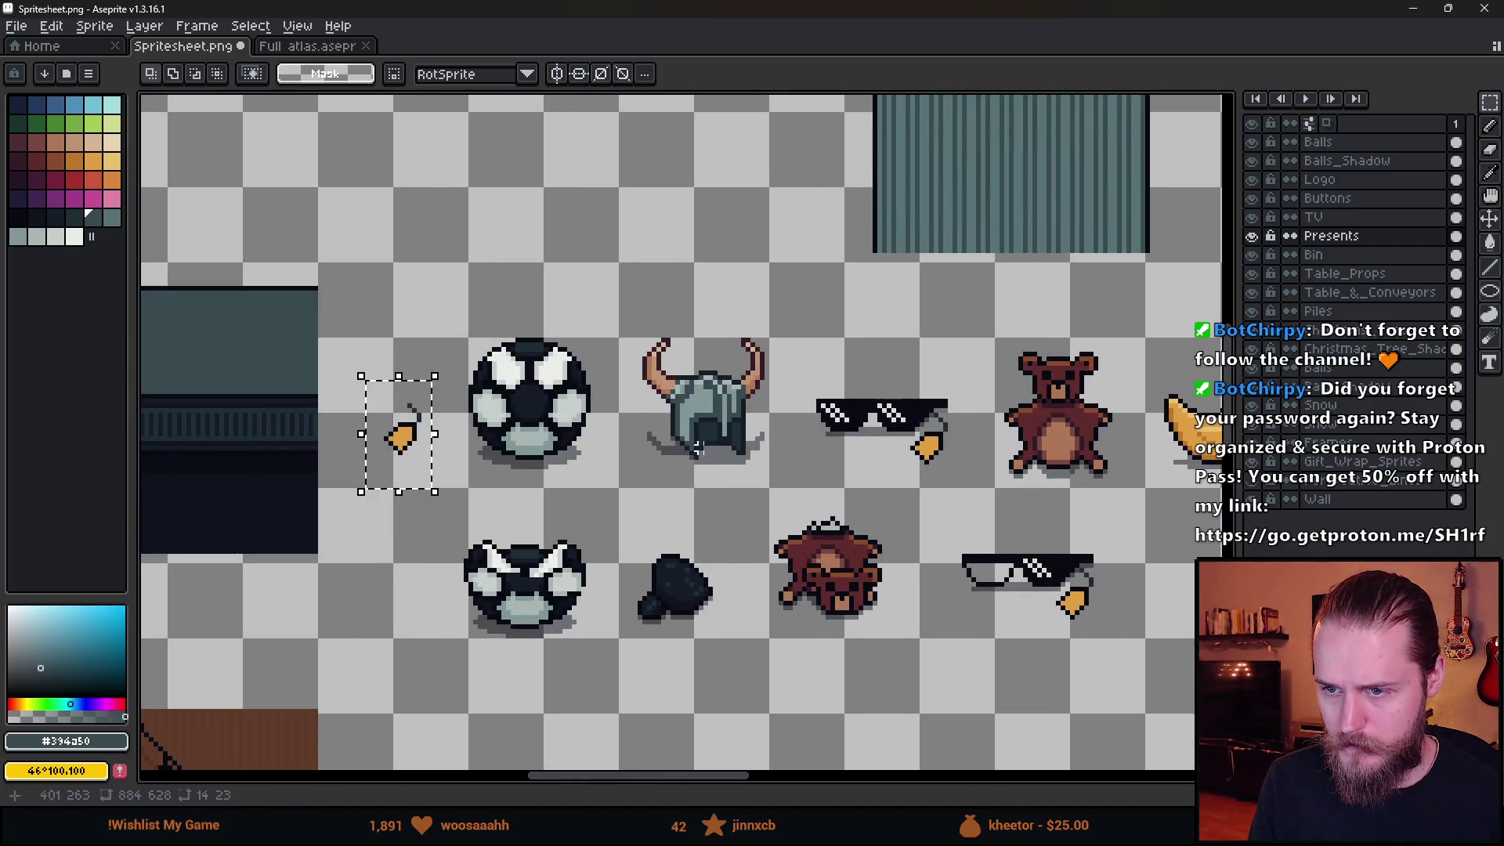
scroll(452, 504, "down", 3)
scroll(862, 439, "up", 3)
scroll(597, 533, "up", 1)
key("ctrl+v")
mouse_move(697, 552)
left_mouse_down()
mouse_move(577, 614)
mouse_move(562, 604)
left_mouse_up()
scroll(562, 605, "down", 2)
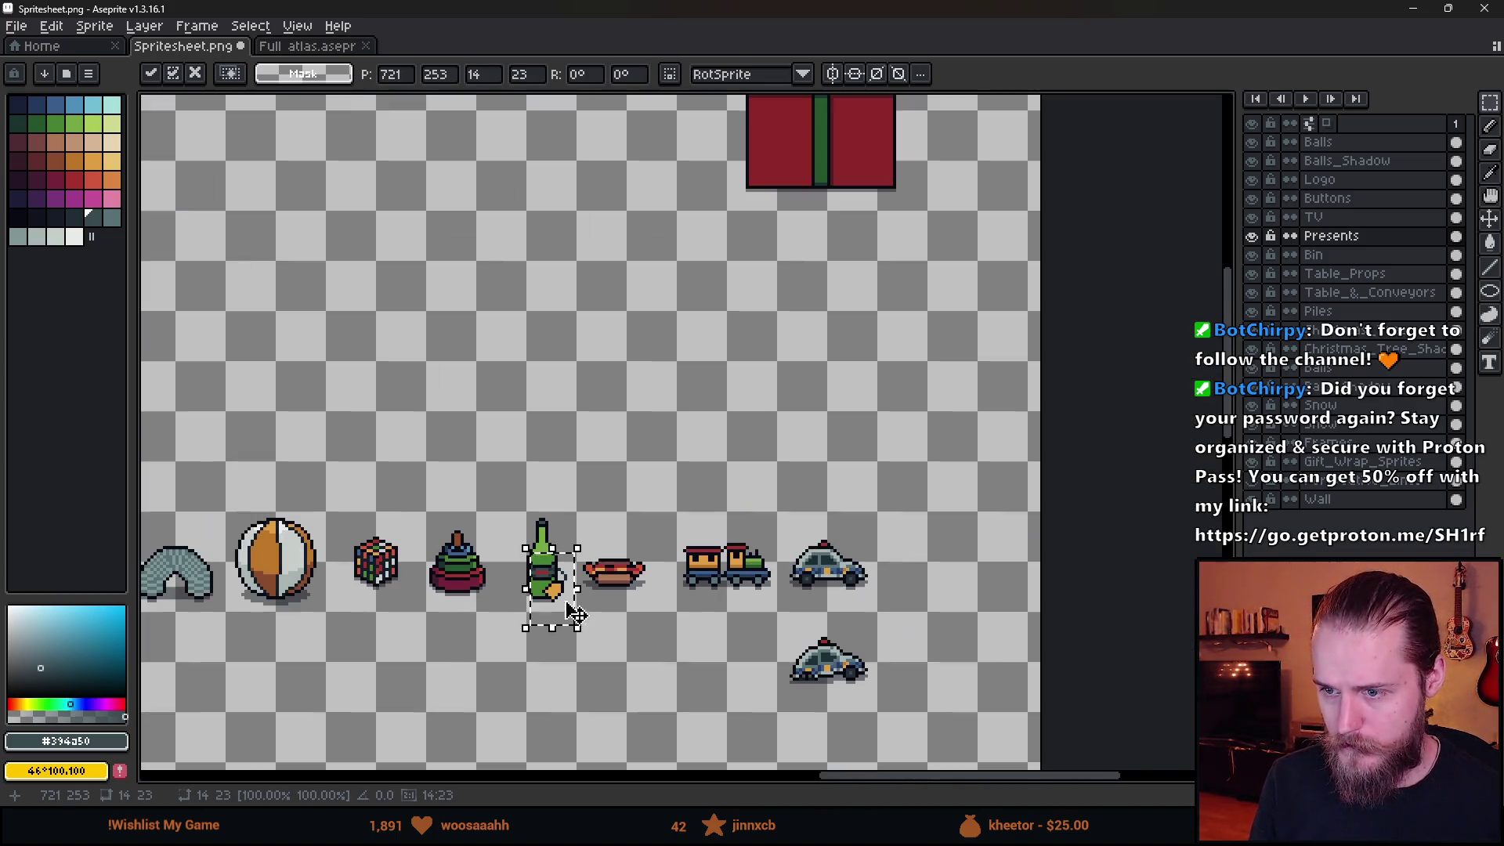
key("Return")
Pan back to the bottle end of the toy row and eyedrop the dark outline colour.
scroll(614, 621, "down", 1)
scroll(716, 562, "up", 1)
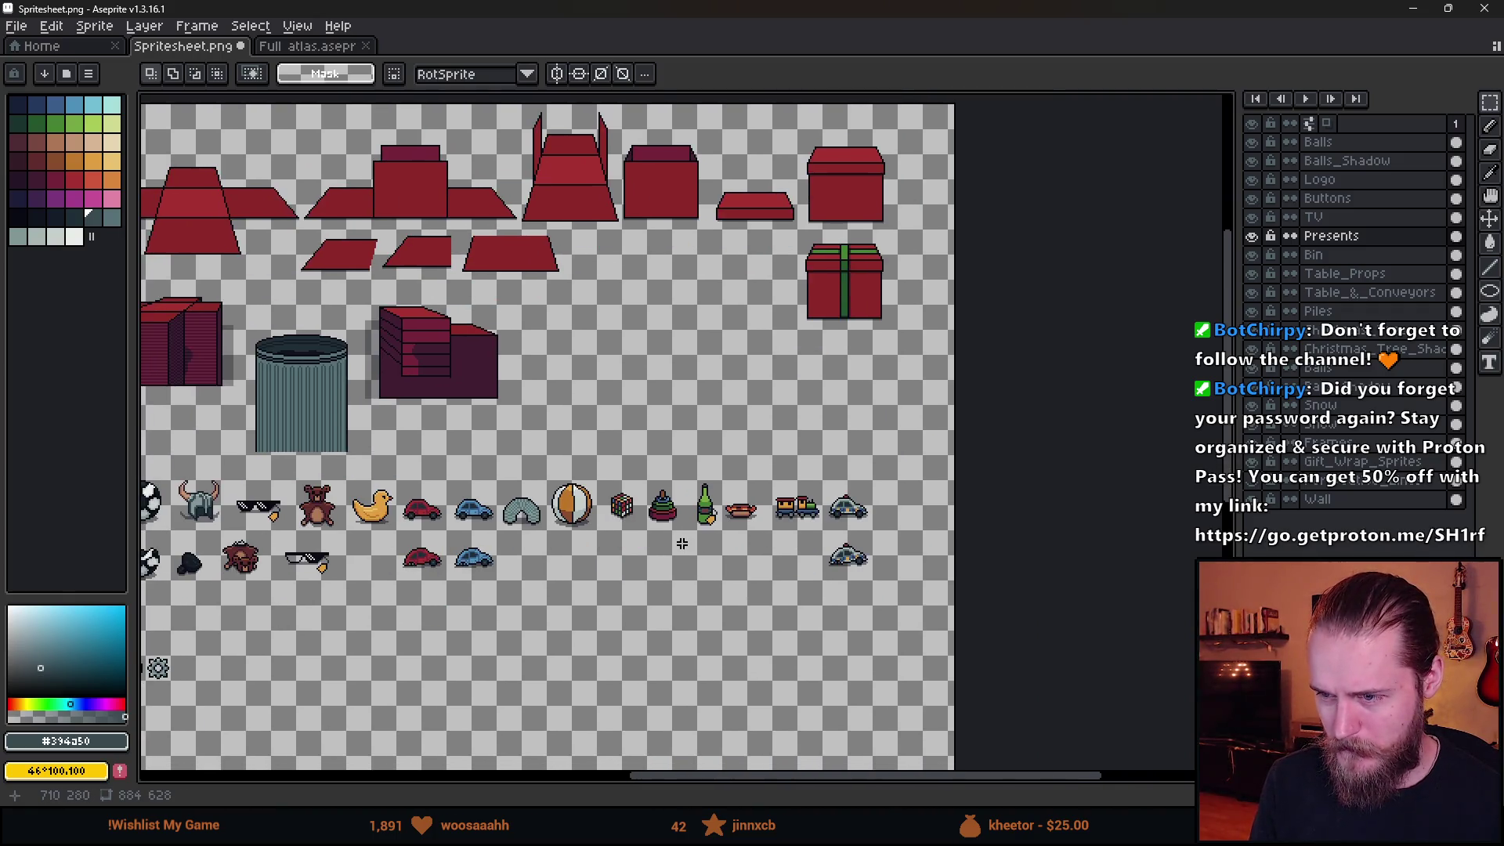
scroll(682, 543, "up", 2)
left_click_drag(755, 564, 914, 487)
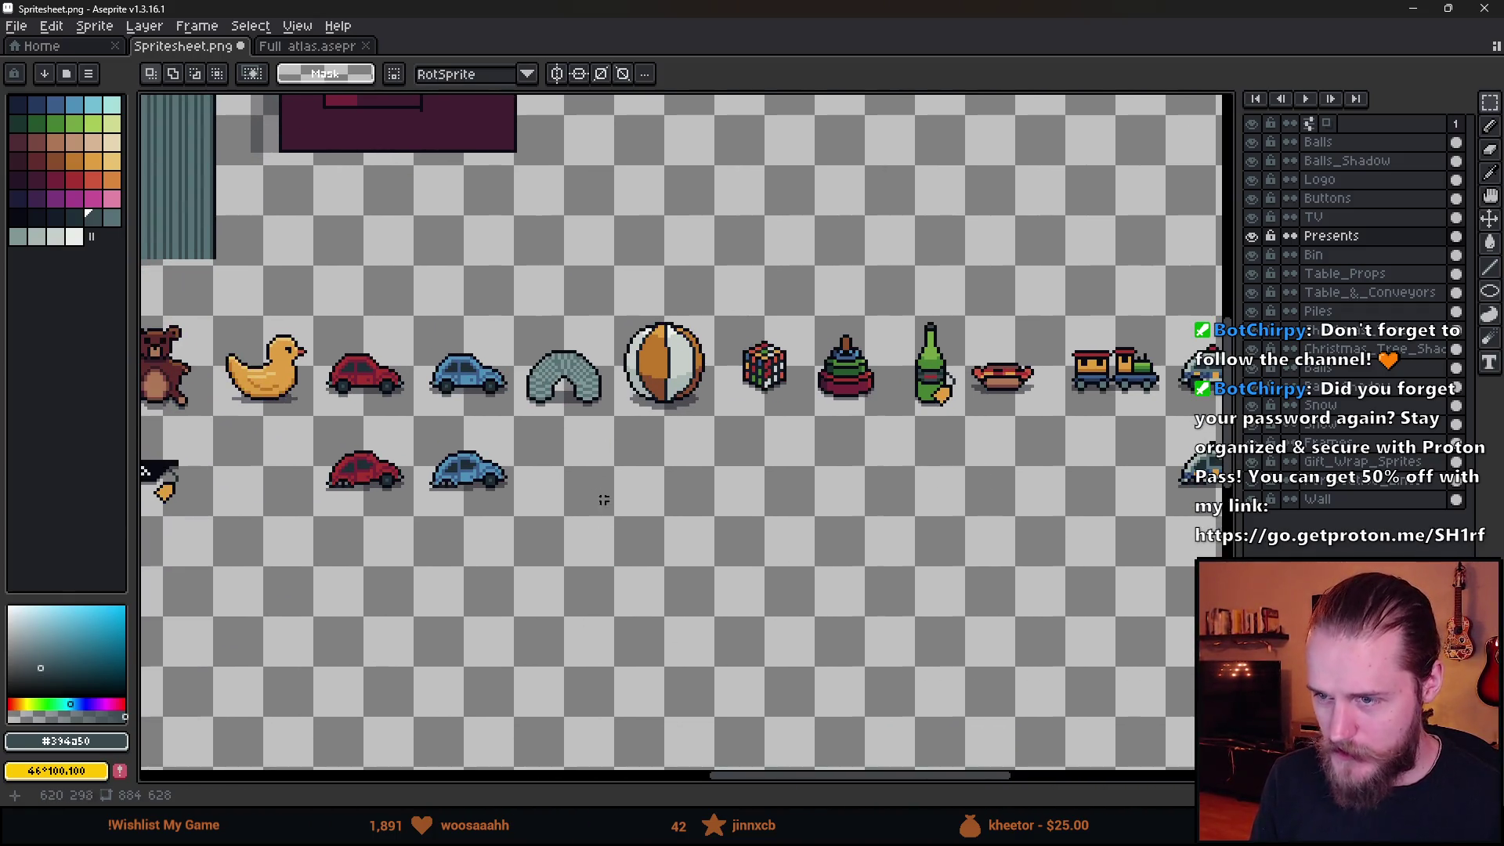
scroll(603, 499, "left", 5)
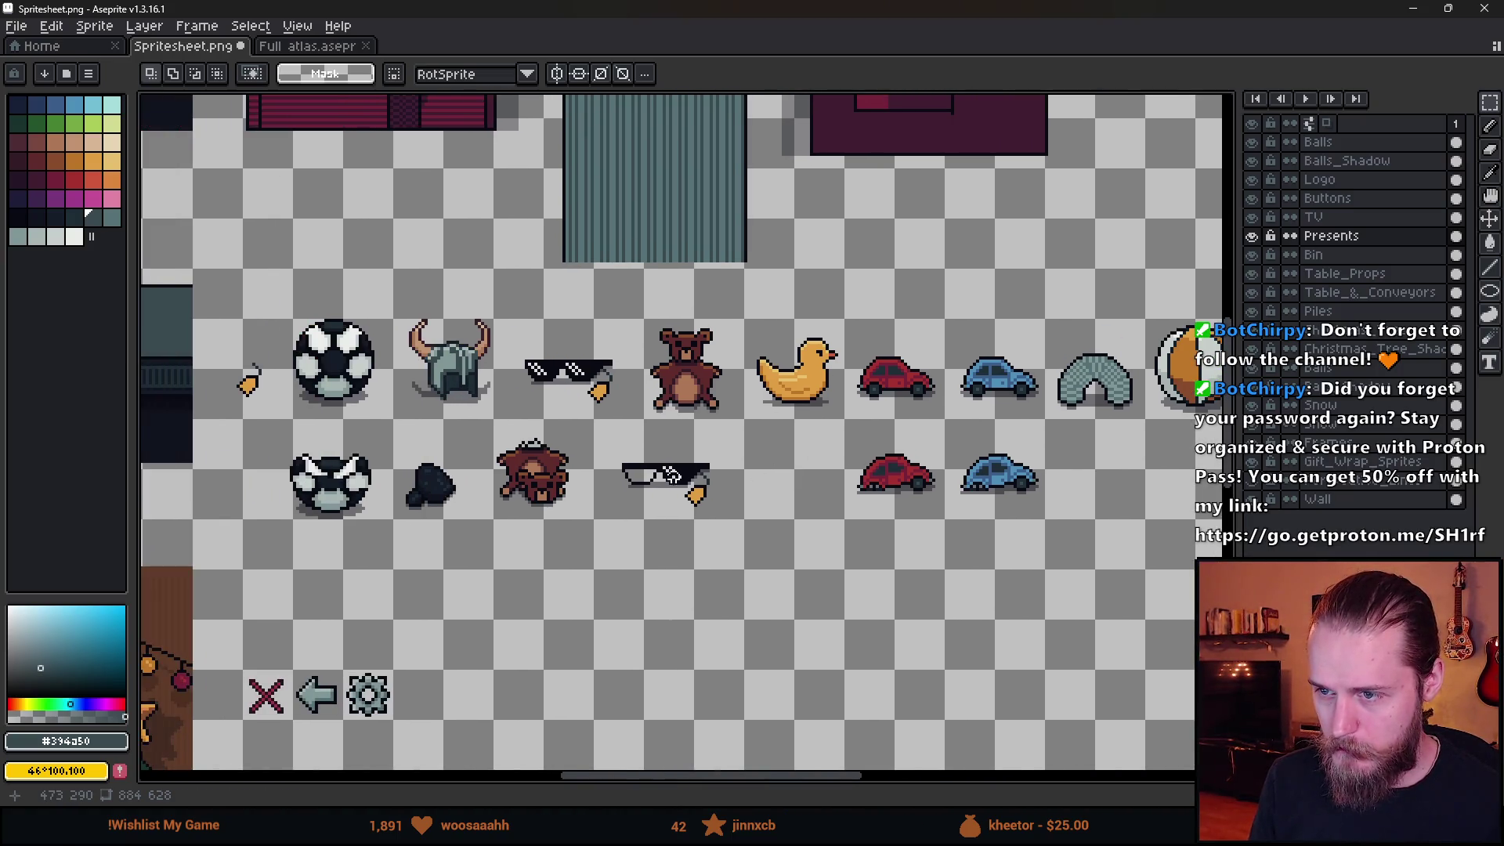
scroll(671, 476, "down", 2)
scroll(642, 486, "up", 2)
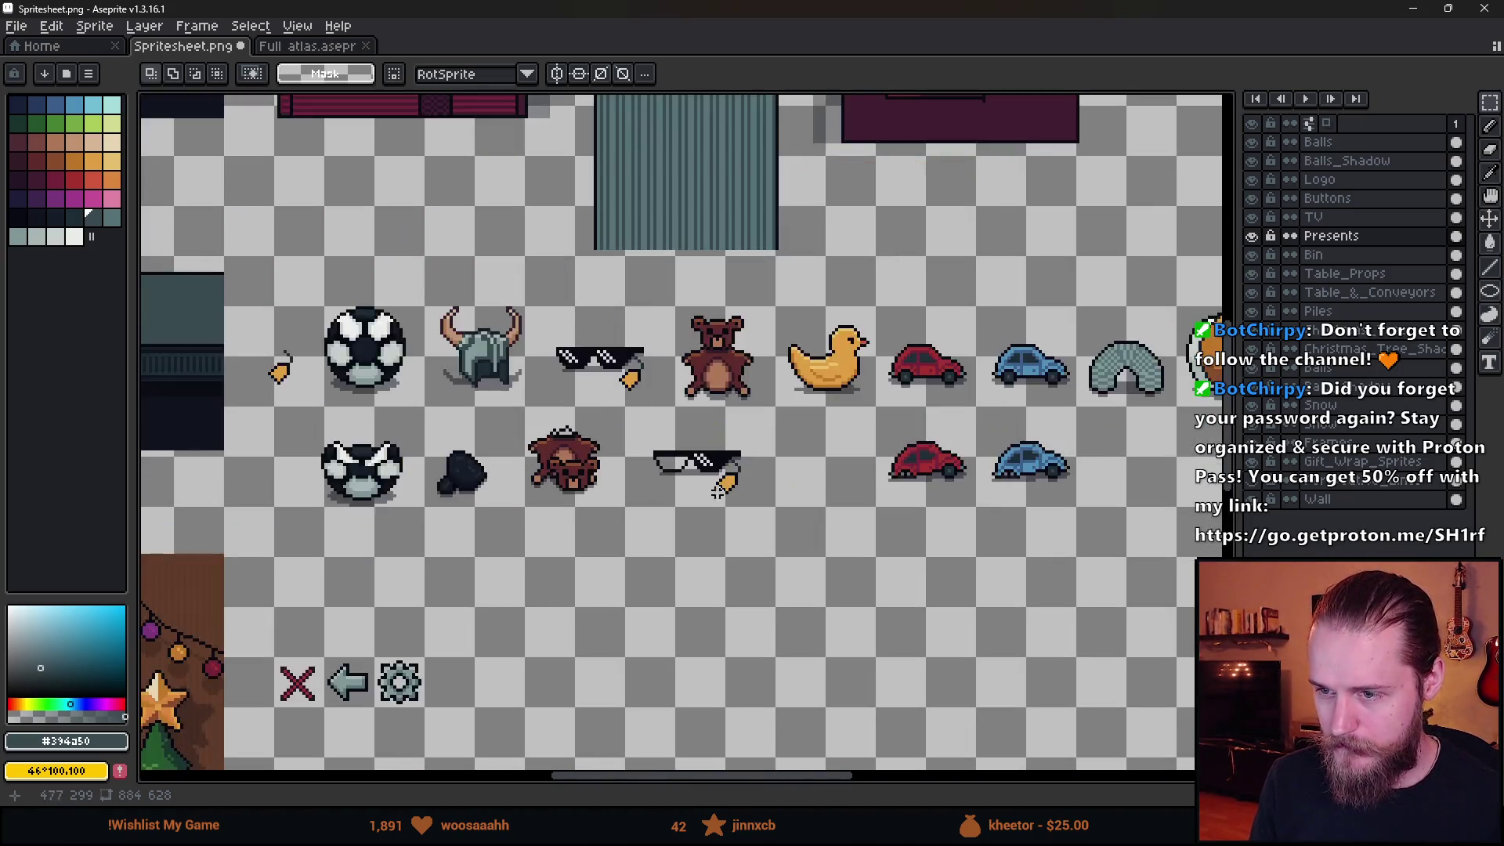
scroll(497, 507, "right", 10)
left_click_drag(496, 506, 890, 498)
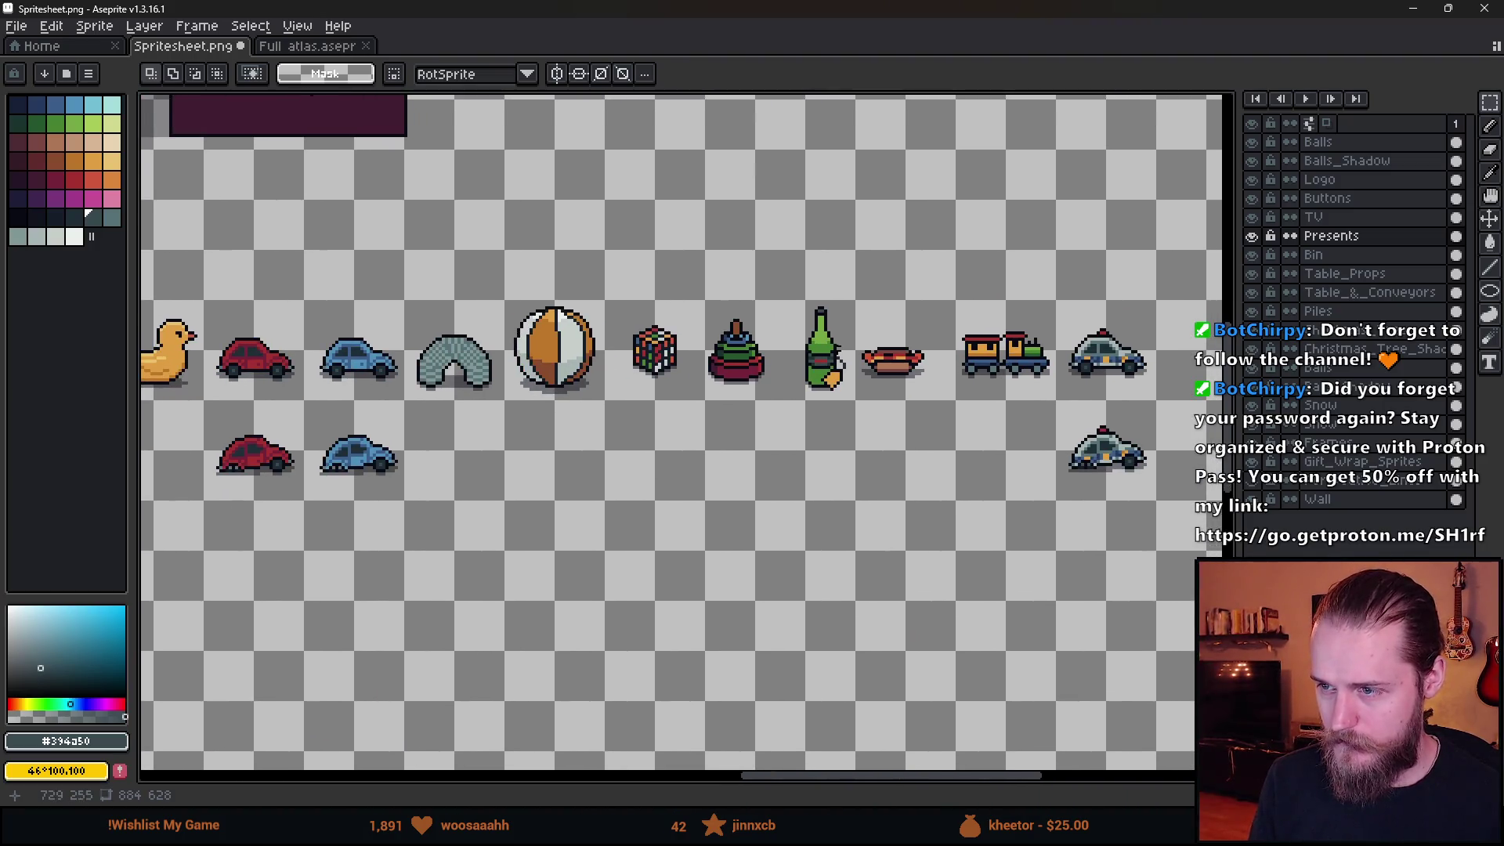
scroll(845, 319, "up", 3)
left_click(838, 322, "alt")
scroll(835, 339, "down", 3)
Switch to the Pencil, pan to the empty space above the bottle, and undo a stray pixel.
scroll(893, 385, "up", 3)
scroll(906, 422, "down", 3)
scroll(775, 399, "up", 3)
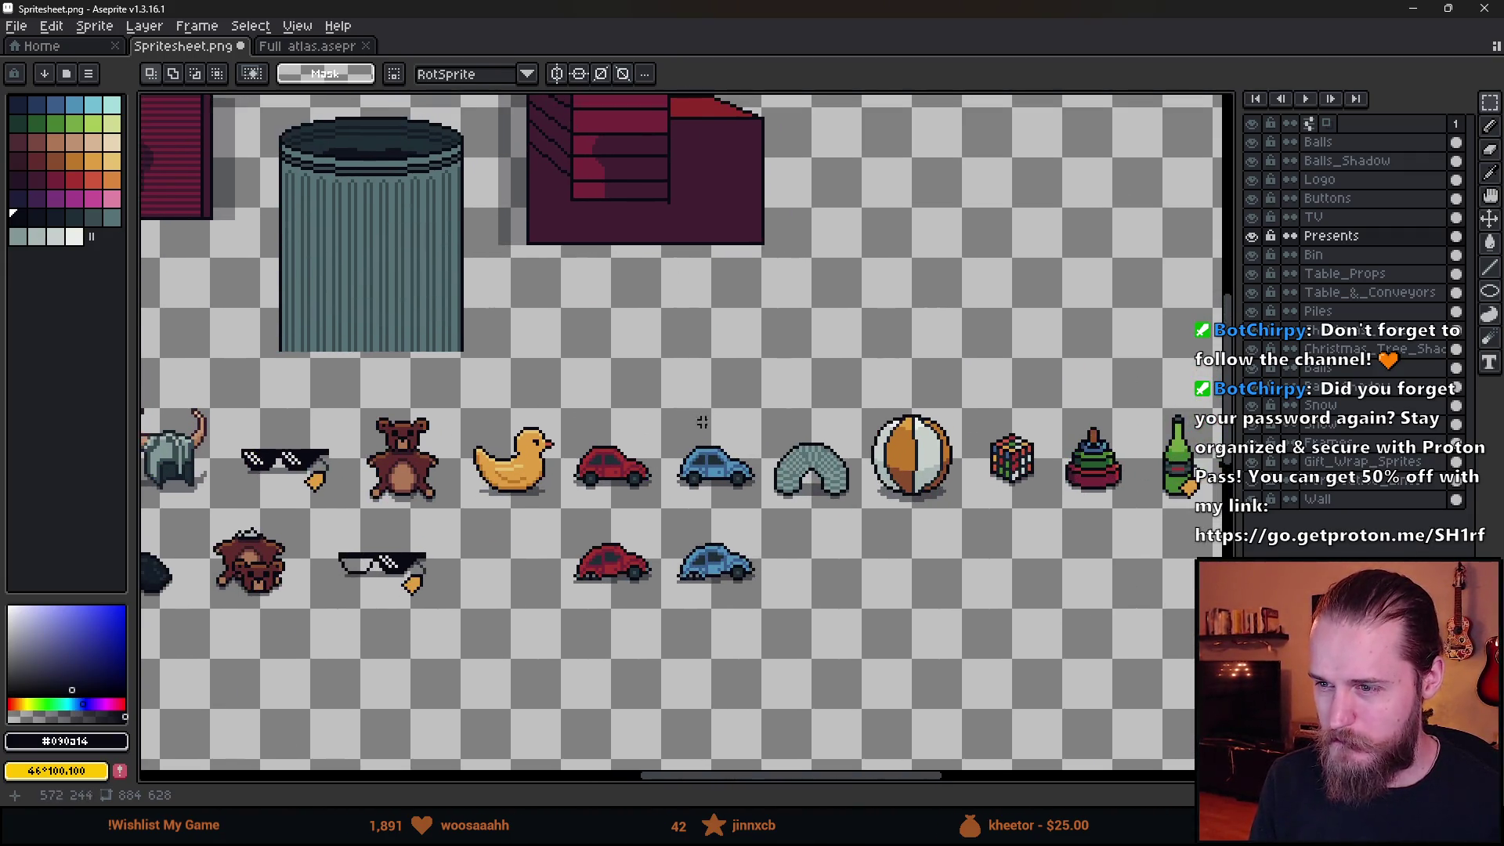
key("b")
scroll(655, 446, "down", 2)
left_click_drag(654, 446, 750, 430)
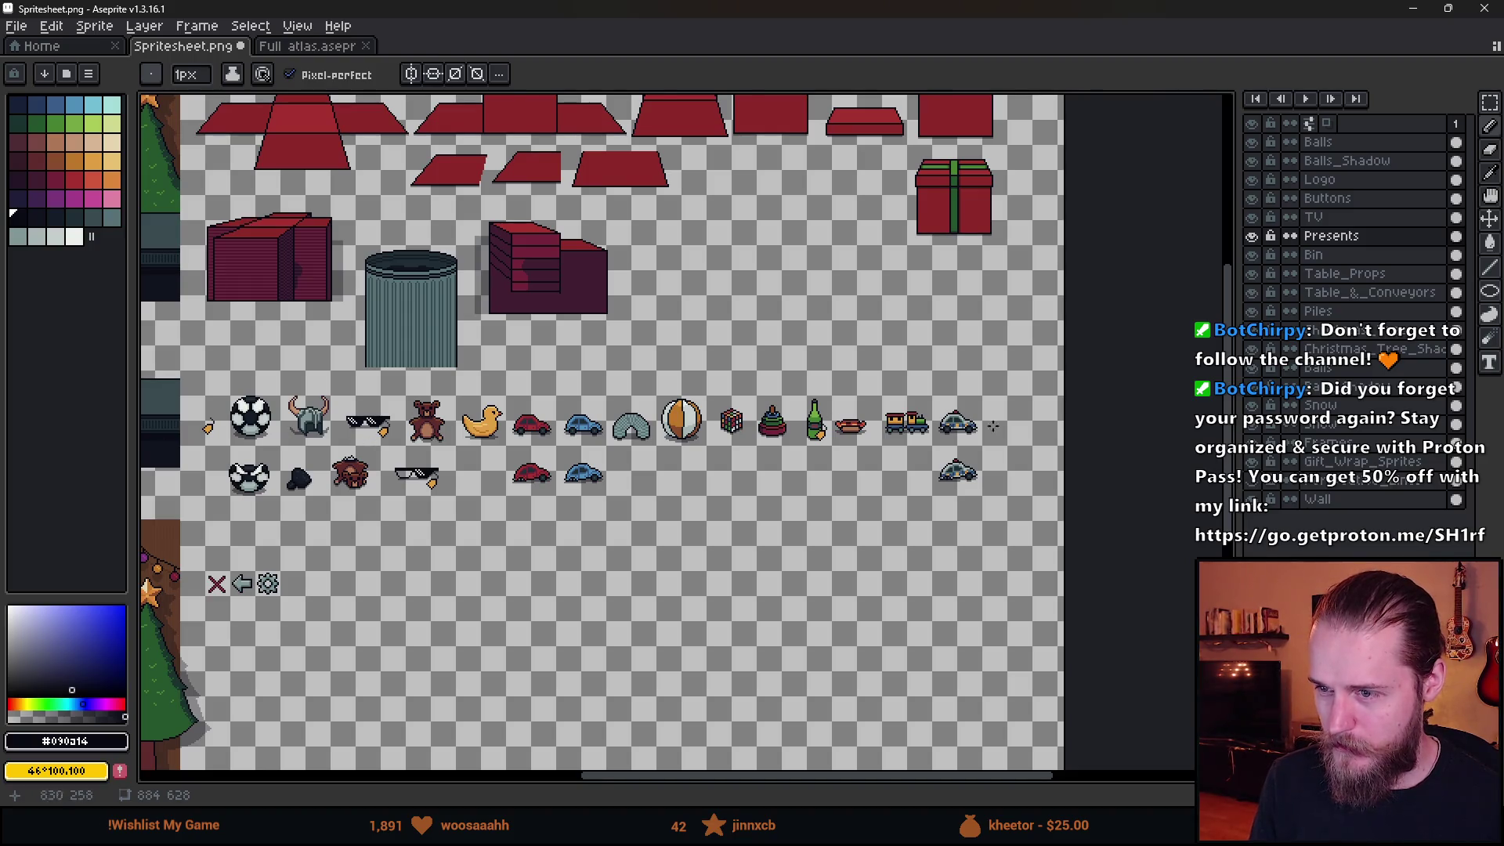
scroll(767, 365, "up", 3)
scroll(614, 415, "up", 3)
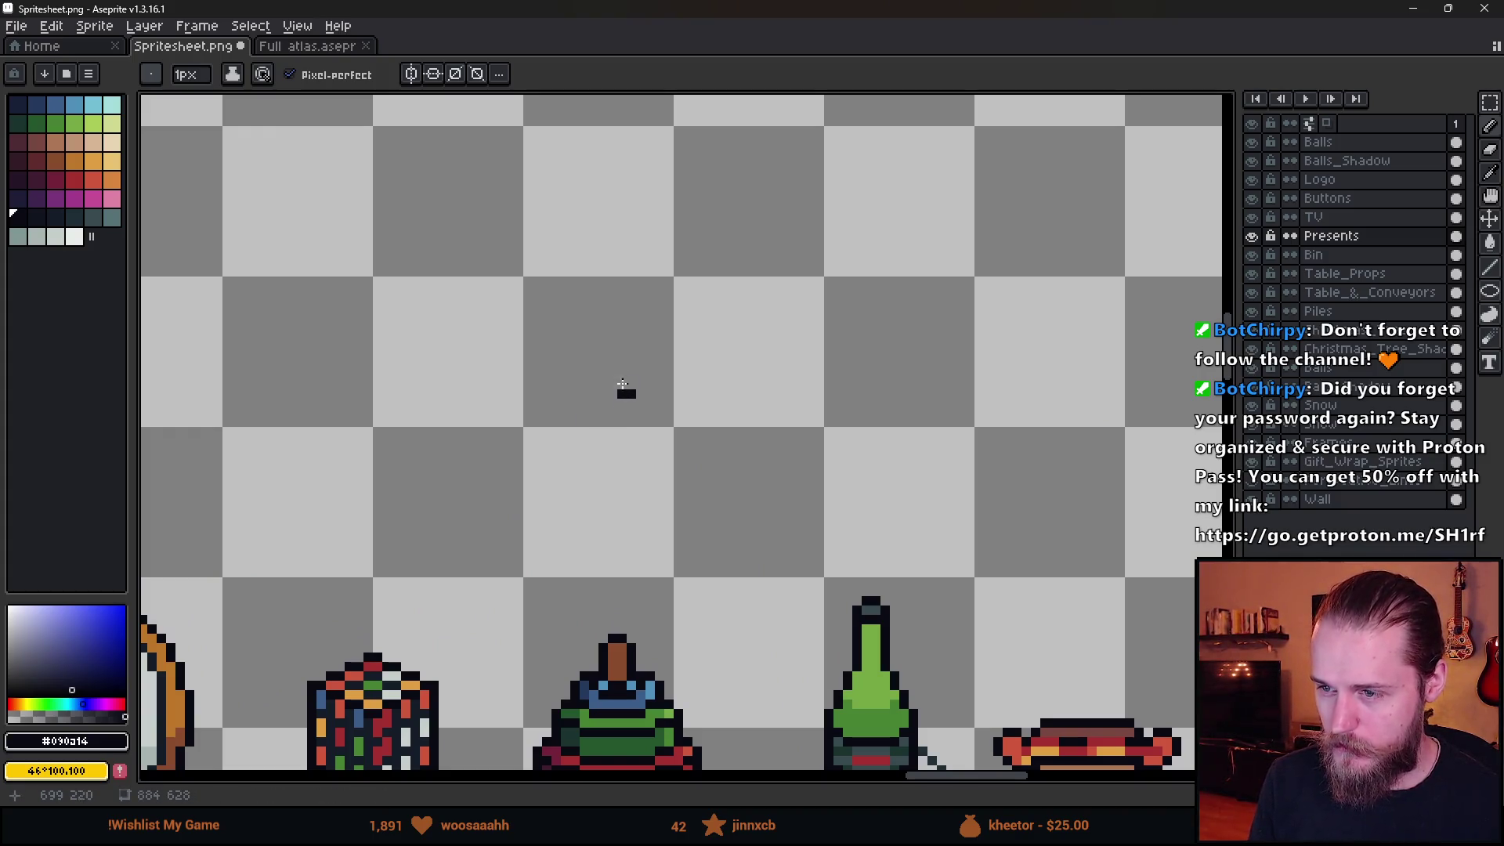
key("ctrl+z")
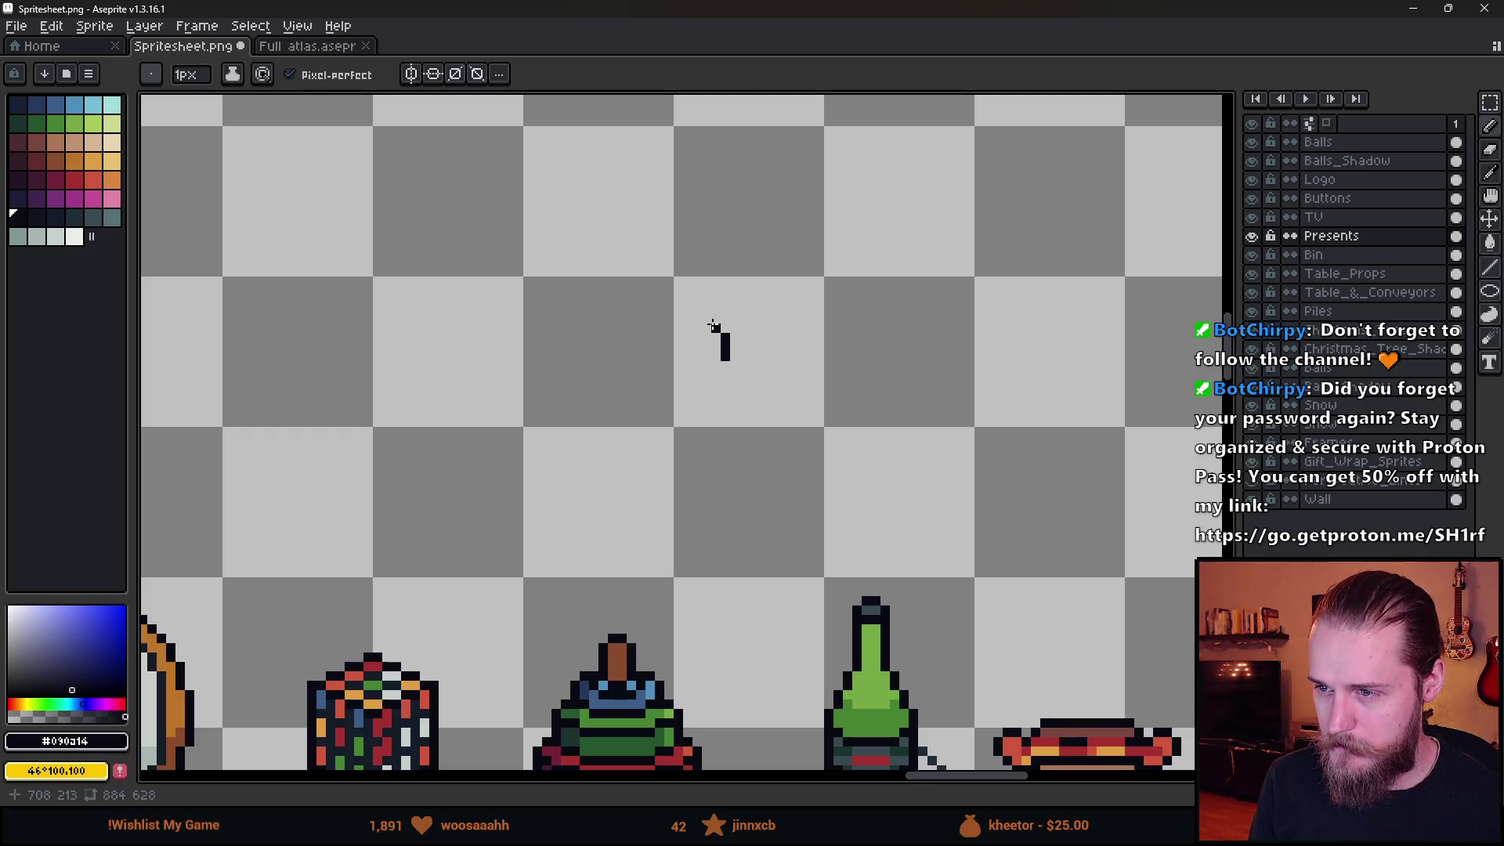
Draw one half of the vase outline and mirror a copy to form the other side.
mouse_move(712, 324)
left_mouse_down()
mouse_move(763, 329)
mouse_move(725, 374)
mouse_move(761, 447)
mouse_move(762, 491)
left_mouse_up()
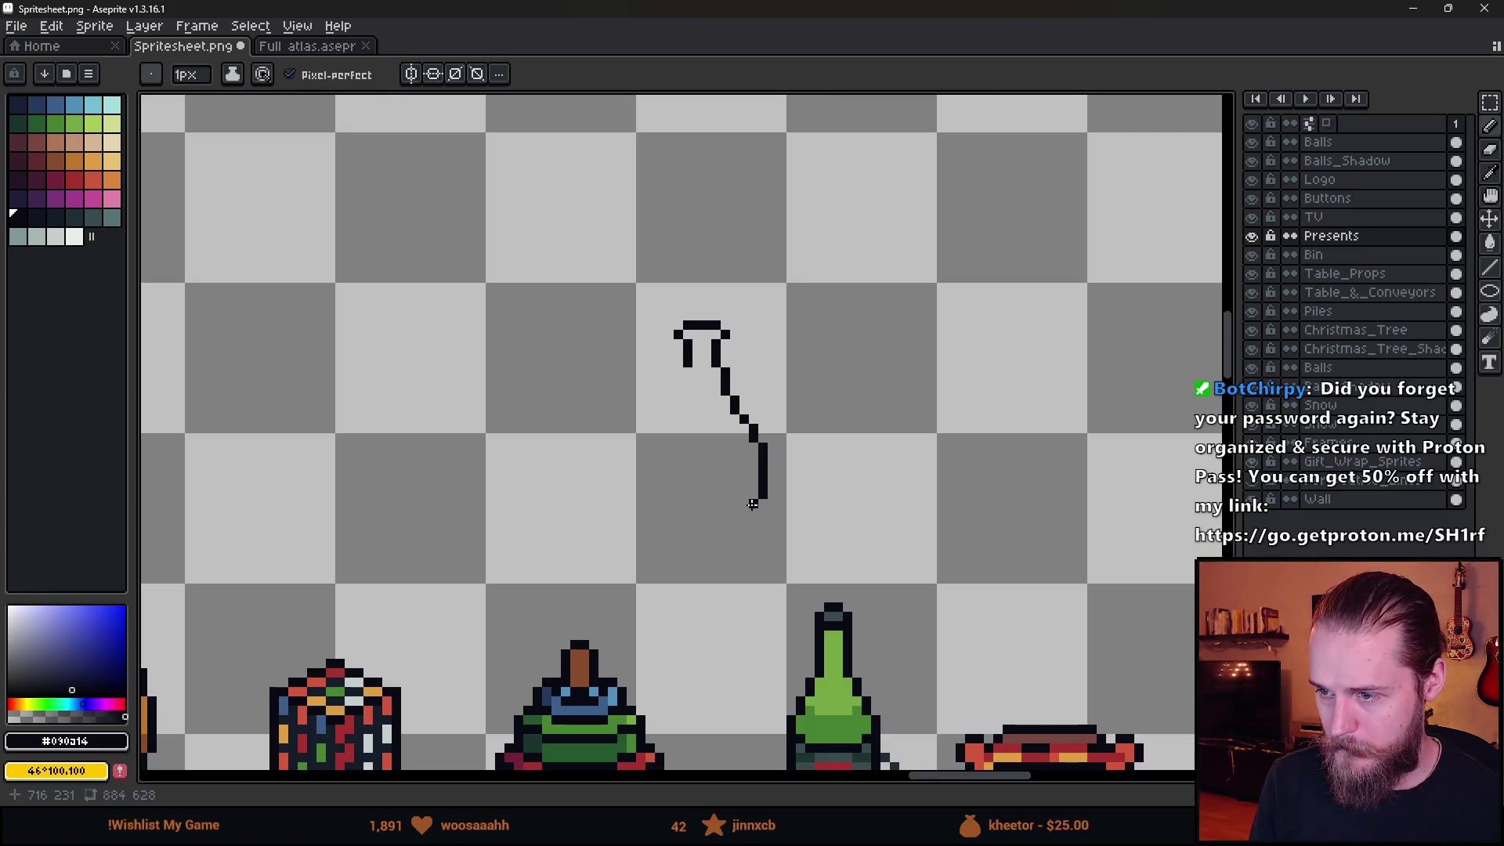
key("m")
mouse_move(696, 298)
left_mouse_down()
mouse_move(816, 538)
mouse_move(613, 475)
mouse_move(699, 464)
mouse_move(677, 458)
left_mouse_up()
key("shift+h")
left_click(913, 396)
Close the vase bottom with corner pixels and a straight bottom line.
scroll(732, 466, "down", 4)
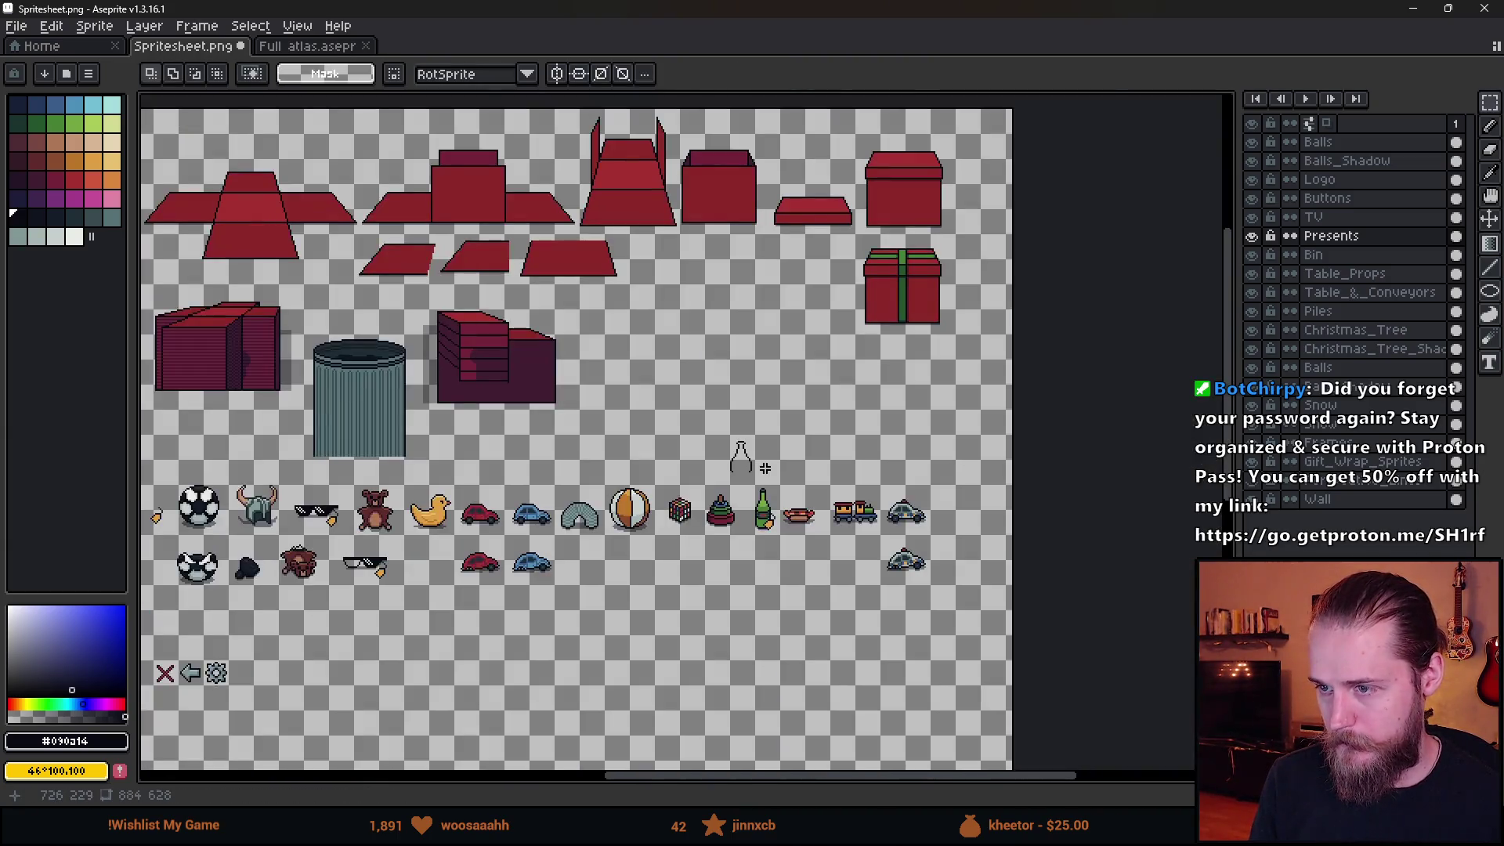
scroll(737, 468, "up", 3)
scroll(736, 469, "up", 4)
key("b")
left_click(604, 546)
mouse_move(604, 546)
left_mouse_down()
mouse_move(589, 549)
mouse_move(732, 547)
left_mouse_up()
key("ctrl+z")
left_click(591, 527)
left_click(791, 527)
left_click(765, 527)
left_click(604, 554)
Fill the missing pixel in the vase neck, then bring the Unity editor to the front.
scroll(732, 547, "down", 4)
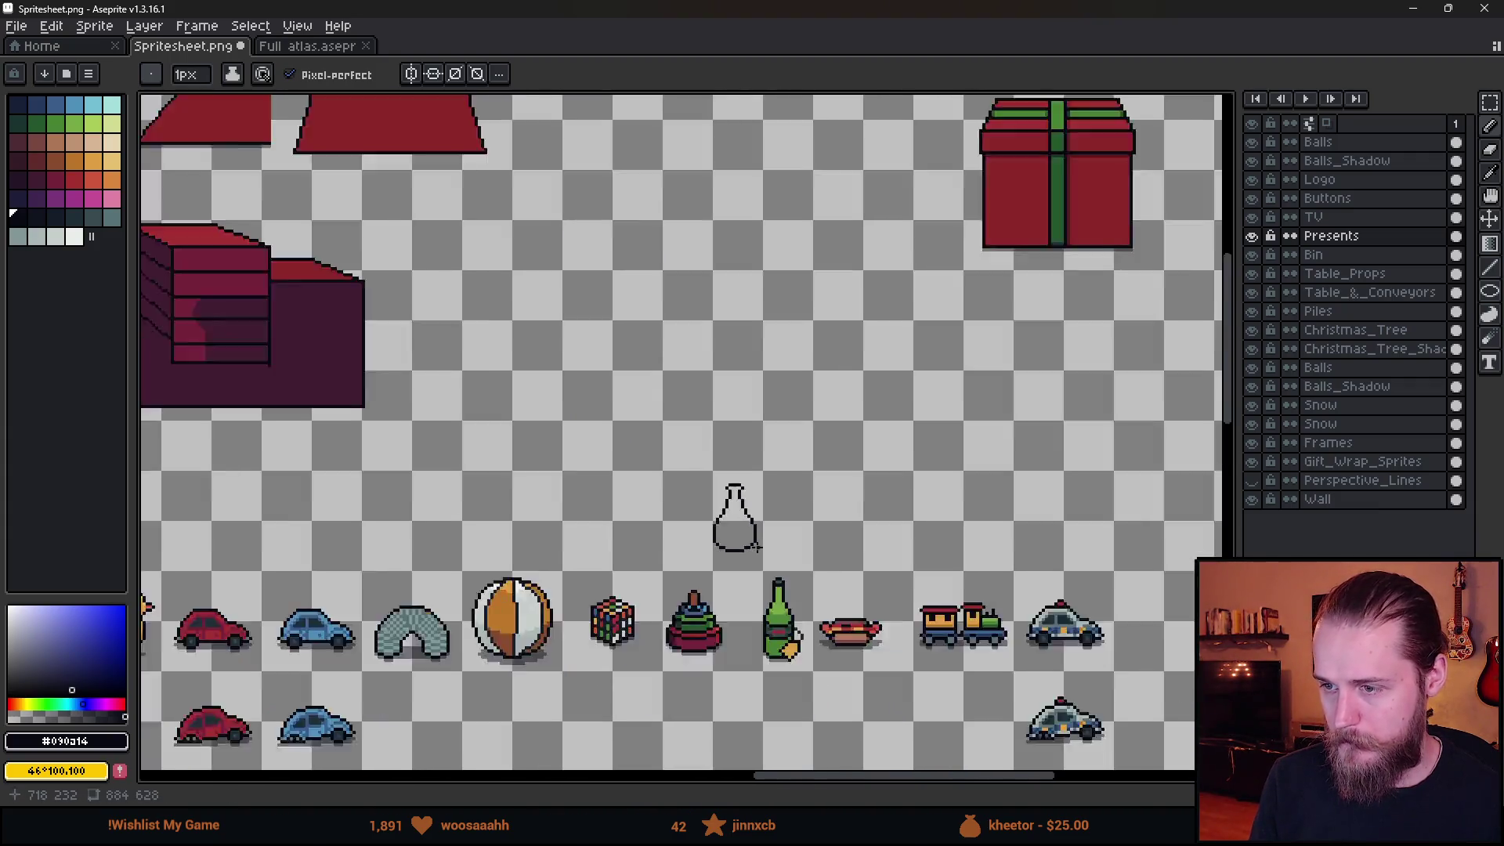
scroll(773, 543, "up", 4)
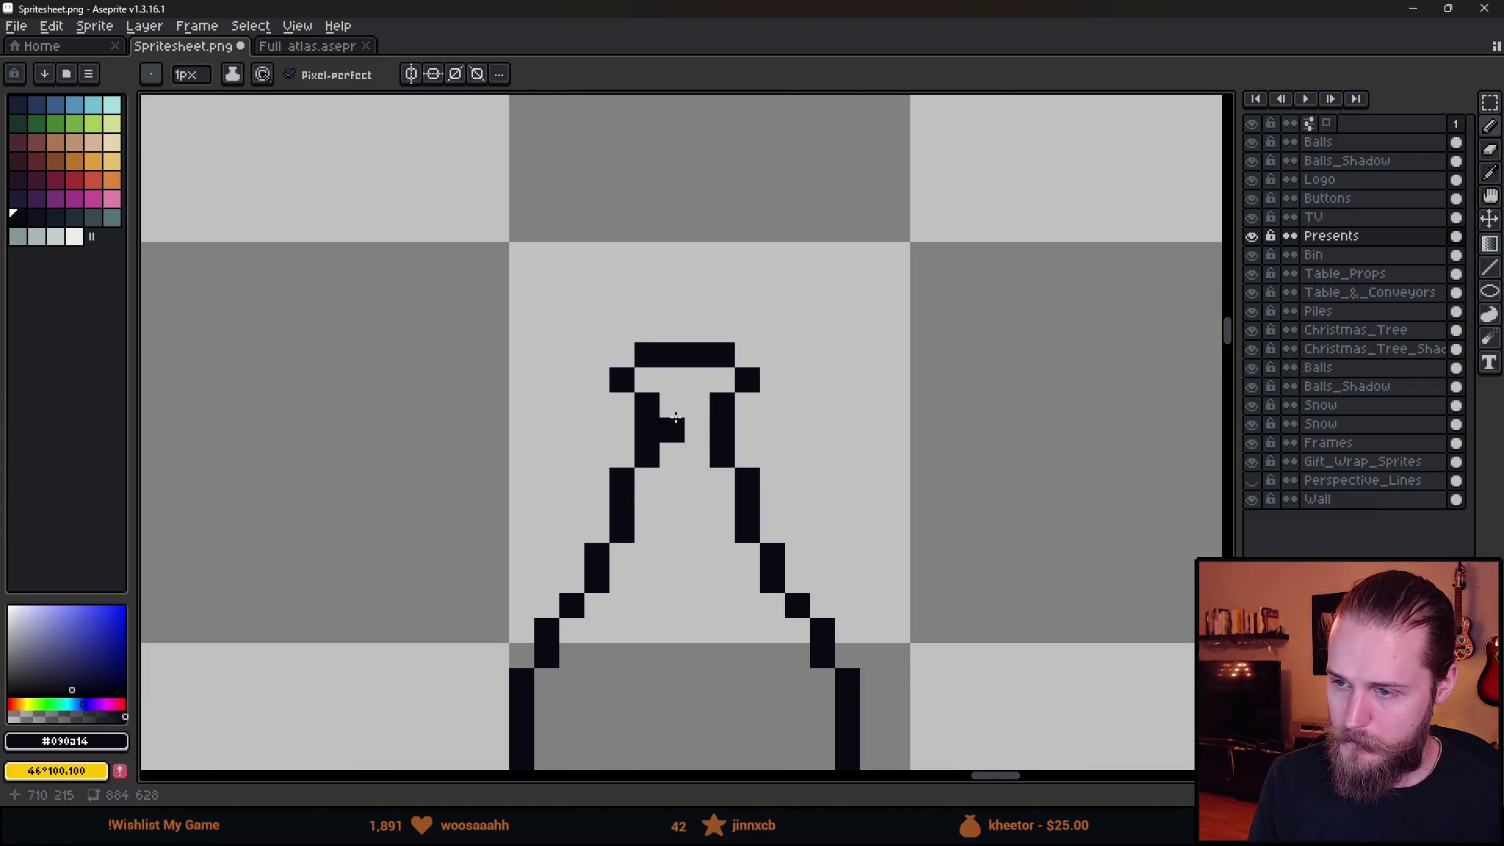
left_click(696, 405)
scroll(697, 413, "down", 5)
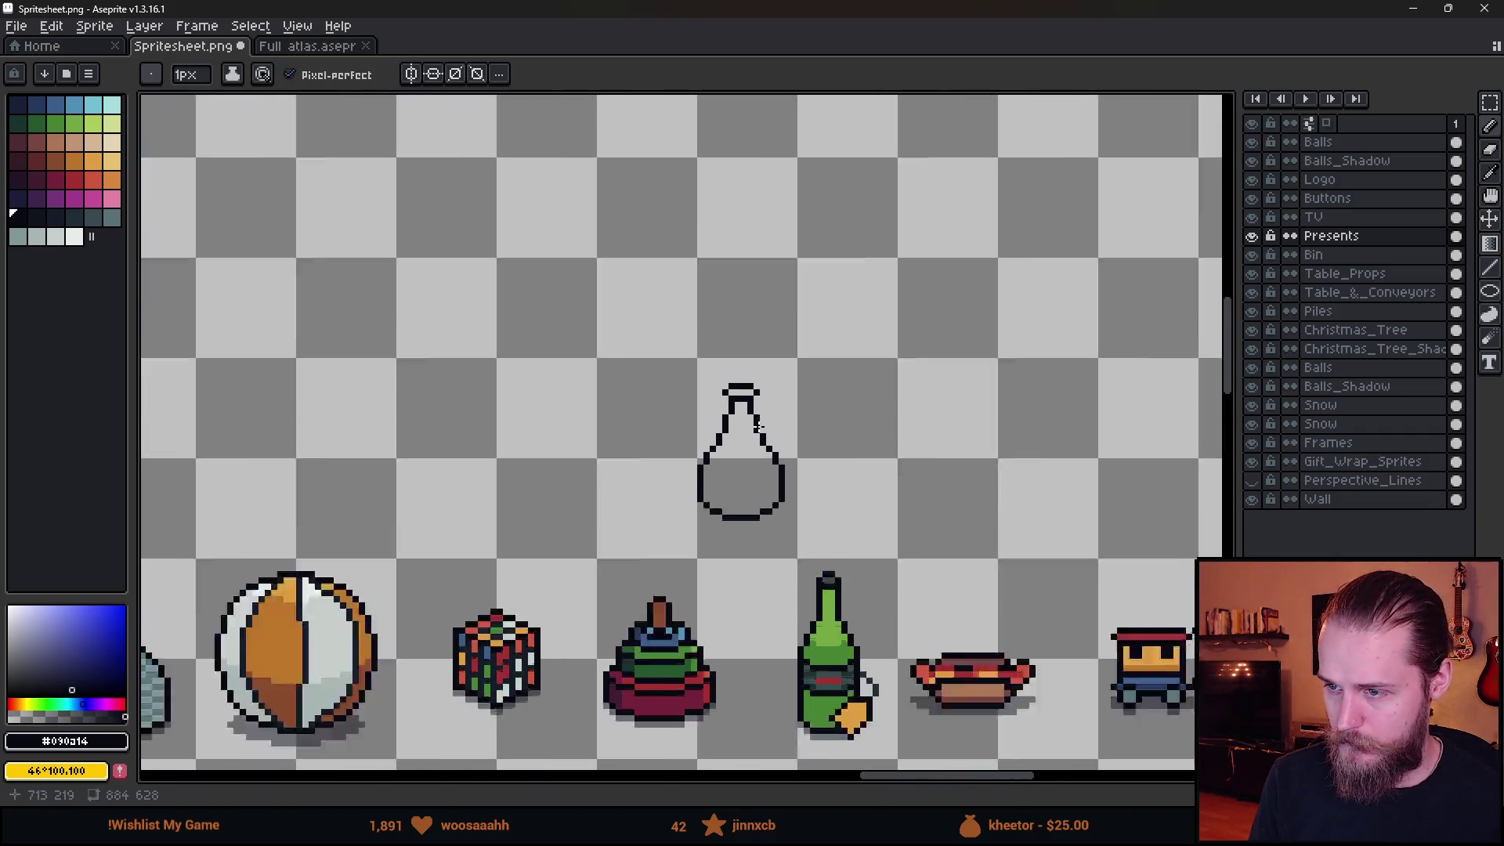
scroll(760, 429, "up", 1)
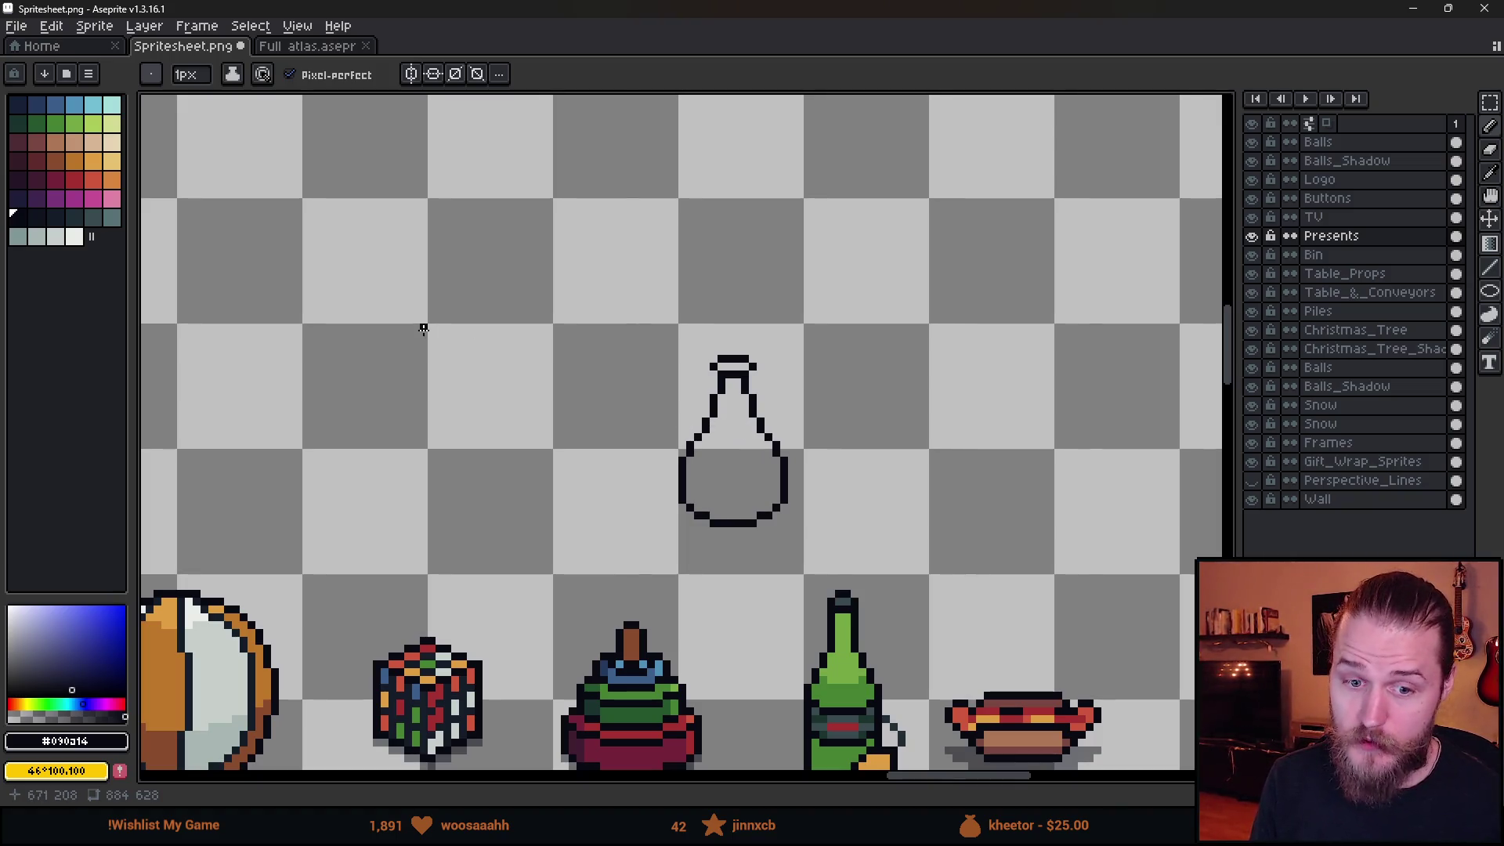
mouse_move(595, 10)
left_mouse_down()
mouse_move(1124, 461)
mouse_move(934, 449)
mouse_move(1262, 456)
mouse_move(417, 375)
mouse_move(535, 416)
mouse_move(739, 431)
mouse_move(1503, 271)
left_mouse_up()
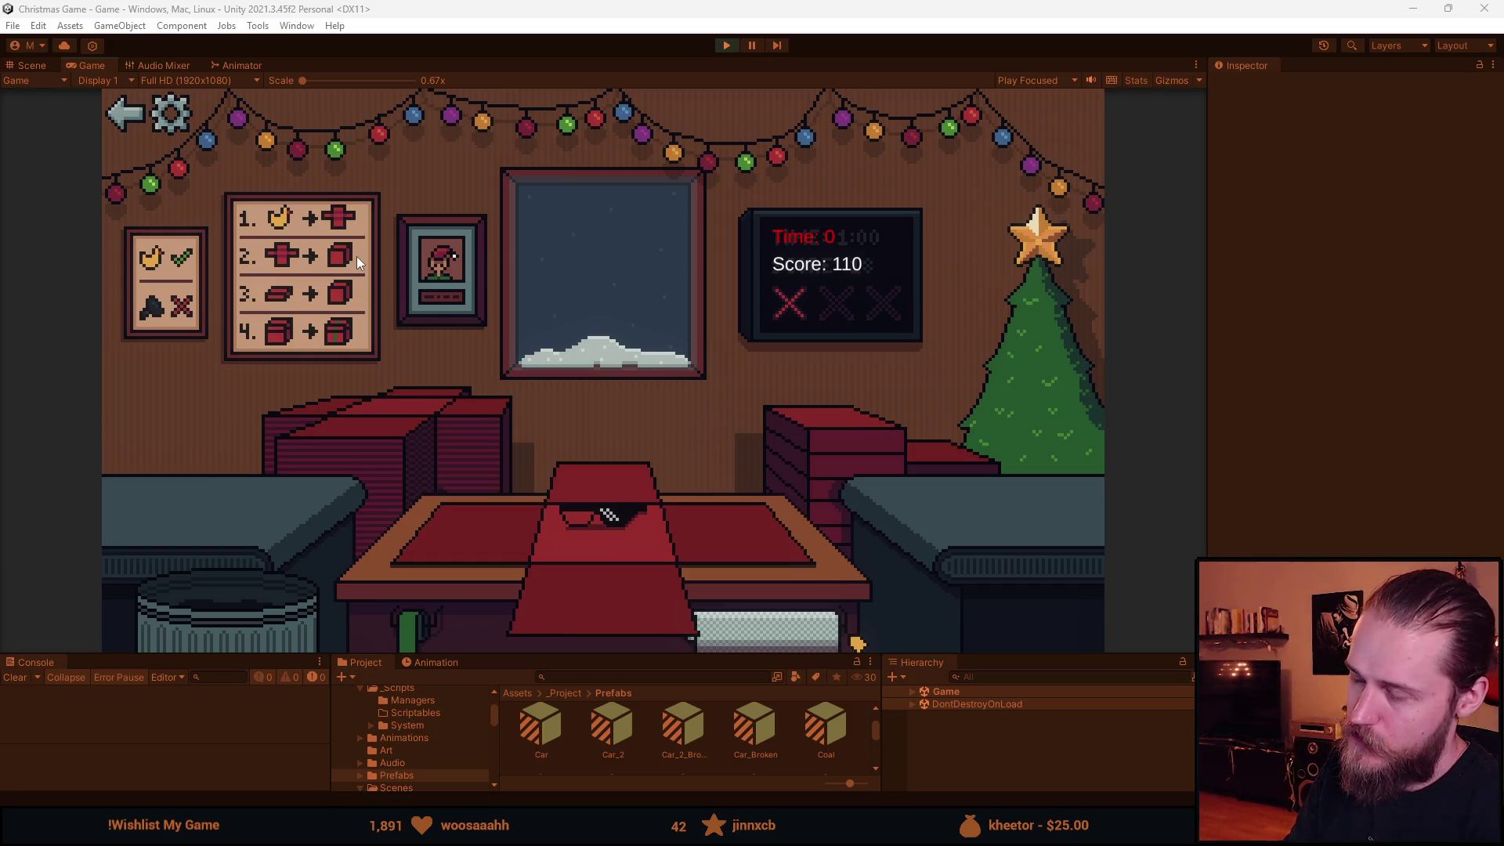
key("alt+Tab")
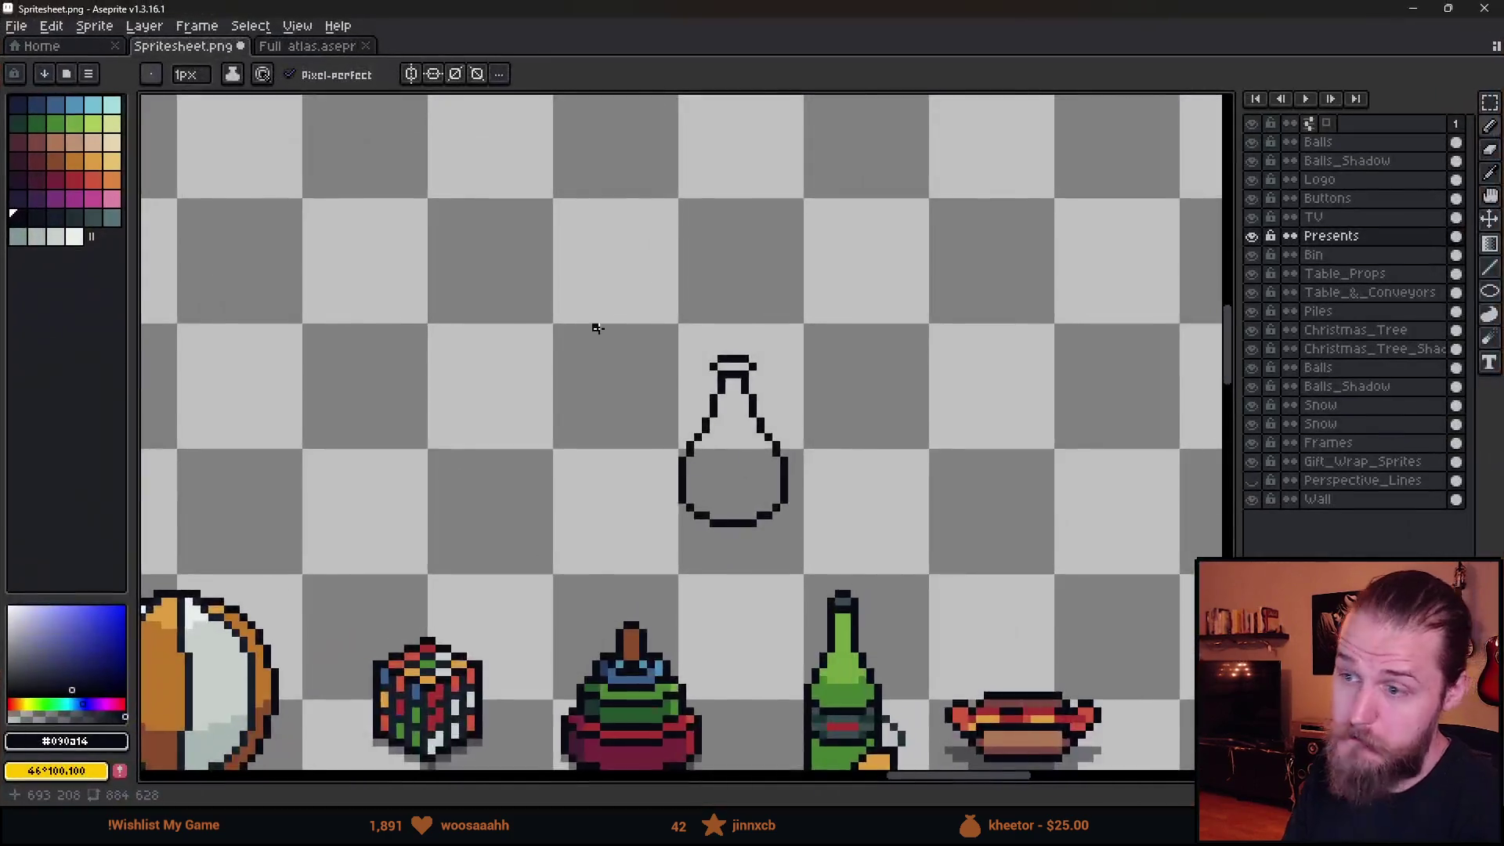
Move the upper part of the bottle outline down two pixels.
scroll(591, 326, "down", 1)
scroll(702, 410, "up", 1)
scroll(702, 410, "down", 1)
scroll(675, 407, "up", 1)
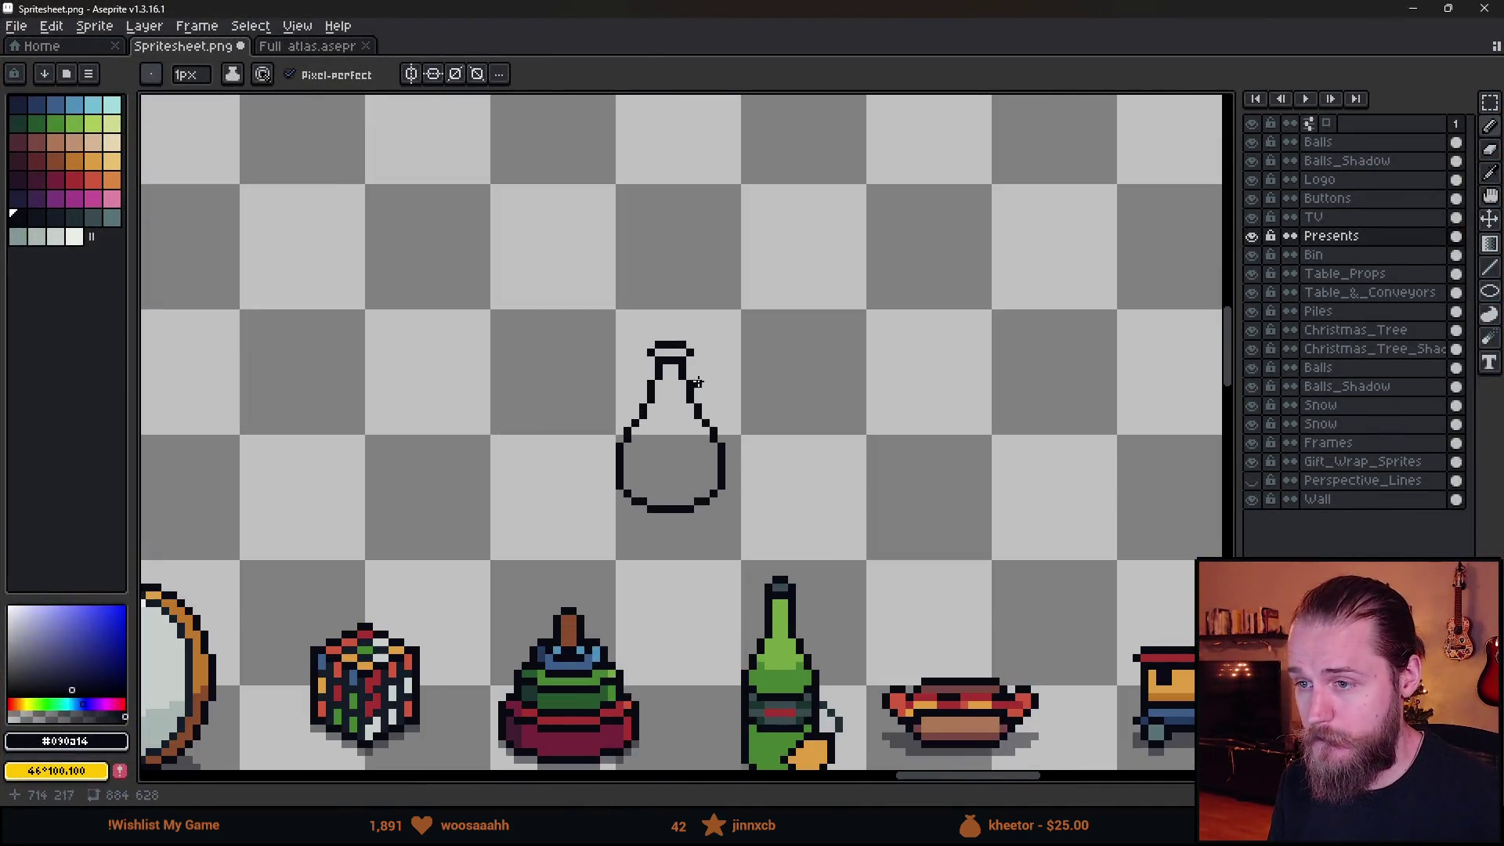
key("m")
left_click_drag(672, 320, 760, 539)
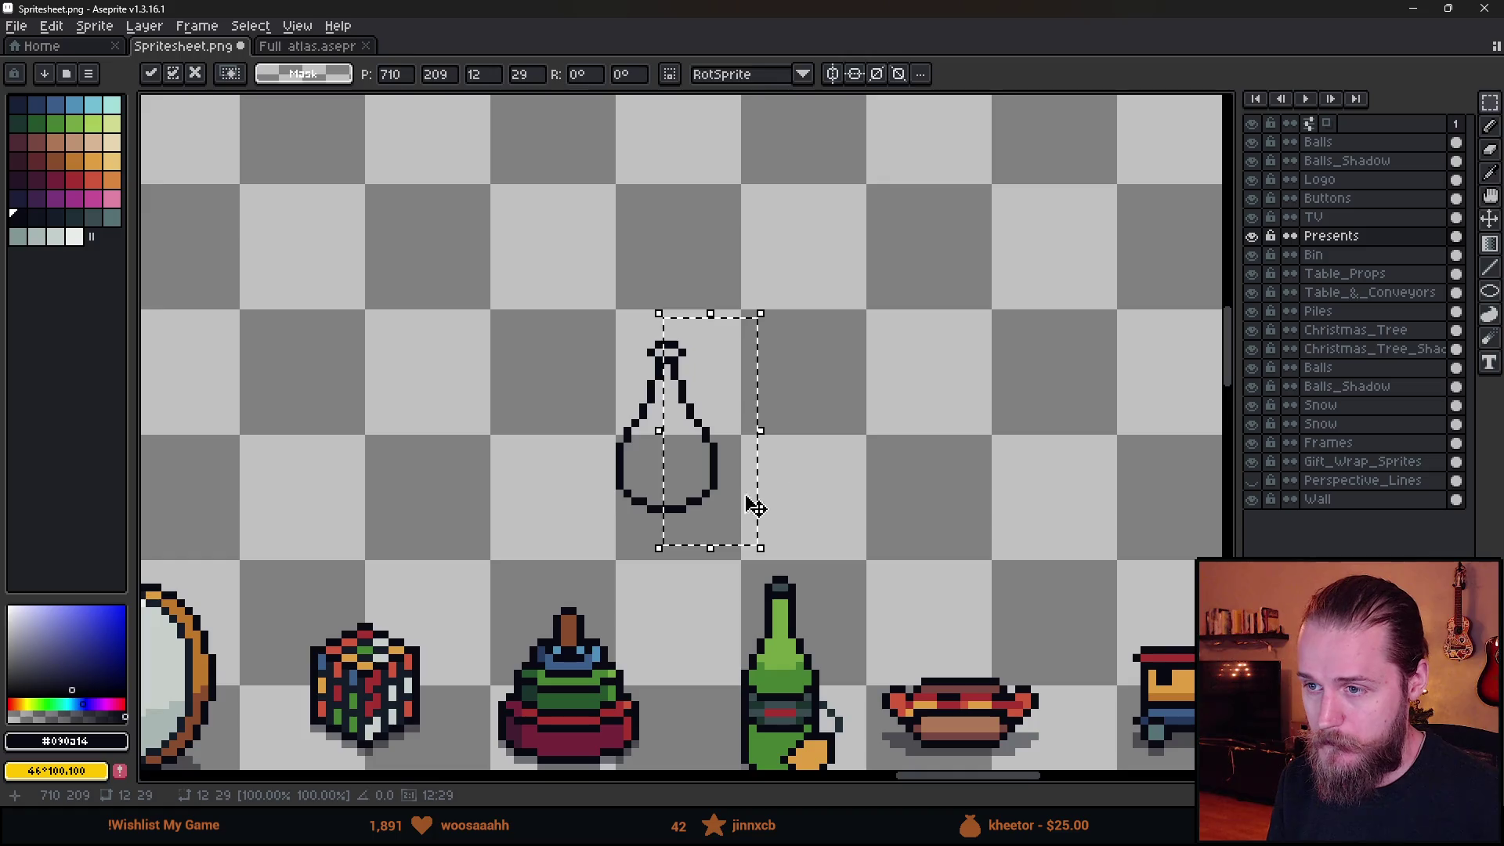
scroll(816, 454, "down", 2)
scroll(820, 455, "up", 3)
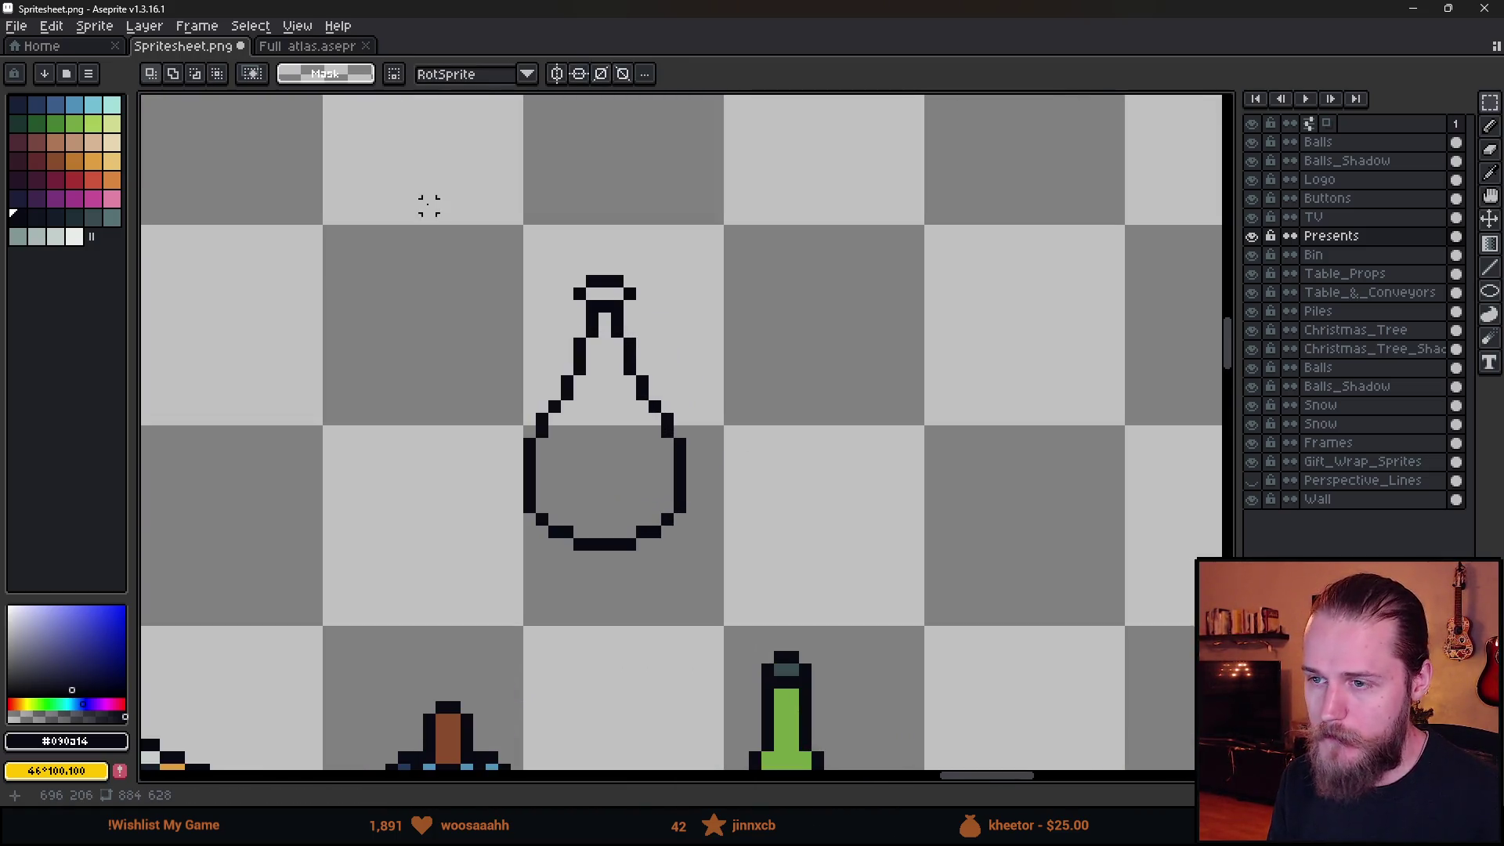
left_click_drag(421, 161, 793, 479)
left_click_drag(658, 324, 657, 349)
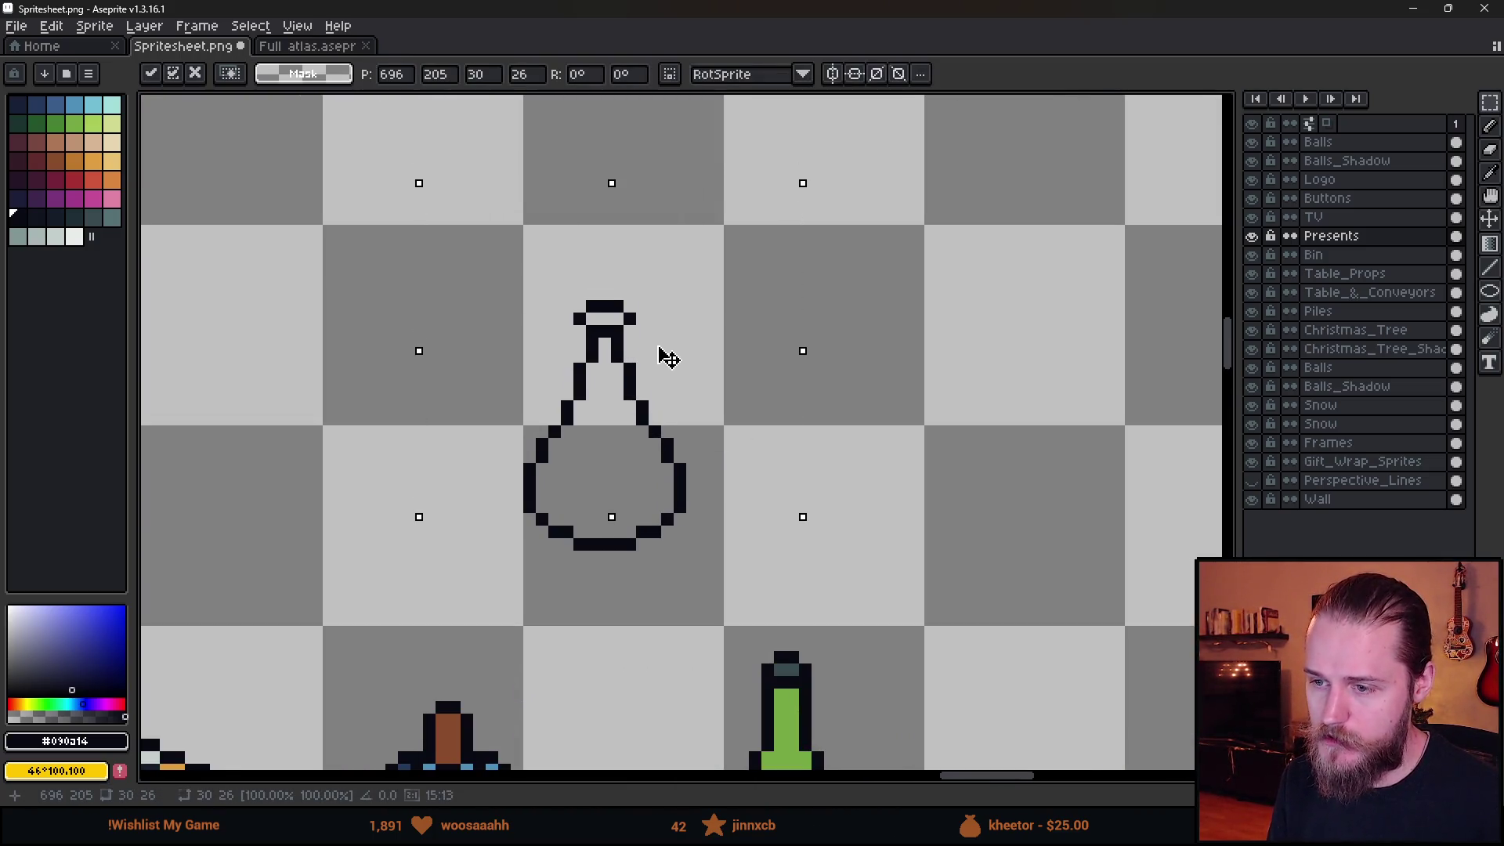
key("ctrl+d")
Nudge the bottle's left side one pixel right and its right side one pixel inward.
mouse_move(458, 447)
left_mouse_down()
mouse_move(505, 574)
mouse_move(544, 609)
left_mouse_up()
key("ctrl+d")
left_click_drag(491, 457, 591, 615)
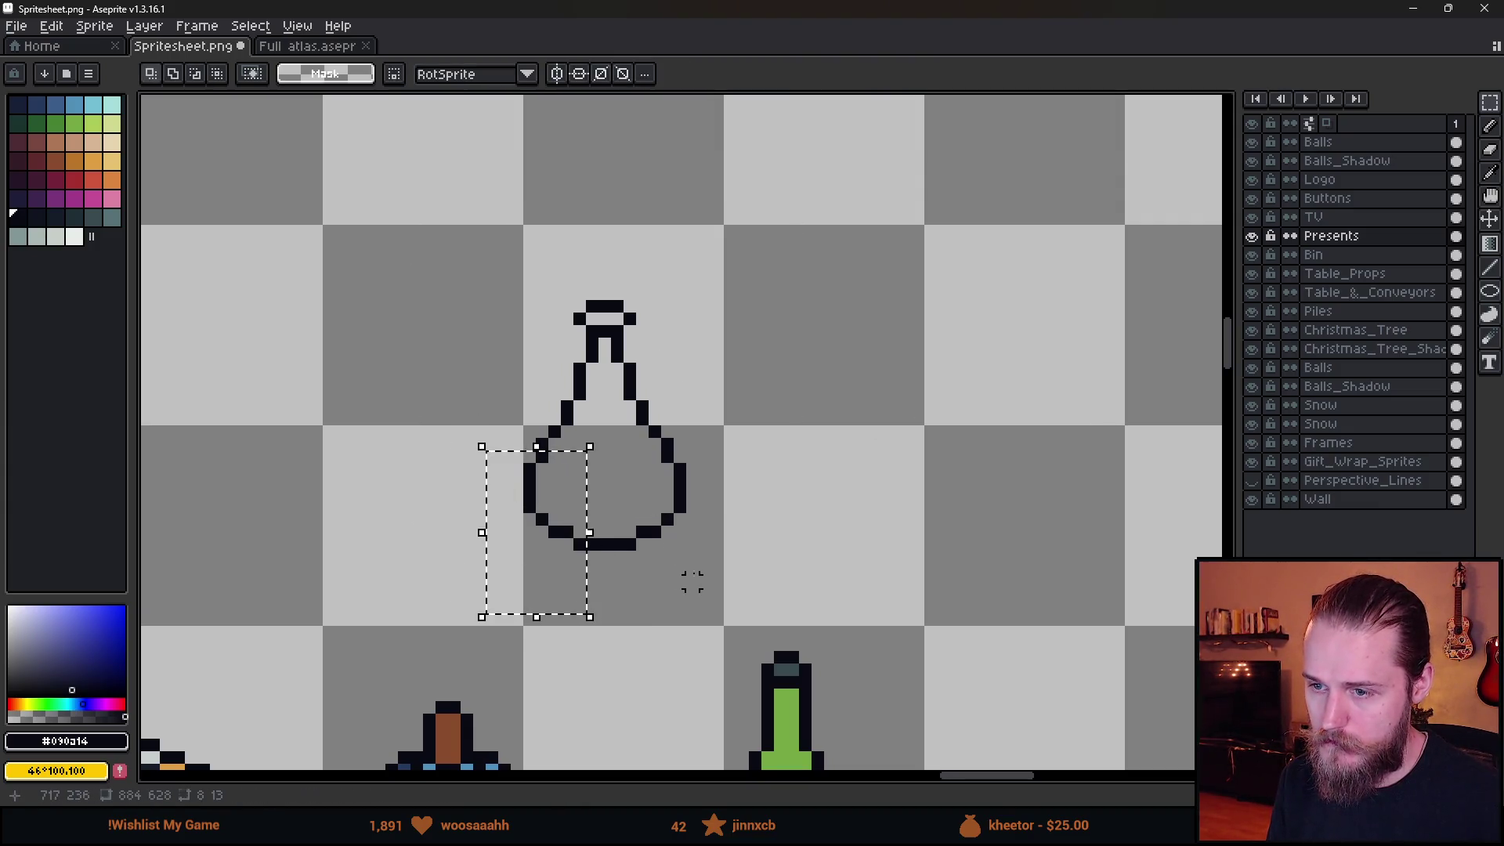
mouse_move(442, 394)
left_mouse_down()
mouse_move(616, 468)
mouse_move(762, 588)
left_mouse_up()
key("Right")
key("ctrl+d")
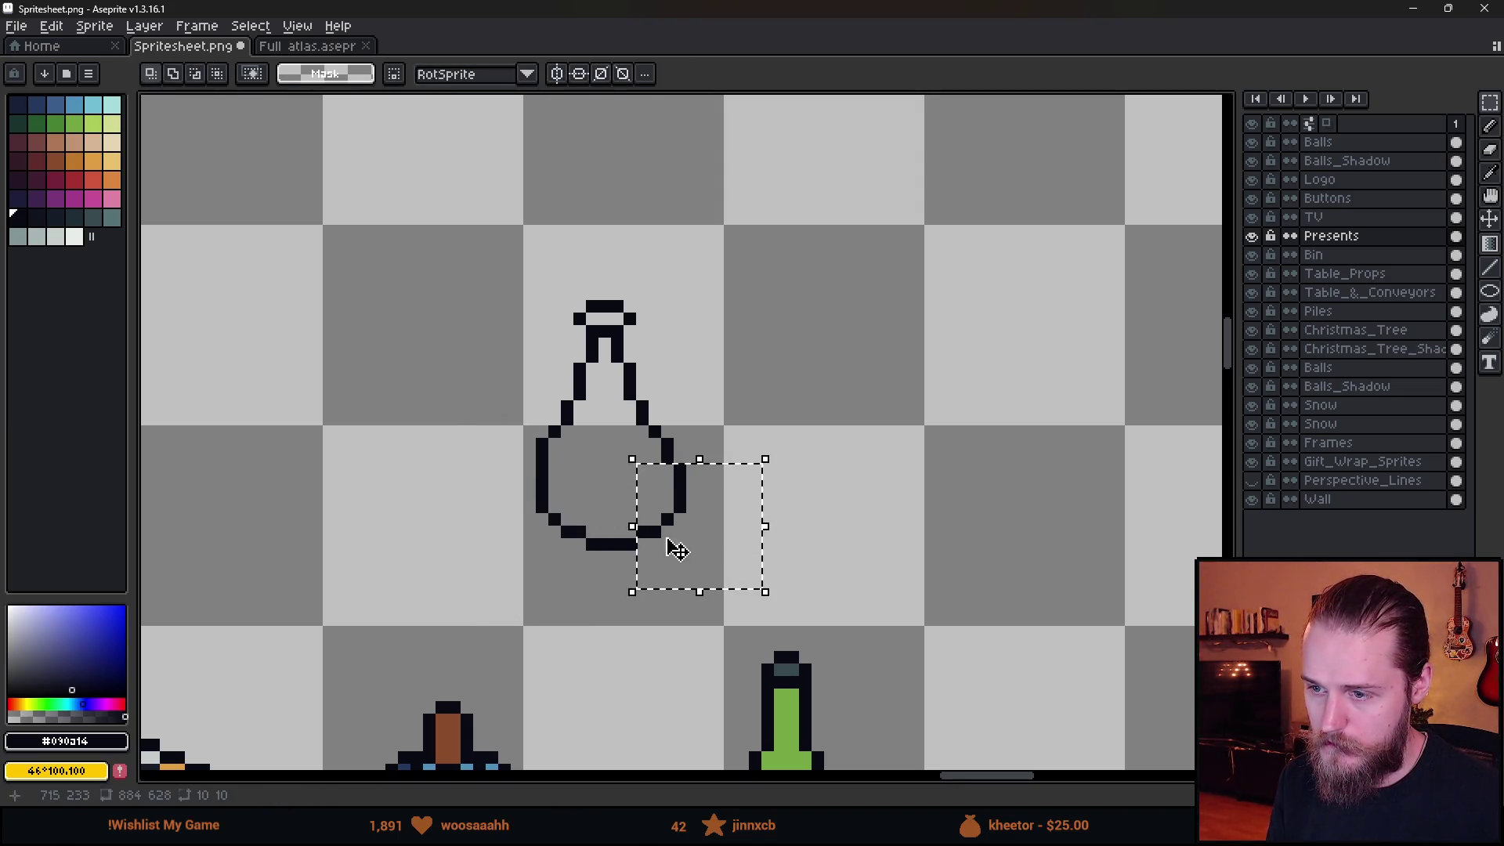
key("Left")
key("ctrl+d")
scroll(736, 437, "down", 4)
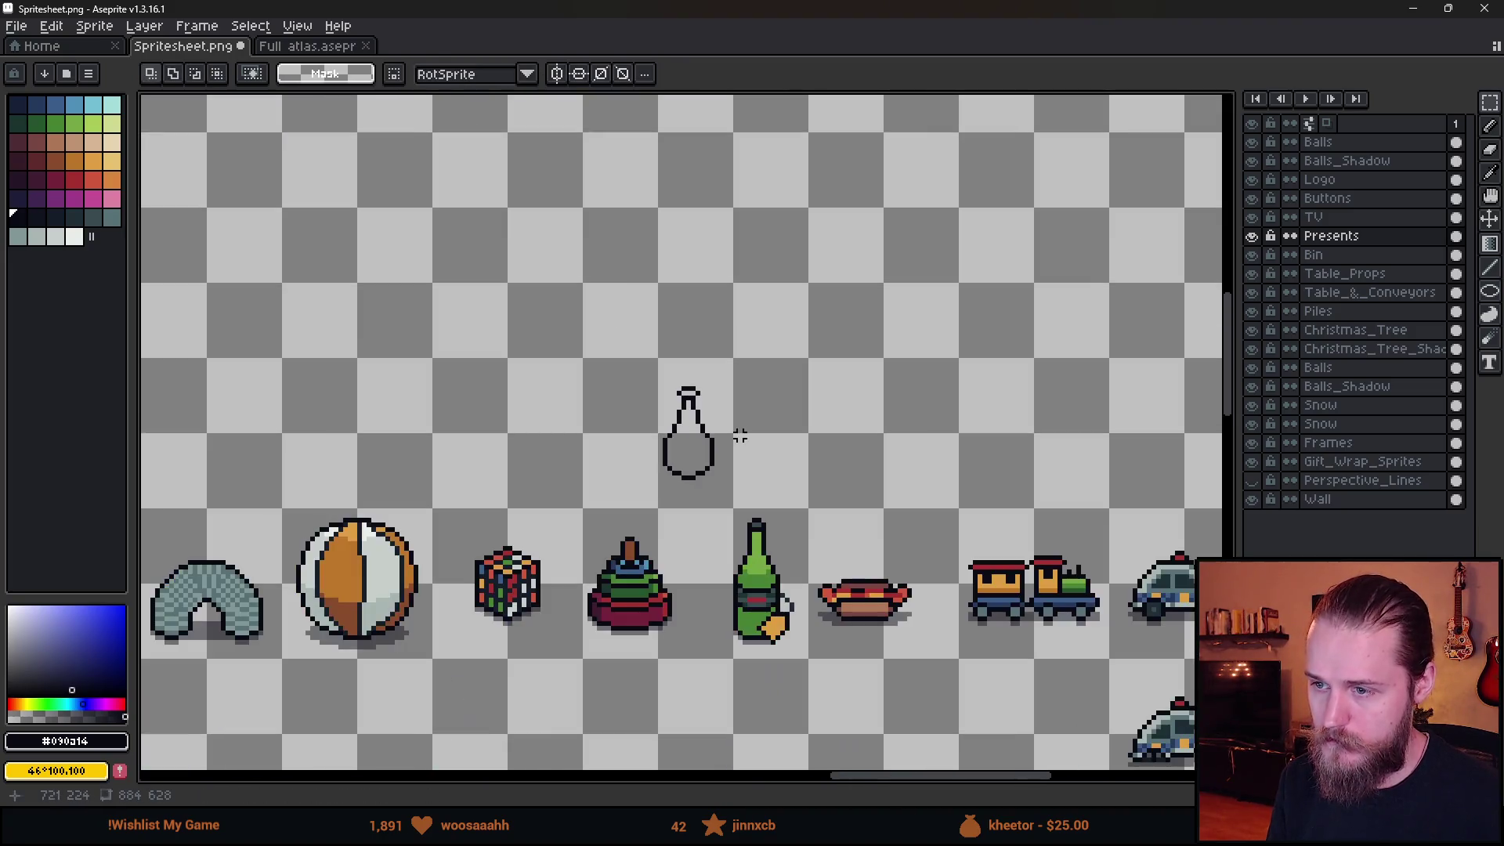
scroll(698, 420, "up", 2)
mouse_move(569, 322)
left_mouse_down()
mouse_move(751, 527)
mouse_move(760, 503)
mouse_move(777, 528)
left_mouse_up()
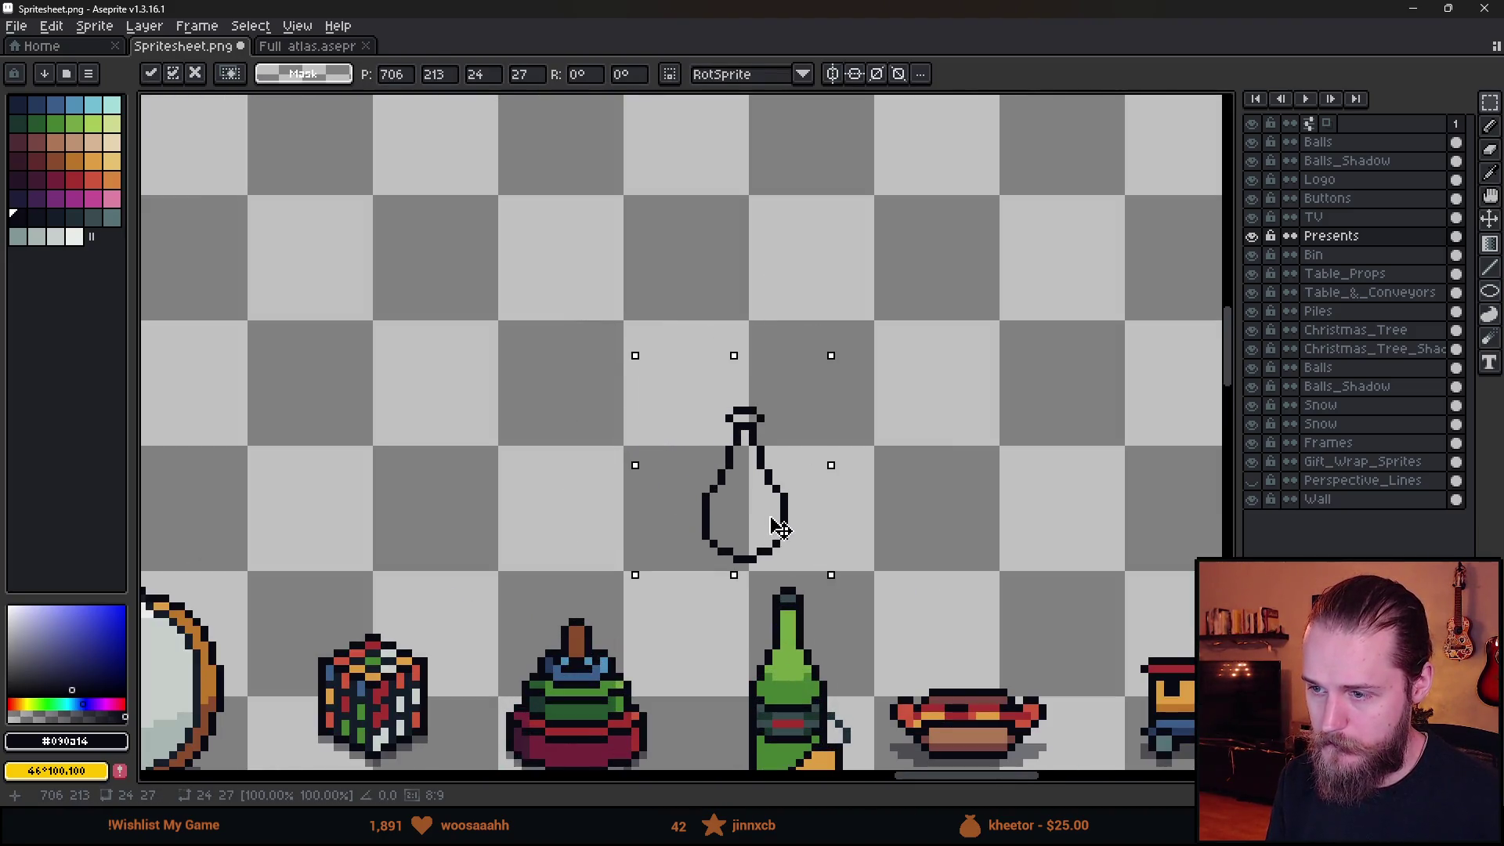
key("ctrl+d")
scroll(923, 466, "down", 4)
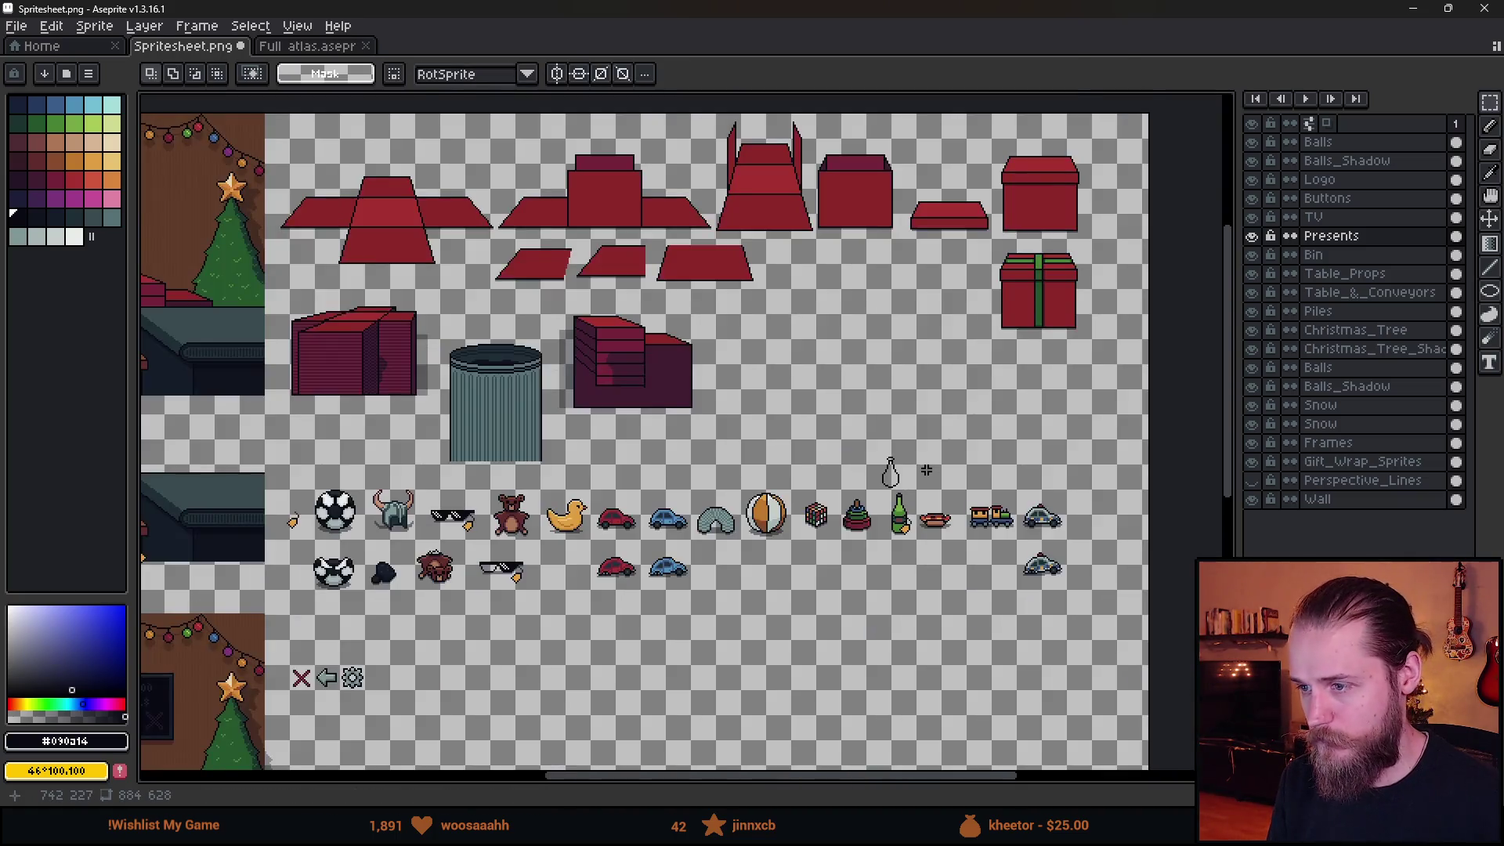
scroll(918, 475, "up", 3)
scroll(919, 475, "up", 3)
Erase the bottle's top cap, the bump on its right edge and extra side pixels.
key("b")
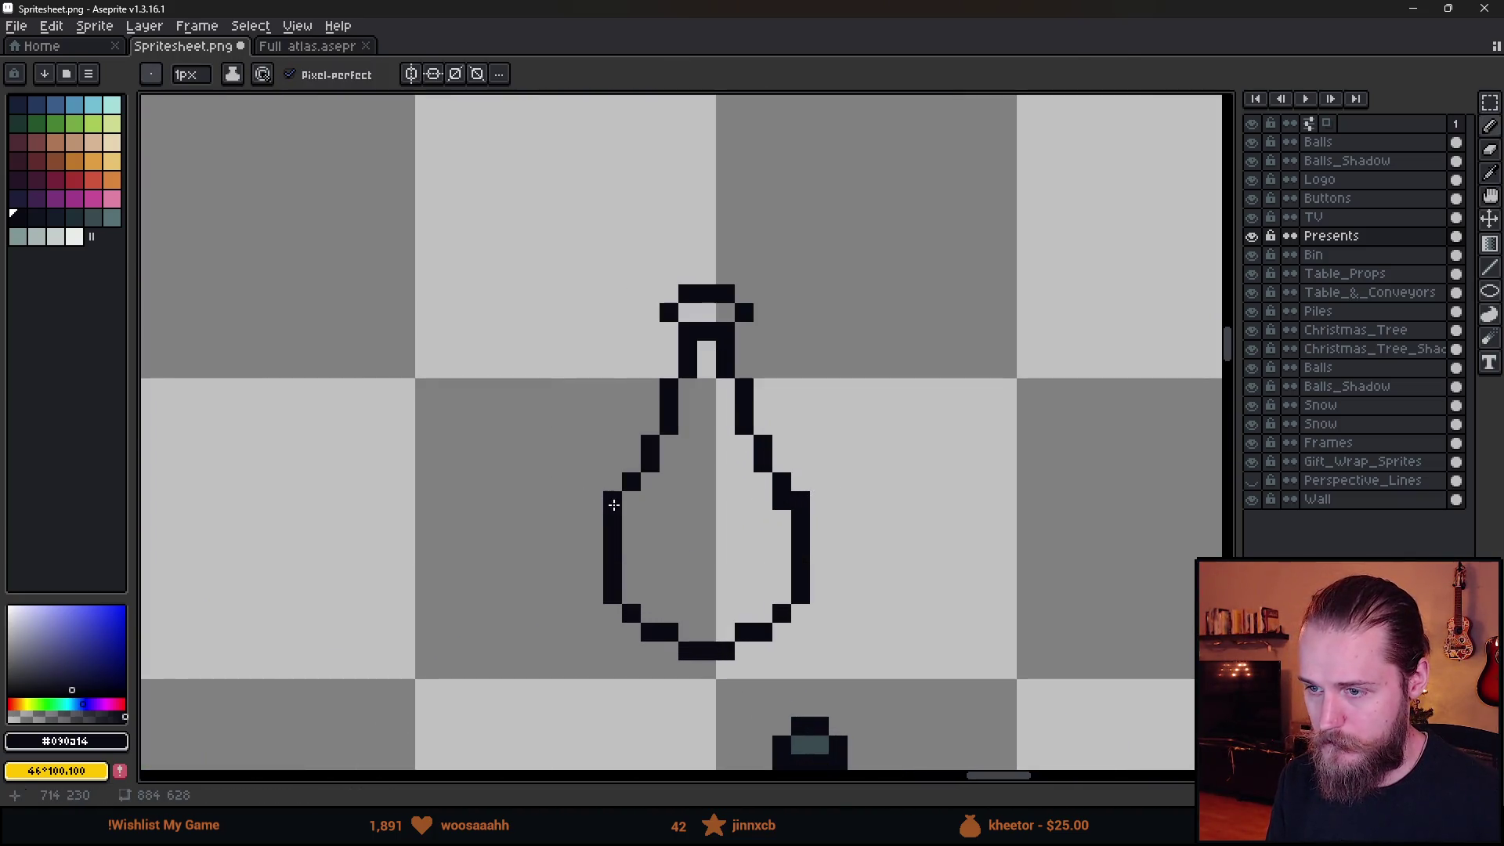
key("e")
left_click(800, 501)
scroll(791, 499, "down", 4)
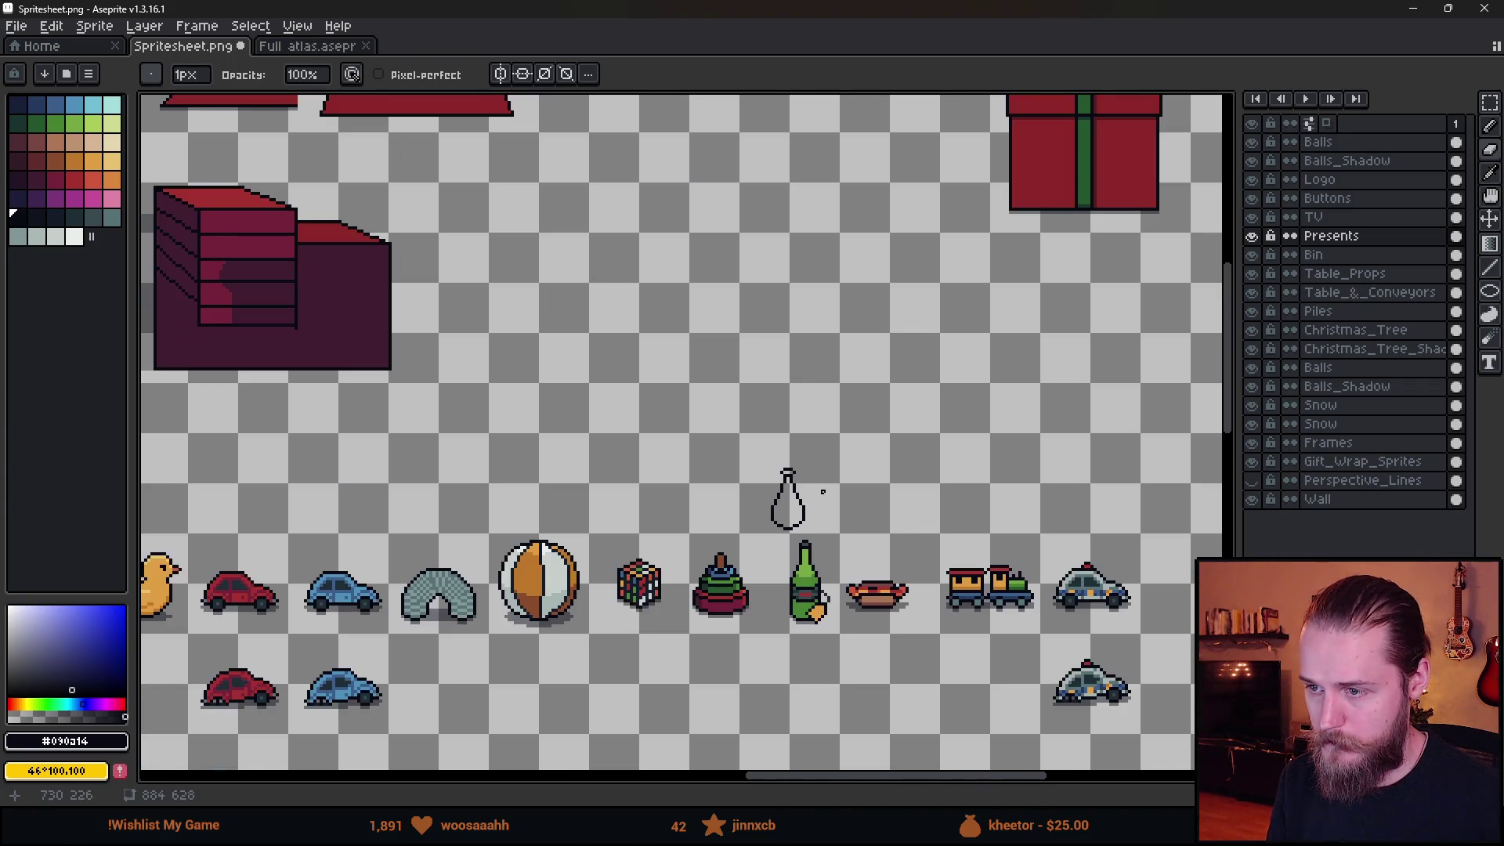
scroll(711, 439, "up", 4)
left_click_drag(712, 463, 775, 465)
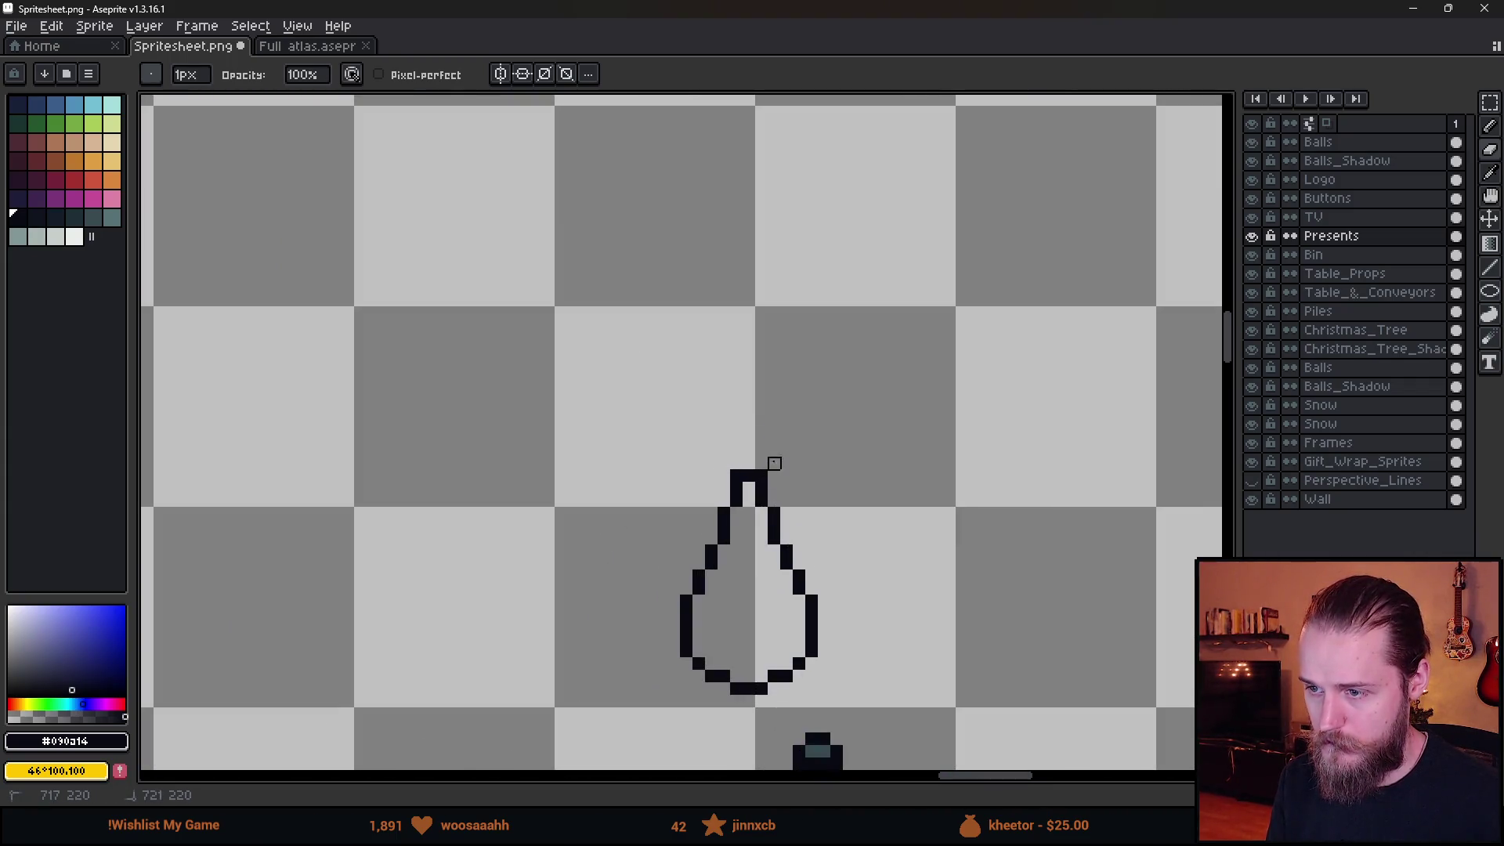
scroll(775, 465, "down", 4)
scroll(845, 481, "up", 4)
scroll(770, 468, "up", 1)
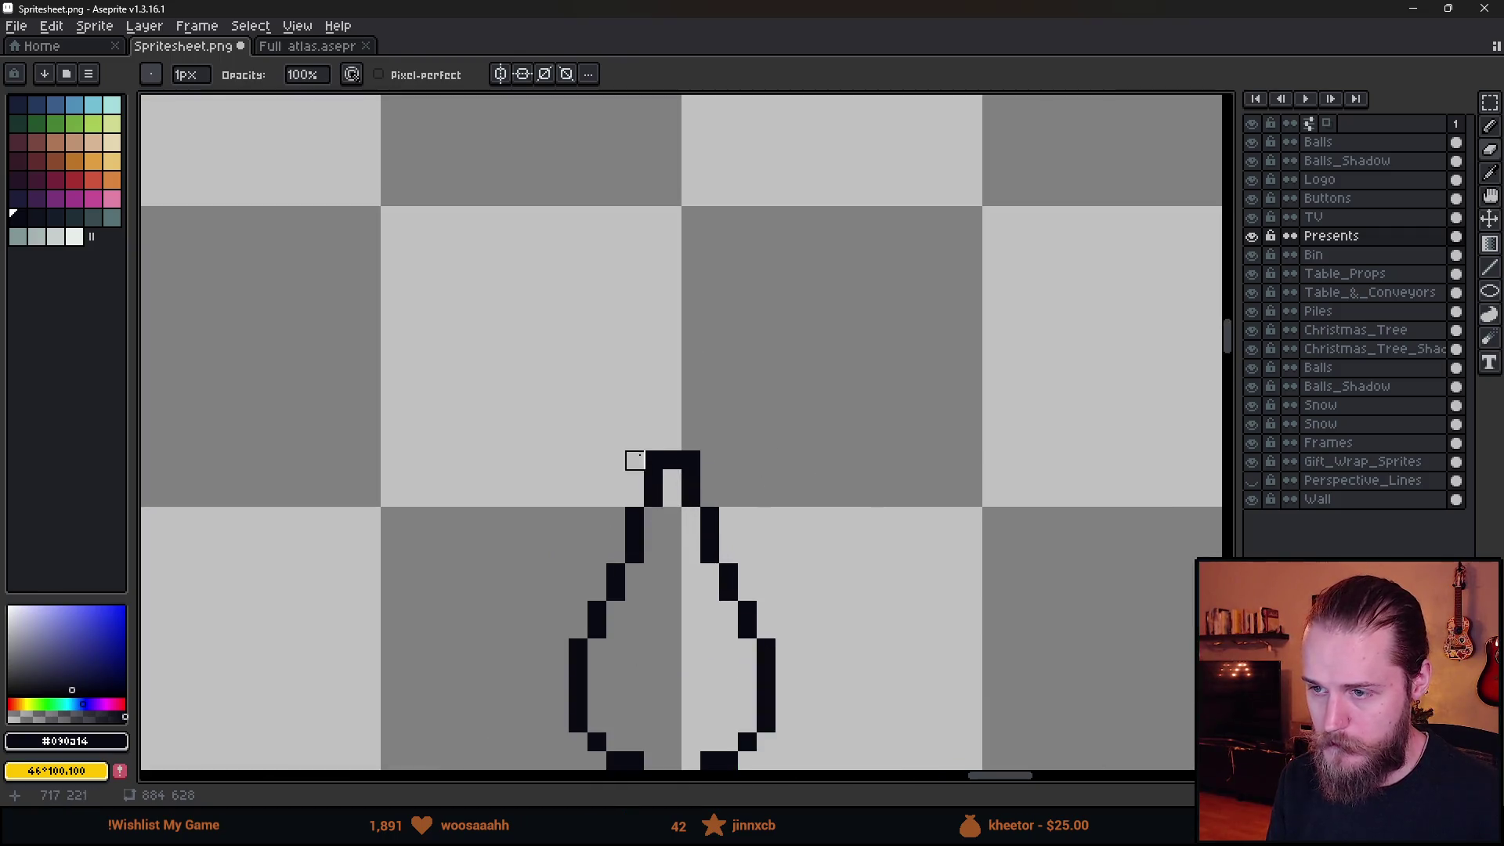
left_click(36, 160)
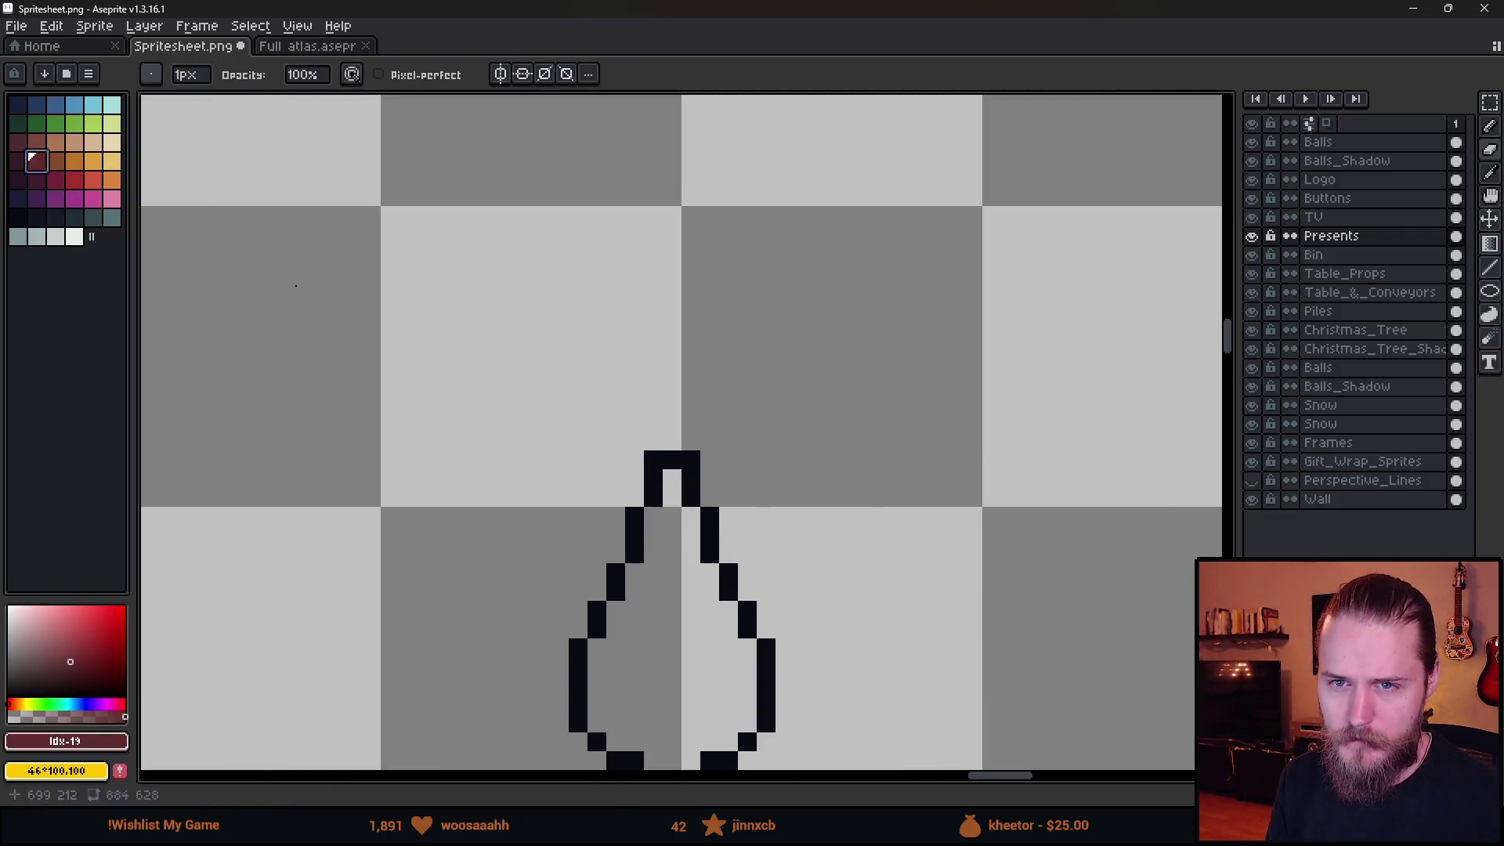
Draw dark red stems curving right, up-left and out left from the vase neck.
key("b")
left_click_drag(691, 447, 823, 366)
left_click(803, 403)
key("ctrl+z")
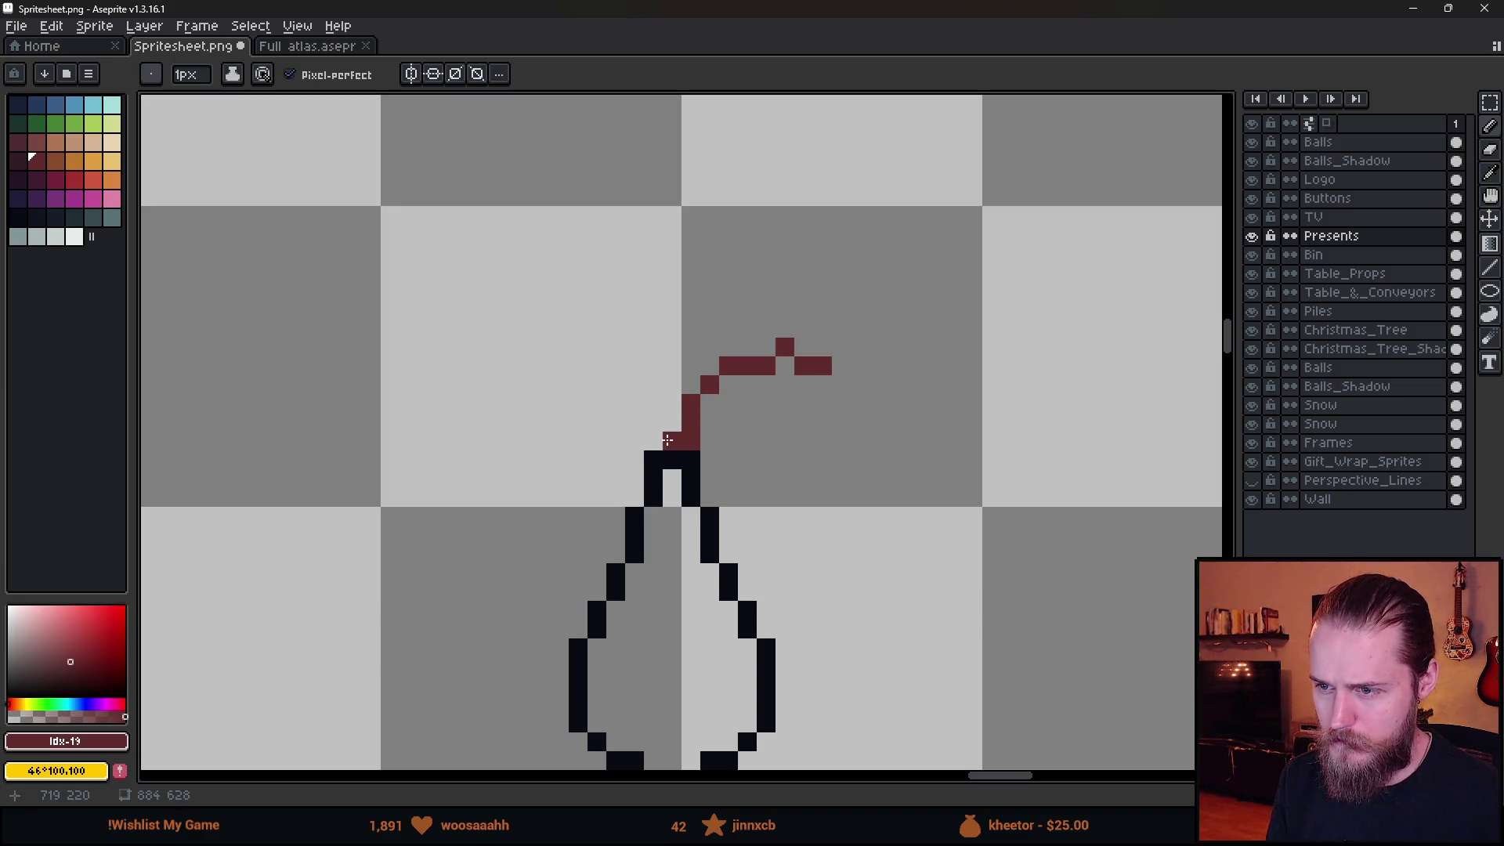
left_click_drag(672, 431, 616, 309)
left_click_drag(663, 423, 522, 365)
scroll(521, 365, "down", 3)
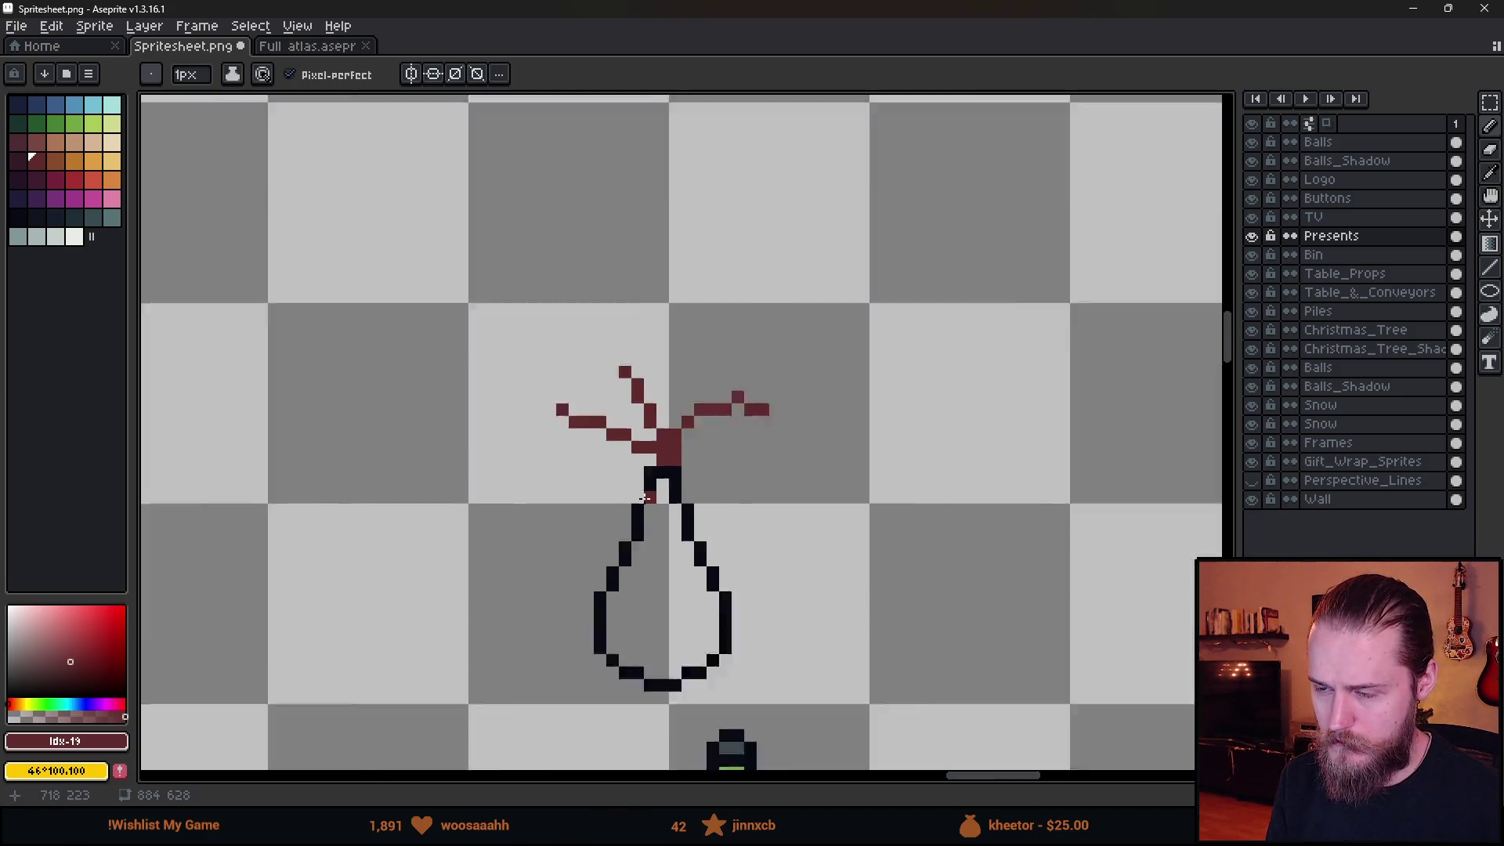
scroll(689, 509, "up", 4)
left_click_drag(702, 520, 584, 452)
scroll(584, 452, "down", 2)
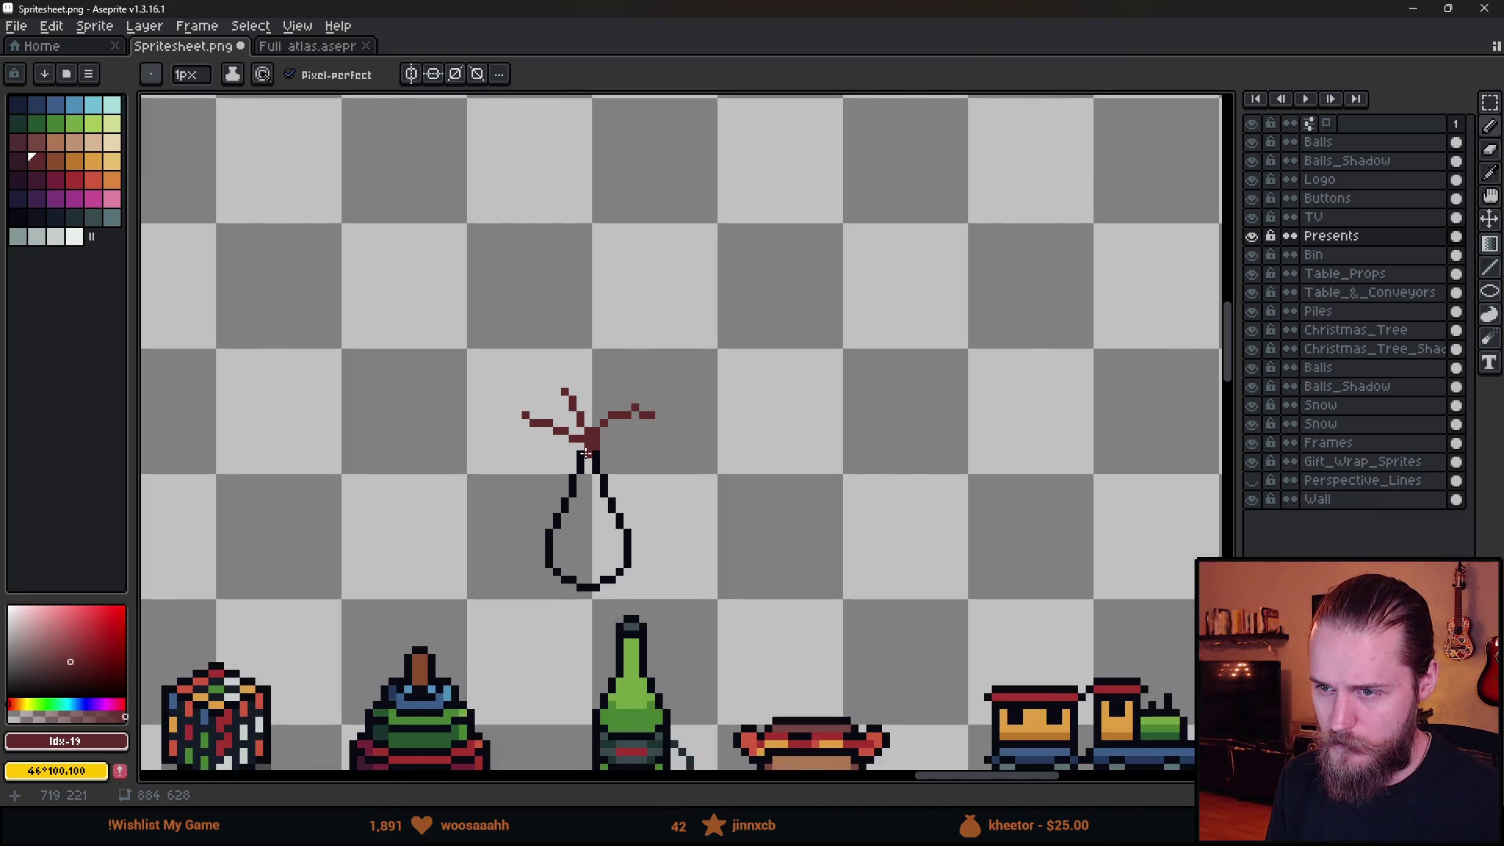
scroll(587, 447, "up", 2)
Trim the tips of the left, upper and right stems.
key("e")
left_click(438, 363)
left_click(533, 306)
left_click_drag(741, 362, 722, 361)
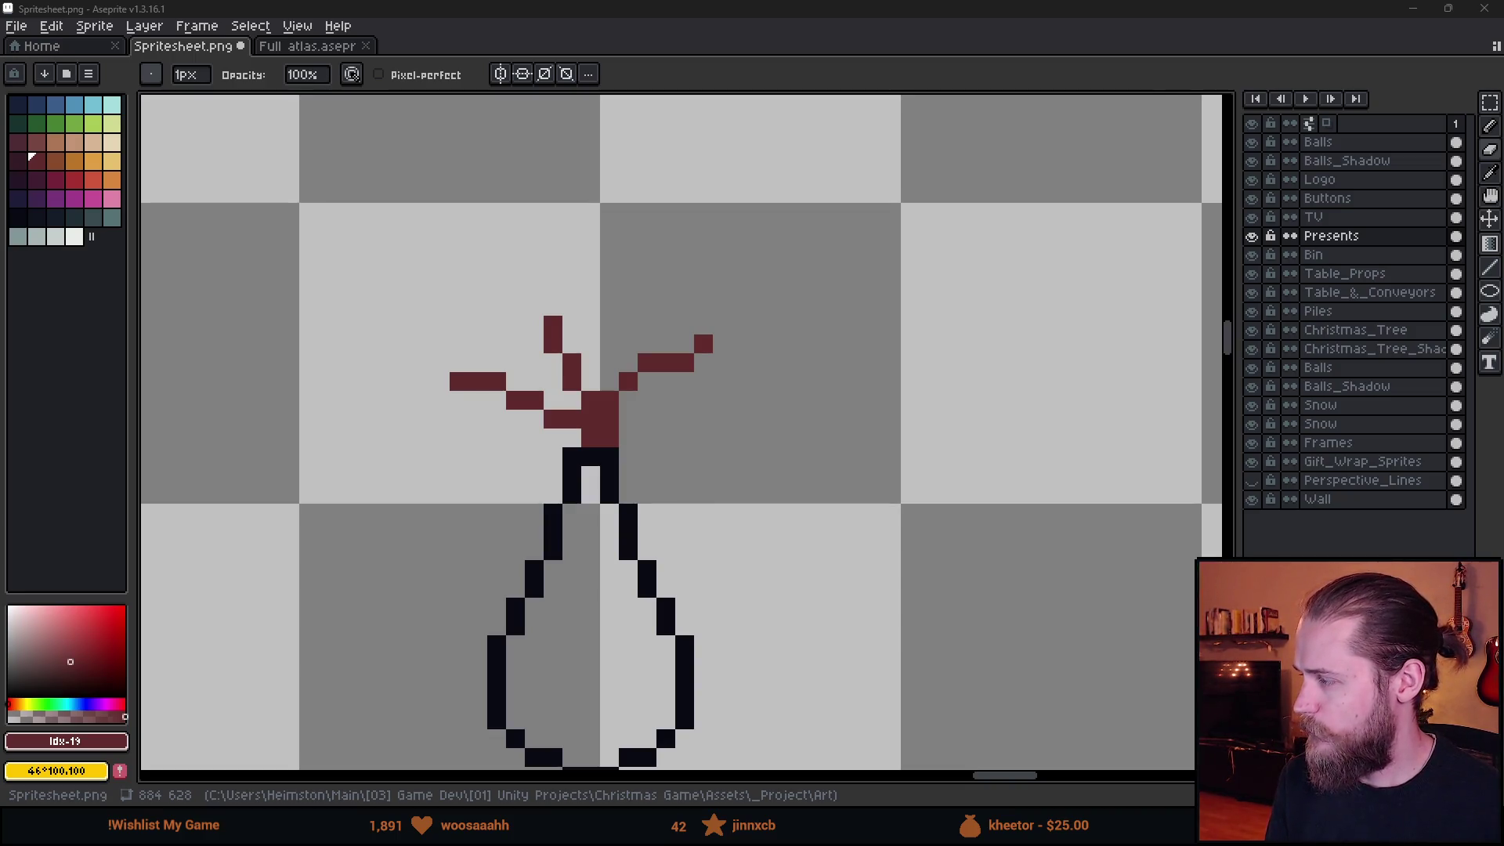
Stamp 3px orange blossoms at the left, right and upper stem tips.
left_click(94, 161)
key("plus")
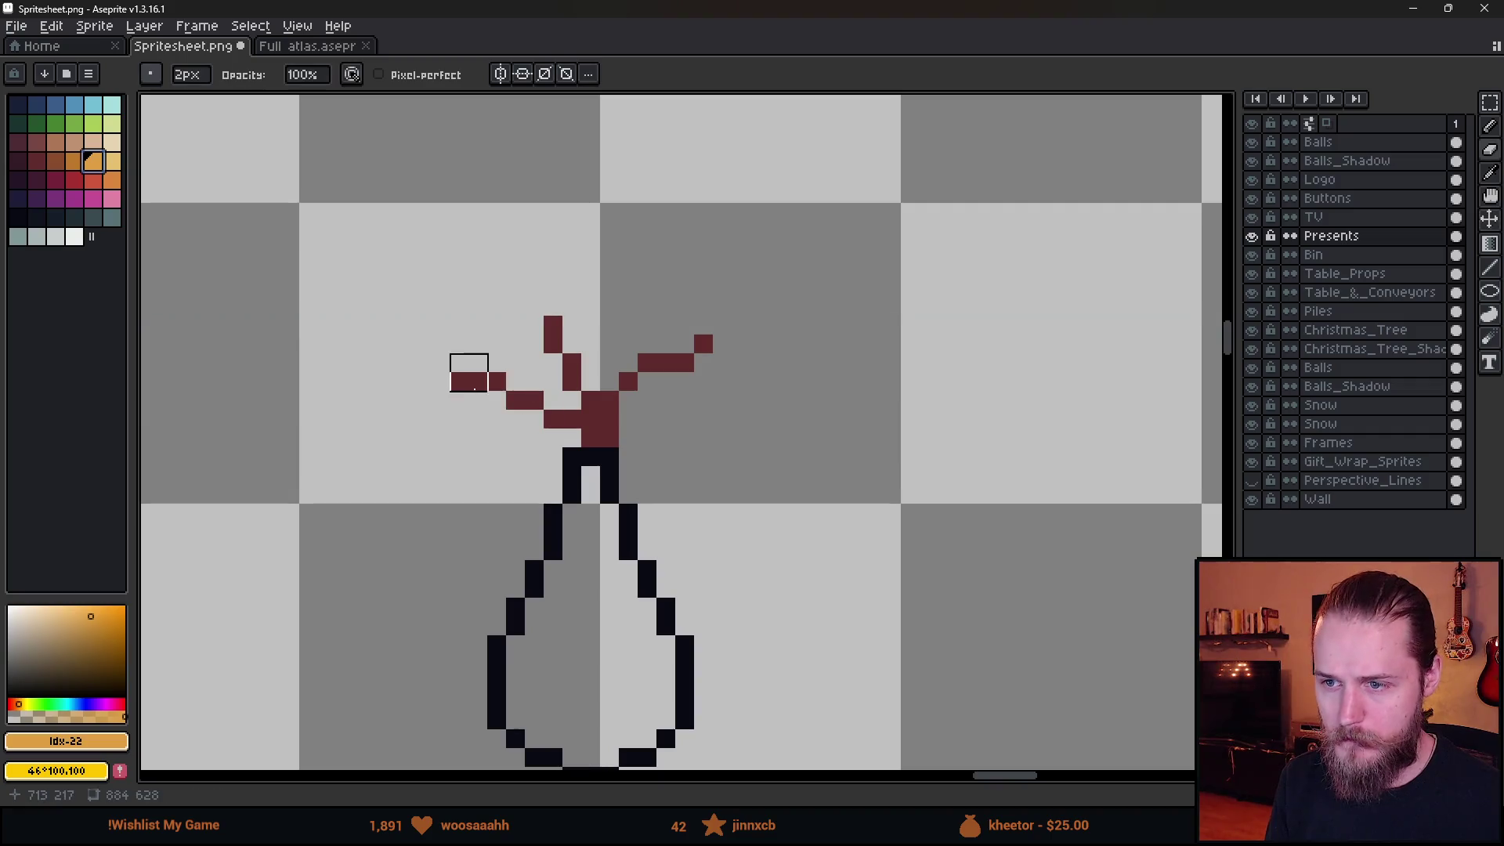
key("b")
key("plus")
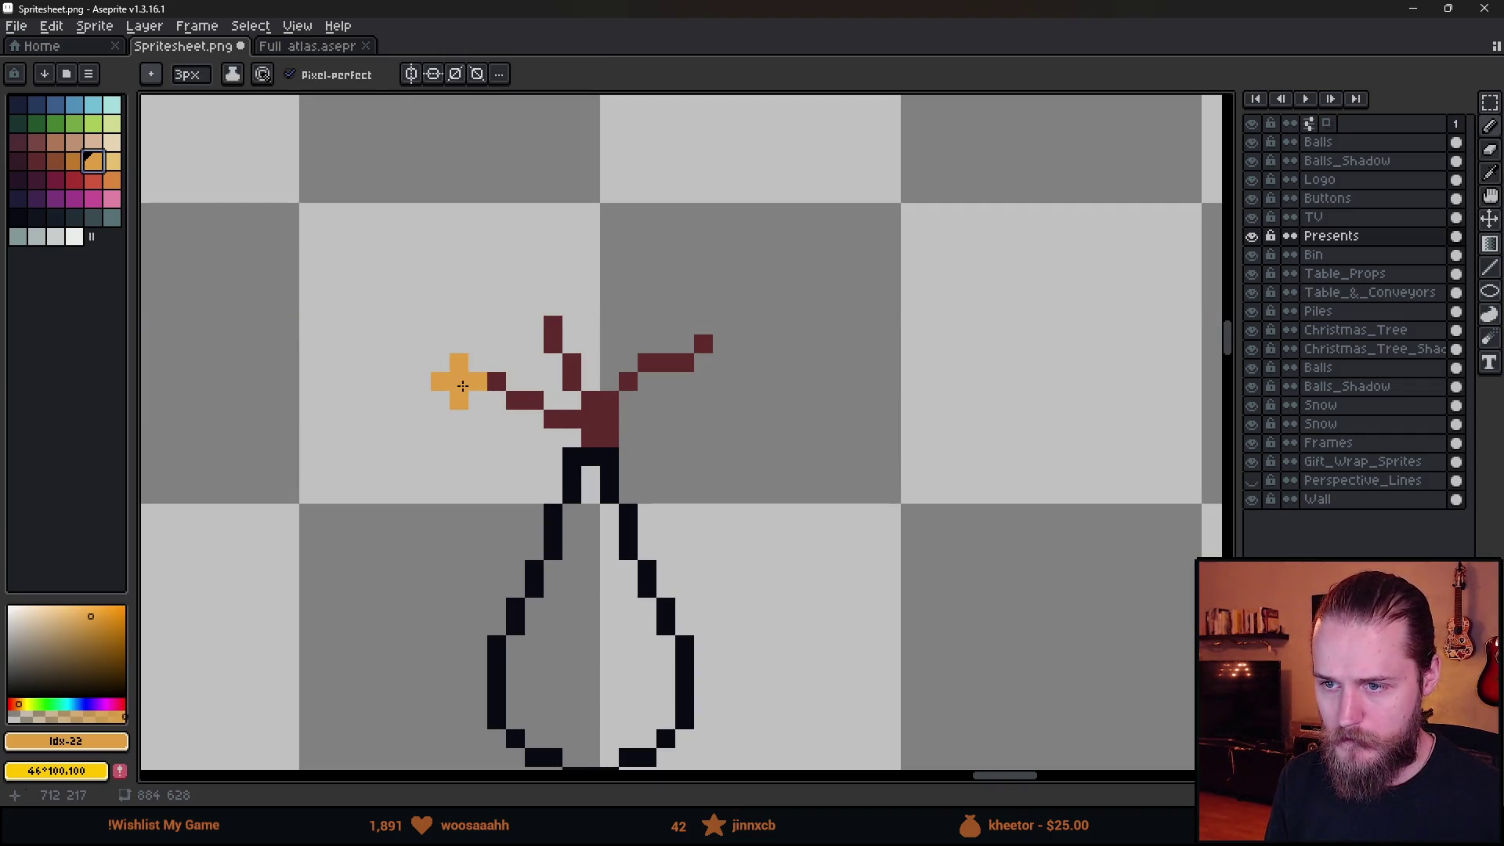
left_click(470, 392)
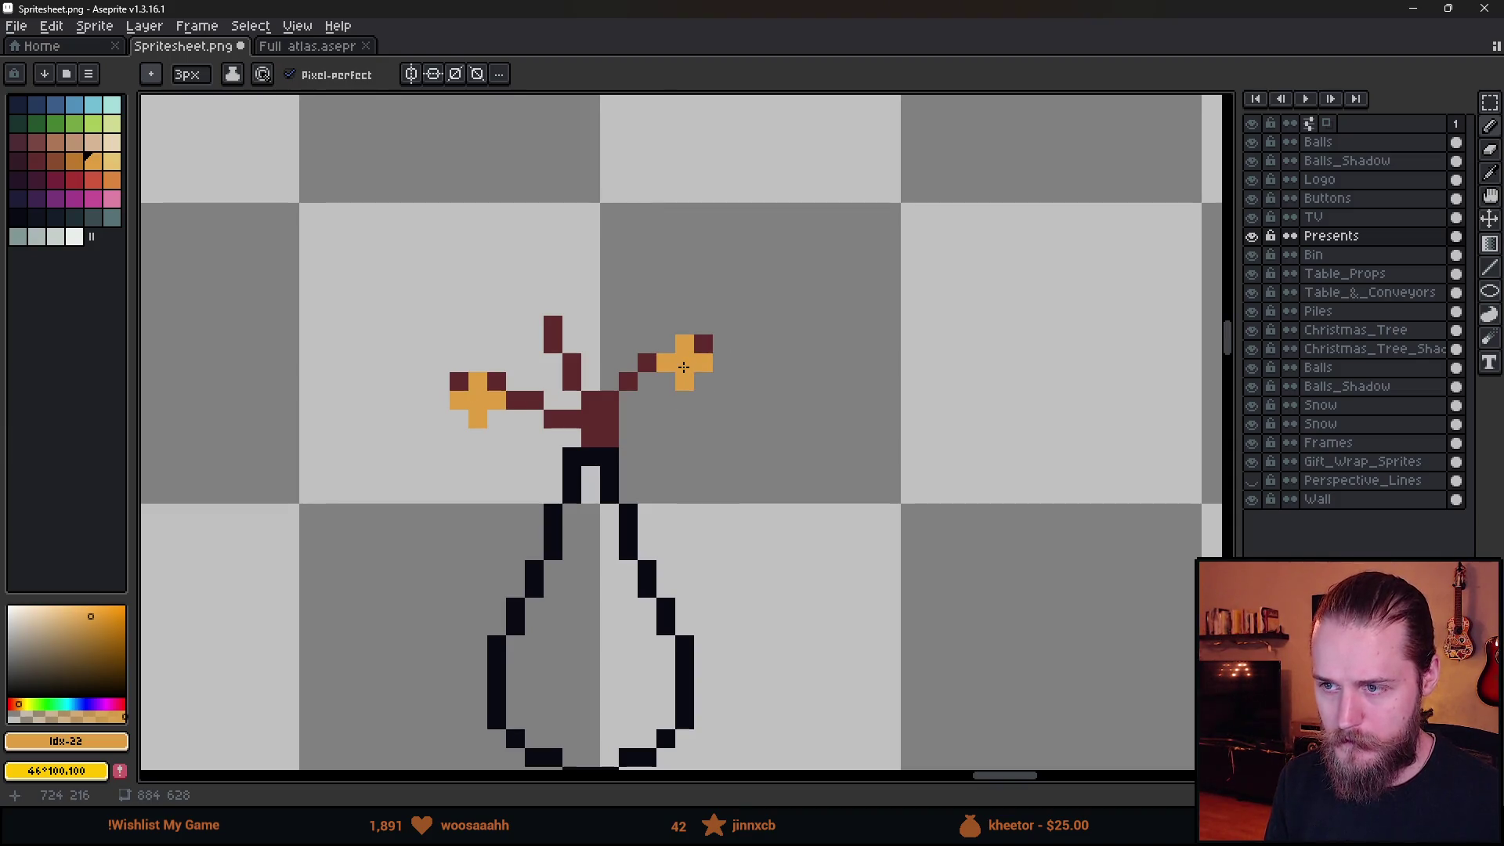
left_click(683, 368)
left_click(553, 325)
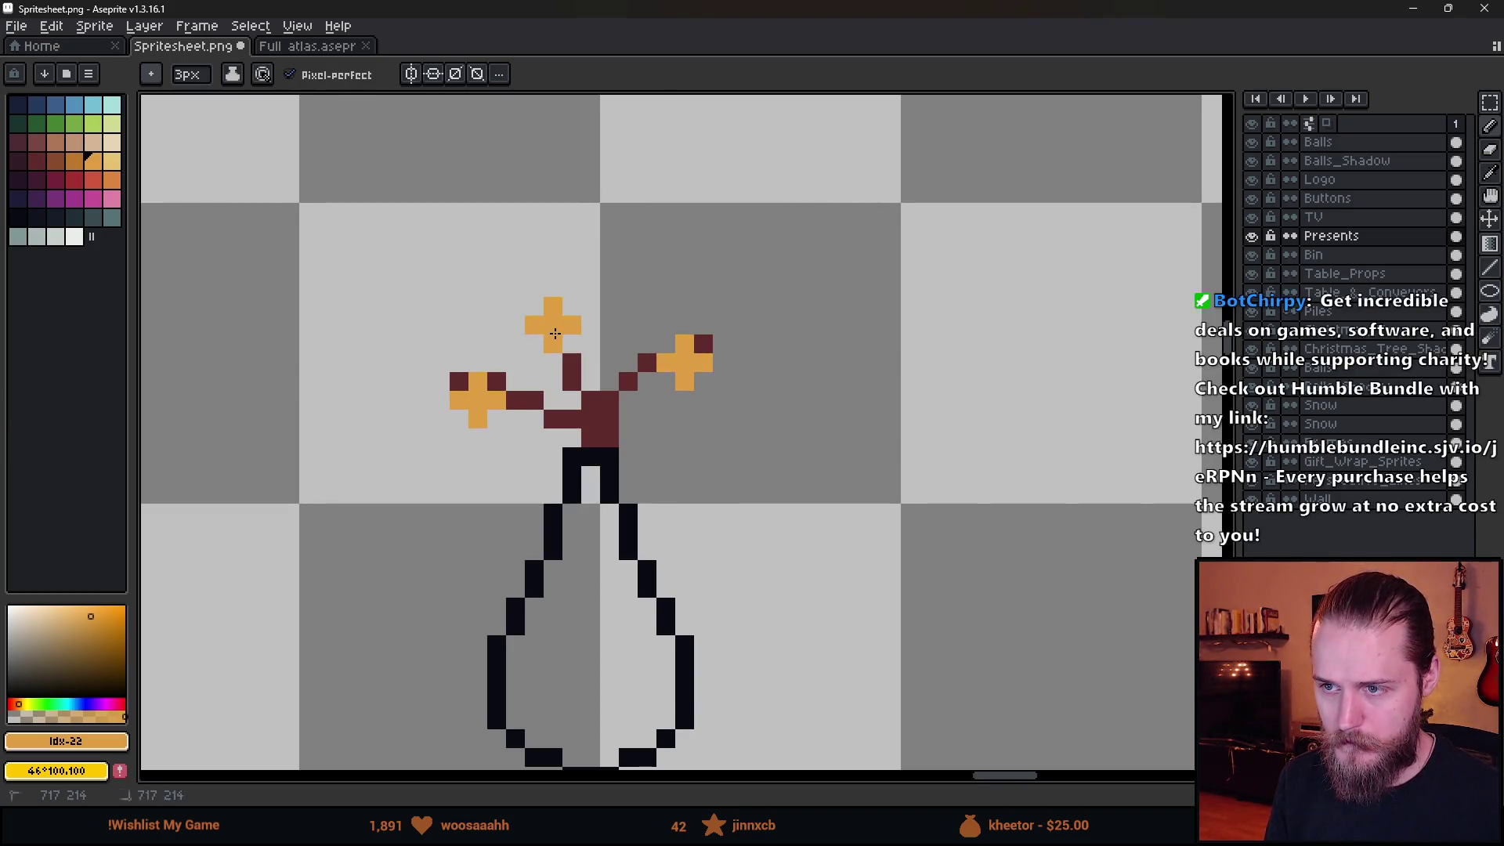
scroll(629, 349, "down", 5)
scroll(628, 349, "up", 3)
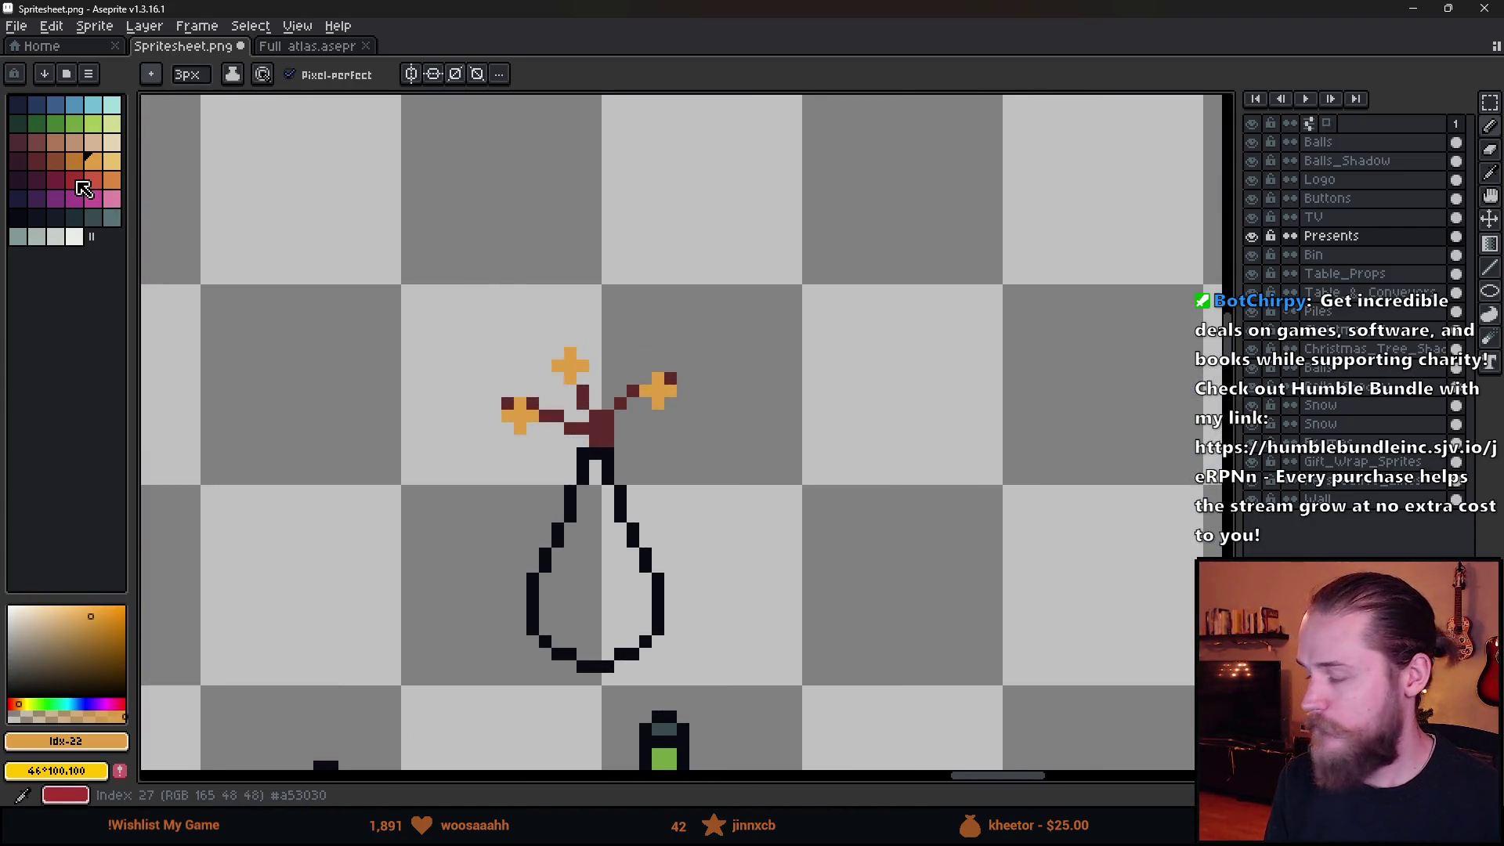
Paint a 1px red petal pixel on the left blossom.
left_click(77, 183)
scroll(423, 368, "up", 3)
key("minus")
key("minus")
left_click(592, 432)
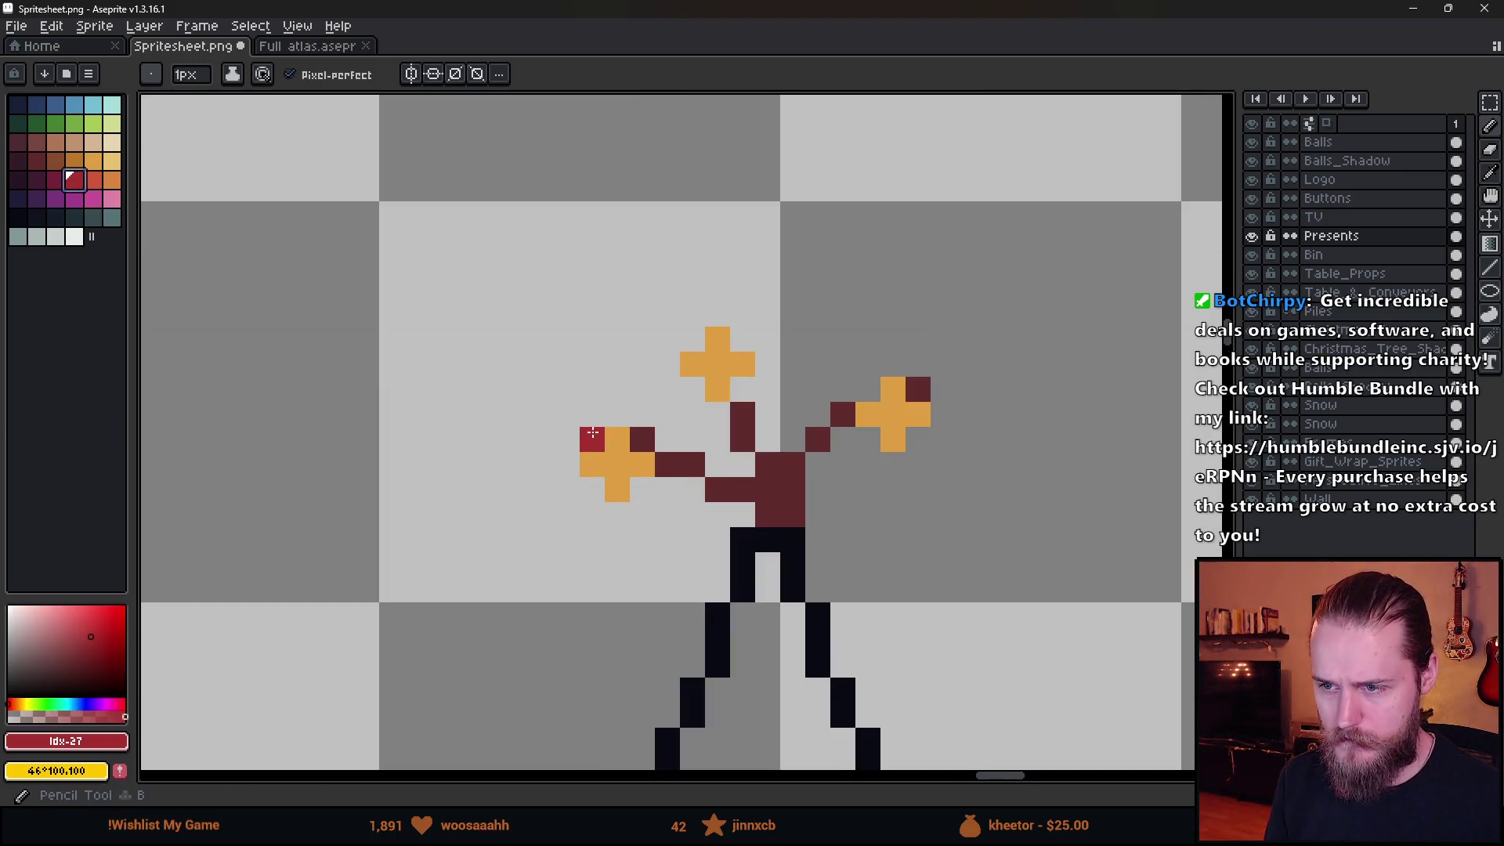
Paint red petals around the bottom and upper-left edge of the left blossom.
mouse_move(617, 415)
left_mouse_down()
mouse_move(665, 490)
mouse_move(610, 516)
mouse_move(567, 464)
left_mouse_up()
scroll(704, 439, "down", 8)
scroll(695, 468, "up", 8)
left_click(696, 467)
left_click(683, 462)
left_click(708, 435)
left_click(633, 462)
mouse_move(605, 440)
left_mouse_down()
mouse_move(627, 380)
mouse_move(685, 362)
mouse_move(756, 411)
left_mouse_up()
scroll(800, 424, "down", 5)
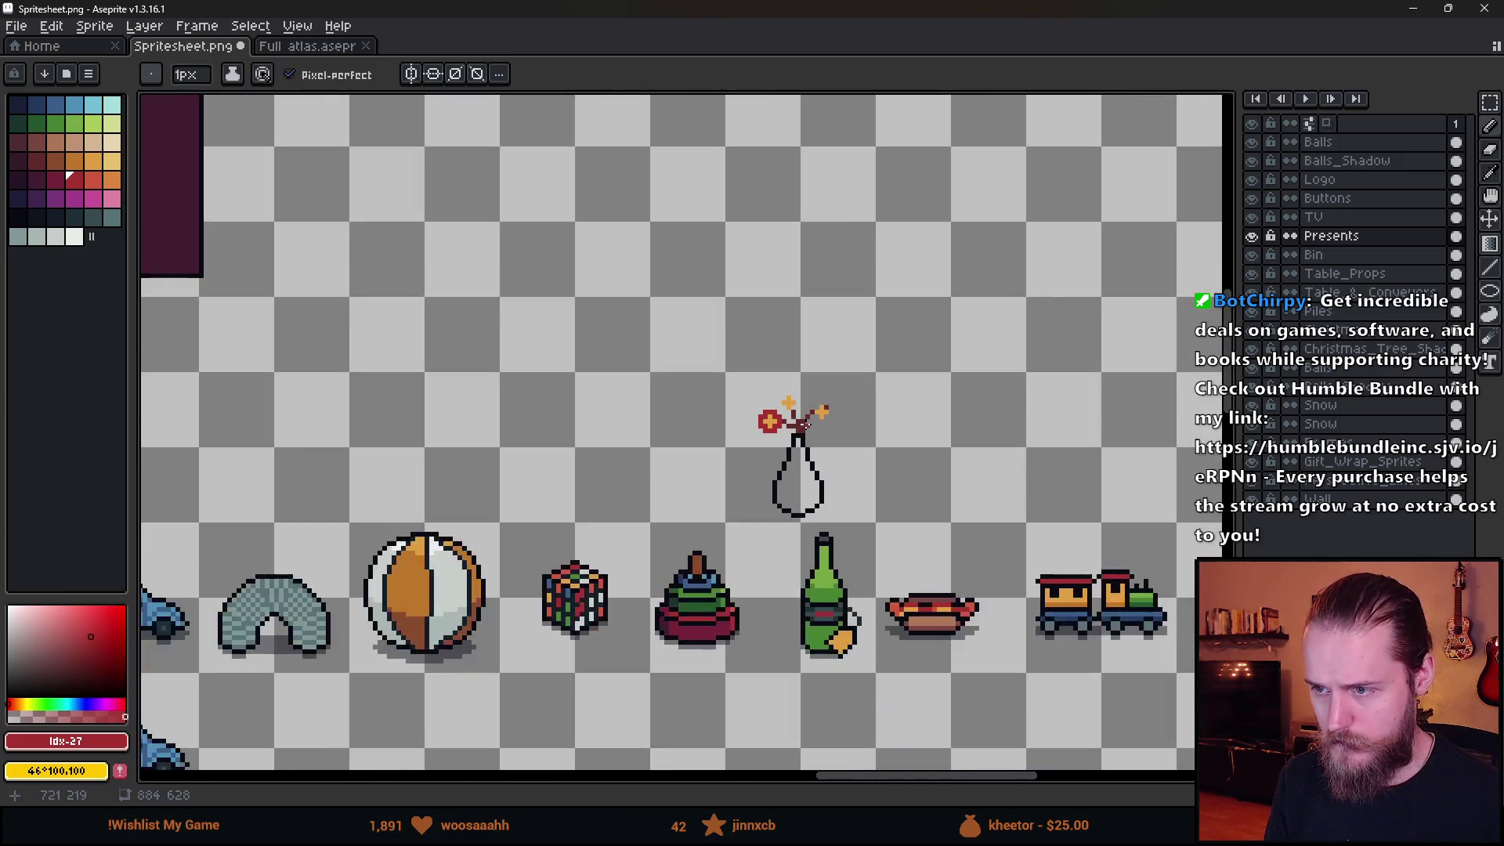
scroll(785, 440, "up", 5)
key("ctrl")
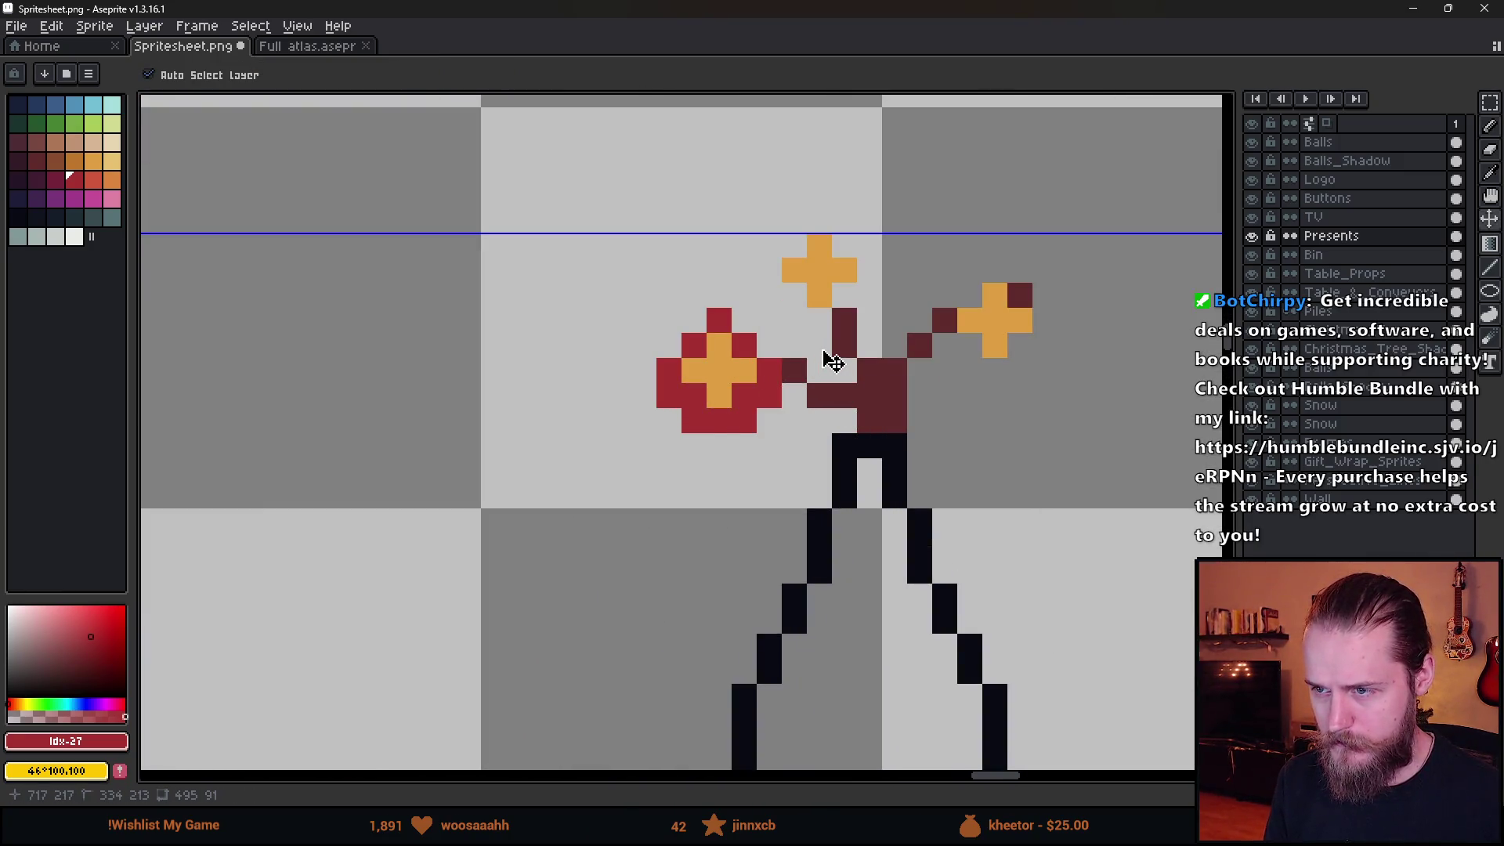
key("ctrl+z")
key("ctrl+z")
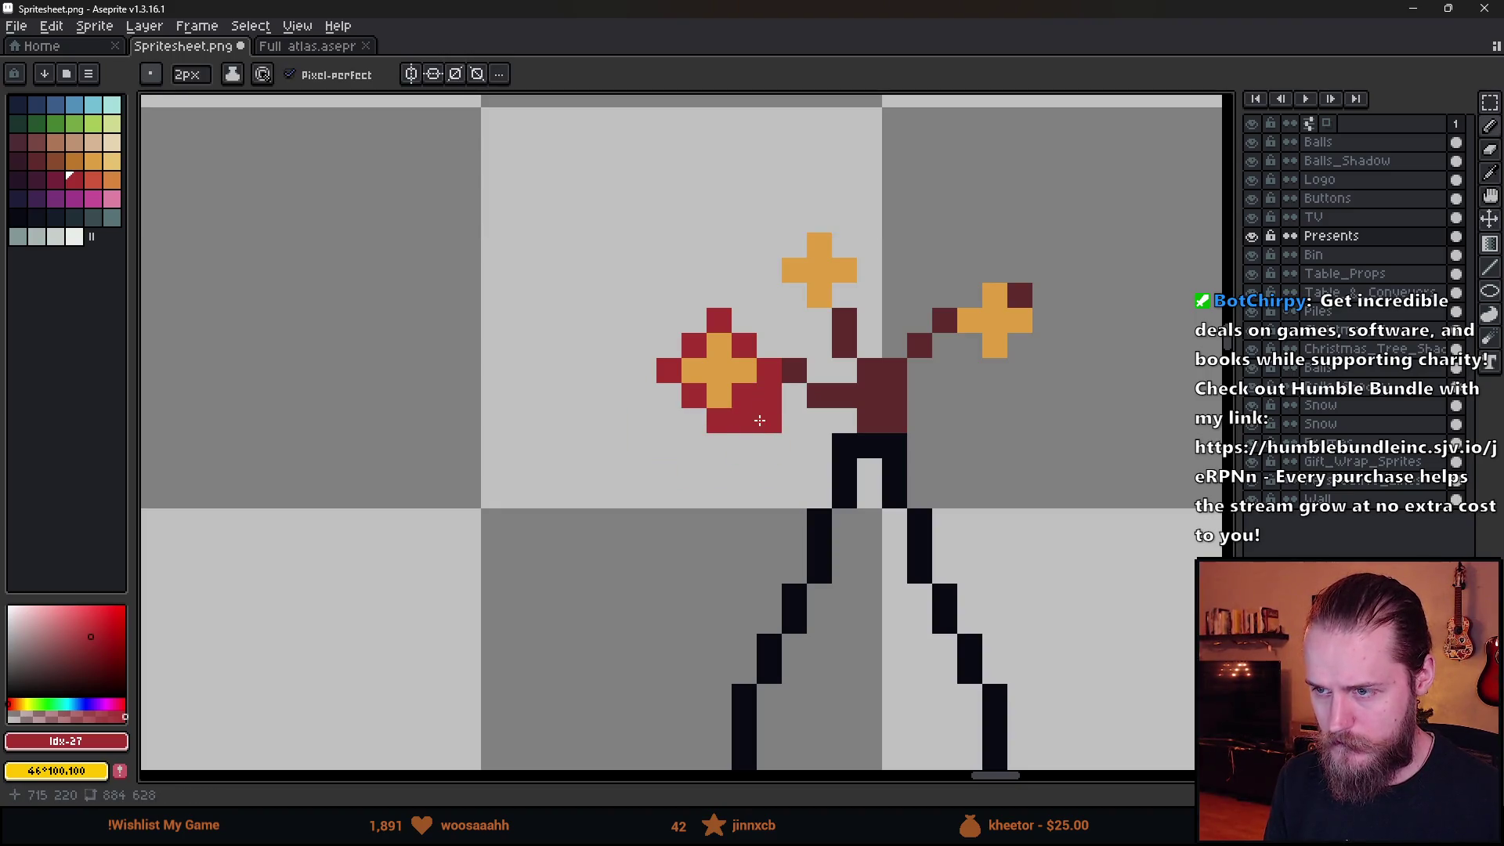
Add more red petal pixels to the left blossom, undoing misplaced ones.
left_click(669, 396)
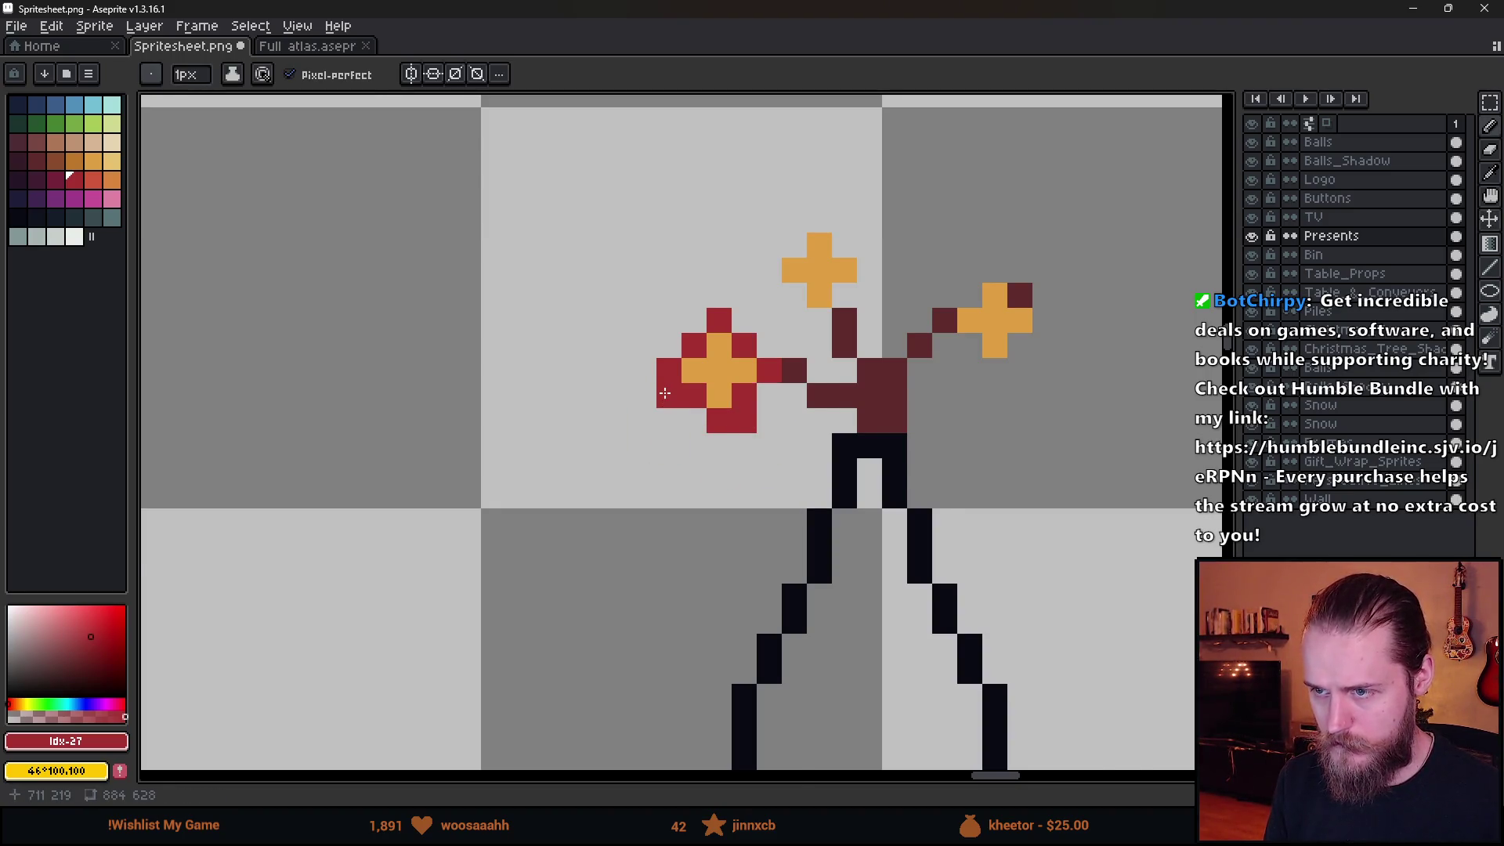
scroll(666, 392, "up", 2)
left_click(703, 291)
scroll(704, 298, "down", 5)
scroll(859, 409, "up", 4)
key("ctrl+z")
left_click(699, 333)
left_click(774, 358)
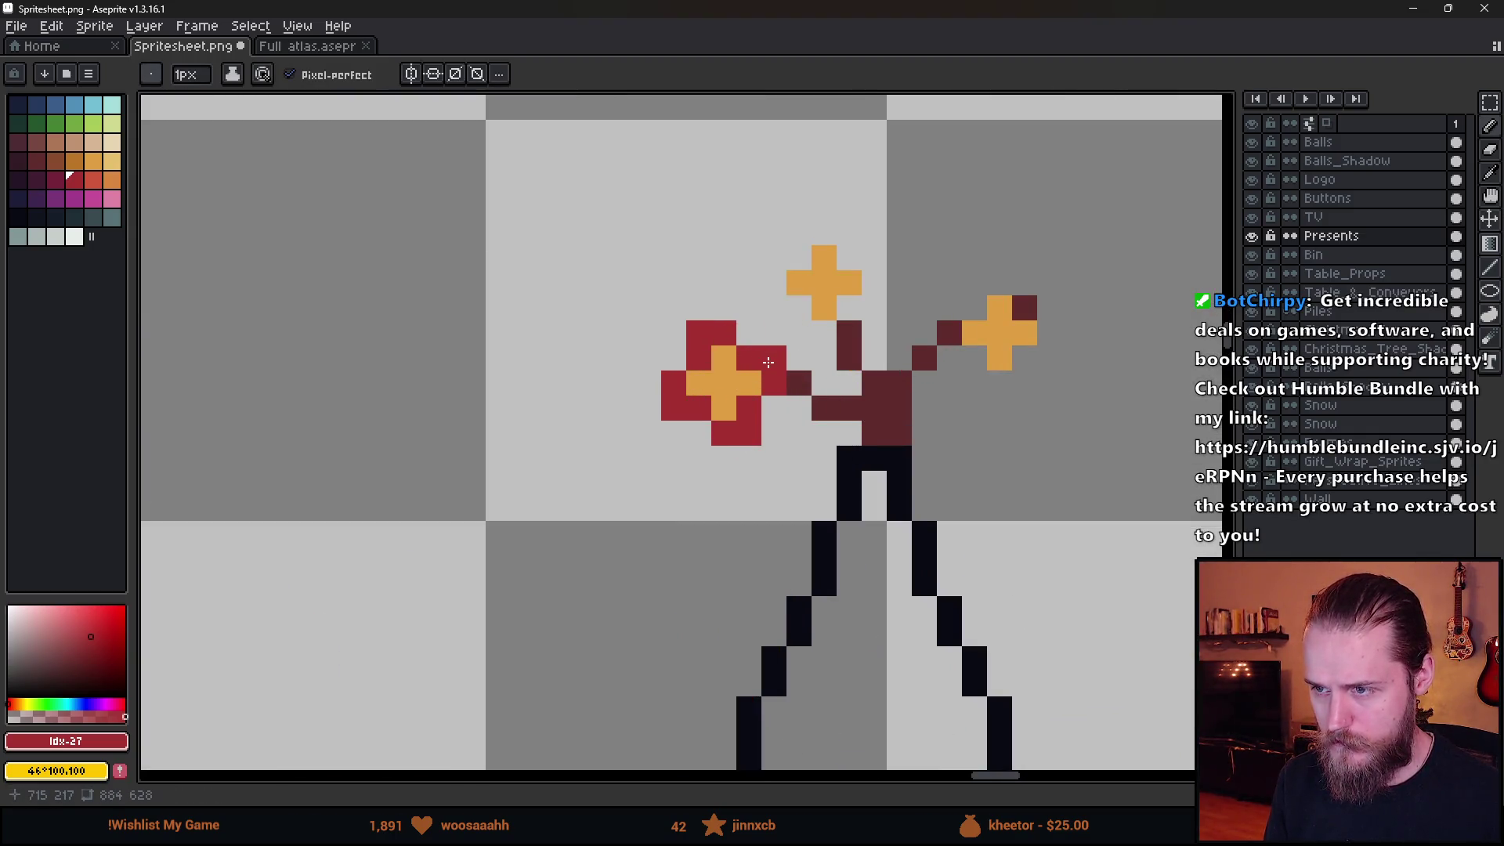
scroll(767, 362, "down", 4)
key("ctrl")
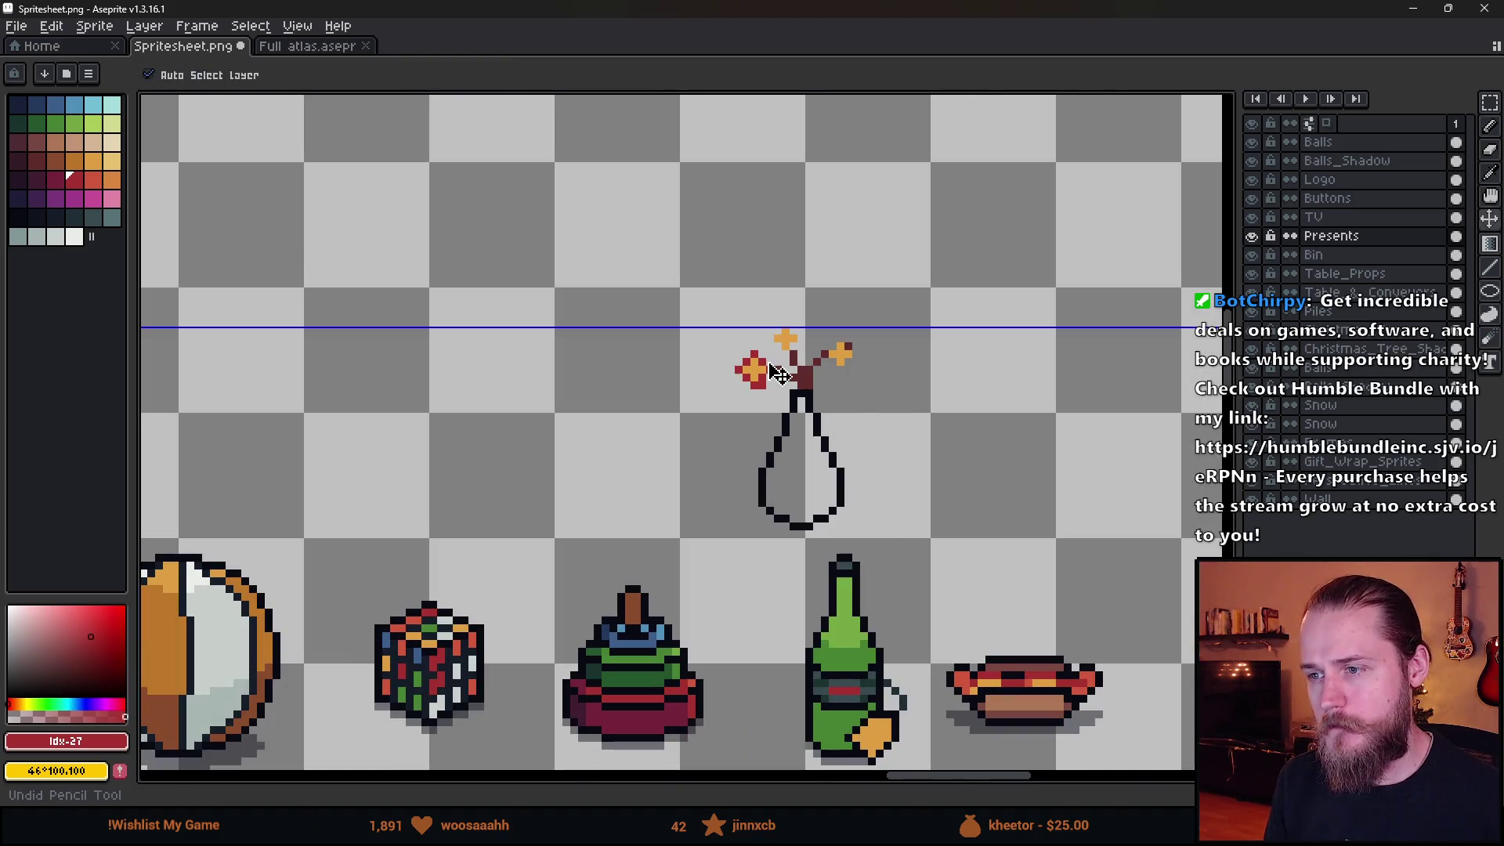
scroll(809, 378, "up", 3)
left_click(729, 418)
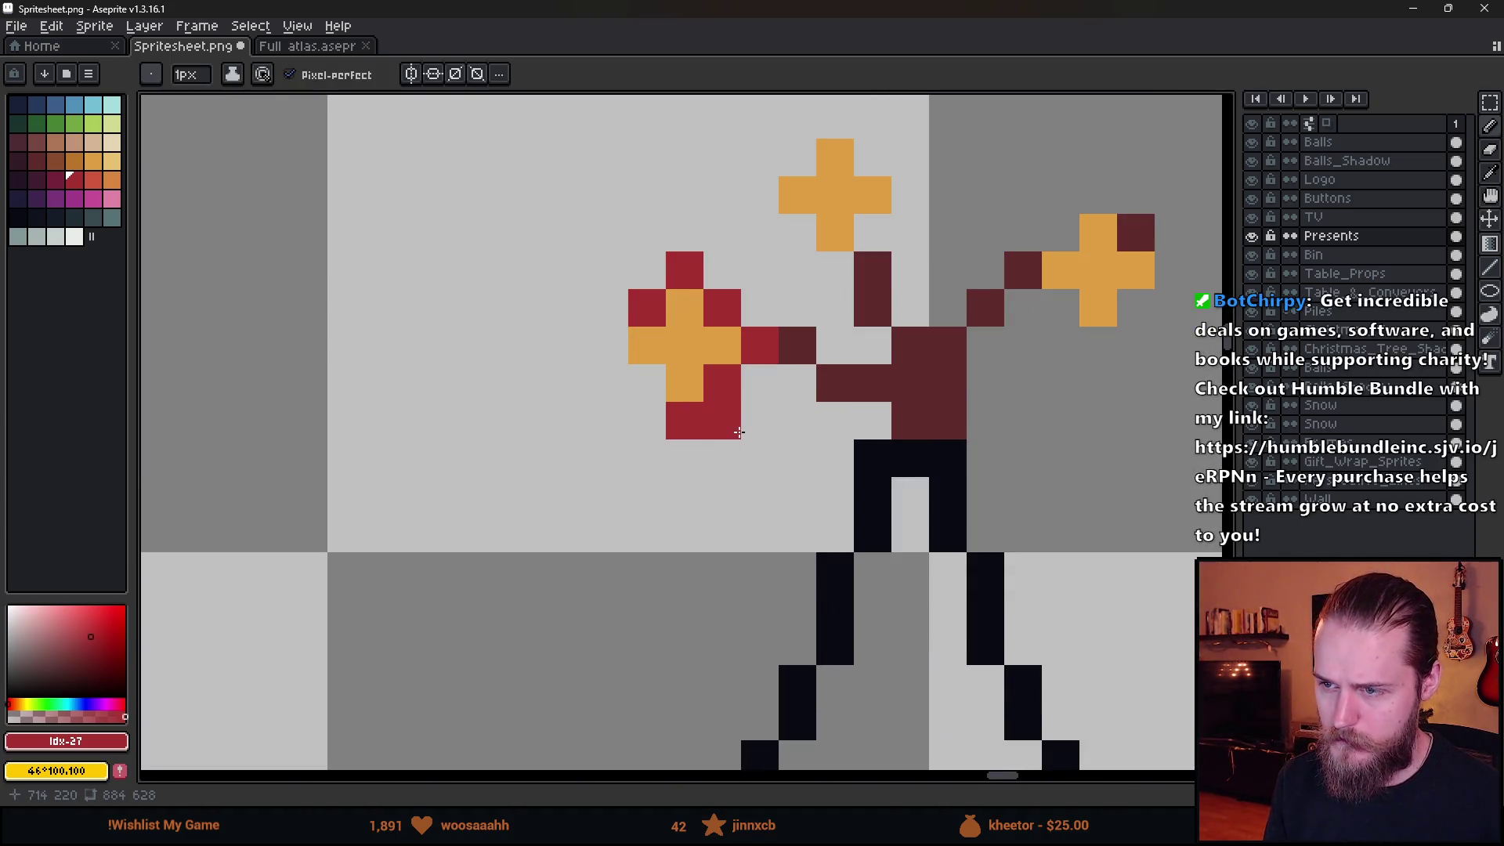
key("ctrl+z")
Extend red petals down the blossom's left side, clearing stray pixels.
left_click(690, 339, "alt")
left_click(709, 381)
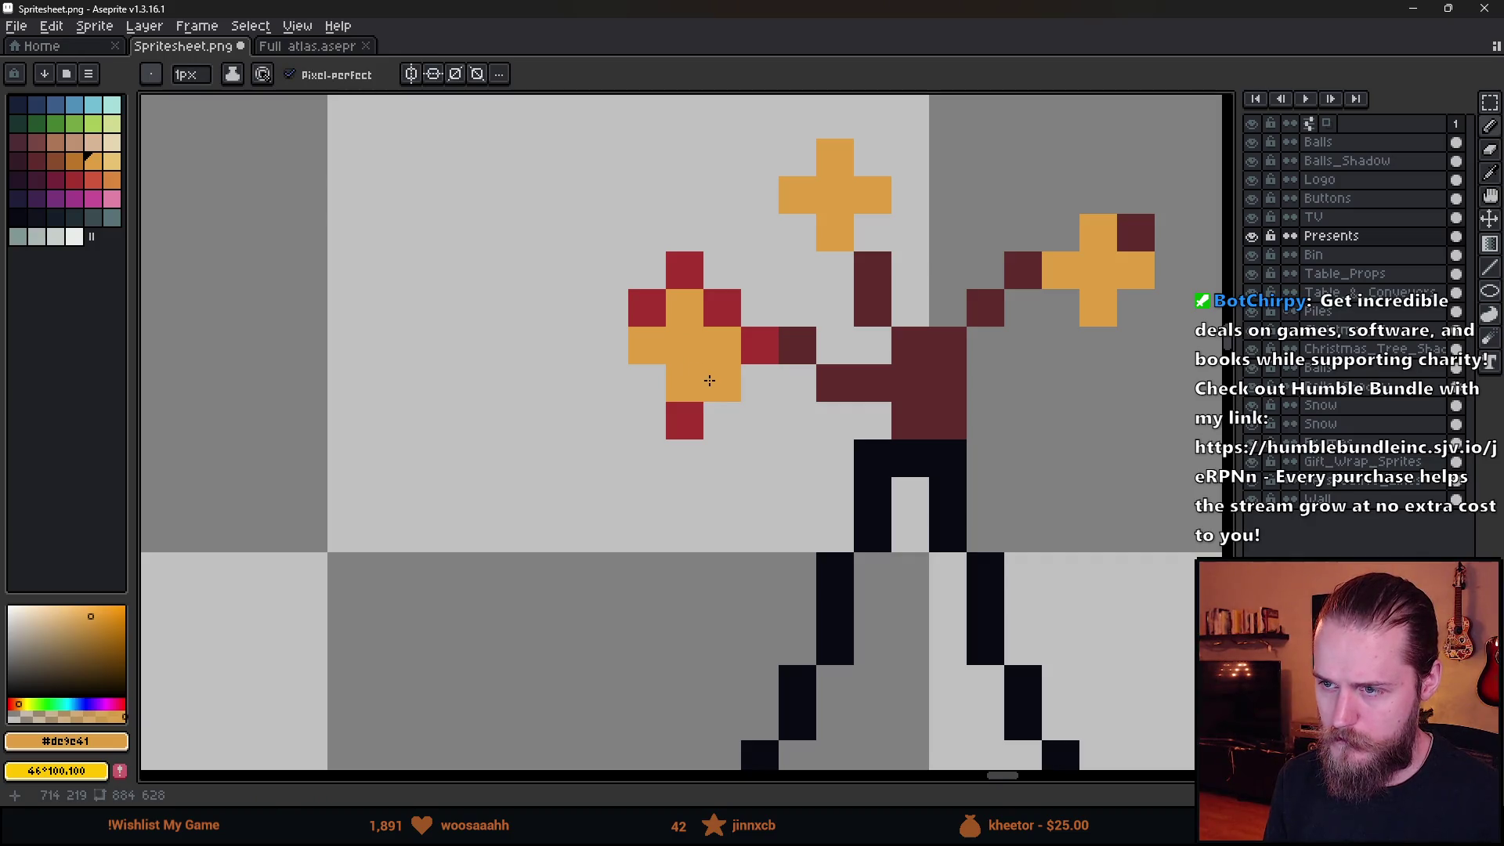
key("ctrl+z")
left_click(709, 380, "alt")
left_click(608, 383)
left_click(646, 383)
right_click(608, 383)
left_click(606, 320)
left_click(609, 346)
right_click(607, 313)
left_click(606, 392)
left_click(721, 421)
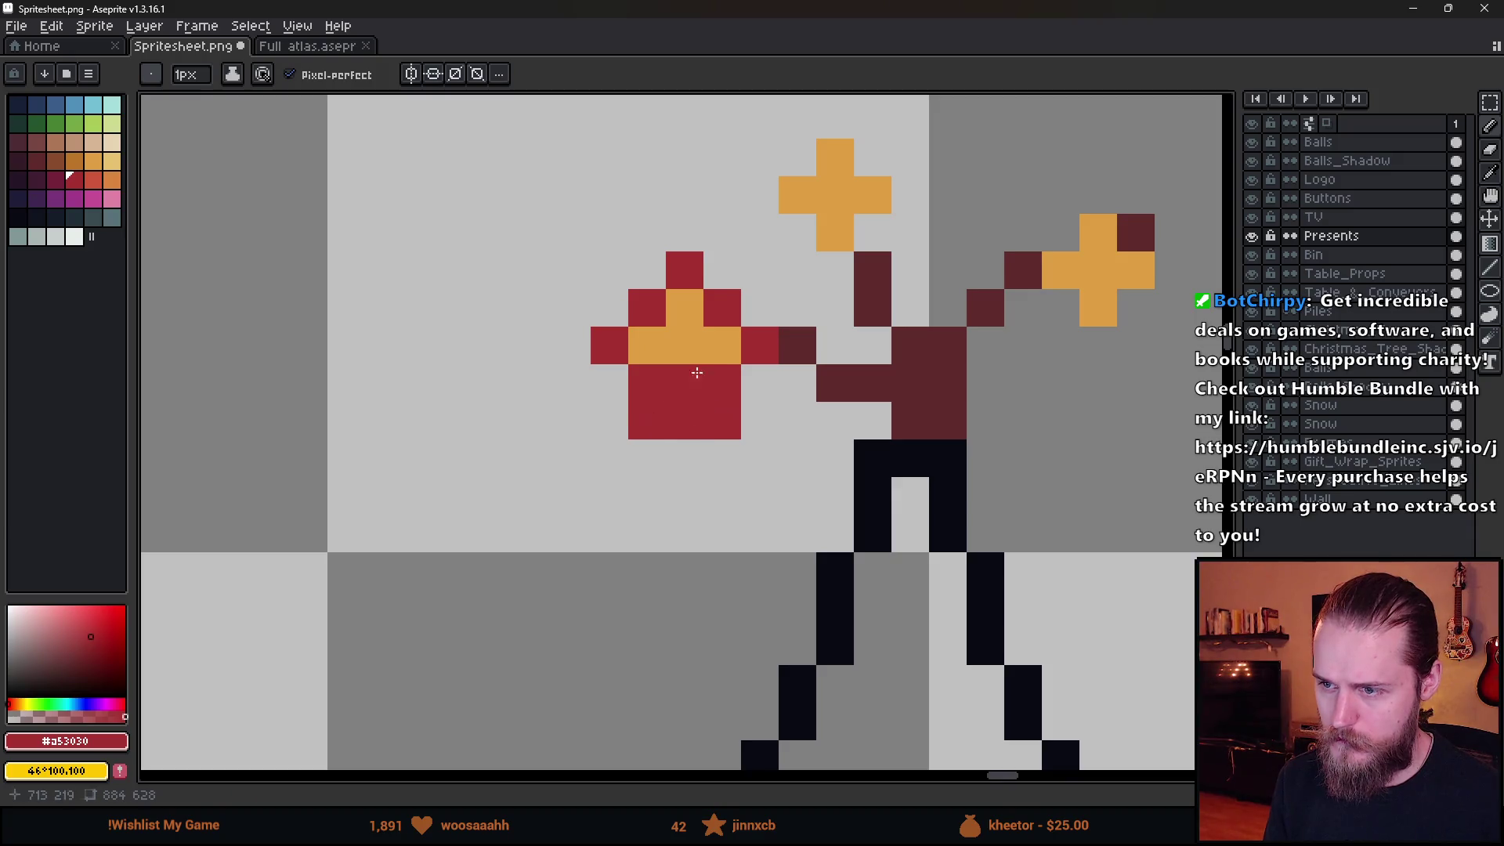
key("ctrl+z")
key("ctrl+z")
Repaint the left blossom's remaining orange arms red with the Pencil.
scroll(814, 398, "up", 2)
key("b")
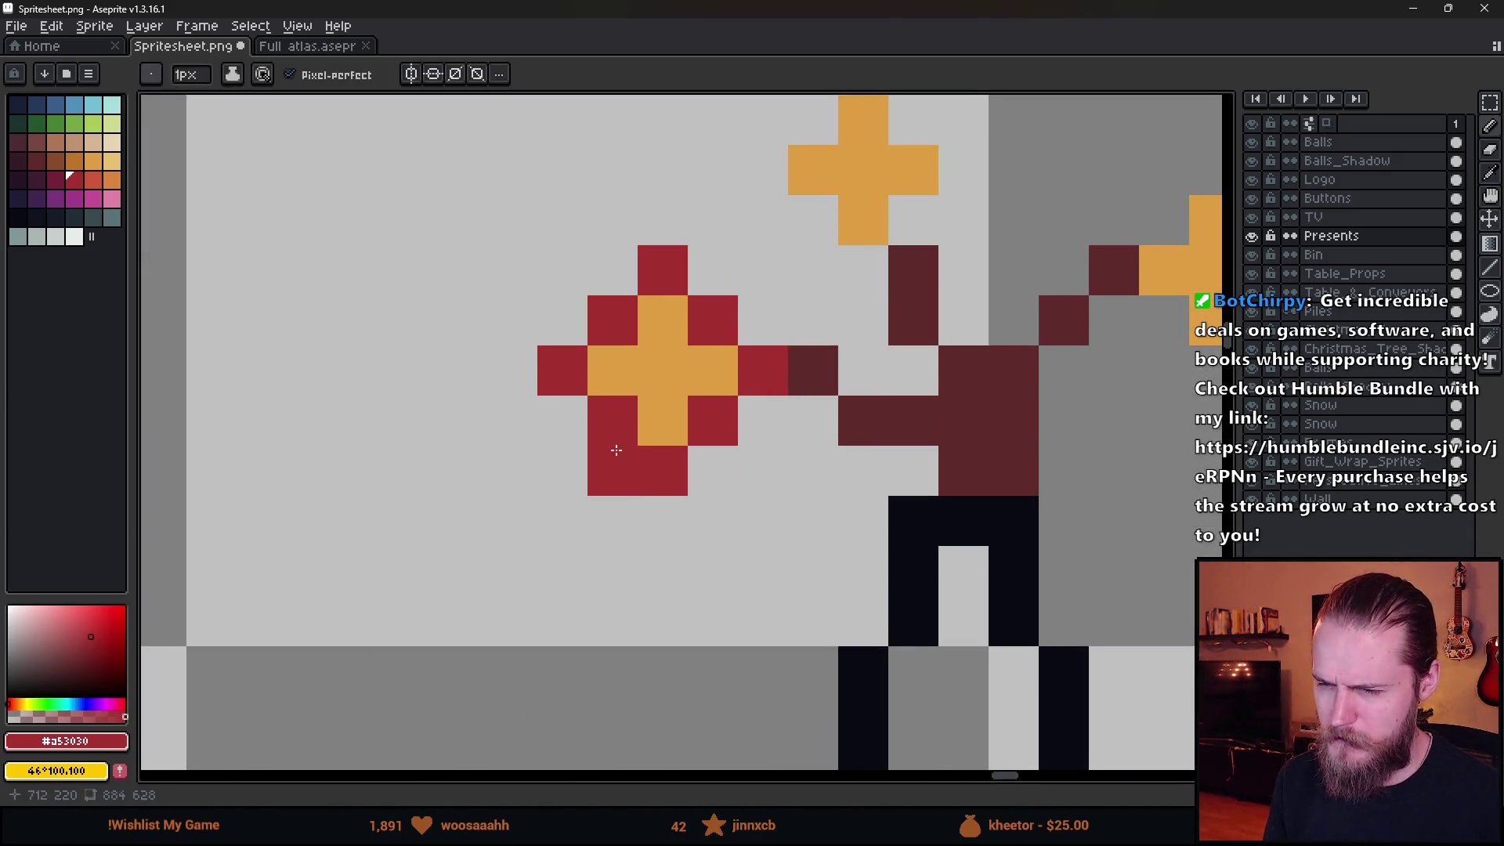
left_click(675, 441)
left_click(722, 450)
scroll(730, 451, "down", 2)
scroll(730, 451, "up", 3)
left_click(628, 384)
left_click(691, 317)
scroll(601, 396, "down", 4)
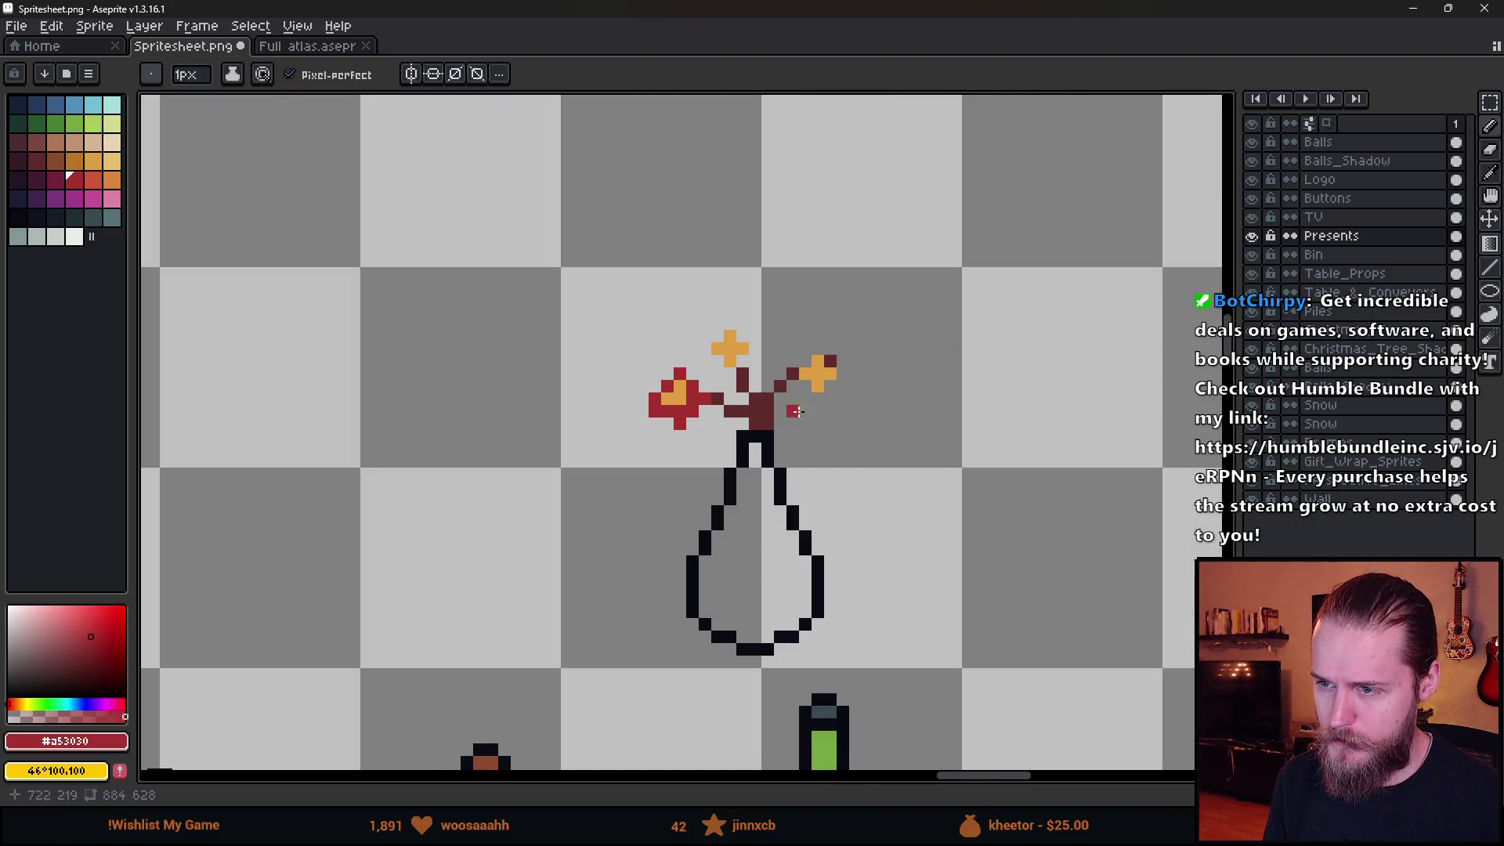
scroll(704, 417, "up", 3)
left_click(628, 347)
scroll(665, 392, "down", 4)
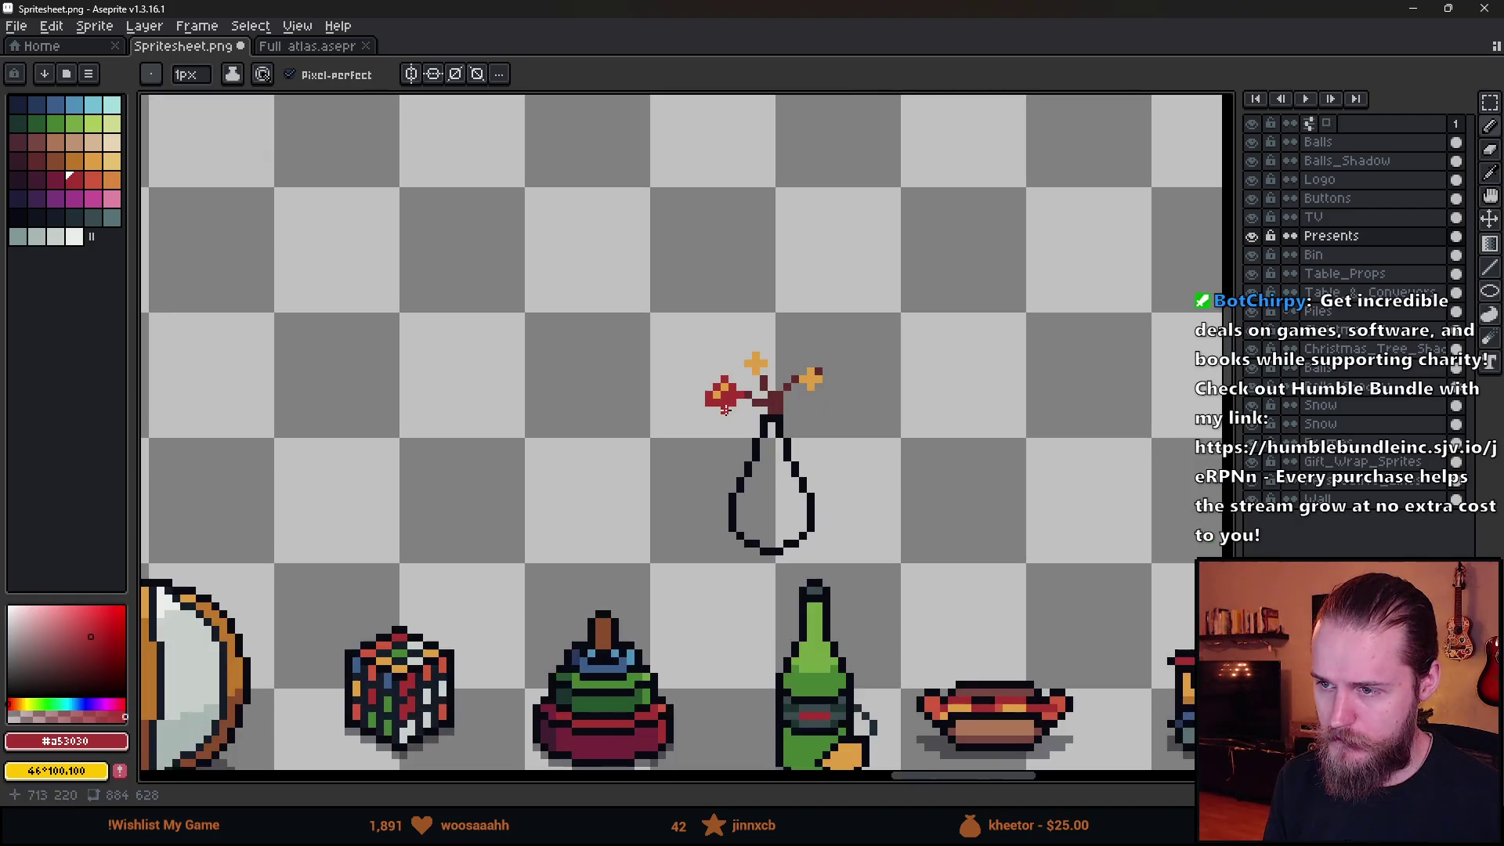
scroll(712, 411, "up", 4)
Add red petal pixels to the left flower.
key("e")
key("b")
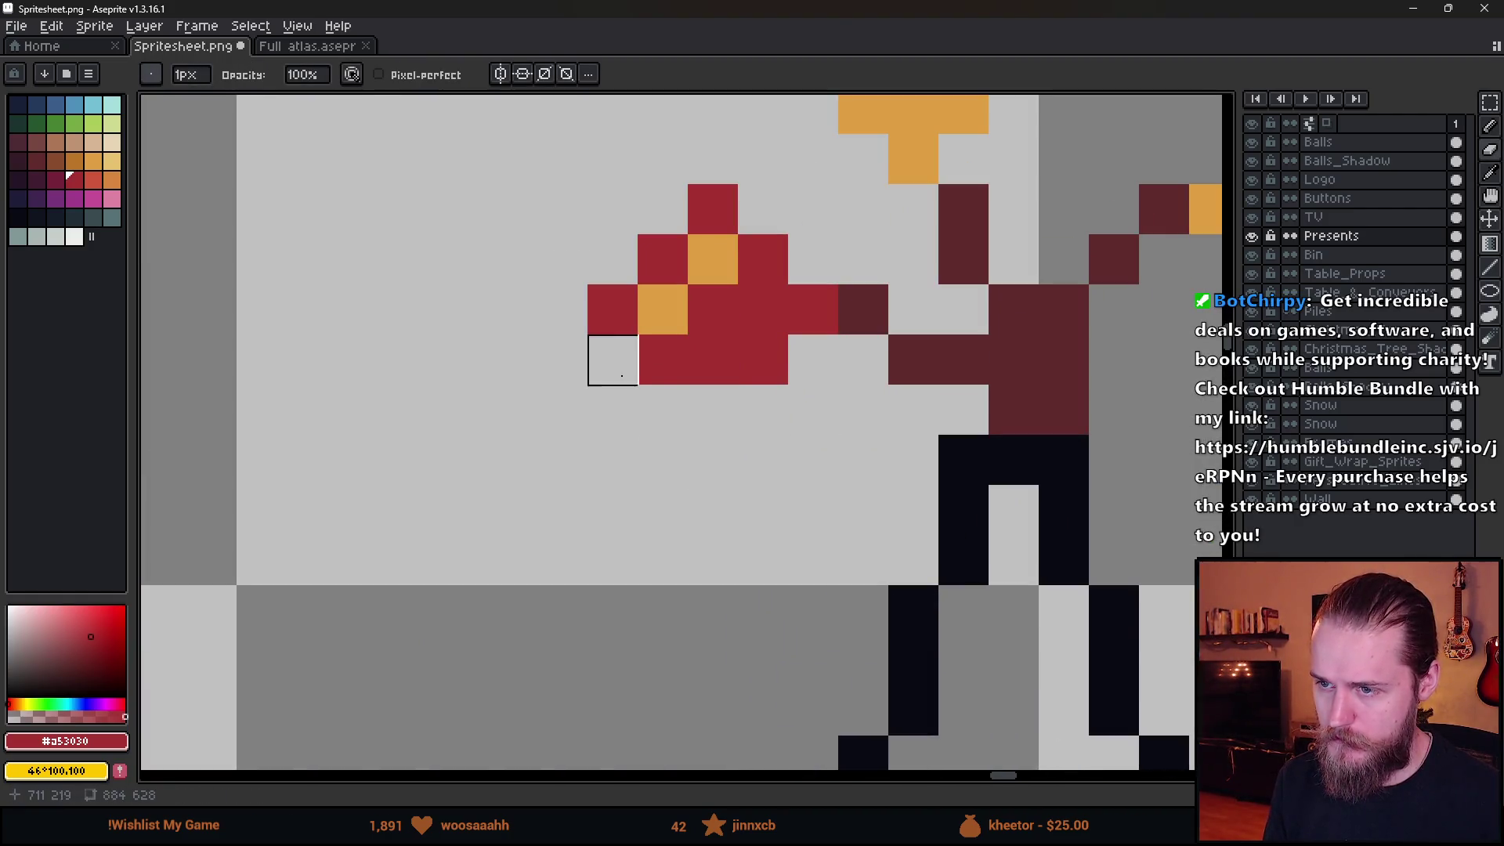
scroll(721, 489, "down", 4)
scroll(665, 459, "up", 3)
key("b")
left_click(666, 462)
left_click(779, 349)
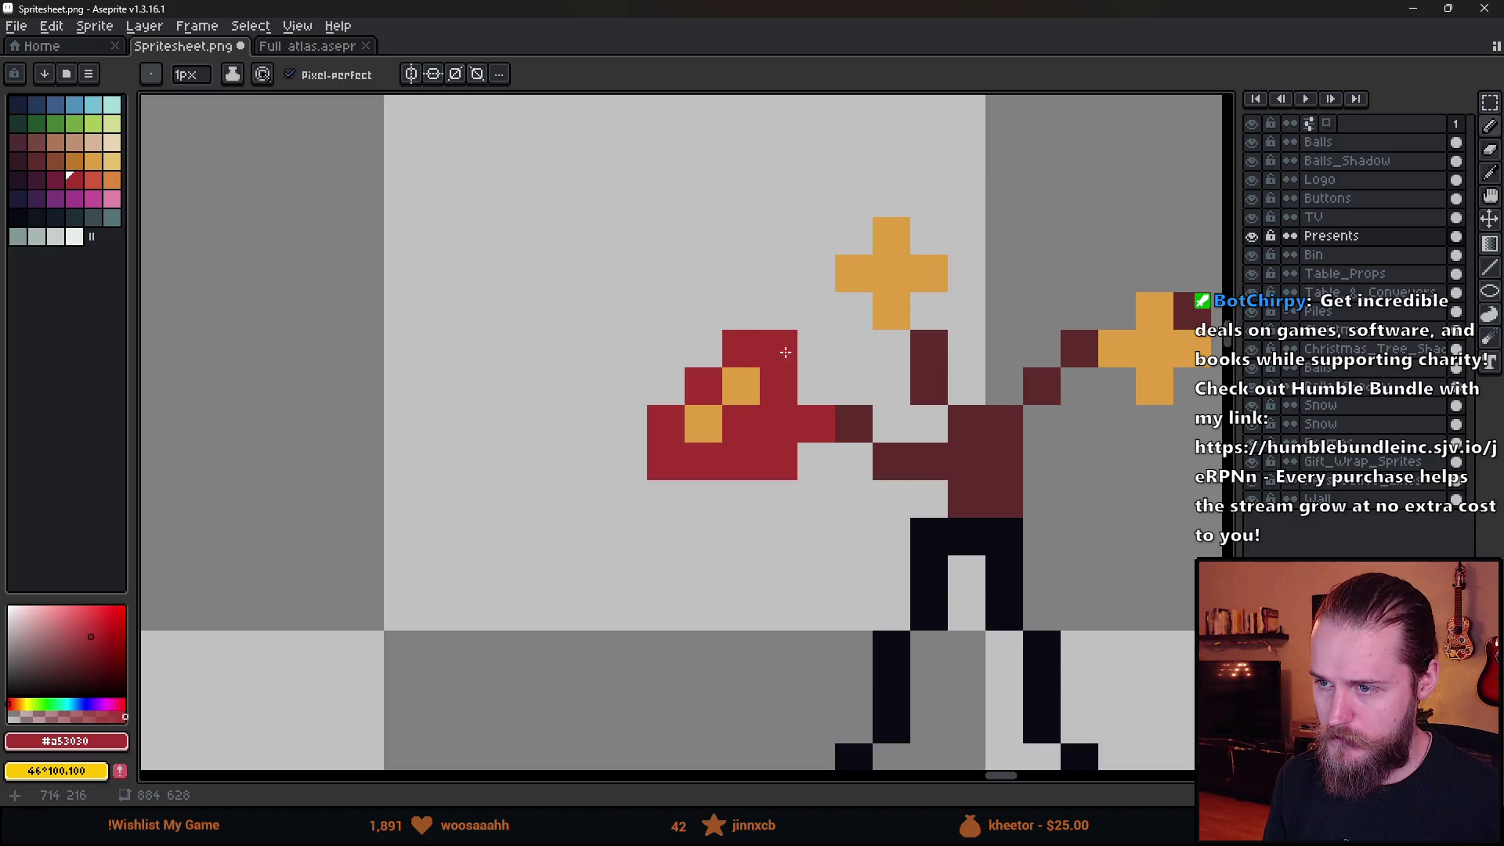
scroll(903, 470, "down", 4)
scroll(902, 470, "up", 3)
Select the left flower and try a copy up and to the right, then undo it.
key("m")
mouse_move(571, 262)
left_mouse_down()
mouse_move(792, 520)
mouse_move(794, 495)
left_mouse_up()
key("ctrl+d")
scroll(856, 433, "down", 3)
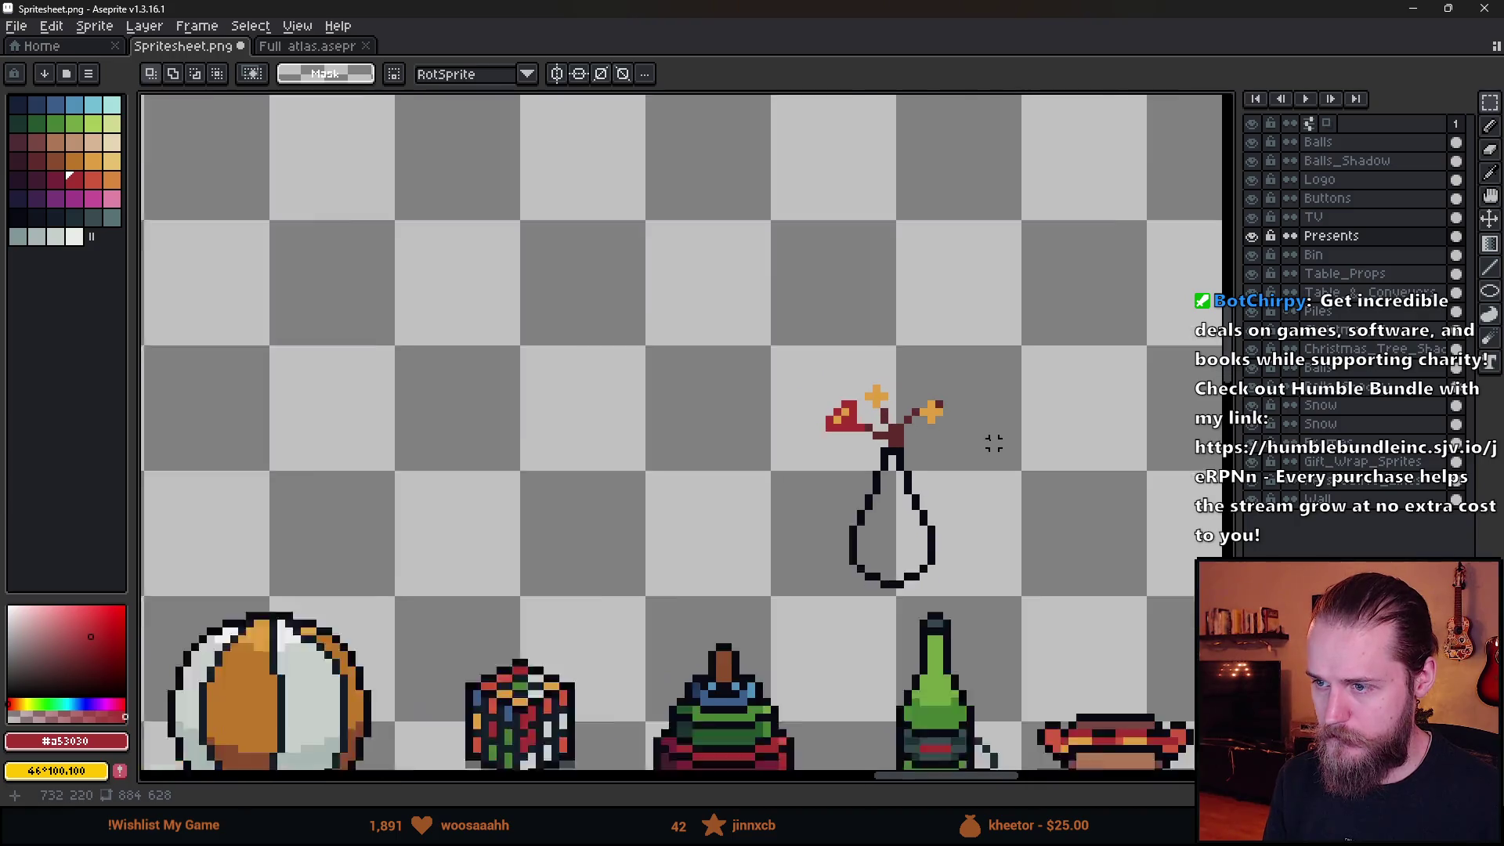
scroll(1035, 458, "right", 3)
scroll(559, 423, "up", 3)
left_click_drag(462, 372, 584, 541)
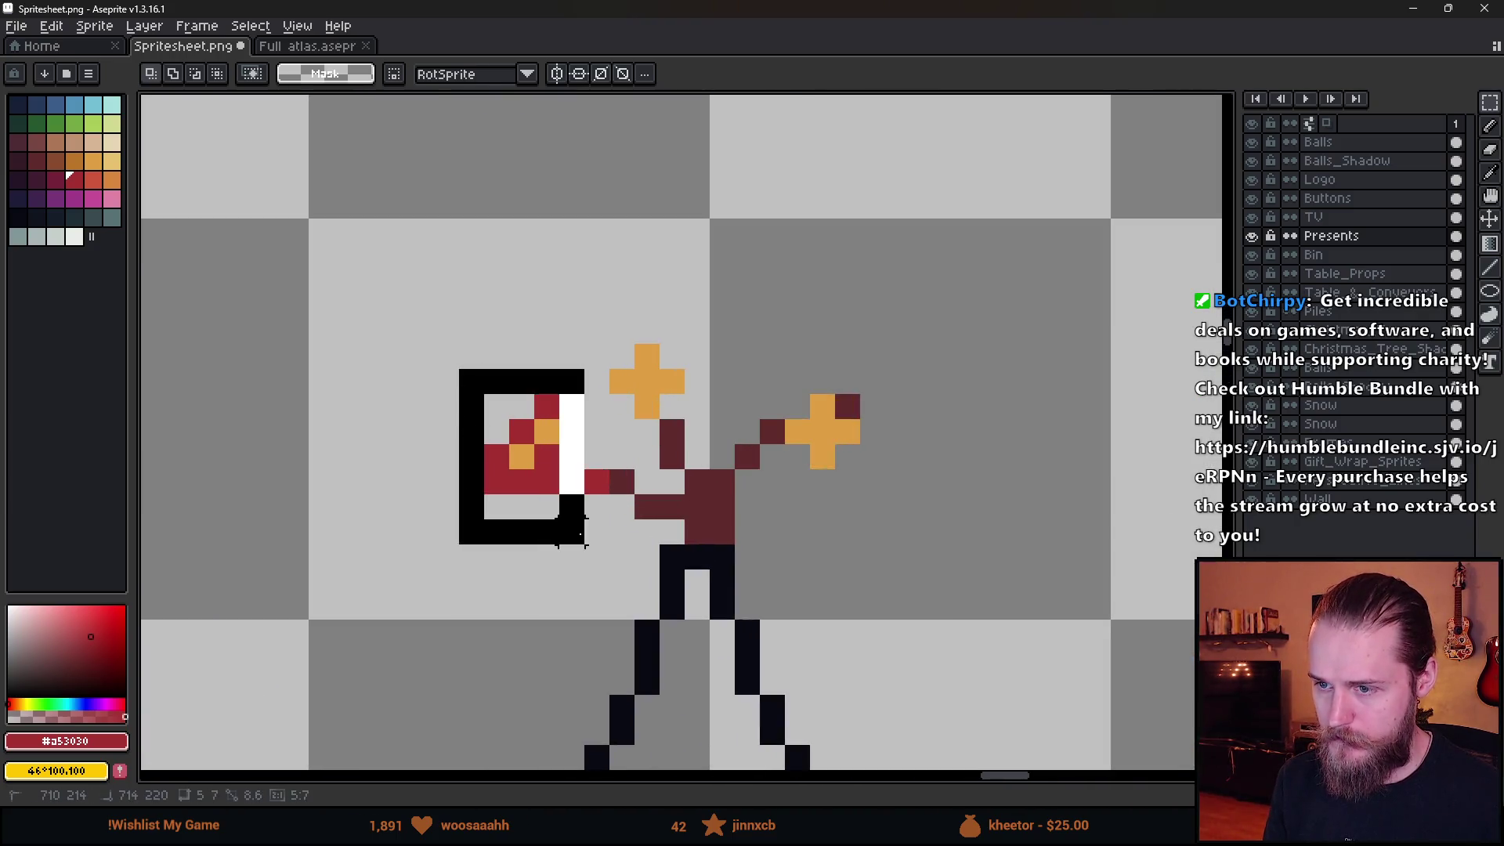
key("ctrl+d")
scroll(893, 479, "down", 3)
scroll(715, 468, "up", 4)
mouse_move(584, 300)
left_mouse_down()
mouse_move(773, 488)
mouse_move(934, 371)
mouse_move(897, 333)
left_mouse_up()
key("Return")
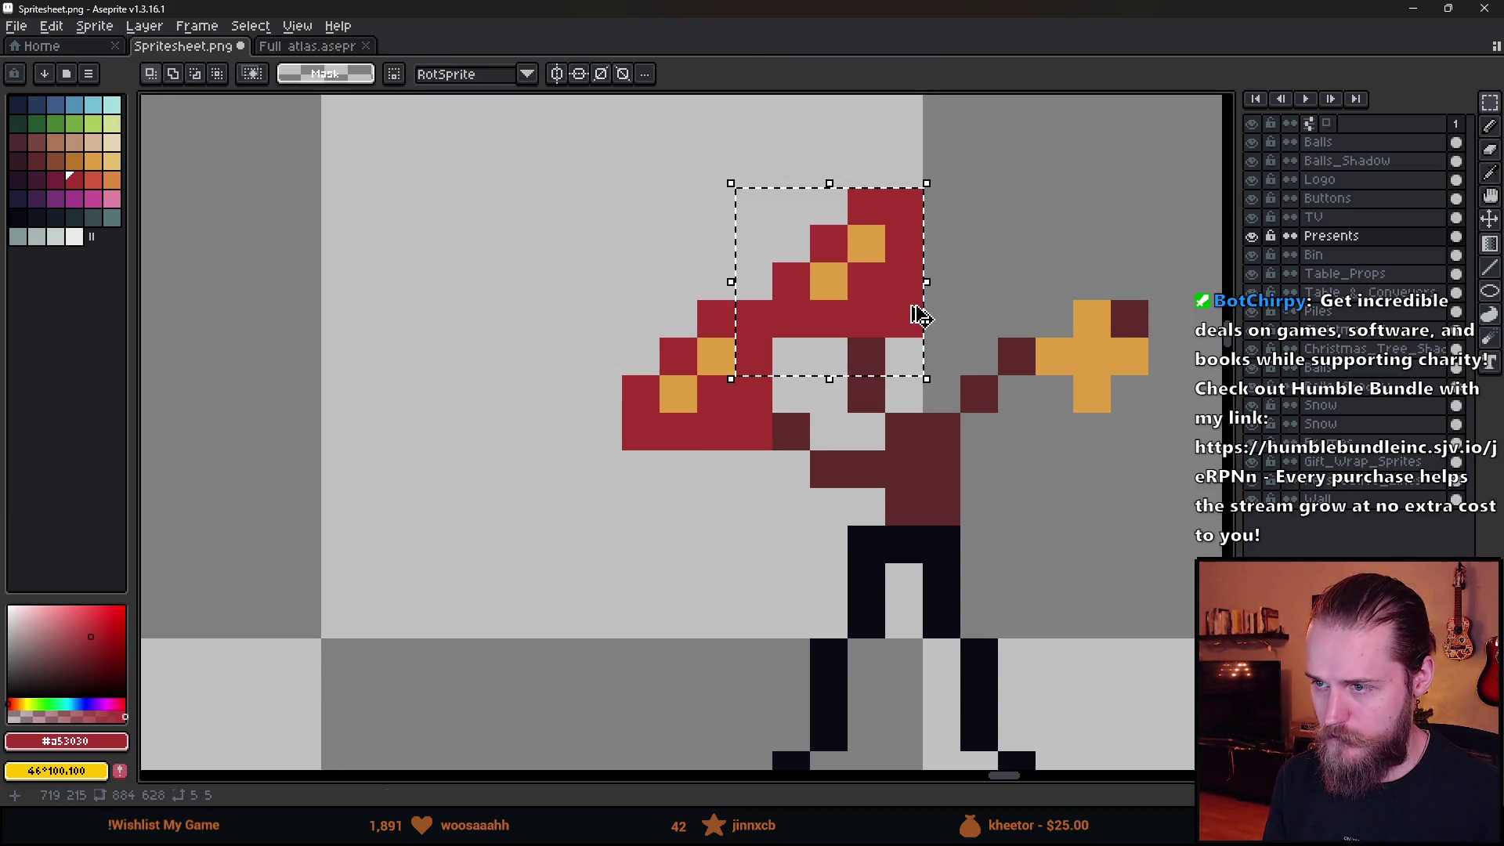
key("ctrl+z")
key("ctrl+z")
Move the selected flower up and right, then undo those edits.
left_click(752, 396)
mouse_move(752, 395)
left_mouse_down()
mouse_move(924, 276)
mouse_move(974, 285)
left_mouse_up()
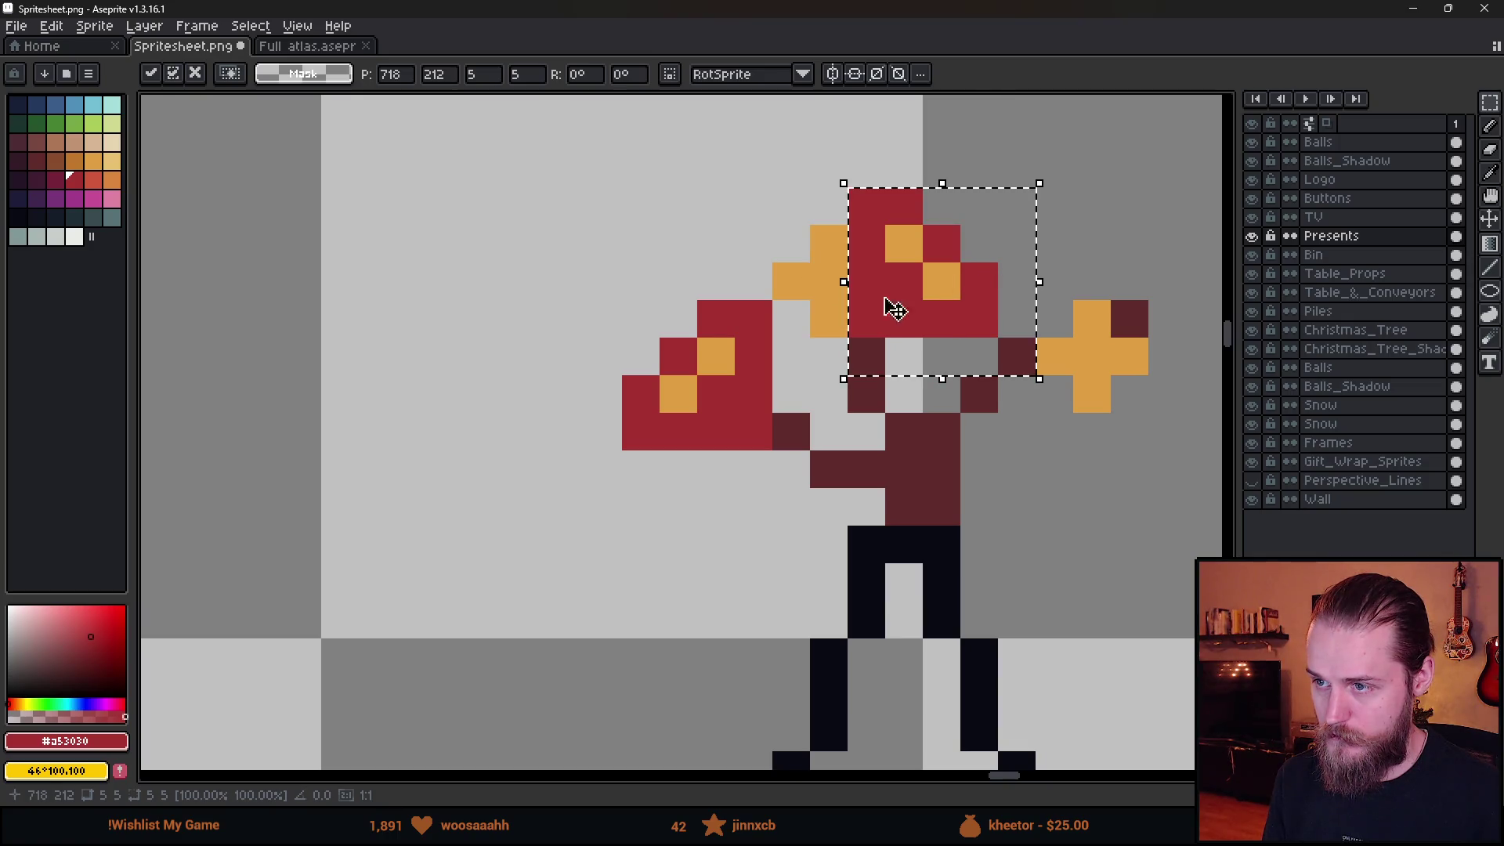
key("b")
key("ctrl+z")
key("ctrl+z")
key("ctrl+z")
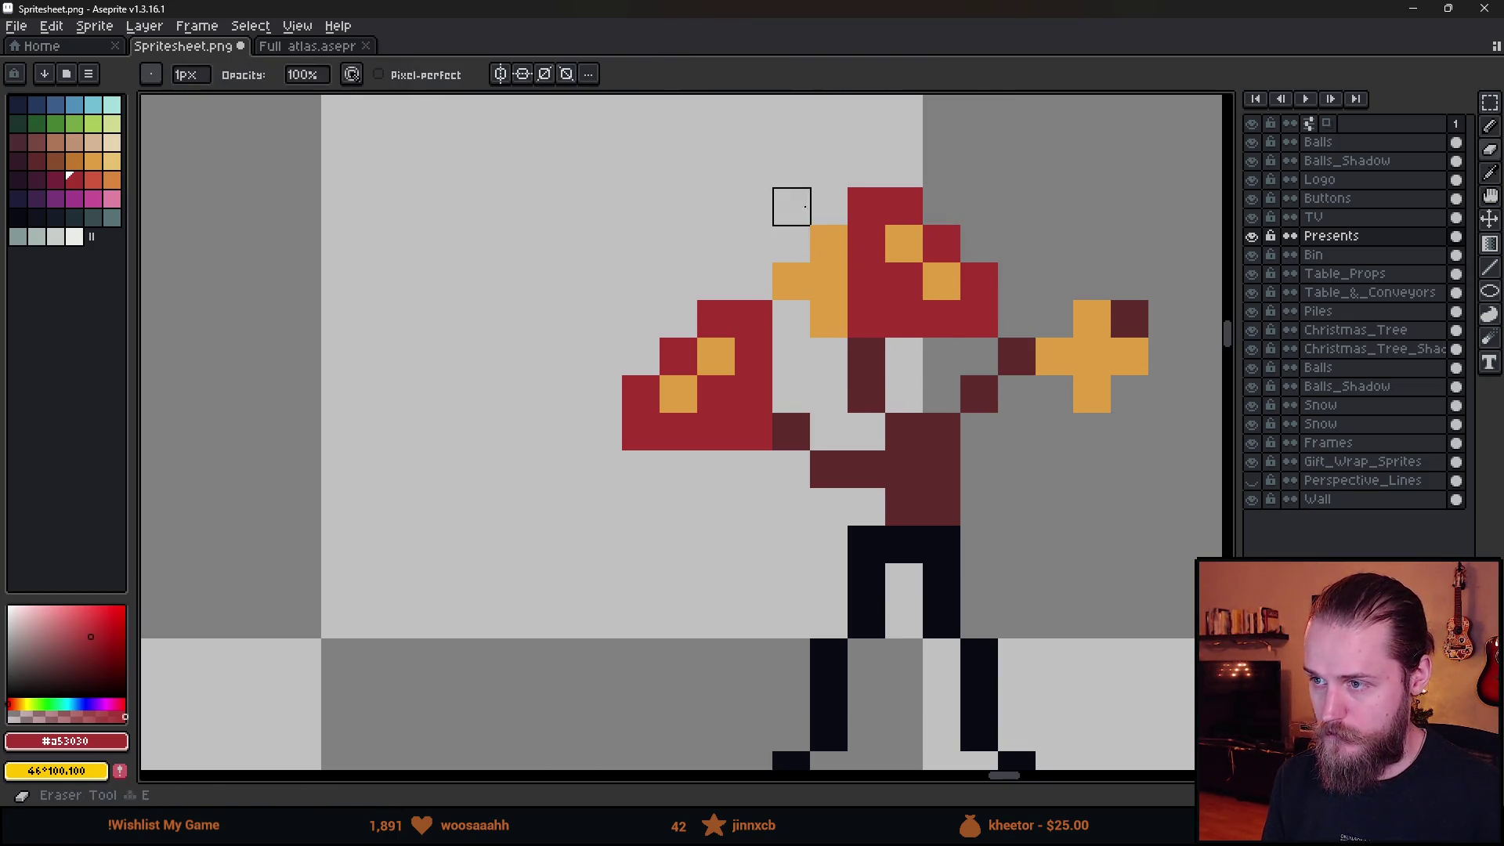
key("v")
Paste a flower copy beside the yellow plus and mirror it horizontally.
key("ctrl+v")
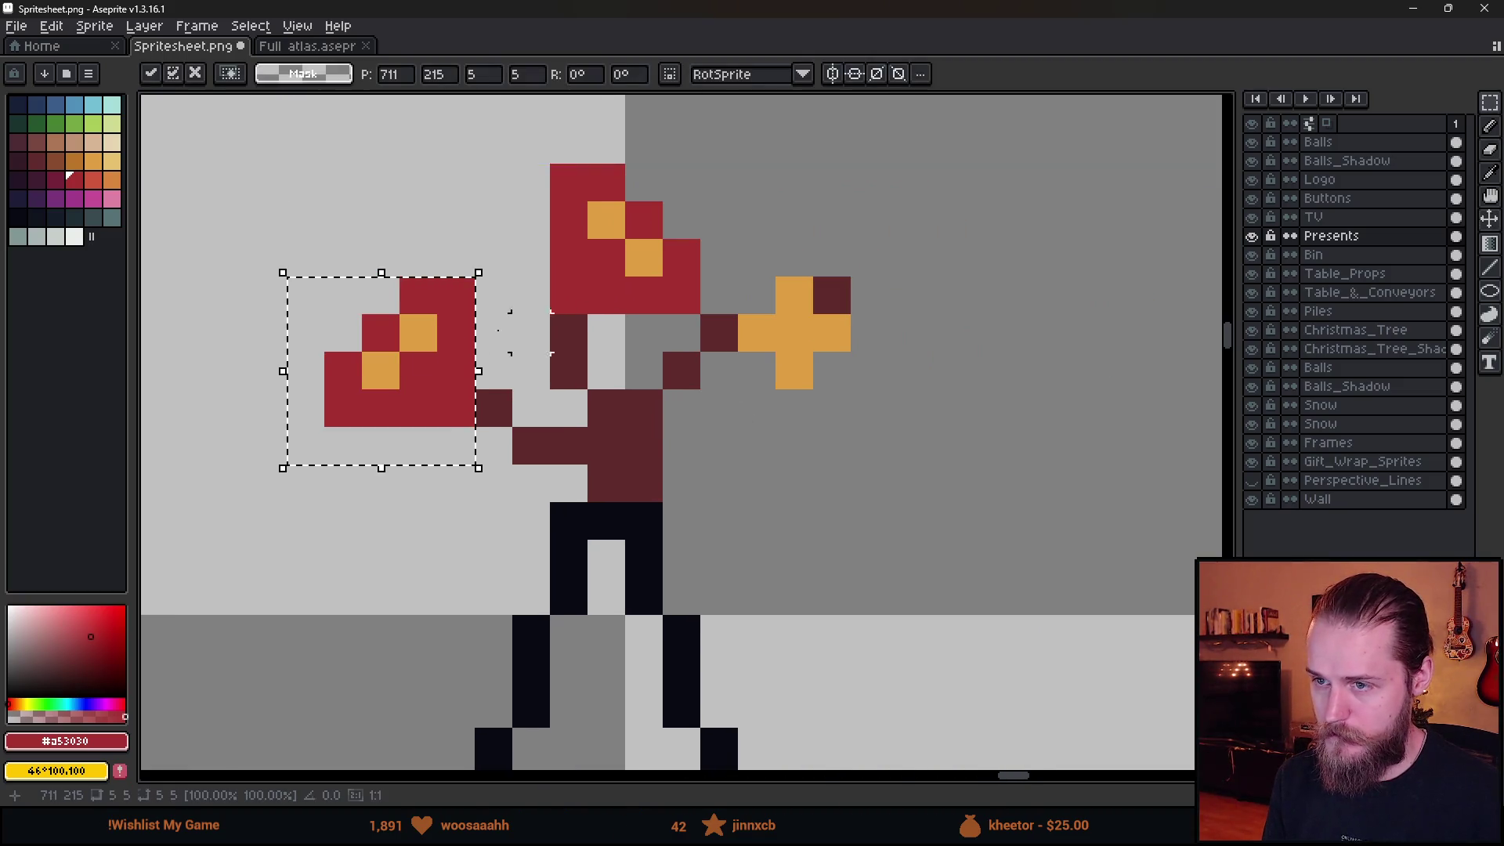
left_click_drag(420, 370, 947, 406)
key("shift+h")
key("b")
scroll(588, 380, "down", 5)
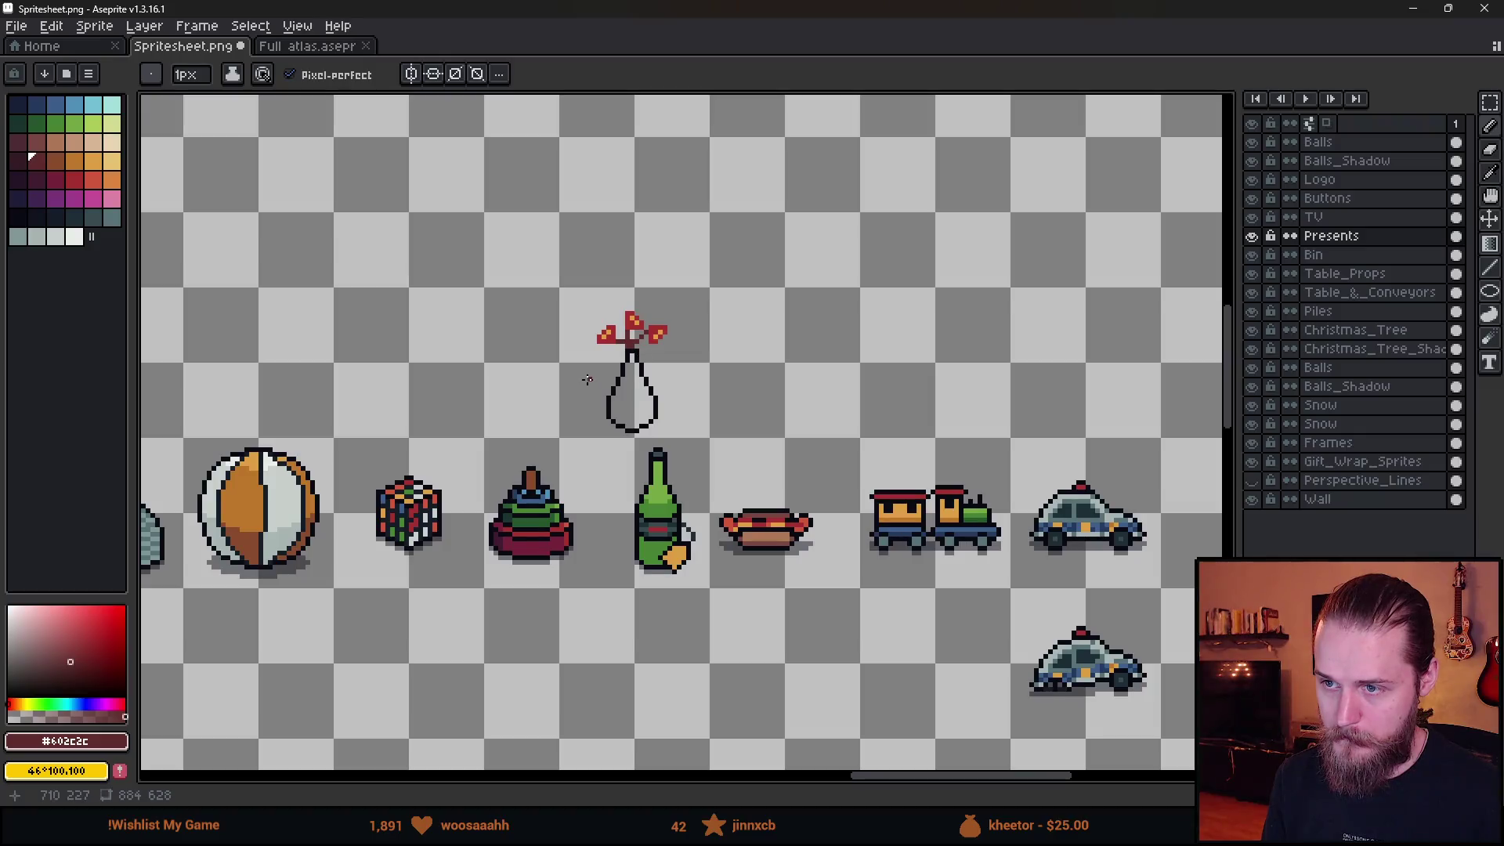
scroll(614, 362, "up", 5)
Raise the left flower one pixel and shift the top flower one pixel left.
key("m")
left_click_drag(417, 139, 625, 344)
left_click_drag(576, 285, 577, 260)
scroll(791, 334, "down", 4)
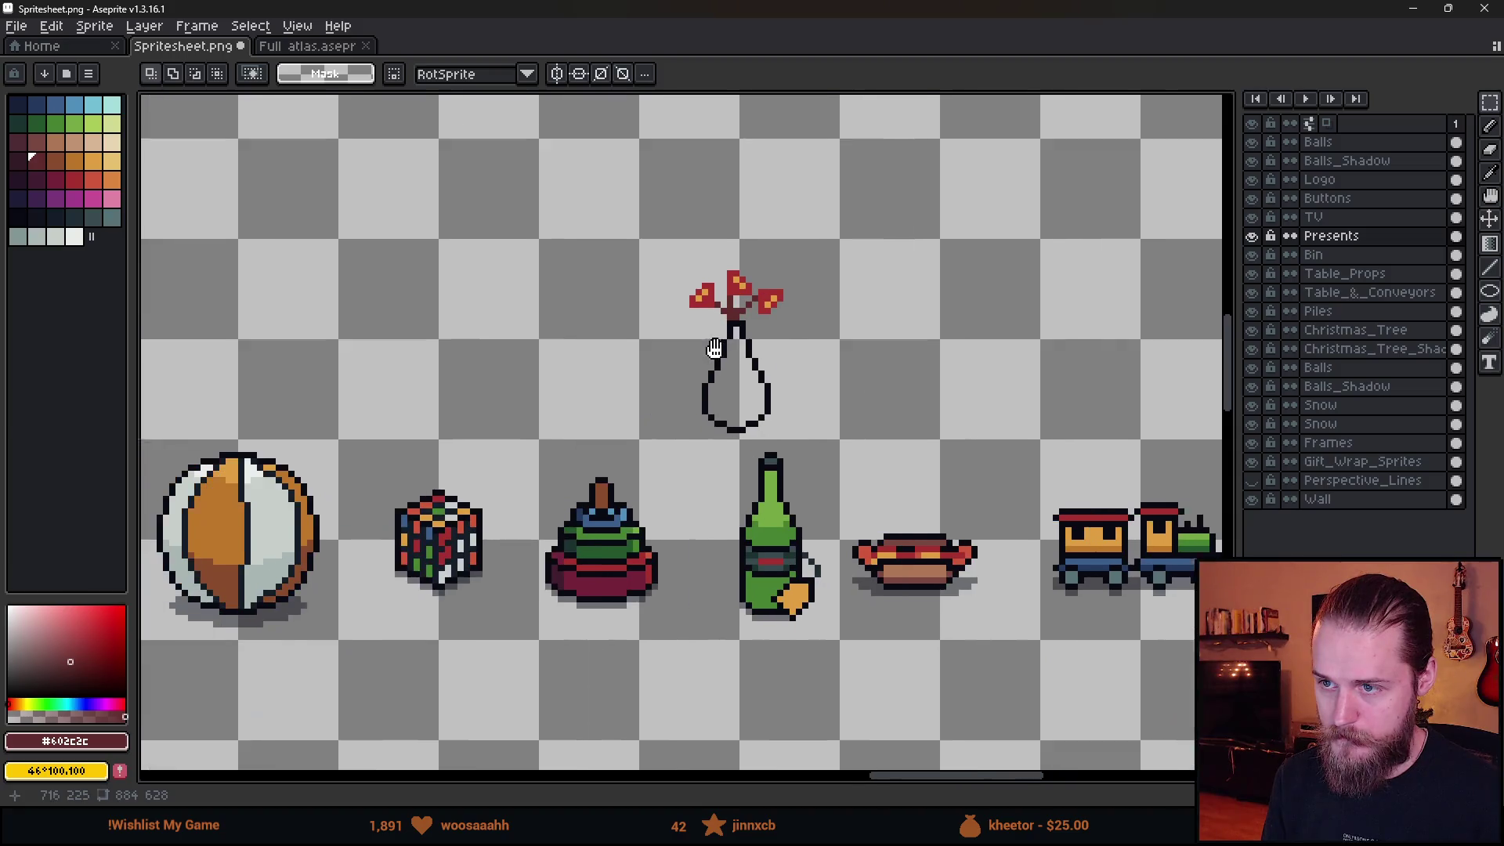
scroll(791, 334, "up", 4)
scroll(734, 239, "up", 1)
left_click_drag(665, 181, 790, 330)
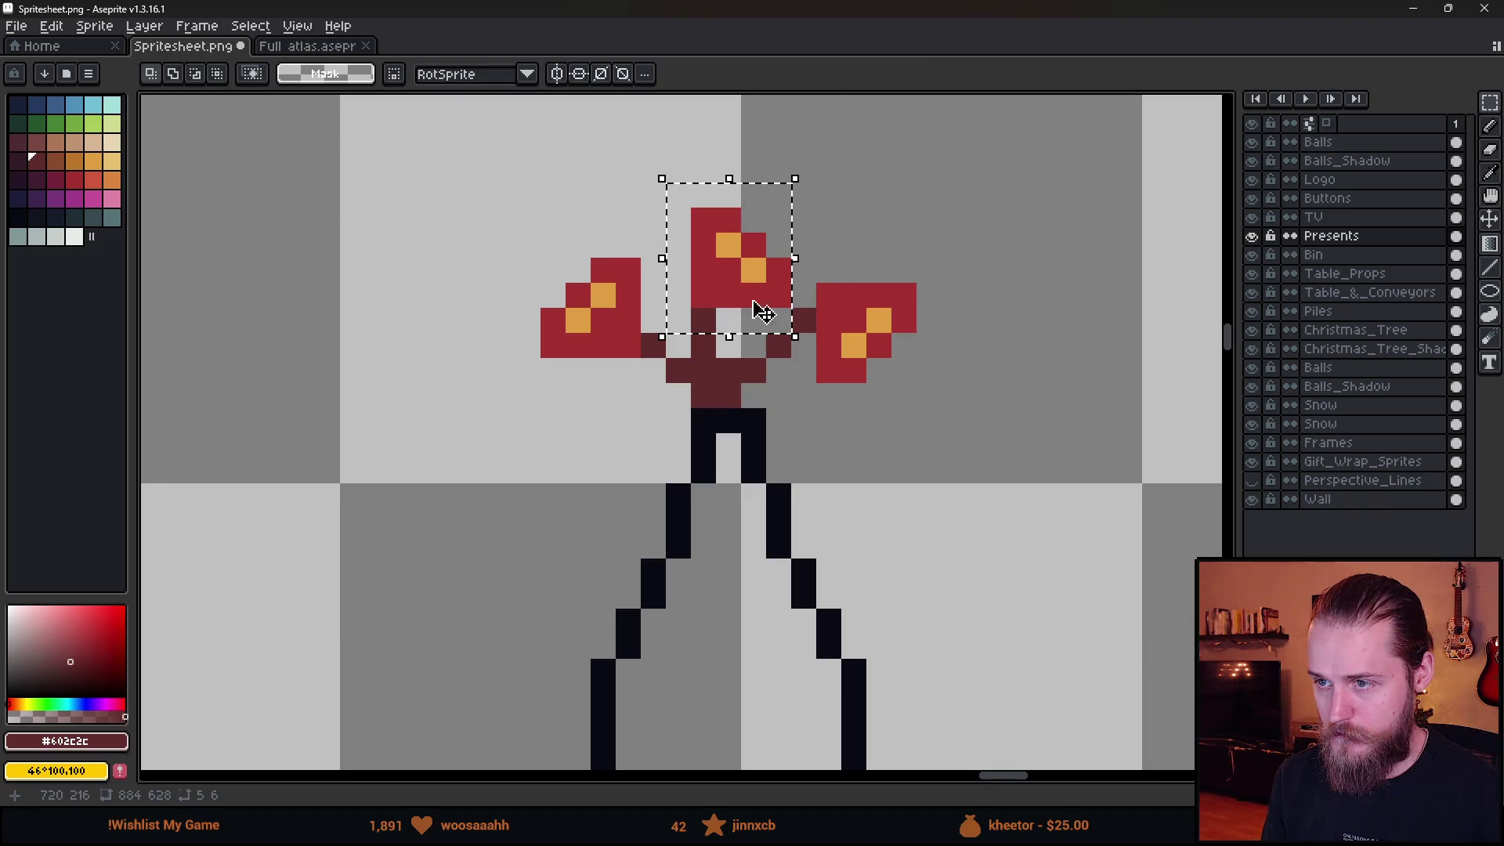
key("Left")
scroll(849, 441, "down", 4)
scroll(836, 392, "down", 2)
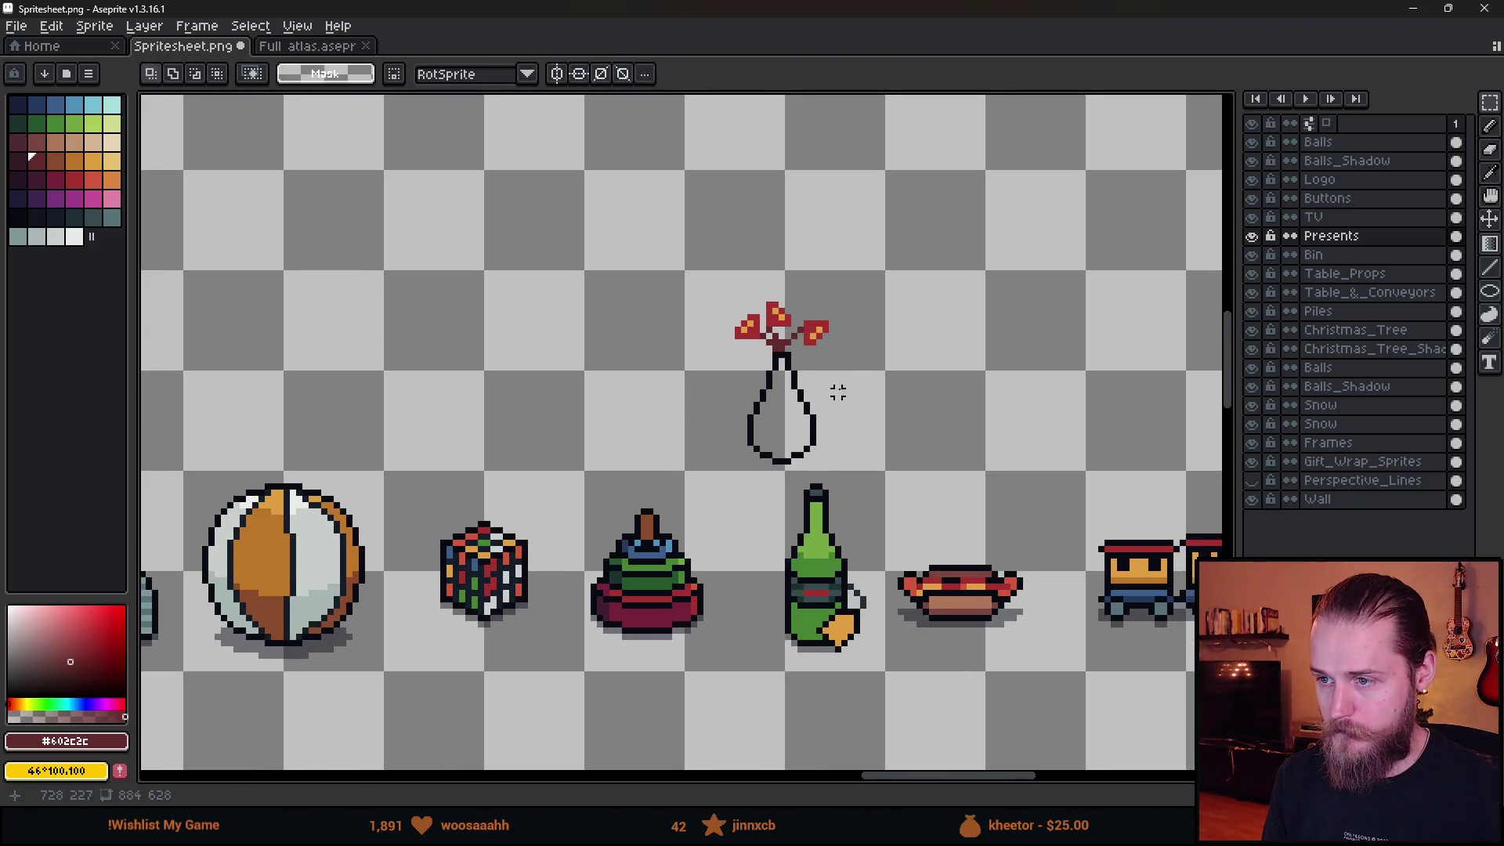
scroll(822, 391, "up", 4)
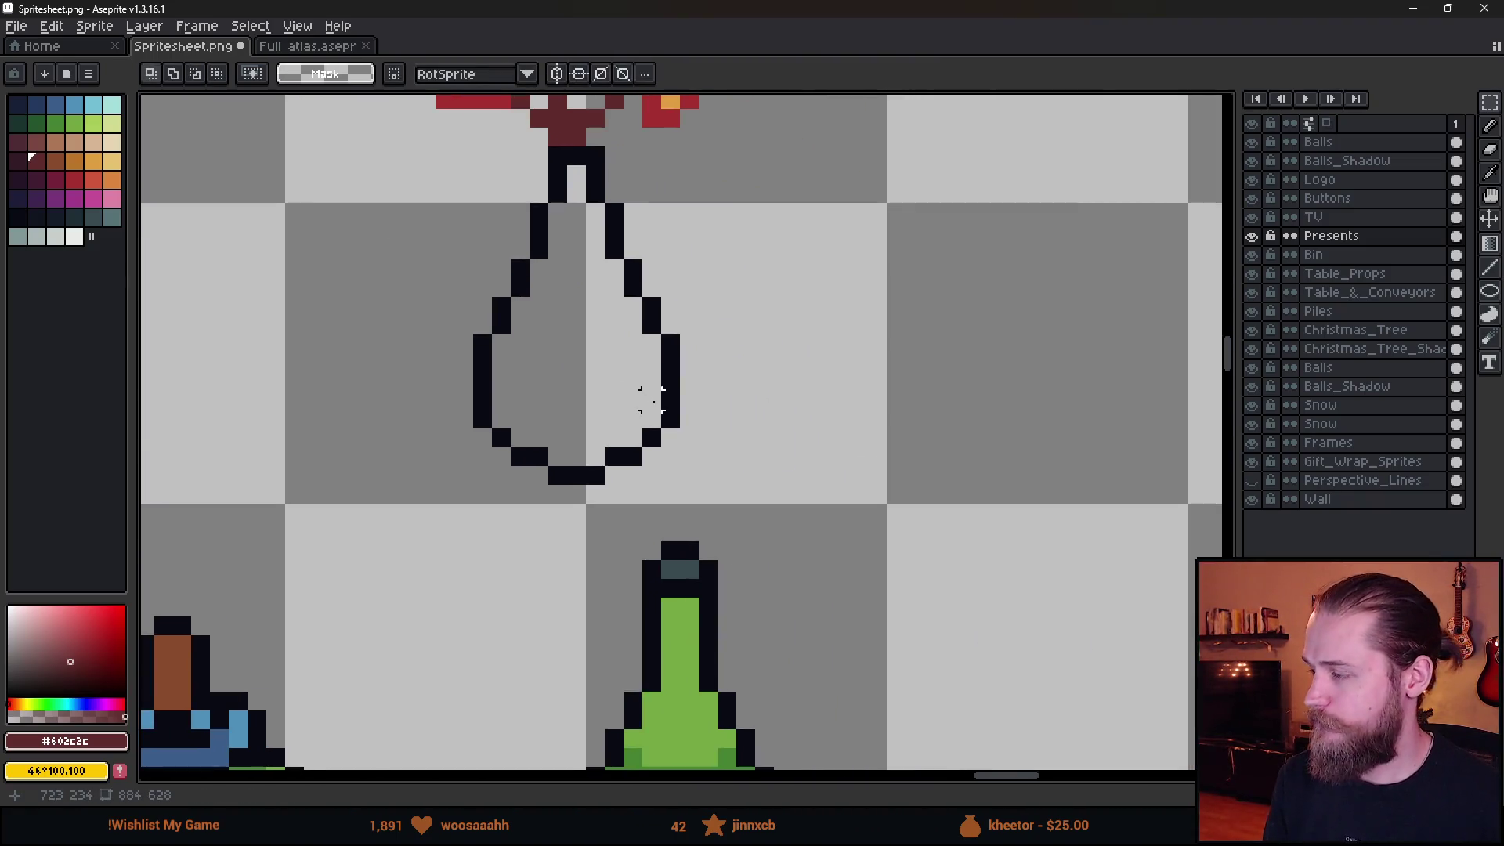
scroll(639, 396, "down", 2)
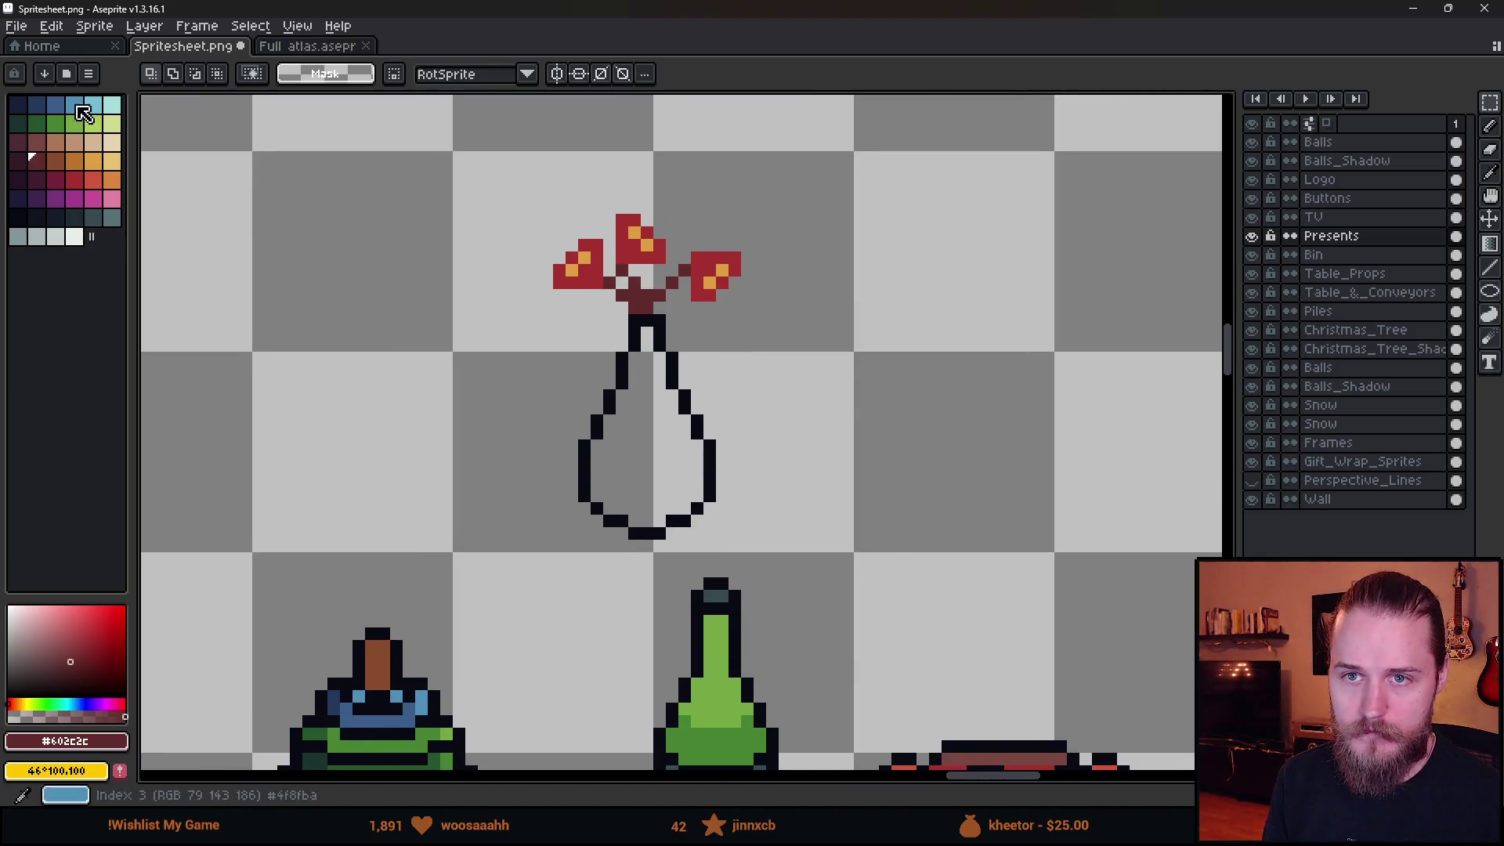
Try filling the vase with dark teal, then erase it back to transparent.
left_click(93, 218)
key("g")
left_click(644, 423)
scroll(644, 423, "down", 4)
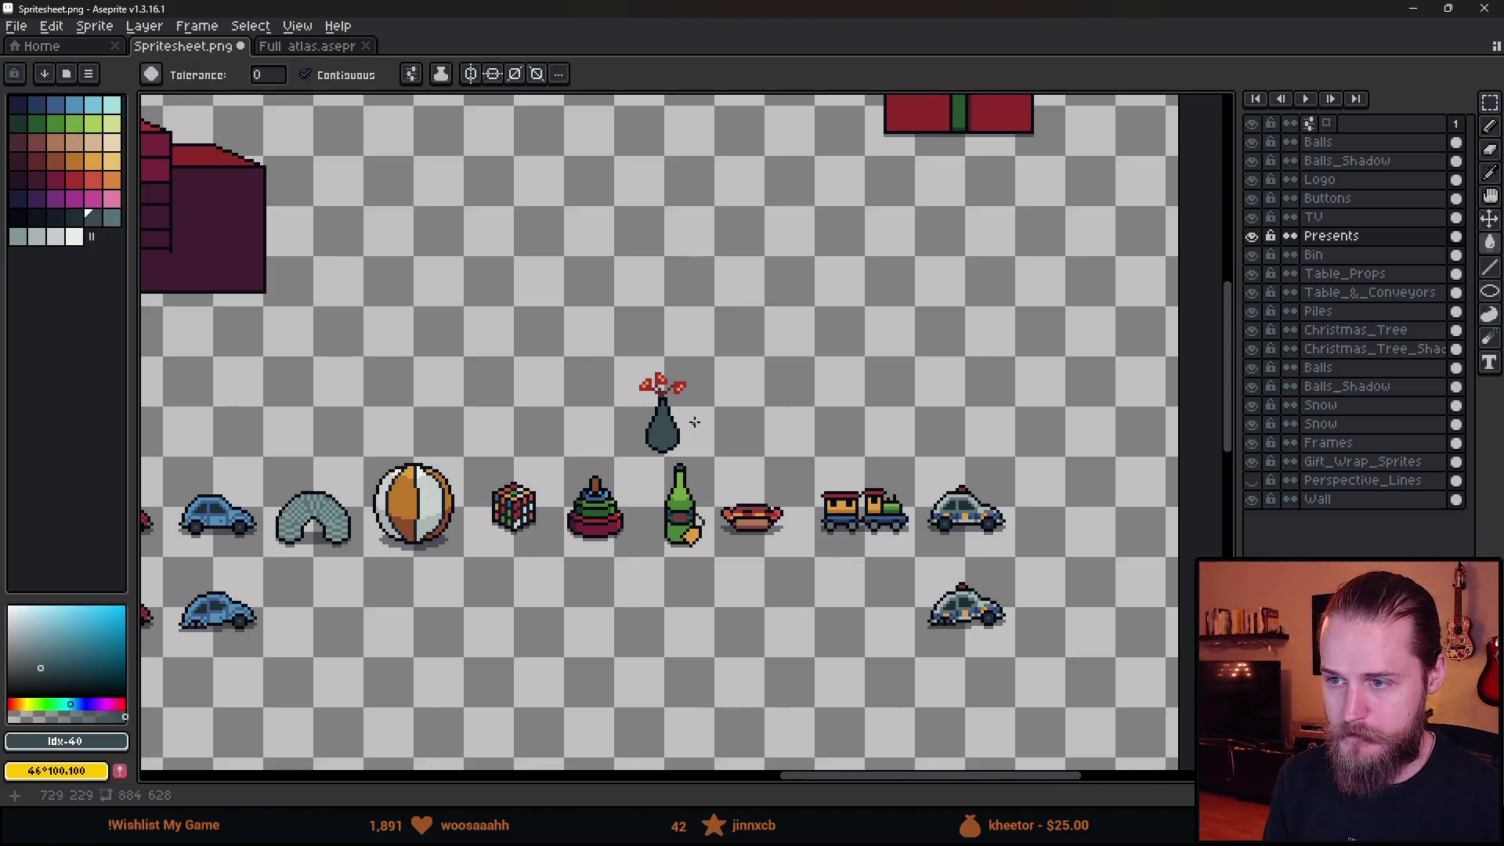
scroll(672, 436, "up", 4)
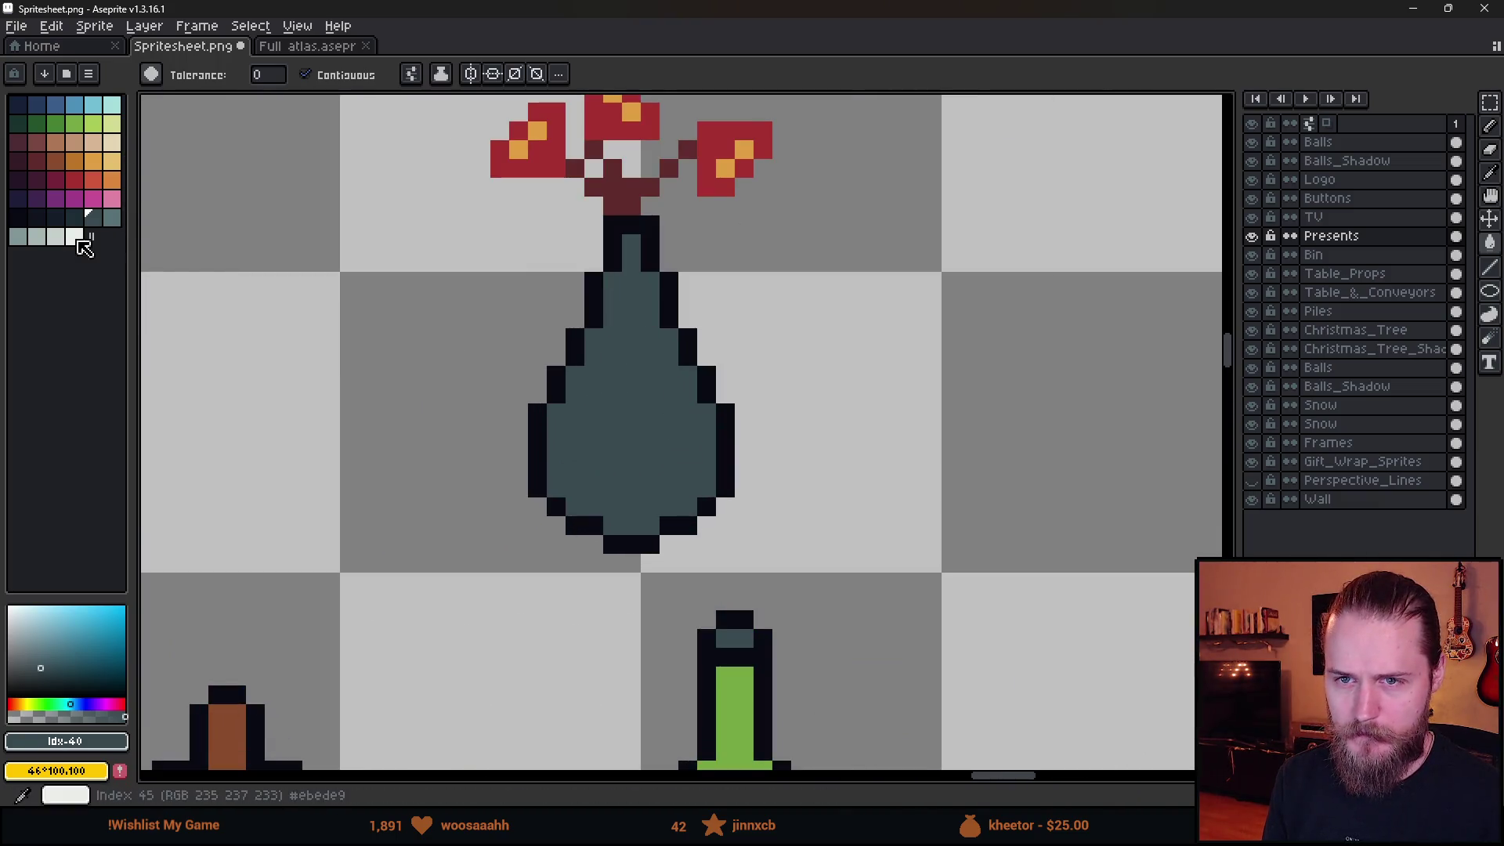
left_click(42, 241)
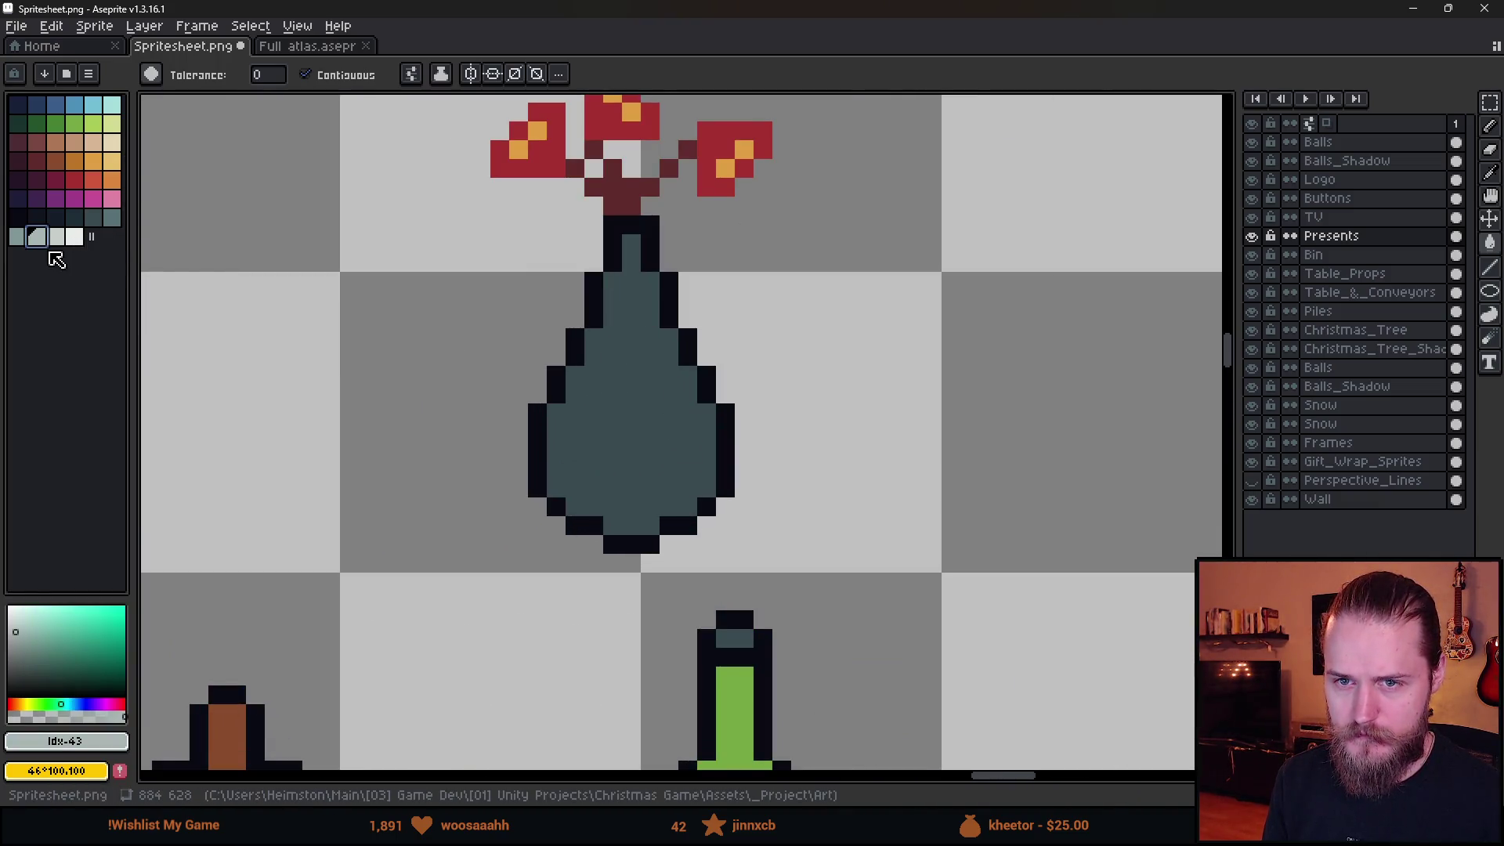
key("e")
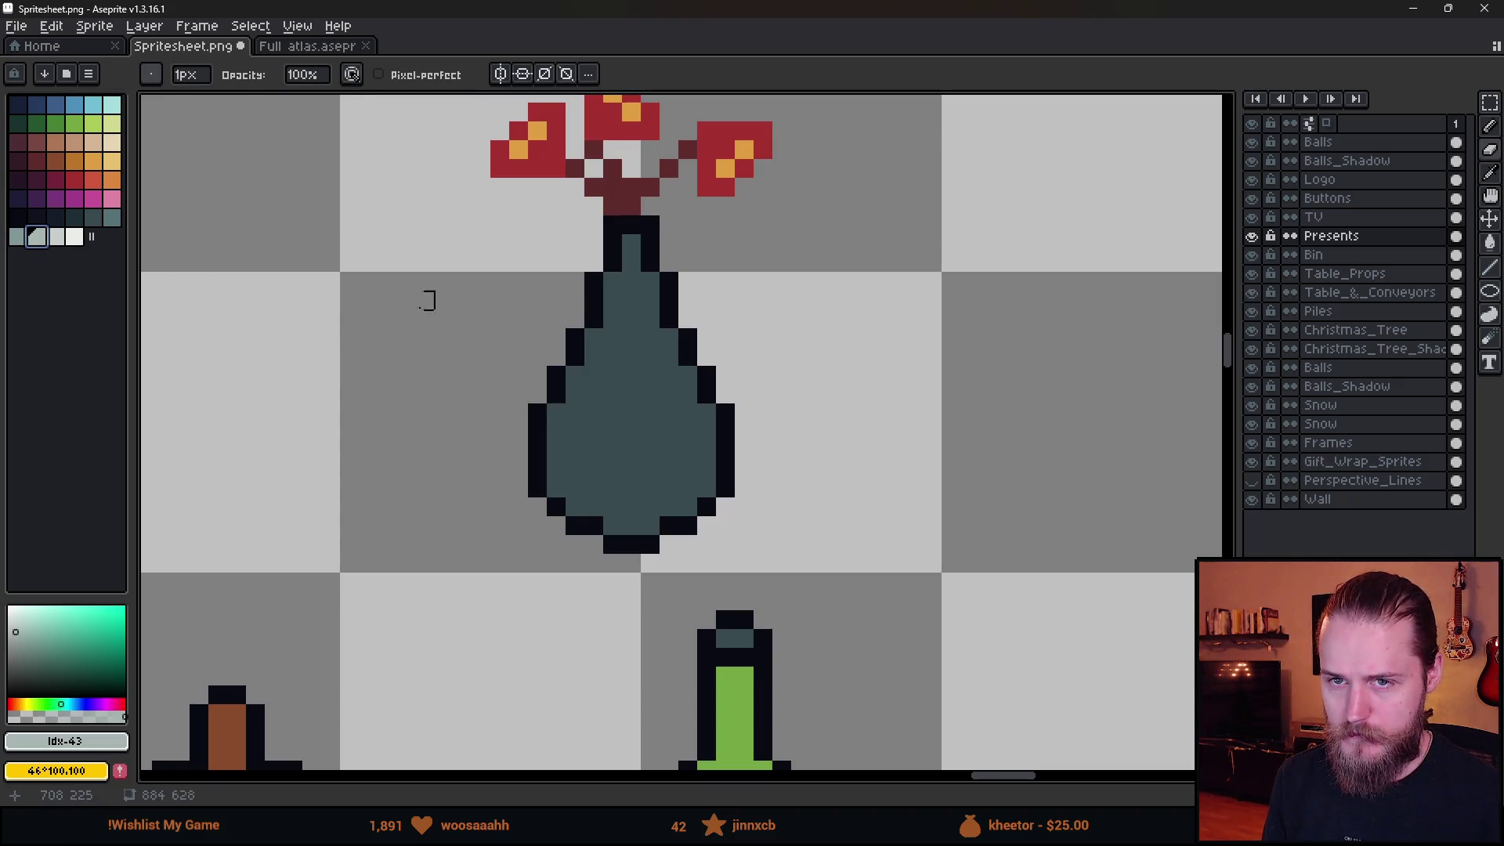
key("g")
left_click(671, 345)
scroll(664, 361, "down", 2)
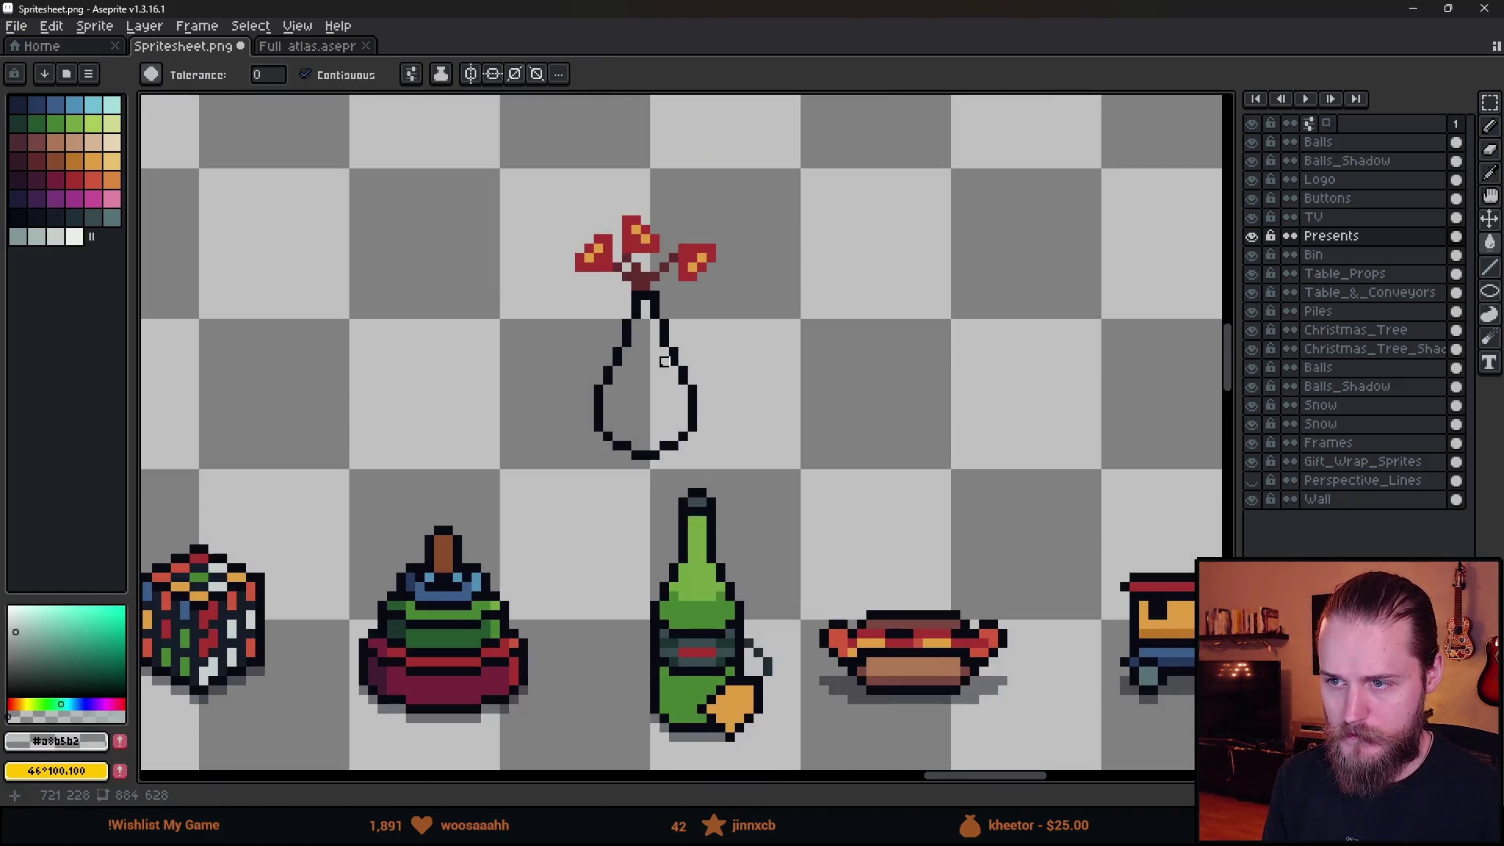
scroll(664, 361, "up", 3)
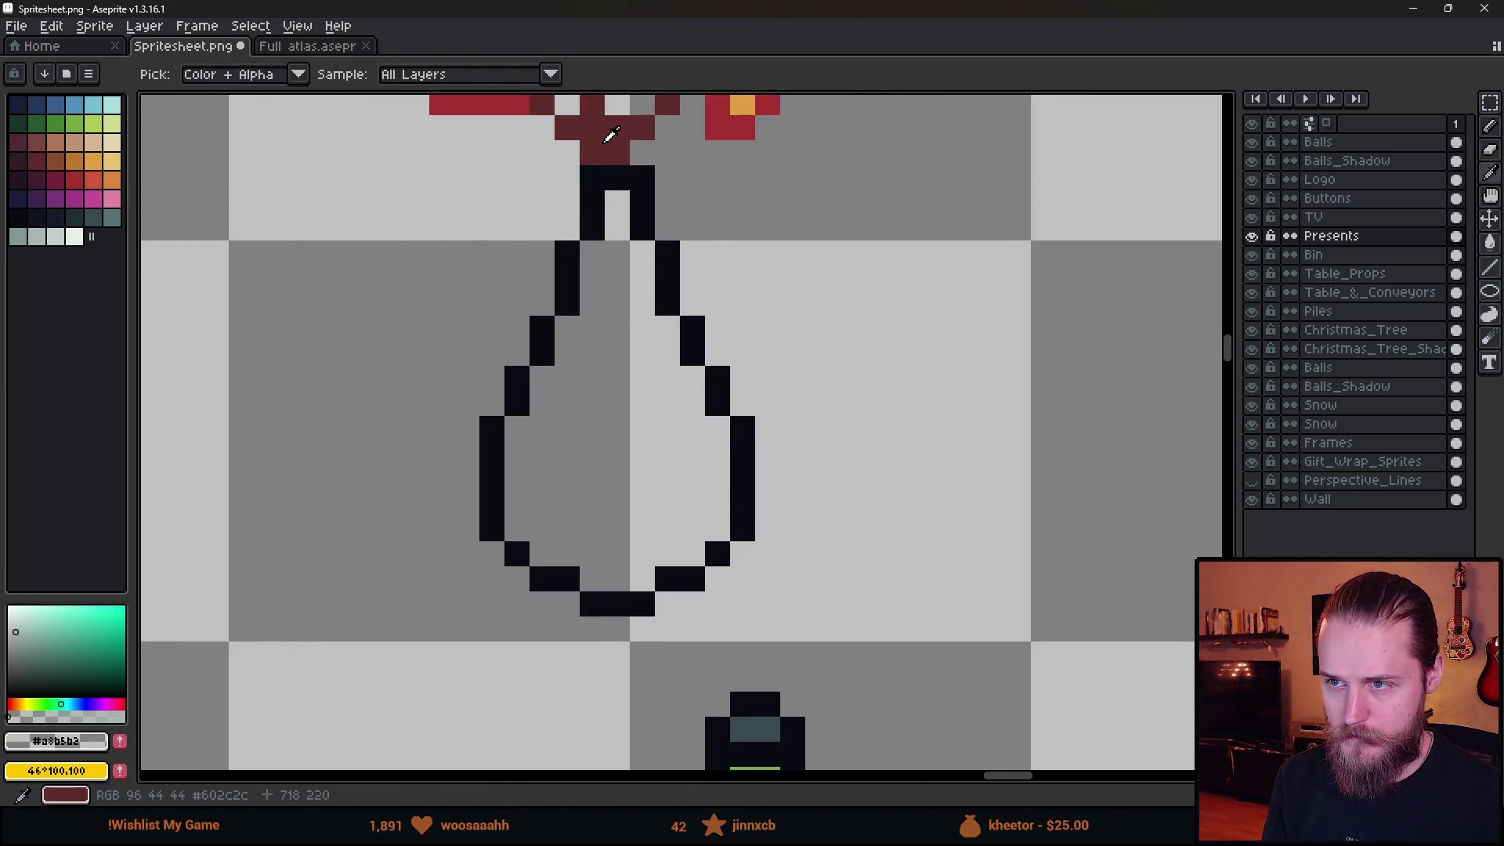
Sample the stems' dark red and draw stems down inside the vase.
left_click(618, 149, "alt")
key("b")
left_click(635, 231)
mouse_move(620, 207)
left_mouse_down()
mouse_move(617, 388)
mouse_move(575, 505)
left_mouse_up()
left_click_drag(641, 327, 693, 505)
left_click(605, 443)
mouse_move(605, 443)
left_mouse_down()
mouse_move(642, 429)
mouse_move(644, 505)
left_mouse_up()
key("ctrl+z")
scroll(677, 481, "down", 5)
scroll(678, 481, "down", 1)
scroll(672, 462, "up", 5)
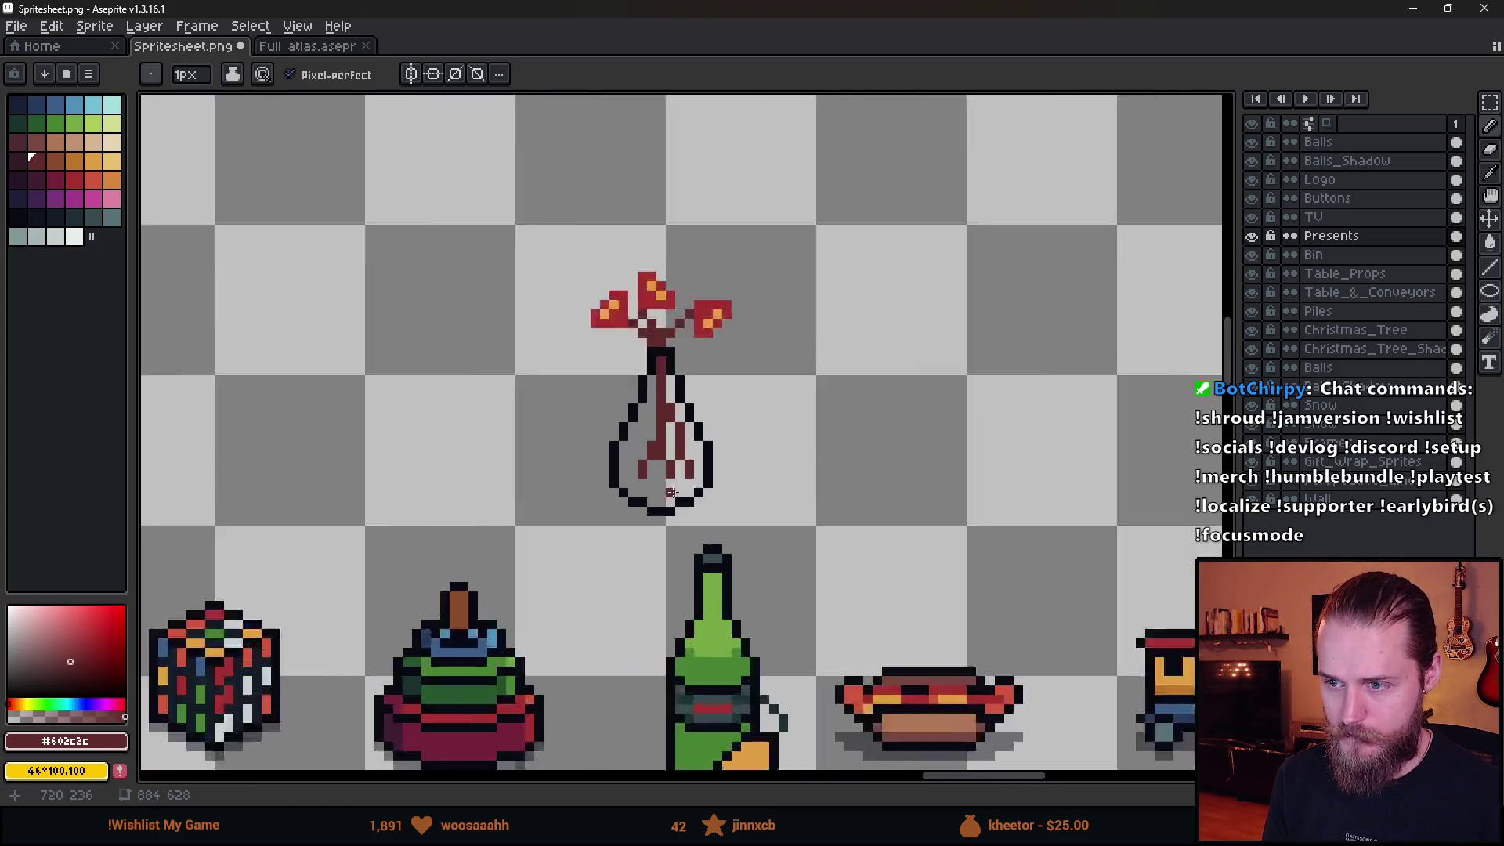
scroll(665, 494, "down", 4)
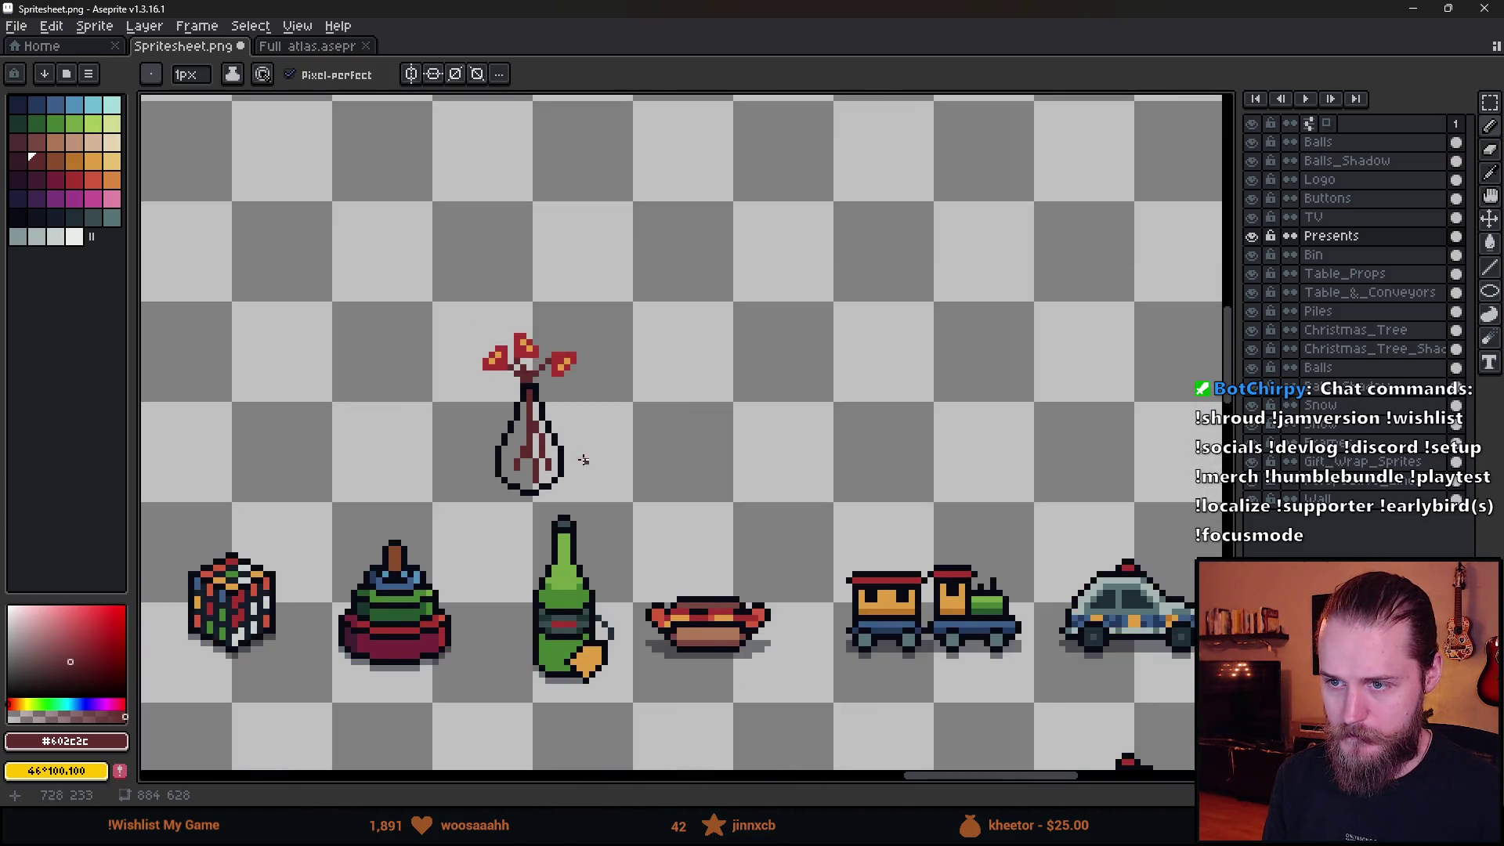
scroll(583, 459, "up", 6)
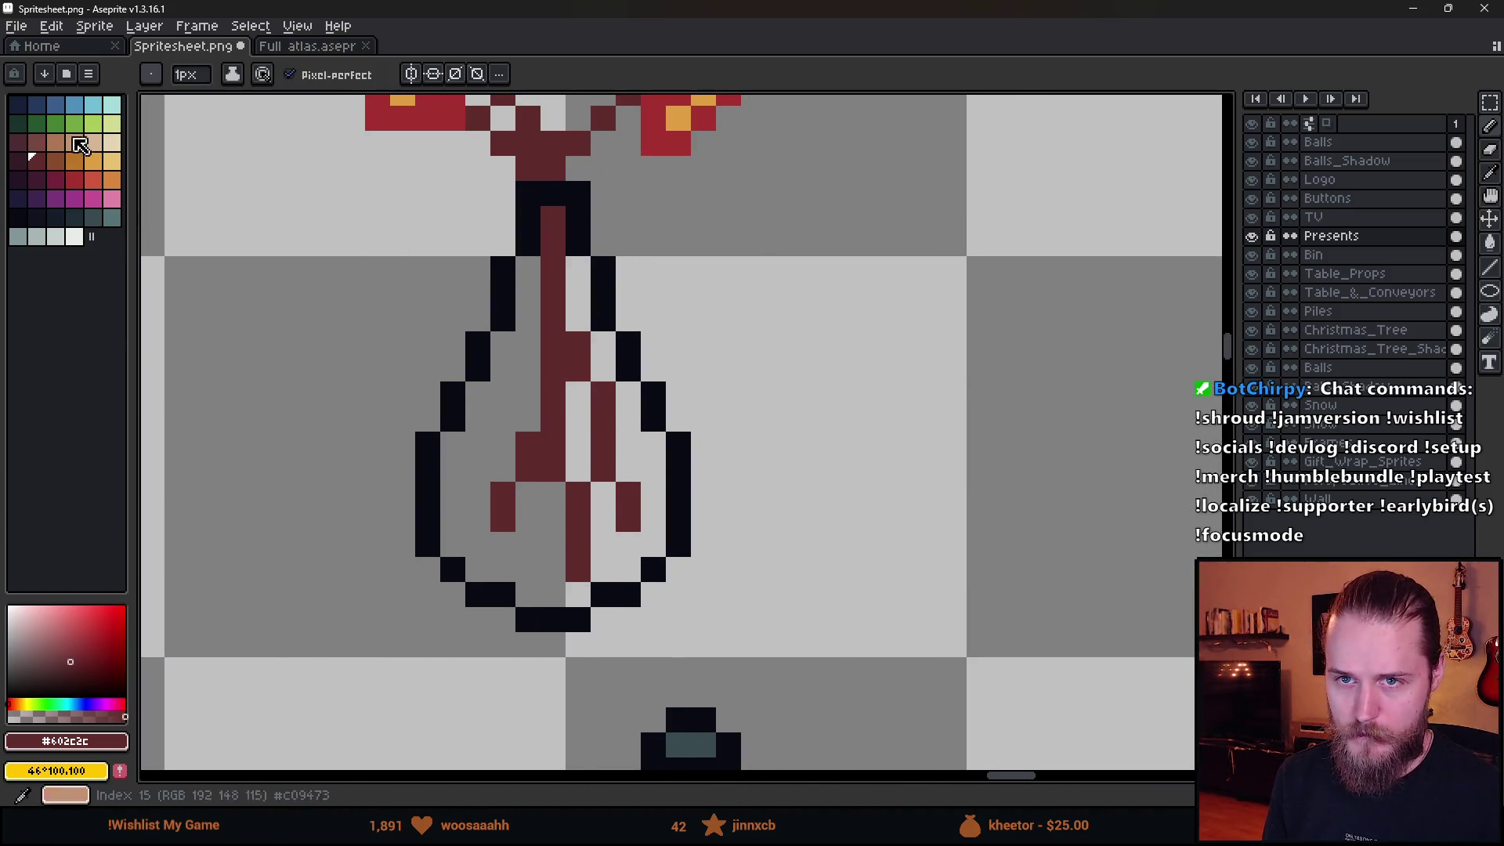
Fill the vase's lower half with light cyan water.
left_click(75, 104)
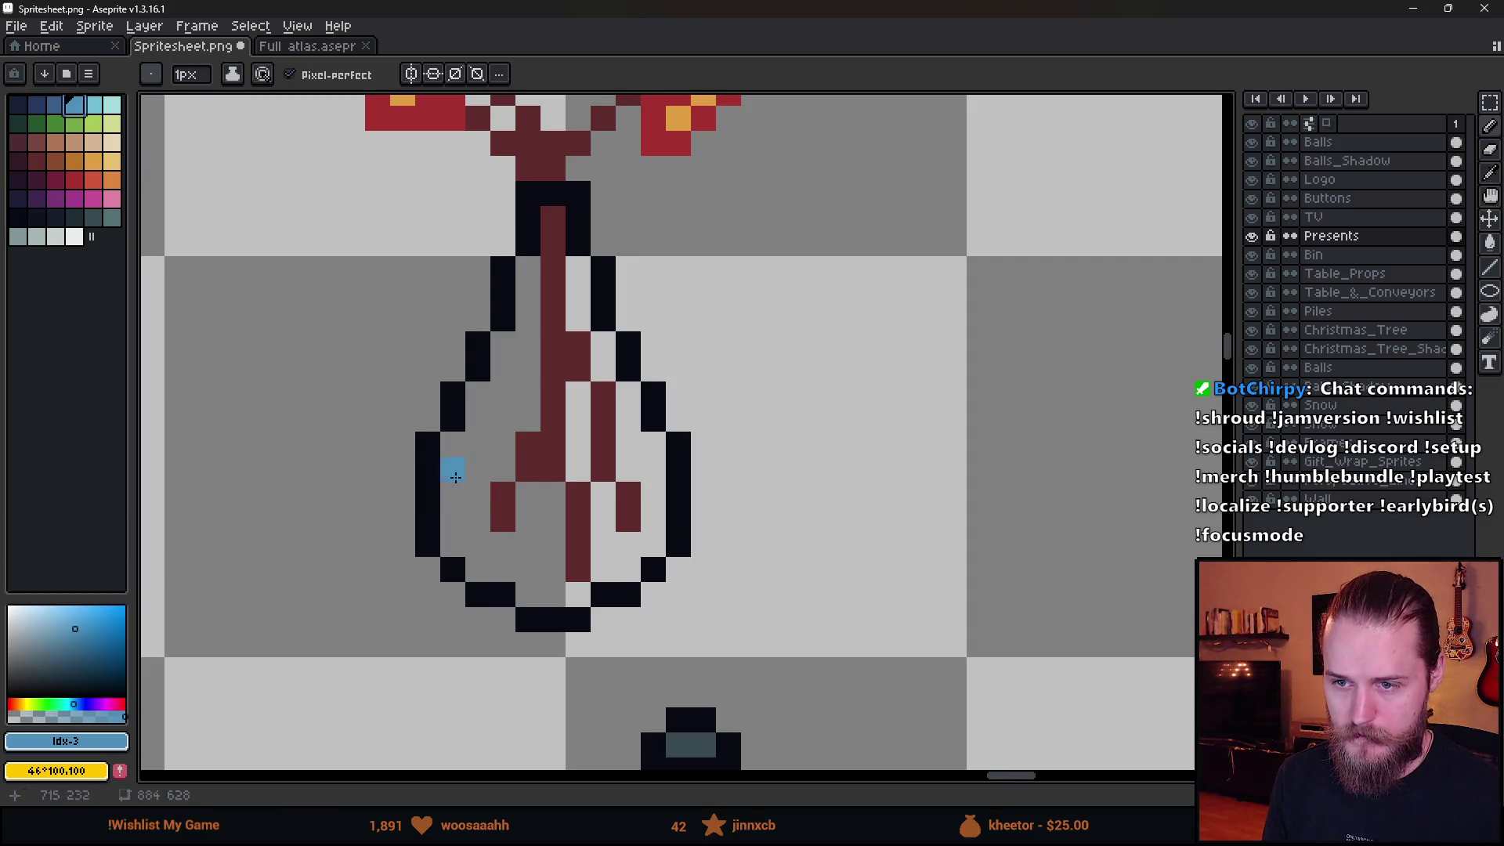
left_click(94, 104)
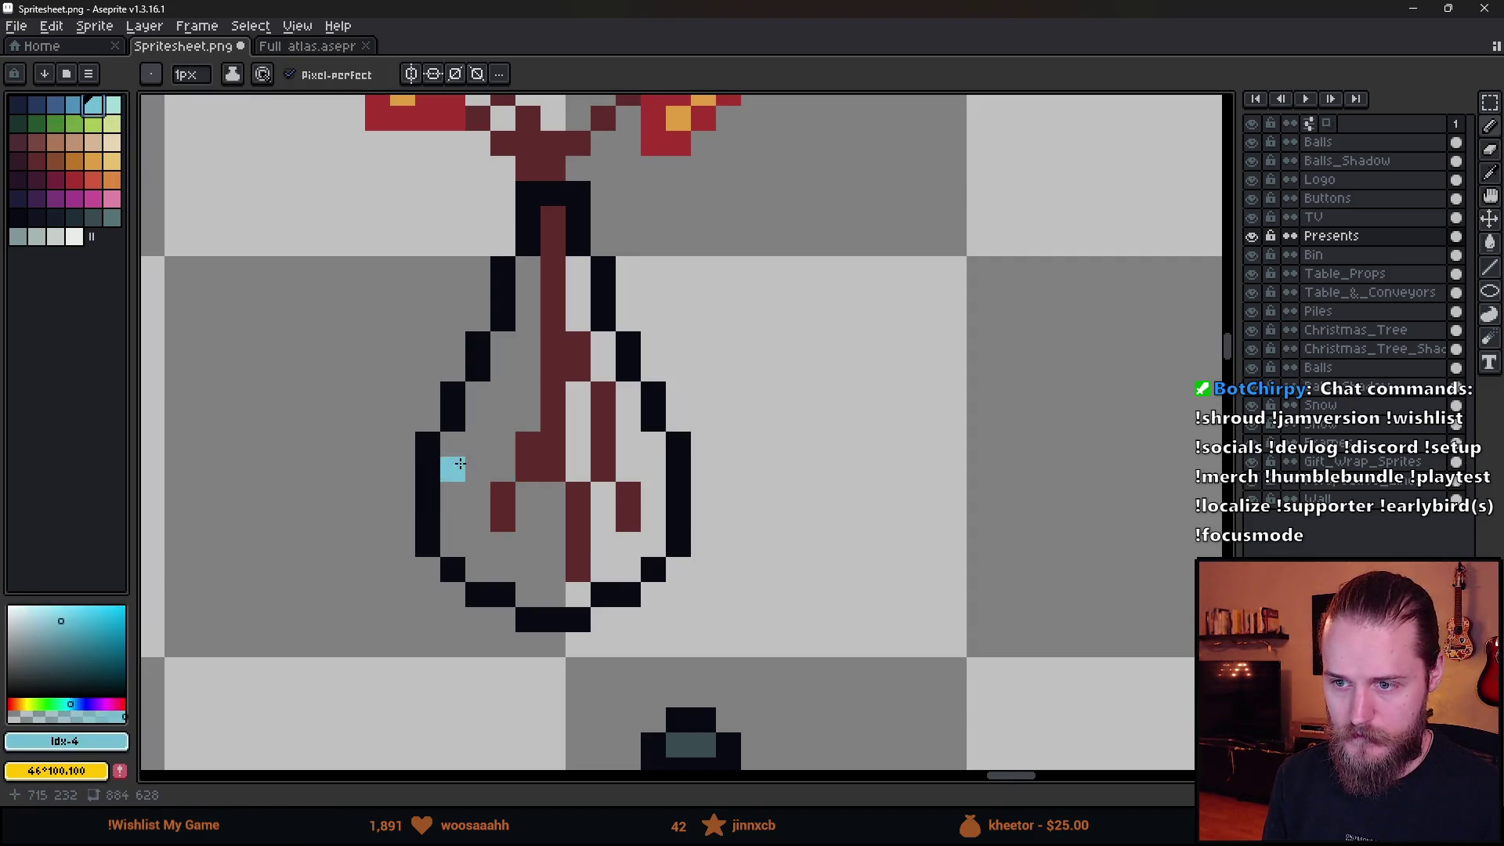
left_click_drag(452, 452, 498, 465)
key("ctrl+z")
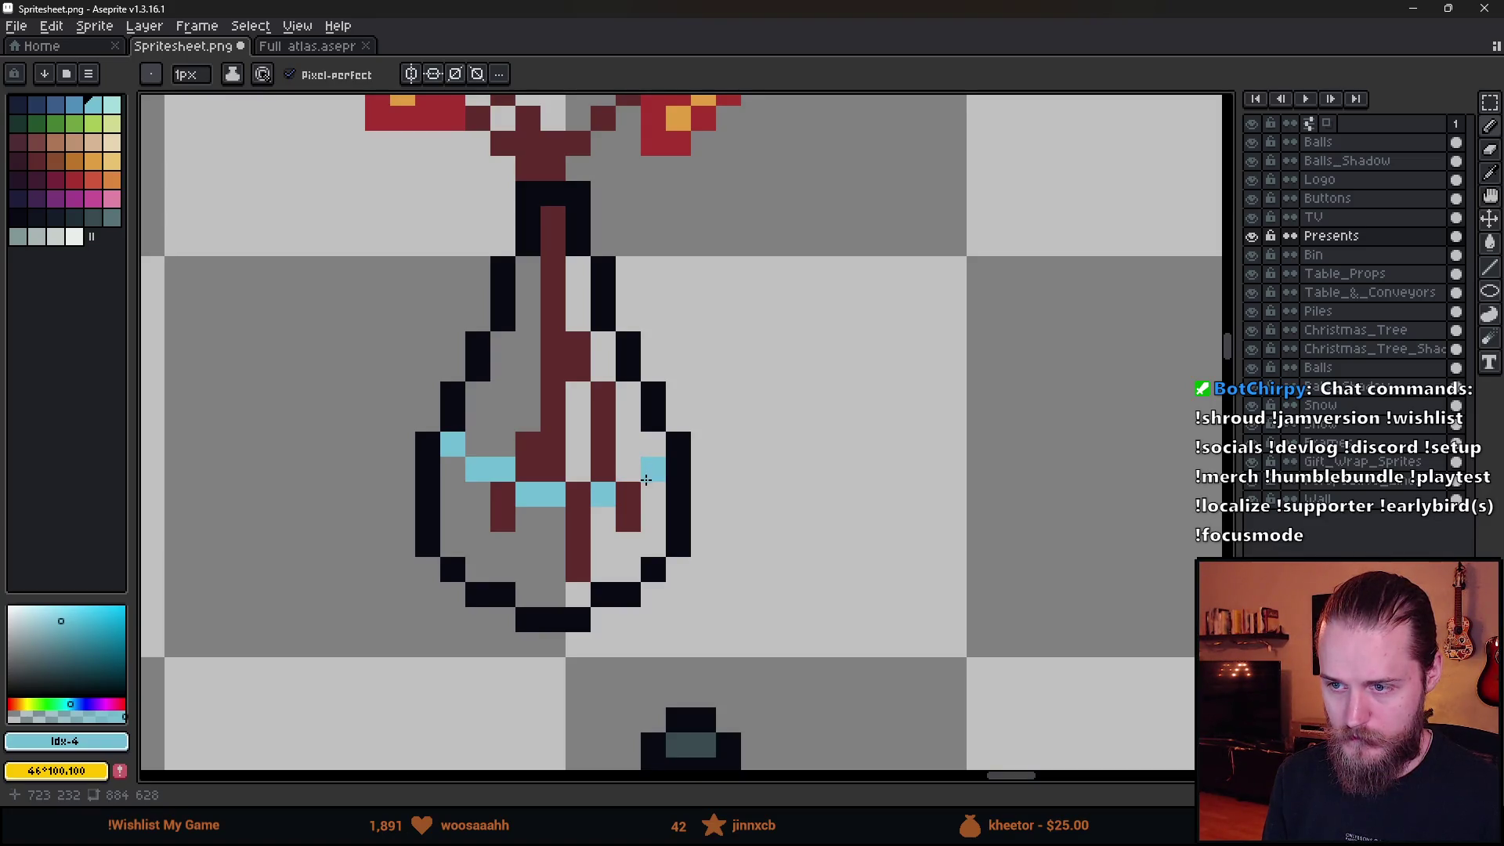
key("g")
left_click(522, 560)
left_click(619, 541)
scroll(619, 540, "down", 5)
scroll(621, 546, "up", 3)
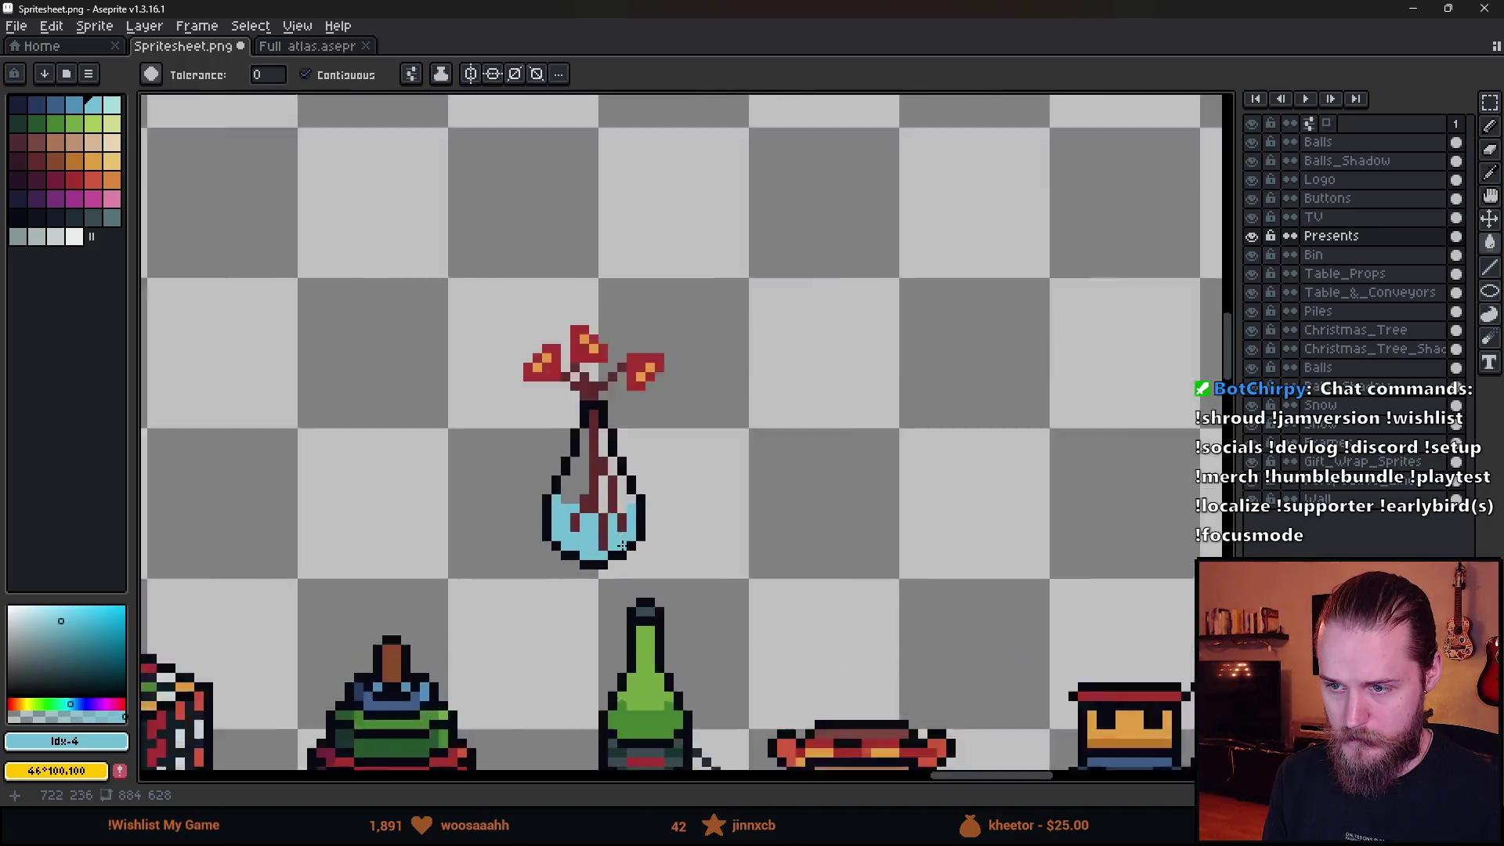
scroll(621, 546, "up", 3)
Make the water colour semi-transparent and repaint water pixels beside the stems.
left_click(57, 714)
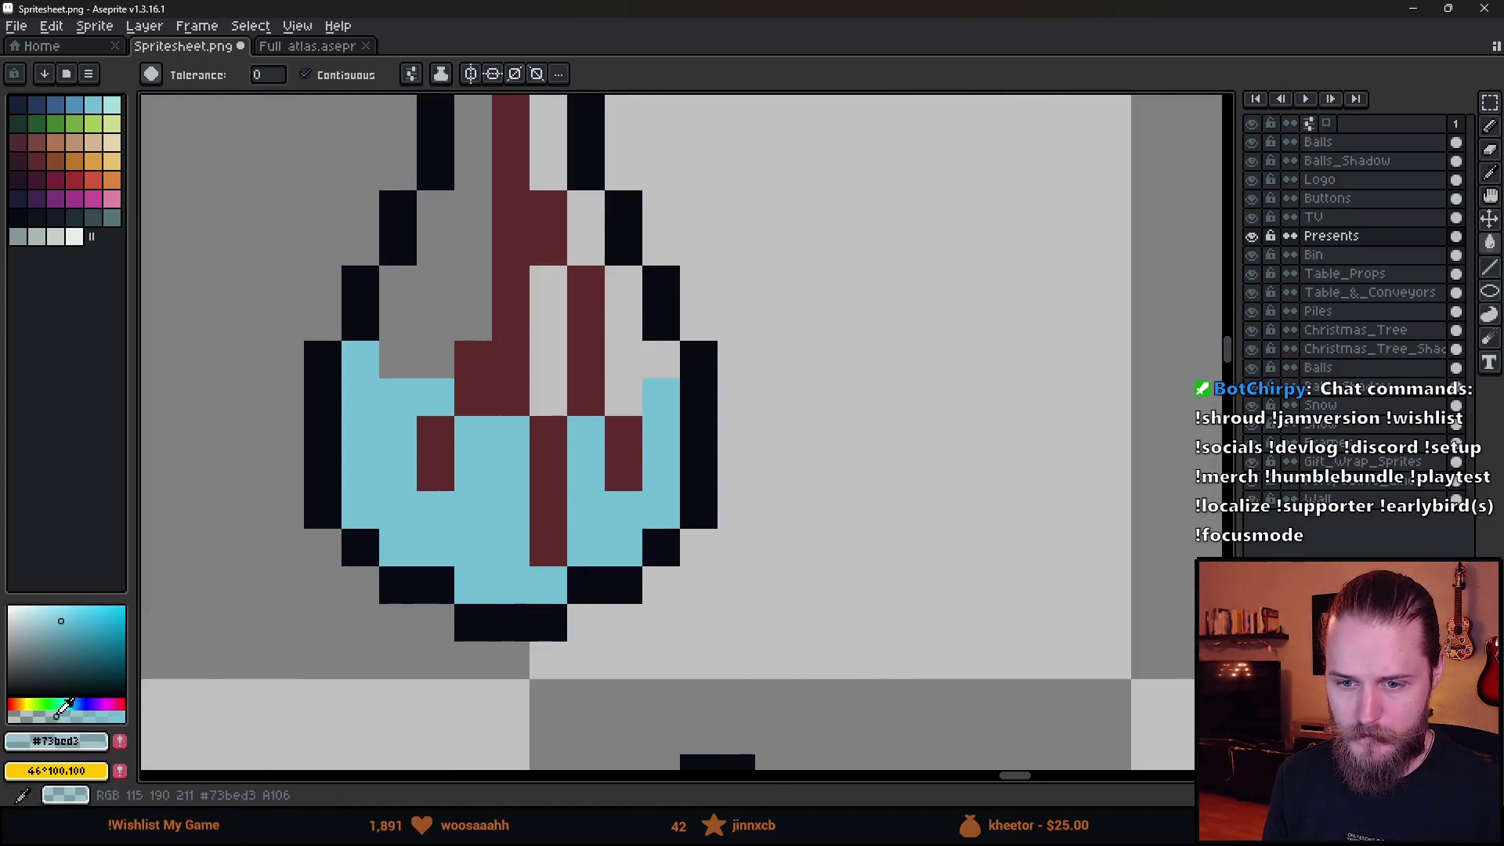
key("b")
left_click(434, 435)
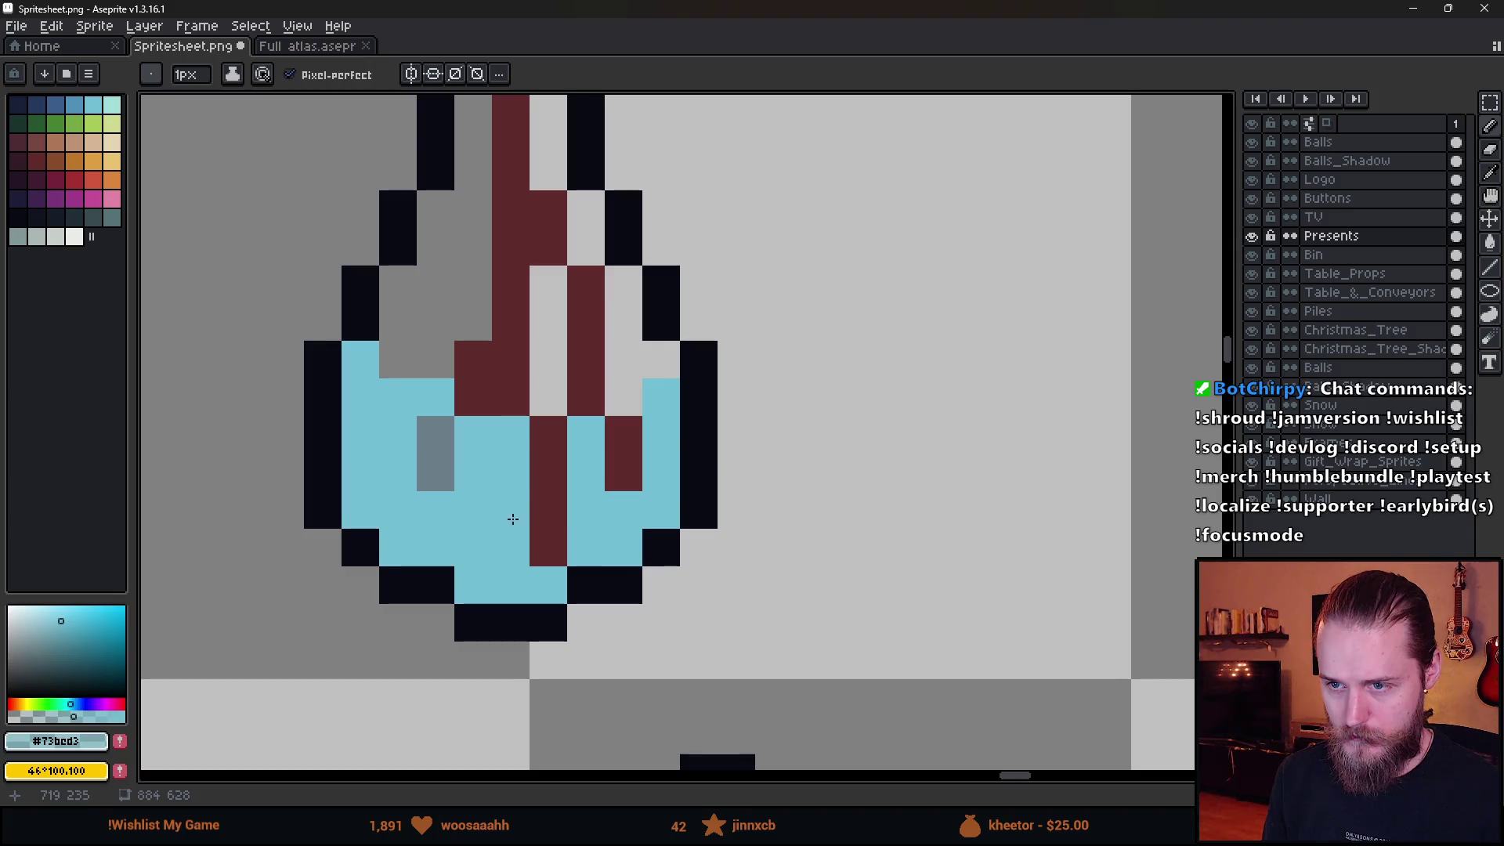
left_click(553, 444)
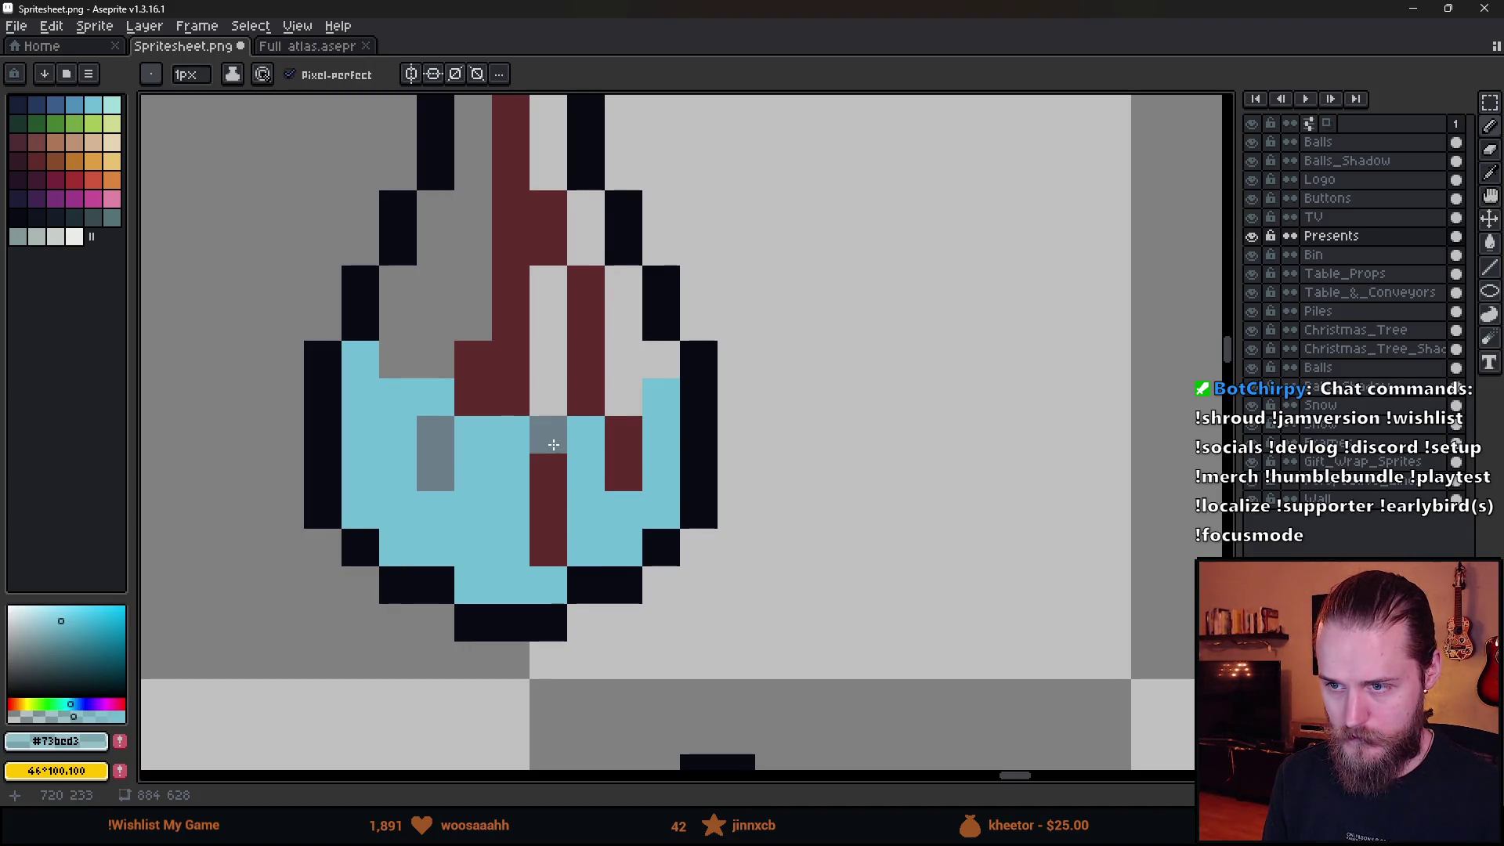
scroll(553, 444, "down", 3)
key("ctrl+z")
scroll(595, 470, "up", 3)
left_click(595, 470, "alt")
left_click(638, 375)
left_click_drag(638, 375, 631, 389)
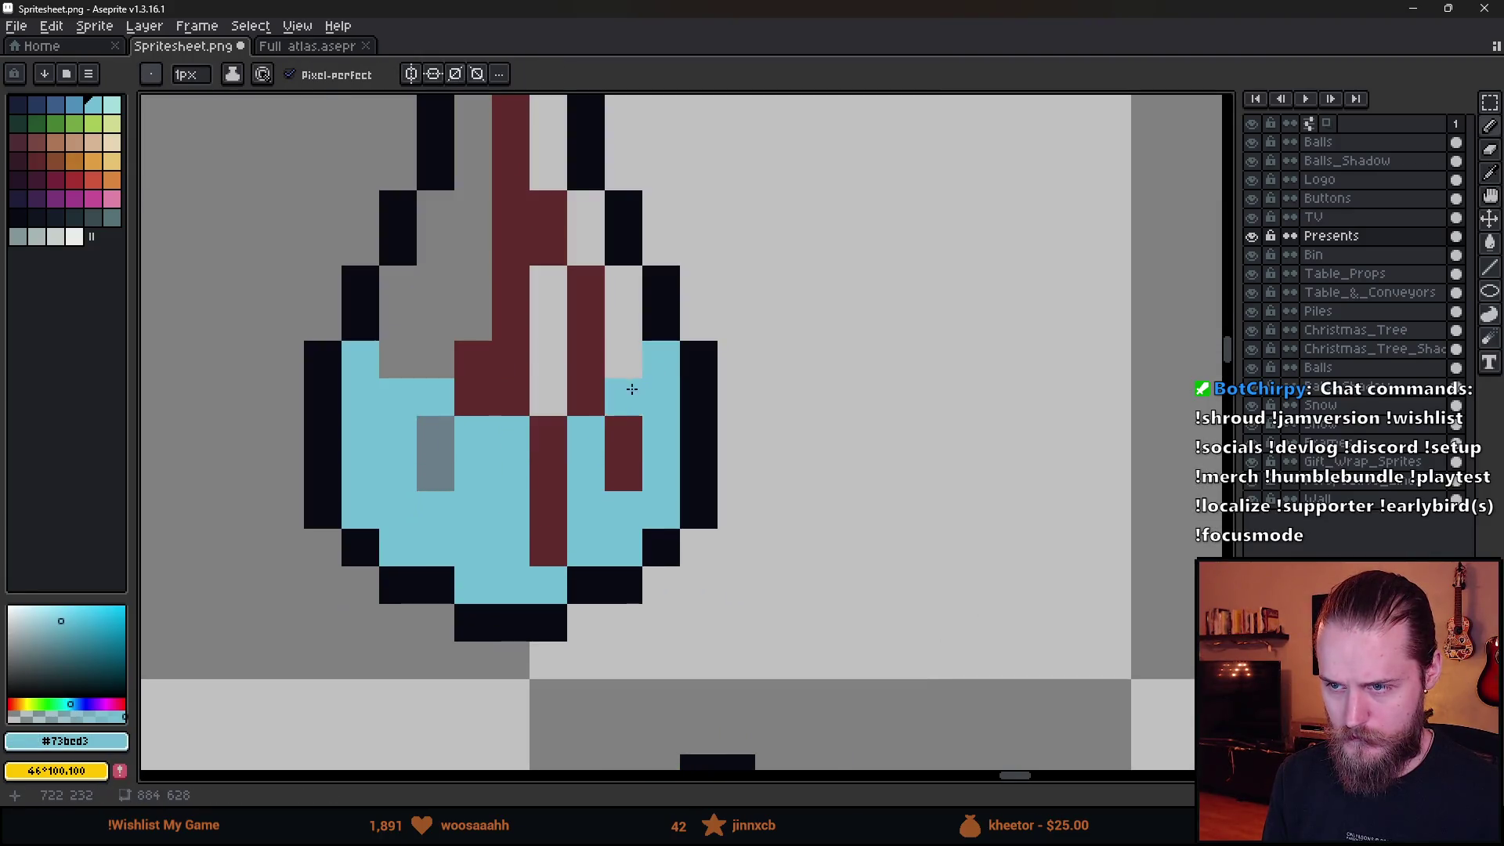
Recolour the maroon stem pixels inside the water grey-blue.
key("alt")
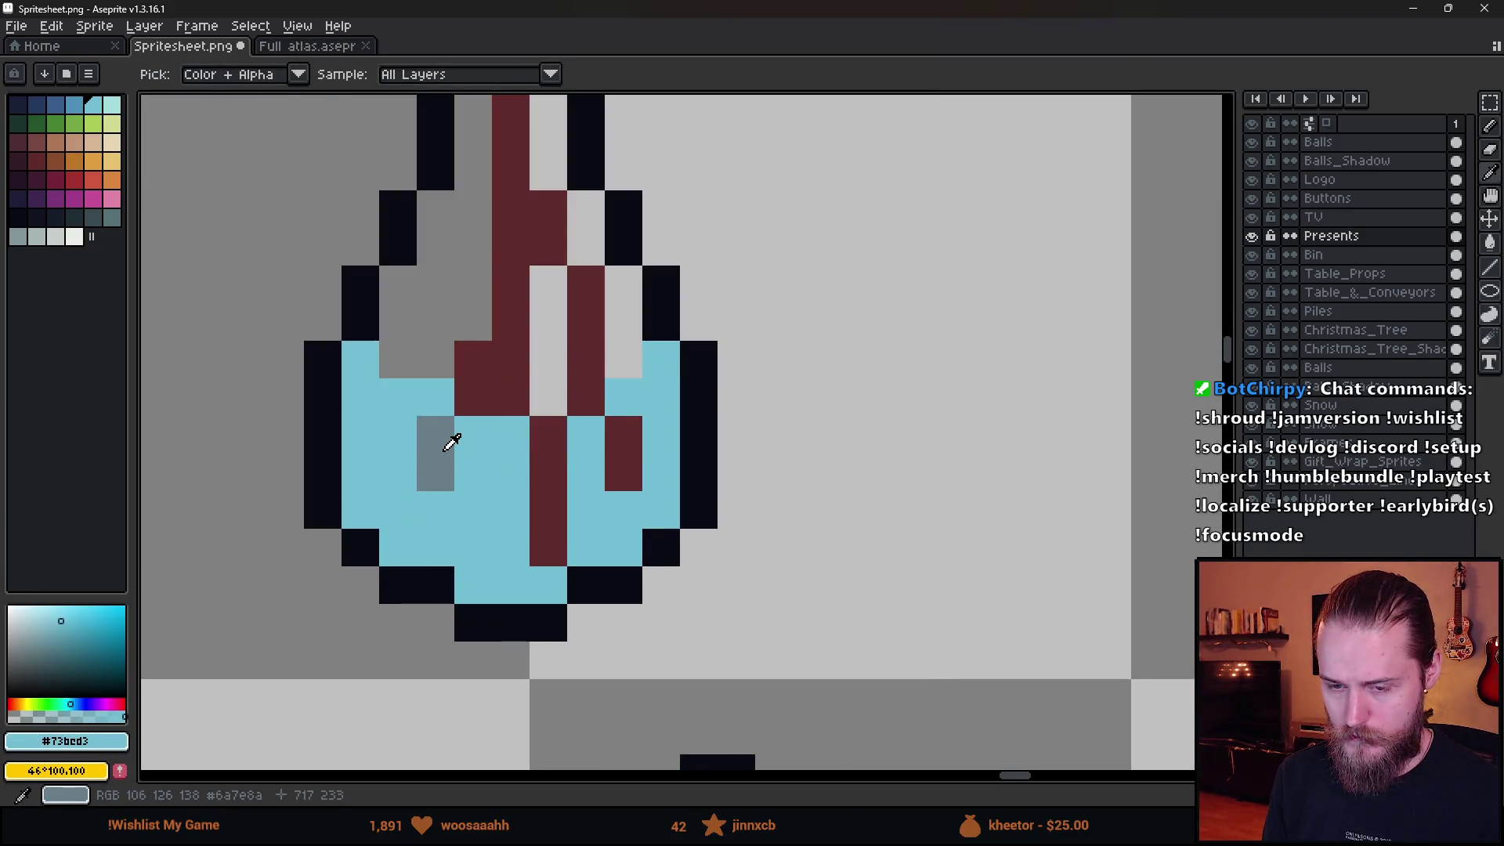
left_click(452, 443, "alt")
left_click(549, 442)
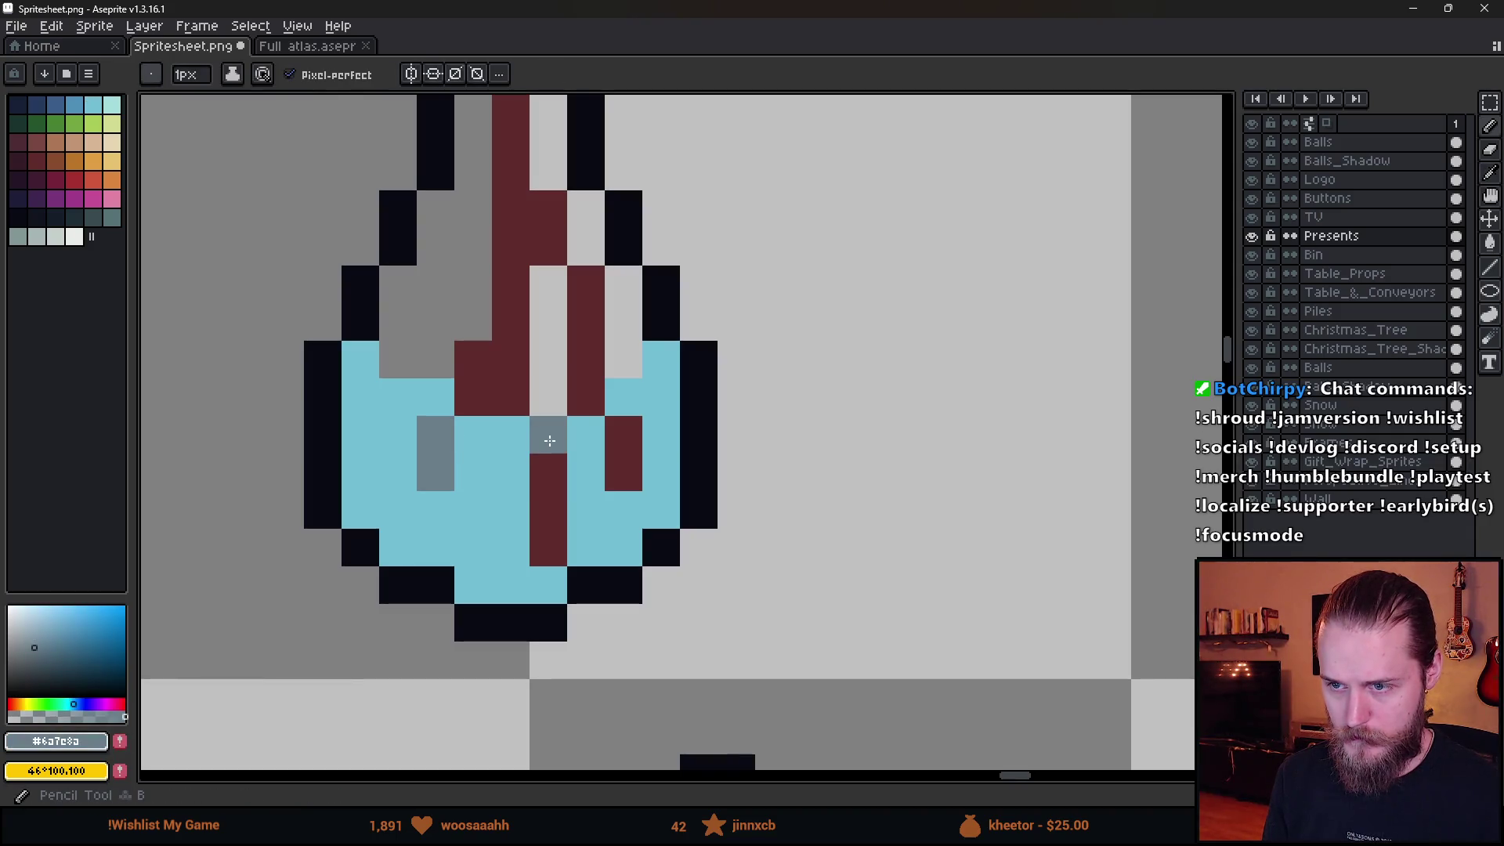
left_click_drag(549, 441, 547, 539)
left_click(616, 439)
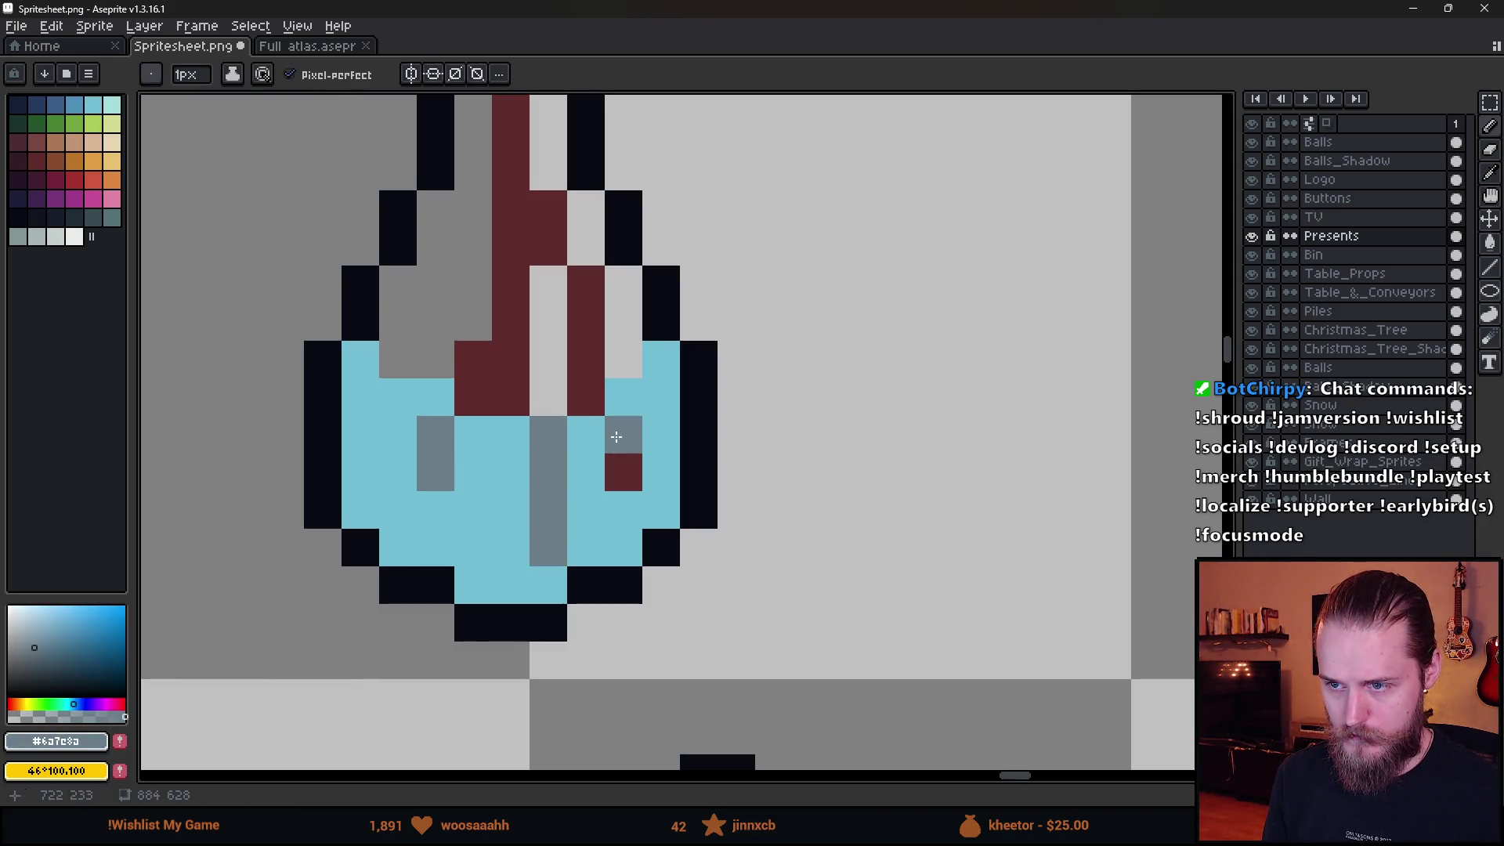
left_click(618, 480)
left_click(591, 389)
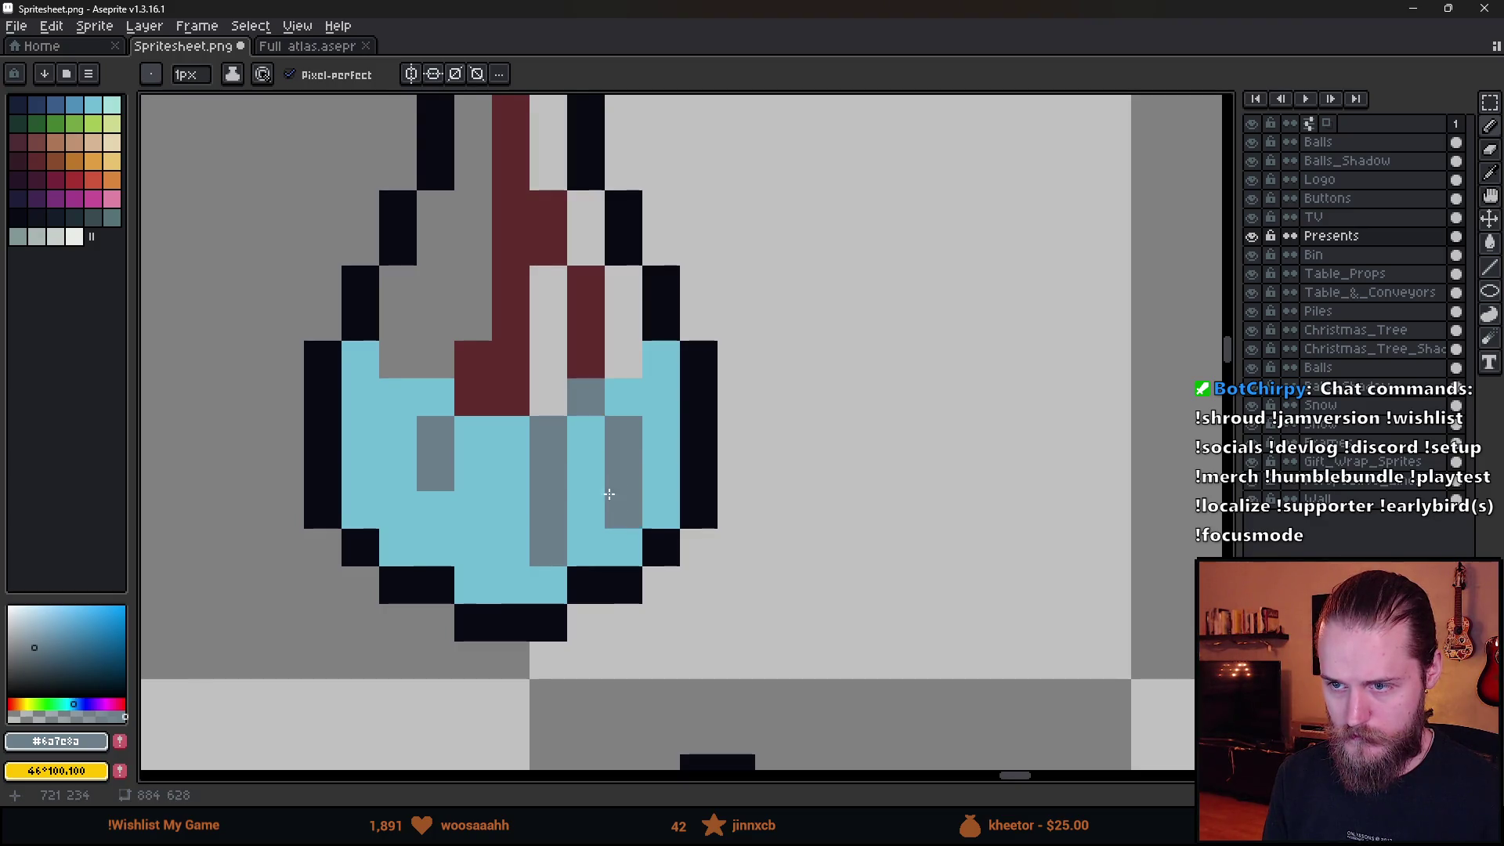
scroll(618, 501, "down", 8)
scroll(650, 517, "up", 7)
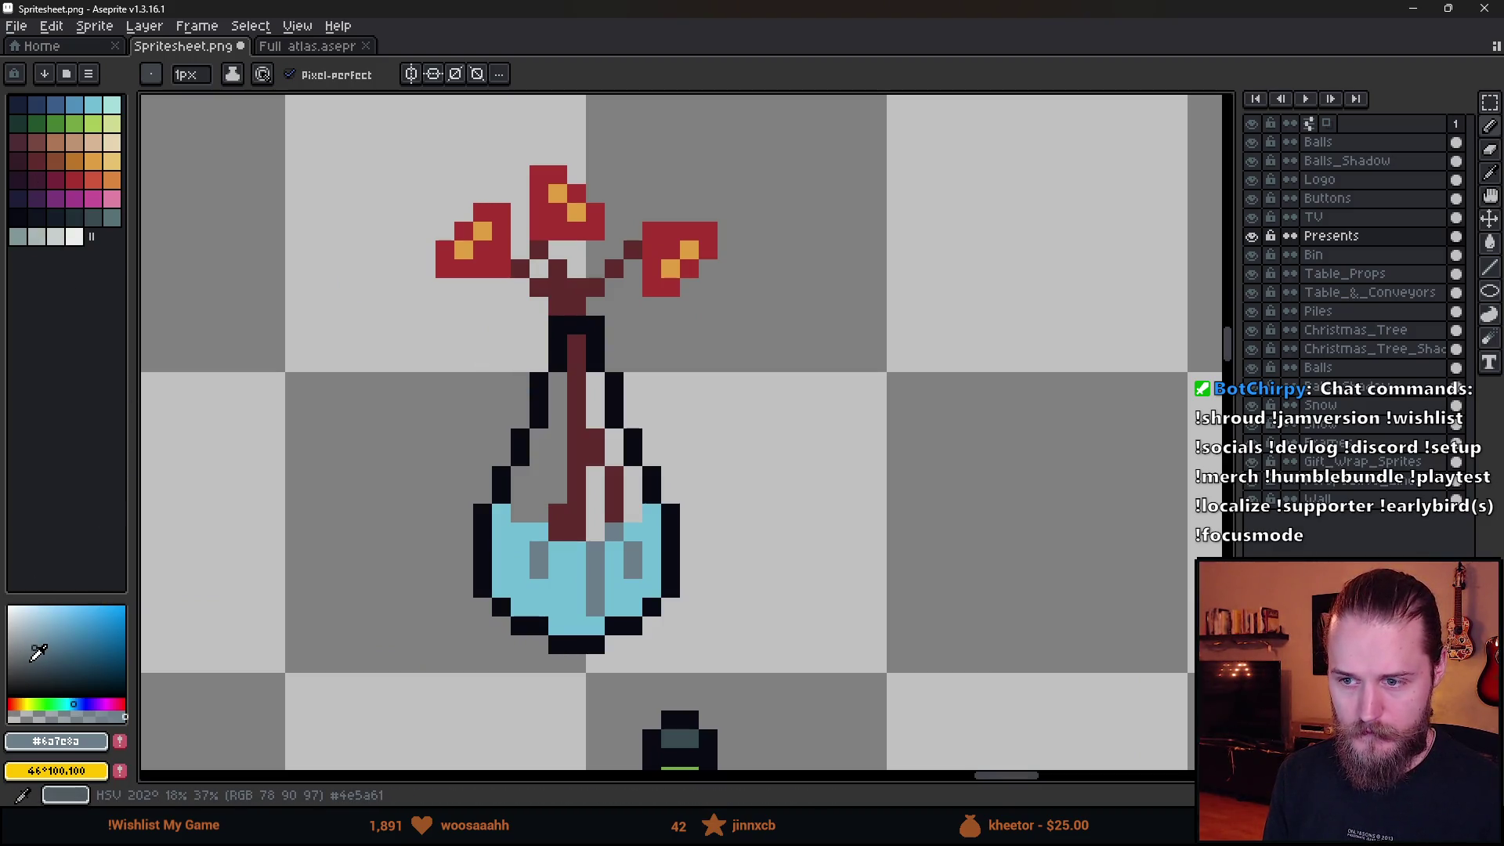
Paint pale grey-blue over the vase's water and neck with a larger brush.
left_click(31, 661)
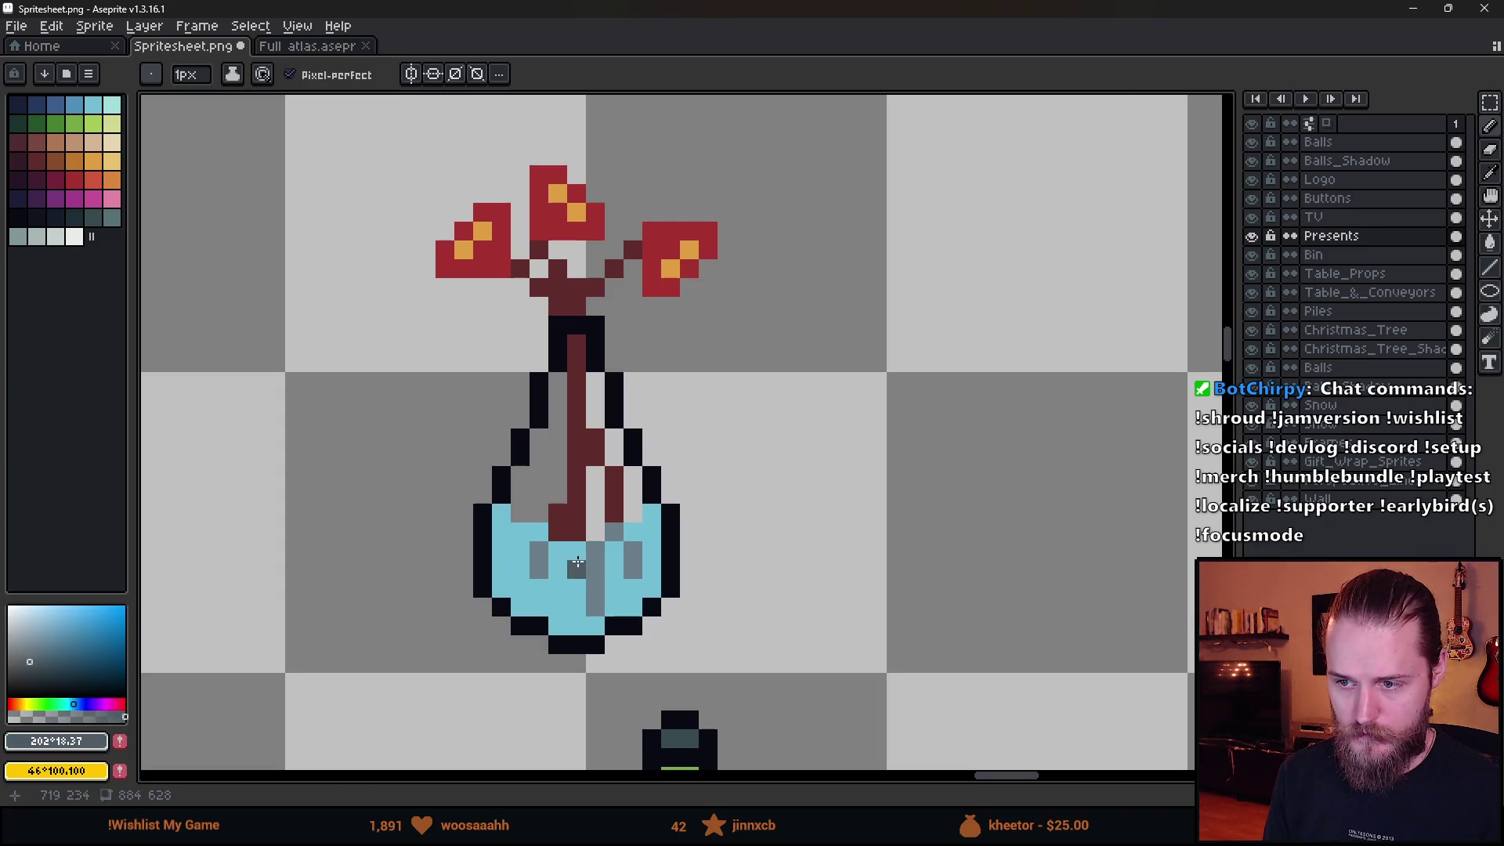
key("plus")
key("plus")
key("plus")
mouse_move(577, 540)
left_mouse_down()
mouse_move(588, 485)
mouse_move(581, 515)
left_mouse_up()
Undo the translucent grey strokes and return to a 1-pixel brush.
key("ctrl+z")
key("ctrl+z")
key("minus")
key("minus")
key("minus")
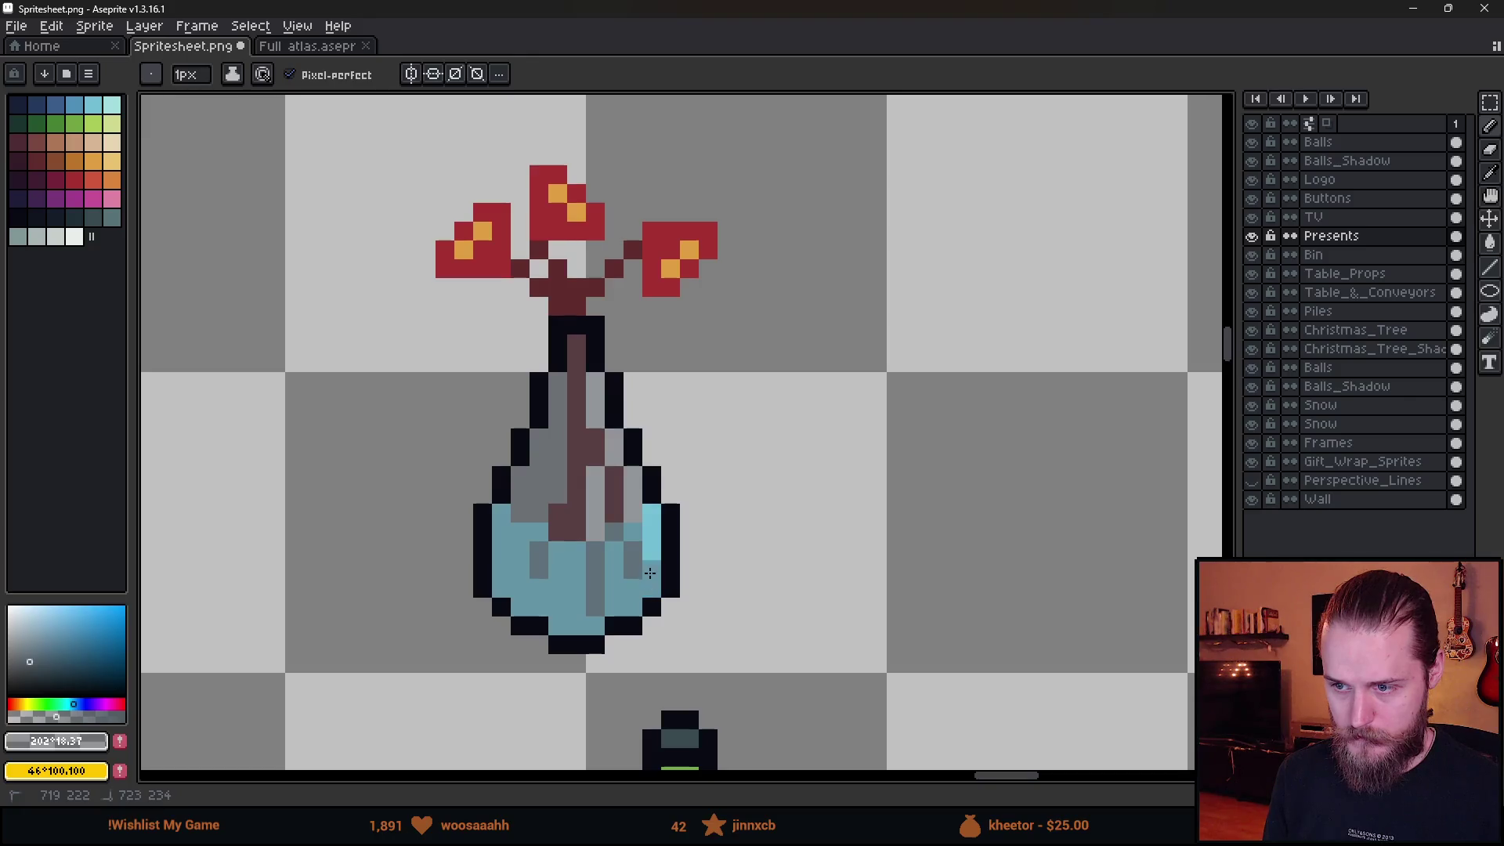
scroll(775, 539, "down", 5)
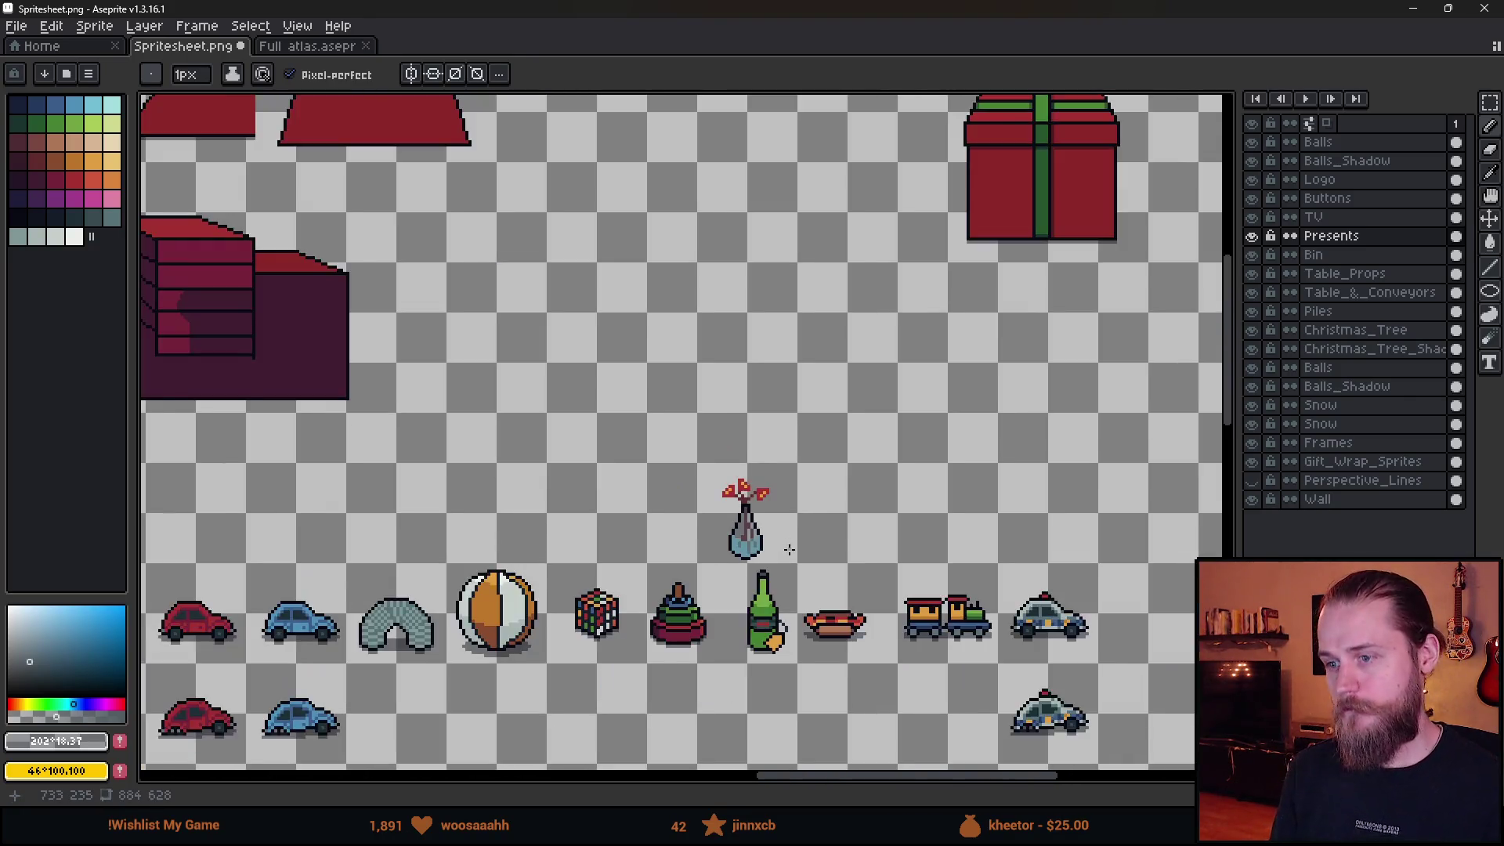
scroll(783, 546, "up", 2)
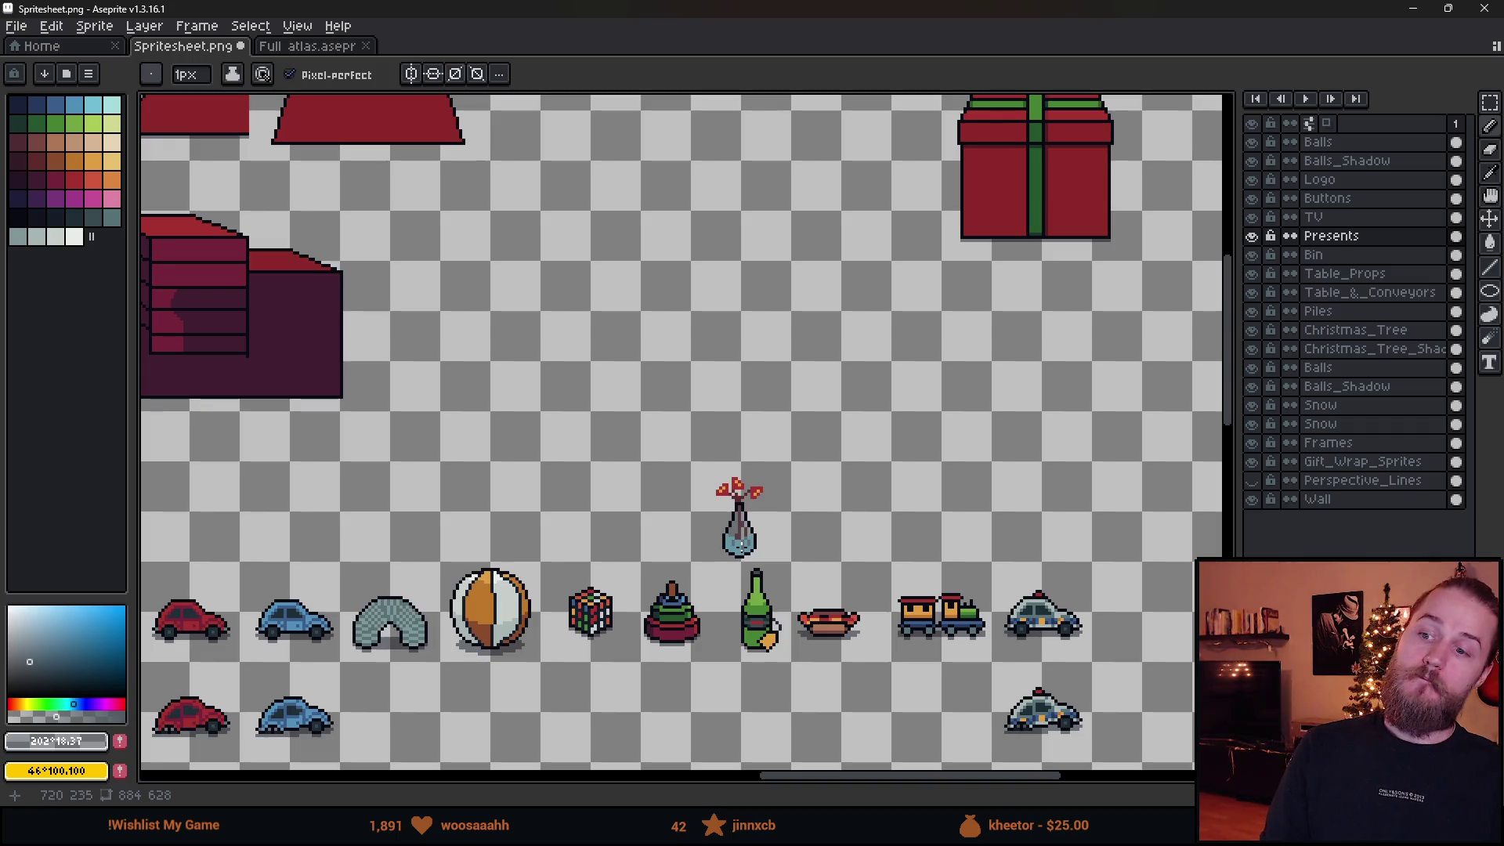
scroll(760, 530, "up", 4)
Test marquee selections around the vase's left edge, right side and base, then clear them.
key("m")
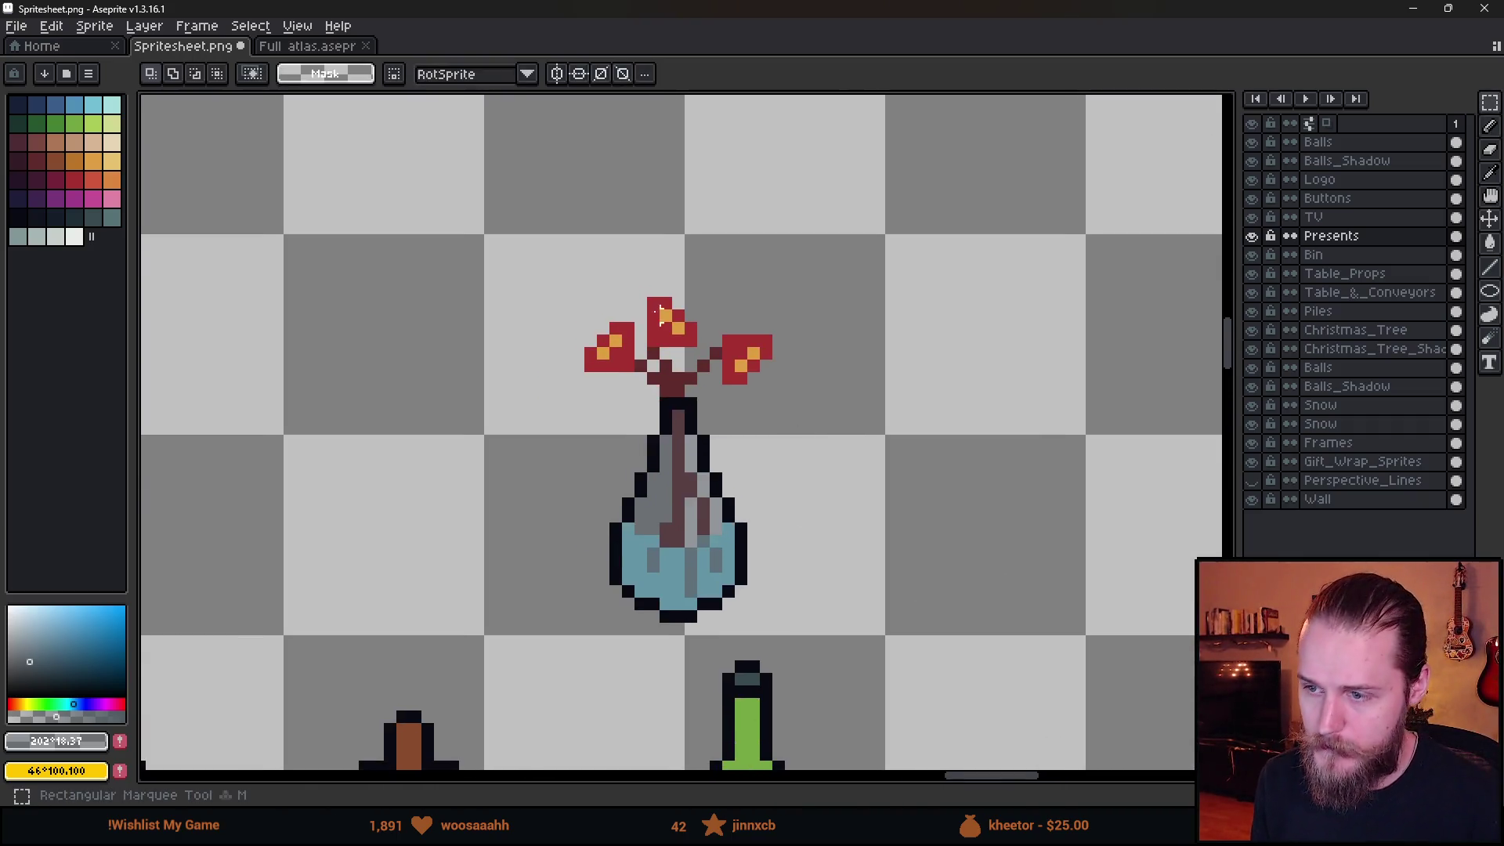
mouse_move(577, 478)
left_mouse_down()
mouse_move(653, 653)
mouse_move(640, 653)
left_mouse_up()
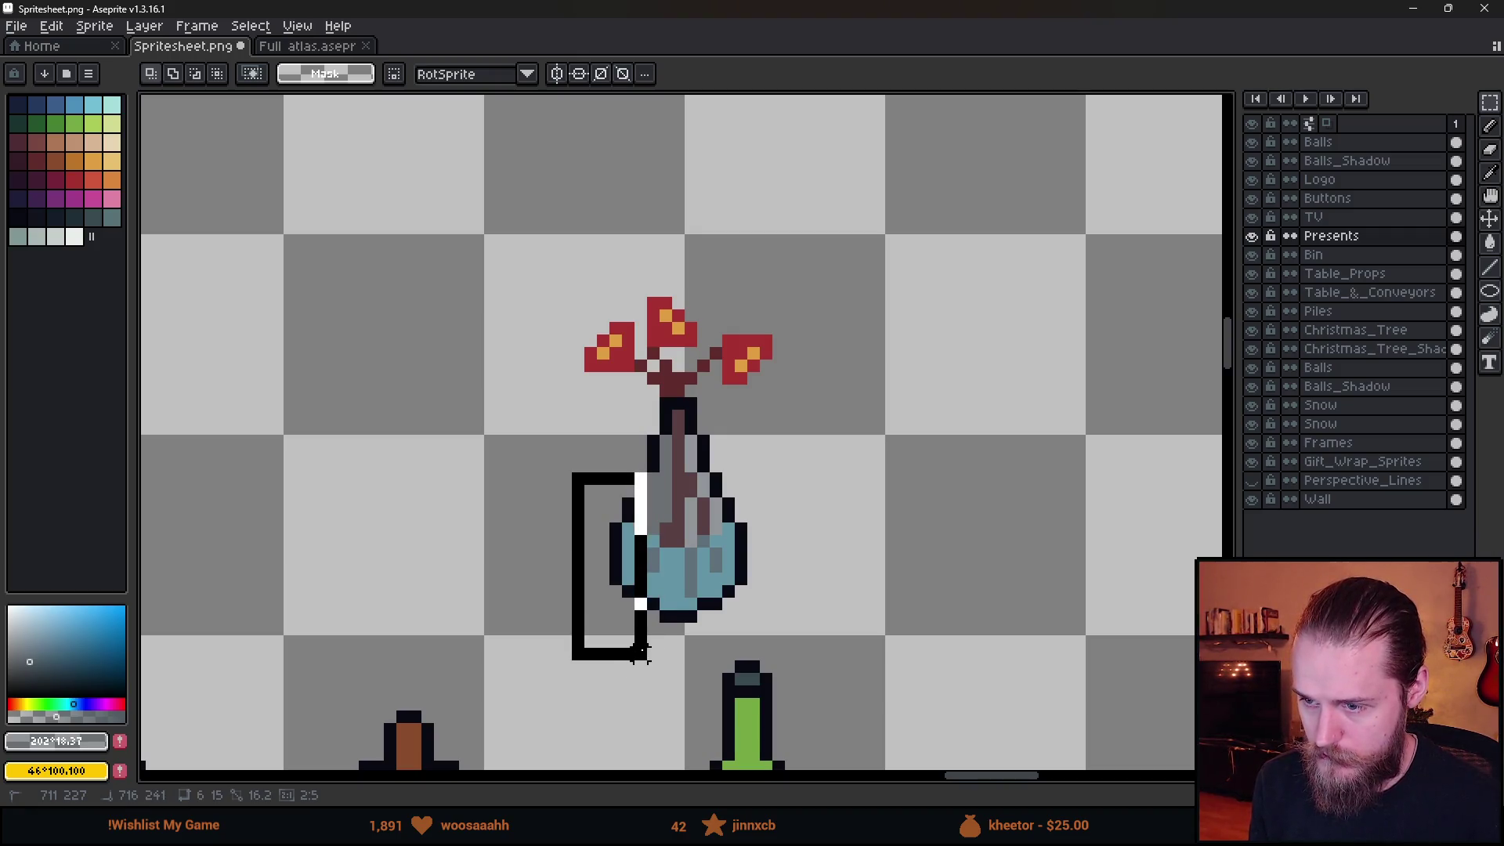
left_click(715, 482)
left_click_drag(697, 471, 853, 625)
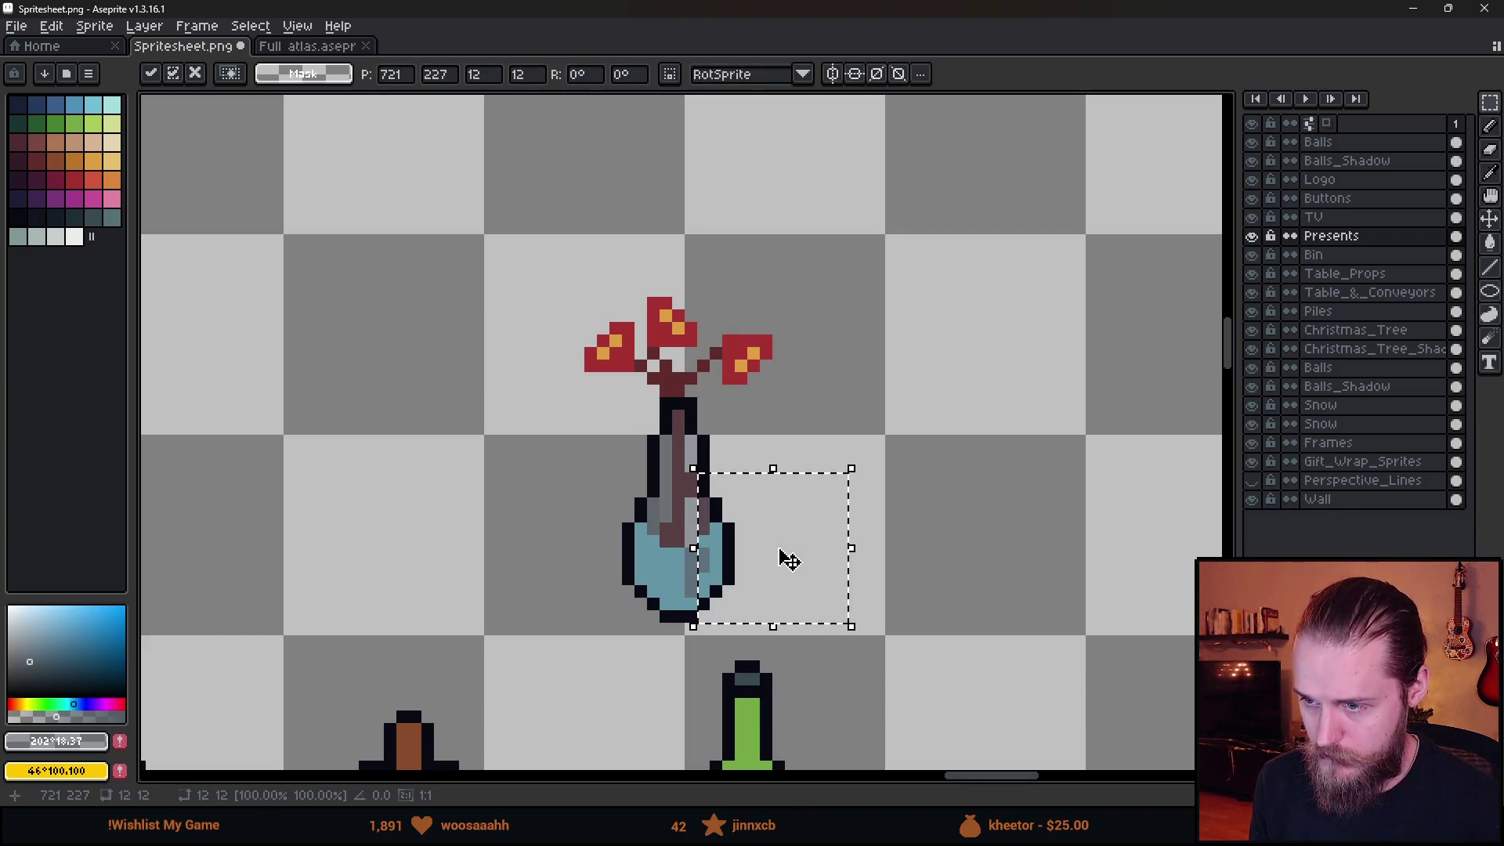
key("ctrl+d")
scroll(838, 549, "down", 4)
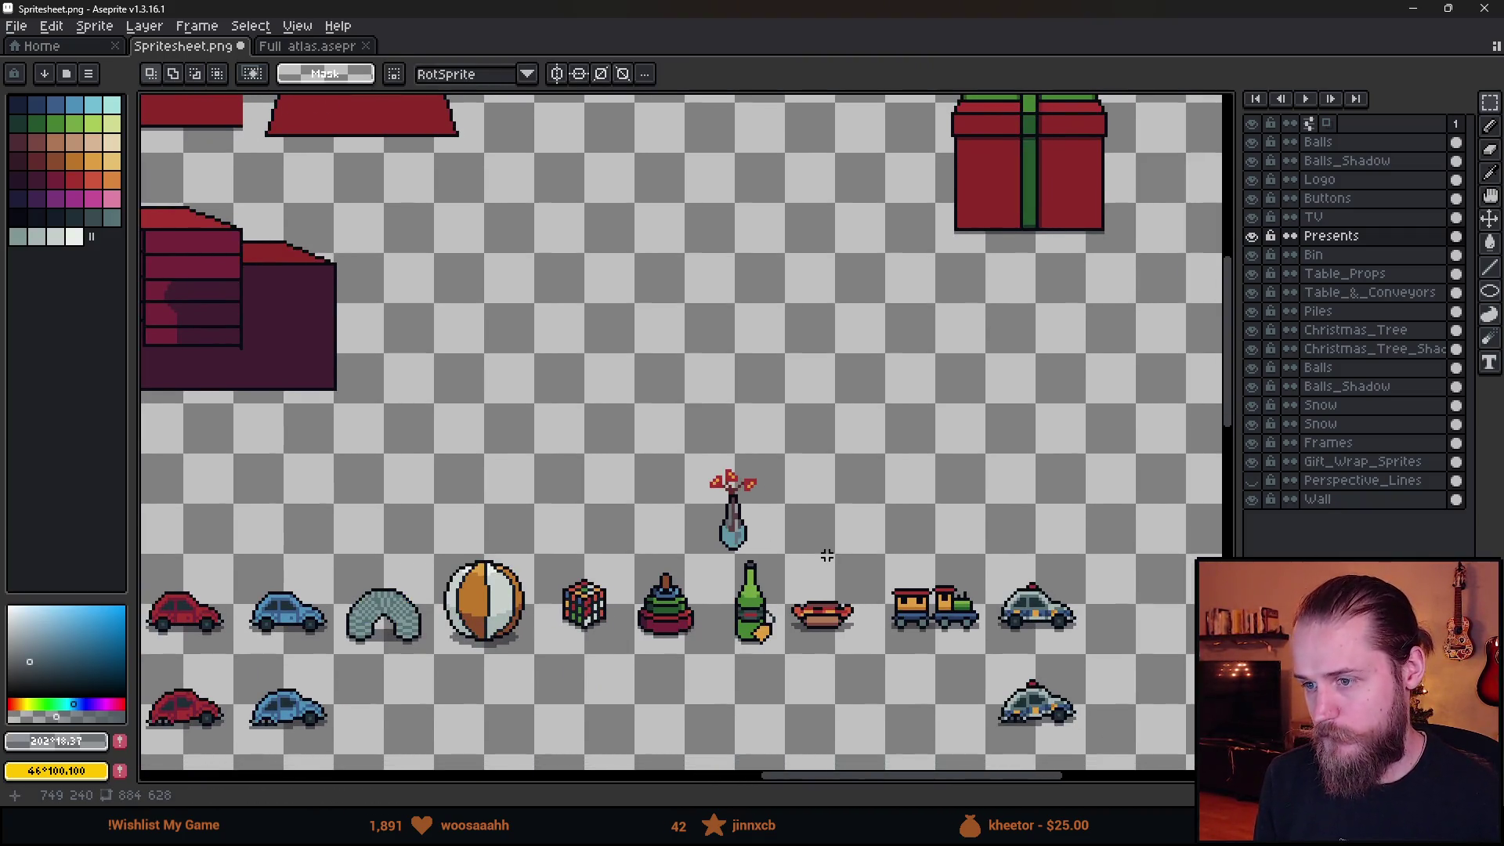
scroll(755, 552, "up", 4)
mouse_move(442, 513)
left_mouse_down()
mouse_move(739, 578)
mouse_move(741, 564)
left_mouse_up()
left_click(904, 448)
scroll(904, 448, "down", 5)
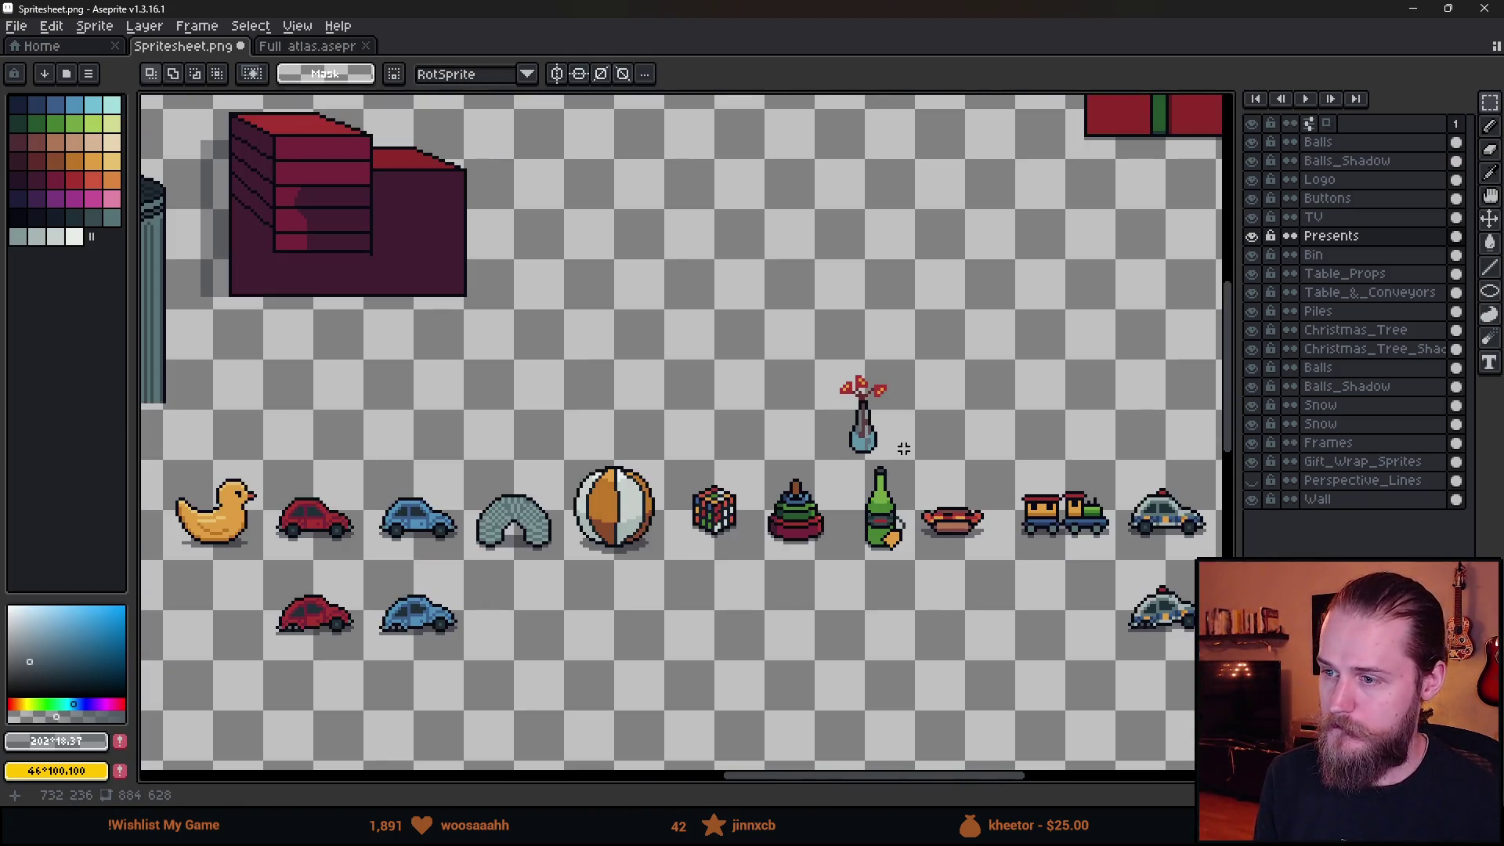
scroll(909, 439, "up", 3)
scroll(910, 439, "right", 3)
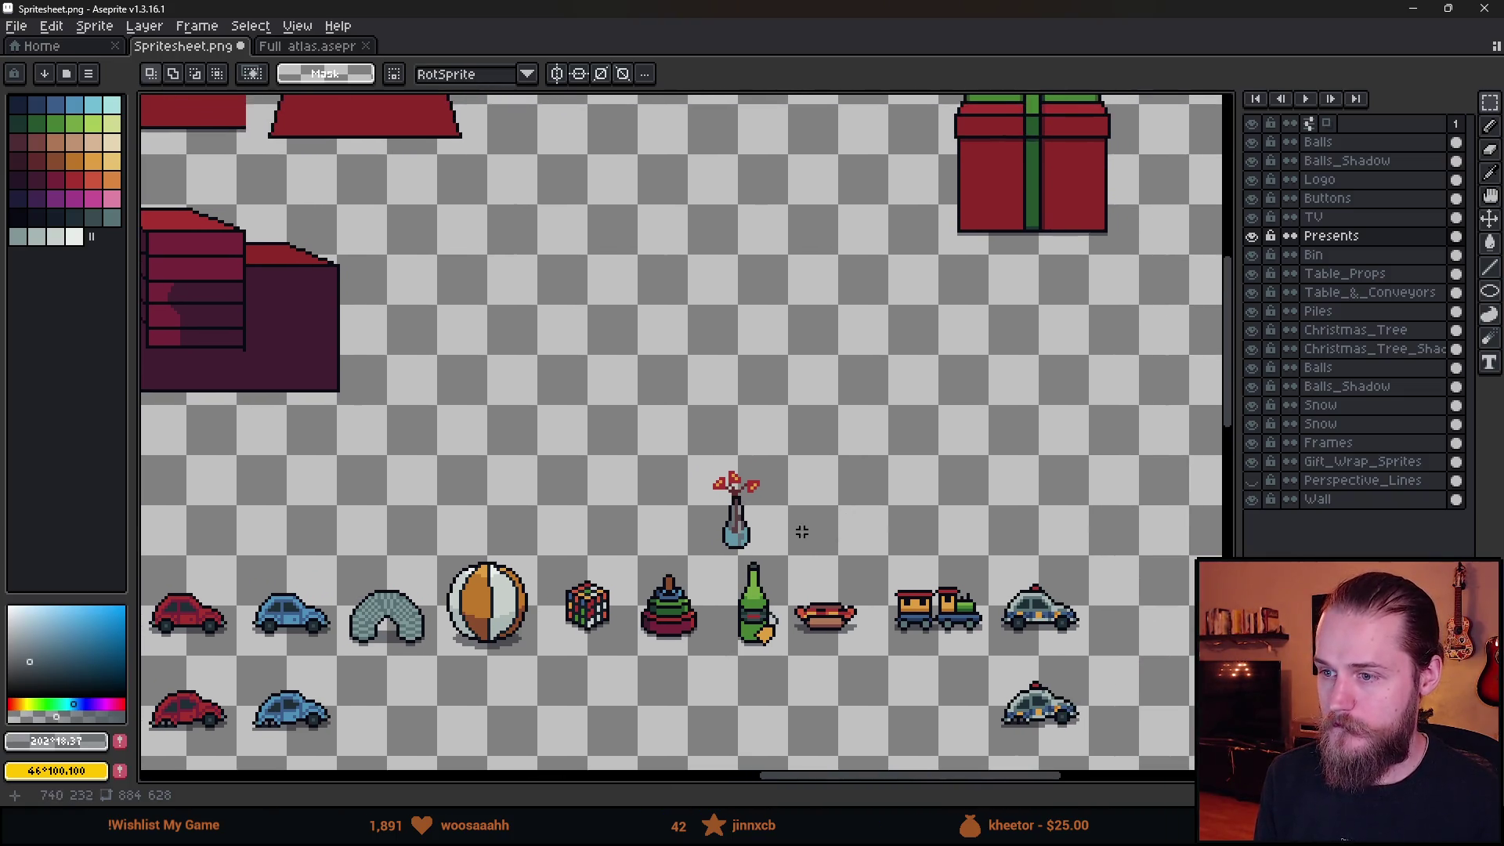
scroll(783, 525, "up", 4)
left_click_drag(651, 439, 651, 517)
key("ctrl+z")
Mirror the vase's left neck pixels horizontally and move them to the right side.
left_click_drag(633, 423, 652, 471)
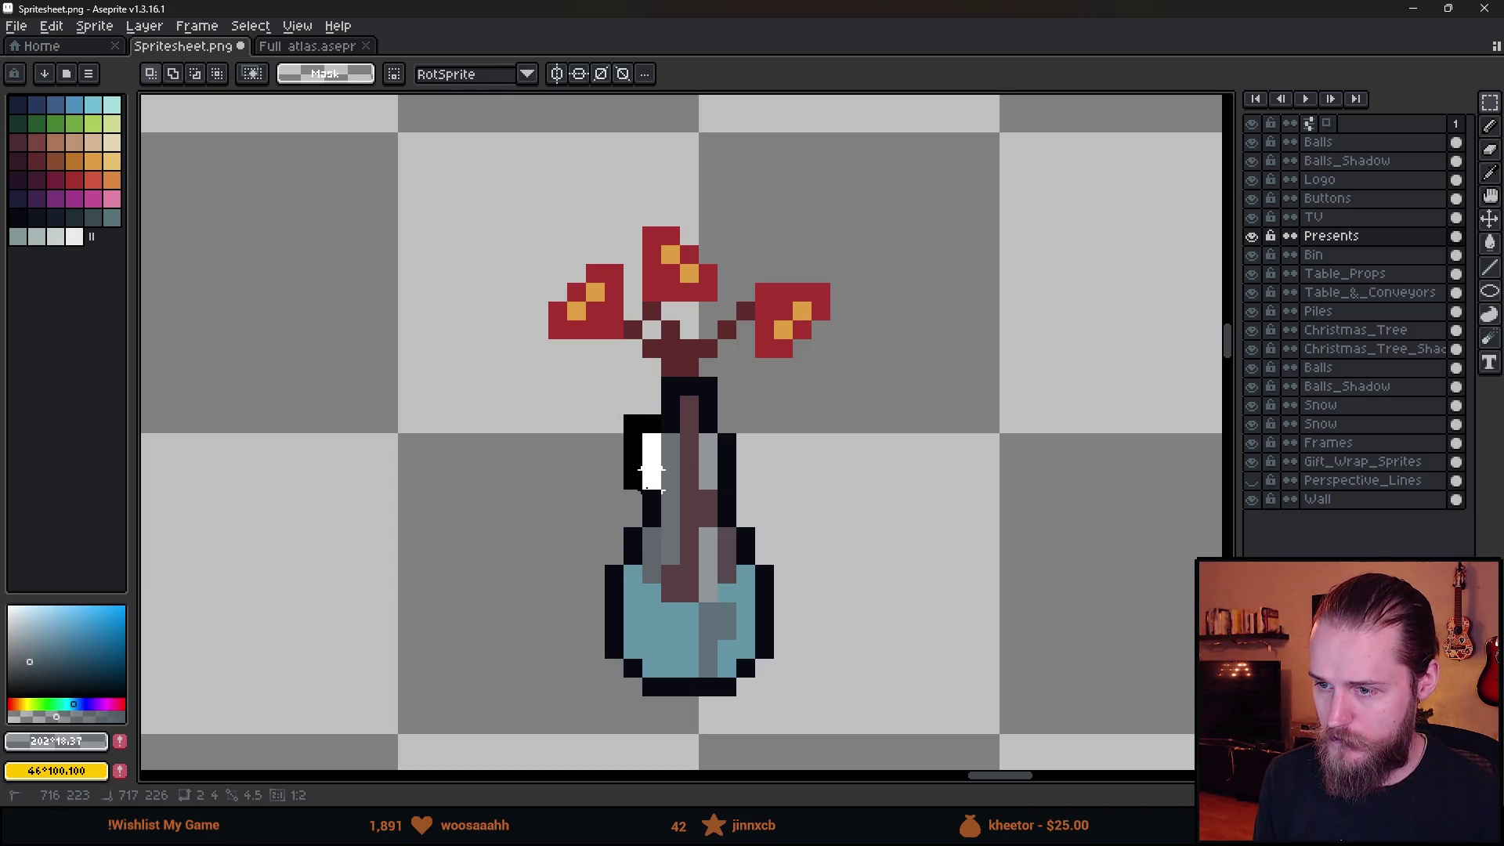
key("shift+h")
mouse_move(638, 420)
left_mouse_down()
mouse_move(745, 423)
mouse_move(722, 470)
left_mouse_up()
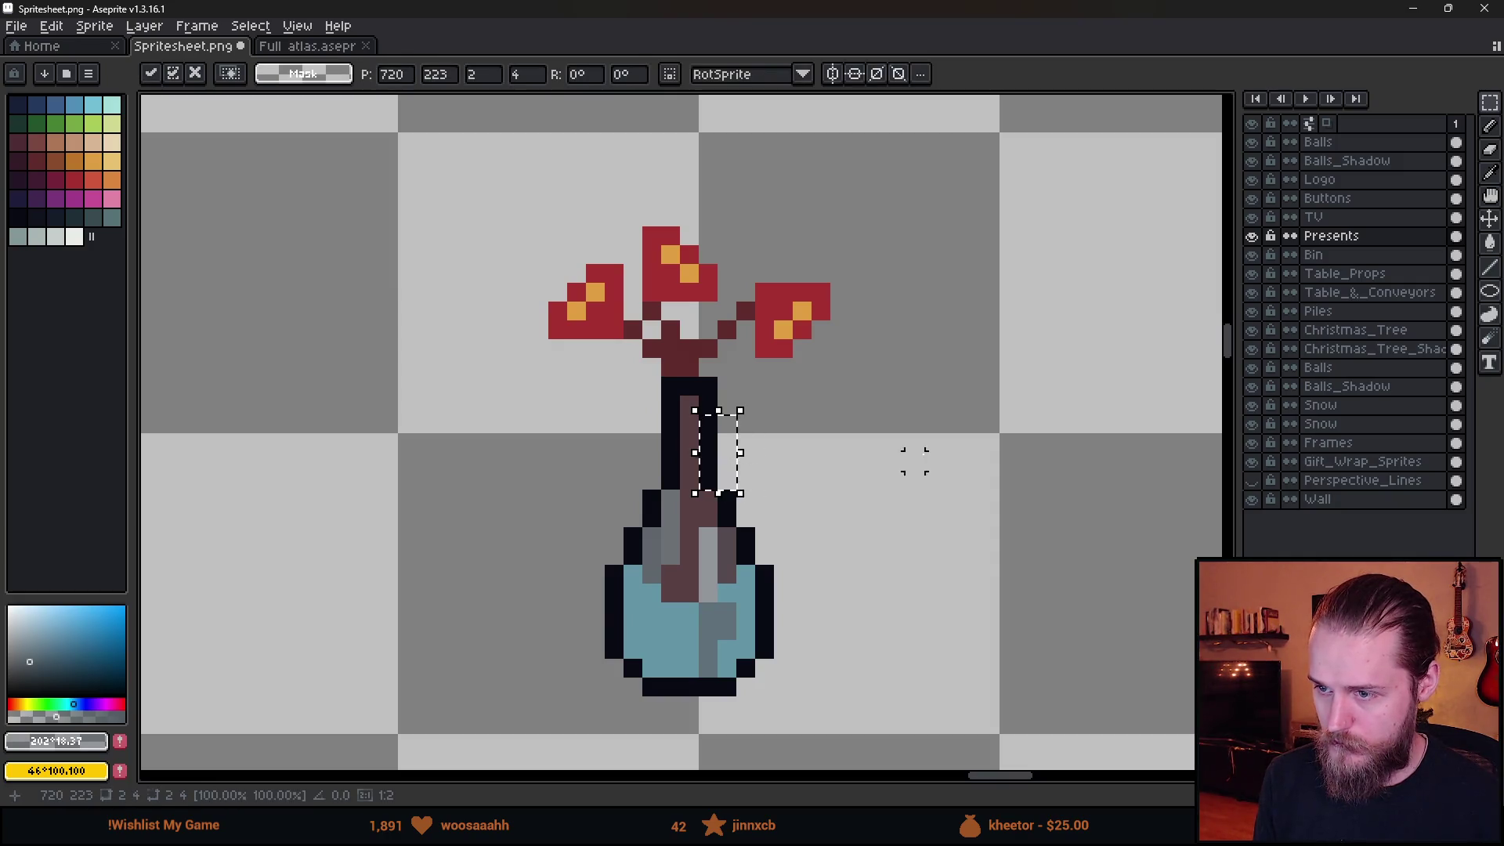
scroll(826, 546, "down", 8)
scroll(857, 561, "up", 6)
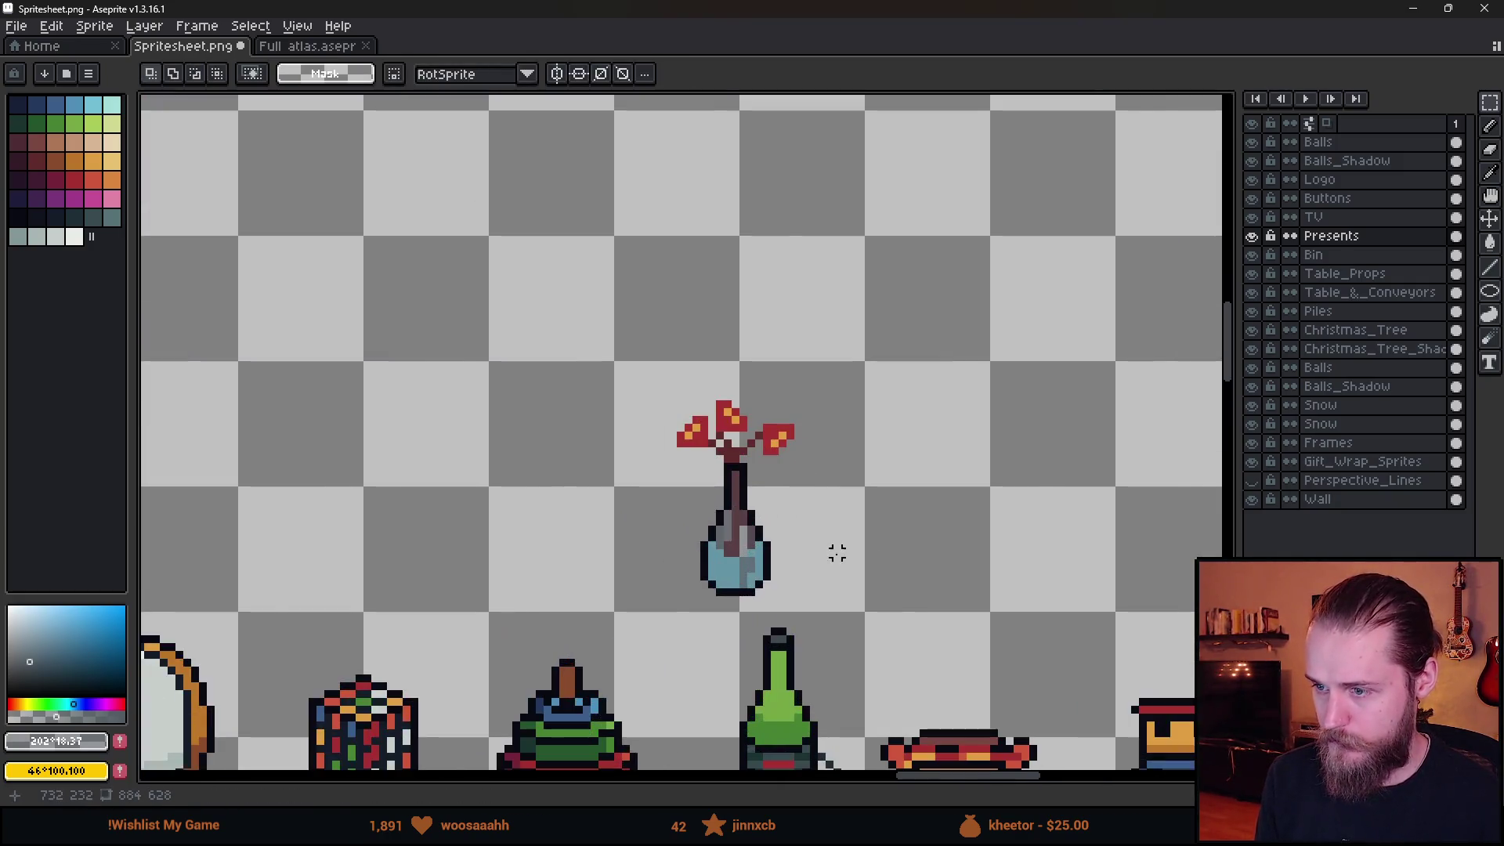
scroll(775, 577, "down", 2)
Test-place the vase in the open red present box, then cancel the move.
mouse_move(585, 351)
left_mouse_down()
mouse_move(868, 607)
mouse_move(970, 587)
mouse_move(980, 570)
left_mouse_up()
scroll(1002, 531, "down", 6)
mouse_move(866, 614)
left_mouse_down()
mouse_move(779, 358)
mouse_move(715, 325)
mouse_move(821, 372)
left_mouse_up()
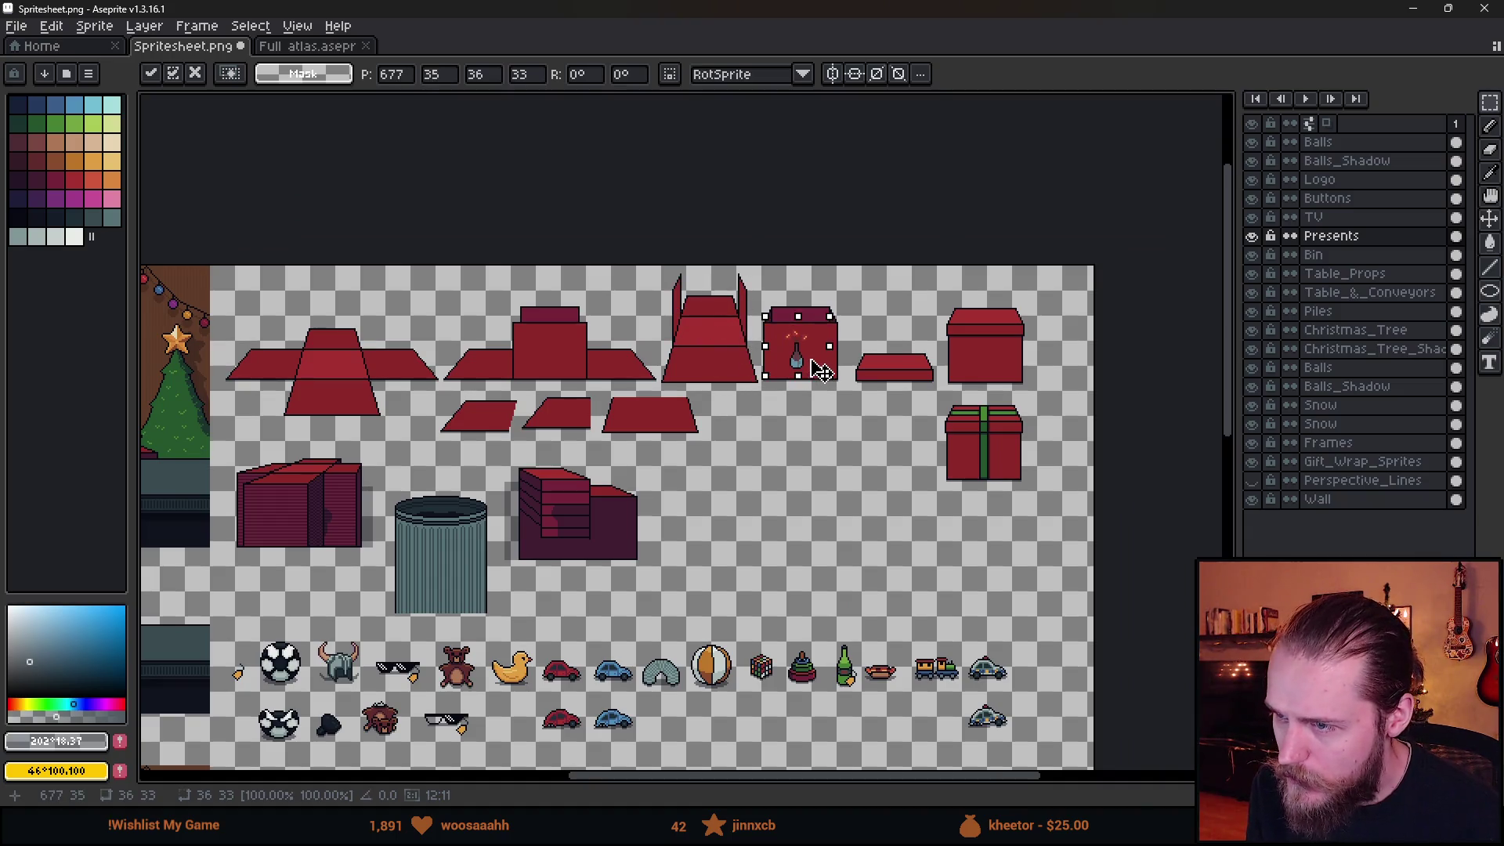
key("Escape")
key("ctrl+d")
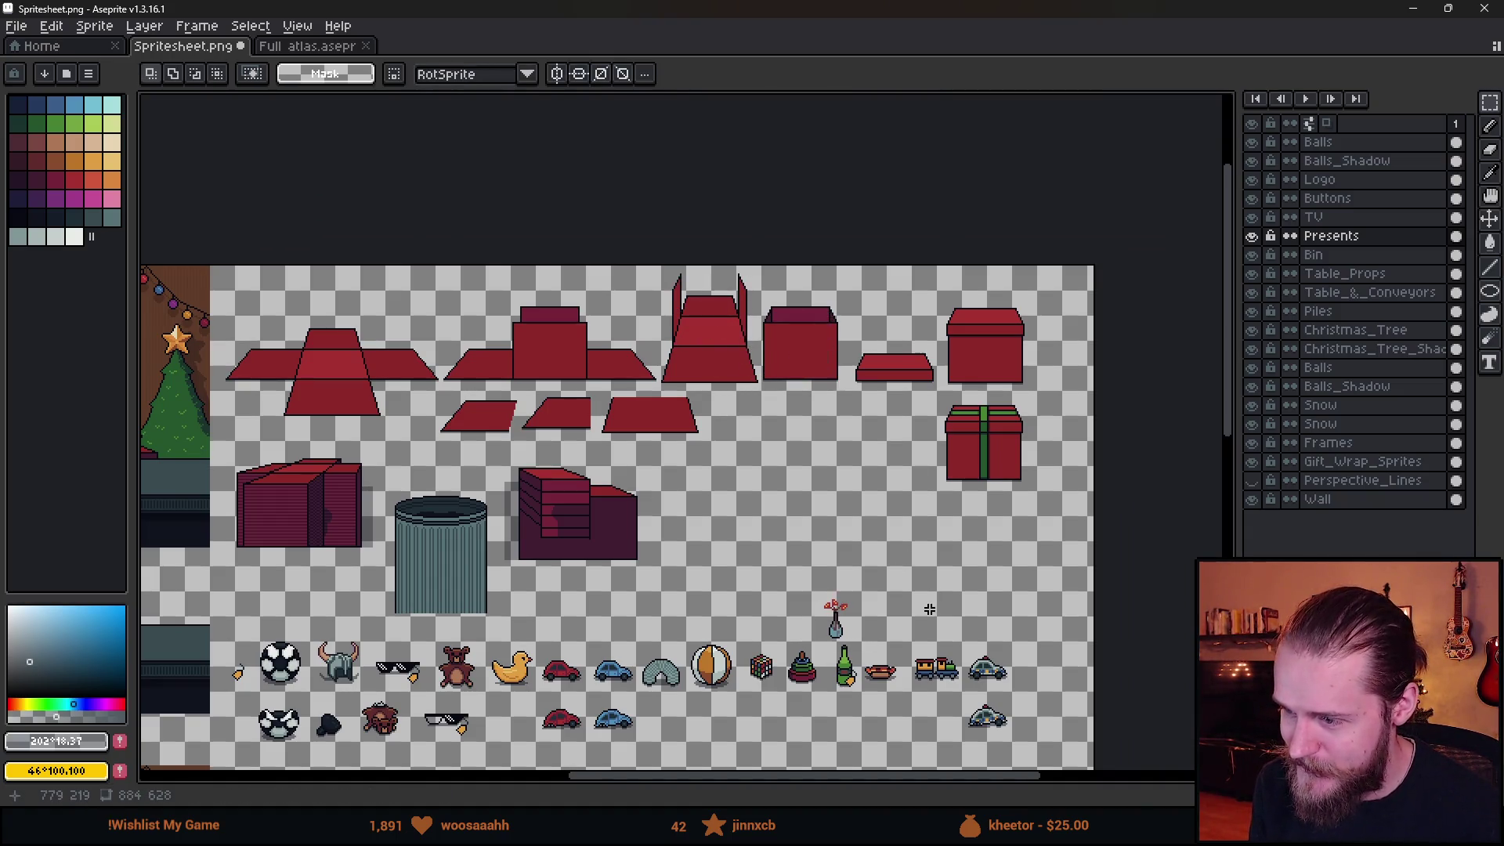
scroll(881, 622, "up", 3)
scroll(783, 628, "down", 3)
Reposition the whole vase above the toy row and commit it.
mouse_move(713, 548)
left_mouse_down()
mouse_move(839, 624)
mouse_move(520, 336)
mouse_move(282, 339)
mouse_move(819, 604)
mouse_move(796, 607)
left_mouse_up()
key("ctrl+d")
scroll(681, 594, "up", 6)
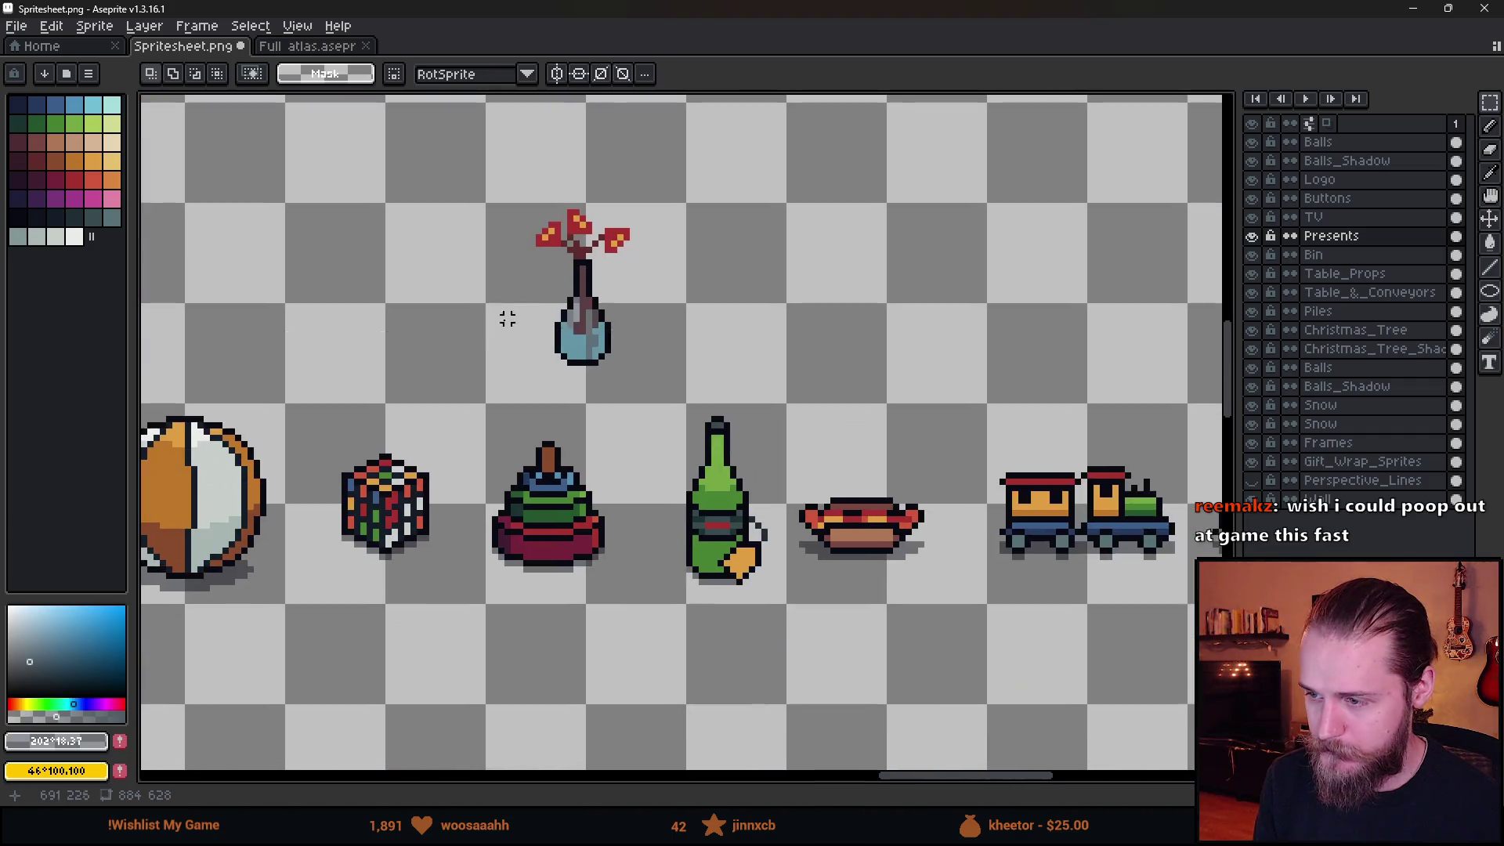
Copy the orange tag sprite and paste it onto the vase's lower body.
scroll(764, 569, "down", 3)
scroll(598, 488, "up", 3)
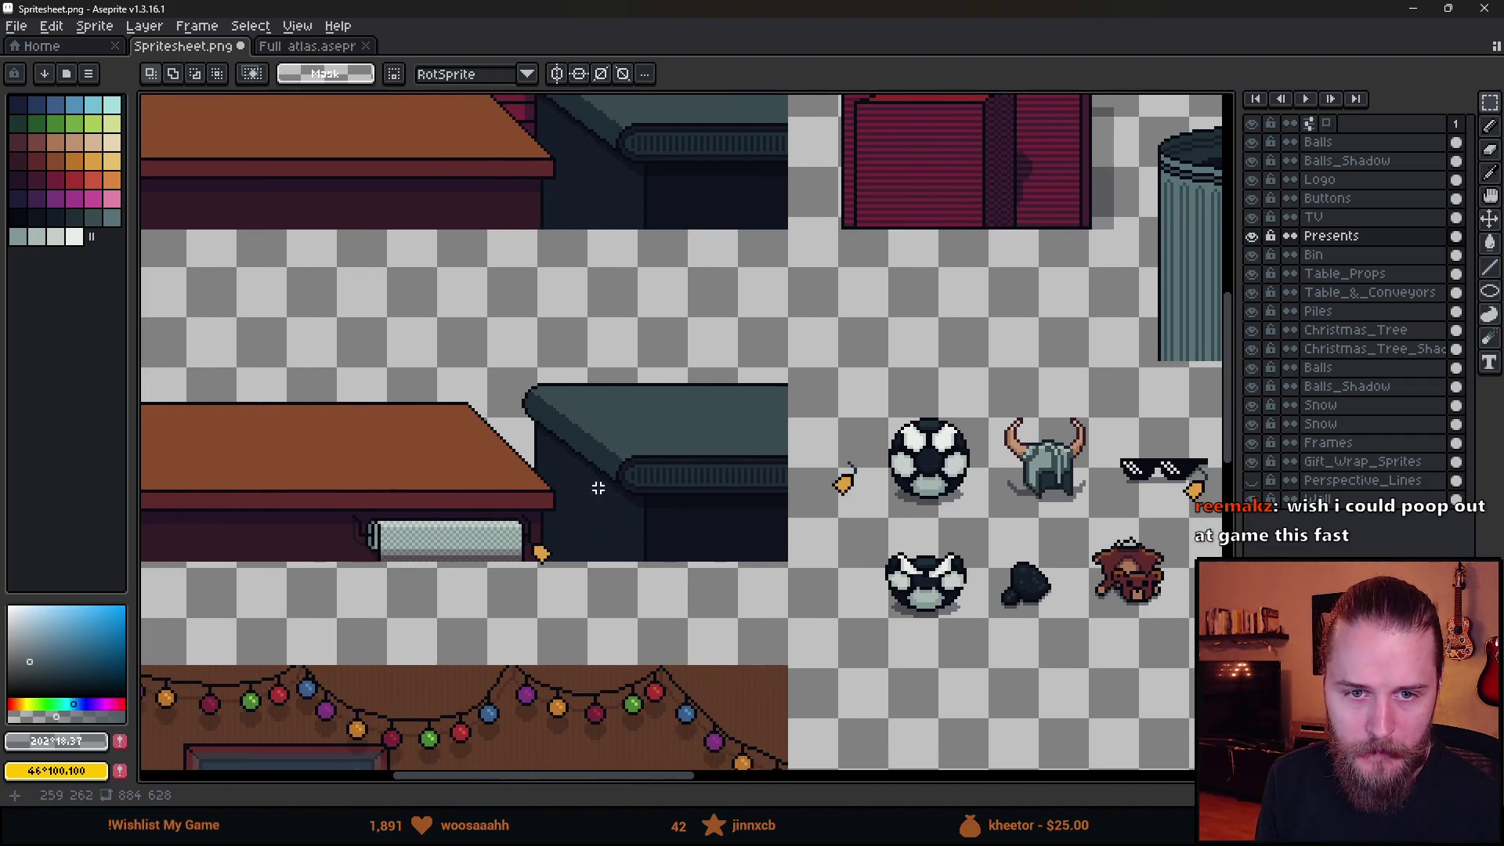
left_click_drag(532, 505, 419, 477)
left_click_drag(698, 396, 755, 493)
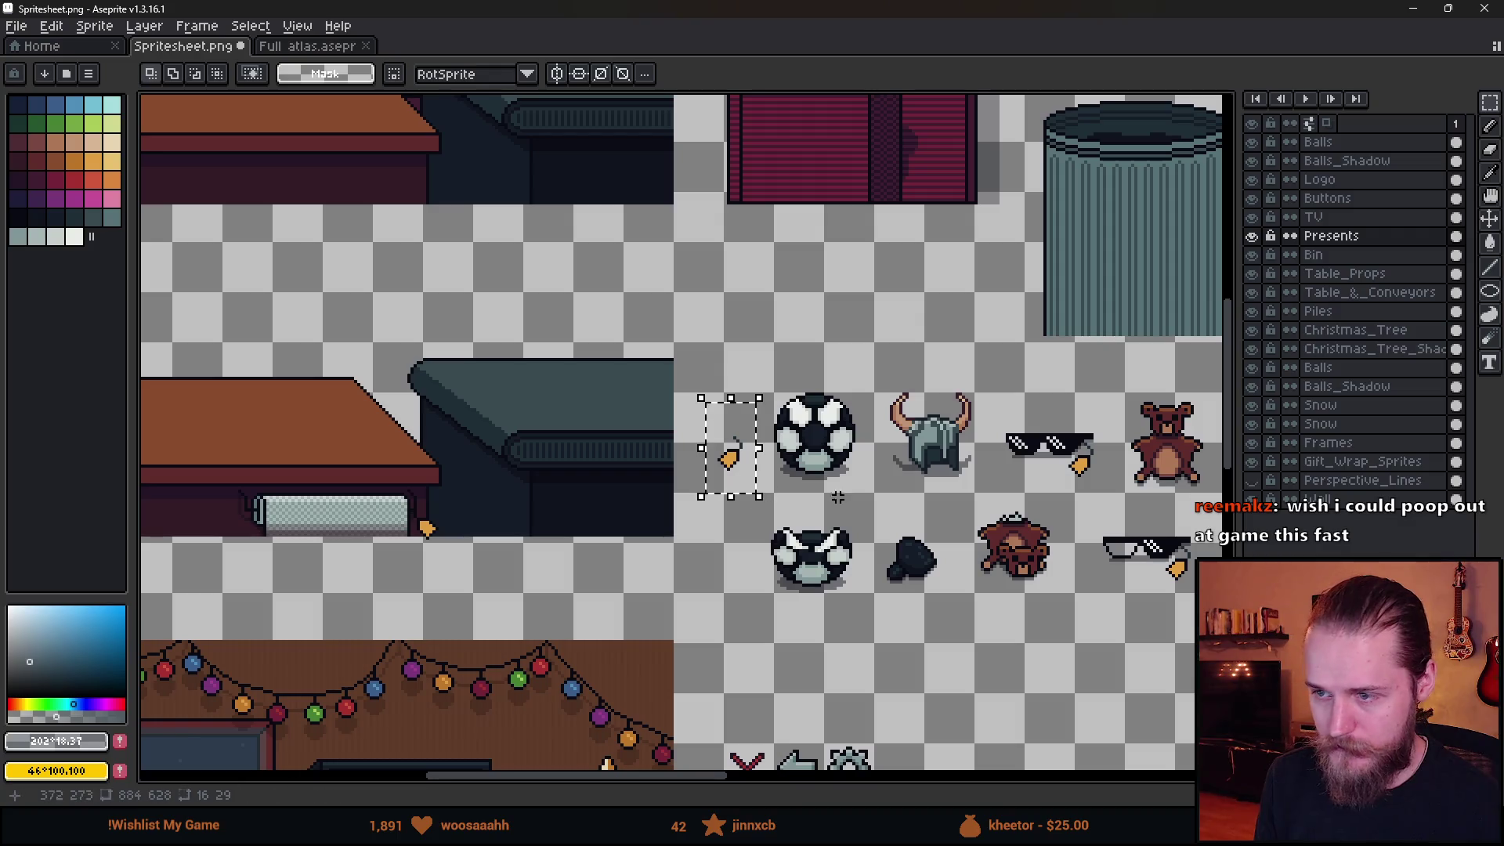
left_click_drag(916, 481, 505, 505)
scroll(505, 505, "right", 10)
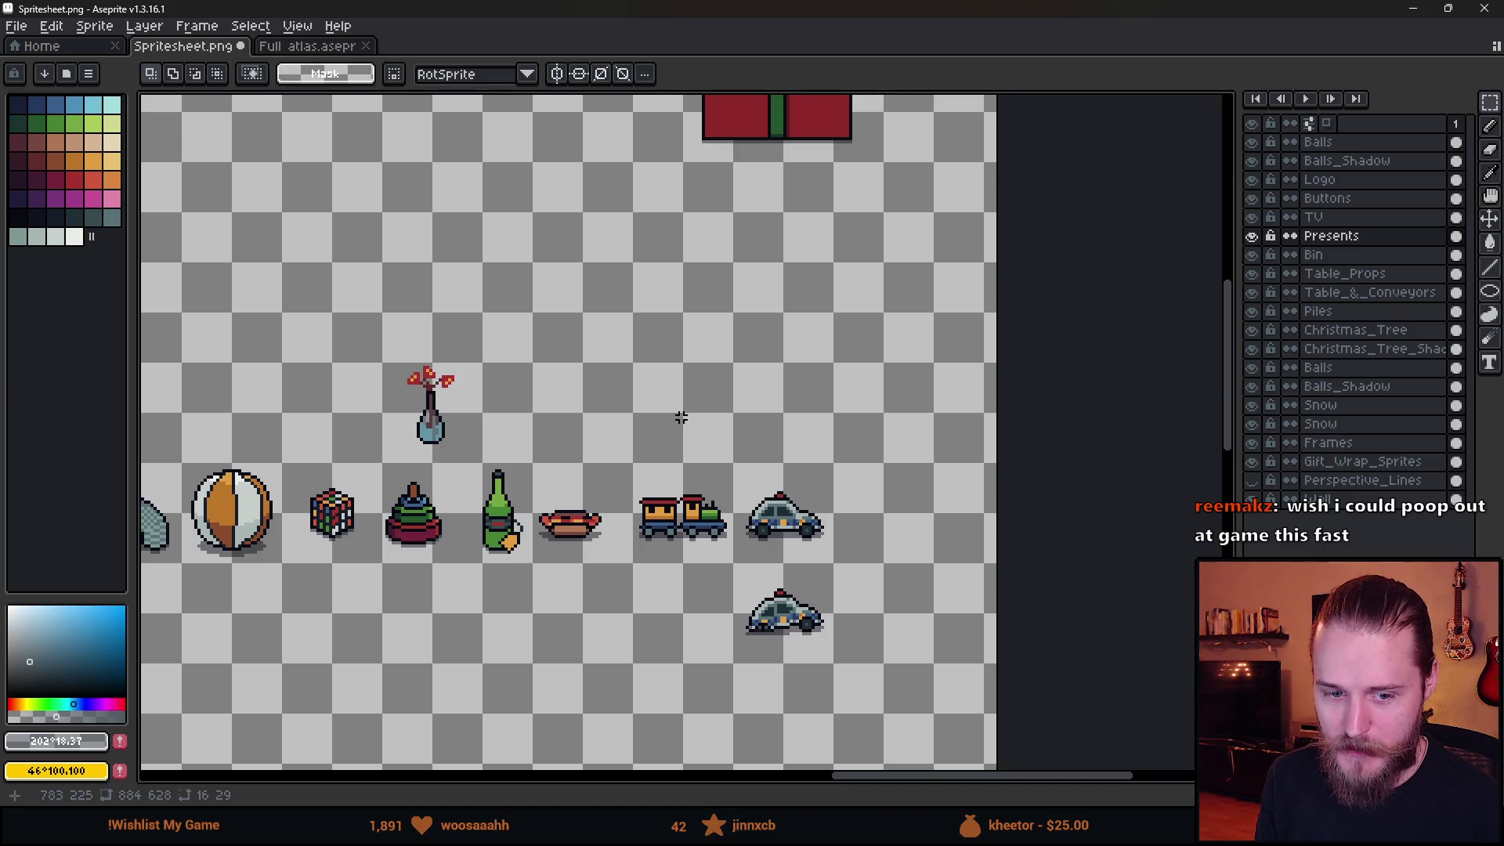
scroll(425, 415, "up", 3)
key("ctrl+v")
left_click_drag(772, 464, 507, 466)
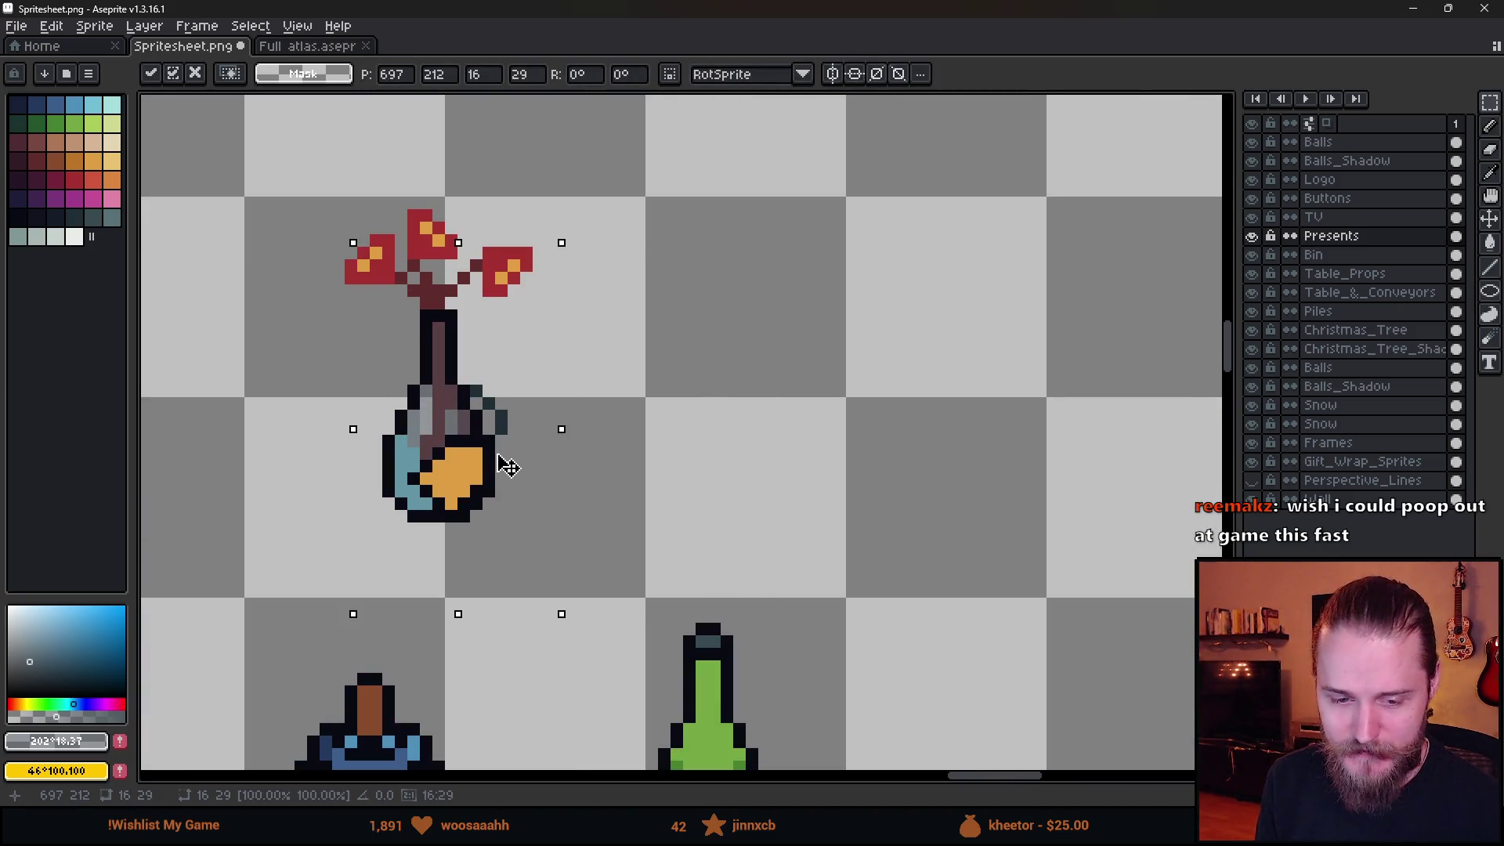
left_click(738, 436)
Paste another orange piece onto the vase's bottom and commit it in place.
scroll(427, 450, "down", 2)
left_click(441, 436)
scroll(720, 489, "up", 2)
key("ctrl+v")
left_click_drag(688, 503, 625, 421)
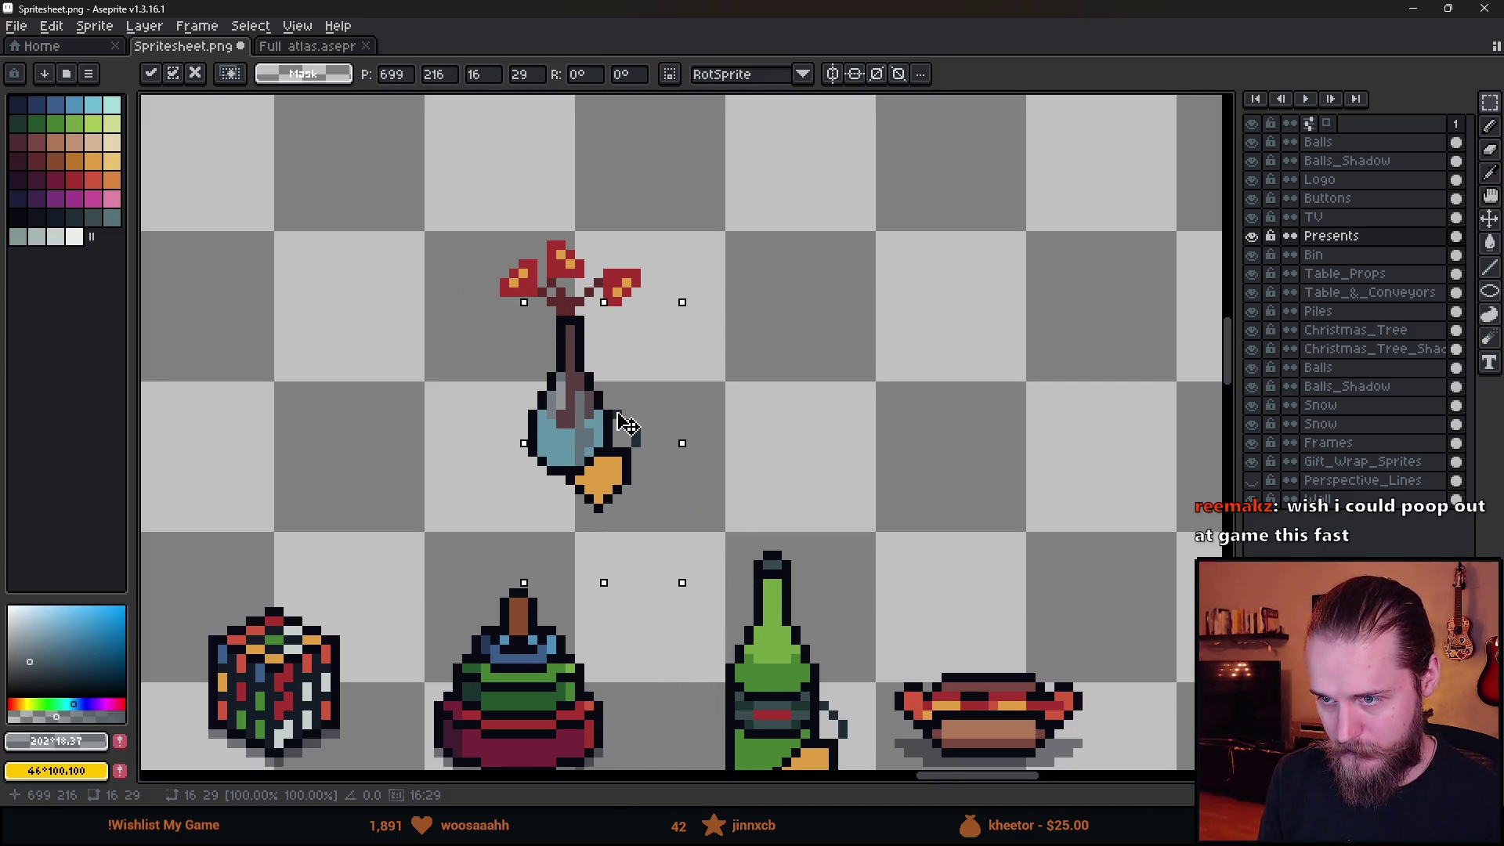
key("Return")
Marquee-select the flower vase and nudge it one pixel down and right.
scroll(753, 430, "down", 3)
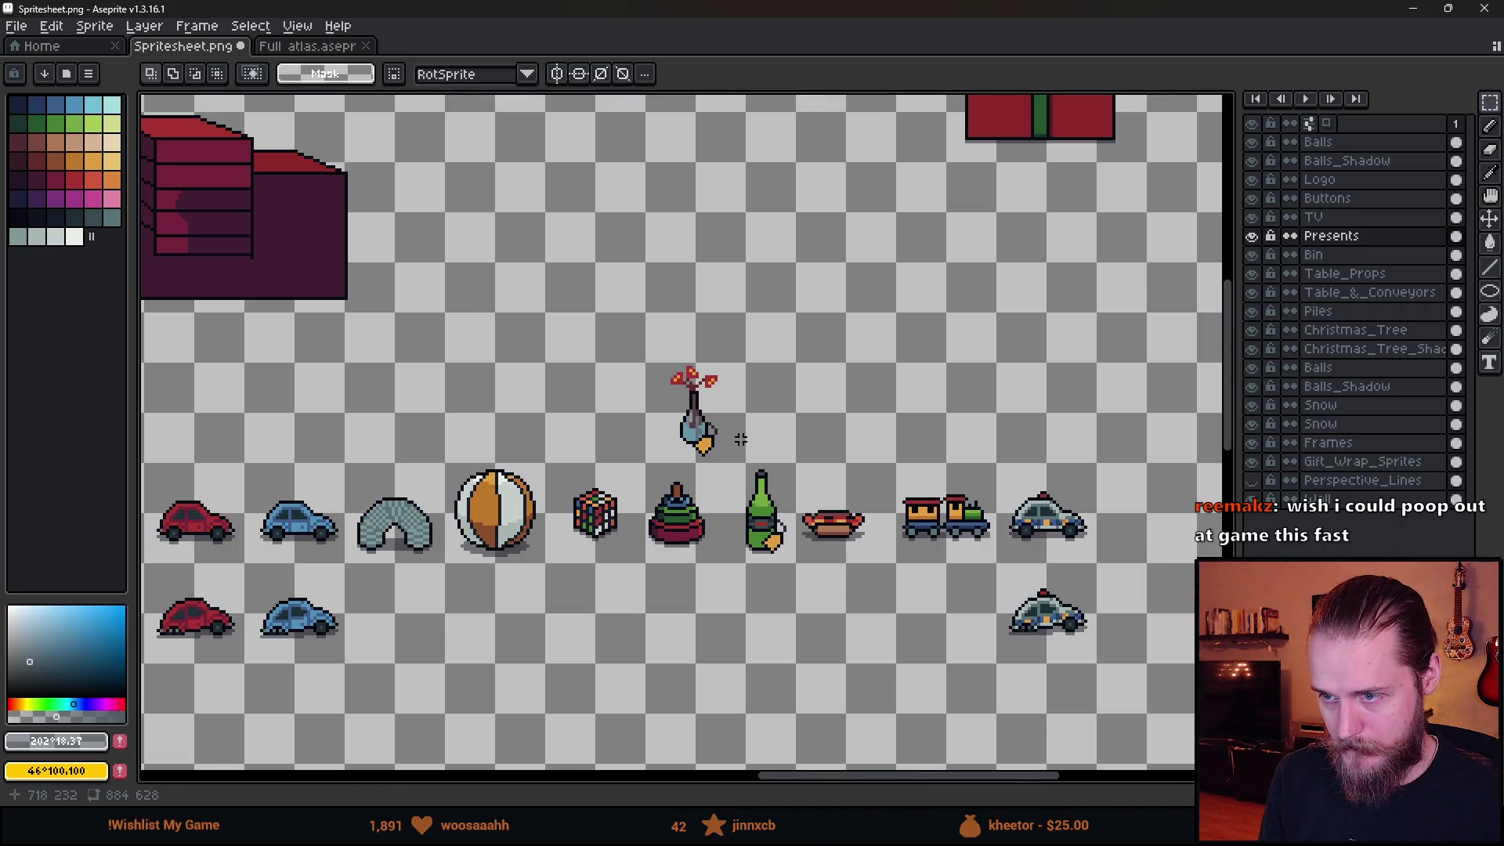
scroll(741, 440, "up", 3)
mouse_move(583, 259)
left_mouse_down()
mouse_move(627, 379)
mouse_move(793, 537)
left_mouse_up()
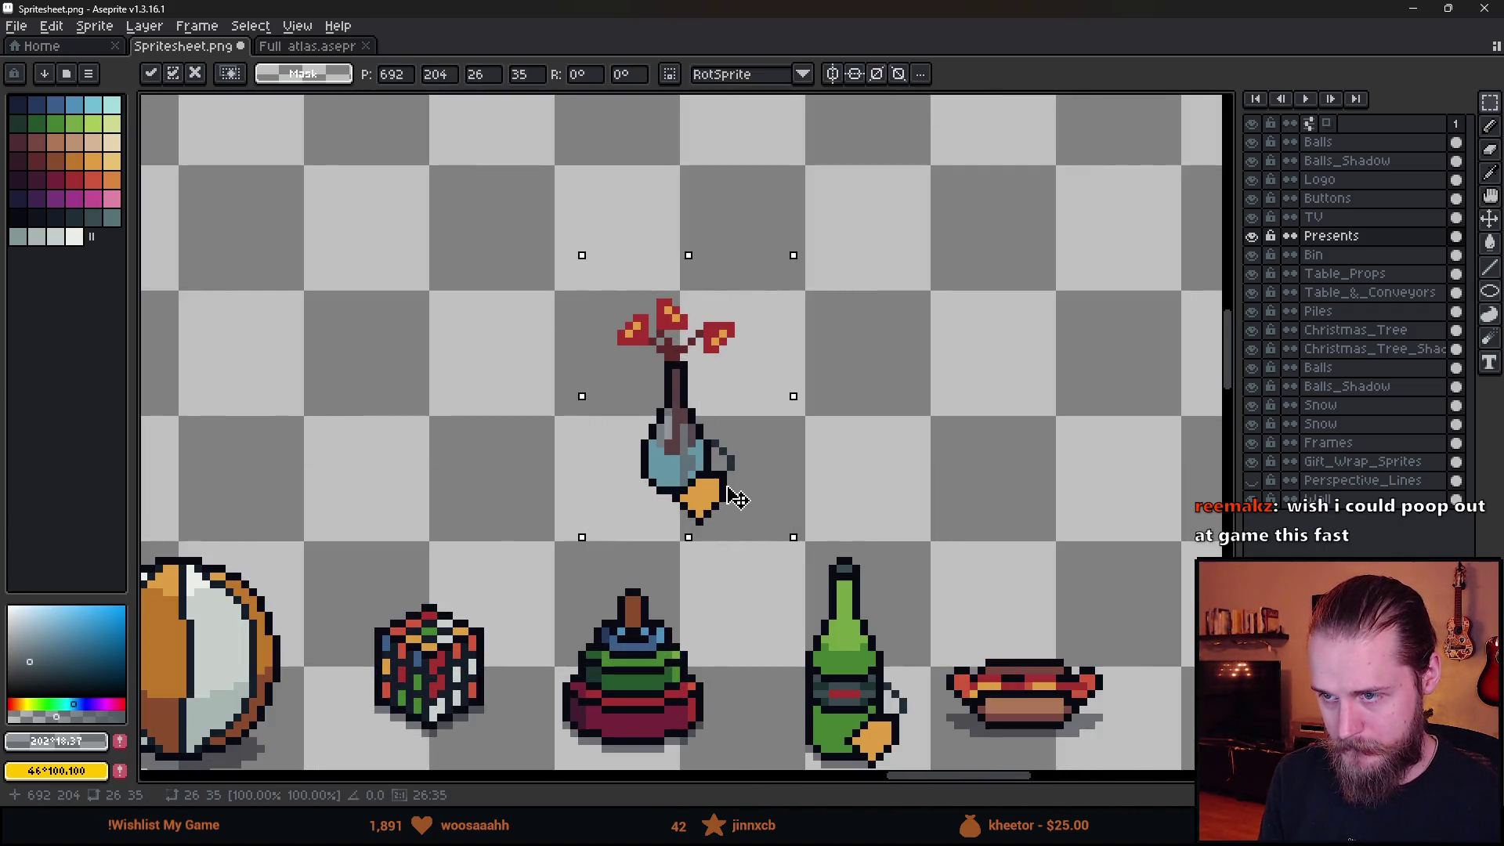
left_click_drag(736, 497, 738, 510)
scroll(788, 468, "down", 3)
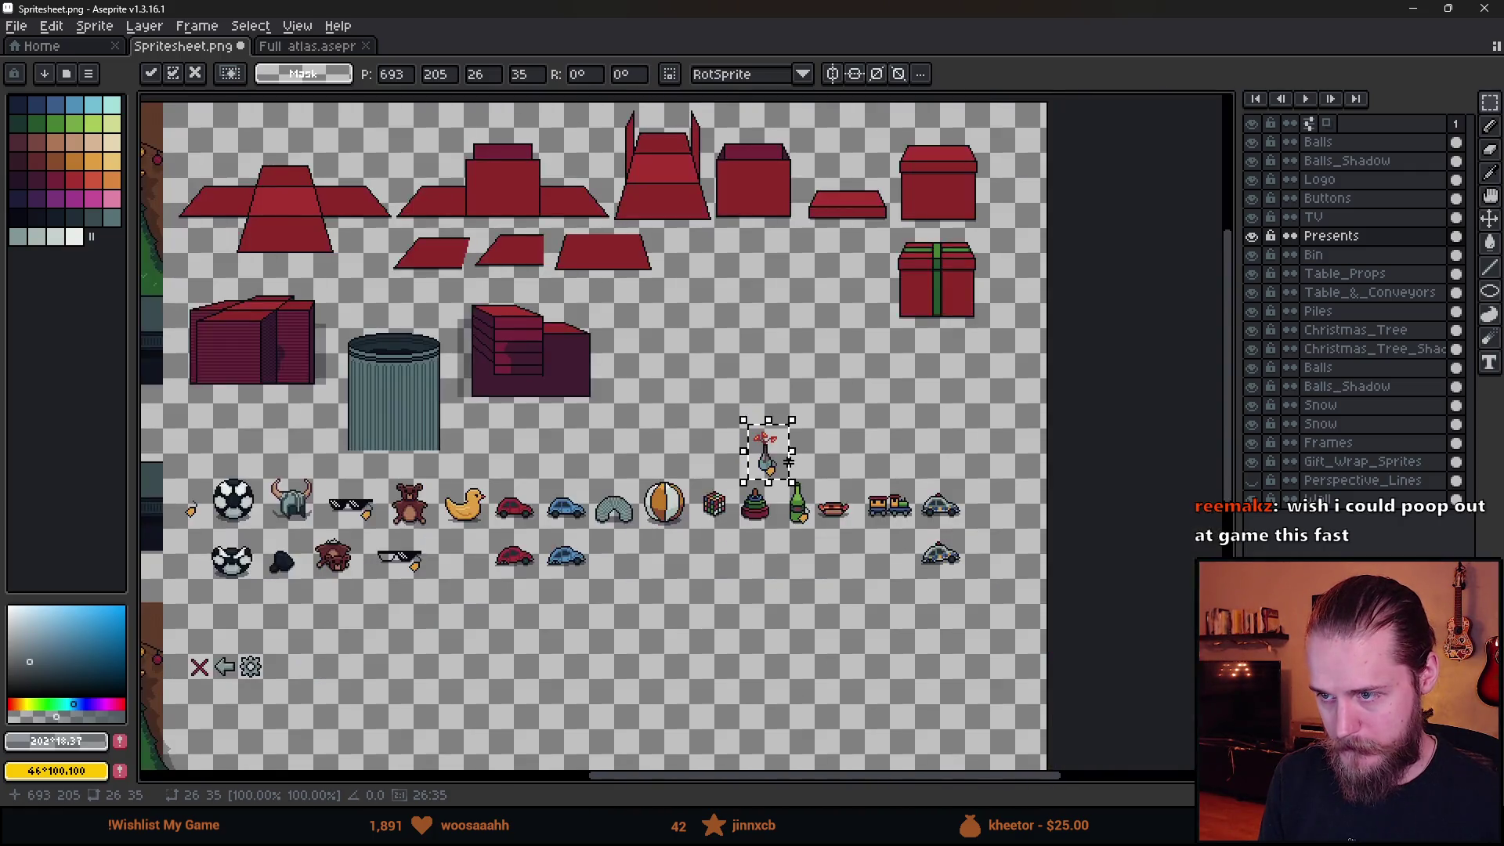
scroll(862, 453, "up", 3)
Undo and redo recent vase edits, cancelling the vase's move onto the red box.
key("ctrl+z")
key("ctrl+z")
key("ctrl+z")
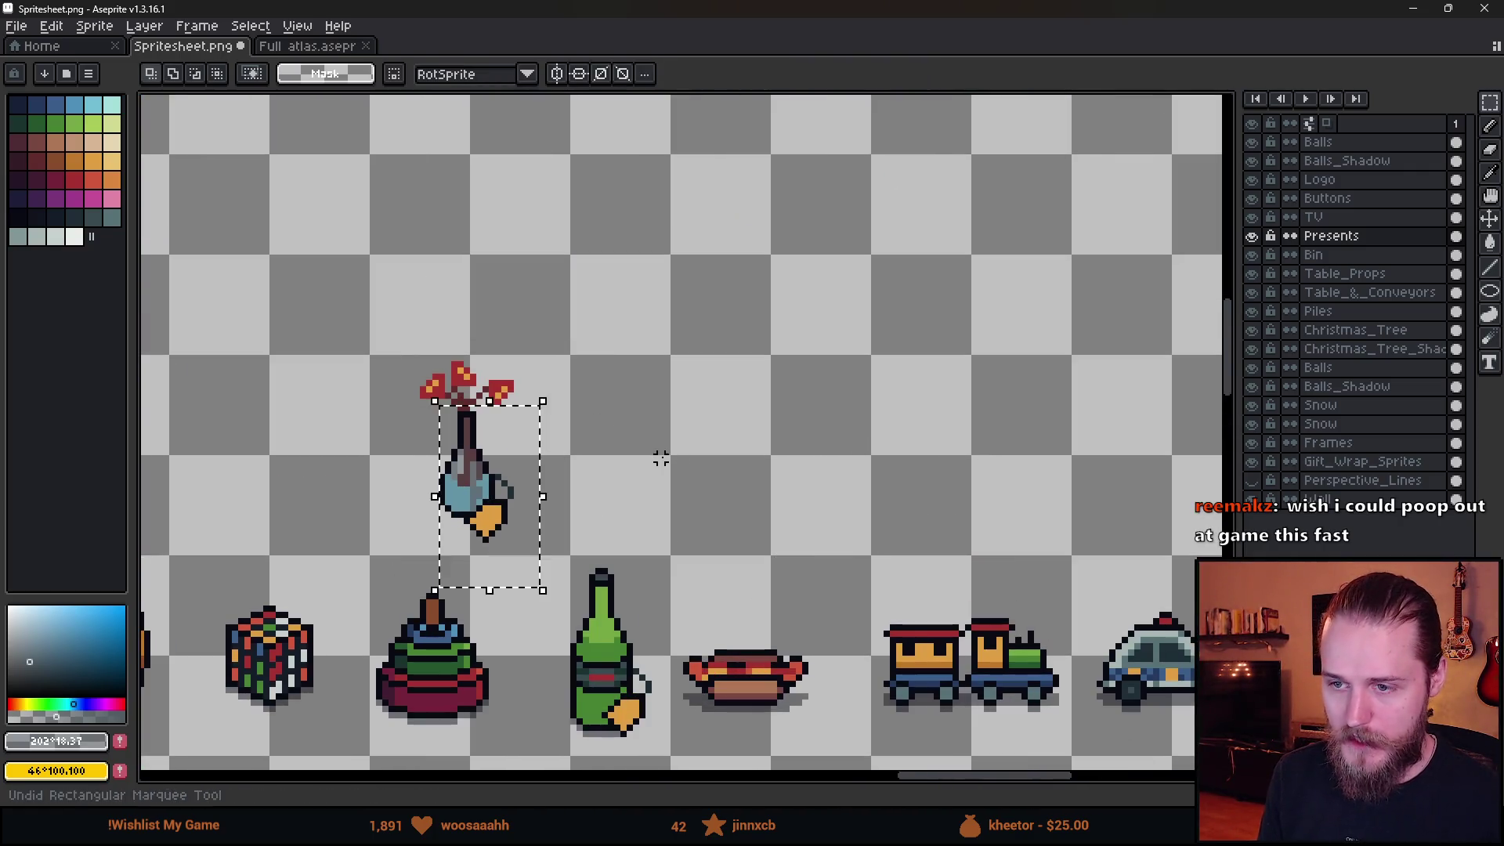
key("ctrl+y")
key("ctrl+y")
key("ctrl+y")
key("ctrl+z")
key("ctrl+z")
key("ctrl+z")
key("ctrl+z")
key("ctrl+z")
key("ctrl+z")
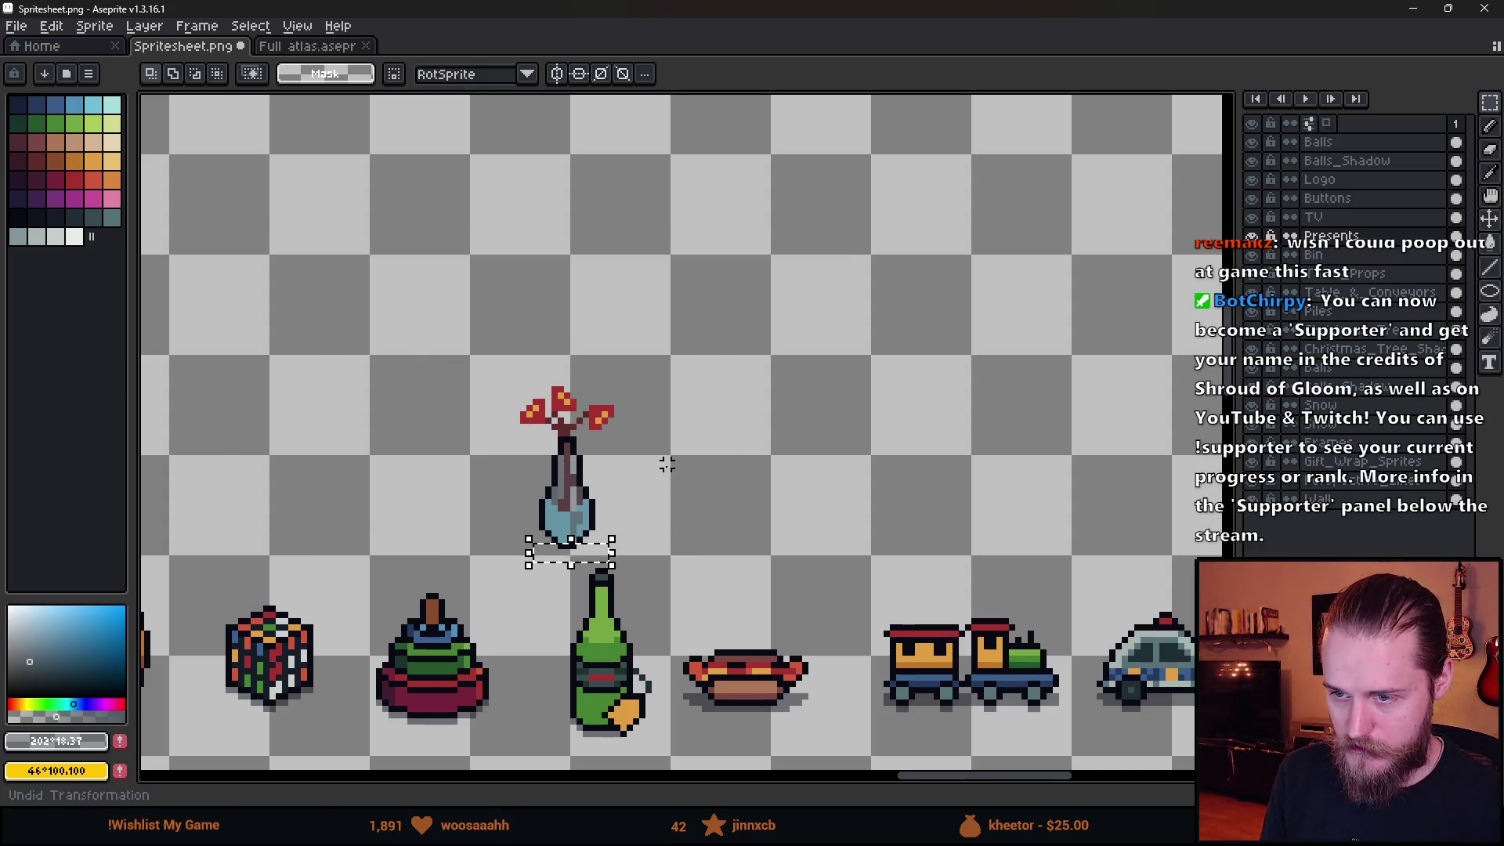
key("ctrl+z")
key("ctrl+y")
scroll(666, 464, "down", 1)
mouse_move(503, 360)
left_mouse_down()
mouse_move(693, 534)
mouse_move(562, 222)
left_mouse_up()
scroll(693, 534, "down", 3)
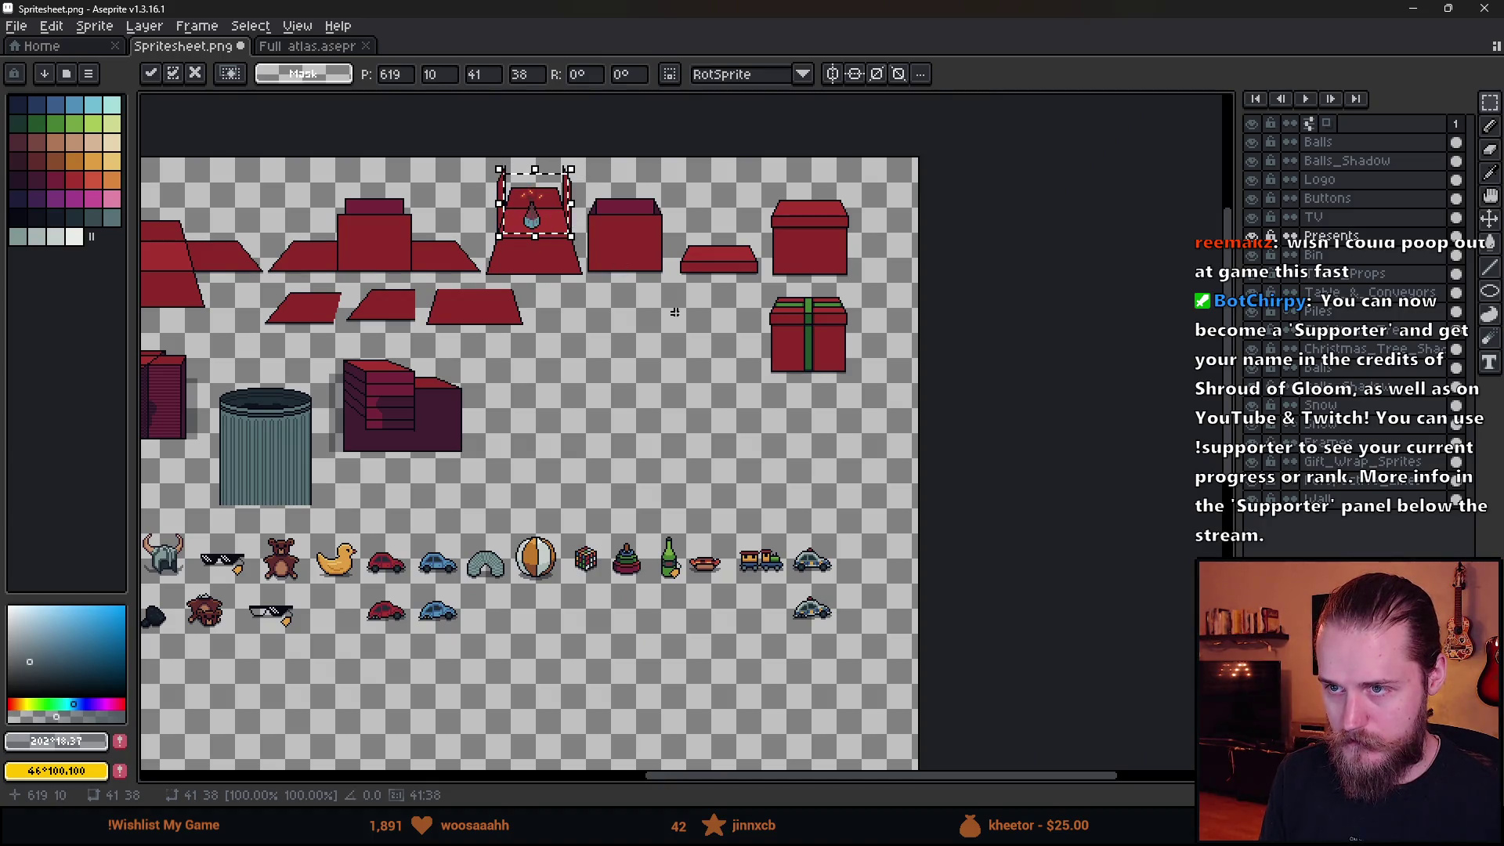
key("ctrl+z")
scroll(672, 478, "up", 5)
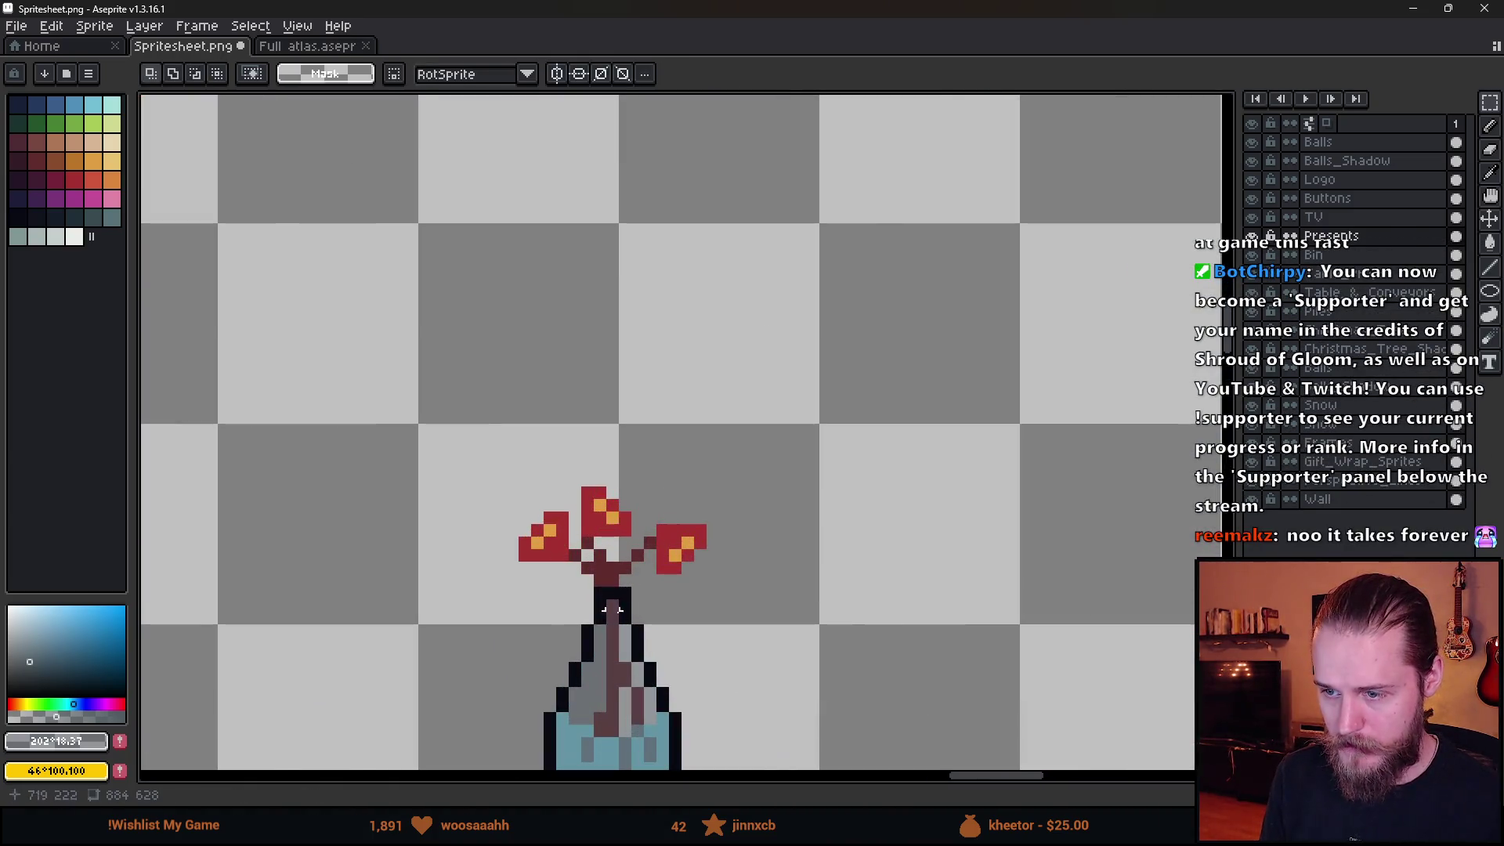
Eyedrop the dark #090a14 colour and pencil outlines around the right flower's stem and top.
key("i")
left_click(623, 569)
key("b")
mouse_move(623, 570)
left_mouse_down()
mouse_move(698, 487)
mouse_move(698, 532)
mouse_move(736, 562)
mouse_move(773, 562)
left_mouse_up()
left_click(849, 486, "shift")
mouse_move(862, 484)
left_mouse_down()
mouse_move(886, 439)
mouse_move(846, 368)
mouse_move(738, 376)
mouse_move(614, 477)
mouse_move(557, 439)
mouse_move(614, 440)
mouse_move(657, 367)
mouse_move(549, 259)
mouse_move(507, 261)
mouse_move(478, 297)
mouse_move(479, 420)
mouse_move(510, 480)
mouse_move(433, 335)
mouse_move(317, 419)
mouse_move(295, 497)
mouse_move(286, 451)
mouse_move(292, 489)
mouse_move(474, 524)
mouse_move(509, 560)
left_mouse_up()
scroll(505, 558, "down", 10)
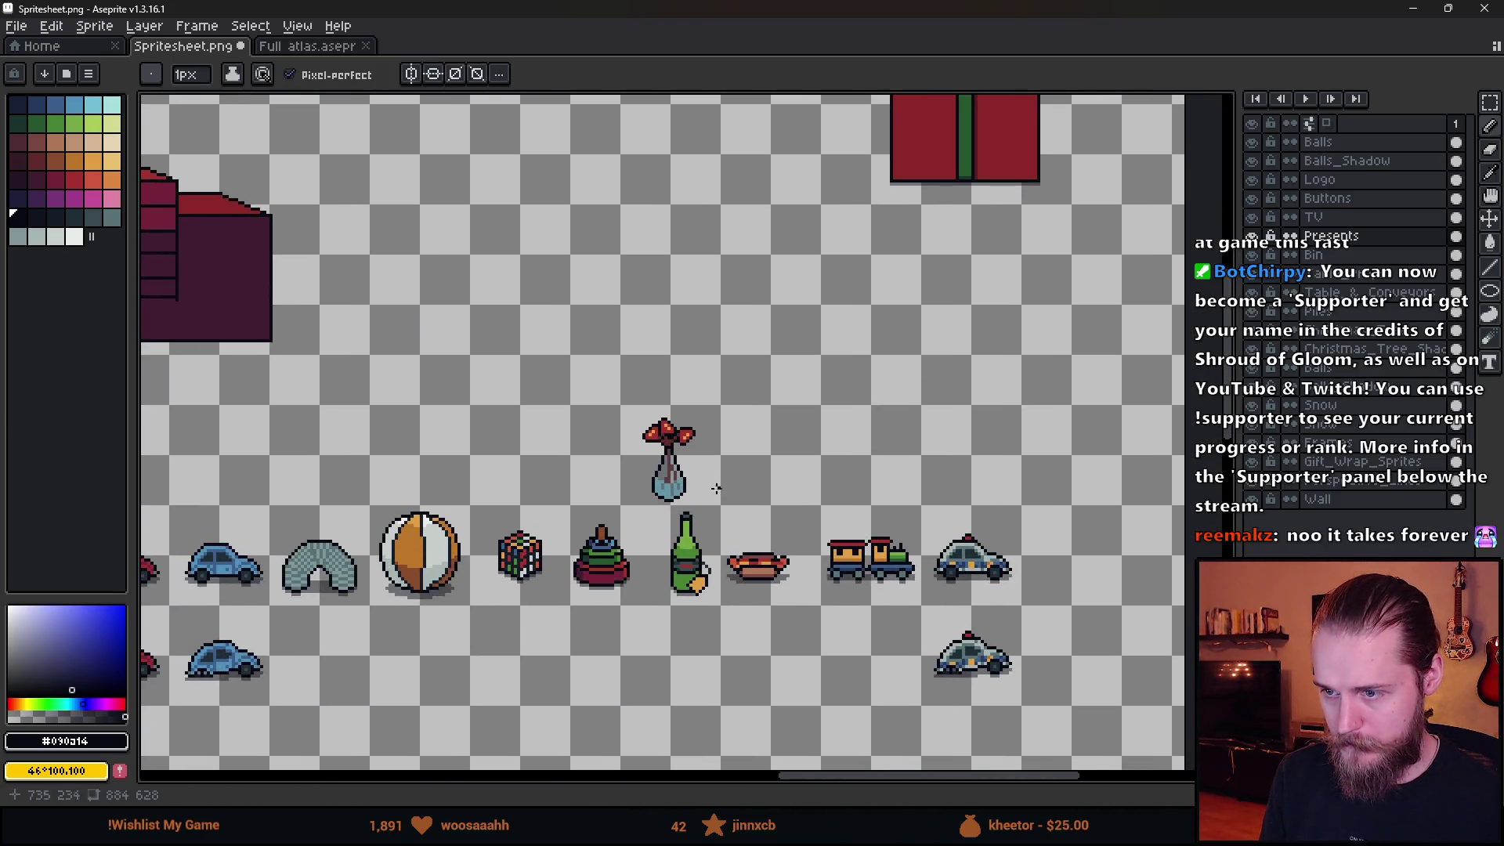
Paste the orange hand sprite and drop it near the vase's lower right.
scroll(712, 487, "up", 5)
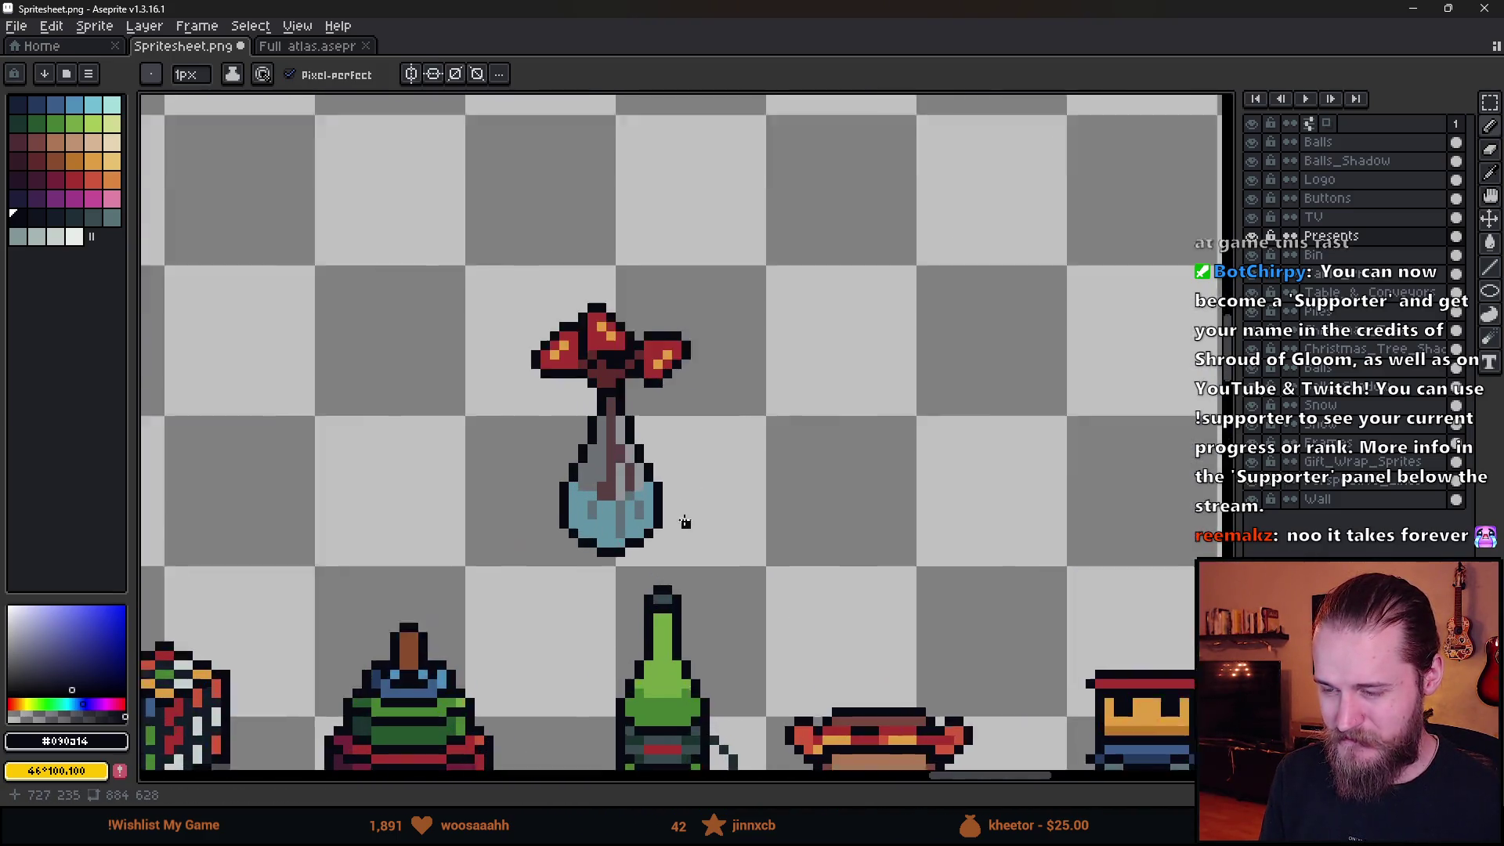
scroll(685, 523, "up", 1)
key("ctrl+v")
mouse_move(715, 530)
left_mouse_down()
mouse_move(712, 571)
mouse_move(661, 578)
mouse_move(681, 595)
mouse_move(975, 436)
left_mouse_up()
left_click(494, 360)
Nudge the vase up a pixel and fit the orange hand under its lower right.
mouse_move(376, 189)
left_mouse_down()
mouse_move(711, 524)
mouse_move(745, 586)
left_mouse_up()
key("Up")
key("Up")
key("ctrl+d")
left_click_drag(833, 326, 1088, 544)
mouse_move(1007, 500)
left_mouse_down()
mouse_move(845, 500)
mouse_move(692, 580)
left_mouse_up()
key("Up")
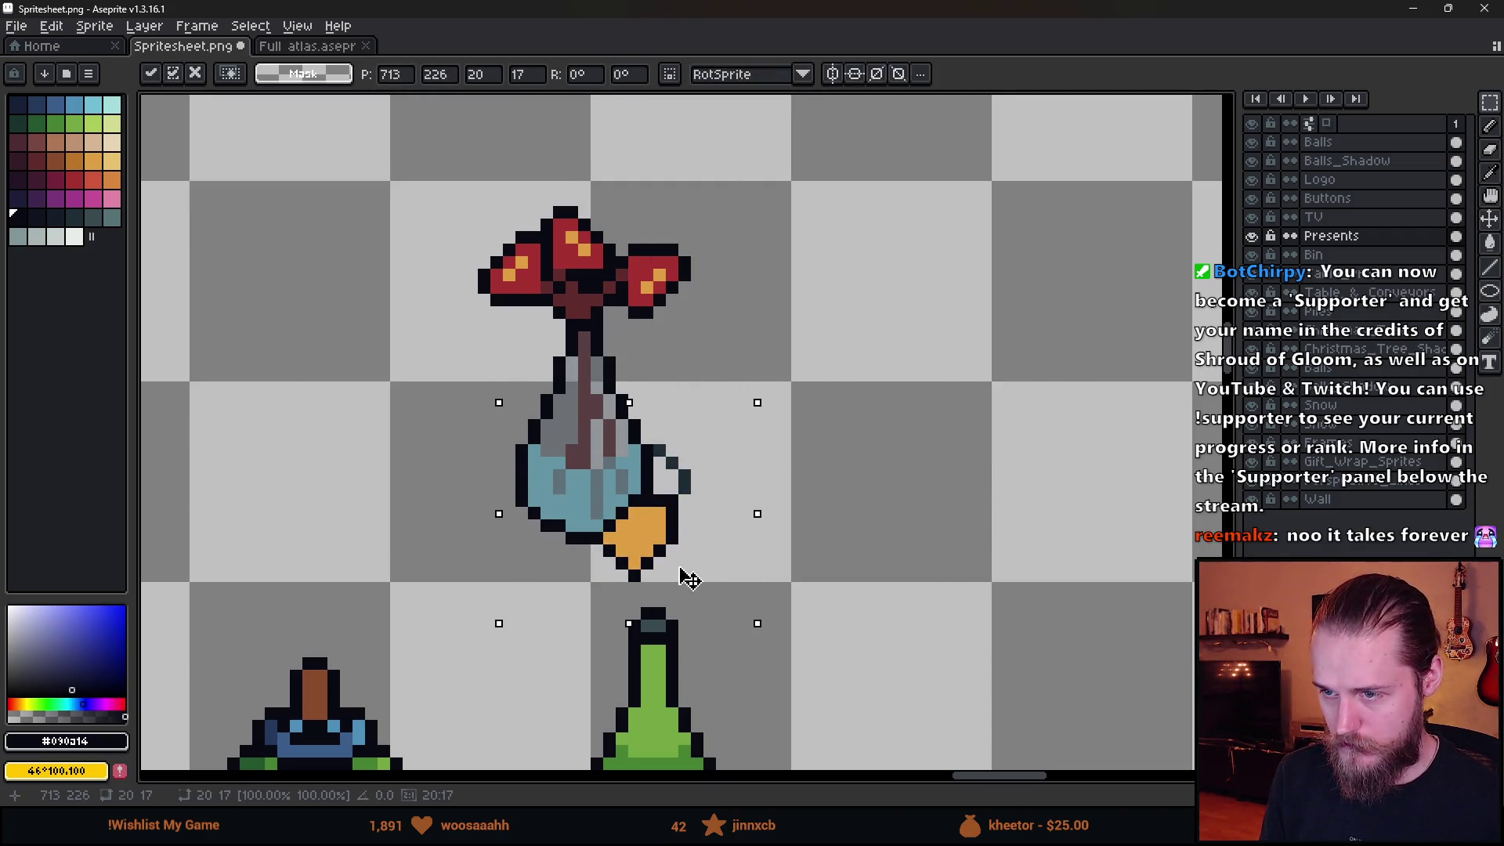
key("Up")
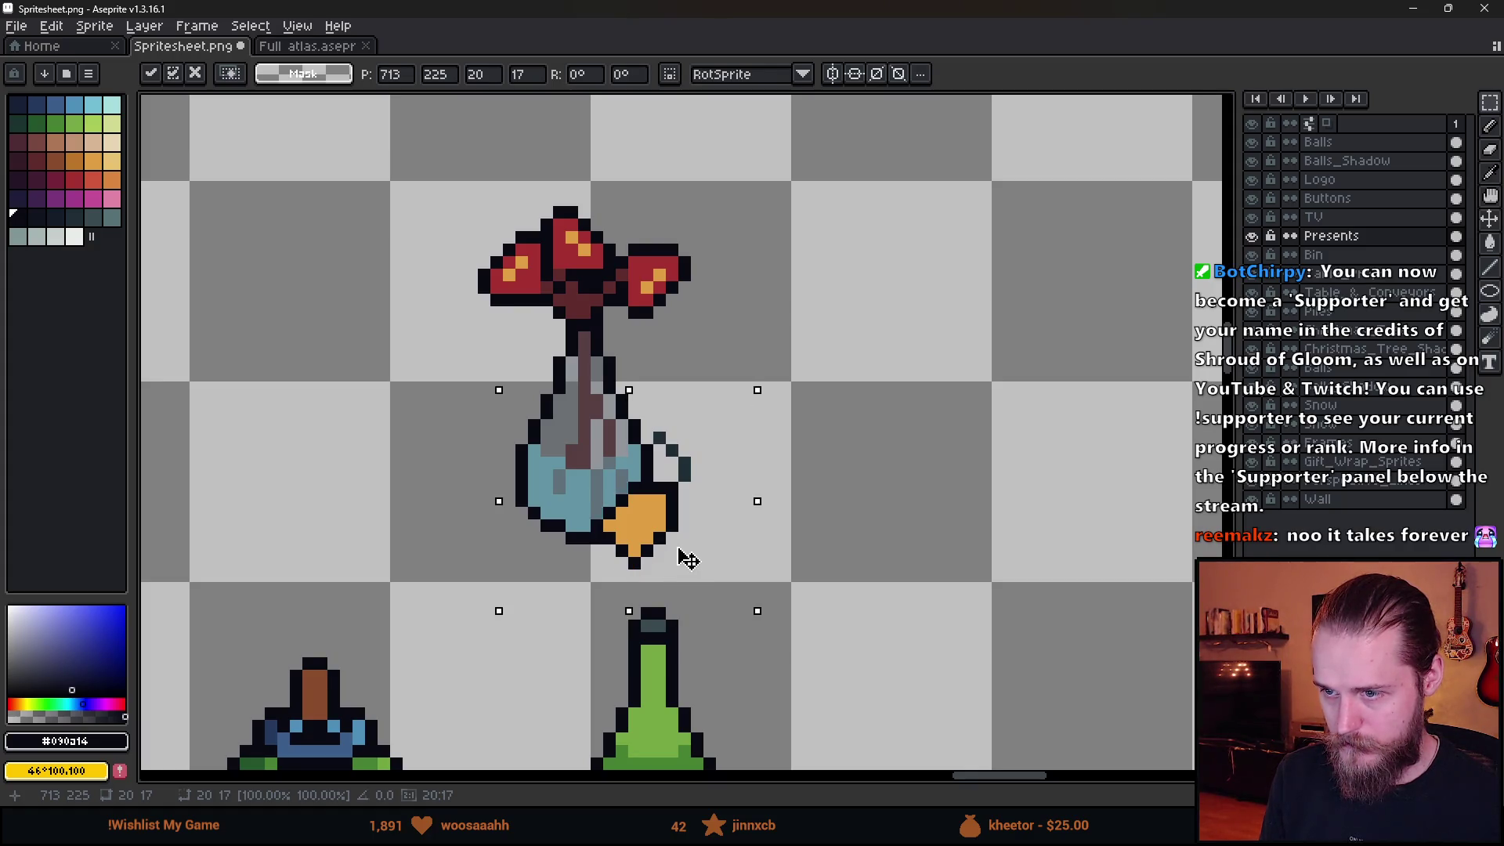
key("Left")
scroll(687, 564, "down", 3)
key("ctrl+d")
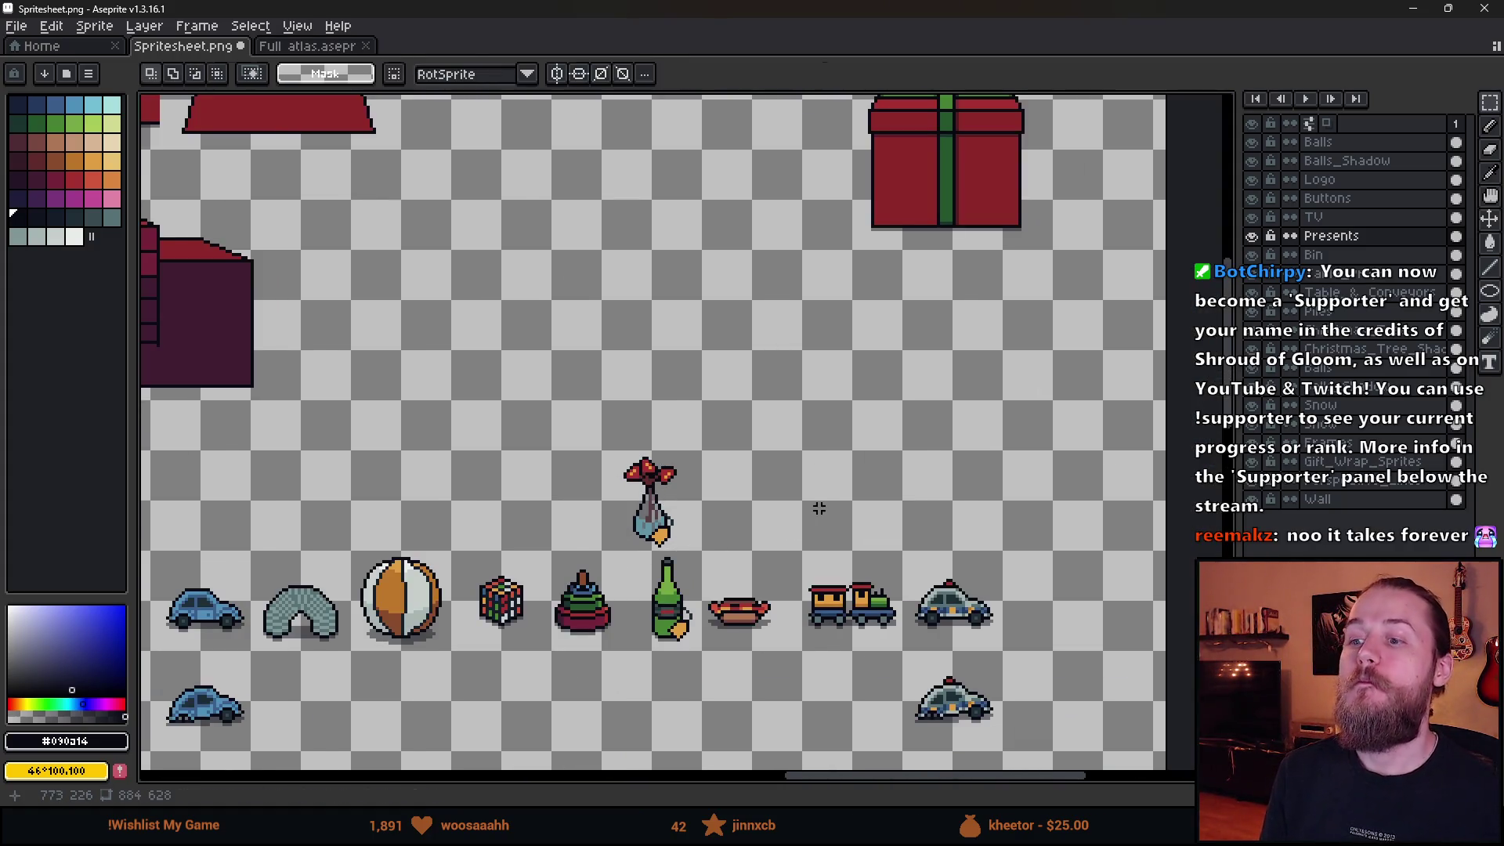
Move the flower vase to the toy row's end, right of the police car.
scroll(775, 517, "down", 2)
scroll(776, 530, "up", 3)
scroll(745, 540, "left", 3)
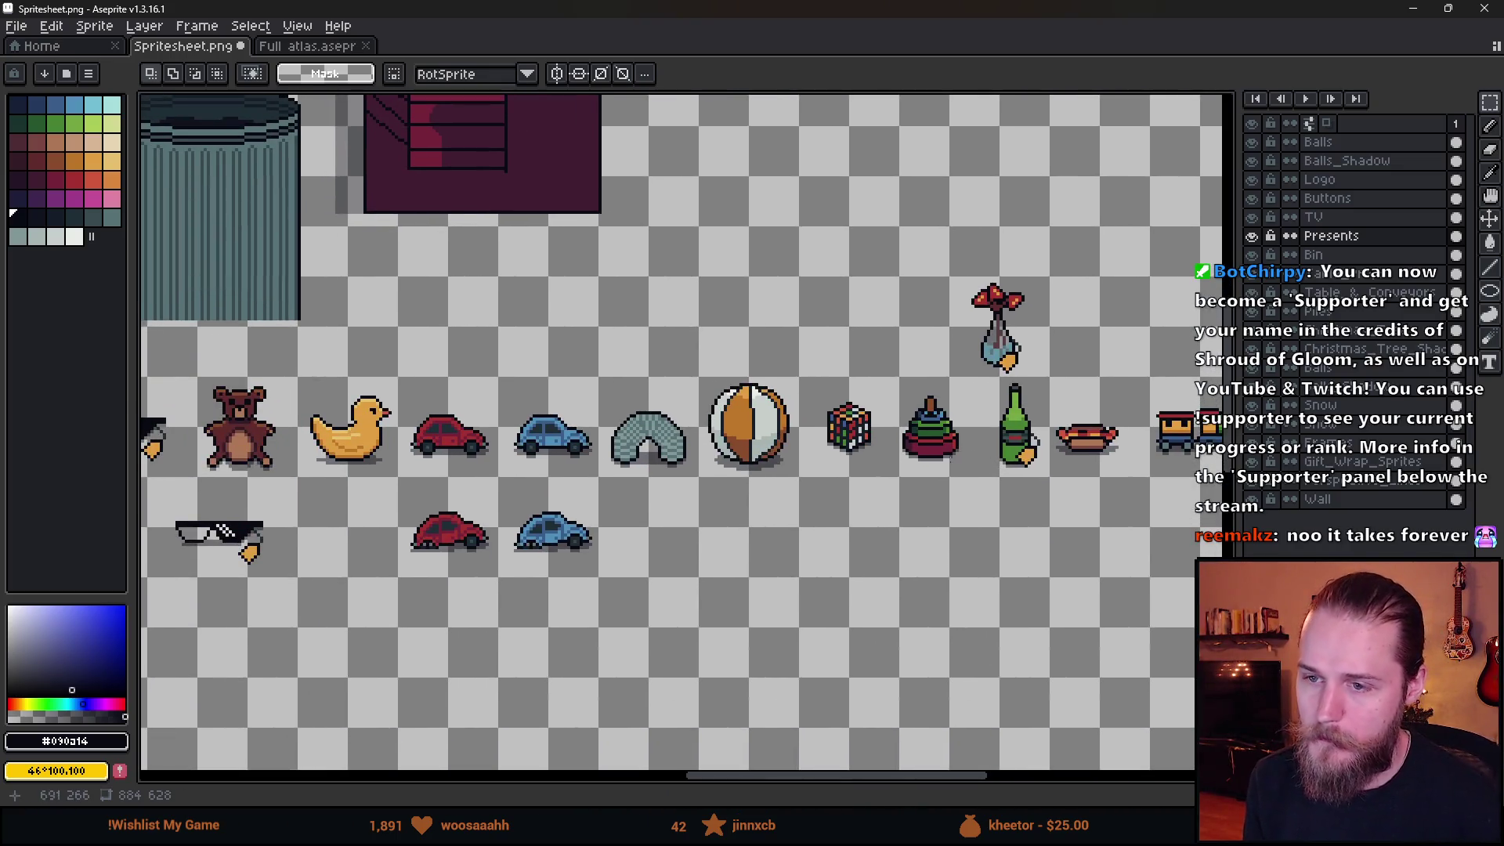
scroll(783, 505, "left", 3)
scroll(383, 487, "up", 5)
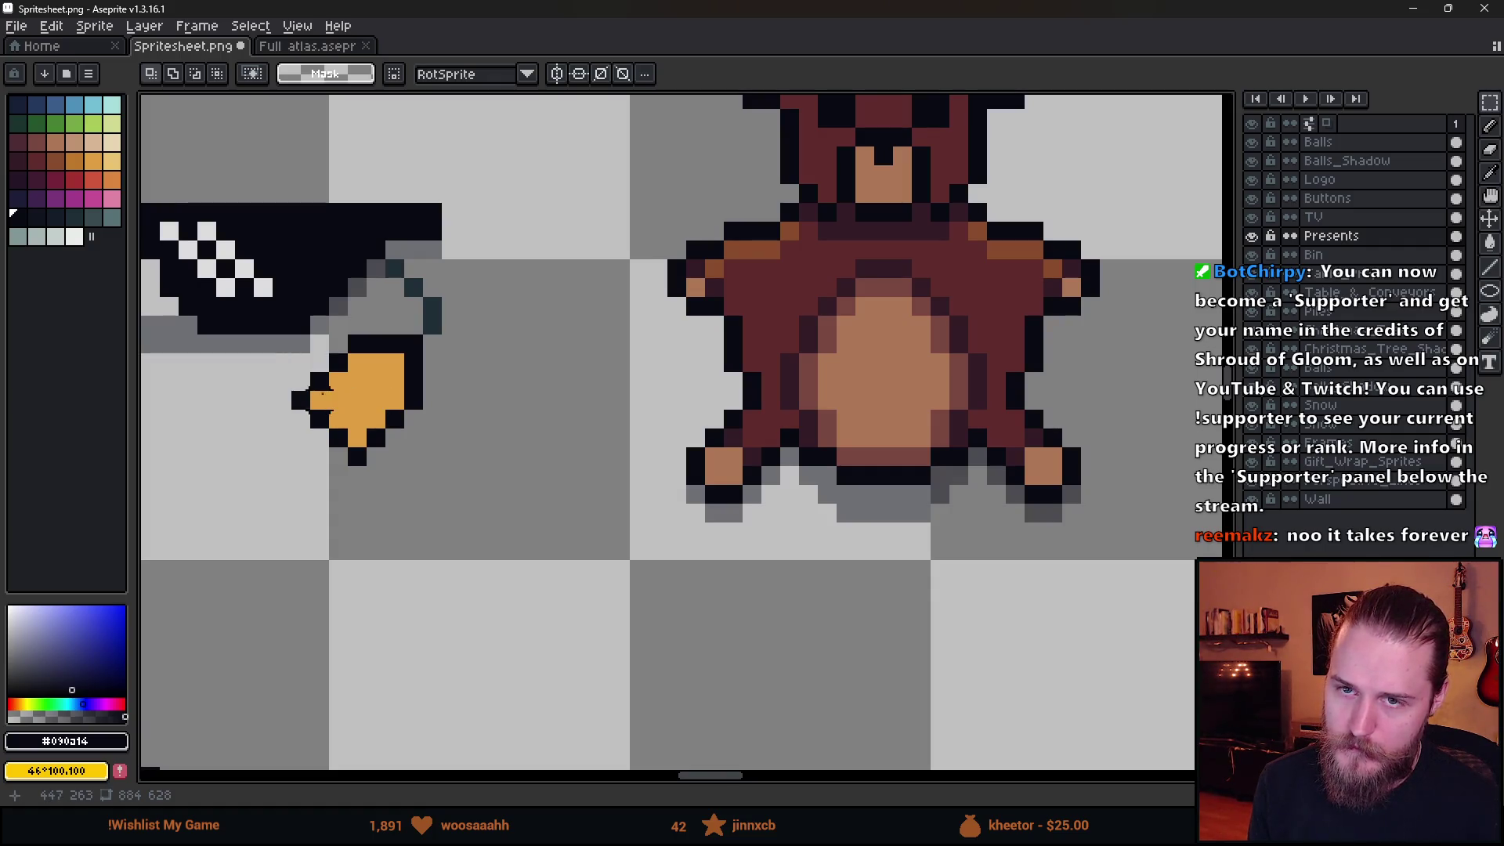
scroll(503, 477, "down", 5)
scroll(697, 493, "up", 1)
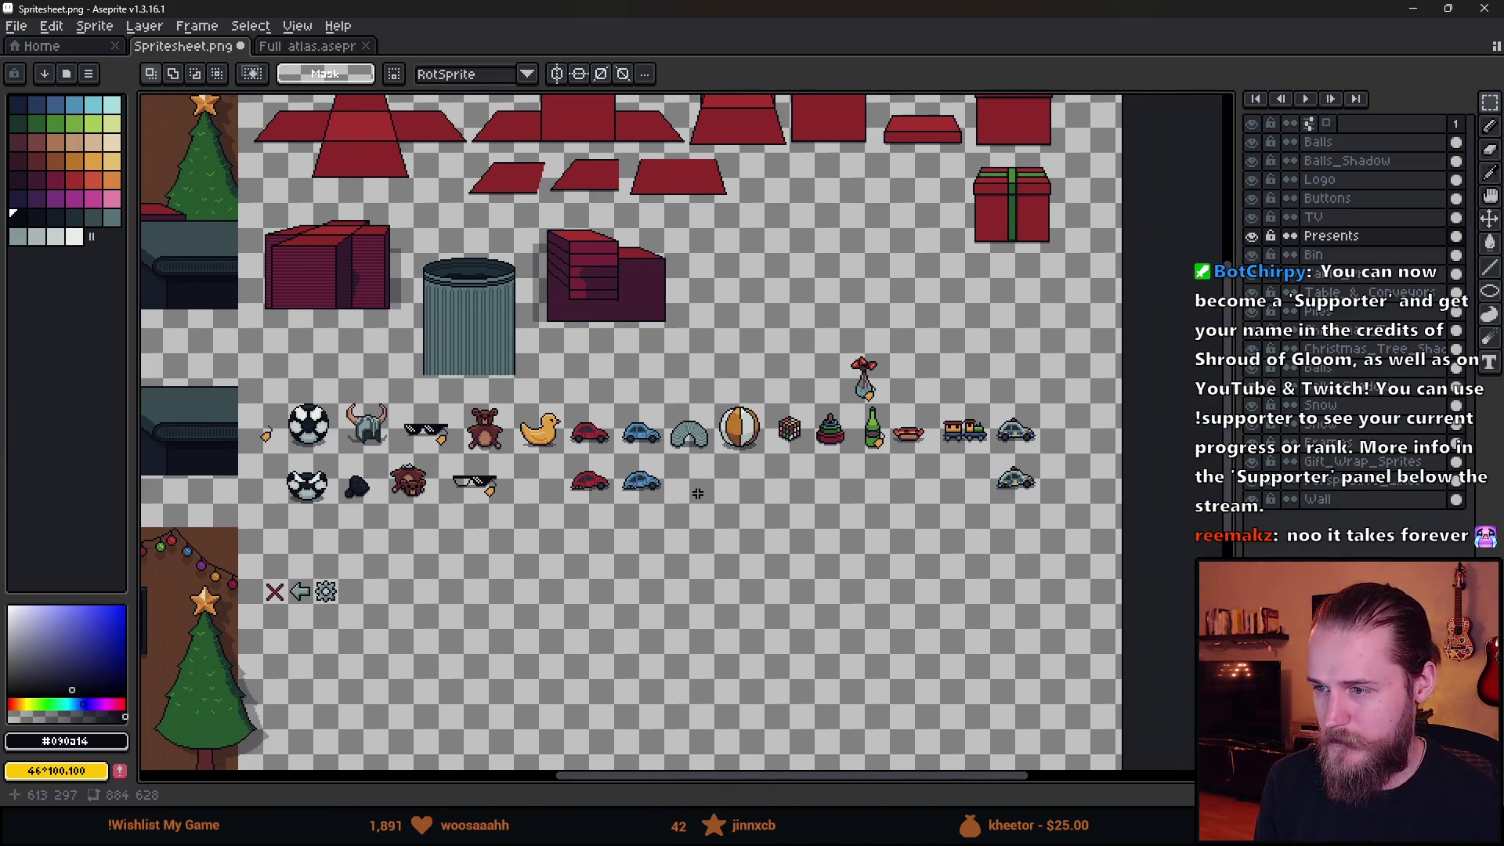
scroll(902, 401, "up", 3)
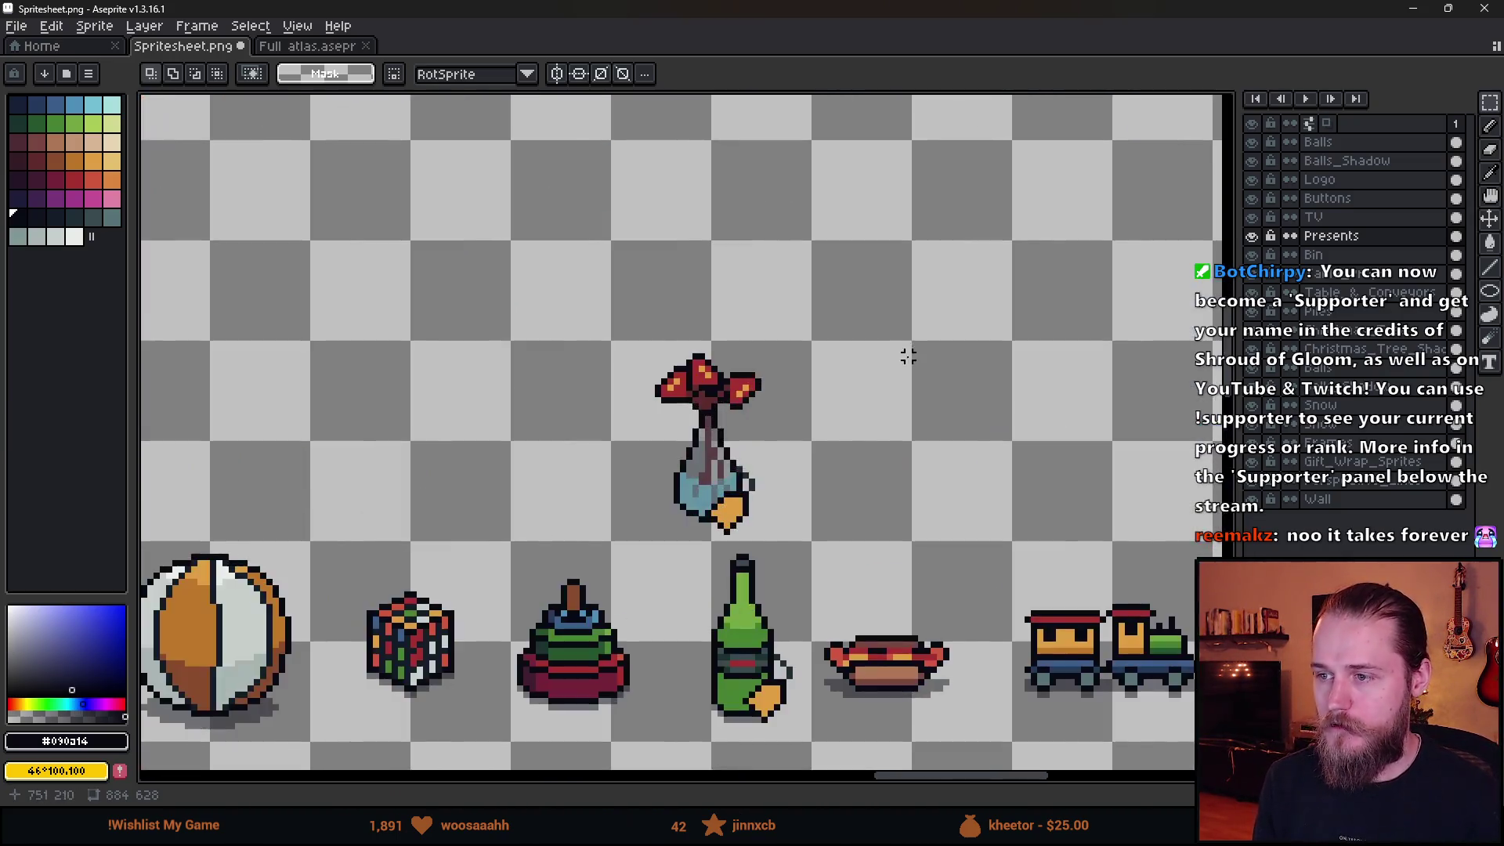
scroll(888, 407, "down", 3)
scroll(872, 402, "up", 2)
left_click_drag(483, 222, 647, 383)
left_click_drag(569, 350, 973, 452)
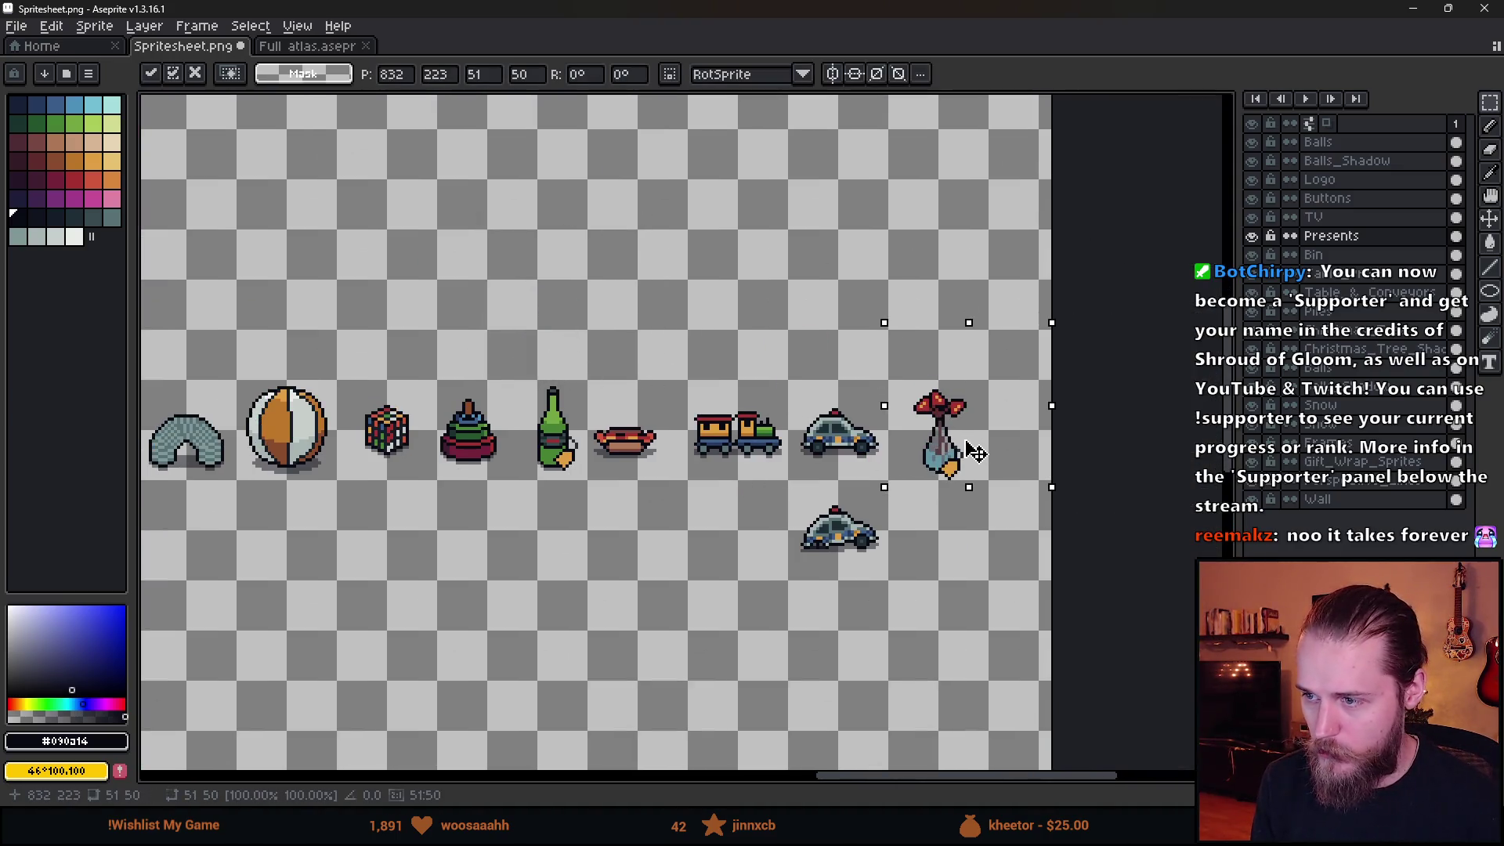
key("Up")
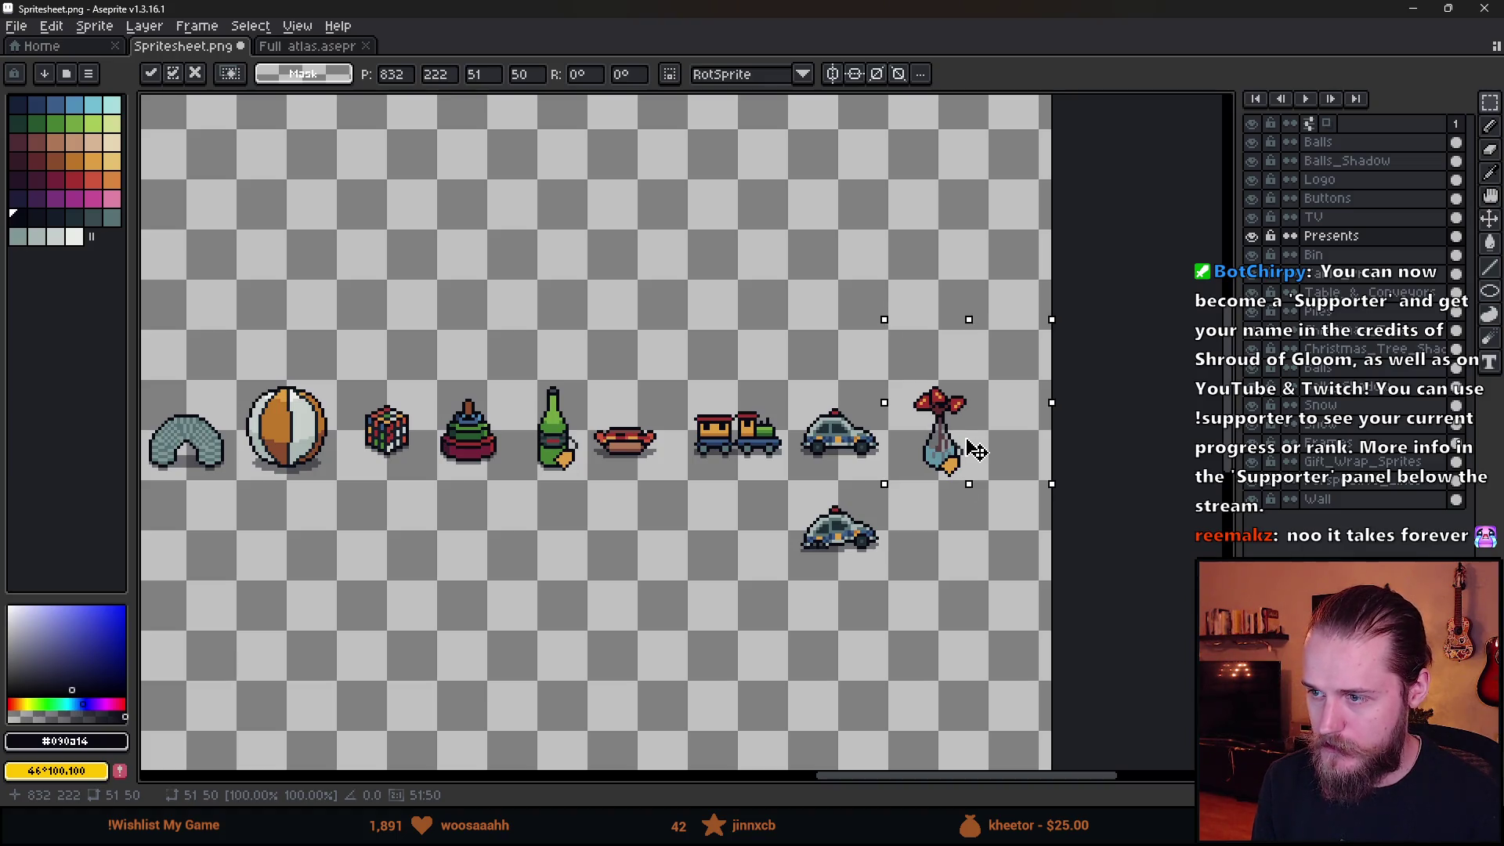
key("Return")
Save Spritesheet.png.
scroll(822, 439, "down", 2)
scroll(652, 514, "up", 2)
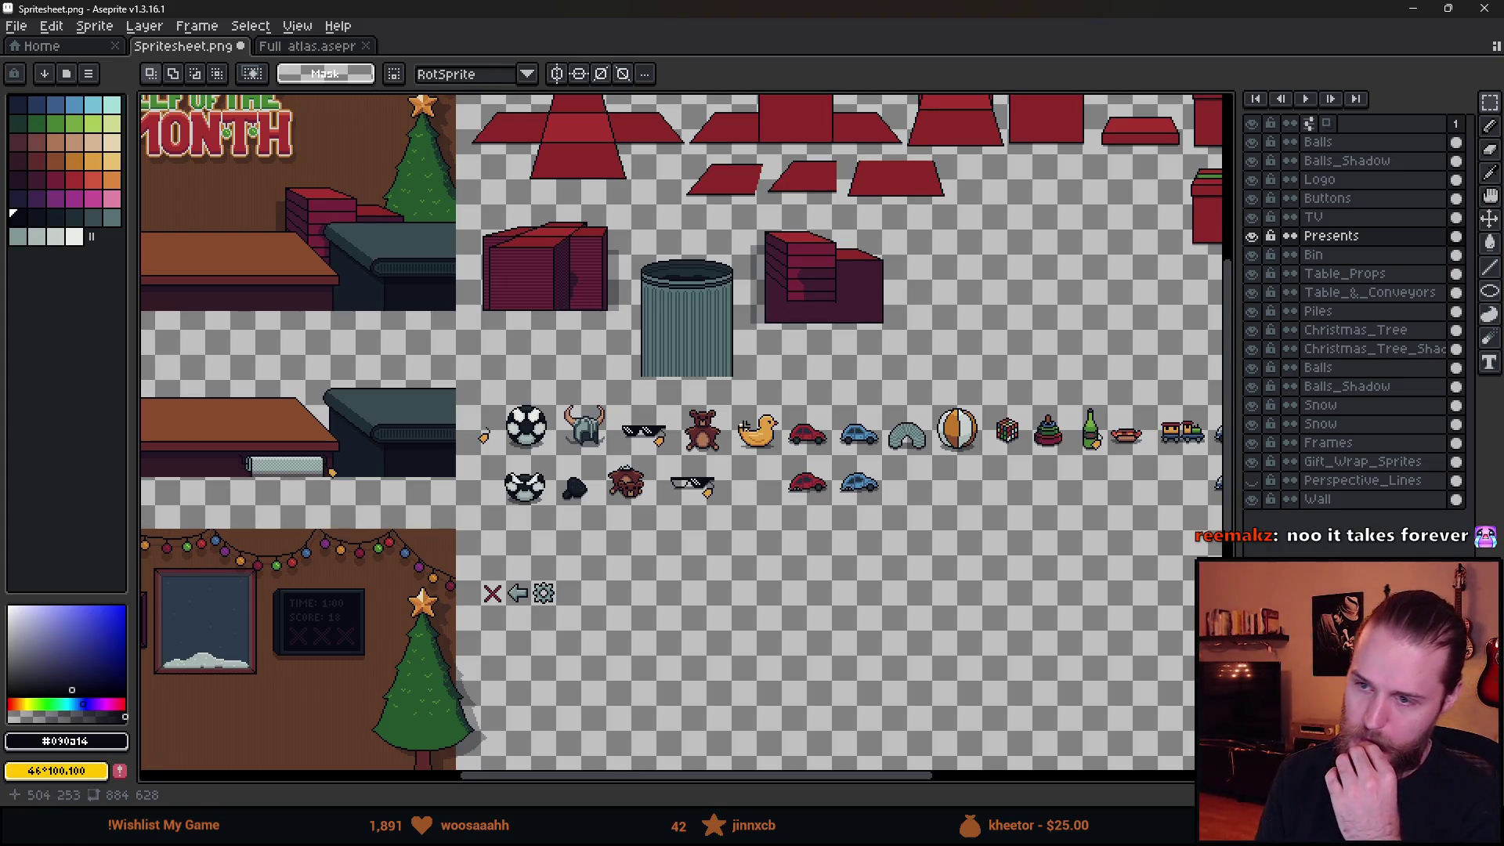
left_click_drag(962, 561, 654, 523)
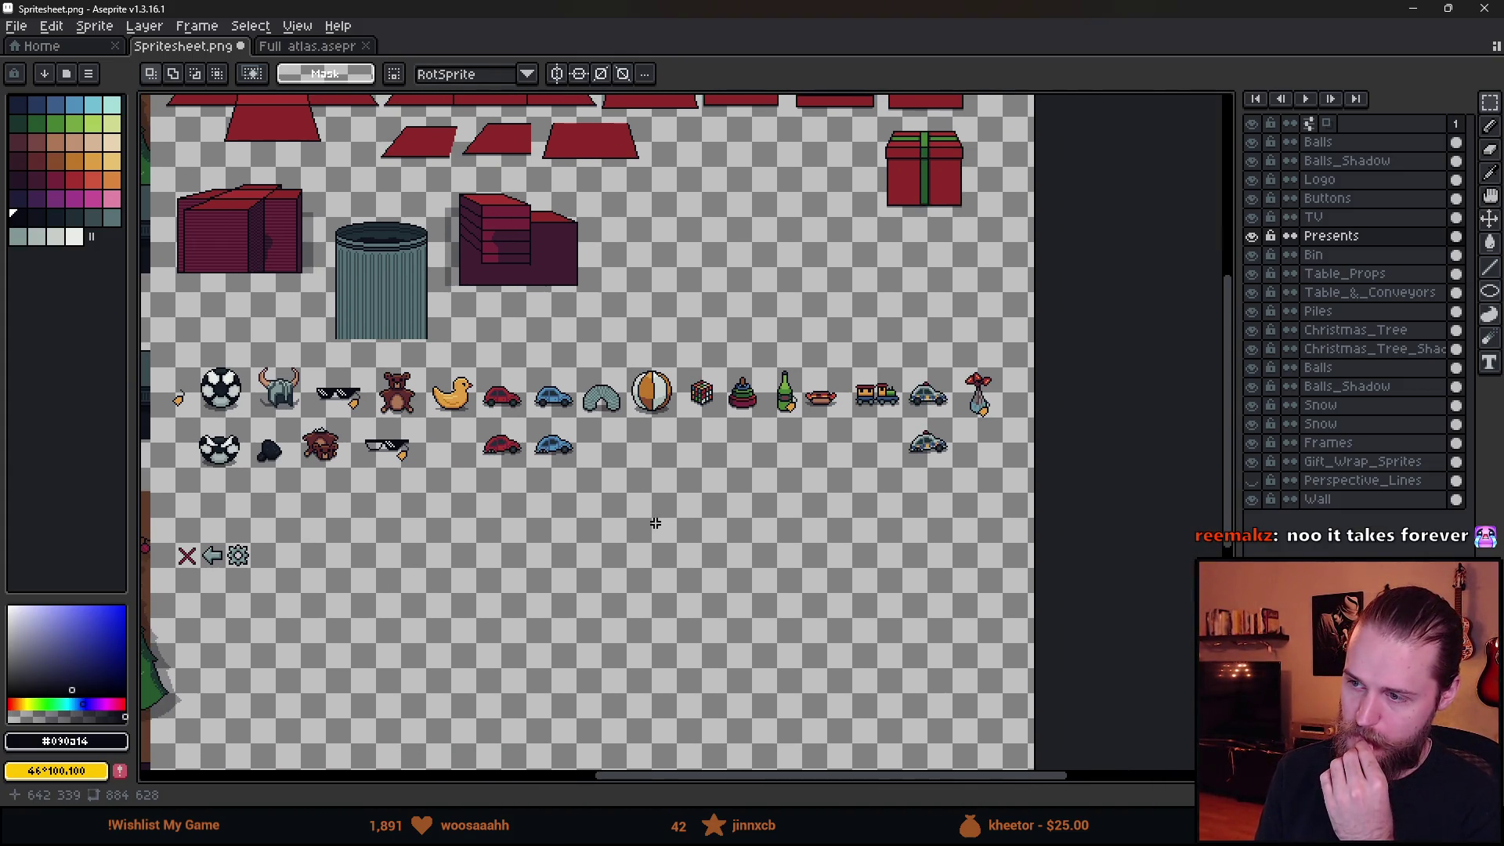
left_click_drag(515, 480, 600, 489)
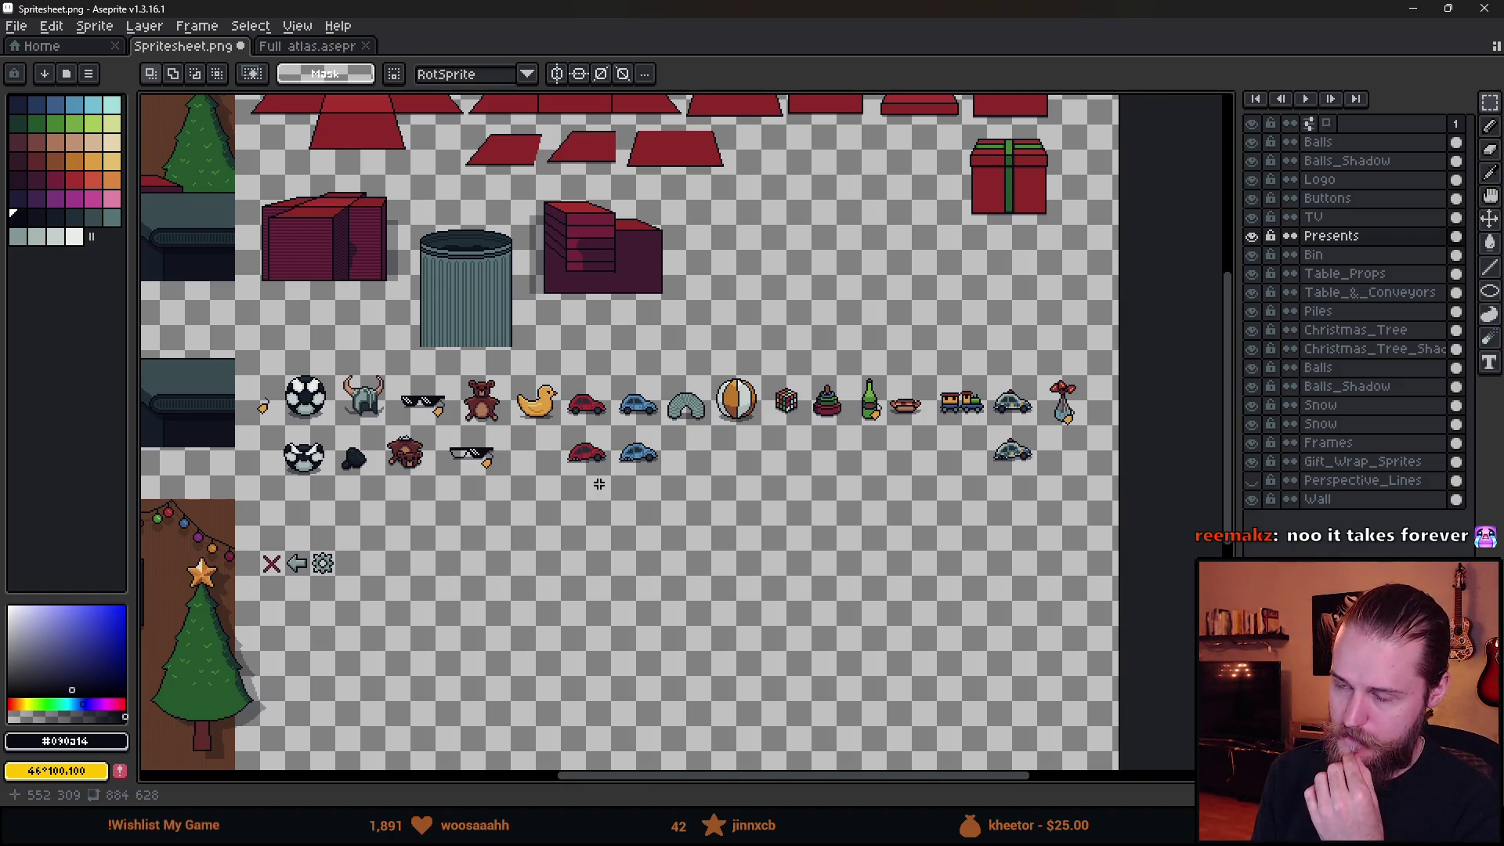
key("ctrl+s")
scroll(862, 502, "left", 5)
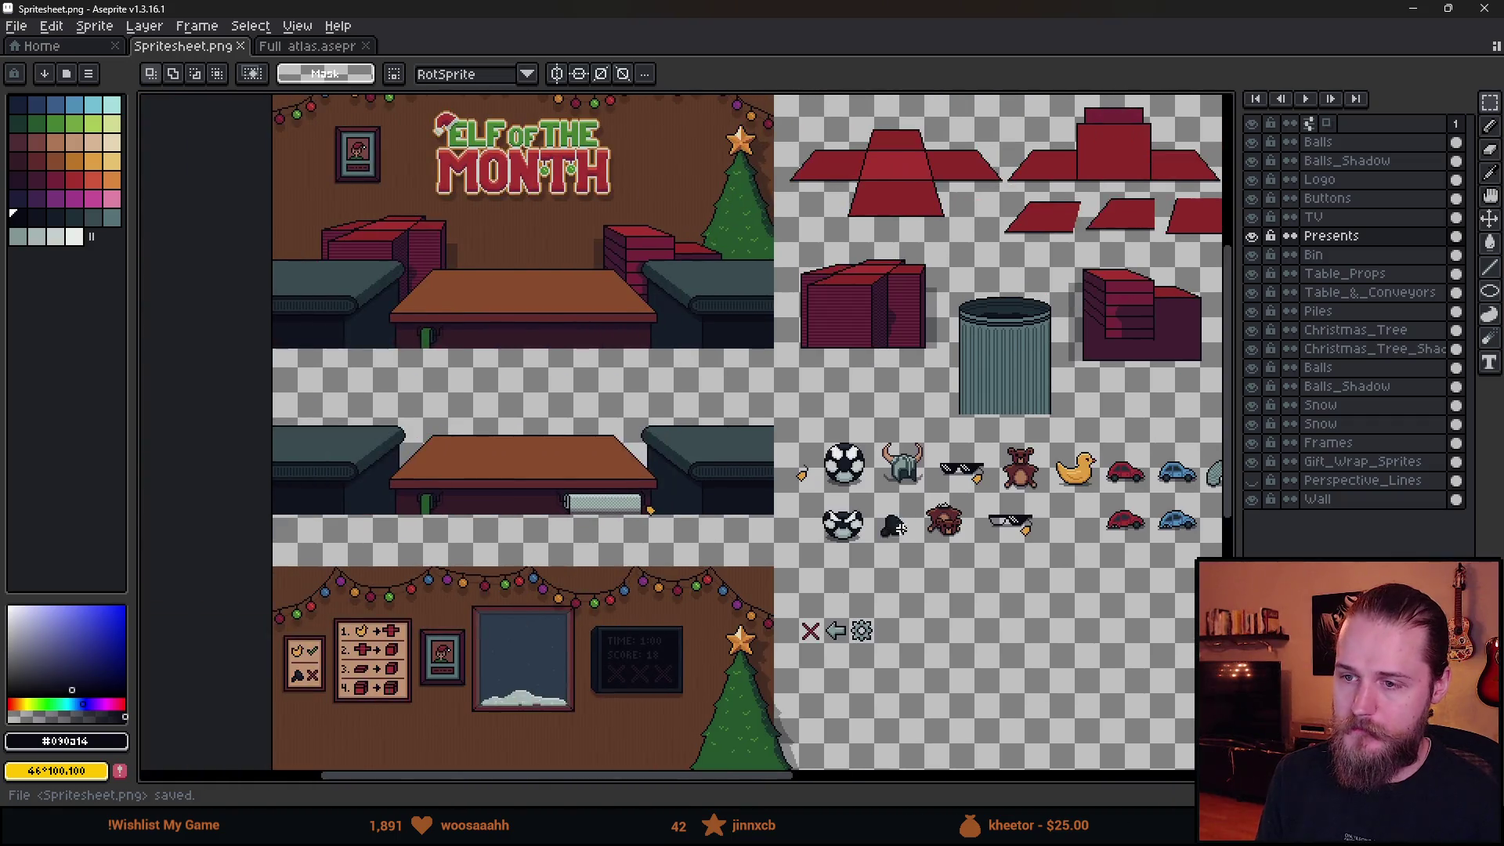
scroll(577, 509, "up", 3)
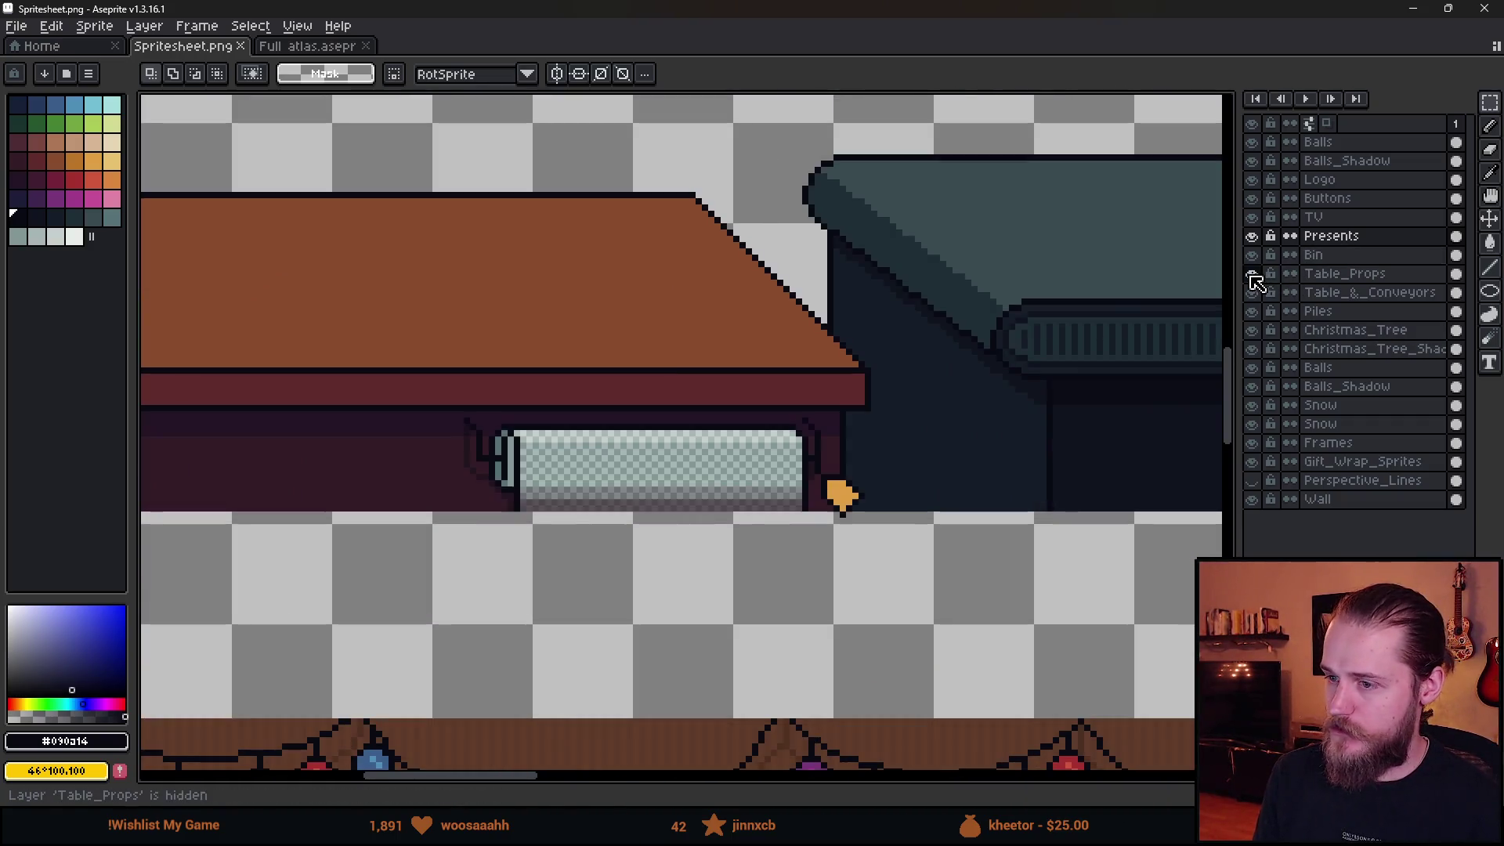
Marquee-select the gift-wrap roll under the table, then deselect it.
mouse_move(385, 345)
left_mouse_down()
mouse_move(873, 587)
mouse_move(816, 577)
left_mouse_up()
scroll(815, 577, "down", 3)
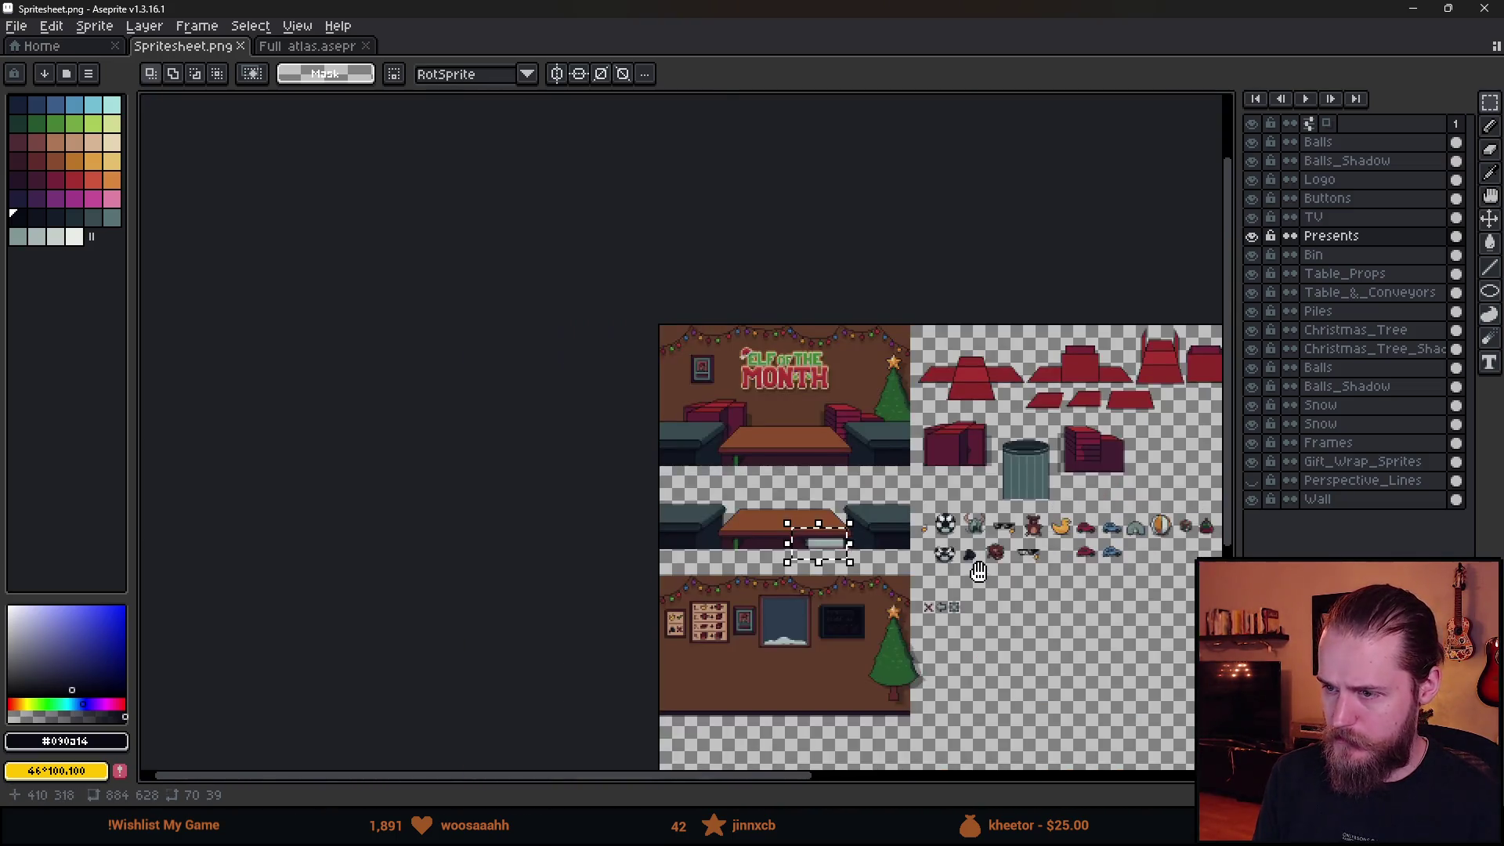
scroll(806, 431, "up", 2)
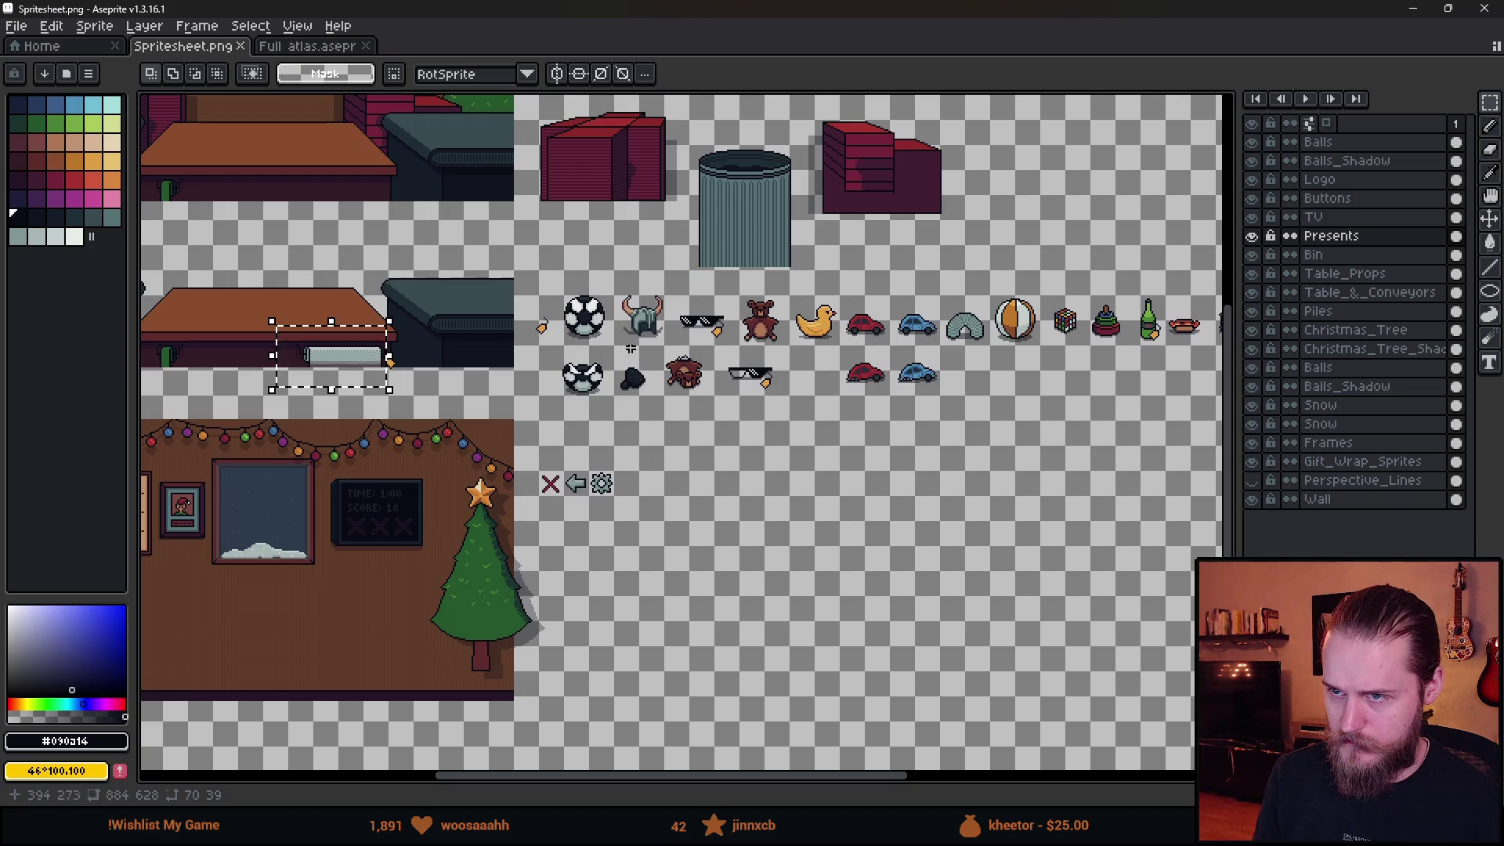
left_click_drag(631, 348, 881, 466)
left_click_drag(904, 669, 766, 487)
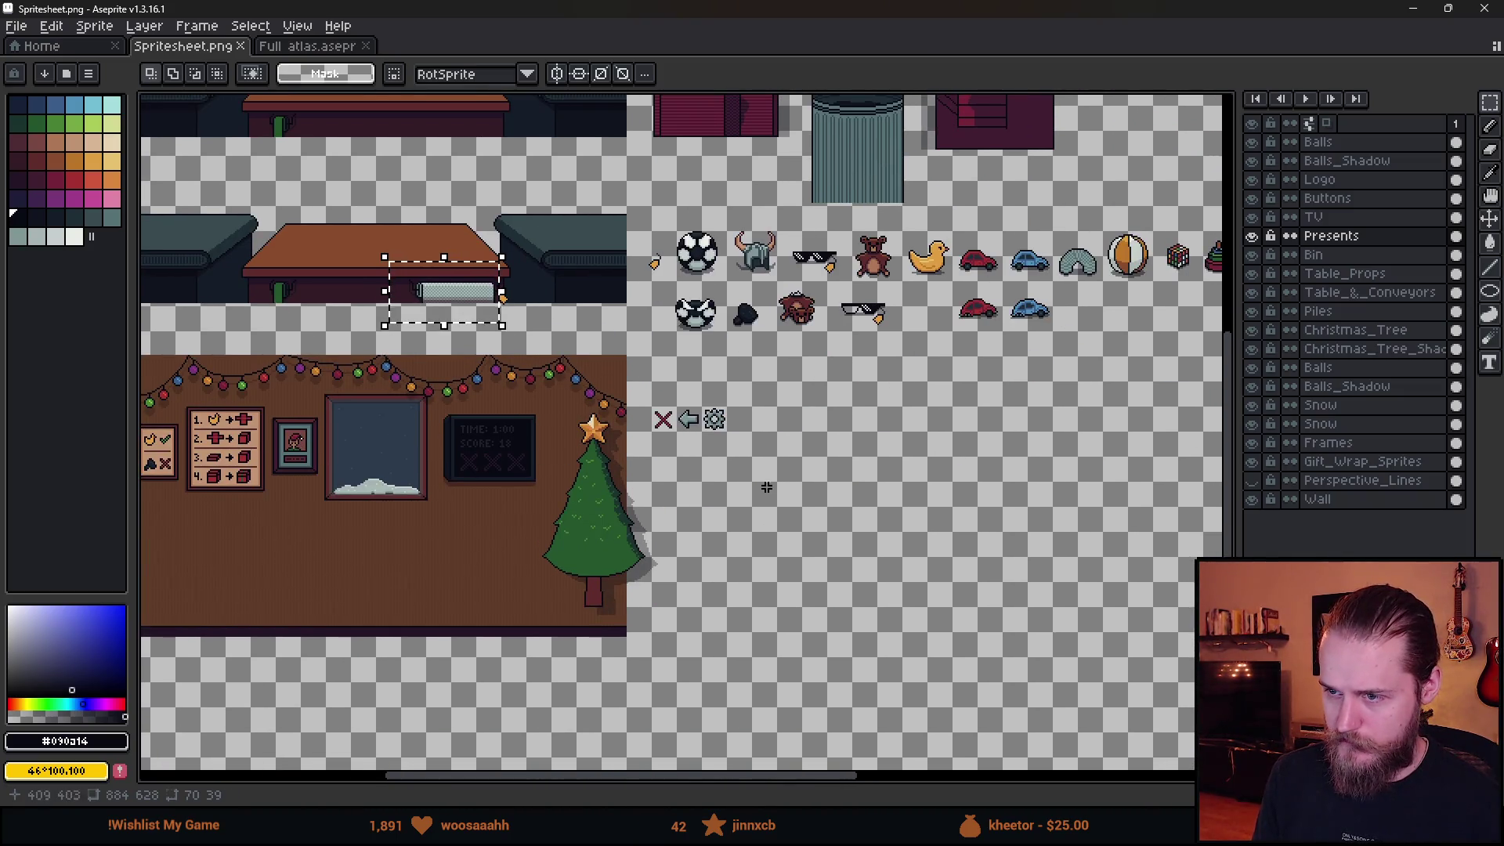
key("ctrl+d")
On the Table_Props layer, select the wrap roll and drop it in its new spot under the table.
left_click(450, 270, "ctrl")
scroll(450, 271, "up", 3)
mouse_move(261, 225)
left_mouse_down()
mouse_move(592, 420)
mouse_move(530, 417)
mouse_move(854, 517)
mouse_move(785, 486)
mouse_move(907, 485)
mouse_move(887, 537)
mouse_move(661, 634)
left_mouse_up()
scroll(593, 421, "down", 3)
scroll(564, 423, "up", 2)
scroll(896, 493, "up", 5)
left_click(484, 350)
scroll(484, 350, "down", 5)
scroll(711, 390, "up", 6)
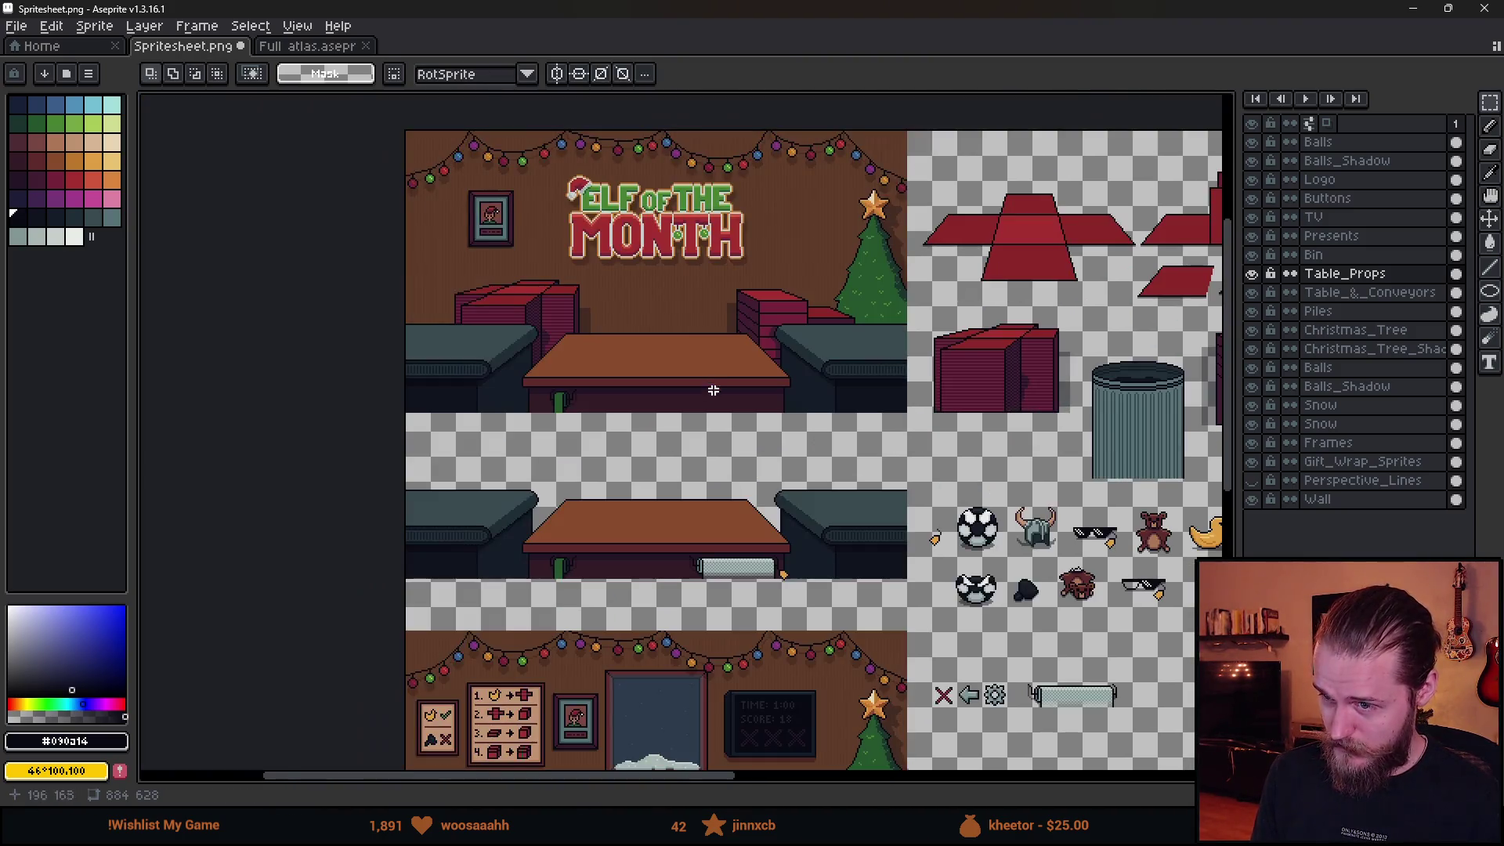
scroll(661, 373, "down", 2)
scroll(711, 455, "up", 3)
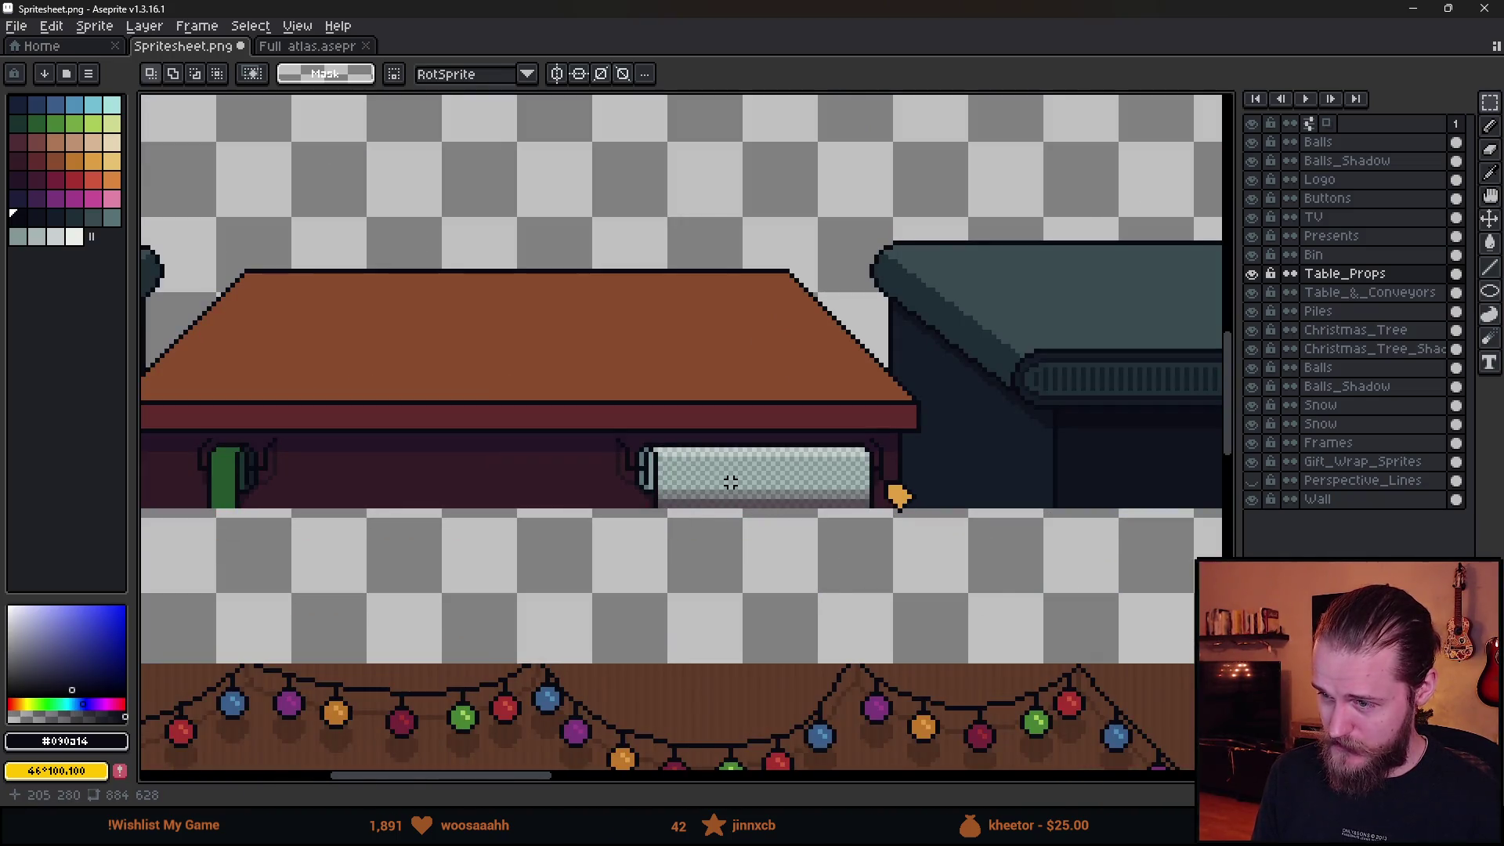
scroll(730, 482, "down", 3)
scroll(776, 523, "up", 2)
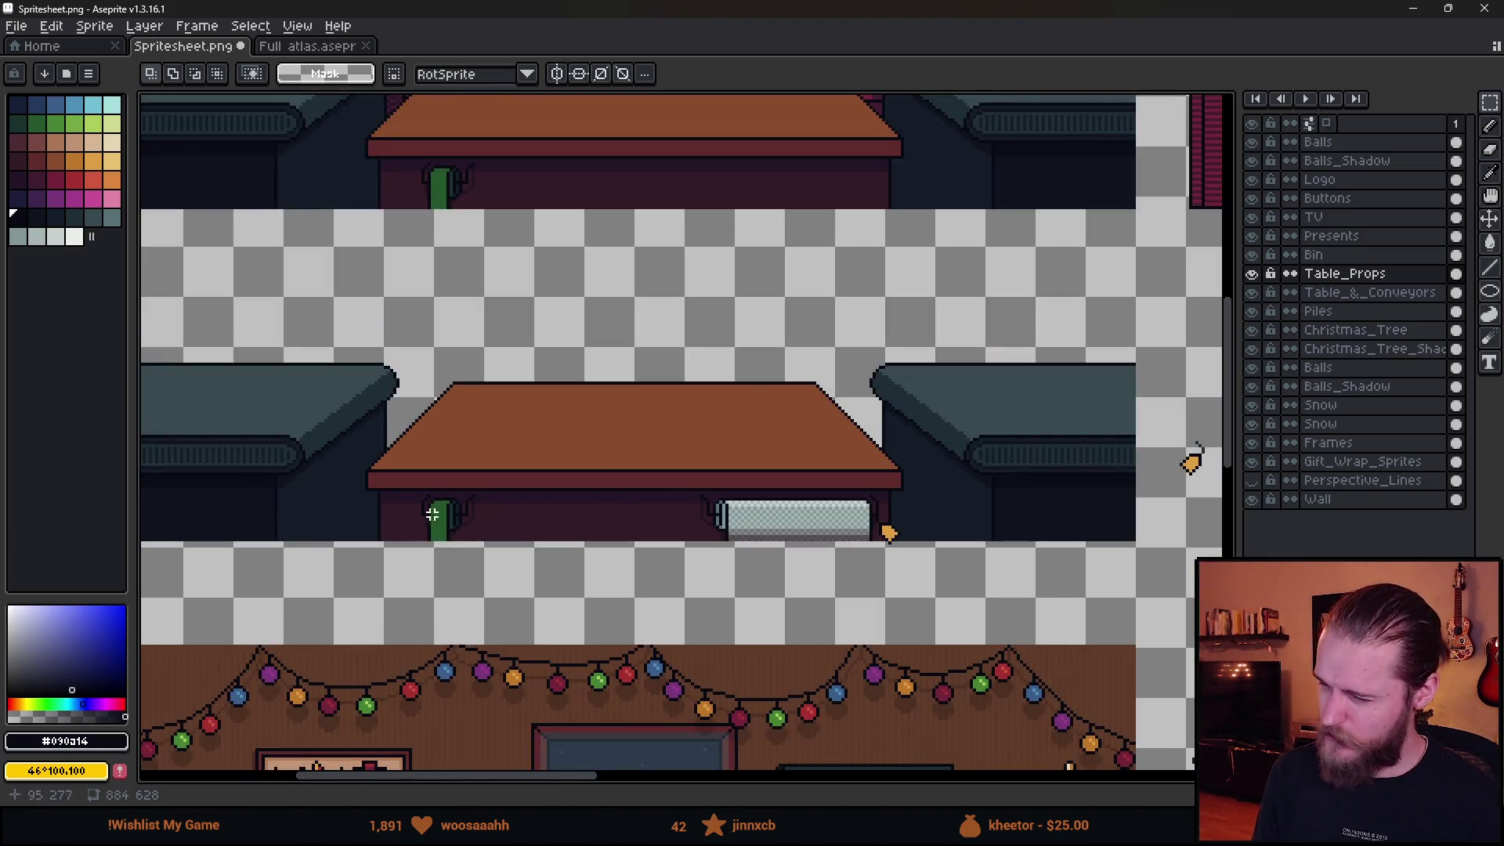
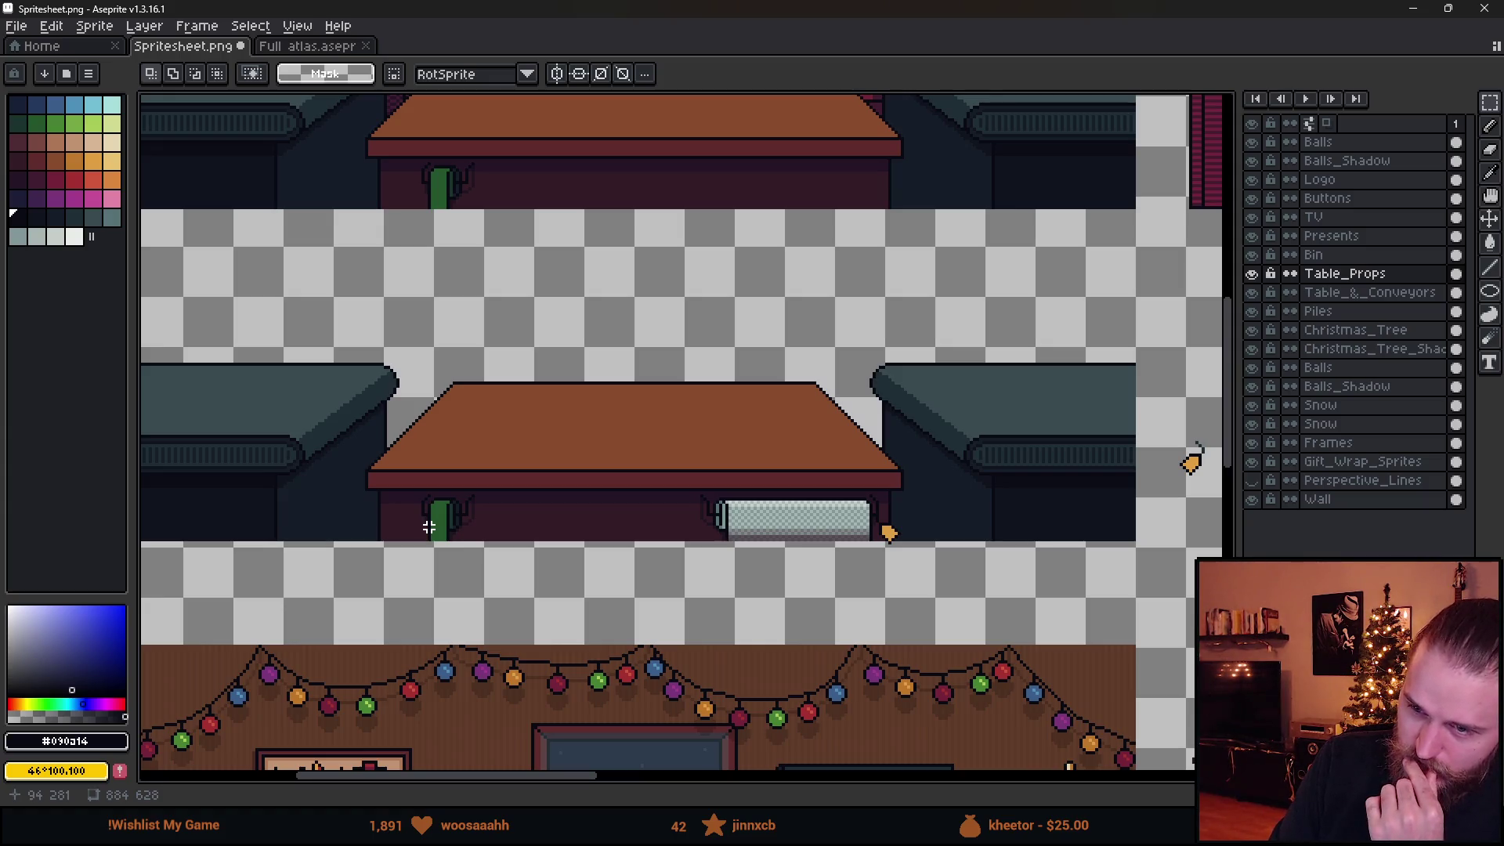
Save Spritesheet.png in Aseprite.
scroll(705, 387, "down", 3)
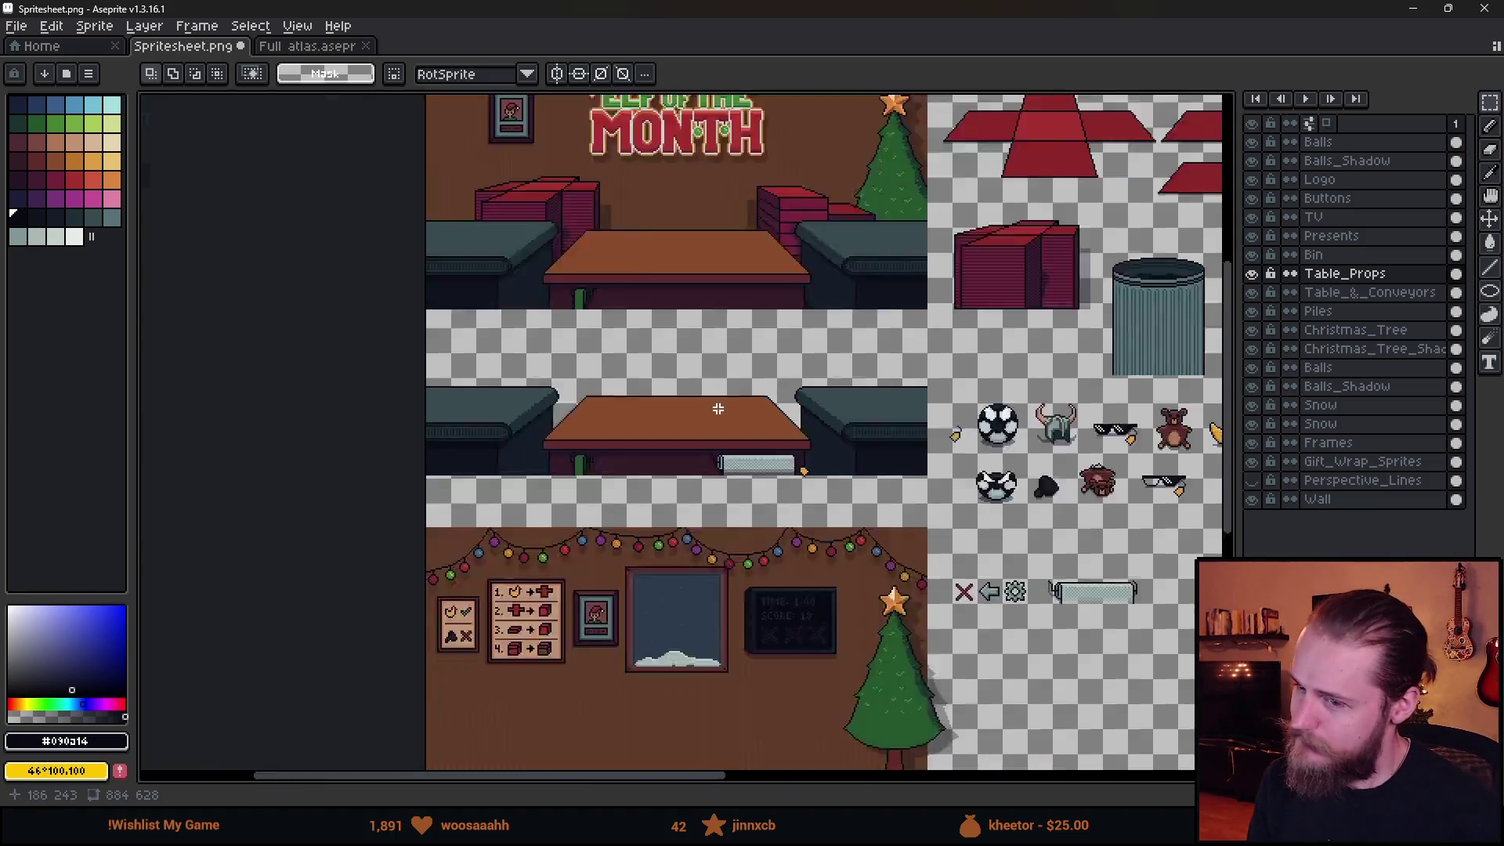
scroll(885, 509, "up", 1)
left_click_drag(985, 511, 767, 527)
key("ctrl+s")
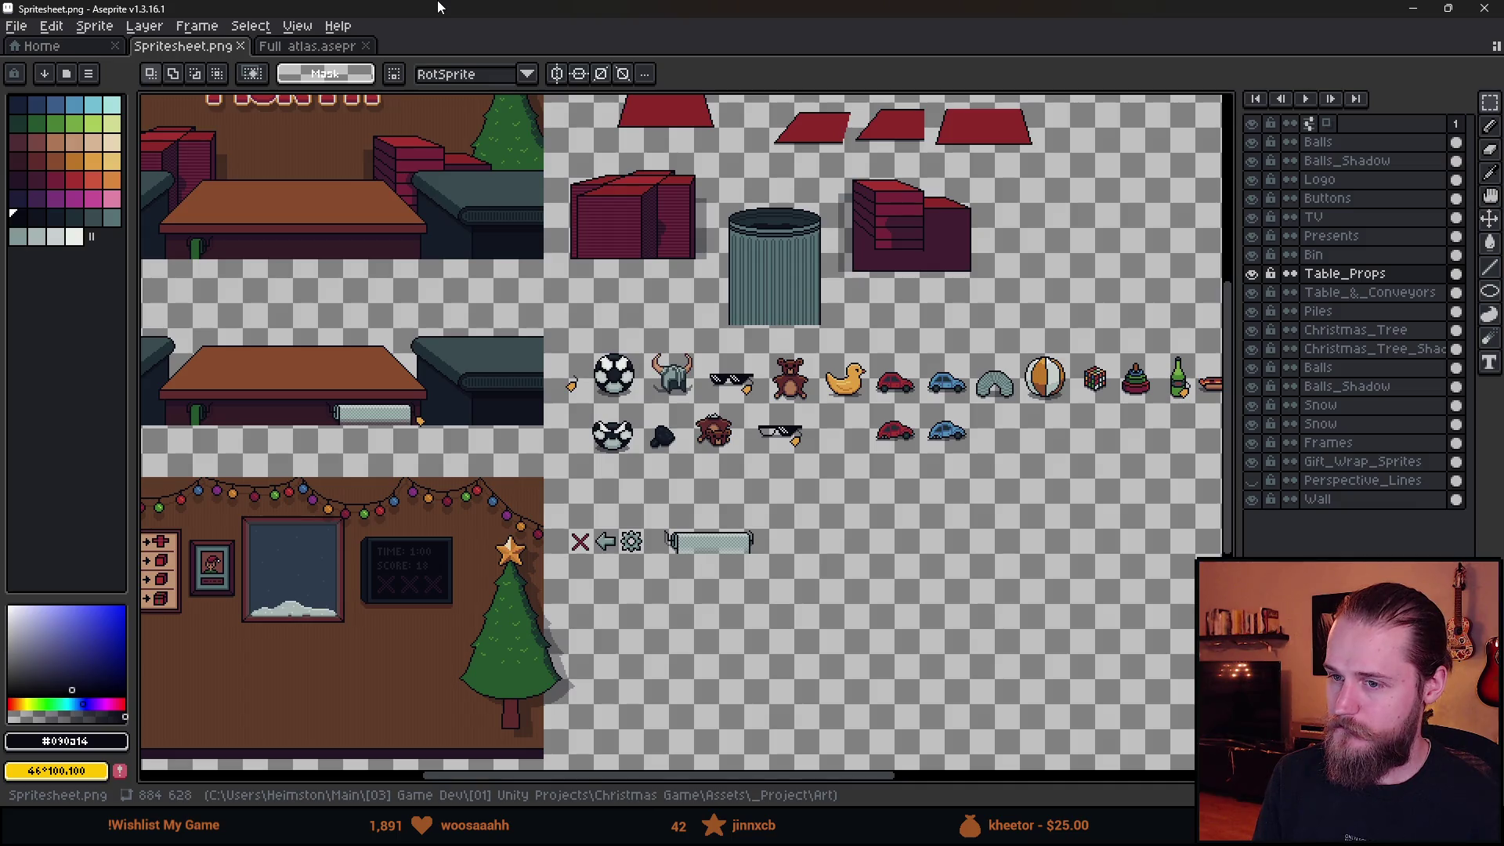
Pan and zoom across the props area with the toy sprites.
left_click_drag(1101, 137, 913, 372)
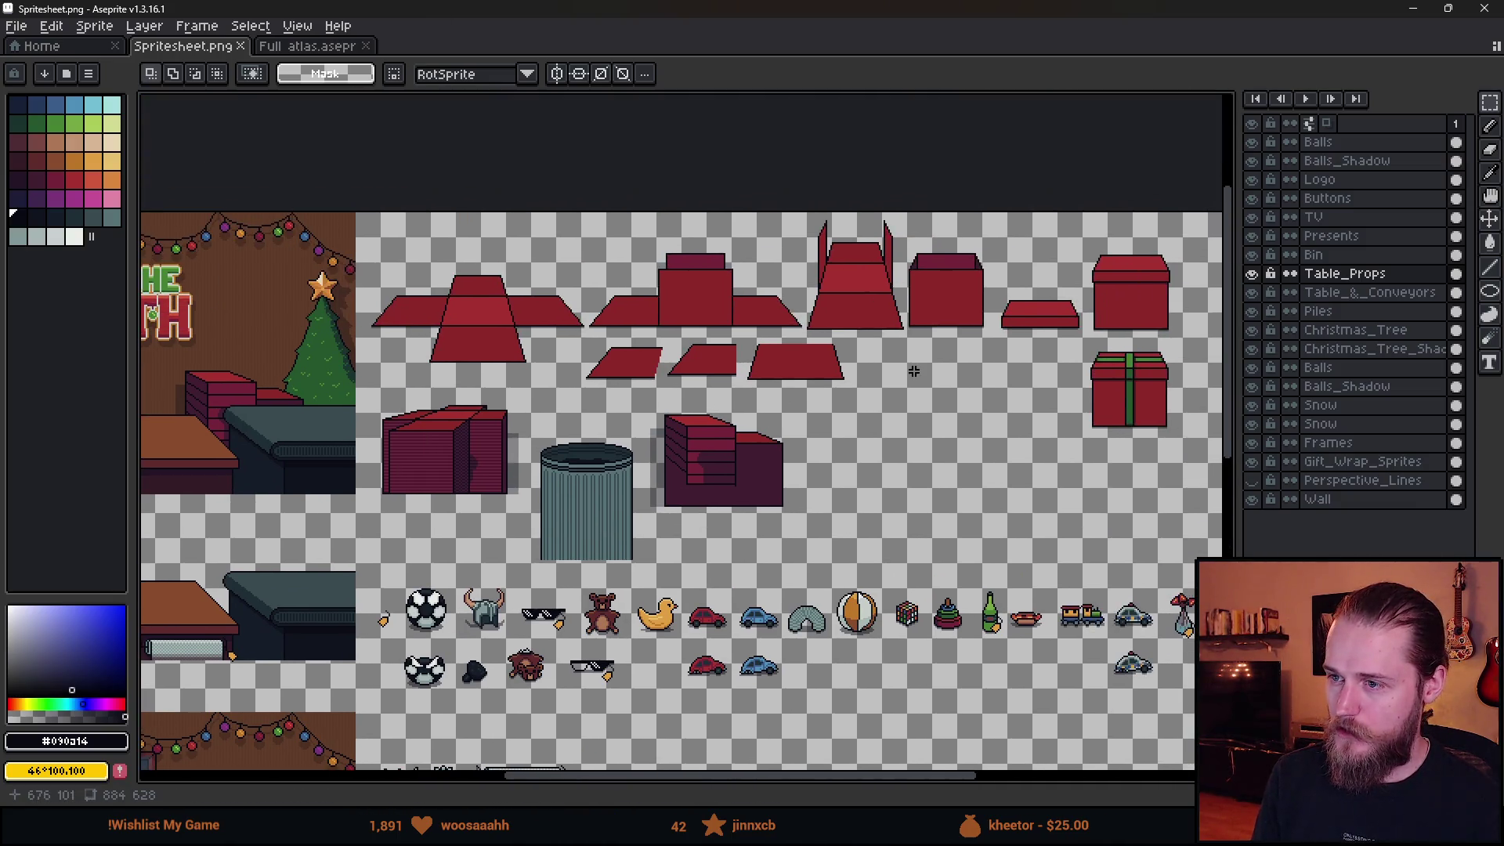
left_click_drag(901, 315, 895, 343)
left_click_drag(907, 570, 850, 446)
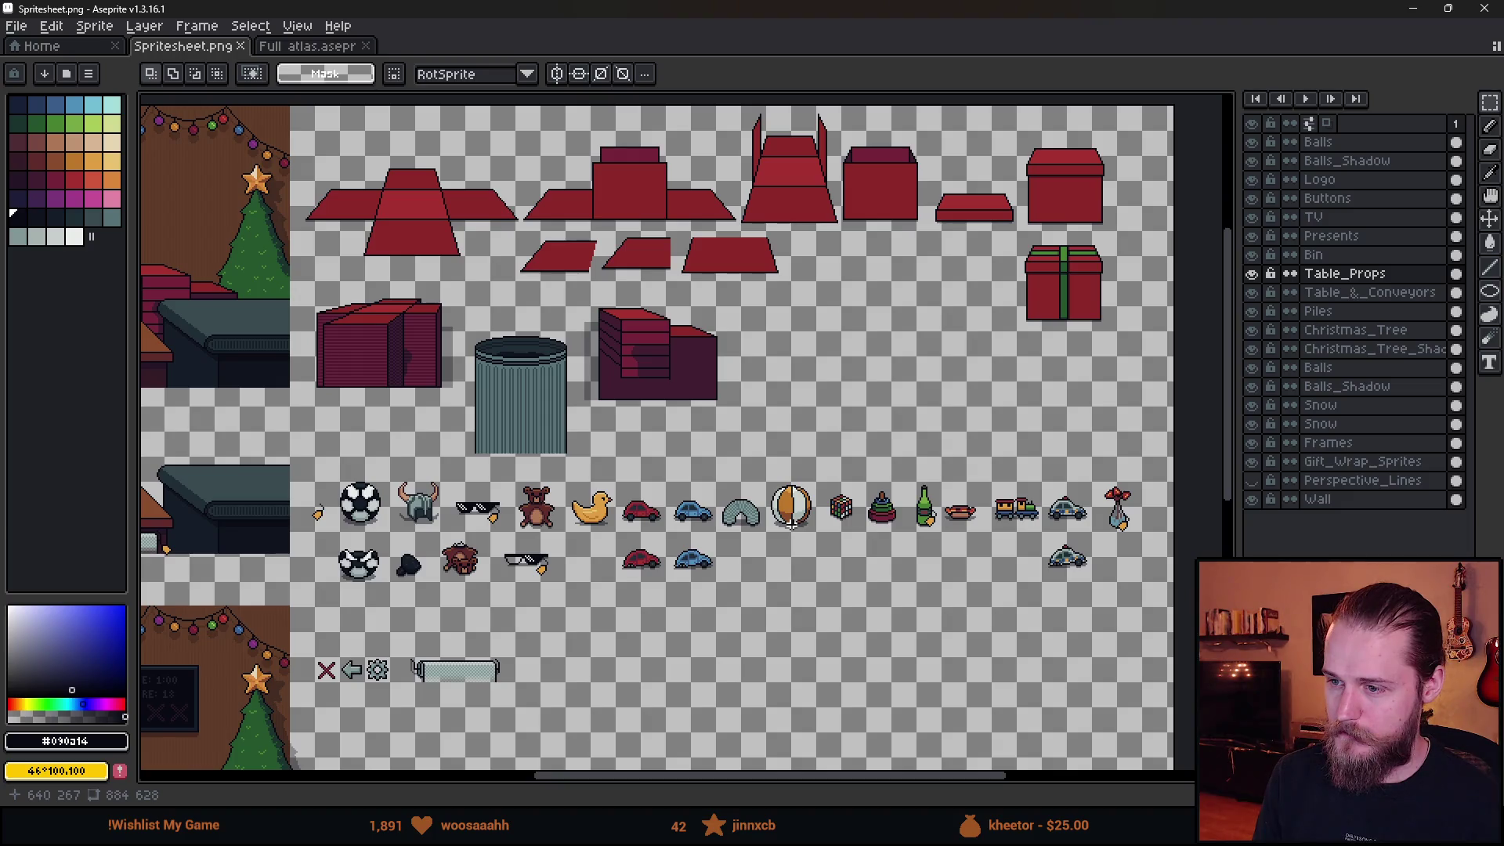
scroll(791, 524, "up", 2)
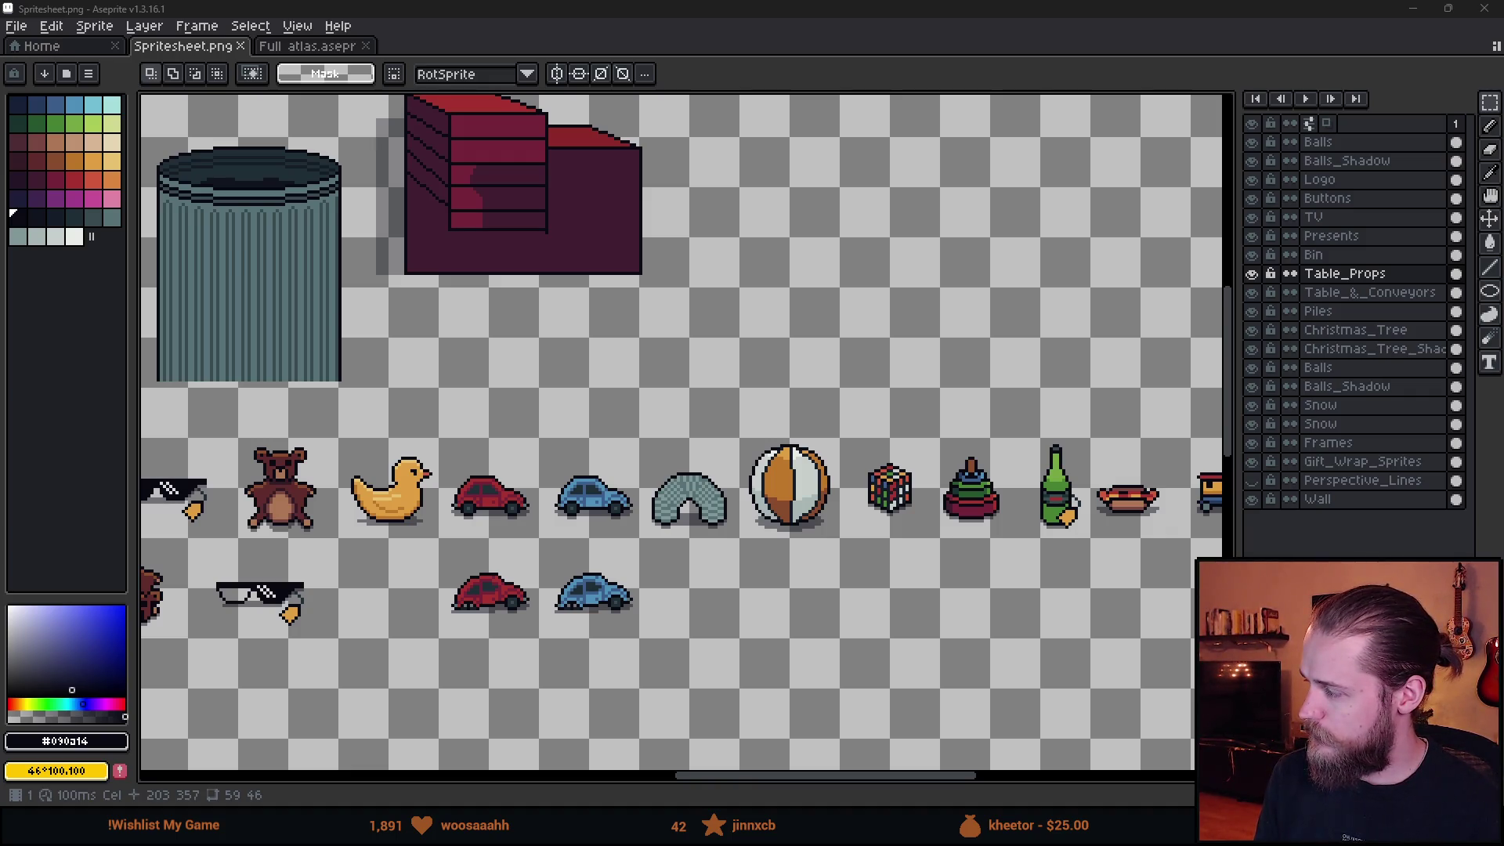
scroll(823, 471, "down", 4)
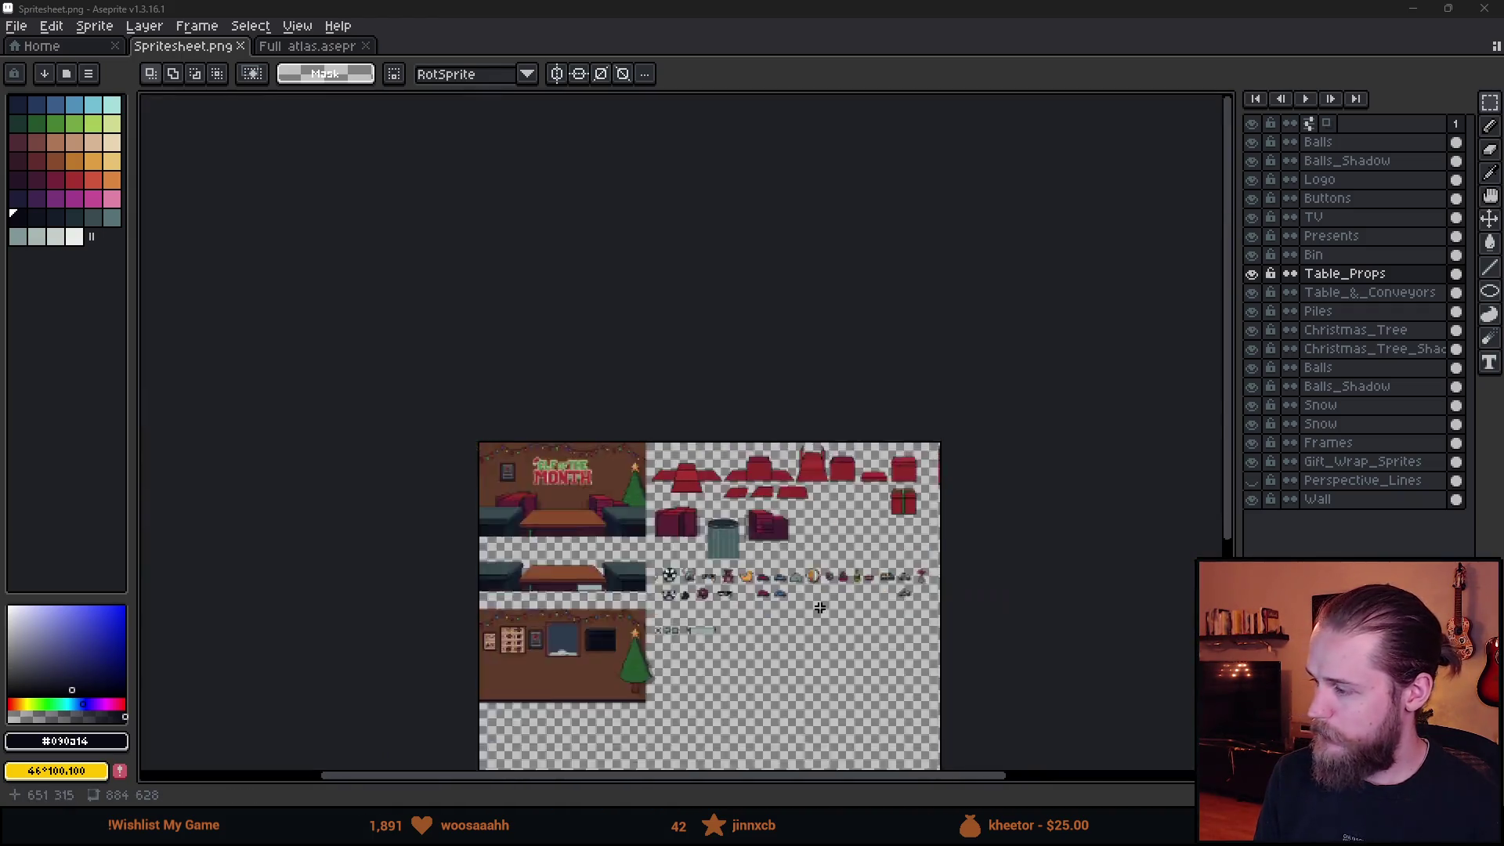
Zoom into the bubble-wrap roll, copy a 13×10 patch of its fill, and select the Presents layer.
scroll(823, 472, "up", 3)
scroll(925, 520, "up", 3)
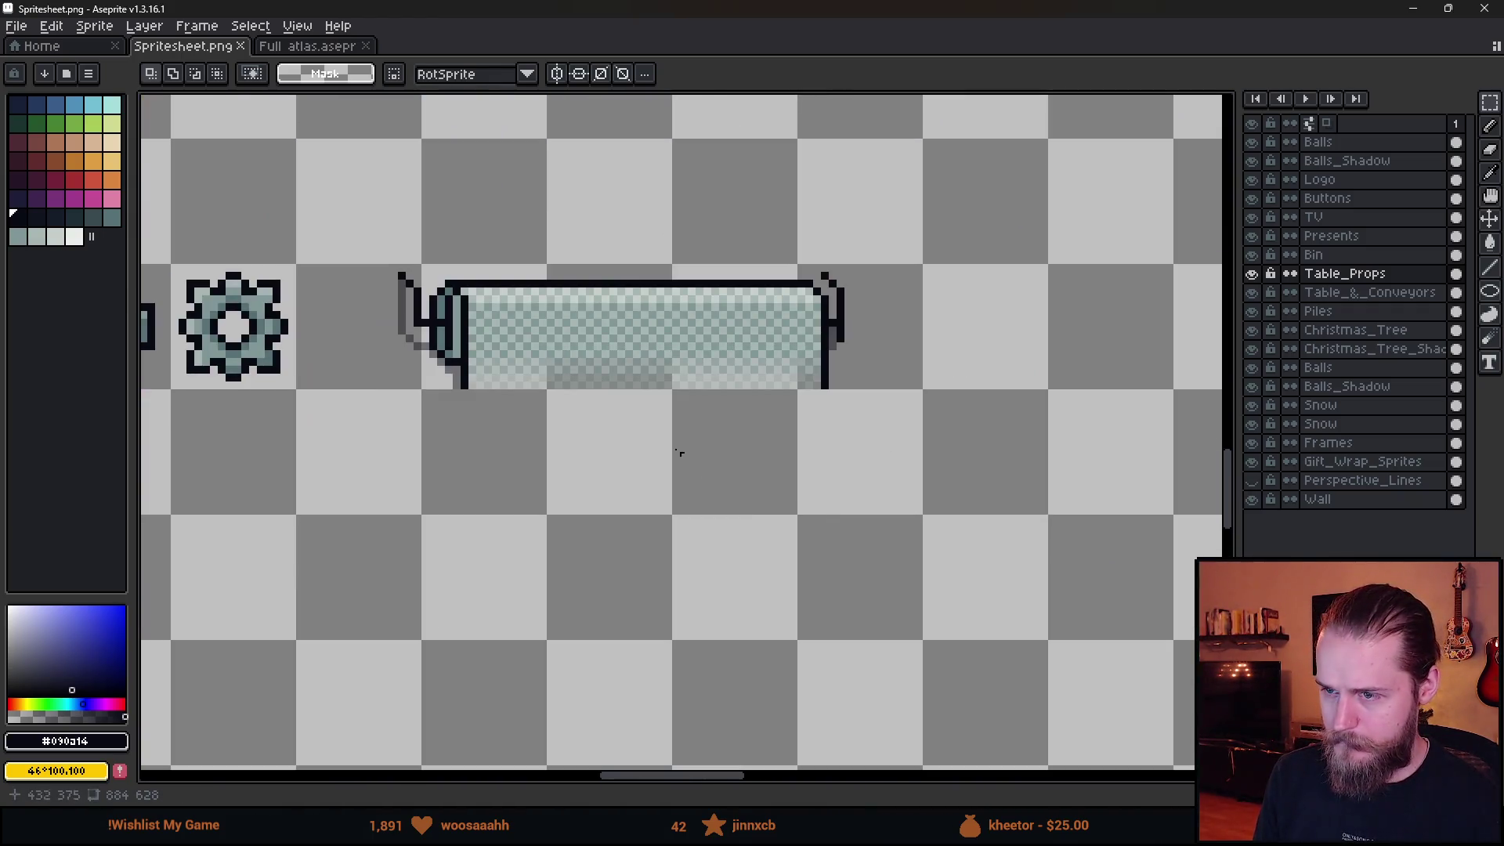
scroll(548, 352, "up", 1)
scroll(488, 294, "up", 2)
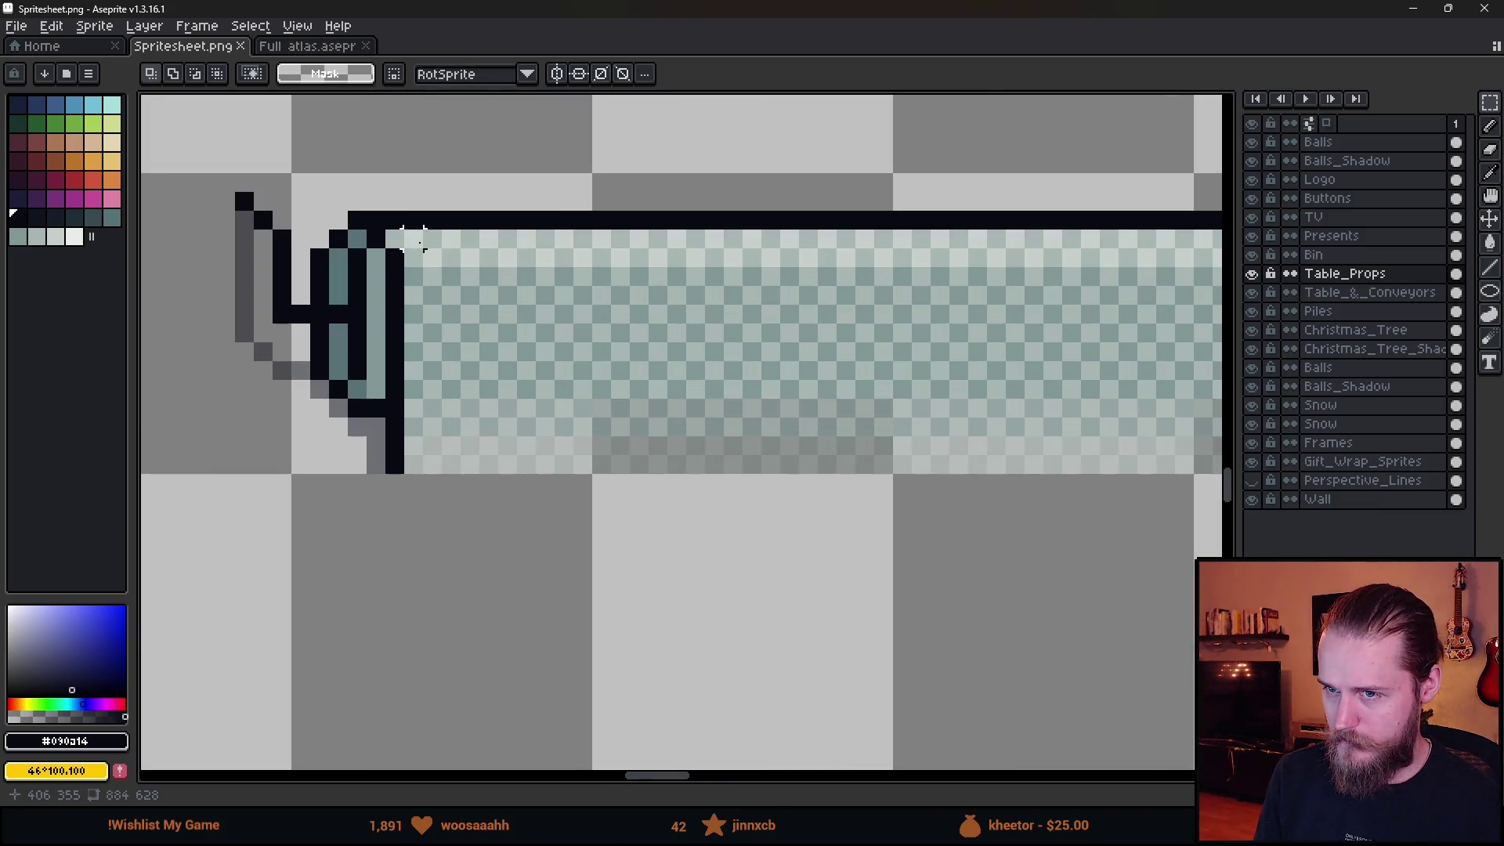
mouse_move(413, 239)
left_mouse_down()
mouse_move(681, 392)
mouse_move(638, 407)
left_mouse_up()
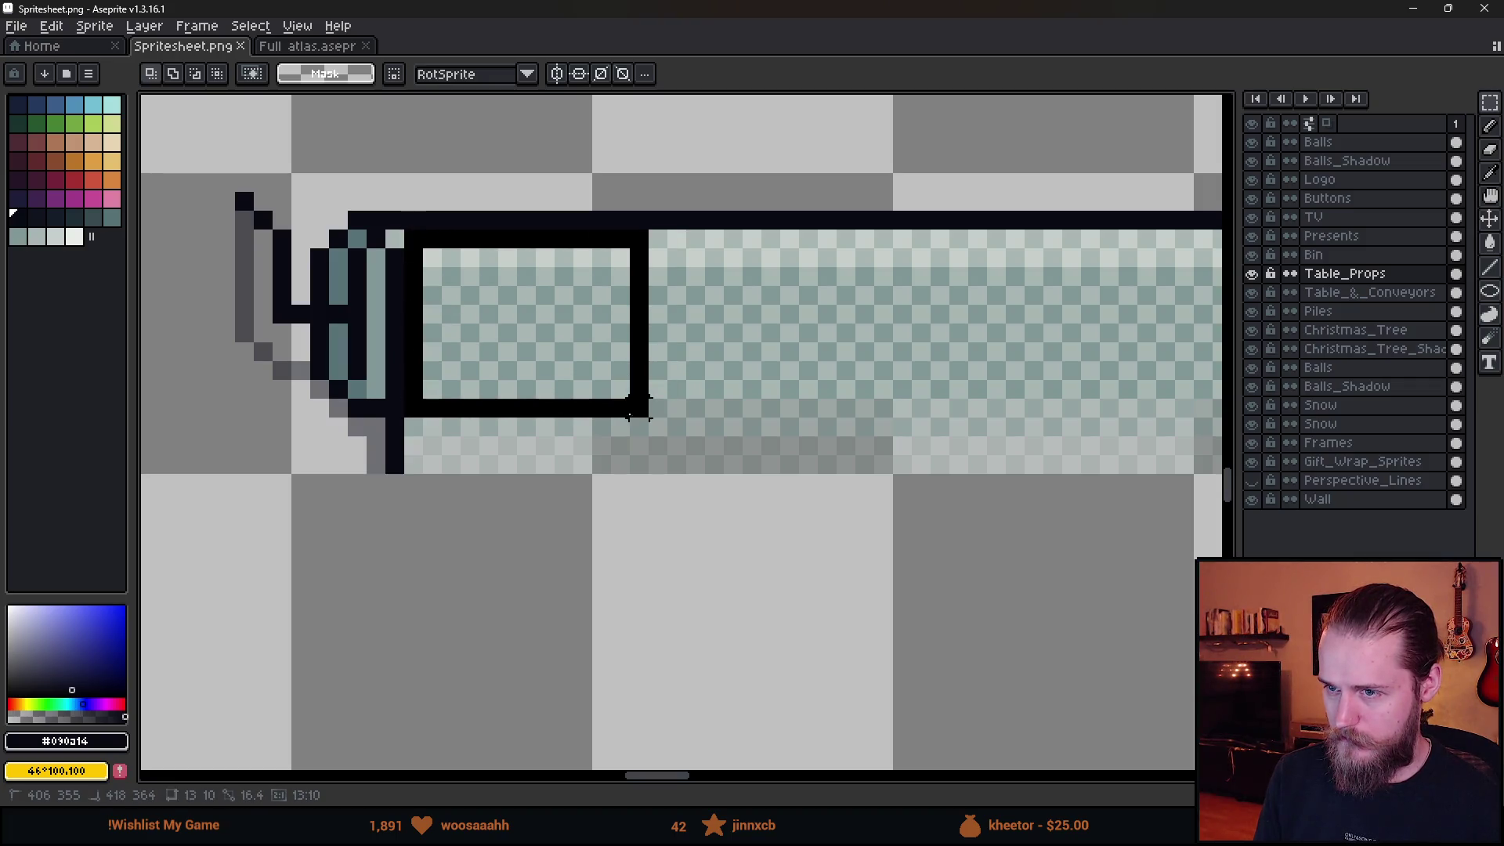
scroll(639, 407, "down", 10)
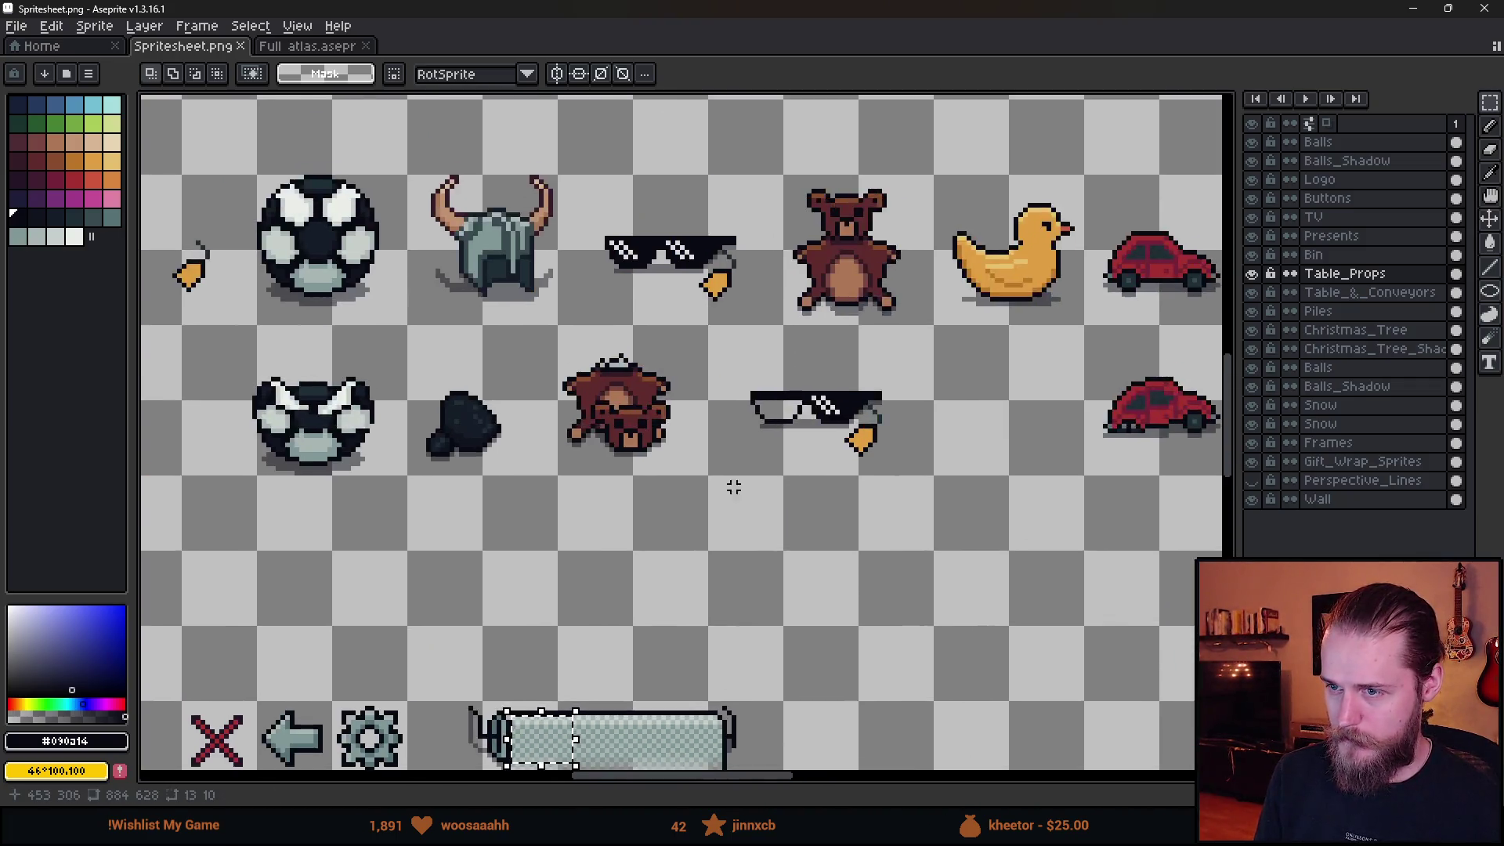
scroll(861, 274, "up", 1)
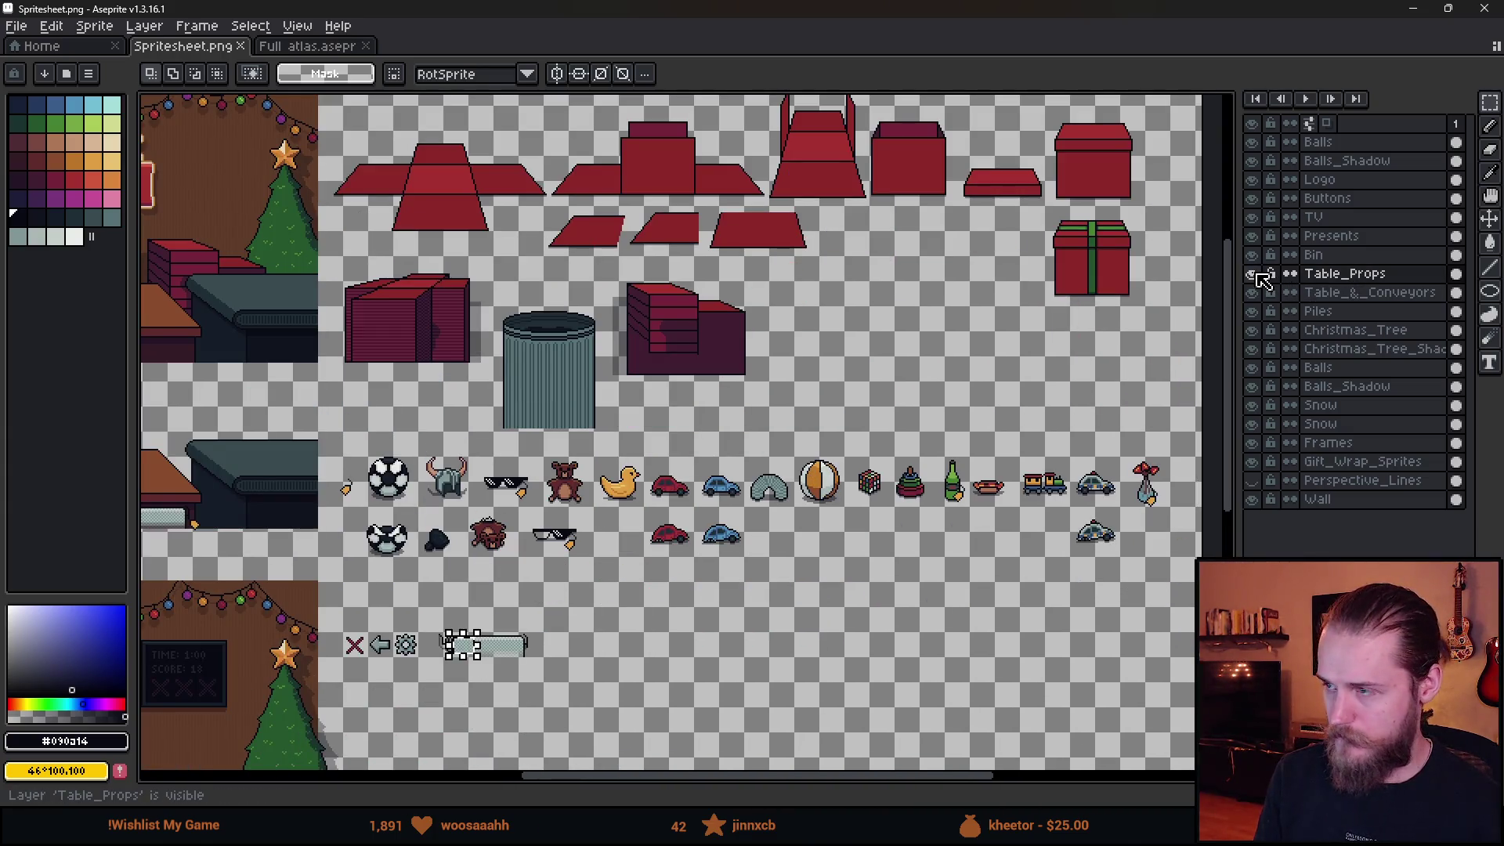
left_click(1355, 237)
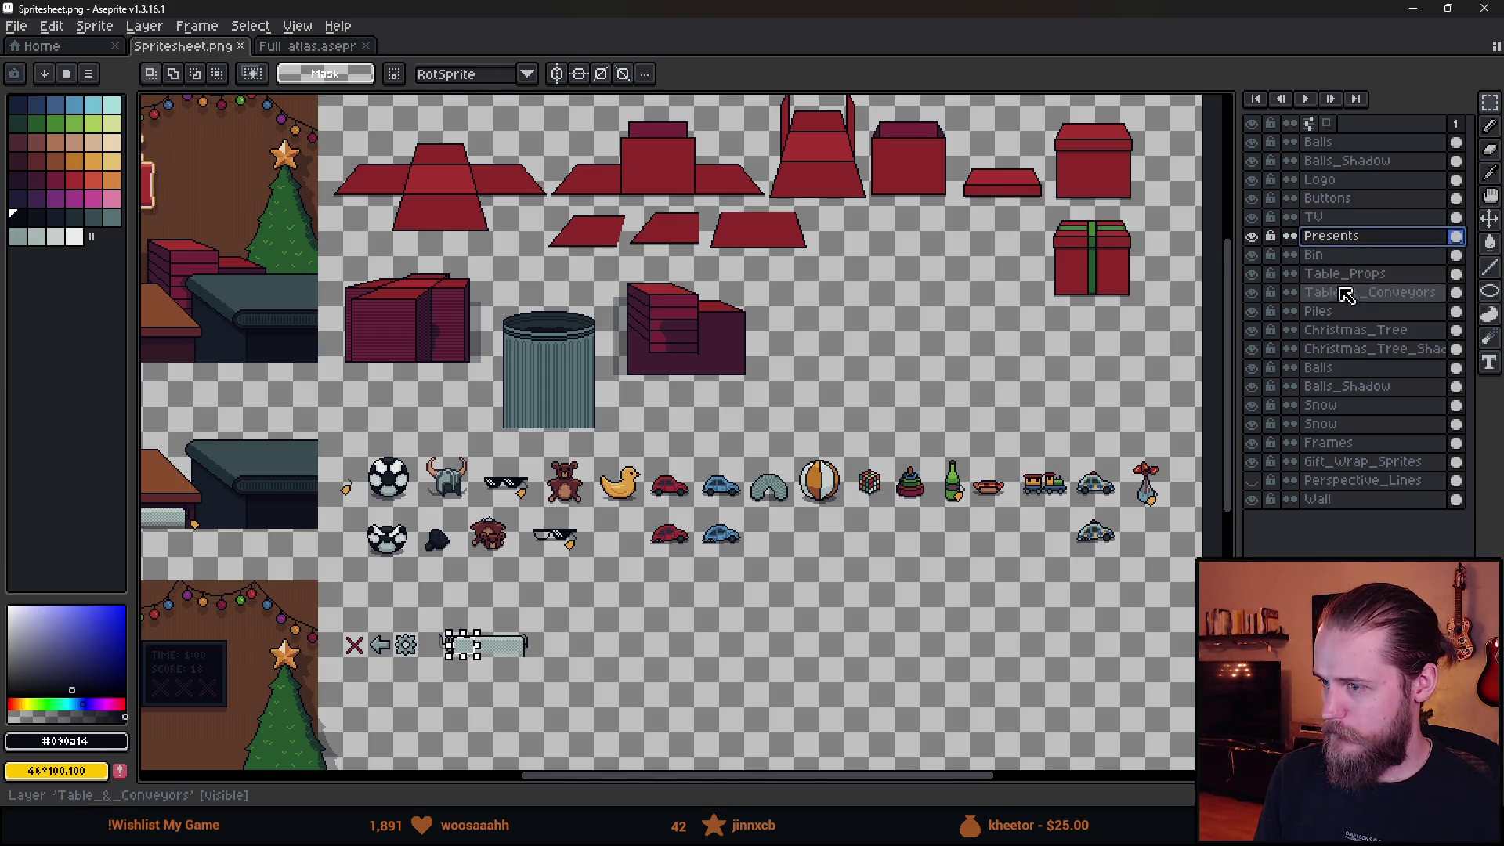
Add a new layer above Presents and paste the bubble-wrap patch onto the beach ball.
key("shift+n")
scroll(681, 438, "up", 5)
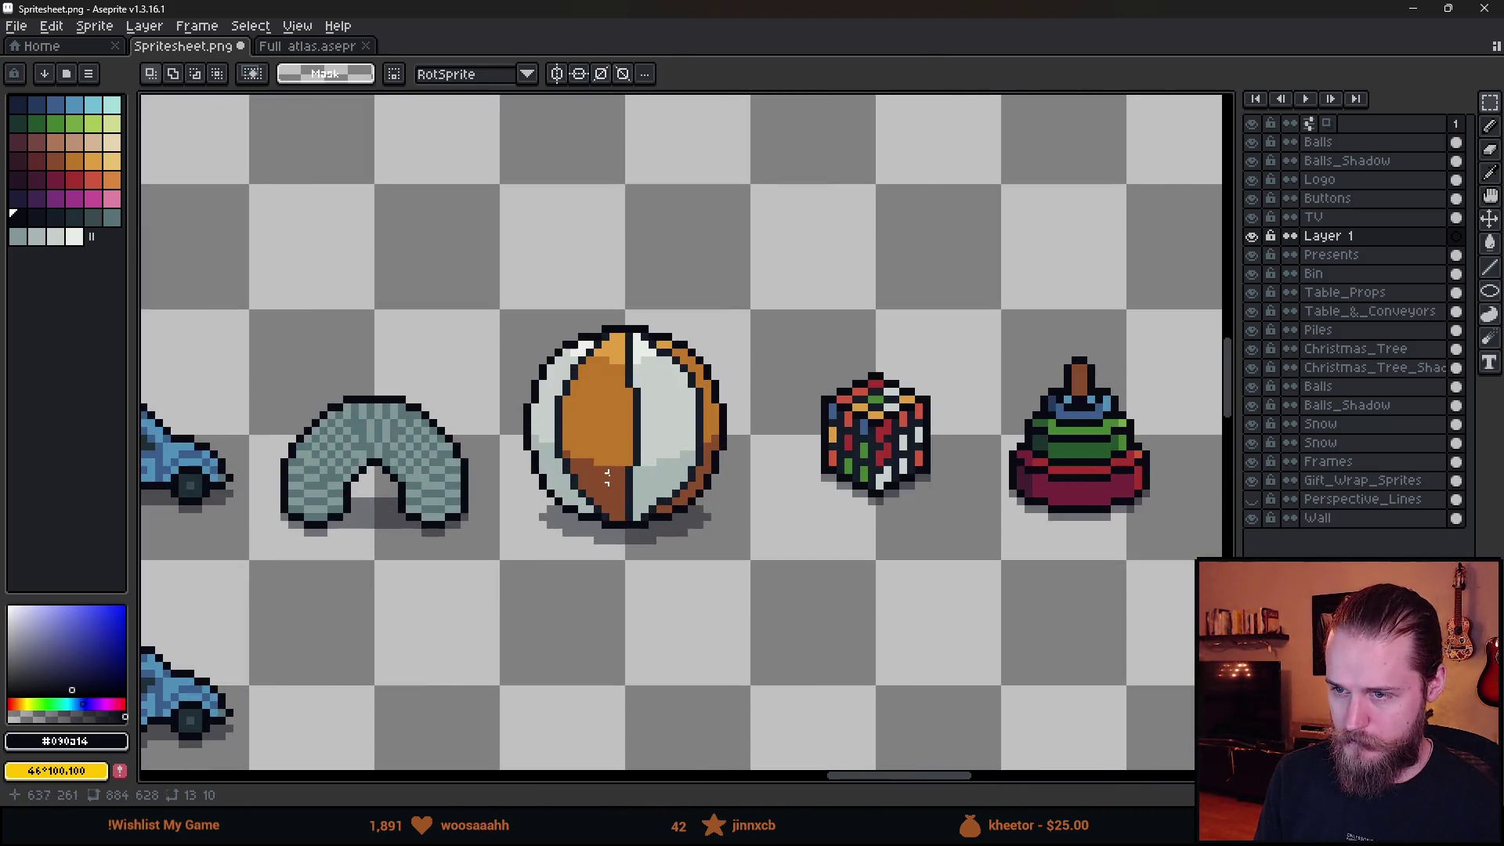
key("ctrl+v")
left_click_drag(703, 457, 636, 451)
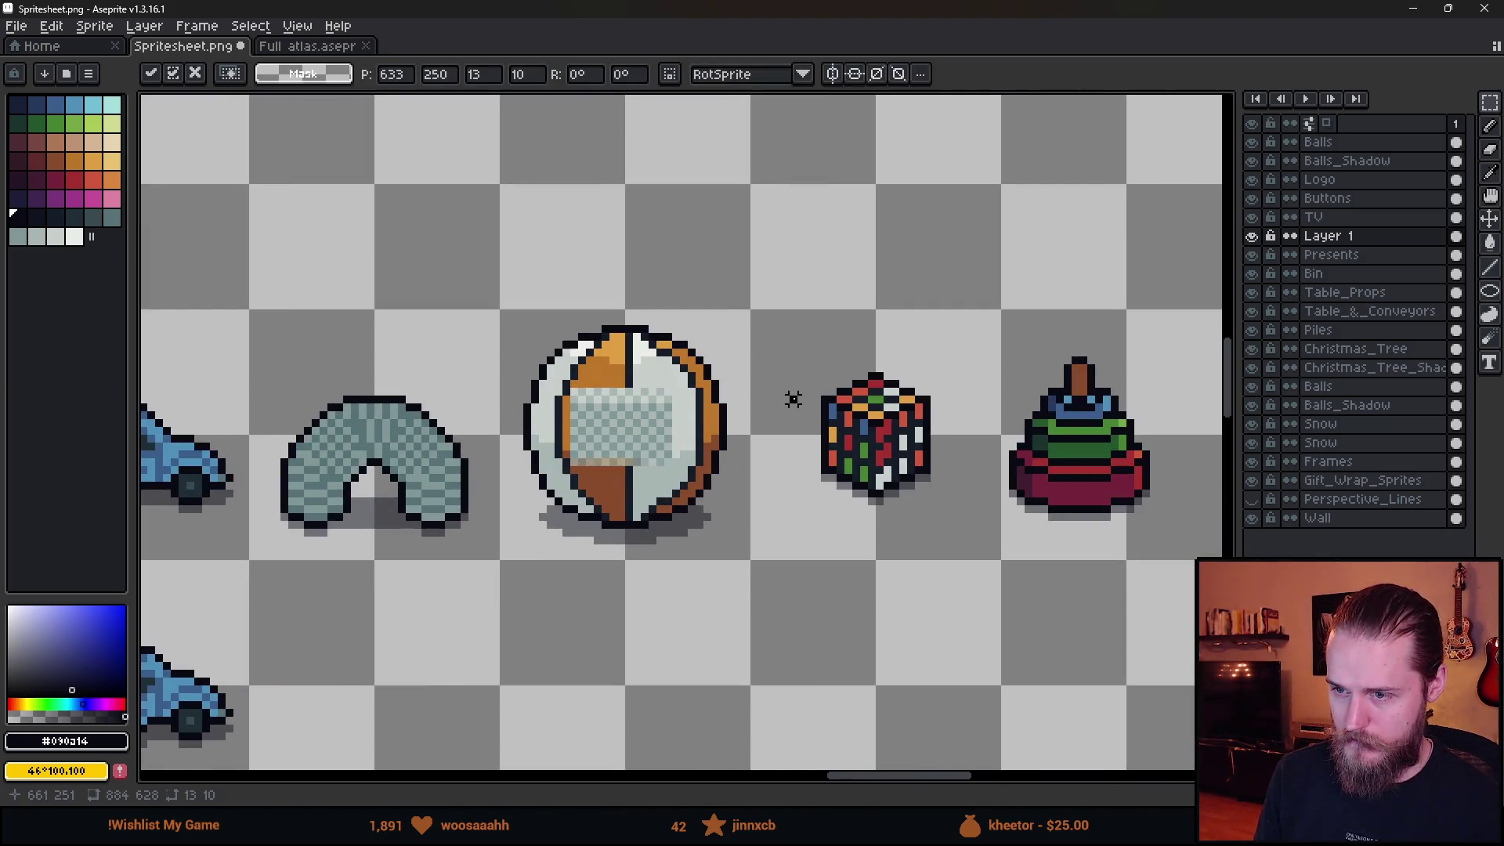
left_click(795, 395)
Shift the pasted bubble-wrap patch up and left over the ball.
scroll(635, 438, "up", 2)
scroll(496, 485, "up", 1)
mouse_move(500, 442)
left_mouse_down()
mouse_move(526, 469)
mouse_move(807, 572)
left_mouse_up()
left_click(1042, 532)
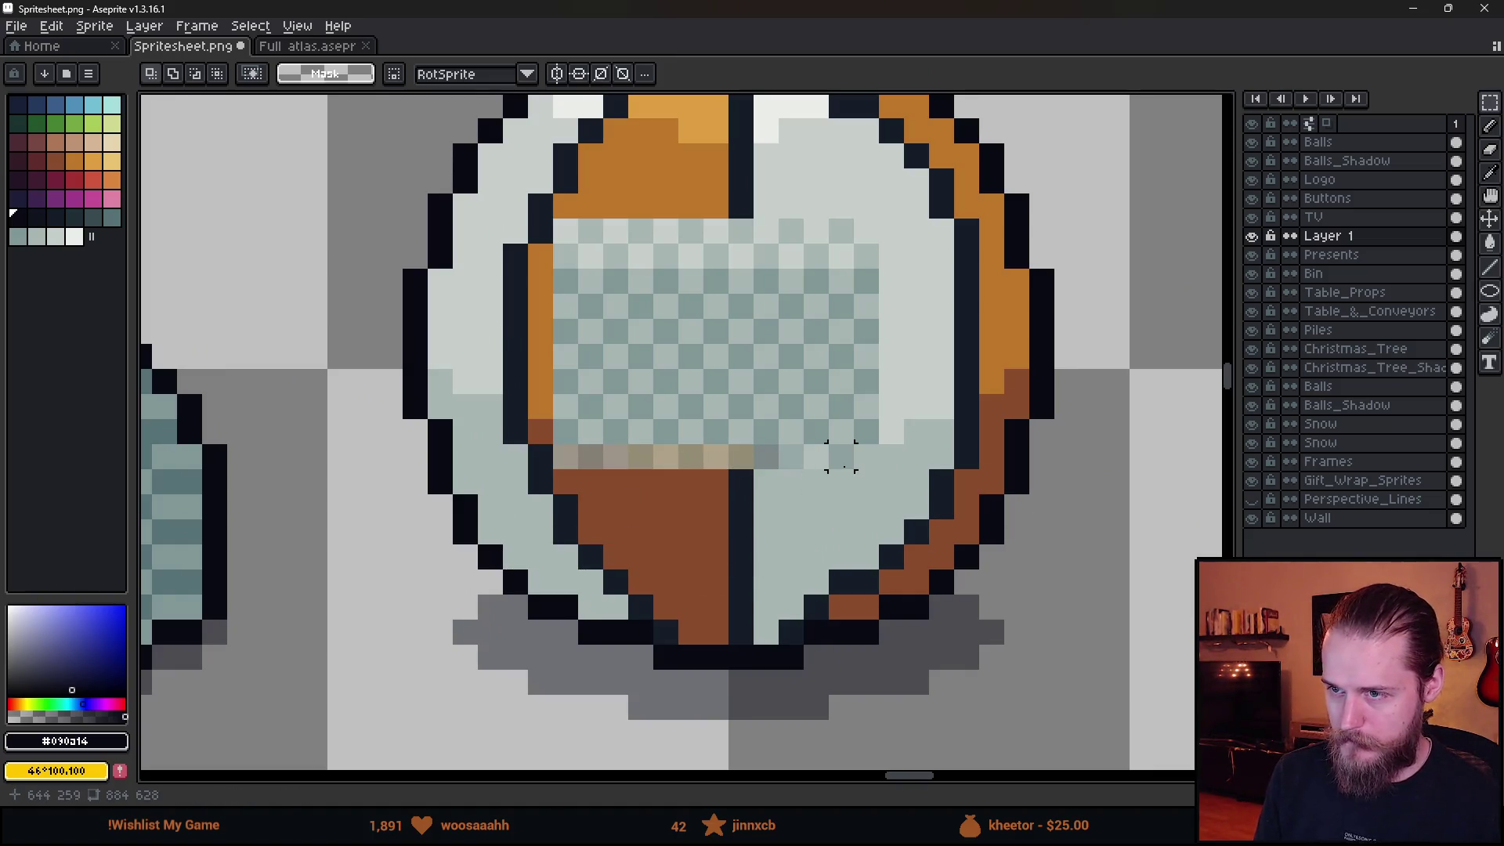
scroll(840, 456, "down", 1)
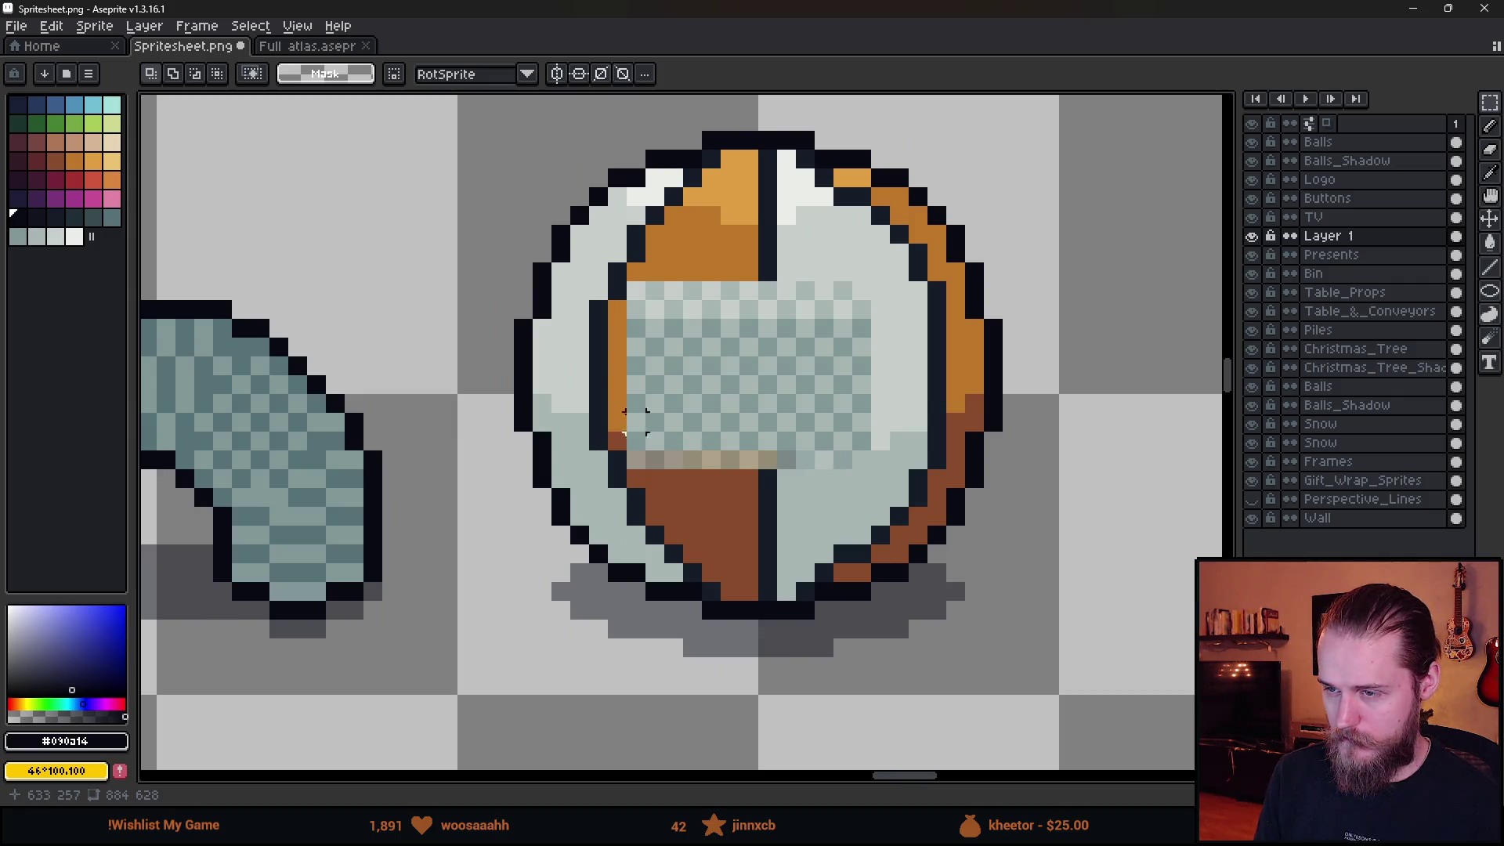
mouse_move(532, 224)
left_mouse_down()
mouse_move(853, 435)
mouse_move(950, 529)
left_mouse_up()
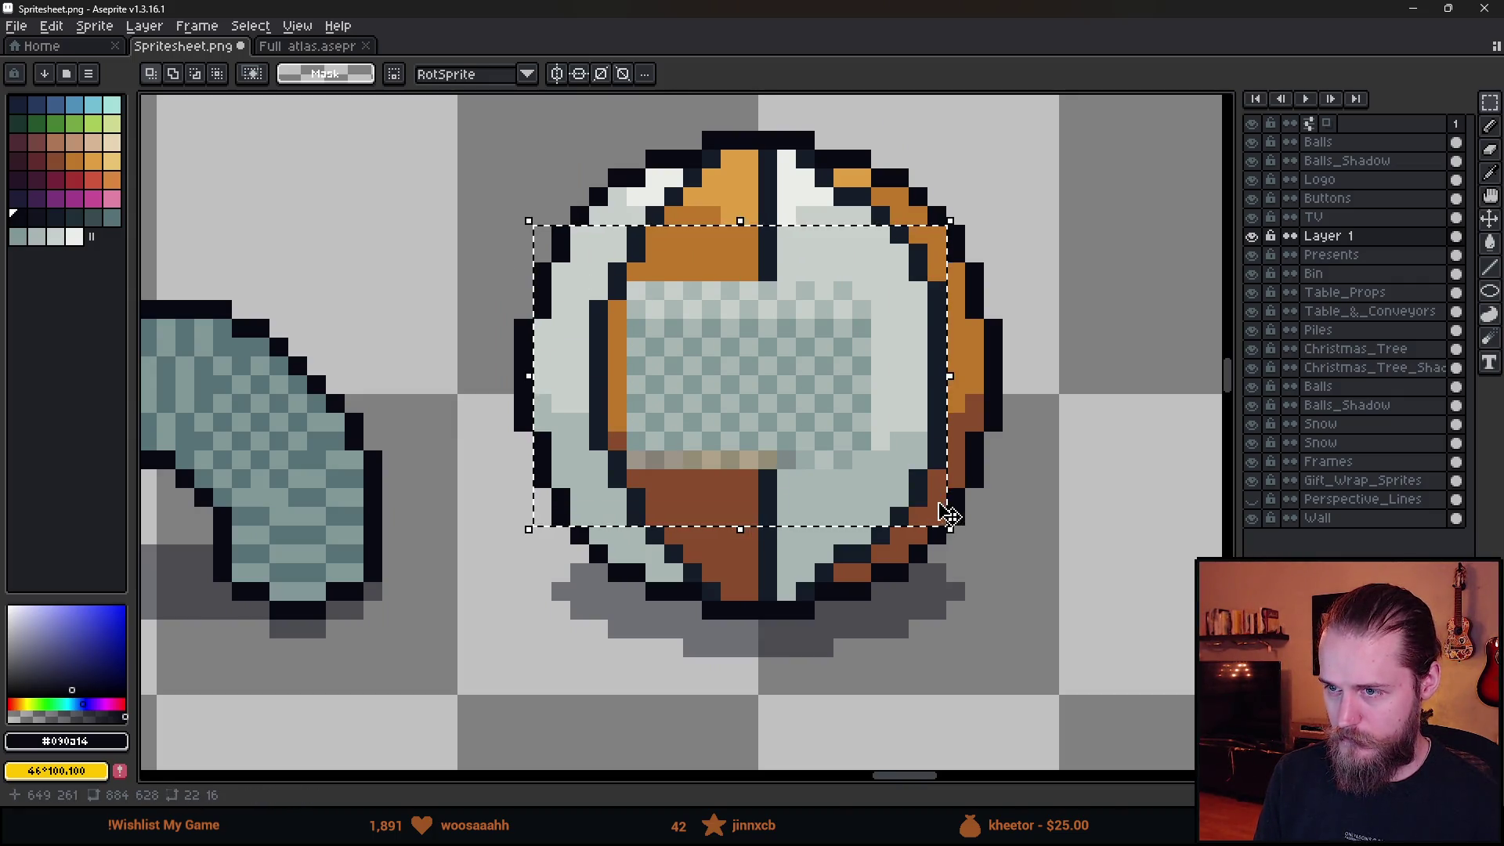
mouse_move(823, 428)
left_mouse_down()
mouse_move(698, 376)
mouse_move(714, 389)
mouse_move(681, 363)
mouse_move(681, 336)
mouse_move(838, 239)
left_mouse_up()
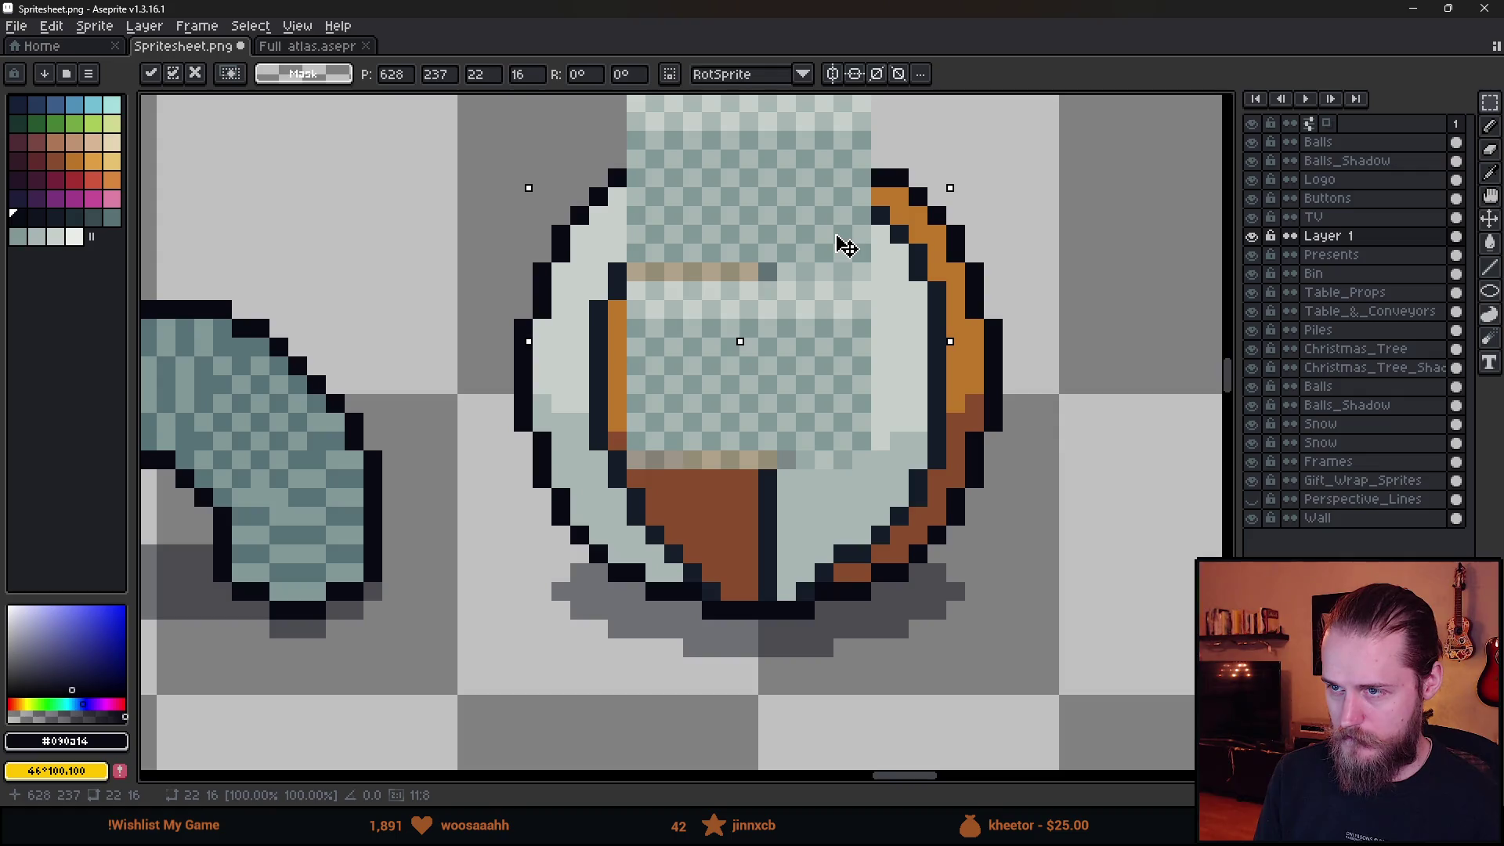
scroll(901, 303, "up", 2)
key("Return")
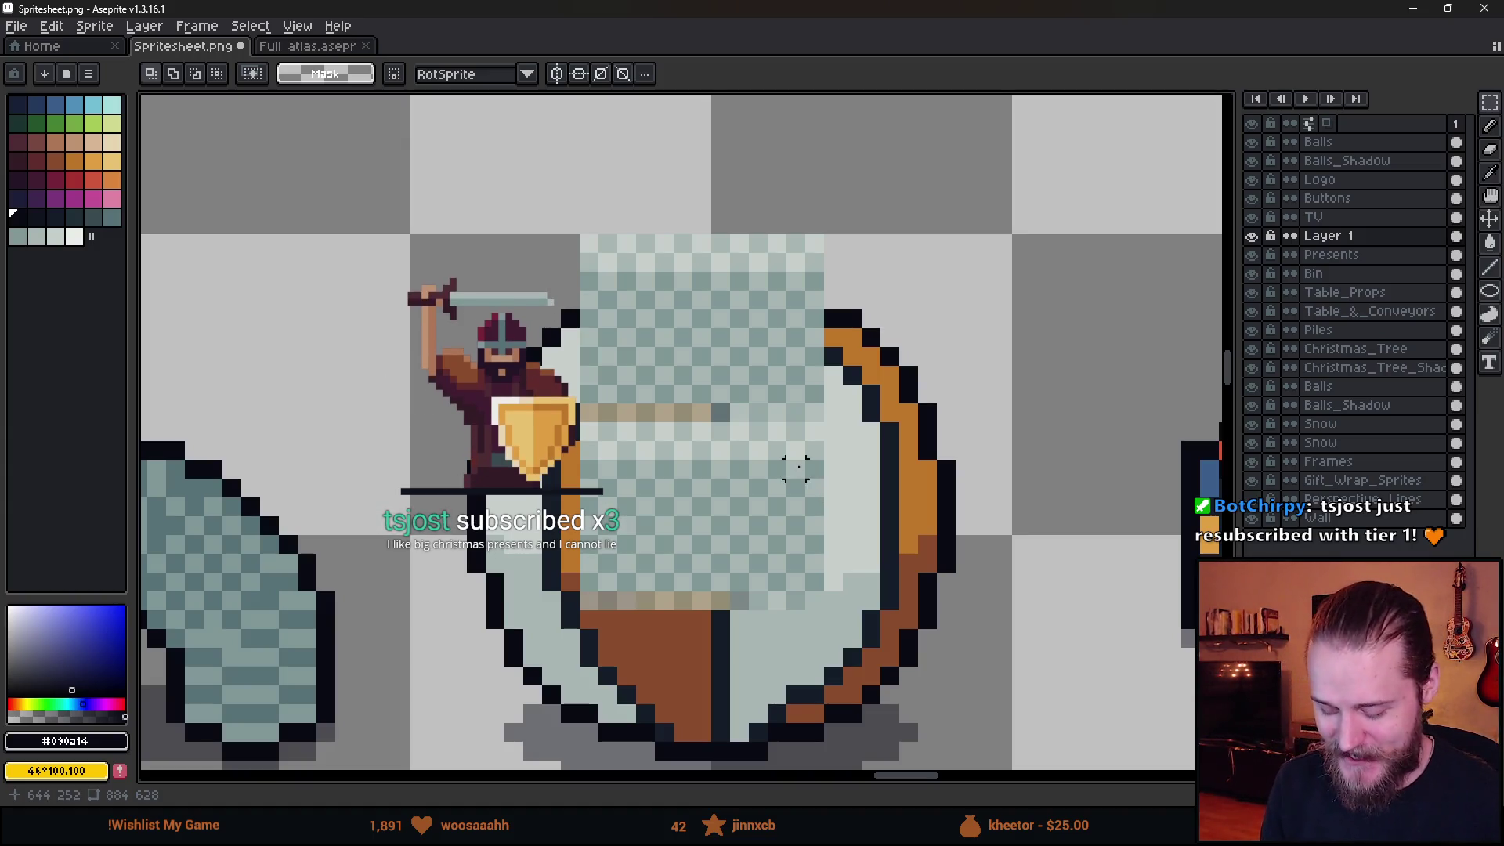
Place a second bubble-wrap piece beside it and nudge the whole block one pixel right.
left_click_drag(486, 208, 913, 721)
left_click_drag(802, 565, 665, 588)
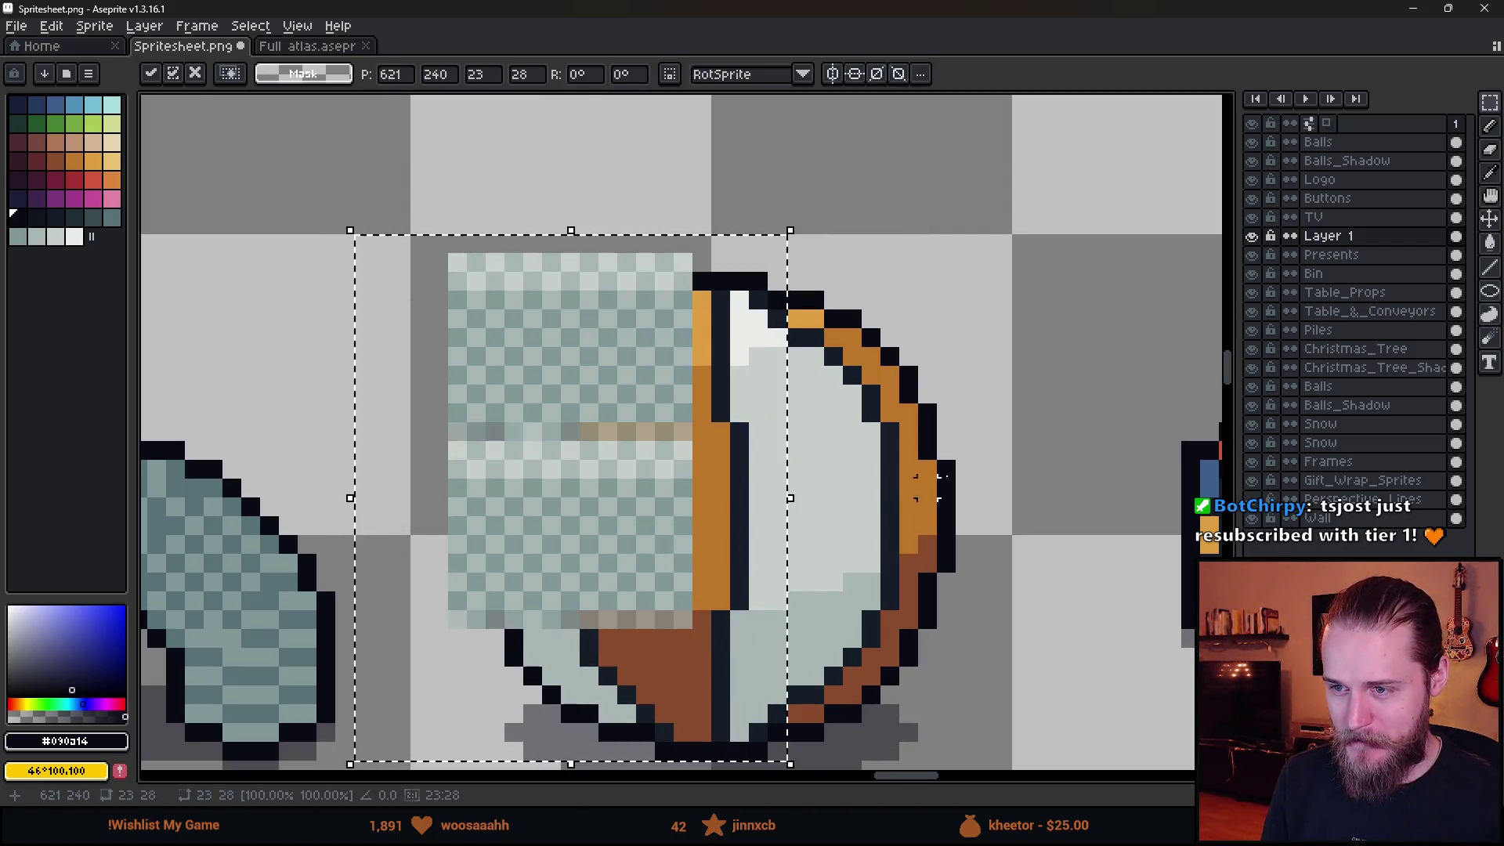
mouse_move(575, 539)
left_mouse_down()
mouse_move(864, 479)
mouse_move(816, 480)
left_mouse_up()
key("Return")
key("ctrl+d")
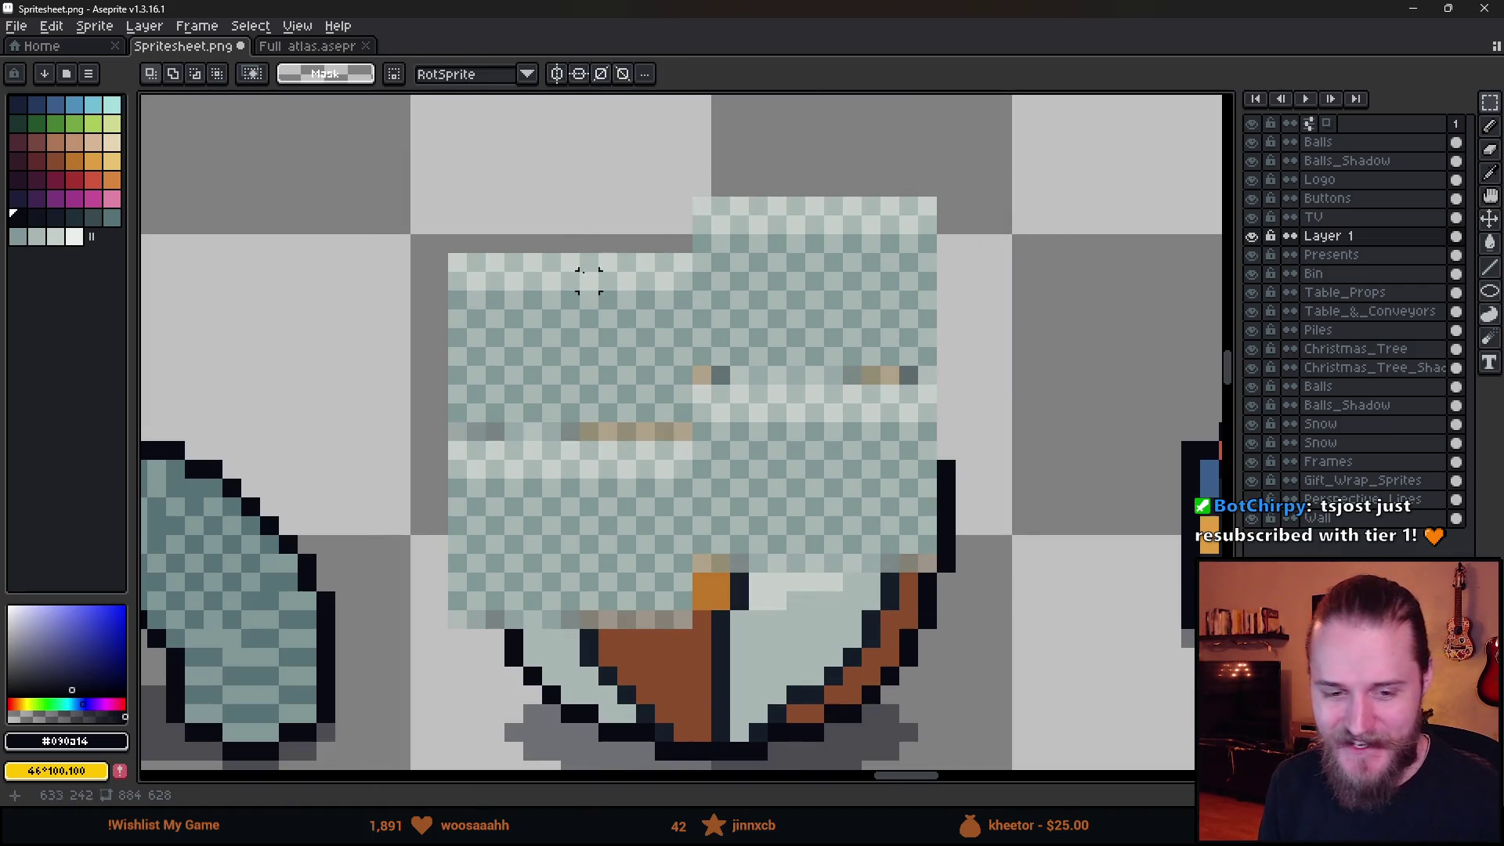
mouse_move(419, 133)
left_mouse_down()
mouse_move(765, 565)
mouse_move(1034, 665)
left_mouse_up()
key("Right")
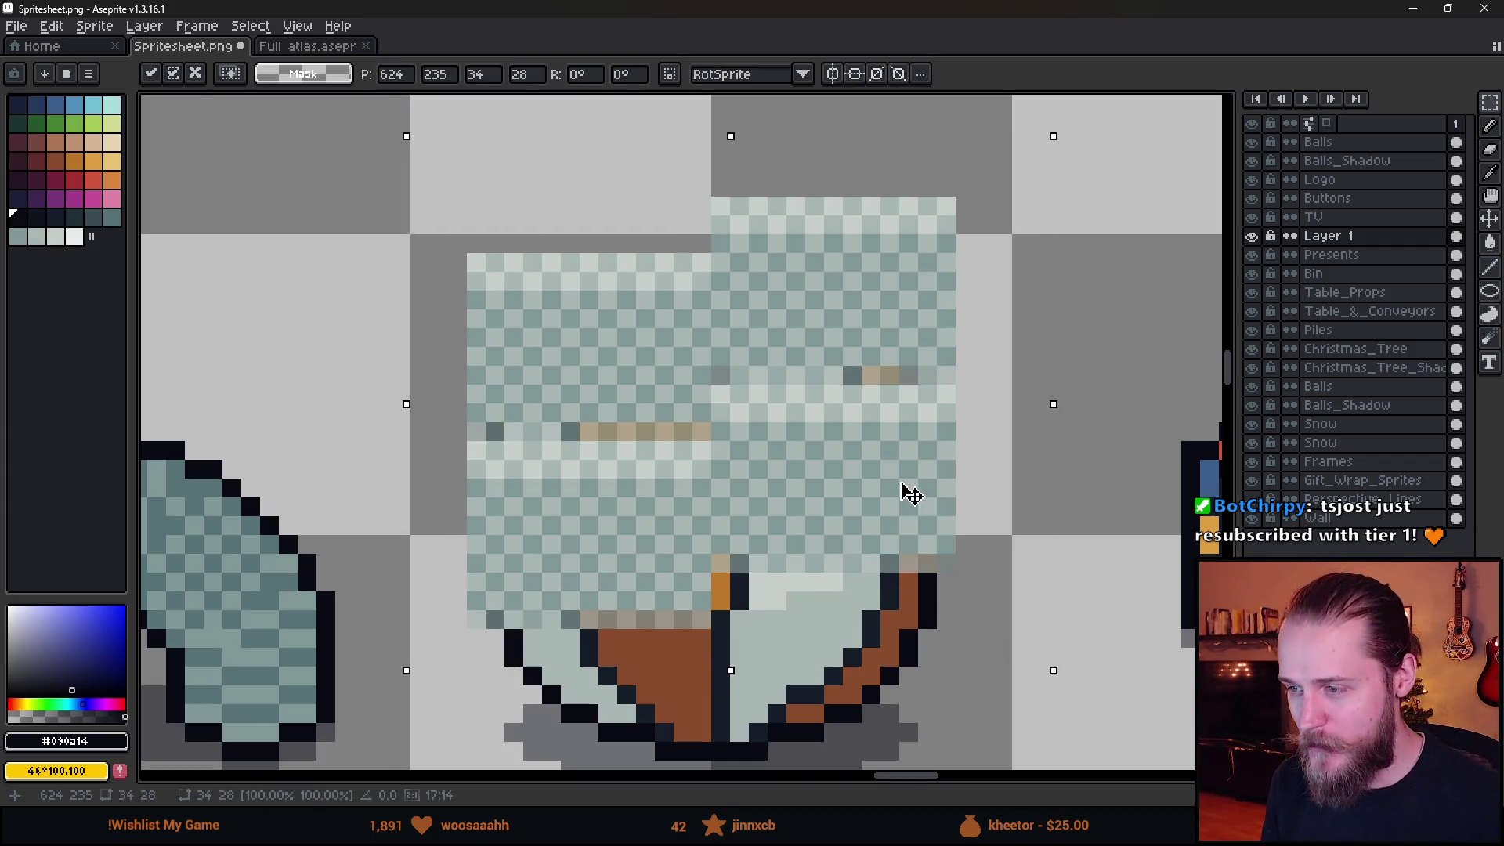
scroll(899, 510, "down", 2)
scroll(783, 469, "up", 3)
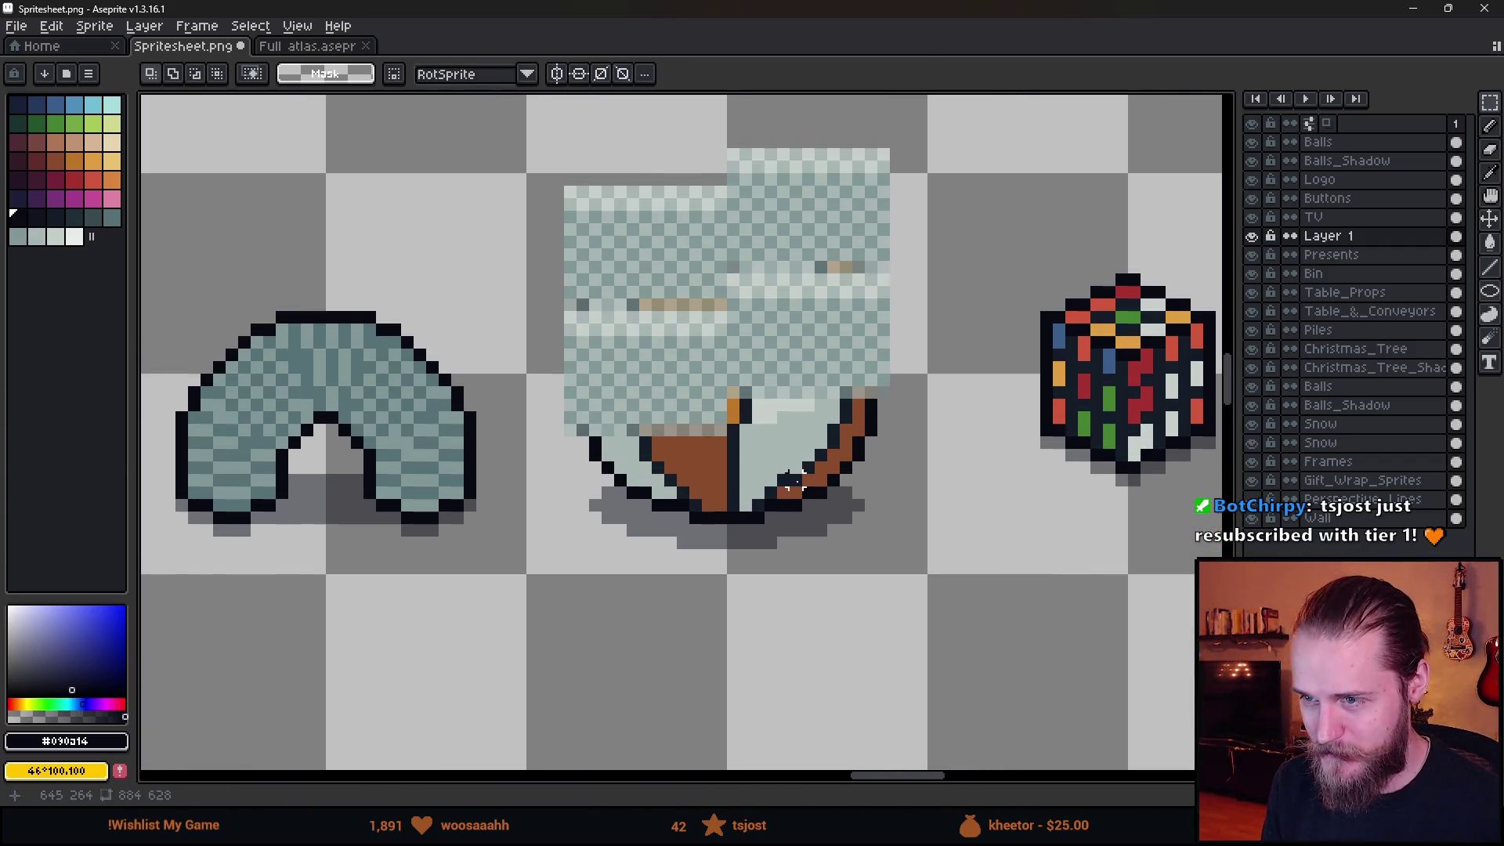
Add another bubble-wrap copy over the lower part of the block.
key("ctrl+z")
mouse_move(774, 618)
left_mouse_down()
mouse_move(856, 631)
mouse_move(856, 611)
mouse_move(689, 467)
mouse_move(671, 688)
left_mouse_up()
scroll(866, 554, "down", 5)
scroll(839, 577, "up", 4)
Pull oval chunks at the block's bottom upward with the Elliptical Marquee.
key("e")
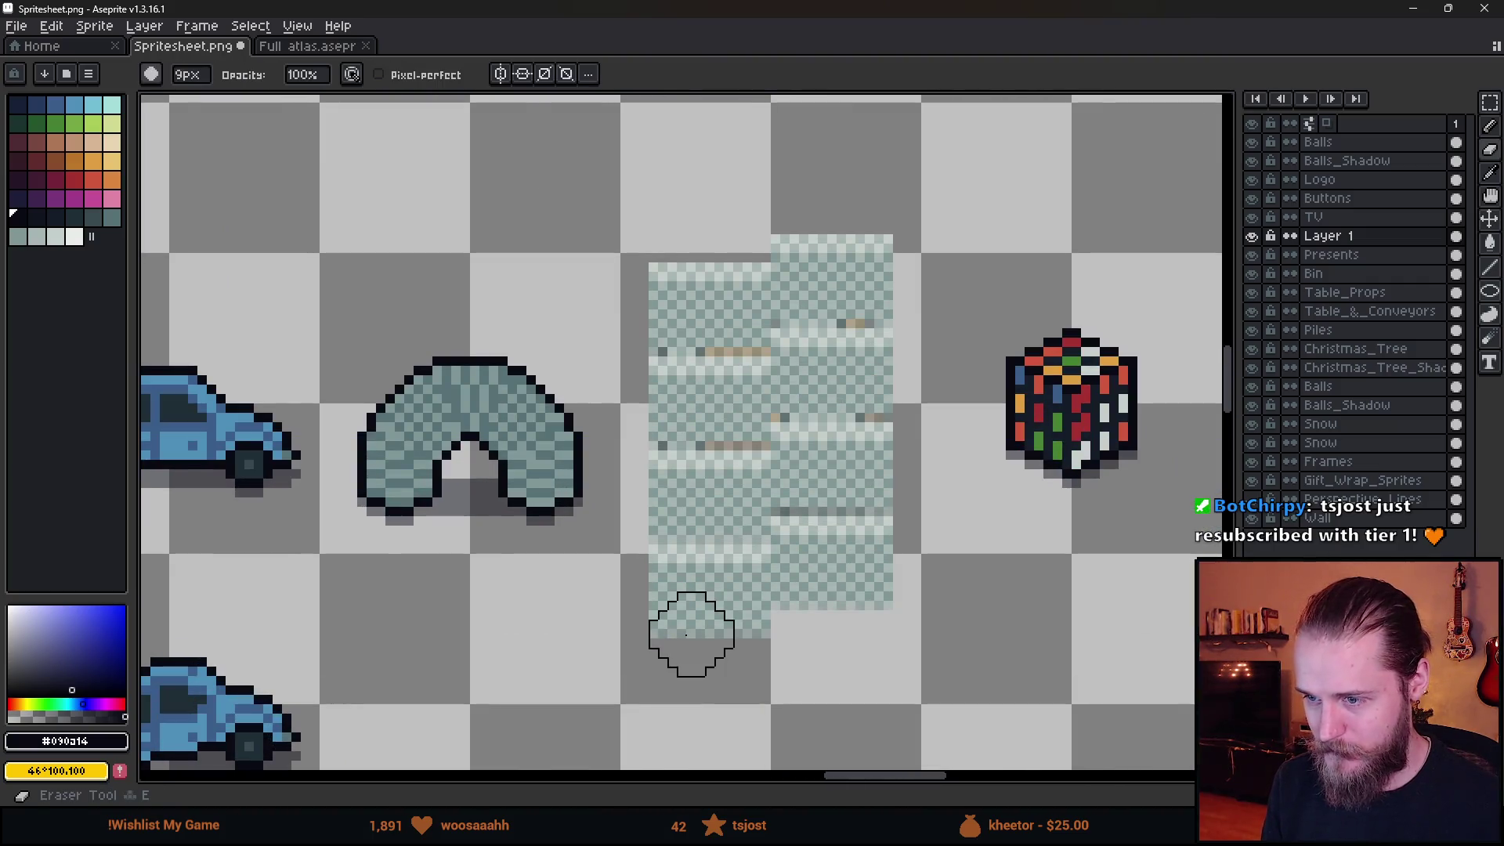
key("shift+m")
left_click_drag(792, 671, 604, 486)
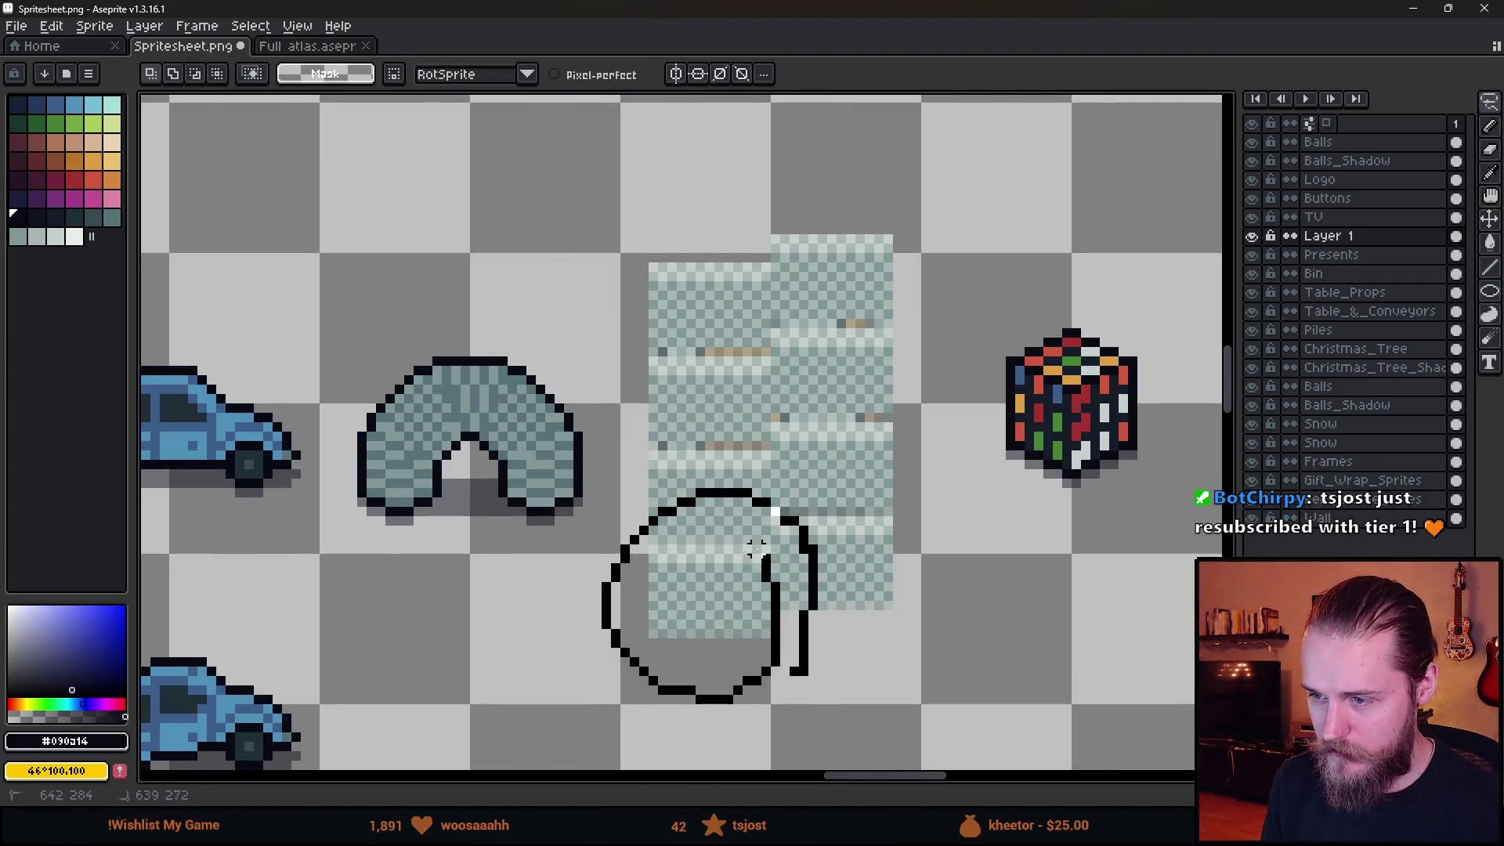
left_click_drag(751, 626, 753, 567)
left_click(849, 578)
left_click_drag(952, 429, 725, 651)
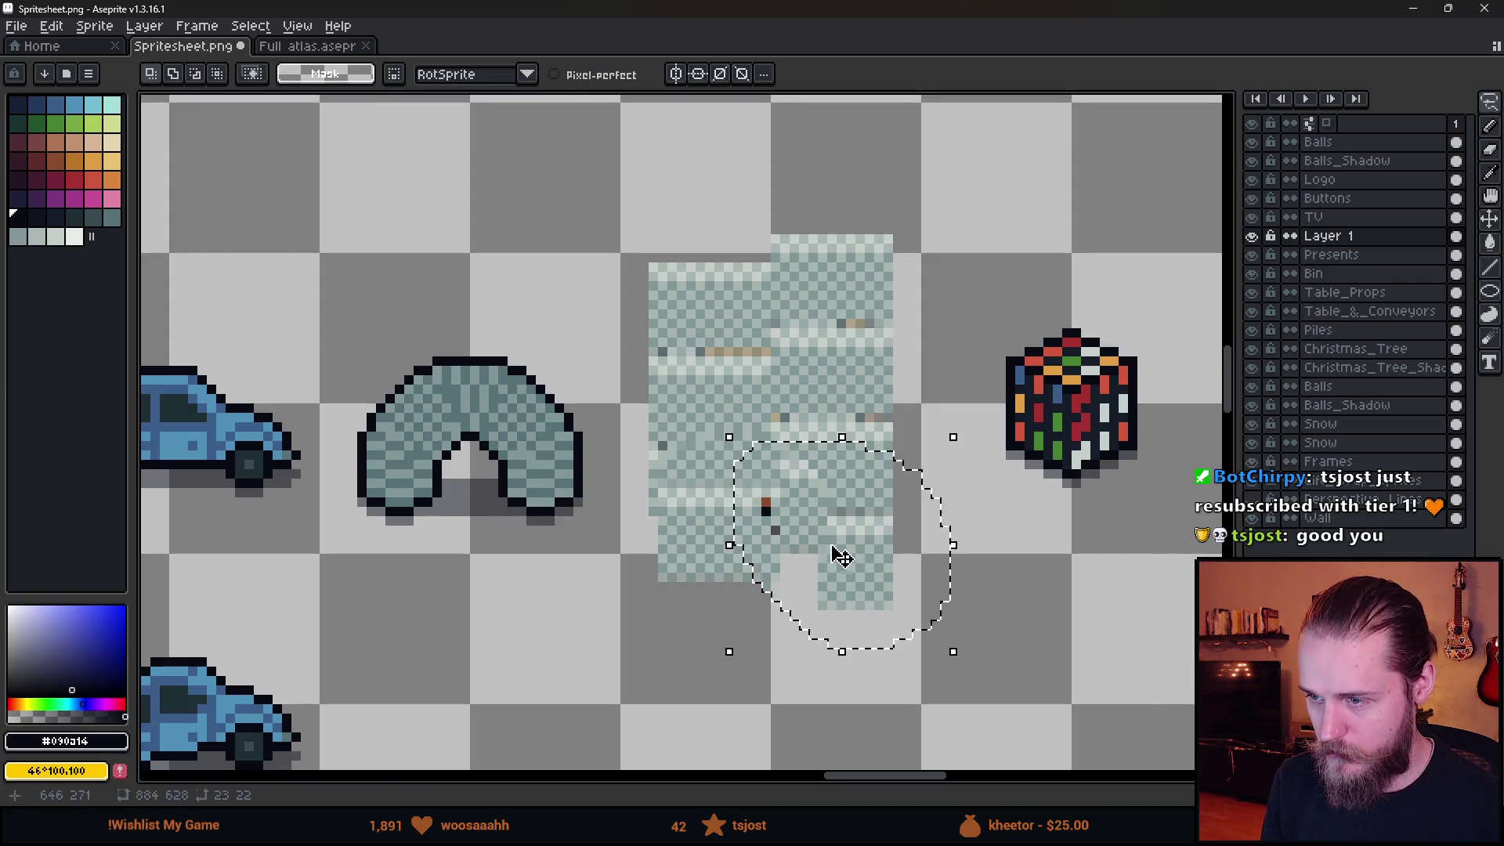
left_click_drag(833, 548, 807, 521)
key("Return")
Round off the top and right side of the lump with lasso-selected chunks.
mouse_move(892, 172)
left_mouse_down()
mouse_move(925, 305)
mouse_move(892, 173)
left_mouse_up()
mouse_move(856, 376)
left_mouse_down()
mouse_move(899, 356)
mouse_move(866, 309)
left_mouse_up()
left_click(593, 286)
mouse_move(606, 310)
left_mouse_down()
mouse_move(690, 363)
mouse_move(672, 374)
mouse_move(681, 384)
left_mouse_up()
left_click(725, 201)
mouse_move(725, 202)
left_mouse_down()
mouse_move(587, 325)
mouse_move(720, 235)
mouse_move(705, 326)
mouse_move(688, 336)
left_mouse_up()
left_click(893, 228)
mouse_move(940, 200)
left_mouse_down()
mouse_move(889, 307)
mouse_move(878, 280)
mouse_move(854, 314)
mouse_move(855, 290)
left_mouse_up()
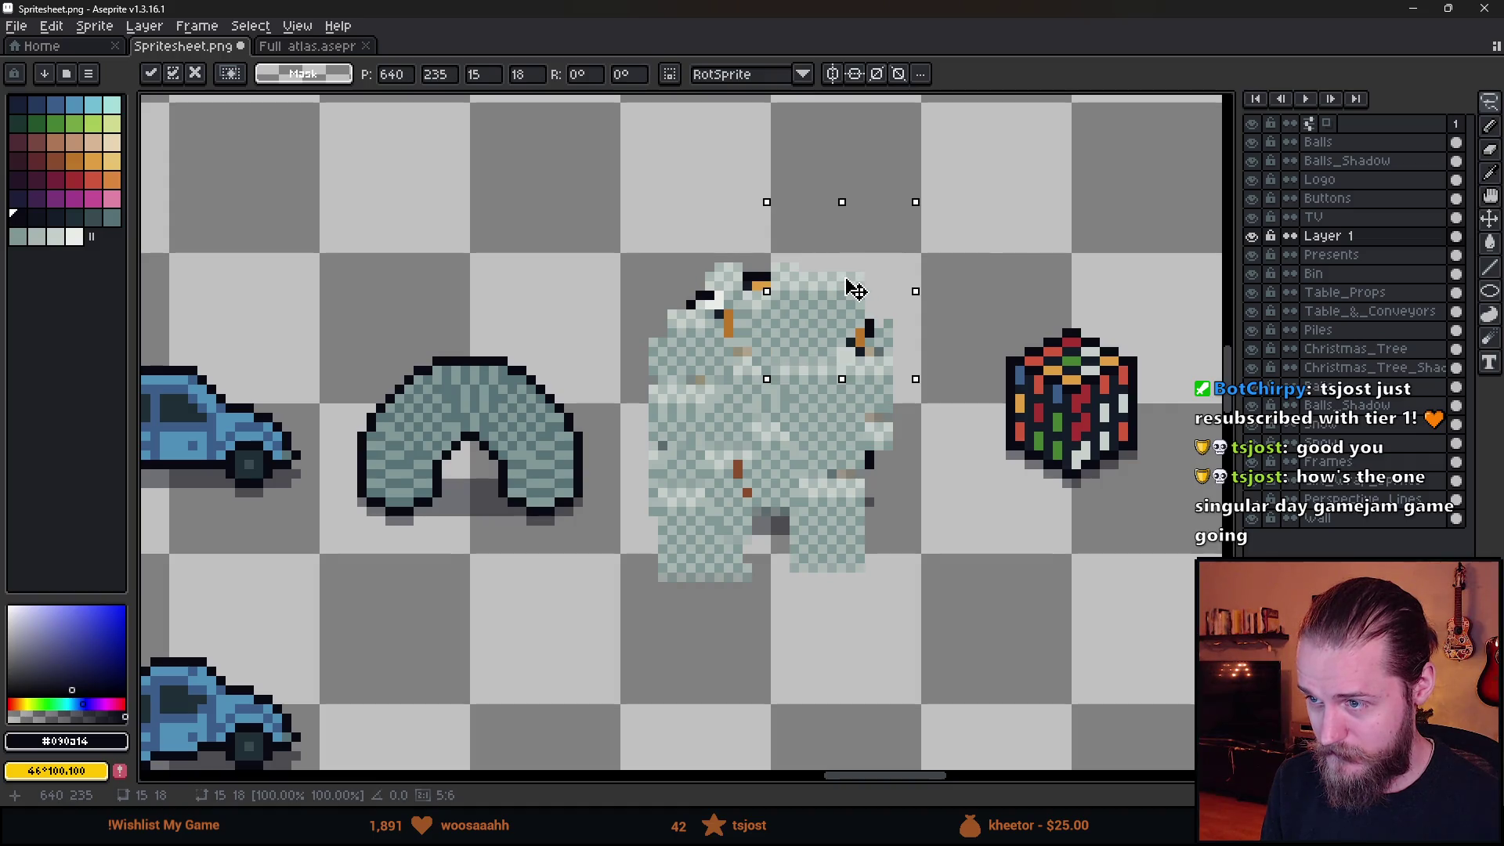
left_click_drag(899, 235, 857, 308)
key("Left")
key("Return")
Pull the lump's lower lobe up into the body.
mouse_move(869, 517)
left_mouse_down()
mouse_move(766, 505)
mouse_move(822, 537)
mouse_move(805, 520)
mouse_move(838, 469)
mouse_move(839, 514)
left_mouse_up()
key("Return")
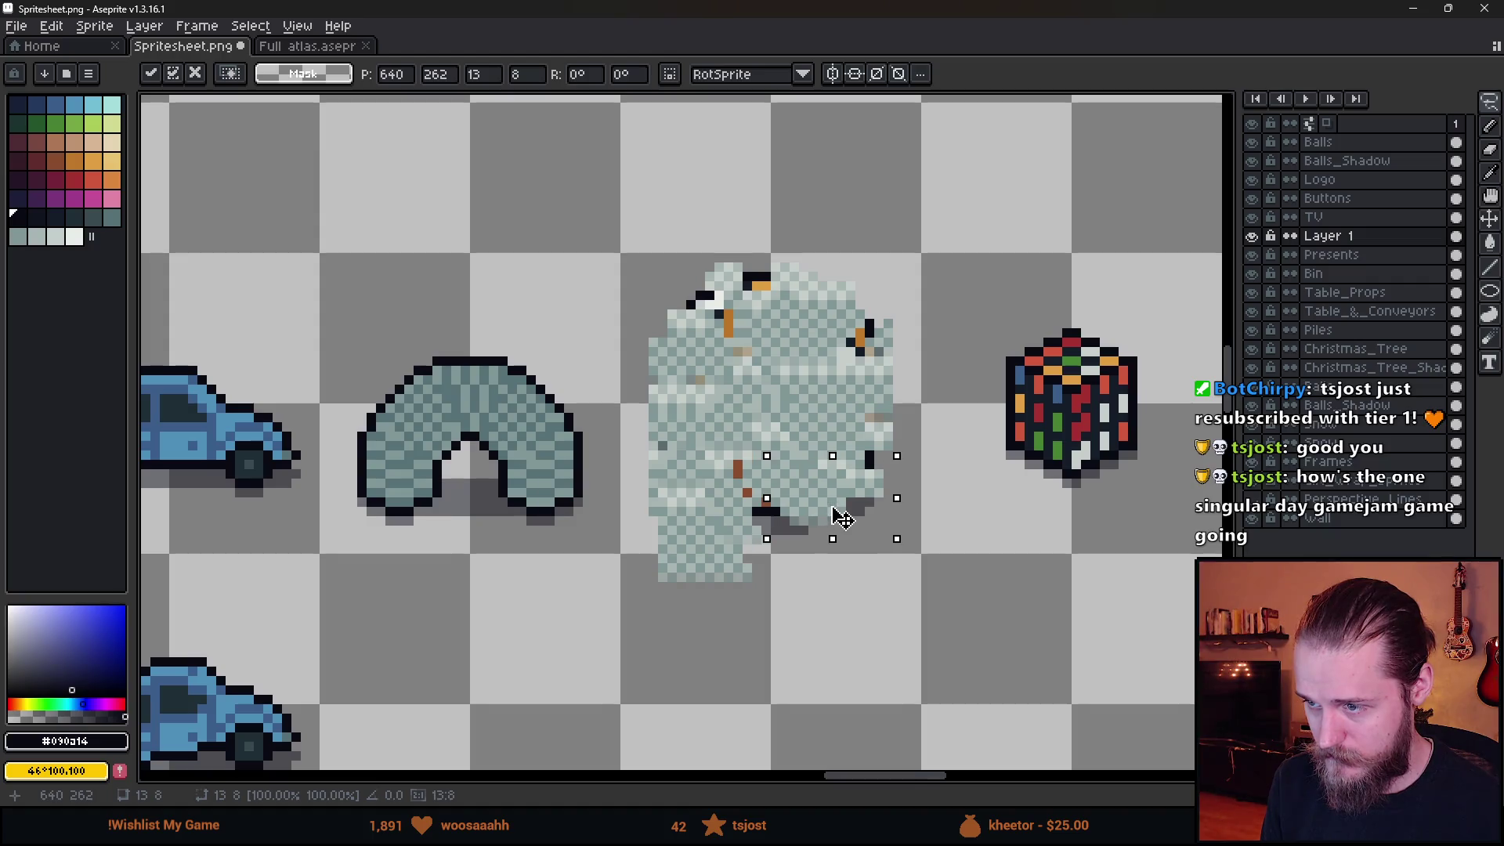
key("Return")
mouse_move(709, 531)
left_mouse_down()
mouse_move(681, 577)
mouse_move(709, 533)
left_mouse_up()
mouse_move(709, 548)
left_mouse_down()
mouse_move(745, 527)
mouse_move(732, 517)
left_mouse_up()
key("Return")
Lift the remaining lower strips and chunks up to finish the crumpled shape.
mouse_move(697, 410)
left_mouse_down()
mouse_move(715, 496)
mouse_move(731, 494)
mouse_move(788, 577)
mouse_move(705, 505)
left_mouse_up()
key("Return")
left_click_drag(775, 550, 774, 531)
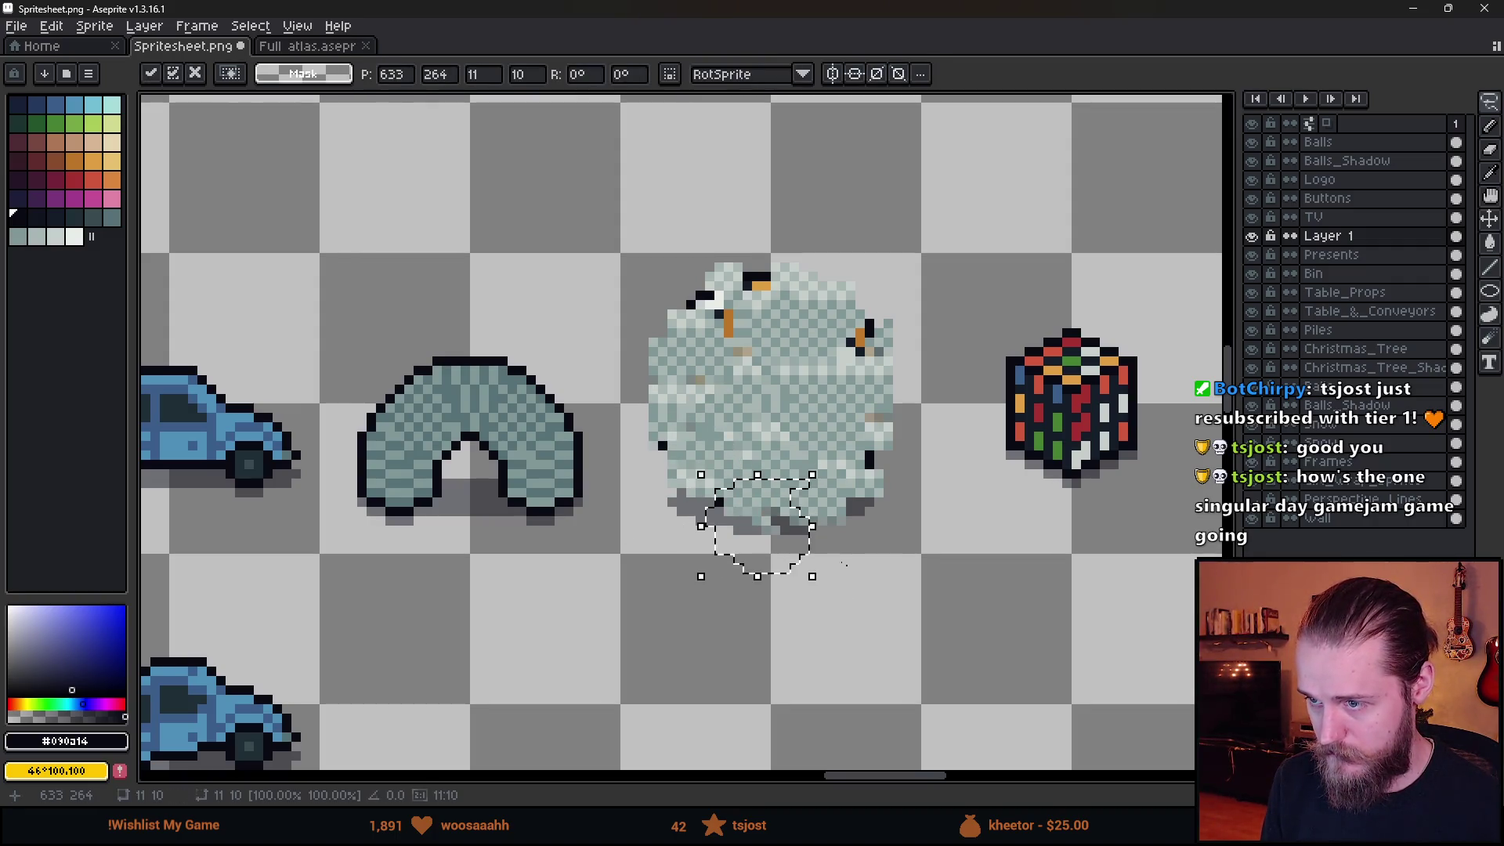
key("Return")
mouse_move(906, 510)
left_mouse_down()
mouse_move(870, 584)
mouse_move(839, 527)
left_mouse_up()
key("Return")
scroll(792, 466, "down", 4)
scroll(793, 467, "up", 4)
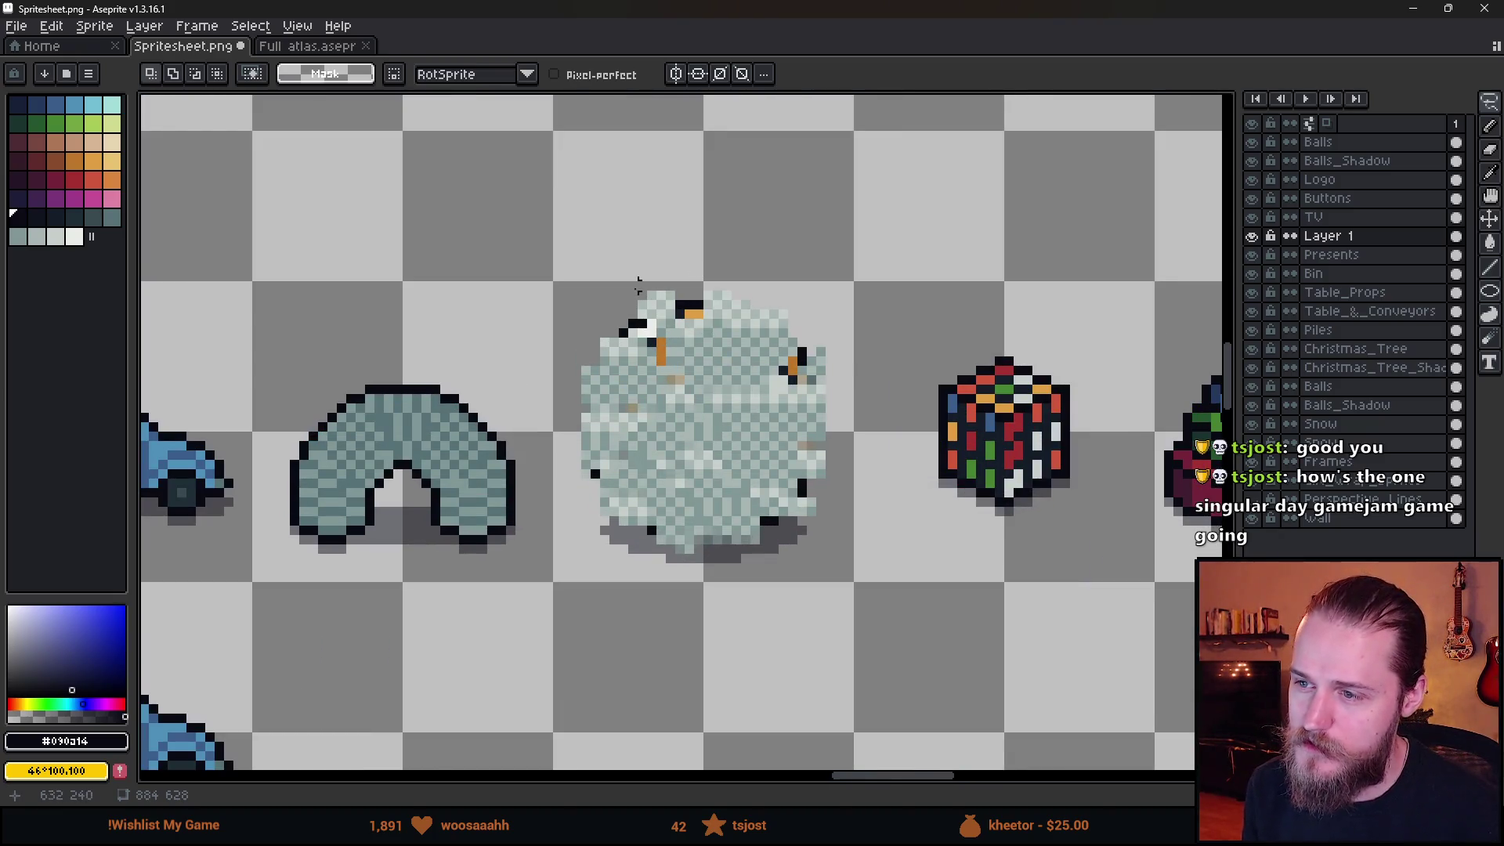
Delete stray dark pixels atop the lump and shift a small dark pixel group.
scroll(740, 382, "up", 1)
key("Delete")
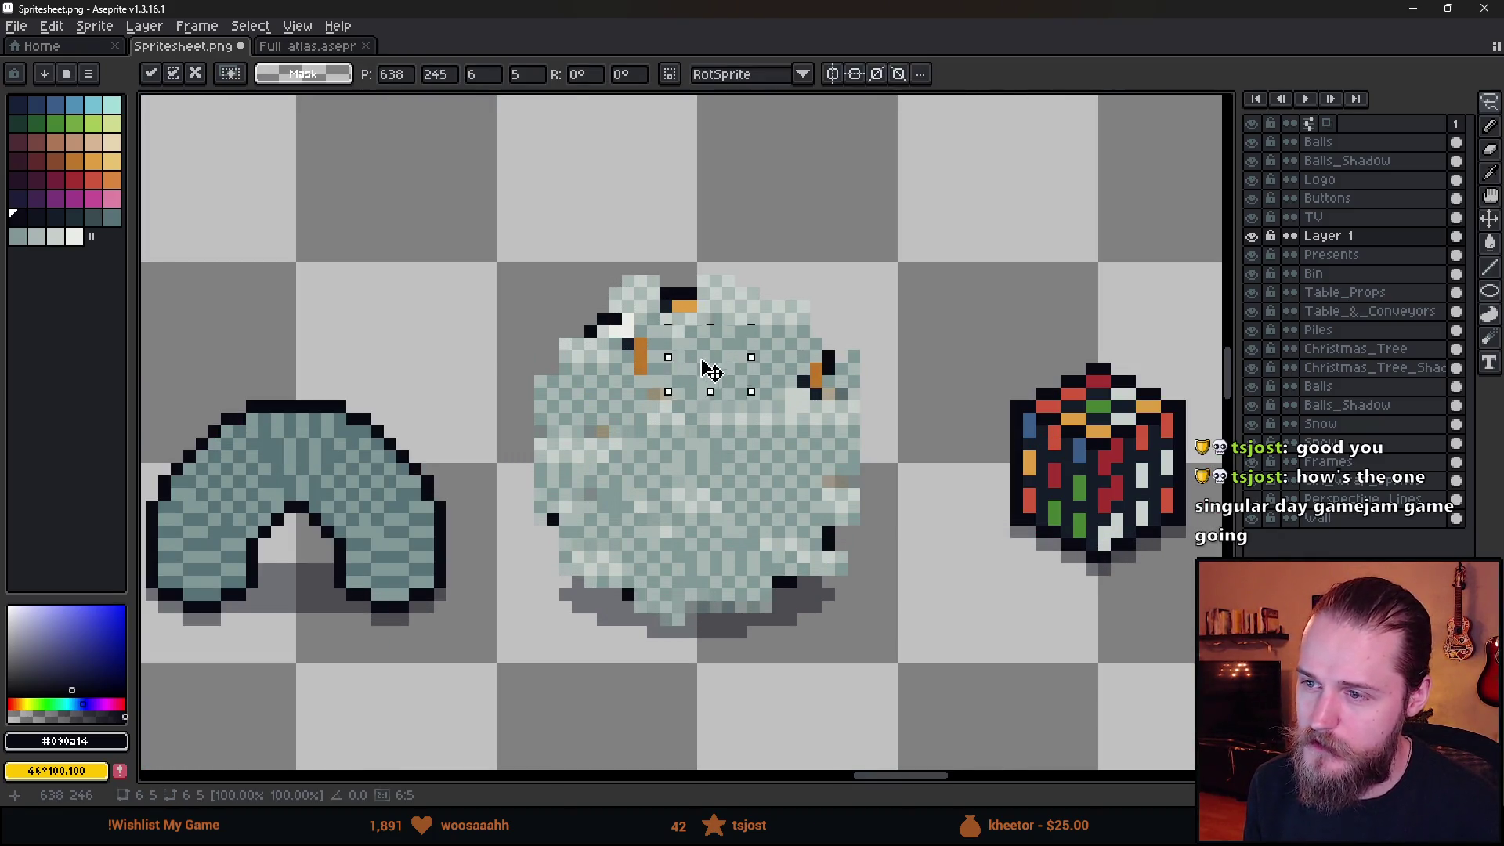
scroll(765, 423, "down", 1)
scroll(765, 423, "down", 4)
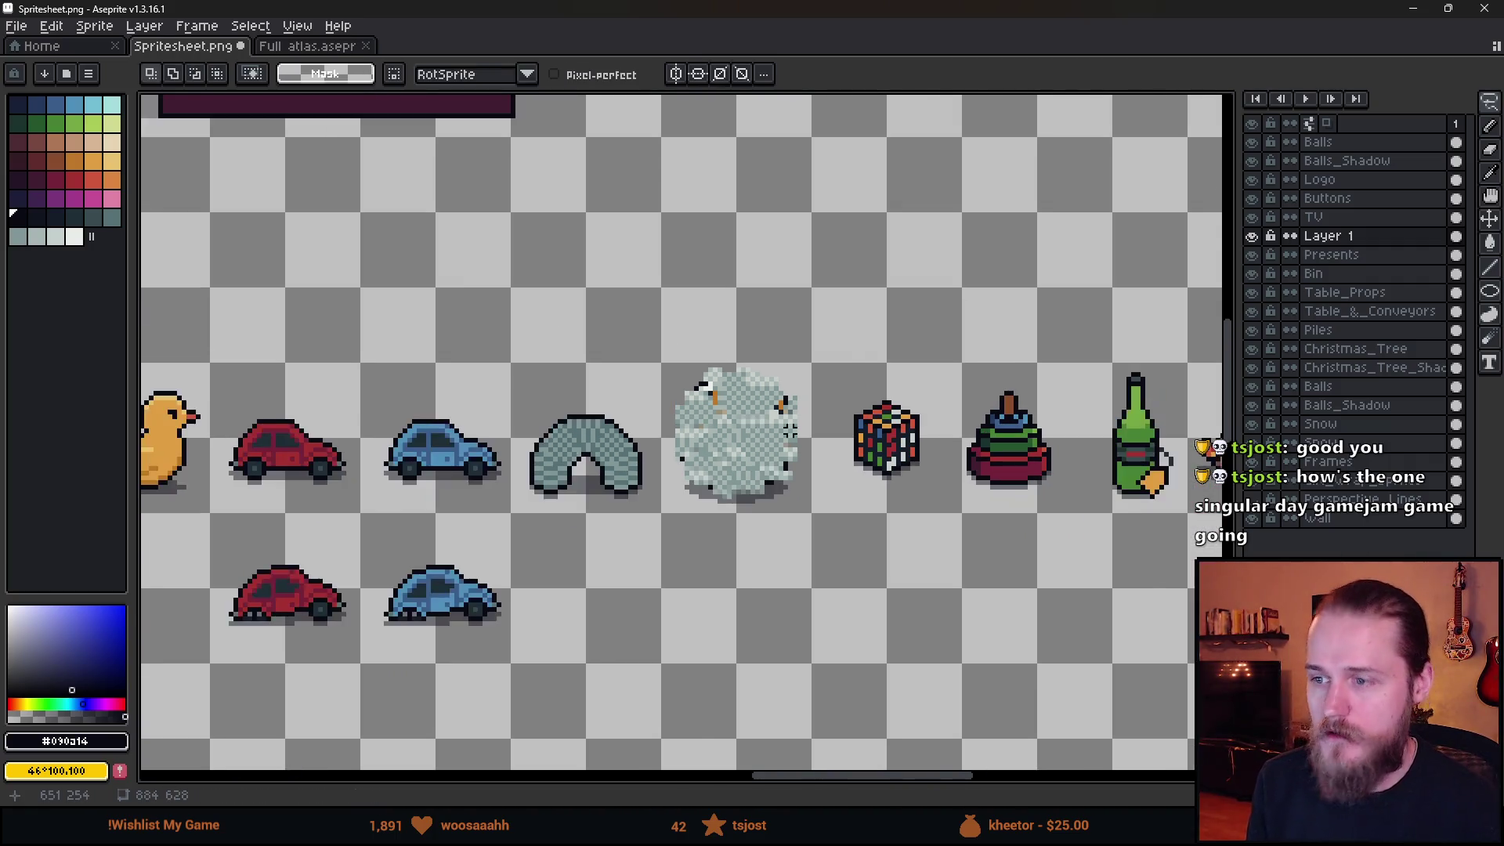
scroll(772, 442, "up", 3)
scroll(771, 443, "up", 3)
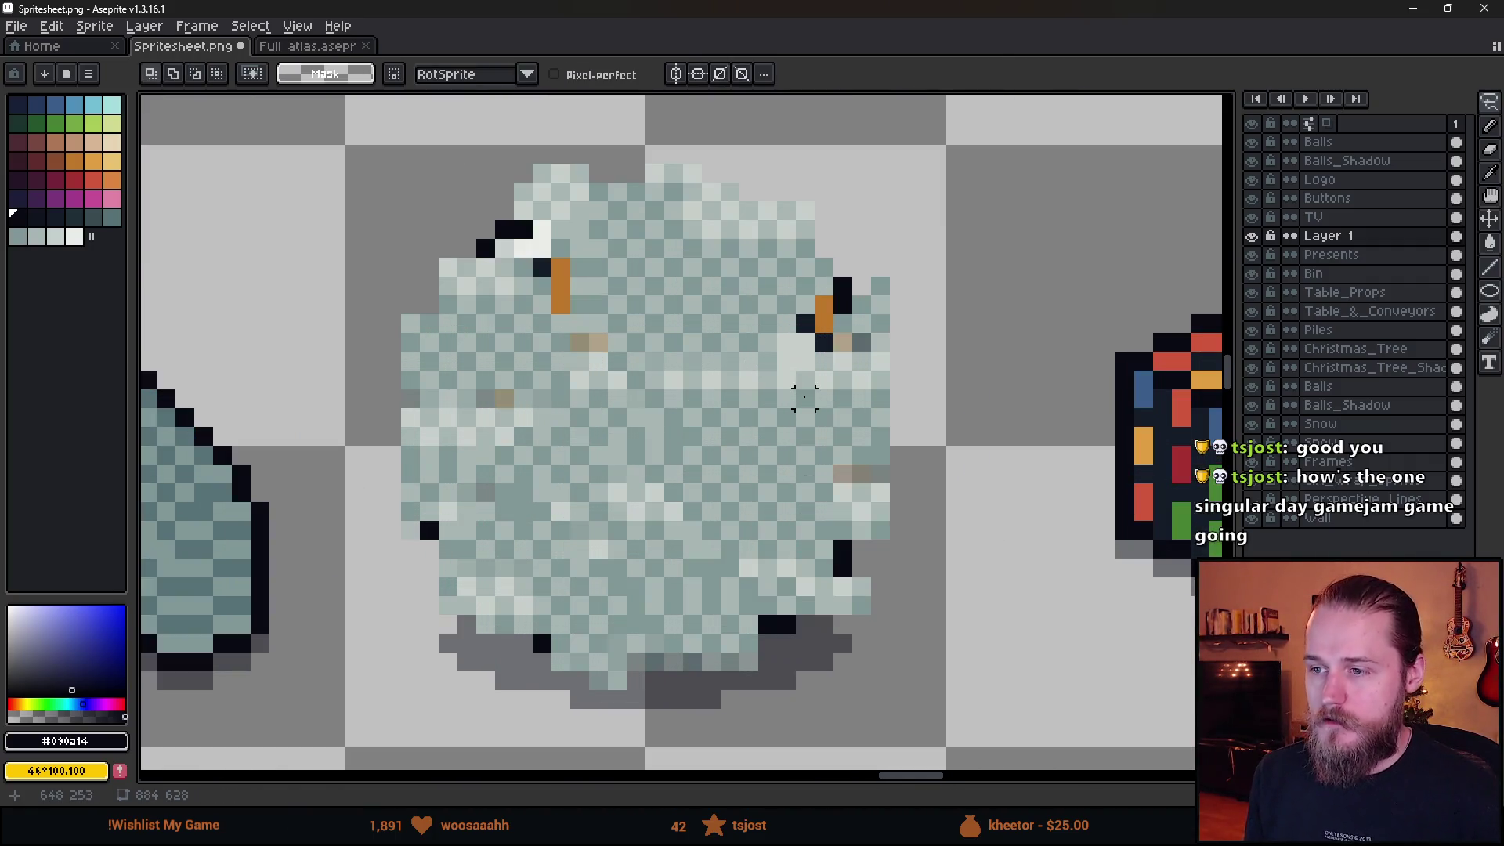
mouse_move(663, 379)
left_mouse_down()
mouse_move(731, 396)
mouse_move(764, 485)
left_mouse_up()
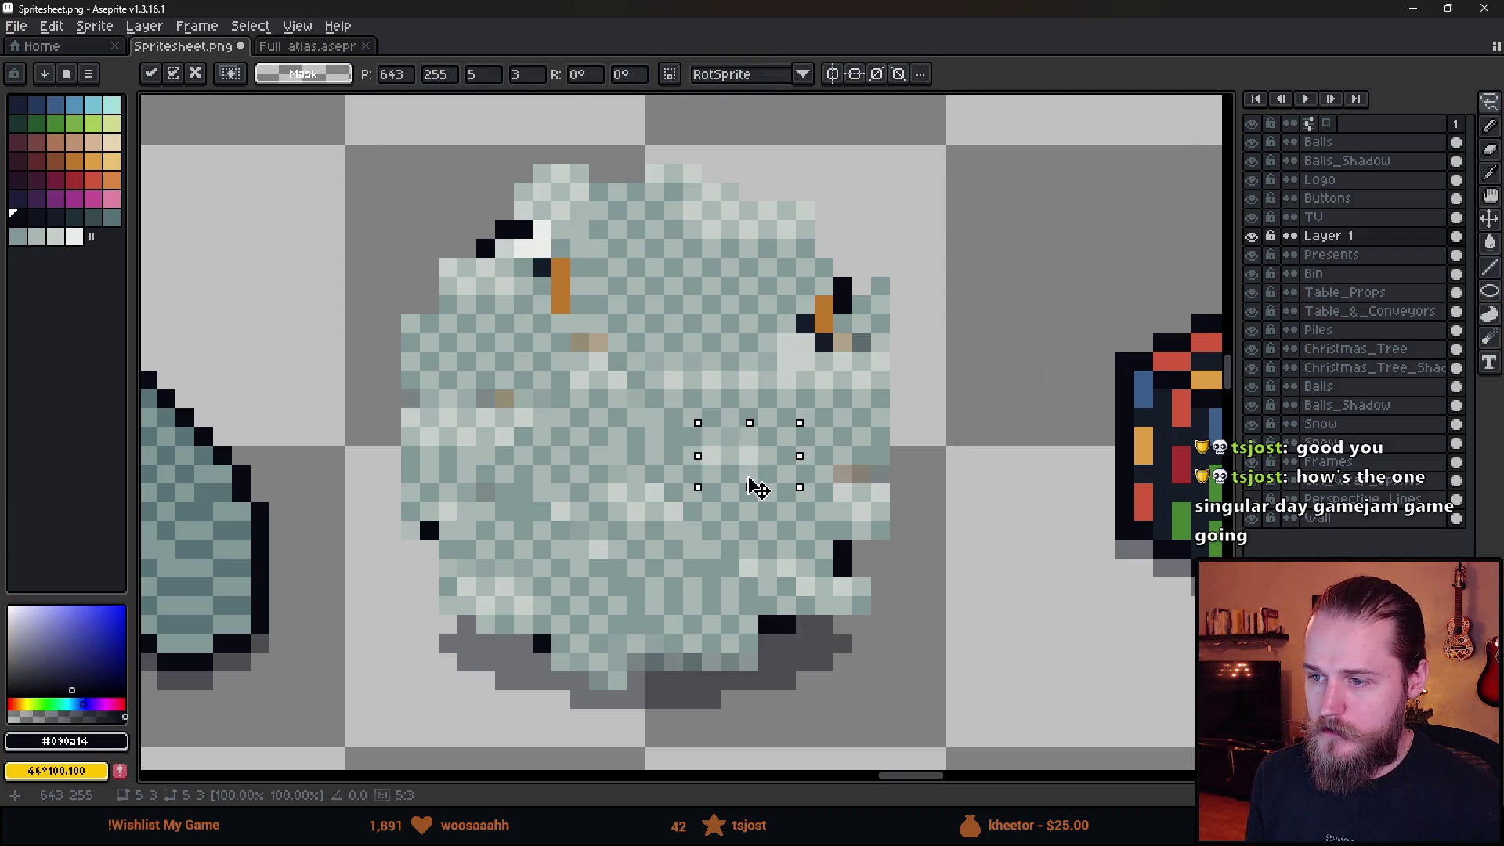
key("Return")
scroll(908, 423, "down", 1)
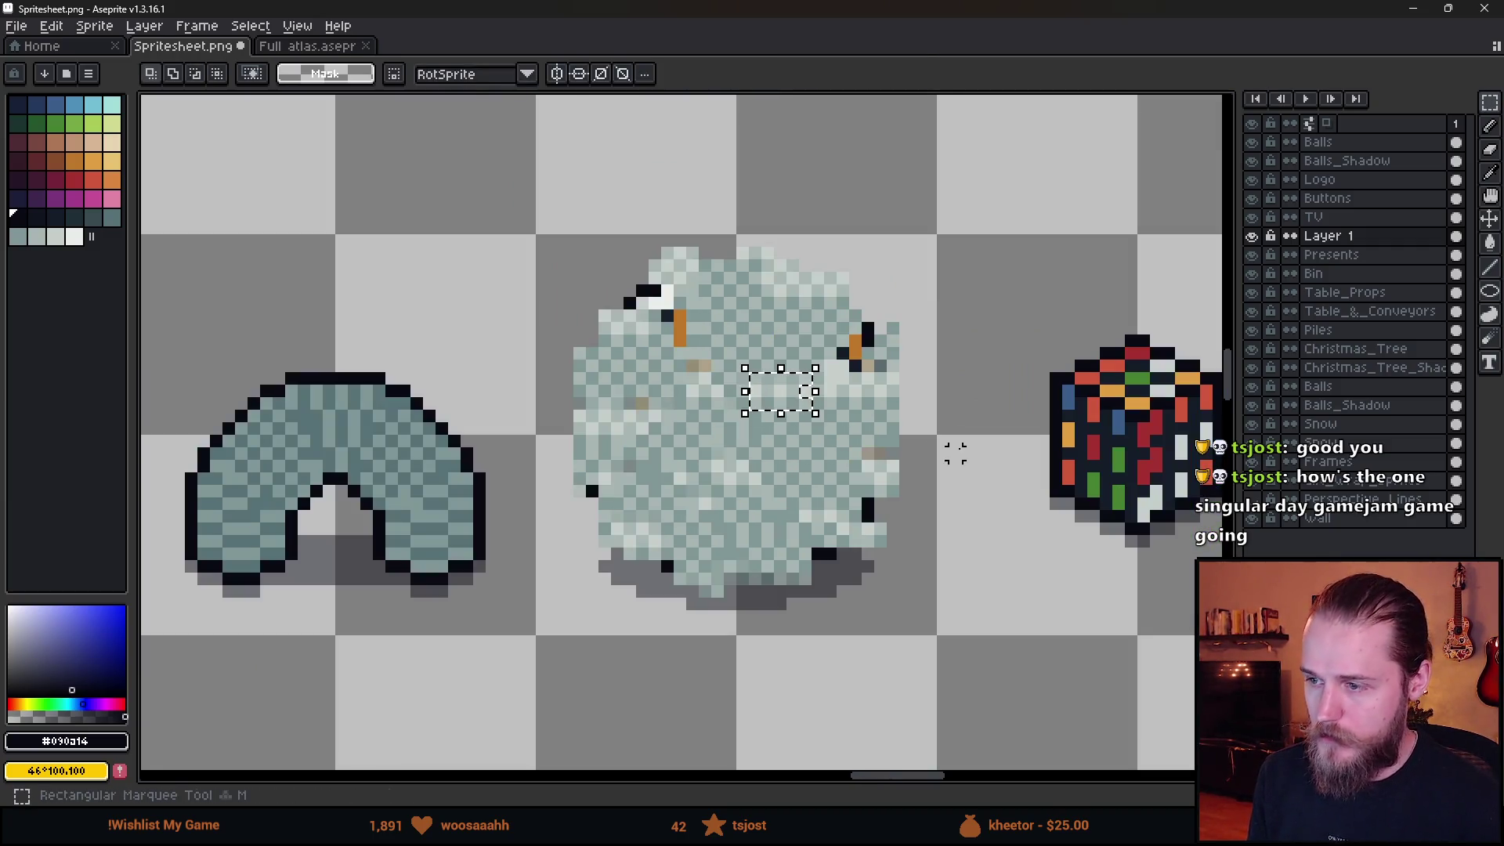
key("ctrl+d")
scroll(915, 377, "down", 1)
Rotate the whole crumpled wrap slightly and nudge it left and down.
mouse_move(877, 261)
left_mouse_down()
mouse_move(715, 540)
mouse_move(672, 531)
left_mouse_up()
left_click_drag(861, 513, 954, 310, "shift")
left_click_drag(960, 249, 1029, 308)
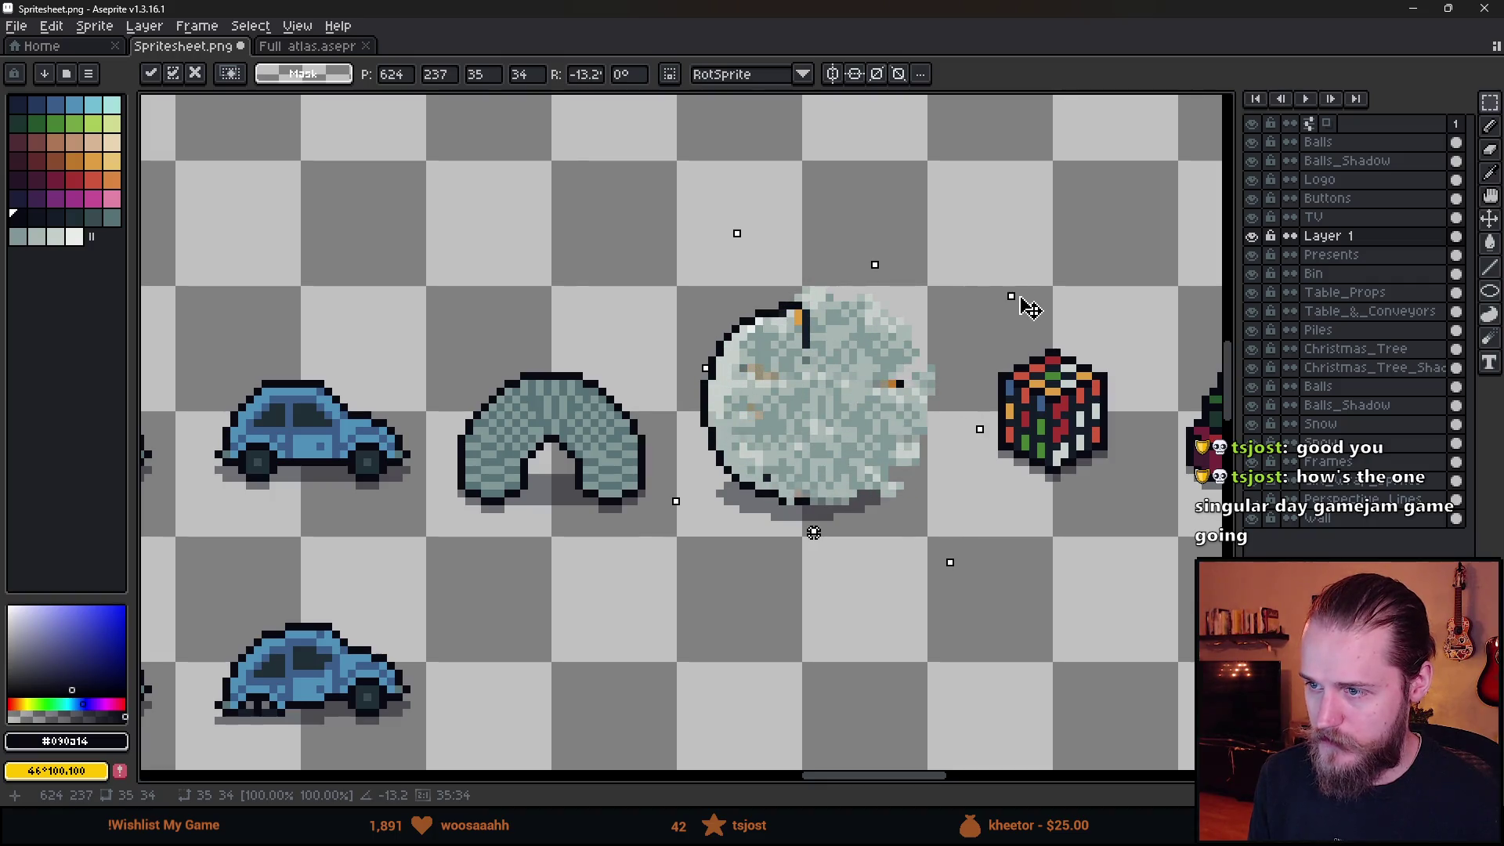
mouse_move(846, 423)
left_mouse_down()
mouse_move(813, 450)
mouse_move(824, 430)
left_mouse_up()
key("Return")
scroll(887, 515, "down", 4)
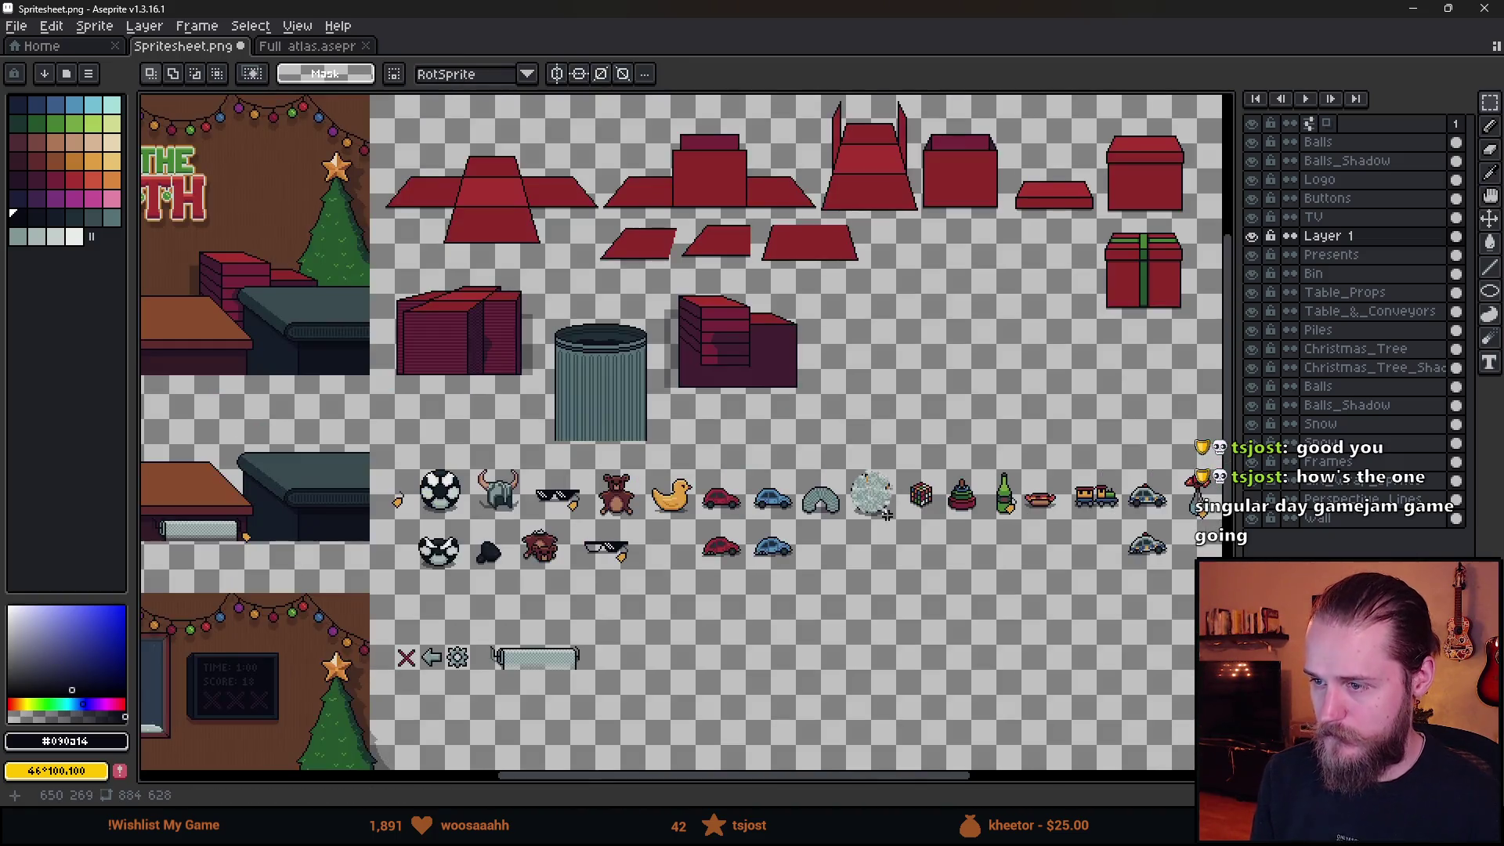
scroll(885, 505, "up", 4)
scroll(819, 447, "up", 1)
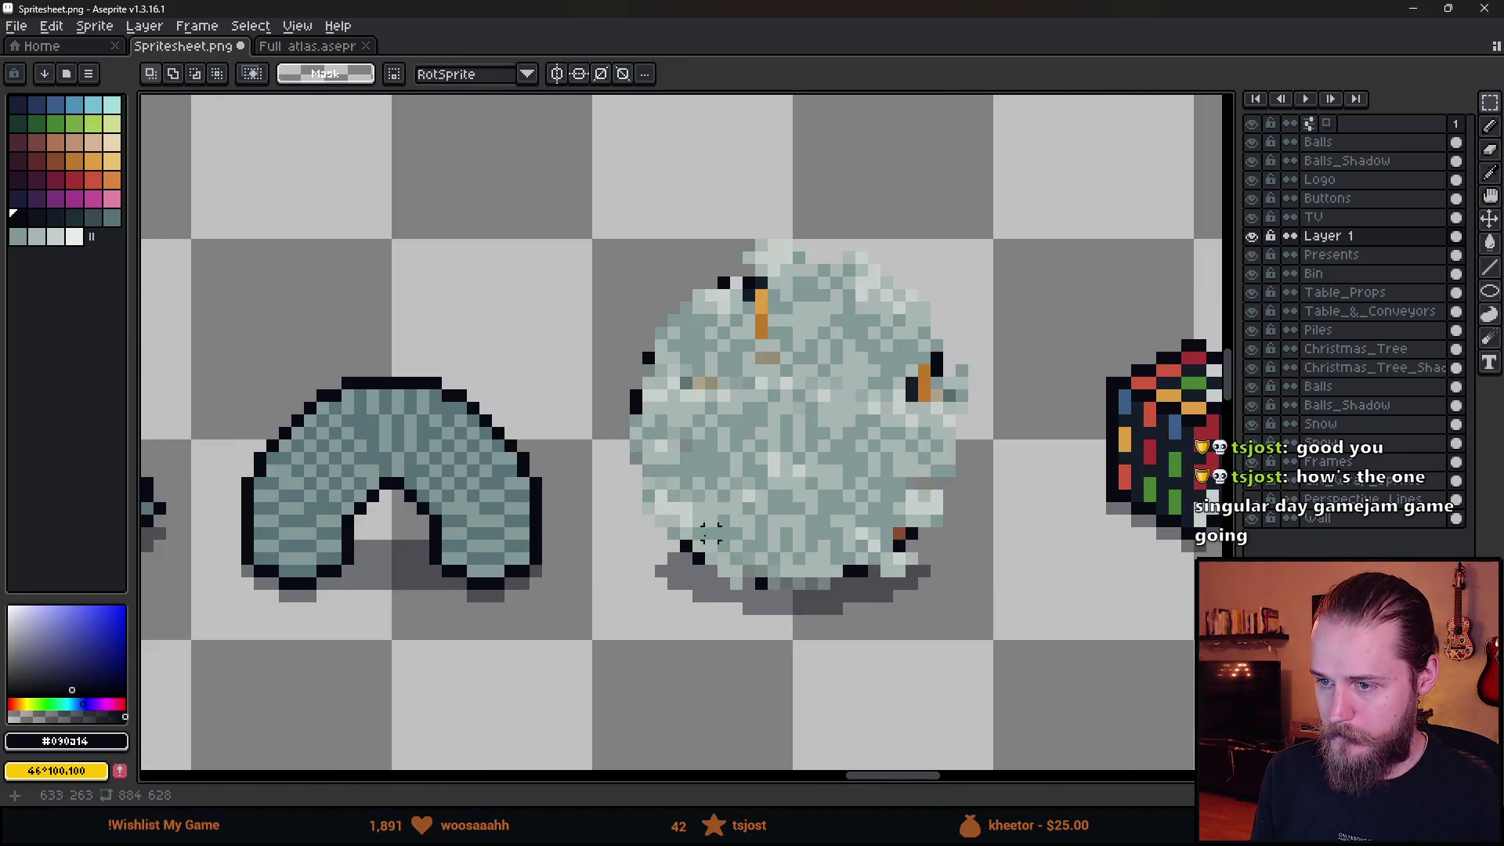
Widen and reshape the wrap's lower edge, then shrink the brush for touch-ups.
left_click_drag(621, 446, 830, 614)
mouse_move(796, 553)
left_mouse_down()
mouse_move(737, 603)
mouse_move(767, 603)
mouse_move(731, 696)
mouse_move(783, 638)
mouse_move(759, 578)
mouse_move(773, 552)
mouse_move(836, 583)
mouse_move(893, 577)
left_mouse_up()
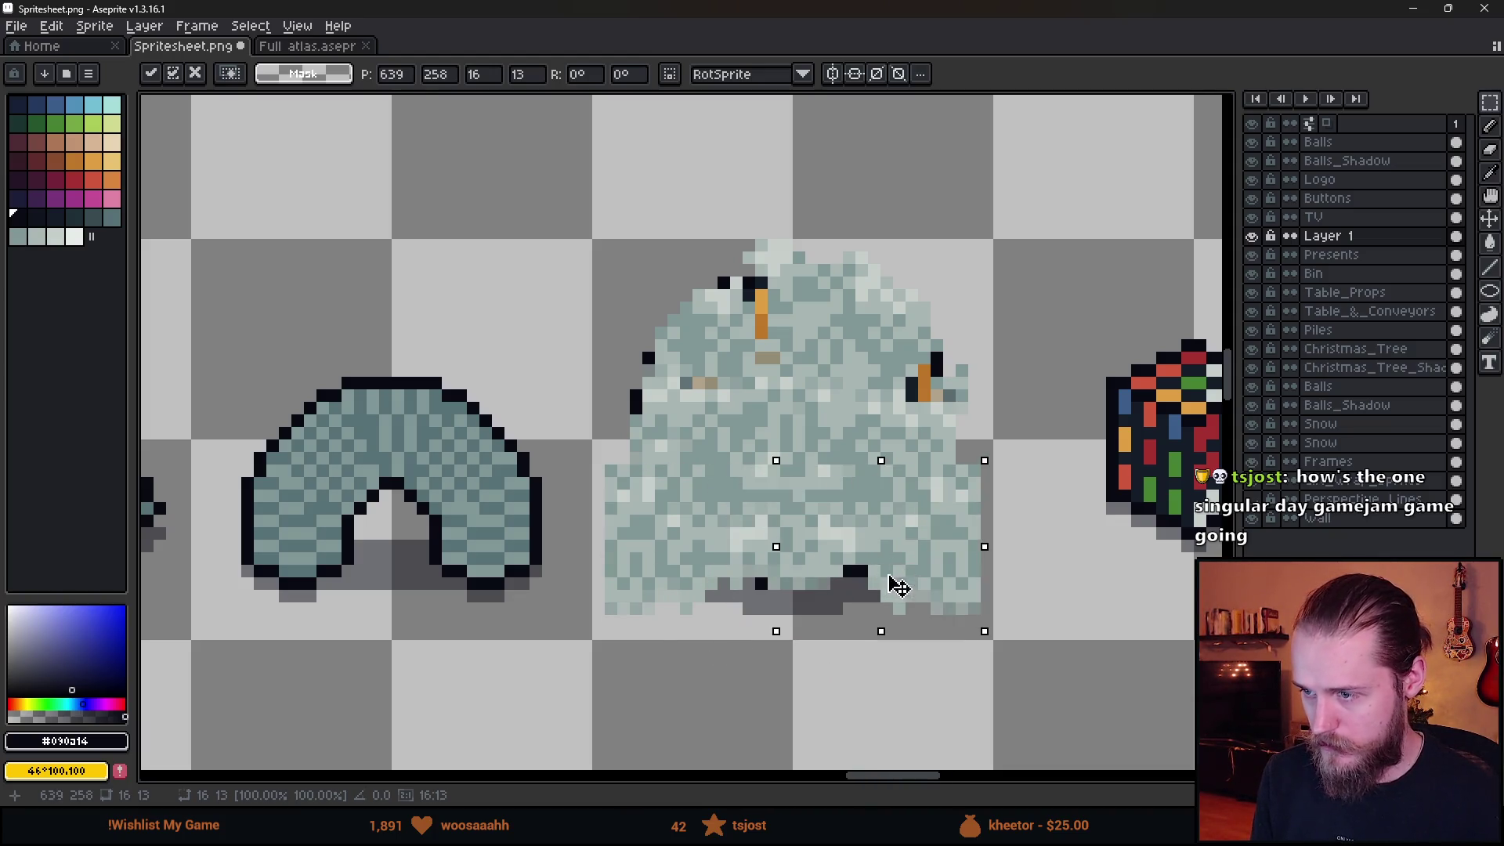
left_click(783, 655)
mouse_move(680, 515)
left_mouse_down()
mouse_move(885, 595)
mouse_move(832, 607)
left_mouse_up()
key("b")
scroll(772, 604, "down", 2)
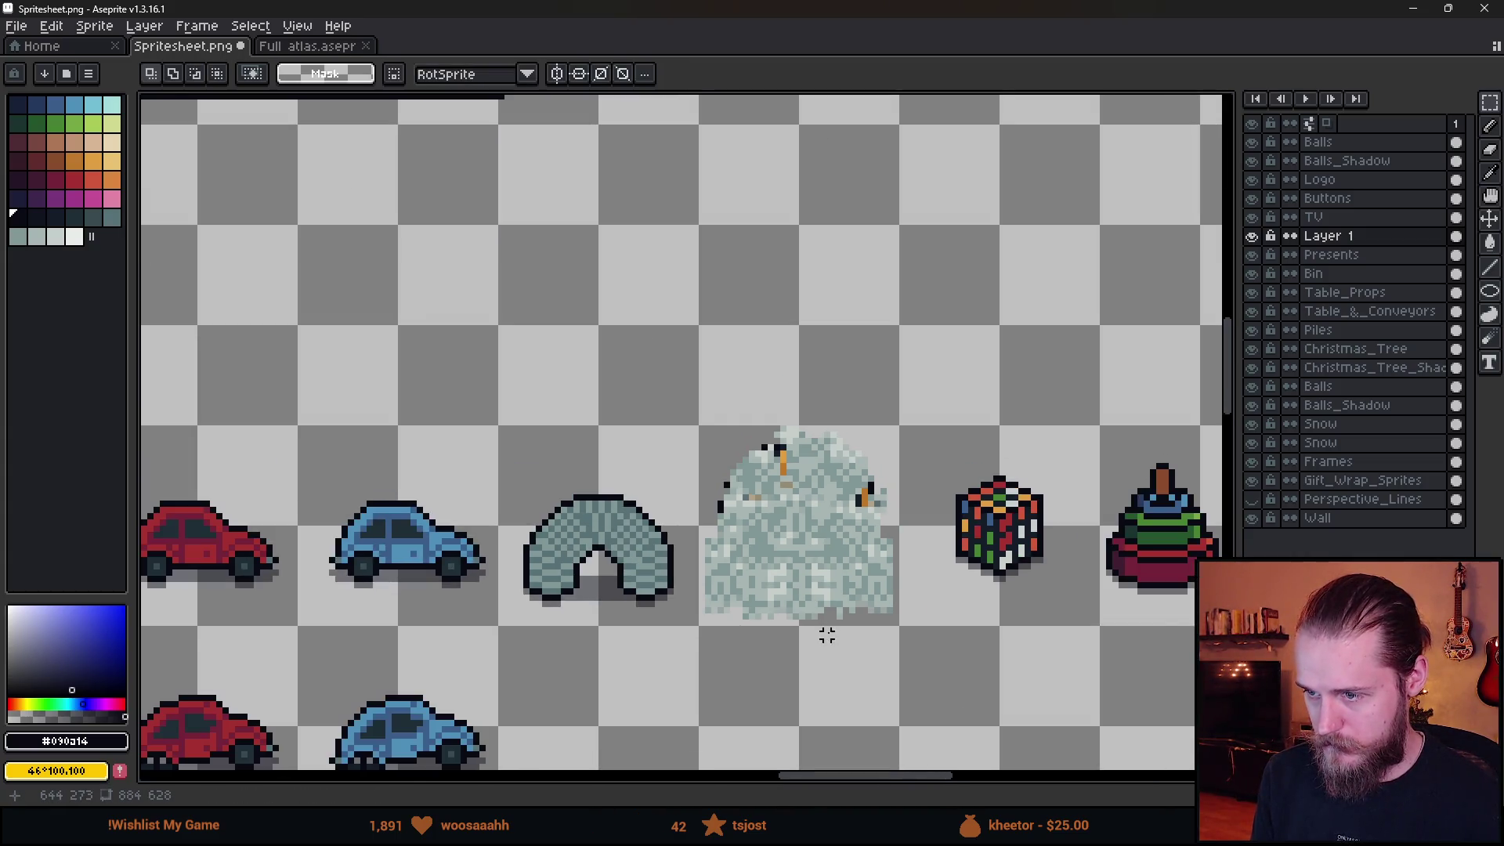
scroll(597, 571, "up", 2)
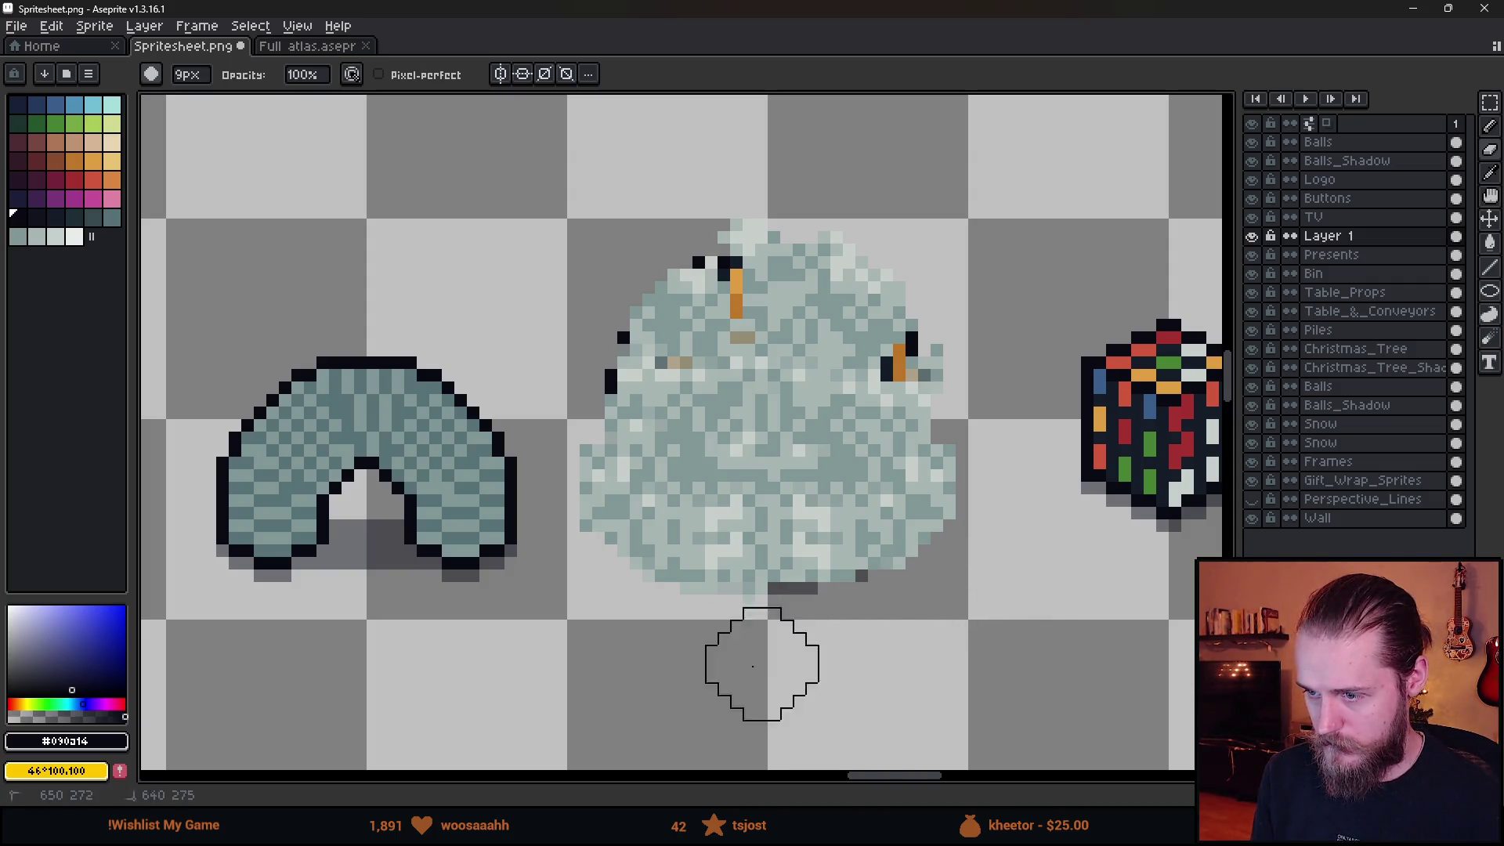
key("minus")
key("minus")
key("minus")
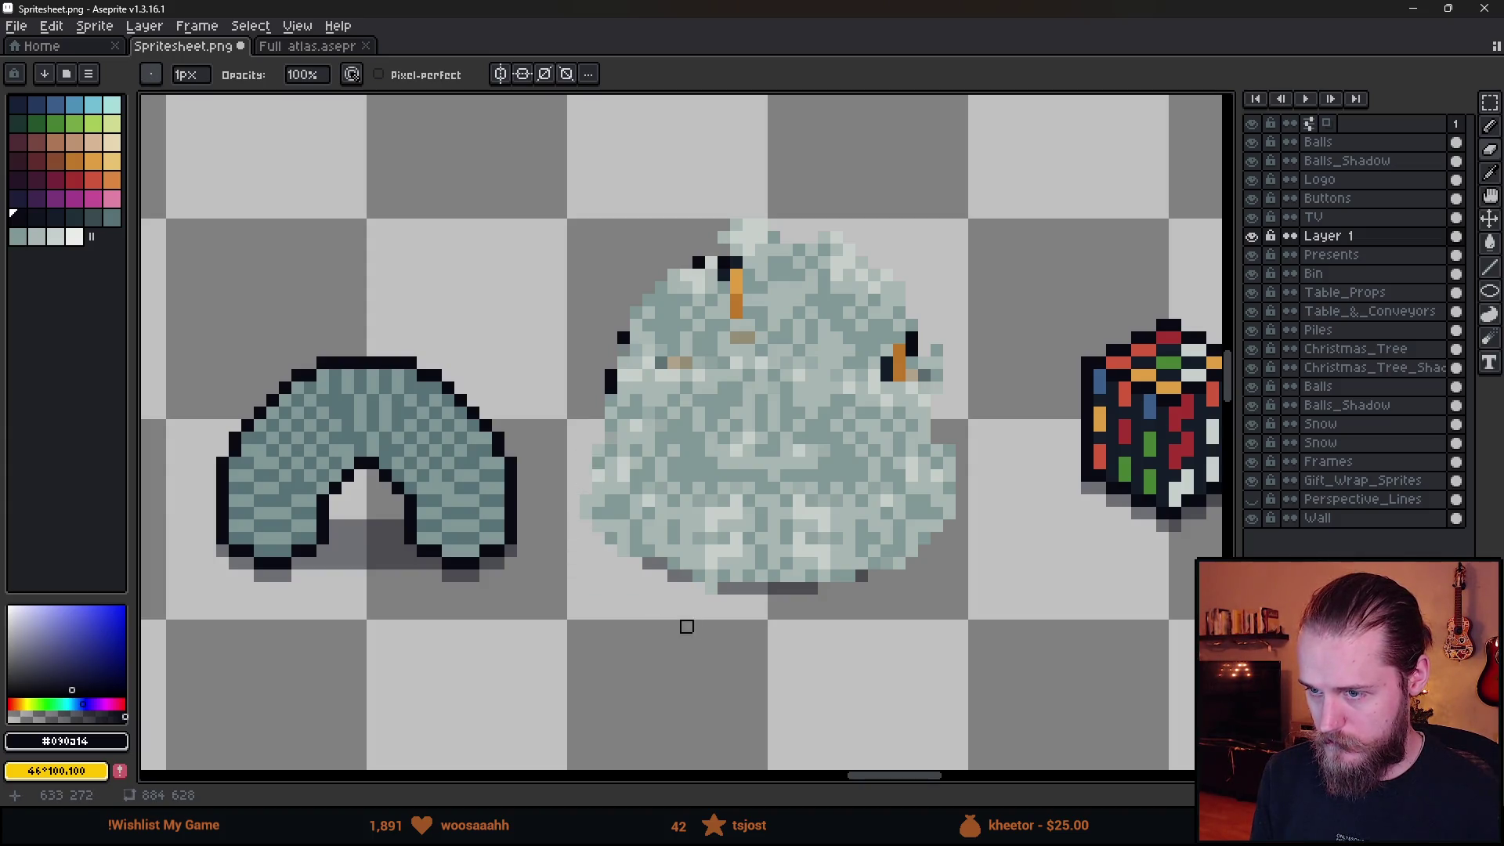
scroll(610, 423, "down", 5)
scroll(609, 423, "up", 3)
Move the wrap into the middle of the open red box and preview an Outline effect.
key("m")
mouse_move(609, 423)
left_mouse_down()
mouse_move(809, 665)
mouse_move(994, 480)
mouse_move(809, 665)
left_mouse_up()
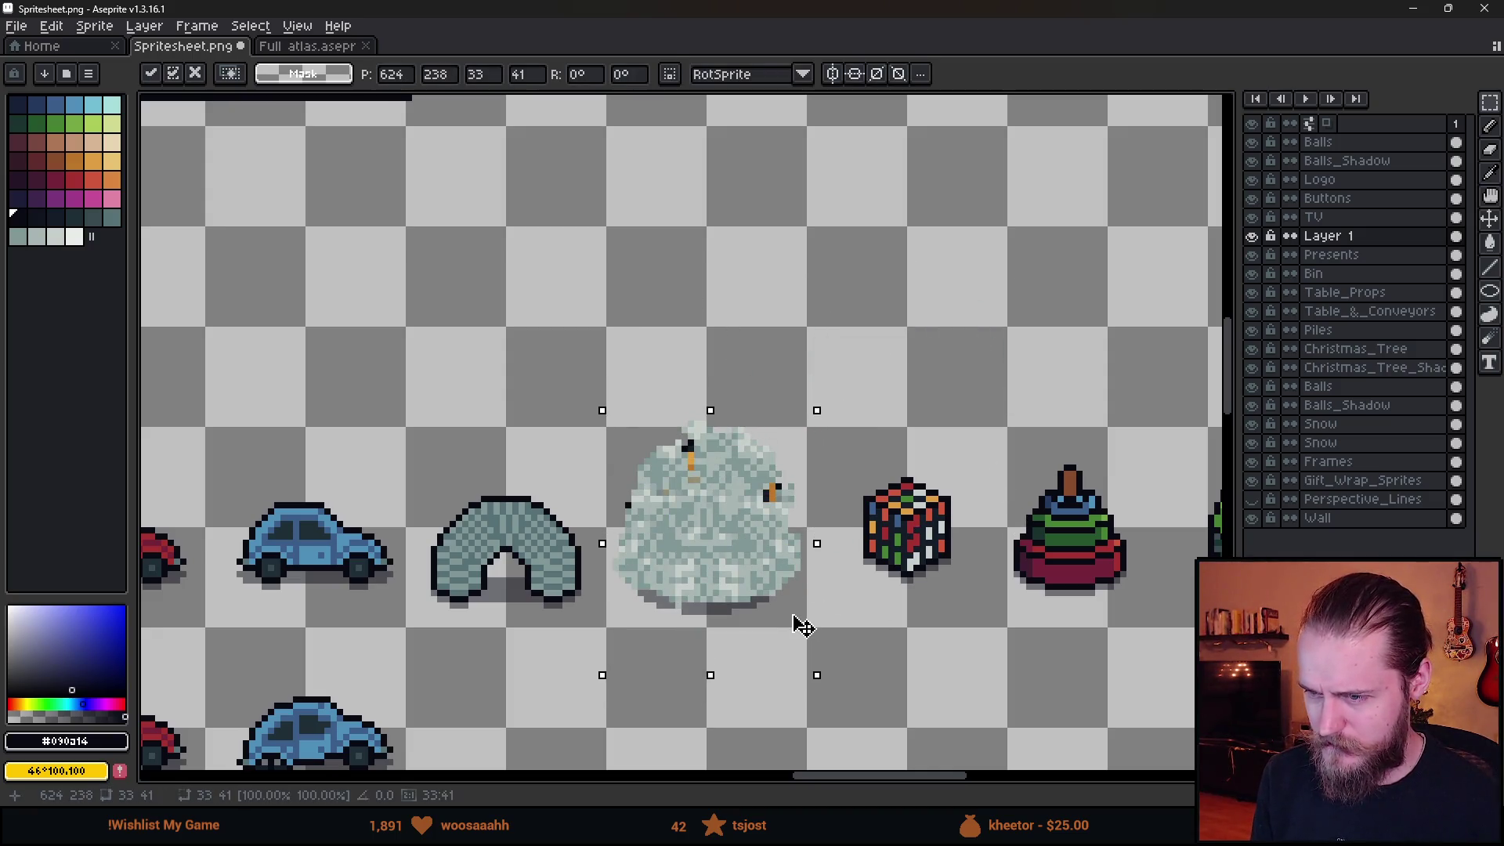
scroll(802, 625, "down", 3)
scroll(786, 618, "up", 2)
scroll(785, 619, "down", 1)
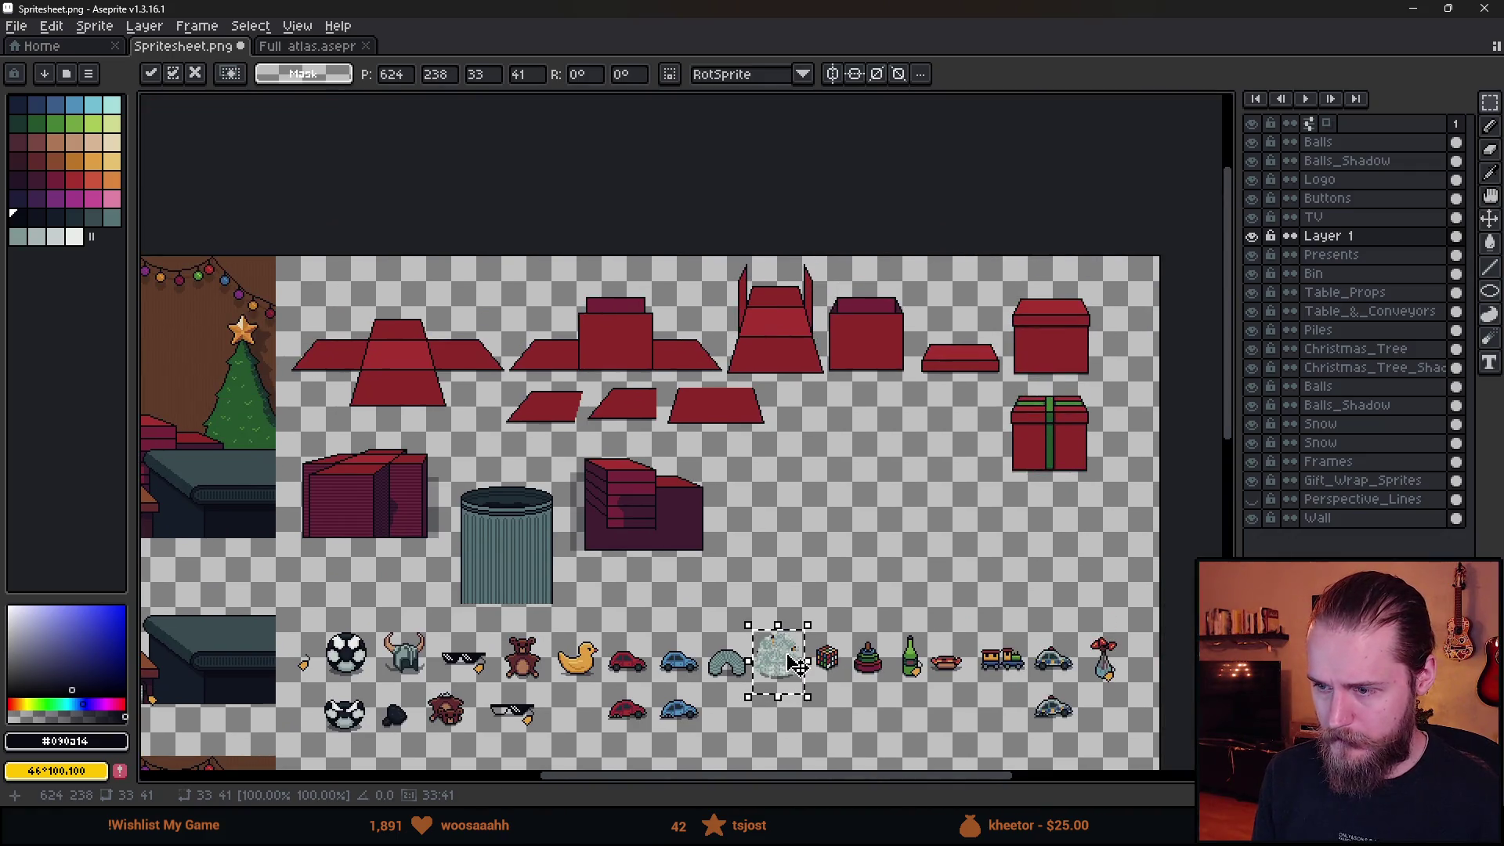
mouse_move(795, 664)
left_mouse_down()
mouse_move(588, 340)
mouse_move(414, 342)
left_mouse_up()
scroll(321, 333, "up", 2)
left_click_drag(548, 398, 555, 397)
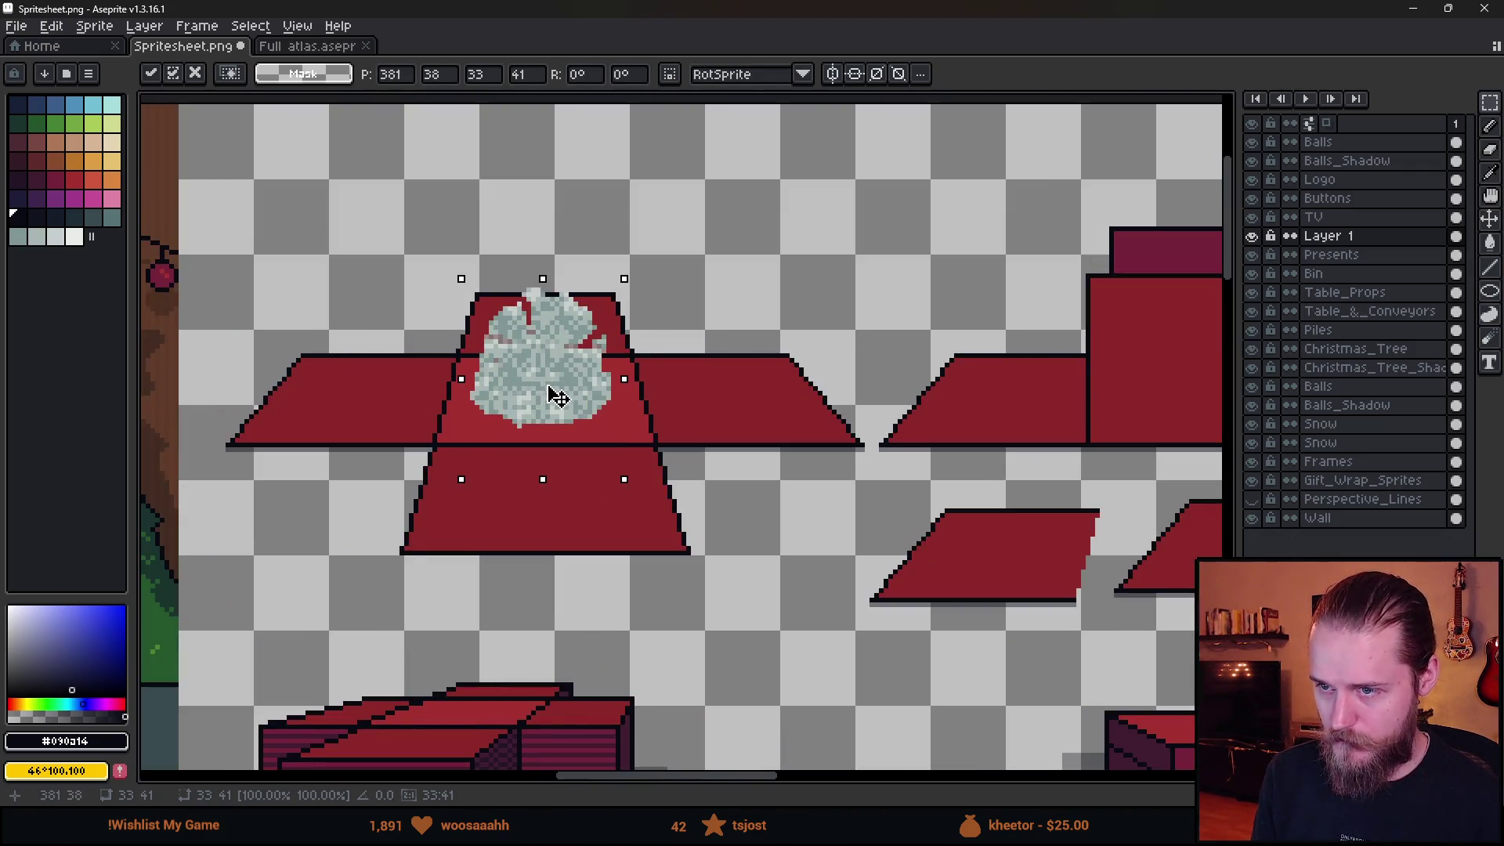
left_click(847, 298)
key("shift+o")
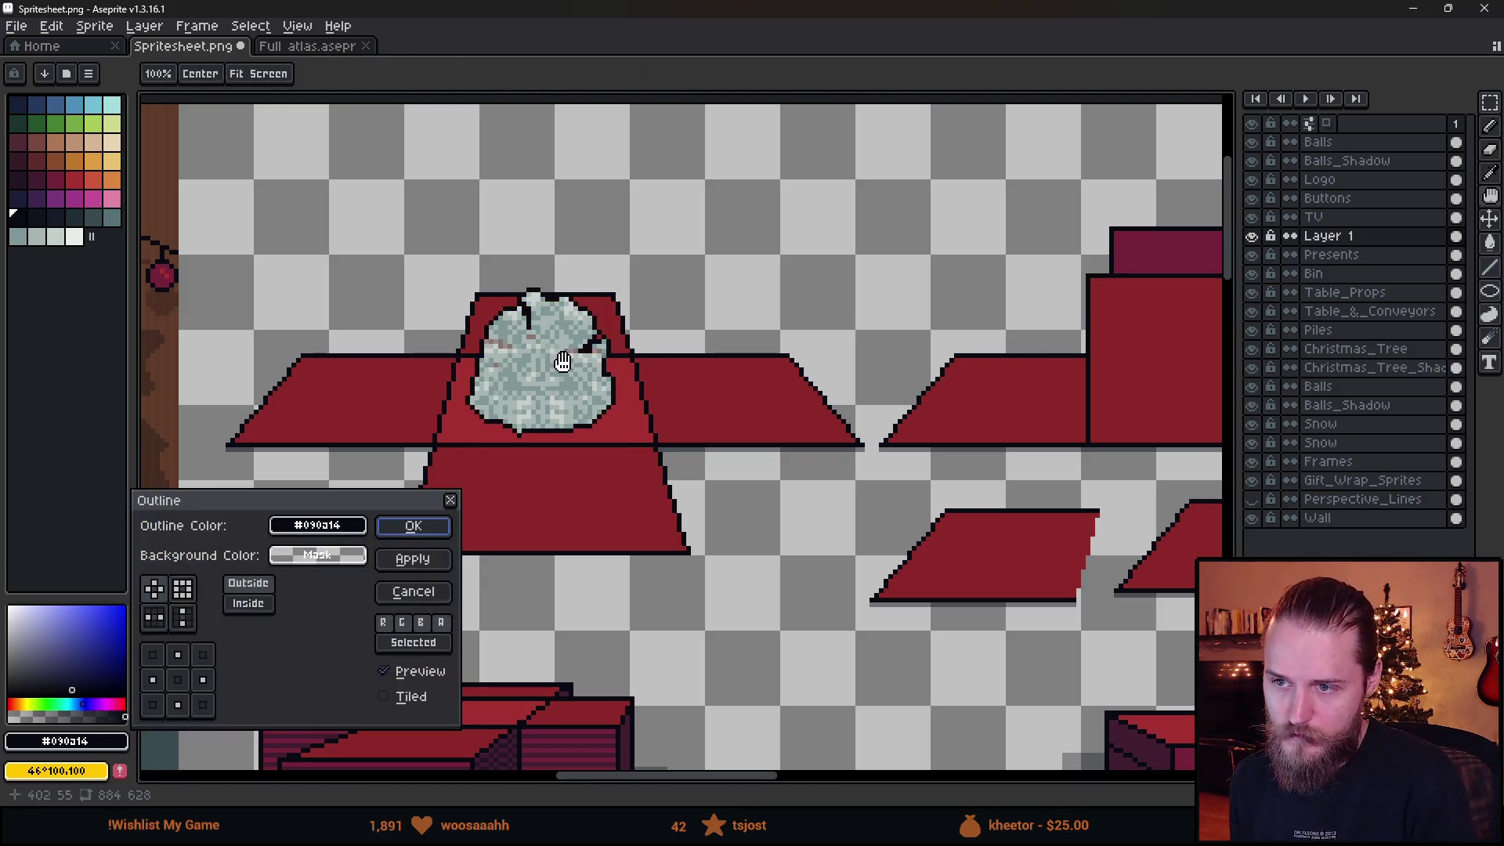
Apply the dark outline to the wrap and briefly test it on the table mockup.
left_click(429, 533)
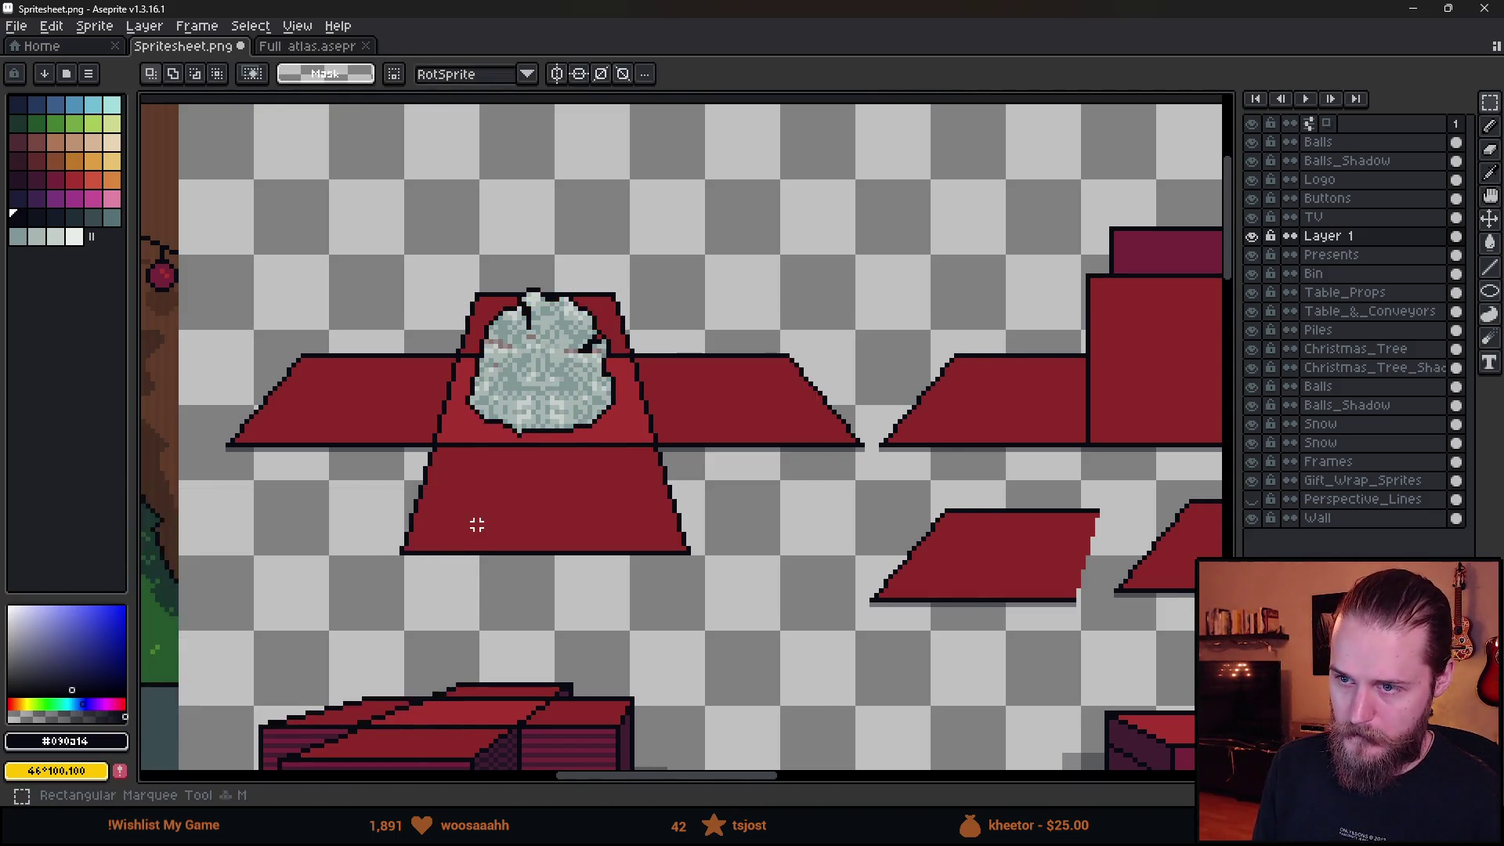
scroll(549, 513, "down", 4)
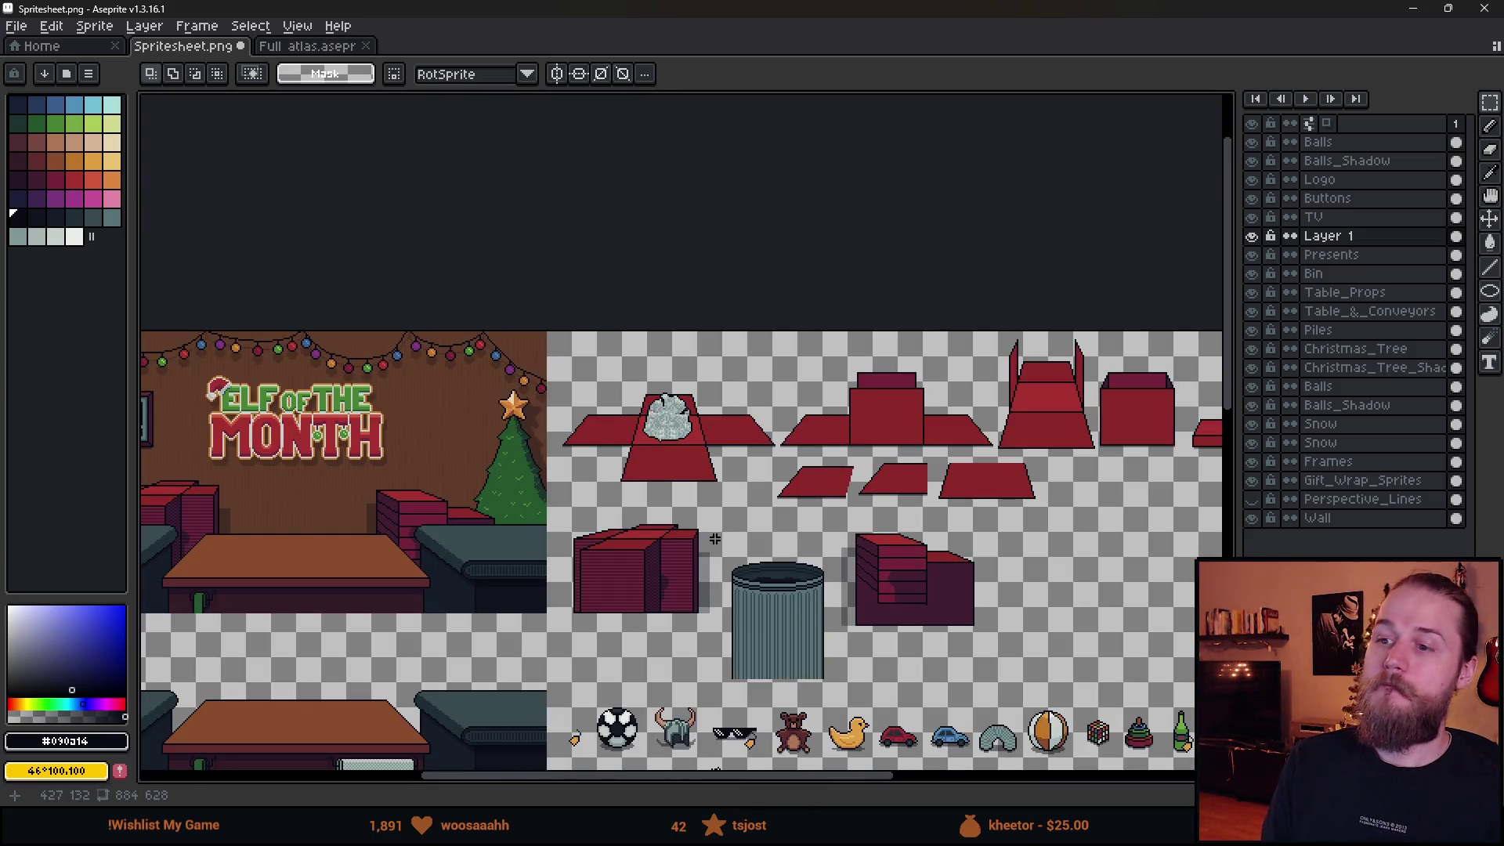
left_click_drag(599, 364, 757, 483)
mouse_move(885, 302)
left_mouse_down()
mouse_move(576, 425)
mouse_move(689, 540)
left_mouse_up()
scroll(522, 423, "up", 2)
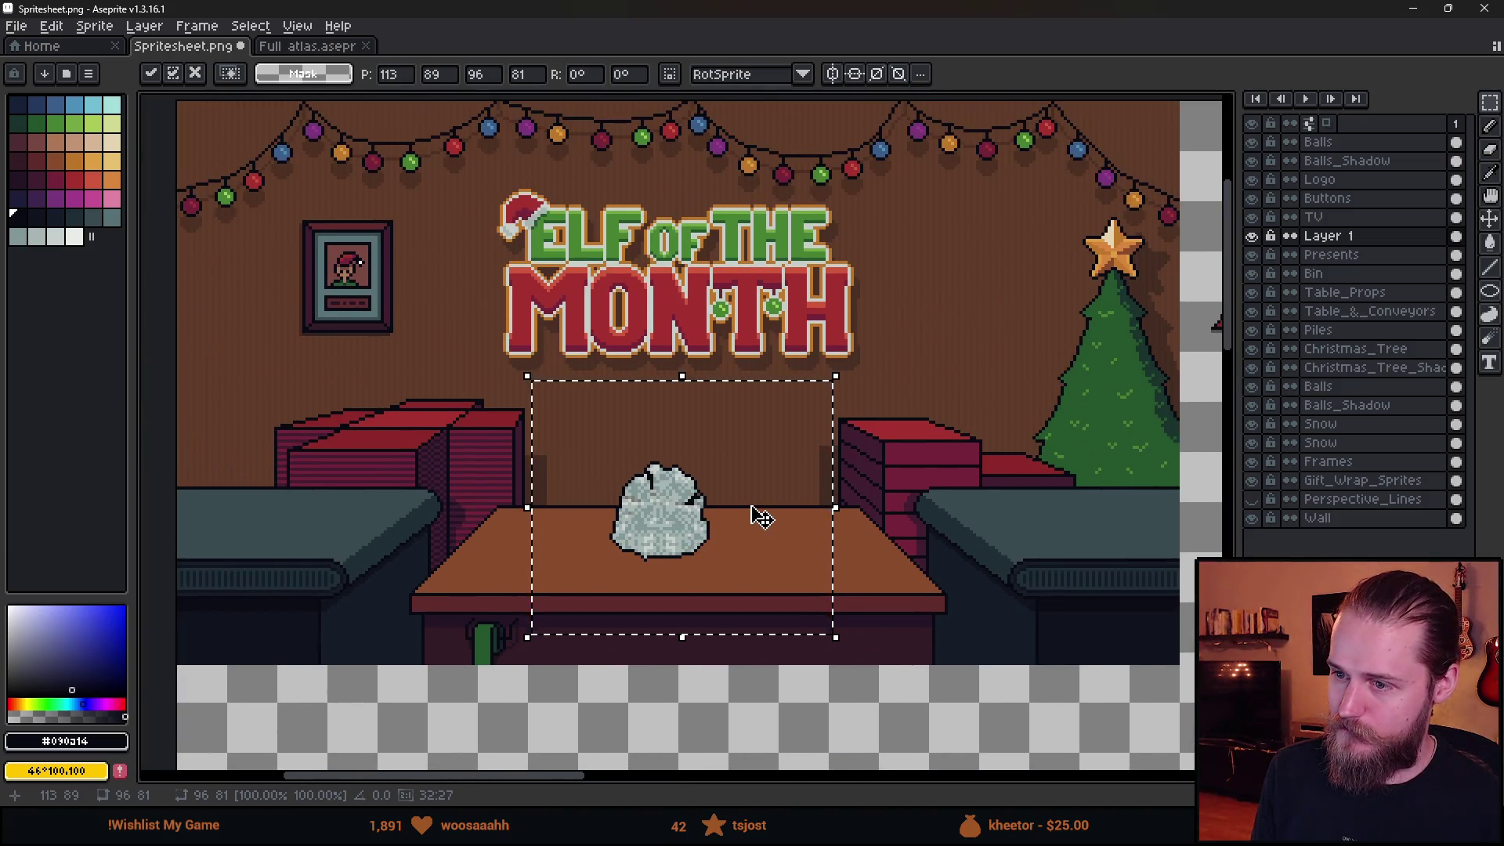
scroll(913, 589, "down", 1)
key("Escape")
Park the outlined wrap beside the grey bar and save Spritesheet.png.
mouse_move(913, 589)
left_mouse_down()
mouse_move(502, 391)
mouse_move(336, 367)
left_mouse_up()
mouse_move(519, 188)
left_mouse_down()
mouse_move(843, 619)
mouse_move(721, 660)
mouse_move(735, 517)
mouse_move(744, 544)
mouse_move(676, 555)
left_mouse_up()
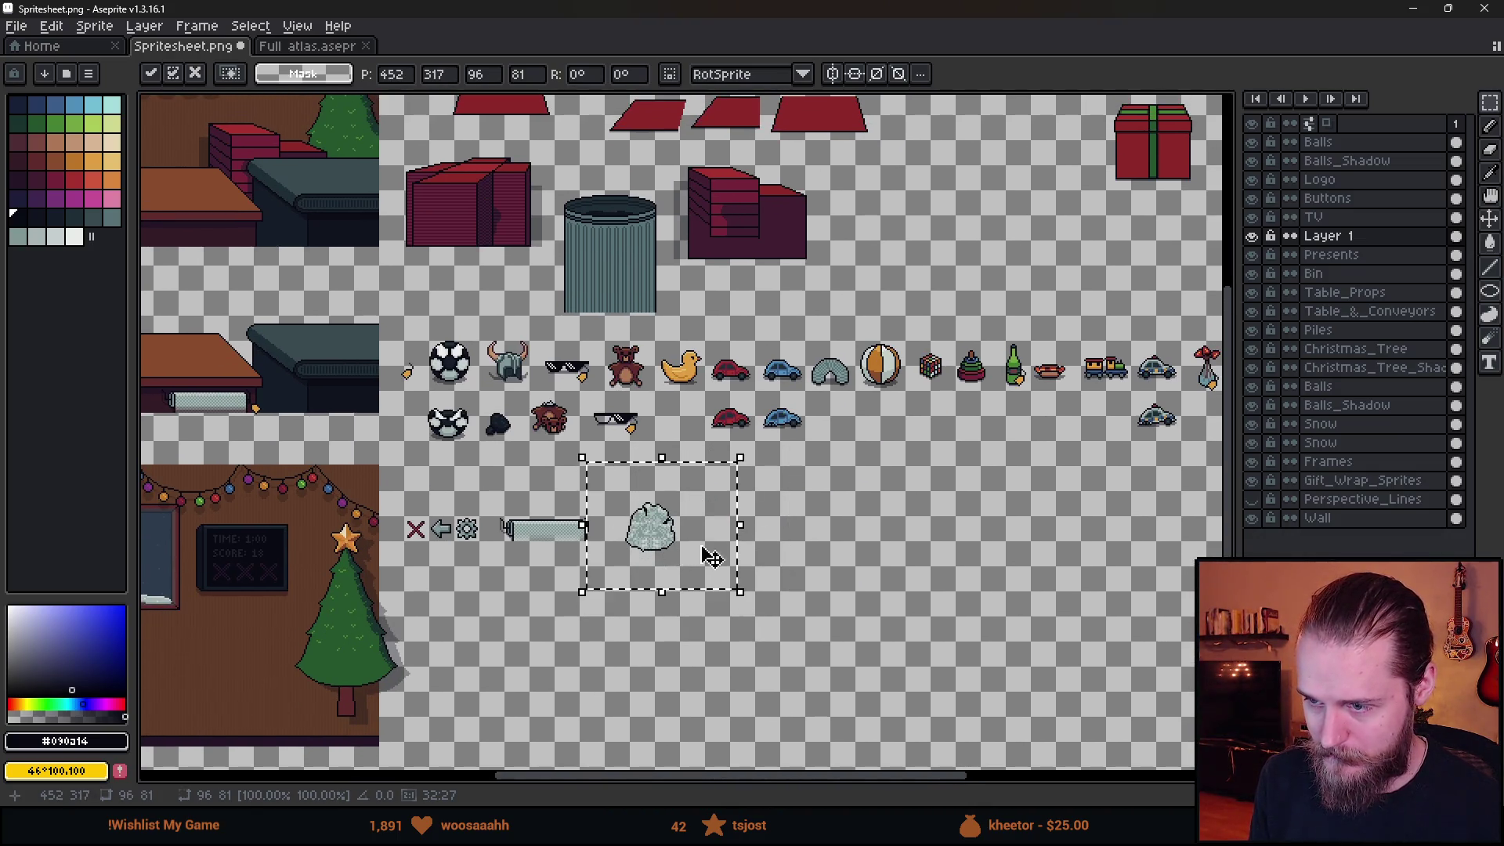
key("Return")
scroll(766, 537, "down", 1)
scroll(728, 549, "up", 1)
key("ctrl+s")
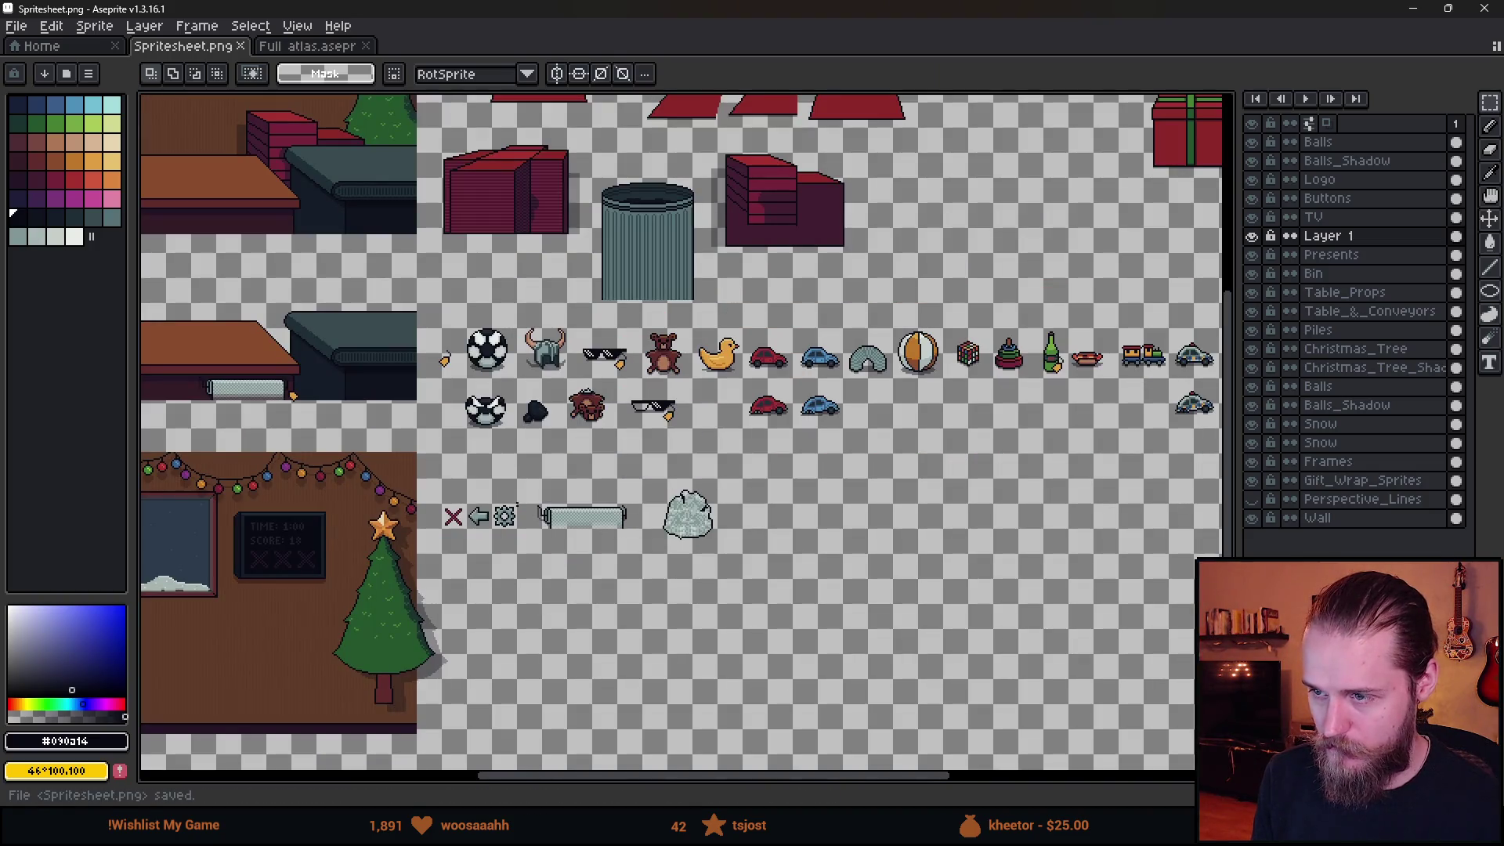
scroll(488, 497, "left", 5)
key("alt+Tab")
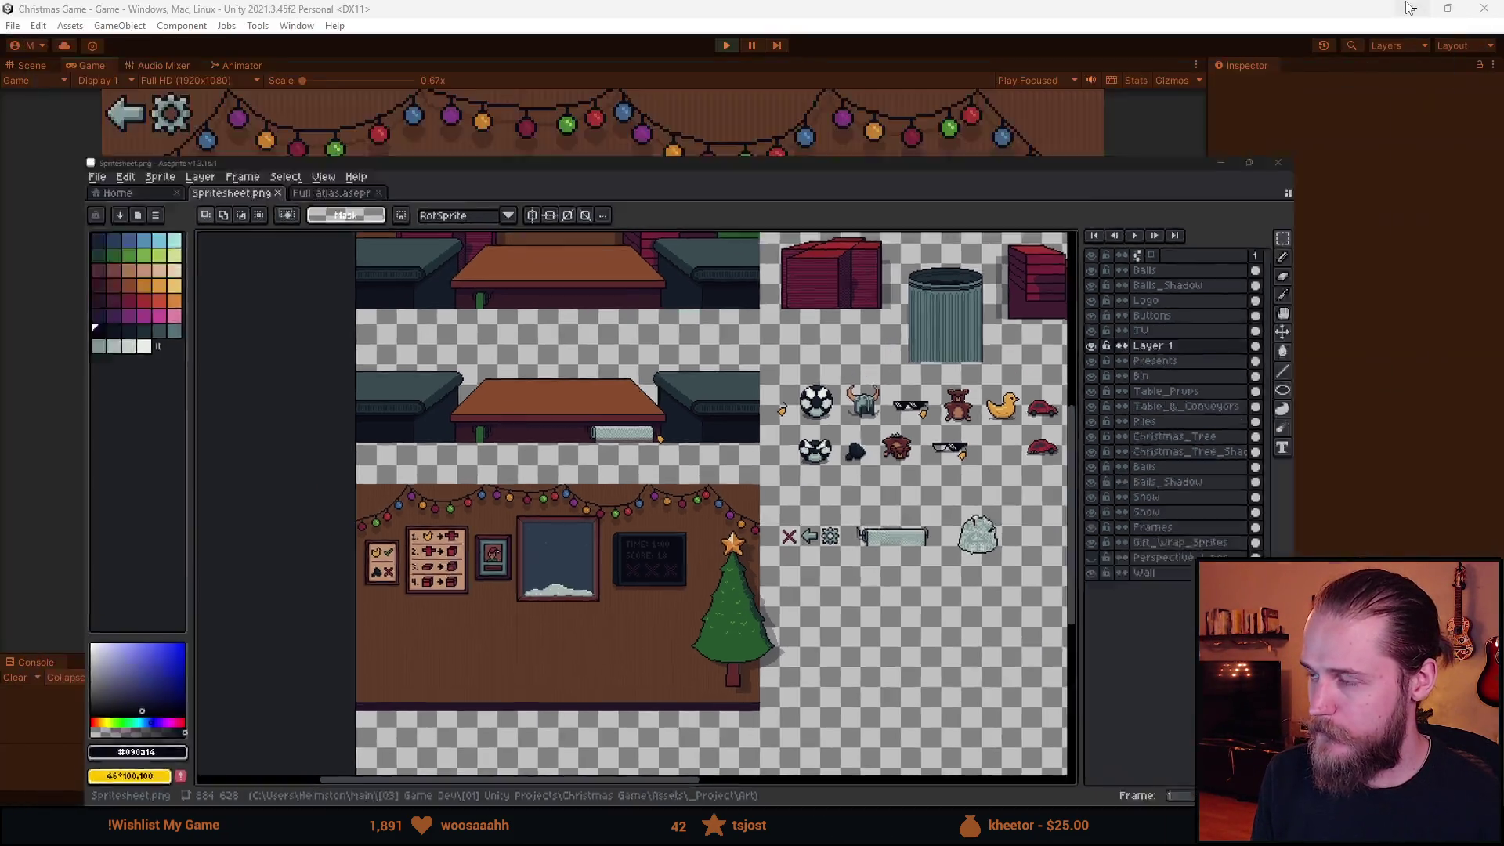
Stop play mode and open the Toy prefab's Toy.cs script in Visual Studio.
left_click_drag(669, 657, 638, 411)
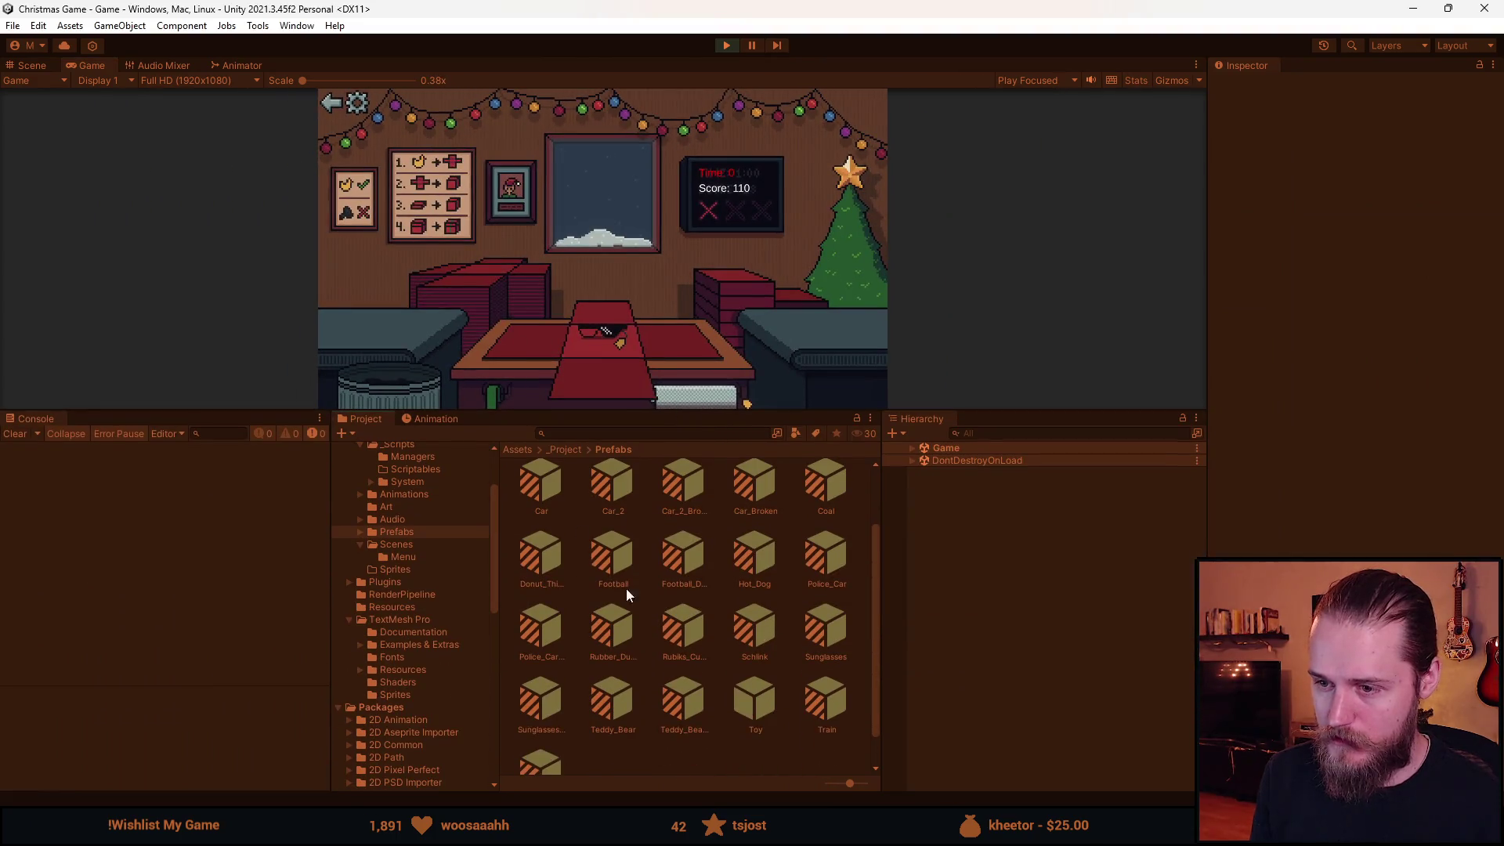
left_click(725, 46)
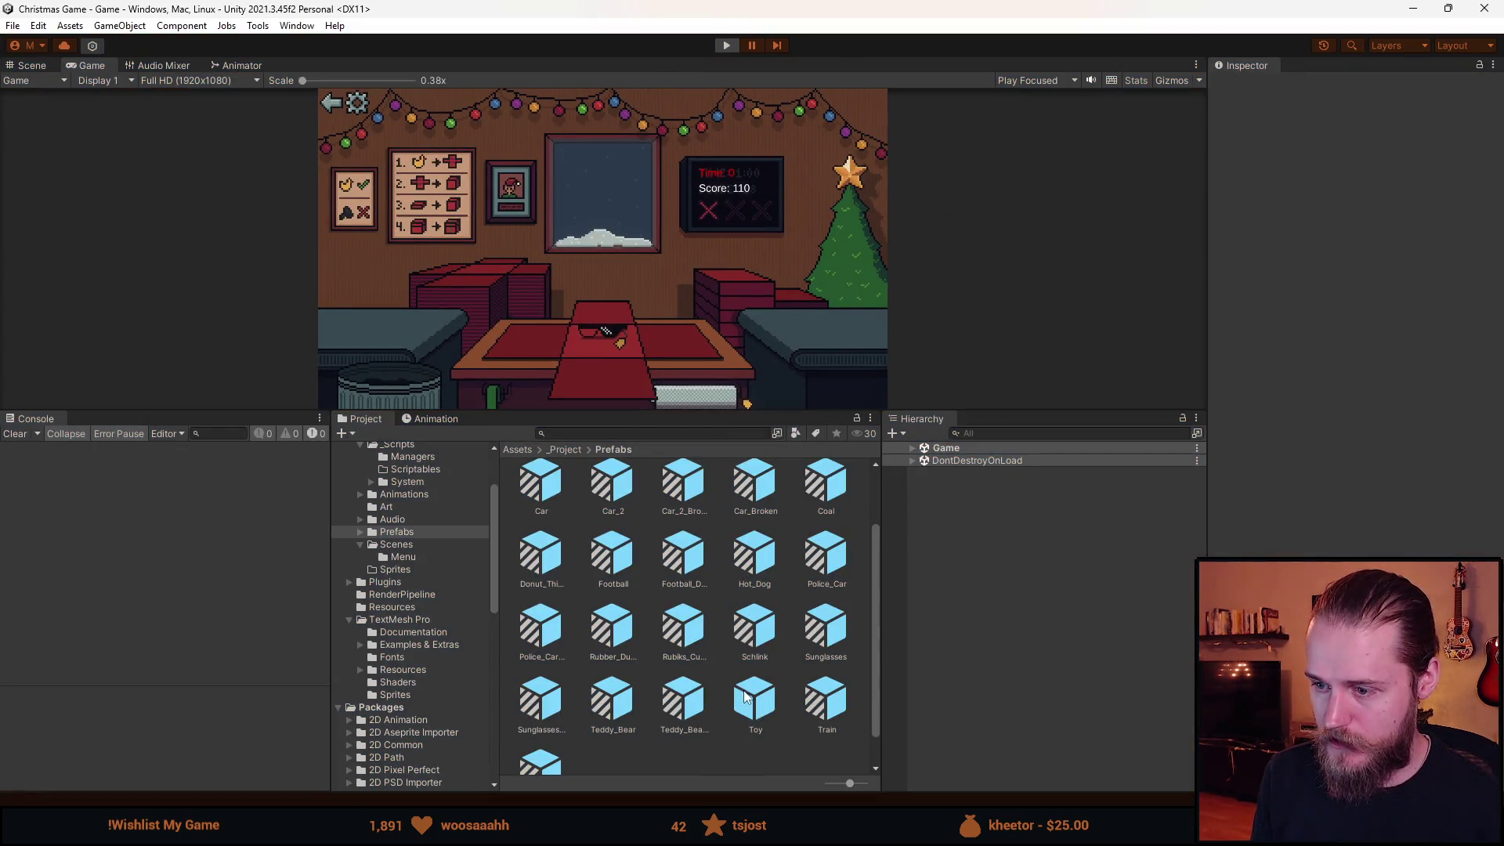
right_click(758, 708)
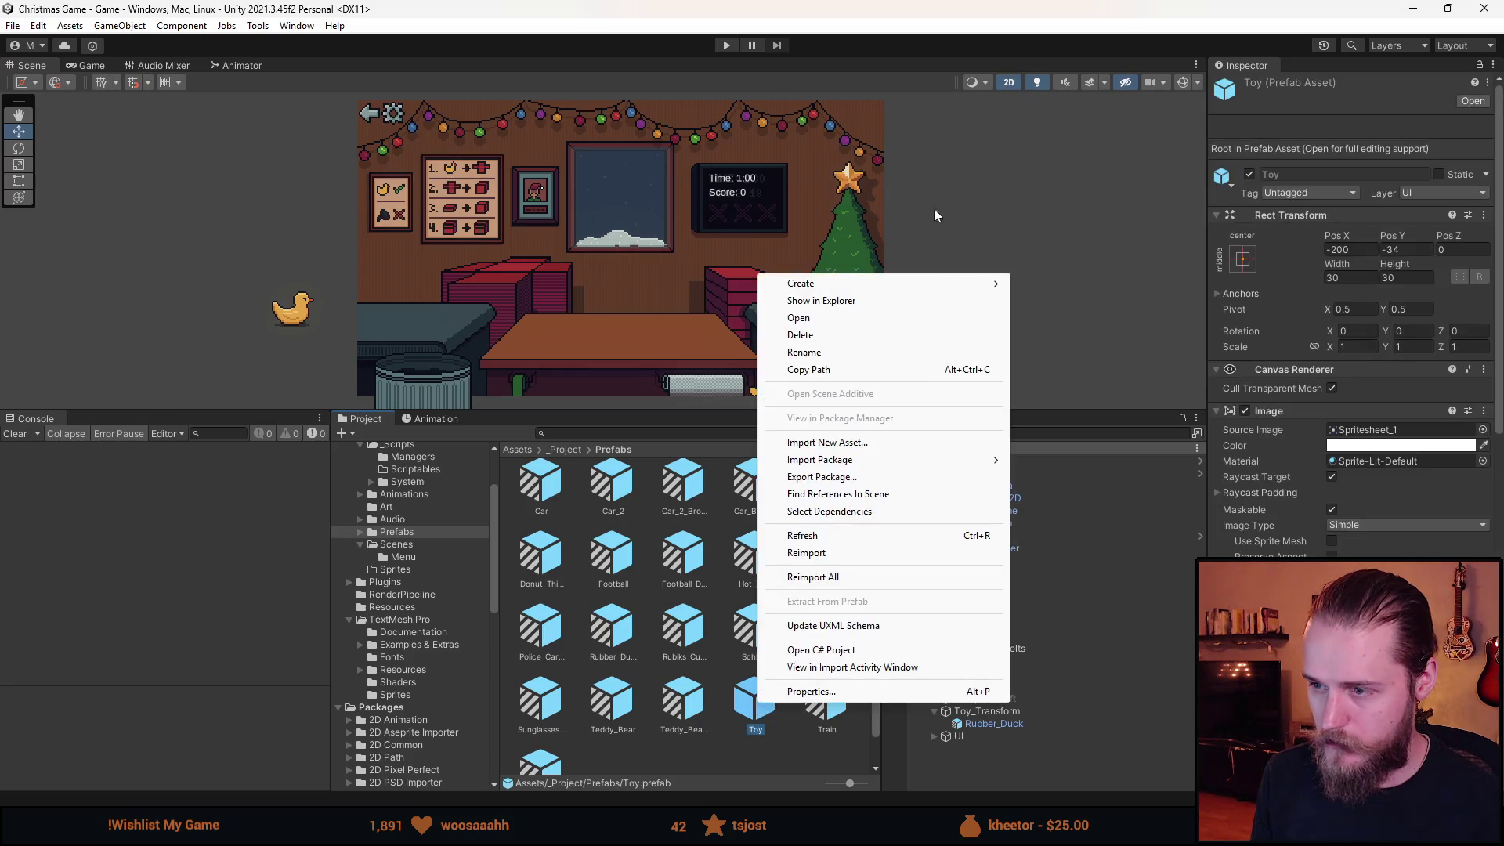
mouse_move(807, 283)
left_click(778, 749)
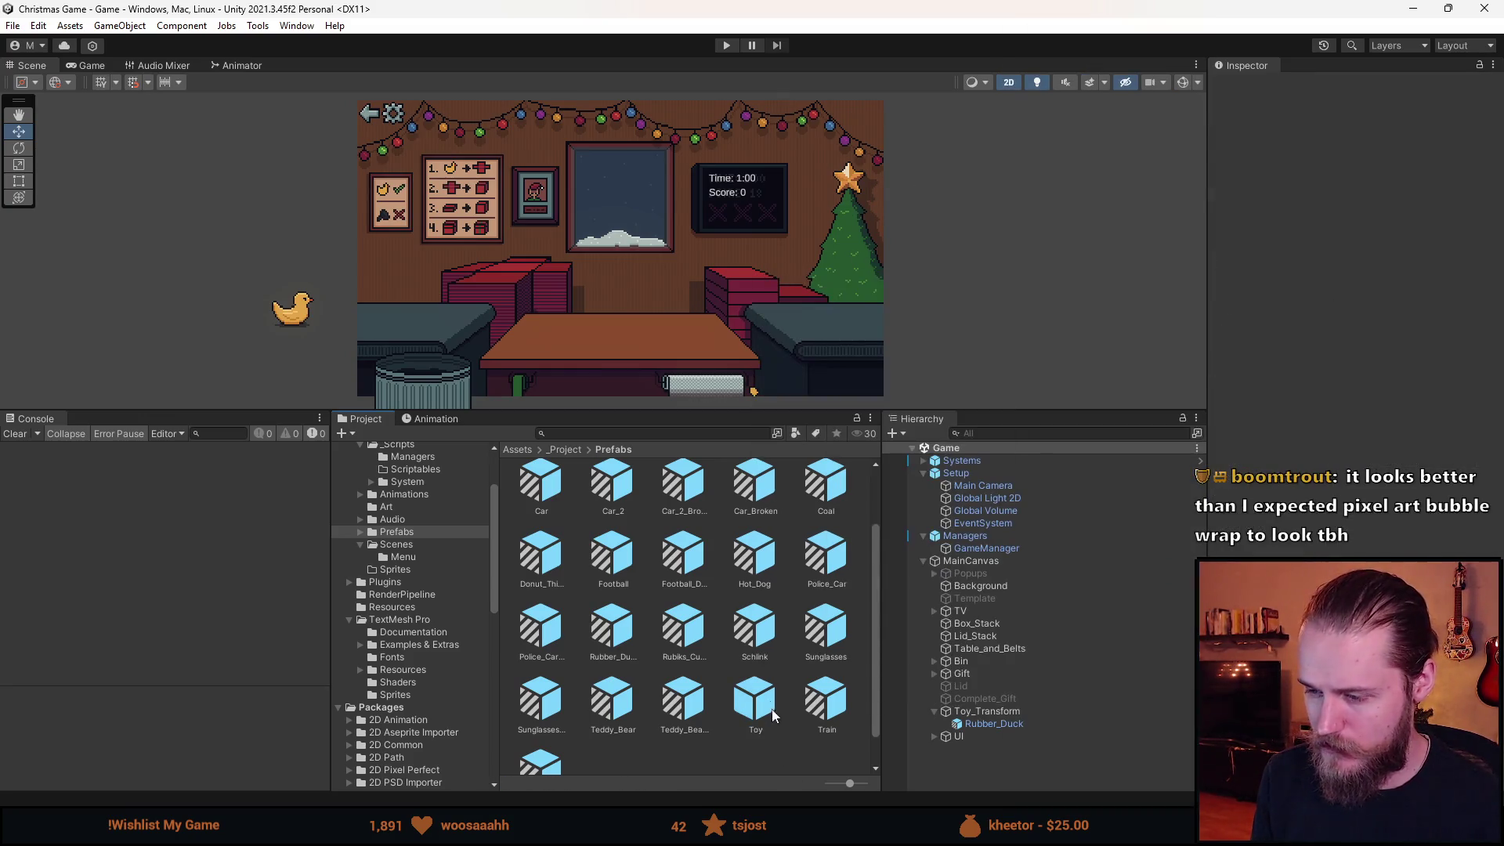
scroll(1332, 544, "down", 3)
double_click(1369, 490)
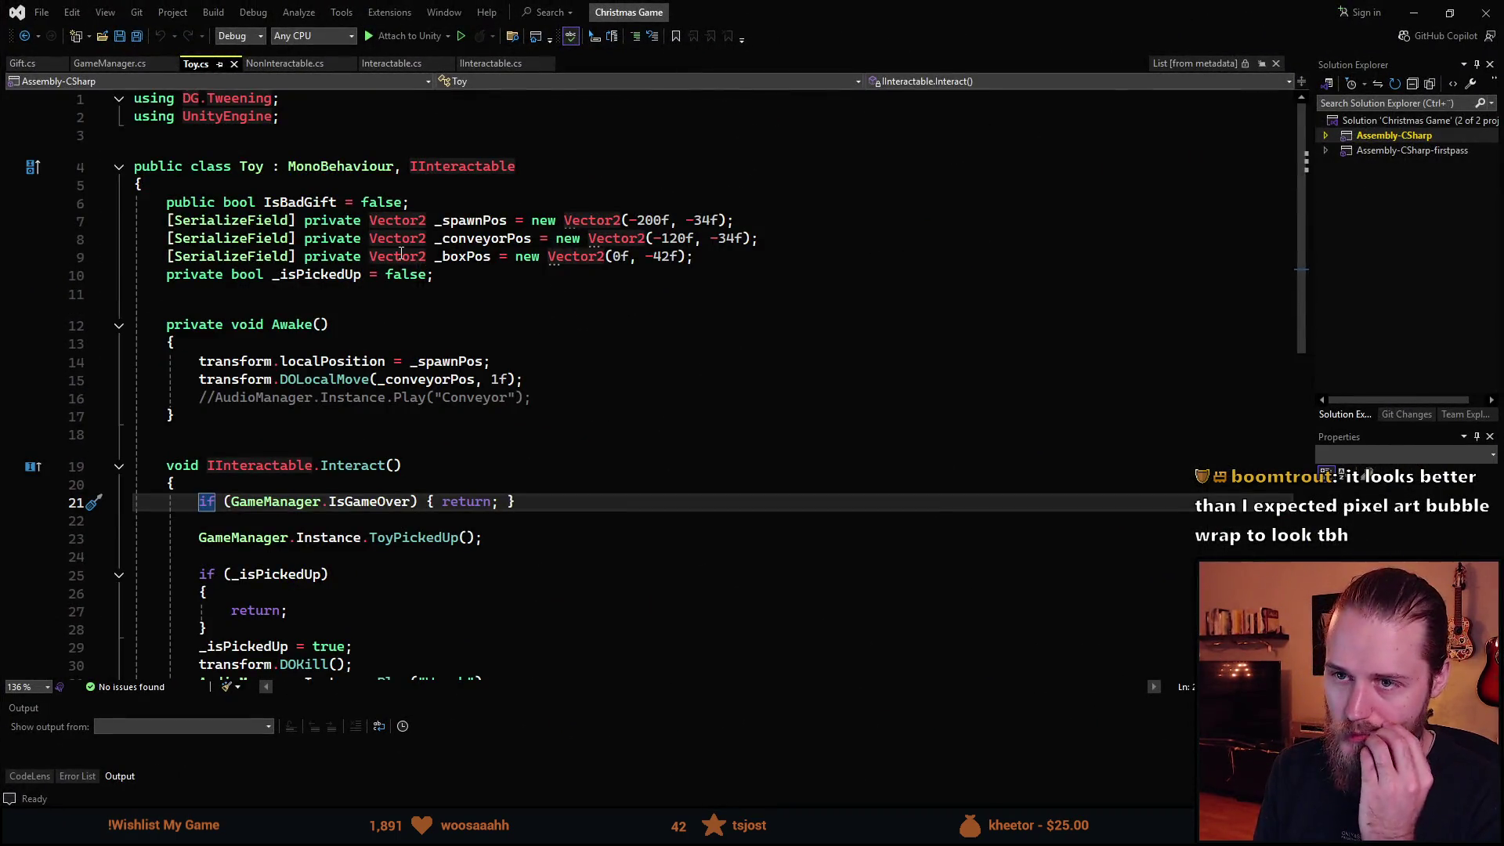
Add 'public bool IsFragile = false;' below IsBadGift in the Toy script and save it.
left_click(428, 205)
key("Return")
type("pu")
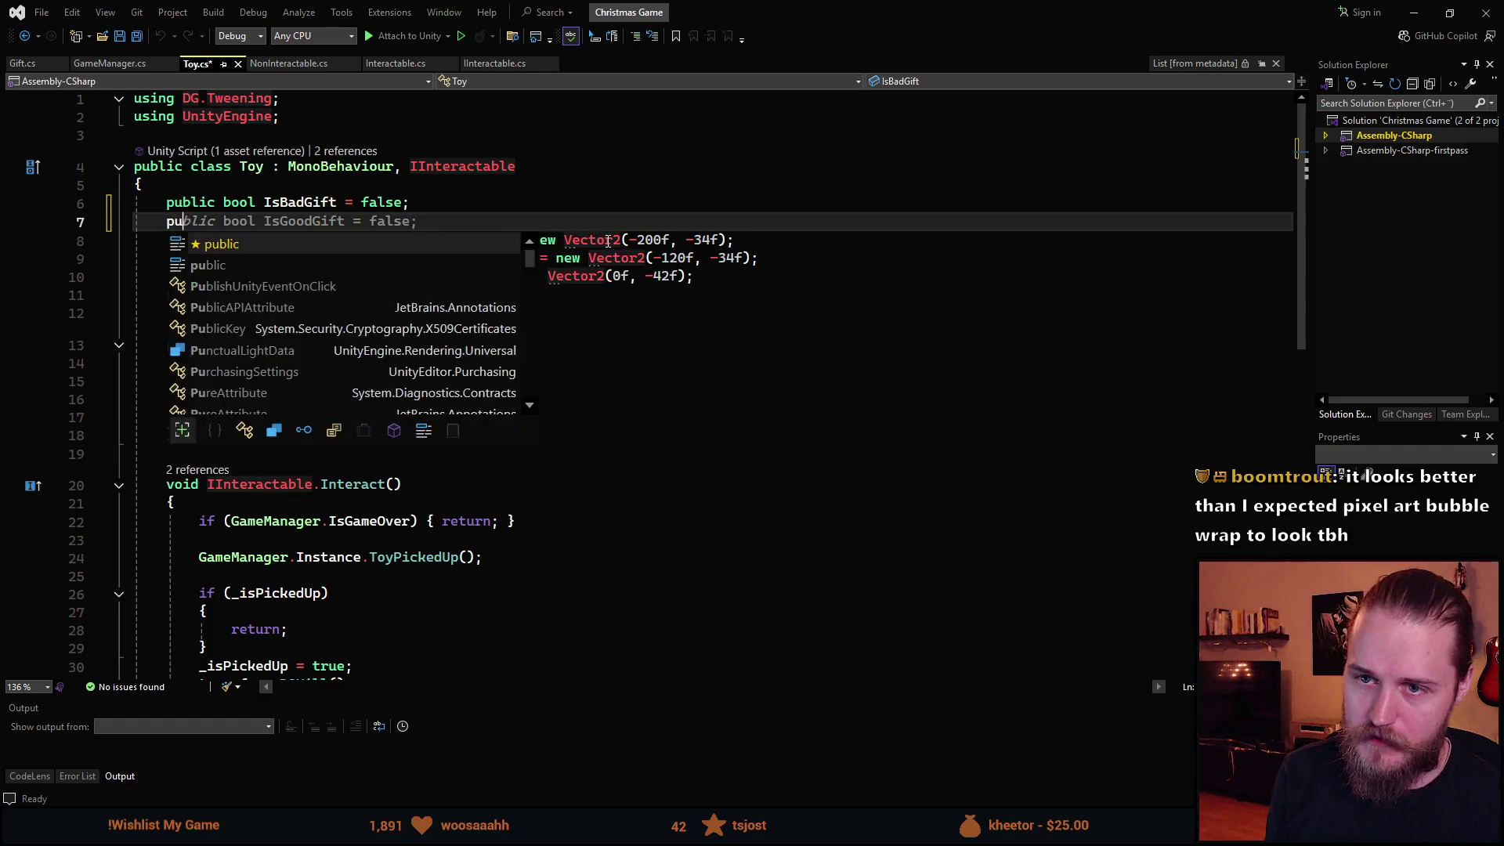
type("blic bool IsFrag")
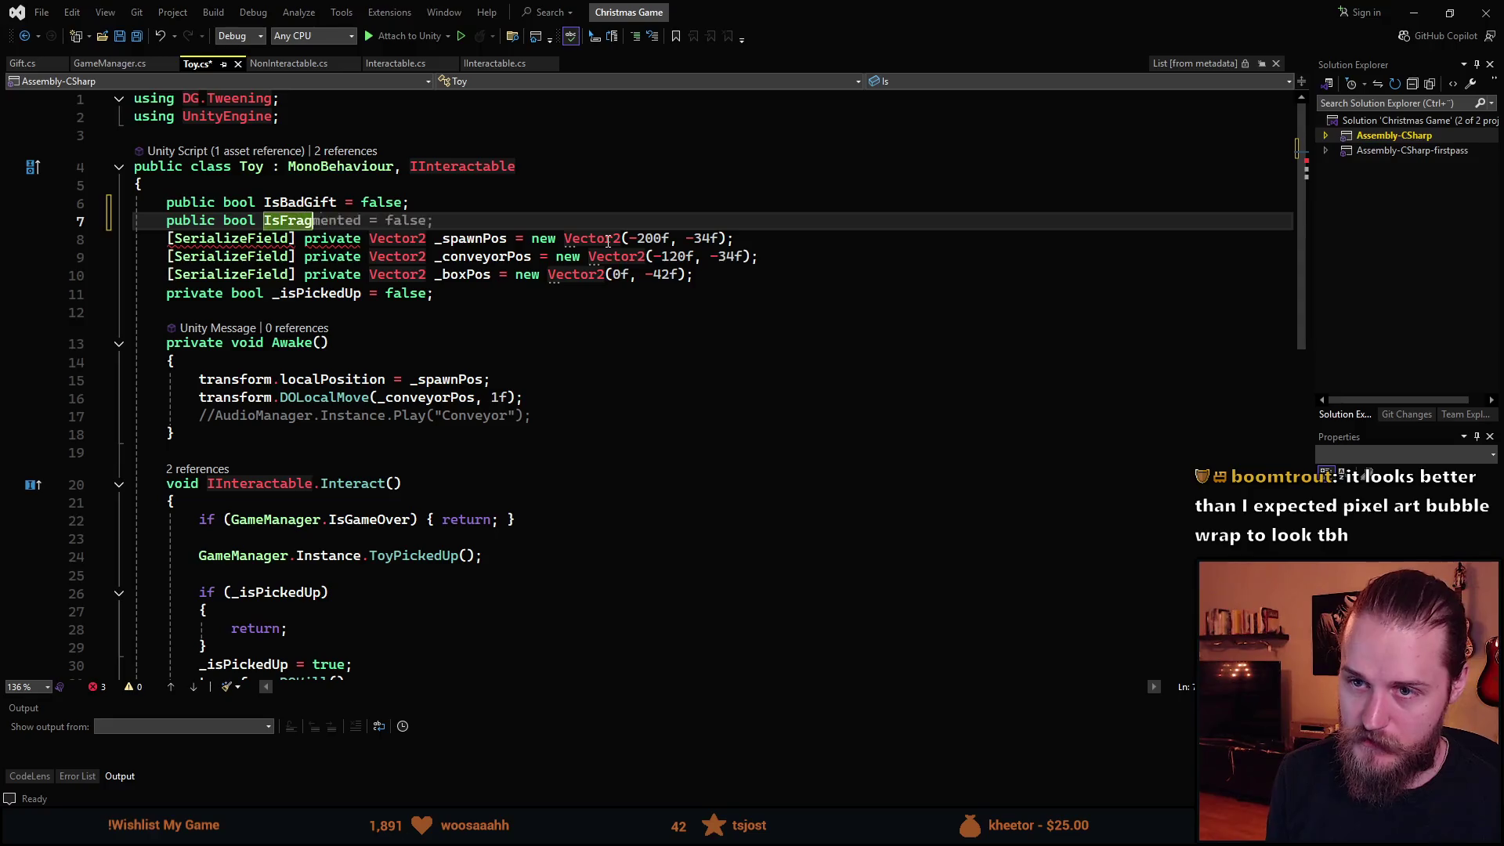
type("ile = false;")
key("ctrl+s")
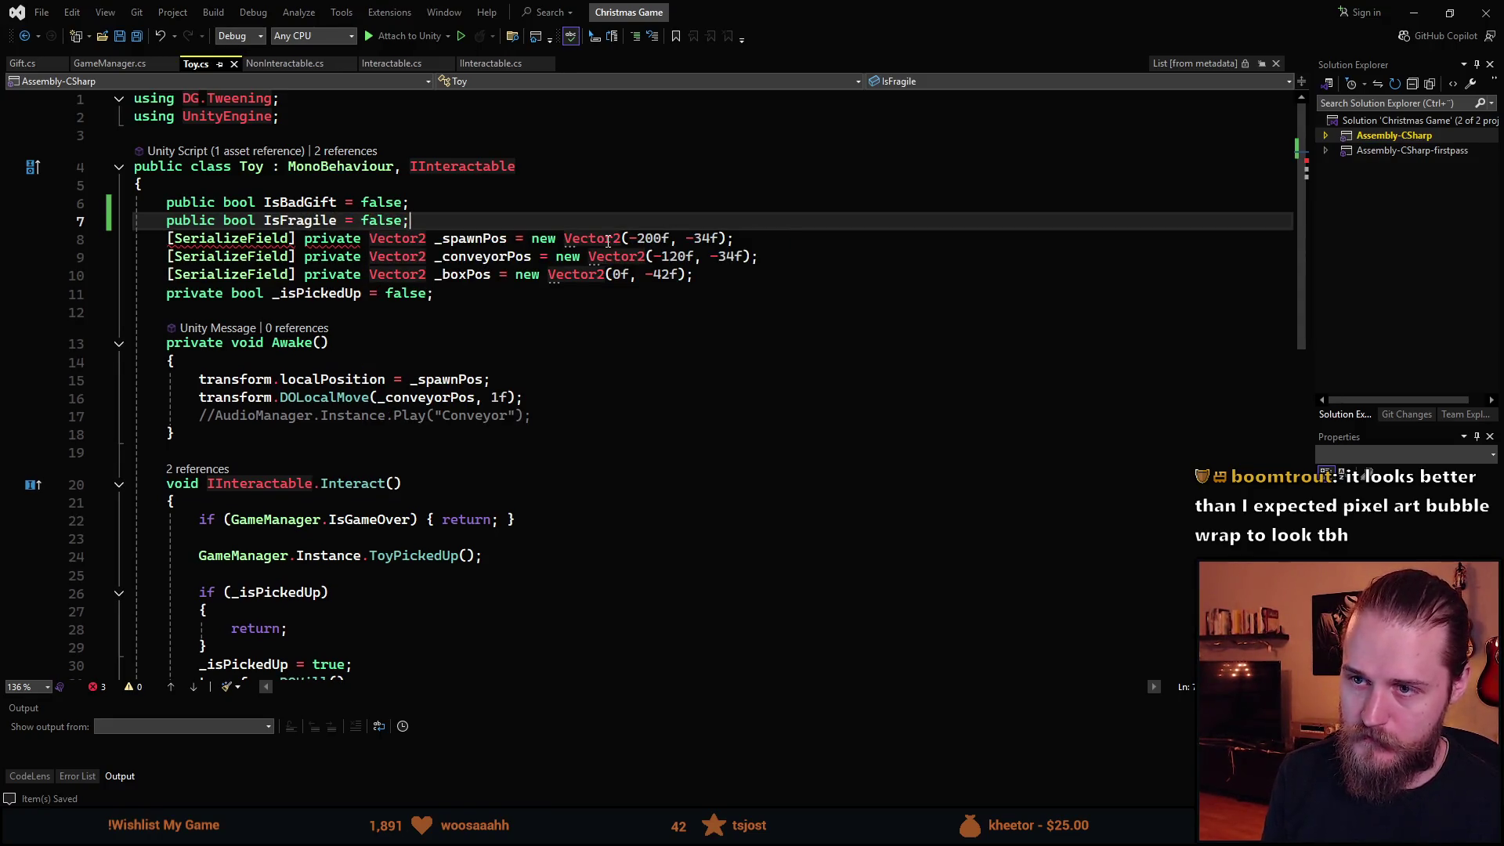
key("alt+Tab")
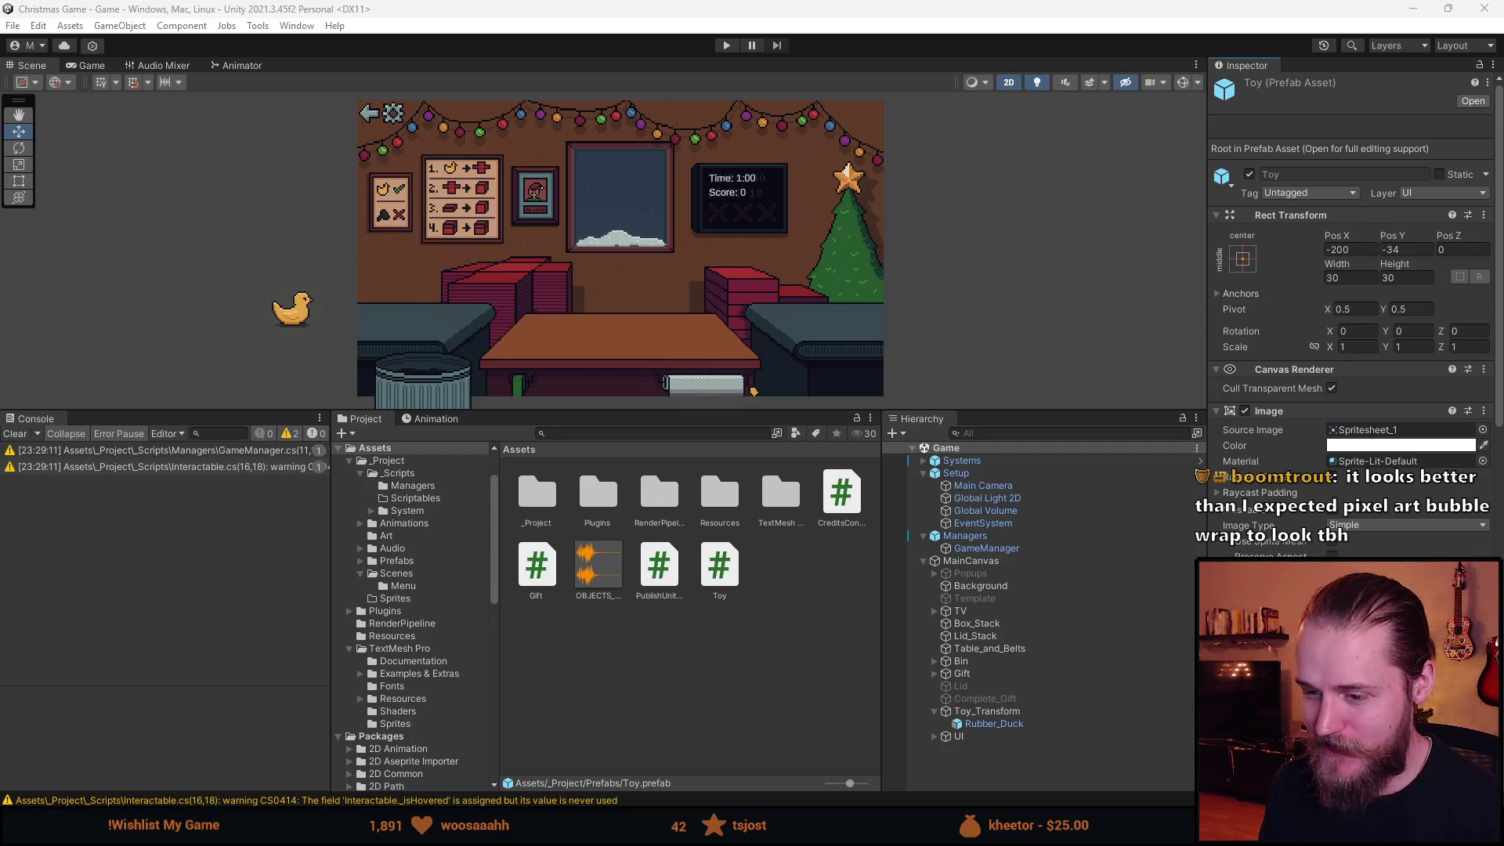
key("alt+Tab")
scroll(772, 546, "up", 5)
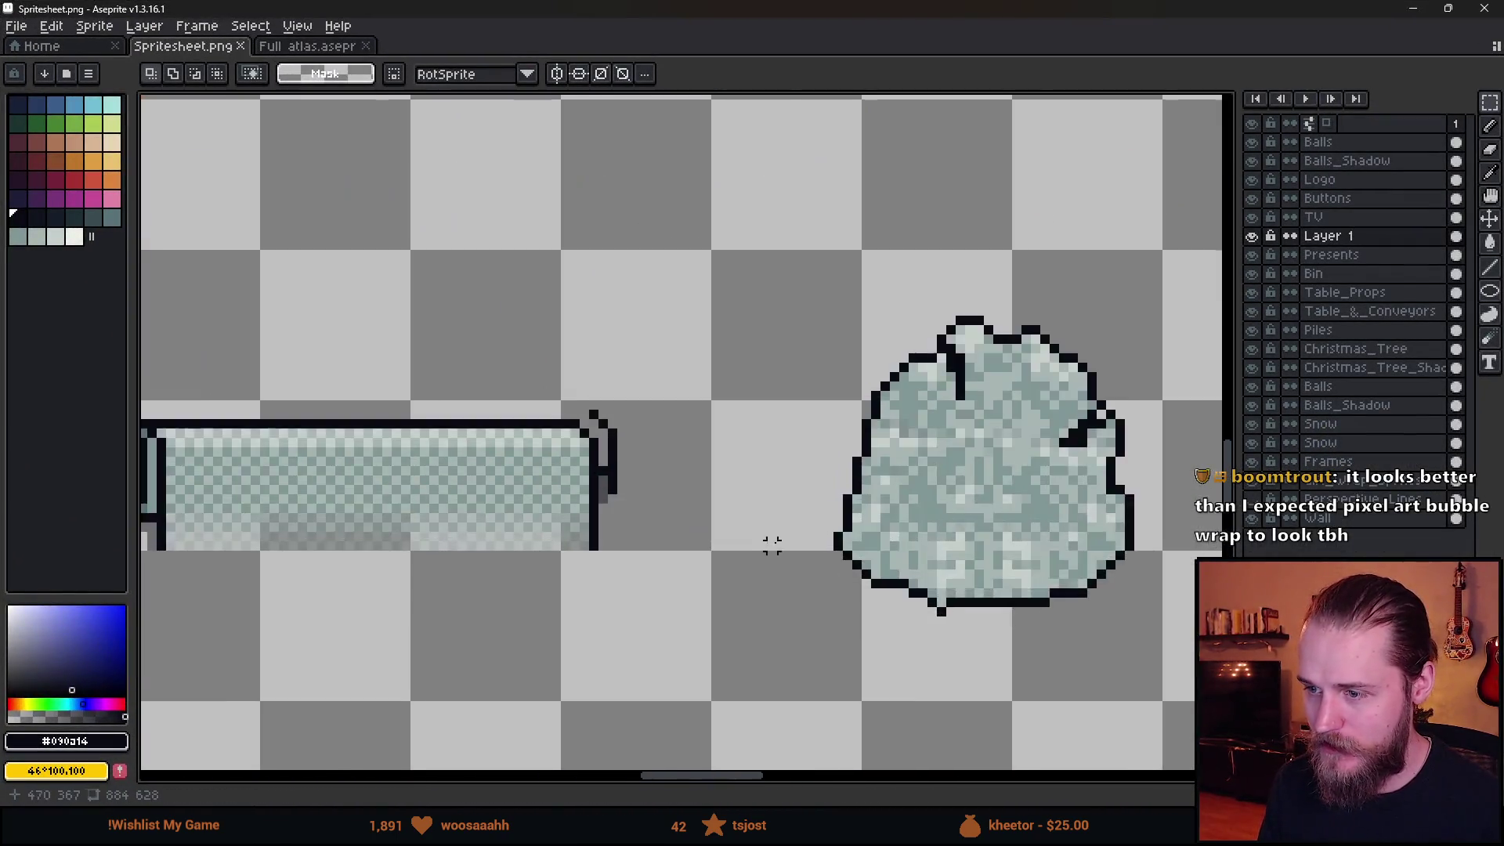
scroll(749, 530, "right", 5)
scroll(873, 407, "up", 3)
key("b")
scroll(865, 314, "down", 2)
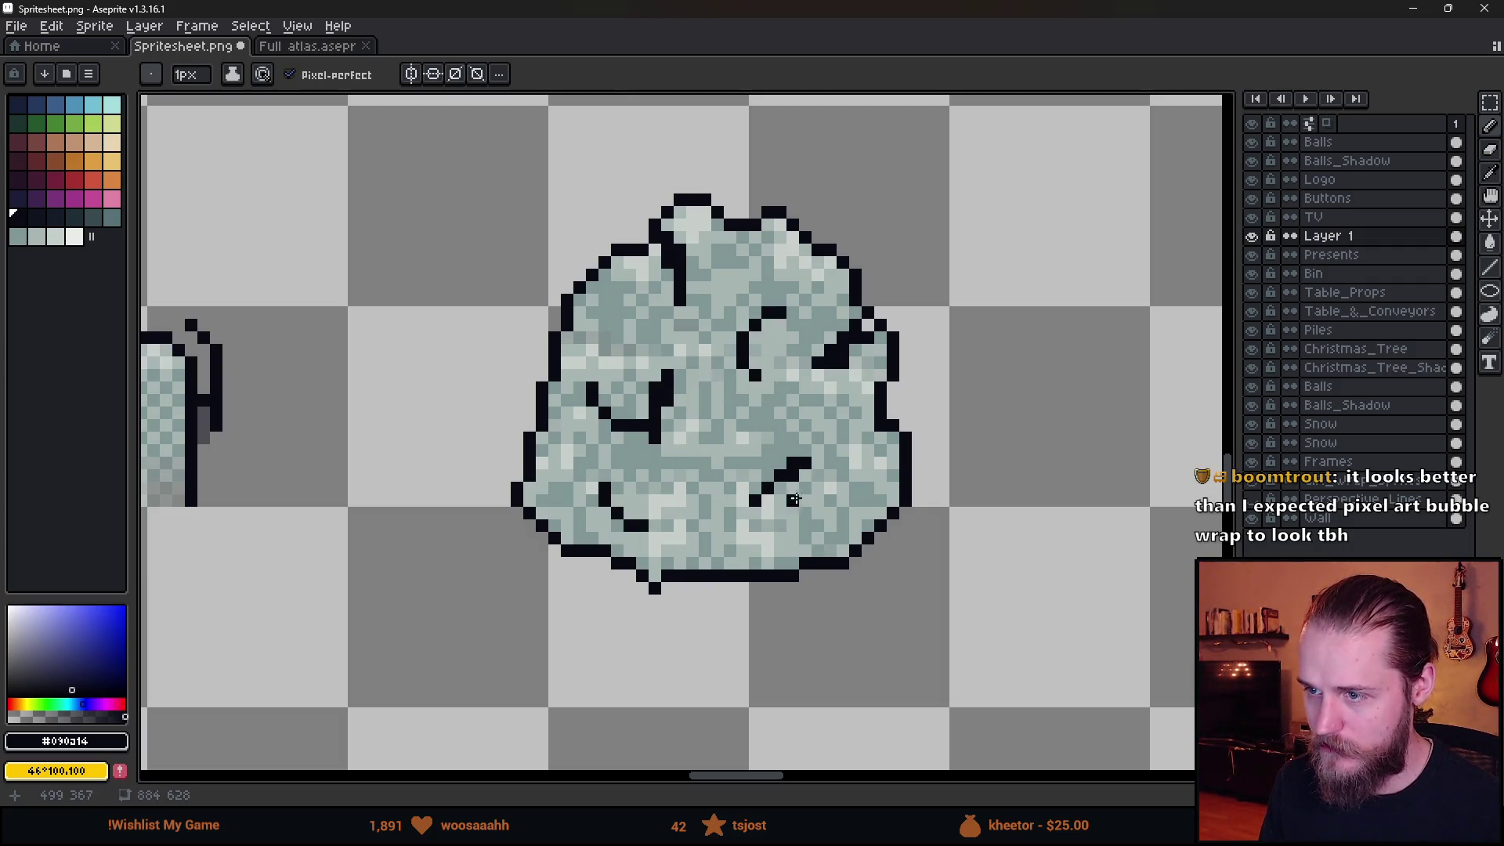
scroll(793, 498, "down", 5)
key("m")
mouse_move(770, 462)
left_mouse_down()
mouse_move(918, 573)
mouse_move(382, 360)
mouse_move(354, 383)
left_mouse_up()
scroll(290, 328, "up", 3)
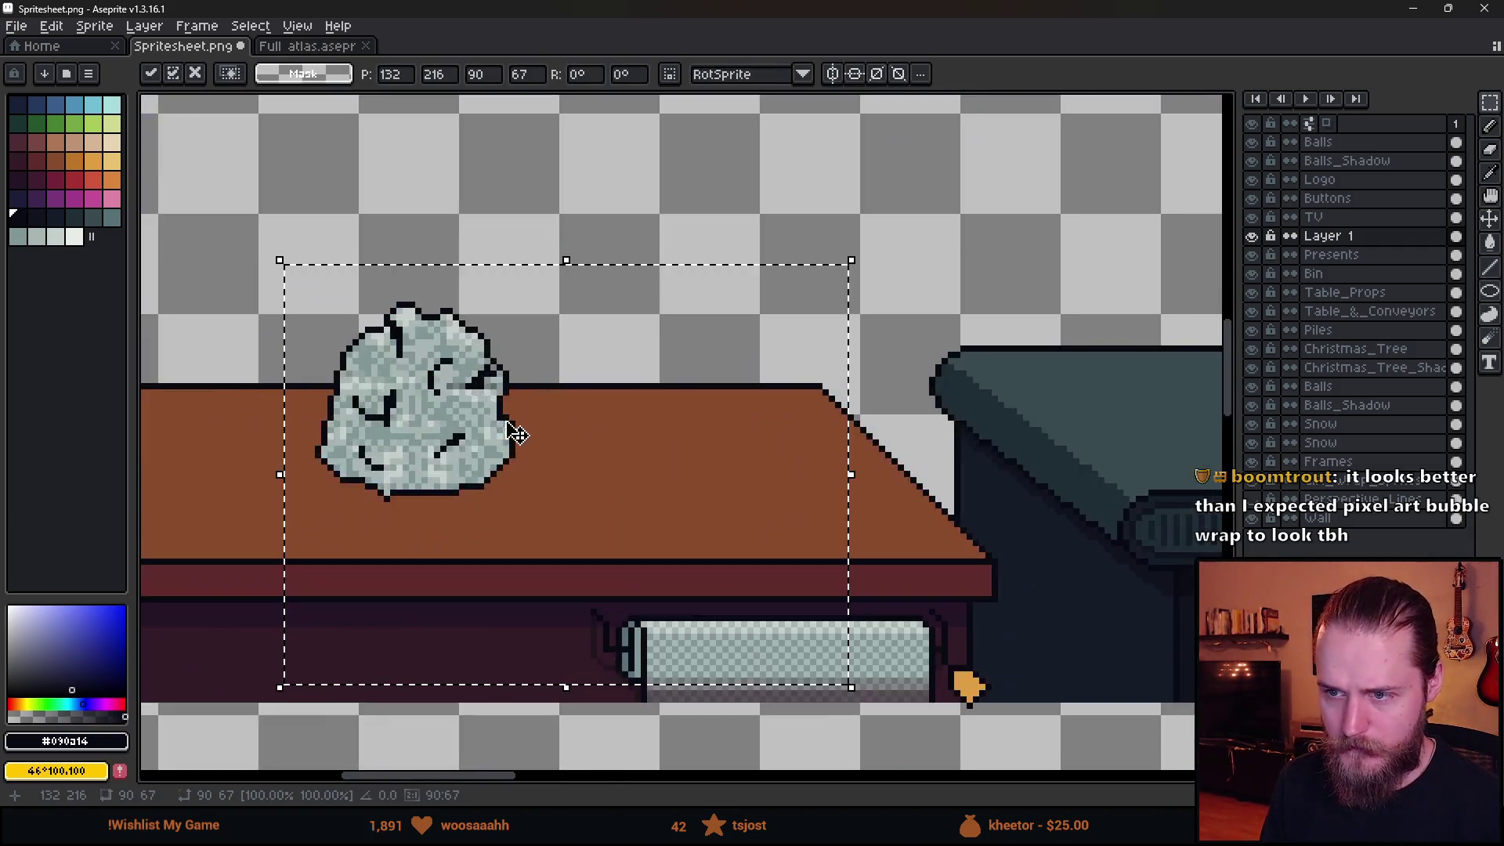
scroll(731, 507, "down", 2)
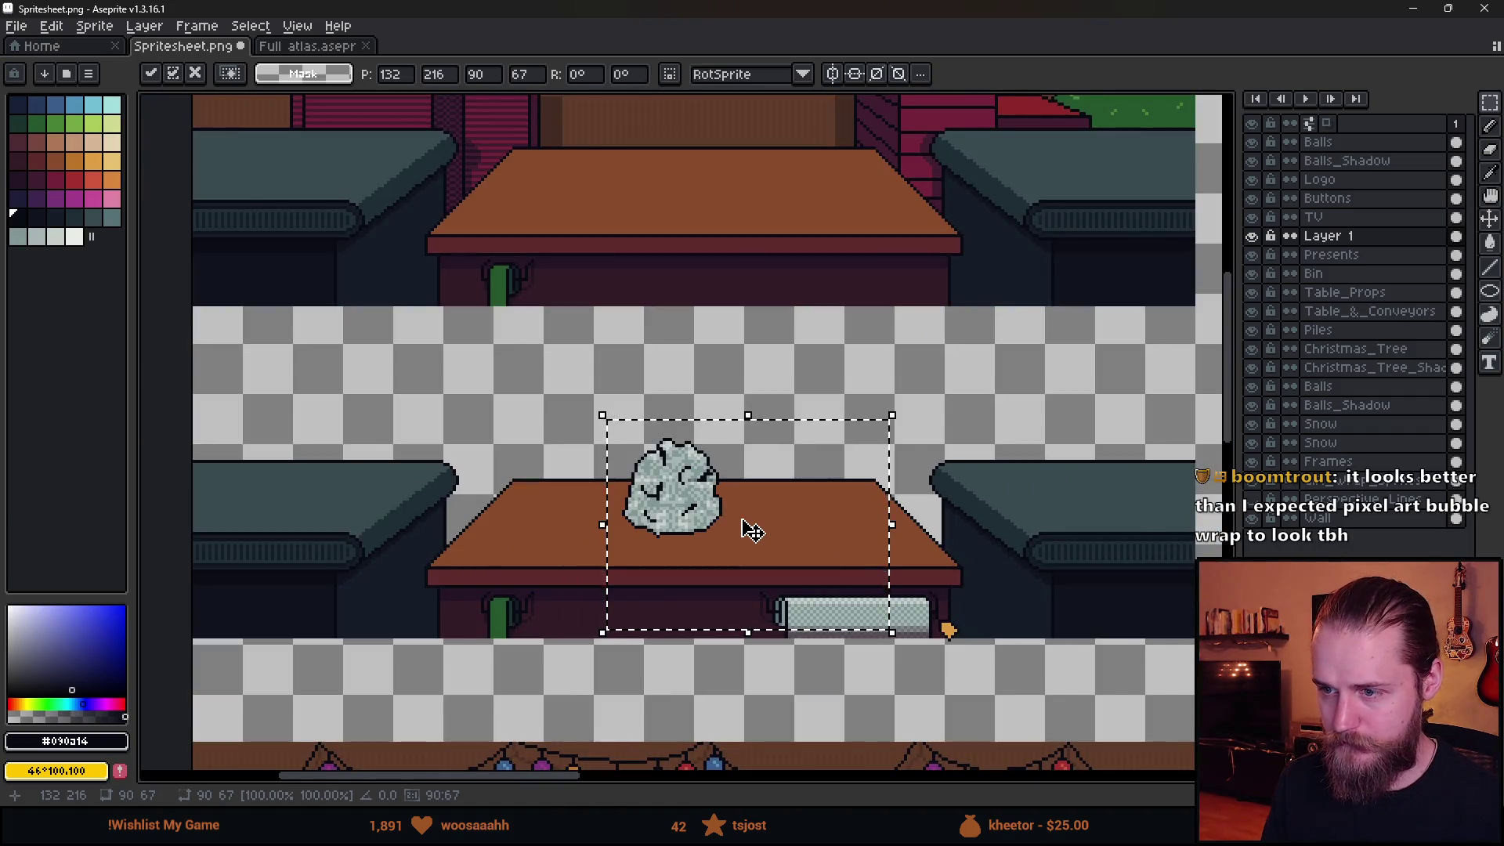
scroll(752, 530, "down", 1)
scroll(756, 540, "up", 1)
scroll(763, 548, "down", 1)
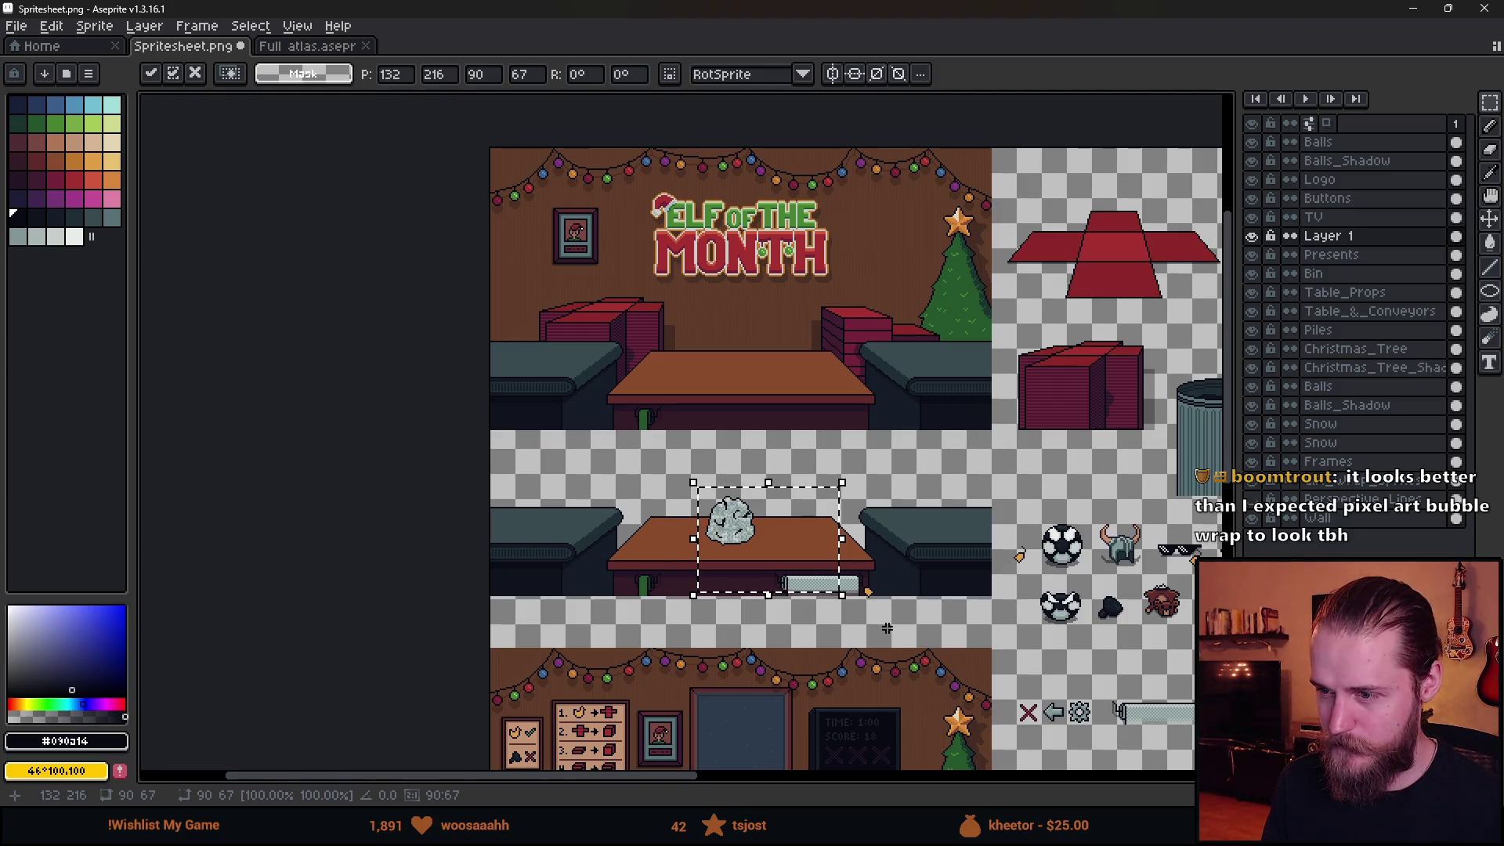
mouse_move(887, 628)
left_mouse_down()
mouse_move(451, 570)
mouse_move(317, 527)
left_mouse_up()
left_click_drag(233, 459, 790, 489)
key("Escape")
scroll(703, 671, "up", 4)
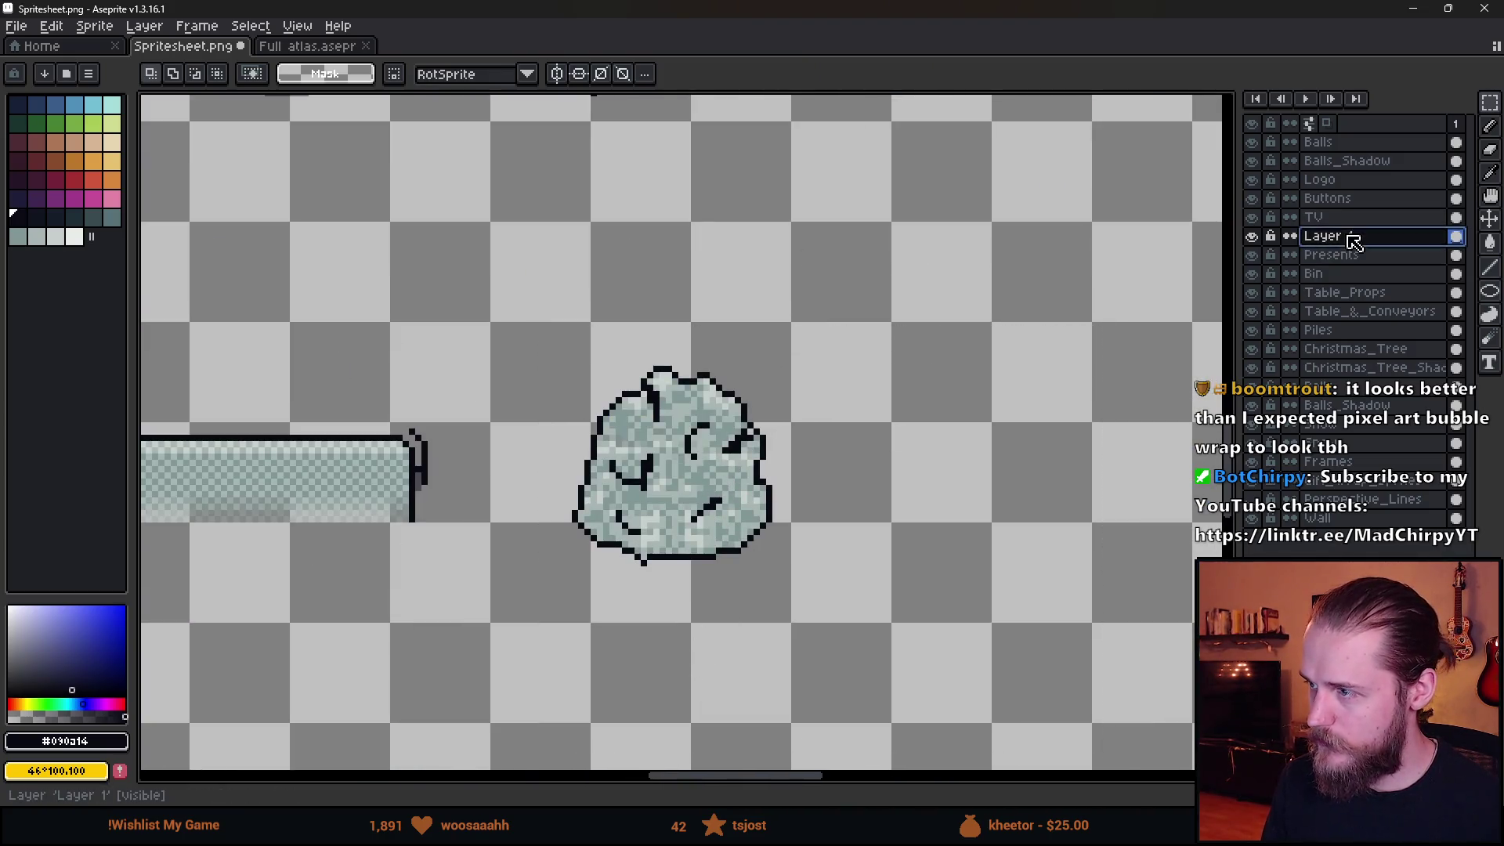
Copy the crumpled bubble wrap onto a new Layer 2 and hide Layer 1.
double_click(1339, 236)
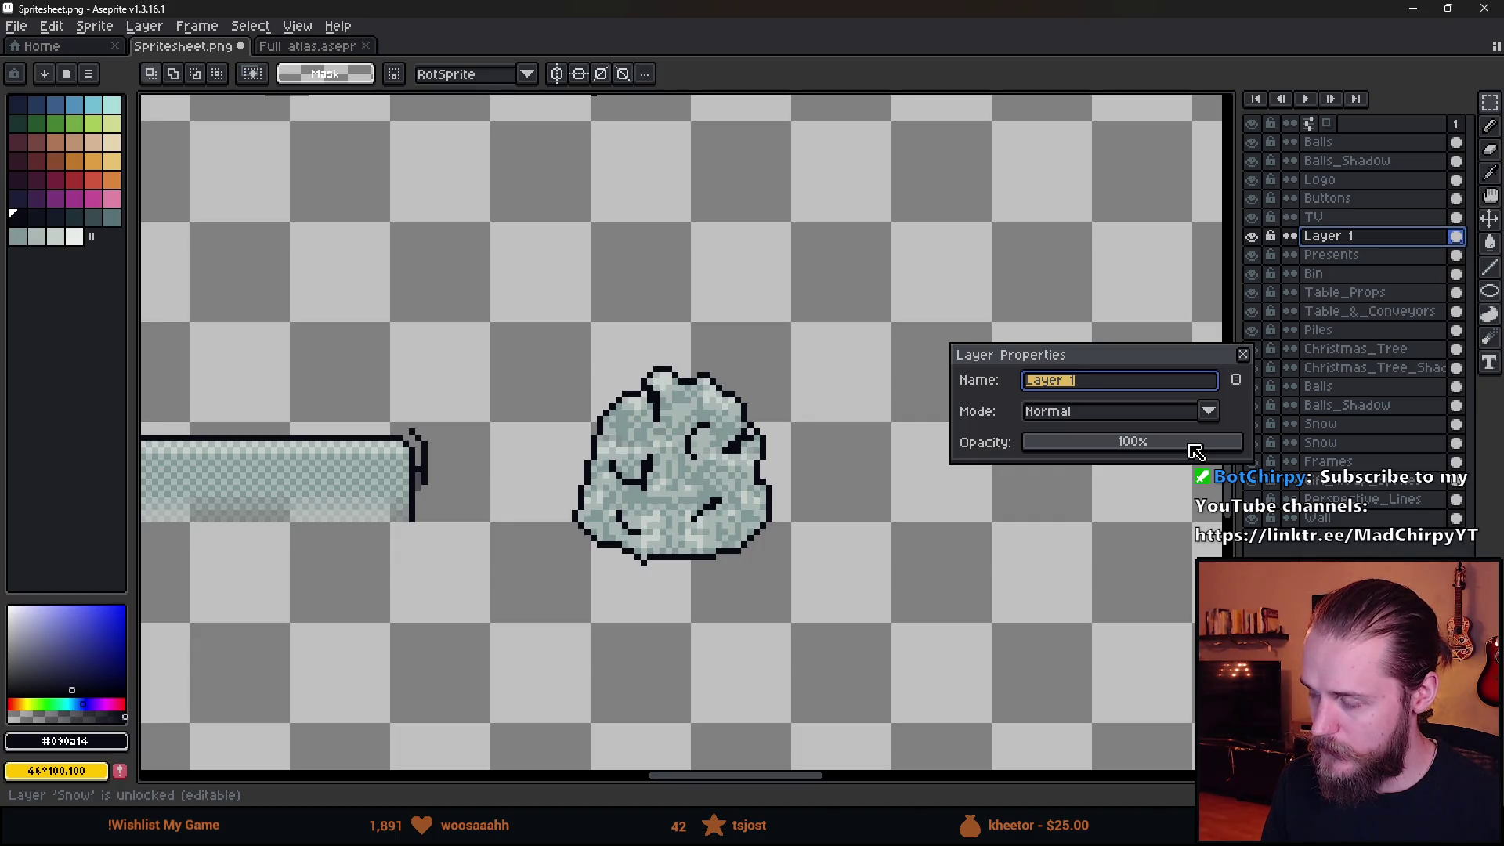
left_click(1245, 356)
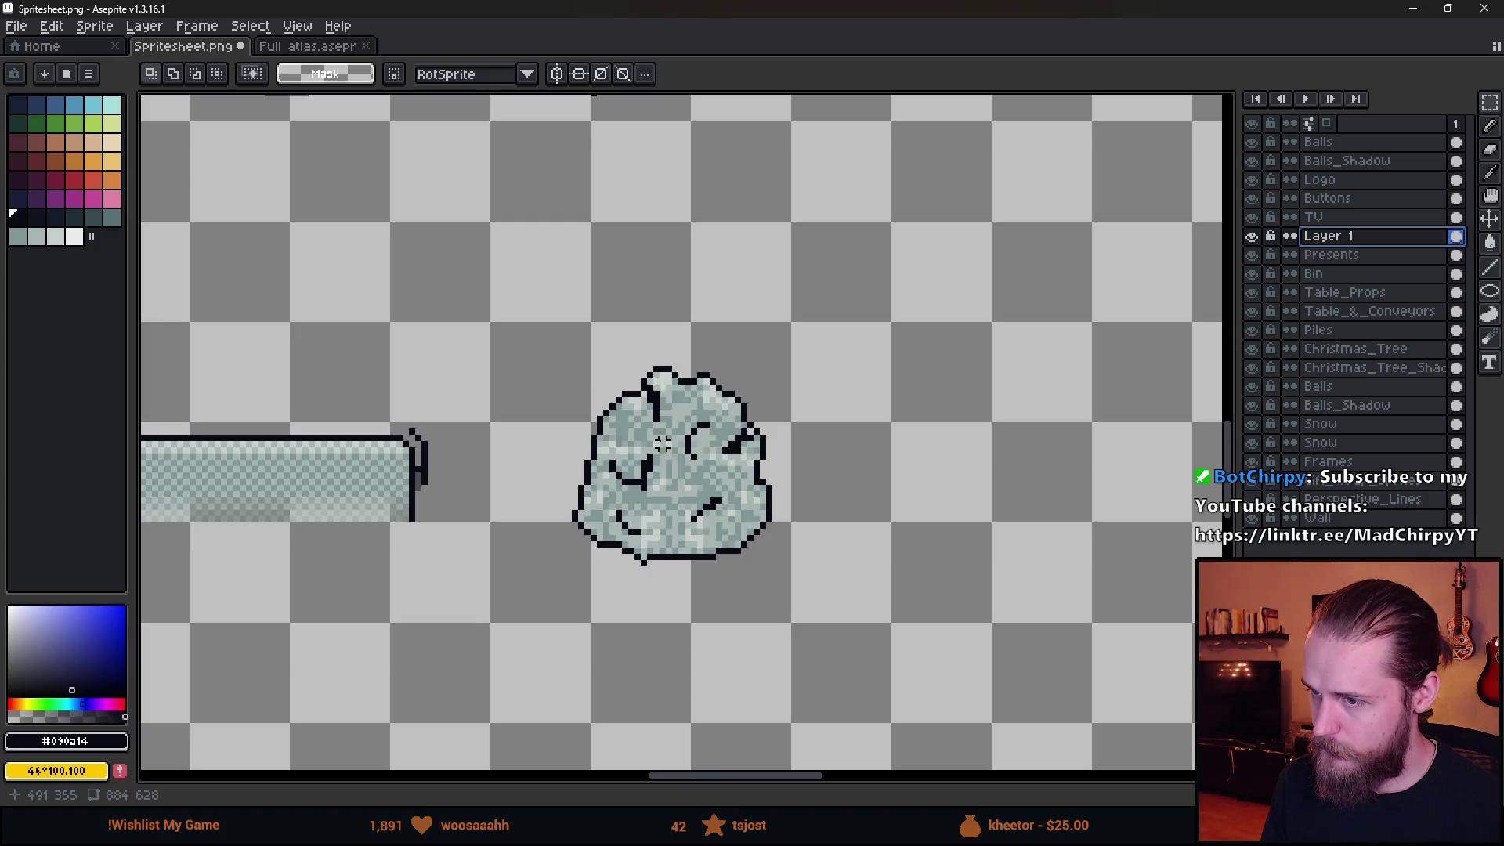
mouse_move(518, 275)
left_mouse_down()
mouse_move(765, 614)
mouse_move(827, 626)
left_mouse_up()
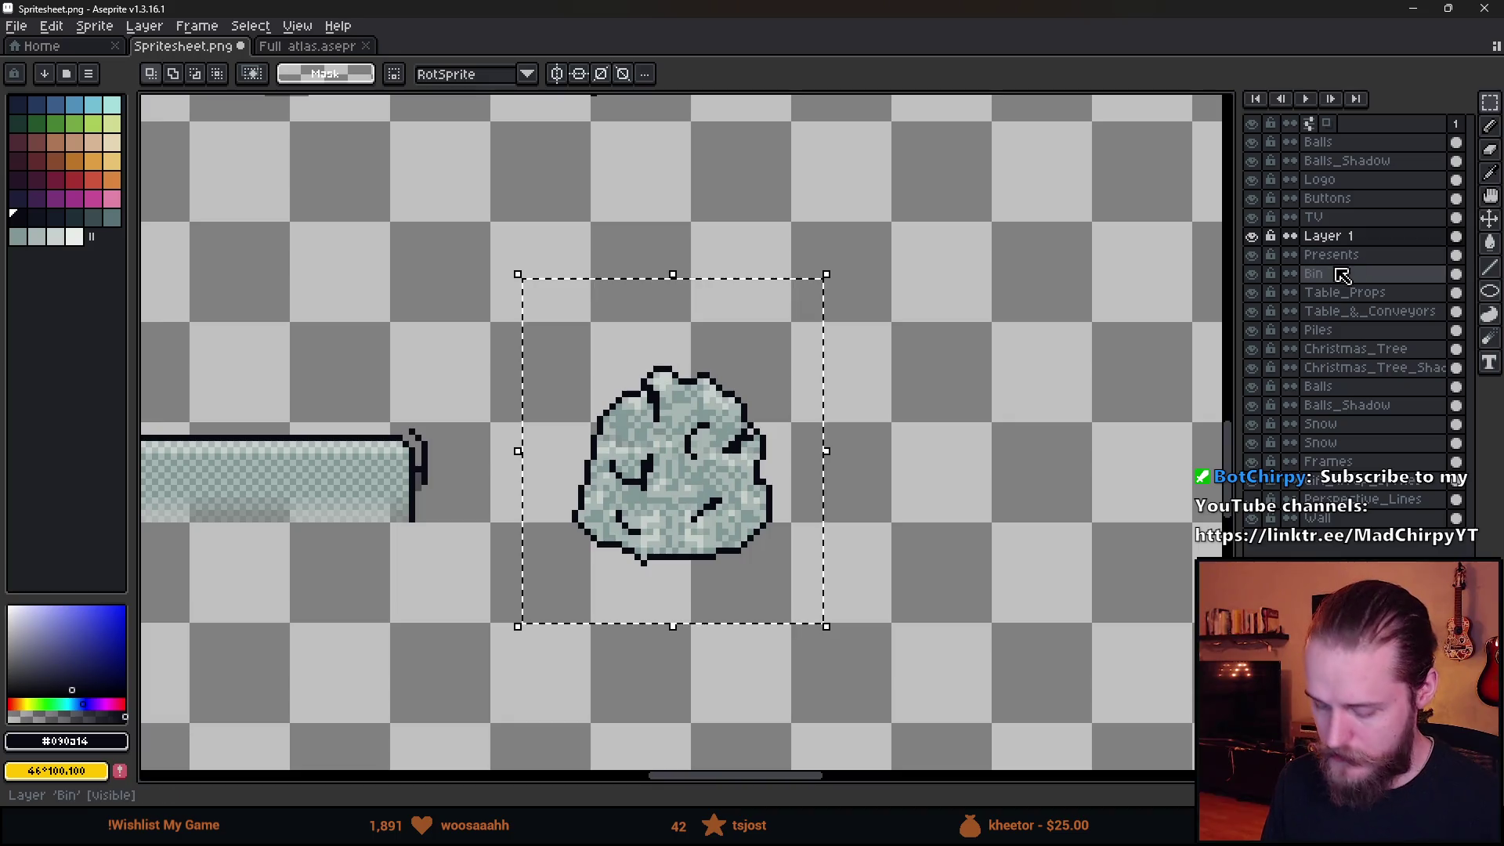
key("ctrl+shift+n")
key("ctrl+v")
left_click(869, 437)
scroll(768, 460, "up", 1)
left_click(1252, 255)
left_click(1326, 235)
Start clearing the bubble wrap's interior fill on Layer 2 with the paint bucket.
key("g")
left_click(30, 640)
scroll(501, 517, "up", 2)
left_click(705, 530)
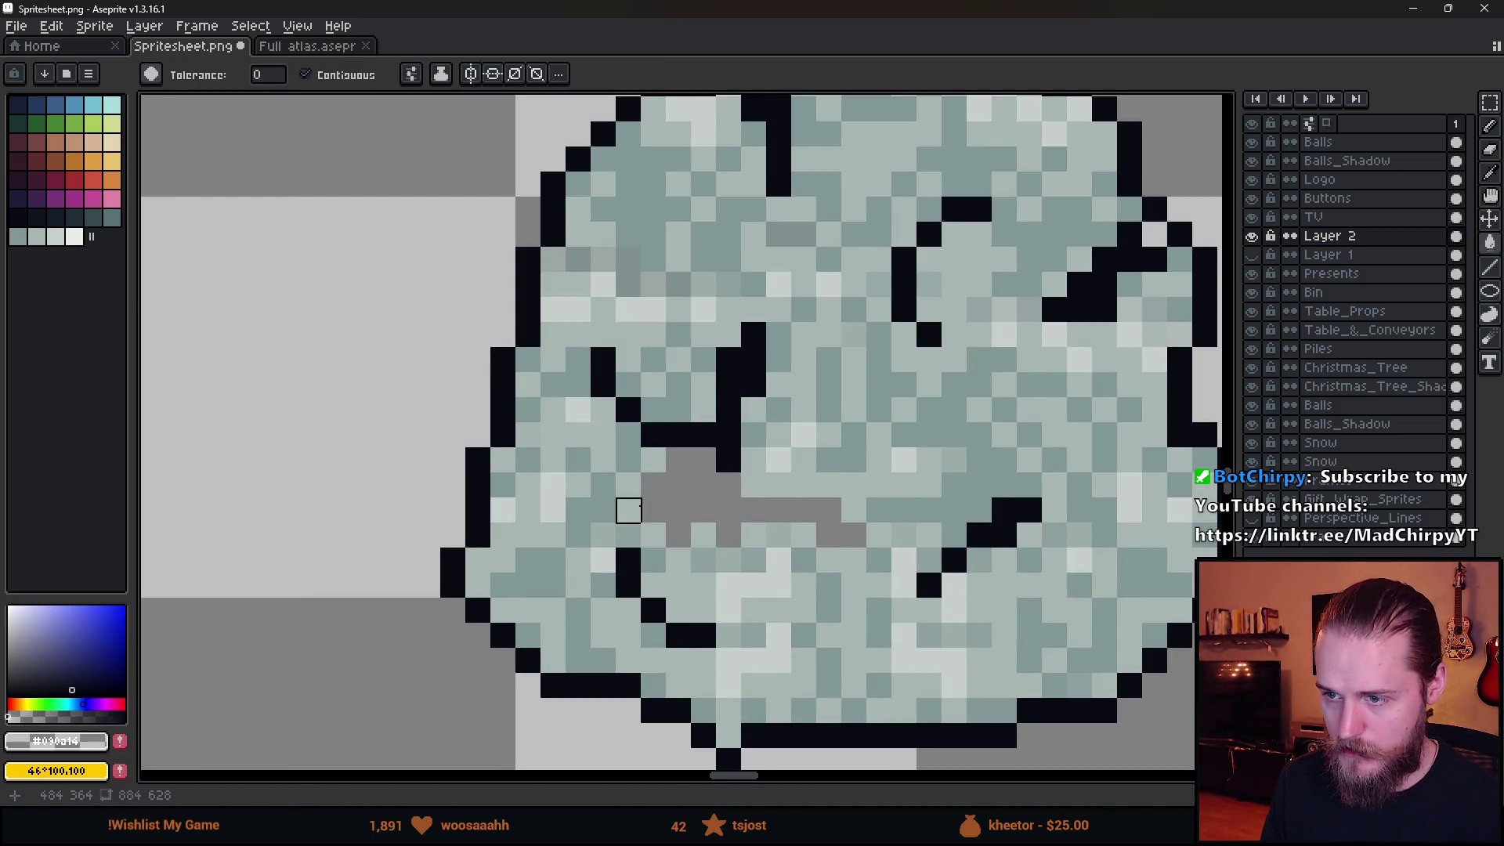
scroll(644, 245, "down", 4)
Select the whole lump and erase the remaining light and cyan fill colours, leaving only outline.
key("m")
left_click_drag(581, 185, 1065, 557)
scroll(788, 383, "up", 3)
key("g")
left_click(745, 386)
left_click(815, 407)
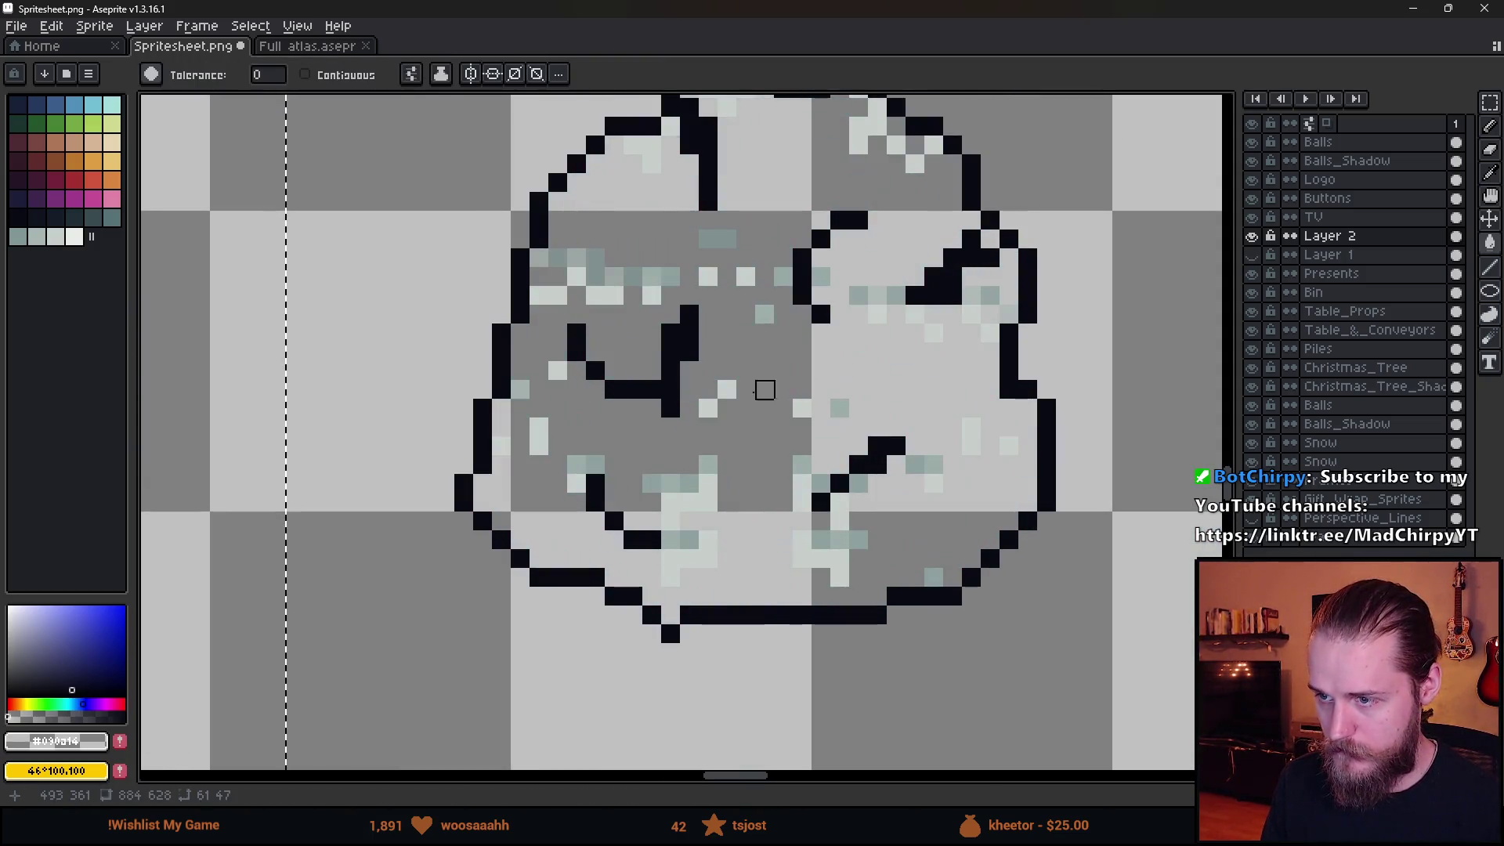
left_click(764, 389)
left_click(705, 470)
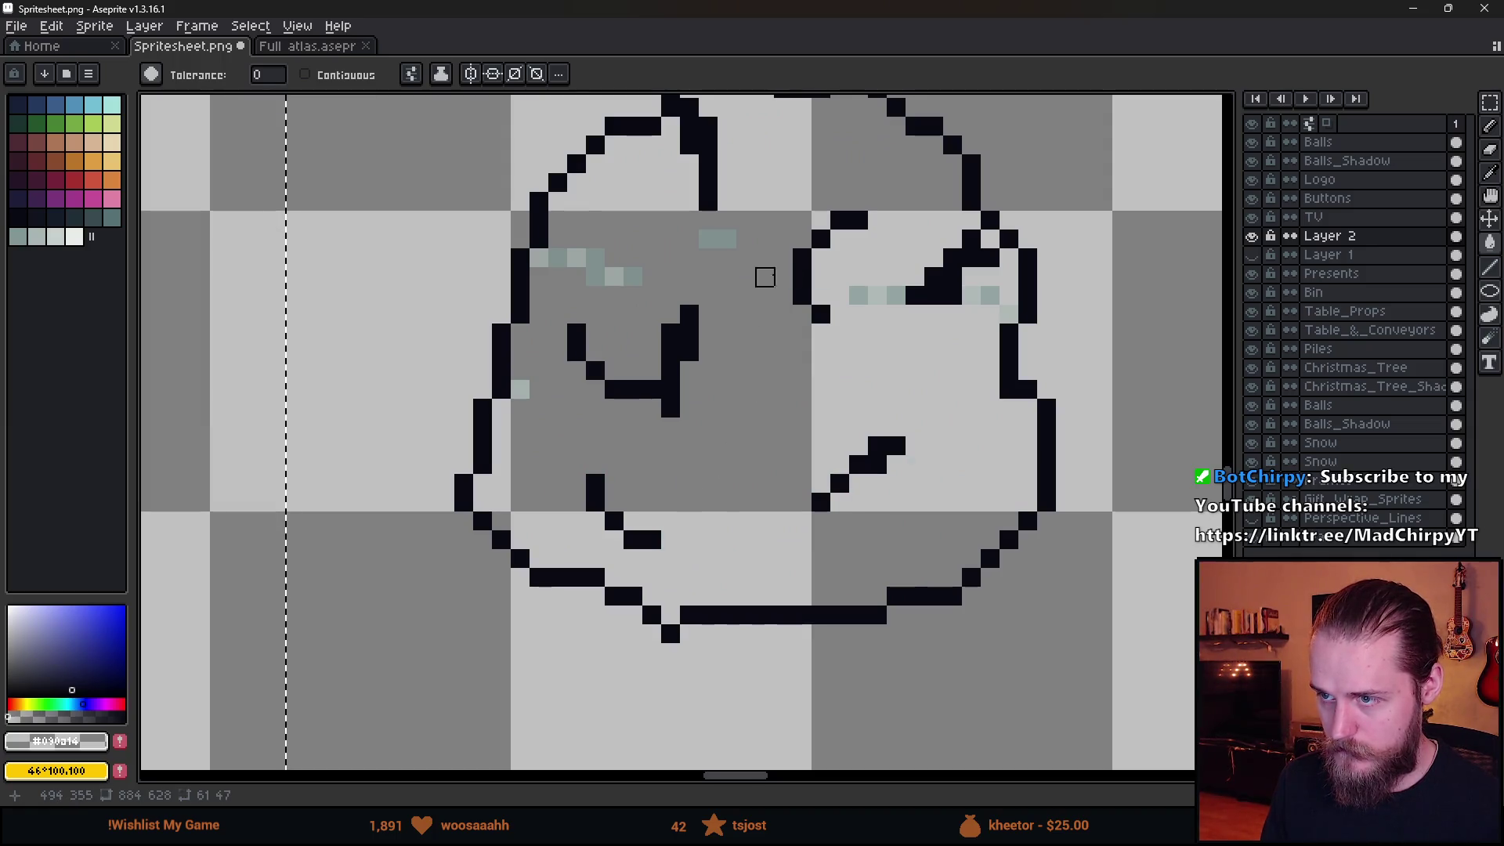
left_click(707, 238)
left_click(629, 275)
left_click(520, 389)
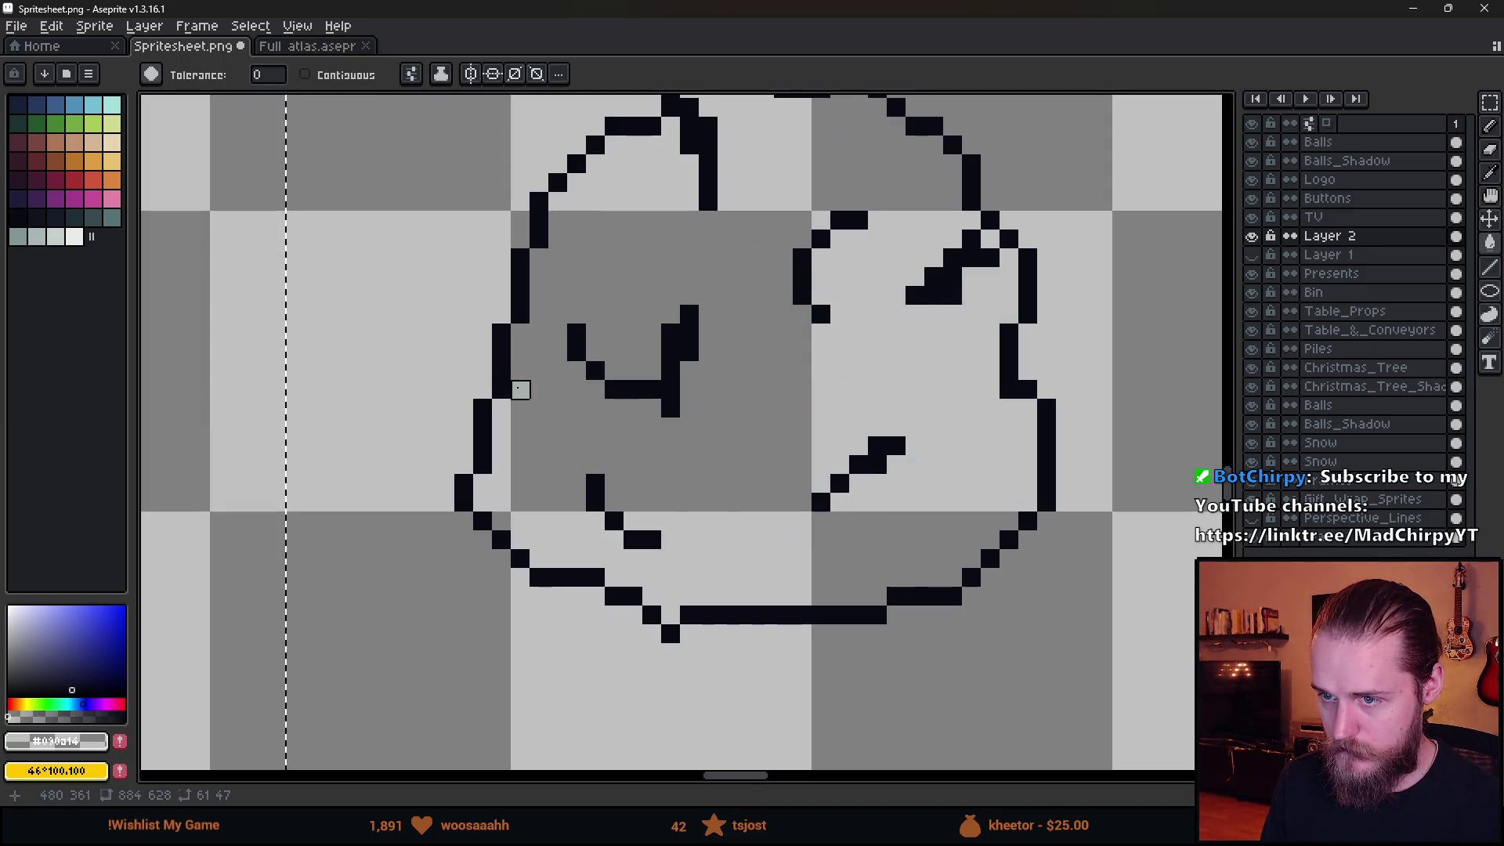
scroll(520, 390, "down", 2)
Show Layer 1 again and lower its opacity in Layer Properties.
key("m")
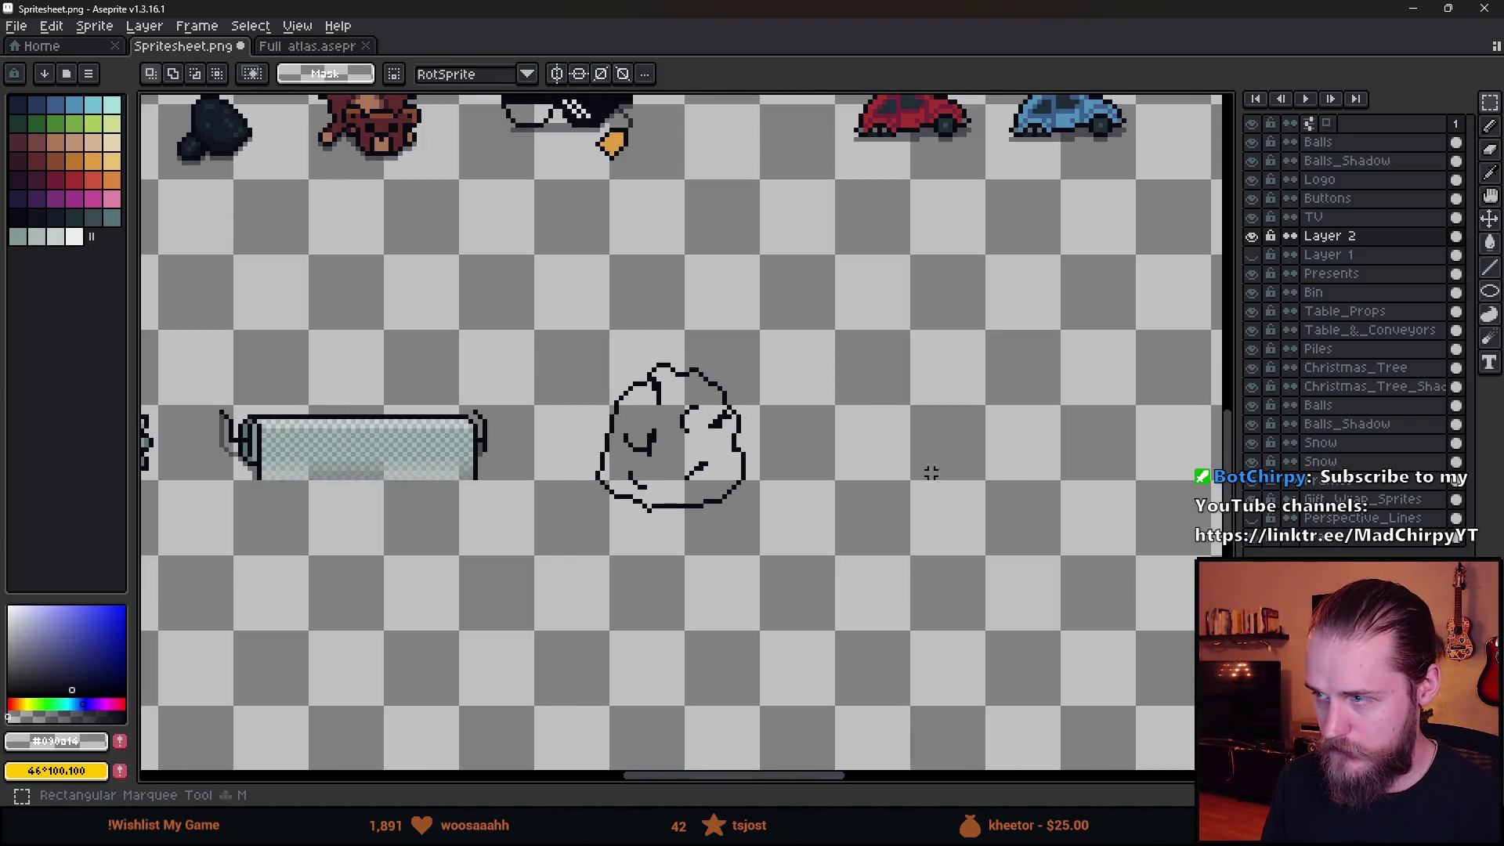
left_click(1252, 254)
double_click(1326, 255)
left_click_drag(1162, 440, 1123, 445)
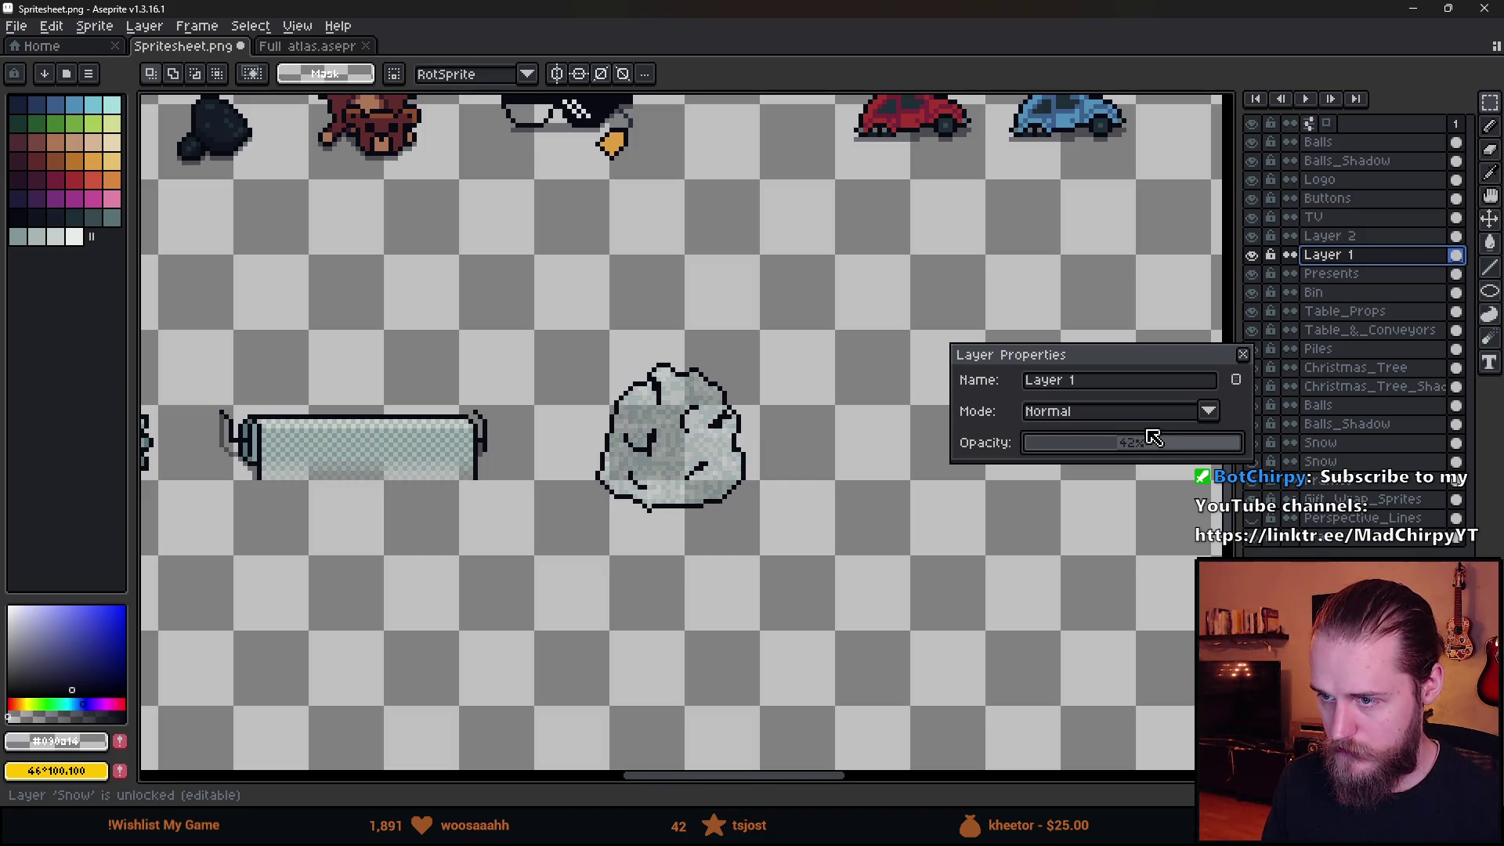
left_click(1242, 362)
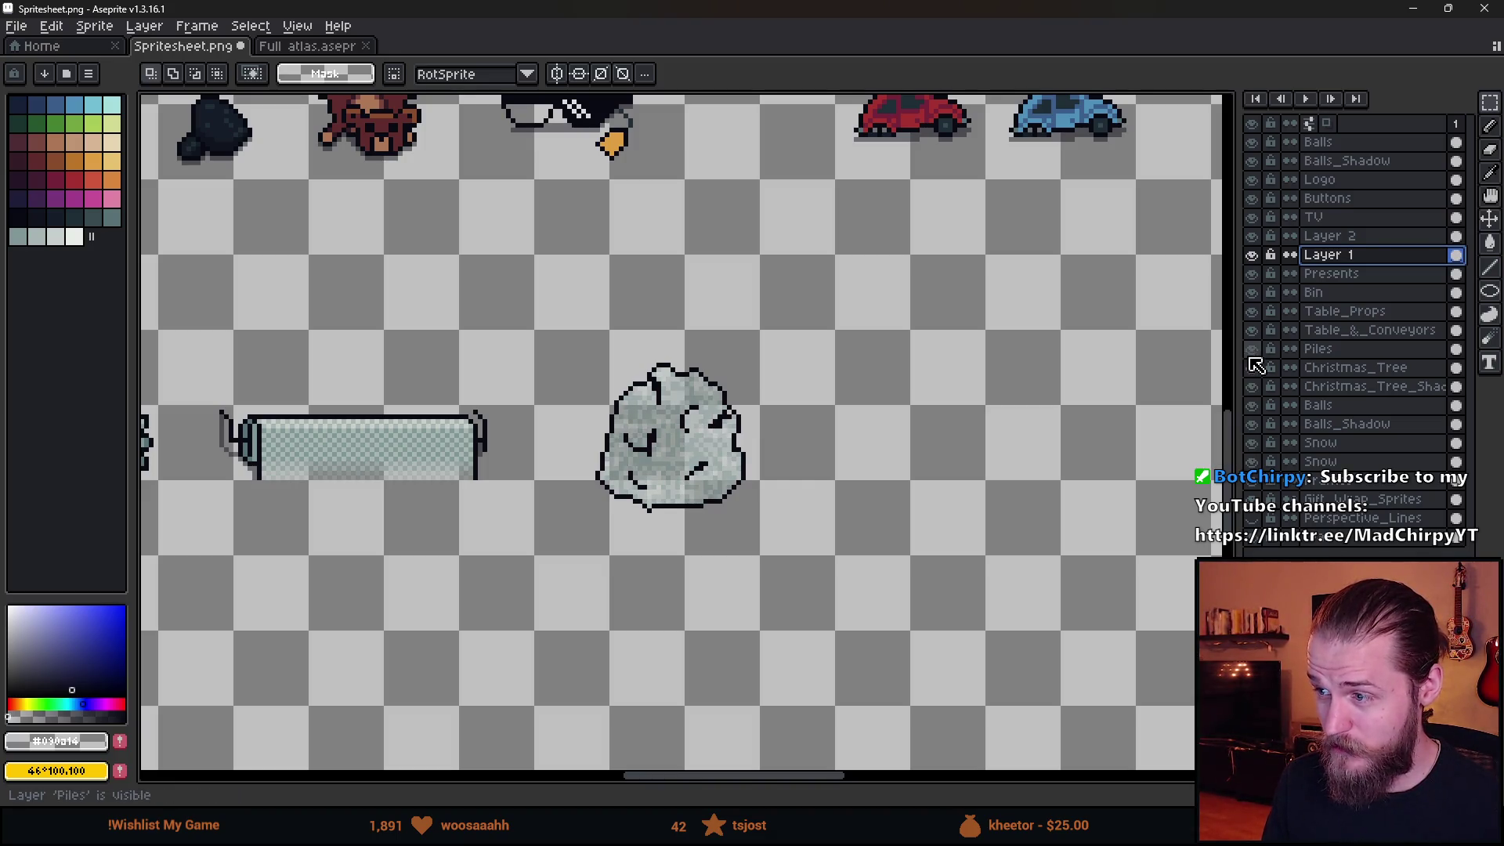
Shift the translucent bubble wrap over the red car and raise Layer 1's opacity to 73%.
scroll(893, 458, "down", 1)
scroll(811, 417, "up", 3)
mouse_move(662, 487)
left_mouse_down()
mouse_move(783, 631)
mouse_move(856, 577)
mouse_move(778, 435)
mouse_move(796, 325)
mouse_move(878, 305)
left_mouse_up()
scroll(788, 333, "down", 2)
scroll(773, 329, "up", 2)
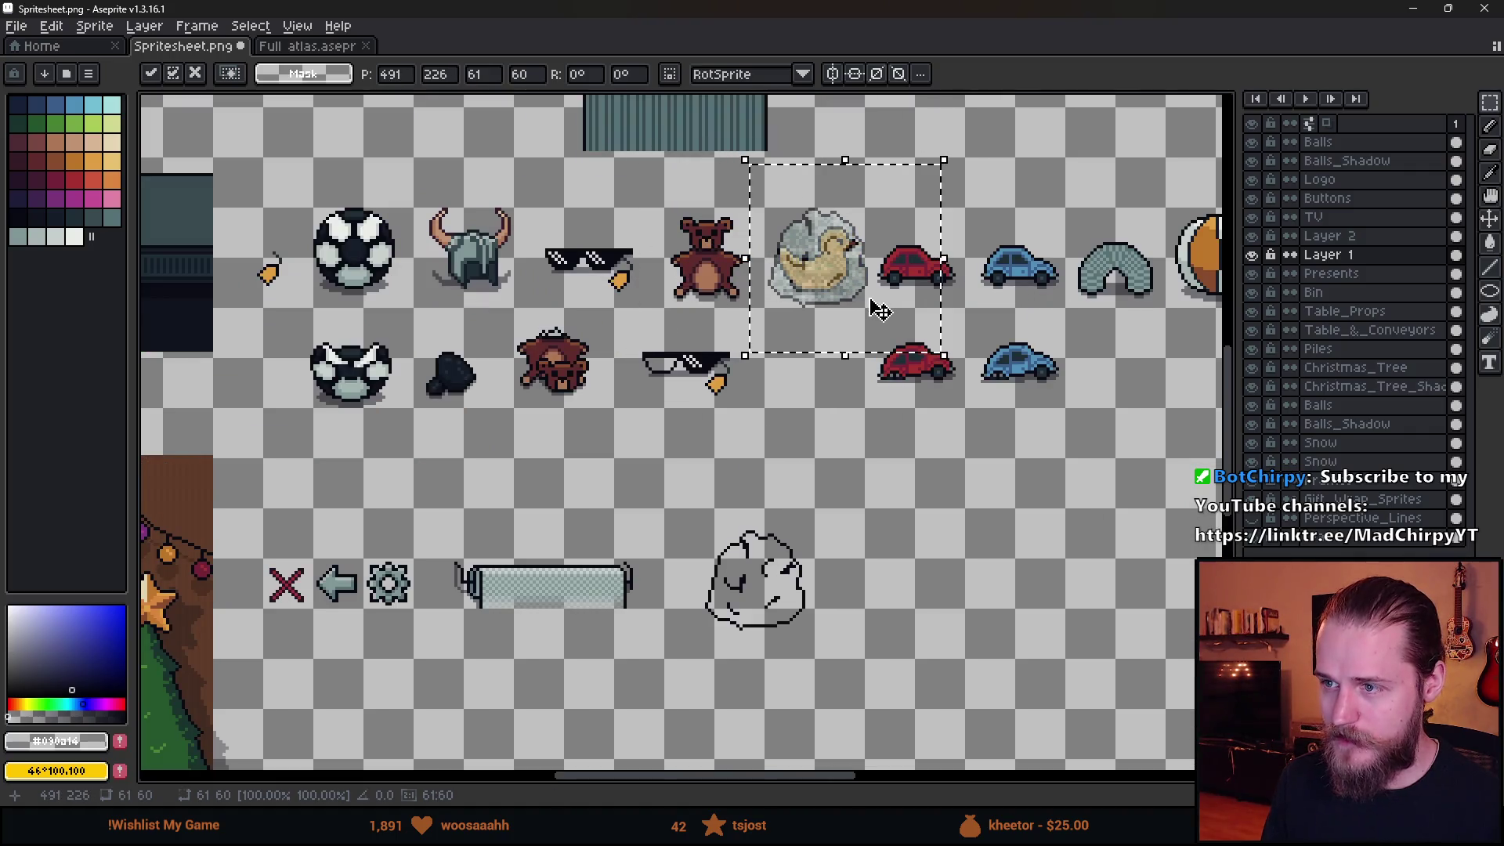
scroll(877, 293, "down", 3)
scroll(910, 444, "up", 2)
left_click_drag(911, 445, 559, 596)
left_click_drag(712, 593, 753, 595)
scroll(750, 601, "up", 2)
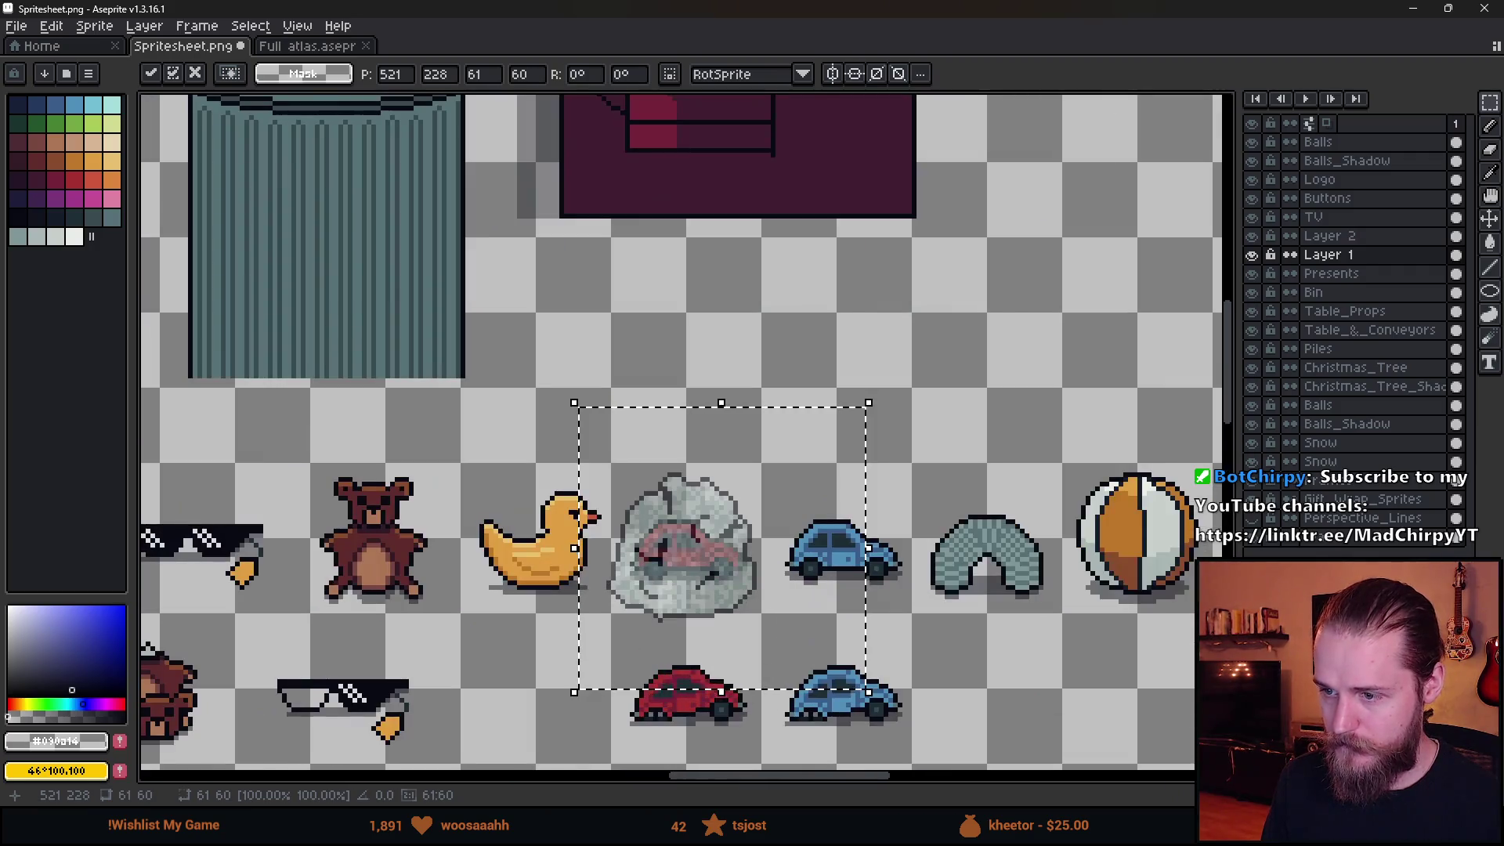
double_click(1331, 255)
left_click_drag(1167, 442, 1164, 443)
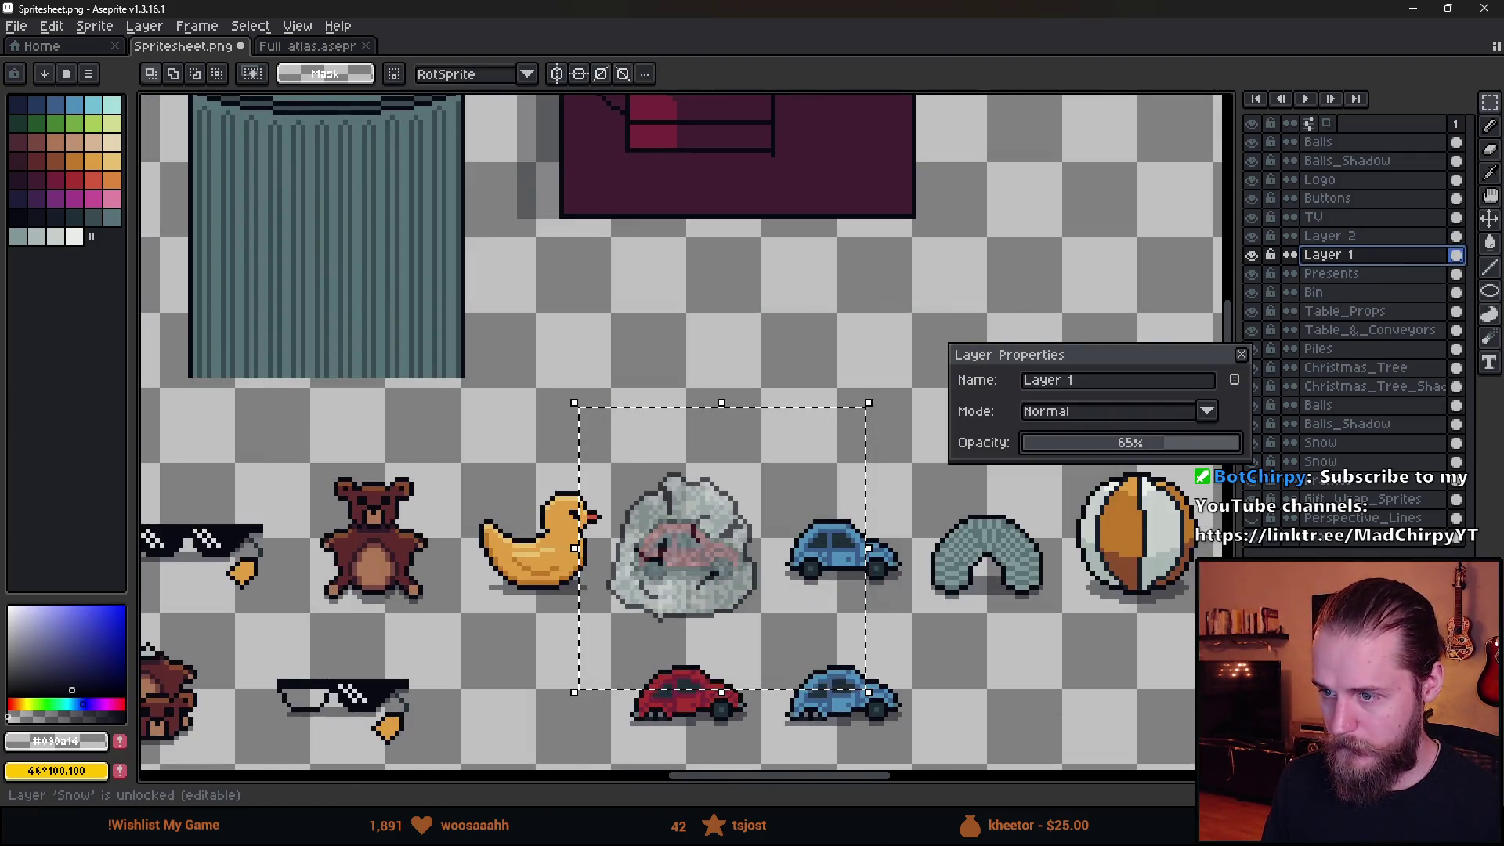
left_click(1240, 355)
Try the bubble wrap among the red boxes and on the table mockup, then cancel the move.
scroll(877, 477, "down", 2)
mouse_move(764, 675)
left_mouse_down()
mouse_move(853, 356)
mouse_move(1005, 215)
mouse_move(1000, 169)
left_mouse_up()
scroll(712, 423, "down", 1)
scroll(713, 423, "up", 1)
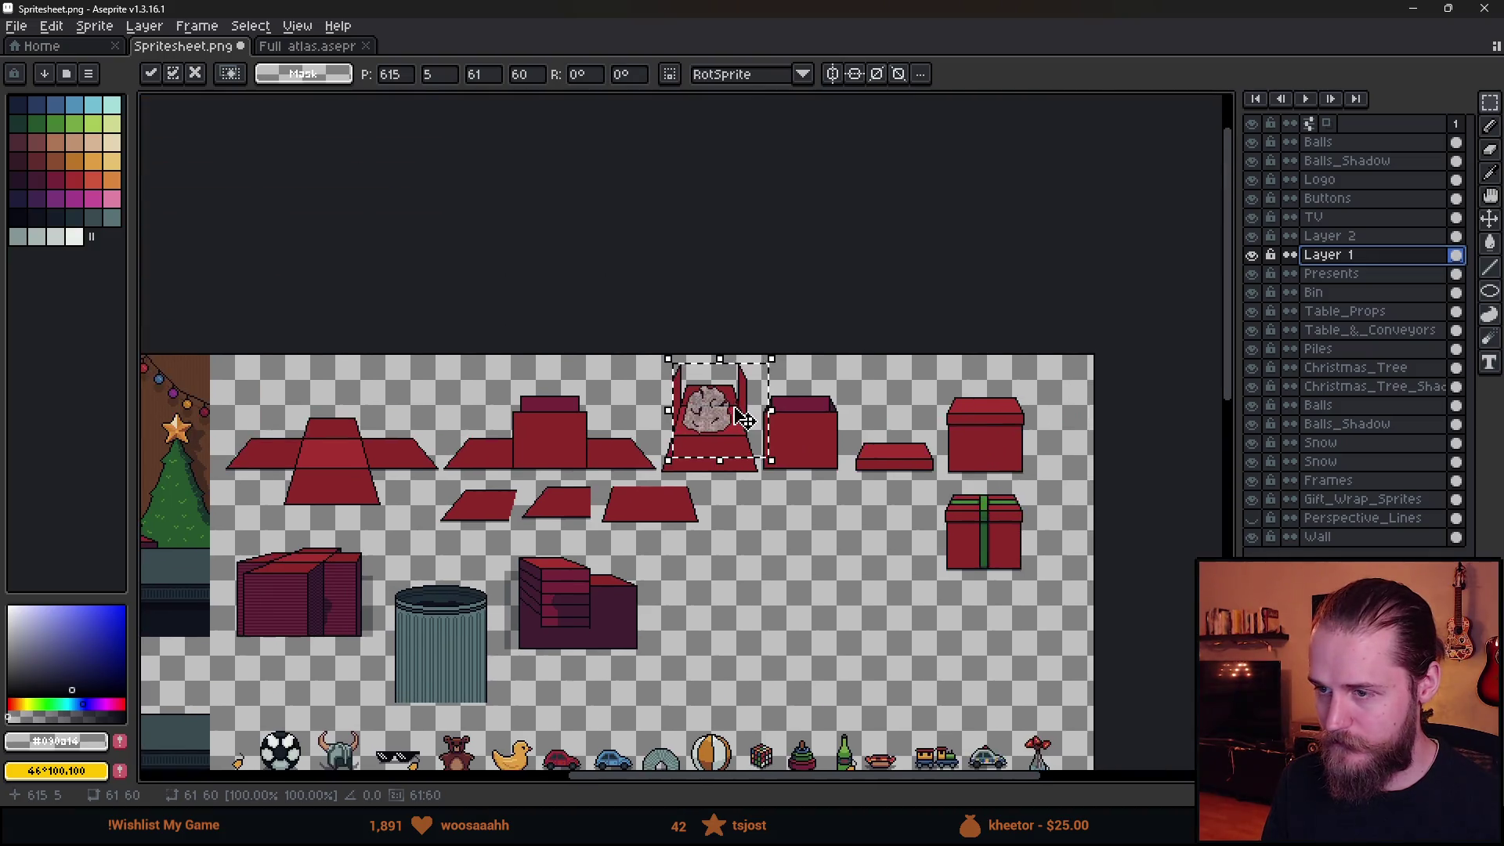
scroll(712, 427, "up", 2)
scroll(713, 431, "down", 4)
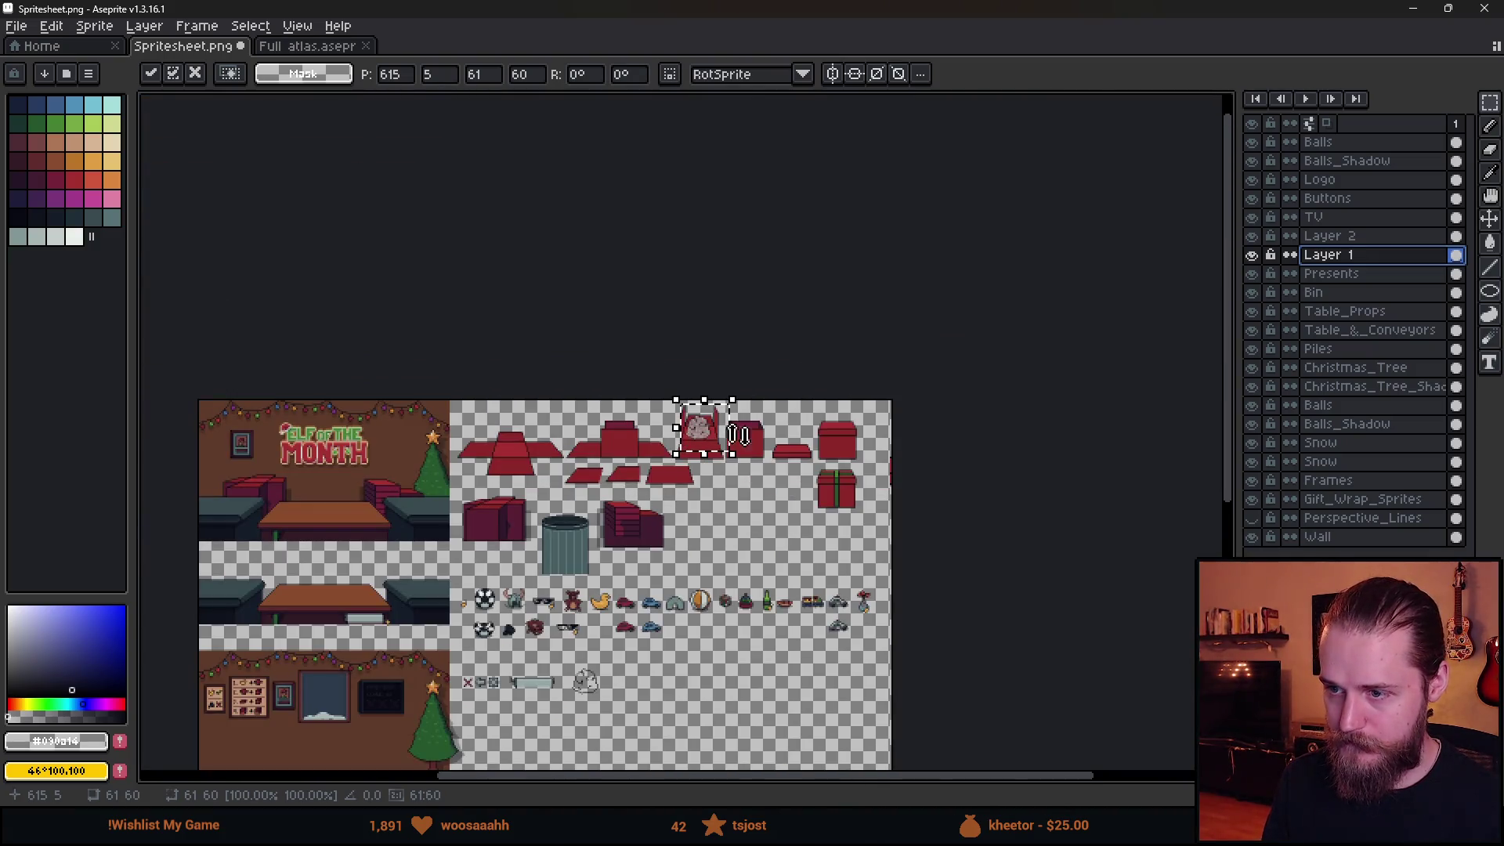
left_click_drag(727, 453, 327, 515)
scroll(309, 509, "up", 5)
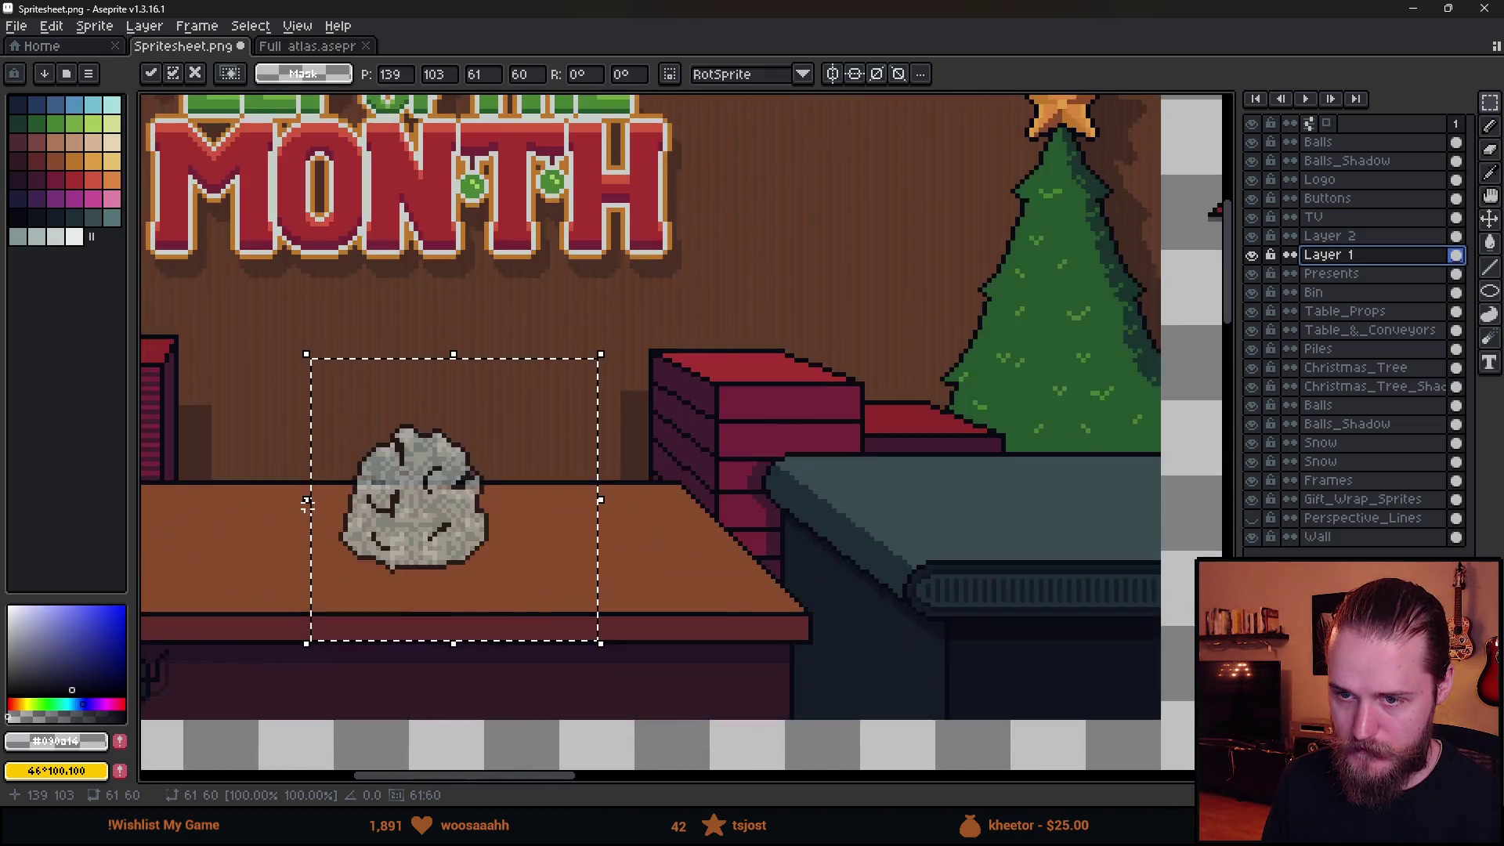
left_click_drag(426, 541, 708, 450)
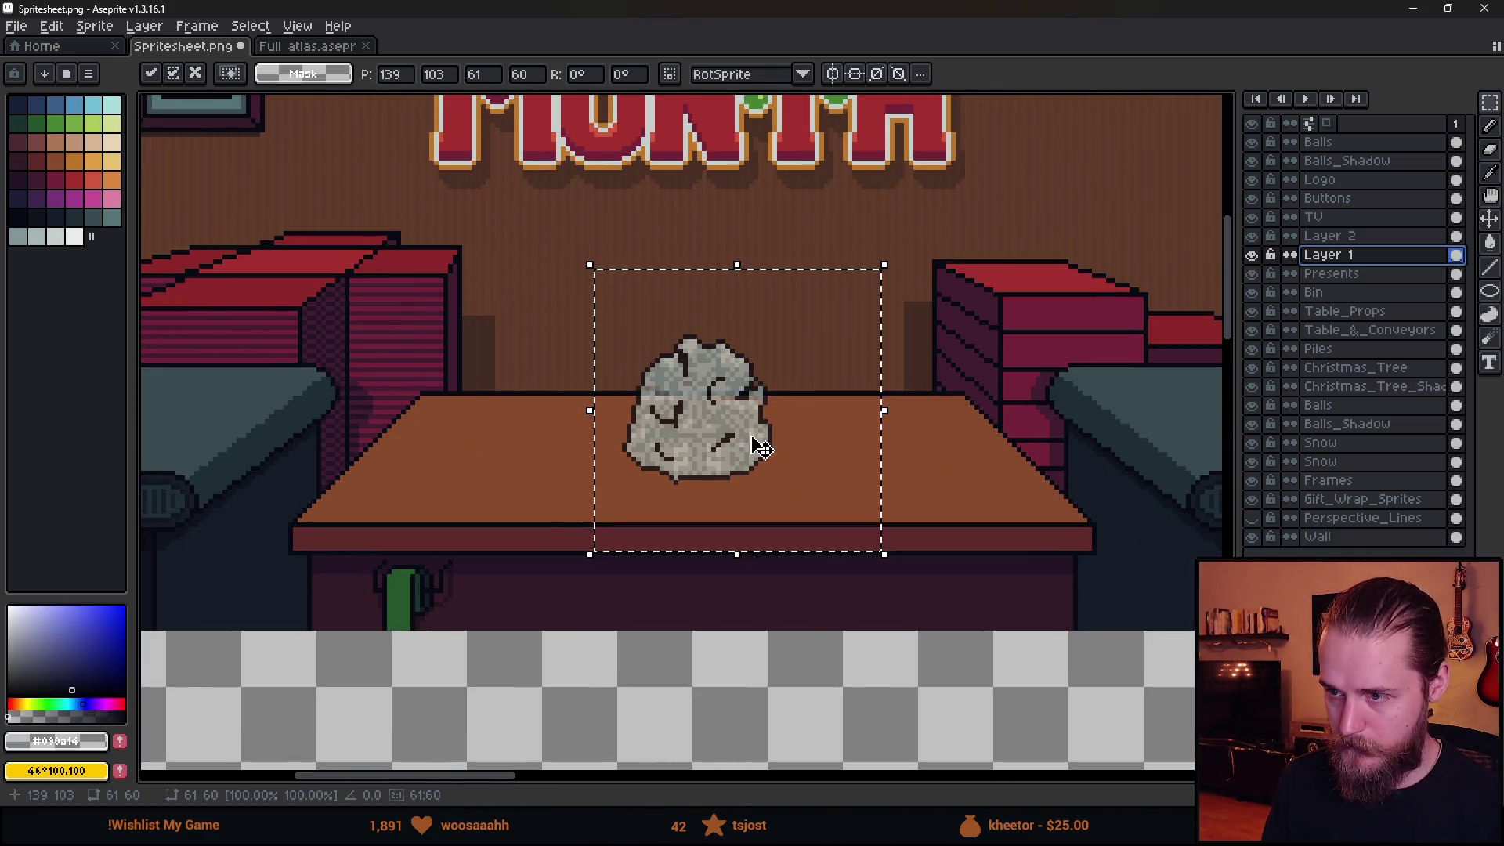
scroll(760, 448, "down", 3)
scroll(935, 464, "up", 1)
key("Escape")
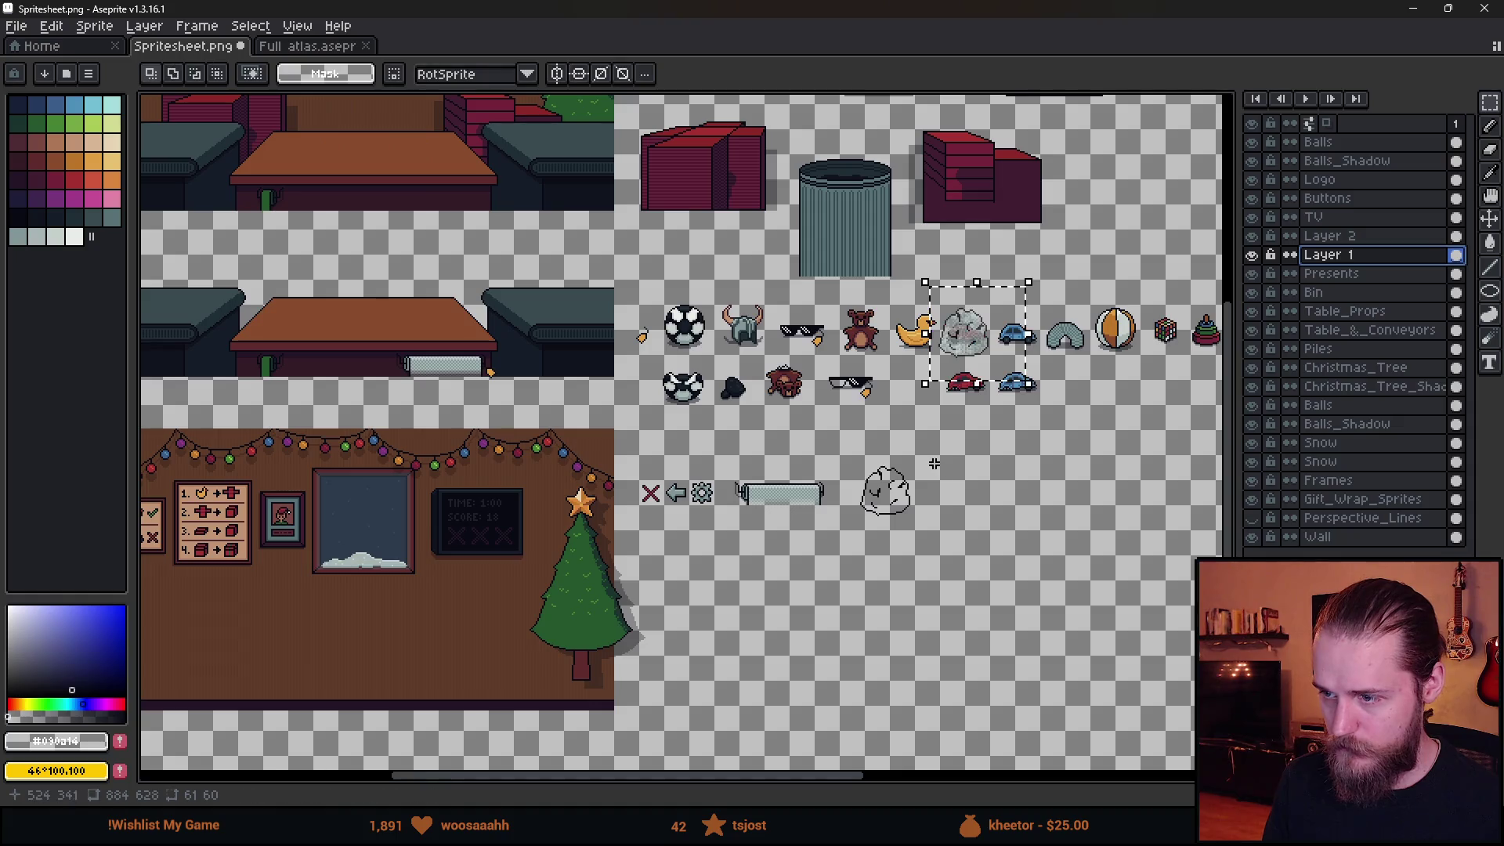
Redo the opacity change and drop the filled wrap exactly onto its outline copy.
scroll(972, 510, "up", 2)
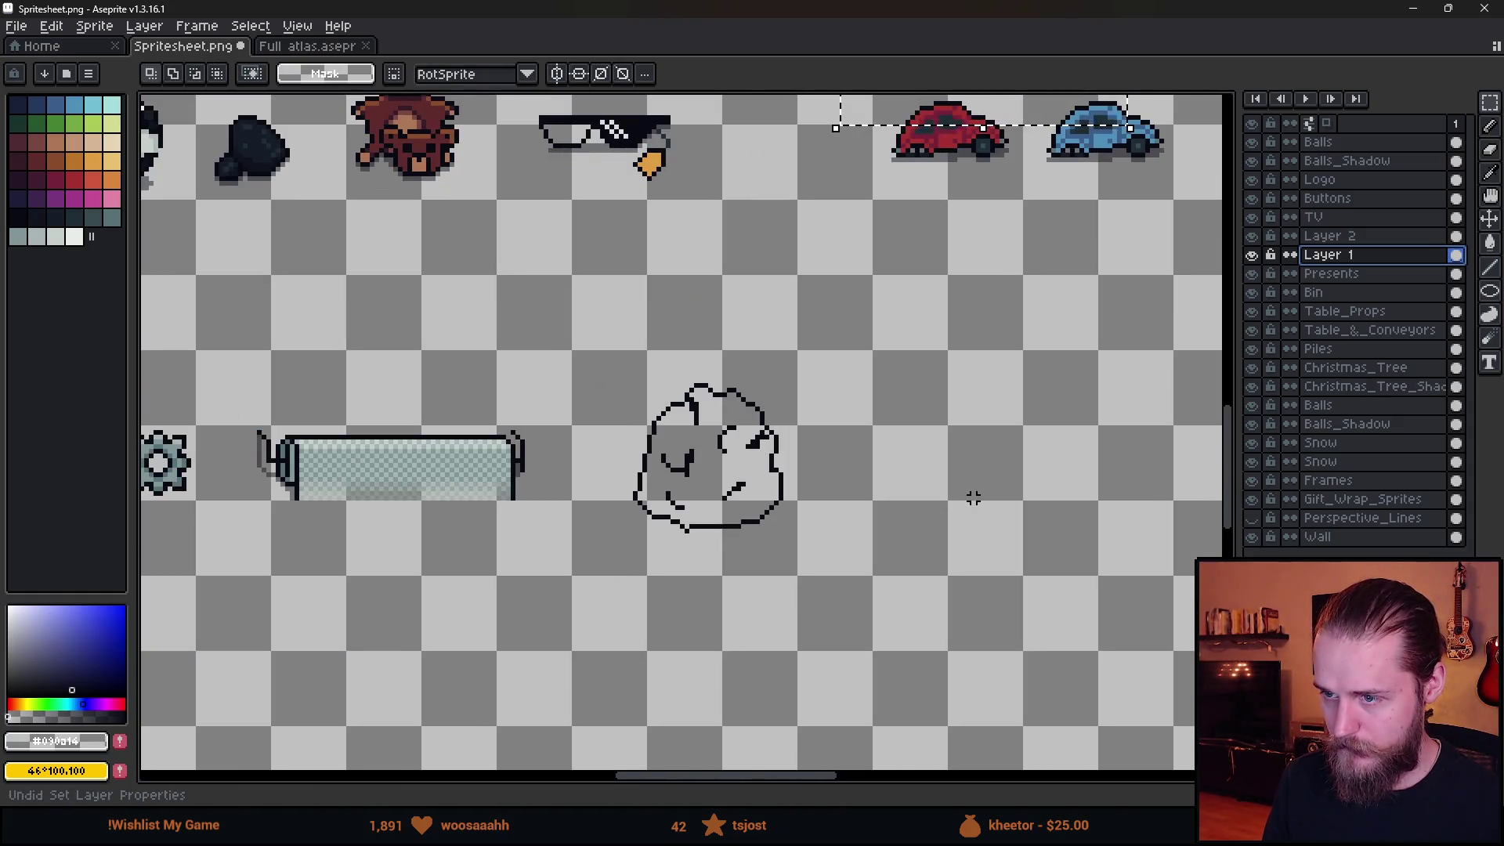
key("ctrl+y")
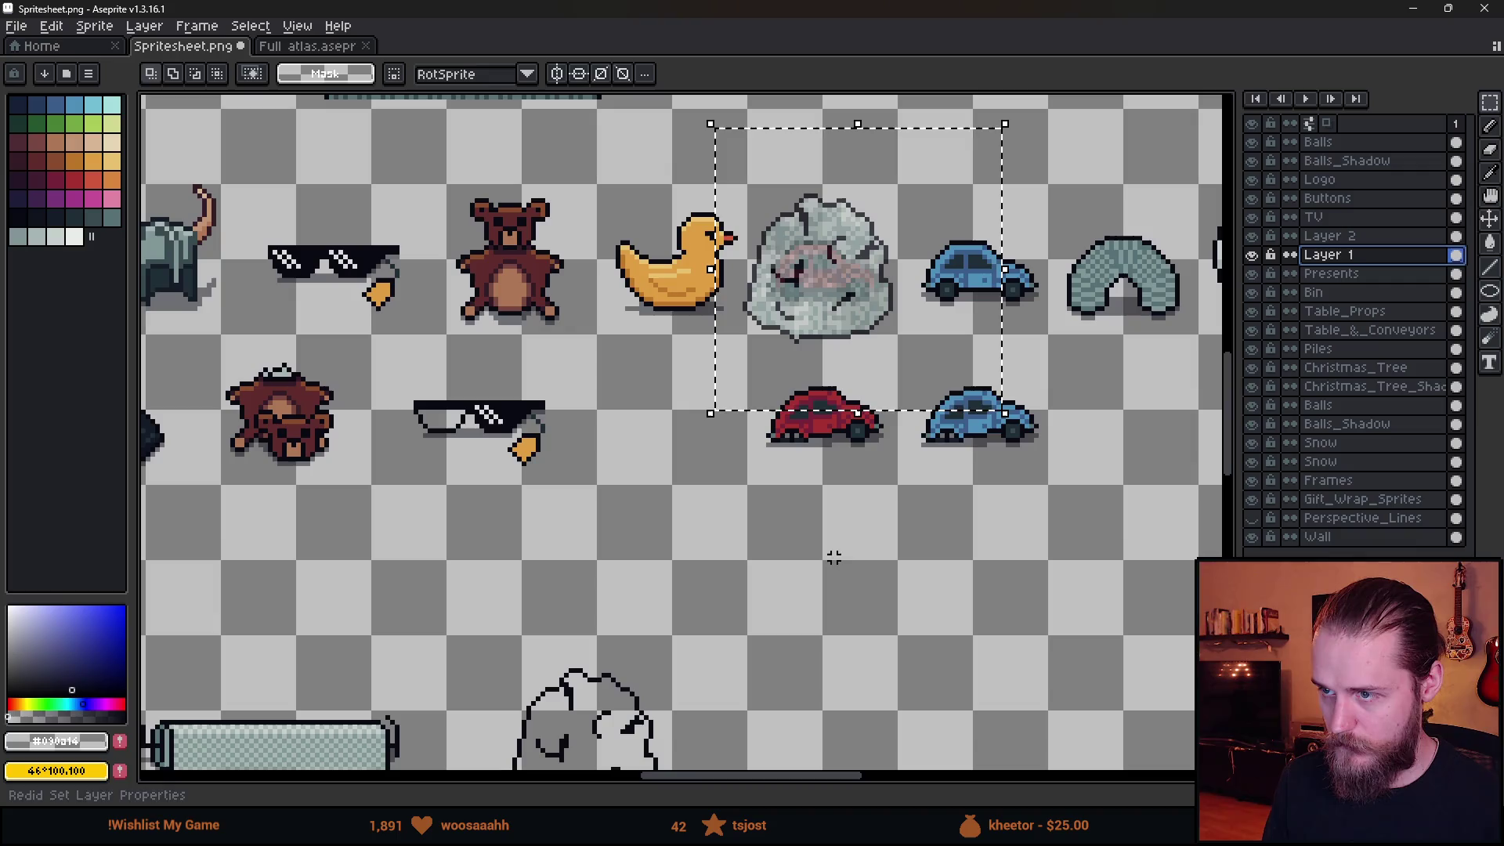
scroll(834, 557, "down", 5)
left_click_drag(885, 180, 652, 653)
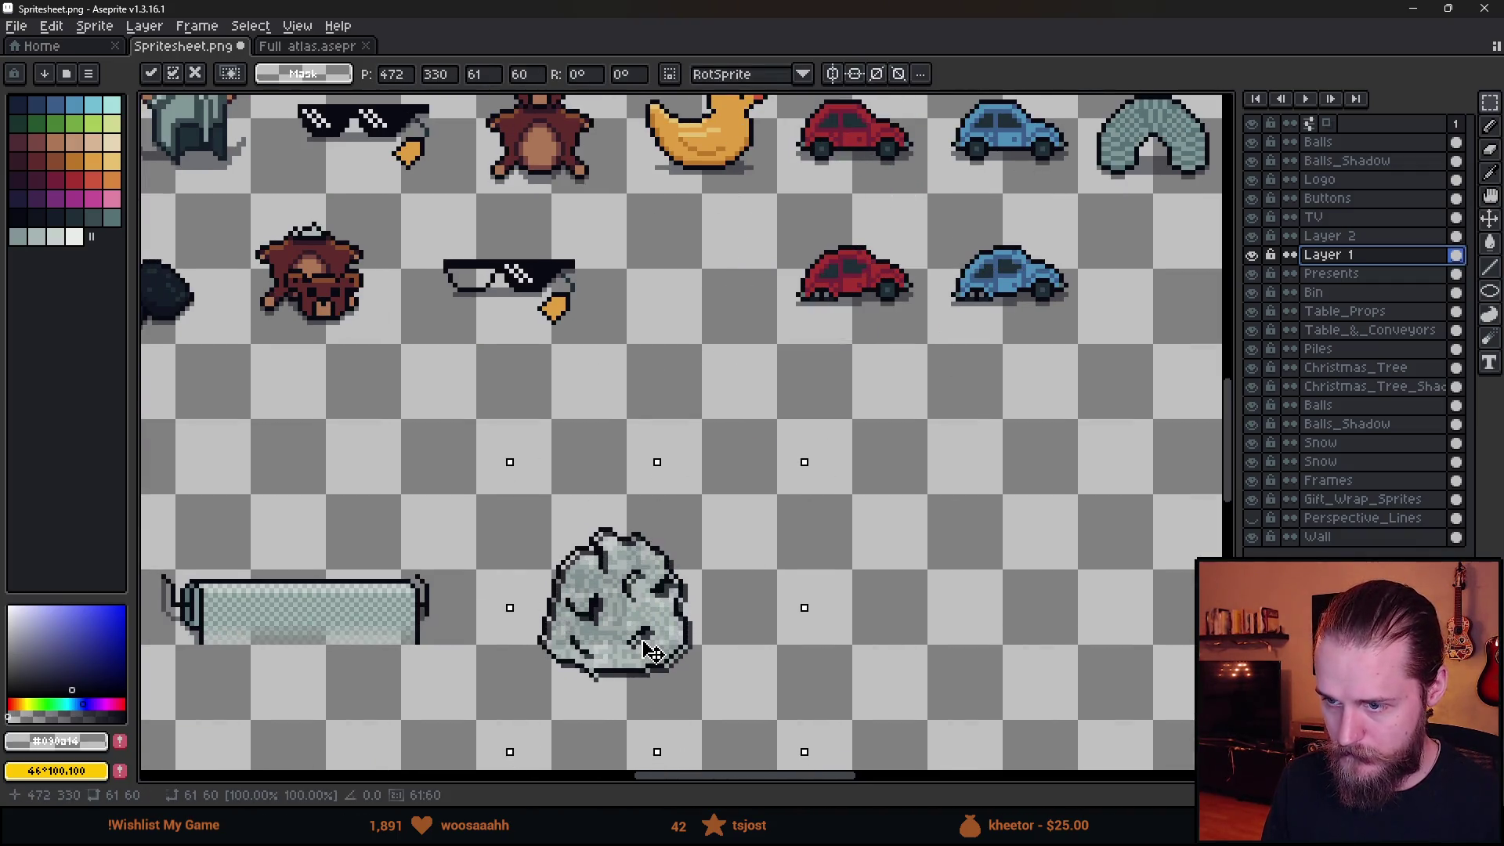
key("Return")
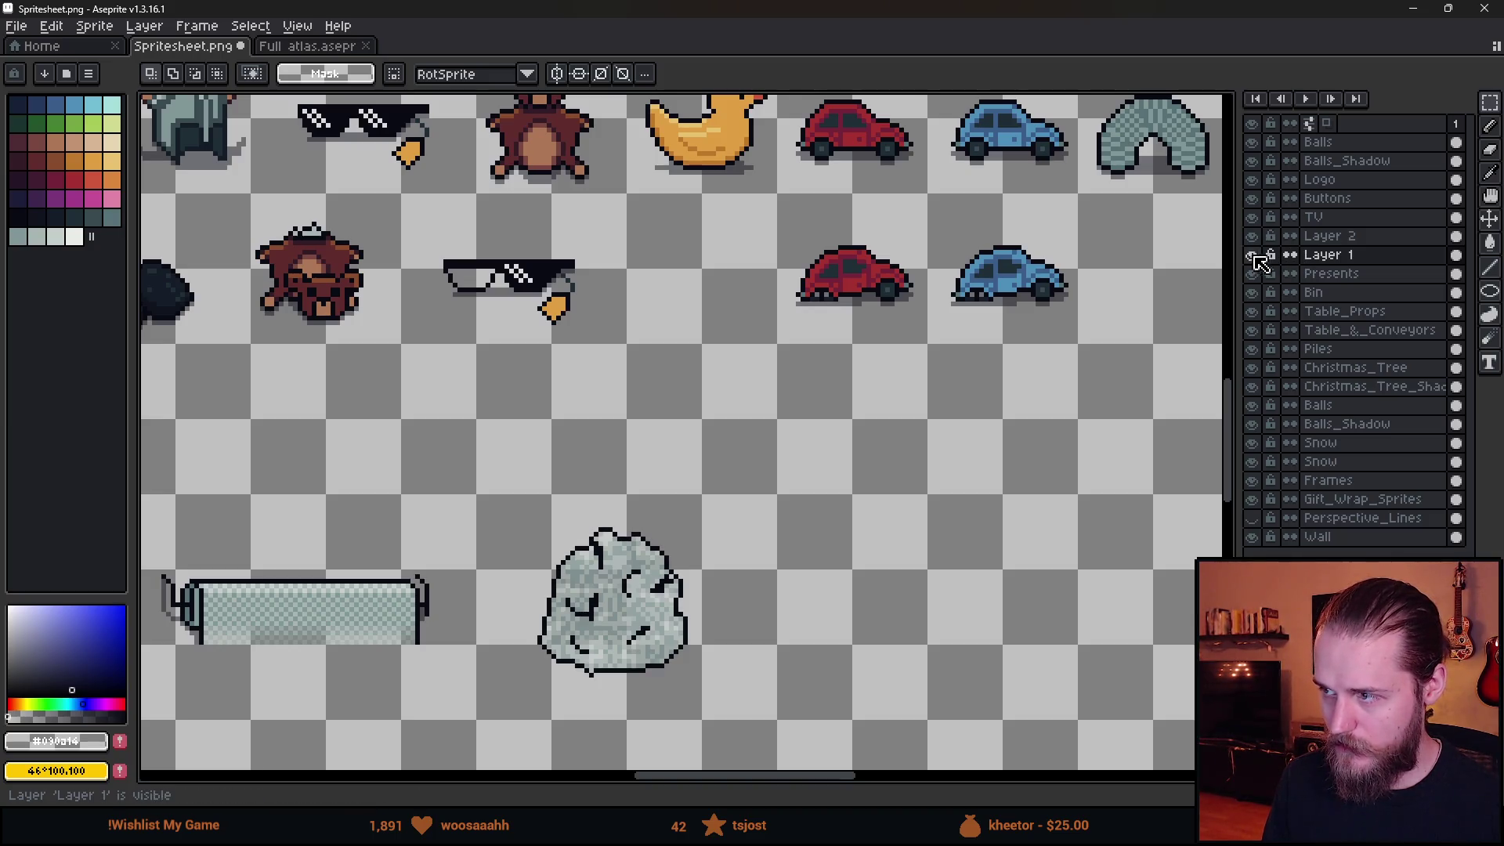
scroll(821, 561, "down", 1)
key("alt+Tab")
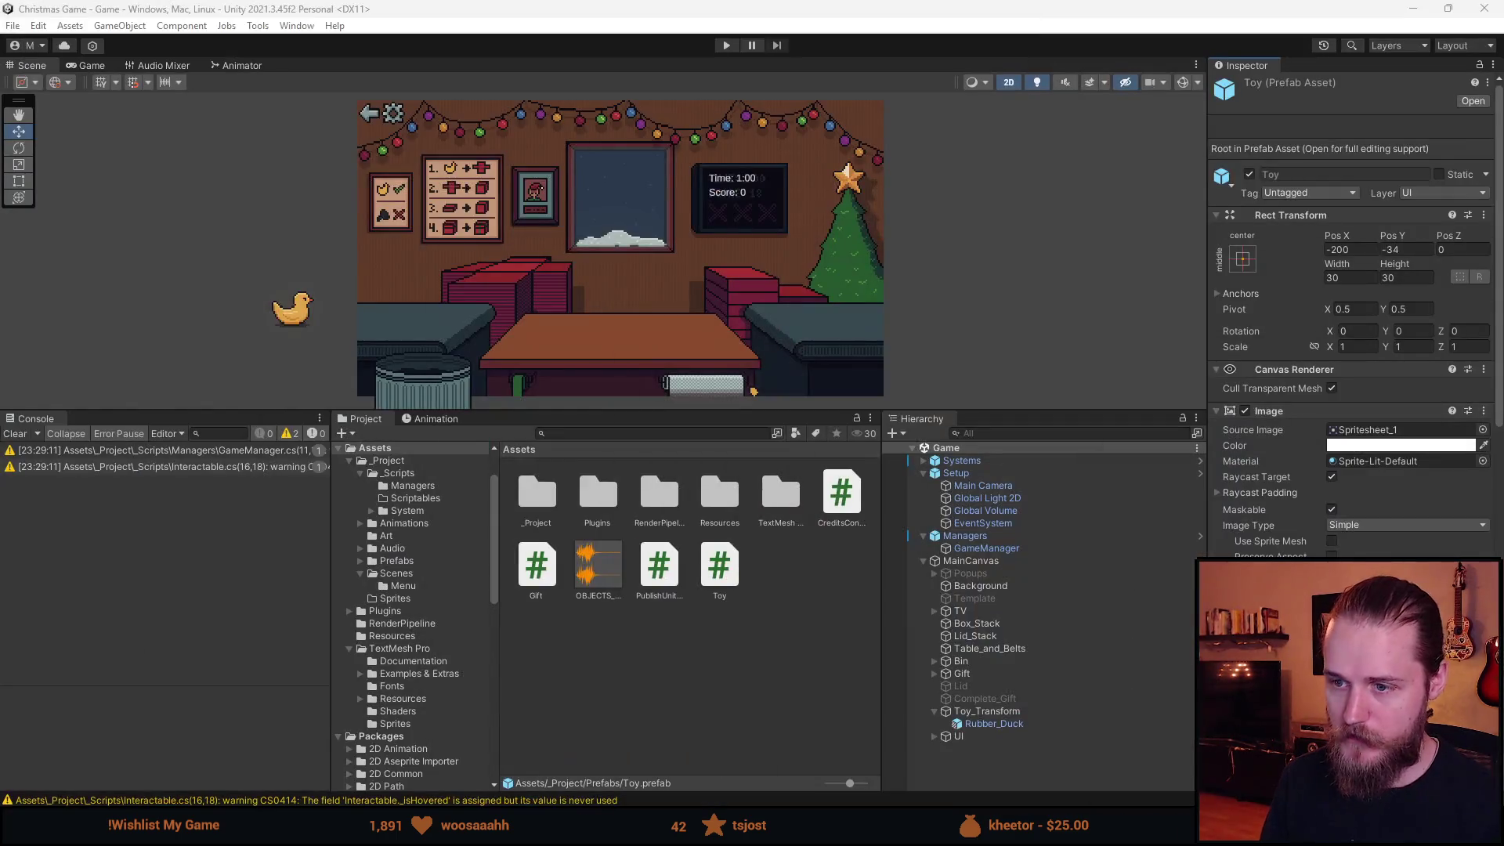
Browse to the Prefabs folder and open the Beer_Bottle prefab.
mouse_move(716, 411)
left_mouse_down()
mouse_move(716, 466)
mouse_move(715, 431)
left_mouse_up()
left_click(415, 574)
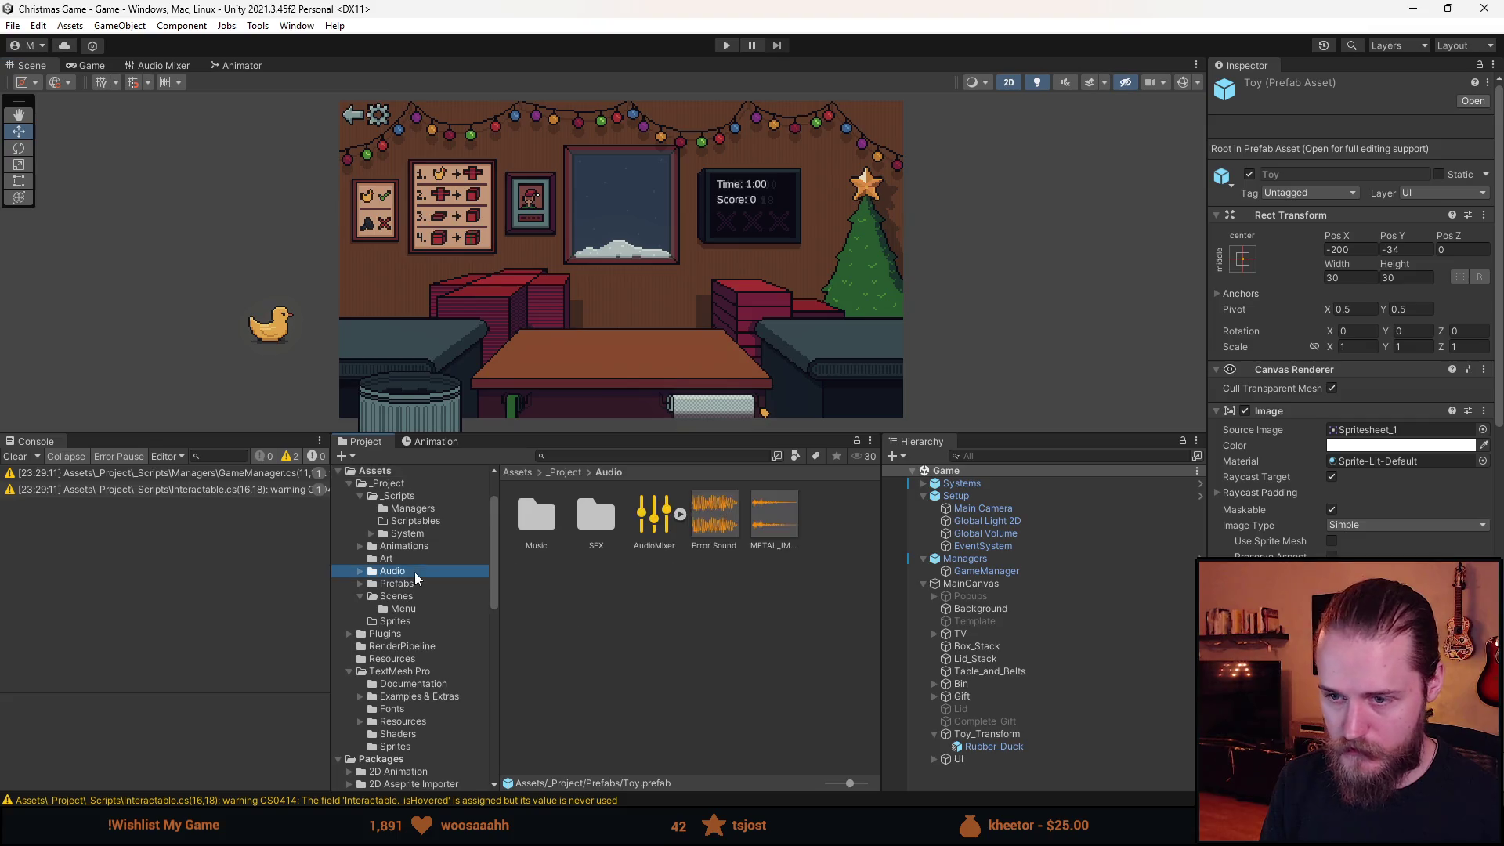
left_click(395, 583)
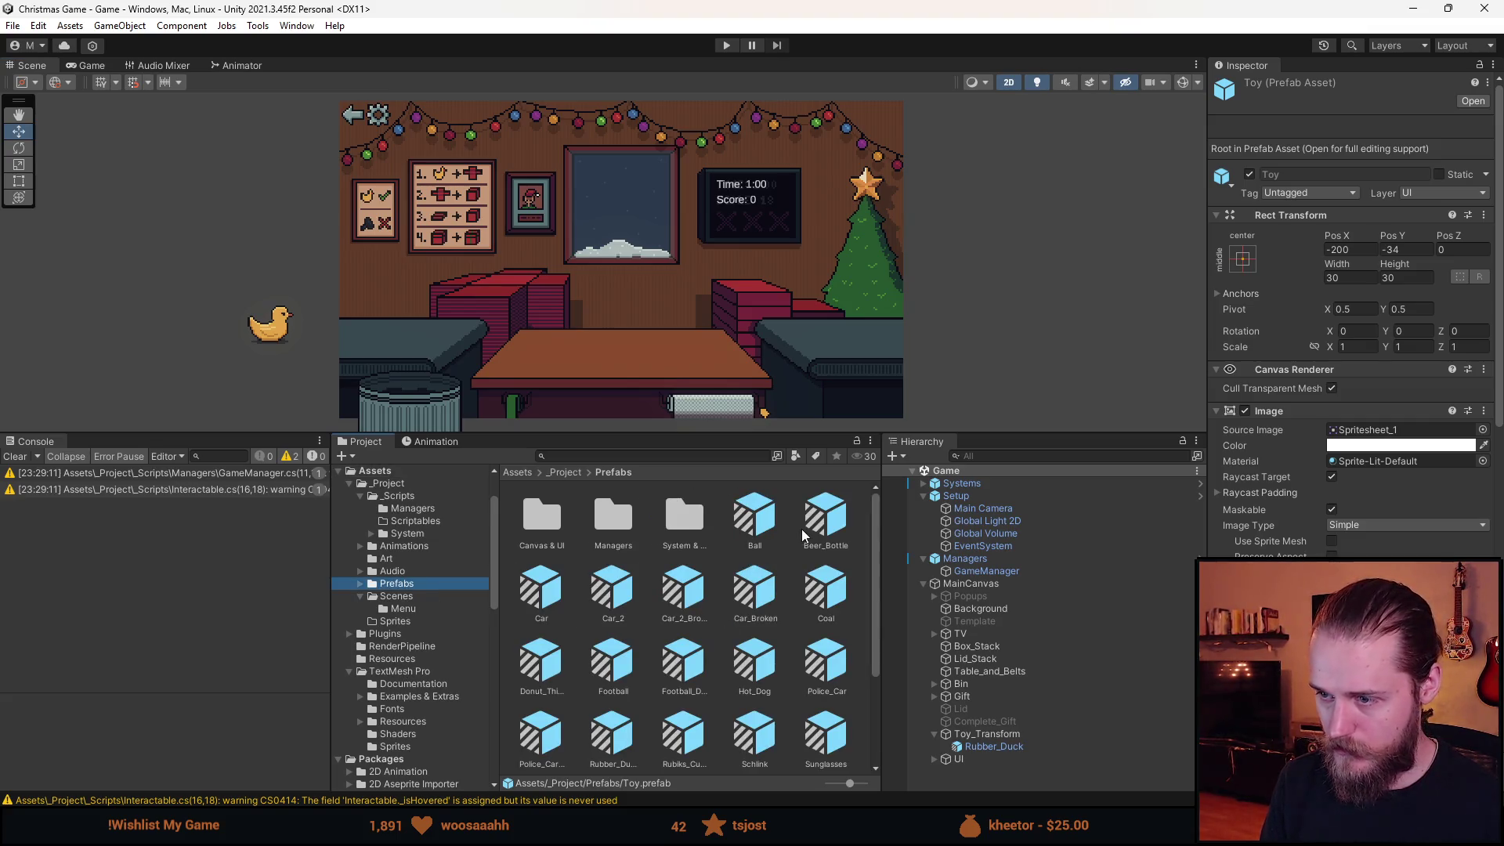
left_click(823, 526)
double_click(821, 531)
scroll(1314, 422, "down", 5)
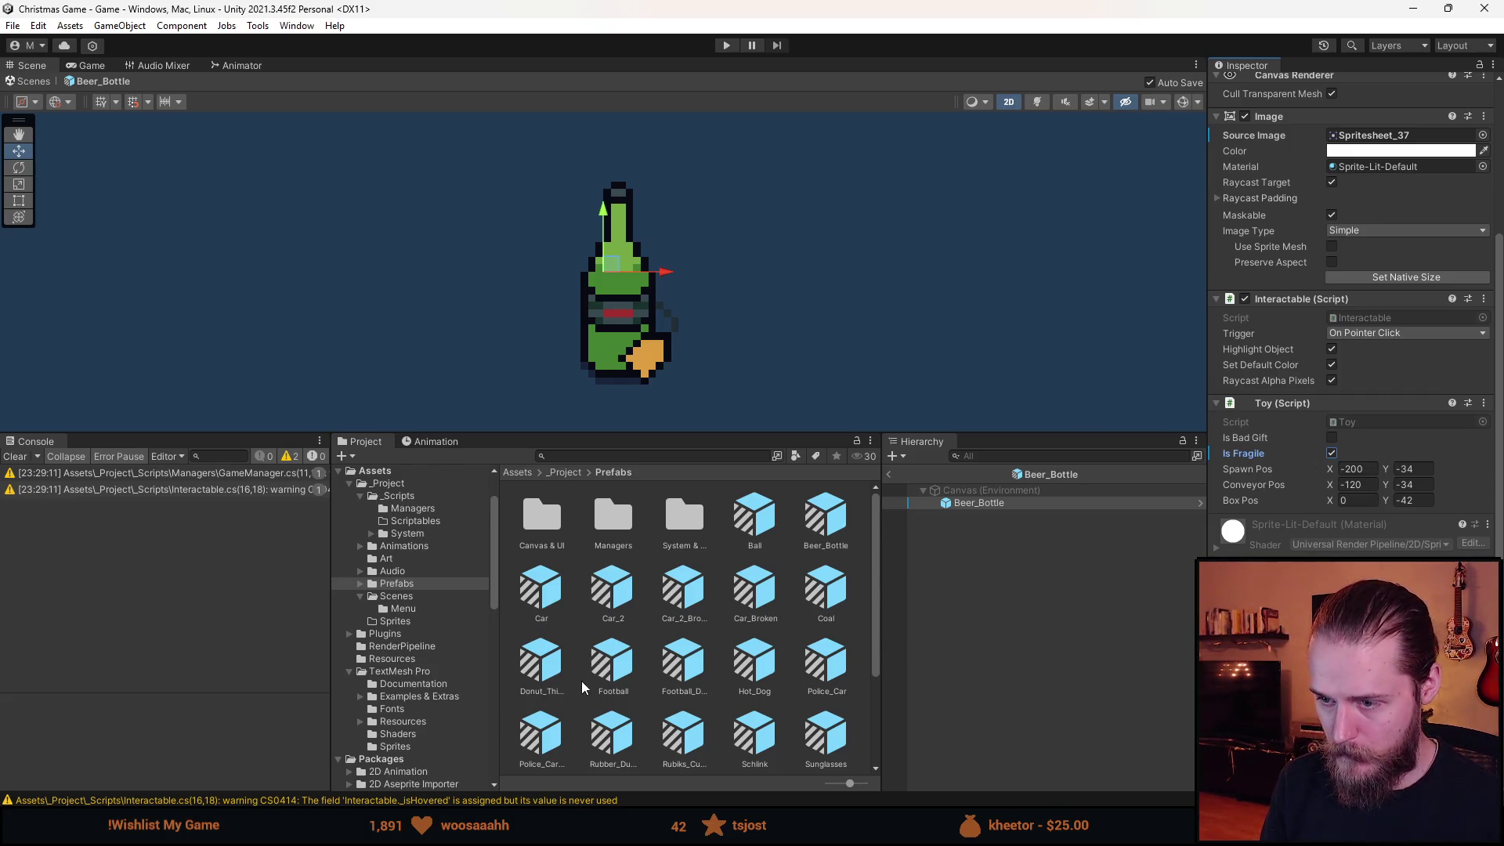
scroll(815, 686, "down", 3)
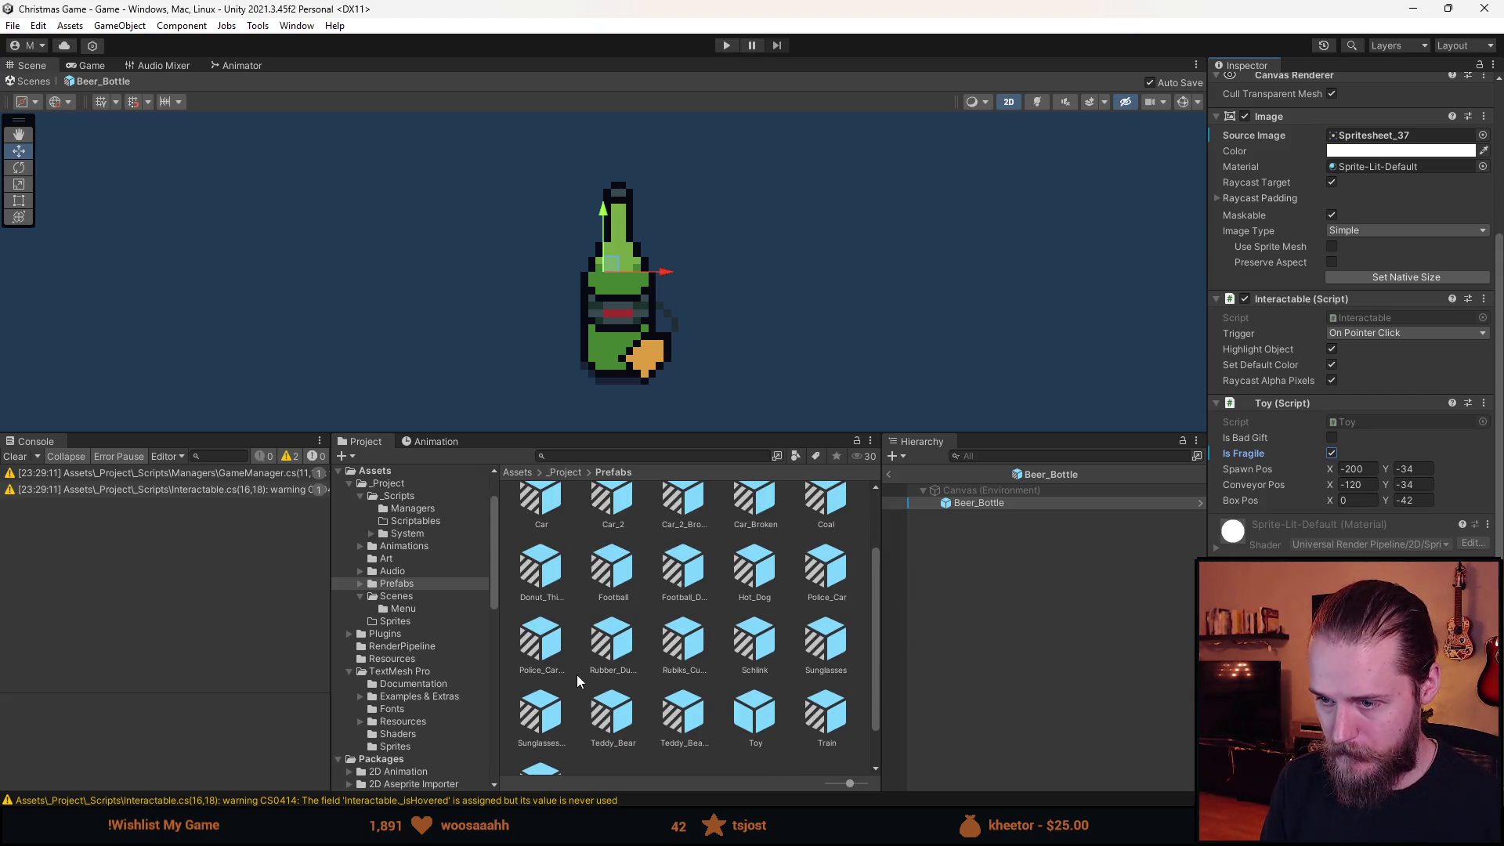
Open the Sunglasses and Sunglasses_Broken prefabs and tick Is Fragile on the toy.
double_click(809, 658)
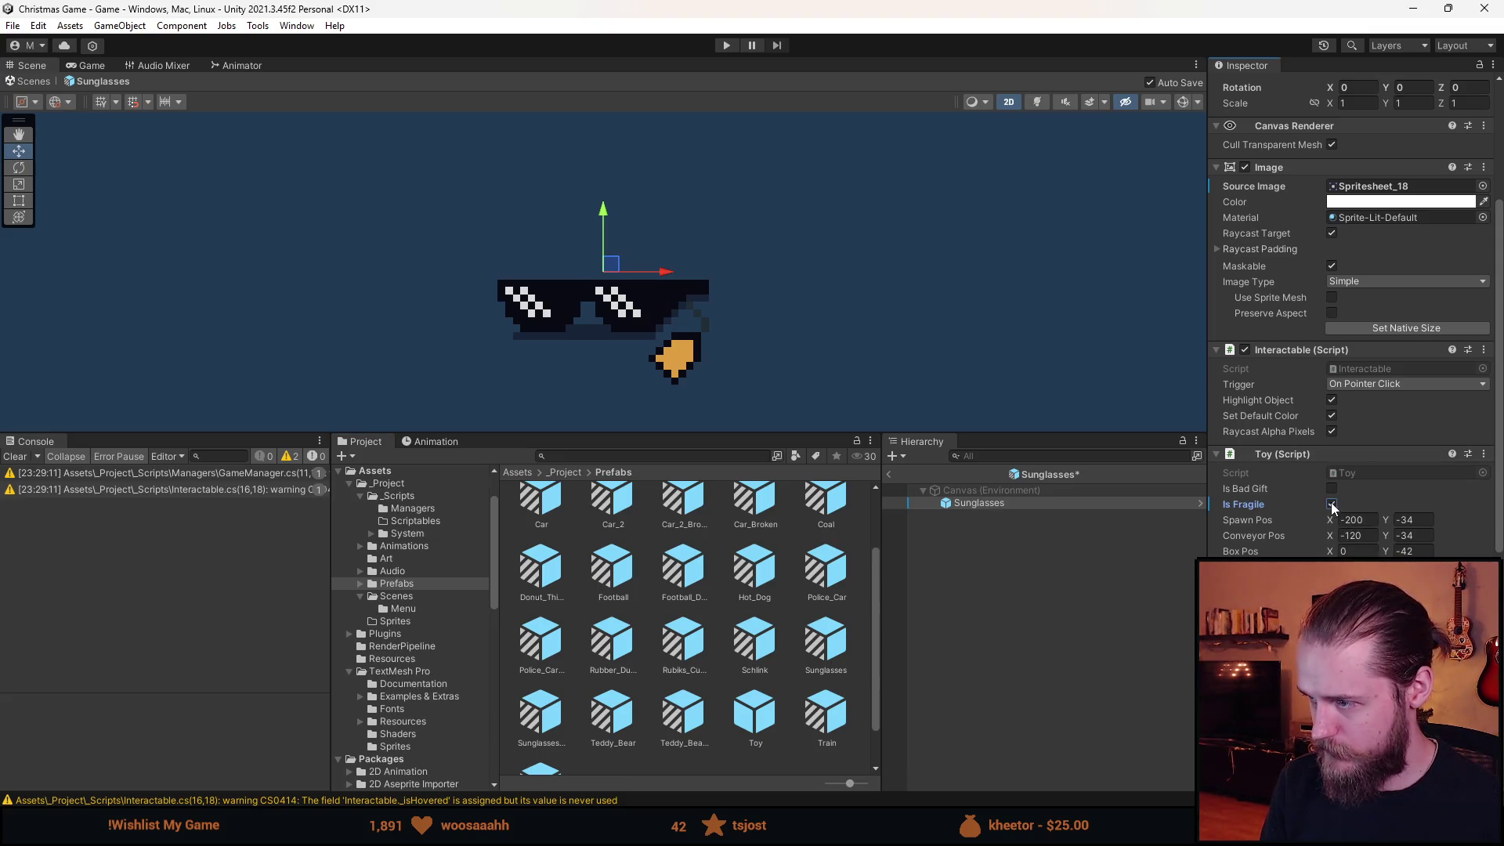
scroll(537, 678, "down", 2)
double_click(540, 674)
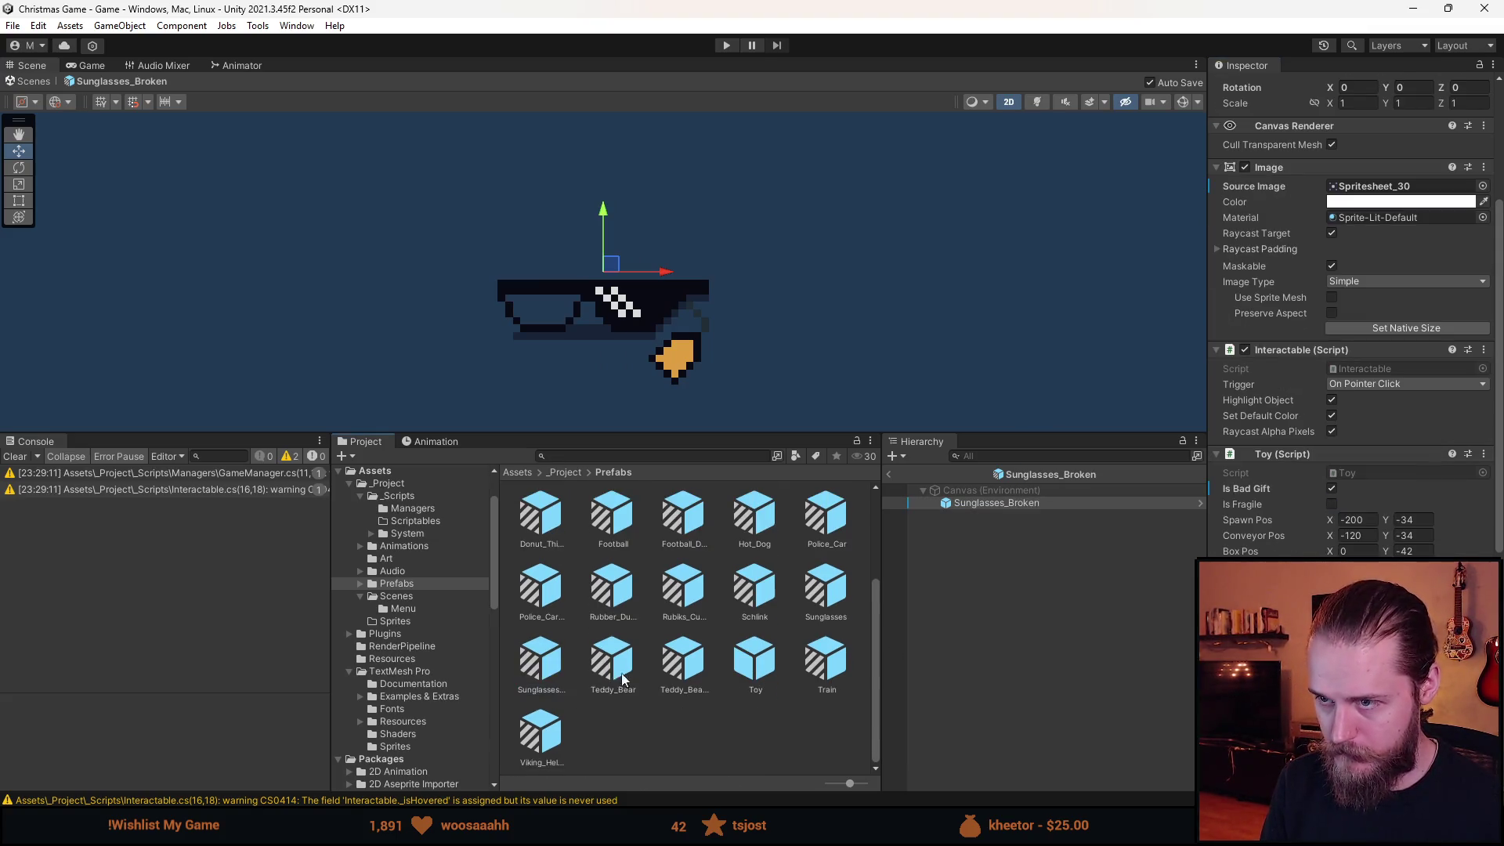
left_click(1333, 504)
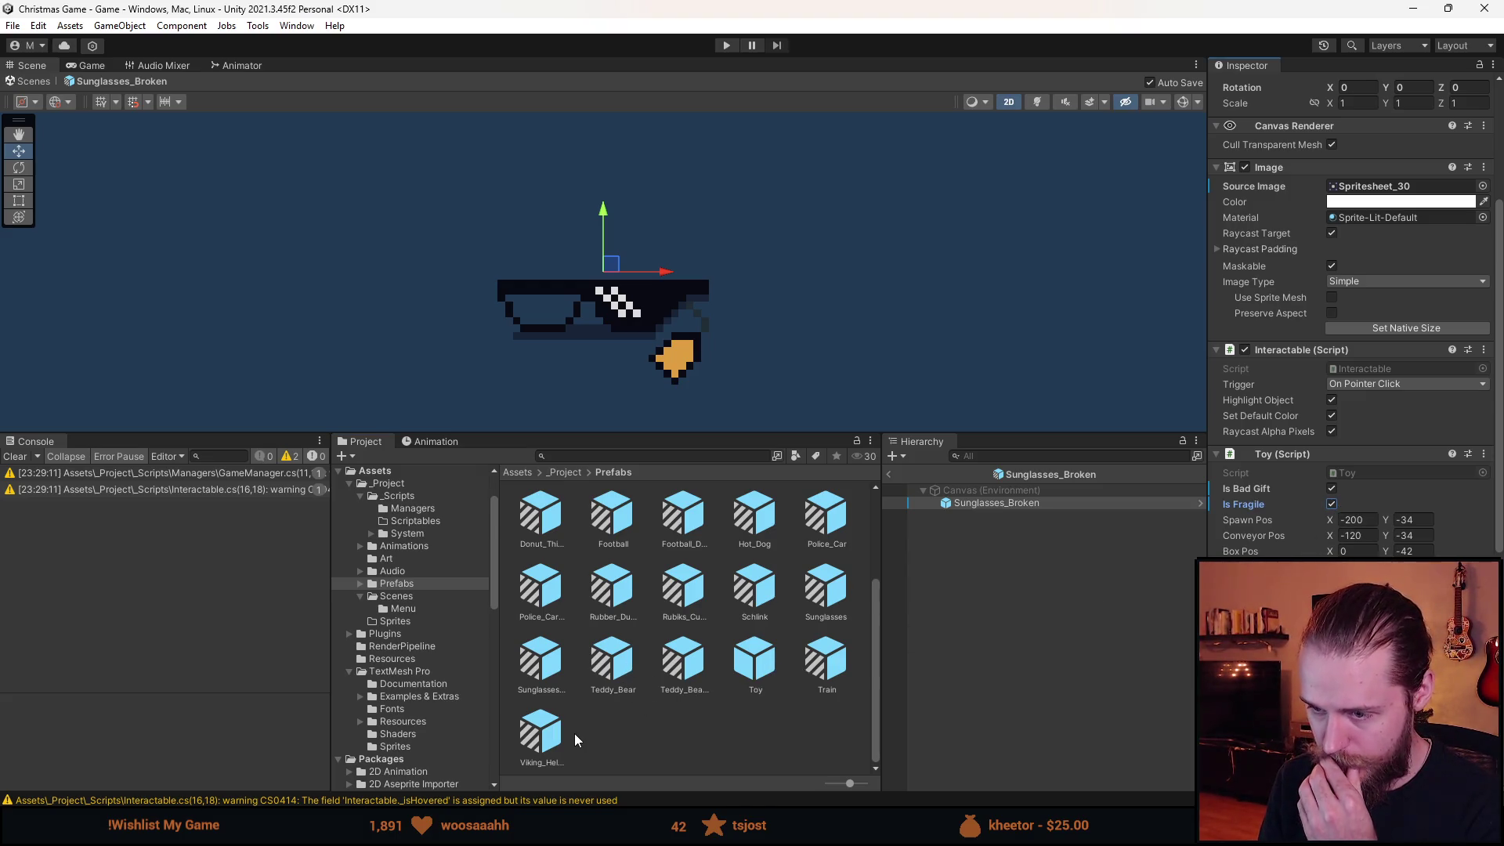
scroll(713, 747, "up", 2)
scroll(713, 748, "down", 2)
right_click(756, 666)
Create a Toy prefab variant named Flowers and open it for editing.
mouse_move(901, 234)
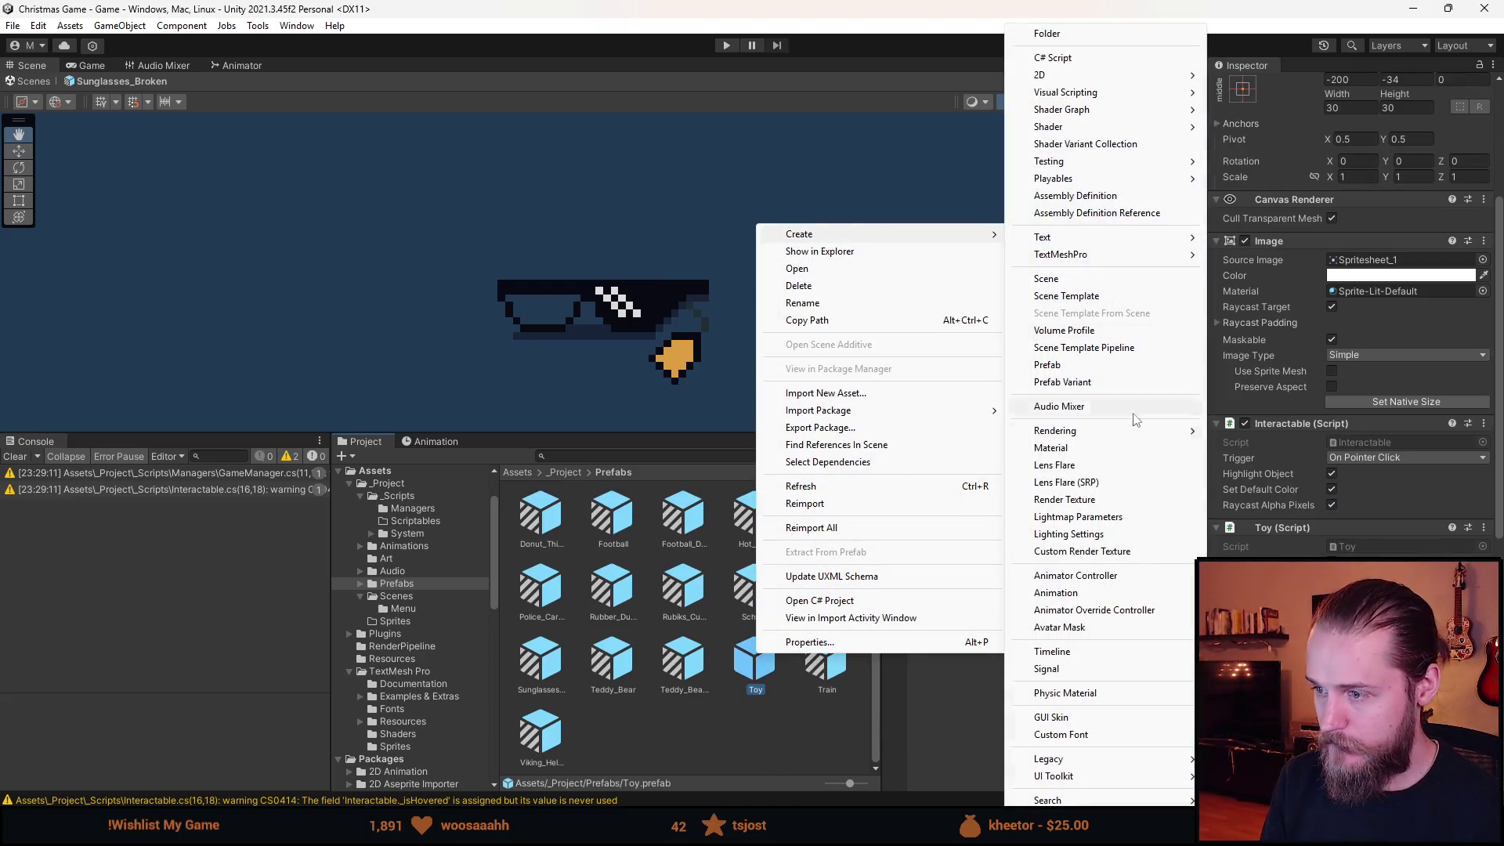
left_click(1089, 383)
type("Flowers")
key("Return")
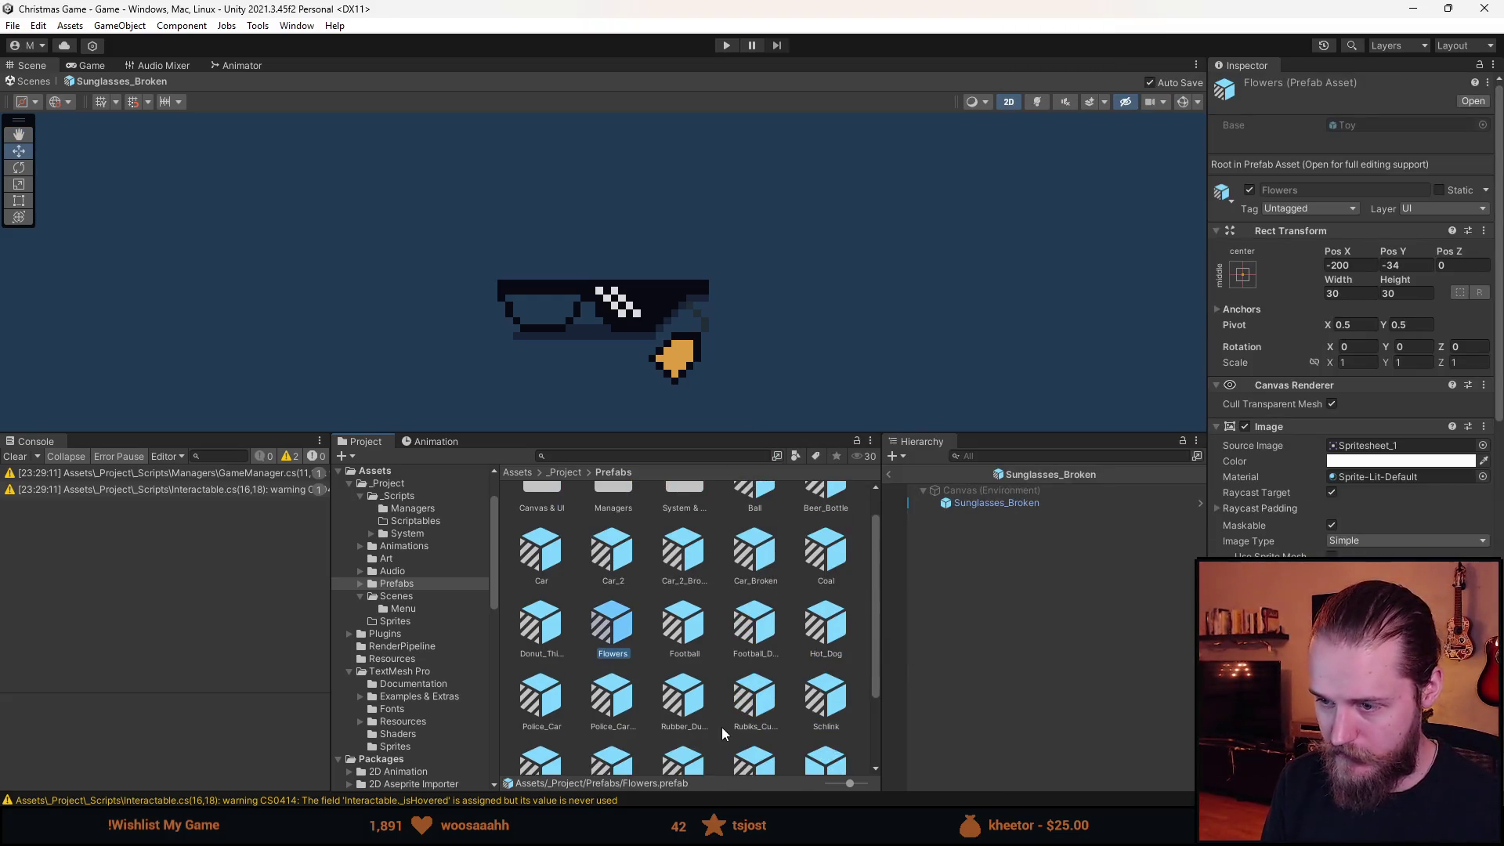
double_click(612, 627)
left_click(1483, 419)
scroll(1217, 537, "down", 1)
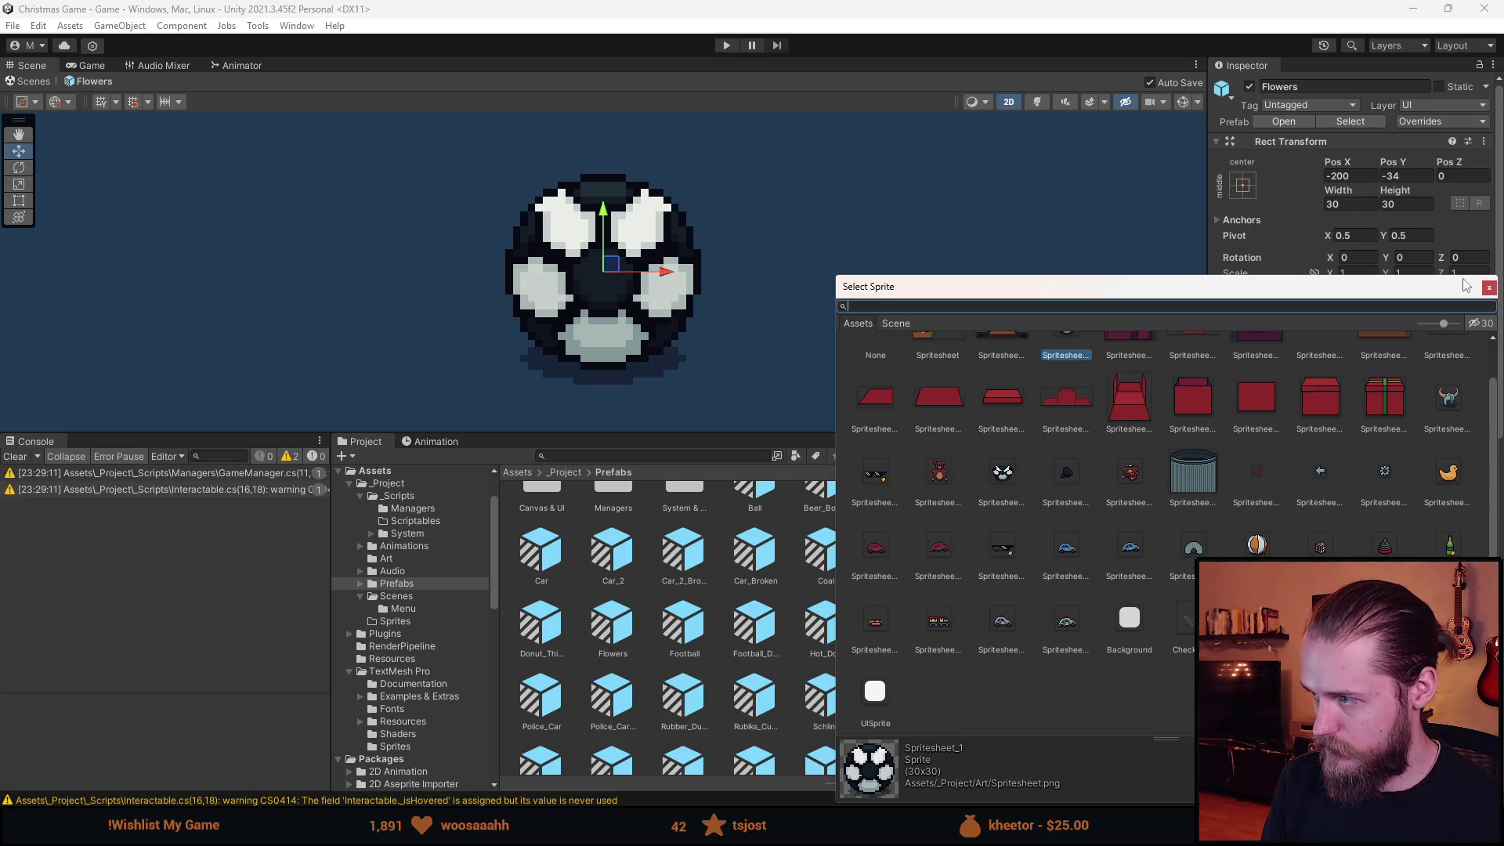
left_click(1490, 287)
left_click(640, 455)
type("sprite")
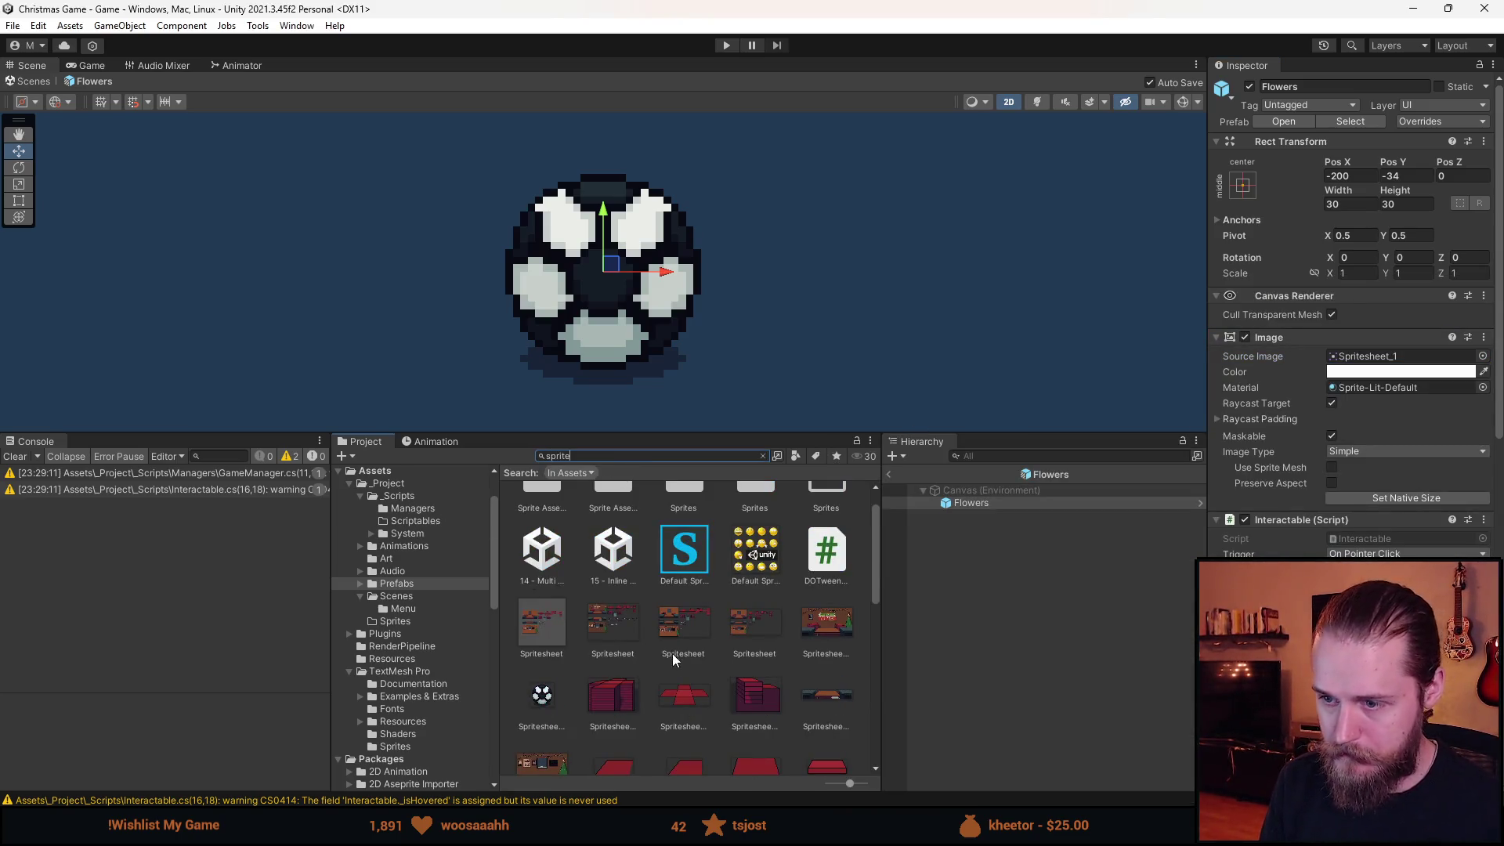
In the Spritesheet's Sprite Editor, move slice 42 onto the flower vase and apply.
left_click(612, 623)
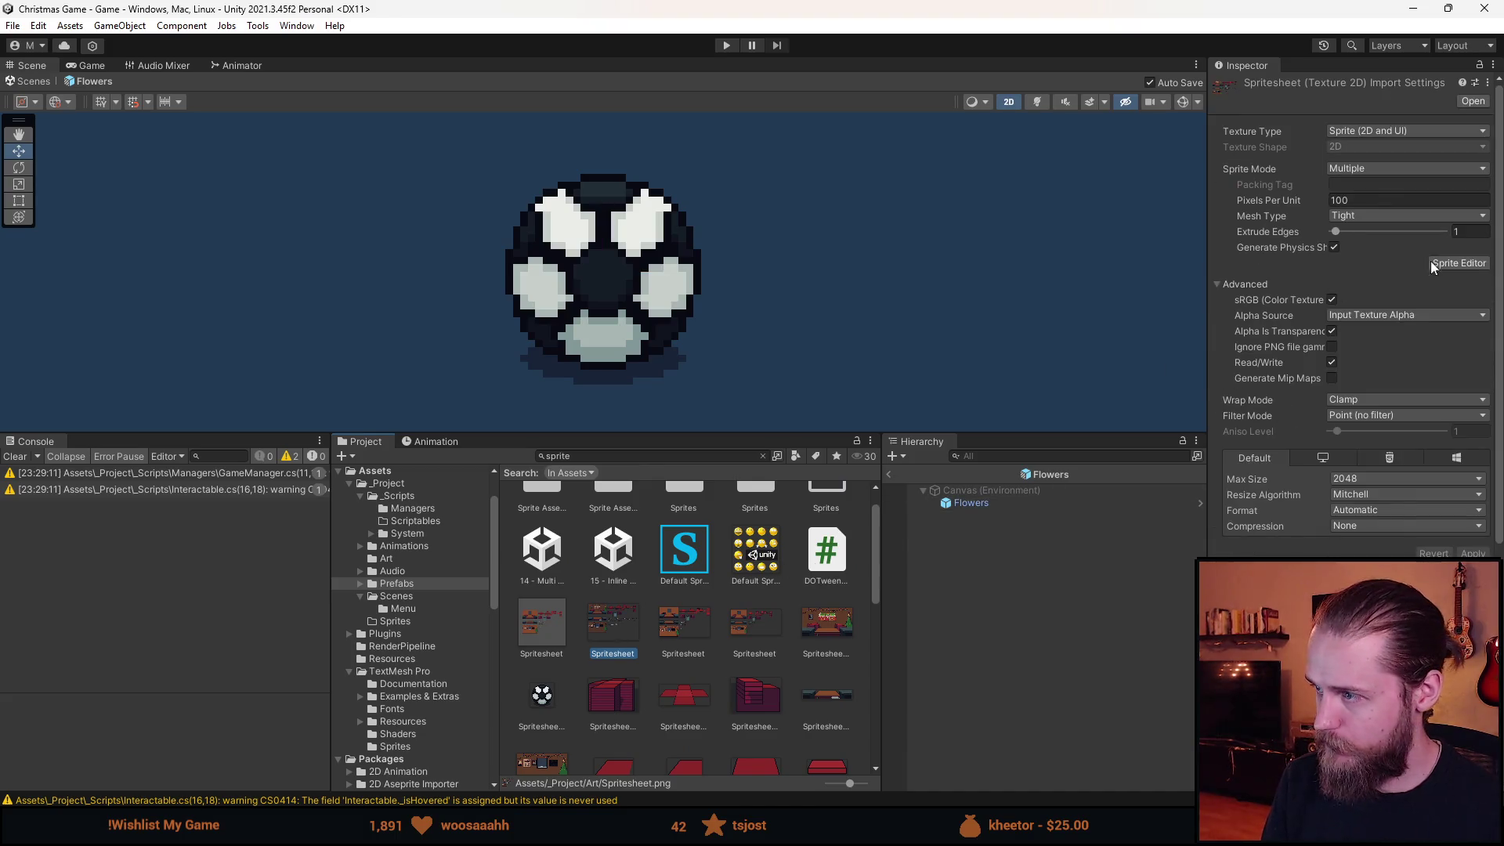
left_click(1430, 263)
scroll(1144, 374, "up", 10)
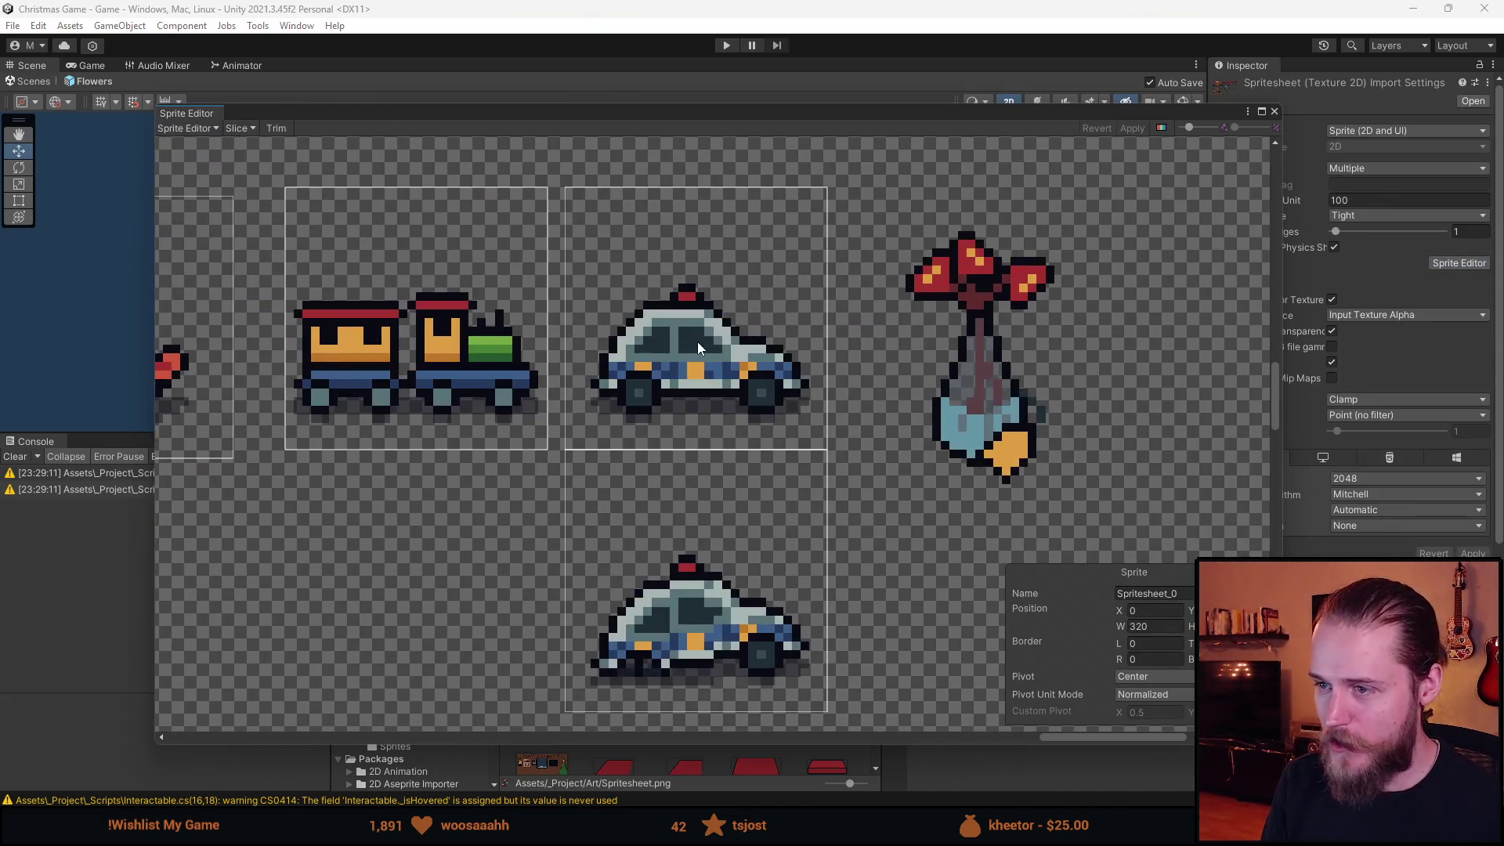
left_click_drag(775, 377, 1059, 418)
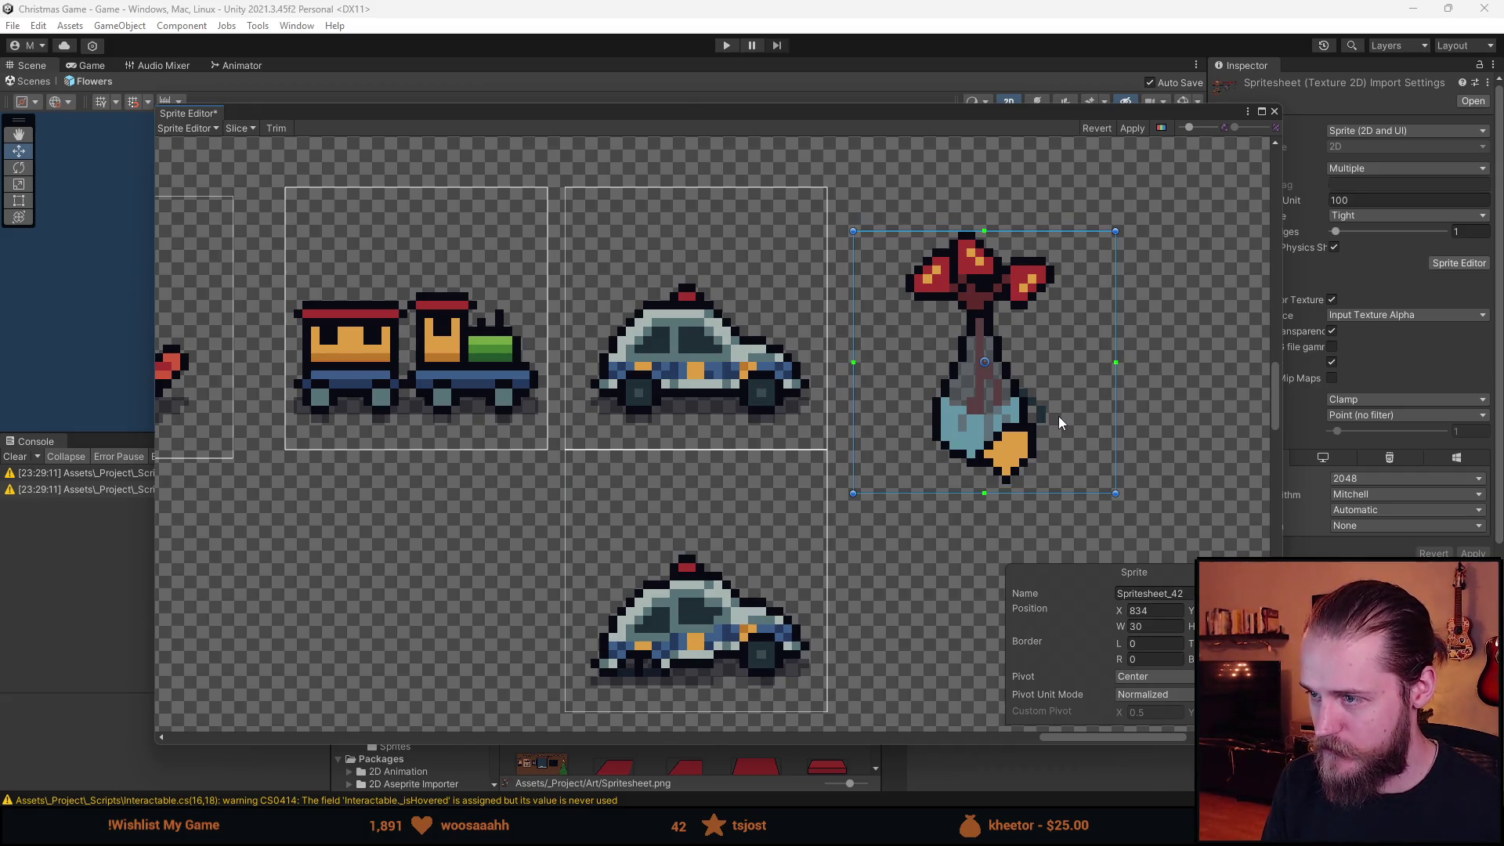
scroll(1029, 410, "down", 3)
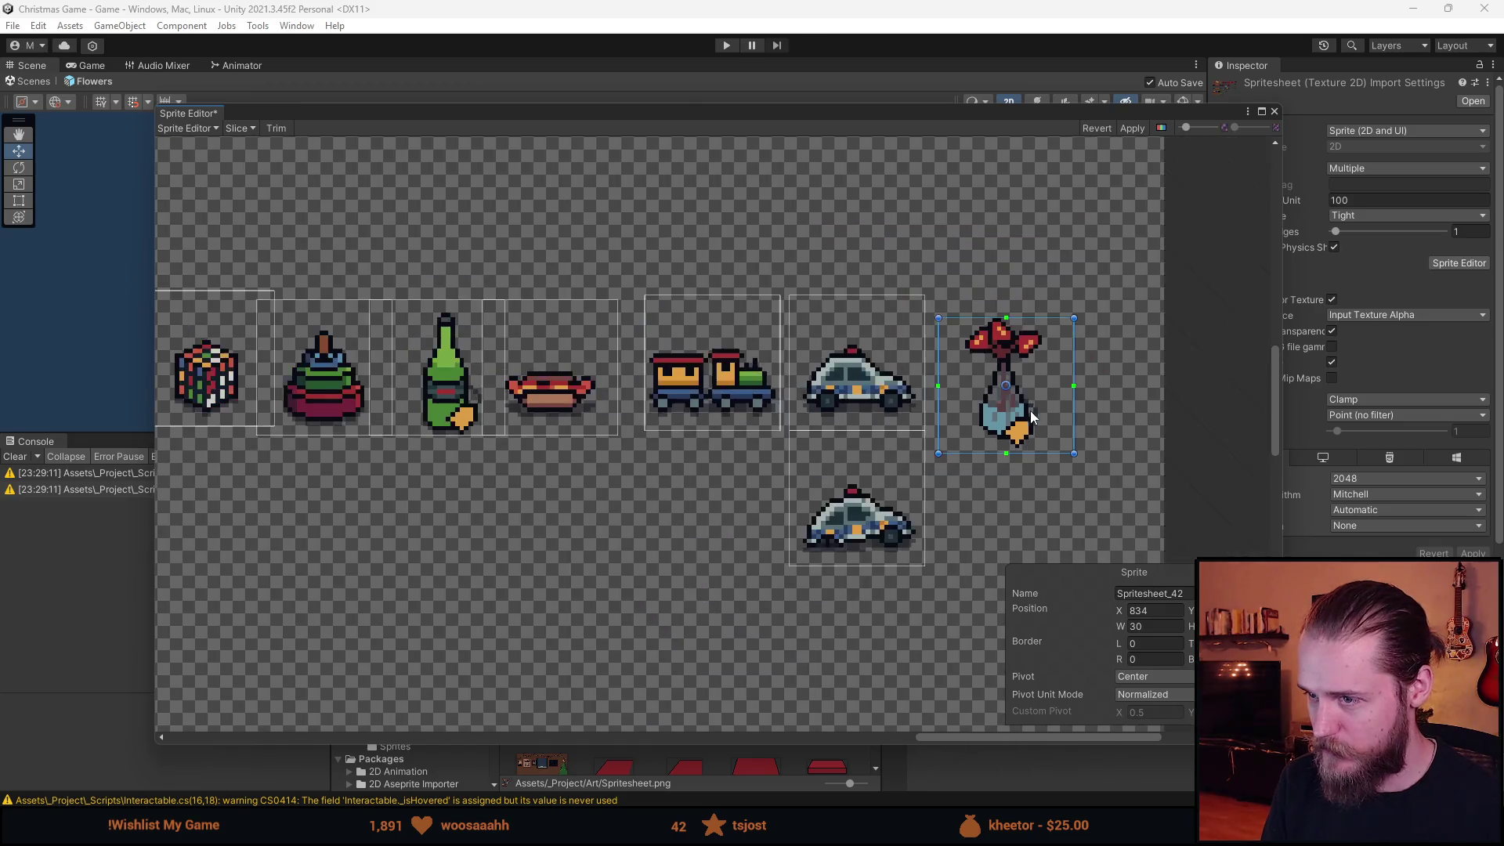
scroll(915, 498, "down", 3)
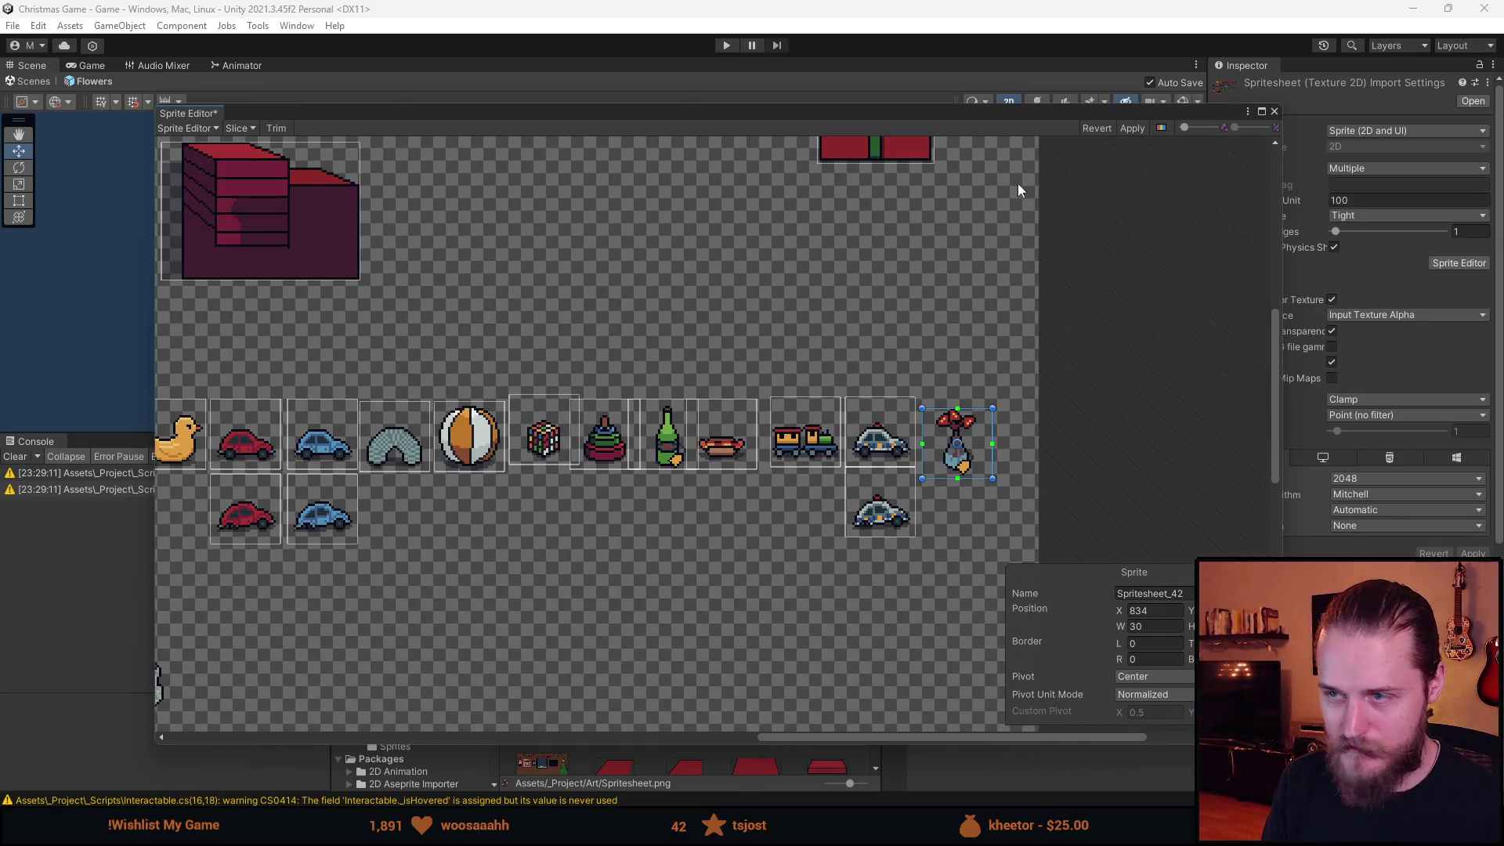
left_click(1131, 128)
left_click(1273, 110)
key("alt+Tab")
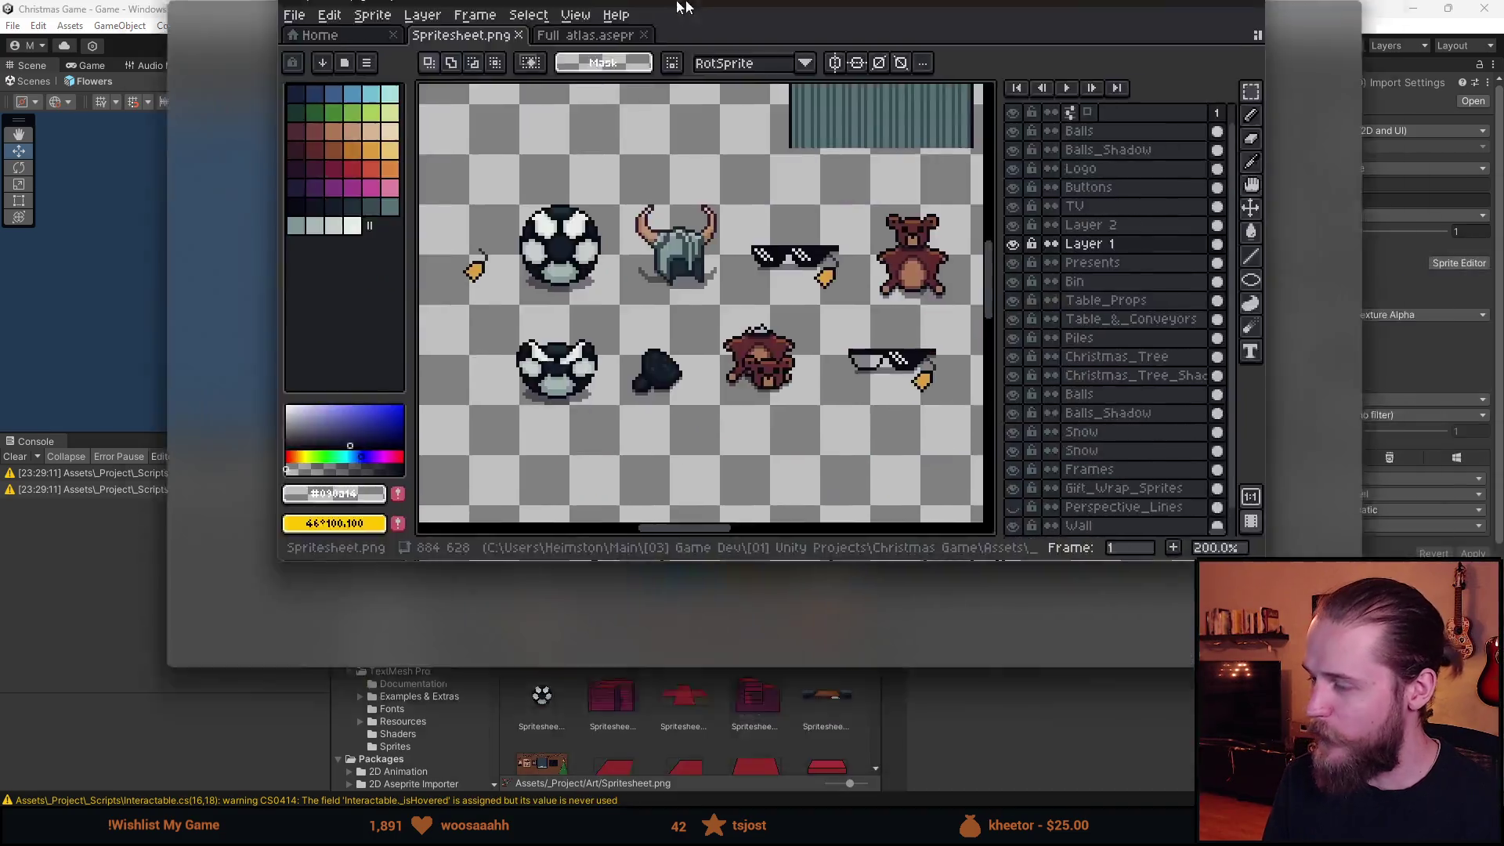
Add a grey shadow pixel under the vase with the pixel-perfect pencil.
scroll(1047, 329, "down", 2)
scroll(756, 399, "up", 5)
scroll(756, 400, "up", 1)
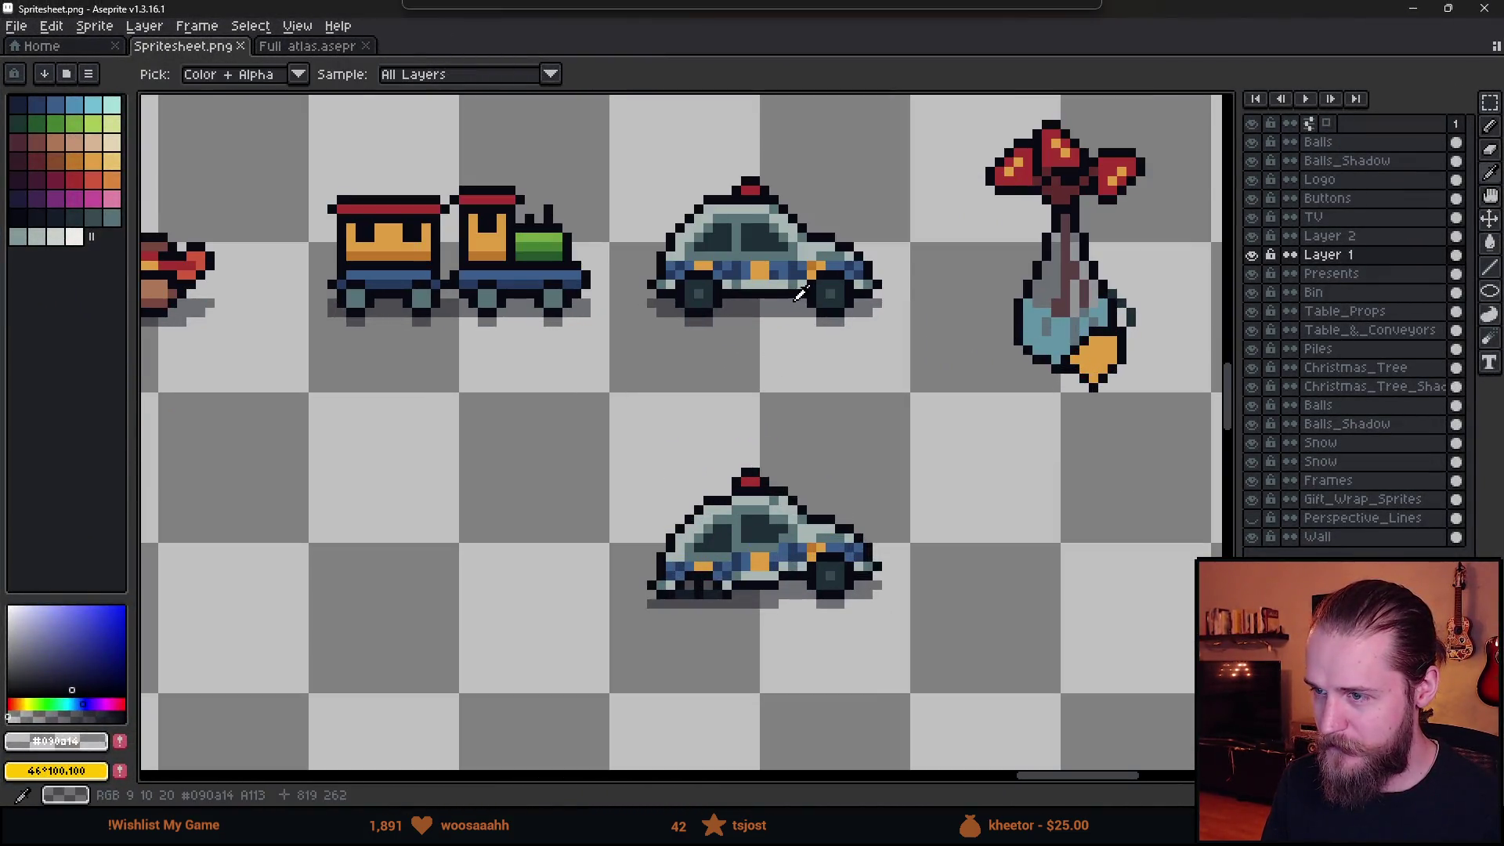
key("b")
scroll(769, 416, "right", 3)
scroll(732, 386, "up", 3)
left_click(711, 338)
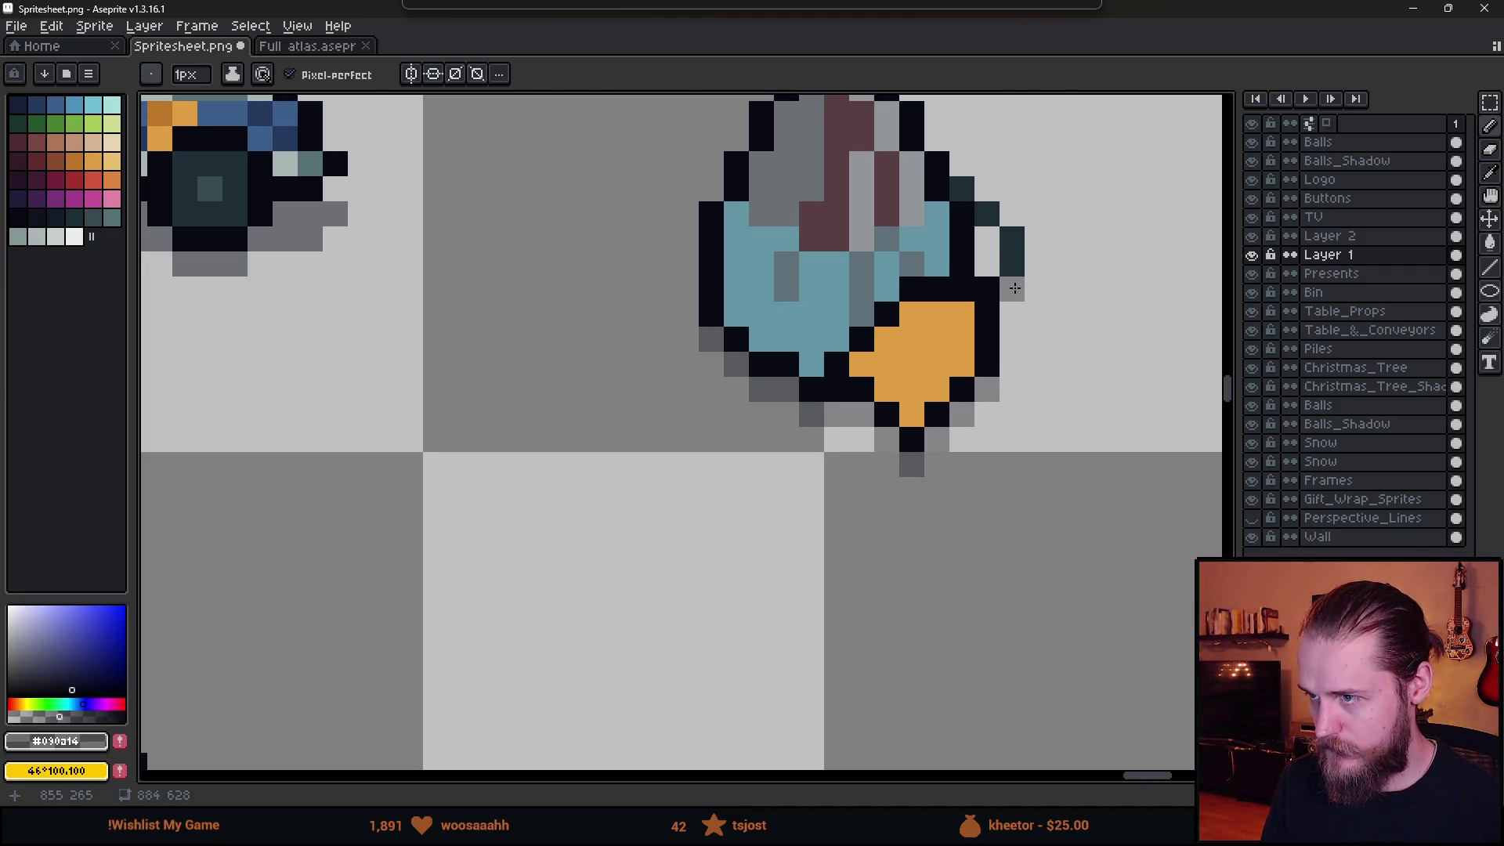
Paint grey shadow pixels under the orange tag.
scroll(1014, 288, "down", 3)
scroll(1050, 343, "up", 4)
scroll(1030, 313, "down", 3)
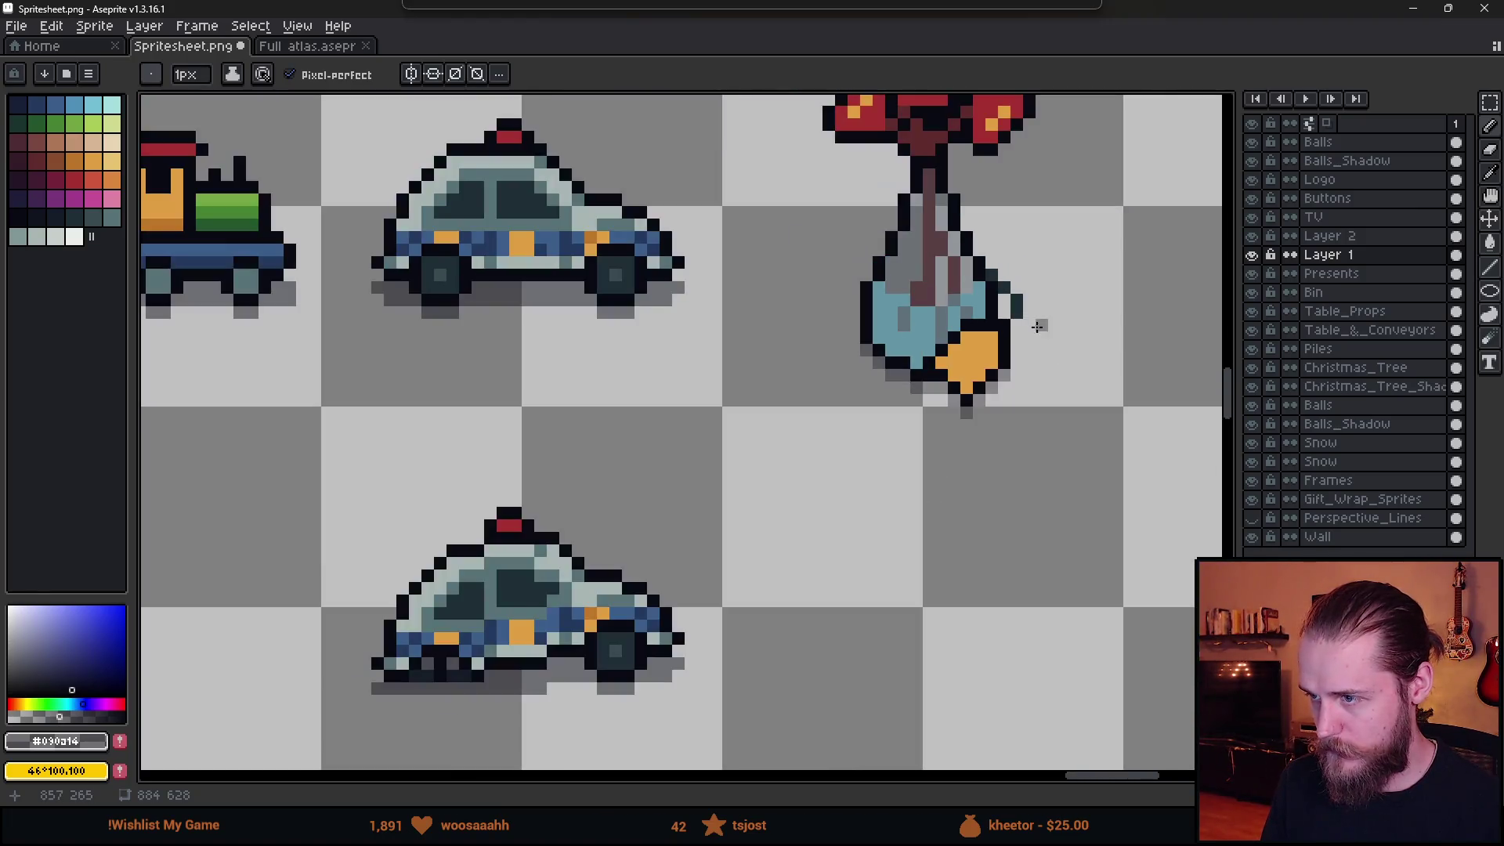
scroll(1037, 326, "up", 4)
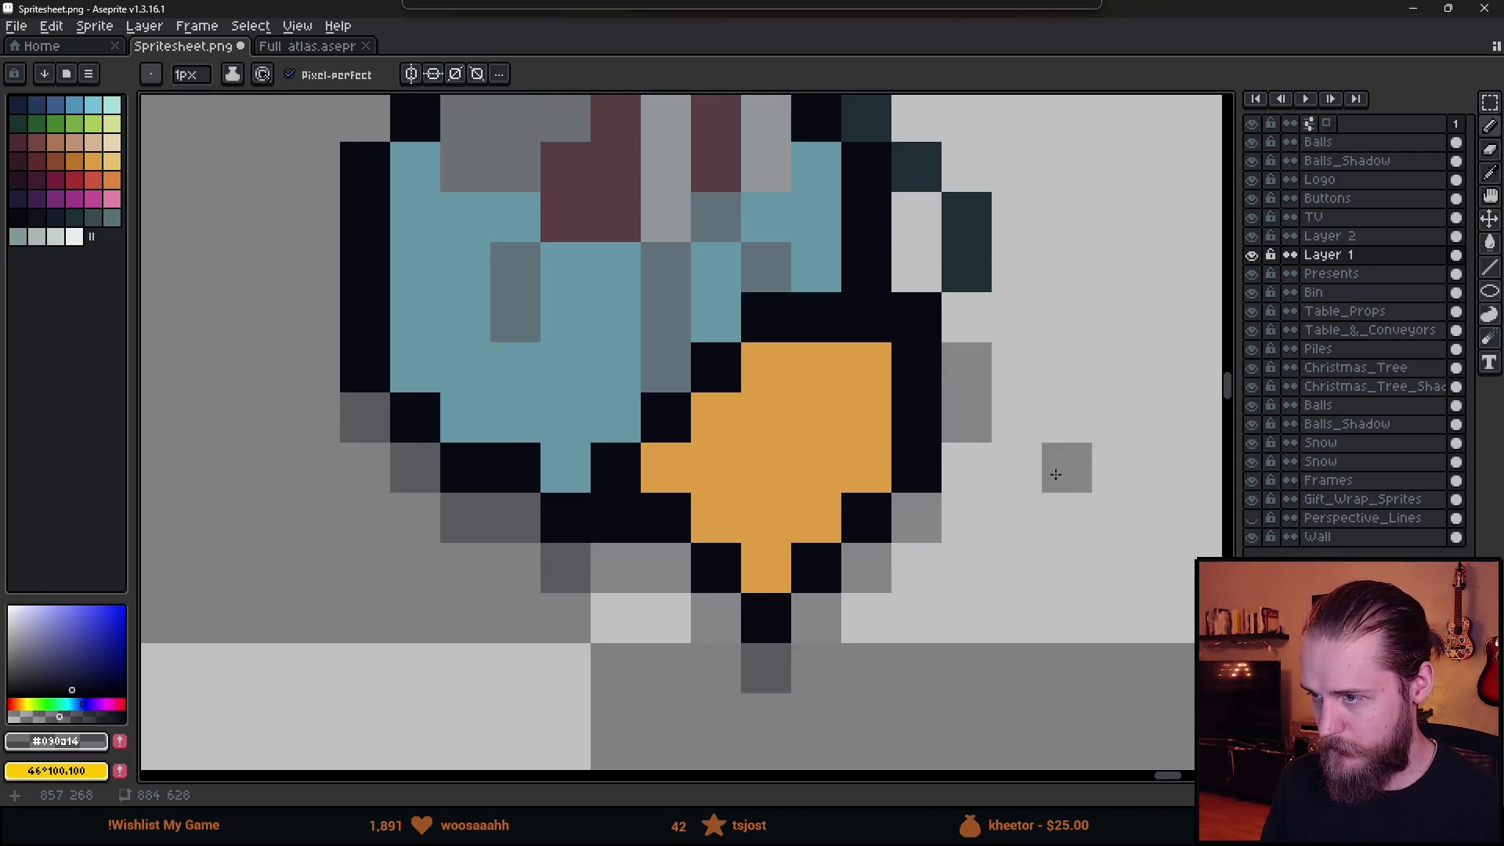
scroll(1087, 520, "down", 3)
scroll(1089, 525, "down", 2)
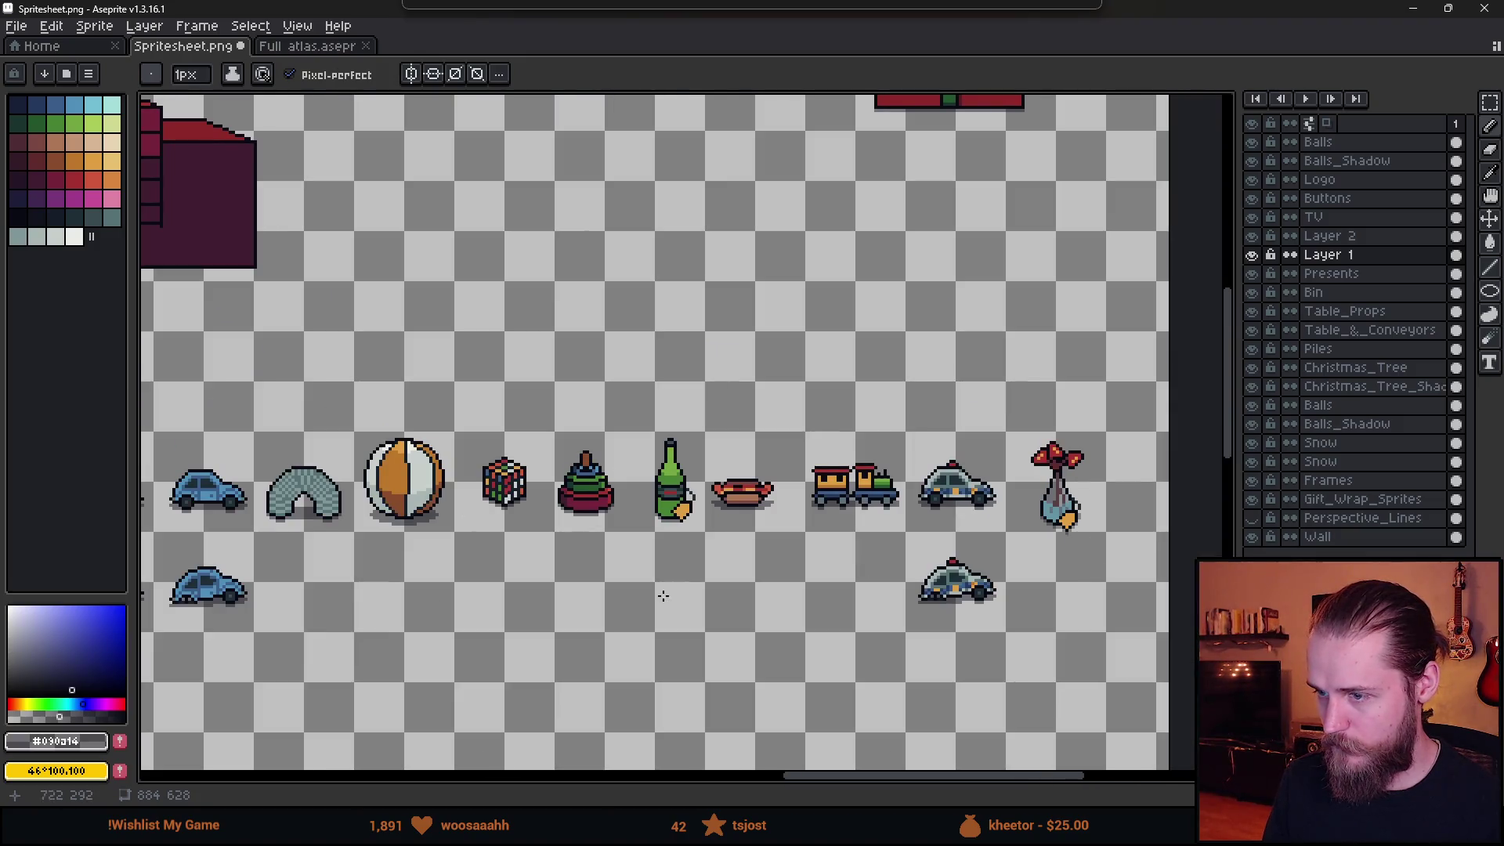
scroll(662, 596, "left", 10)
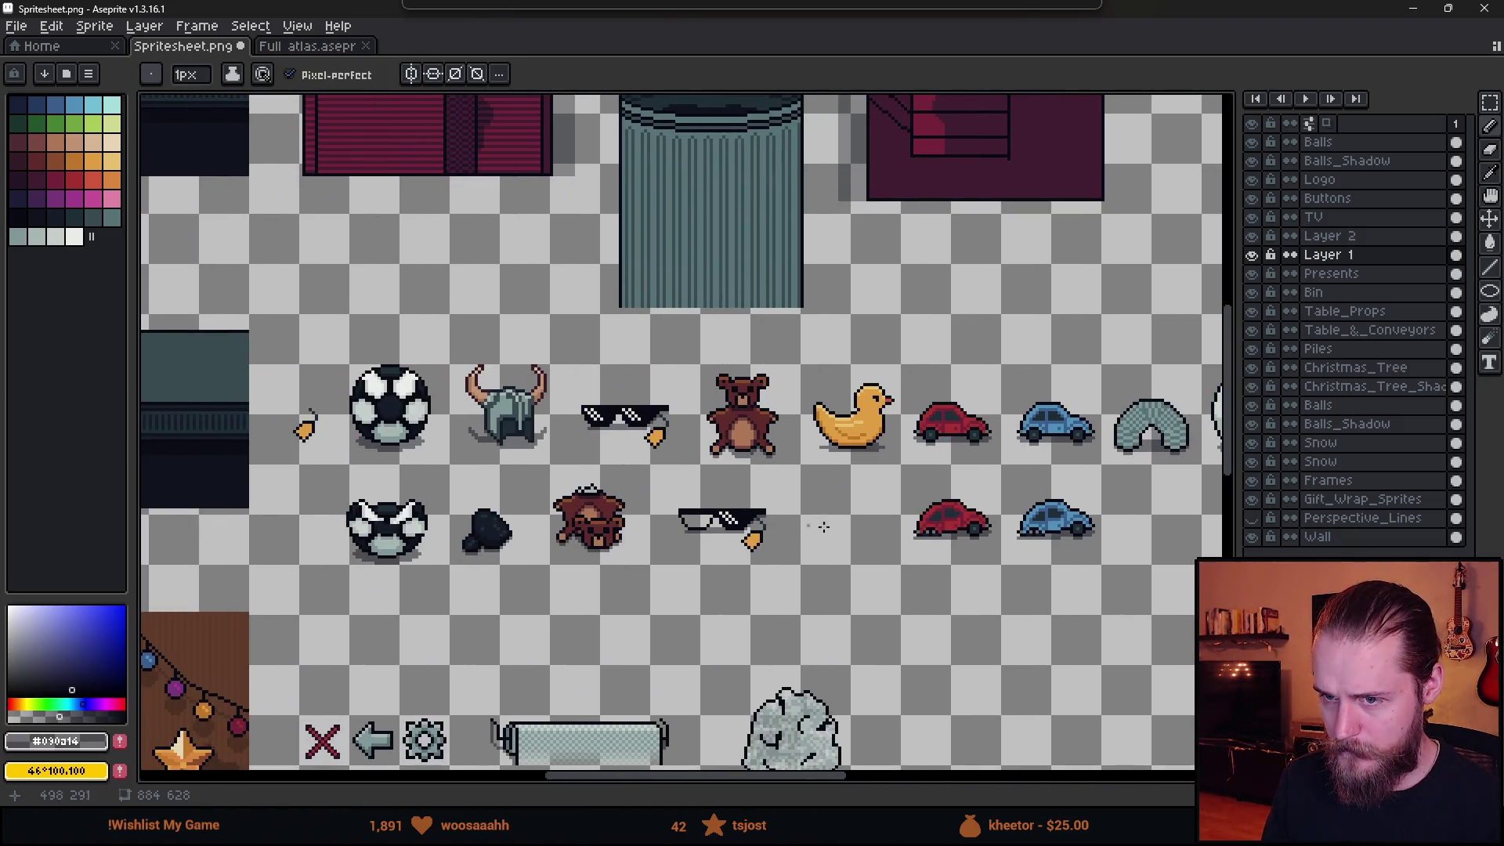
scroll(766, 510, "right", 10)
scroll(825, 481, "up", 4)
key("ctrl")
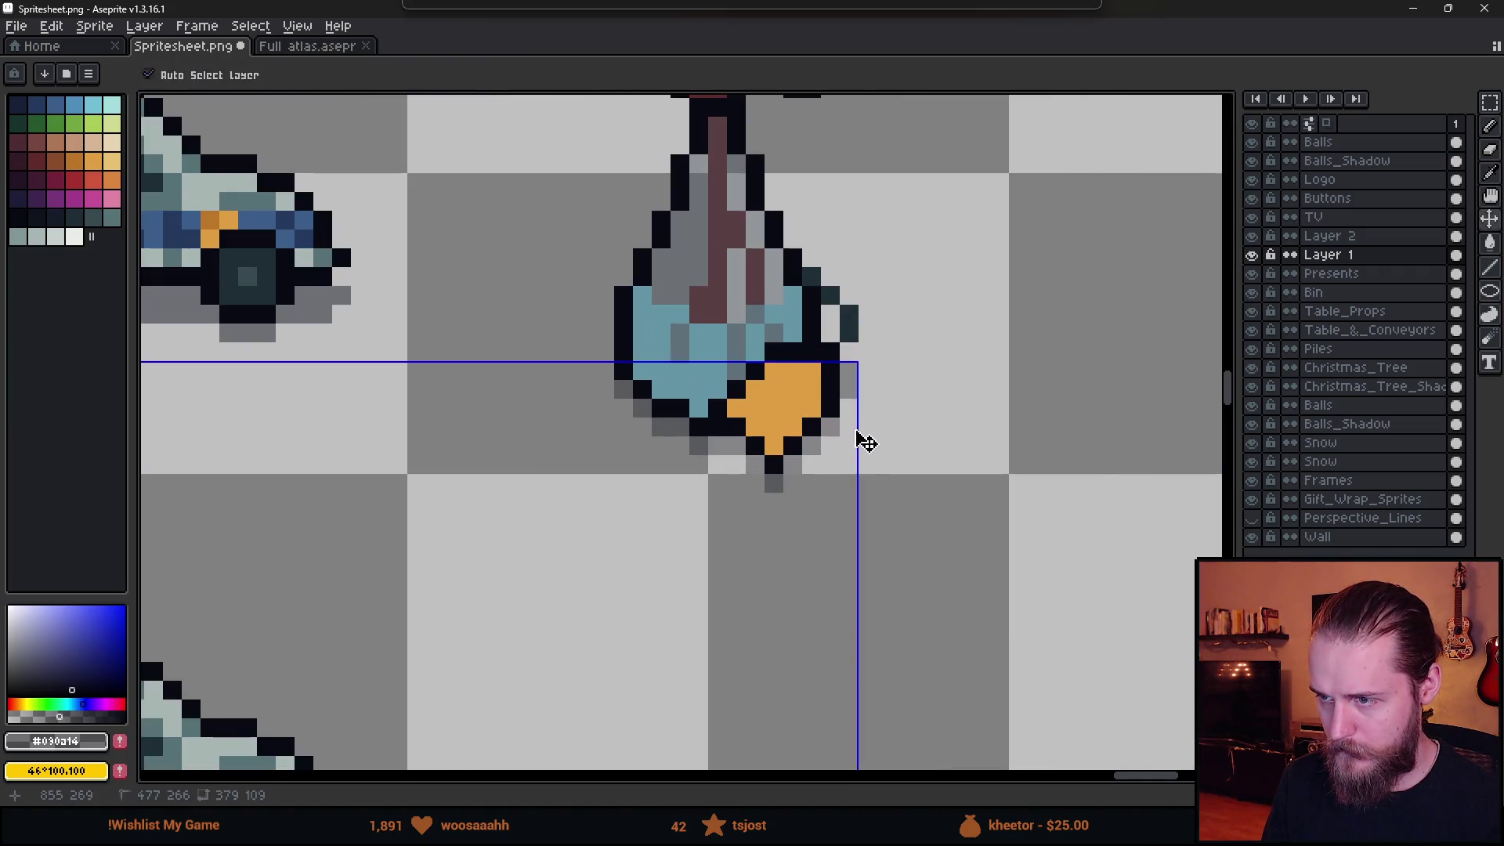
scroll(847, 406, "up", 1)
scroll(862, 455, "down", 4)
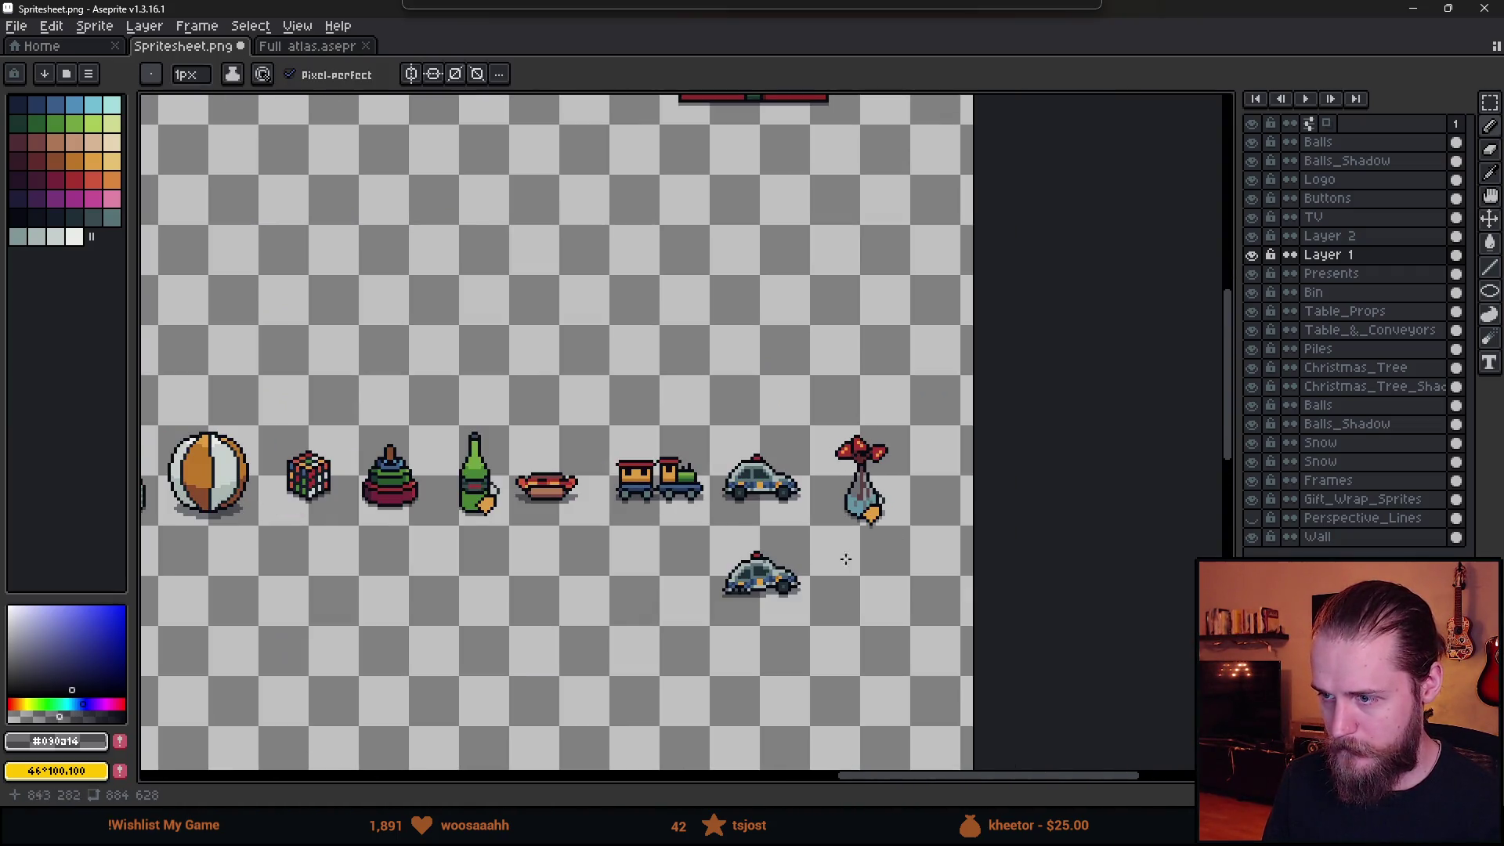
scroll(832, 562, "down", 2)
scroll(765, 501, "left", 5)
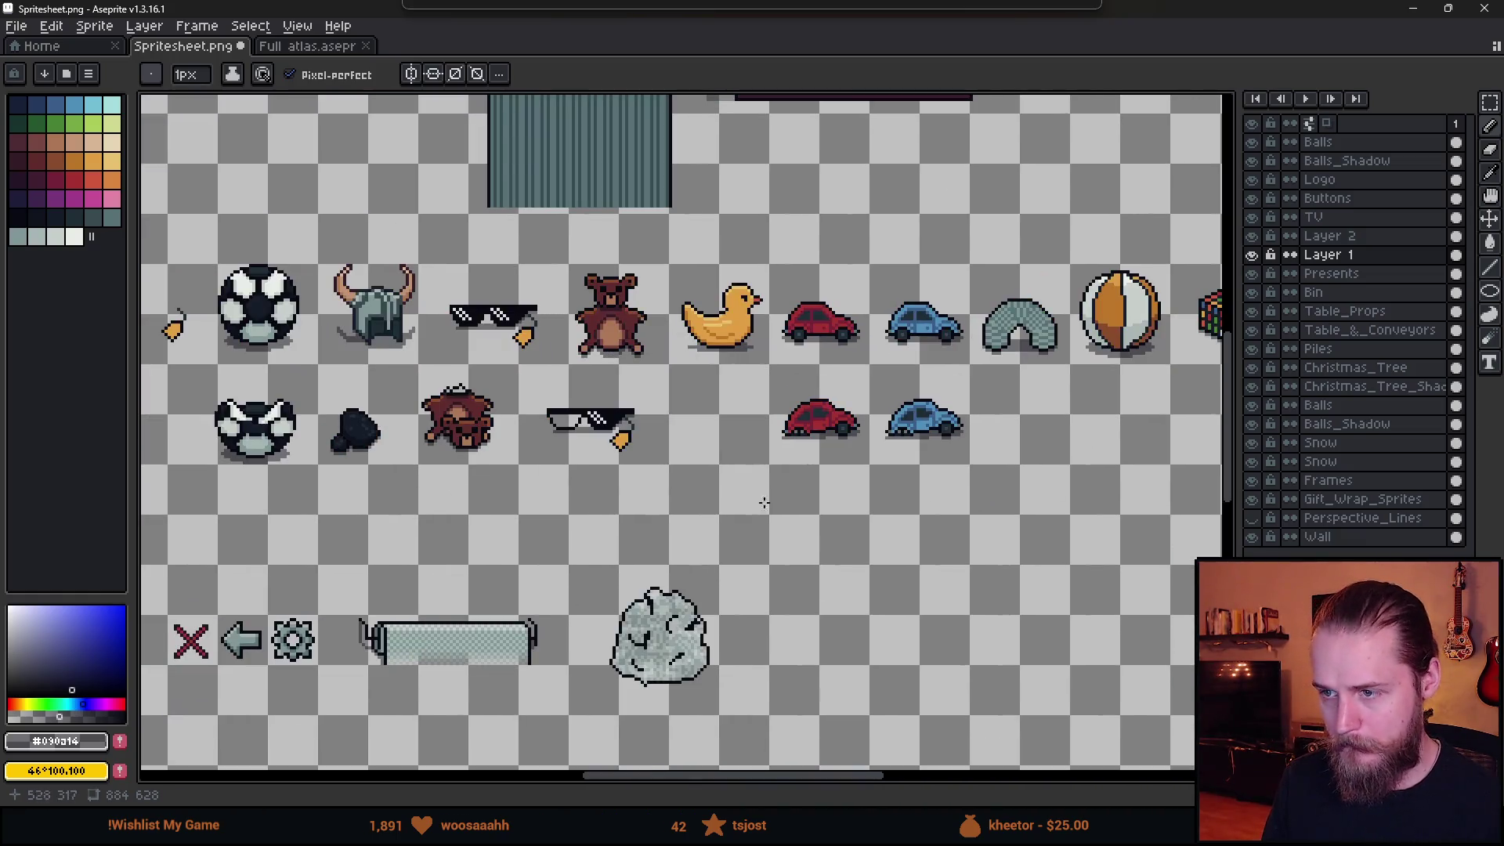
scroll(614, 454, "up", 5)
scroll(580, 362, "up", 1)
mouse_move(580, 362)
left_mouse_down()
mouse_move(653, 437)
mouse_move(757, 338)
left_mouse_up()
scroll(901, 366, "down", 5)
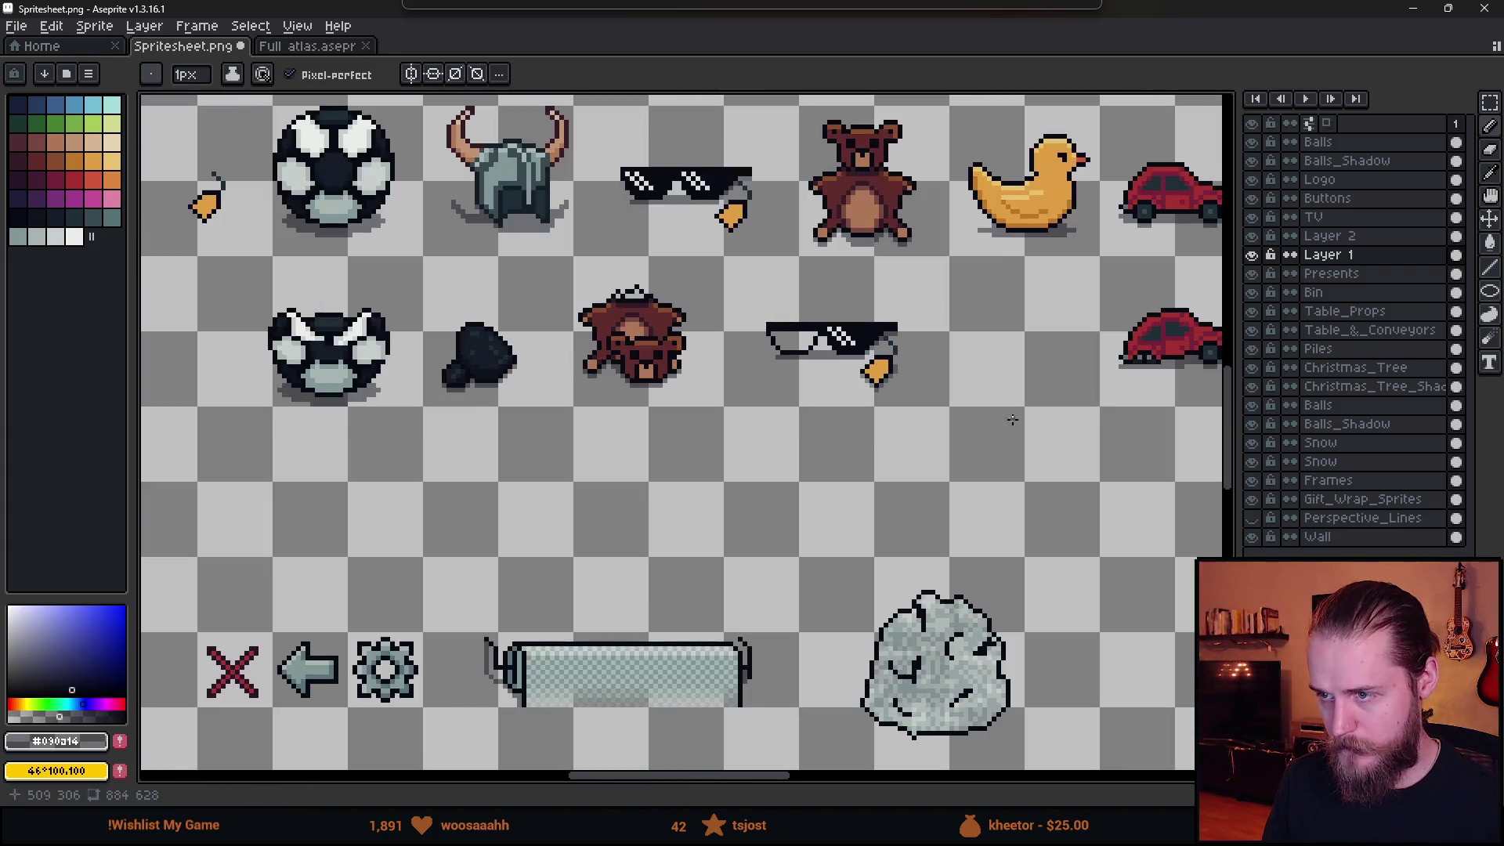
scroll(896, 470, "right", 8)
scroll(626, 439, "down", 1)
scroll(627, 439, "left", 8)
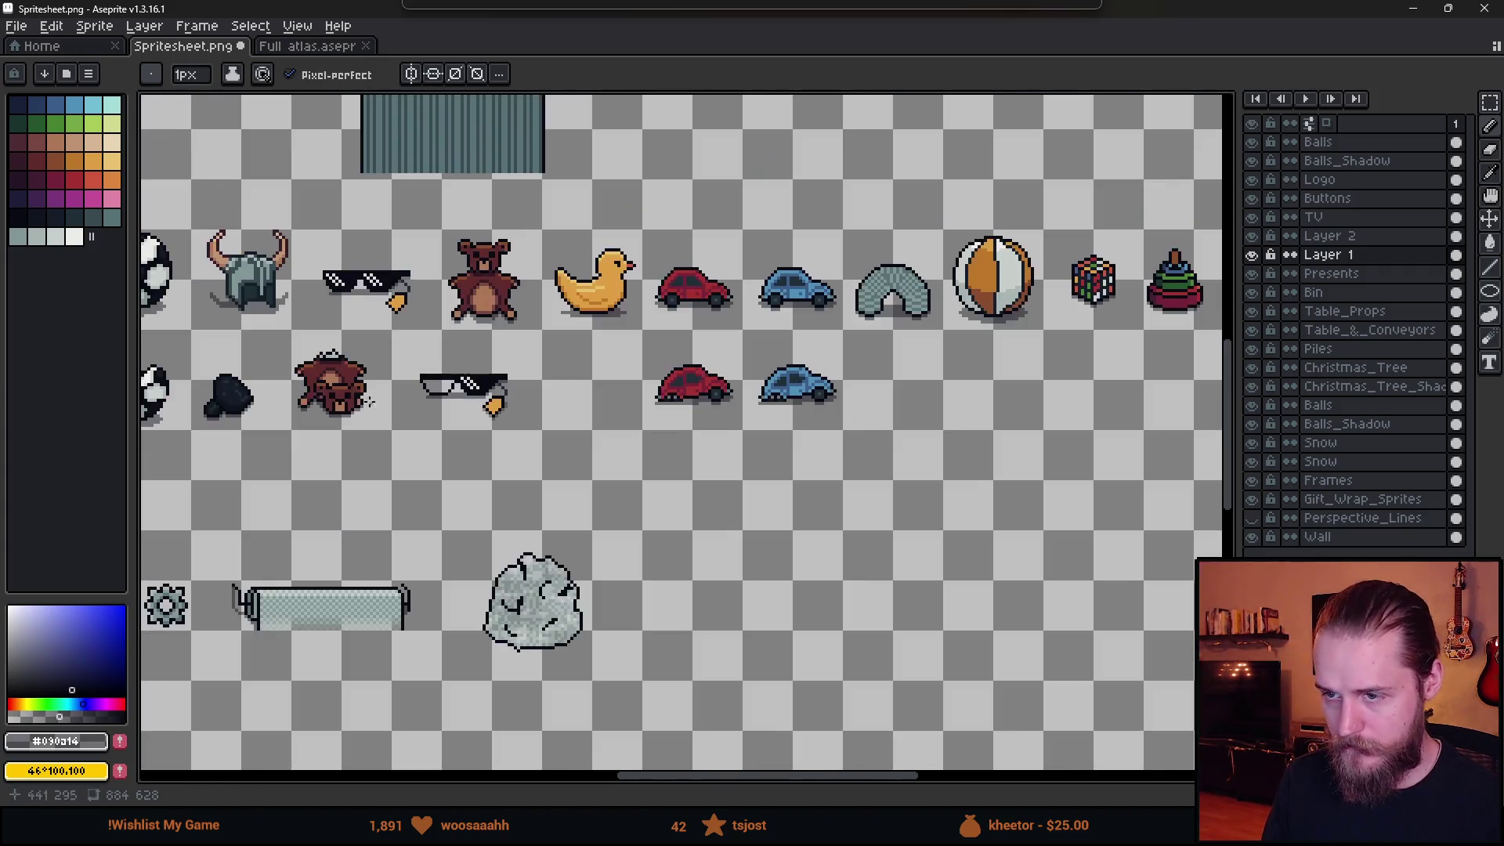
scroll(449, 425, "up", 5)
Erase stray pixels, then paint grey shadow along the sunglasses' orange tag and its lower-right edge.
key("e")
scroll(579, 548, "down", 3)
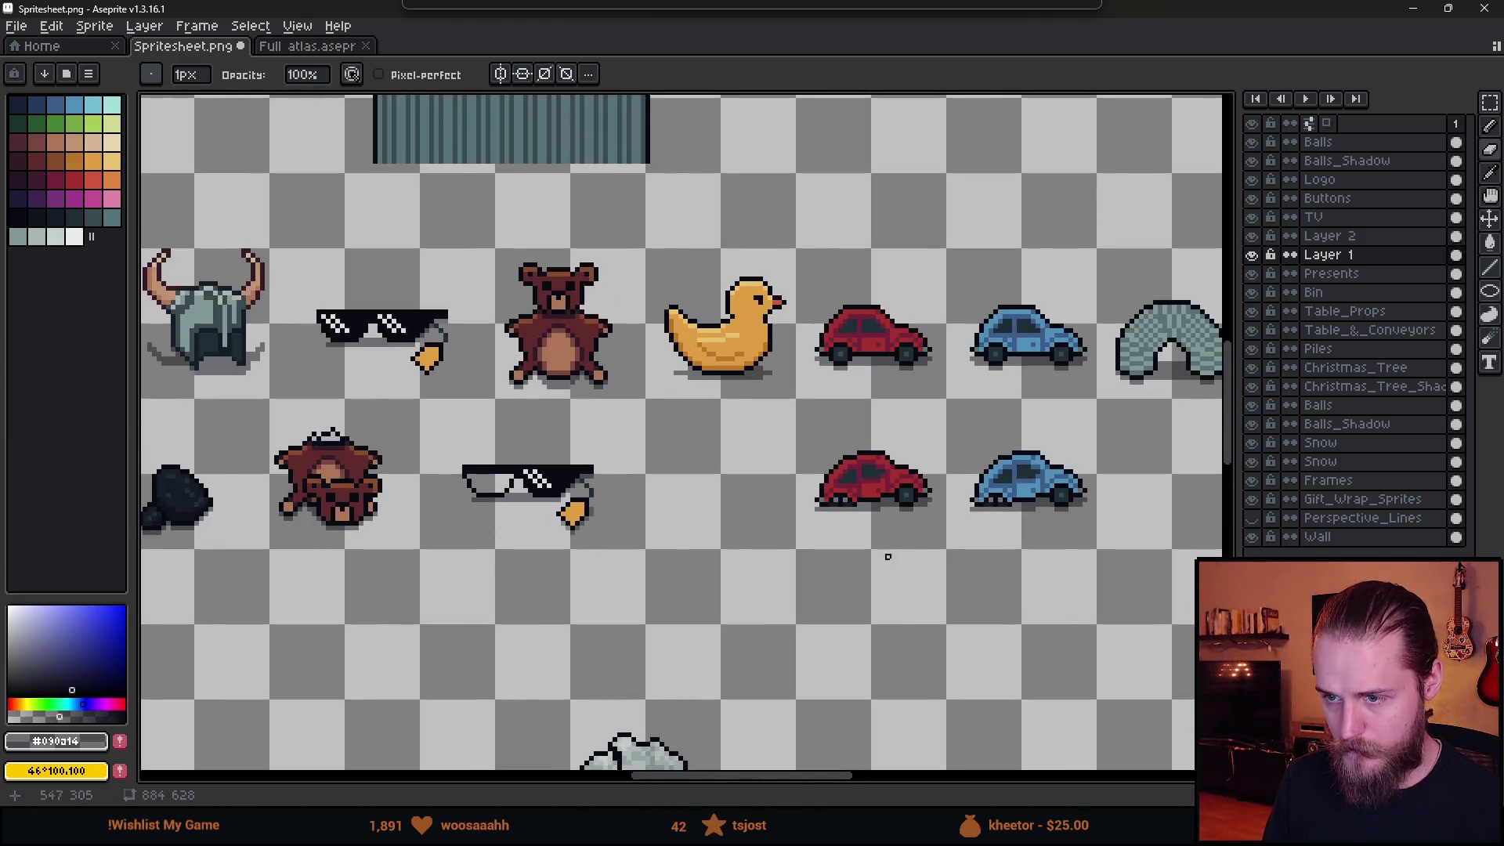
scroll(1071, 576, "down", 2)
scroll(503, 538, "right", 6)
scroll(504, 537, "up", 2)
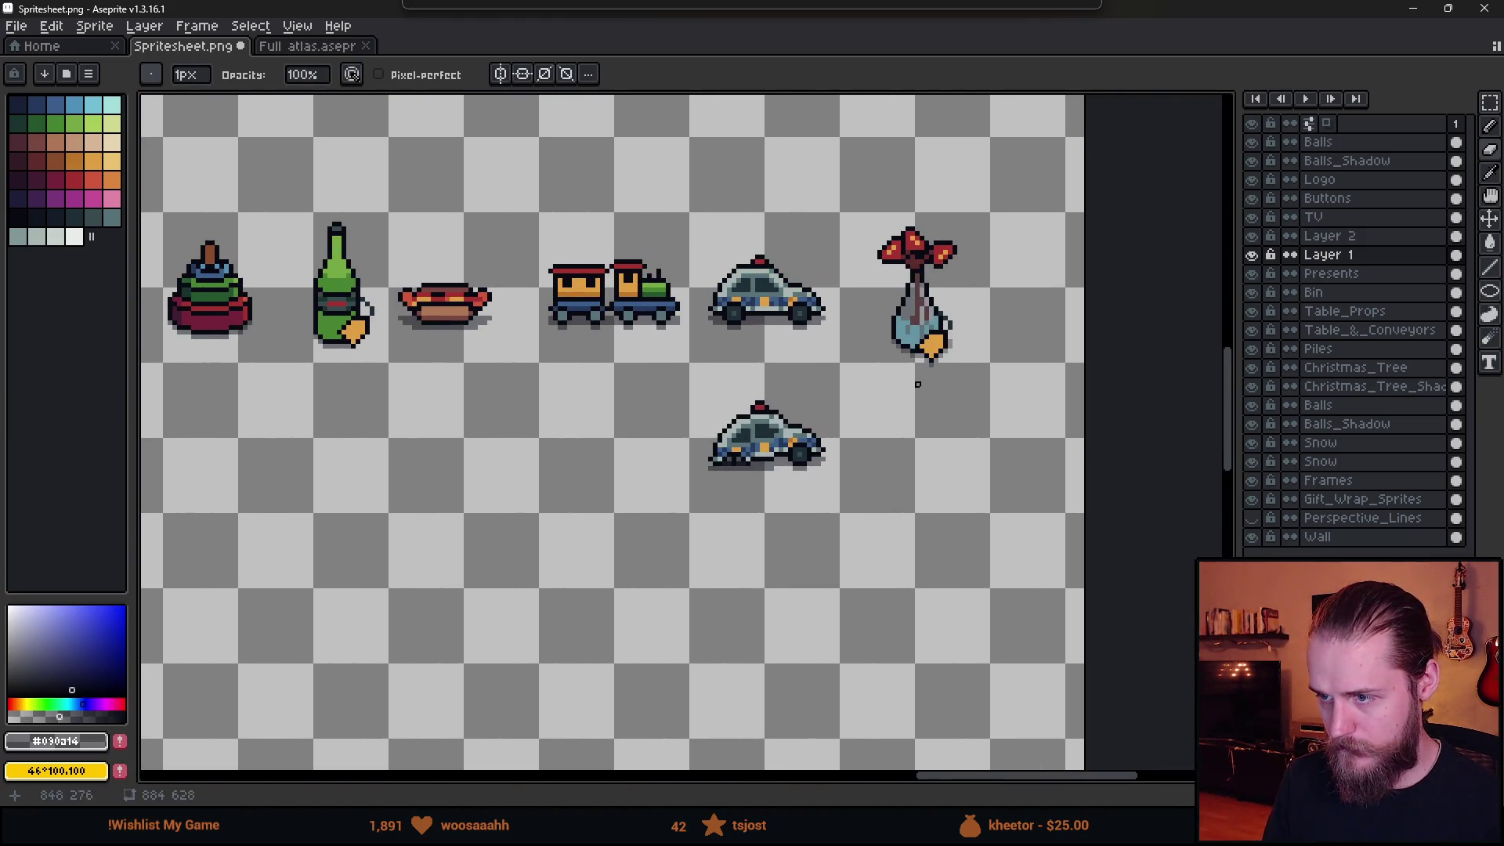
scroll(917, 384, "up", 3)
scroll(818, 517, "down", 4)
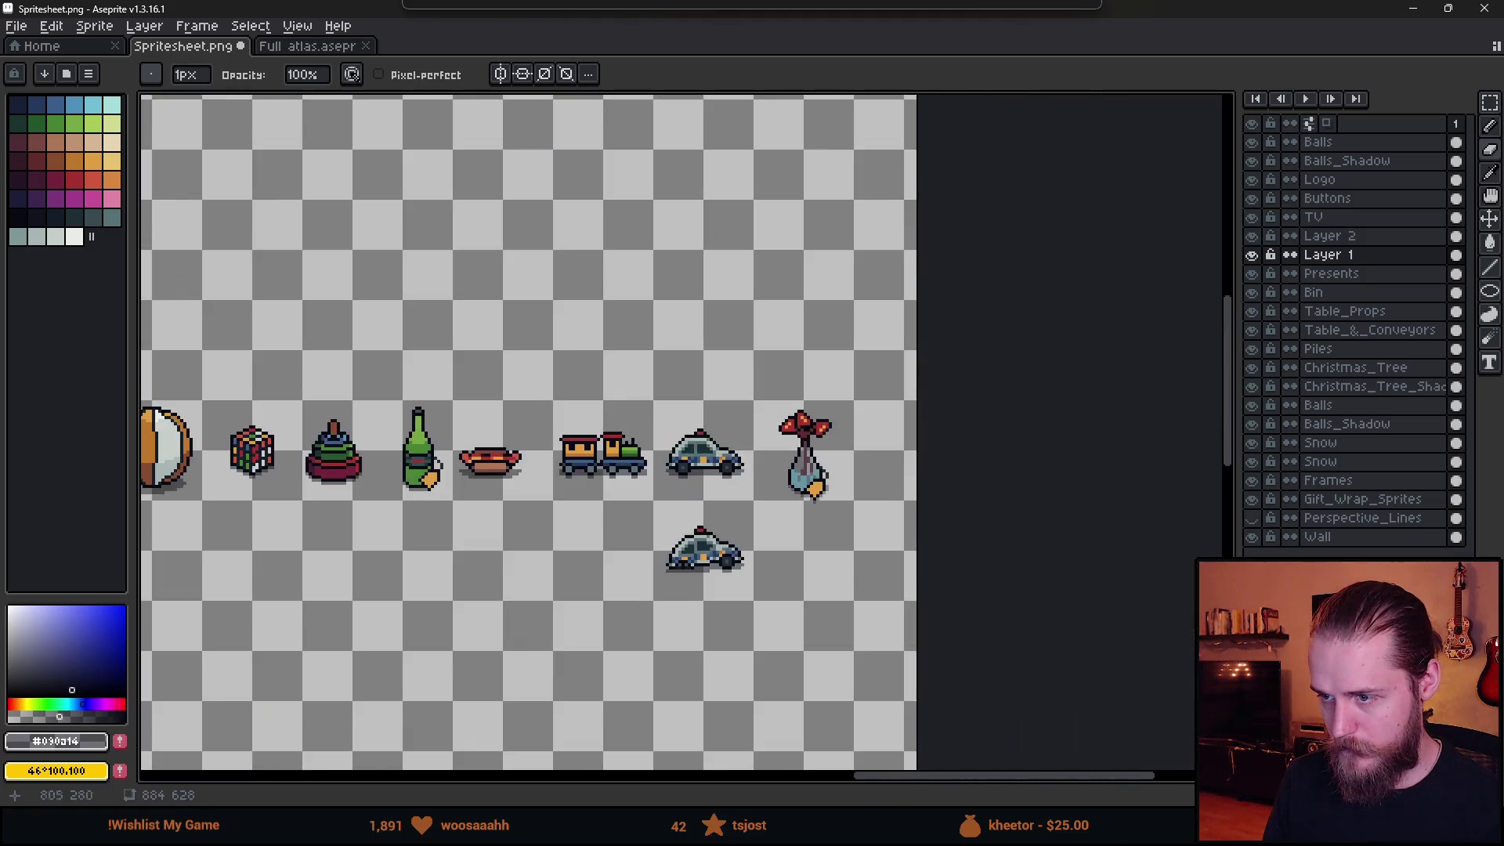
scroll(532, 474, "up", 2)
scroll(532, 474, "left", 5)
scroll(807, 486, "up", 8)
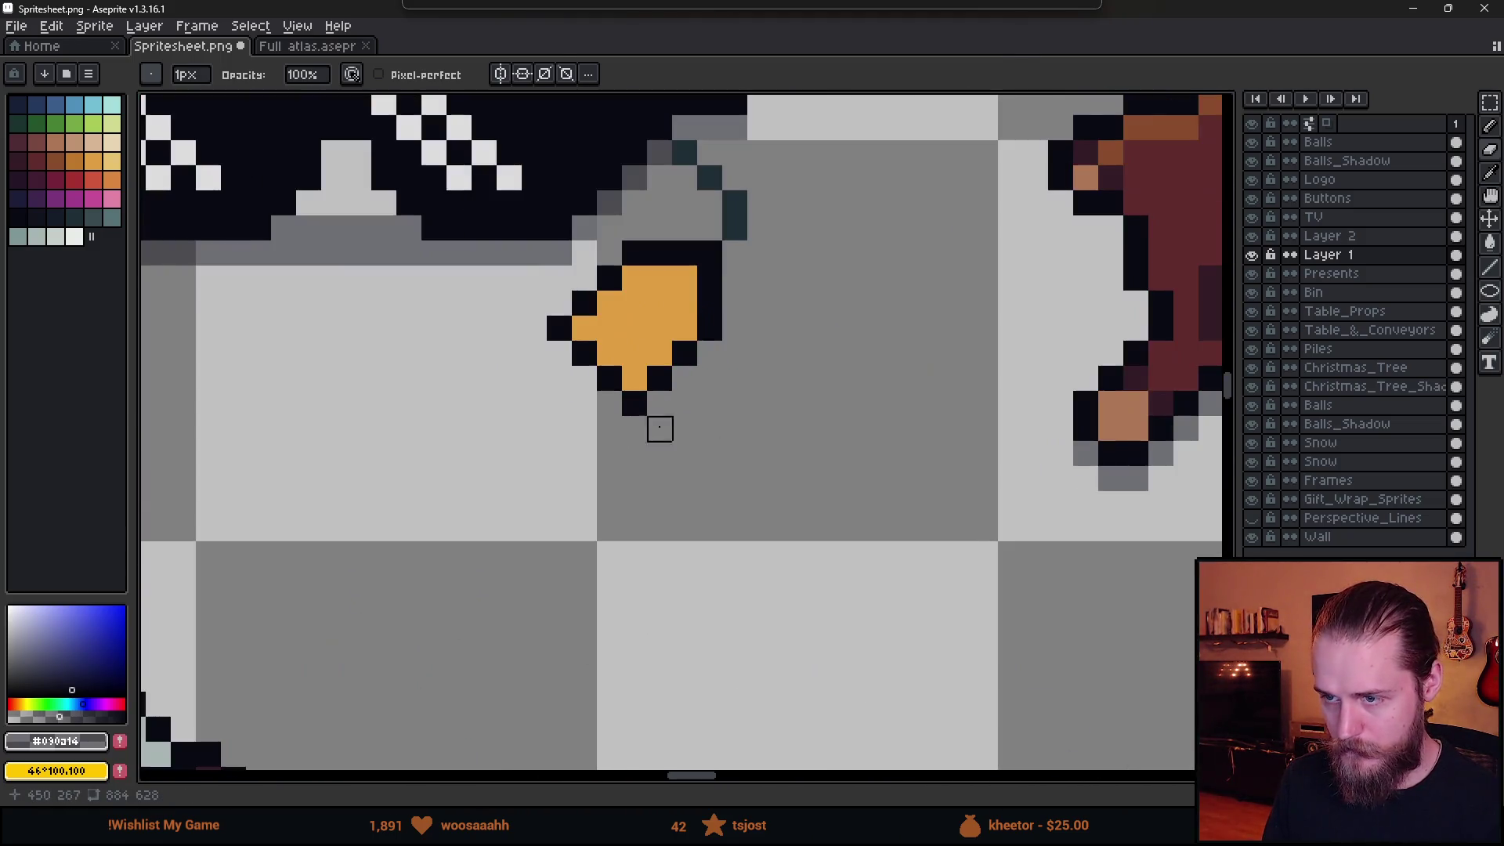
key("b")
mouse_move(585, 387)
left_mouse_down()
mouse_move(634, 431)
mouse_move(734, 344)
mouse_move(734, 310)
left_mouse_up()
scroll(809, 480, "down", 4)
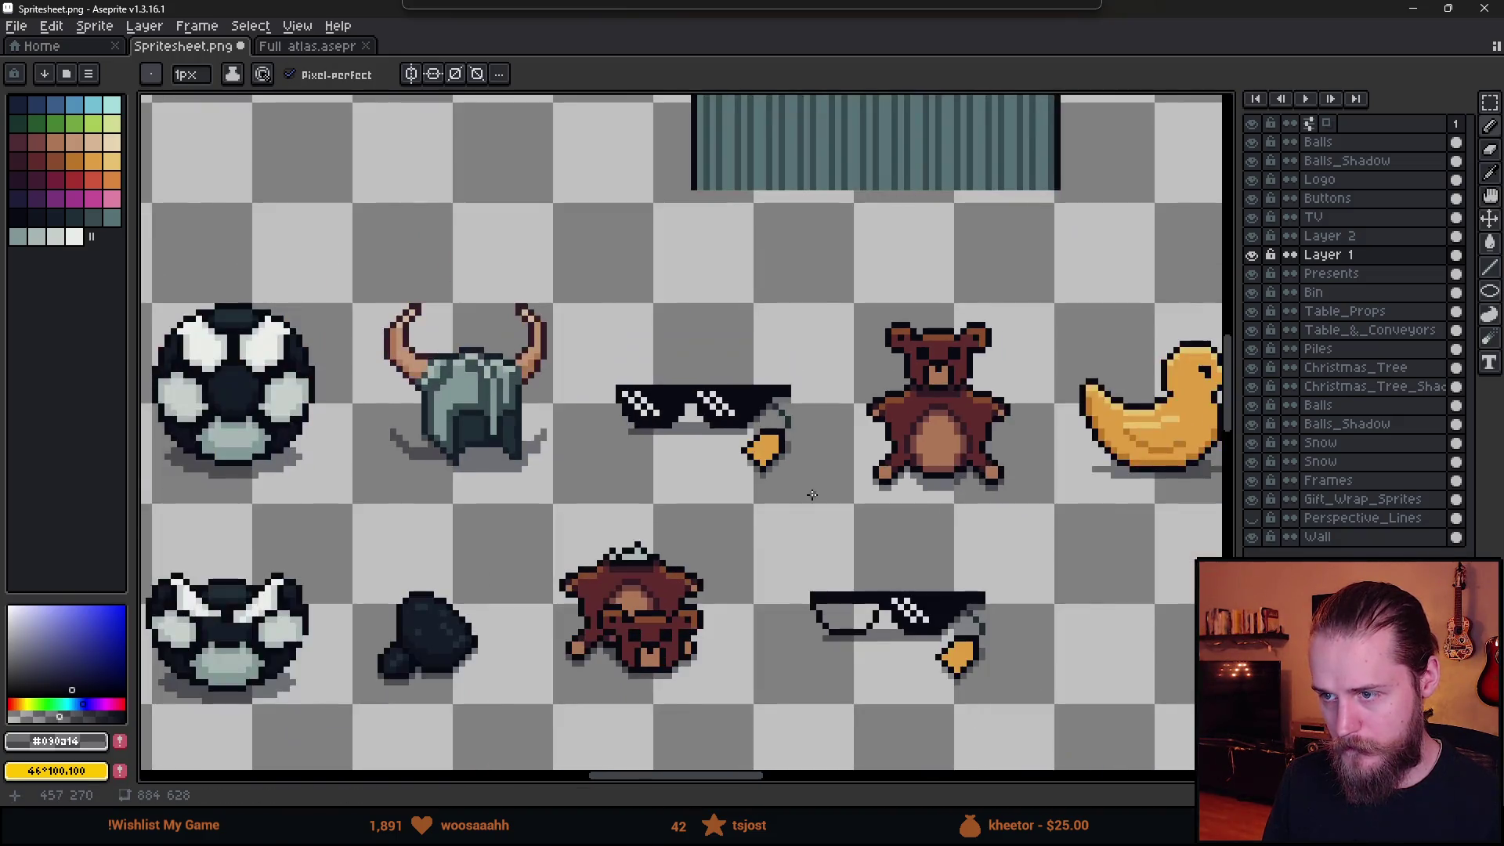
scroll(510, 547, "left", 5)
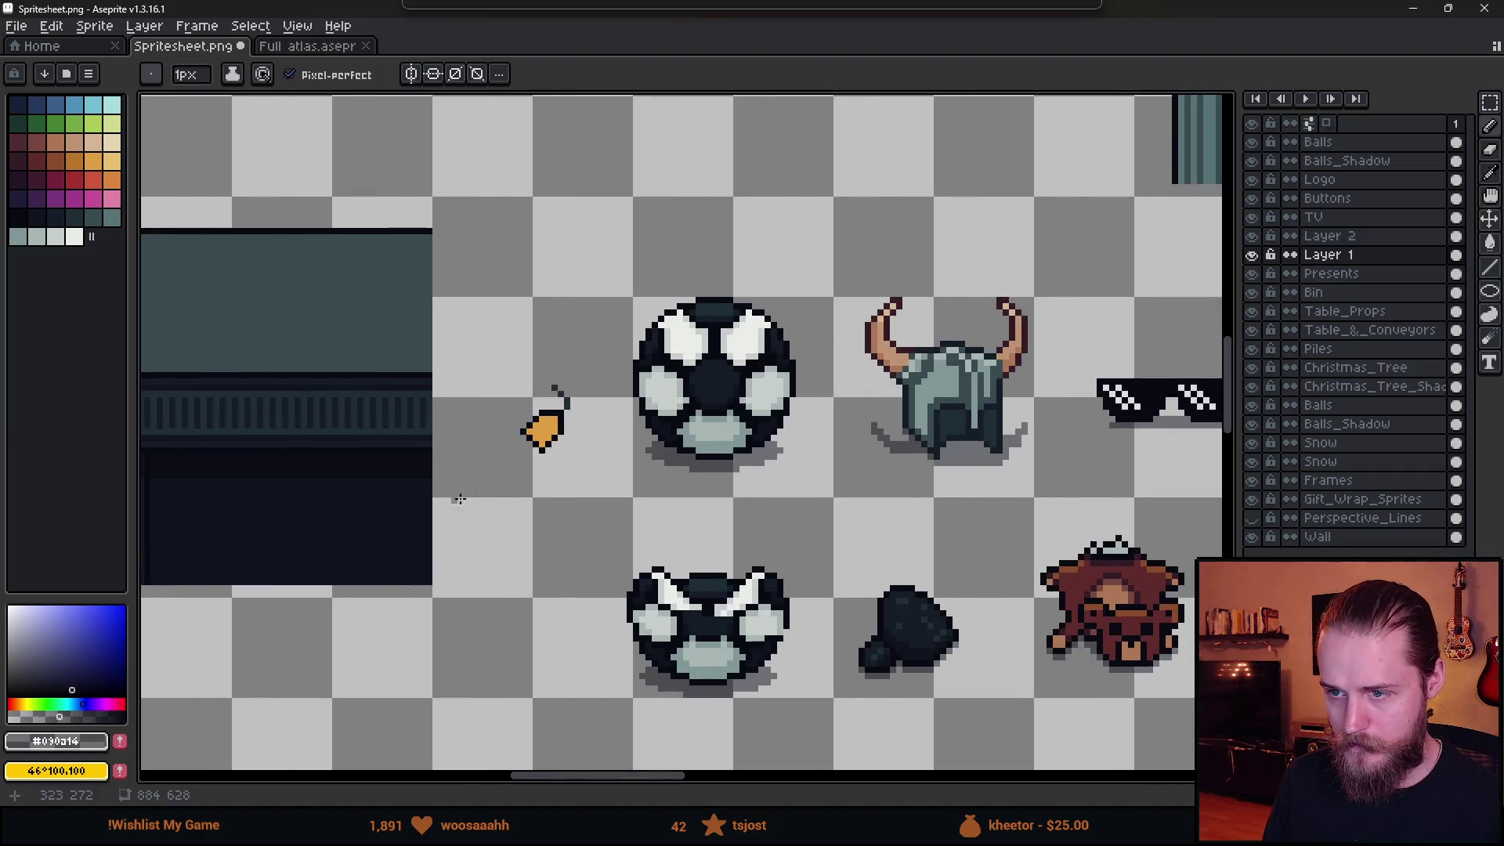
scroll(527, 442, "up", 2)
scroll(523, 429, "up", 1)
mouse_move(527, 437)
left_mouse_down()
mouse_move(564, 473)
mouse_move(641, 401)
left_mouse_up()
Look over the toy row sprites, then return to the Unity project.
scroll(745, 513, "down", 5)
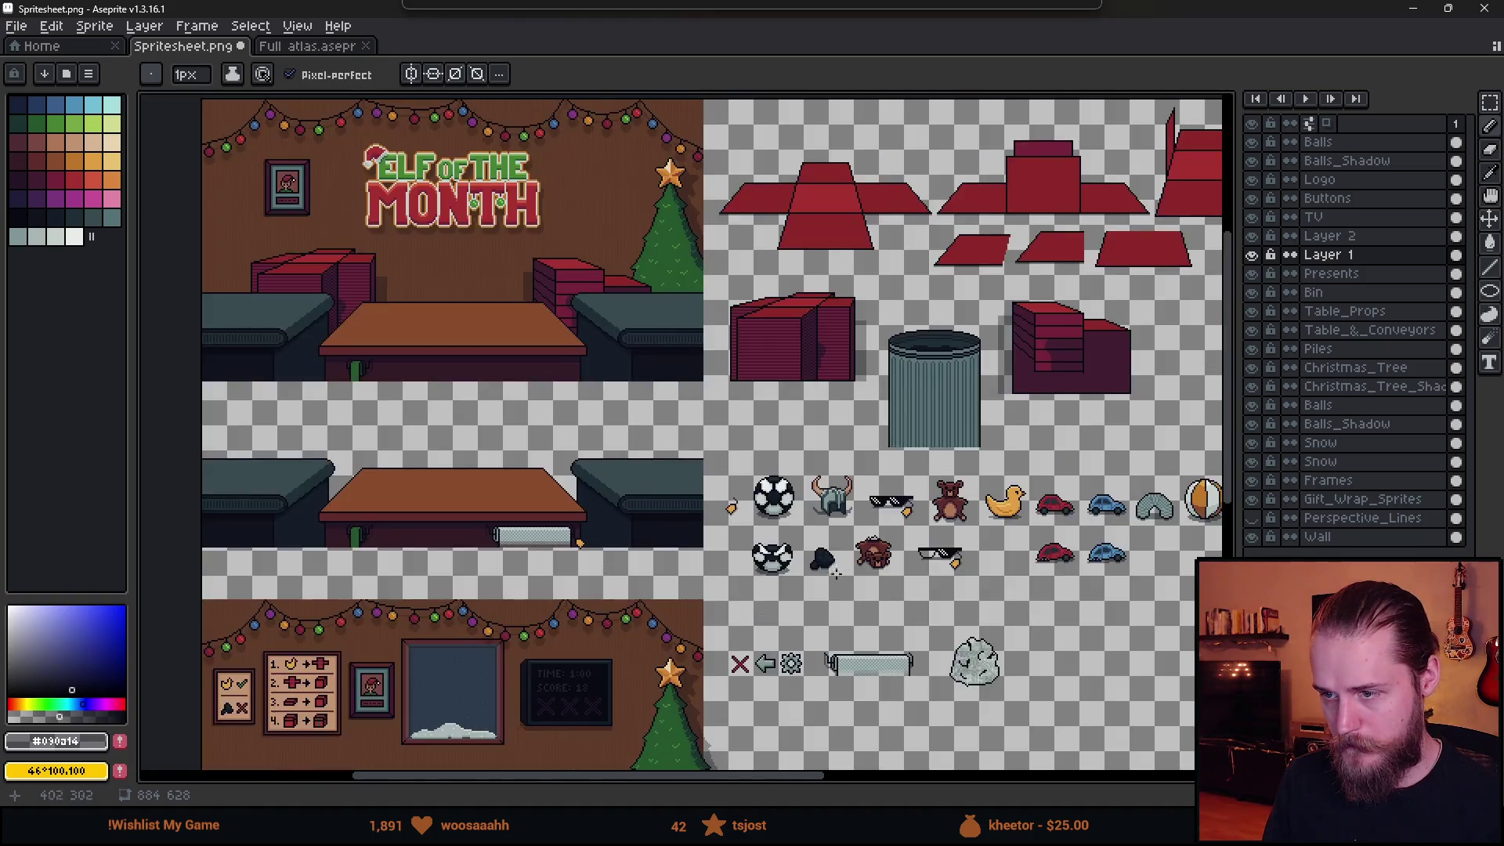
scroll(744, 477, "right", 4)
scroll(743, 477, "up", 2)
scroll(743, 477, "right", 8)
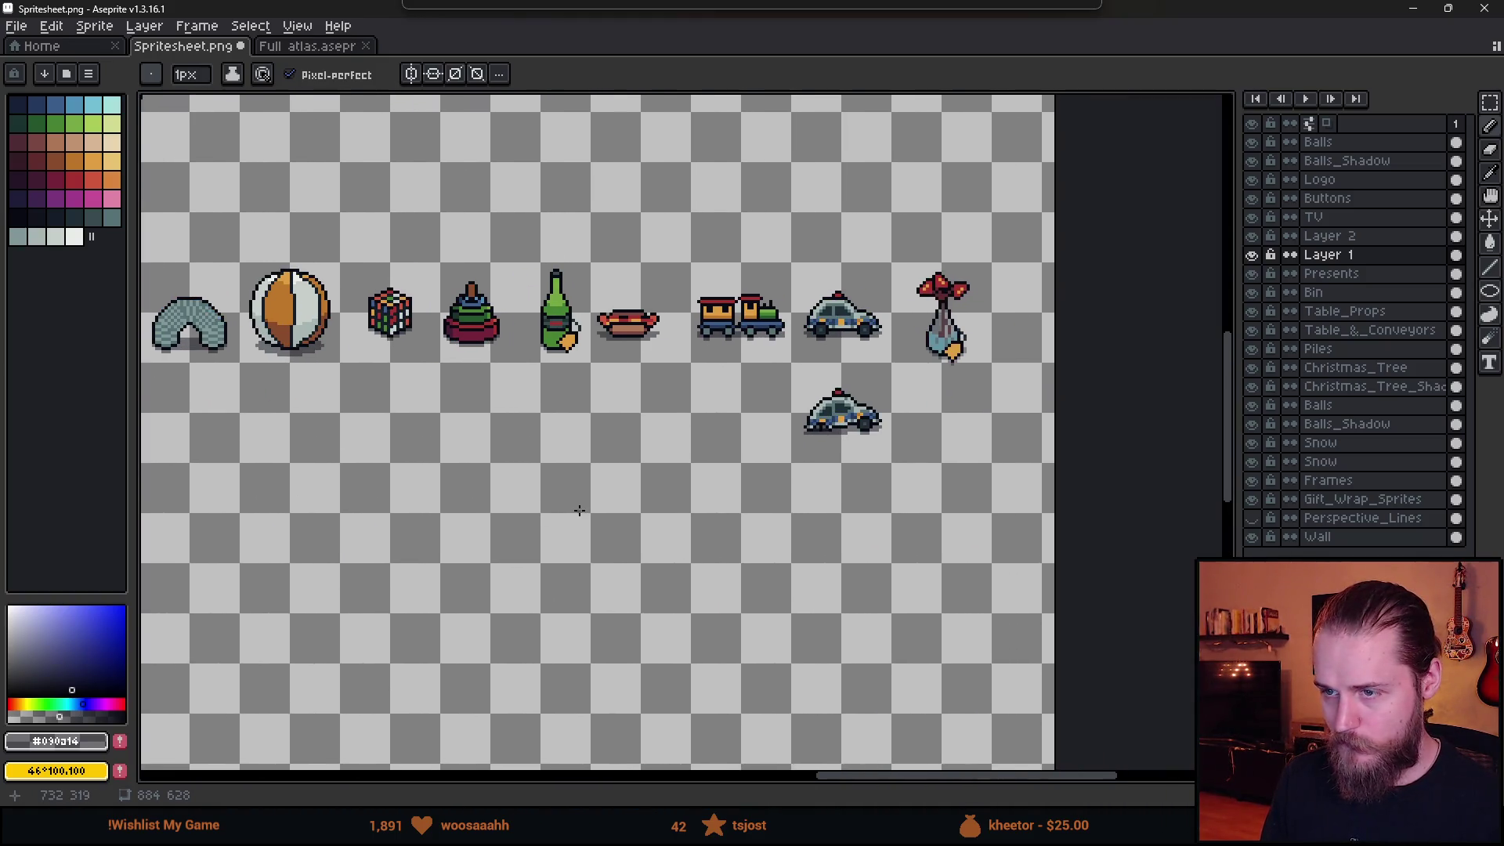
scroll(566, 334, "up", 10)
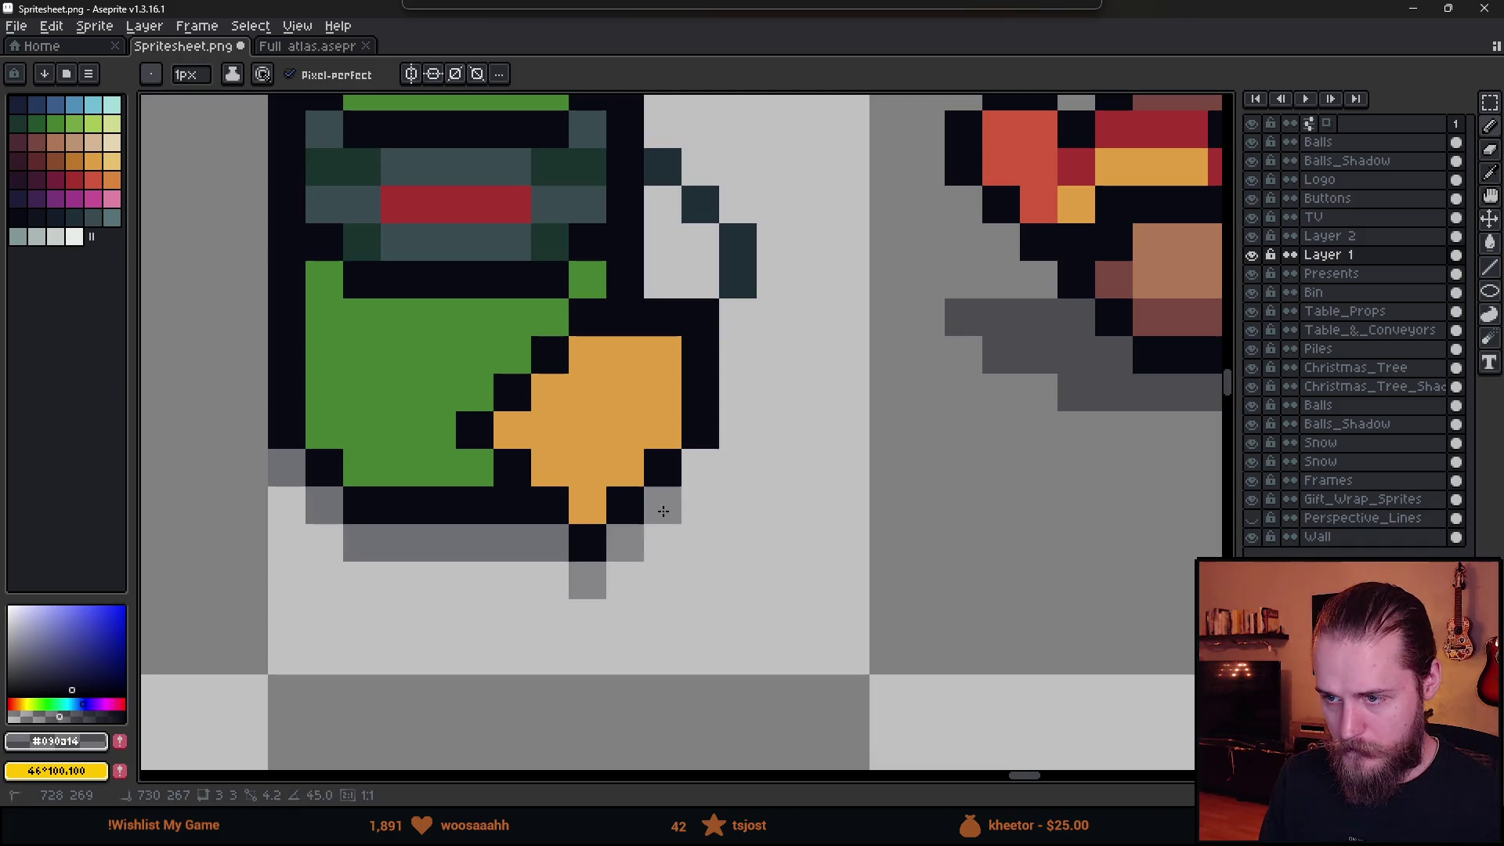
scroll(706, 473, "down", 5)
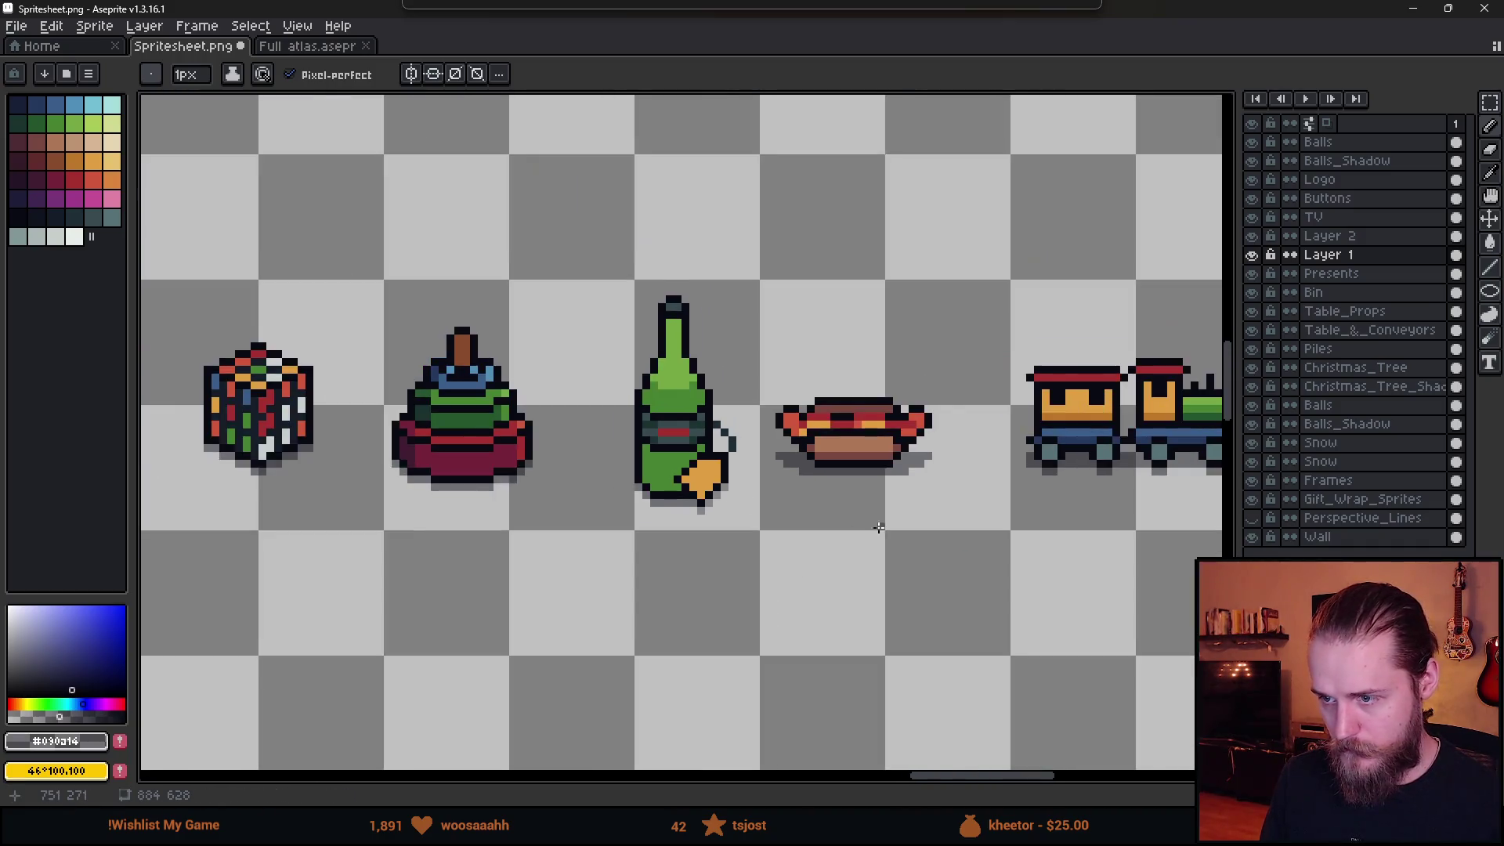
scroll(630, 477, "right", 5)
scroll(697, 477, "up", 4)
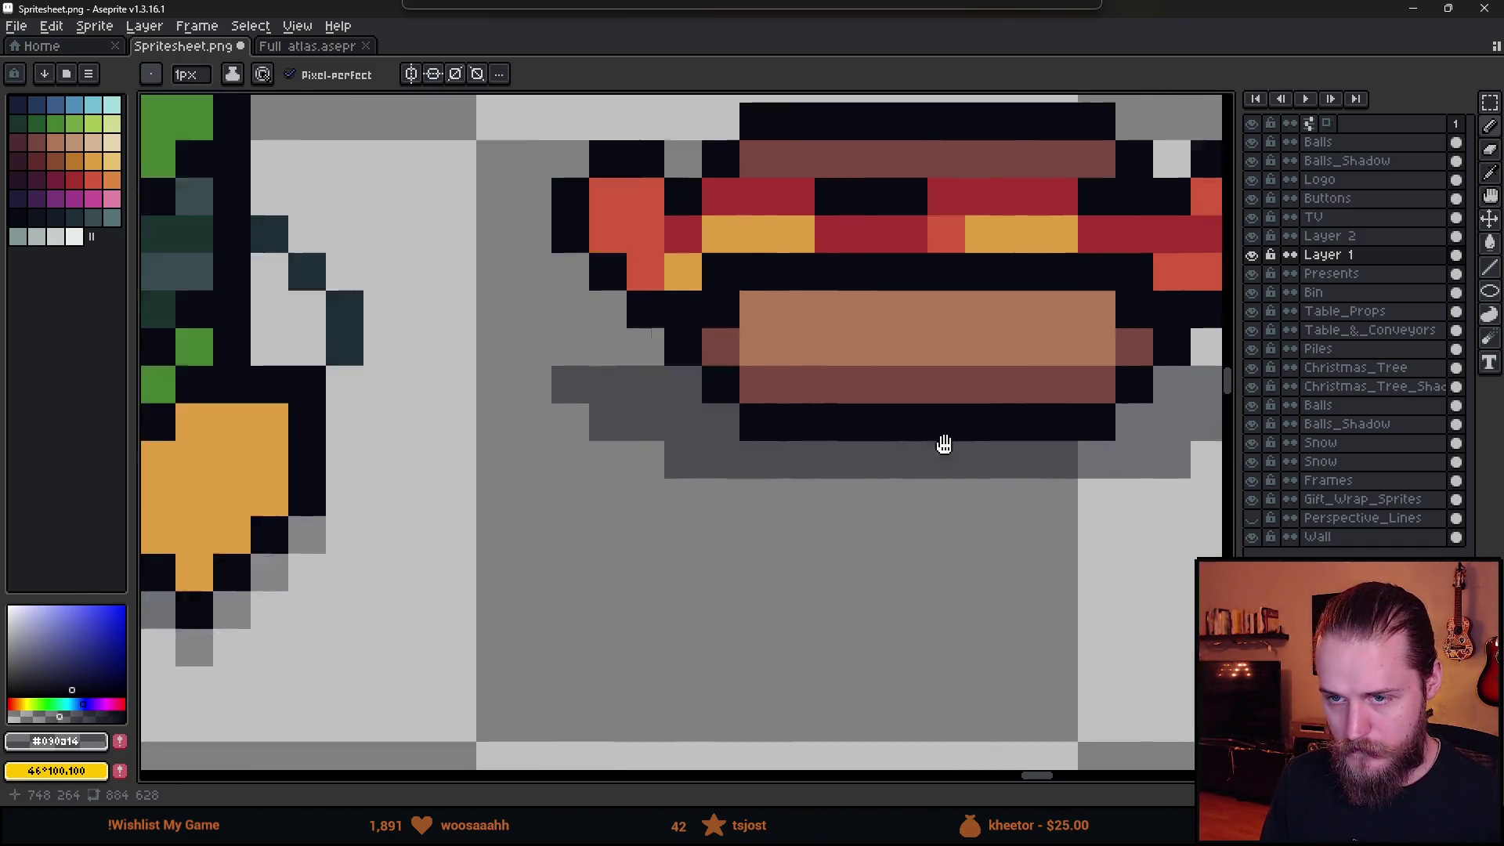
scroll(943, 440, "left", 3)
scroll(490, 492, "down", 4)
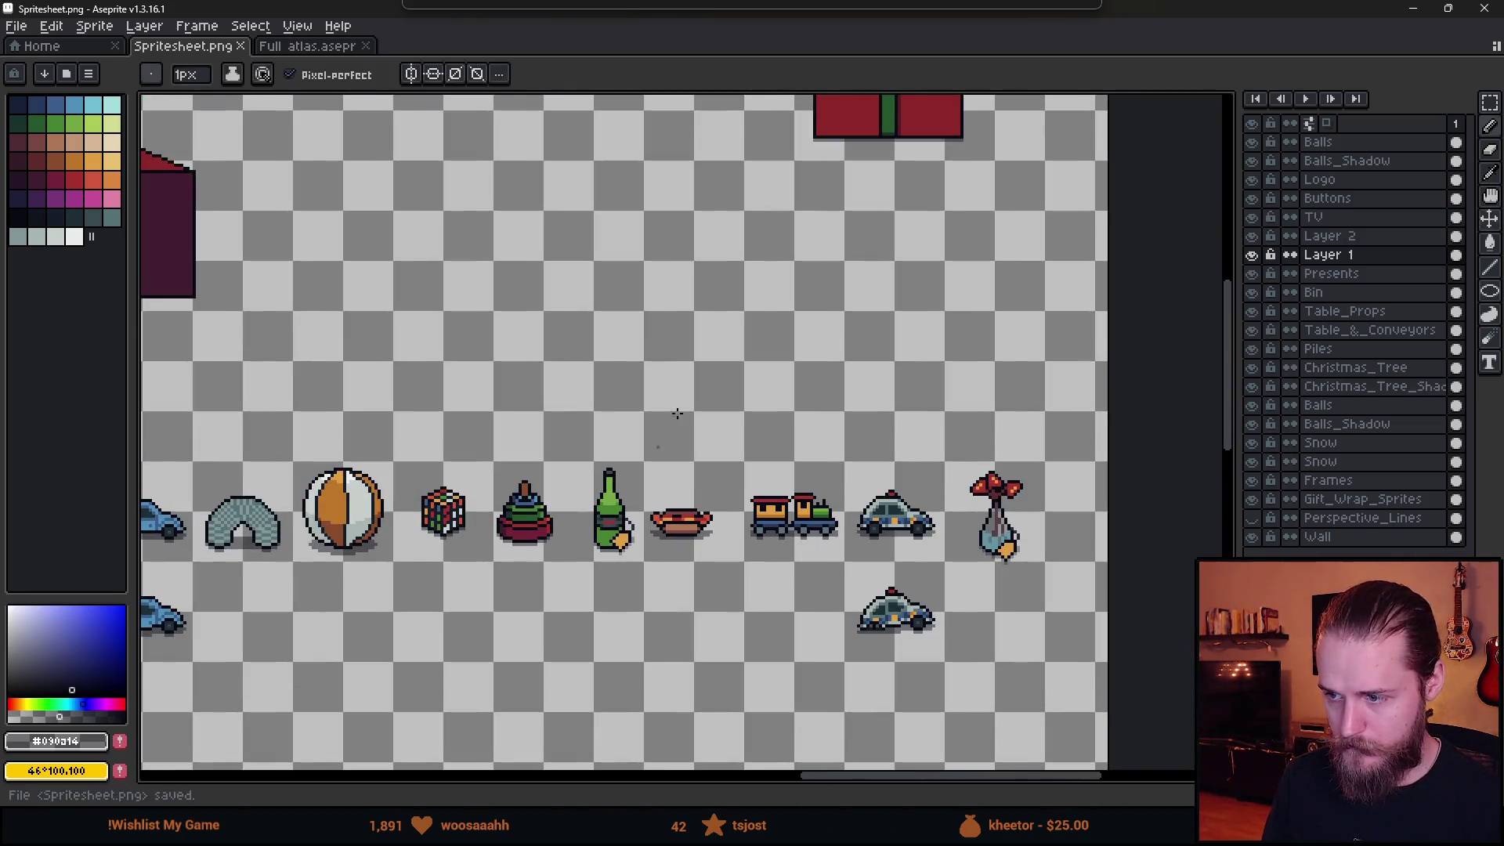
left_click(1413, 8)
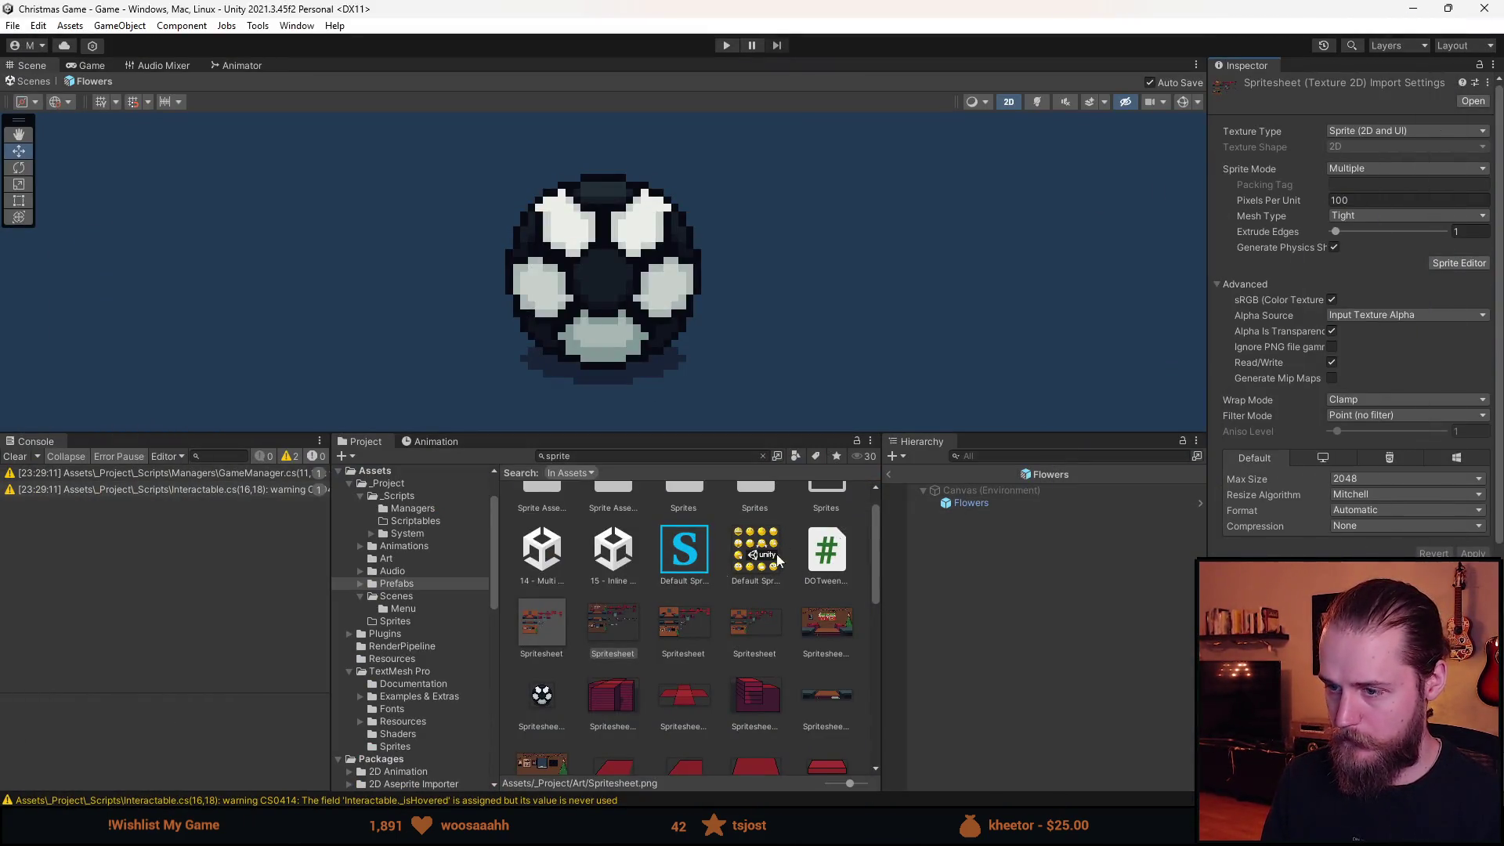
Open the Spritesheet in the Sprite Editor and shift the beer bottle's rectangle slightly down.
left_click(622, 610)
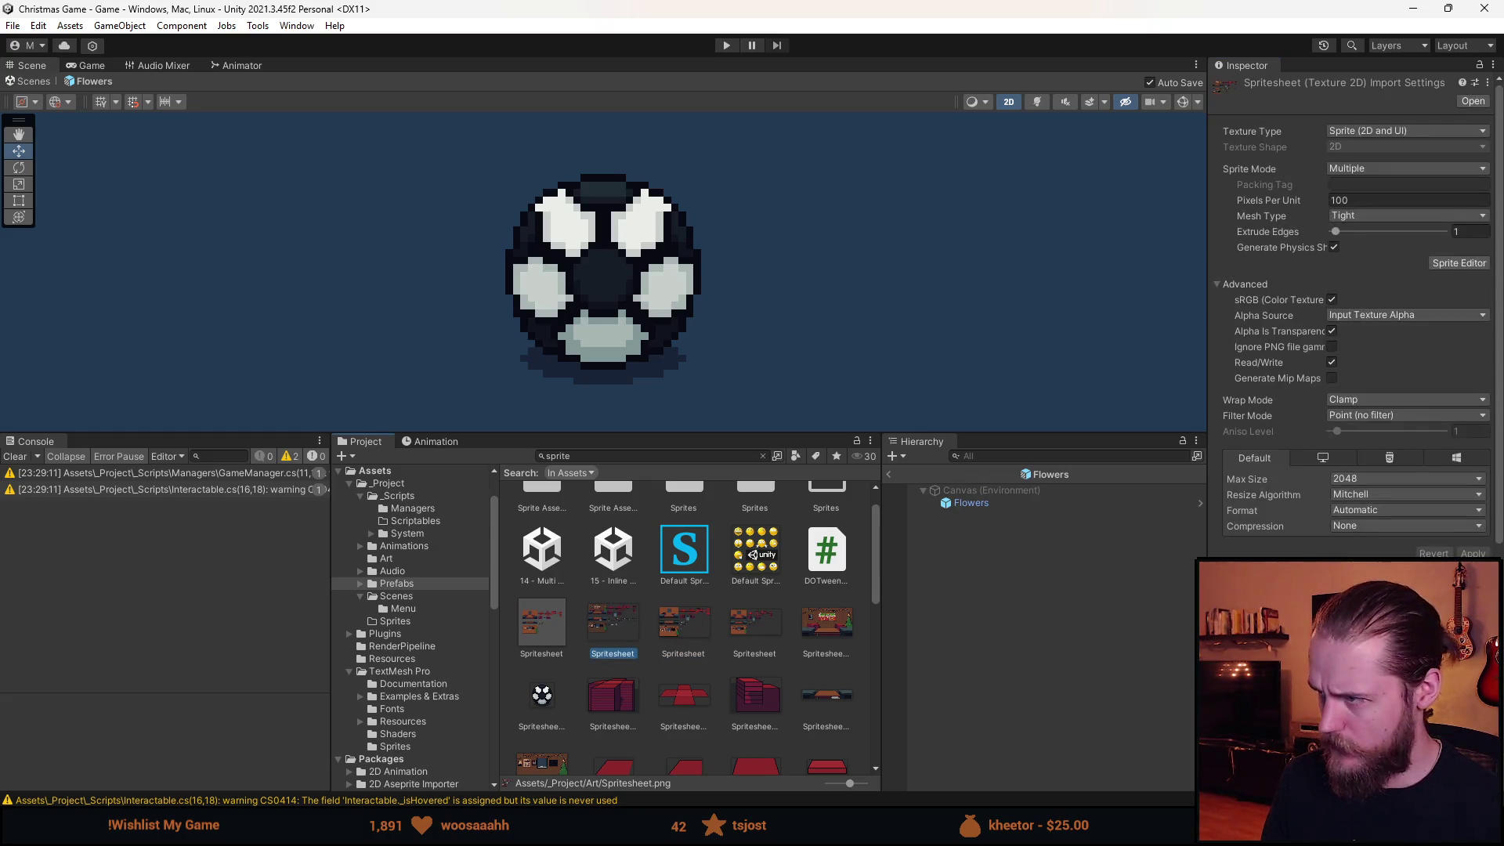
left_click(1436, 261)
scroll(1092, 312, "up", 5)
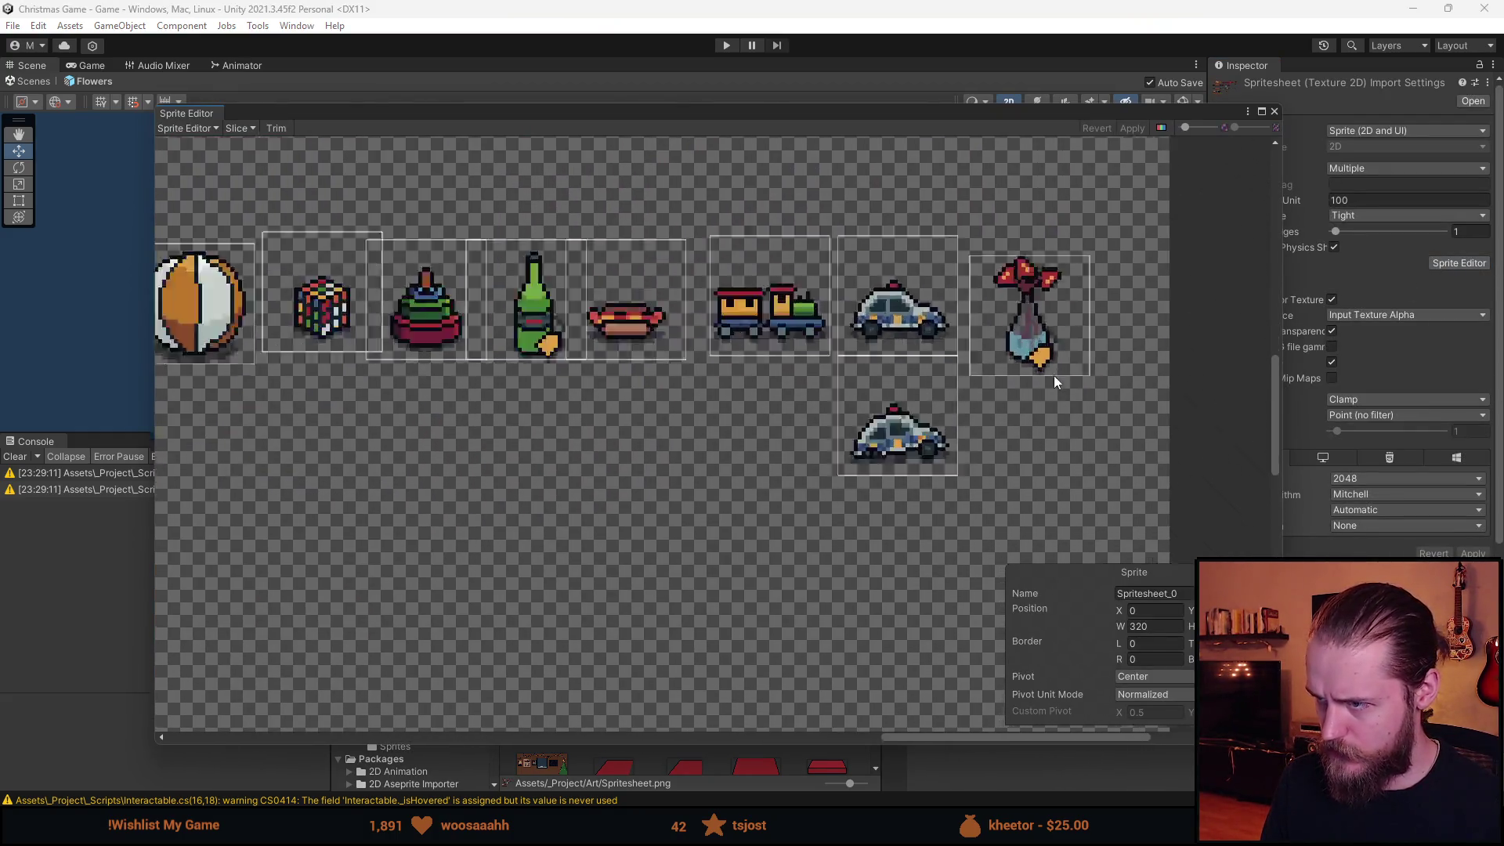
scroll(1042, 372, "up", 3)
scroll(903, 402, "down", 5)
scroll(735, 467, "left", 5)
scroll(889, 405, "up", 5)
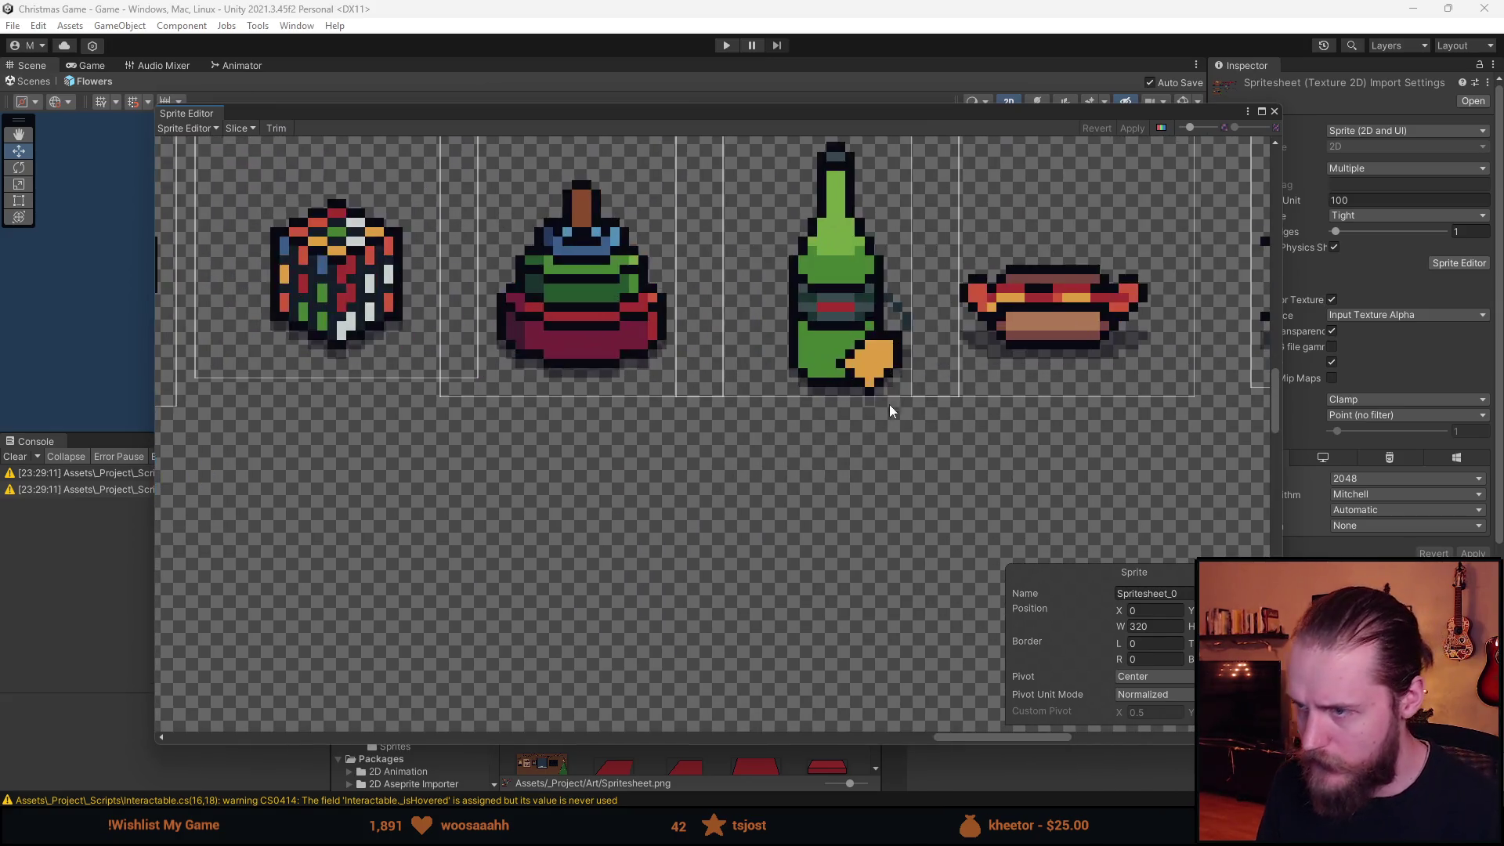
scroll(890, 404, "up", 2)
scroll(868, 347, "down", 3)
scroll(854, 376, "up", 2)
left_click(846, 398)
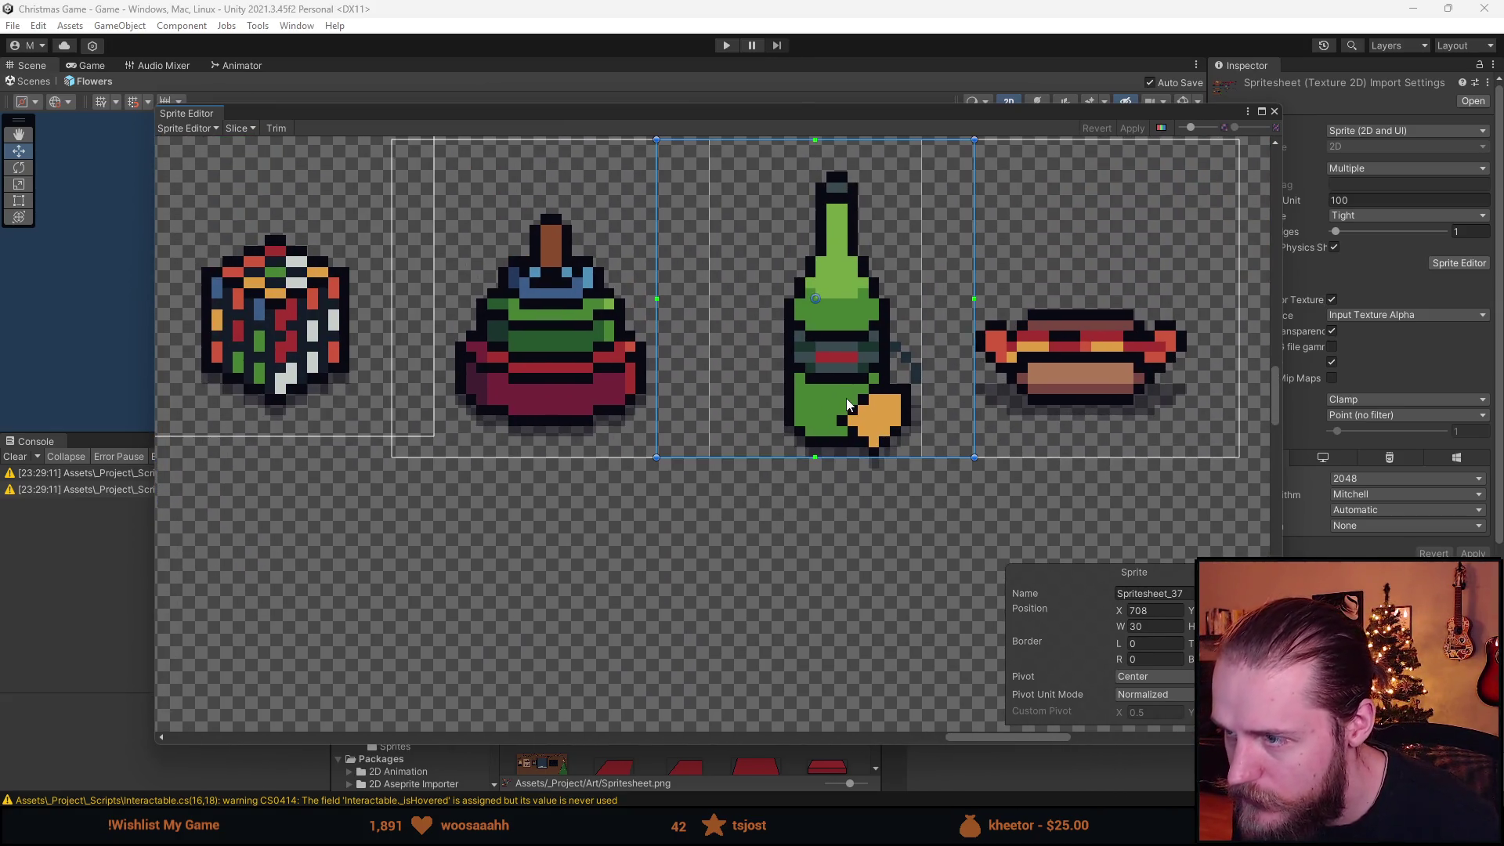
left_click_drag(848, 369, 847, 376)
Check the lower and upper sunglasses sprite rectangles.
scroll(844, 381, "down", 3)
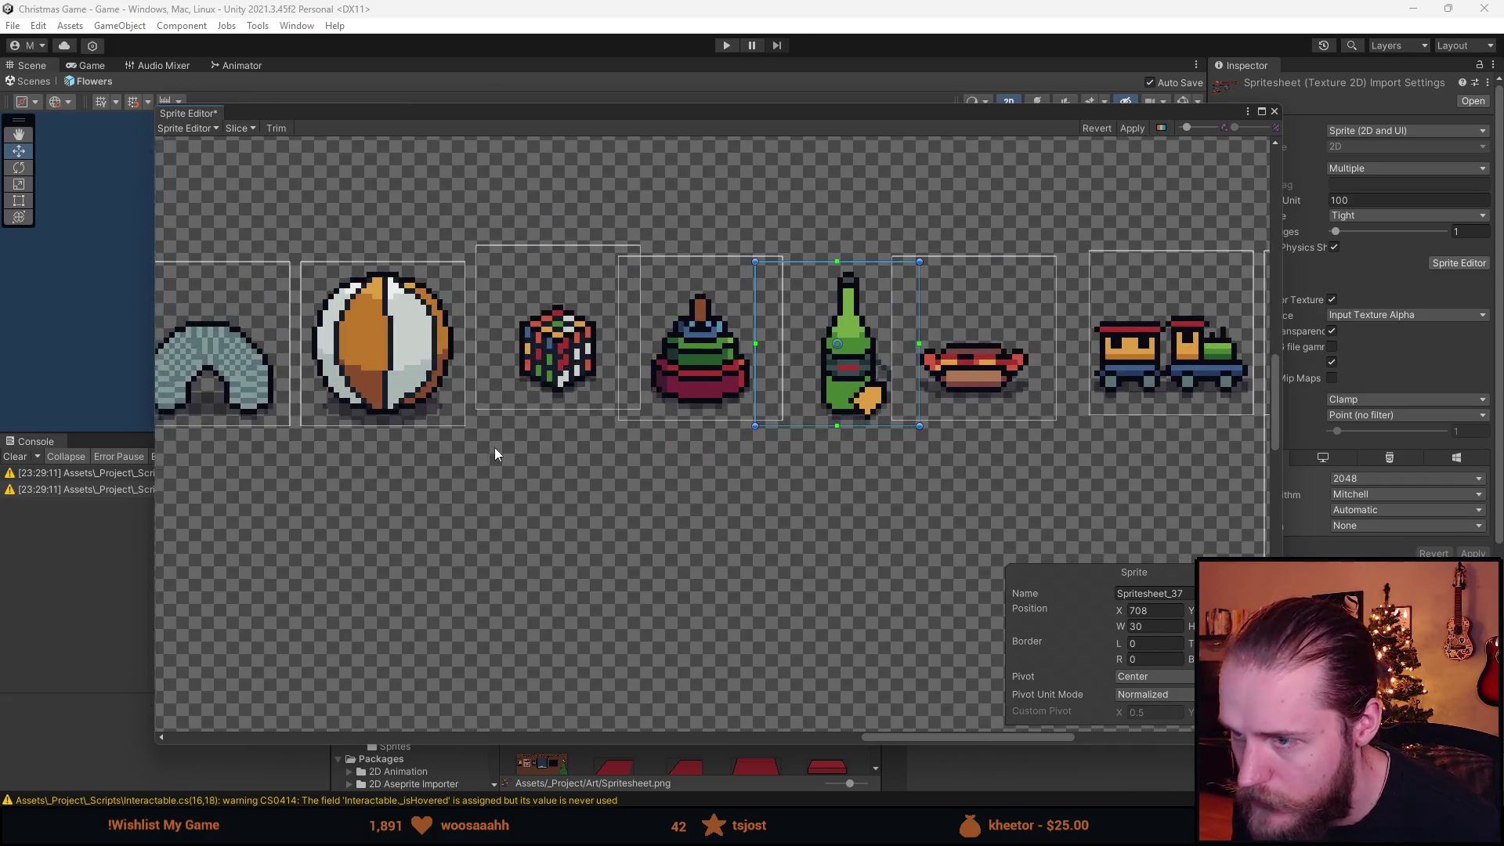
scroll(646, 470, "left", 5)
scroll(943, 489, "left", 8)
scroll(813, 557, "up", 4)
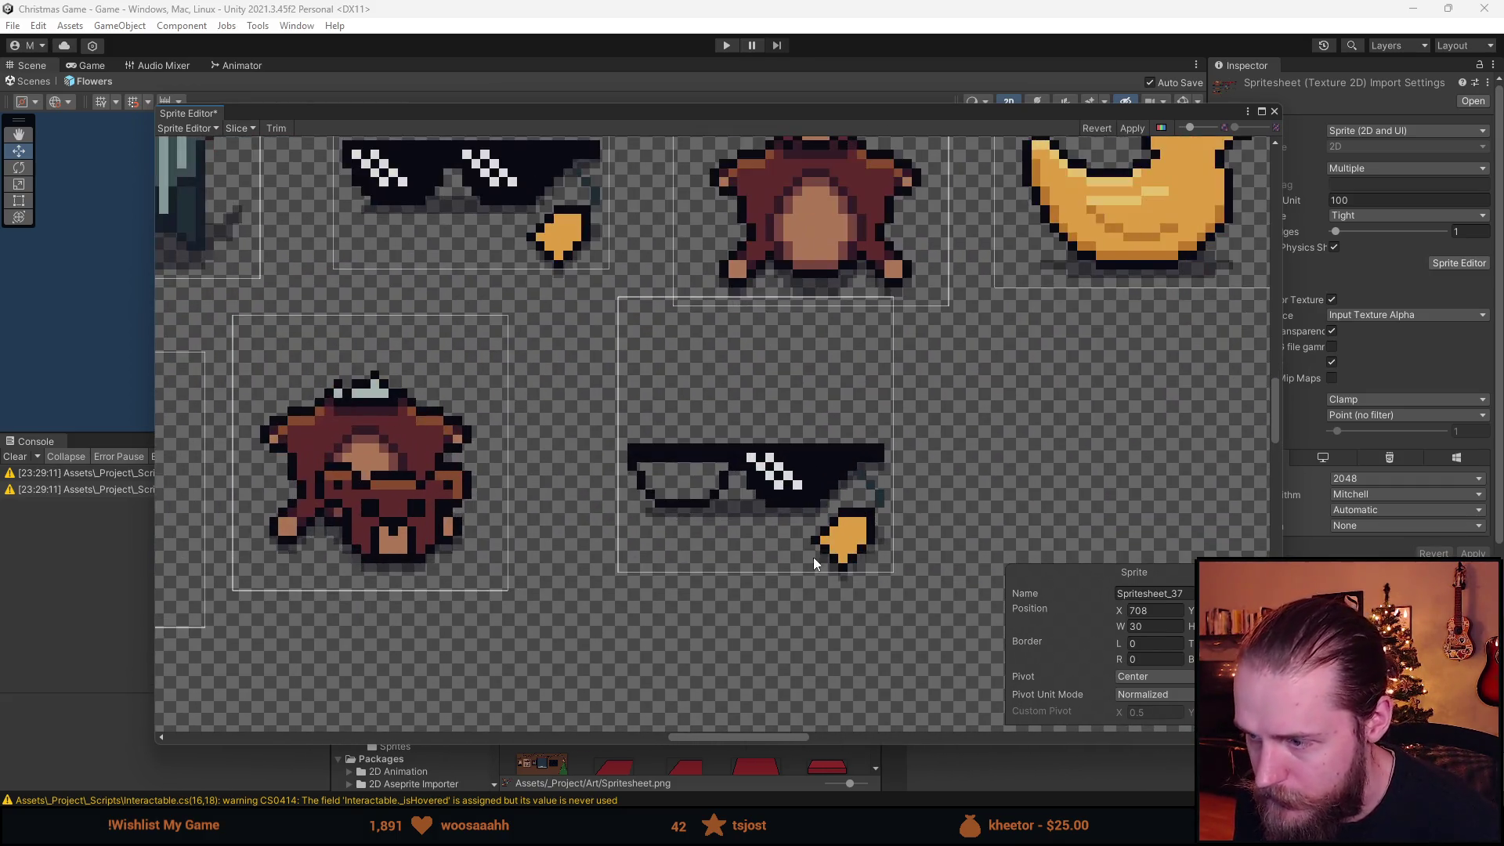
left_click(770, 479)
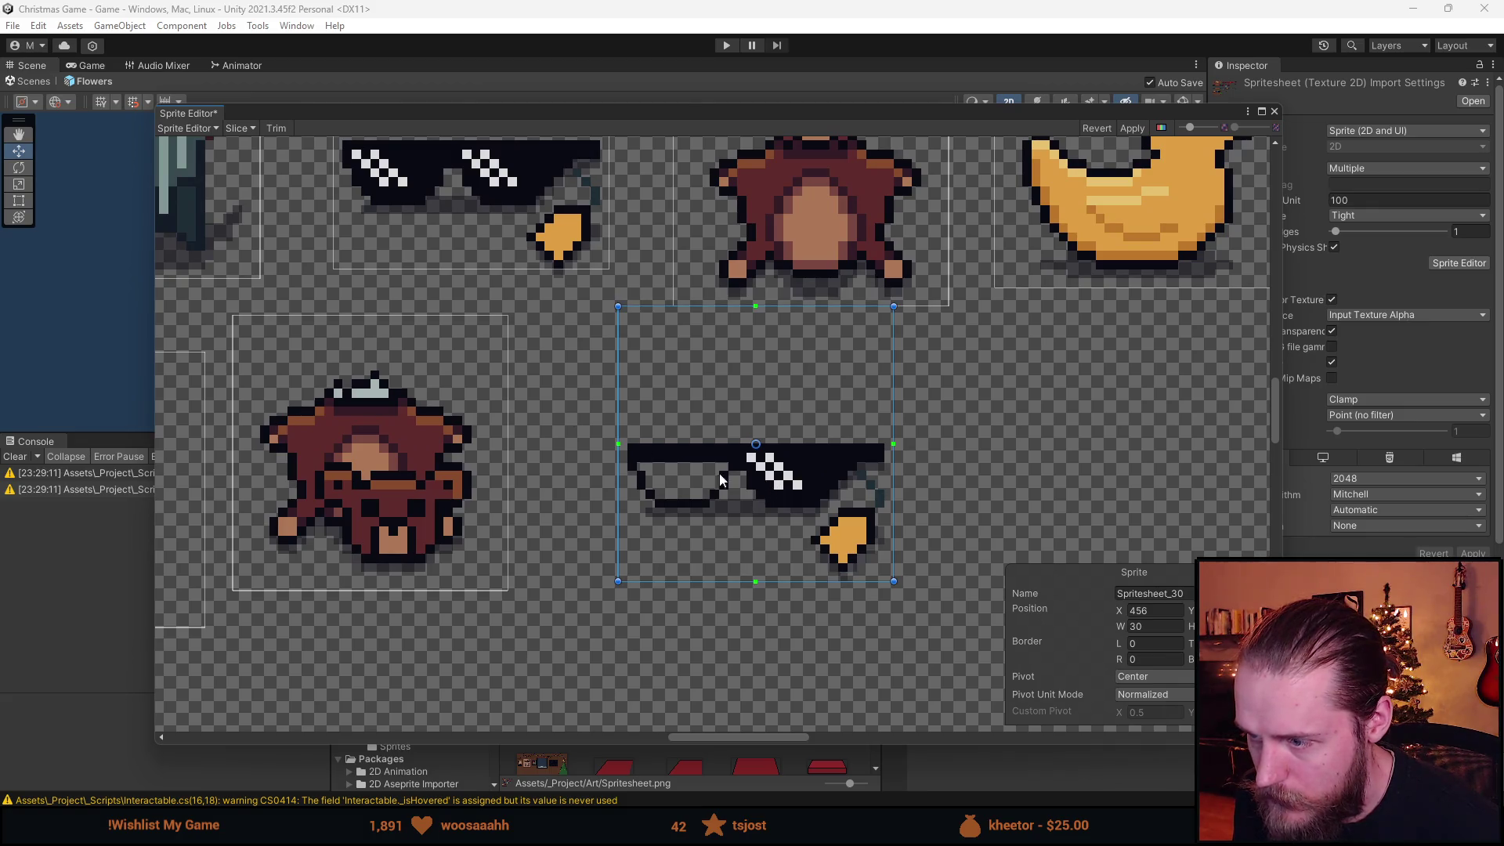
scroll(719, 473, "down", 3)
left_click(712, 336)
scroll(715, 354, "up", 3)
scroll(716, 359, "down", 4)
scroll(793, 523, "right", 3)
scroll(454, 585, "up", 5)
Slice a new sprite around the flat bubble wrap tube, fine-tuning its top and left edges.
mouse_move(228, 444)
left_mouse_down()
mouse_move(723, 629)
mouse_move(716, 599)
left_mouse_up()
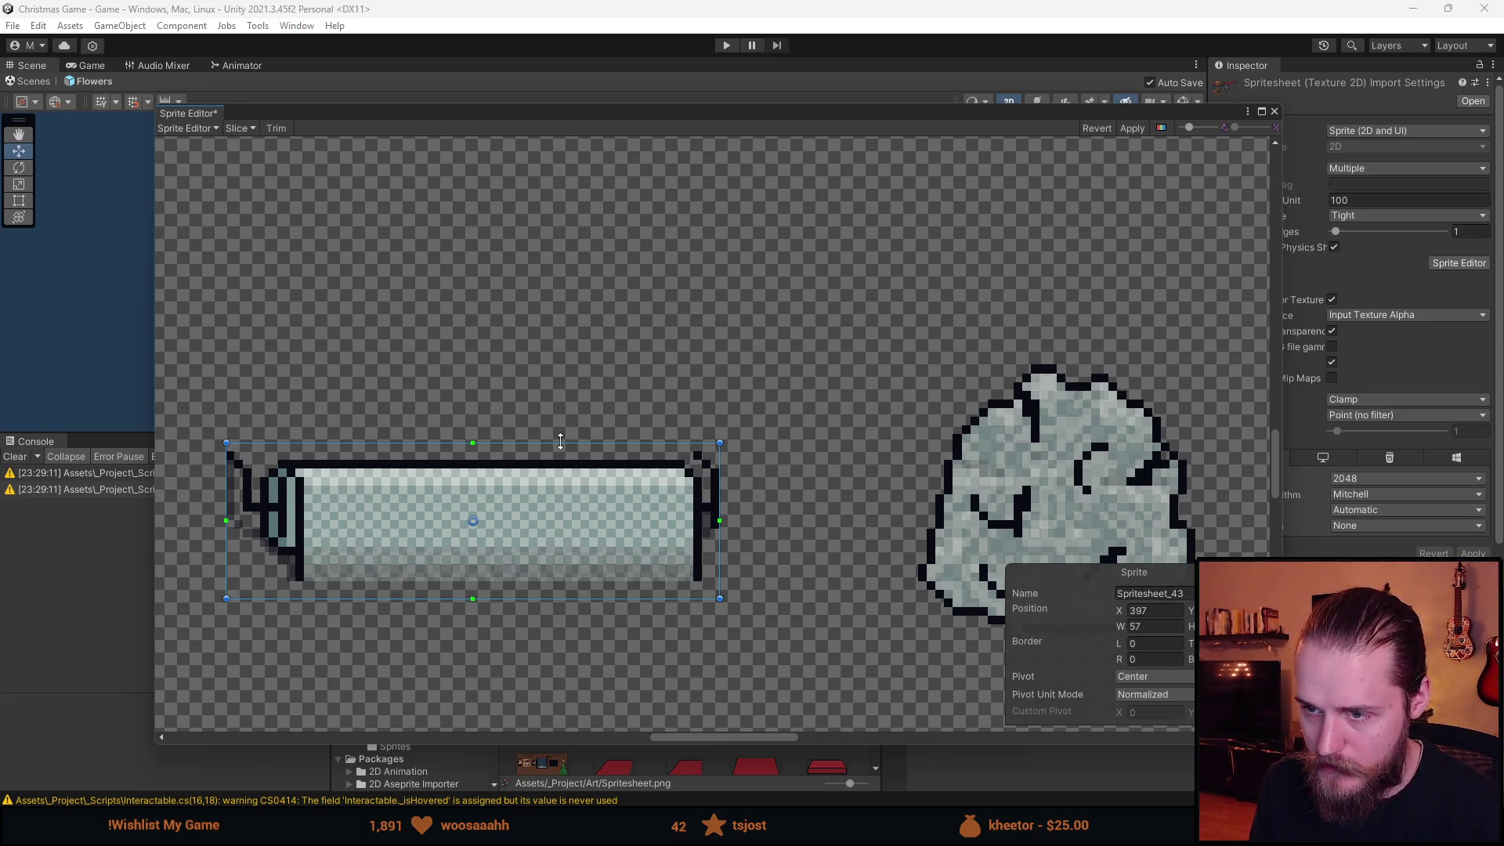
left_click_drag(559, 434, 560, 424)
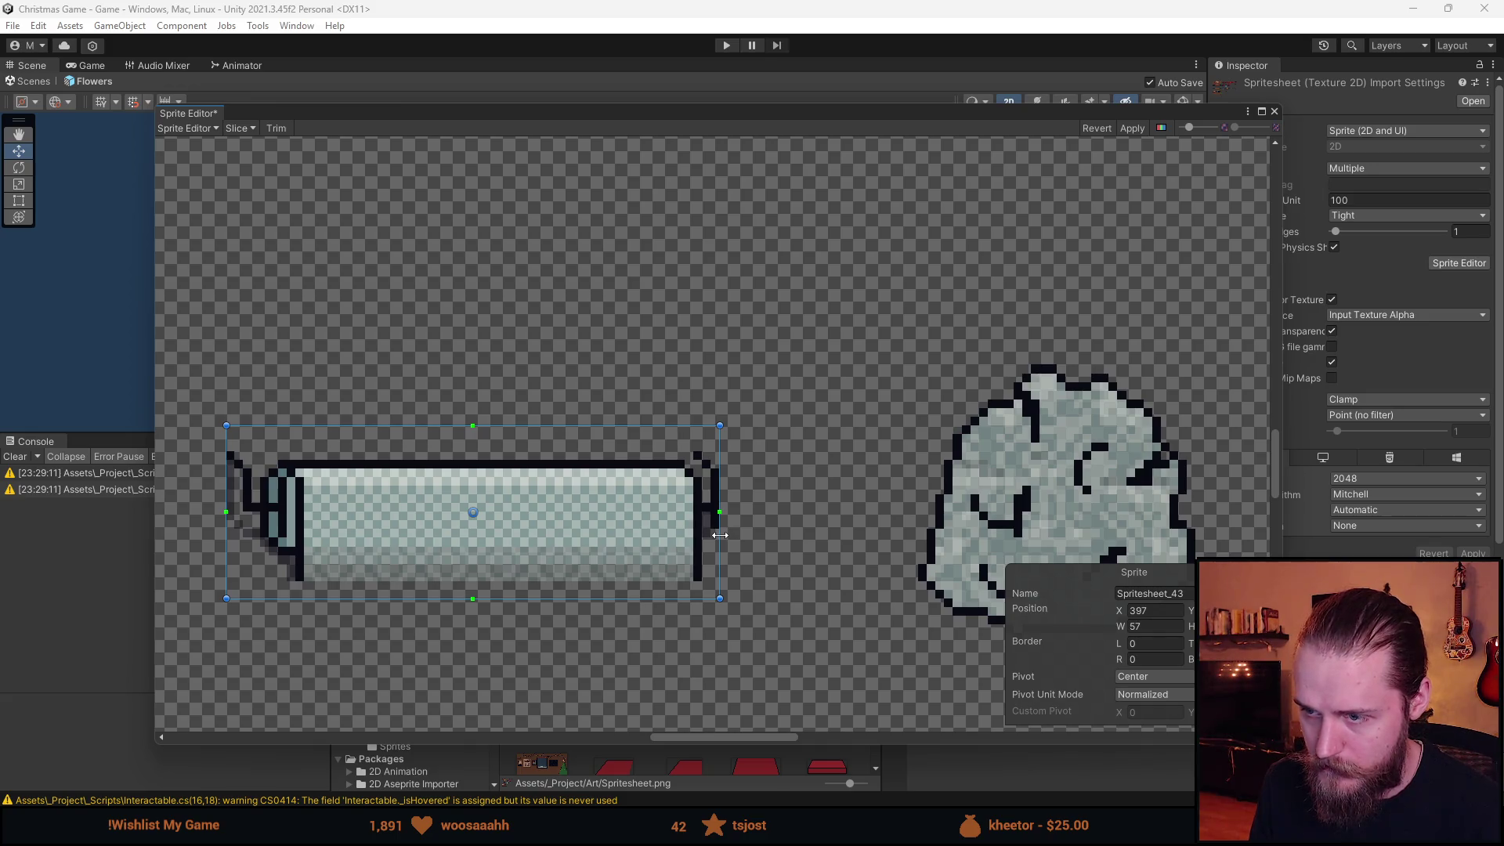
scroll(739, 536, "down", 6)
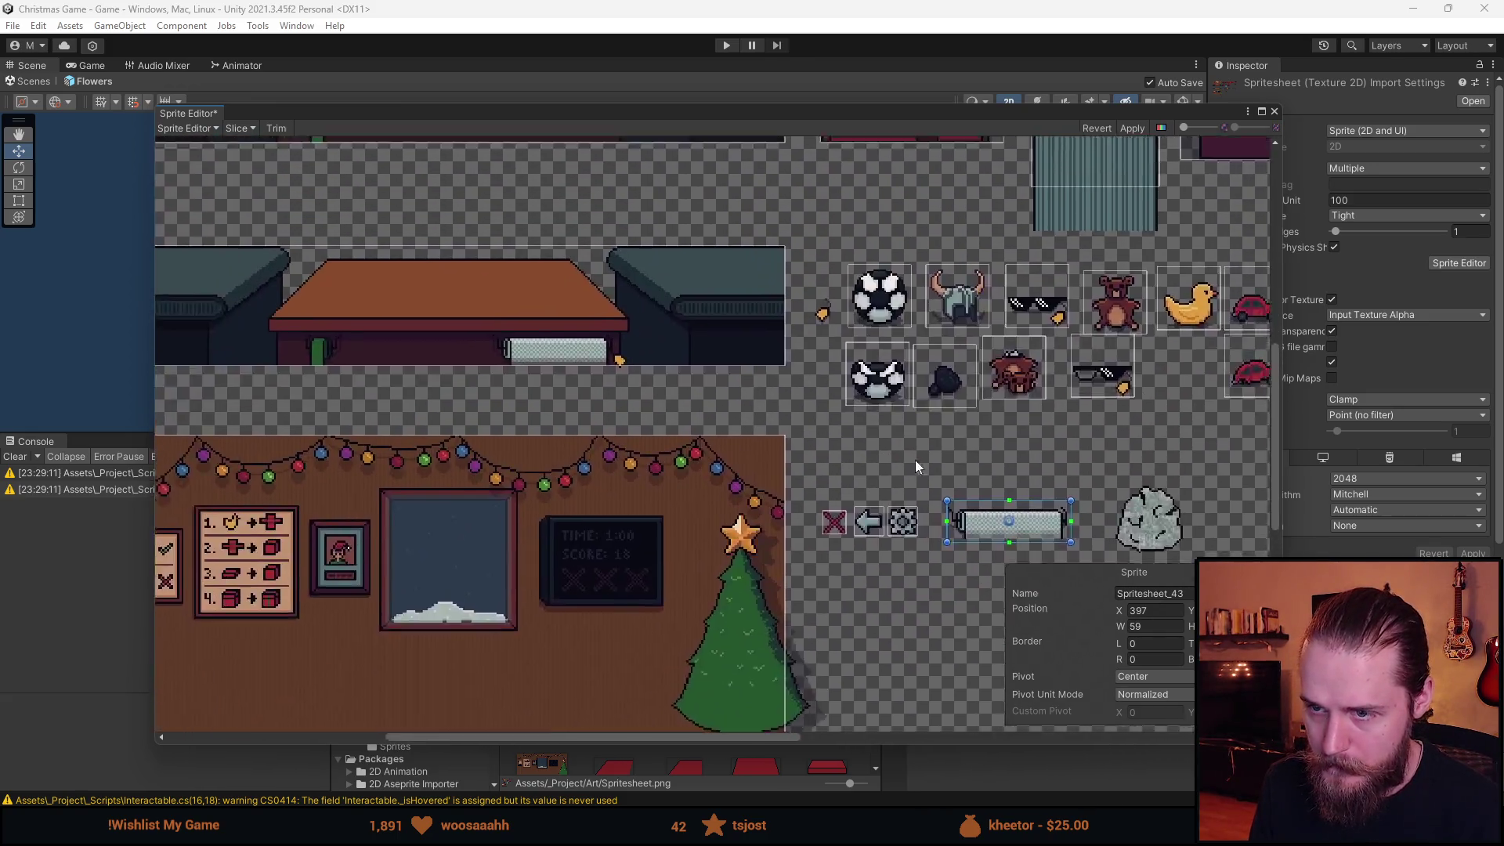
scroll(835, 604, "up", 2)
left_click_drag(835, 604, 661, 420)
scroll(660, 509, "up", 5)
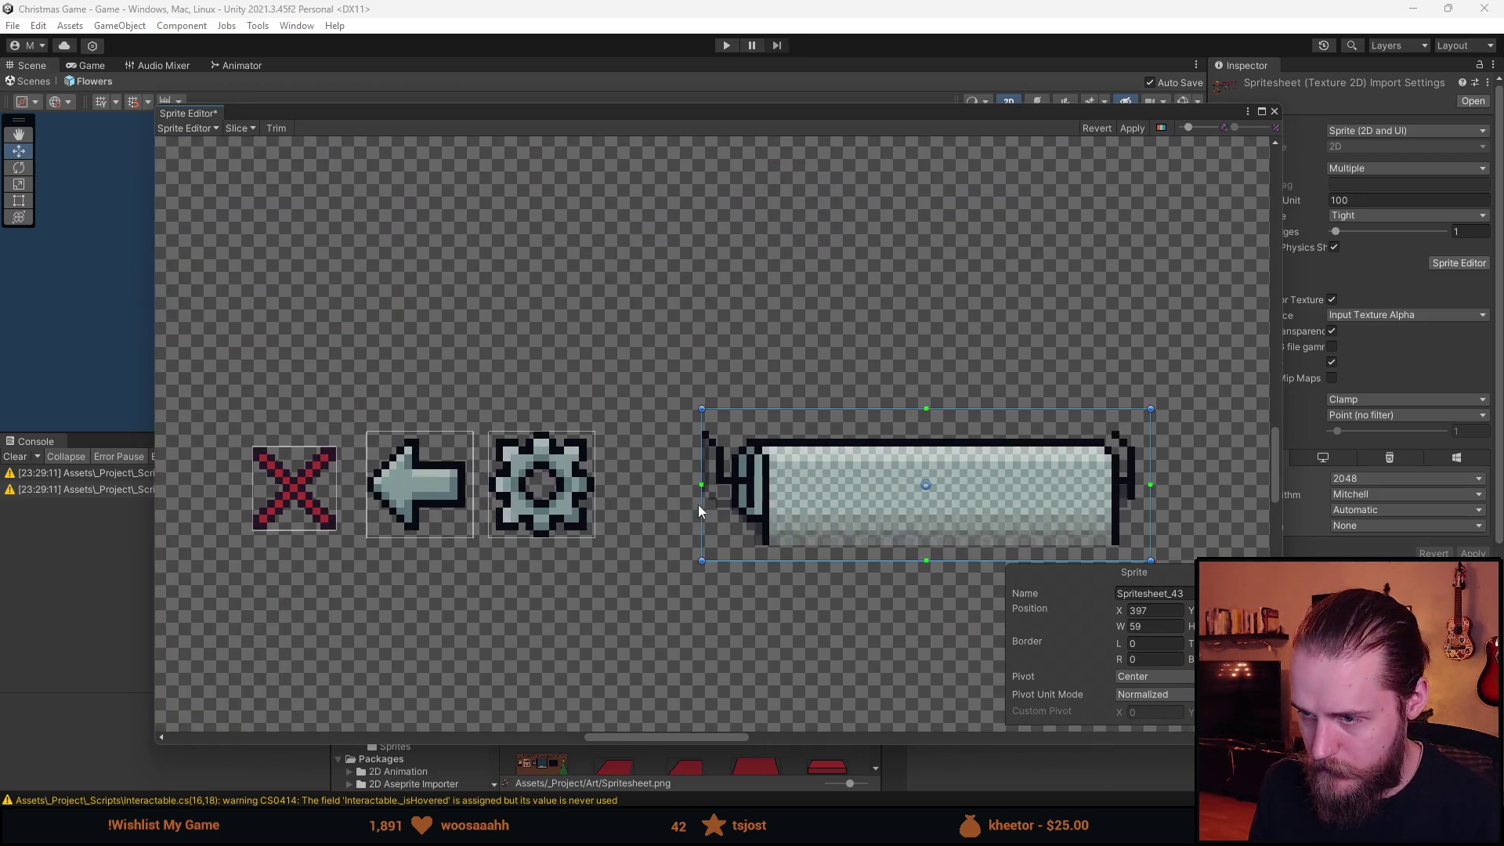
mouse_move(692, 507)
left_mouse_down()
mouse_move(504, 507)
mouse_move(522, 494)
left_mouse_up()
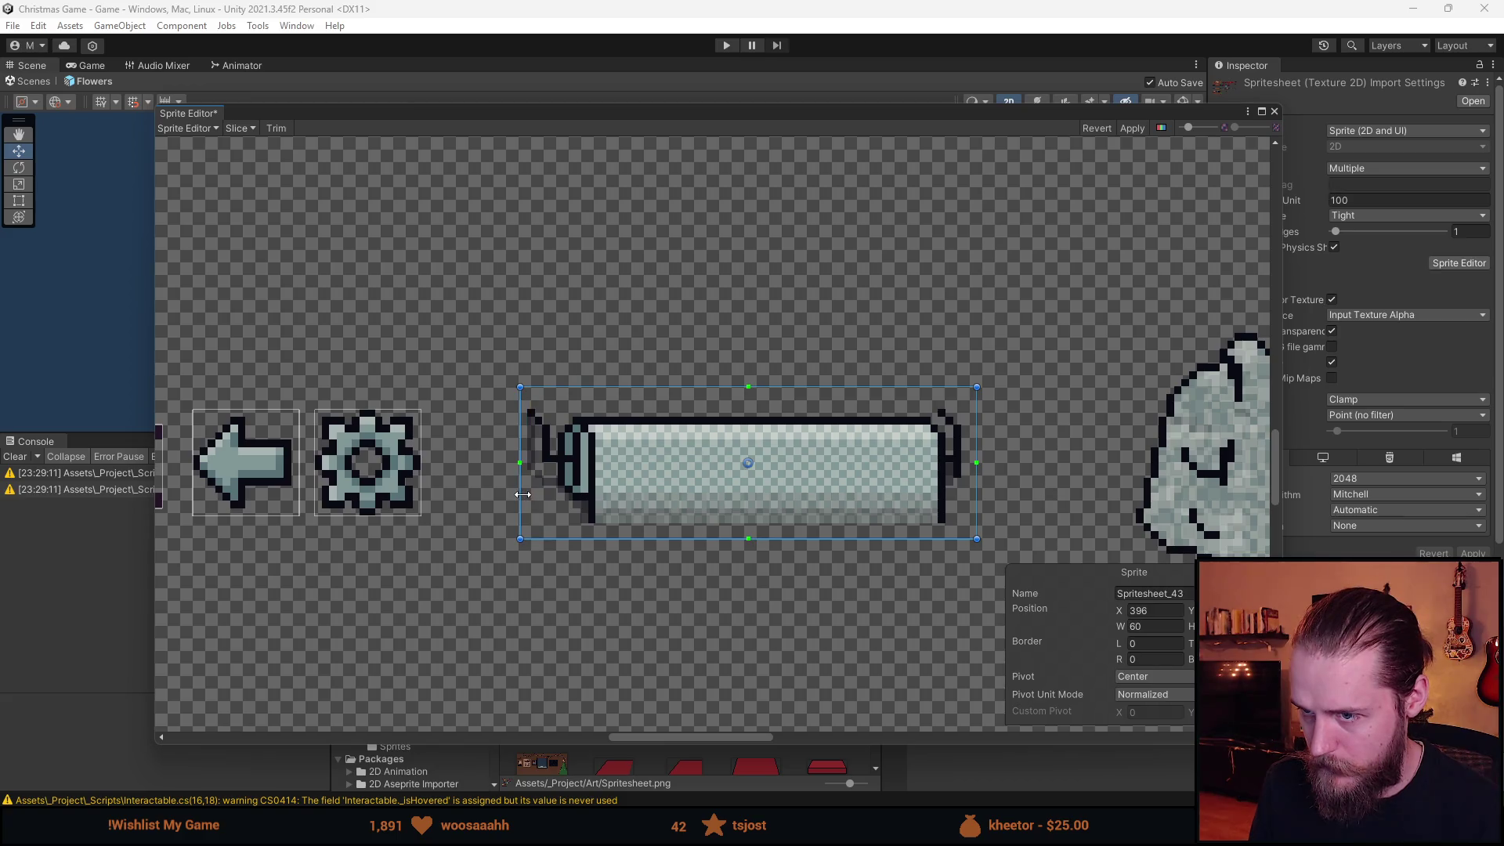
left_click_drag(808, 387, 809, 381)
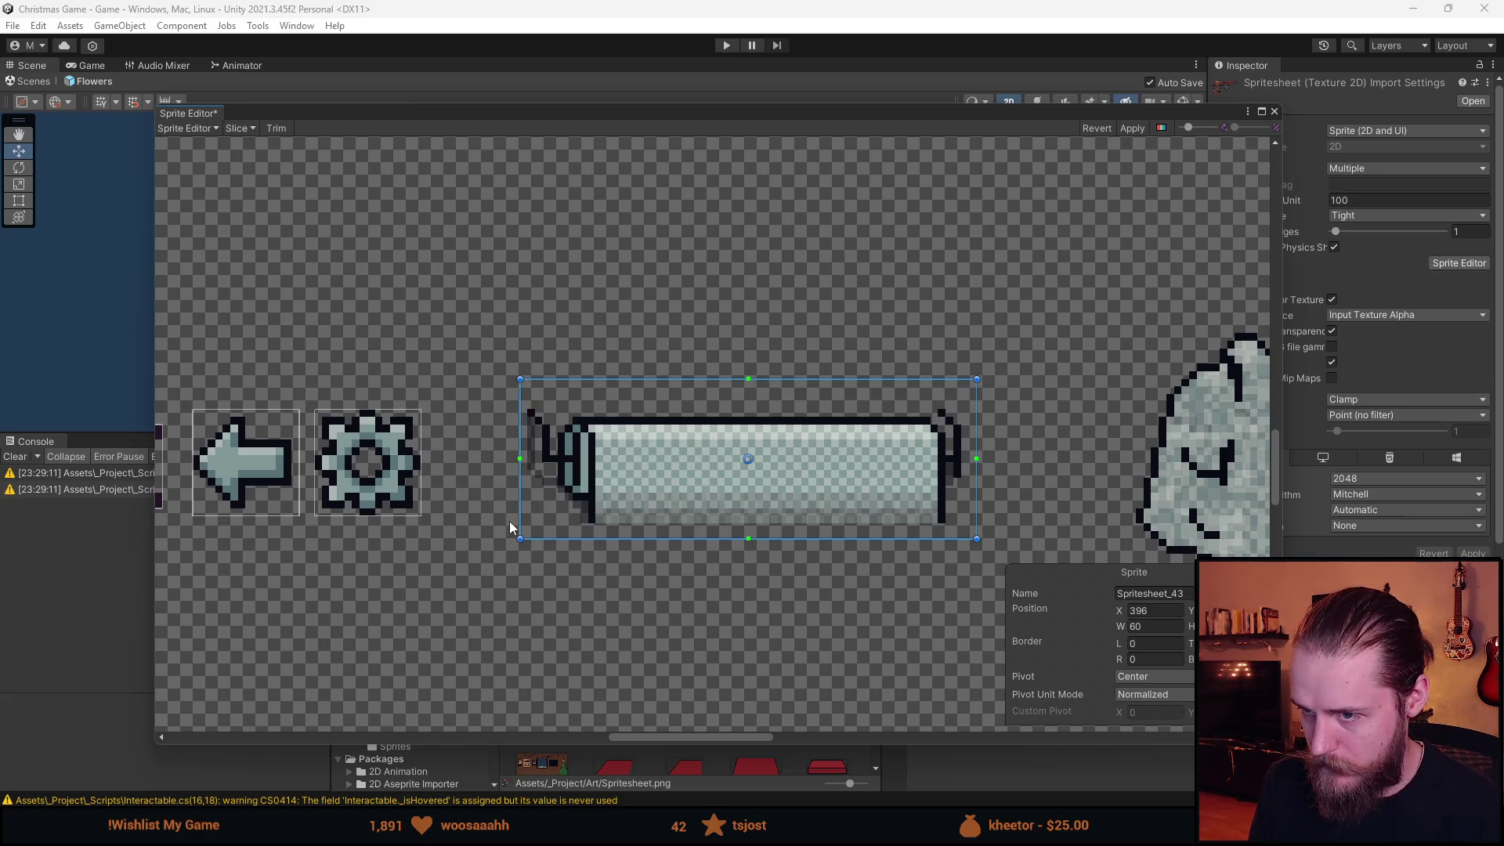
left_click_drag(518, 495, 524, 495)
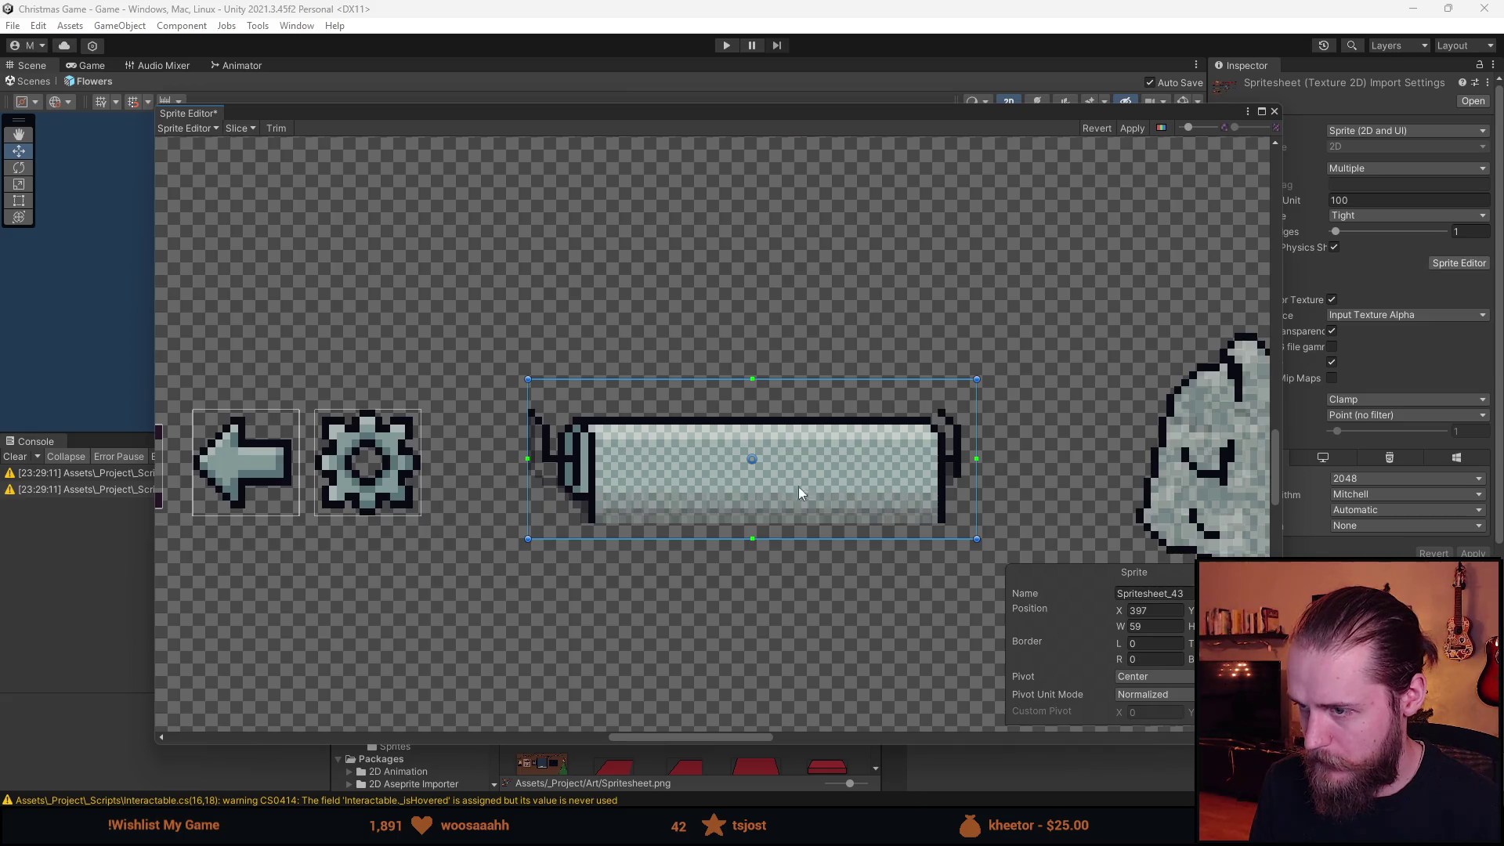
Slice a new sprite around the crumpled wrap, tighten its left edge, and apply.
scroll(798, 487, "down", 5)
scroll(979, 469, "up", 10)
mouse_move(505, 360)
left_mouse_down()
mouse_move(929, 713)
mouse_move(885, 679)
left_mouse_up()
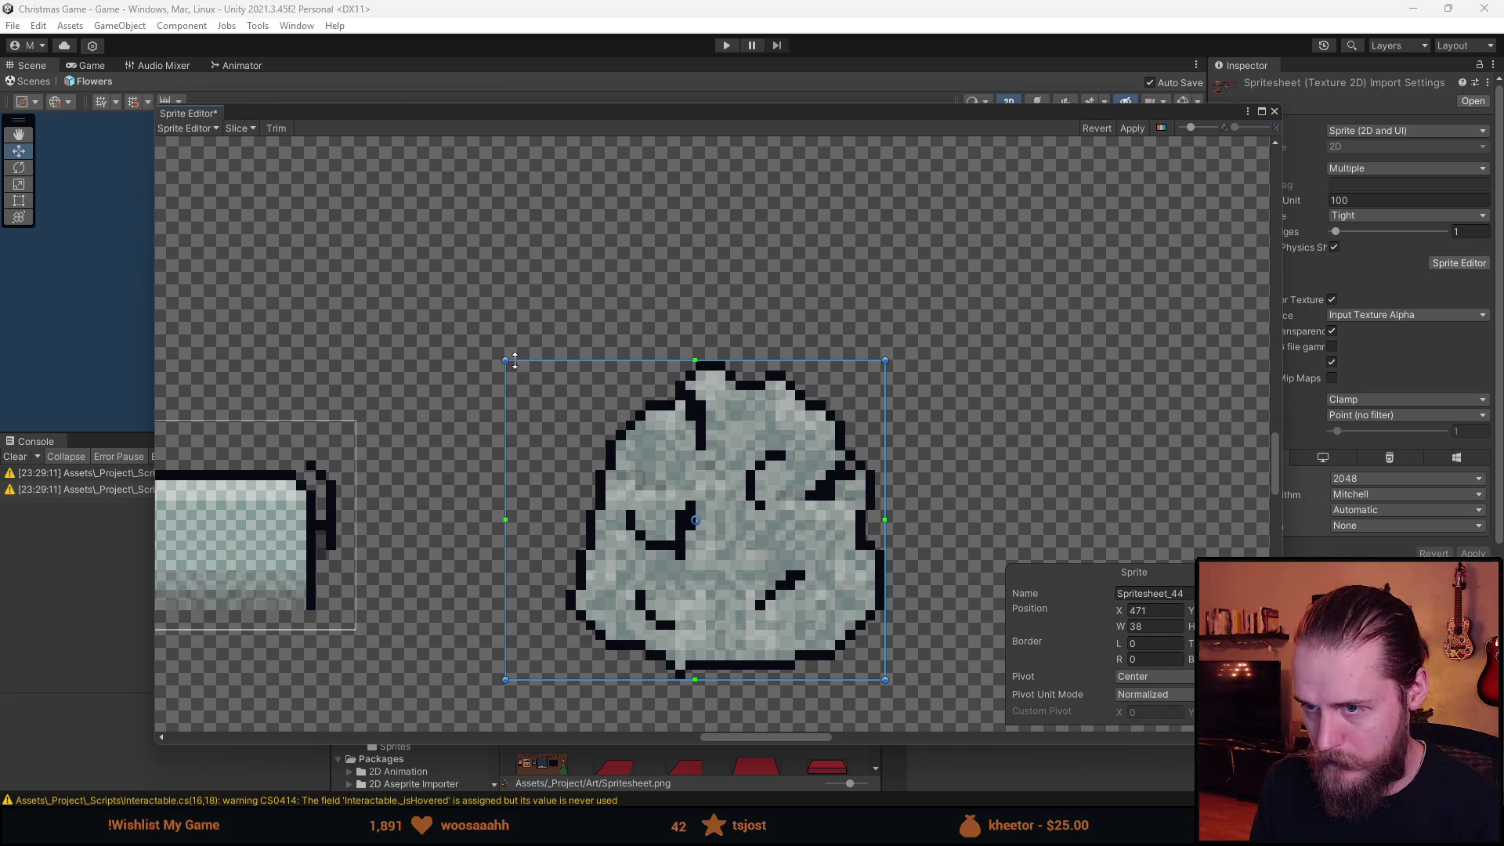
left_click_drag(506, 360, 561, 360)
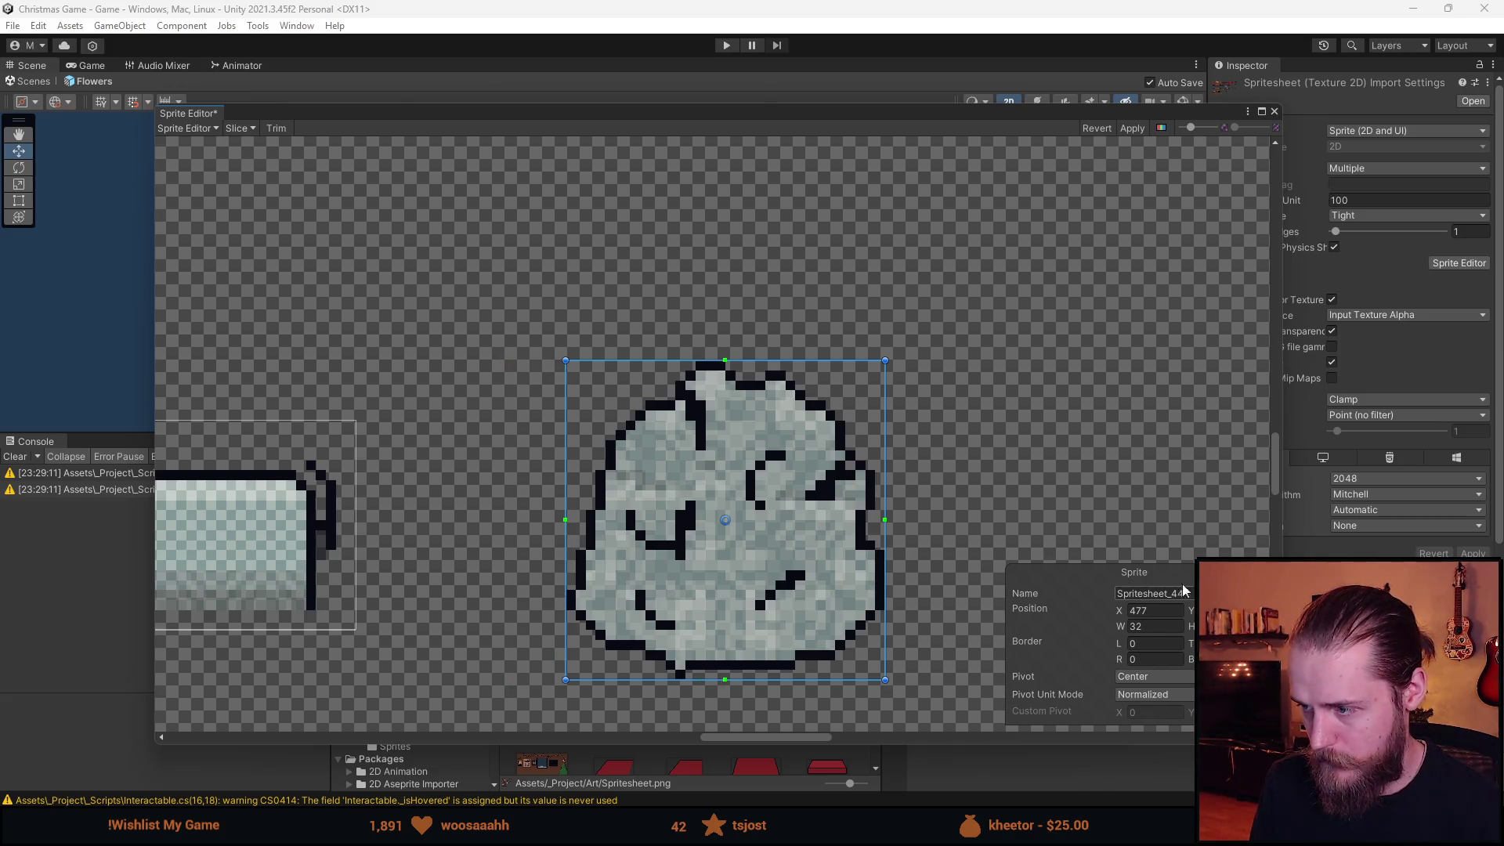
scroll(933, 349, "down", 10)
scroll(1147, 233, "up", 1)
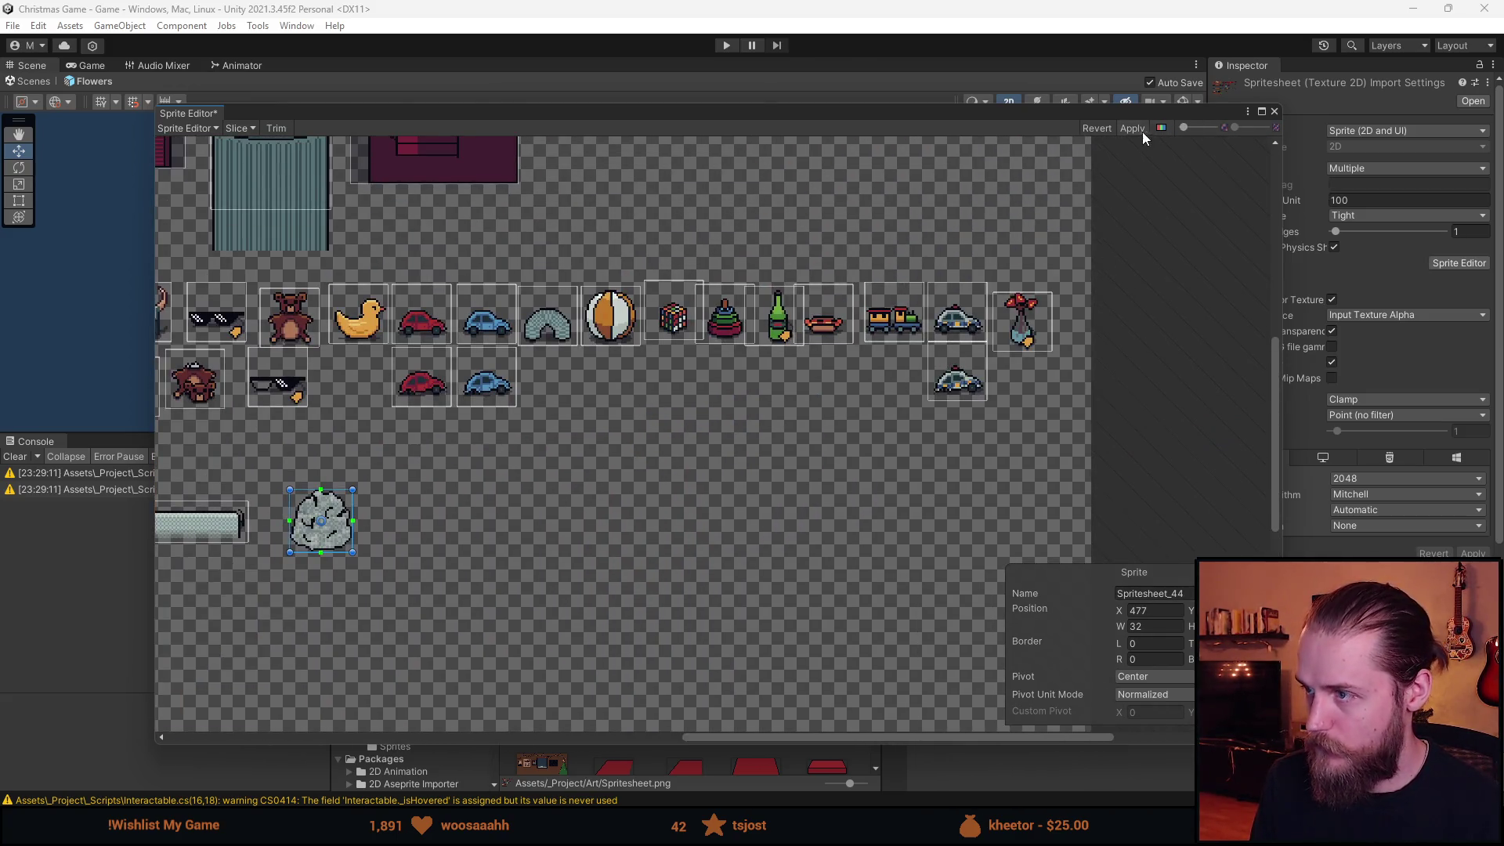
left_click(1274, 111)
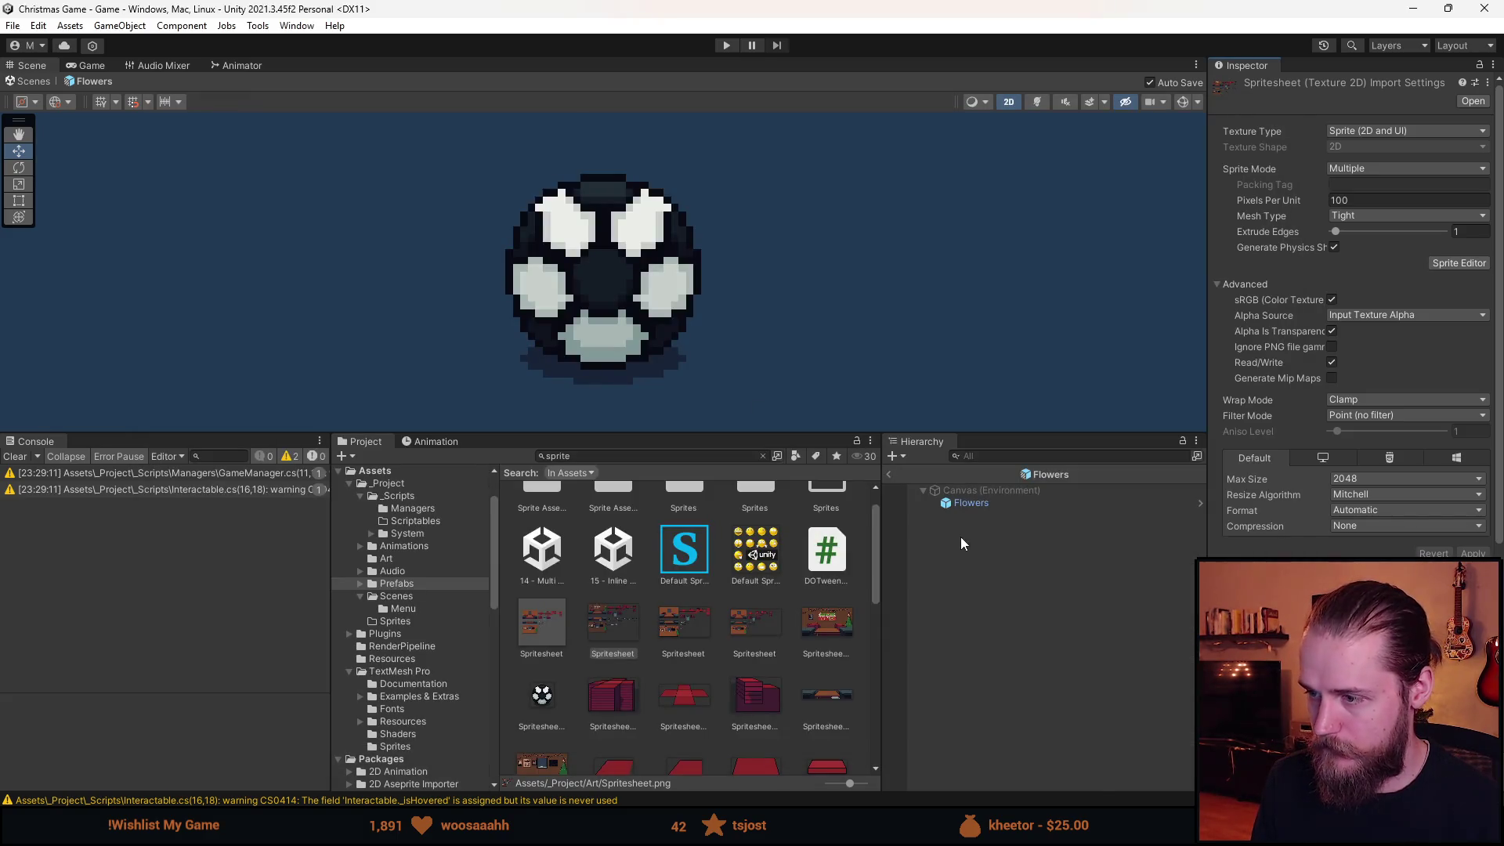
left_click(981, 502)
left_click(1481, 363)
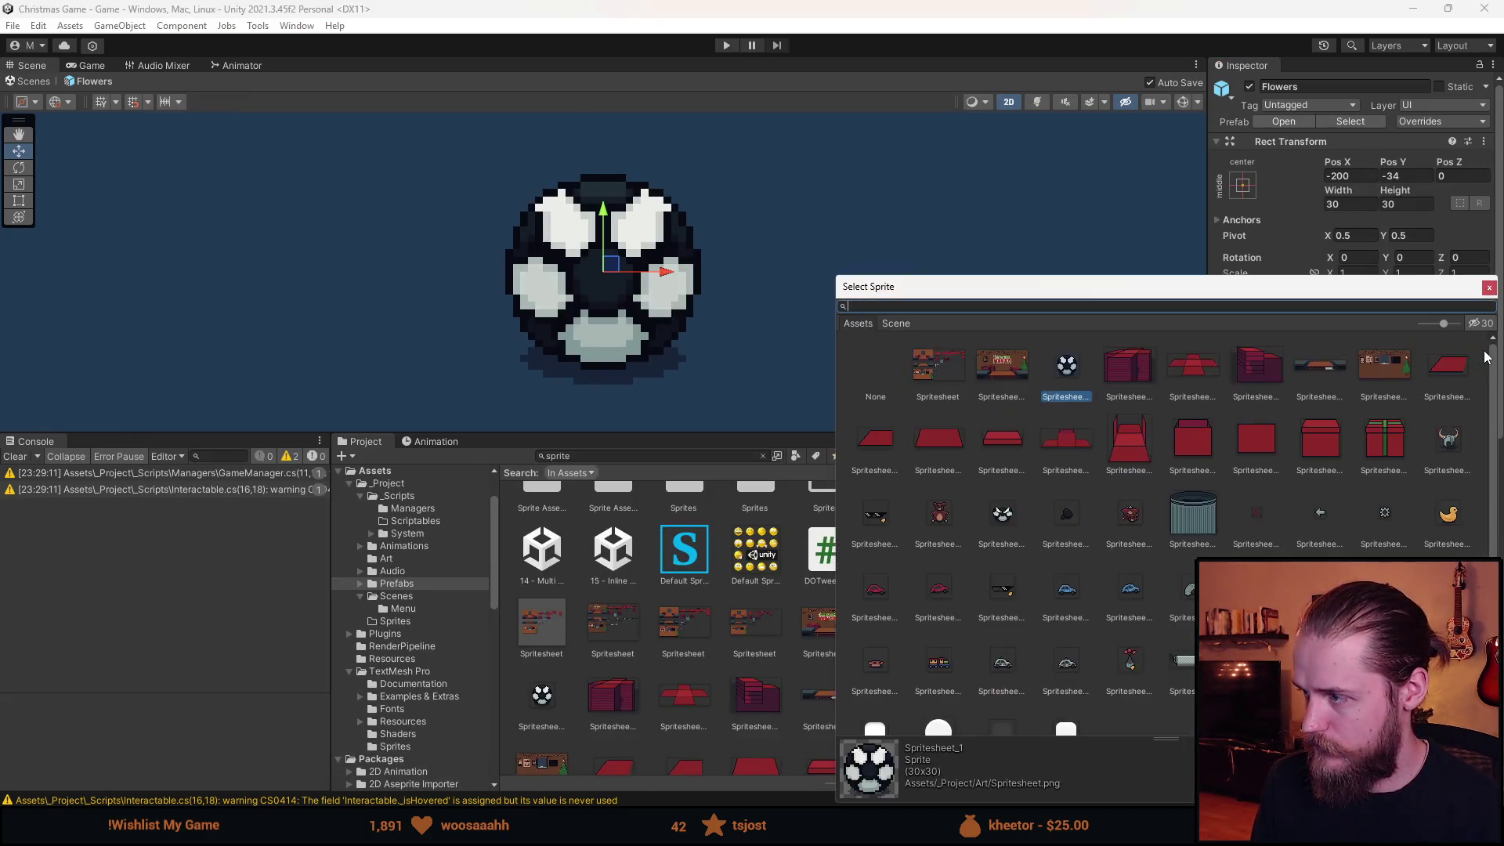
scroll(1173, 533, "down", 2)
left_click(1131, 621)
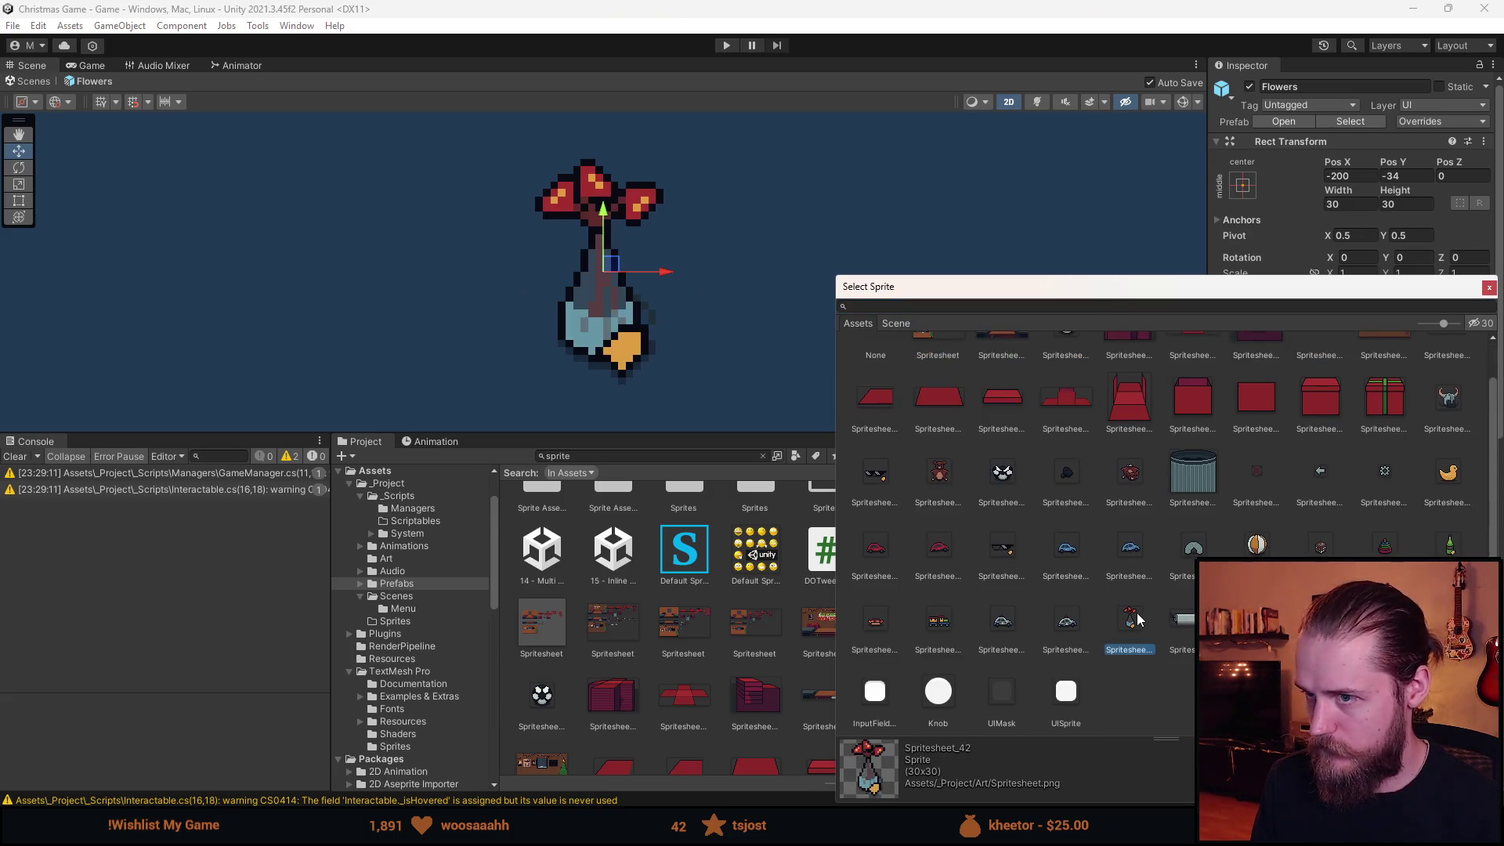
left_click(1488, 287)
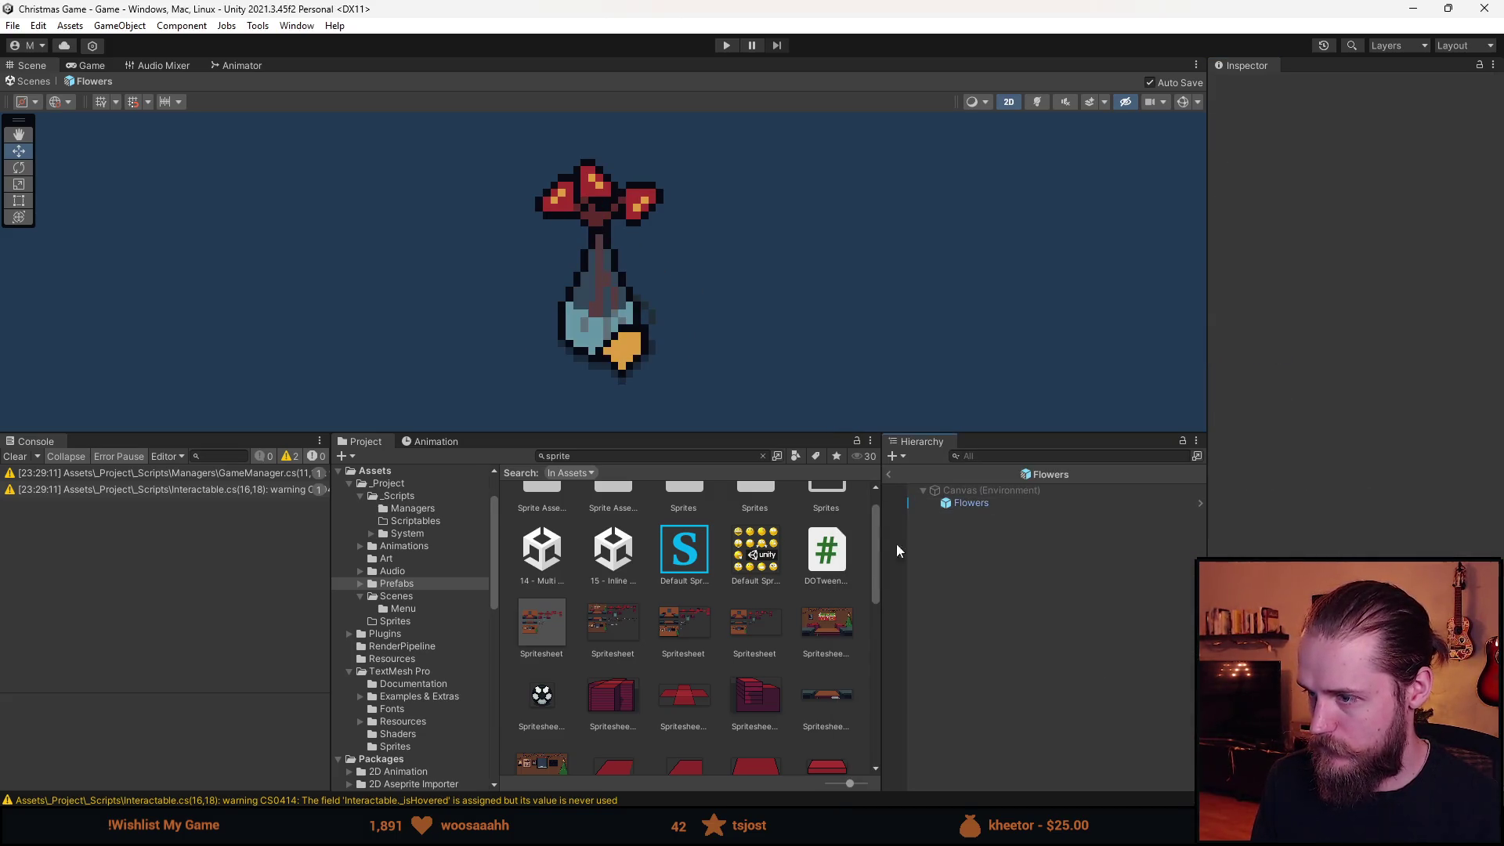
left_click(894, 466)
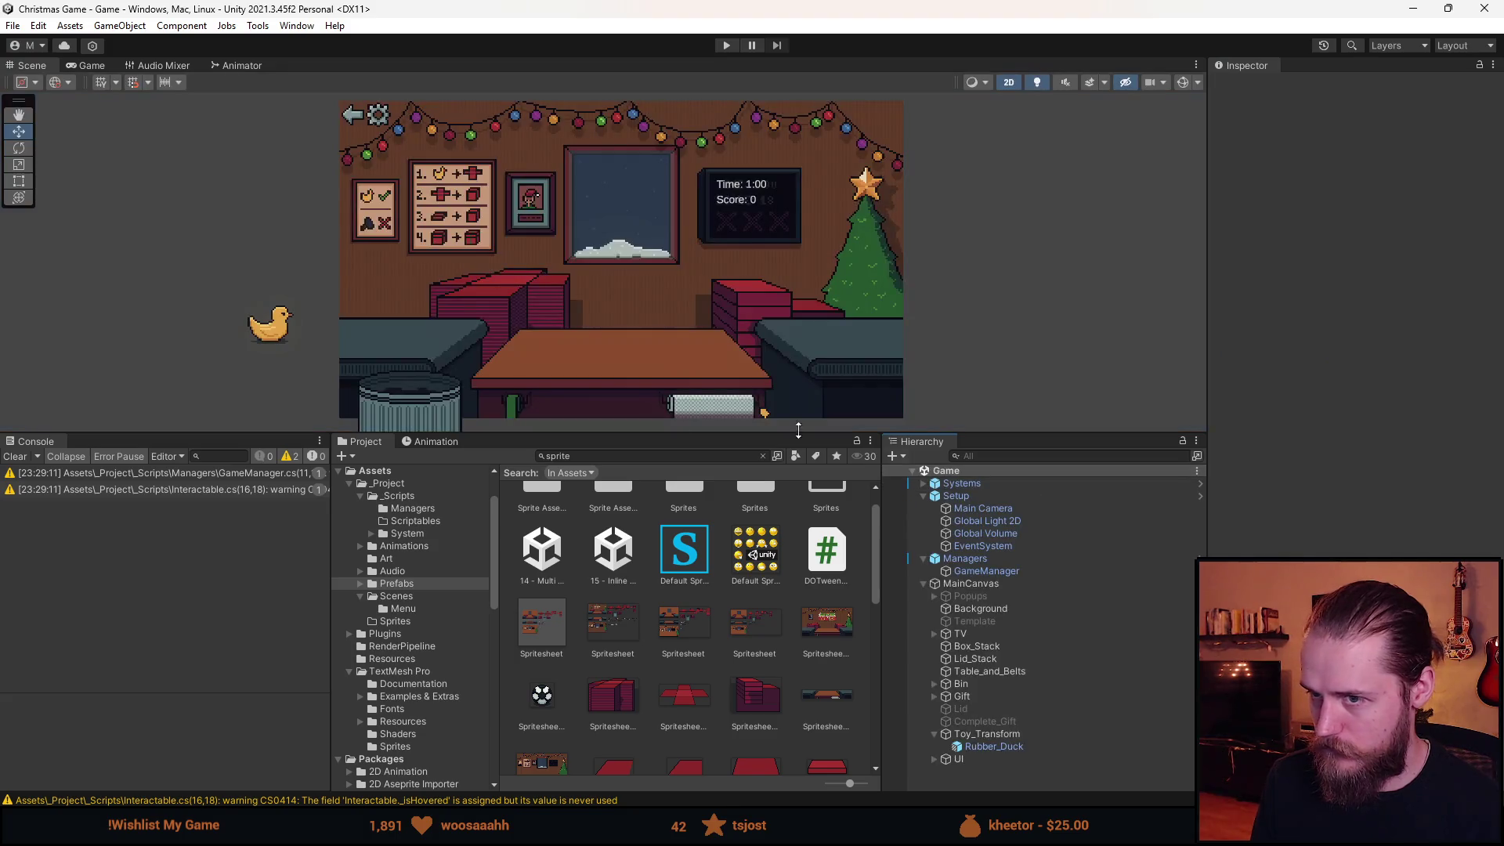
left_click(1006, 574)
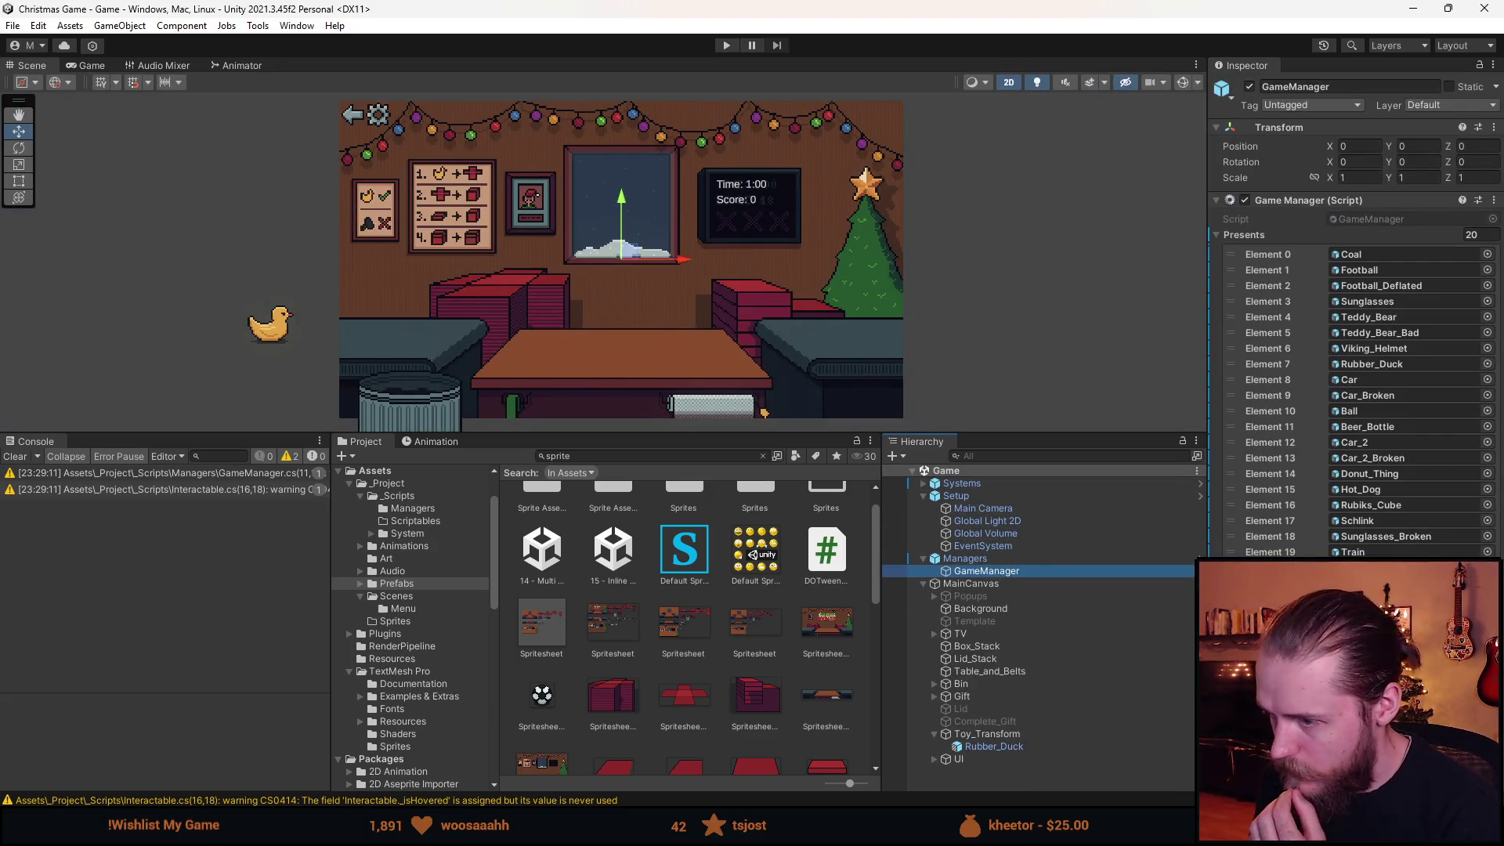
left_click(1470, 570)
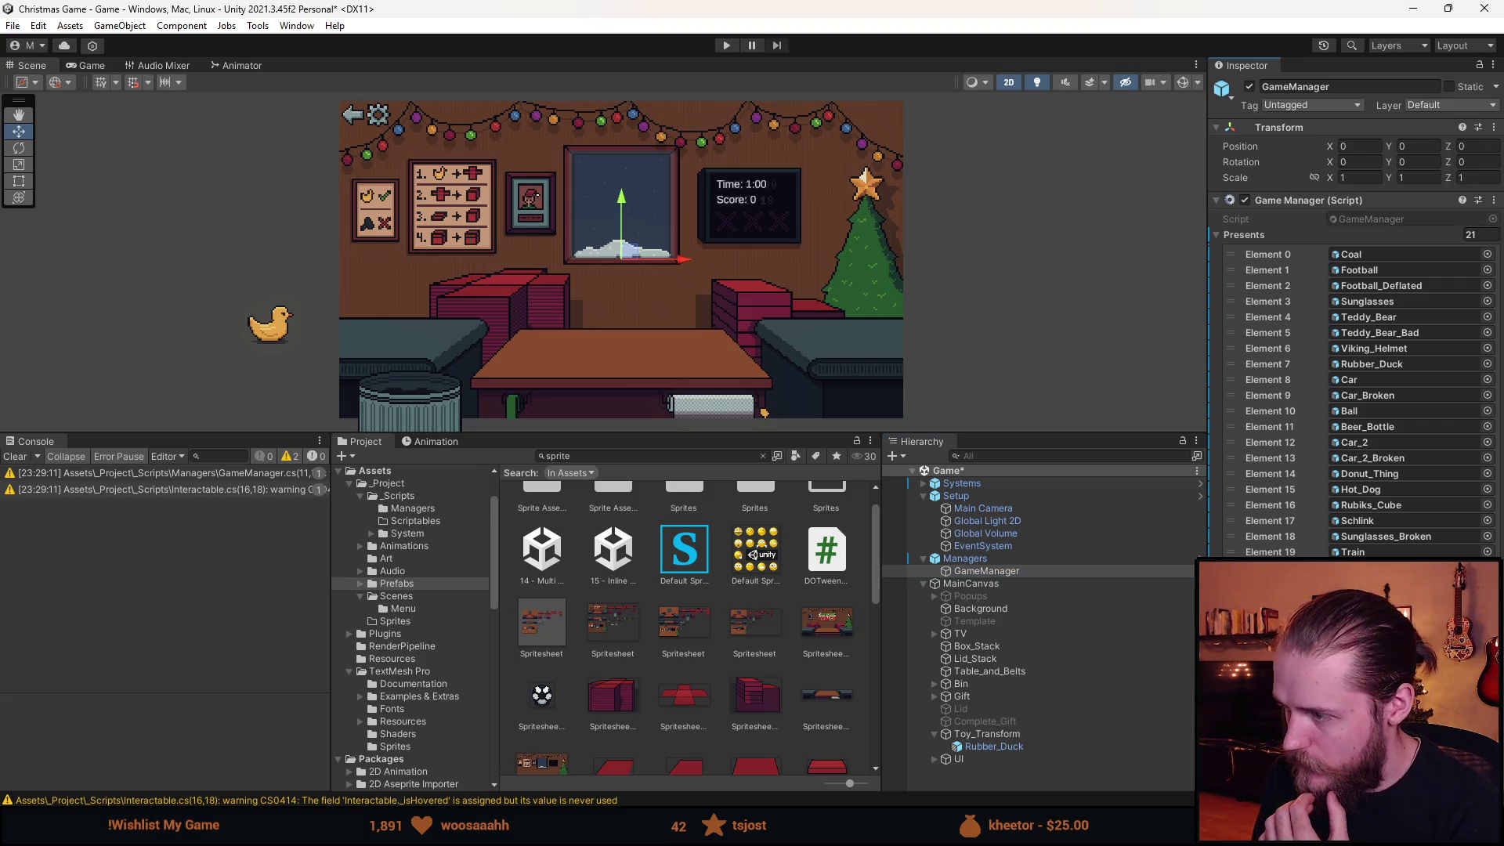
left_click(421, 581)
scroll(783, 665, "down", 5)
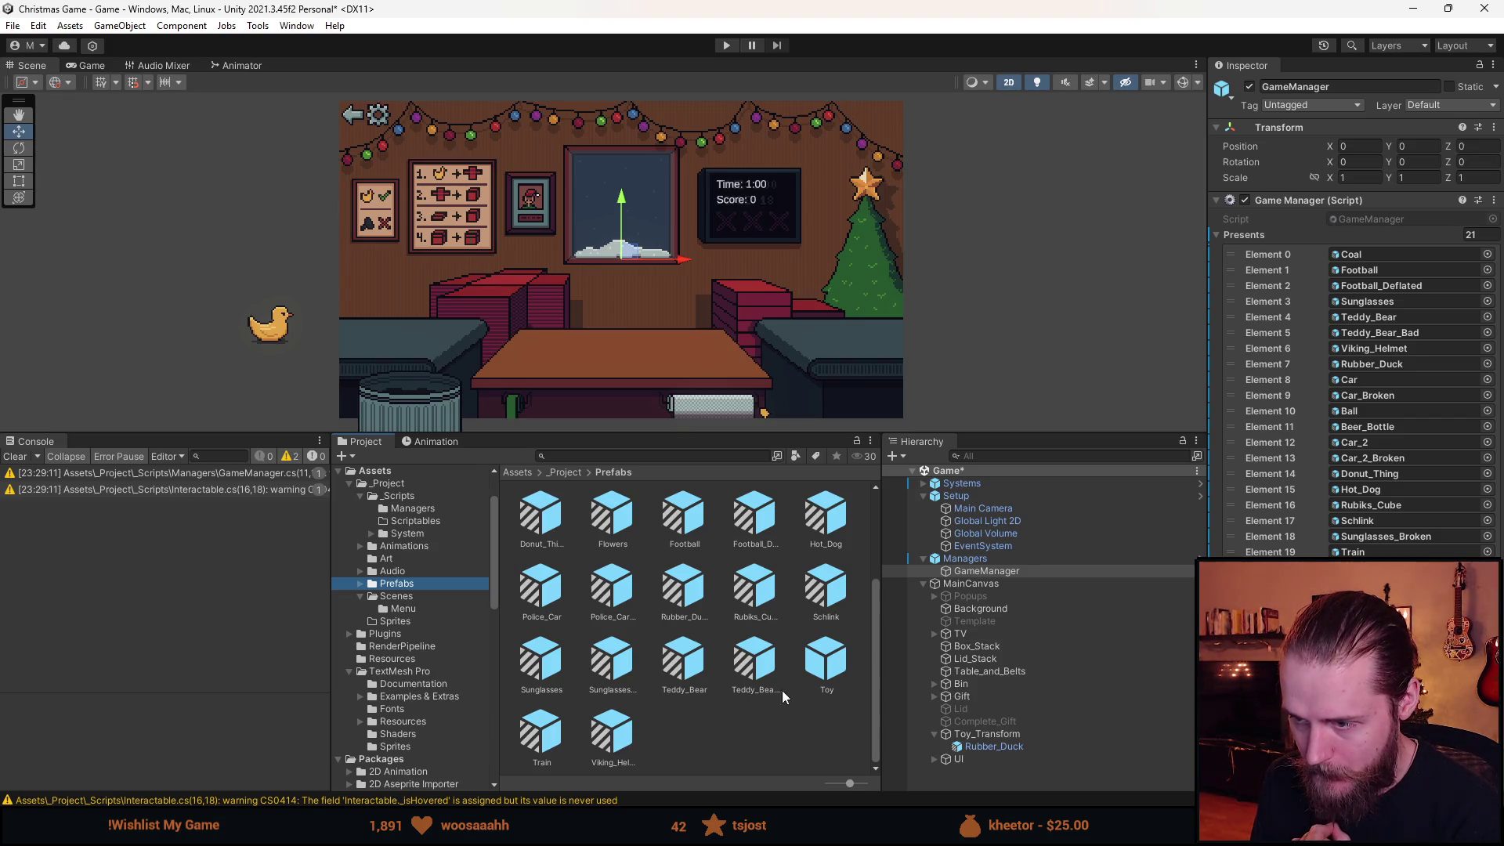
scroll(653, 643, "up", 2)
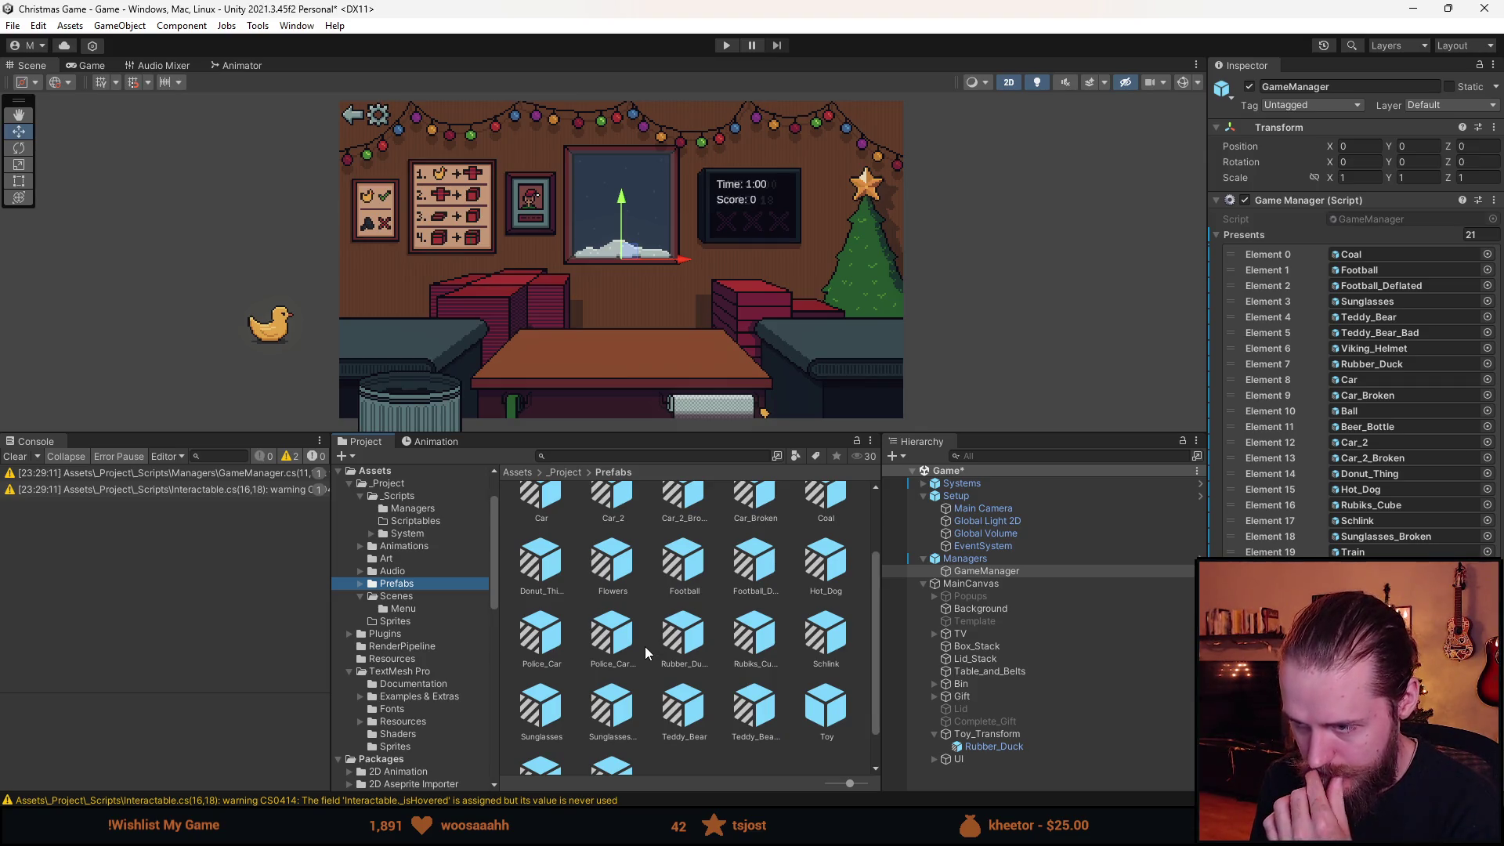
scroll(730, 665, "up", 2)
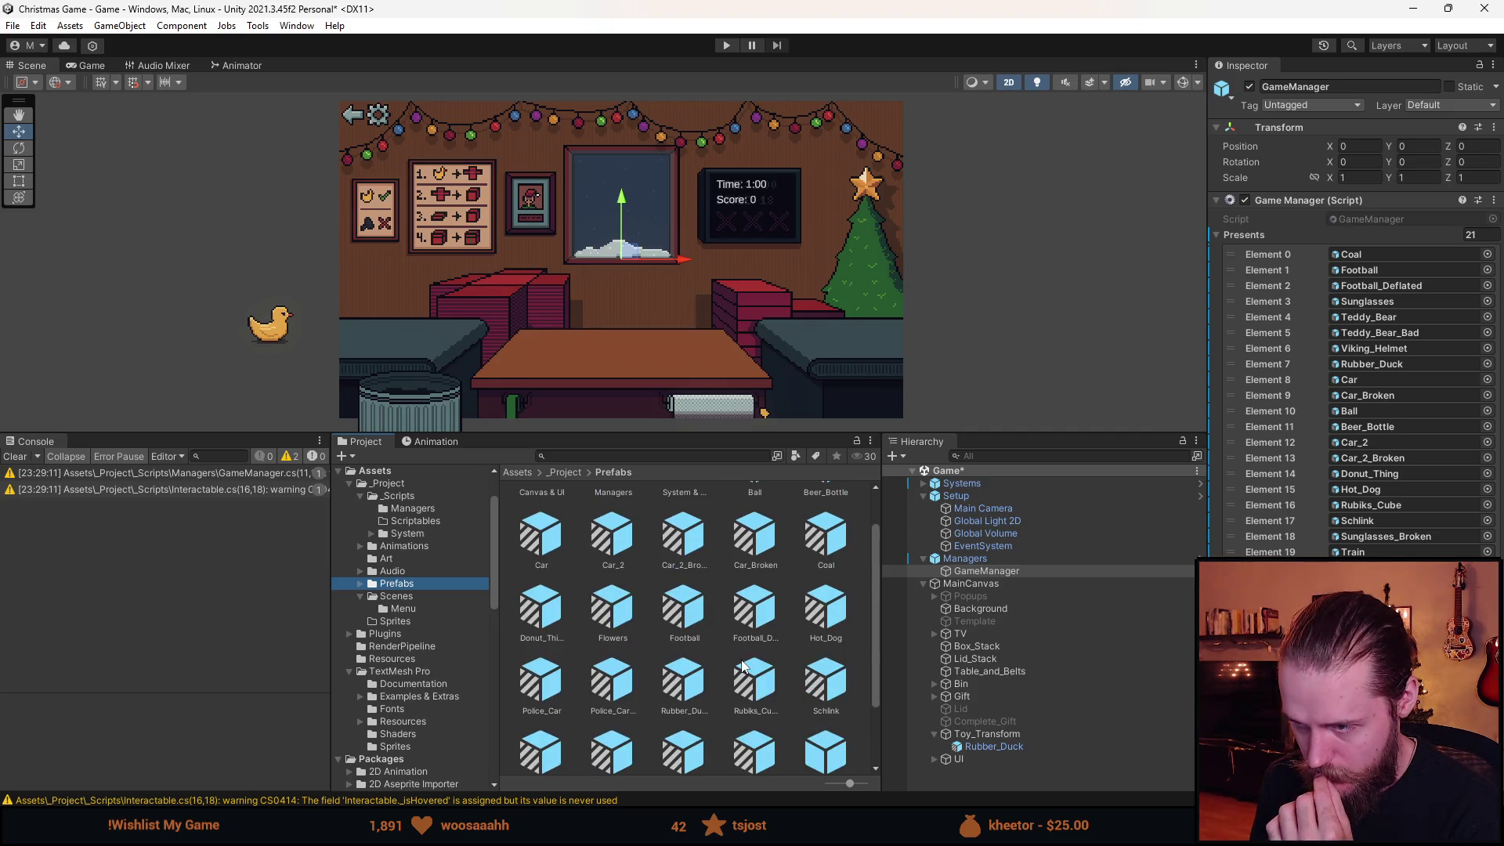
scroll(752, 666, "up", 2)
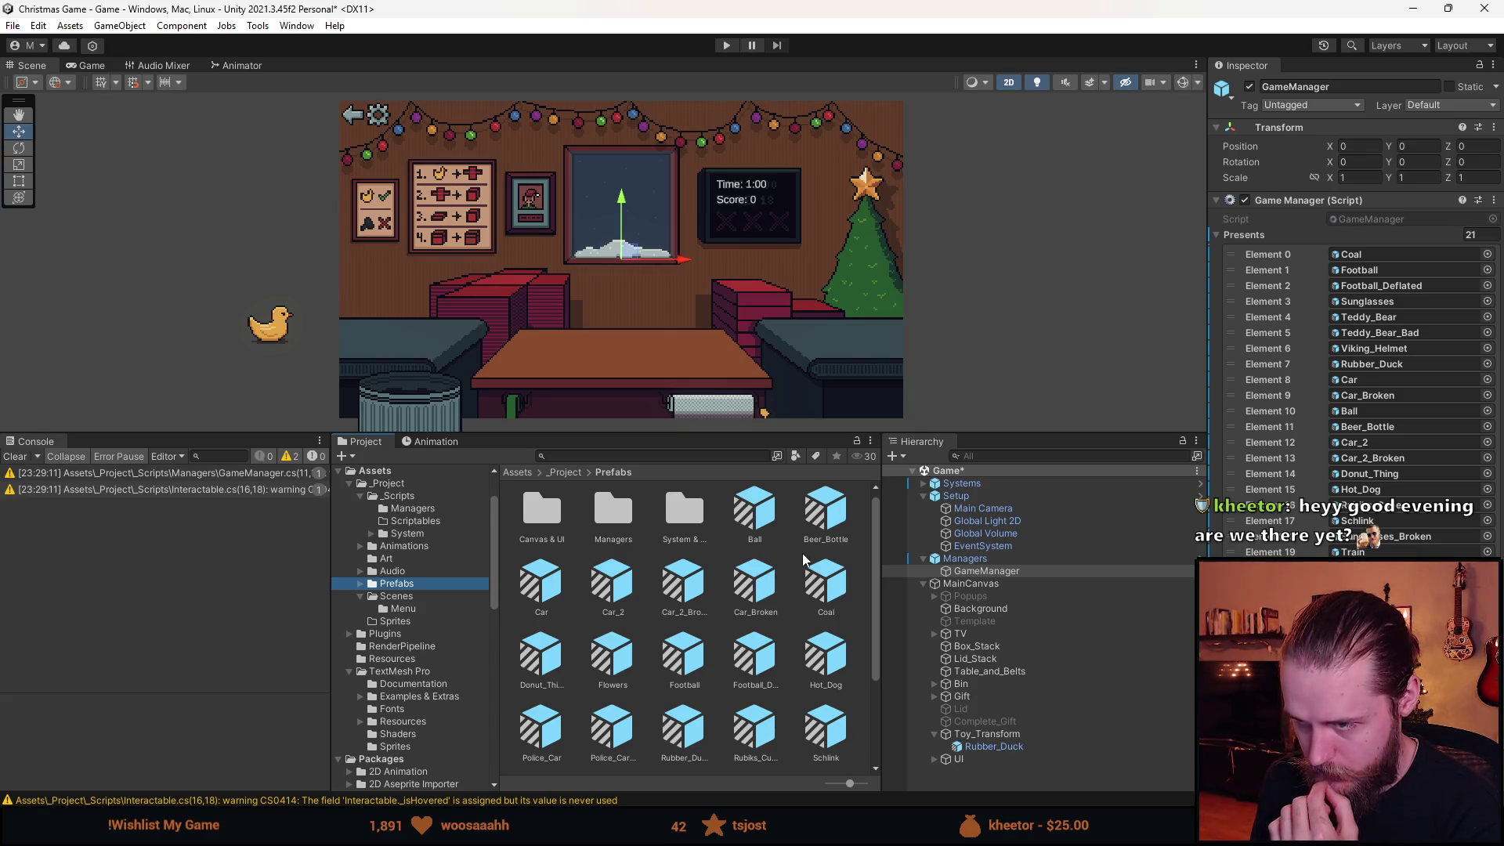
scroll(748, 611, "down", 3)
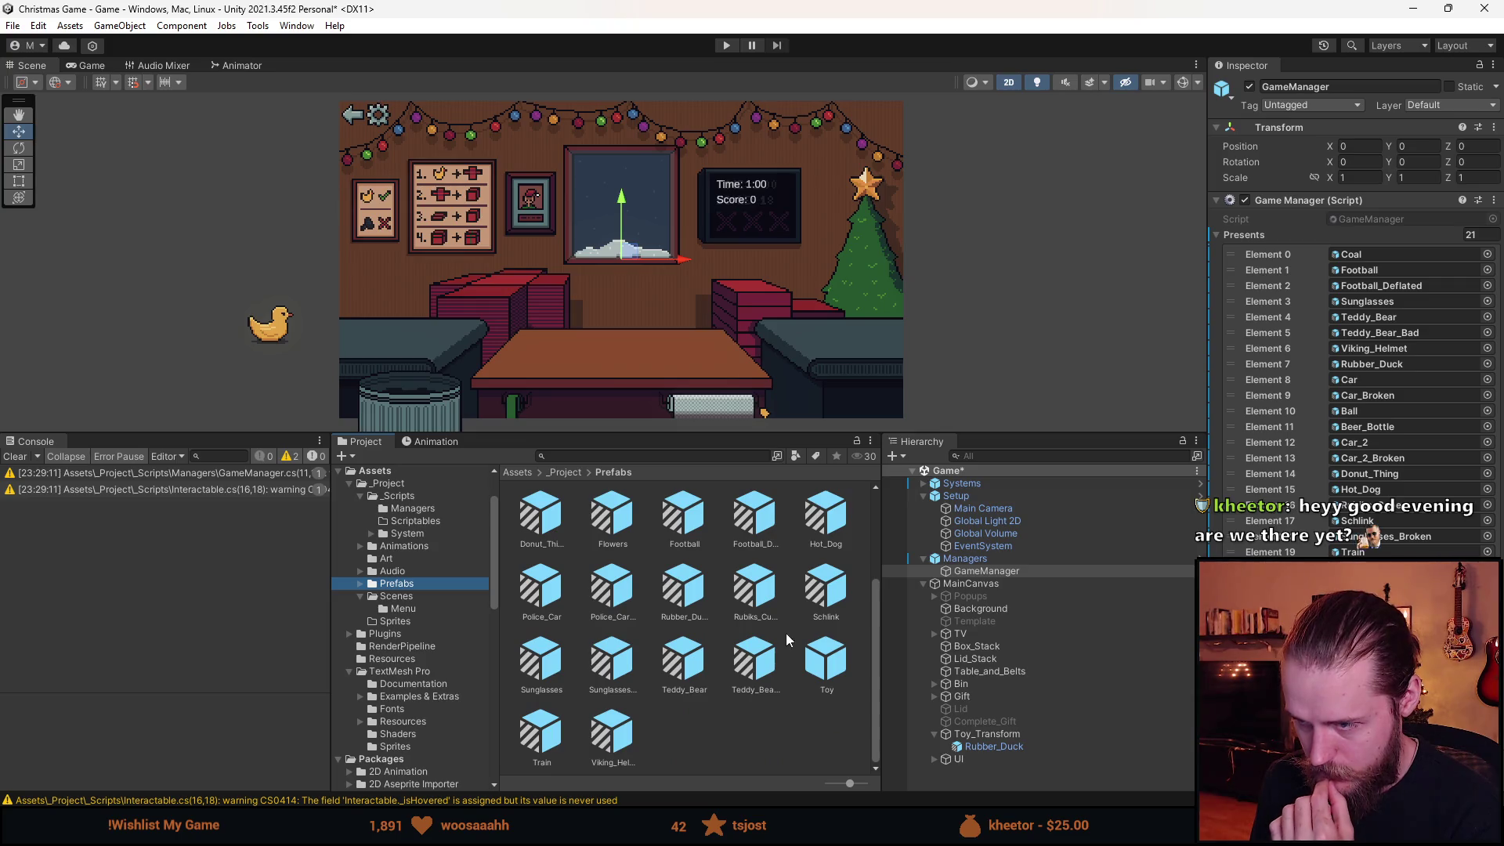
scroll(779, 626, "up", 1)
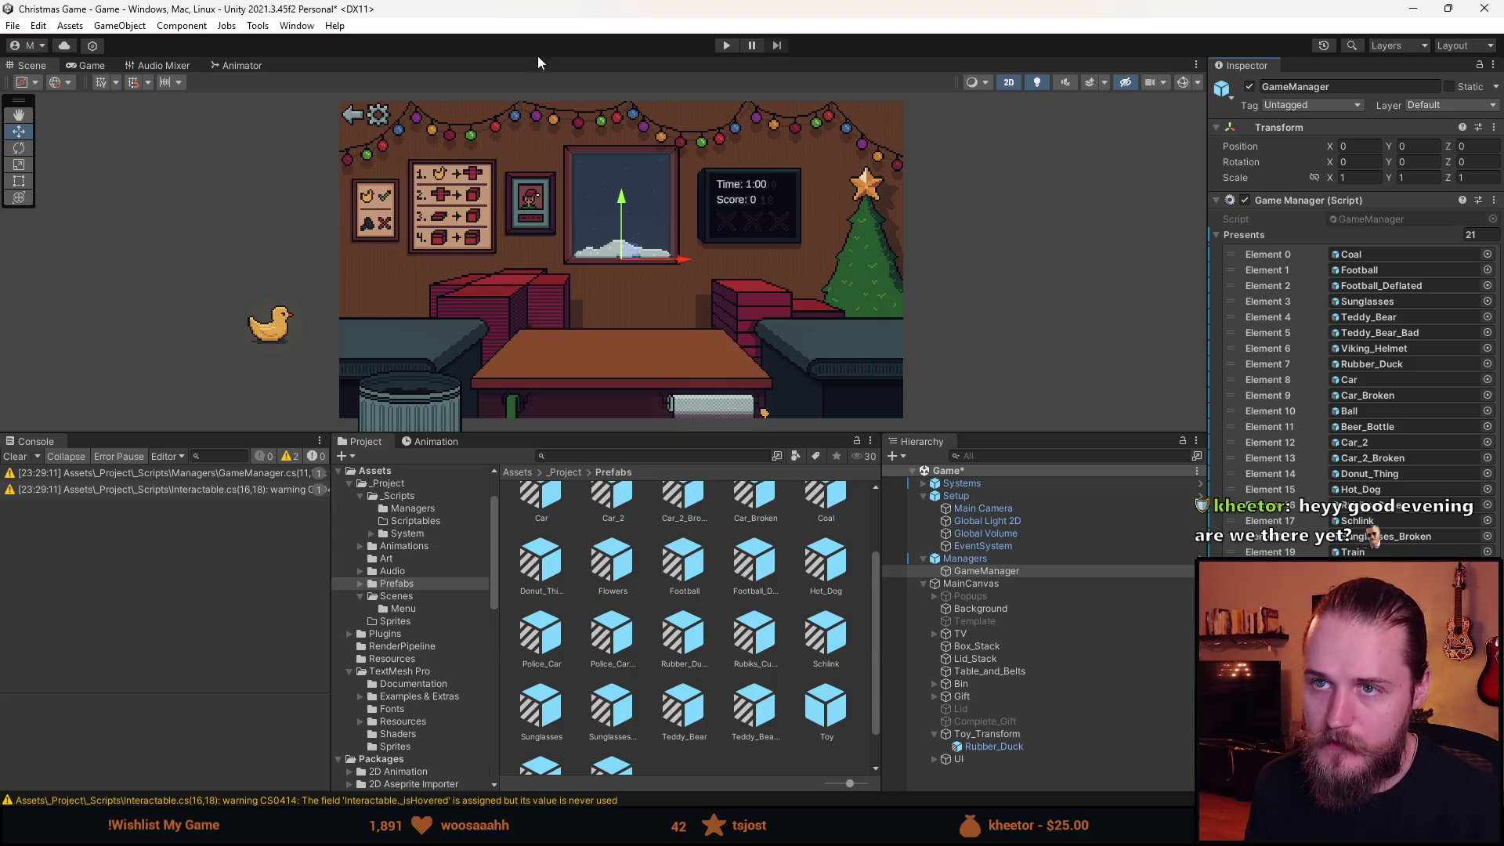
left_click(987, 684)
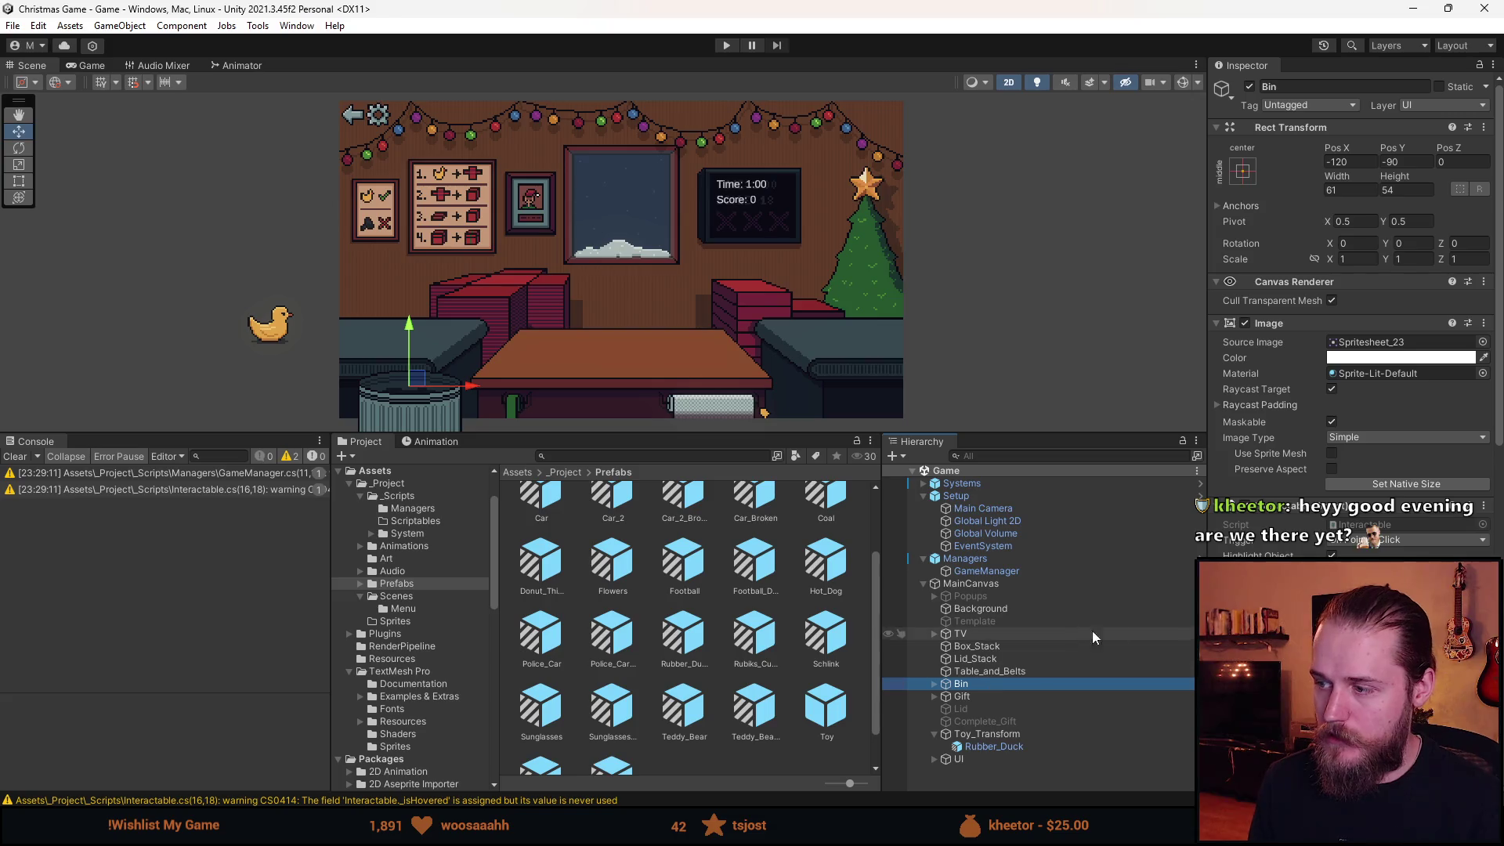
Duplicate the Bin, give the copy sprite Spritesheet_43 at native size, and move it onto the table.
key("ctrl+d")
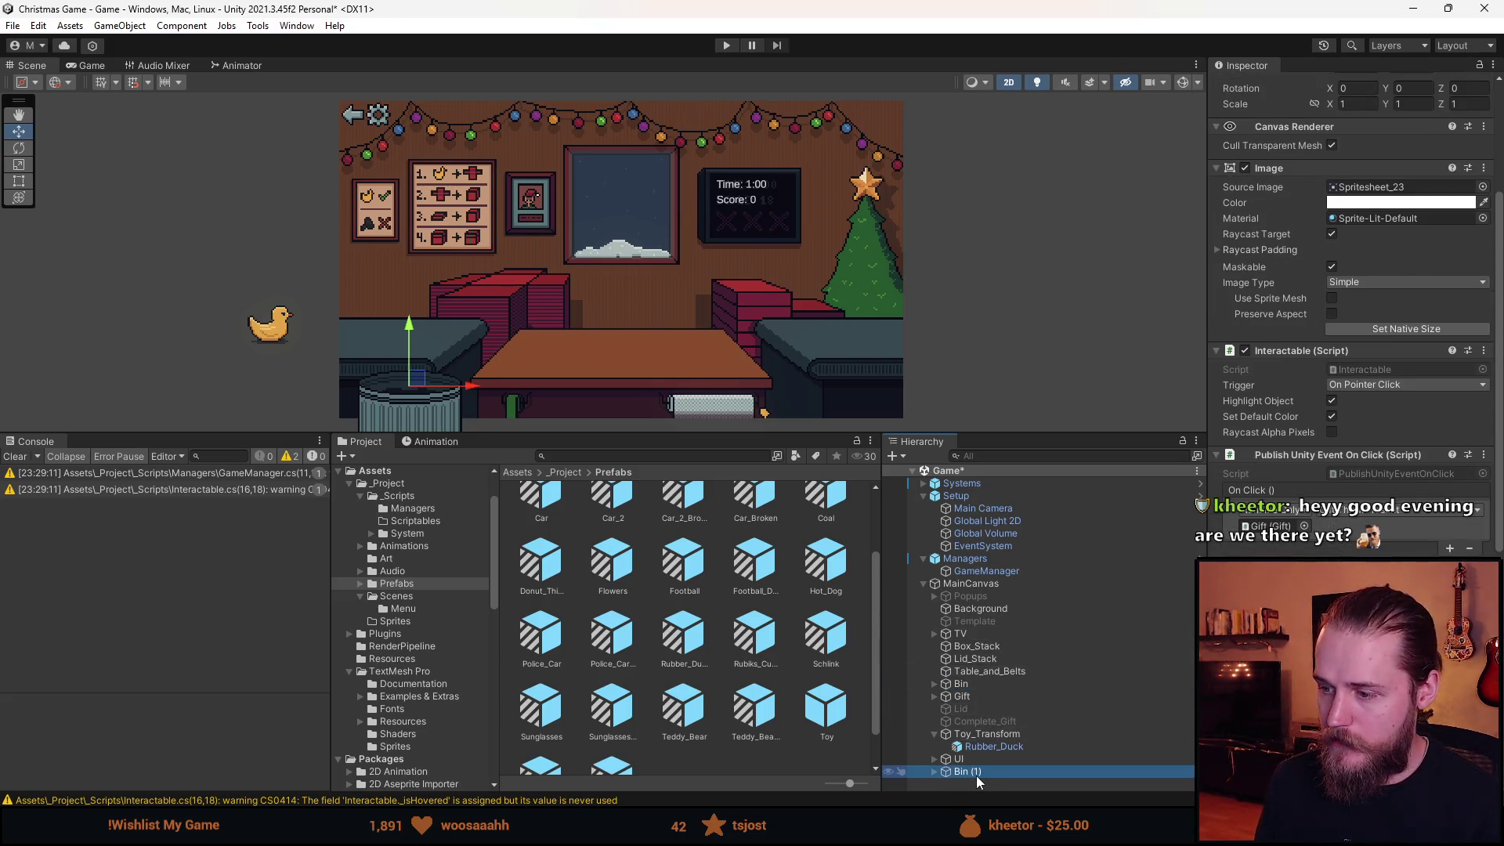
left_click(1482, 187)
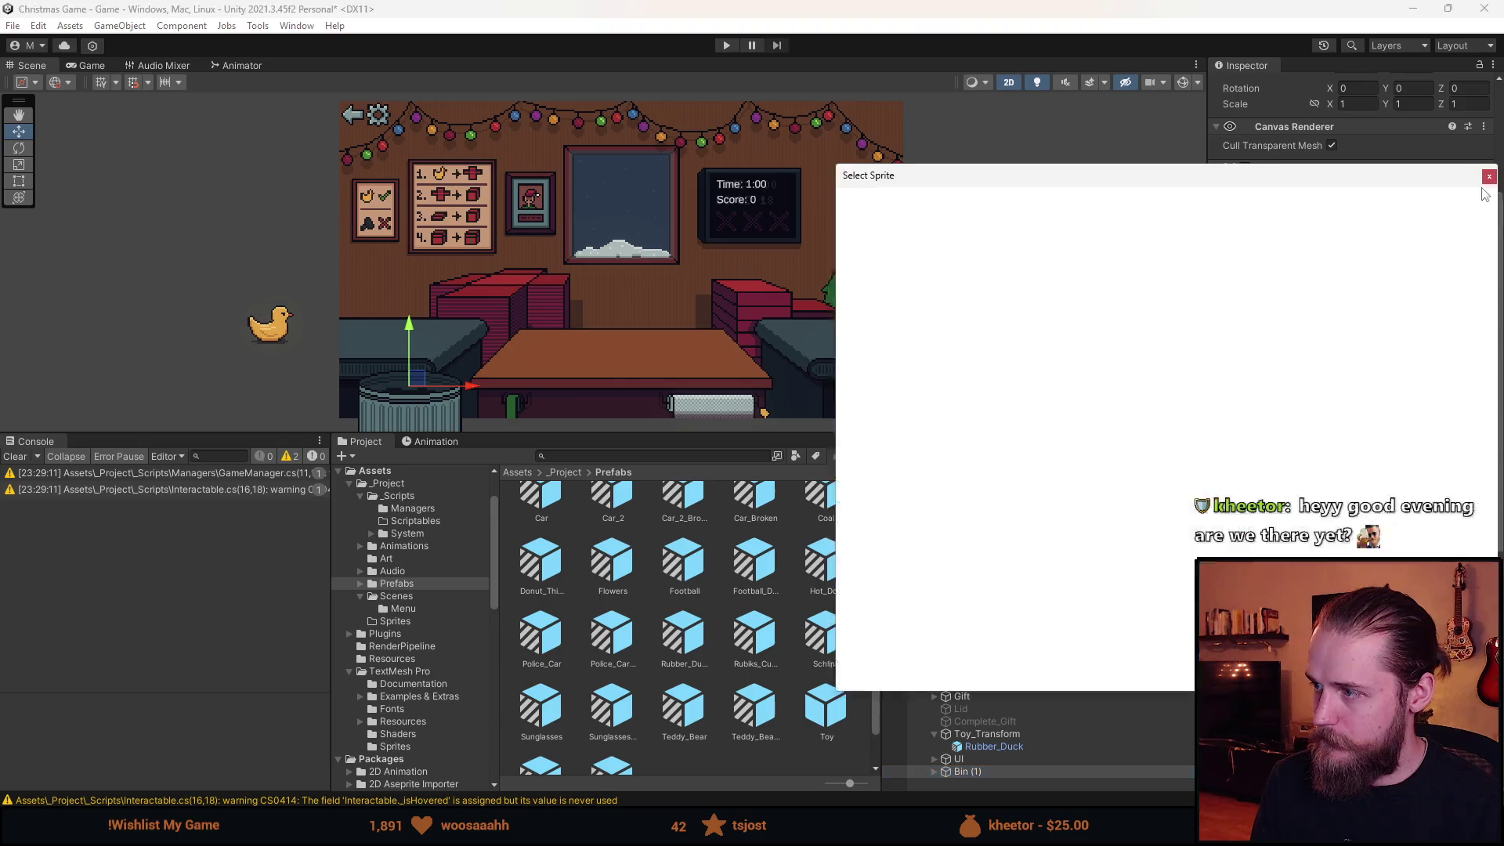
double_click(1185, 552)
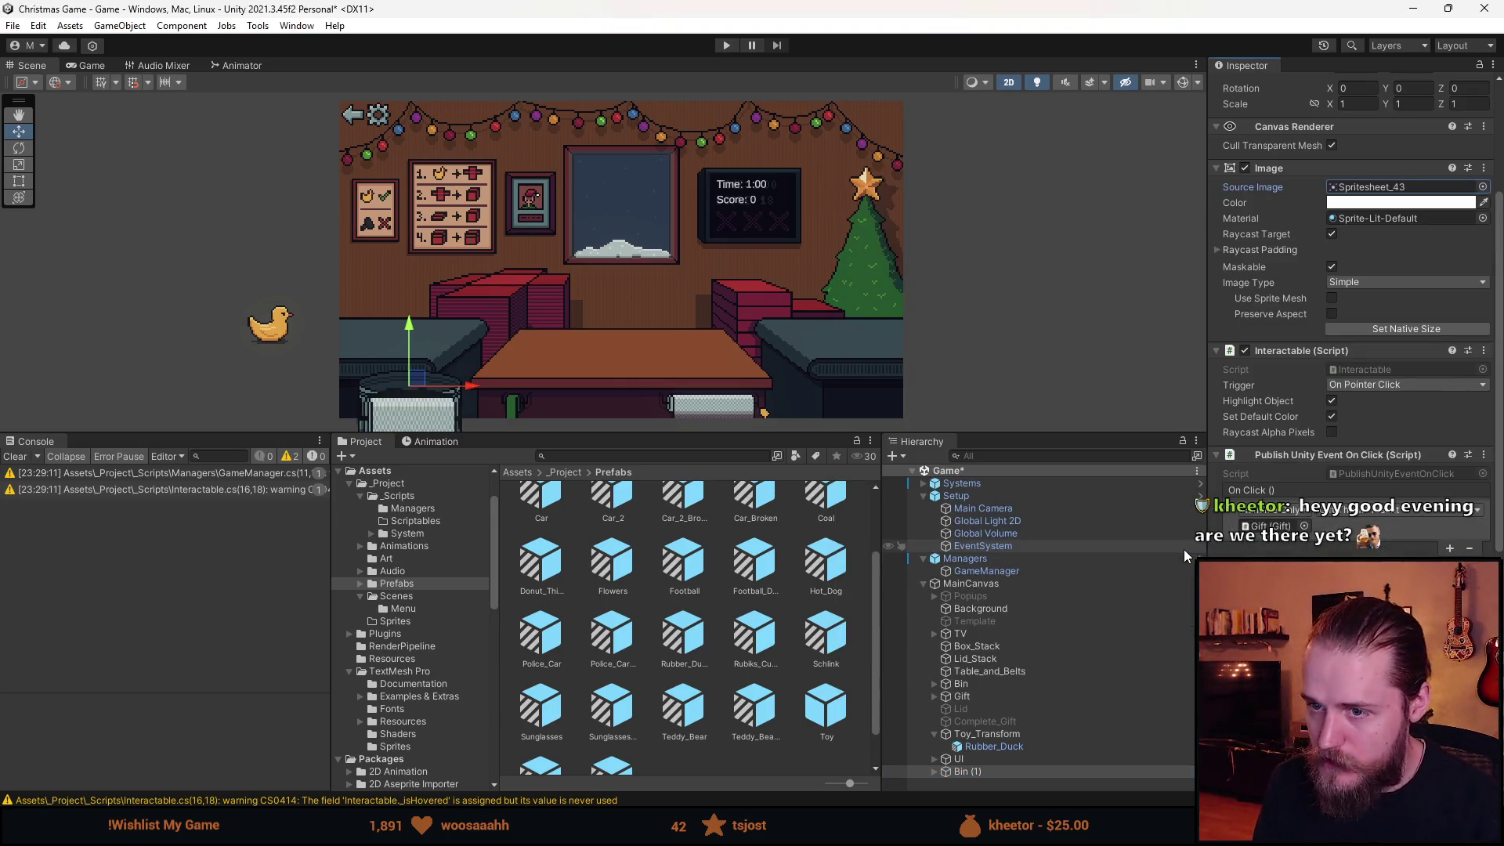
left_click(1390, 329)
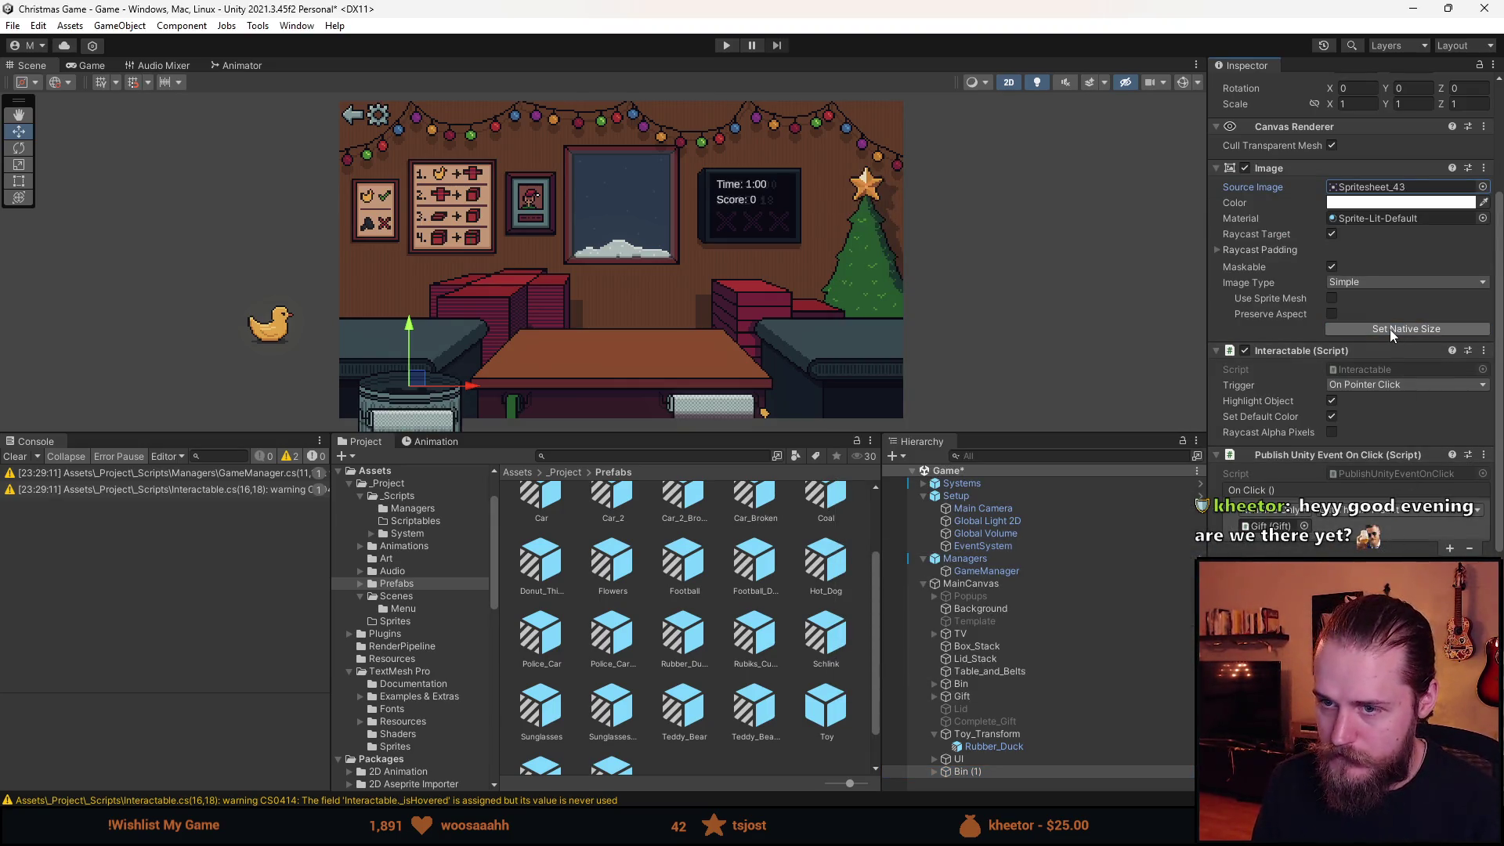
mouse_move(415, 382)
left_mouse_down()
mouse_move(725, 348)
mouse_move(748, 333)
mouse_move(716, 341)
left_mouse_up()
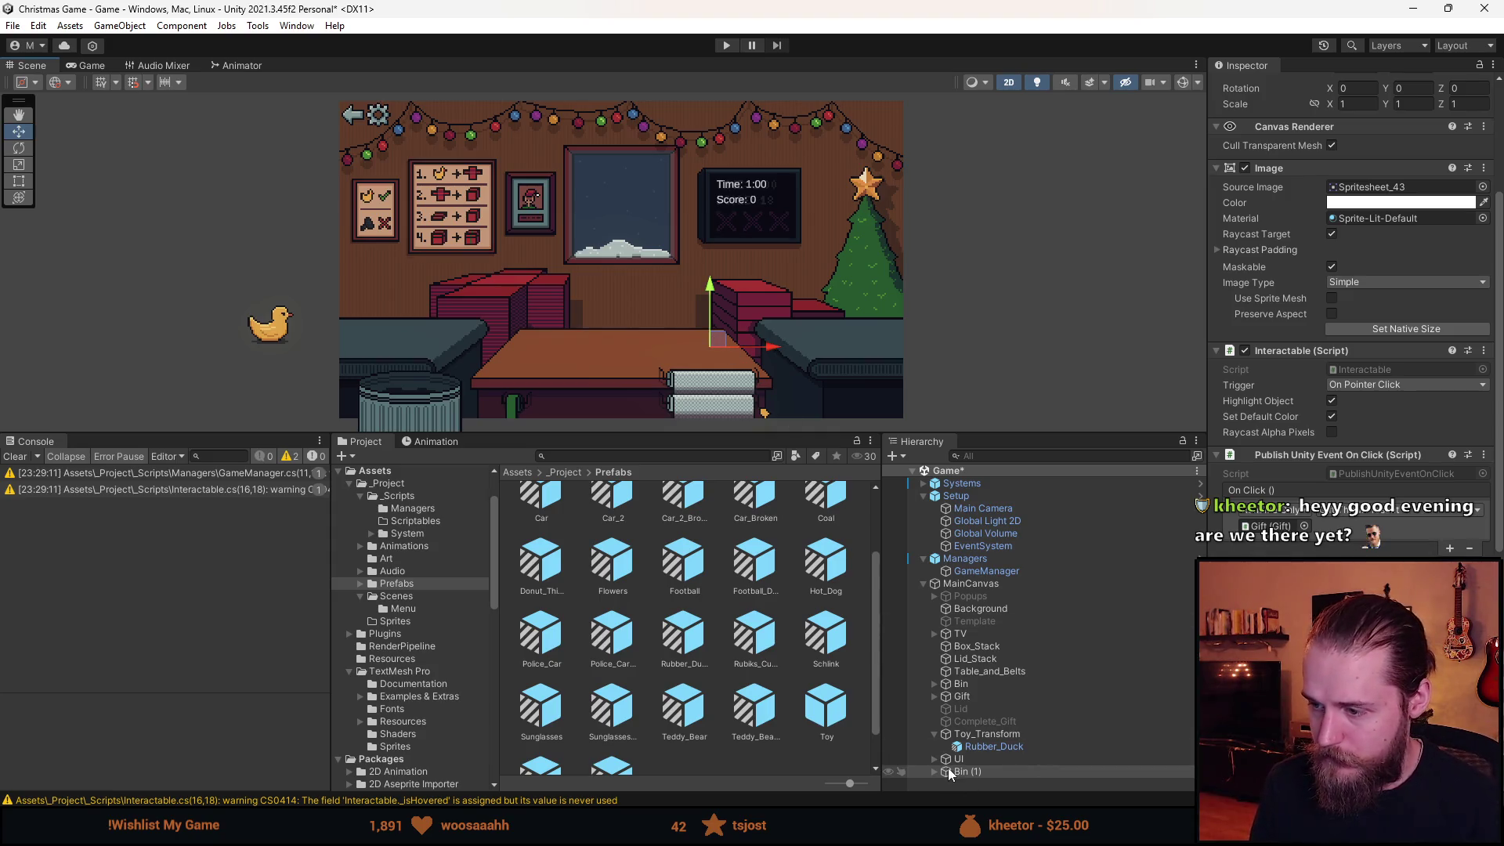
Rename the copy Bubble_Wrap and position it under the table edge at 50.5, -81.5.
left_click(1002, 780)
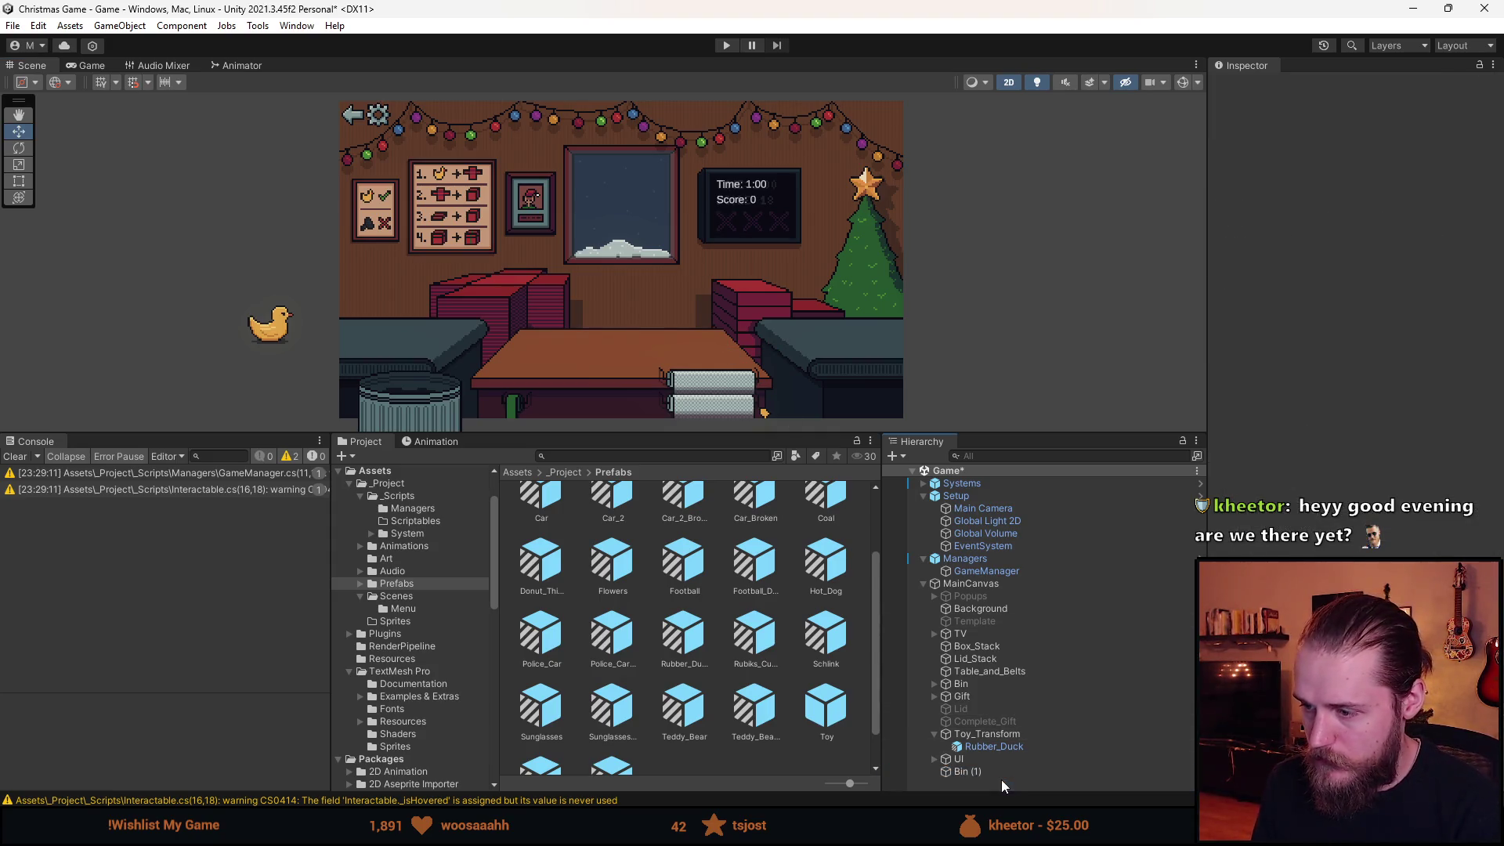
left_click(990, 770)
left_click(1325, 88)
type("Bubble_Wrap")
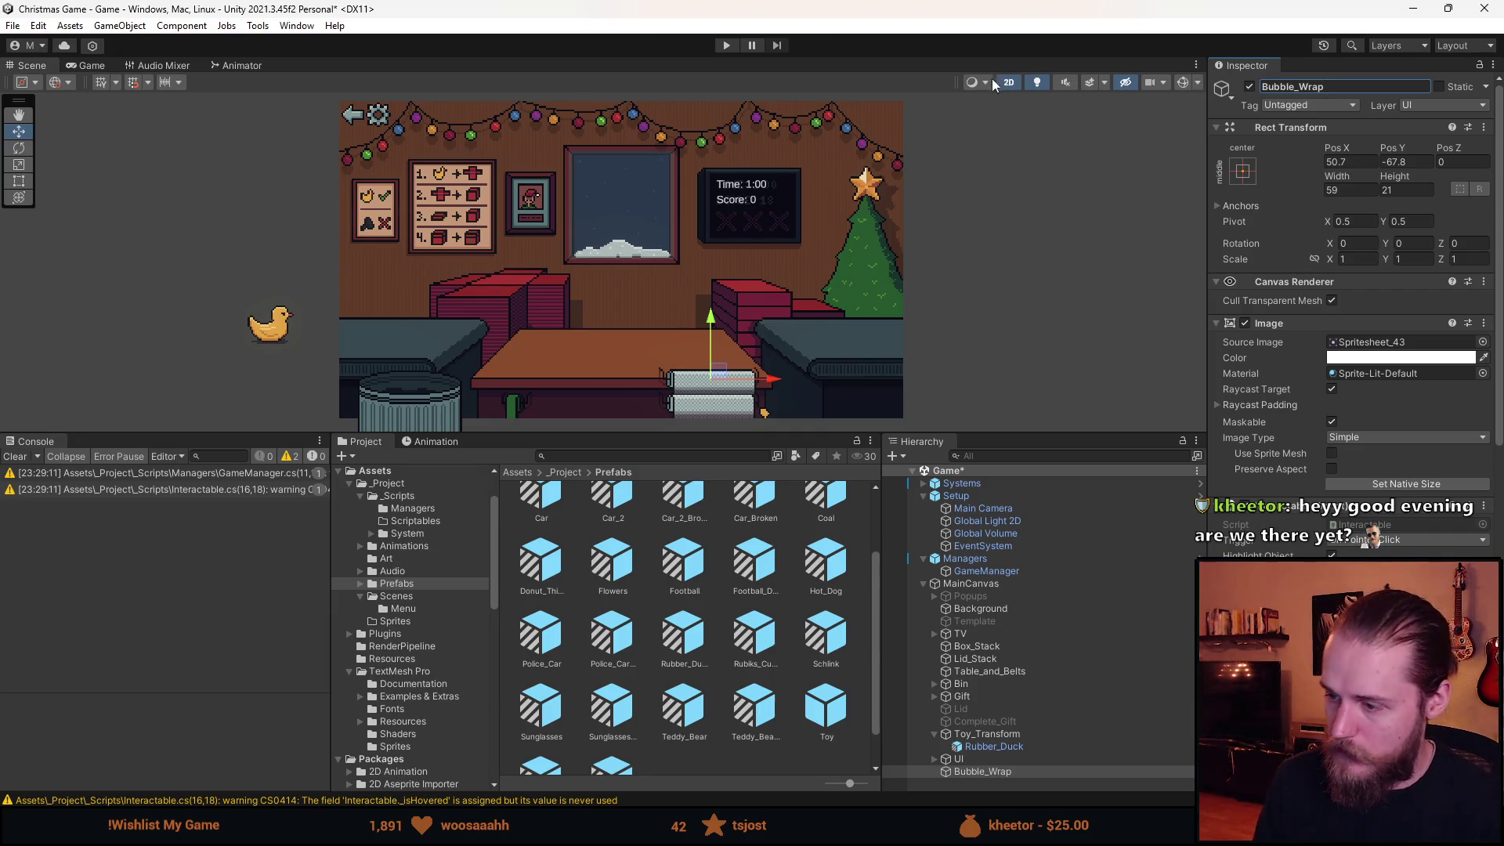
scroll(799, 324, "up", 8)
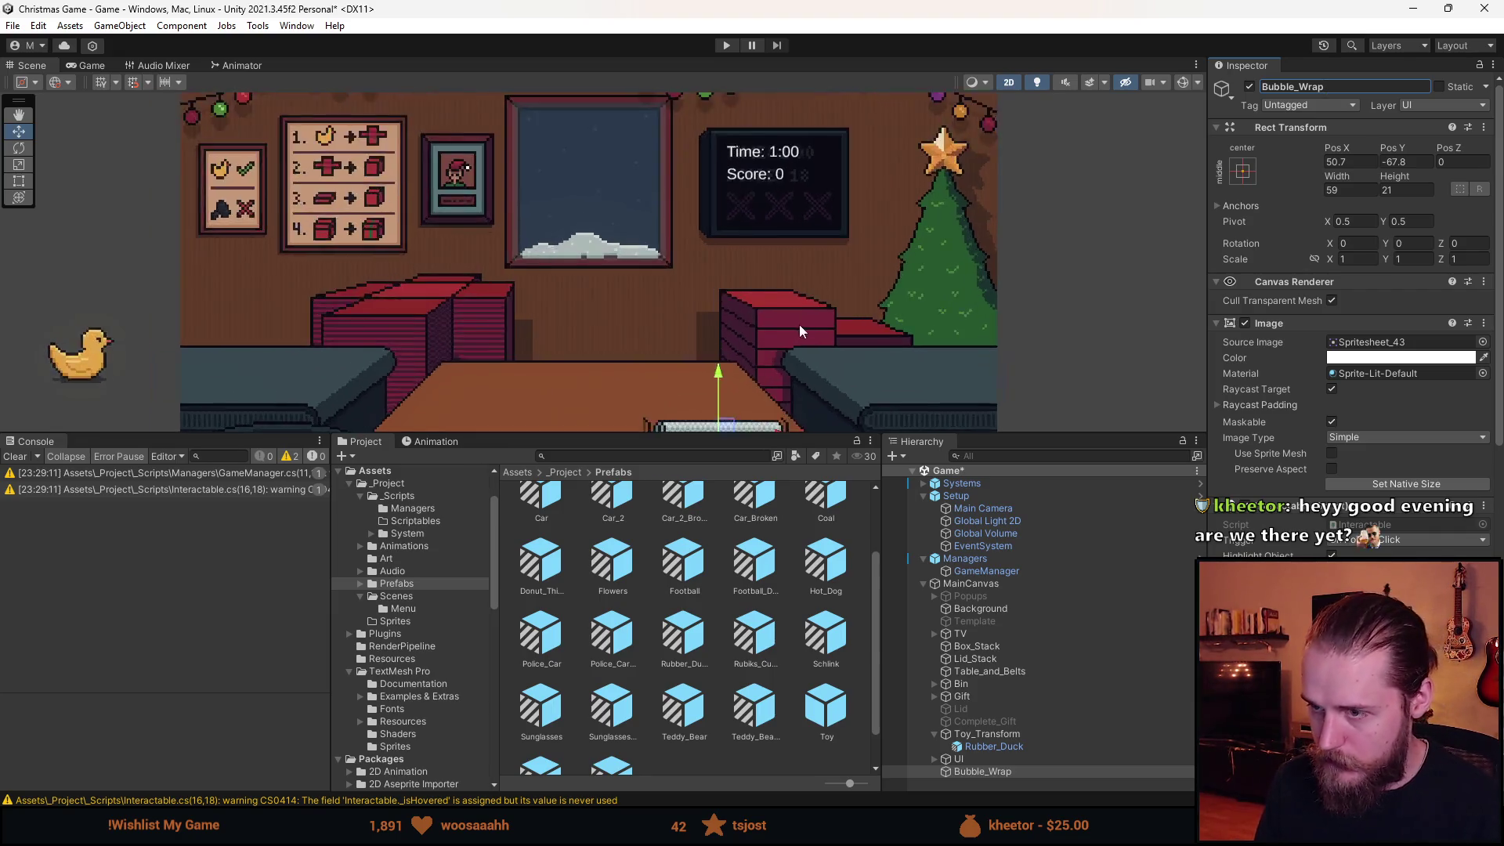
left_click_drag(641, 202, 641, 300)
scroll(642, 300, "up", 5)
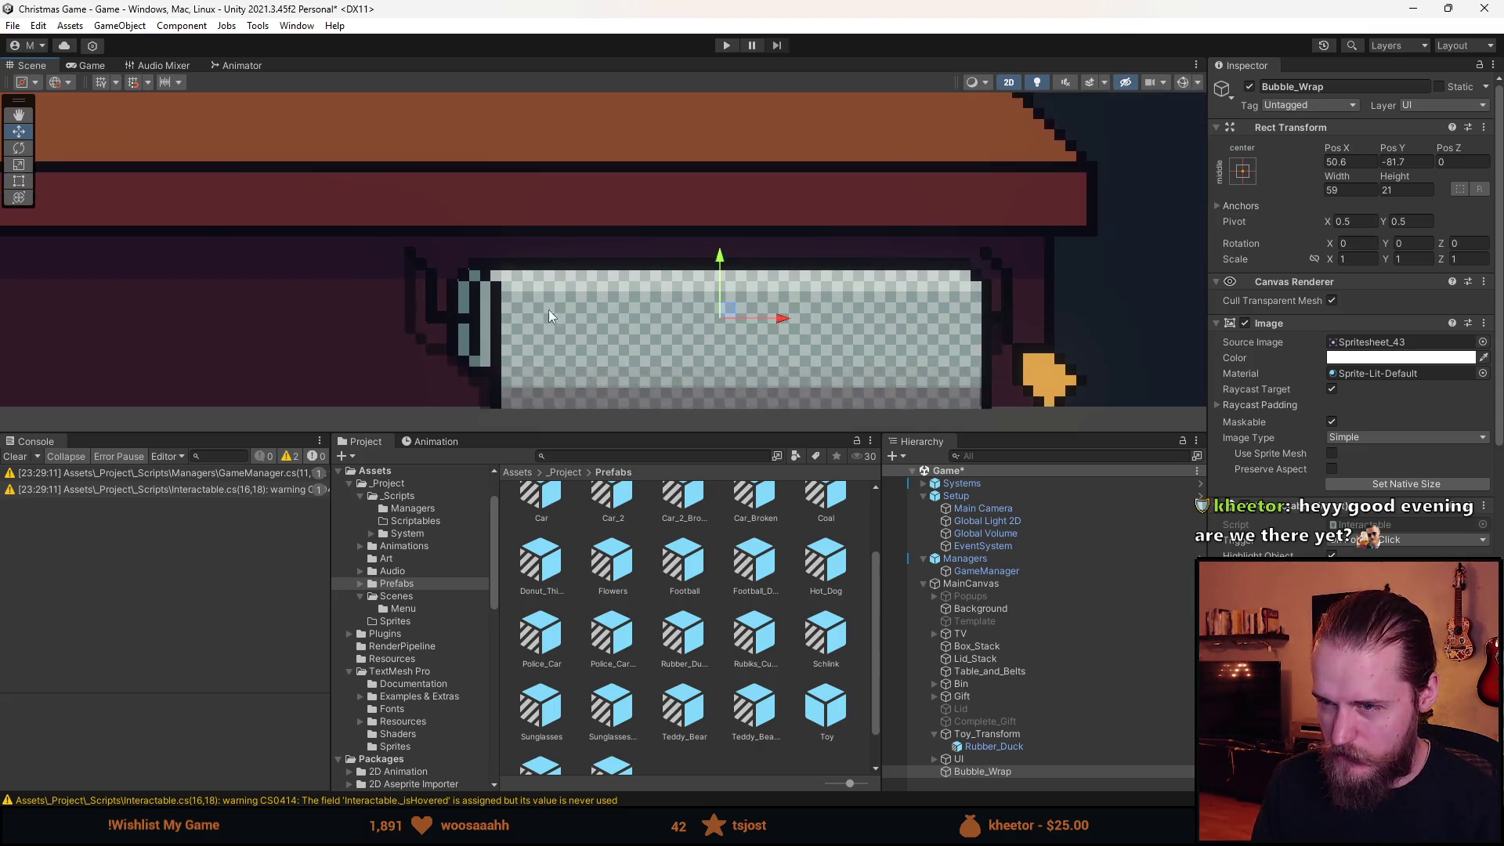
left_click_drag(741, 315, 744, 305)
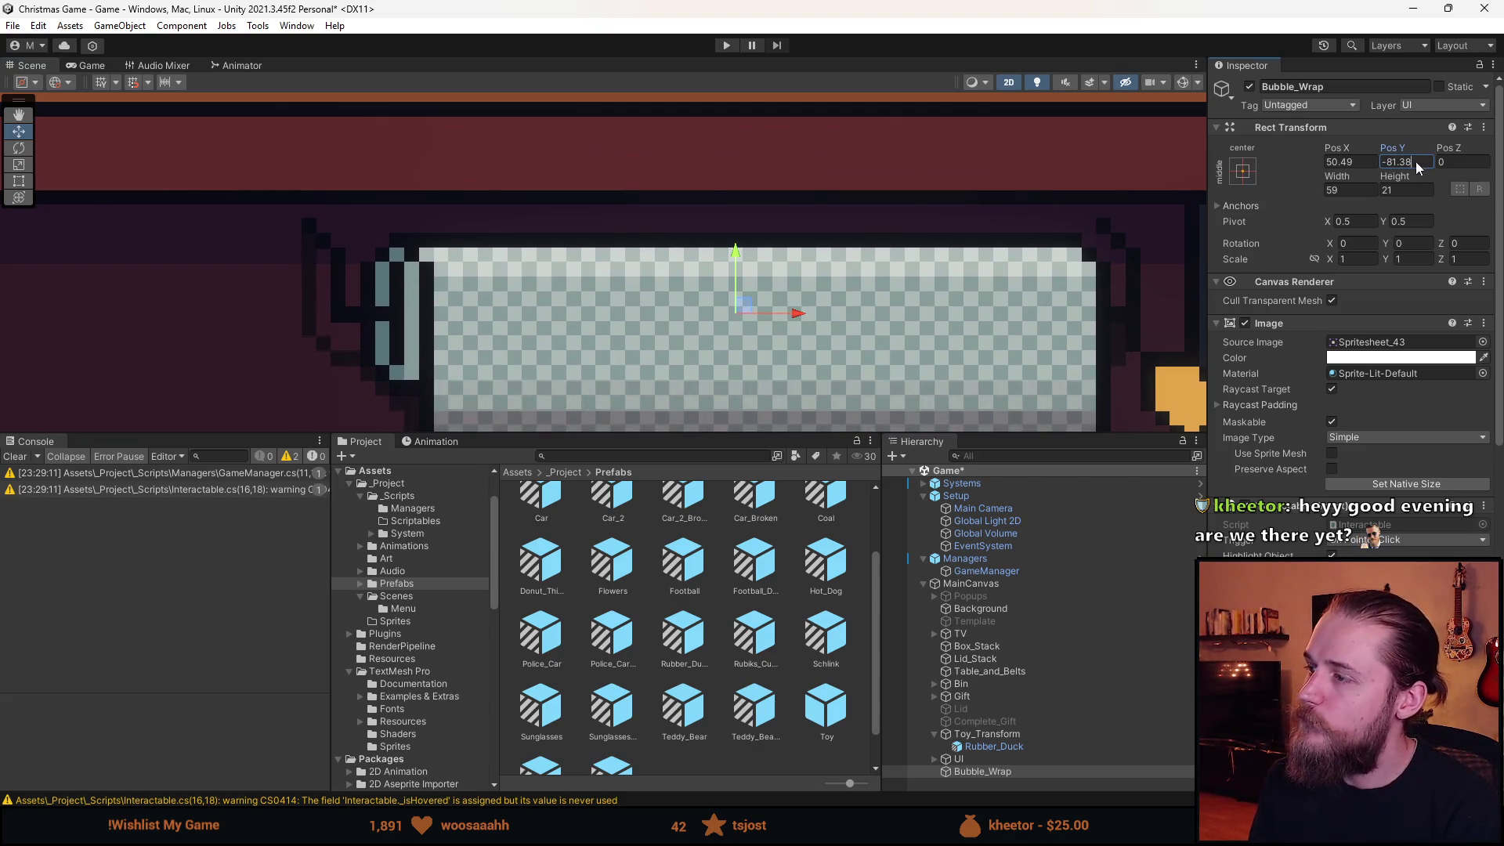
key("BackSpace")
key("BackSpace")
type("50.")
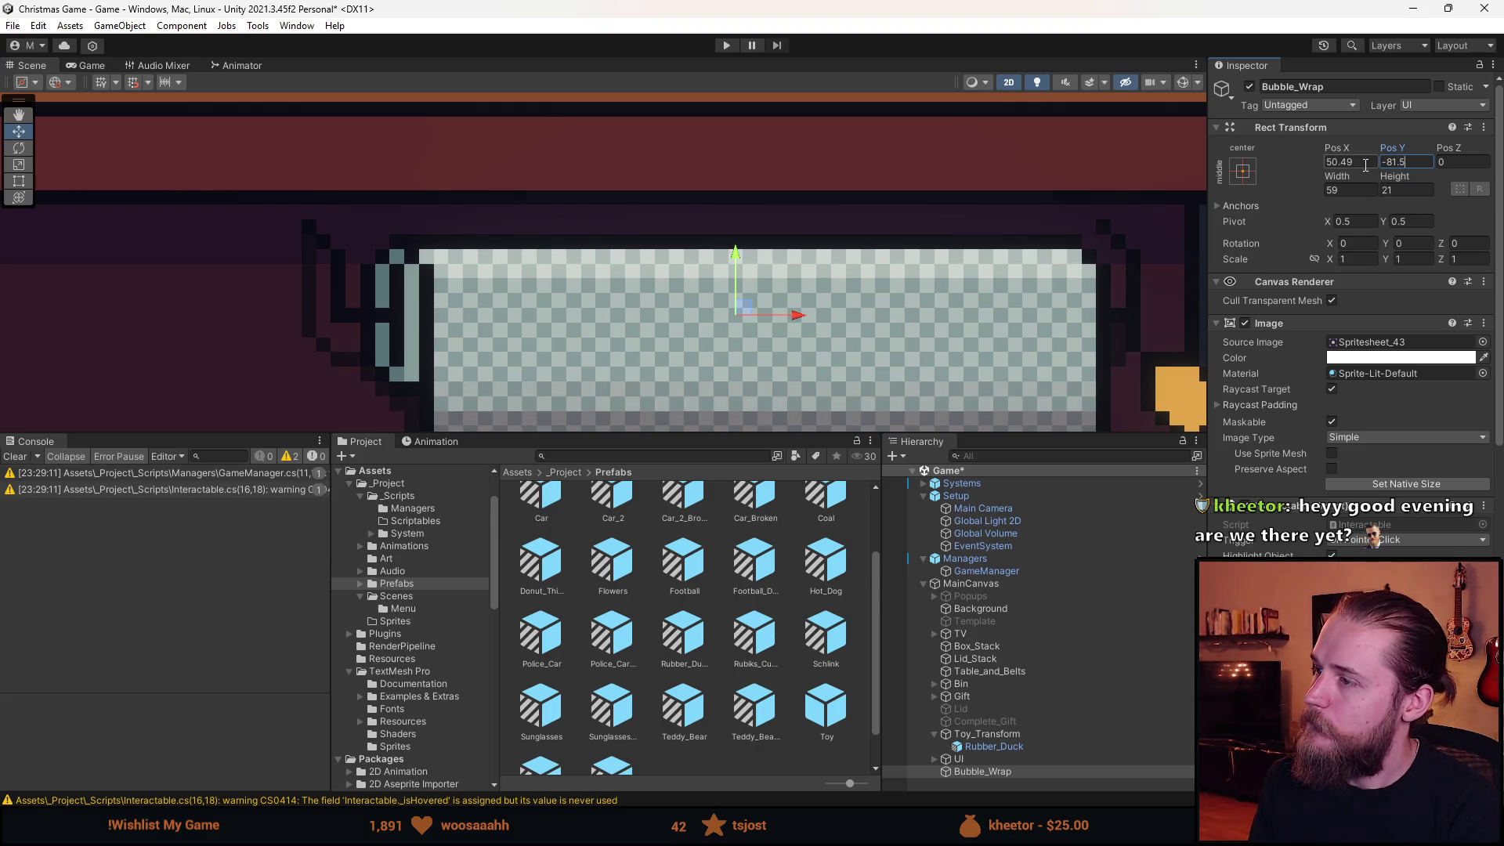
type("5")
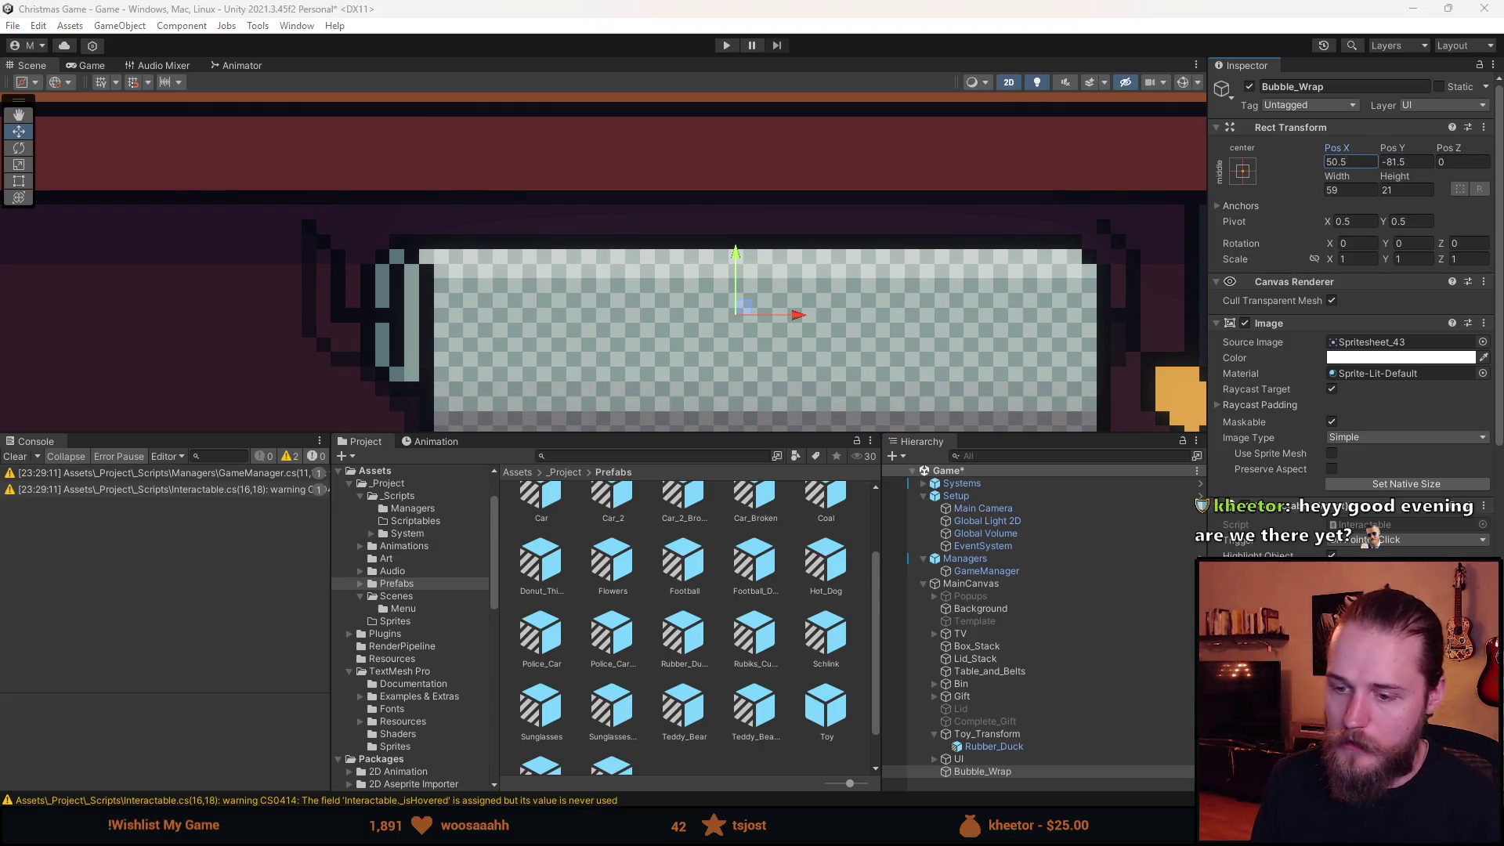
Bring up the sprite sheet in Aseprite with the table centred on the canvas.
key("alt+Tab")
scroll(523, 433, "up", 4)
left_click_drag(523, 433, 836, 323)
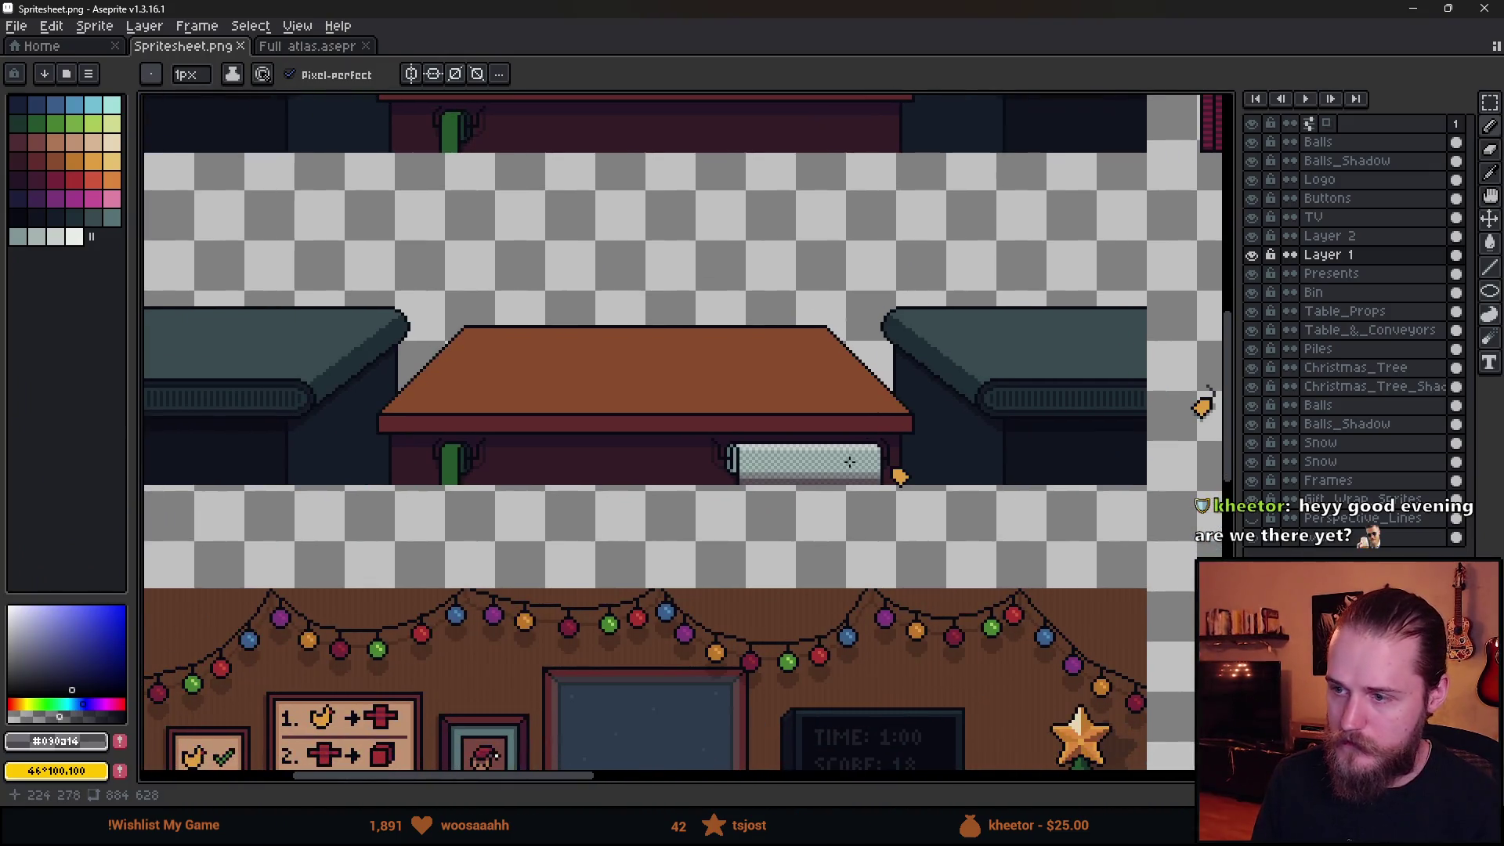
On the Table_Props layer, marquee-select the lower part of the bubble wrap.
left_click(1253, 312)
left_click(1252, 312)
left_click(1332, 312)
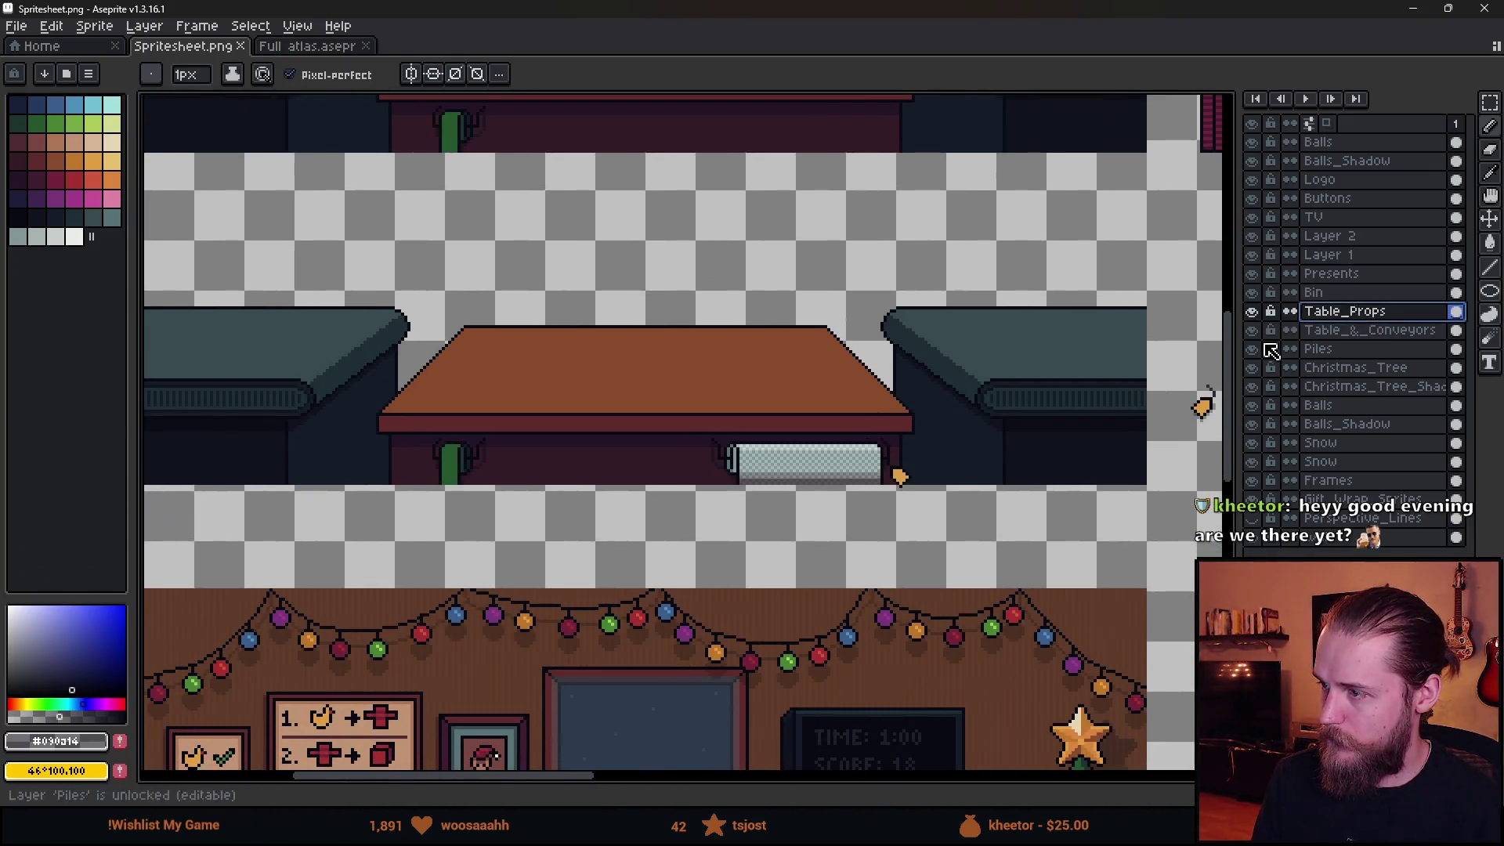
scroll(875, 462, "up", 2)
scroll(576, 453, "up", 1)
key("m")
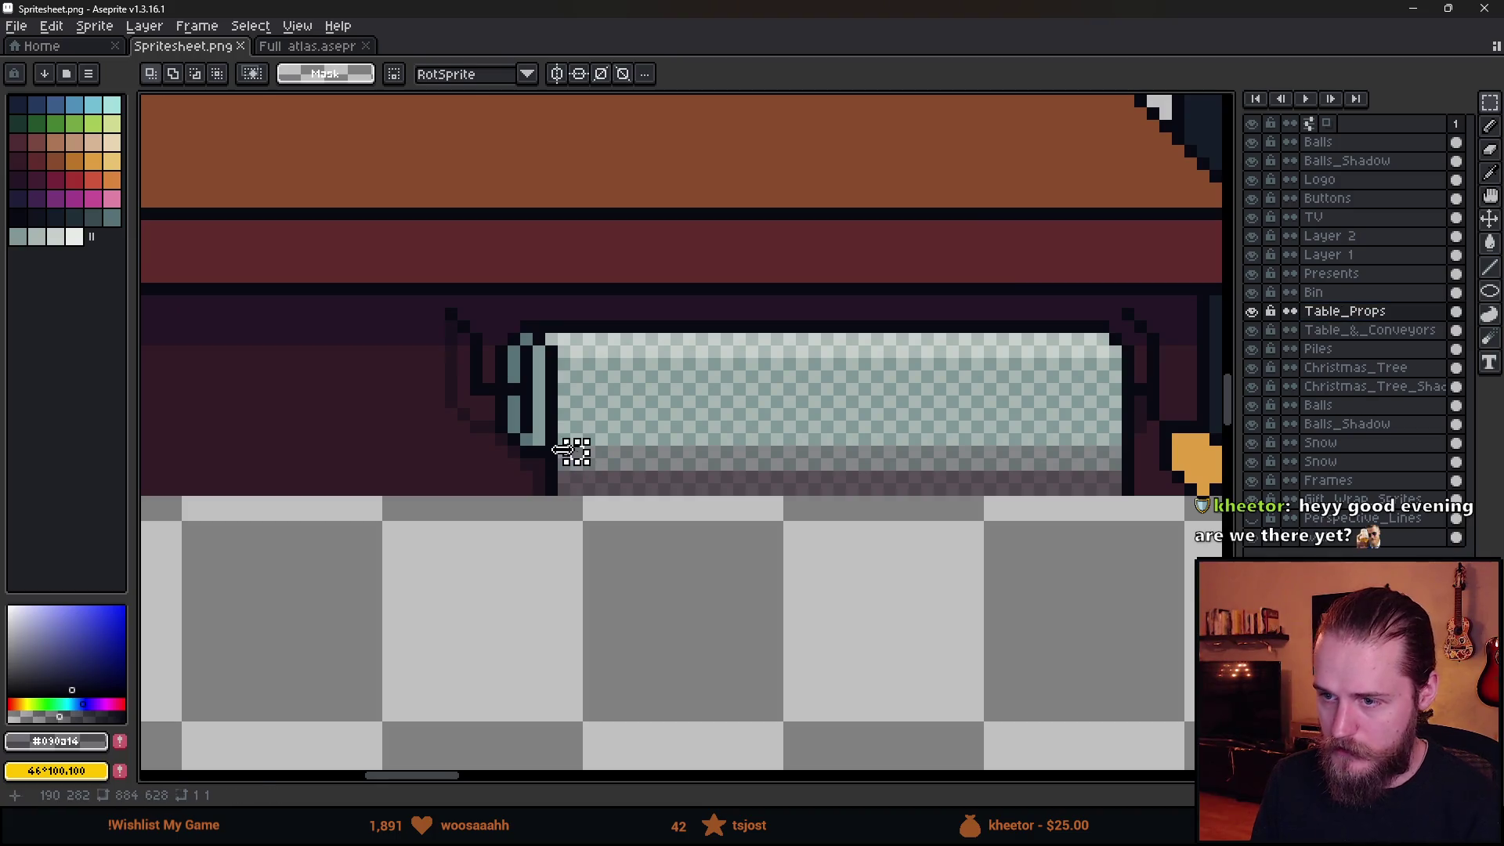
left_click_drag(564, 452, 1128, 634)
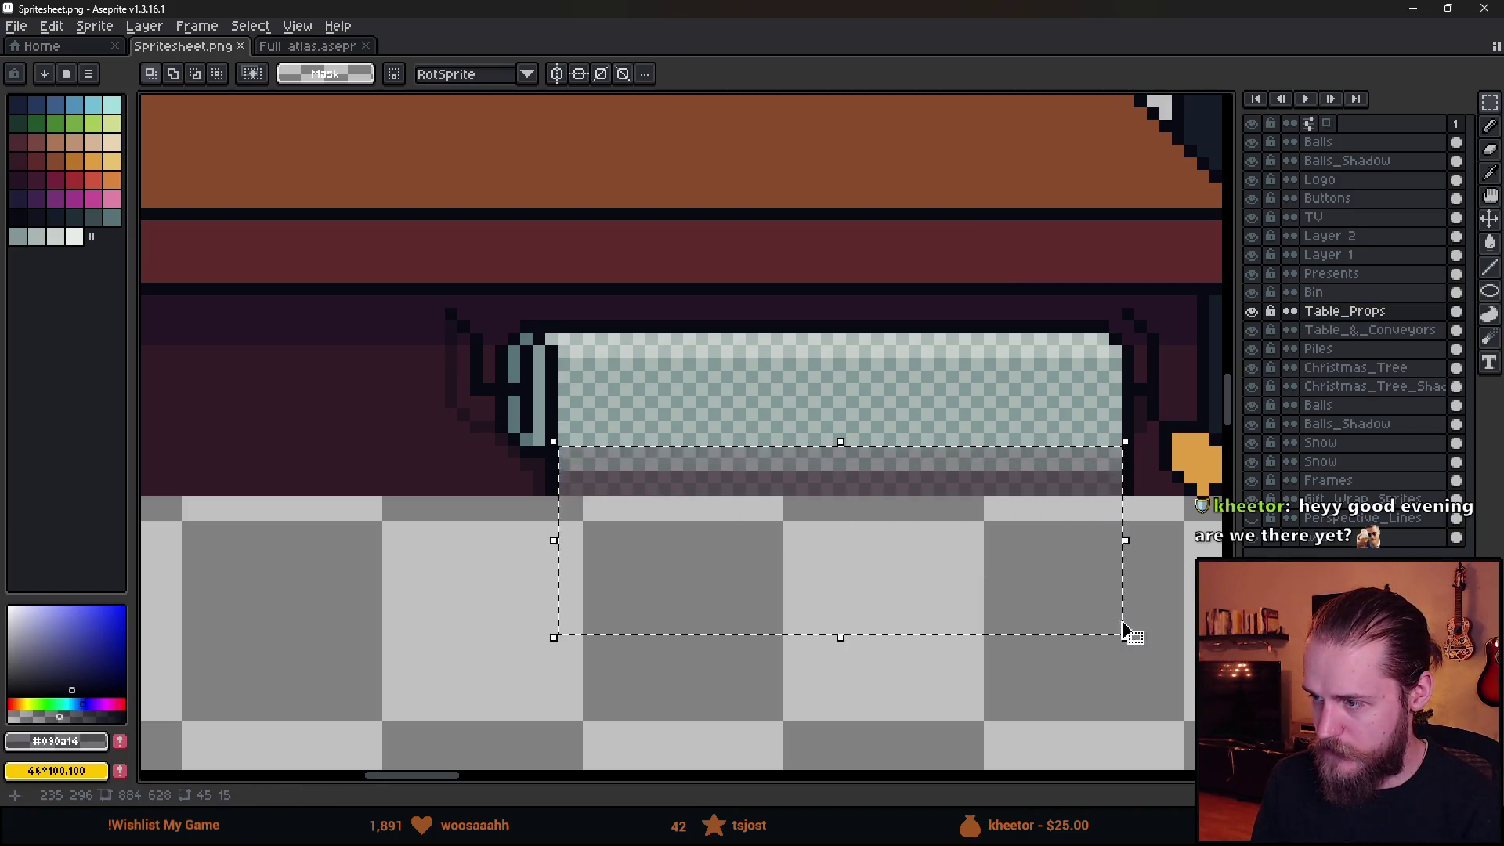
scroll(1128, 635, "down", 3)
Save Spritesheet.png and return to Unity to see the update.
key("ctrl+s")
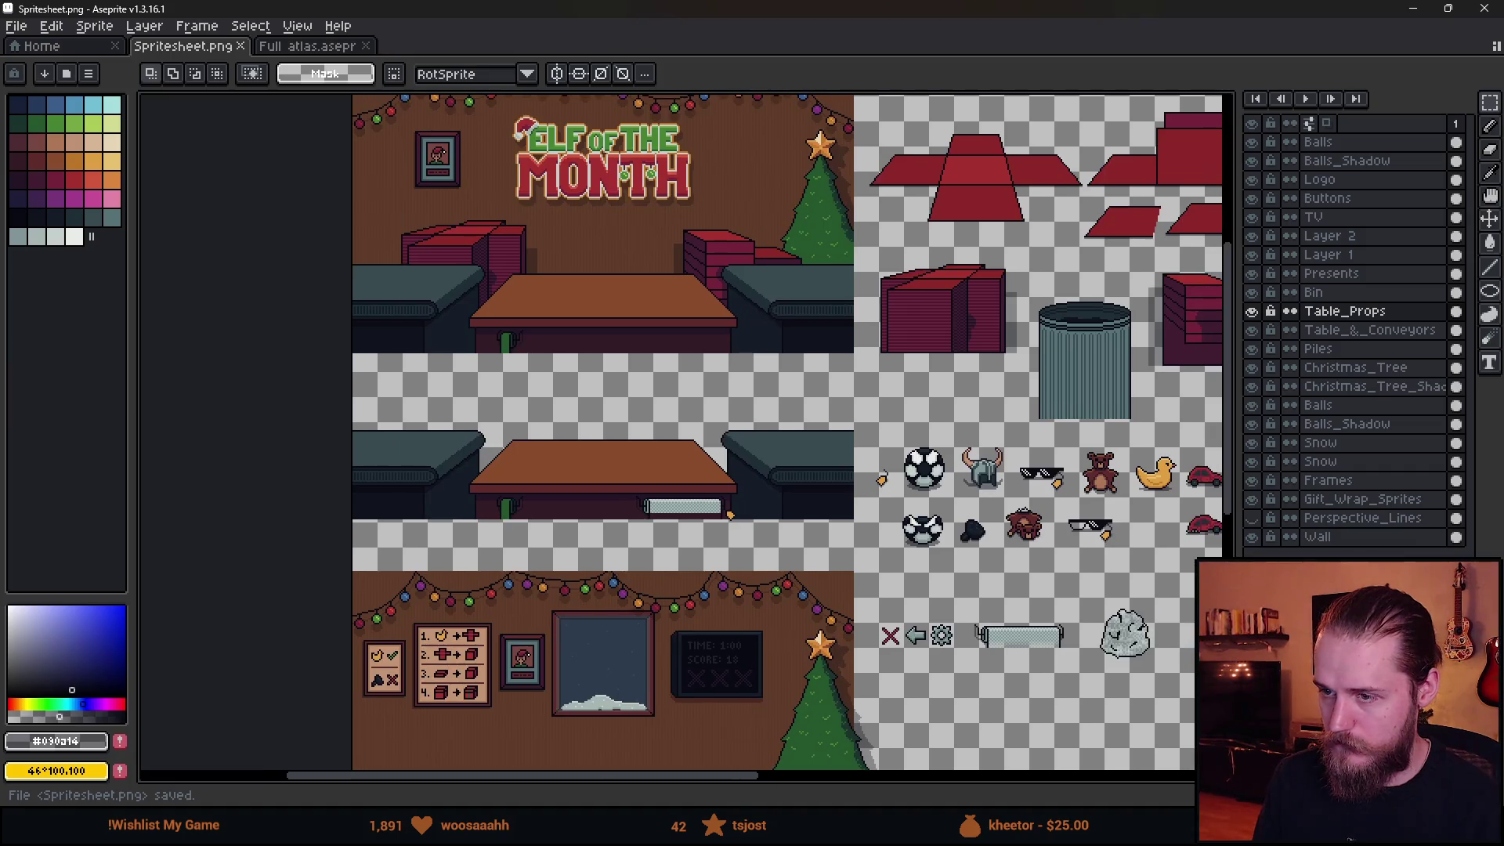
key("alt+Tab")
scroll(733, 373, "down", 5)
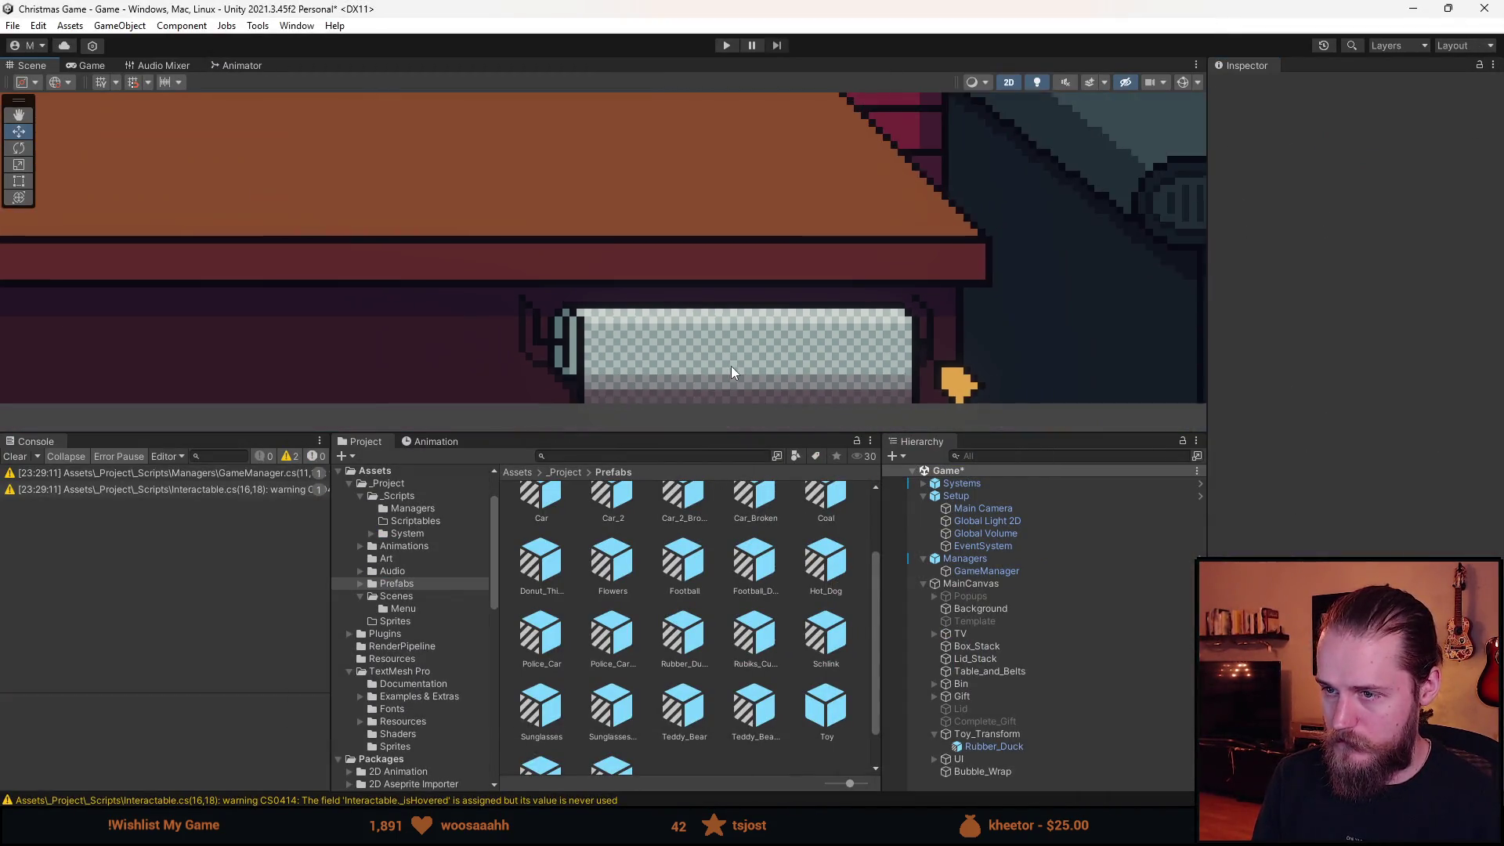
Pan across the table, enlarge the Scene view, clear the console warnings, and select Bubble_Wrap.
key("Left")
key("Down")
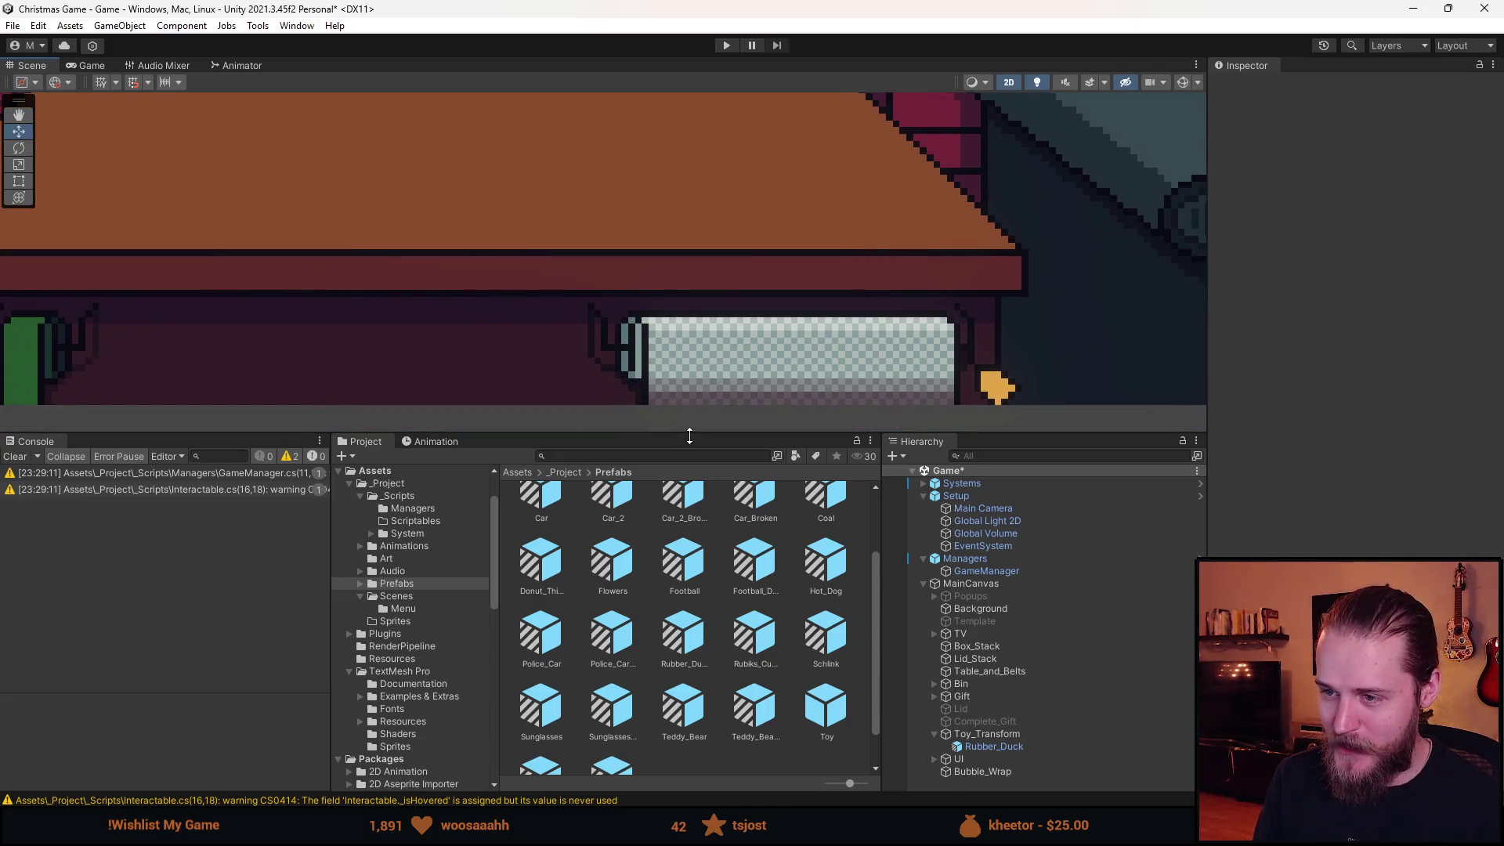
left_click_drag(690, 432, 67, 632)
left_click(19, 635)
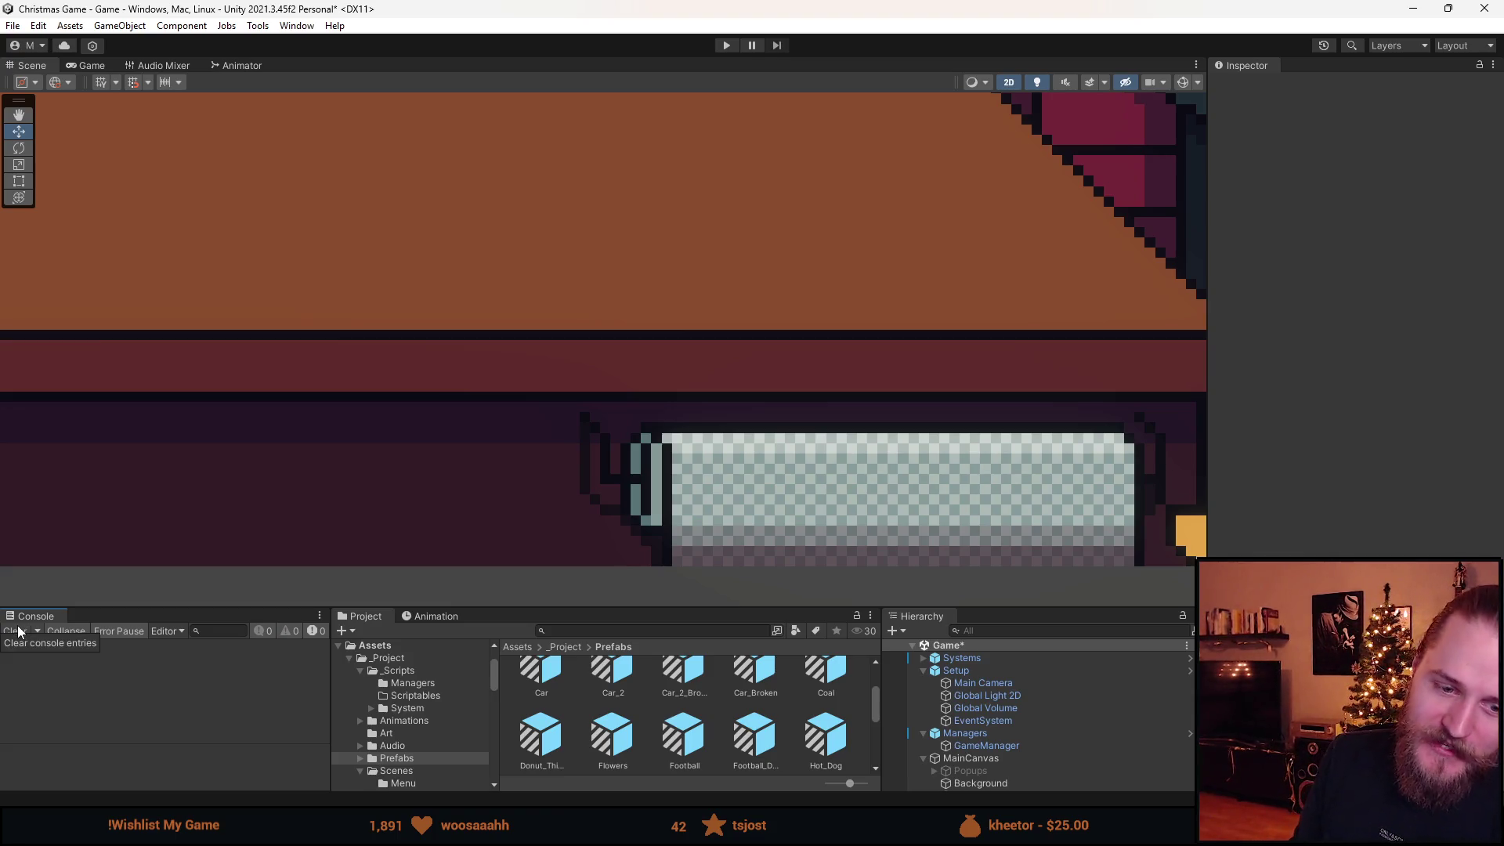
scroll(728, 242, "down", 5)
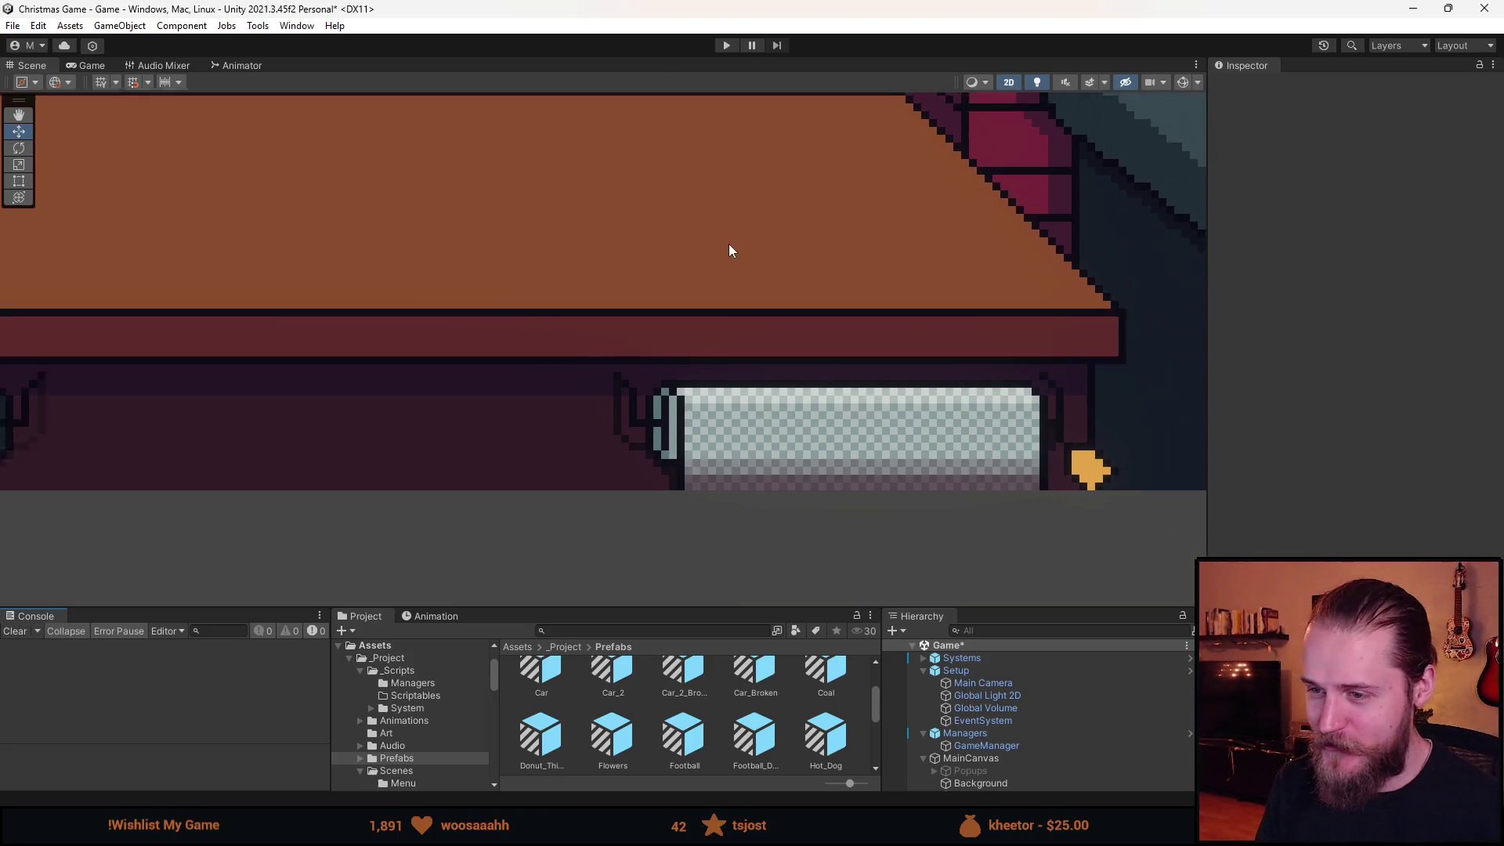
left_click_drag(998, 608, 984, 445)
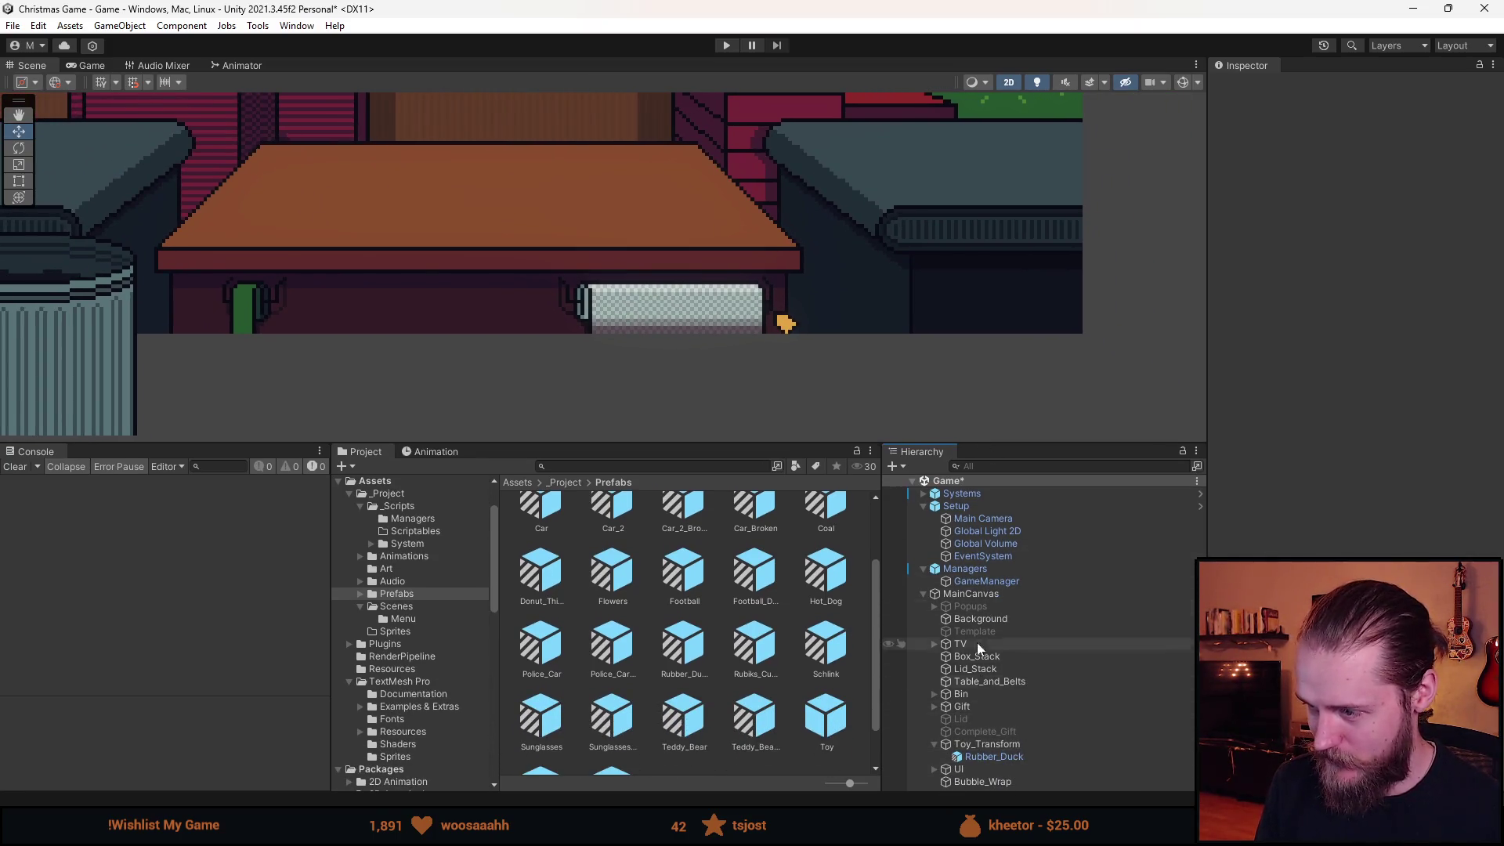
left_click(1010, 781)
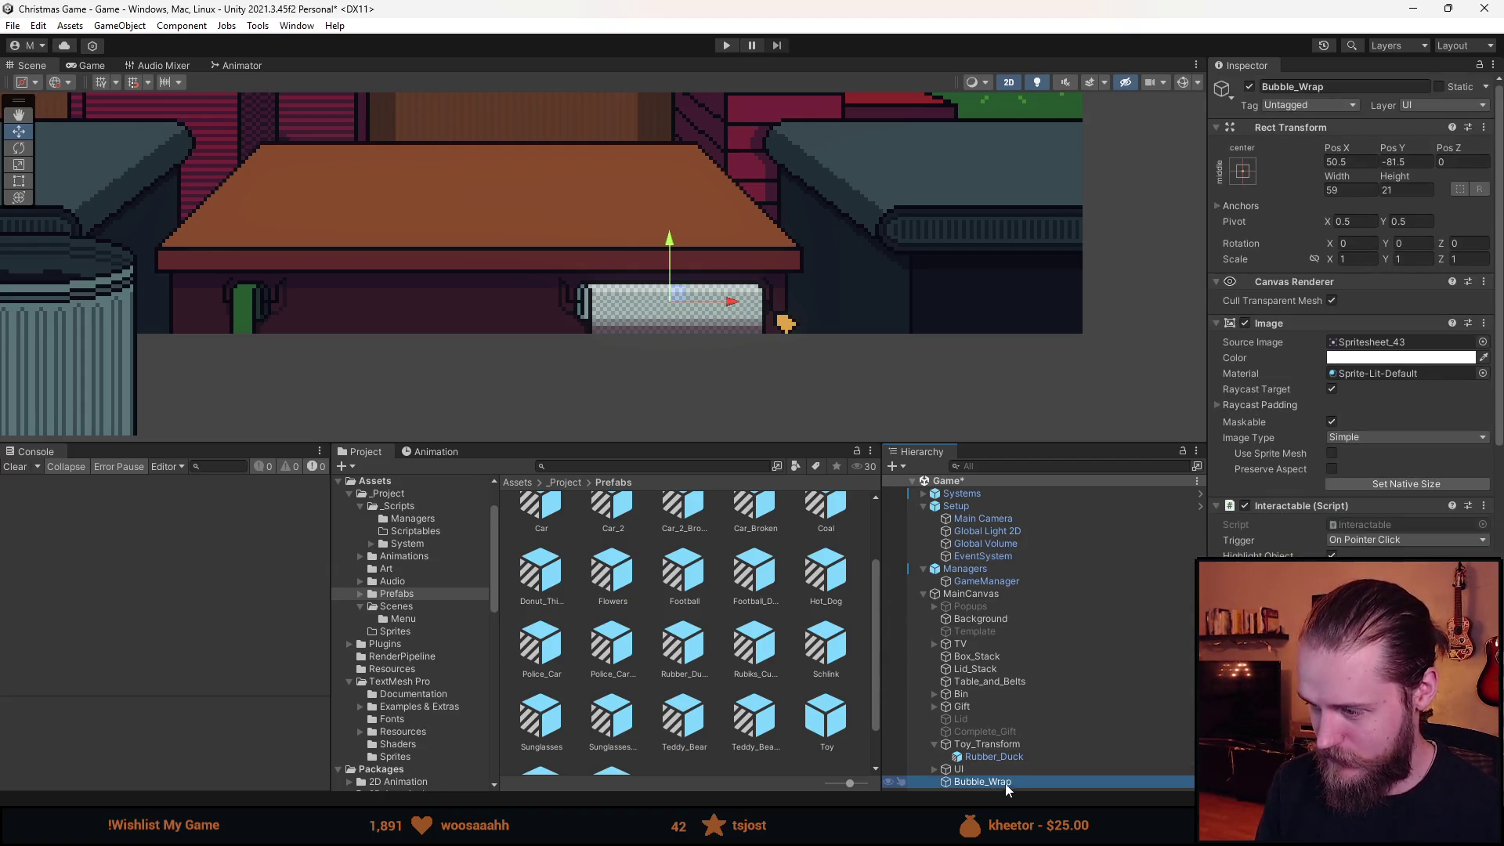
Browse the TV and Gift children in the Hierarchy and select Complete_Gift.
scroll(1299, 542, "down", 5)
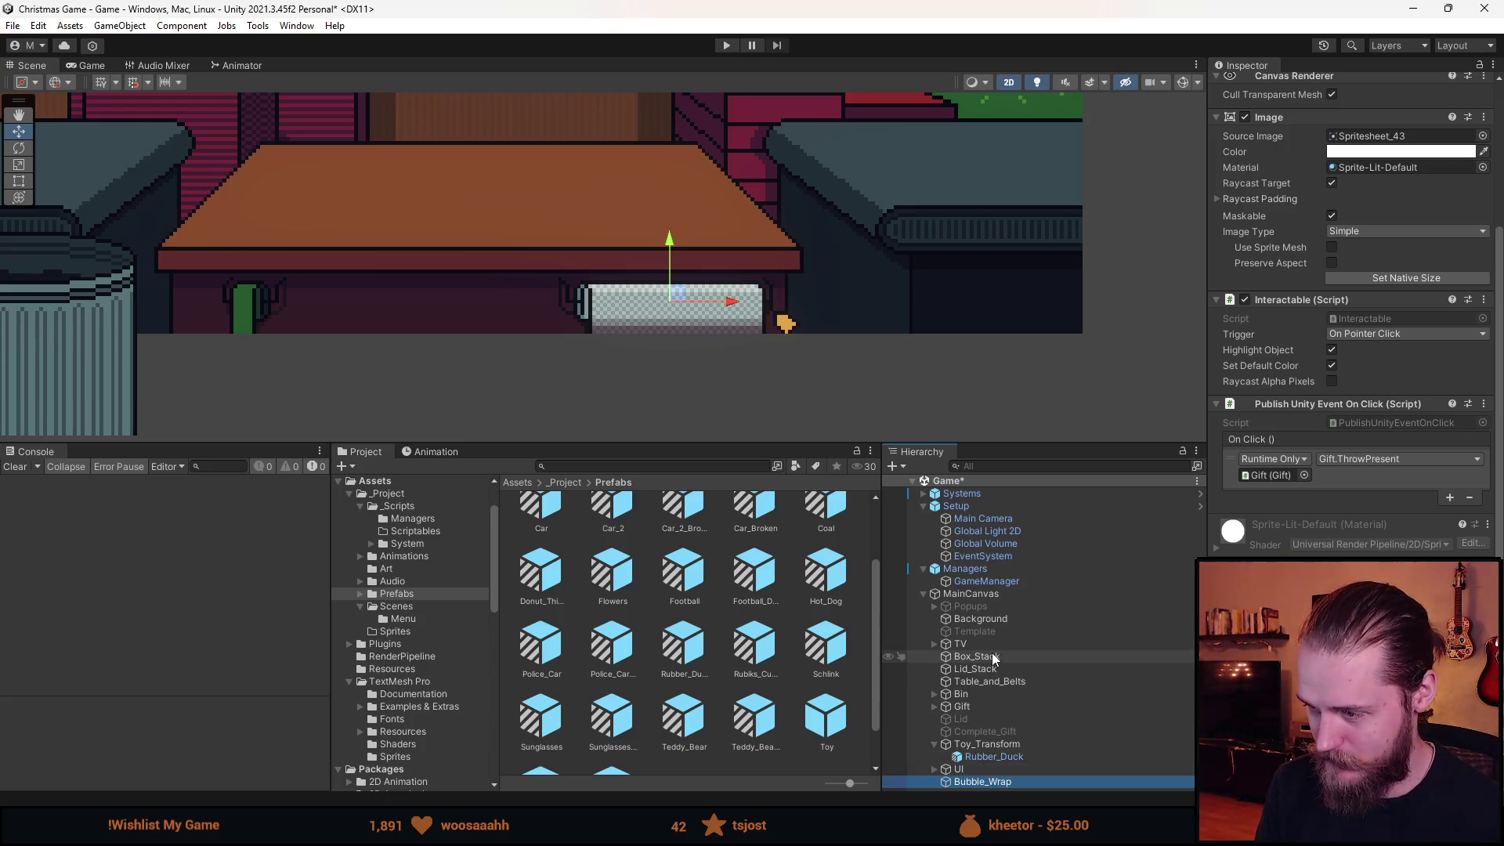
left_click(934, 644)
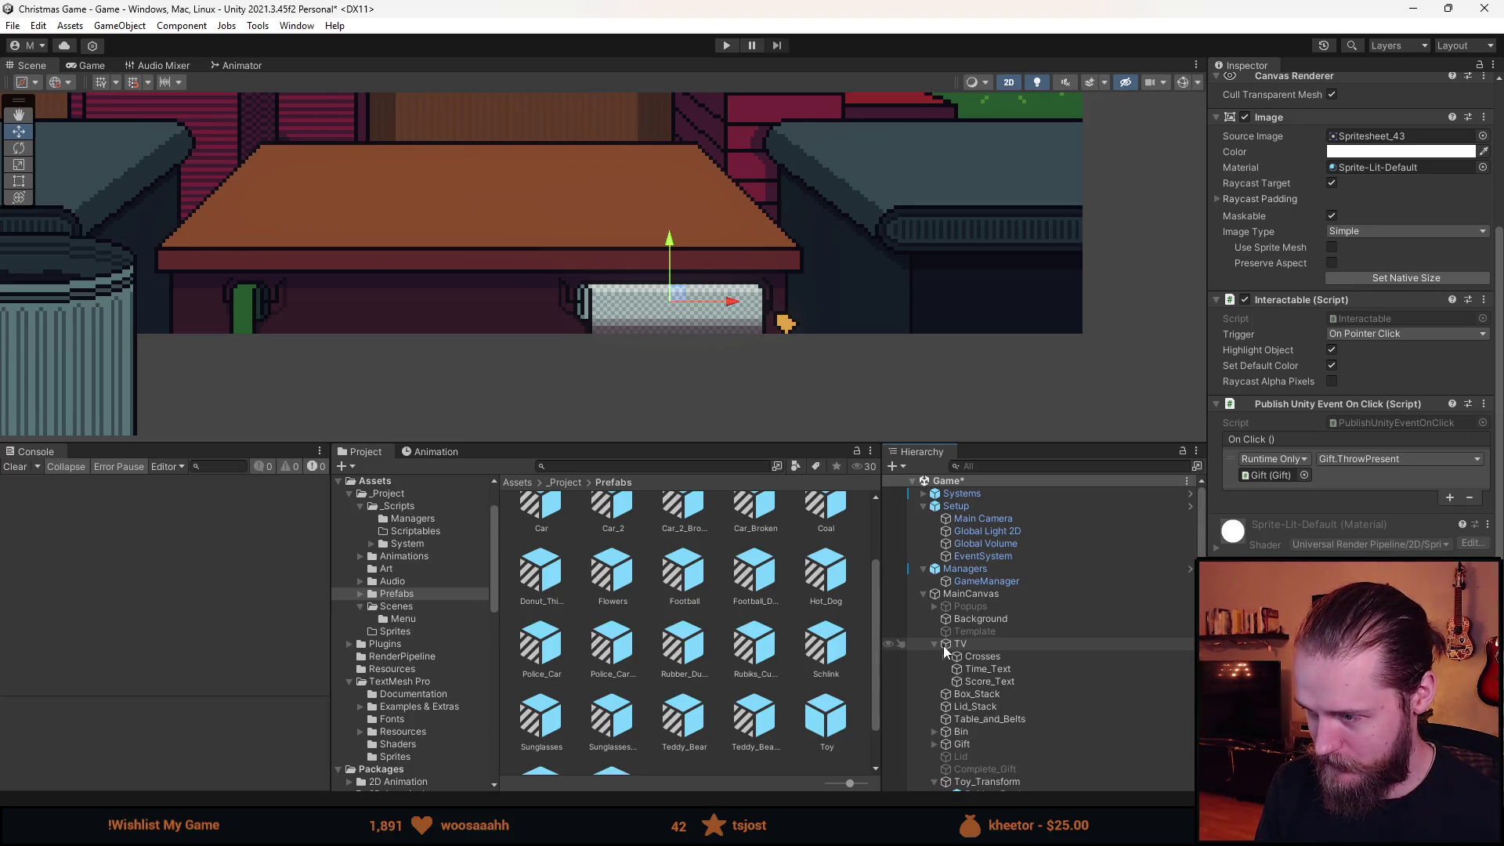
left_click(935, 643)
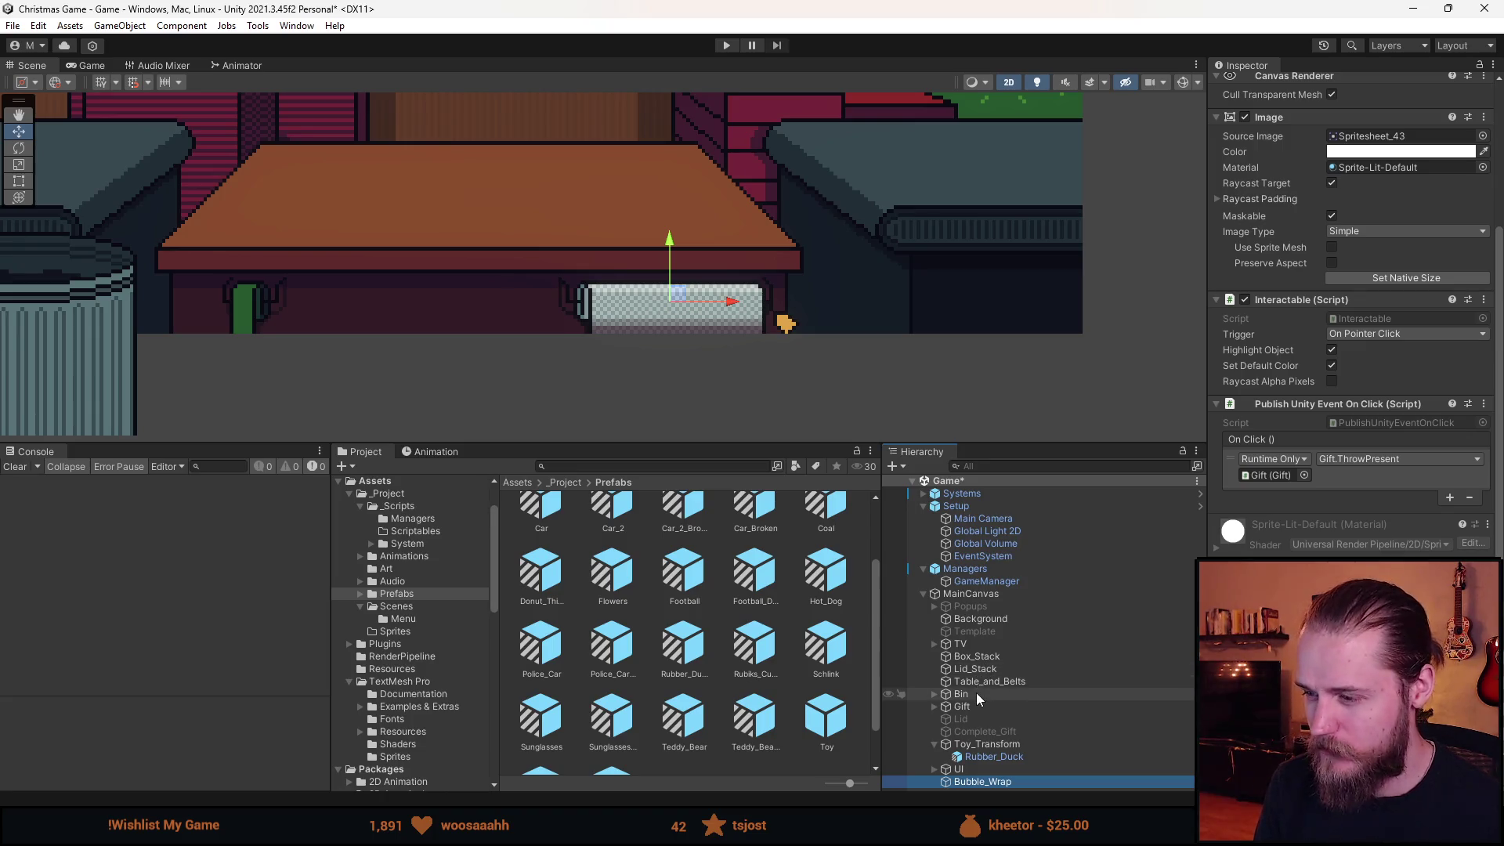
left_click(935, 707)
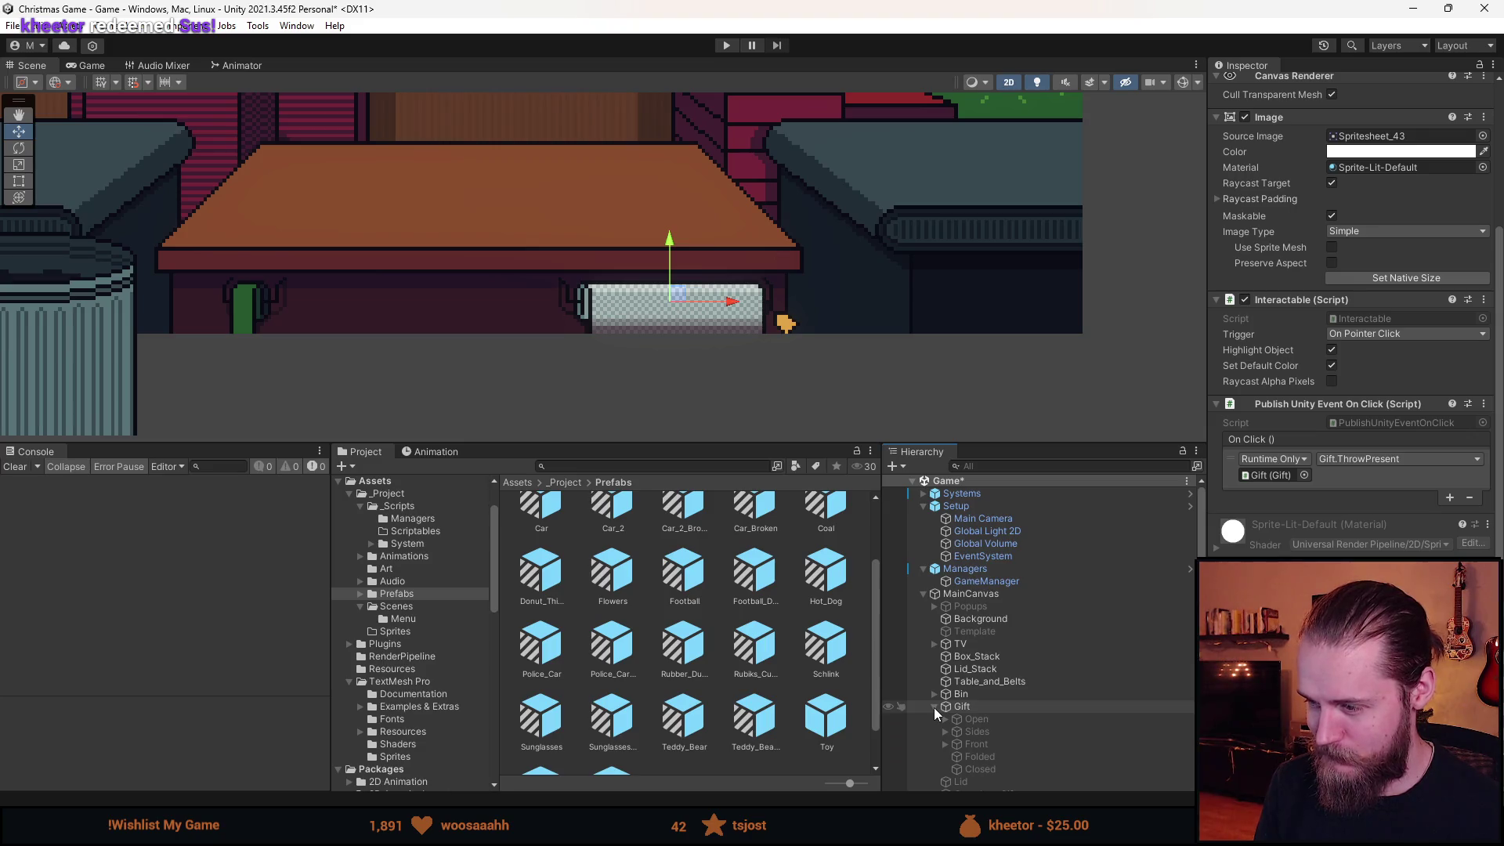
scroll(933, 707, "down", 3)
left_click(1004, 747)
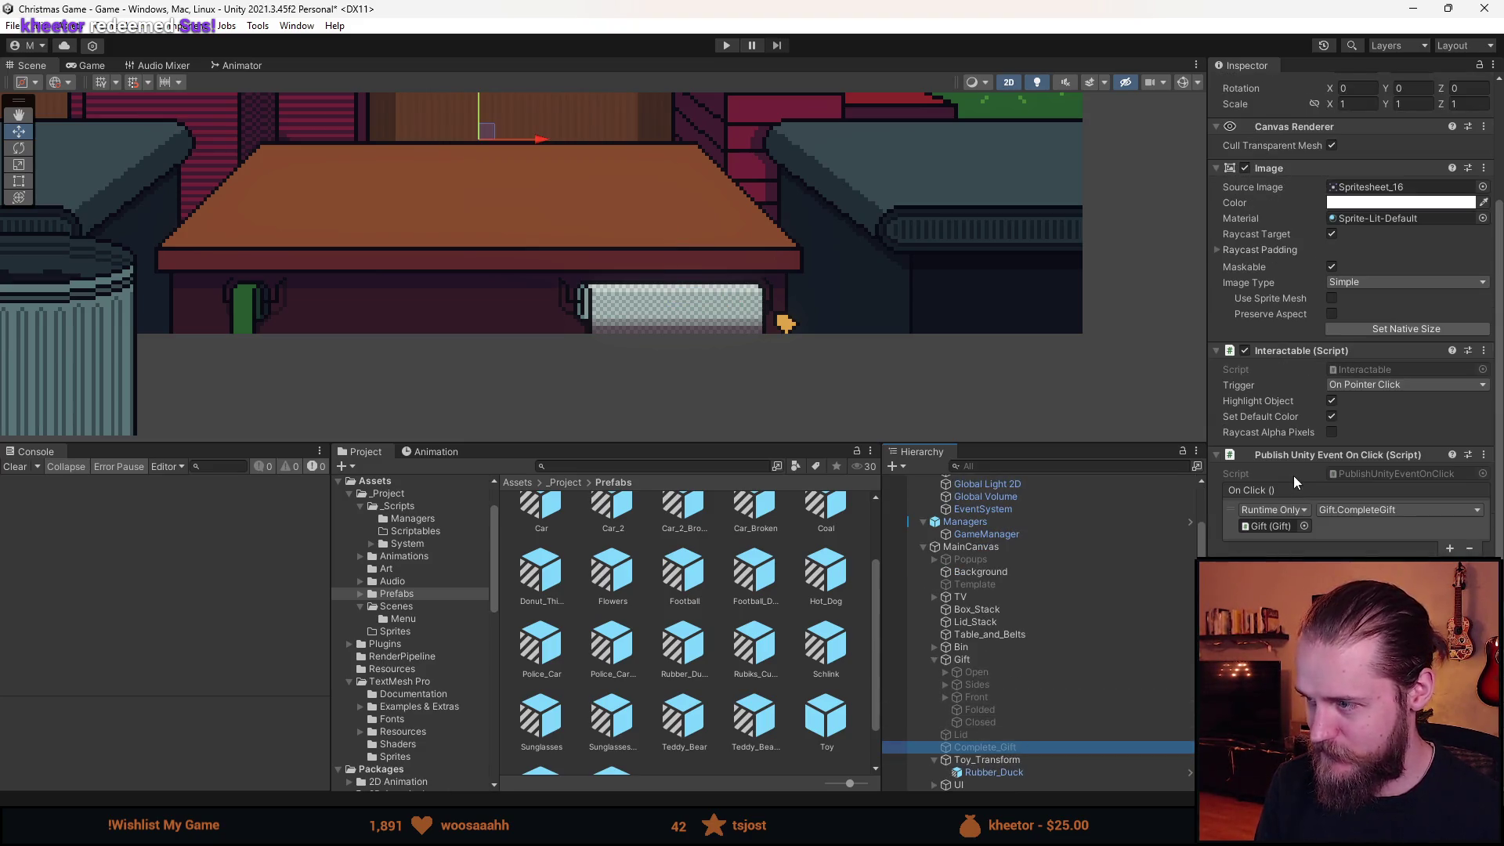
Collapse Gift and duplicate the Bubble_Wrap object as Bubble_Wrap (1).
left_click(932, 661)
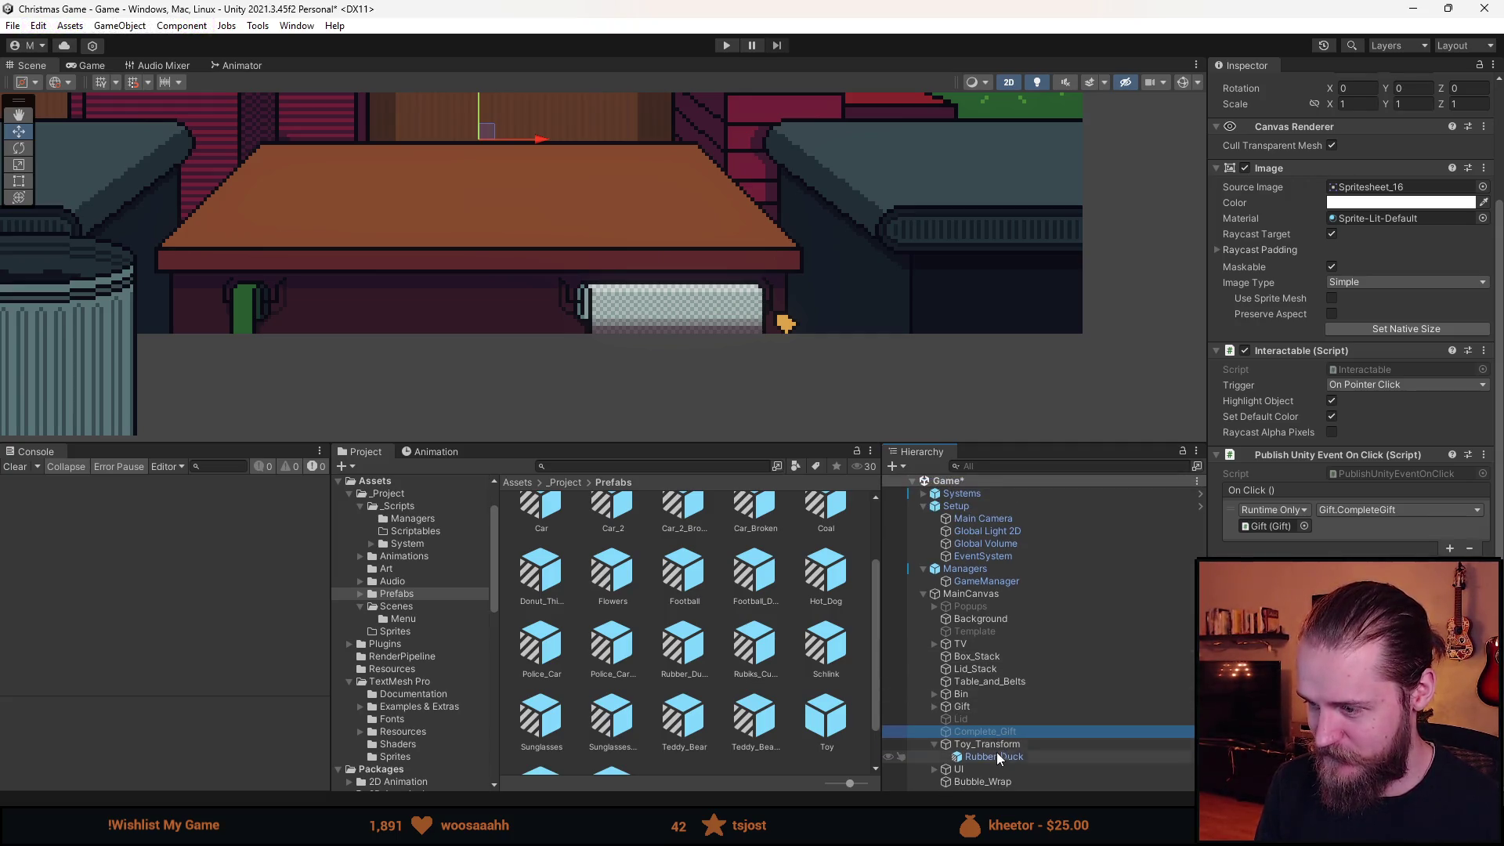
left_click(995, 782)
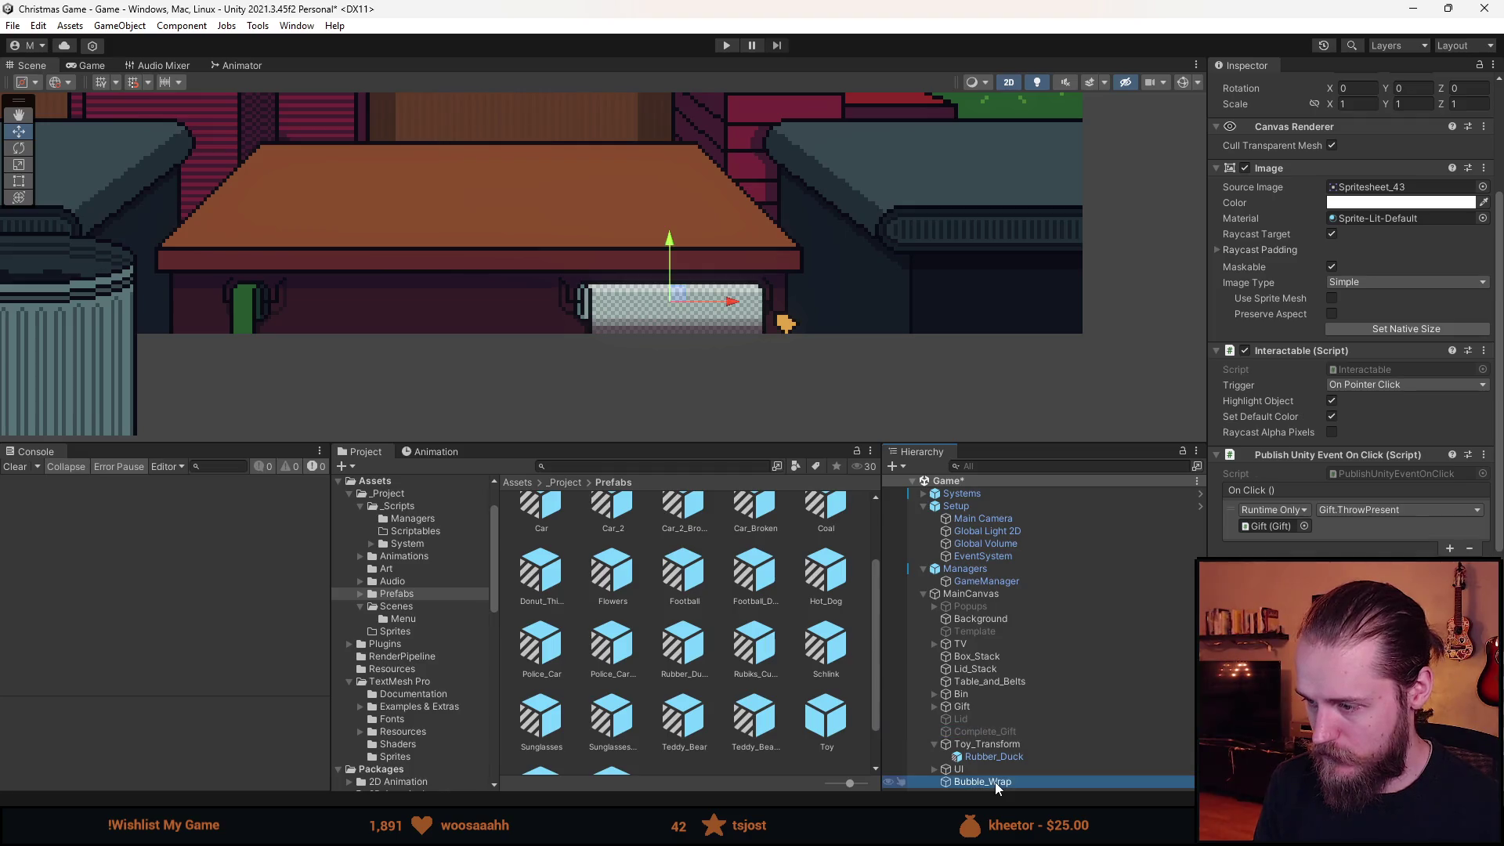
key("ctrl+d")
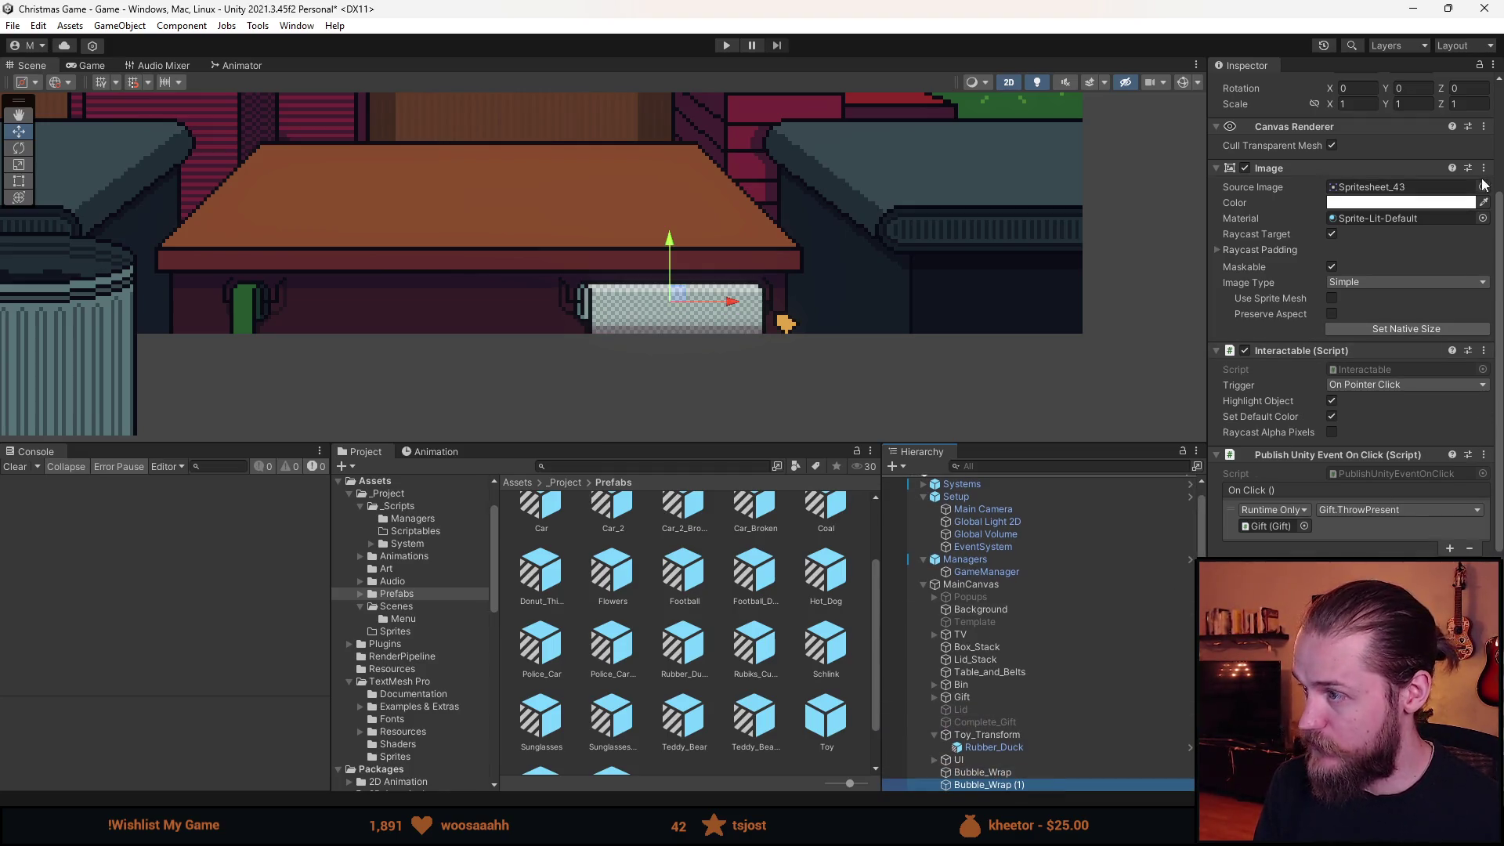
Give Bubble_Wrap (1) the crumpled Spritesheet_44 sprite at native size, placed in front of the table.
left_click(1483, 187)
double_click(1265, 505)
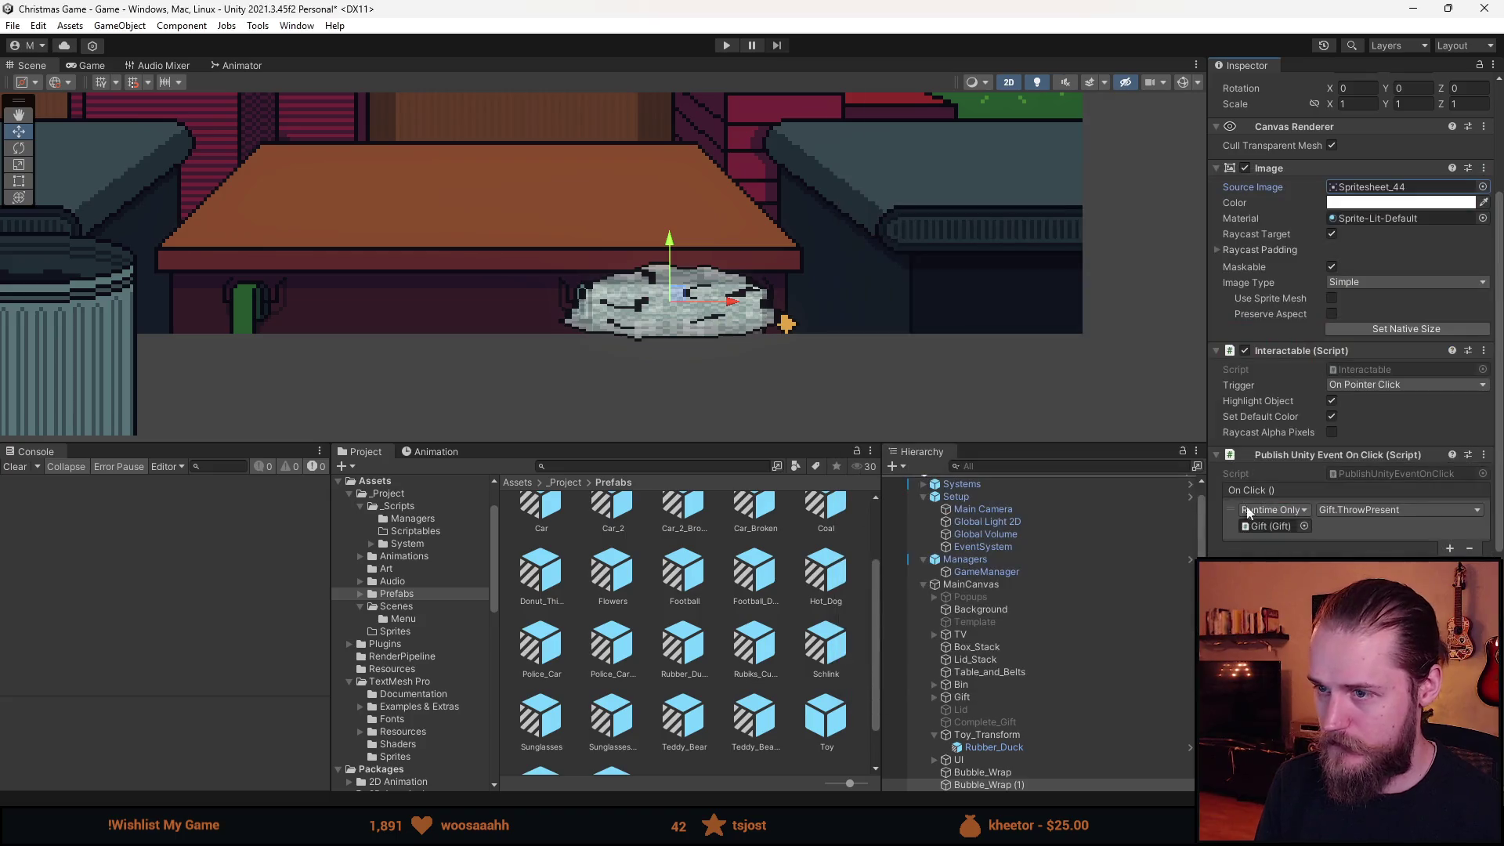
left_click(1422, 328)
scroll(823, 362, "up", 3)
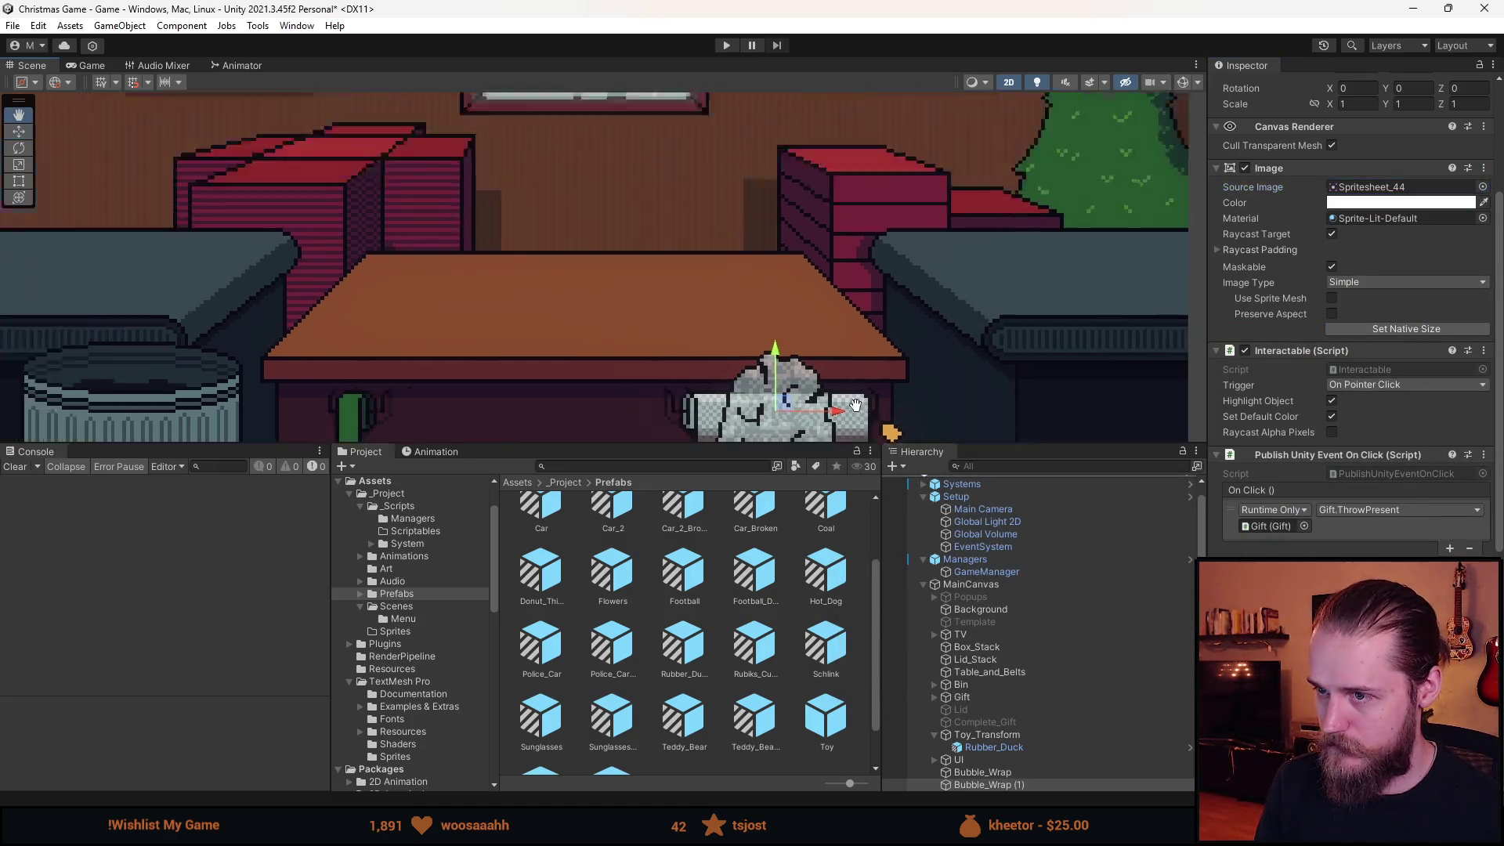
scroll(823, 362, "down", 3)
mouse_move(822, 362)
left_mouse_down()
mouse_move(829, 410)
mouse_move(829, 360)
mouse_move(731, 175)
mouse_move(864, 390)
mouse_move(616, 255)
mouse_move(860, 374)
mouse_move(636, 177)
mouse_move(888, 416)
mouse_move(889, 398)
mouse_move(644, 147)
left_mouse_up()
key("alt+Tab")
Copy a thin strip of the bubble-wrap roll and paste it beside the crumpled wrap sprite.
mouse_move(823, 454)
left_mouse_down()
mouse_move(662, 359)
mouse_move(645, 381)
left_mouse_up()
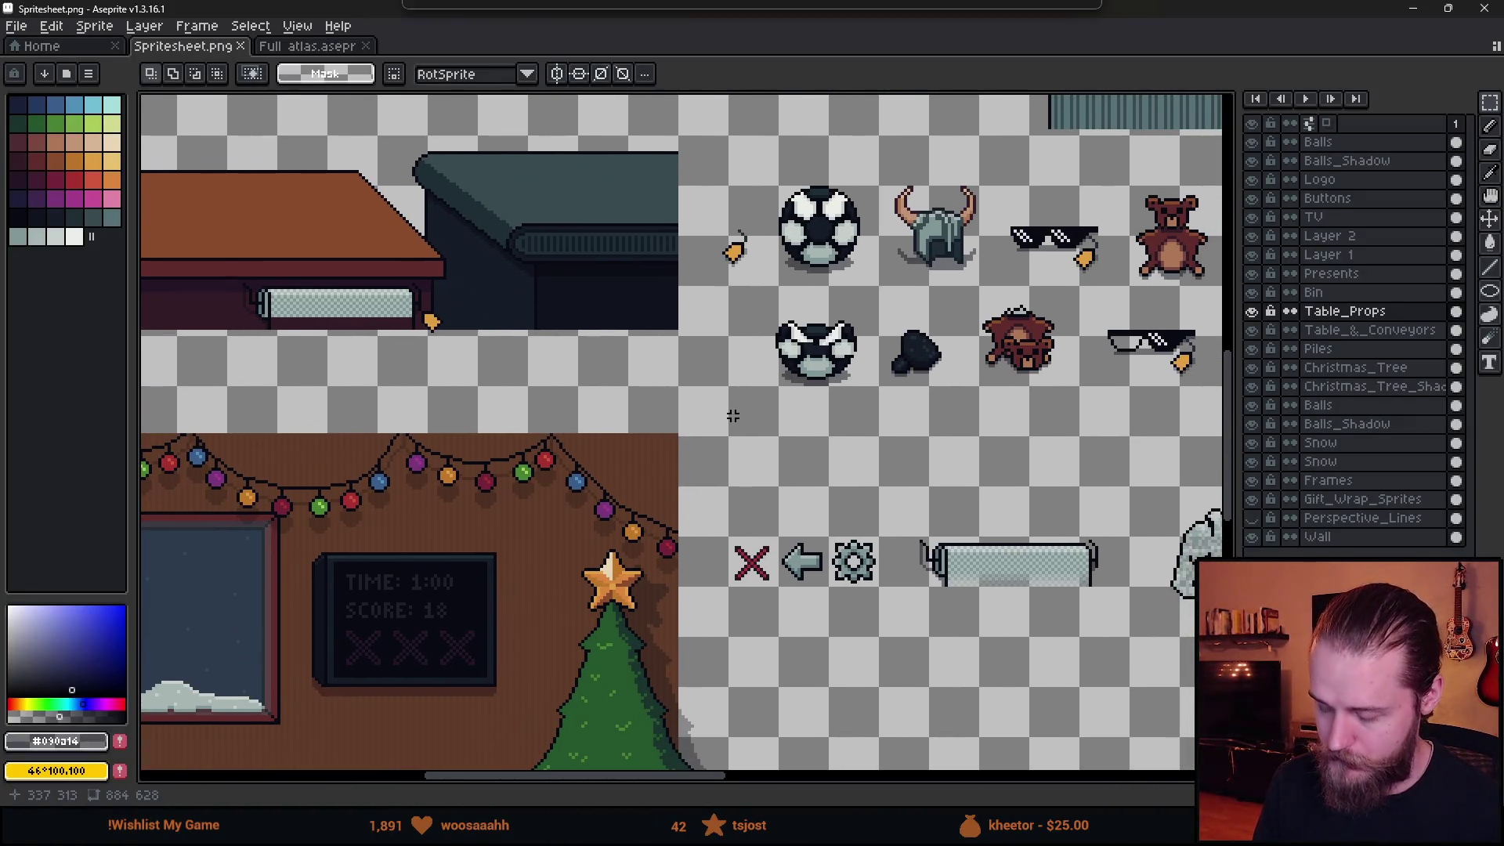
left_click_drag(731, 413, 603, 391)
scroll(614, 401, "up", 2)
left_click_drag(433, 383, 1010, 417)
scroll(1010, 417, "down", 3)
left_click_drag(1116, 446, 846, 335)
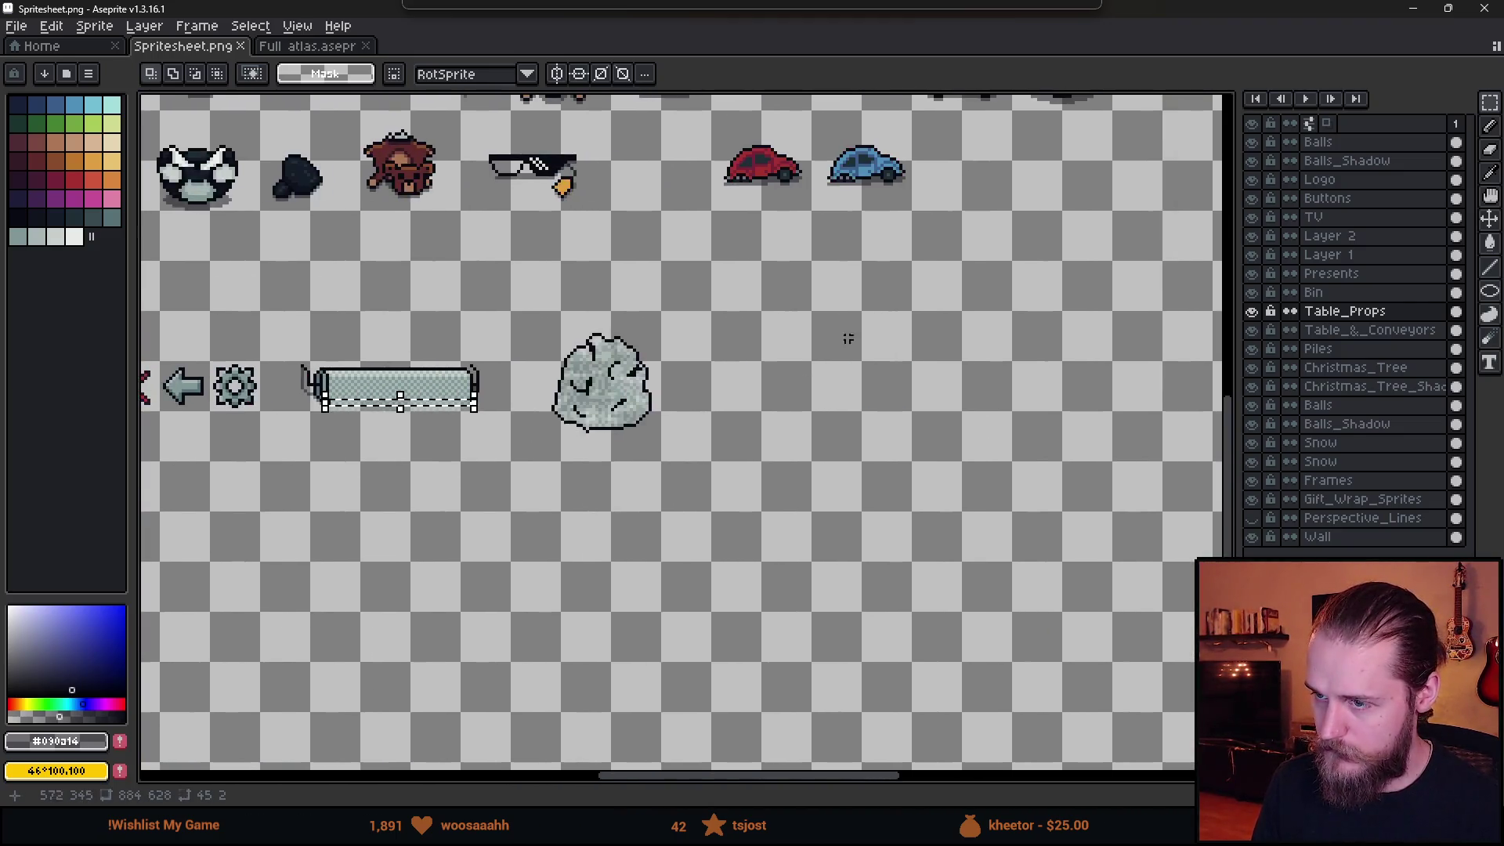
scroll(846, 335, "up", 2)
key("ctrl+v")
mouse_move(647, 484)
left_mouse_down()
mouse_move(665, 356)
mouse_move(679, 360)
left_mouse_up()
left_click(661, 466)
Extend the pasted strip further to the left and clear the stray rectangle.
scroll(752, 318, "up", 1)
left_click_drag(752, 318, 976, 497)
key("ctrl+d")
left_click_drag(468, 326, 576, 495)
key("ctrl+d")
left_click_drag(510, 304, 1042, 487)
key("ctrl+d")
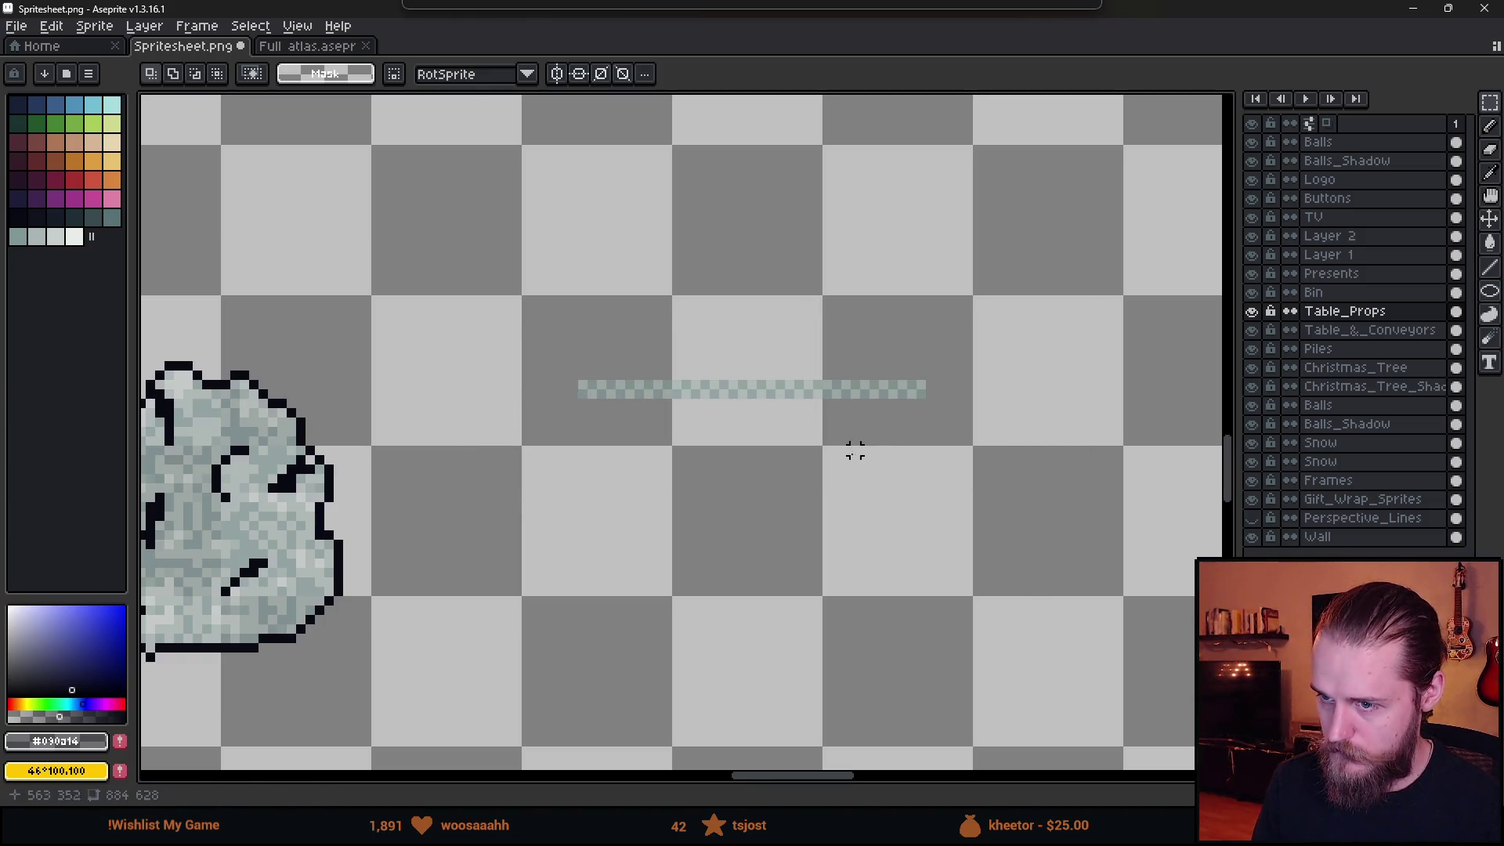
key("ctrl+z")
key("ctrl+d")
mouse_move(457, 268)
left_mouse_down()
mouse_move(487, 345)
mouse_move(1098, 533)
left_mouse_up()
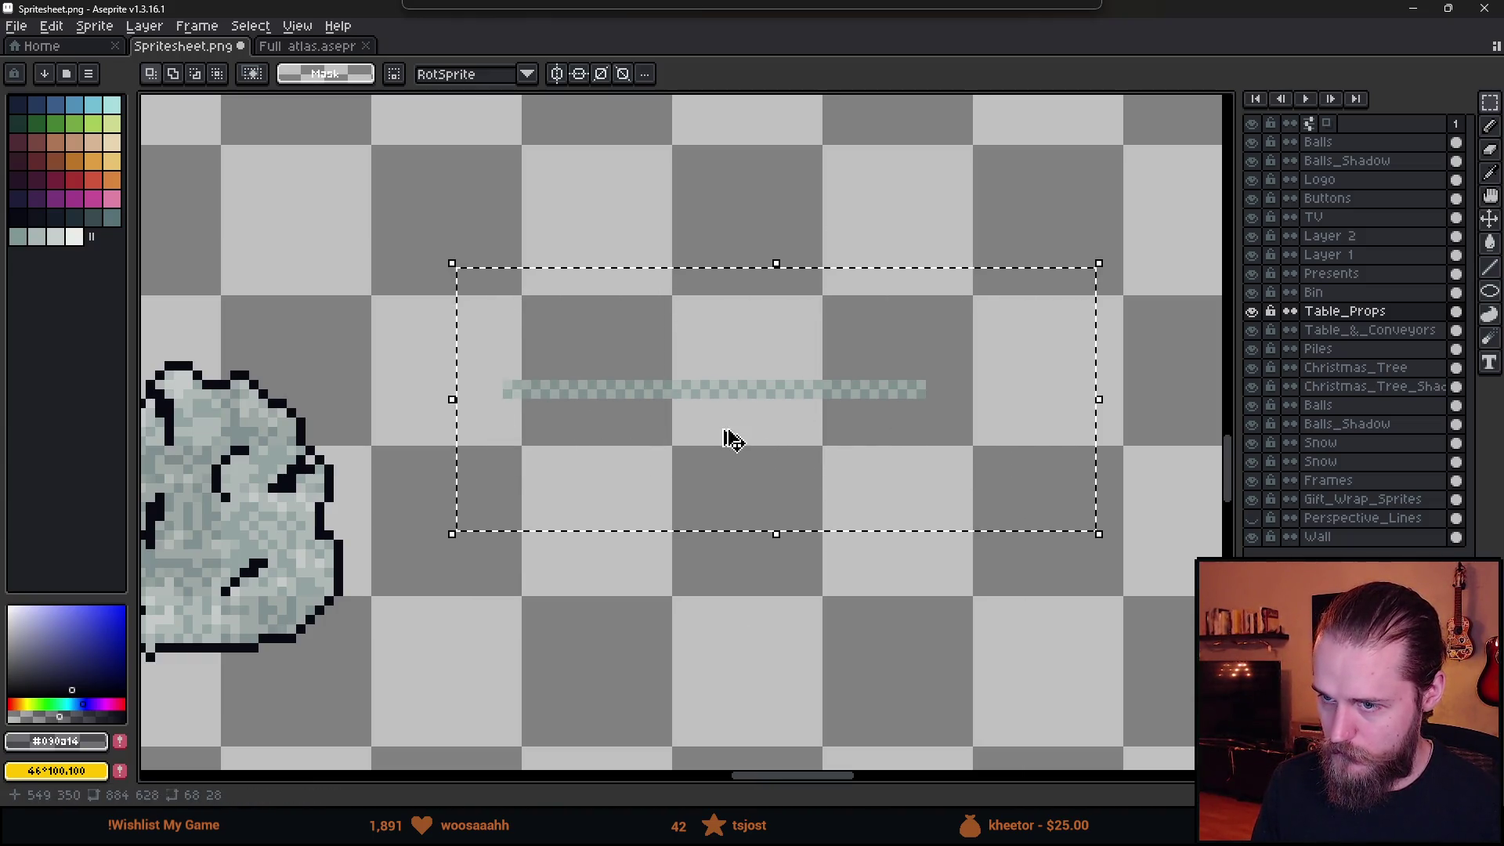
key("ctrl+d")
Erase the stray pixel at the strip's right end.
scroll(512, 438, "up", 3)
key("e")
scroll(829, 497, "down", 2)
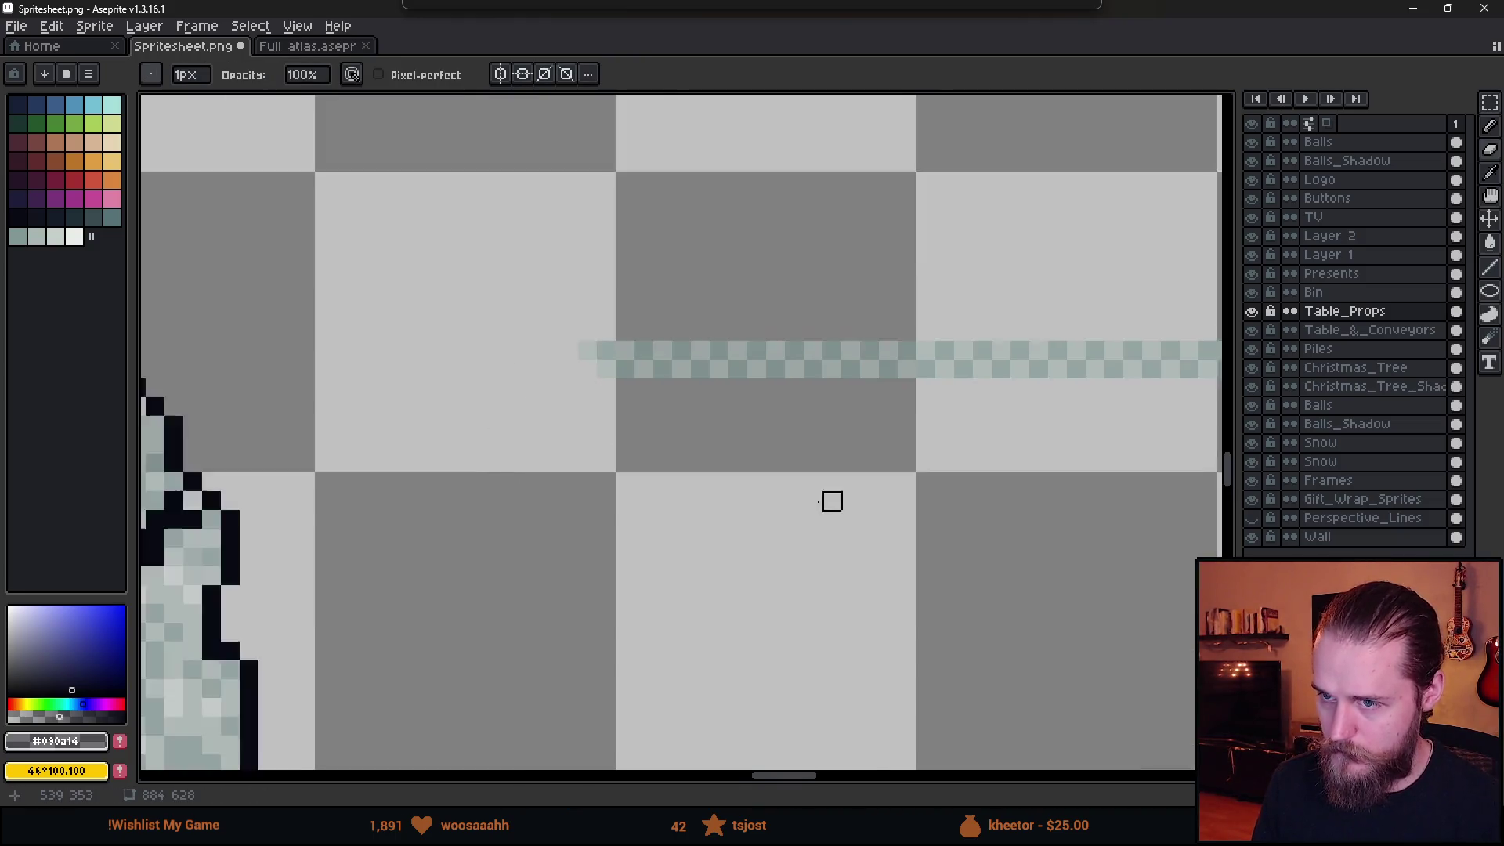
scroll(823, 423, "up", 3)
left_click(834, 318)
scroll(874, 453, "down", 3)
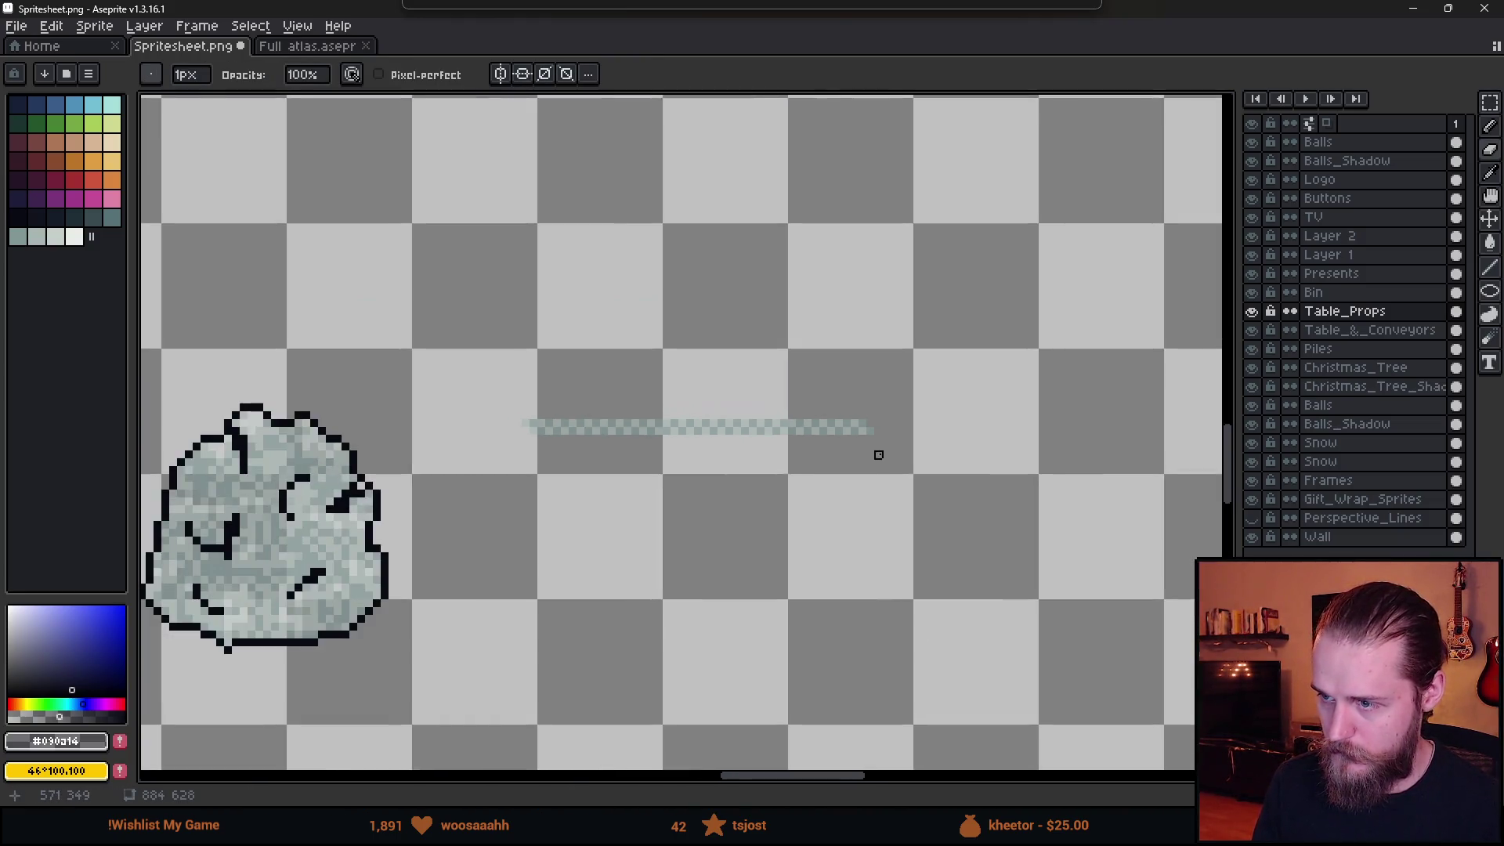
Stretch the selected strip into a taller band.
key("m")
left_click_drag(416, 346, 1027, 549)
left_click_drag(713, 468, 721, 490)
left_click(704, 599)
Skew the strip into a slanted 65×29 sheet and nudge it slightly higher.
left_click_drag(537, 324, 964, 547)
left_click_drag(514, 373, 537, 473)
mouse_move(713, 503)
left_mouse_down()
mouse_move(698, 466)
mouse_move(715, 467)
left_mouse_up()
left_click(509, 359)
left_click_drag(509, 359, 995, 565)
mouse_move(682, 463)
left_mouse_down()
mouse_move(739, 530)
mouse_move(662, 403)
mouse_move(681, 494)
mouse_move(648, 430)
mouse_move(705, 531)
left_mouse_up()
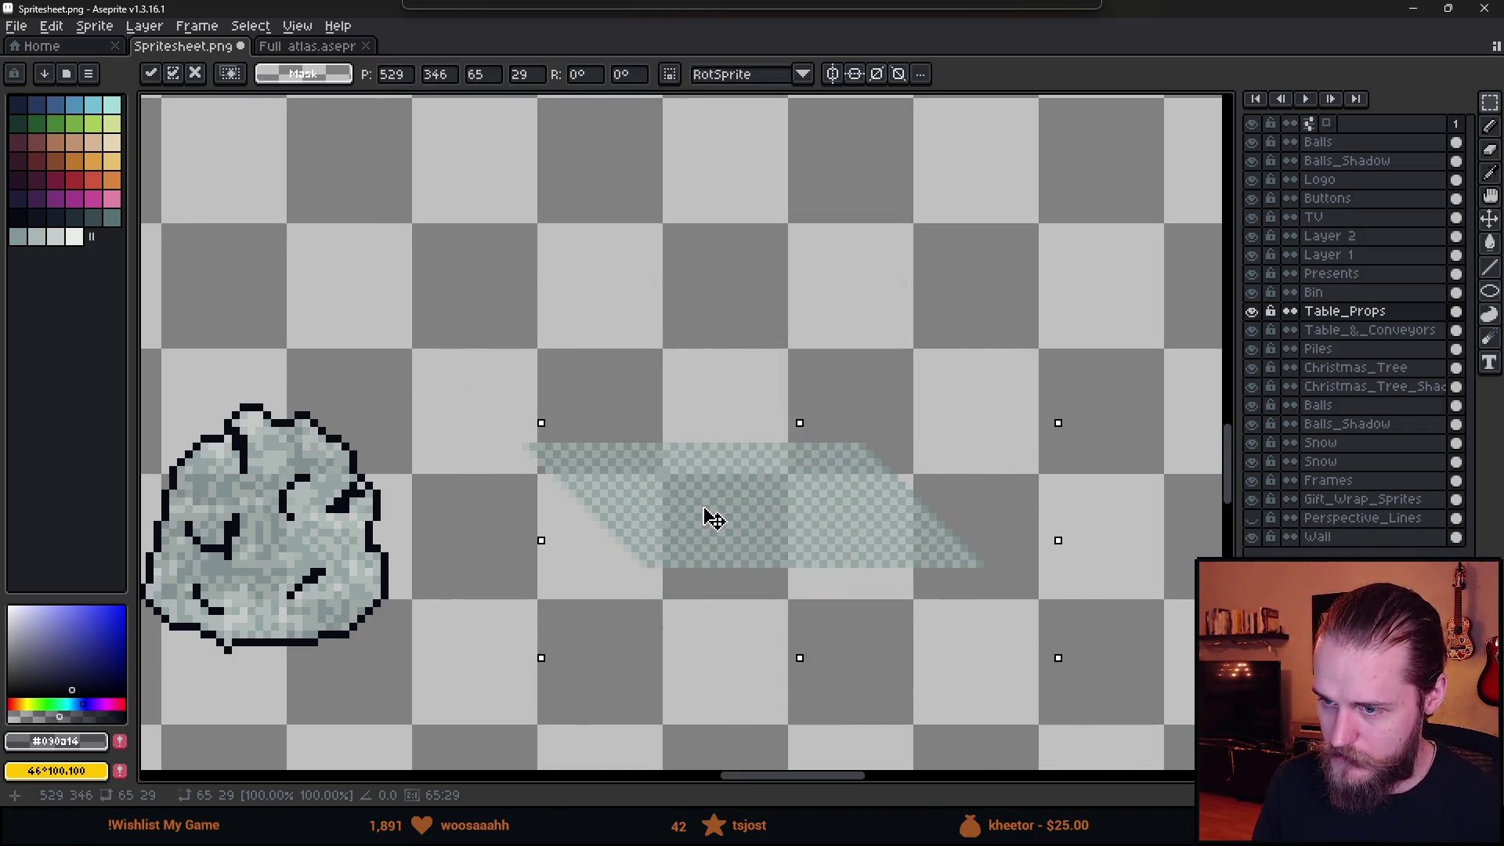
Move the bubble-wrap sheet onto the table art to compare it above the table top.
left_click(564, 279)
scroll(711, 498, "down", 3)
scroll(711, 498, "up", 1)
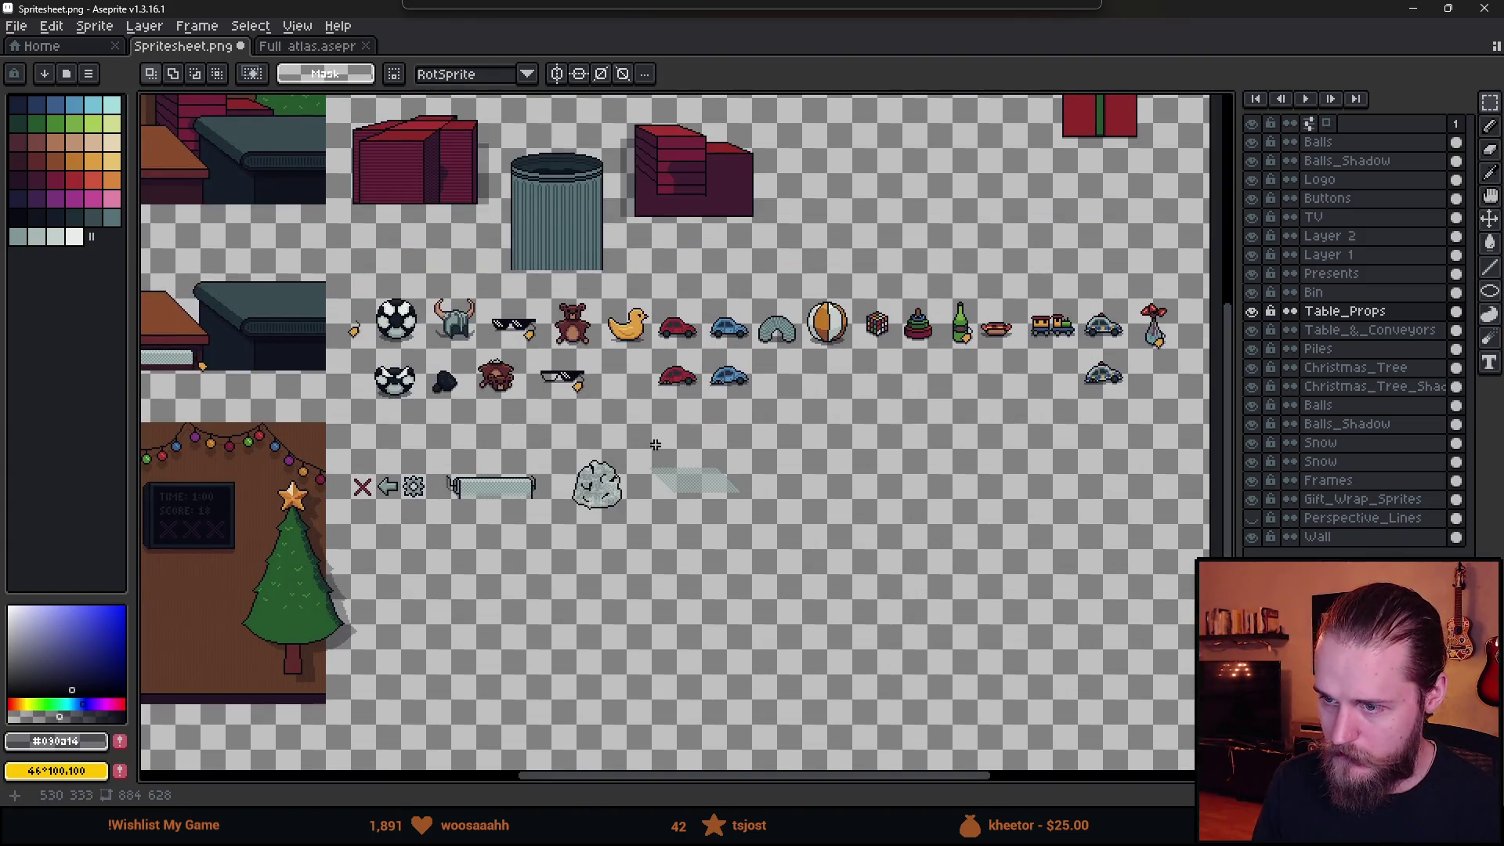
scroll(655, 445, "up", 2)
mouse_move(820, 474)
left_mouse_down()
mouse_move(1141, 665)
mouse_move(869, 558)
left_mouse_up()
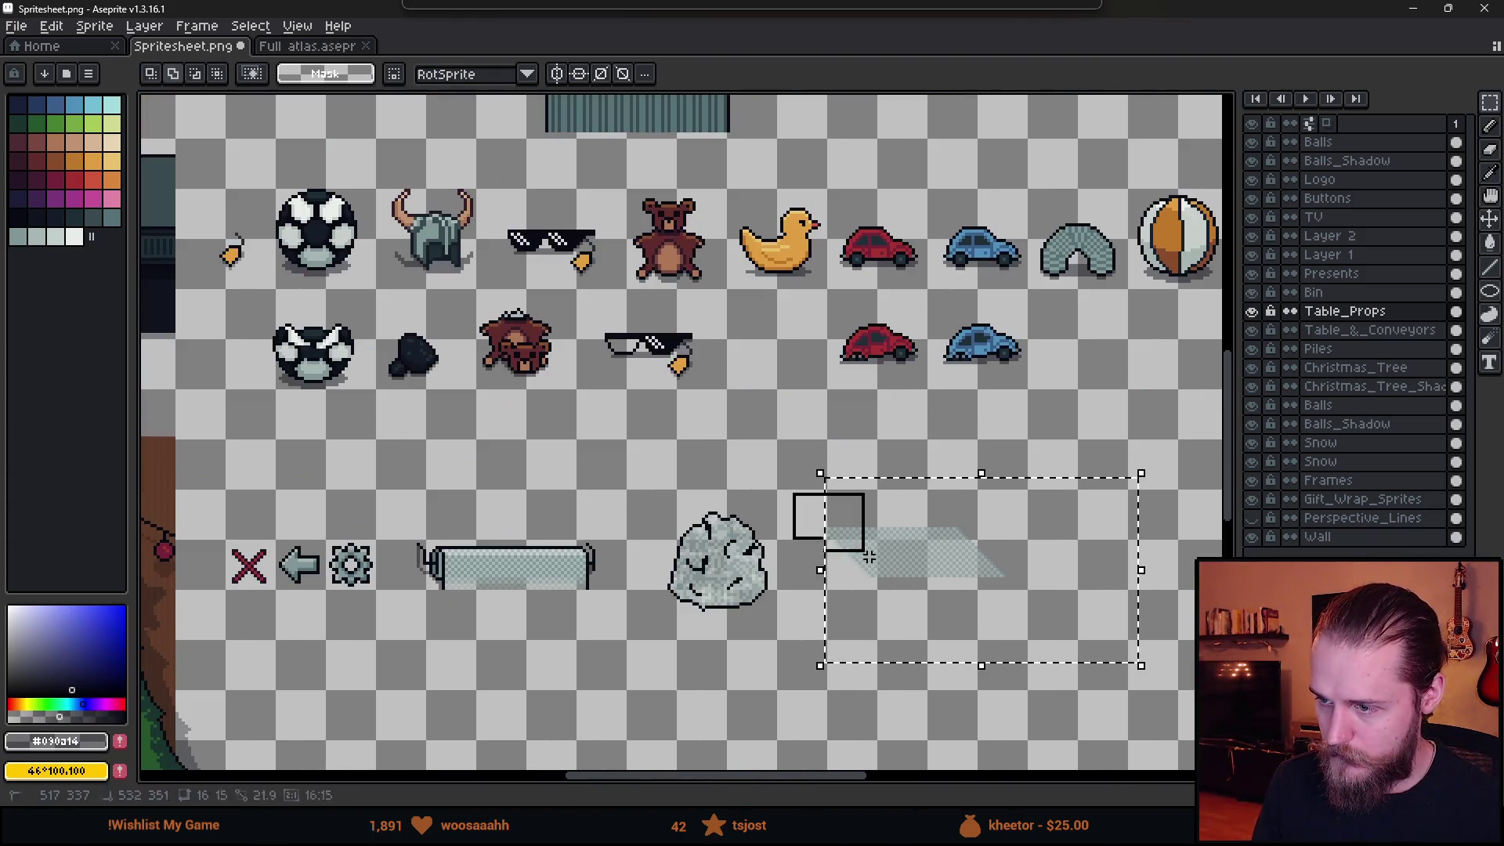
scroll(870, 557, "down", 3)
scroll(901, 595, "up", 1)
scroll(1018, 611, "up", 2)
left_click_drag(1118, 616, 581, 488)
scroll(581, 489, "up", 3)
mouse_move(838, 492)
left_mouse_down()
mouse_move(966, 672)
mouse_move(900, 530)
mouse_move(731, 279)
mouse_move(1021, 689)
mouse_move(683, 322)
left_mouse_up()
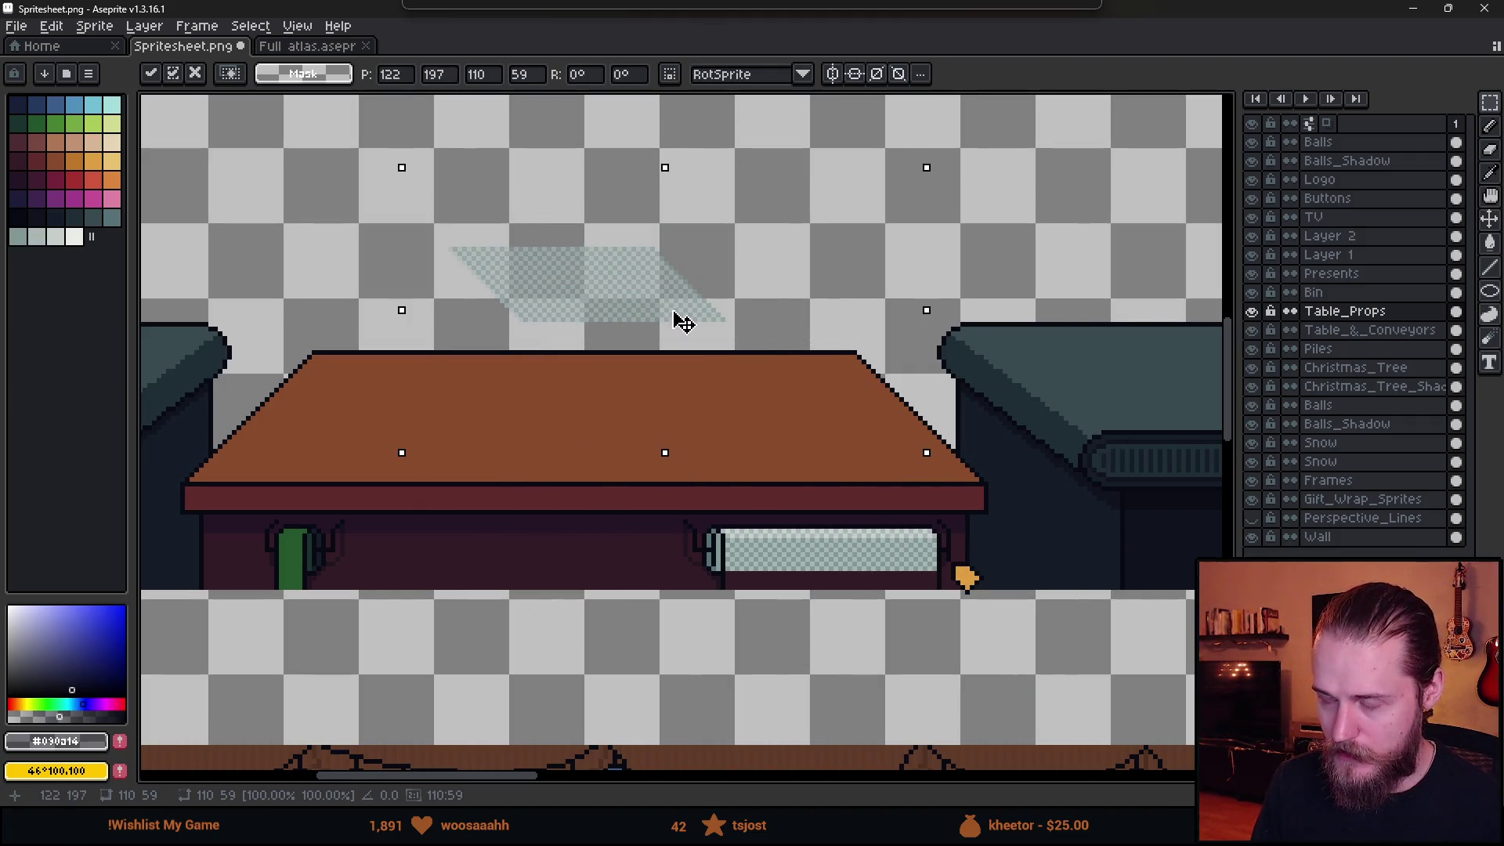
Return the sheet to the empty area and drop it.
scroll(533, 266, "down", 5)
scroll(654, 329, "up", 1)
mouse_move(480, 287)
left_mouse_down()
mouse_move(1081, 527)
mouse_move(1000, 504)
mouse_move(1124, 497)
mouse_move(903, 480)
left_mouse_up()
scroll(1115, 498, "up", 4)
key("ctrl+d")
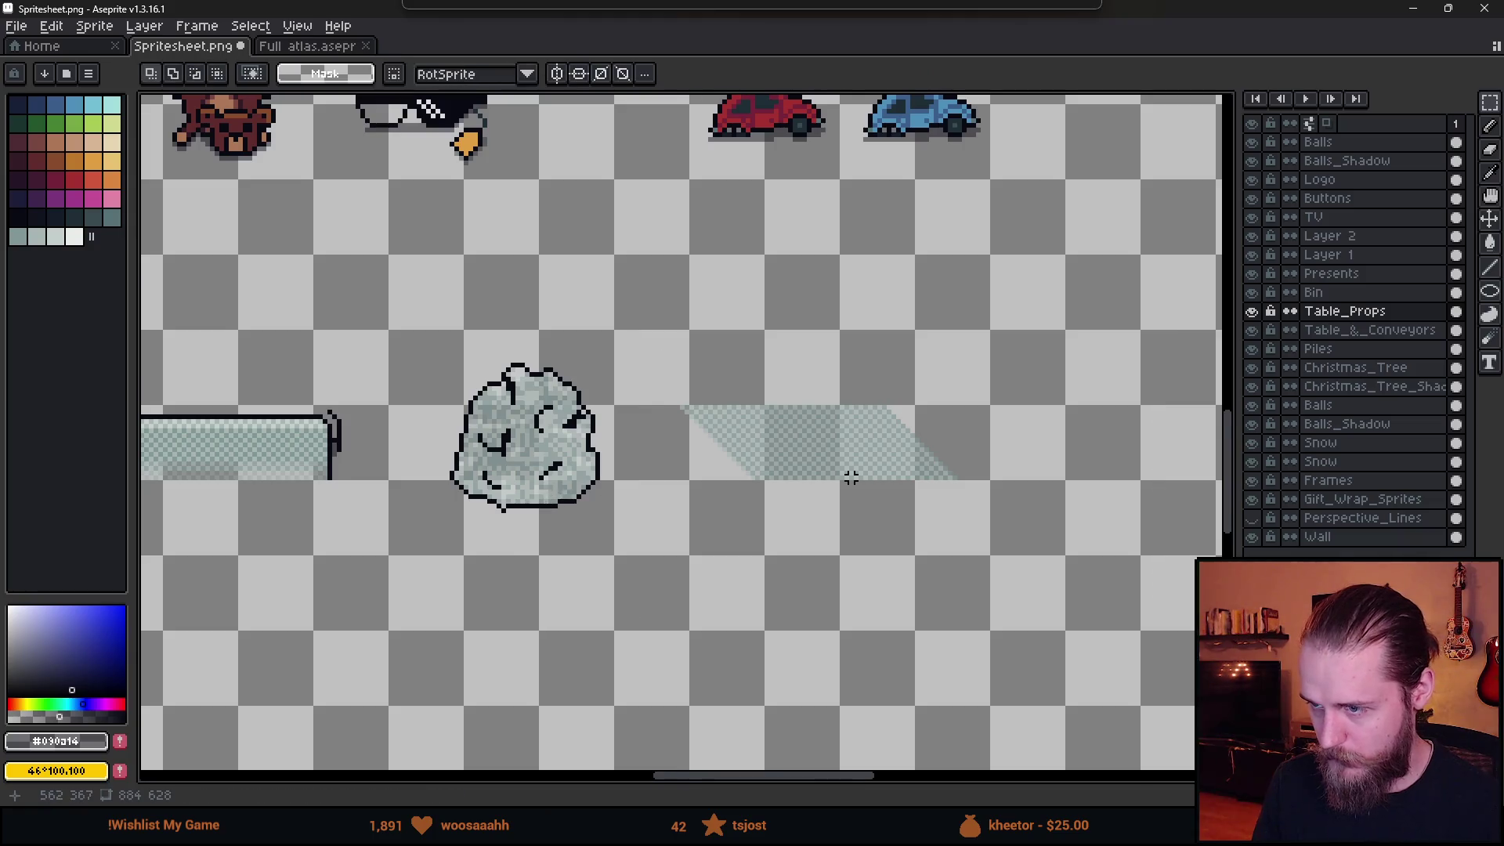
Add a black outline around the selected flat bubble-wrap sheet.
scroll(851, 477, "up", 1)
mouse_move(596, 308)
left_mouse_down()
mouse_move(983, 571)
mouse_move(1107, 624)
left_mouse_up()
left_click(1253, 312)
left_click(1253, 312)
left_click(508, 402, "alt")
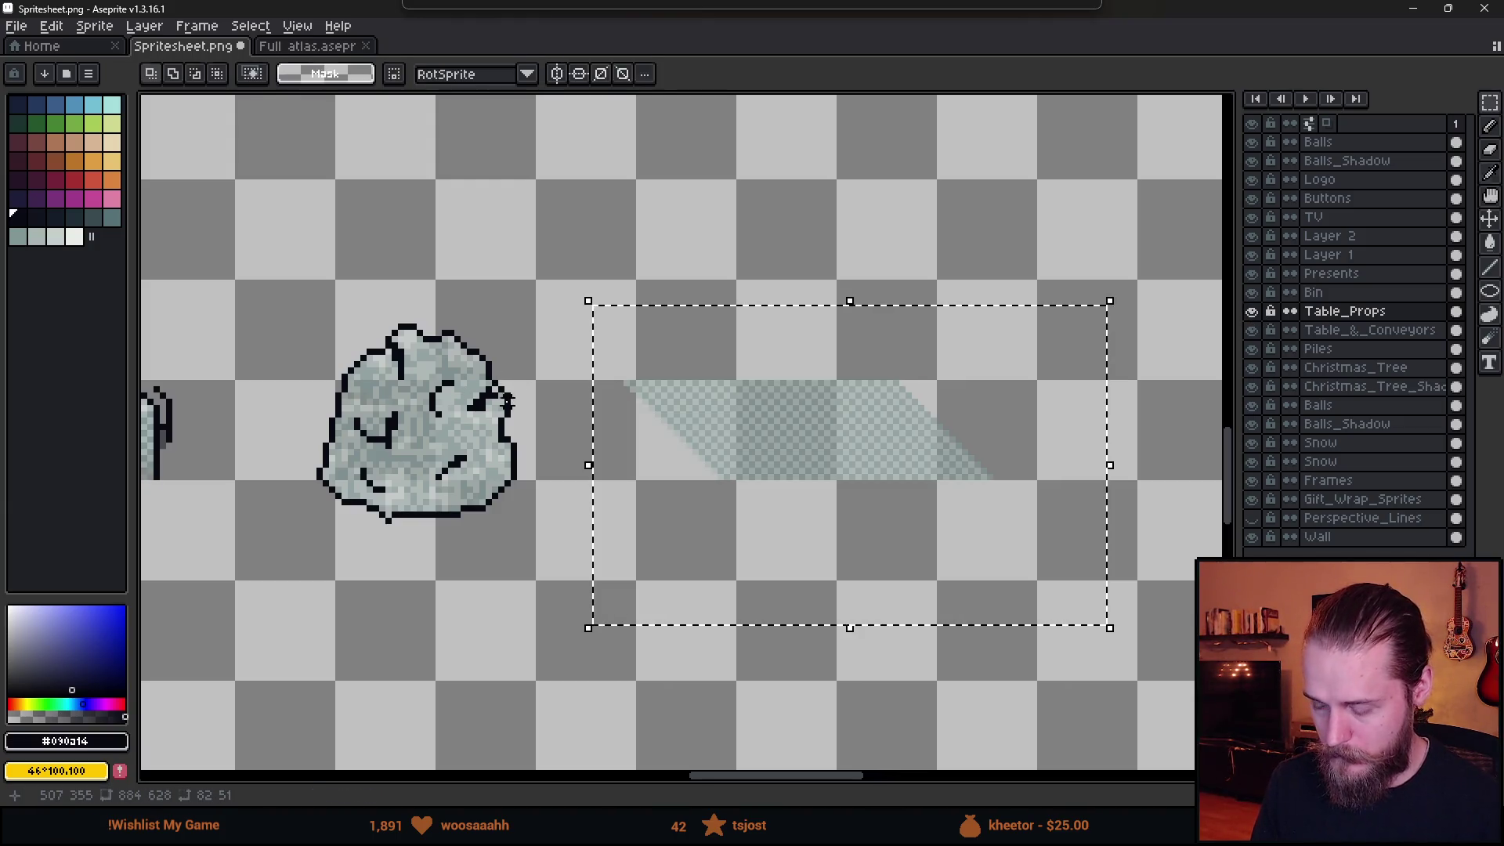
key("shift+o")
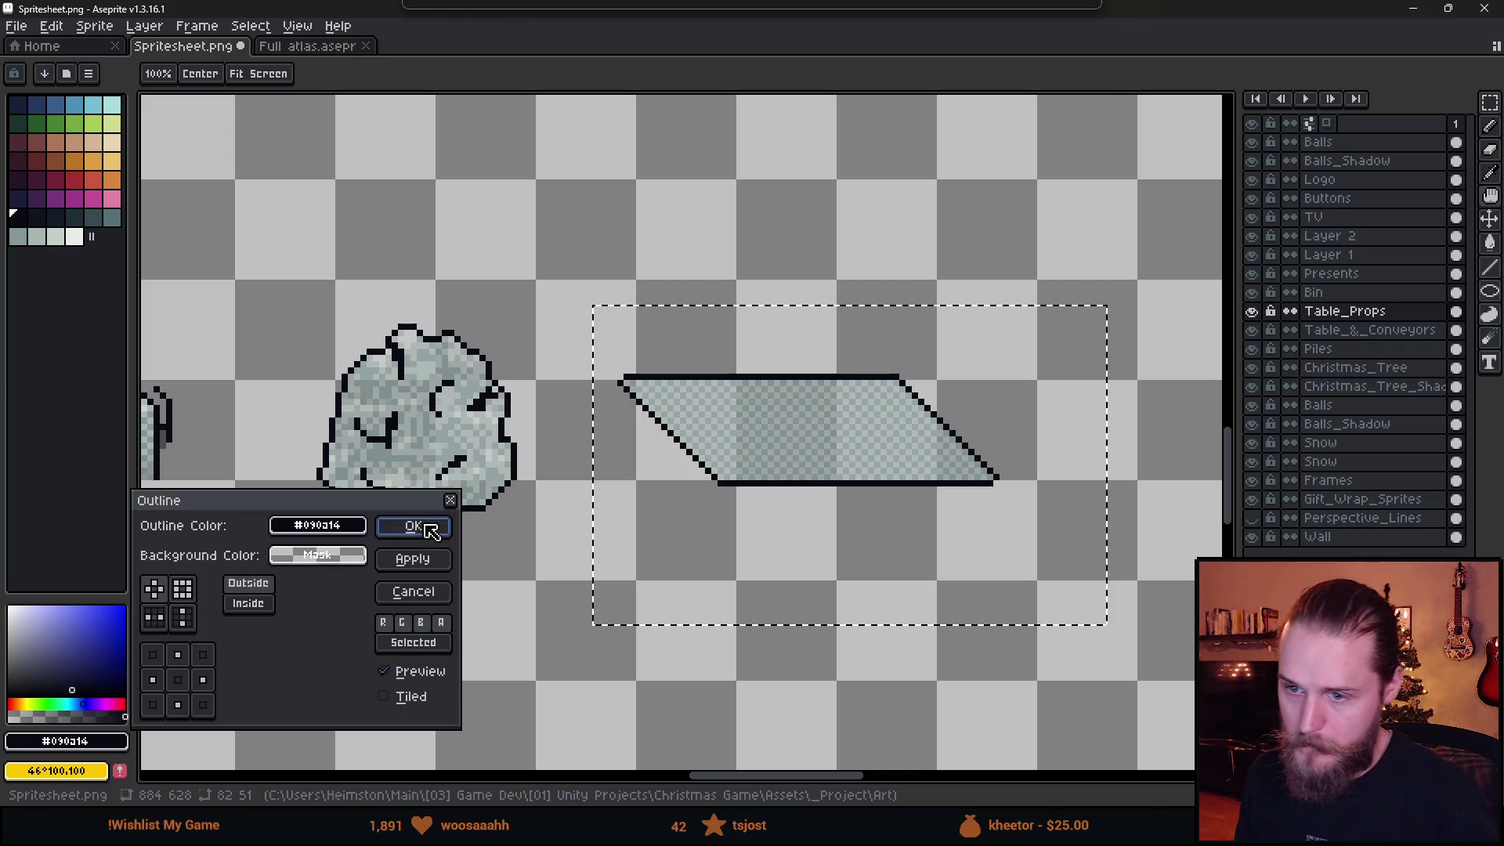
left_click(430, 530)
Check the outlined sheet against Table_Props, save the spritesheet, and go back to Unity.
scroll(650, 589, "down", 3)
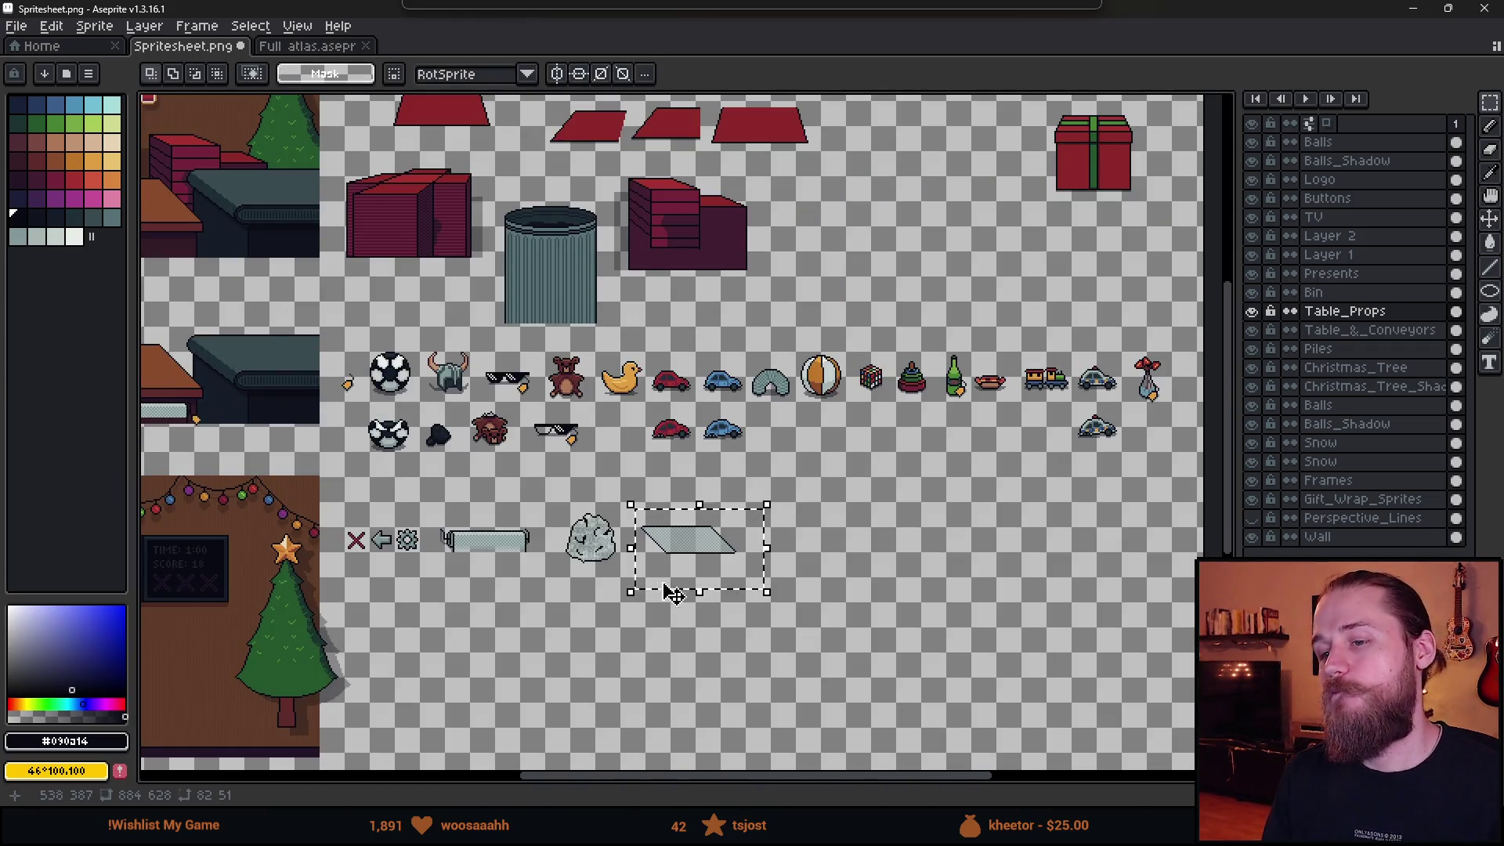
scroll(674, 593, "up", 2)
key("ctrl+d")
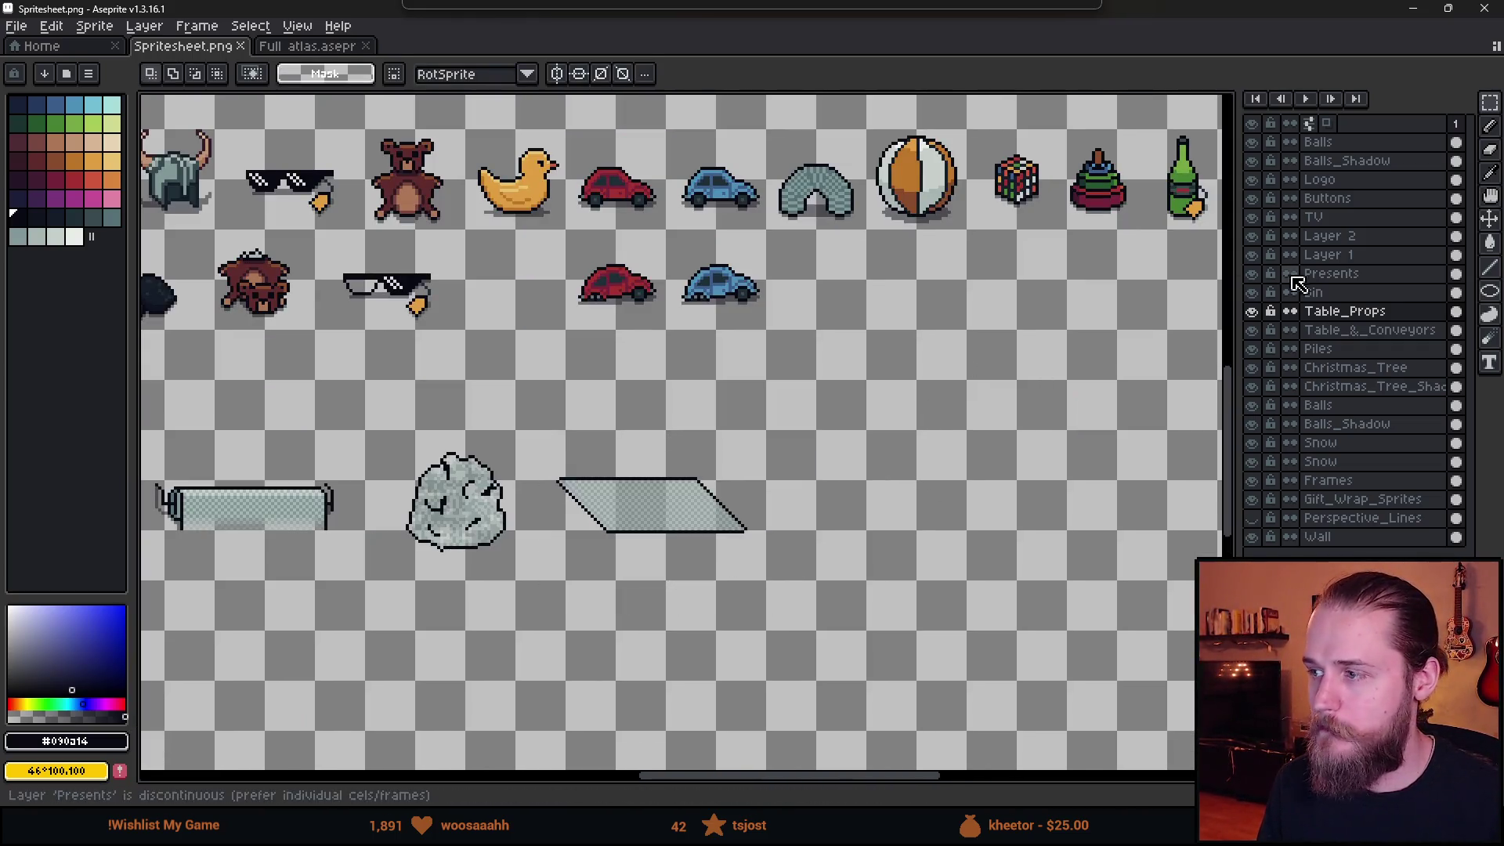
left_click_drag(538, 443, 839, 605)
left_click(1253, 312)
left_click(1255, 312)
key("ctrl+d")
key("ctrl+s")
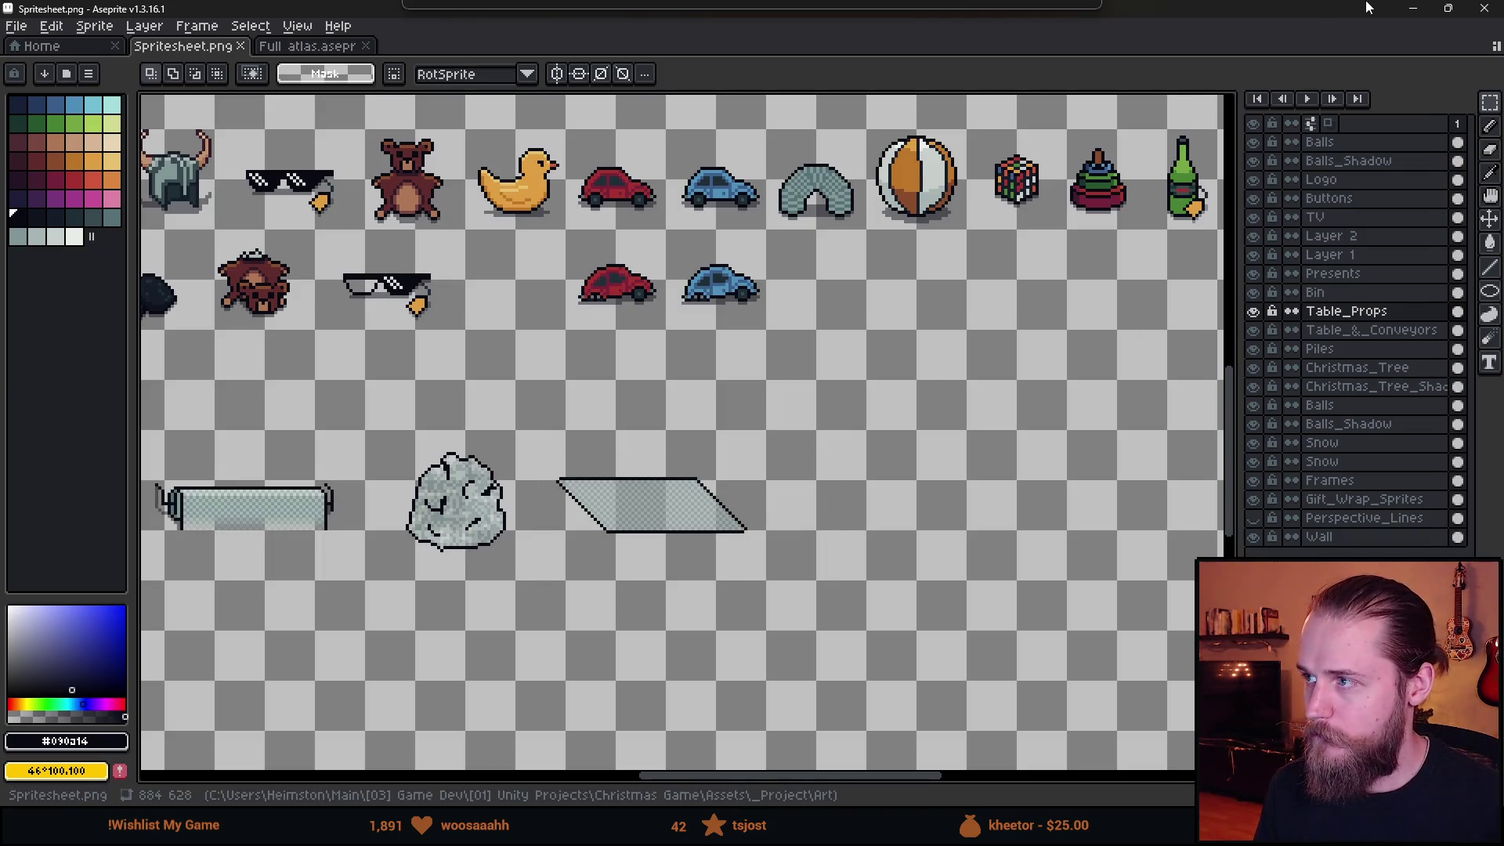
left_click(1412, 8)
left_click(997, 784)
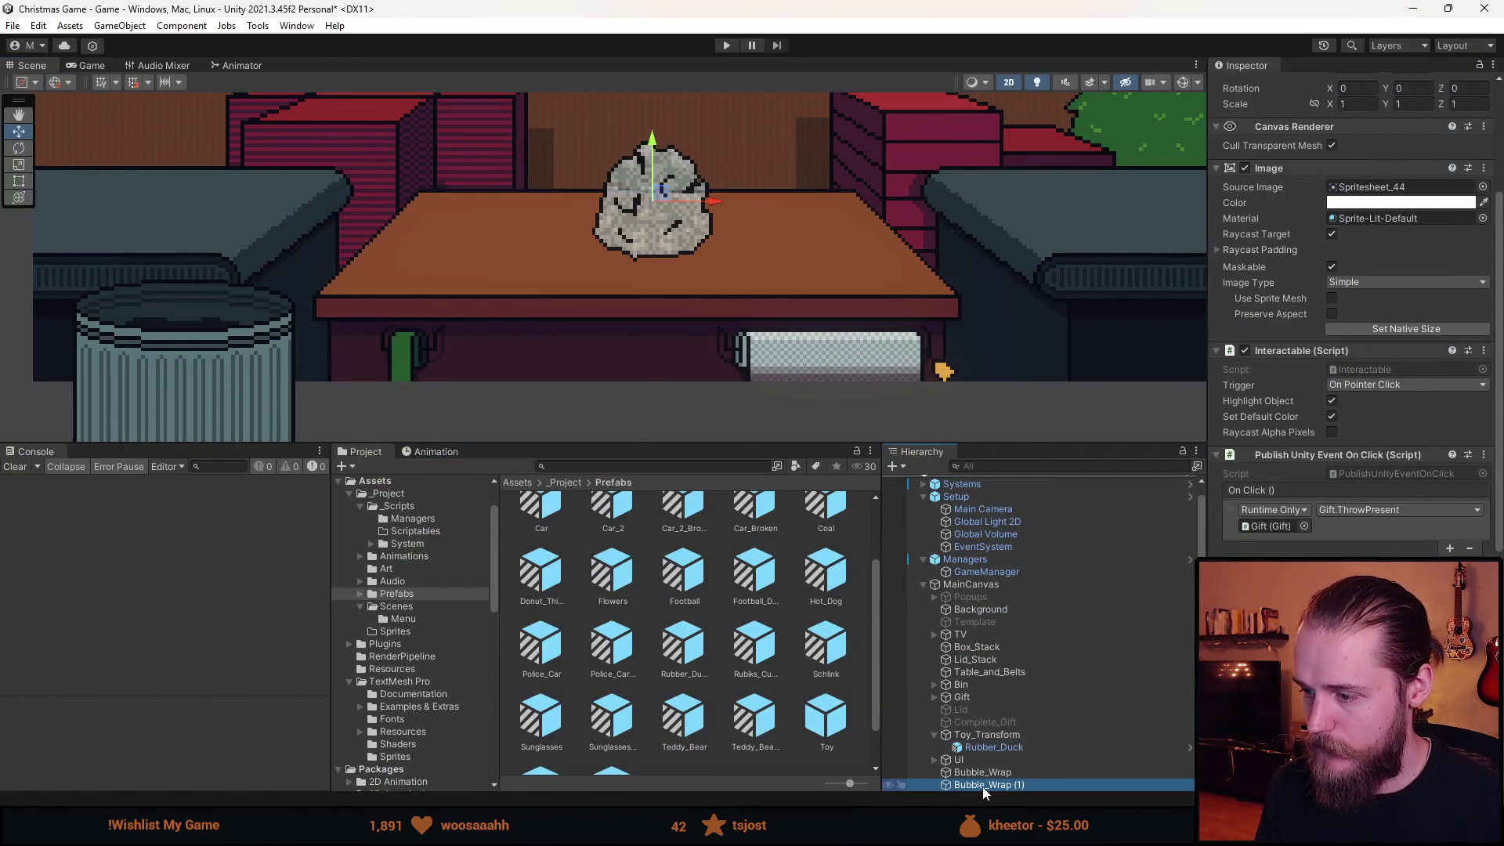
Wrap the crumpled copy in a new empty parent named Bubble_Wrap.
right_click(982, 786)
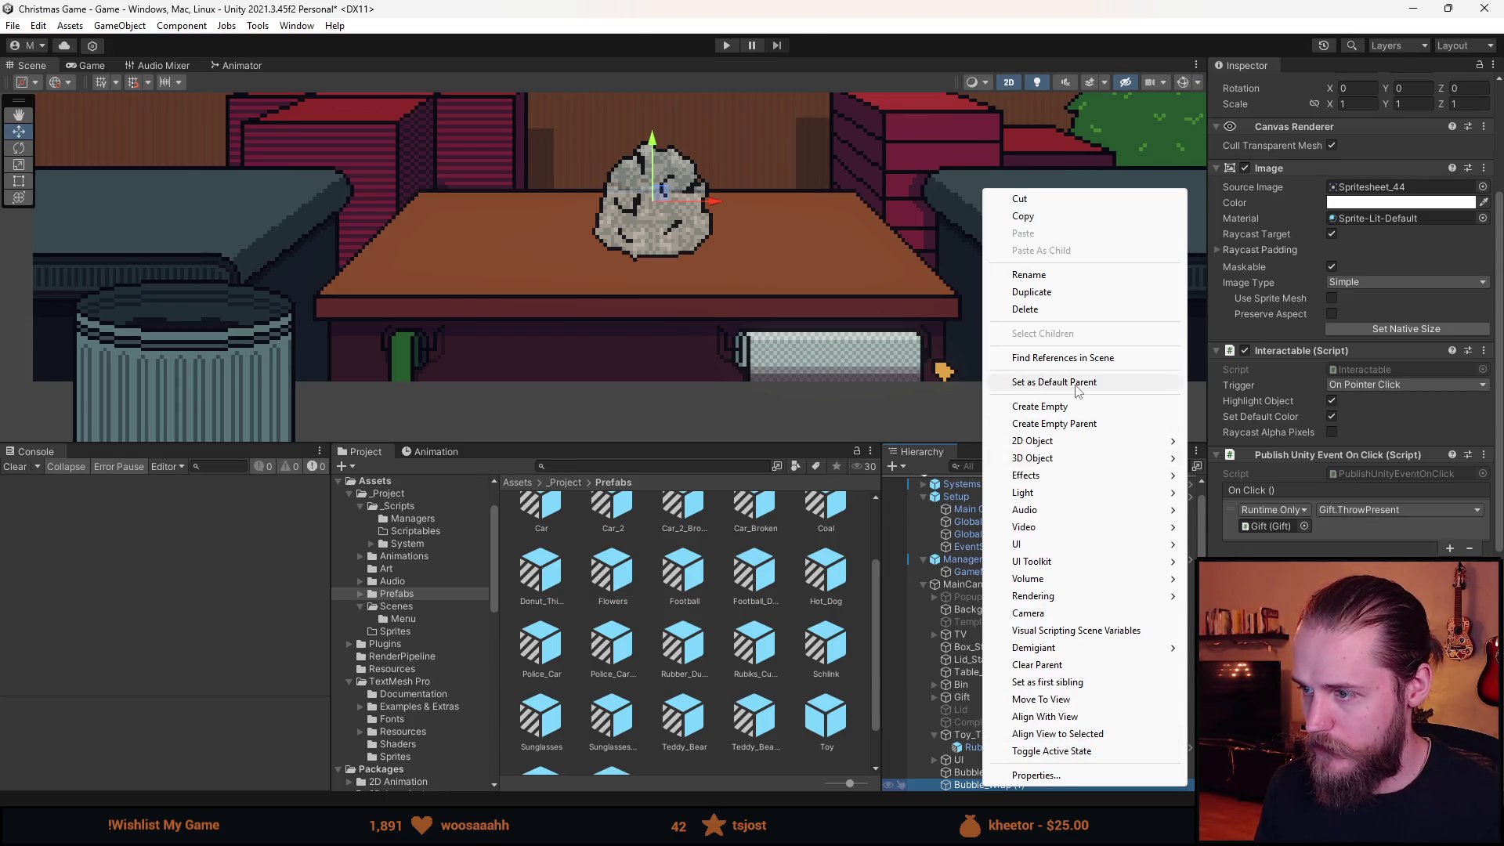
left_click(1070, 426)
left_click(1325, 90)
type("Bubble_Wrap")
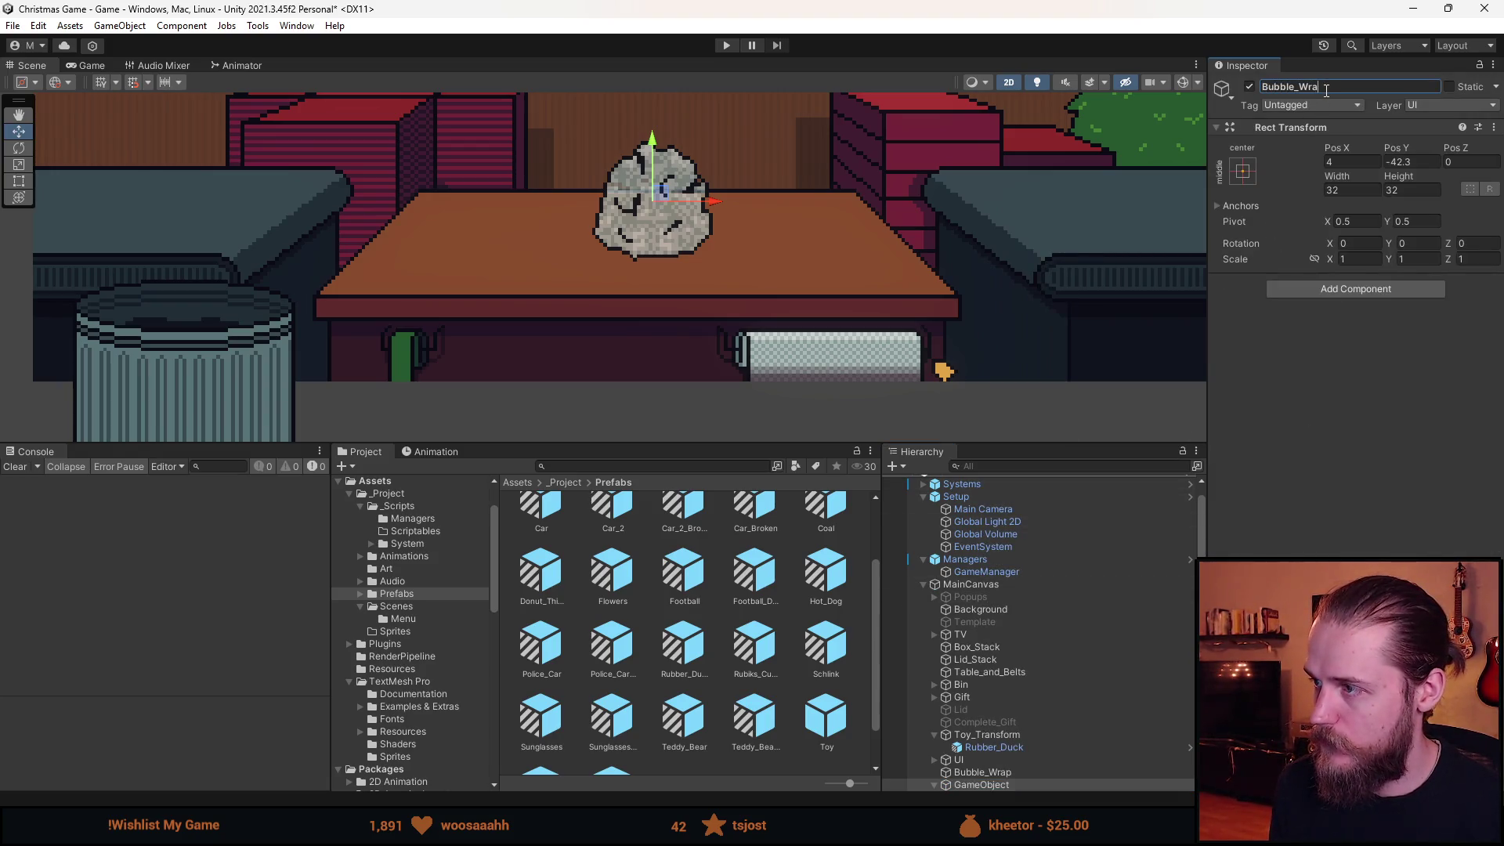
Rename the original flat bubble-wrap object to Bubble_Wrap_Thing.
left_click(990, 772)
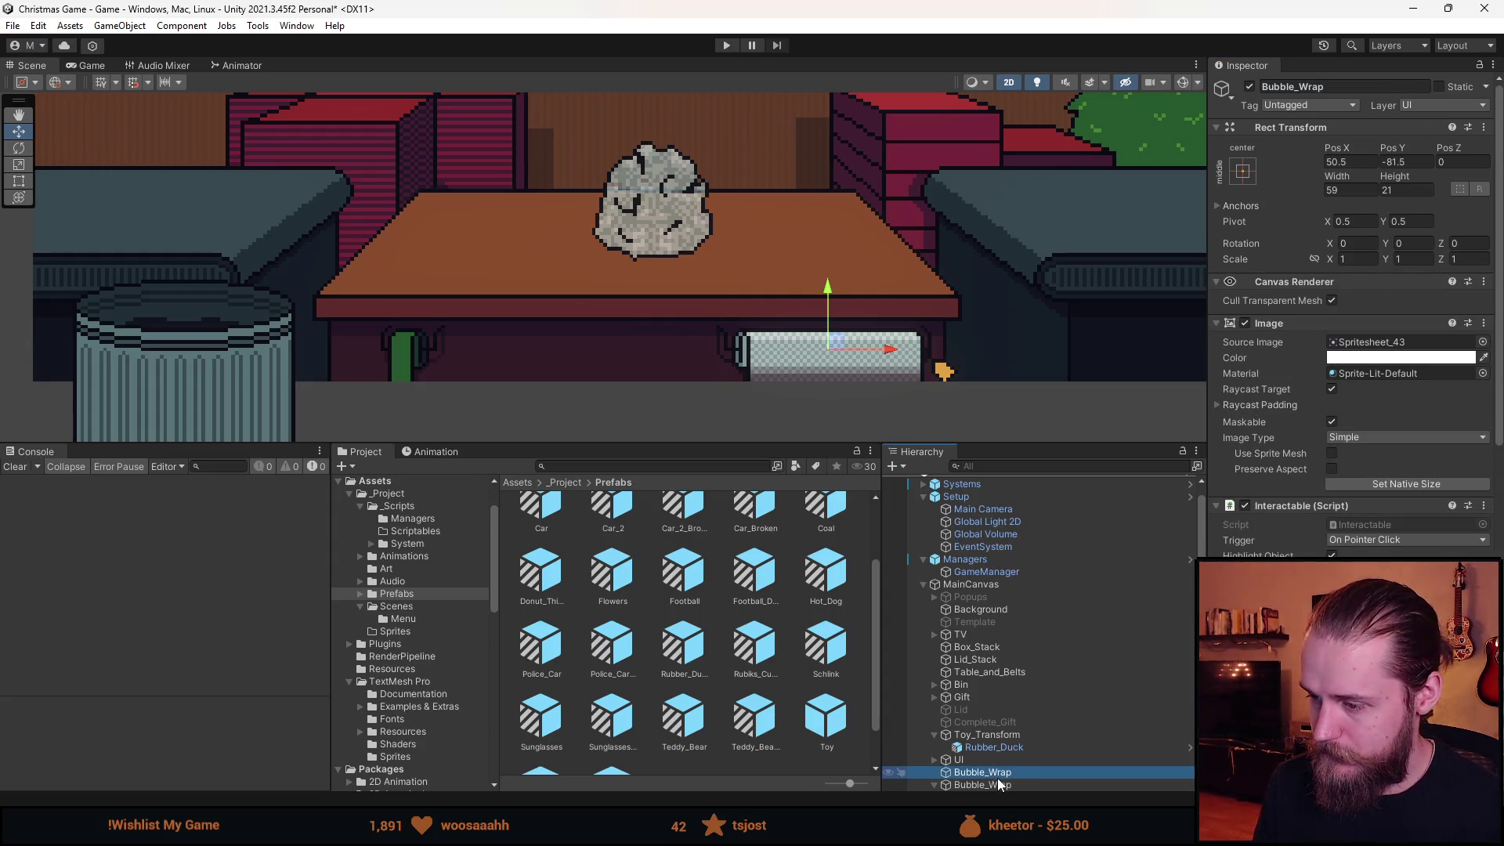
scroll(1008, 711, "down", 1)
left_click(1384, 88)
left_click(1384, 89)
type("_Thing")
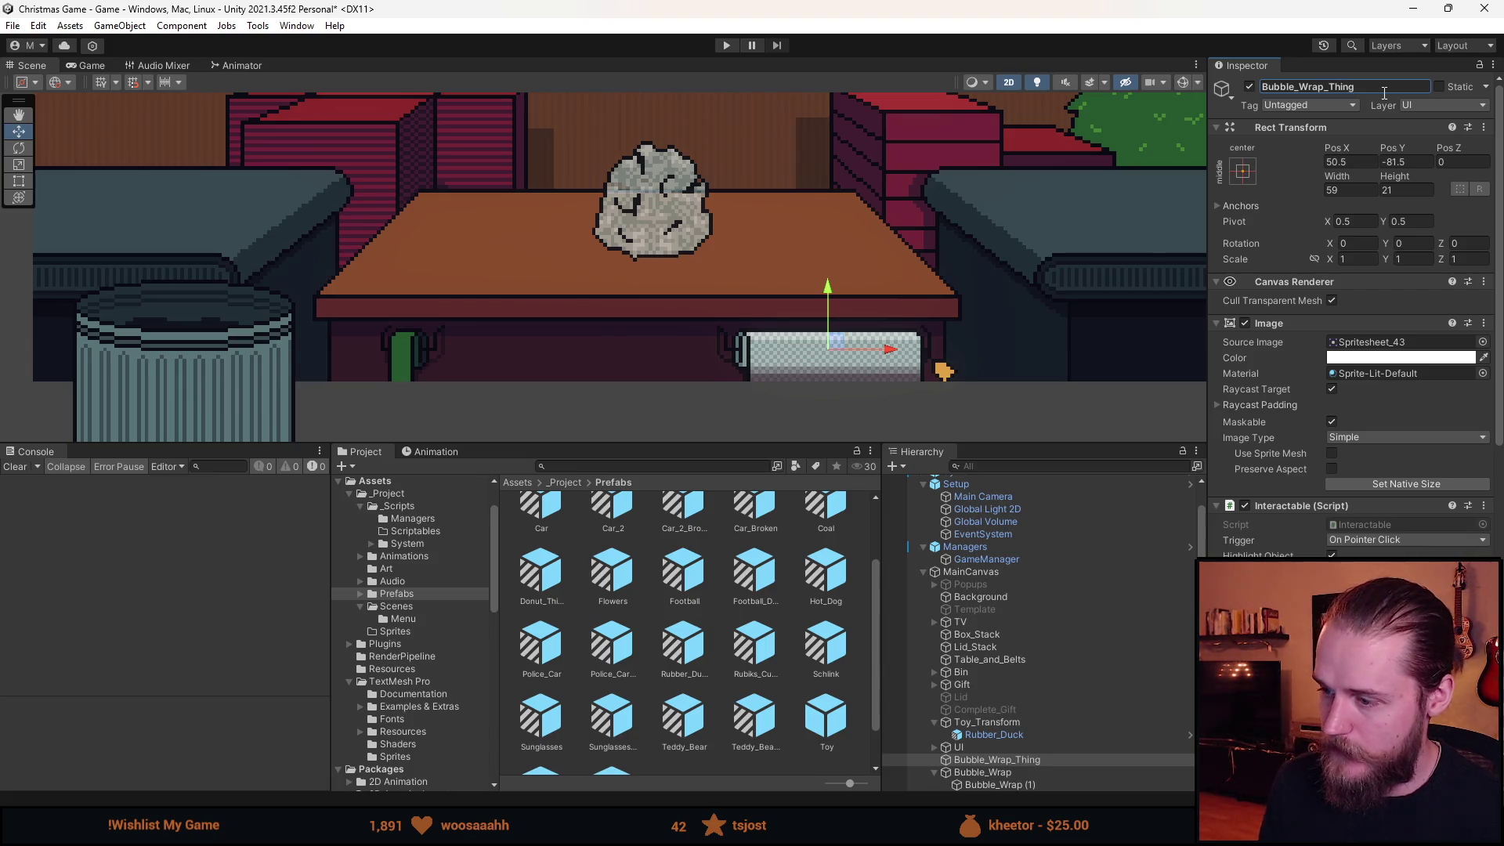
Collapse the Bubble_Wrap parent and enlarge the bottom panels.
left_click(998, 773)
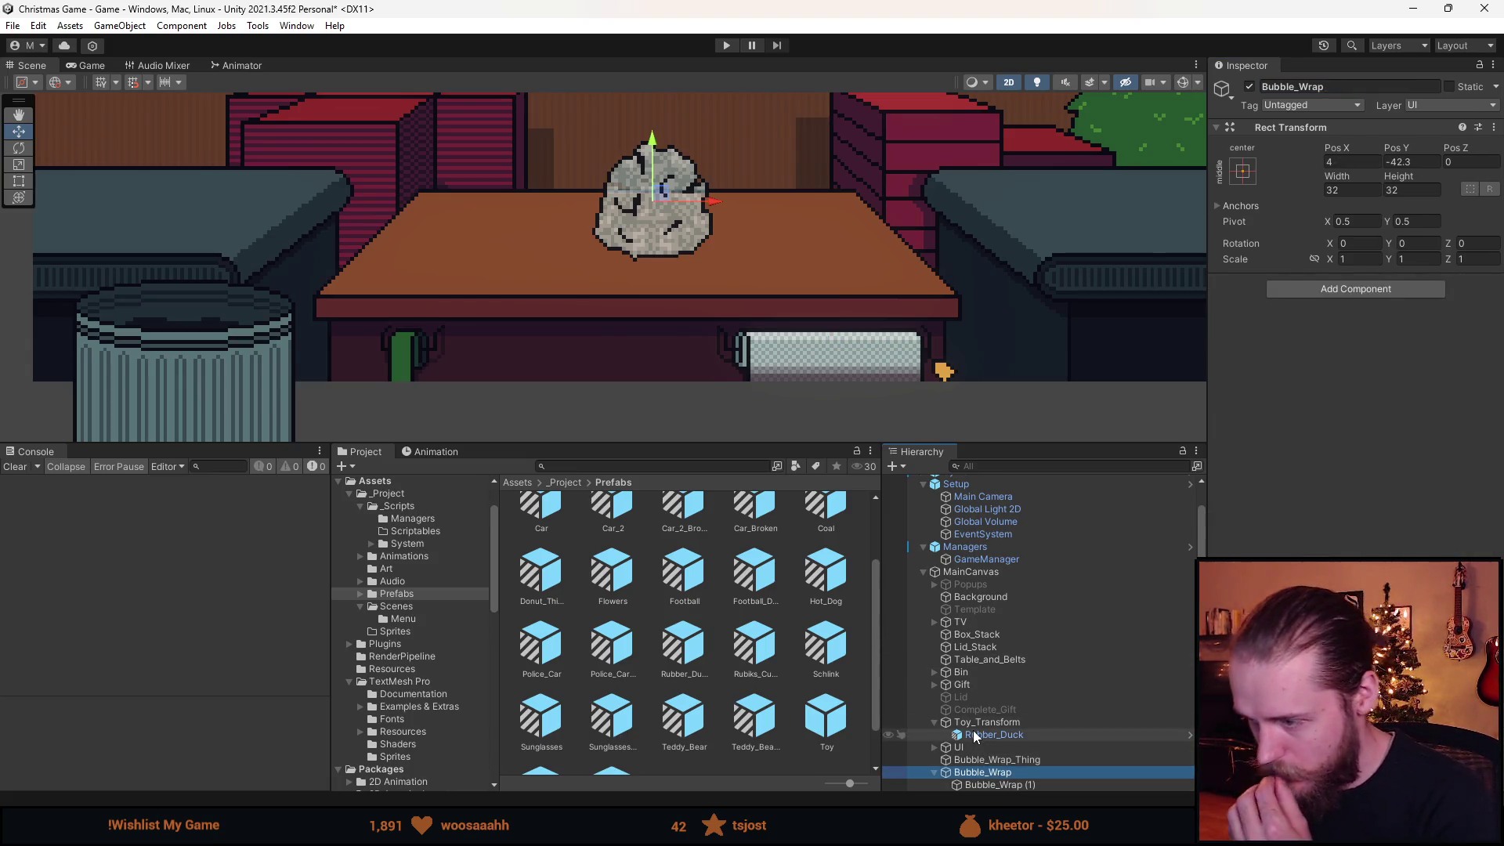
left_click(934, 773)
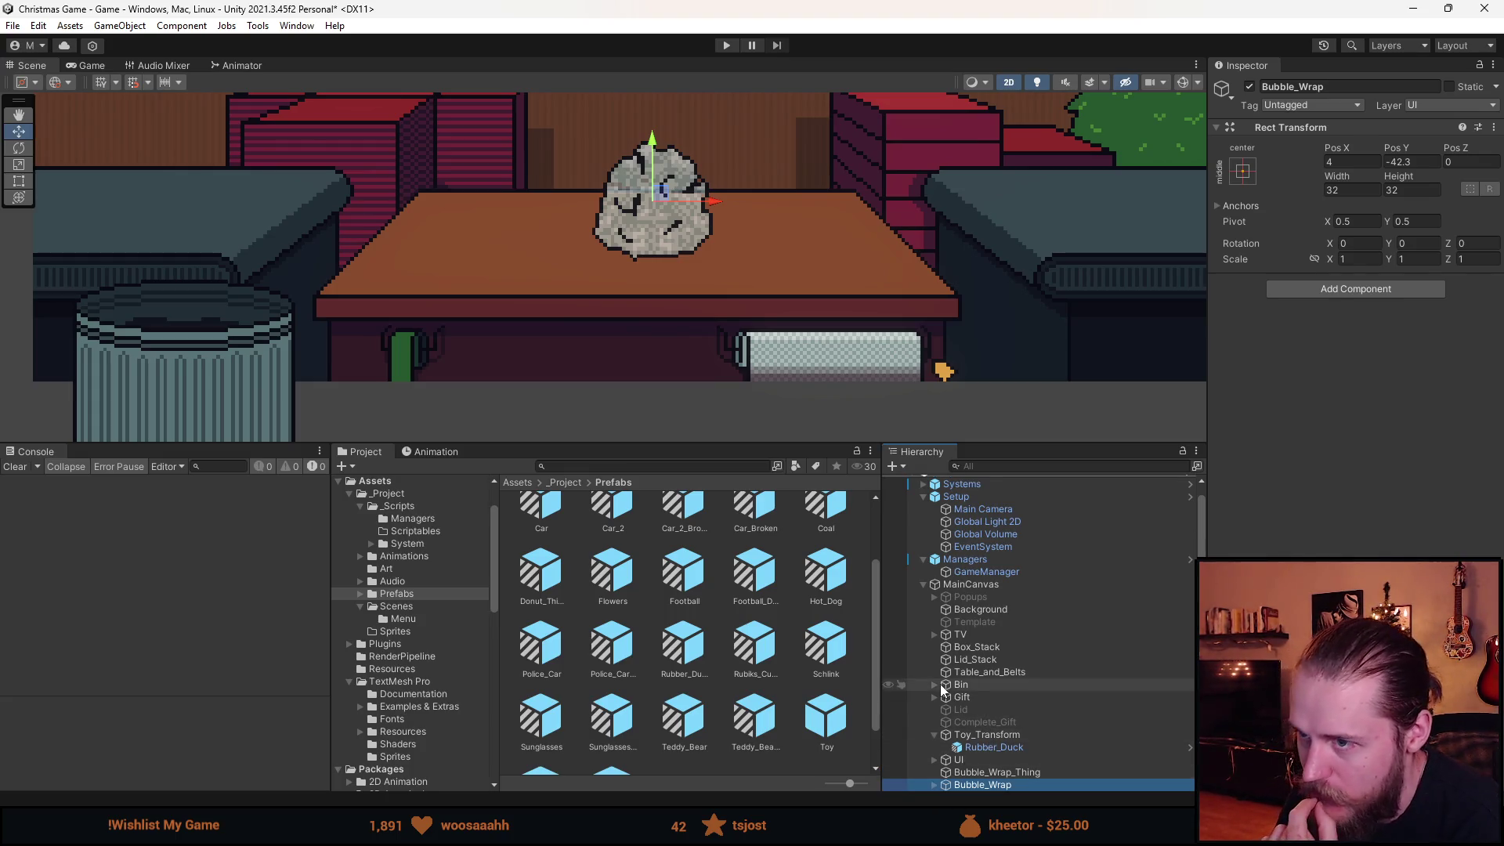
left_click_drag(988, 442, 979, 403)
scroll(773, 249, "down", 5)
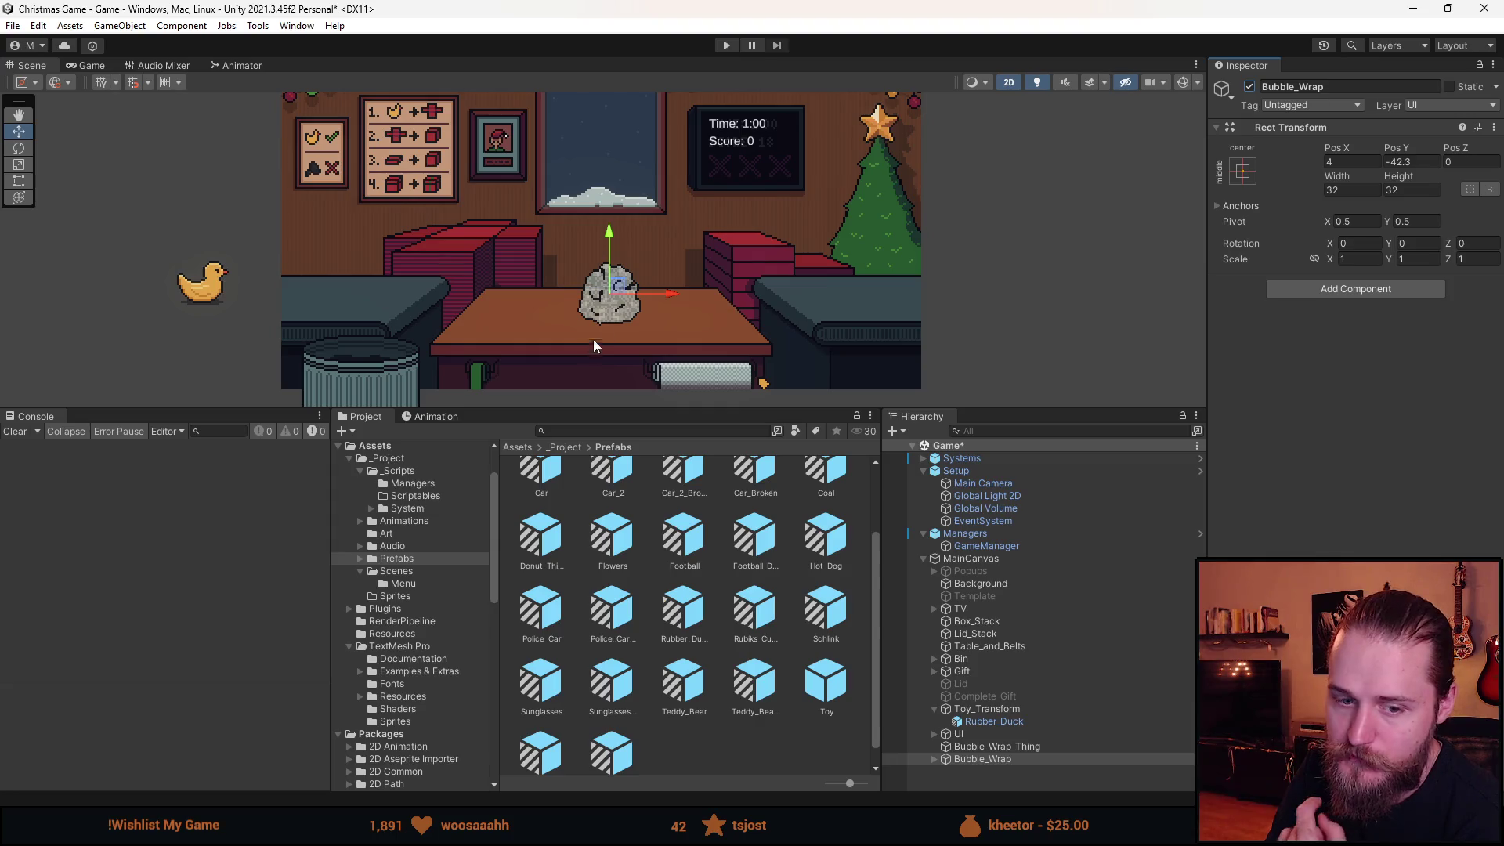
scroll(562, 284, "up", 2)
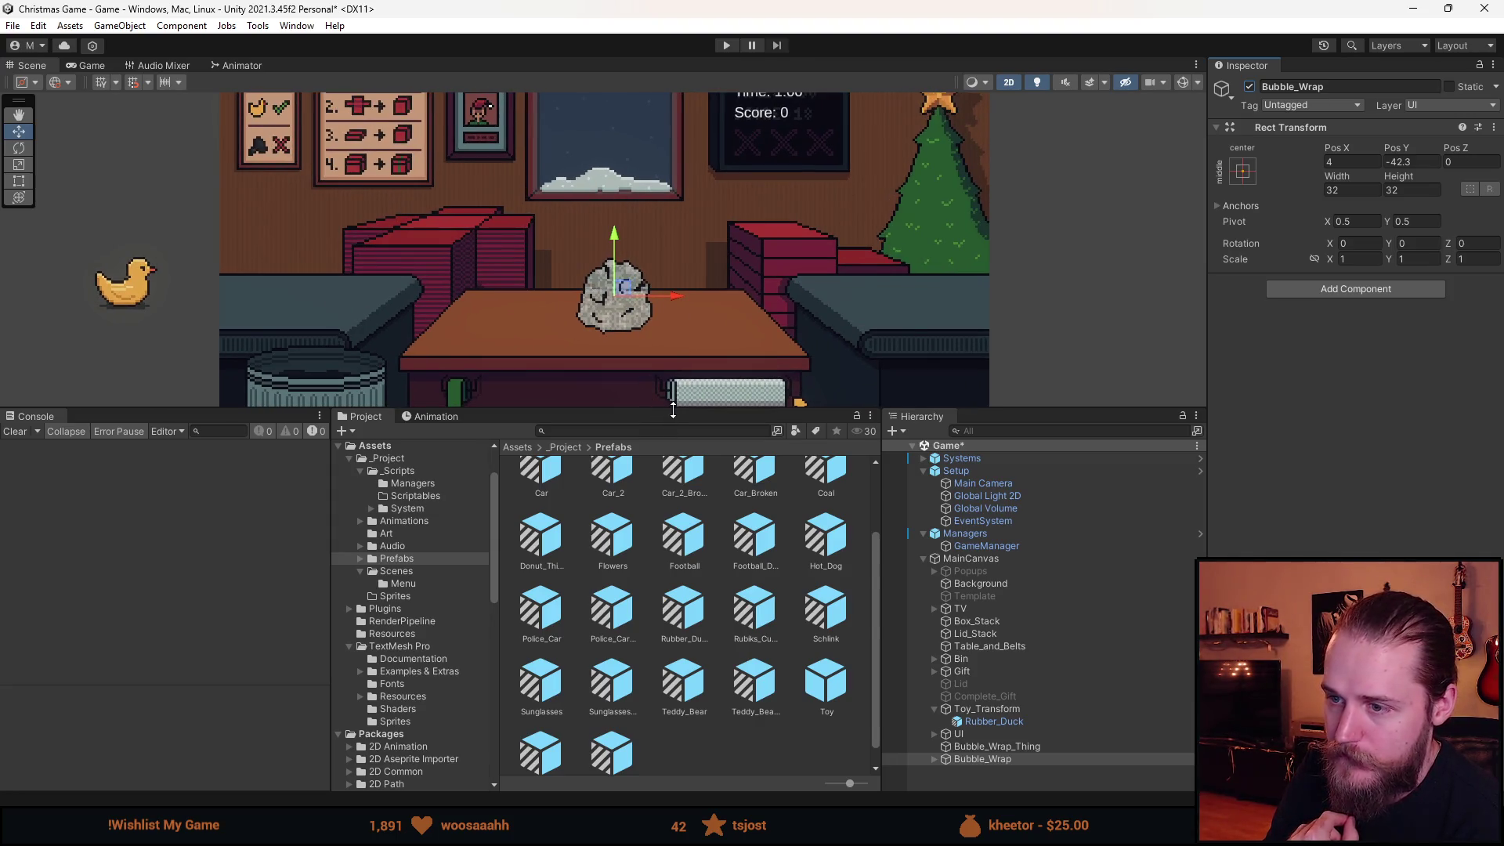
left_click_drag(672, 410, 672, 583)
scroll(1014, 726, "down", 4)
Rename the crumpled child under Bubble_Wrap to Crumpled.
left_click(935, 783)
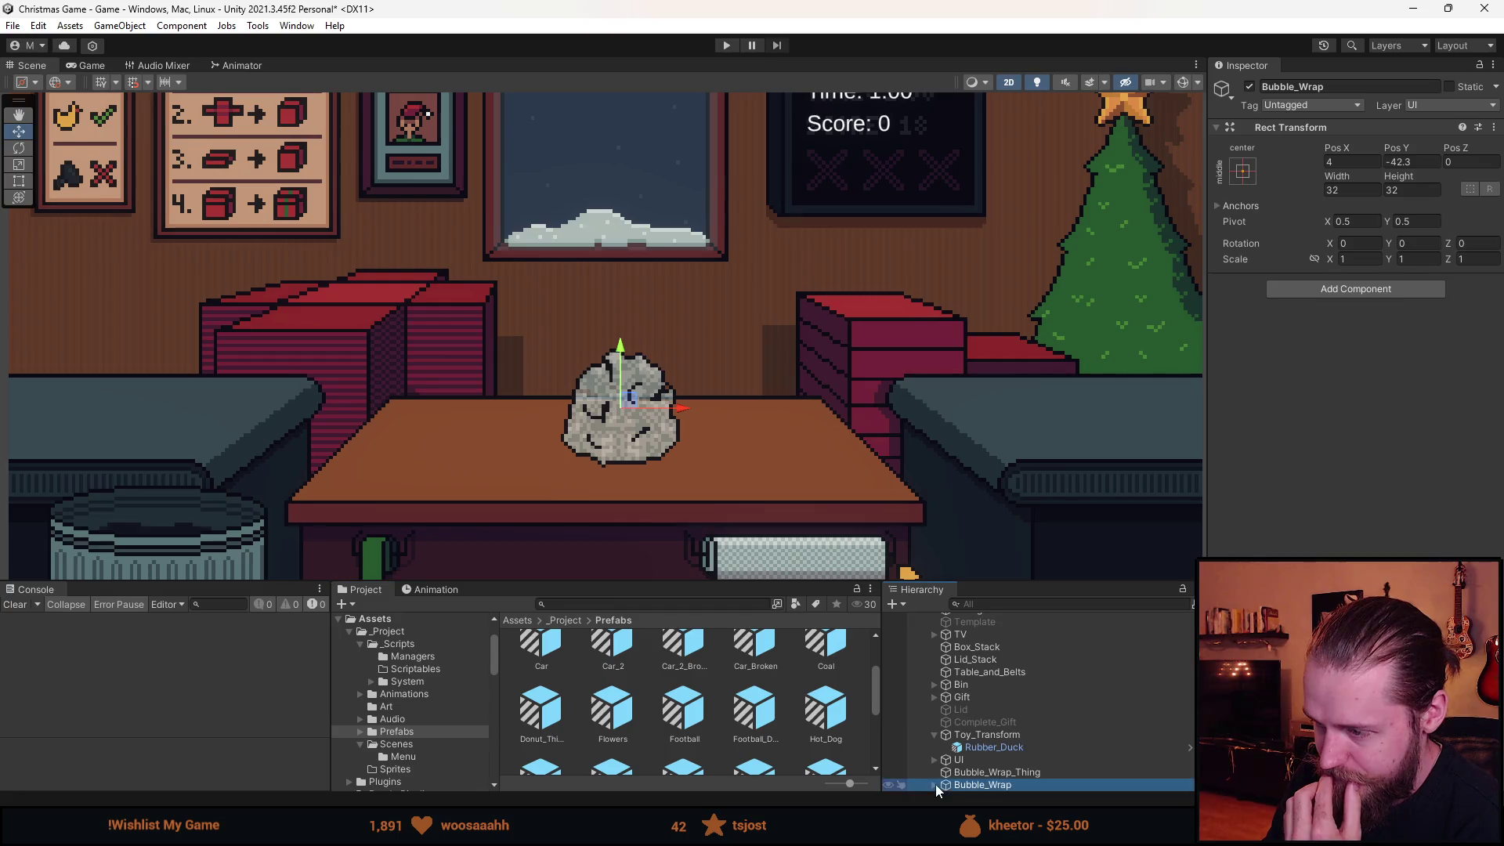
left_click(934, 784)
left_click(1026, 786)
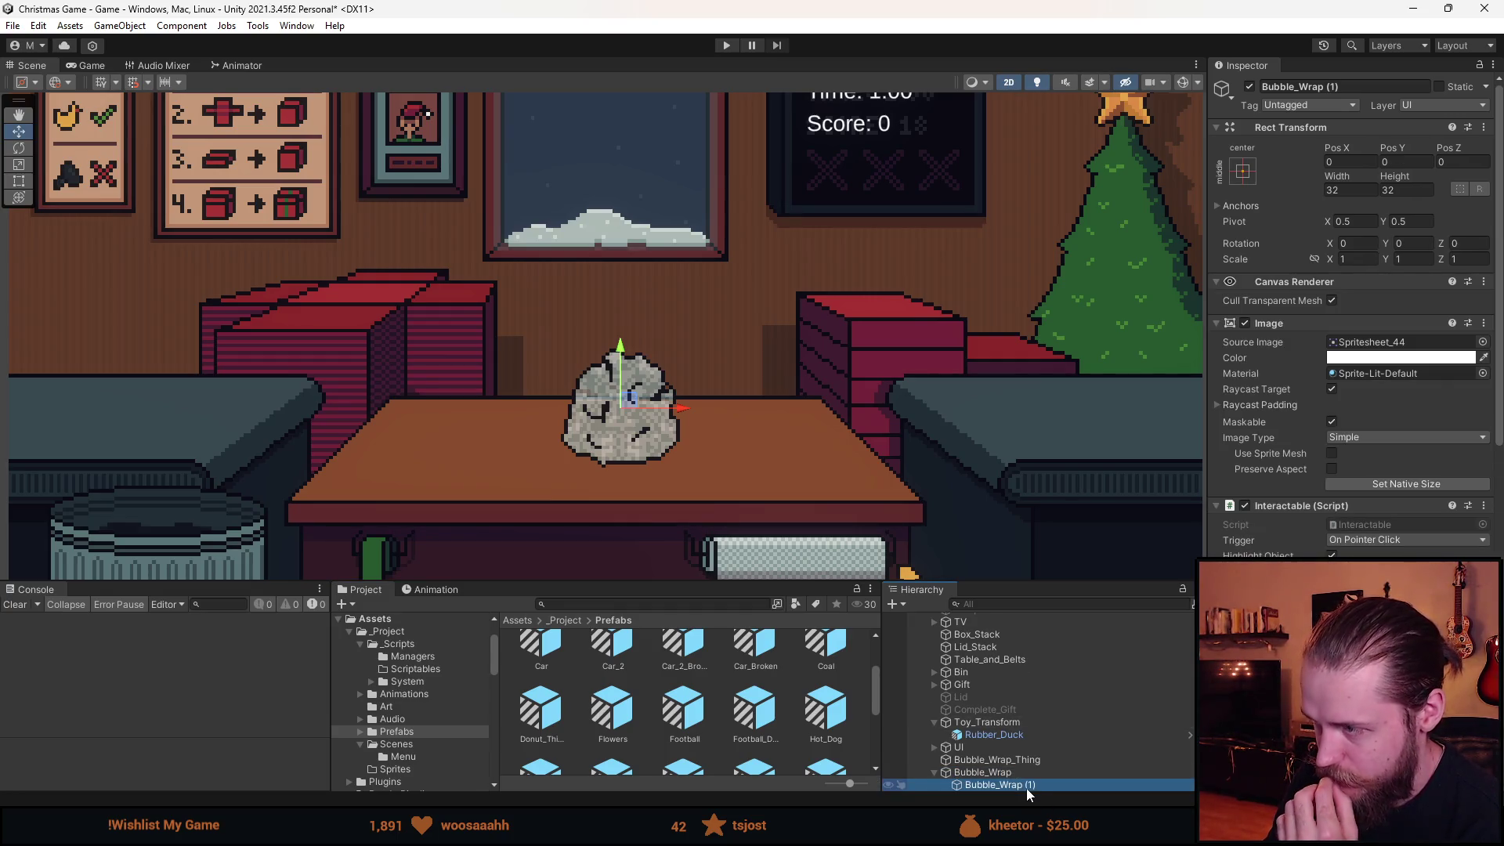
left_click(1332, 88)
type("Crumpled")
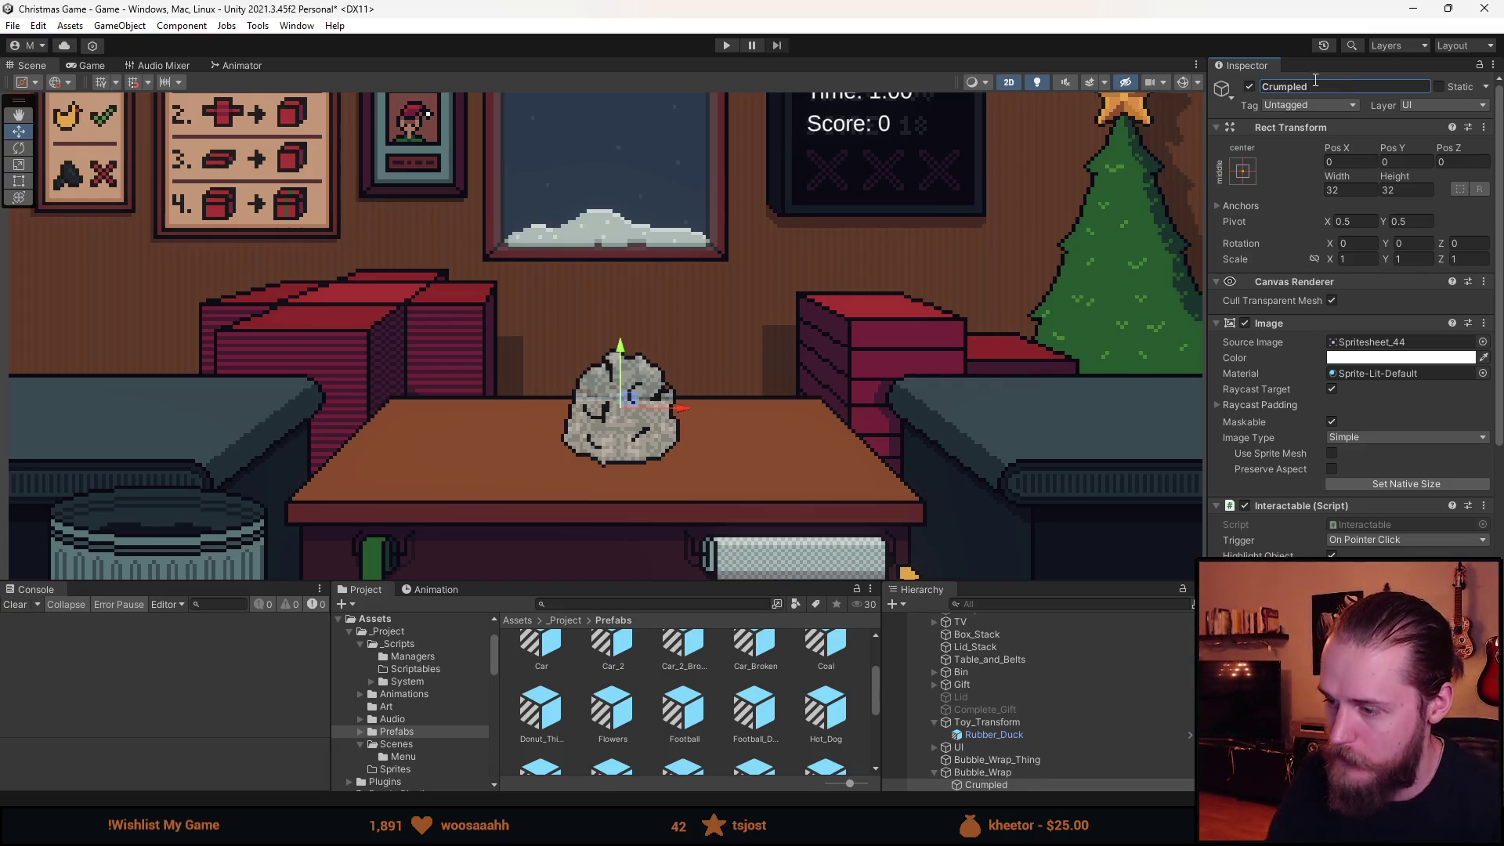
scroll(1418, 382, "down", 4)
Remove the Interactable script from the crumpled wrap.
right_click(1291, 341)
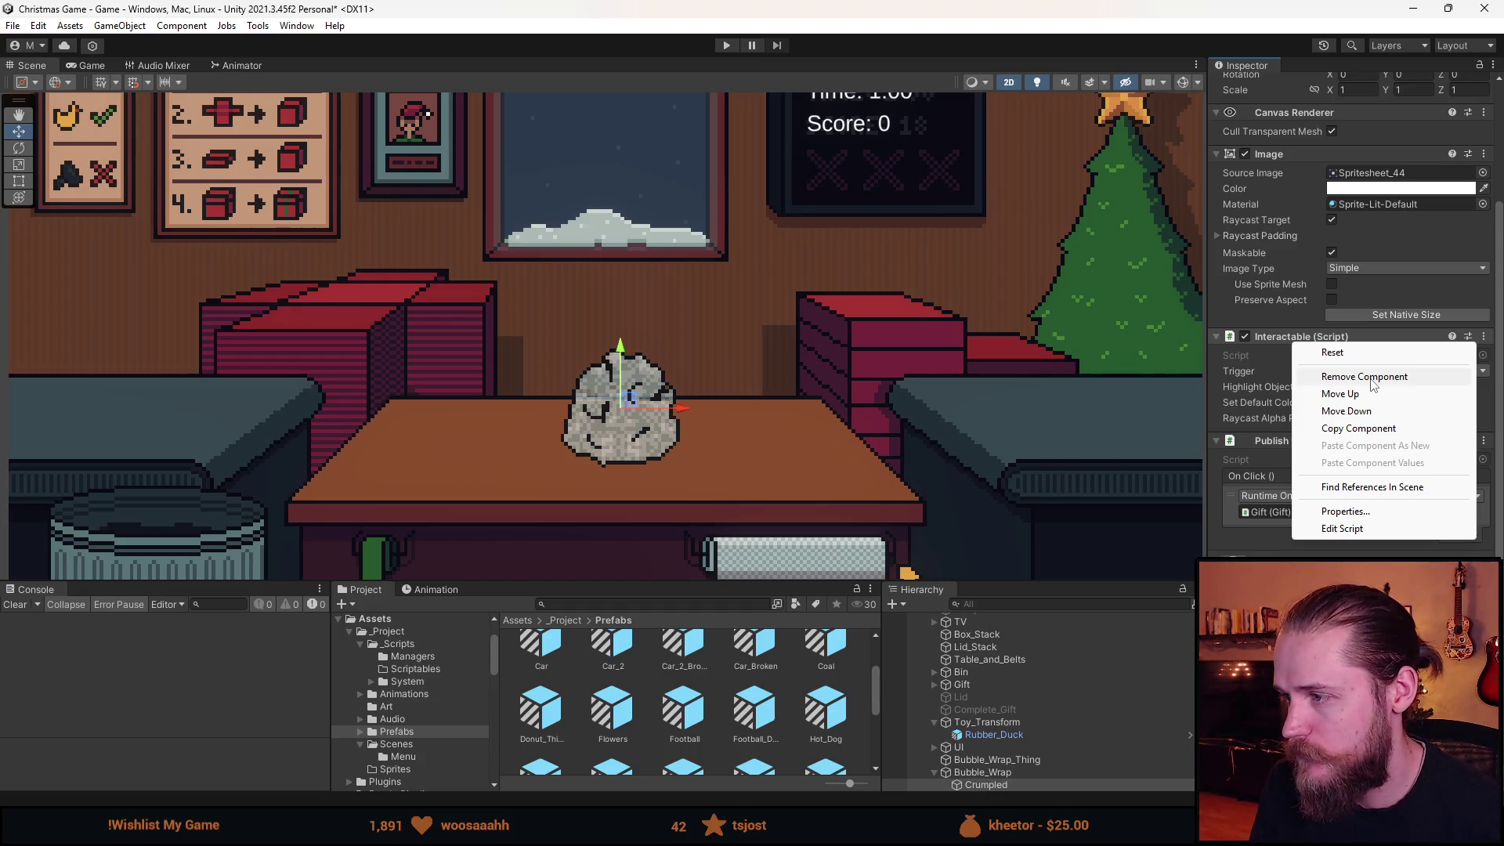
left_click(1369, 379)
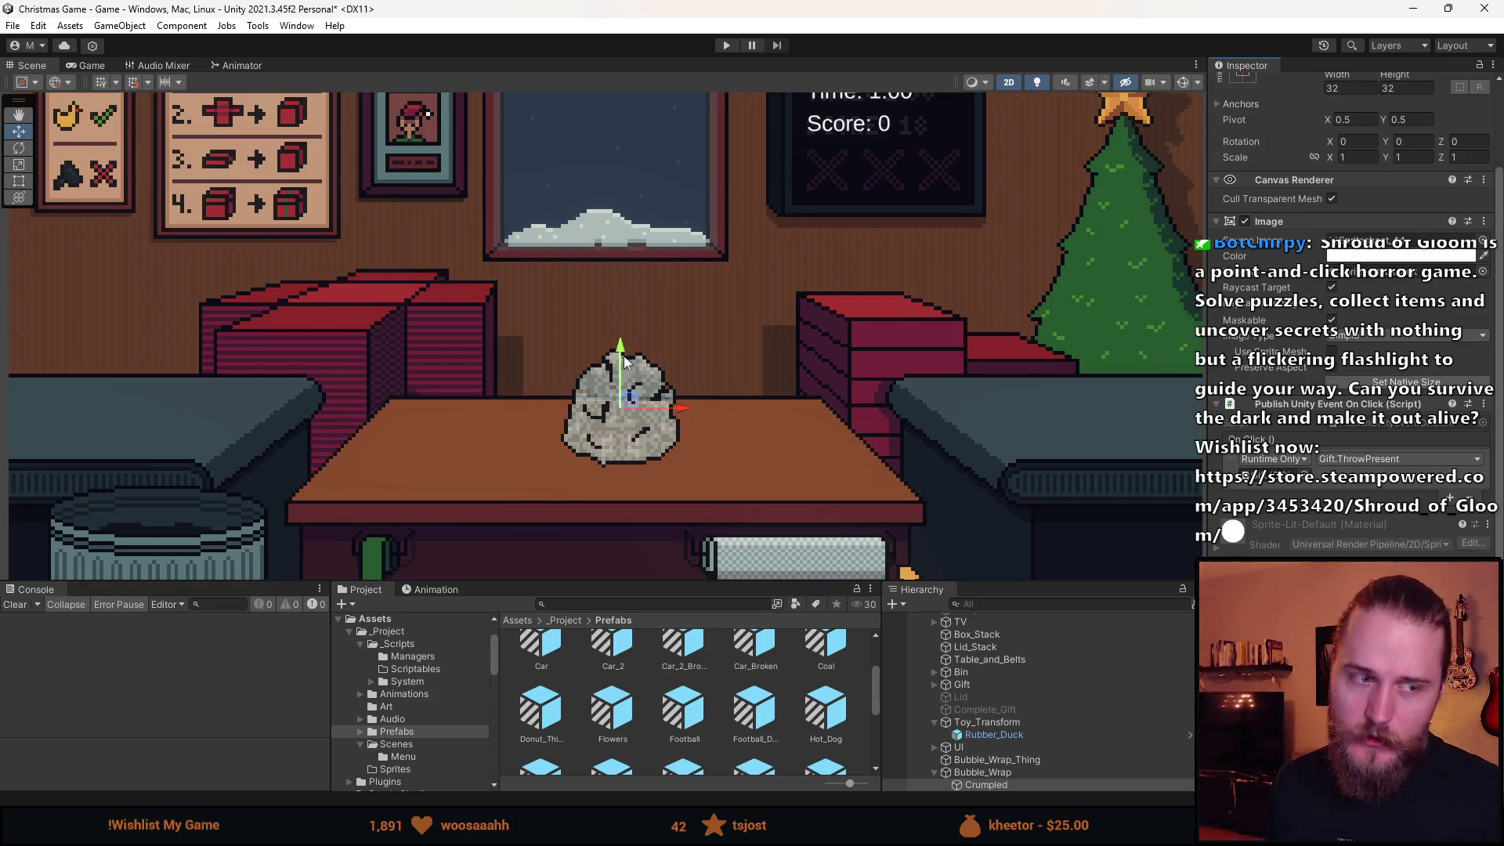
scroll(758, 407, "down", 3)
scroll(848, 421, "up", 2)
scroll(683, 250, "up", 2)
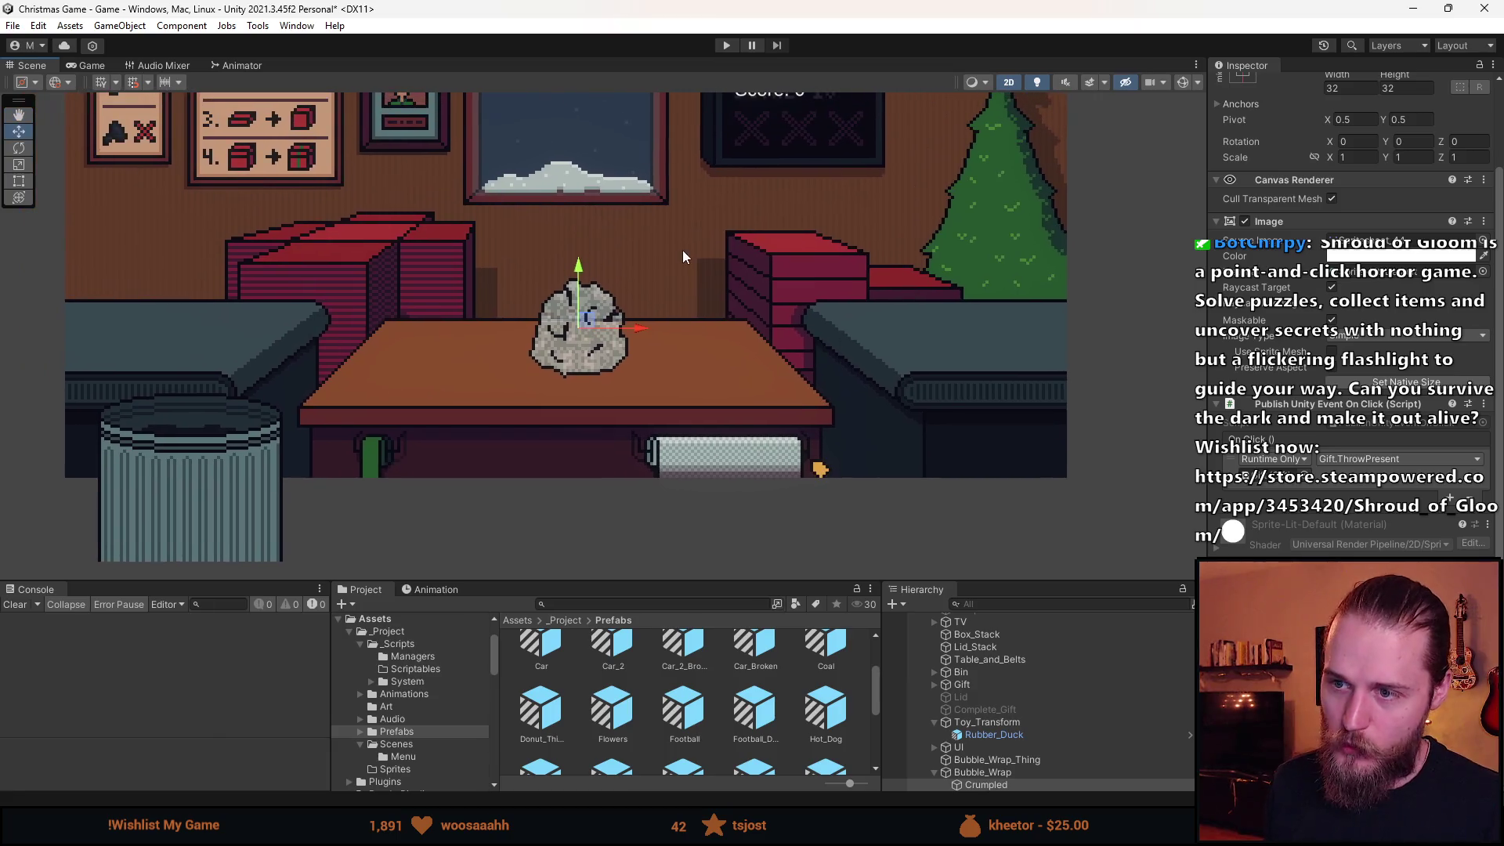
Remove the click-handling component from Crumpled.
left_click(1008, 784)
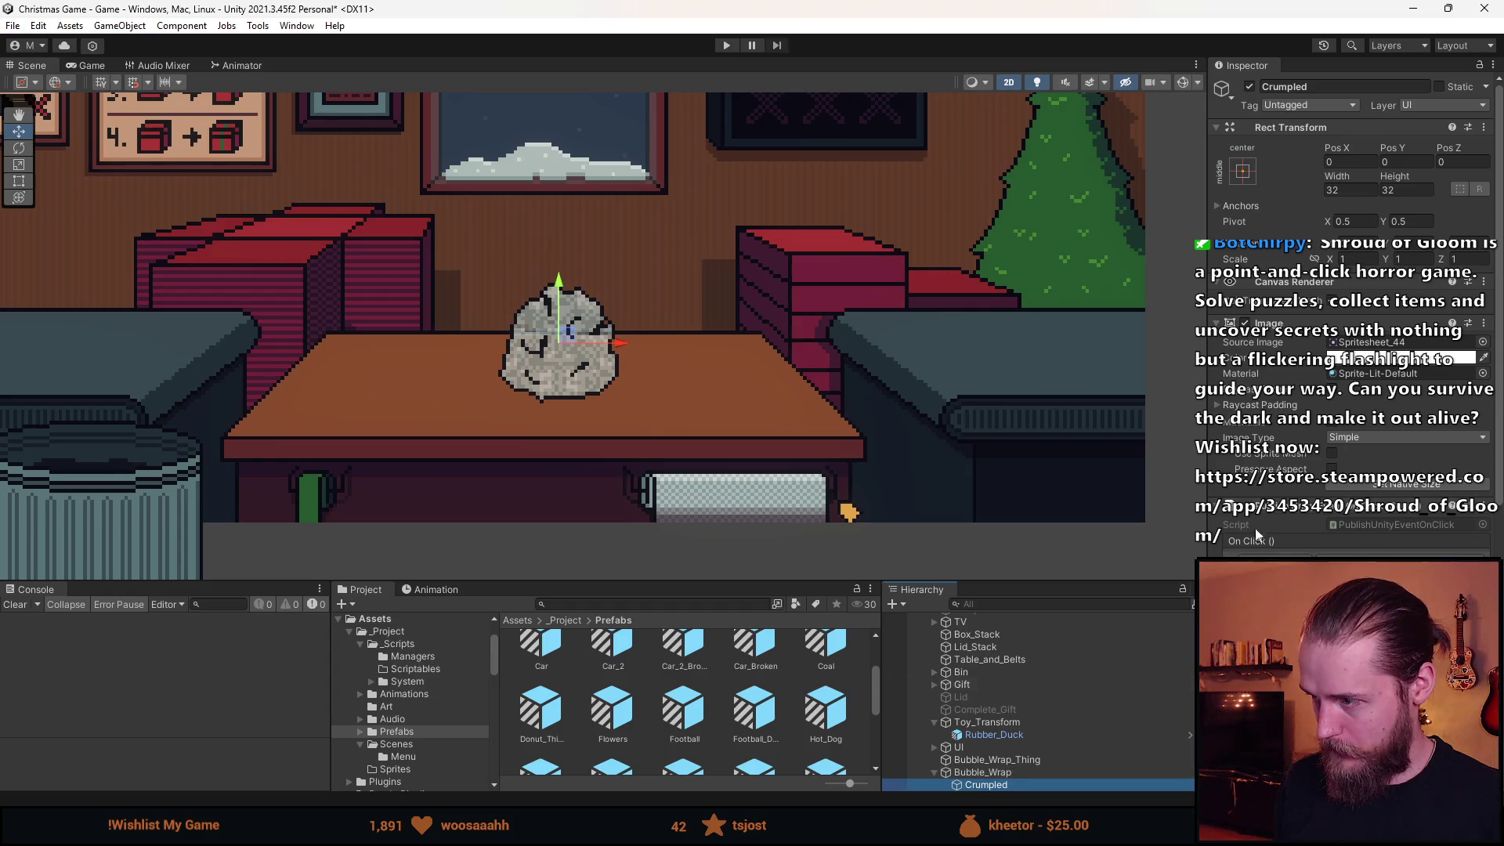
scroll(1255, 528, "down", 3)
right_click(1308, 423)
left_click(1379, 463)
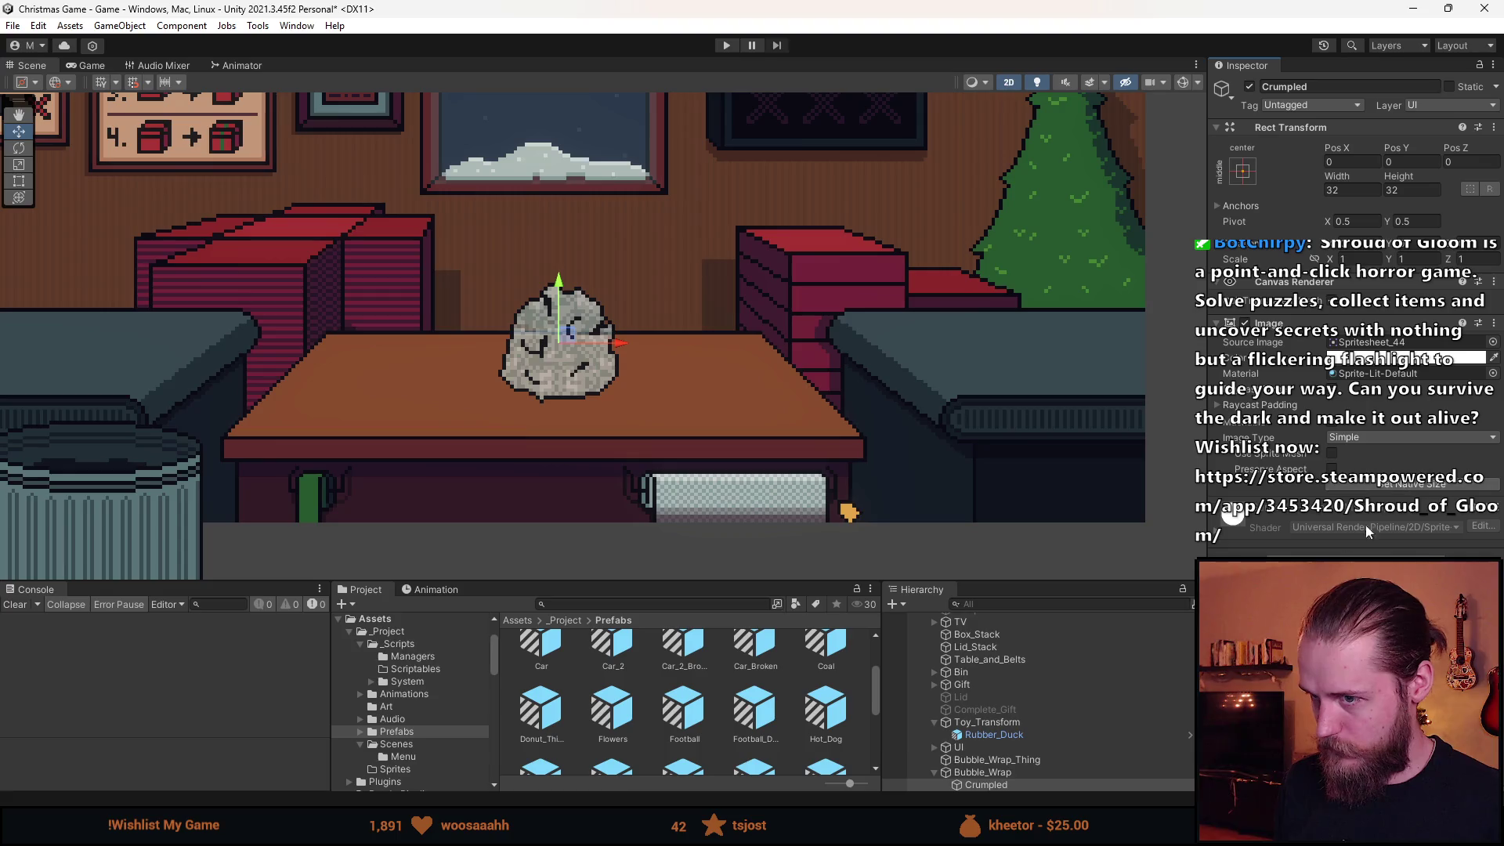
Duplicate Crumpled to create Crumpled (1) under Bubble_Wrap.
left_click(985, 772)
left_click(986, 784)
key("ctrl+d")
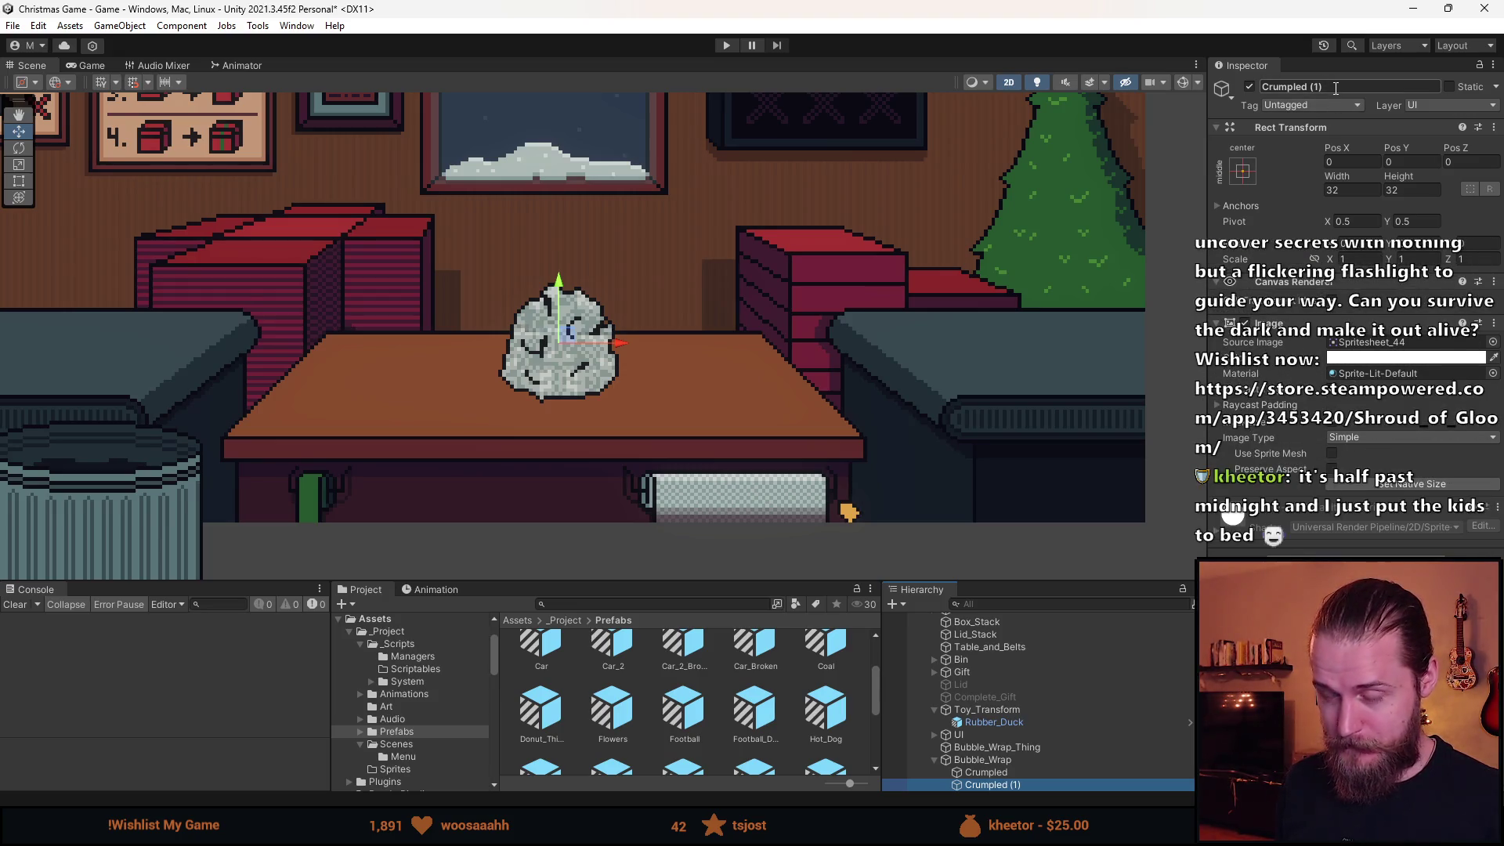
Search the project for 'sprite' and open the Spritesheet texture in the Sprite Editor.
left_click(1492, 342)
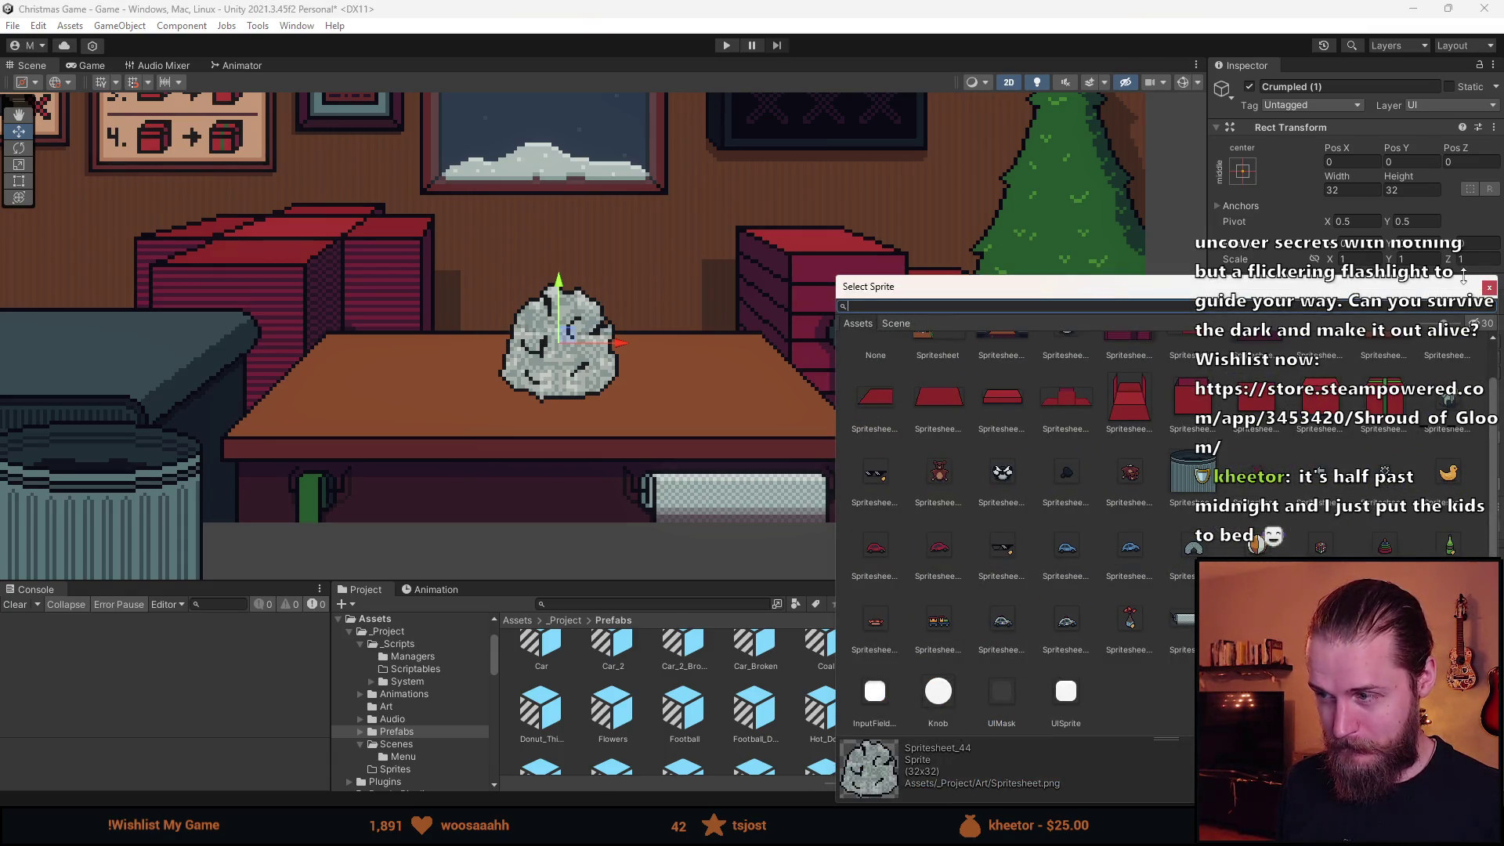
left_click(1488, 286)
left_click(710, 603)
type("spr")
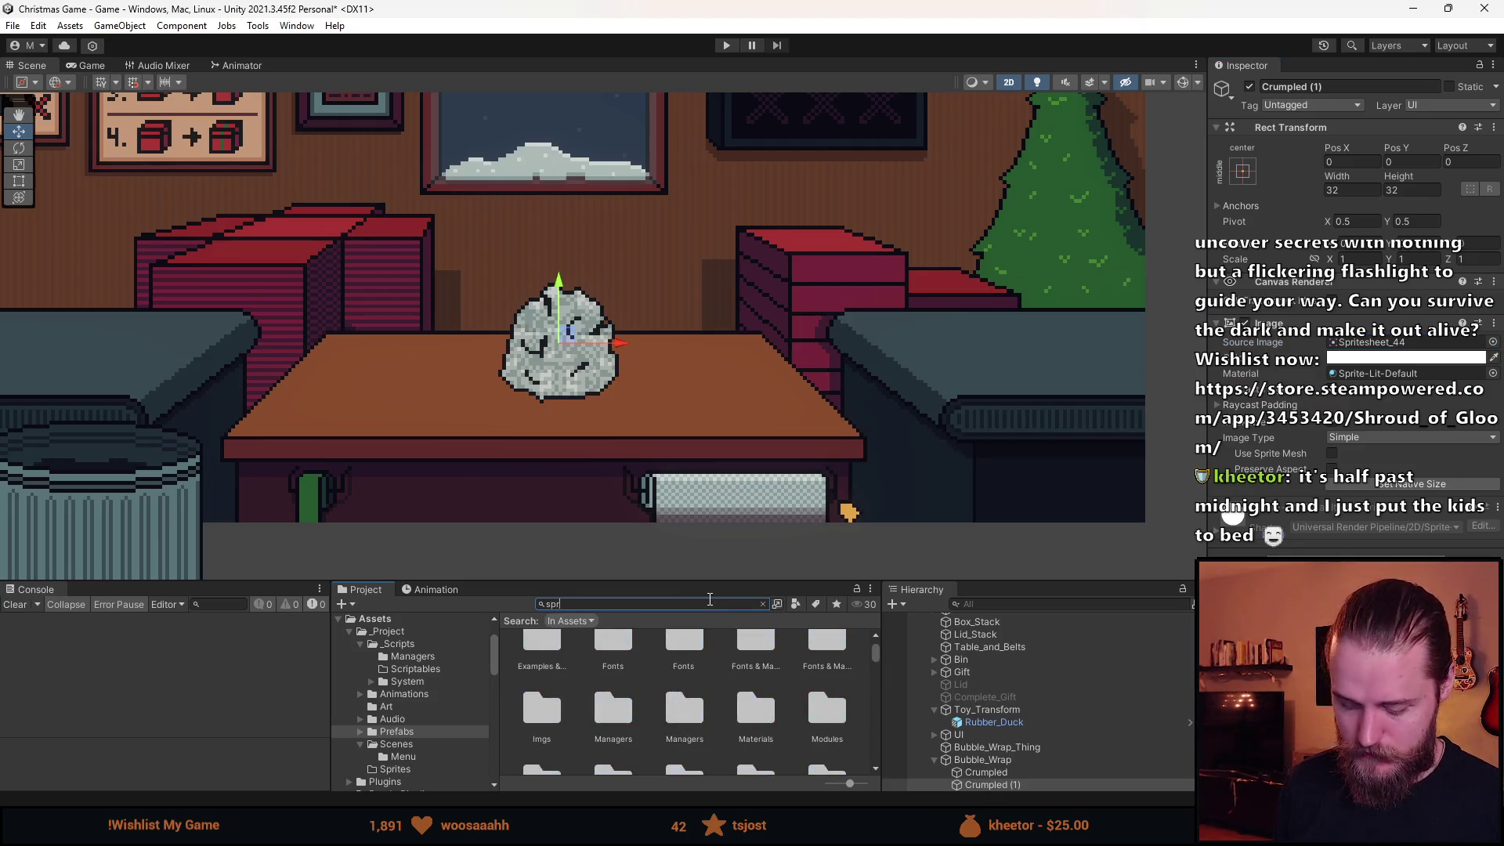
type("ite")
left_click(610, 706)
left_click(1459, 263)
Slice a new sprite tightly around the flat bubble-wrap sheet and apply it.
scroll(893, 383, "up", 2)
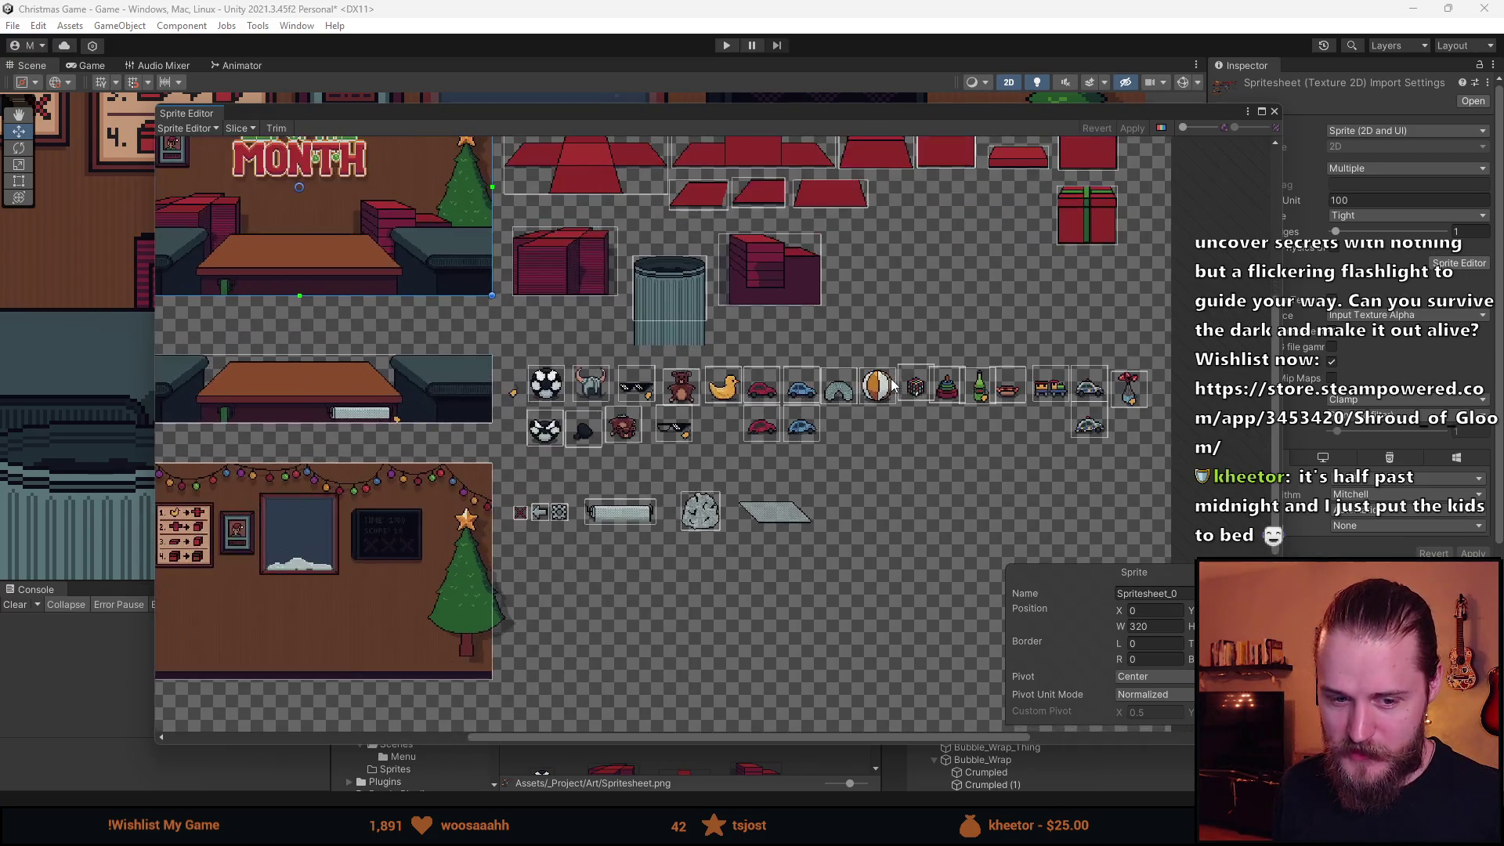
scroll(874, 395, "up", 1)
scroll(733, 370, "up", 1)
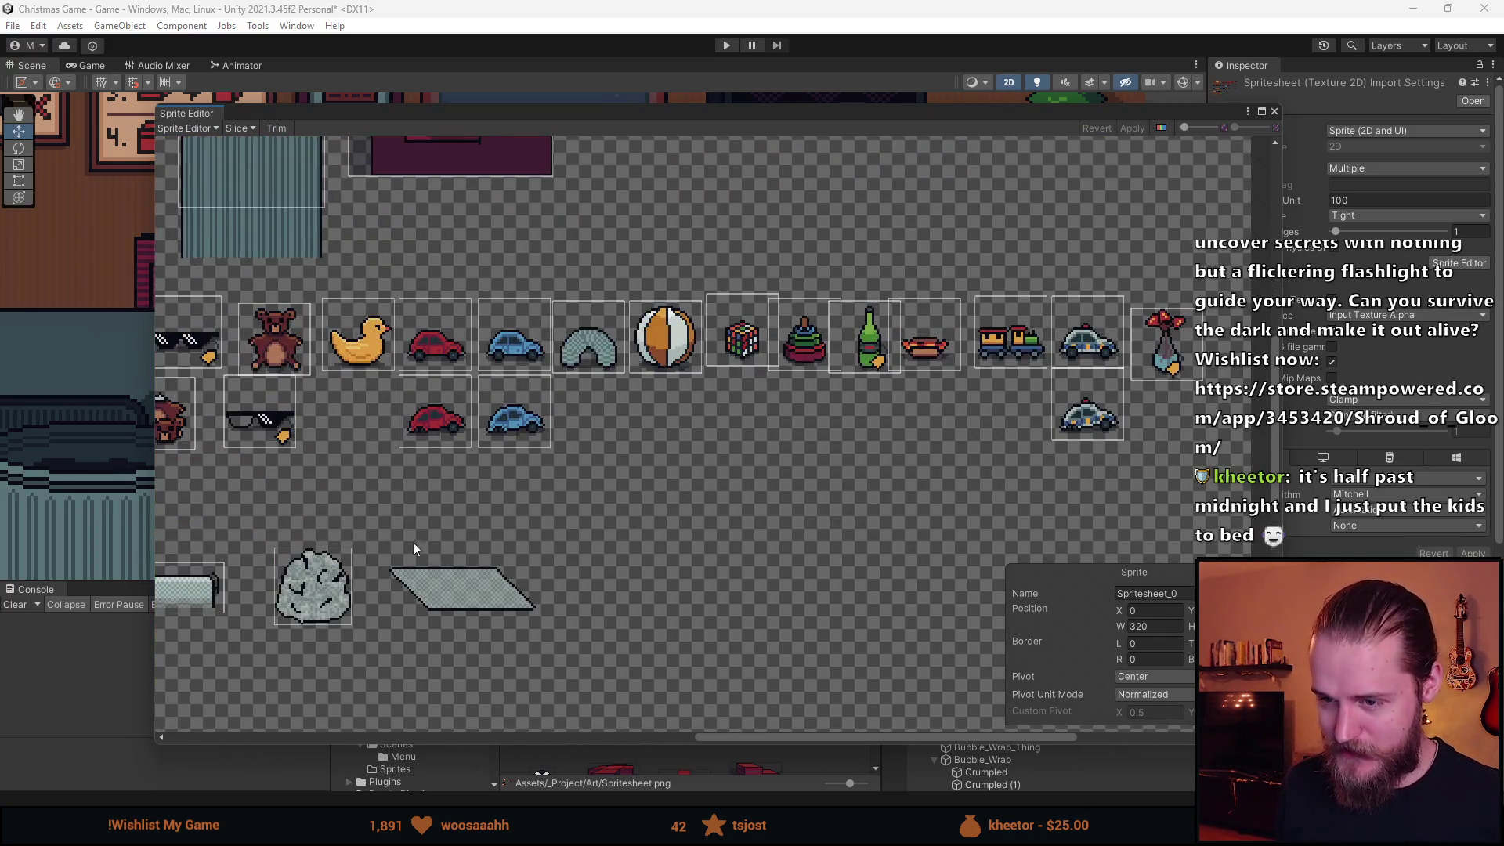
scroll(412, 542, "up", 3)
scroll(407, 614, "up", 3)
mouse_move(397, 475)
left_mouse_down()
mouse_move(791, 687)
mouse_move(852, 687)
mouse_move(852, 635)
left_mouse_up()
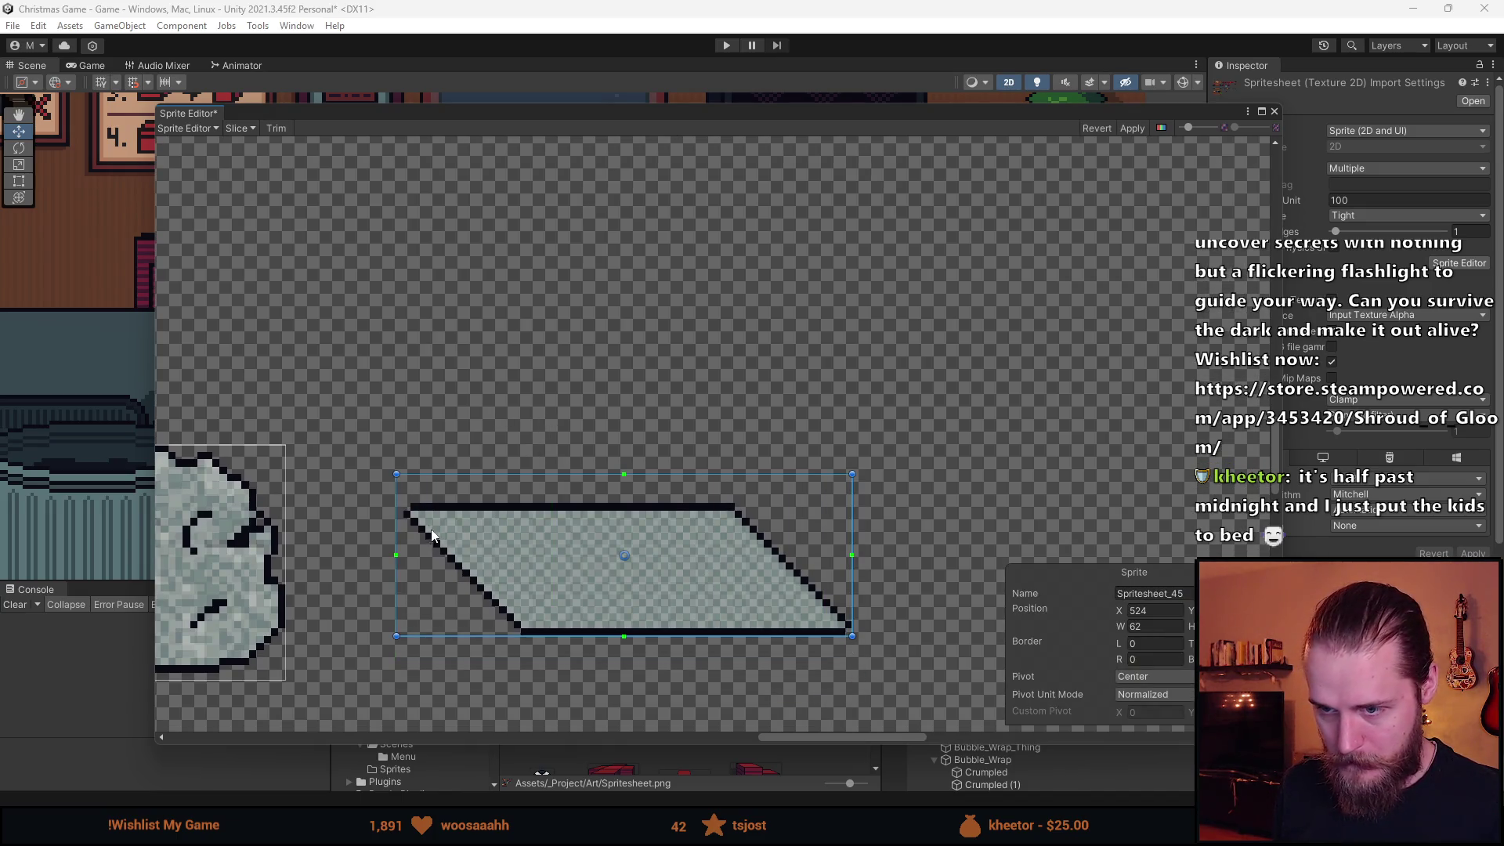
left_click_drag(394, 477, 405, 503)
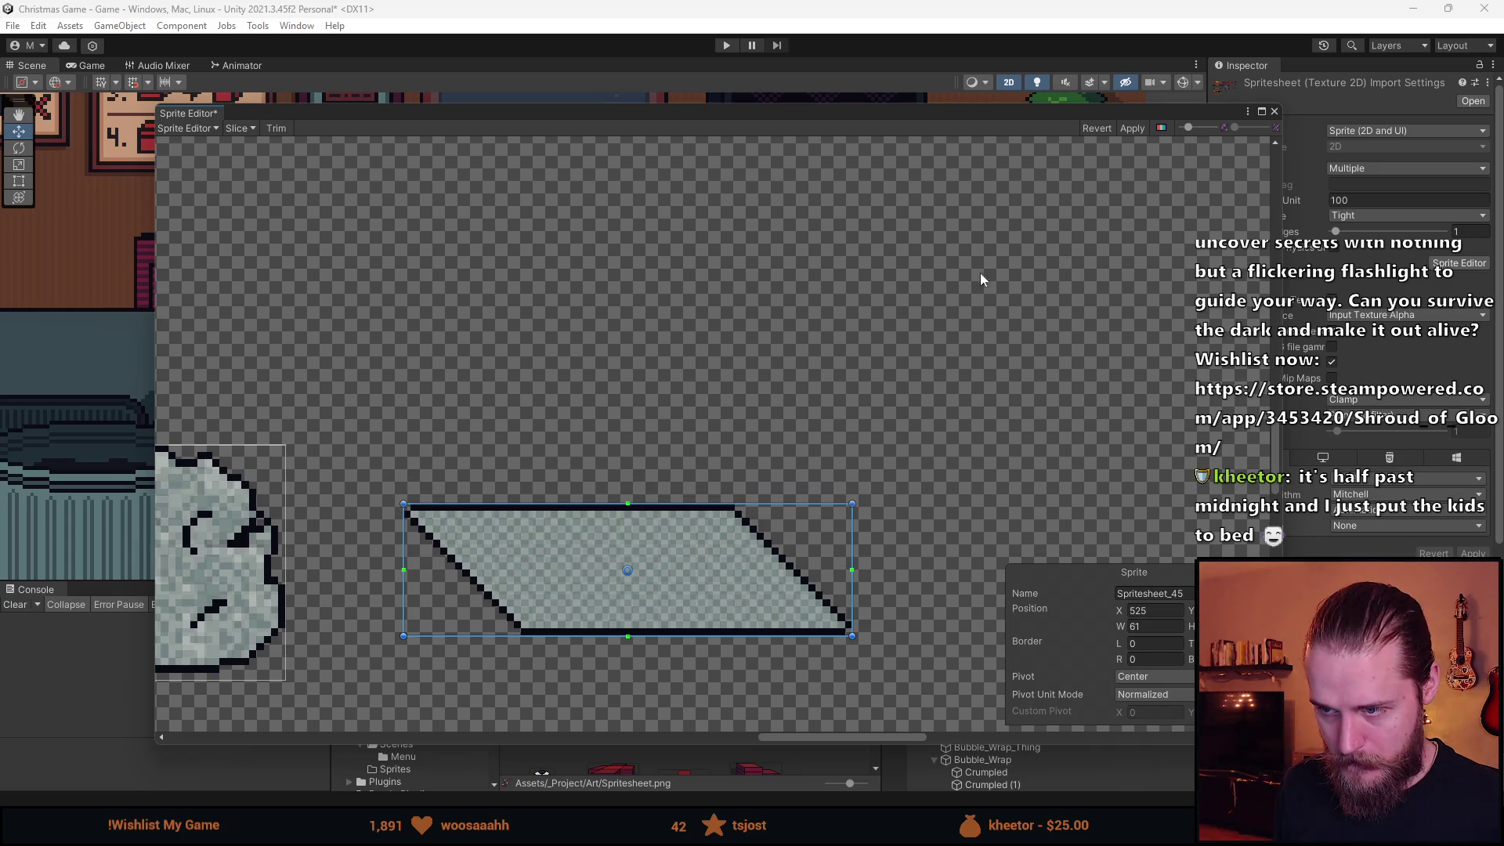
left_click(1130, 128)
left_click(1274, 111)
Set Crumpled (1)'s Source Image to the new Spritesheet_45 slice.
left_click(1014, 785)
left_click(1489, 345)
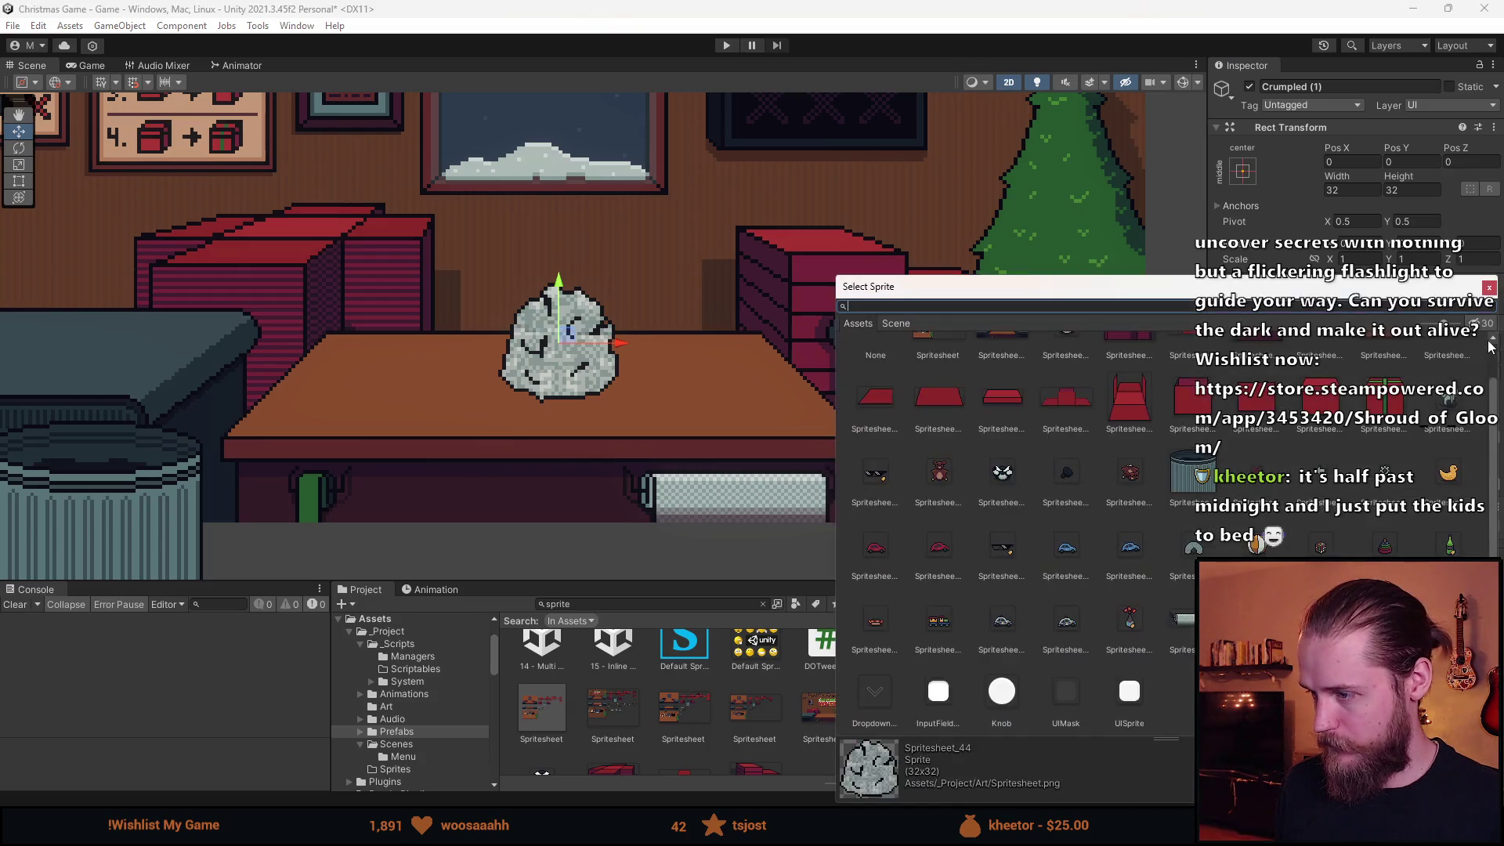
double_click(1256, 540)
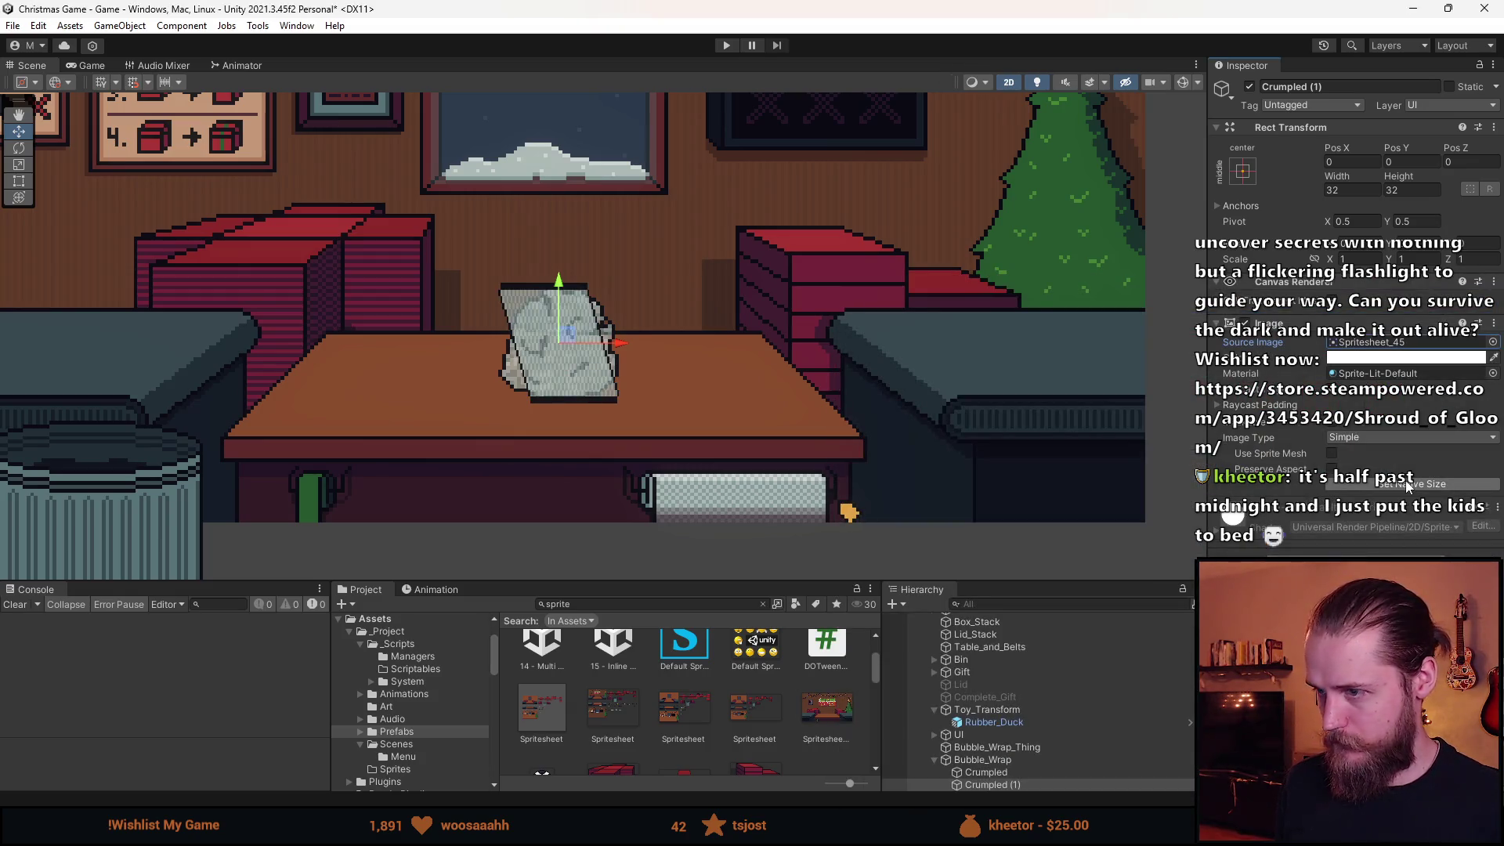
Give the copied wrap image its native sprite size and drag it over the crumpled ball.
left_click(1407, 484)
mouse_move(579, 354)
left_mouse_down()
mouse_move(732, 520)
mouse_move(765, 520)
mouse_move(576, 290)
mouse_move(563, 267)
mouse_move(732, 481)
mouse_move(598, 295)
mouse_move(556, 198)
mouse_move(582, 227)
mouse_move(554, 204)
mouse_move(595, 410)
mouse_move(767, 501)
mouse_move(809, 336)
left_mouse_up()
scroll(767, 502, "up", 1)
left_click_drag(1020, 581, 1020, 540)
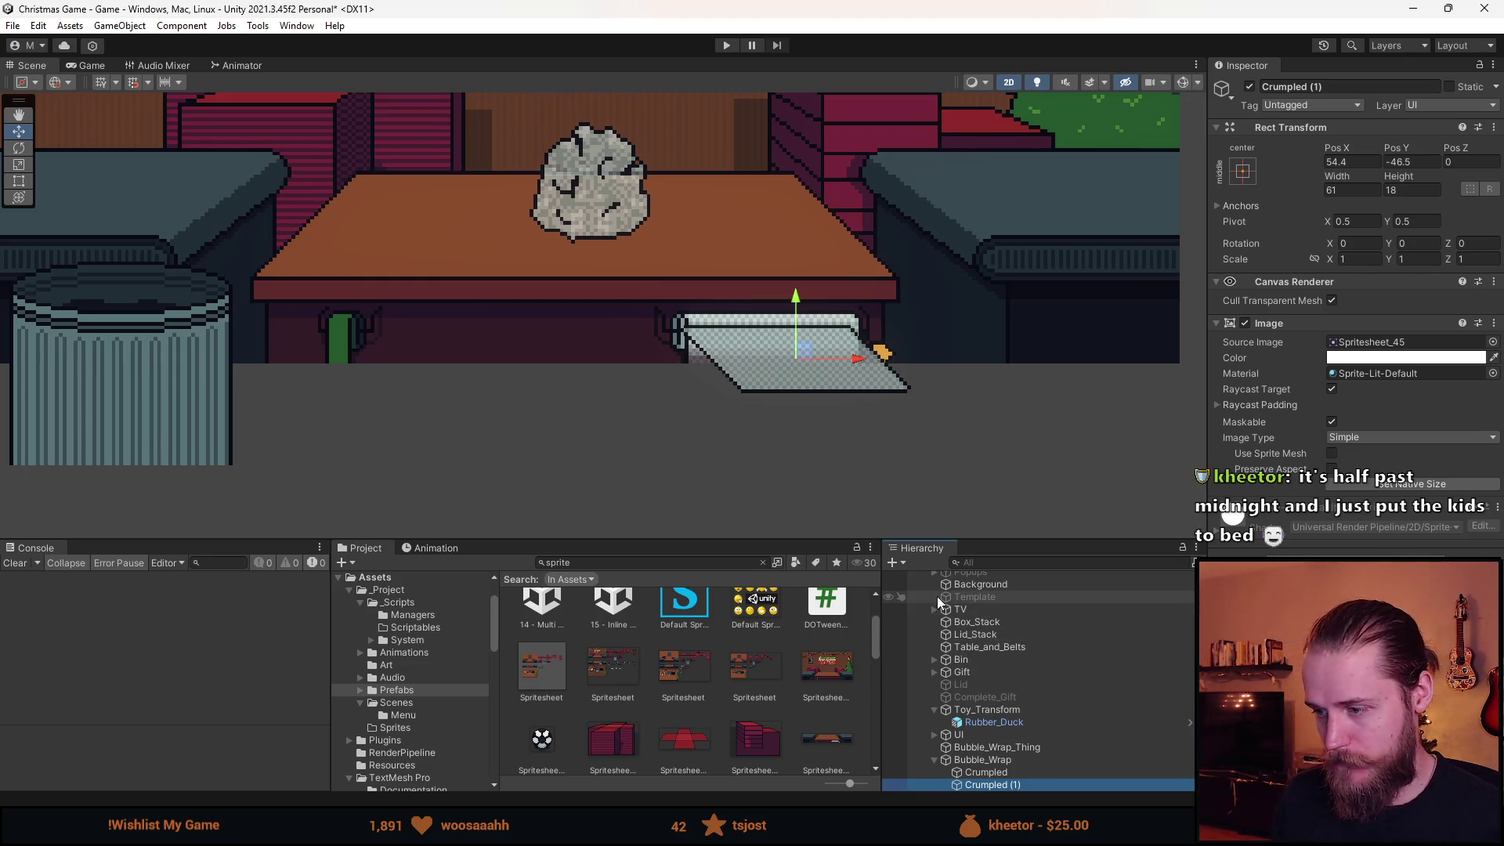
Rename Crumpled (1) to Plain and set its Pos X and Pos Y to 0.
left_click(1349, 87)
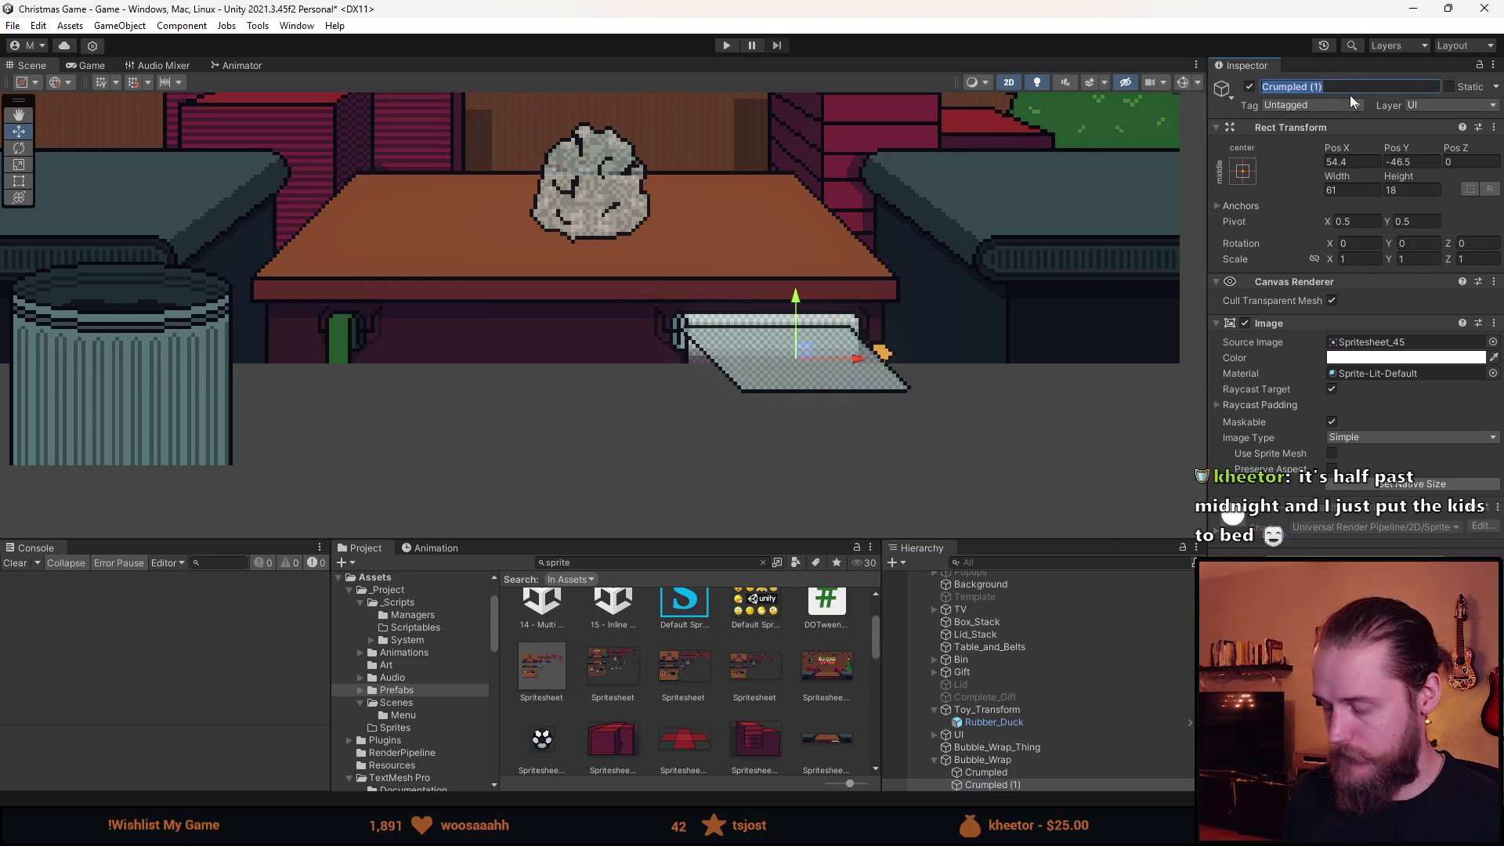
type("Plain")
key("Return")
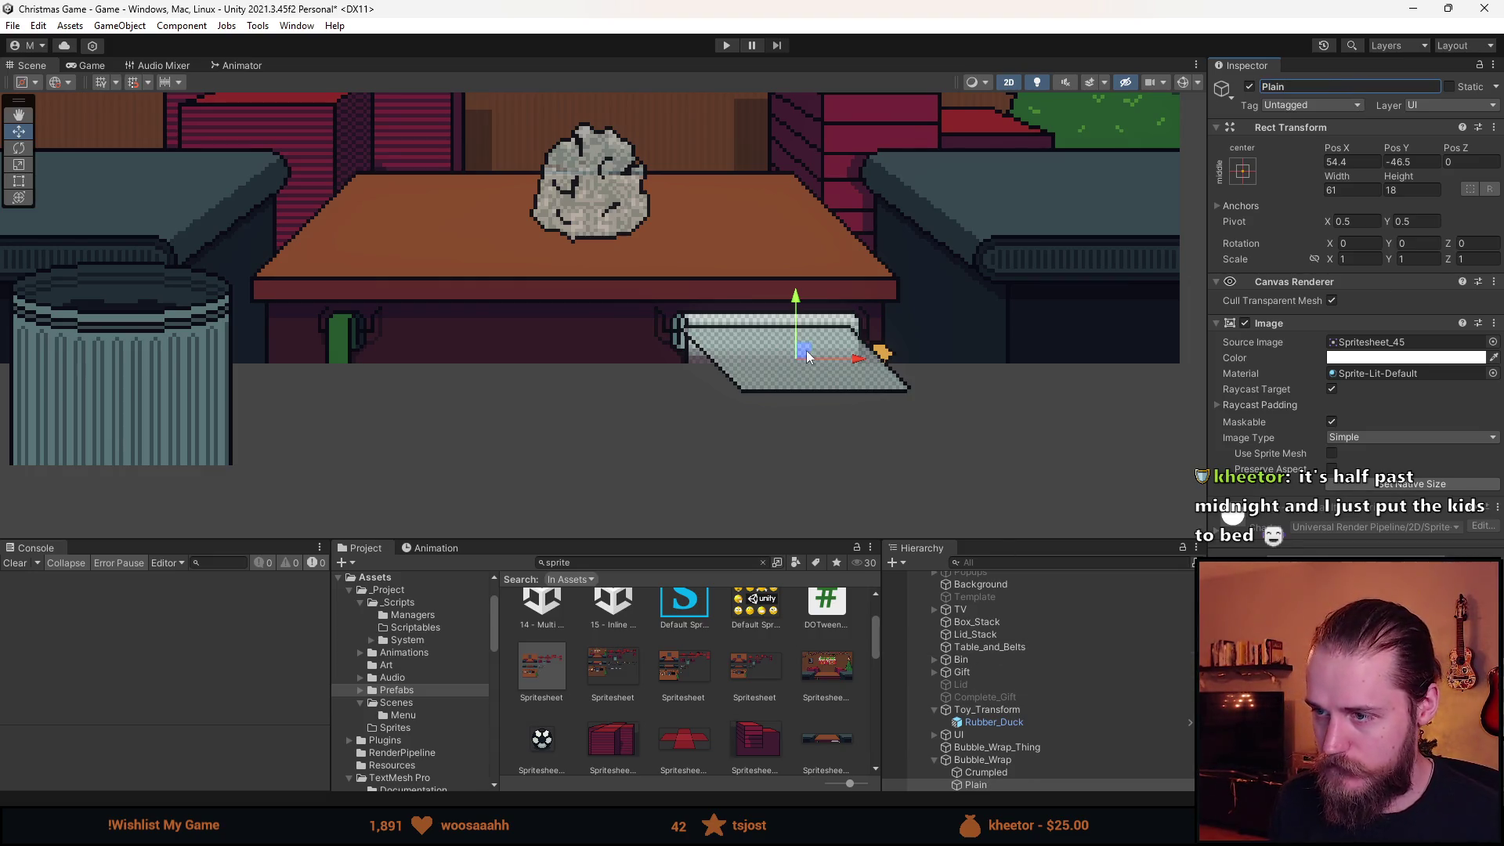
left_click(1374, 162)
type("0")
left_click(1418, 162)
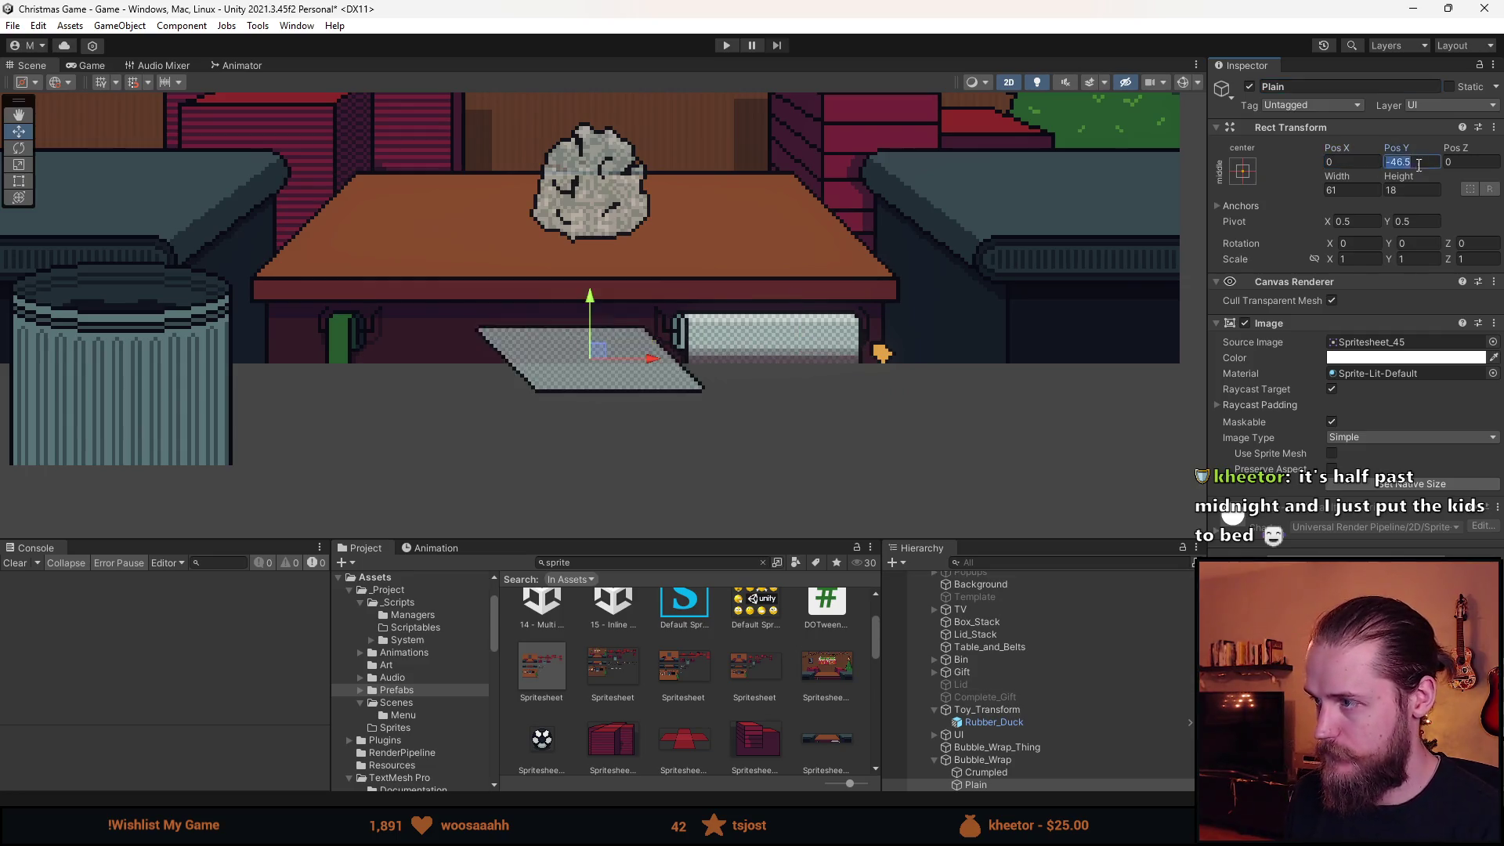
type("0")
Select Crumpled, then Plain, then the Bubble_Wrap parent in the hierarchy.
left_click(989, 771)
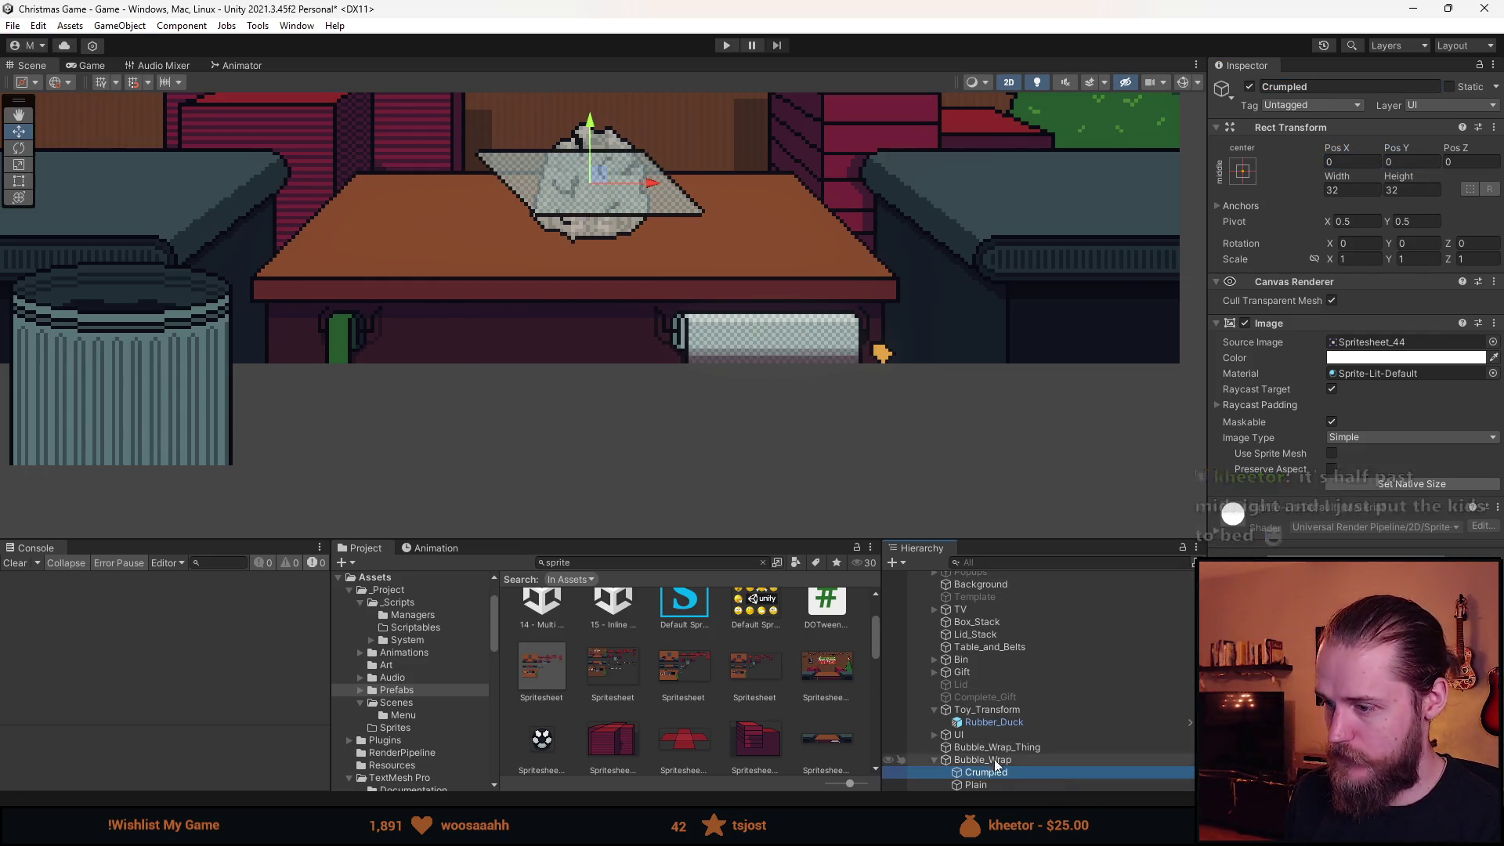
left_click(976, 784)
scroll(561, 161, "up", 5)
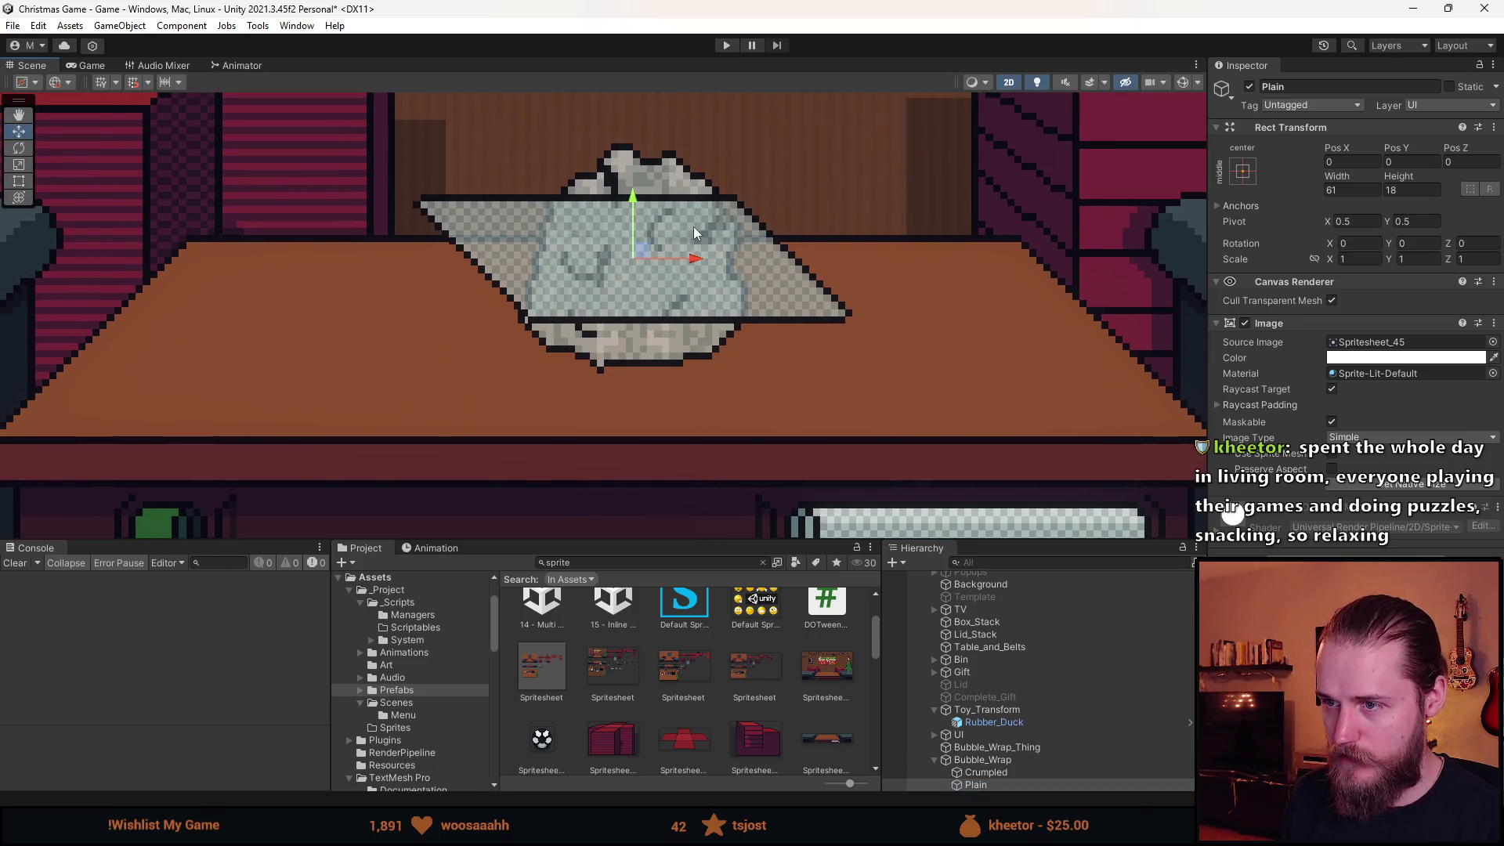
left_click(1014, 760)
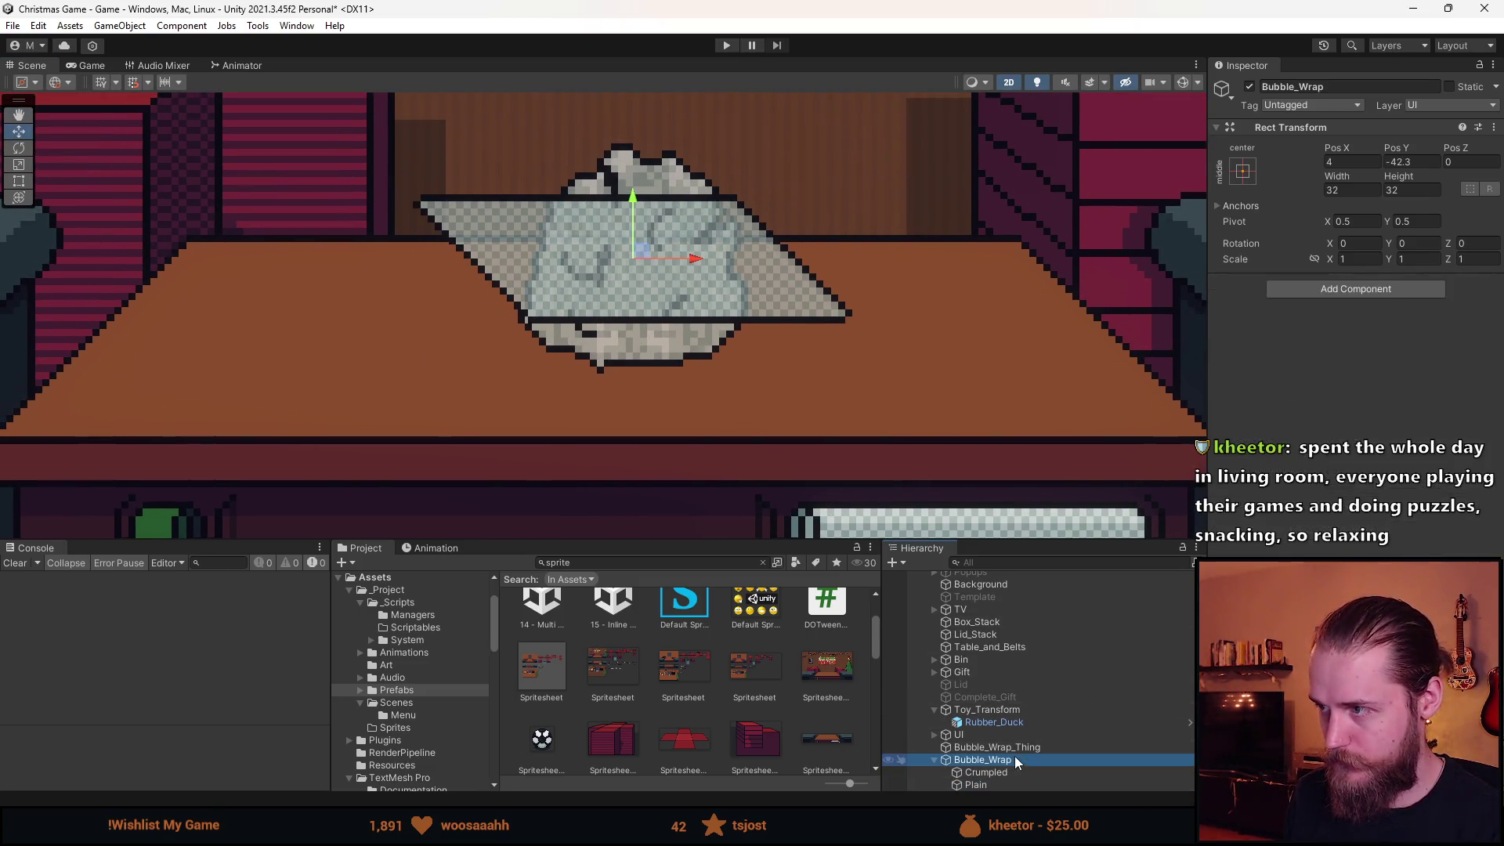
Drag the Bubble_Wrap group below the table's front edge, to about 65.9, -98.9.
scroll(783, 381, "down", 4)
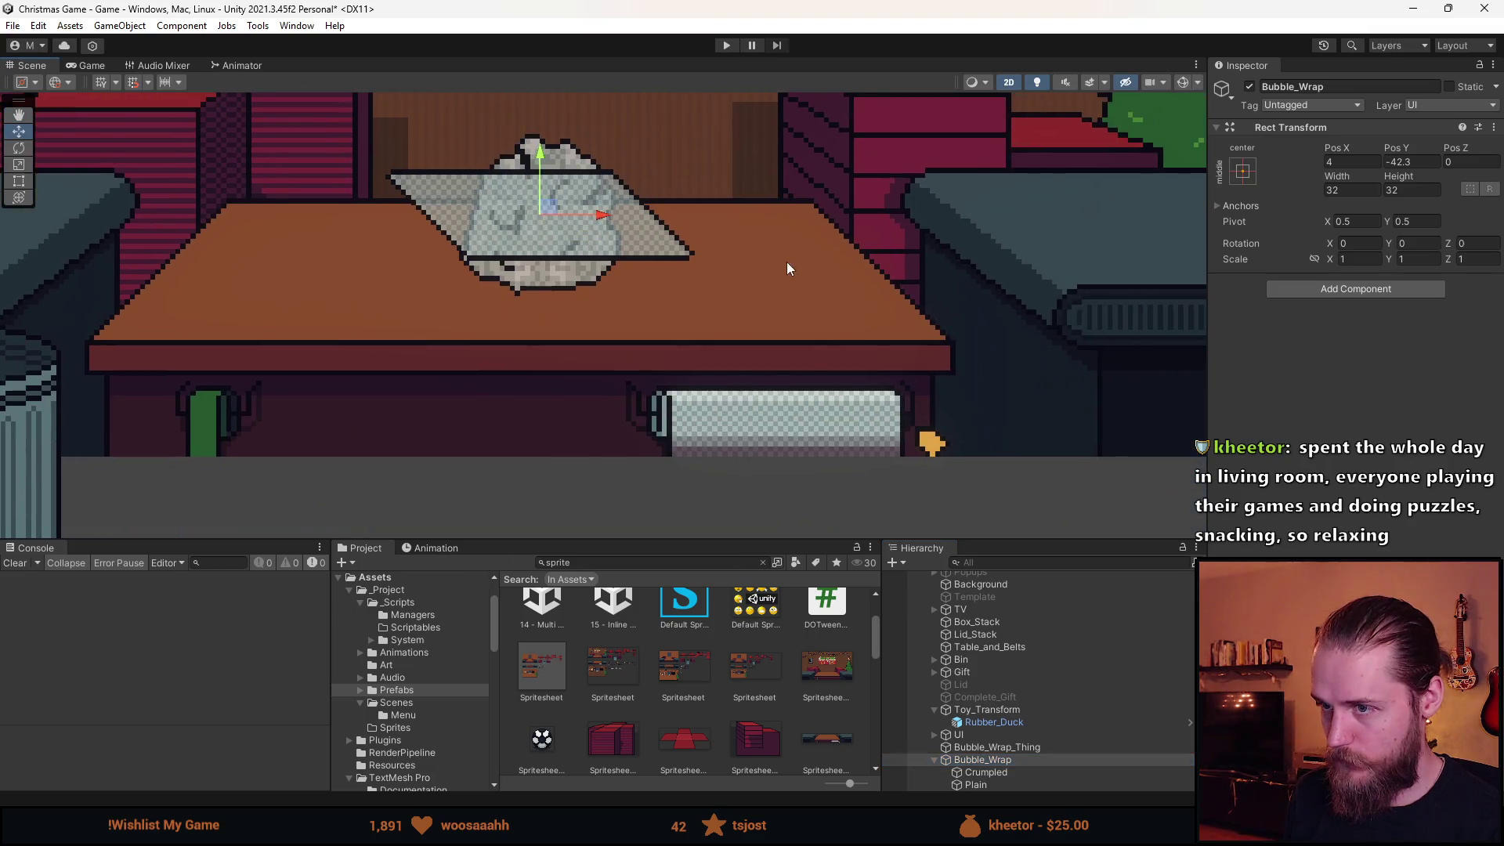
mouse_move(549, 210)
left_mouse_down()
mouse_move(818, 388)
mouse_move(815, 473)
mouse_move(863, 502)
left_mouse_up()
scroll(863, 502, "down", 3)
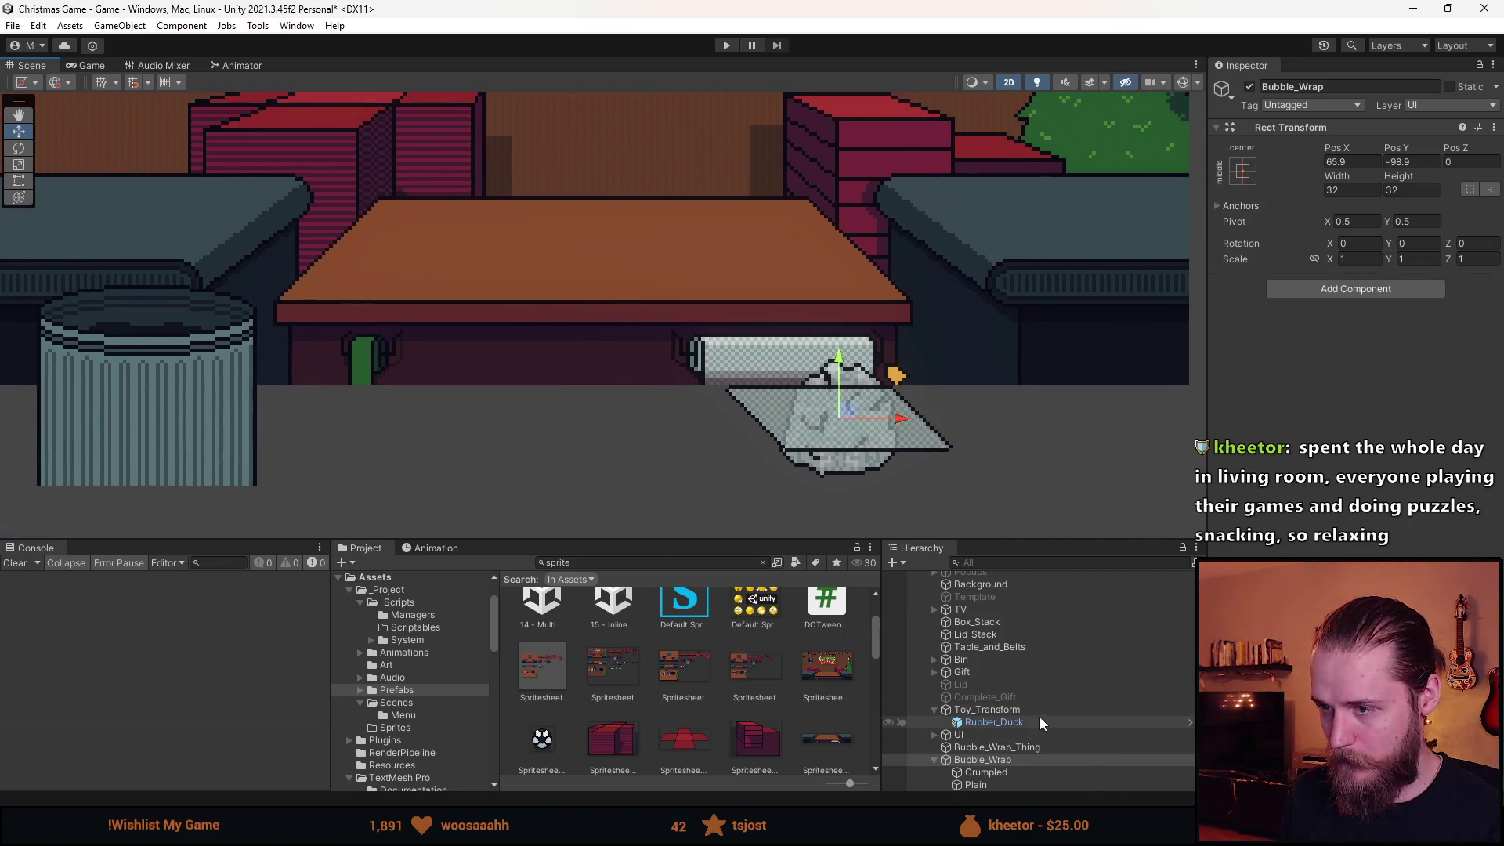
Remove the Publish Unity Event On Click component from Bubble_Wrap_Thing.
left_click(1018, 748)
scroll(1297, 548, "down", 5)
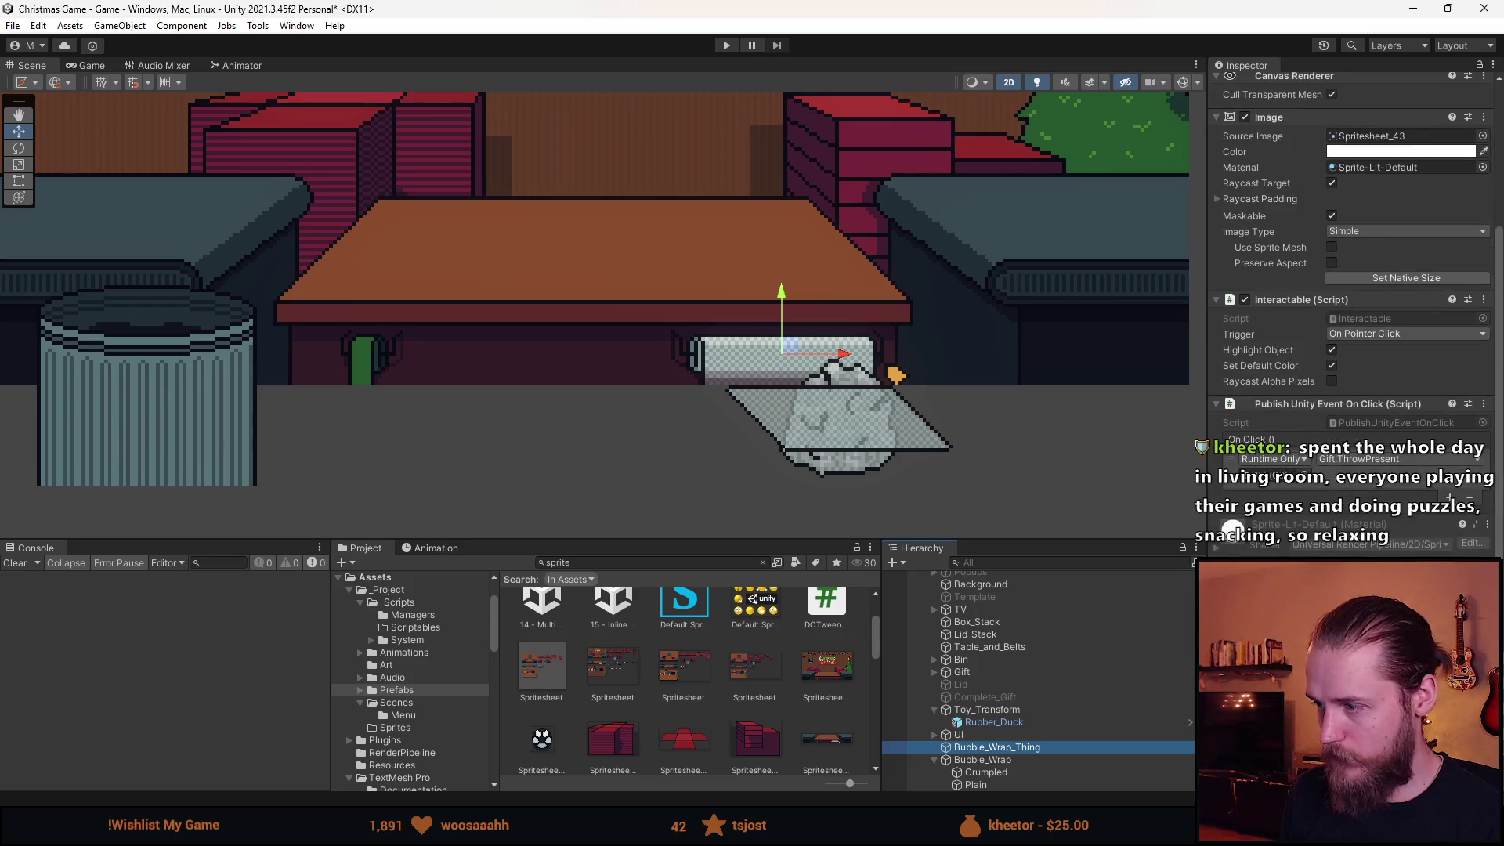
key("alt+Tab")
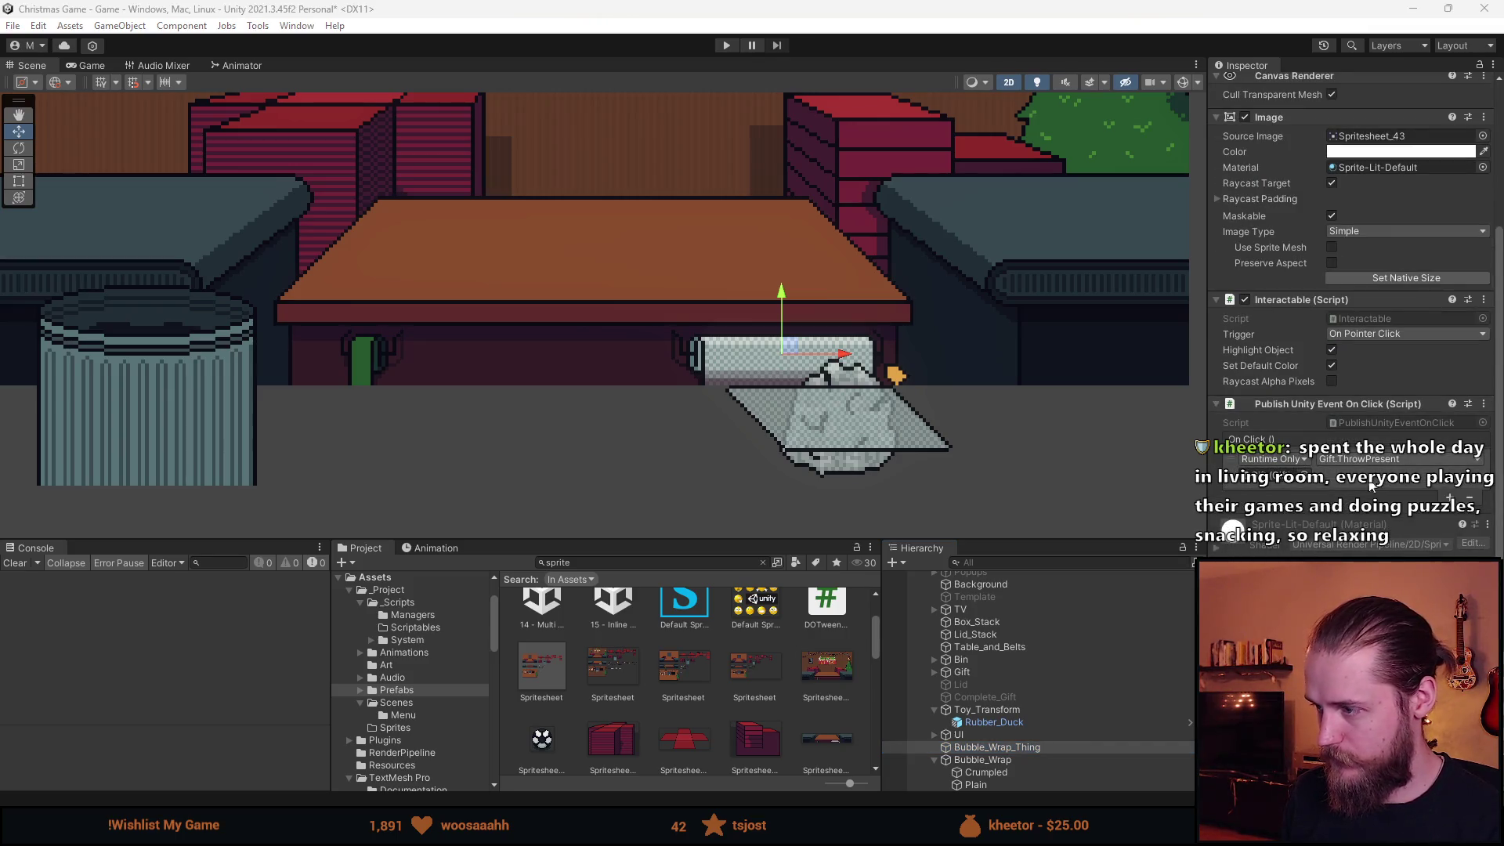
right_click(1315, 405)
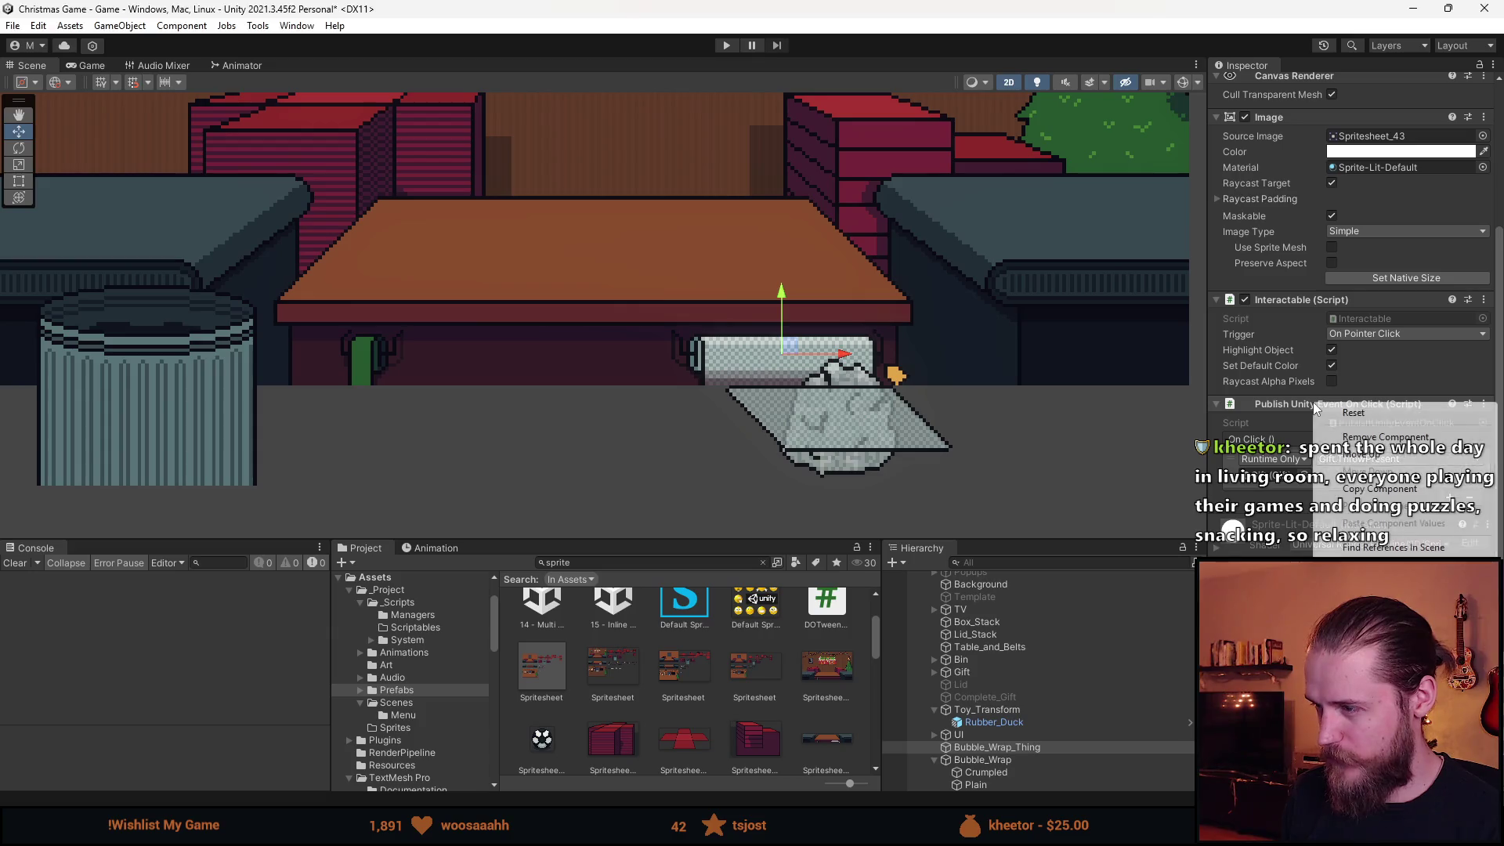
left_click(1385, 436)
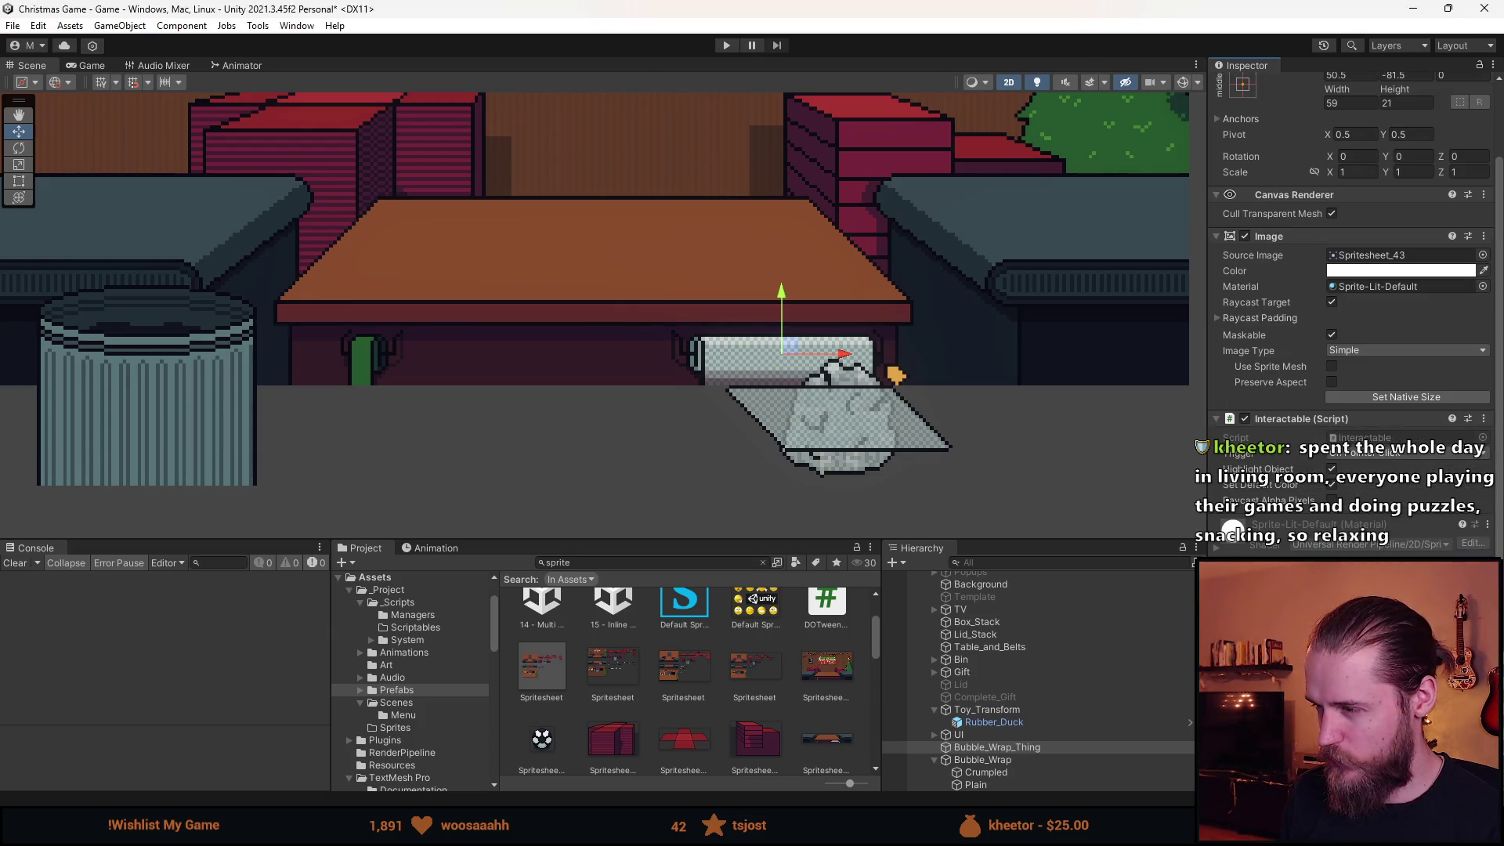
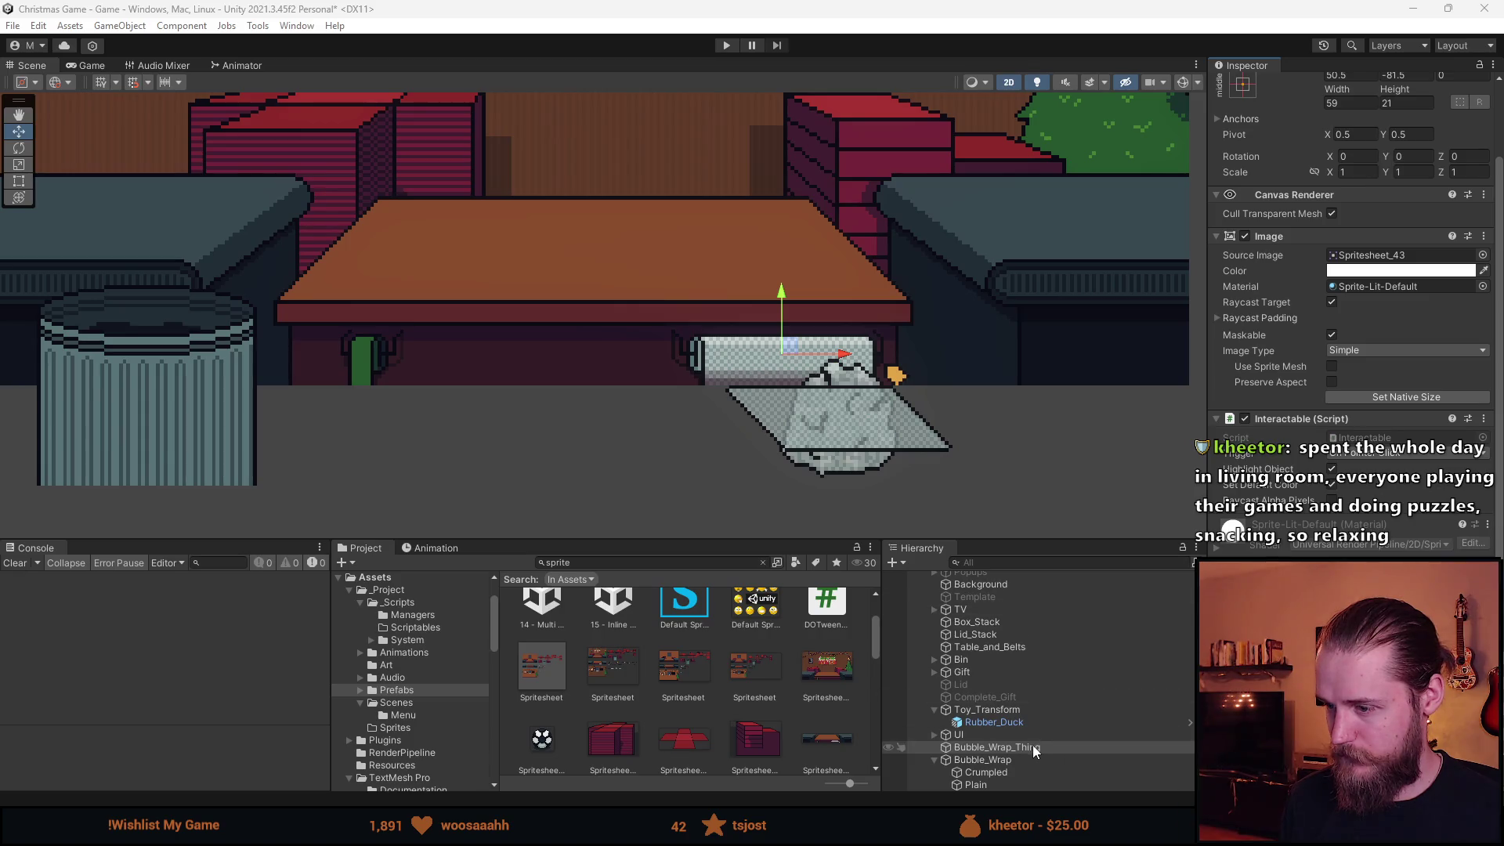
Select Bubble_Wrap_Thing and open its PlasticShit script in Visual Studio.
left_click(1057, 745)
key("alt+Tab")
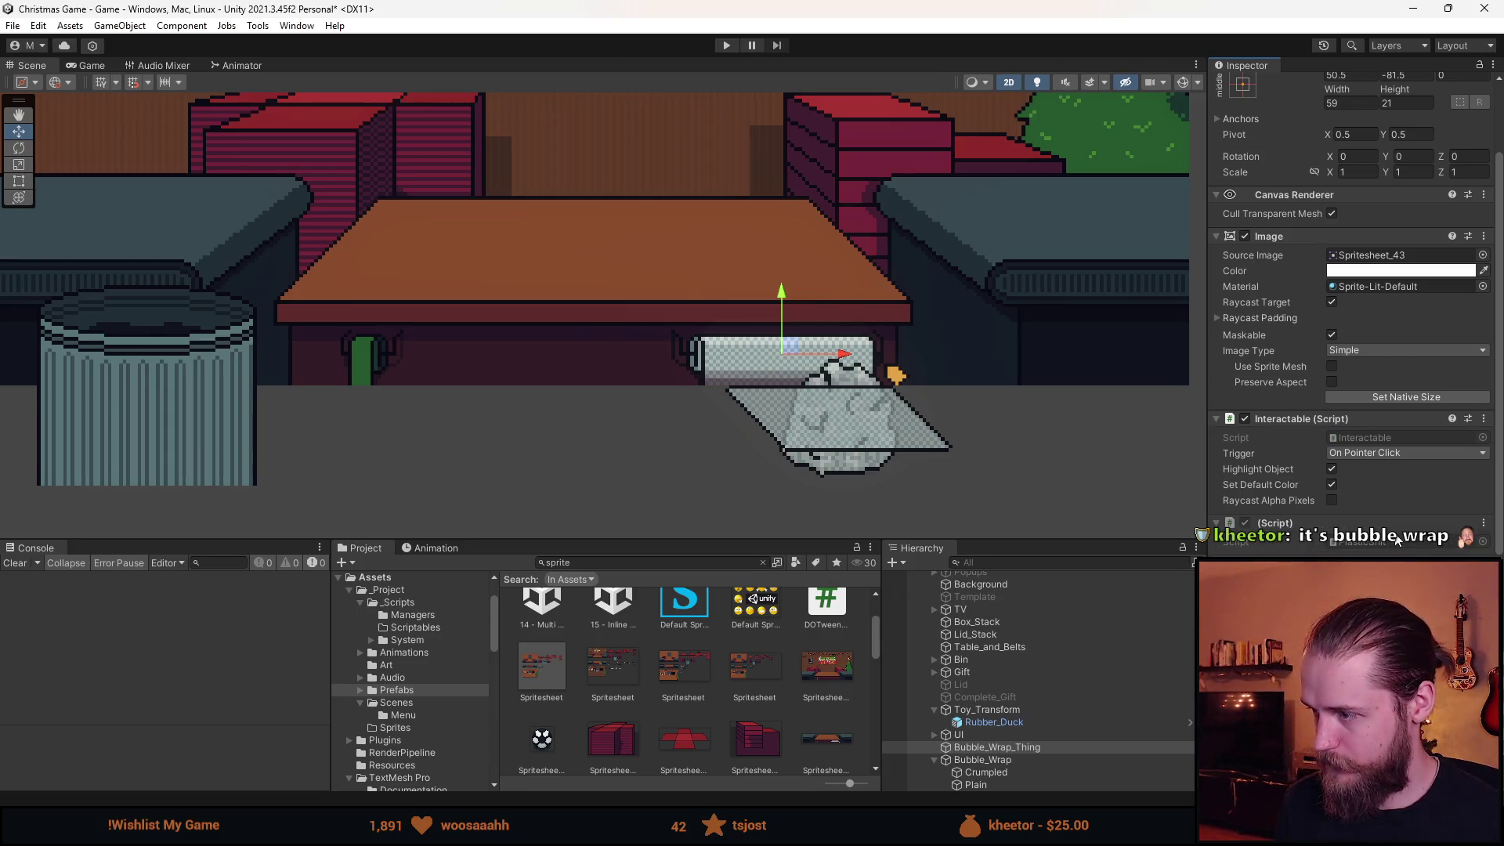
left_click(1388, 541)
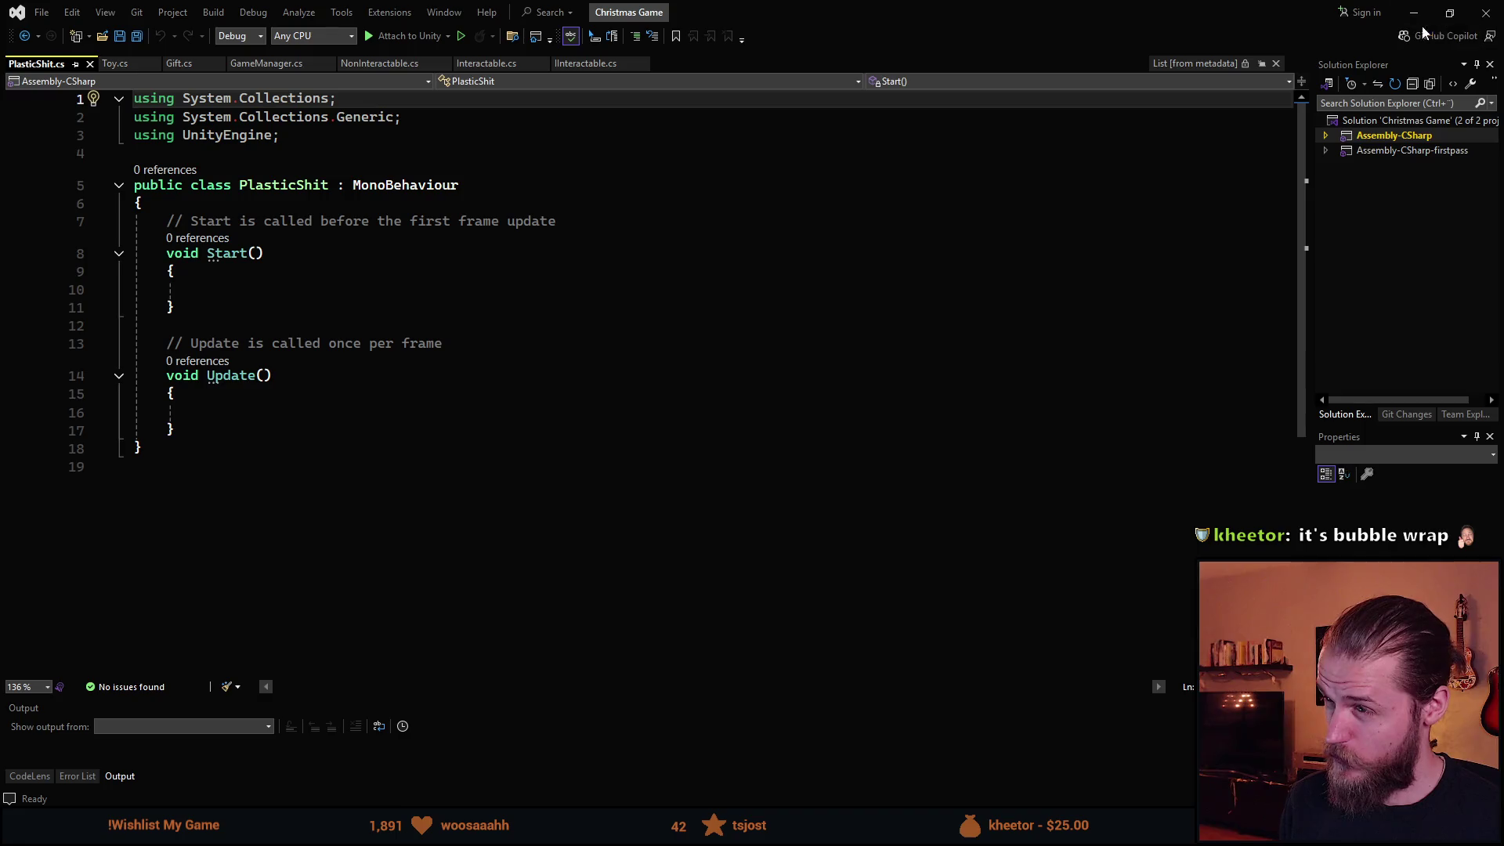
left_click(1475, 15)
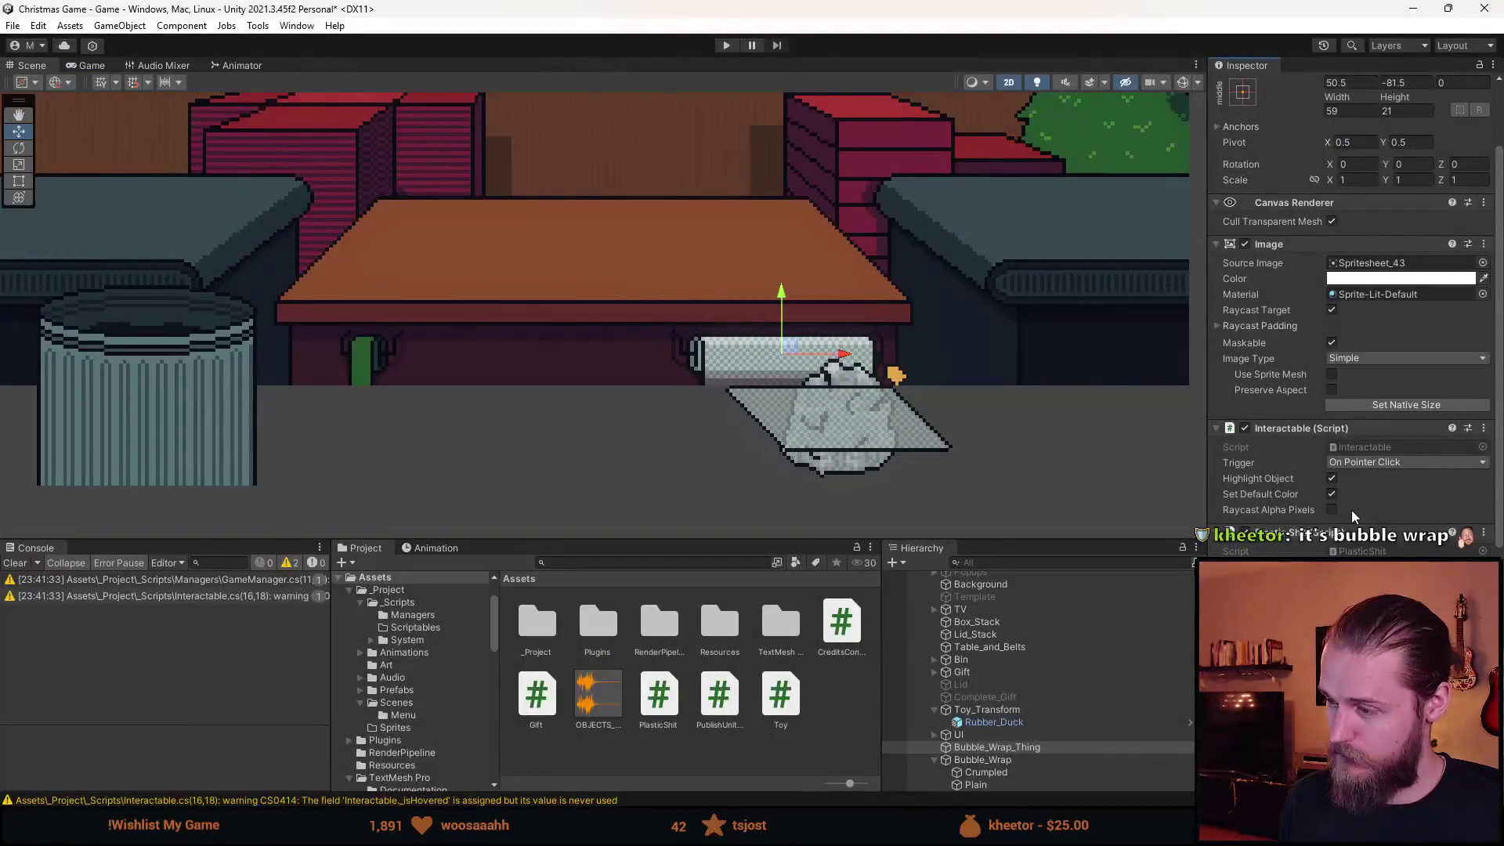
double_click(1400, 551)
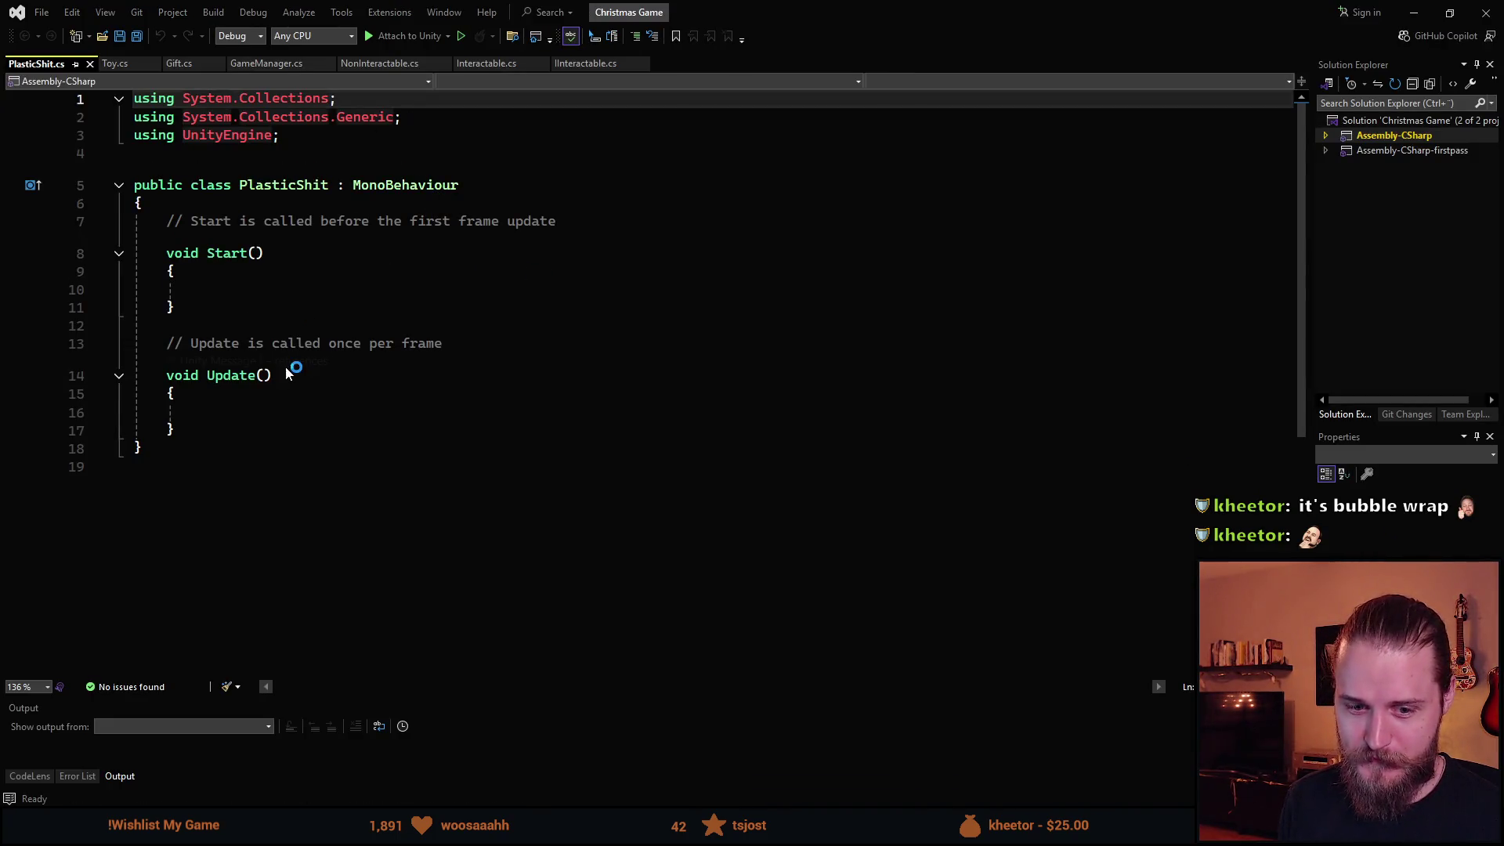
Remove the unused System.Collections using lines from PlasticShit and save.
left_click(310, 430)
key("ctrl+r")
key("ctrl+g")
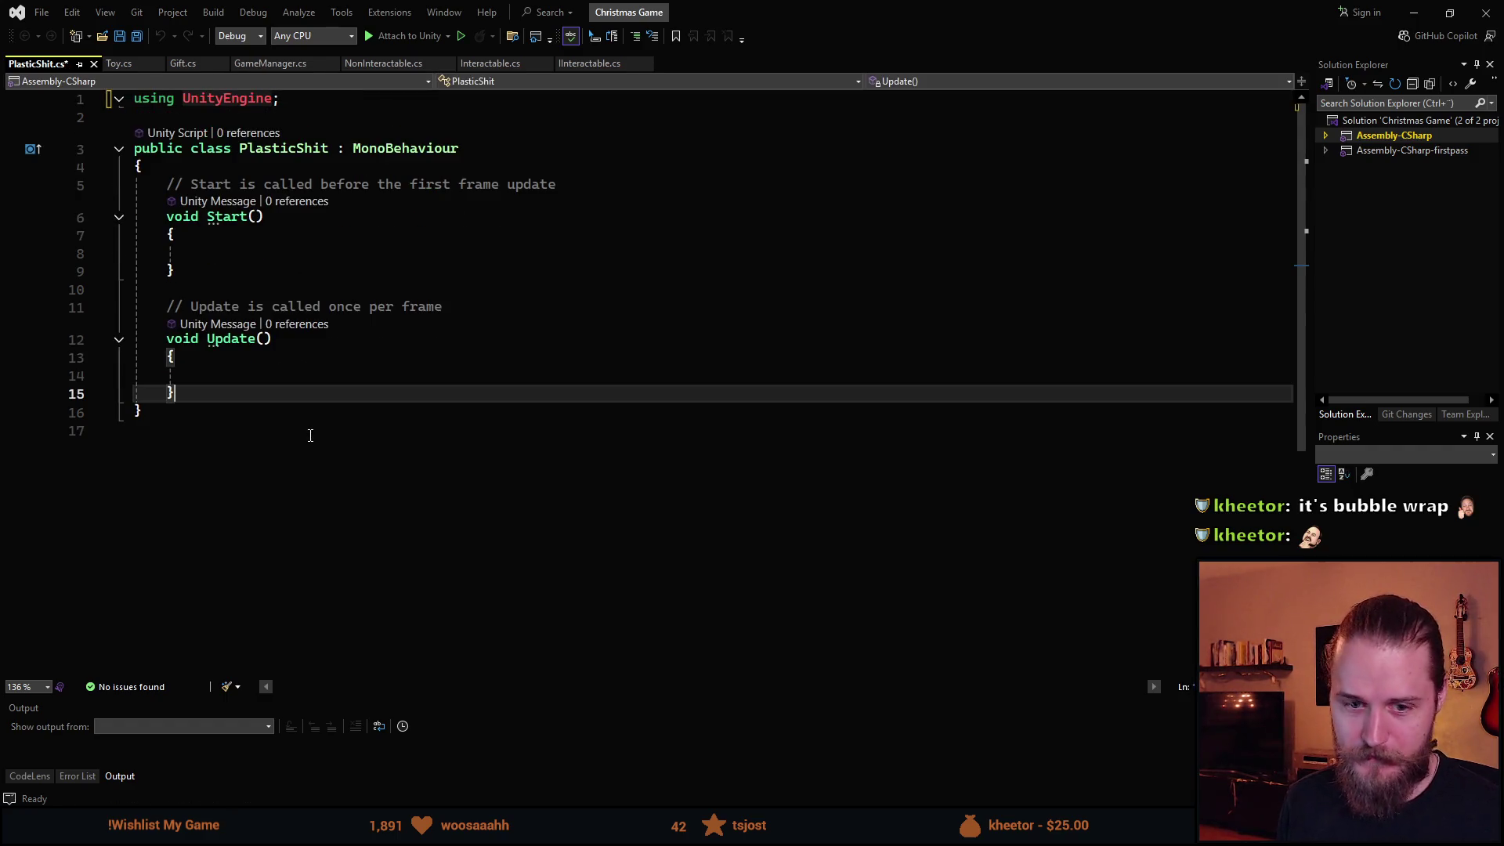
key("ctrl+s")
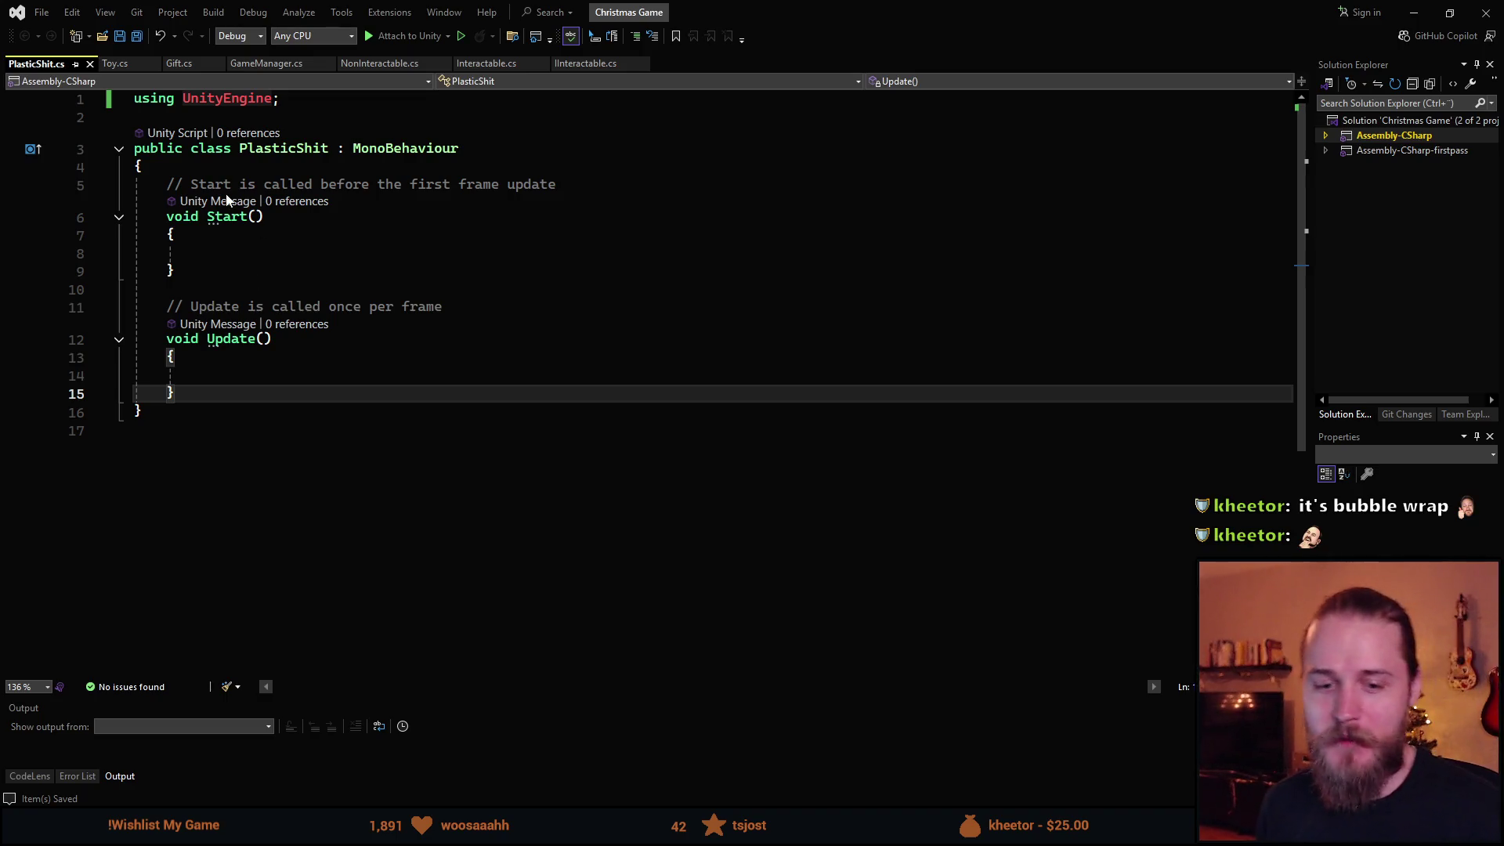
Delete the default Start and Update methods, leaving an empty class body.
left_click_drag(192, 384, 166, 184)
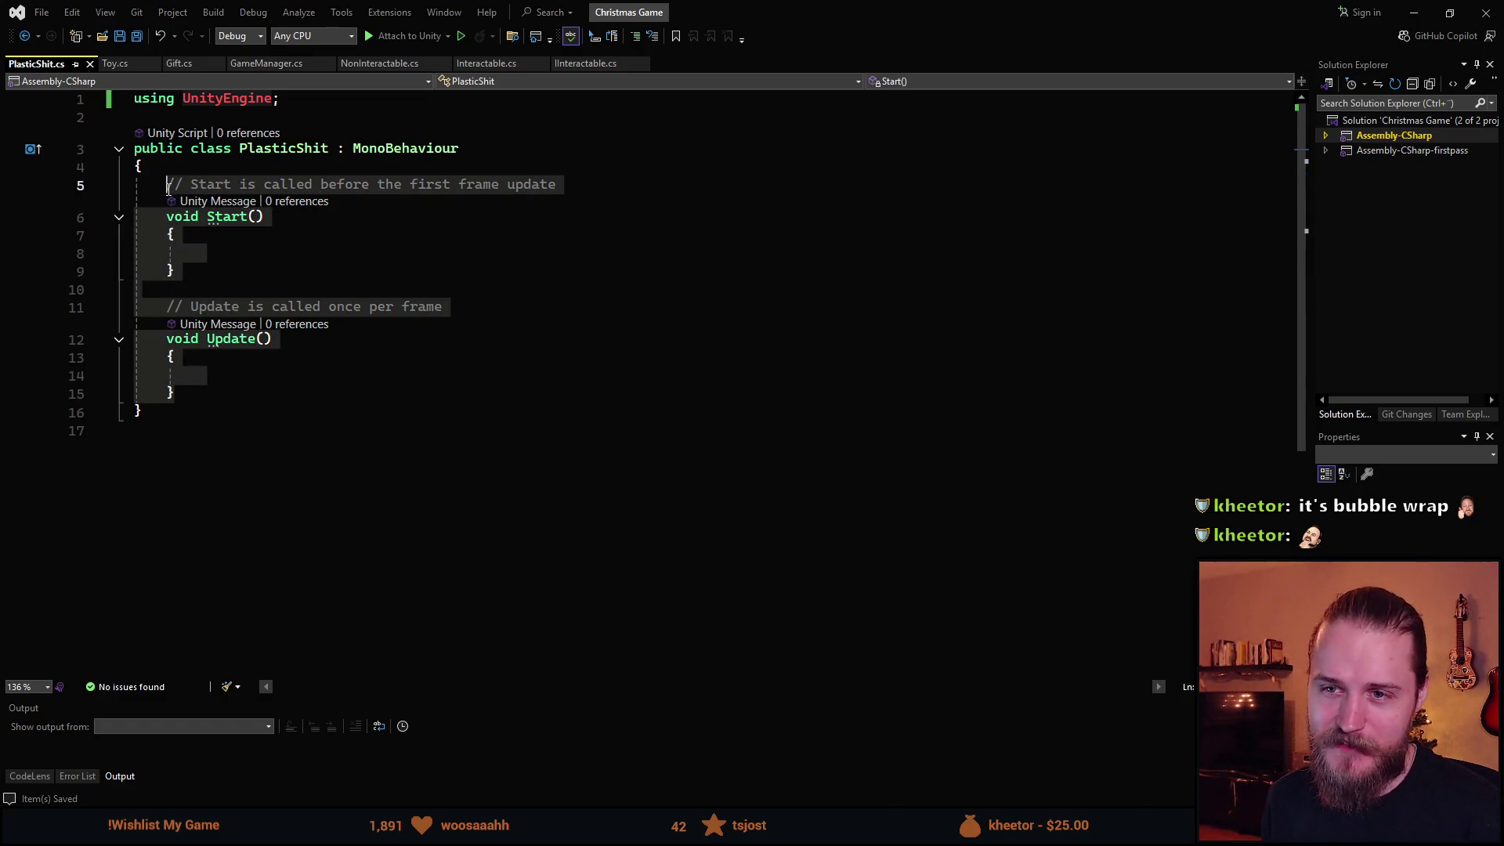
key("BackSpace")
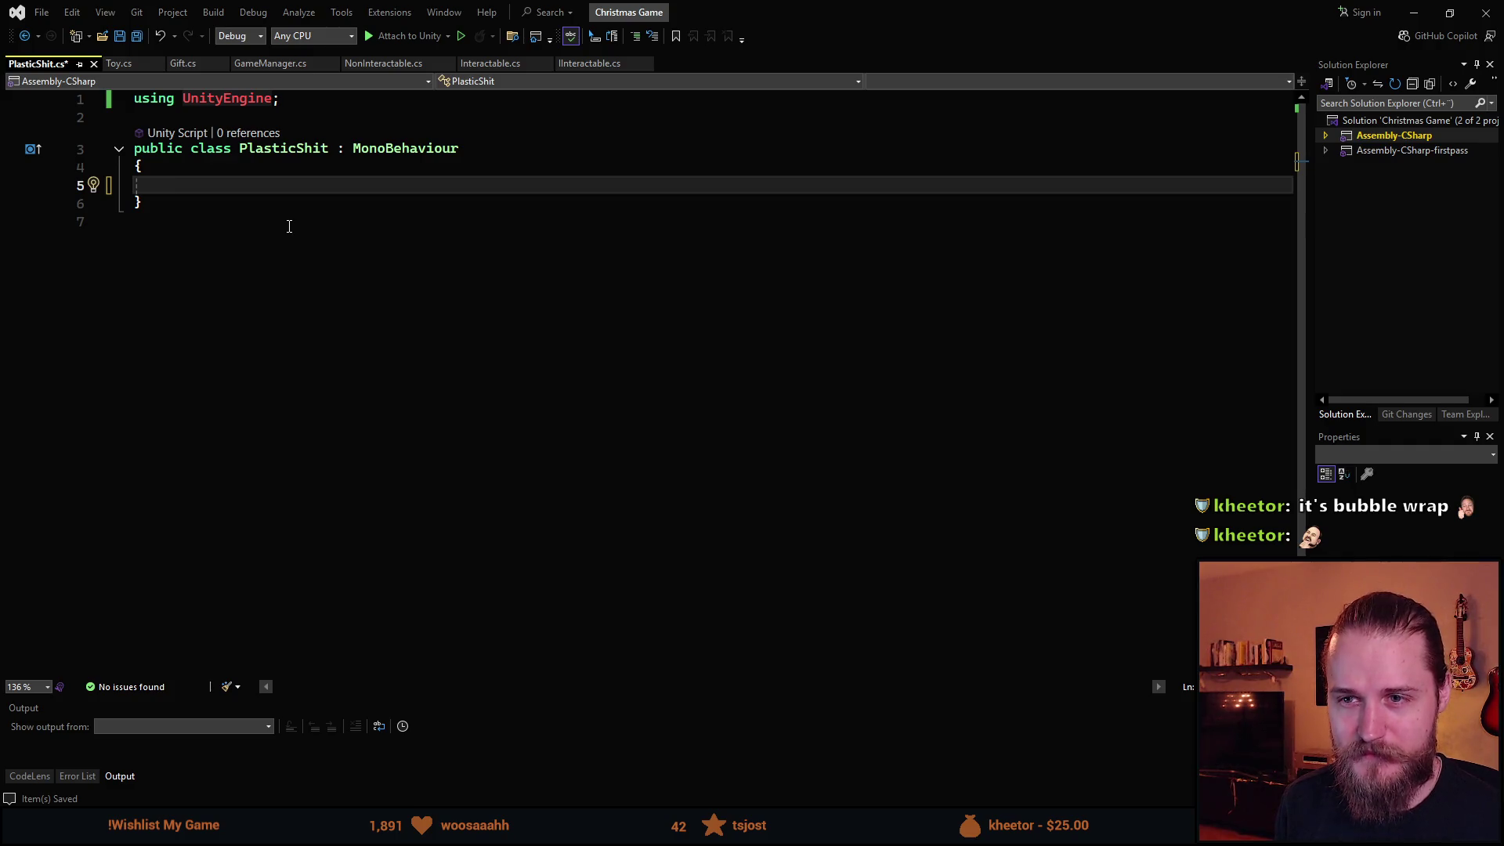
key("Tab")
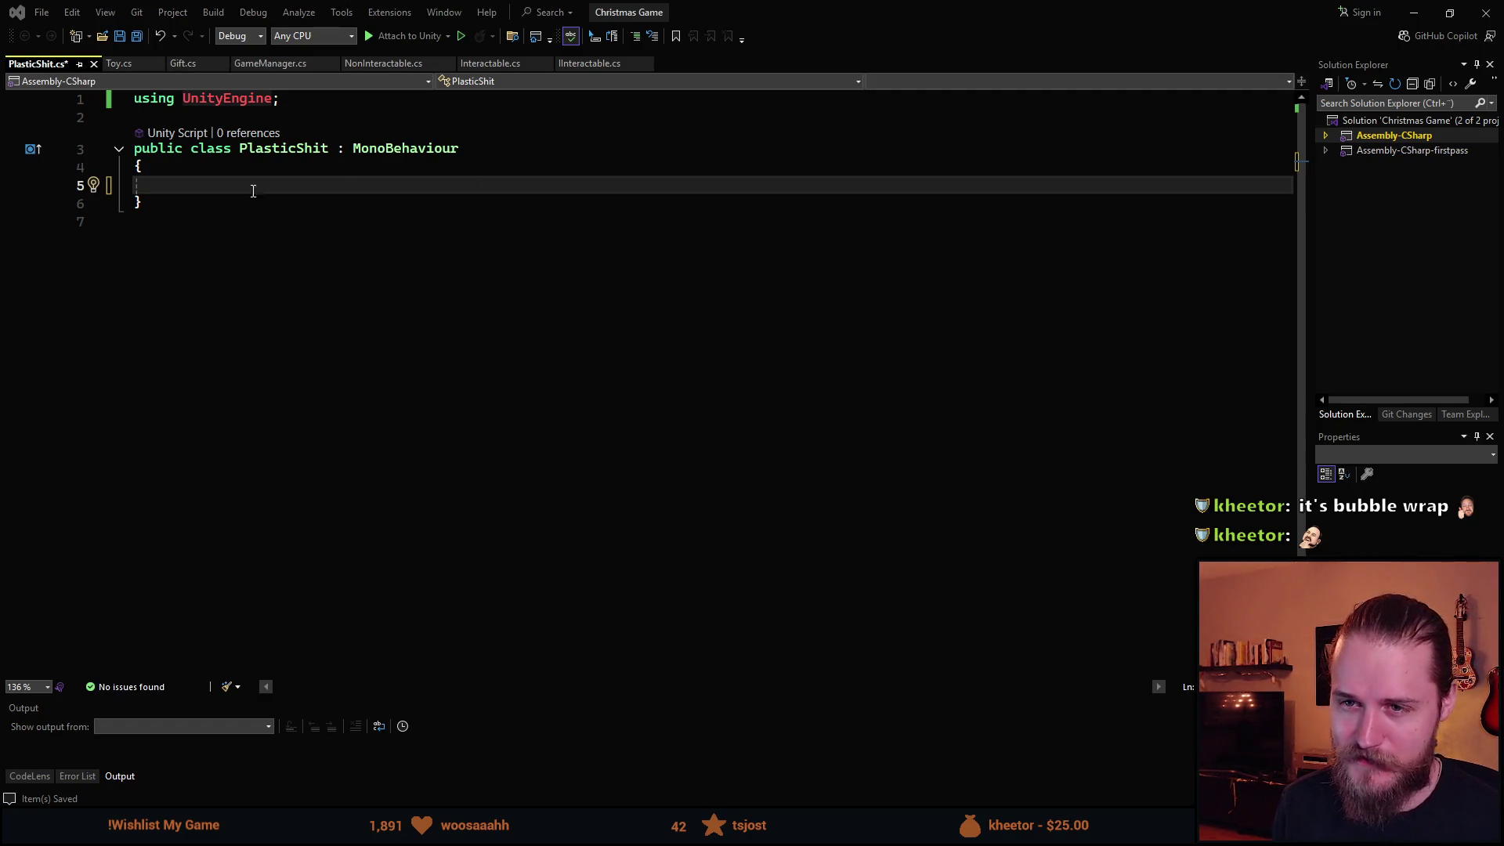
left_click(607, 195)
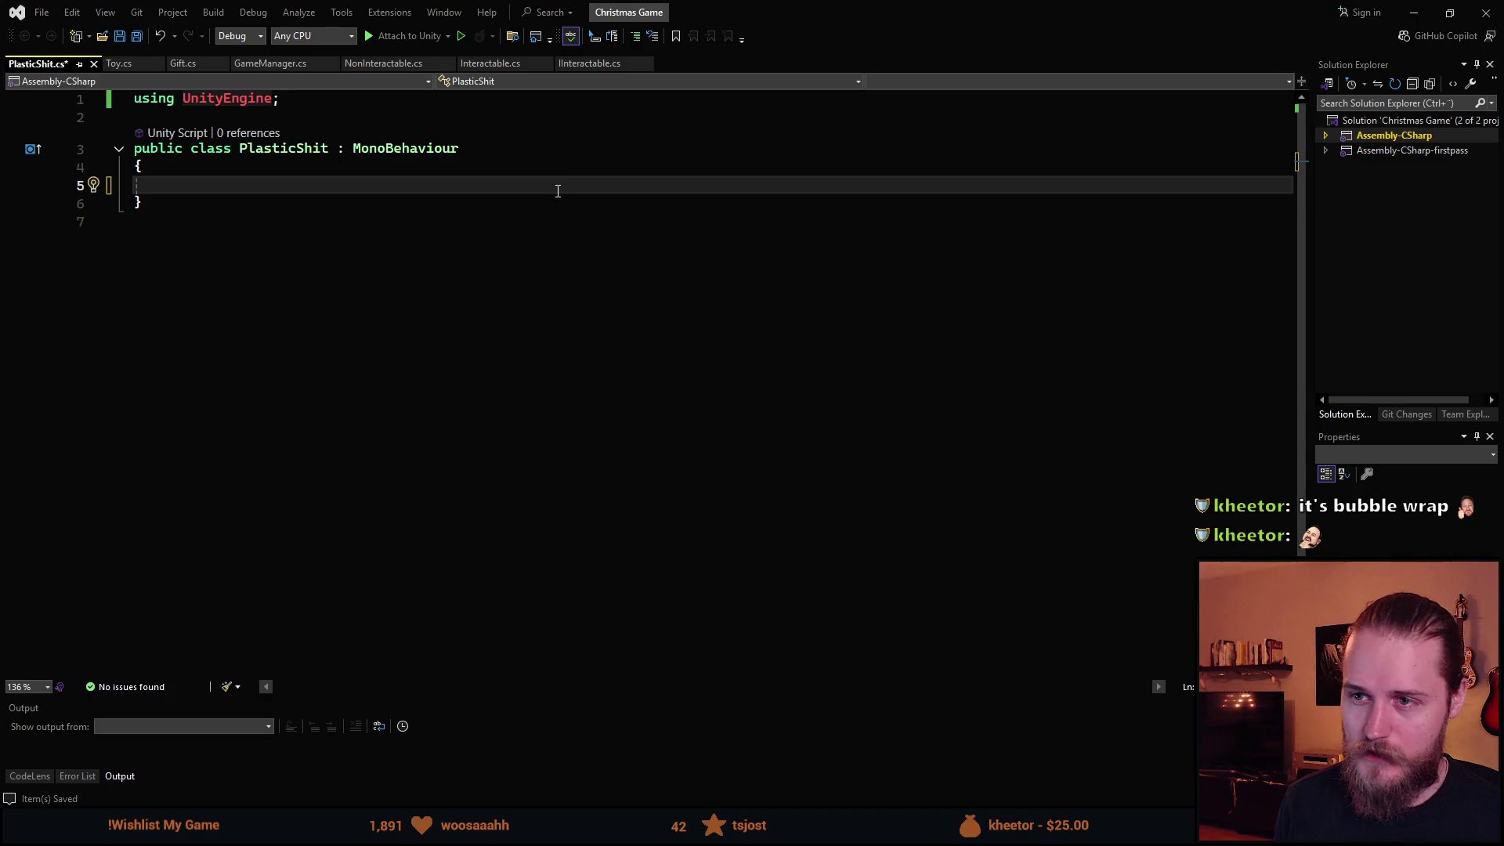
left_click(590, 154)
Make PlasticShit implement IInteractable with an empty explicit IInteractable.Interact() method.
type(", IIn")
key("Tab")
key("Down")
key("Down")
type("void II")
key("Tab")
type(".Interact()")
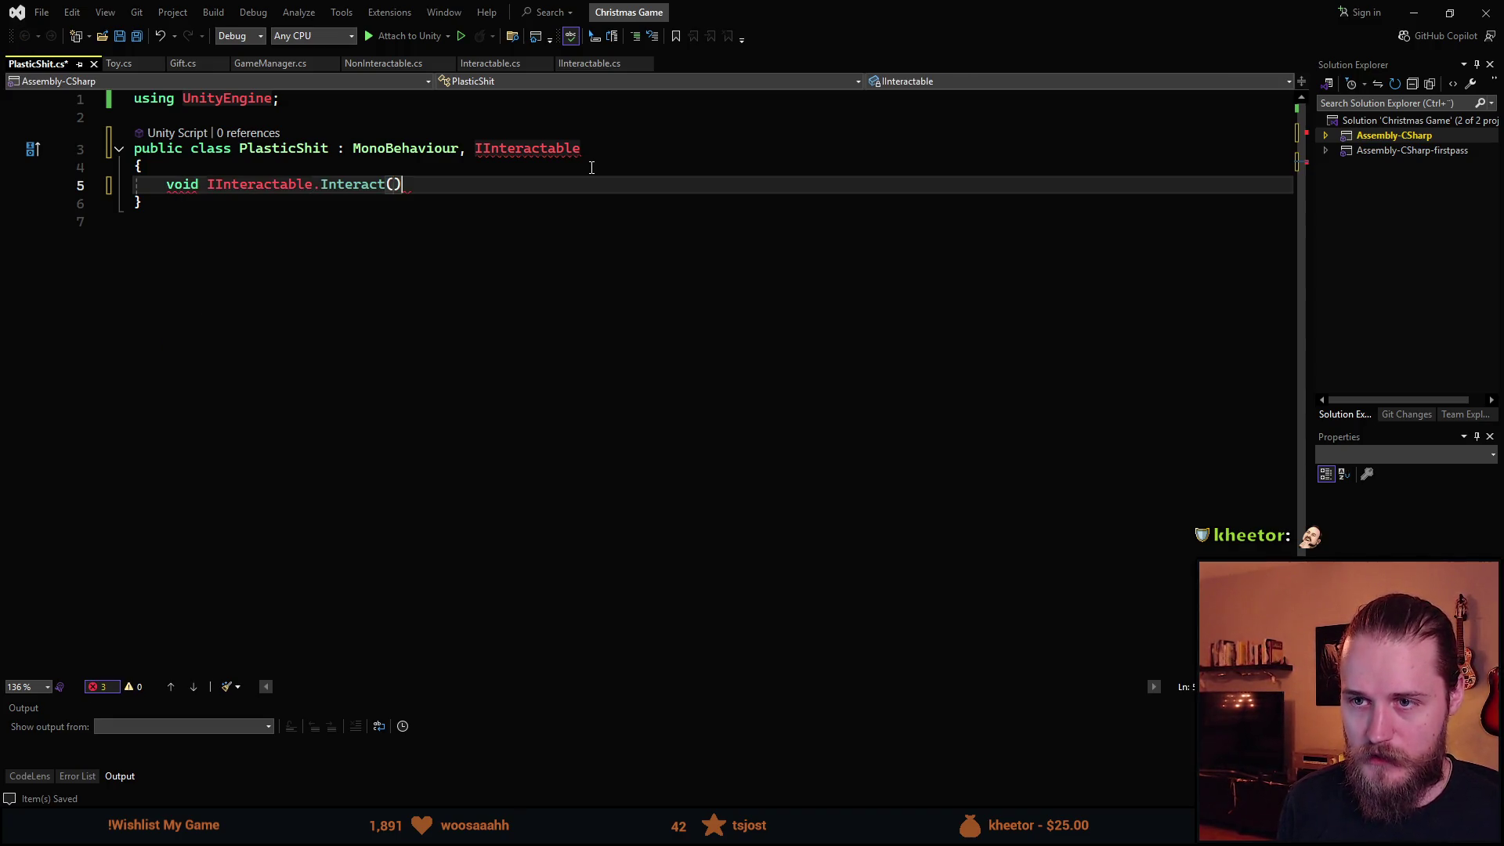
key("Return")
type("{")
key("Return")
key("Up")
key("Up")
key("Up")
key("Return")
key("Return")
key("Up")
Add a serialized private field named _crumpled using the sfpr snippet.
type("spe")
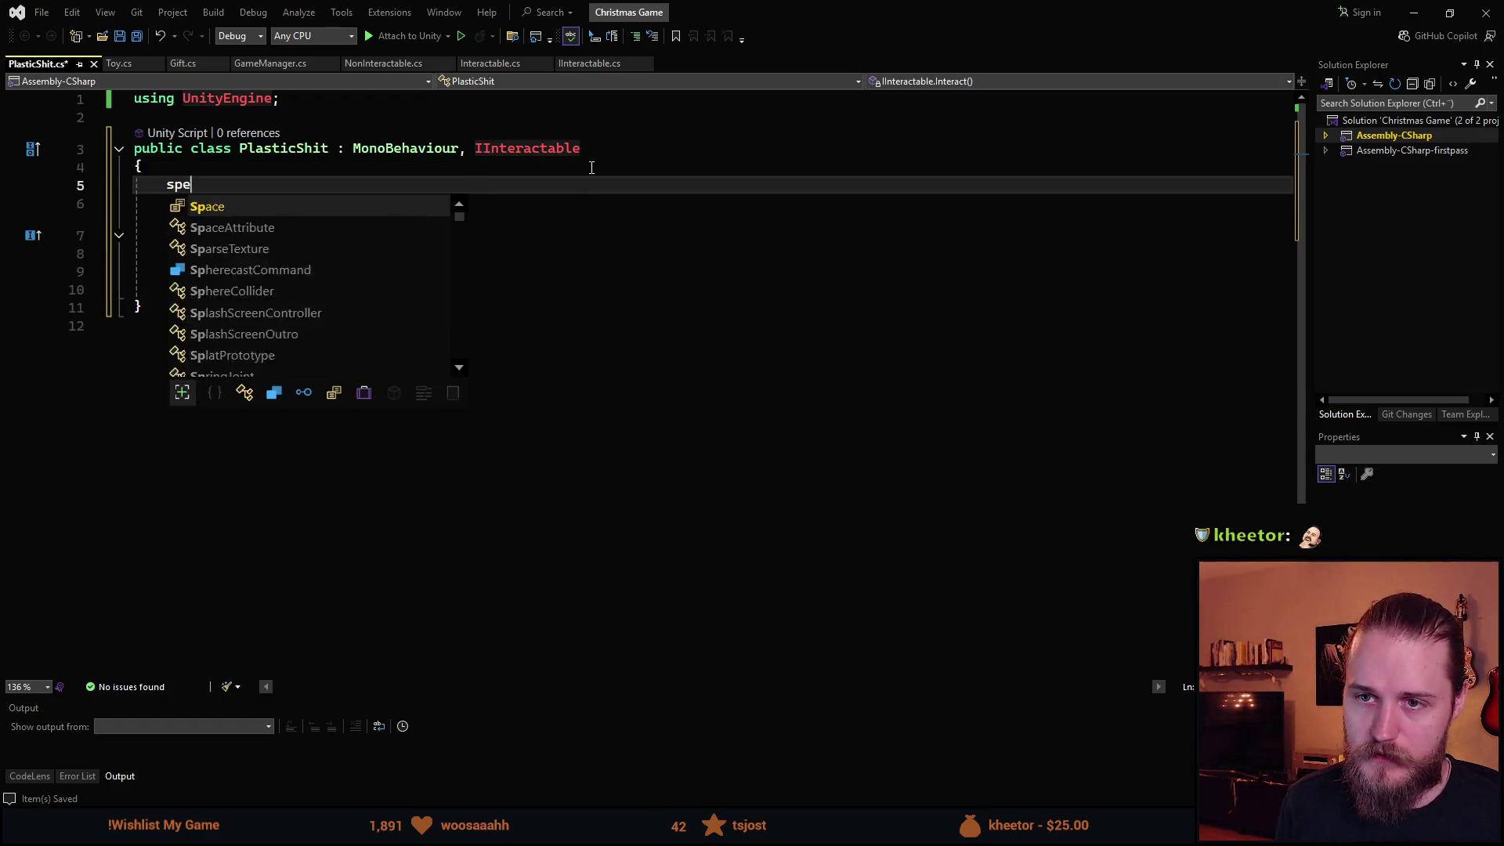
type("e")
key("BackSpace")
key("BackSpace")
key("BackSpace")
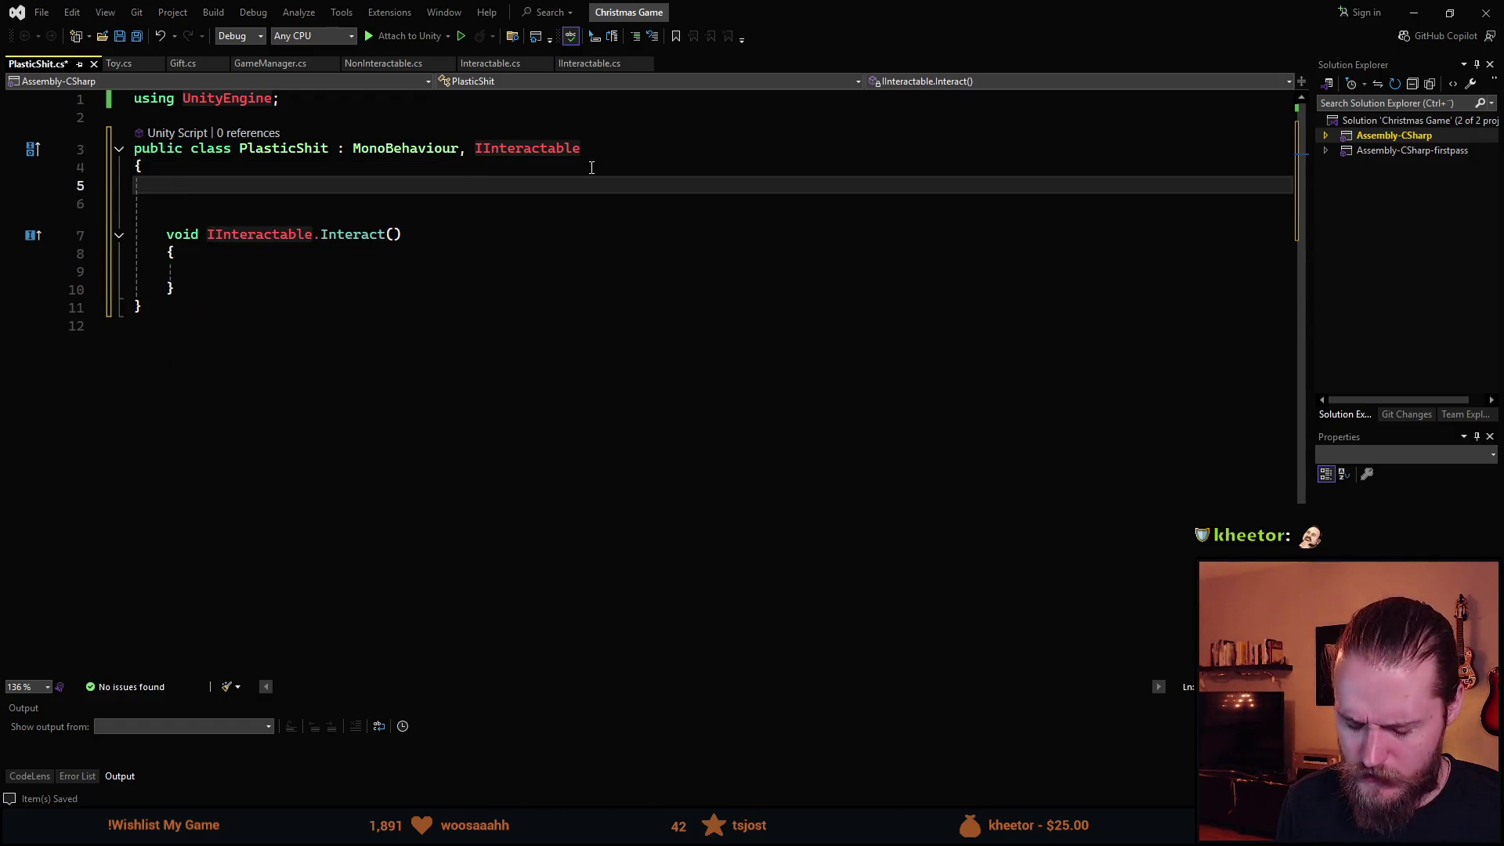
type("sfpr")
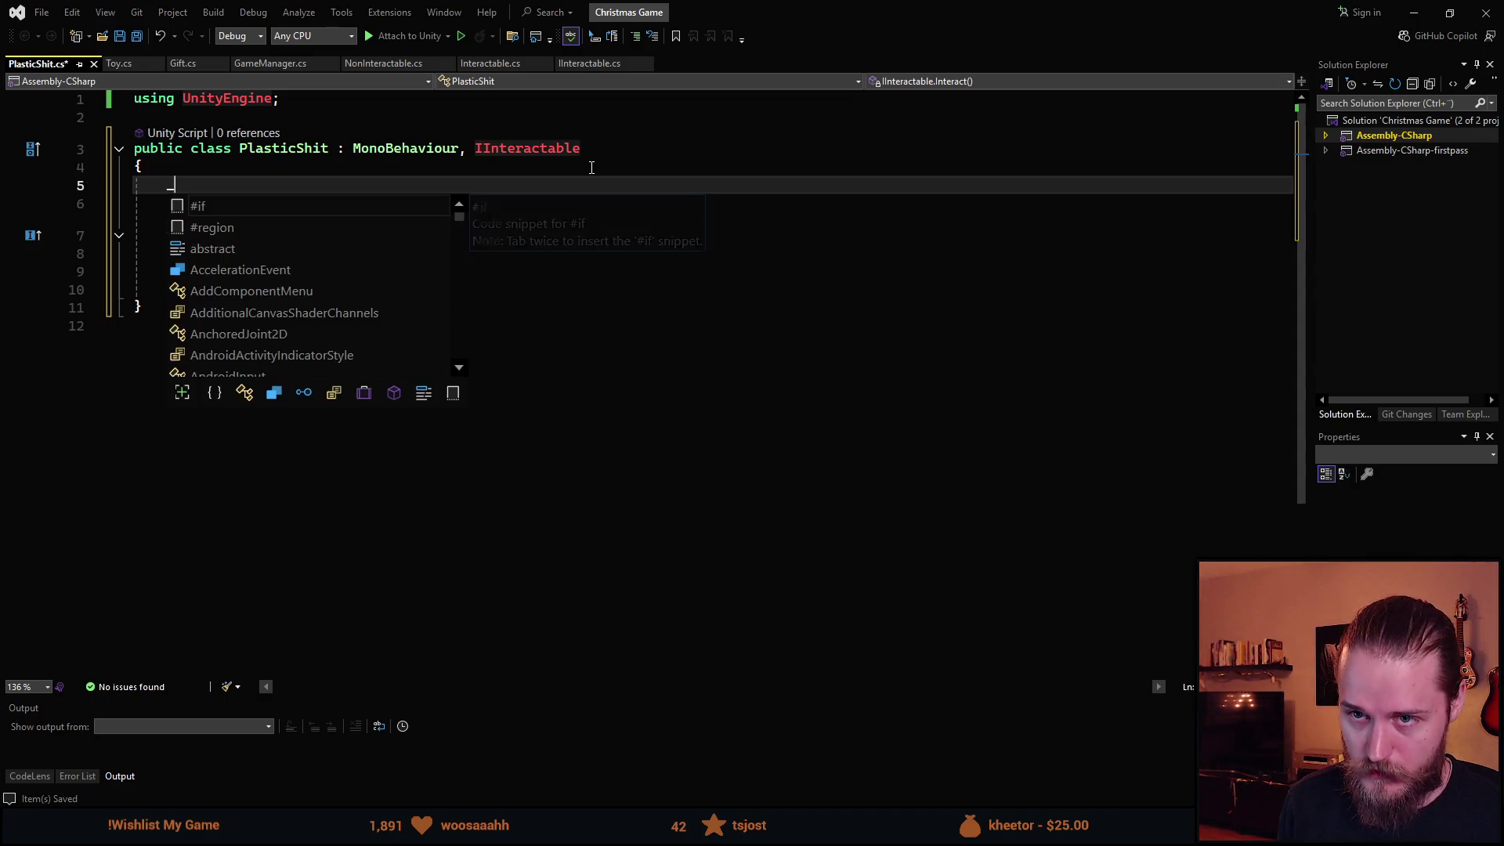
key("Tab")
type("Transformn")
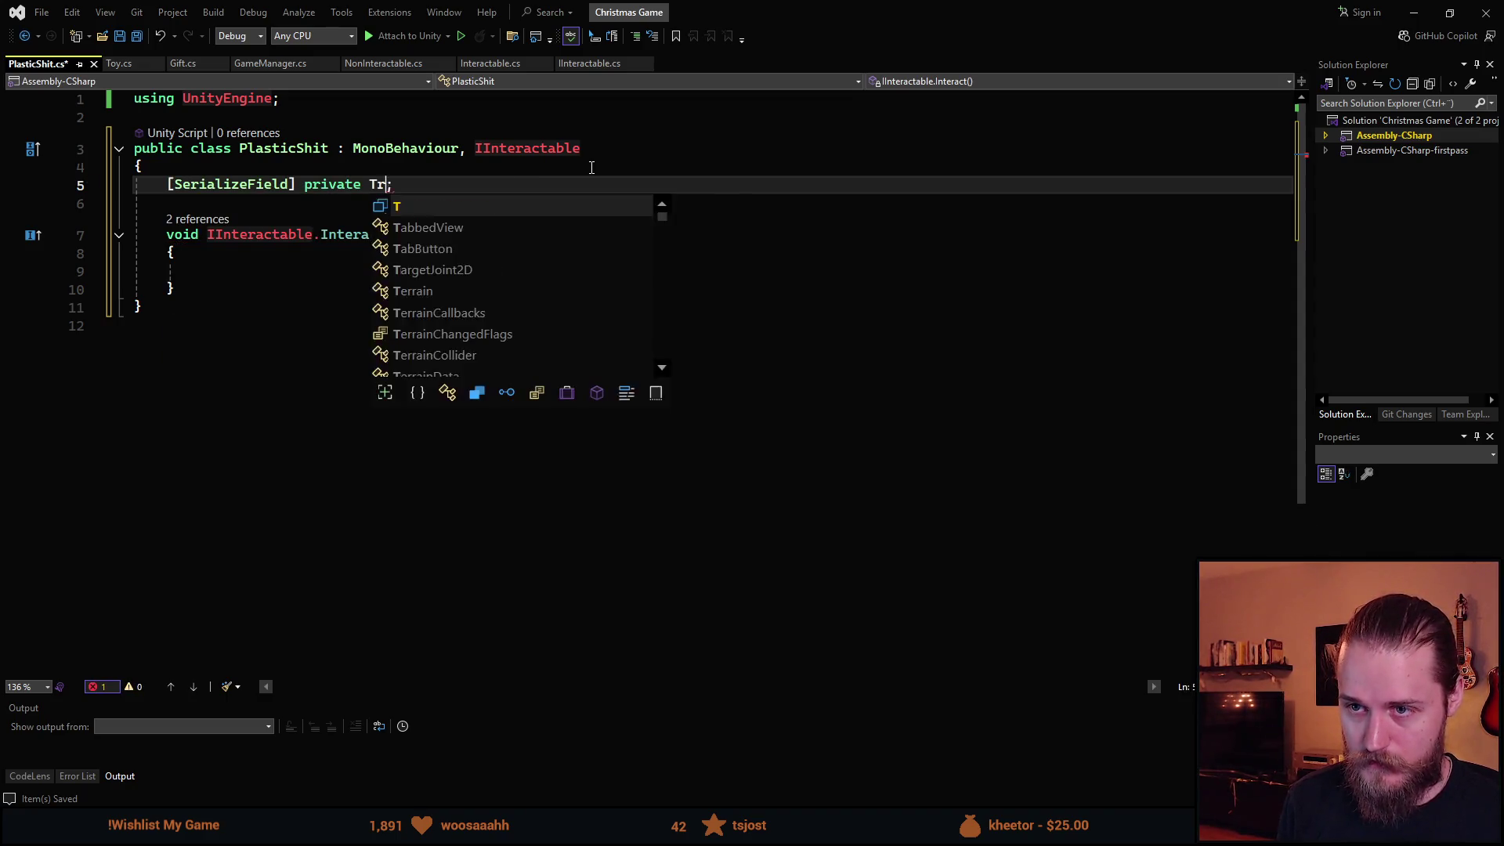
key("BackSpace")
key("BackSpace")
type("m ")
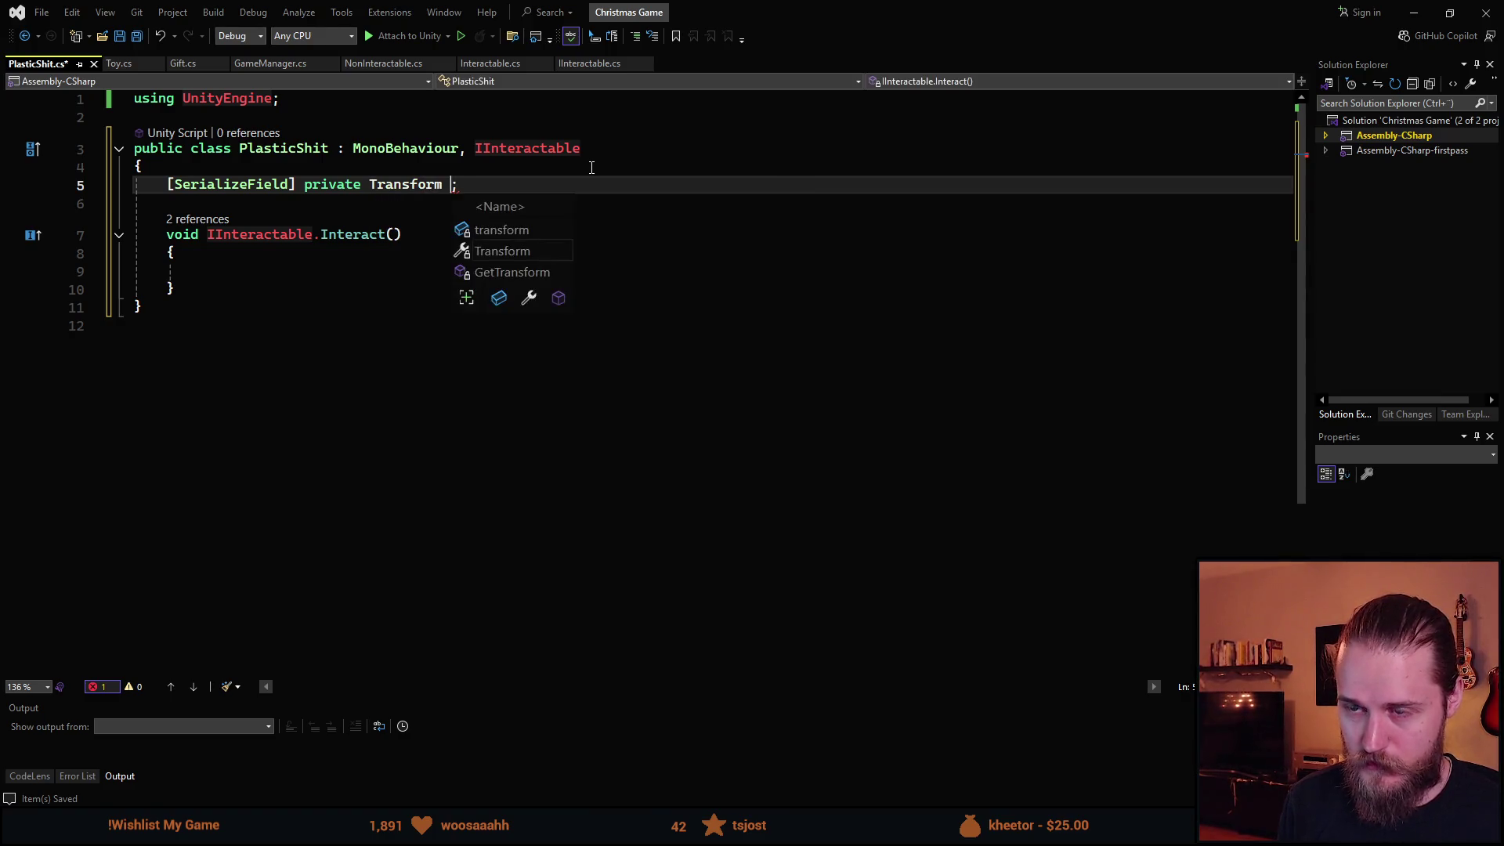
type("_bubble")
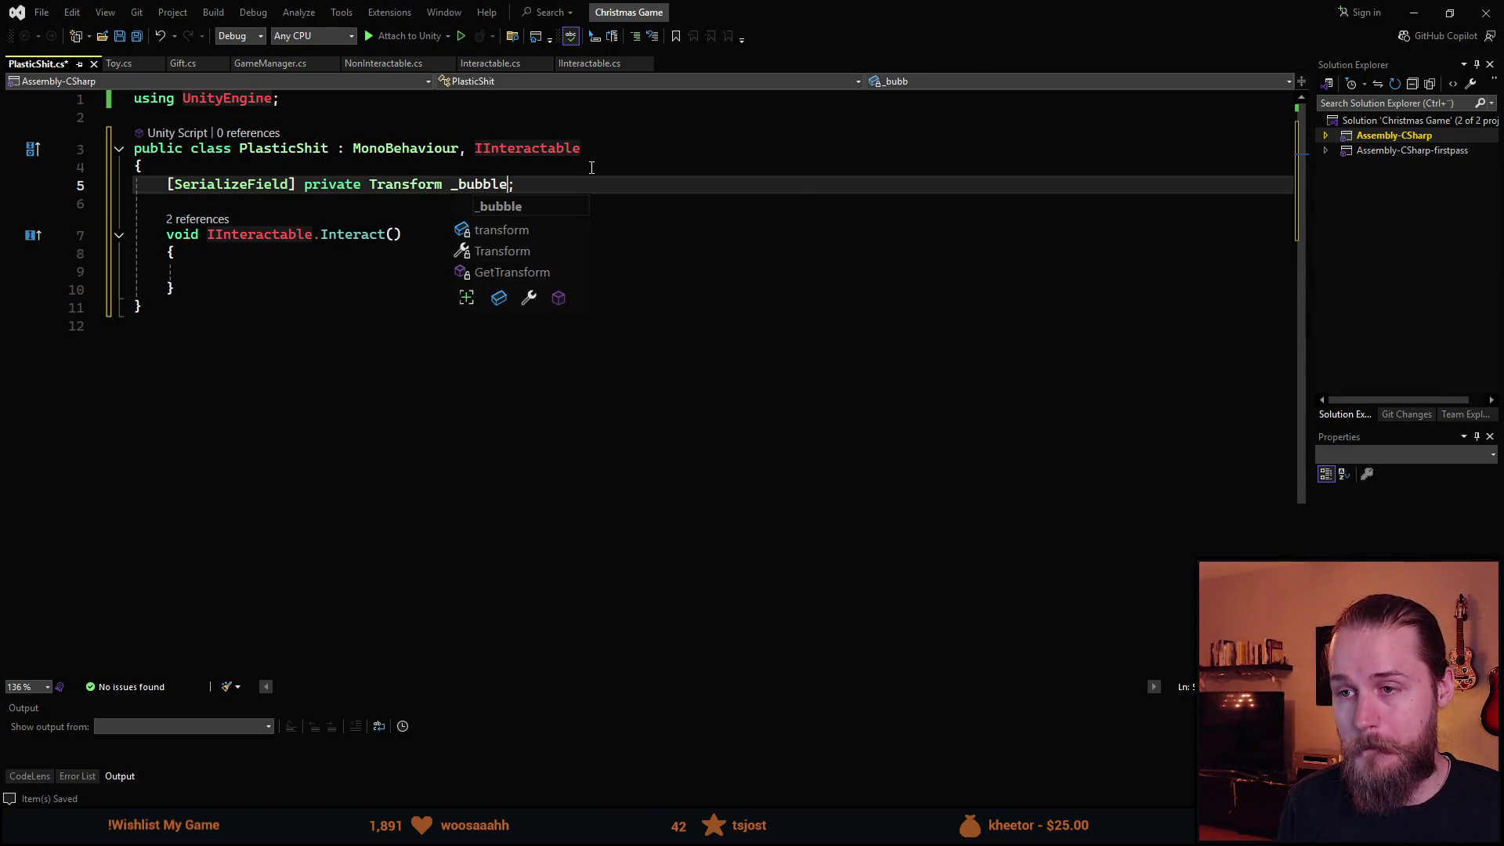
key("ctrl+BackSpace")
type("_crumpled")
key("Escape")
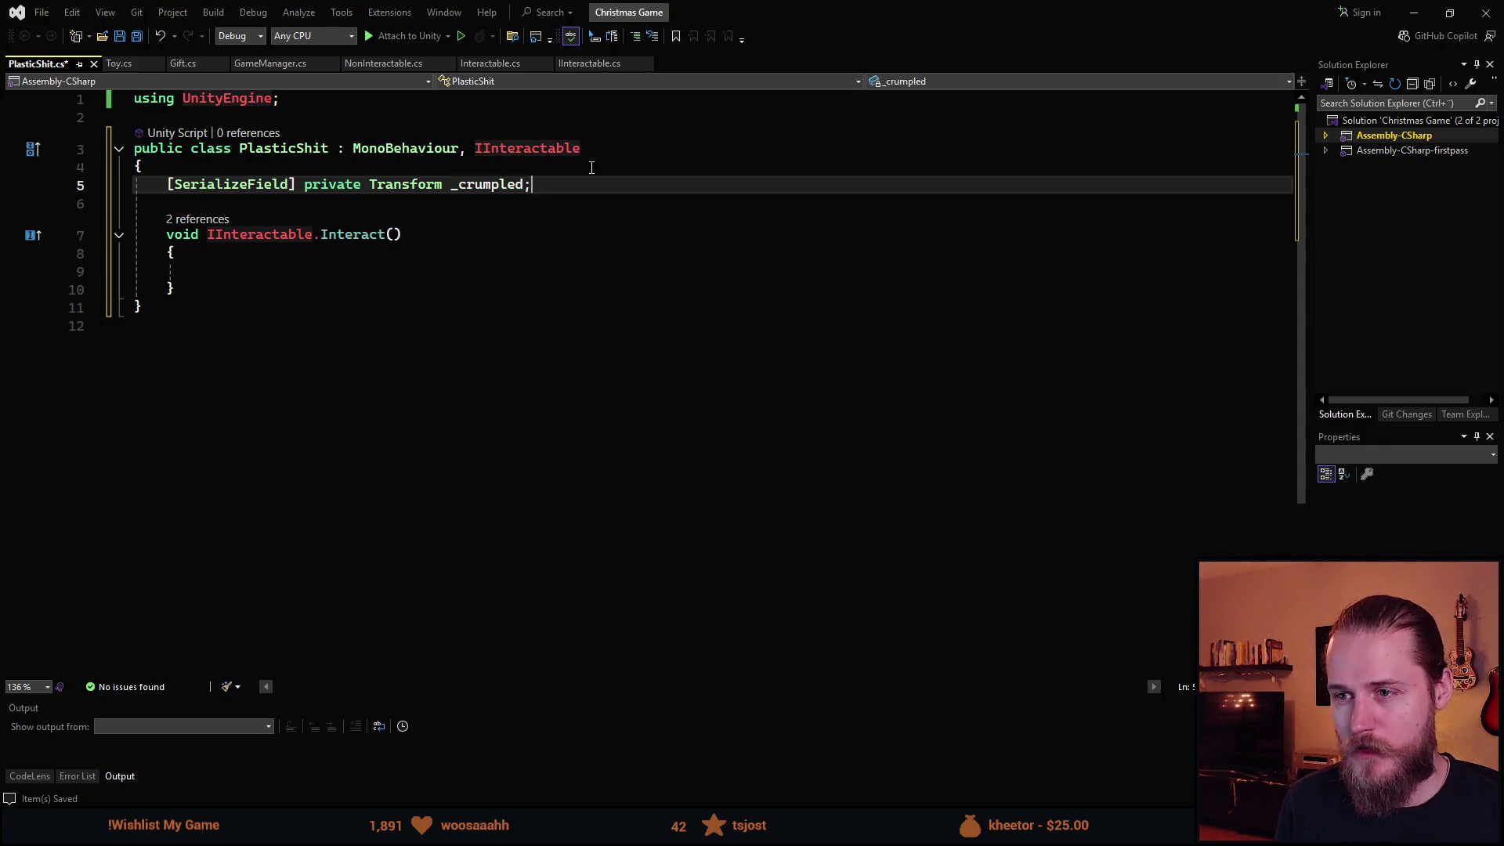
Duplicate the field as _plain and make both _crumpled and _plain GameObject fields.
key("ctrl+d")
key("ctrl+shift+Left")
type("_;")
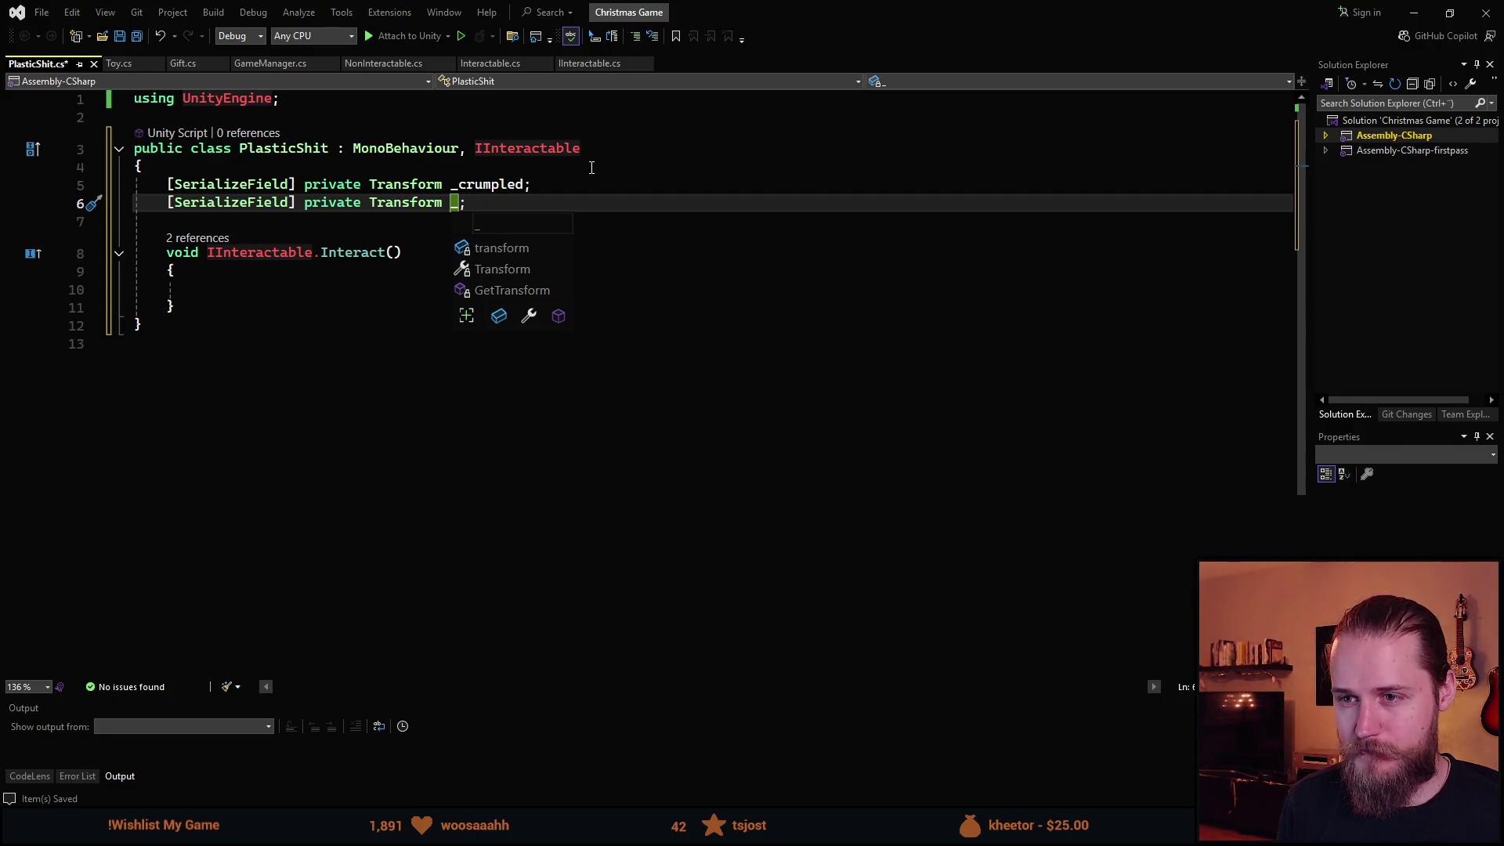
key("Escape")
key("Up")
key("ctrl+Left")
key("ctrl+shift+Left")
type("GameObject")
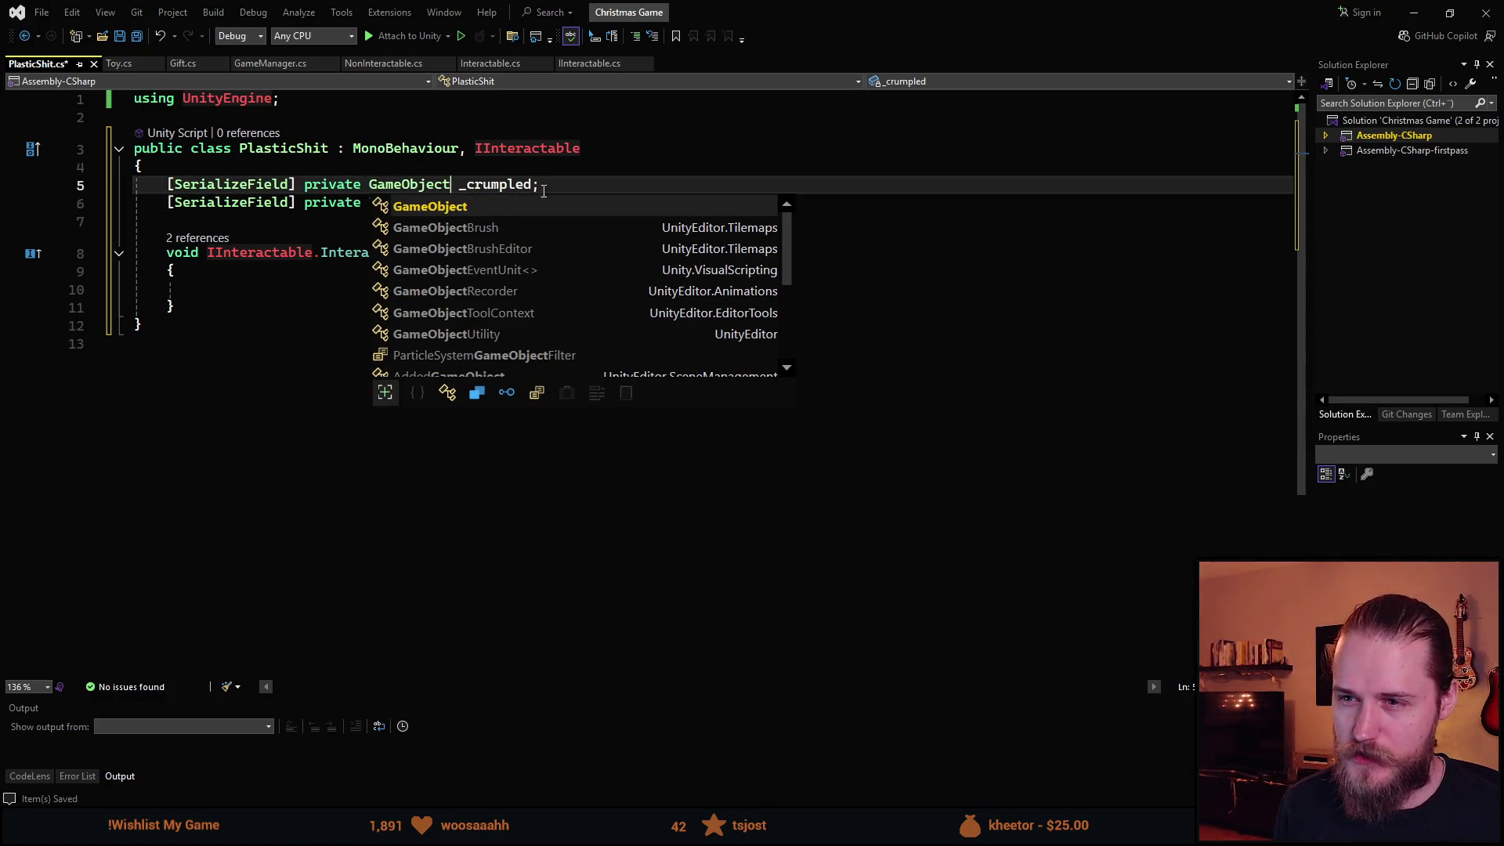
left_click(535, 168)
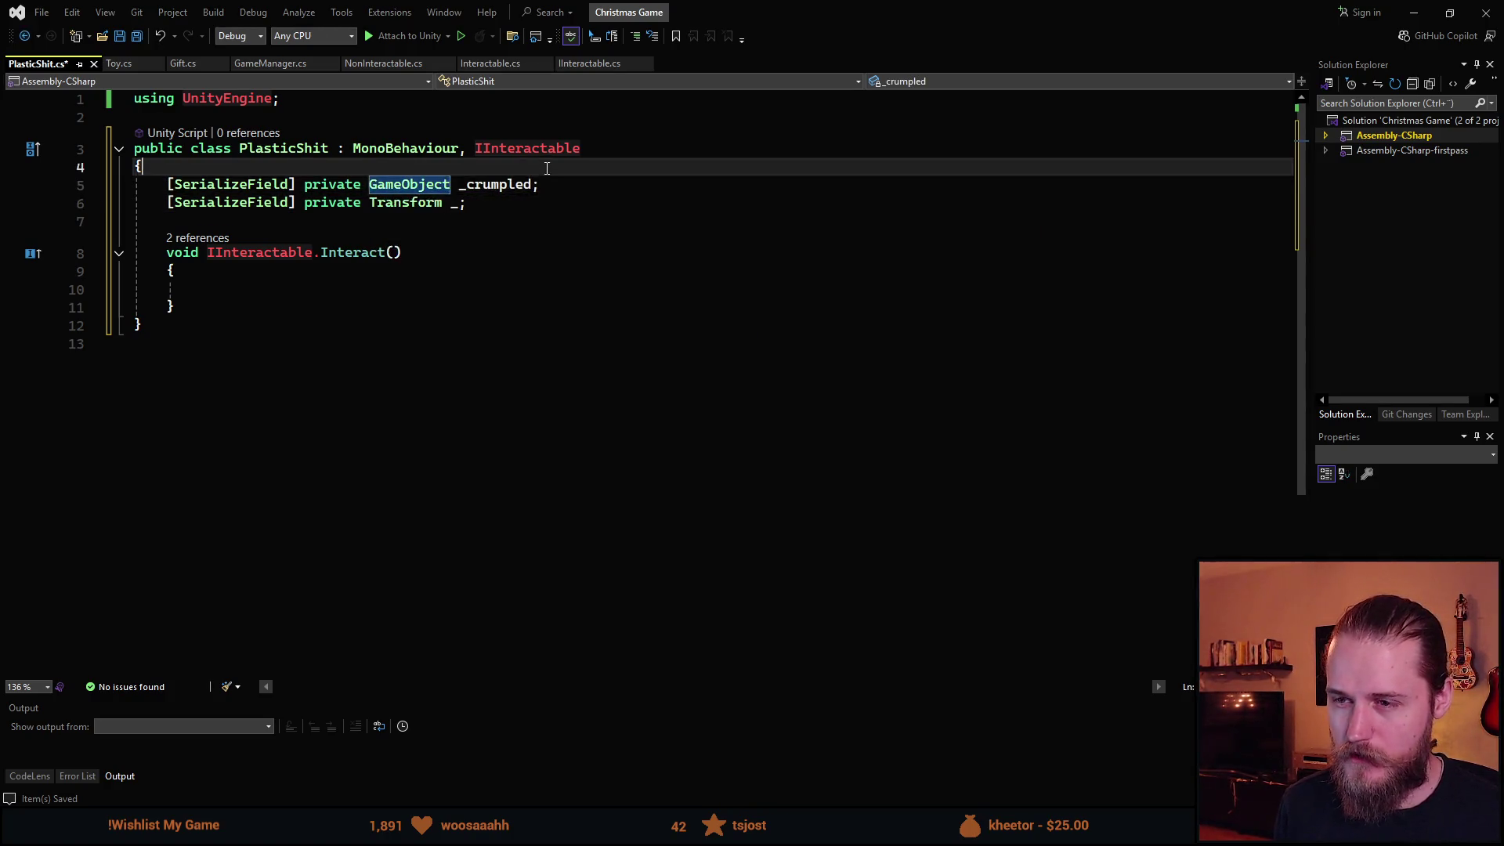
double_click(426, 205)
type("GameObject")
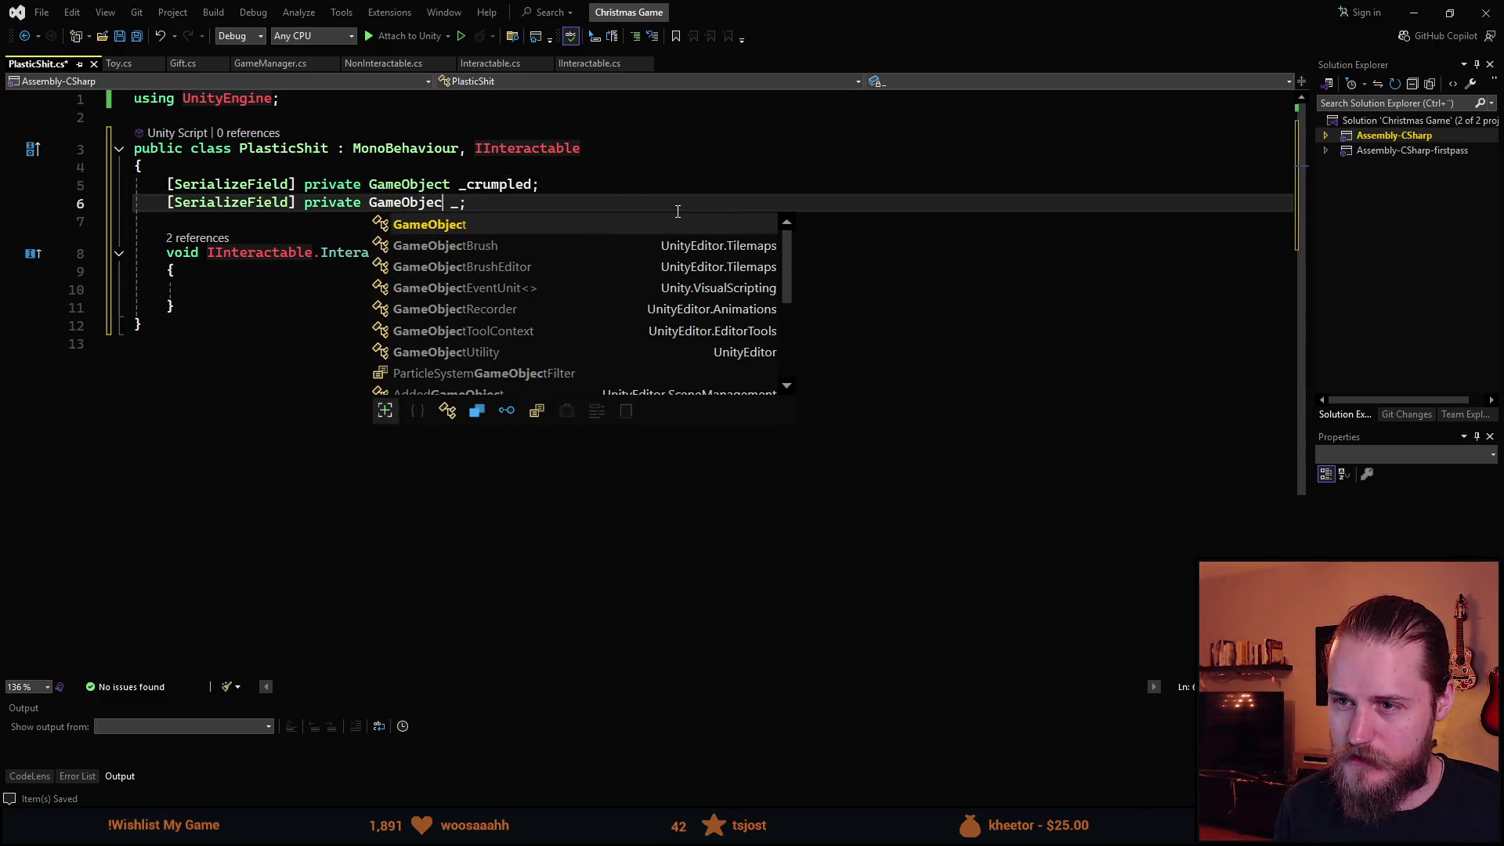
key("Escape")
key("Right")
key("shift+Right")
type("_plain")
Remove the unfinished extra field line and start a new line below Interact.
key("Up")
key("Up")
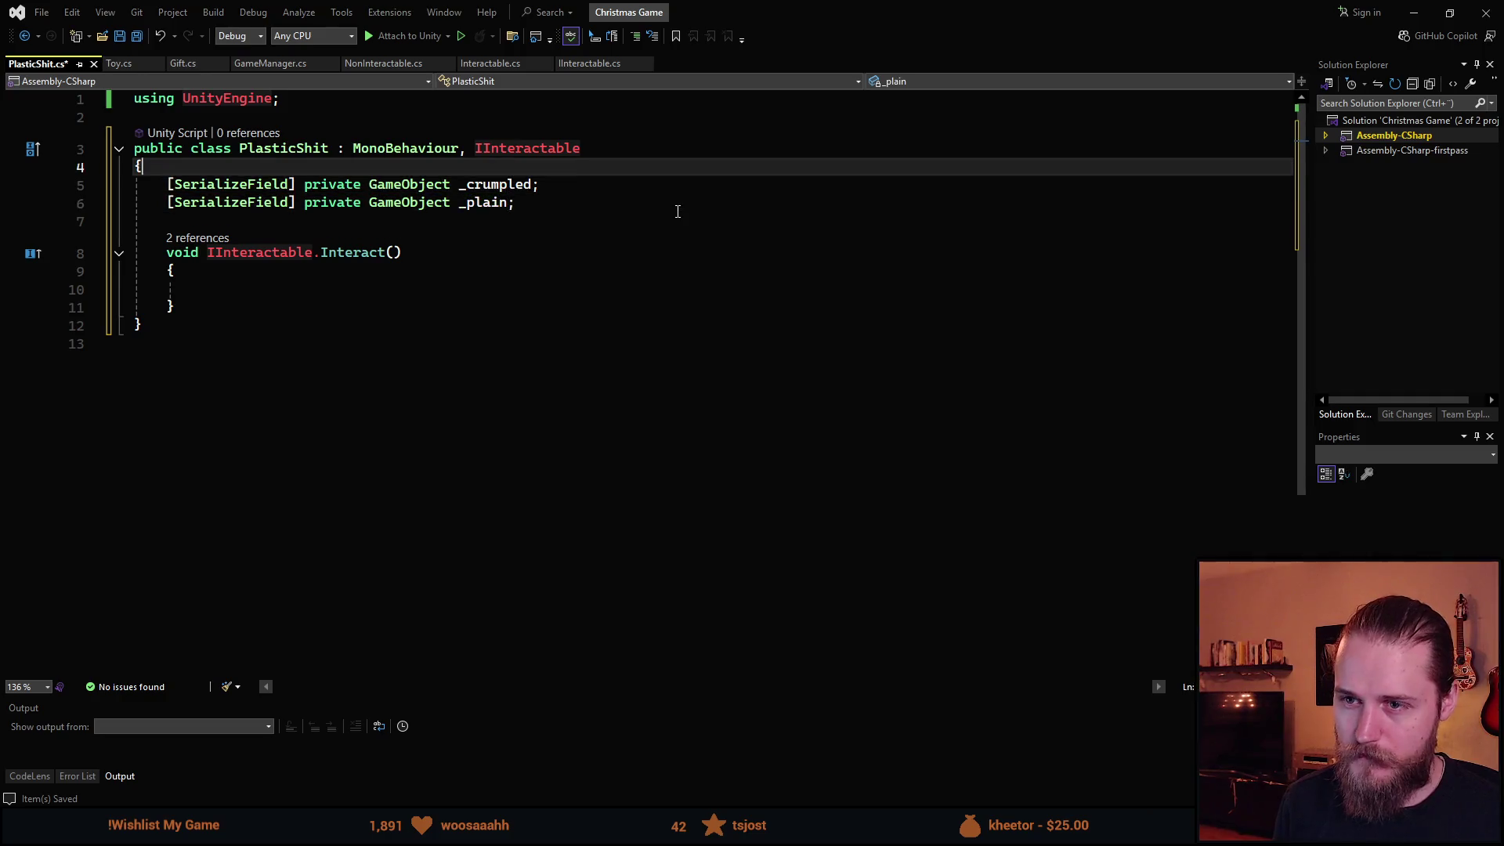
key("Return")
type("[SerializeField] private Trans")
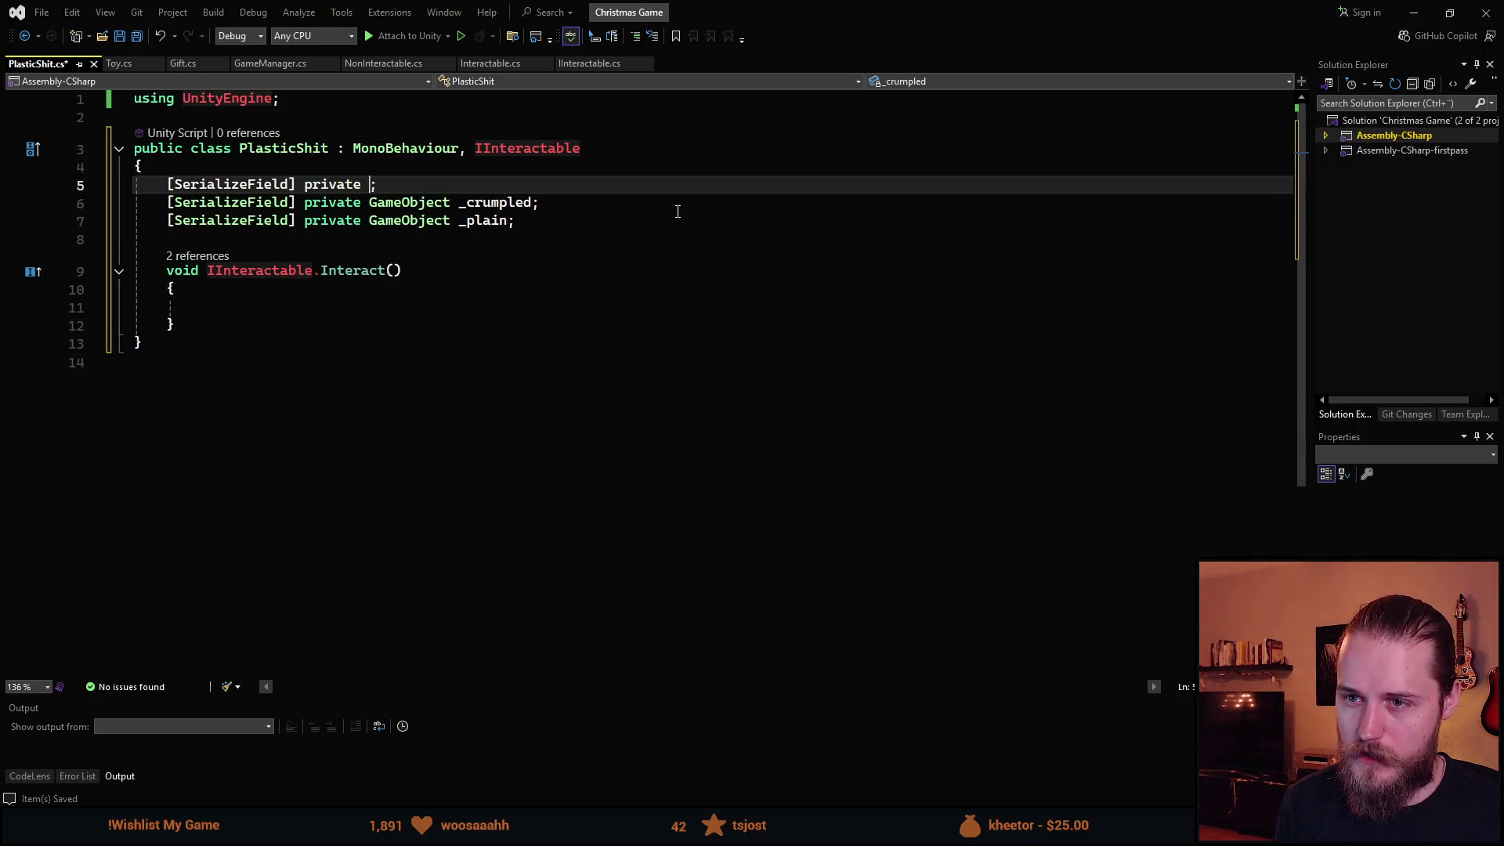
type("form")
key("ctrl+BackSpace")
key("ctrl+BackSpace")
key("ctrl+BackSpace")
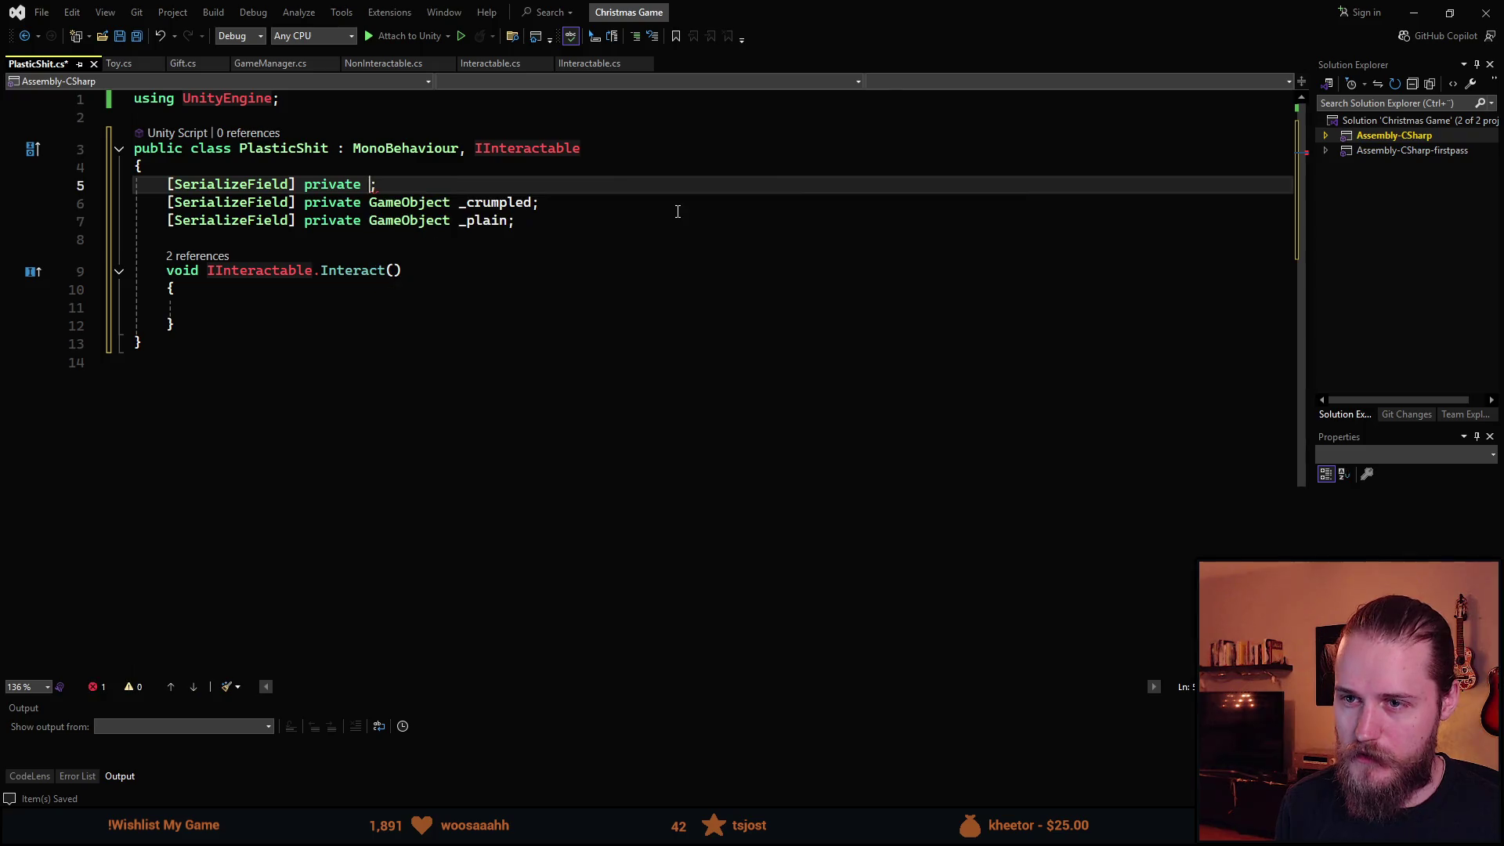
key("BackSpace")
key("BackSpace")
key("BackSpace")
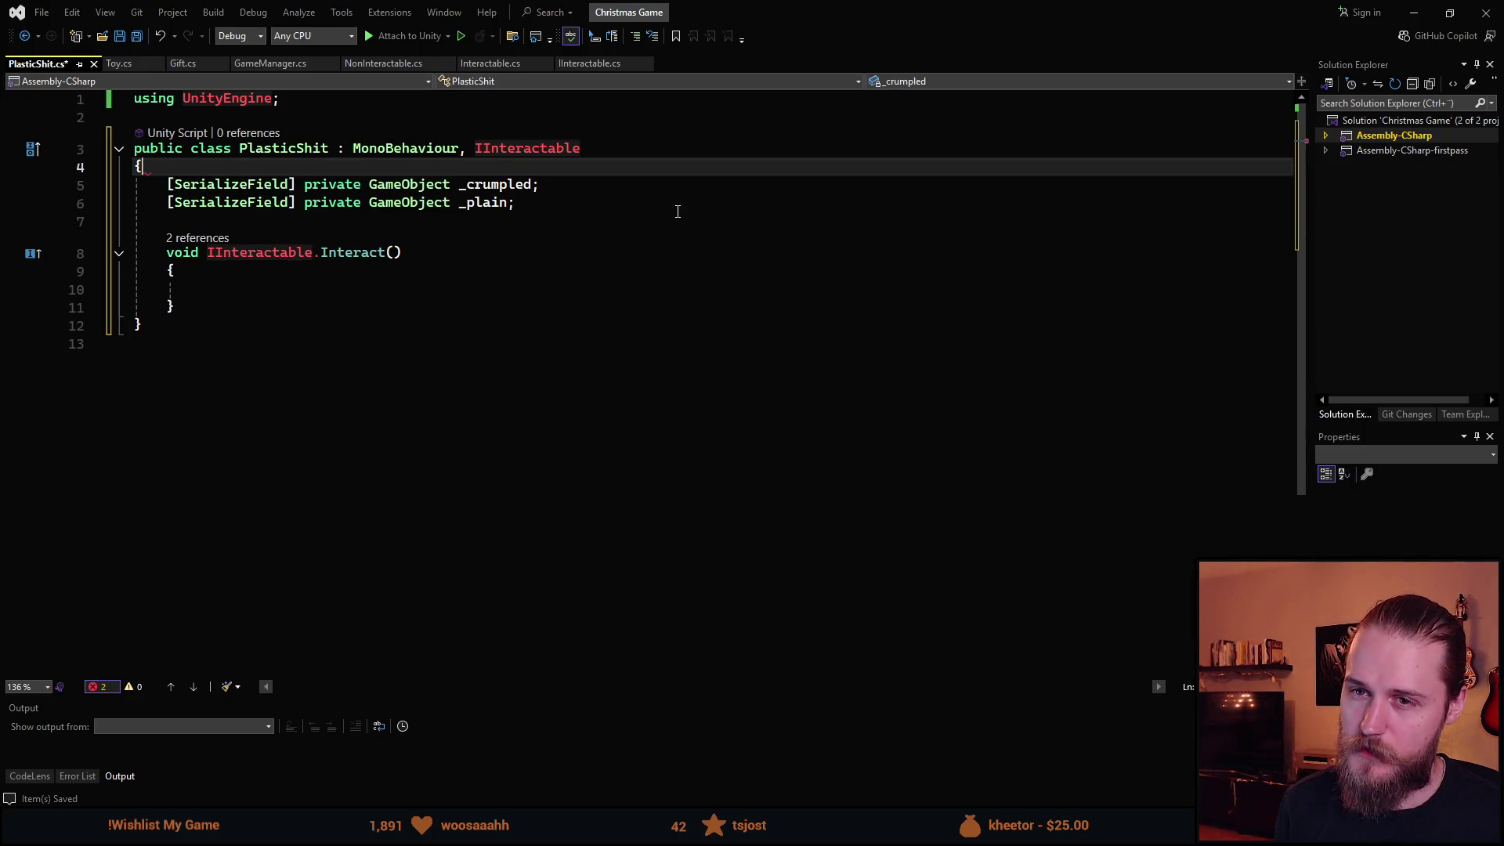
left_click(235, 306)
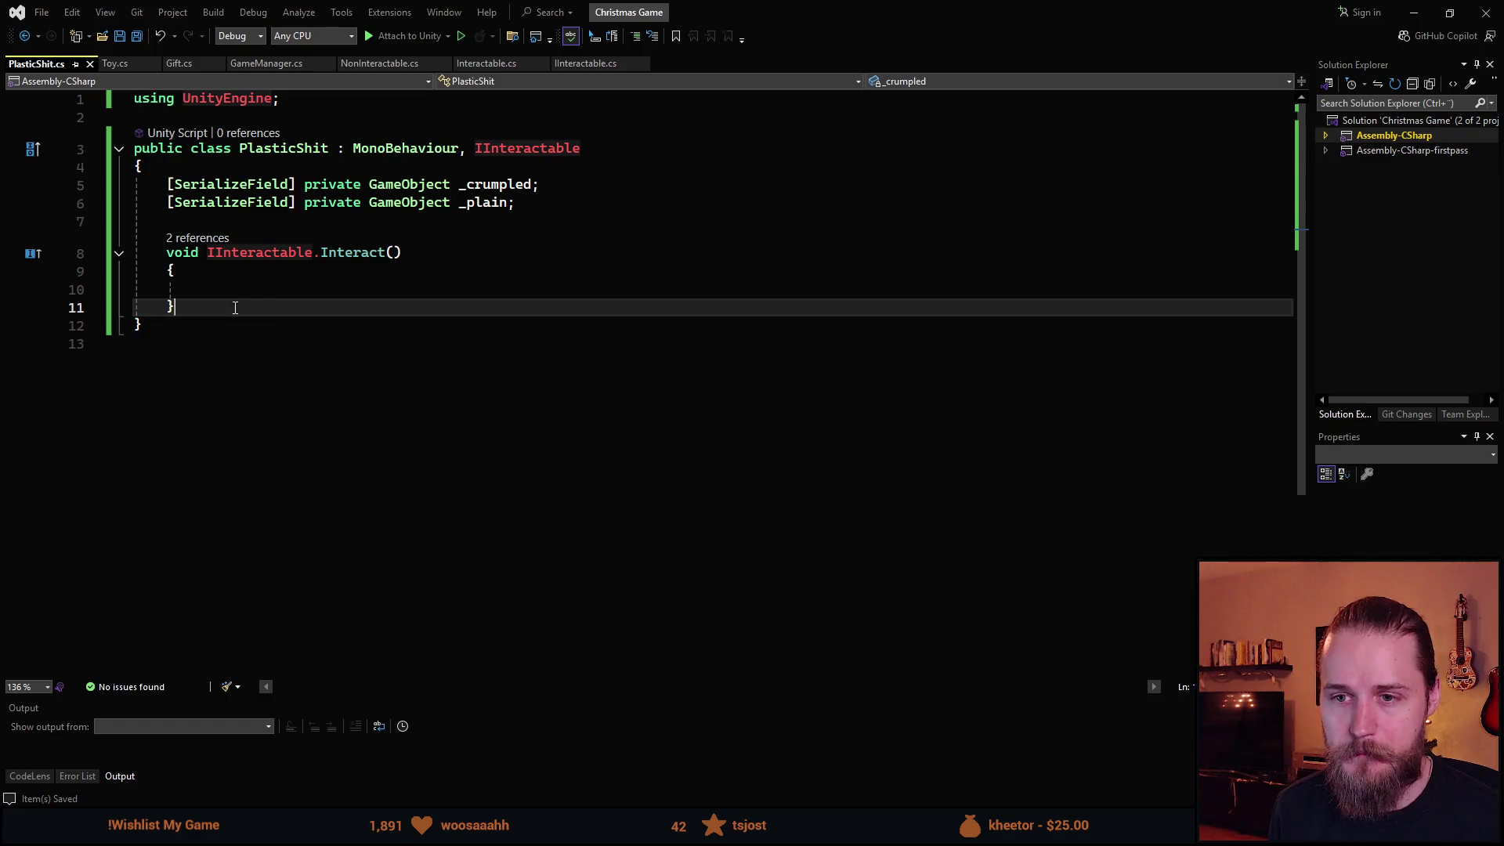
key("Return")
key("Return")
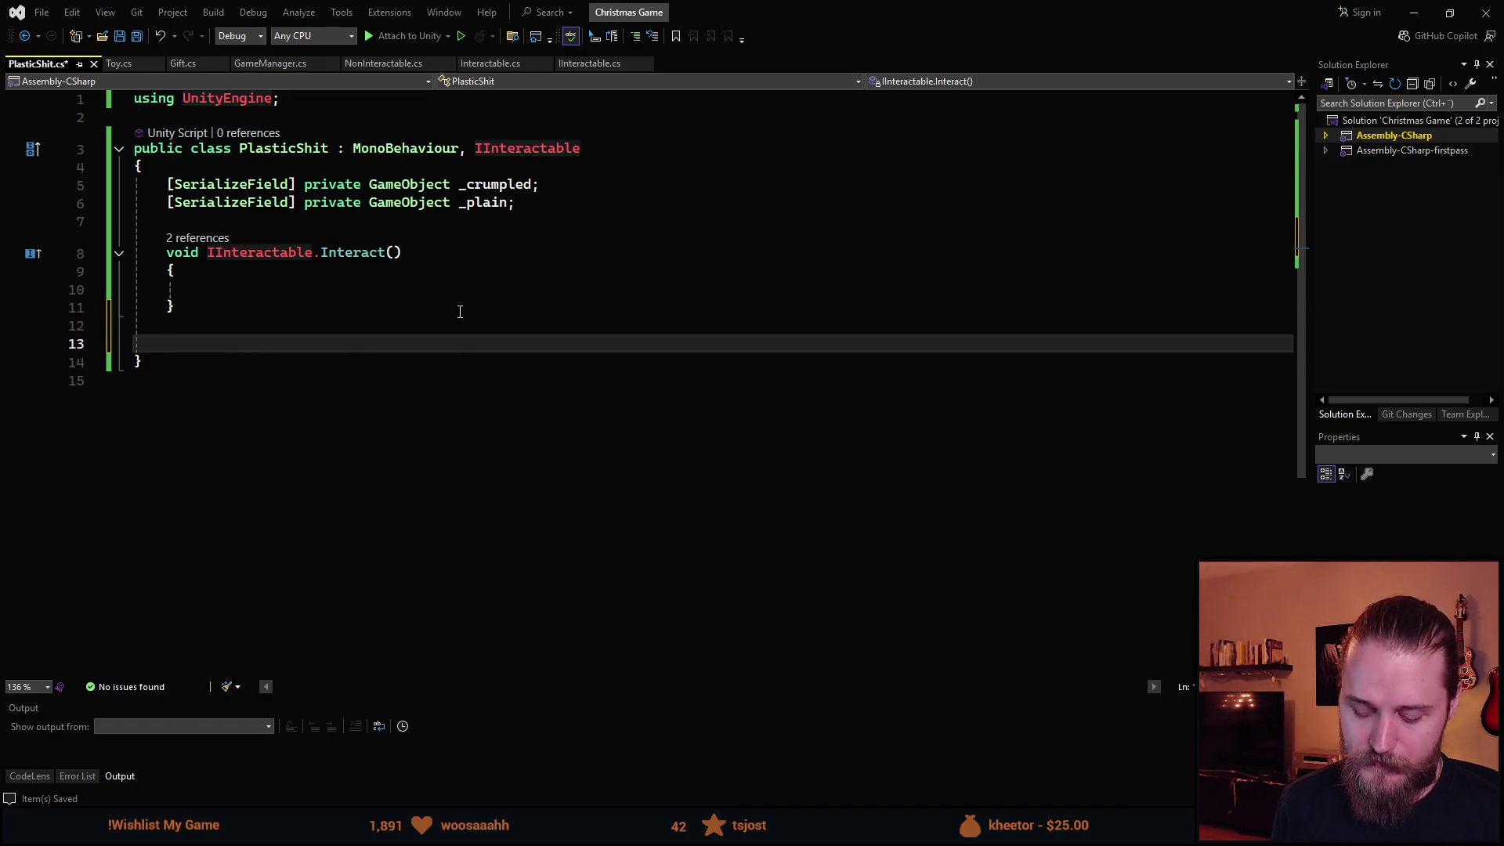
Create an empty private void UsePlasticShit() method.
type("publi")
key("BackSpace")
key("BackSpace")
key("BackSpace")
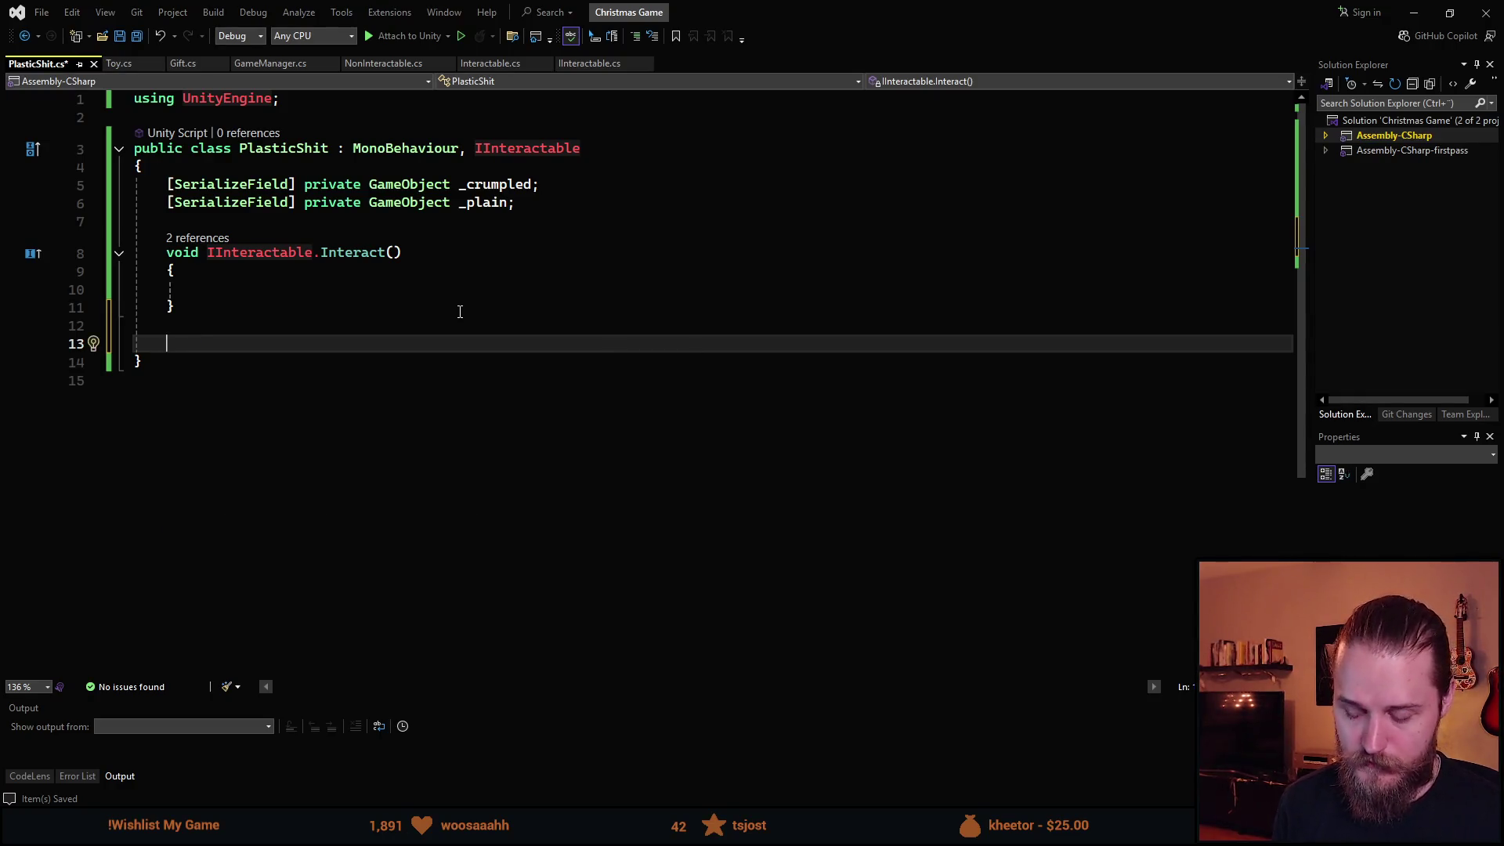
type("private void ")
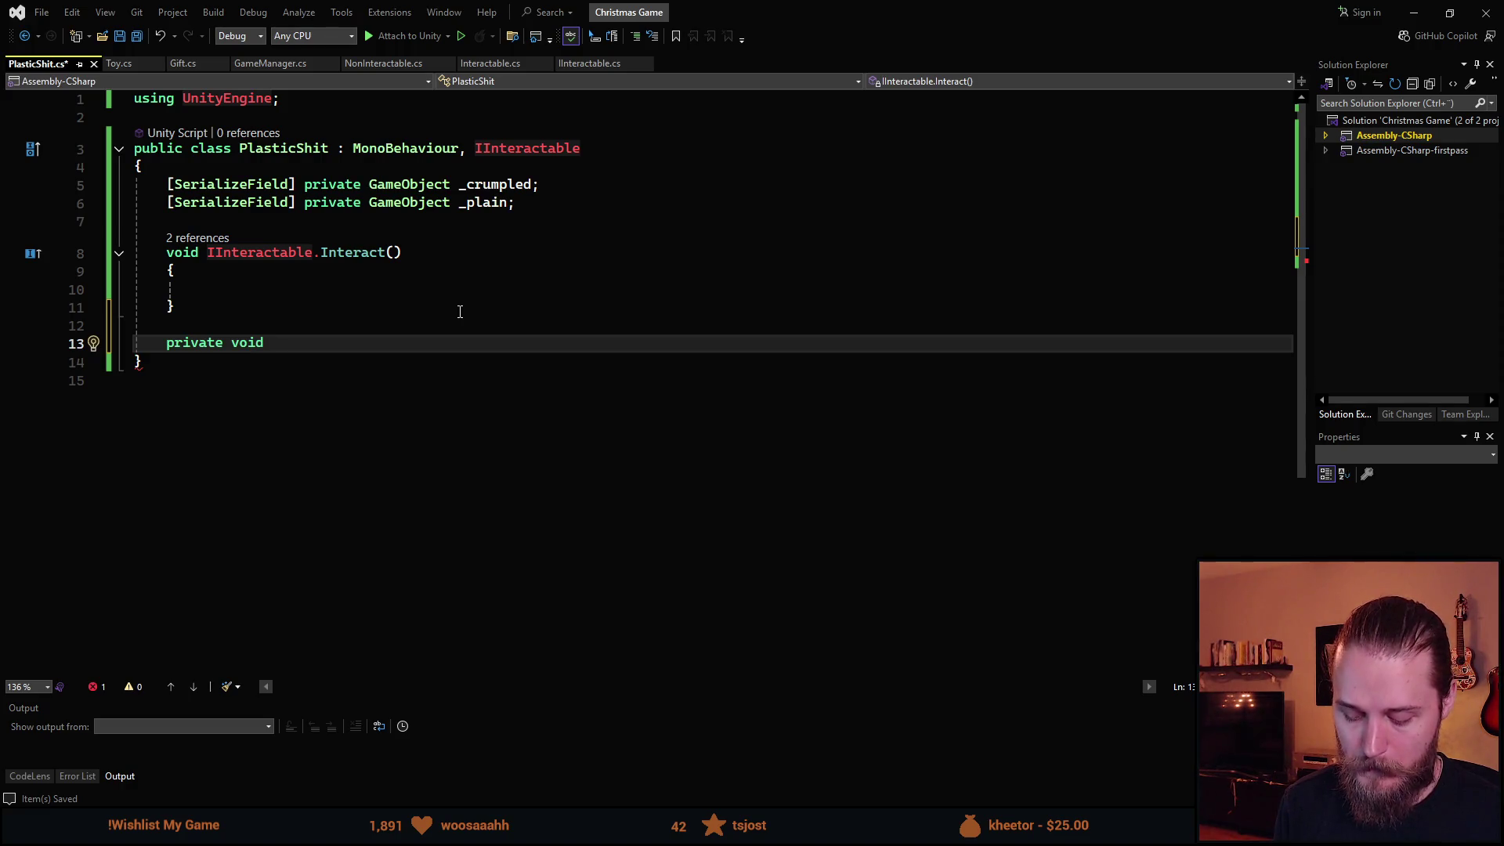
type("UsePlast")
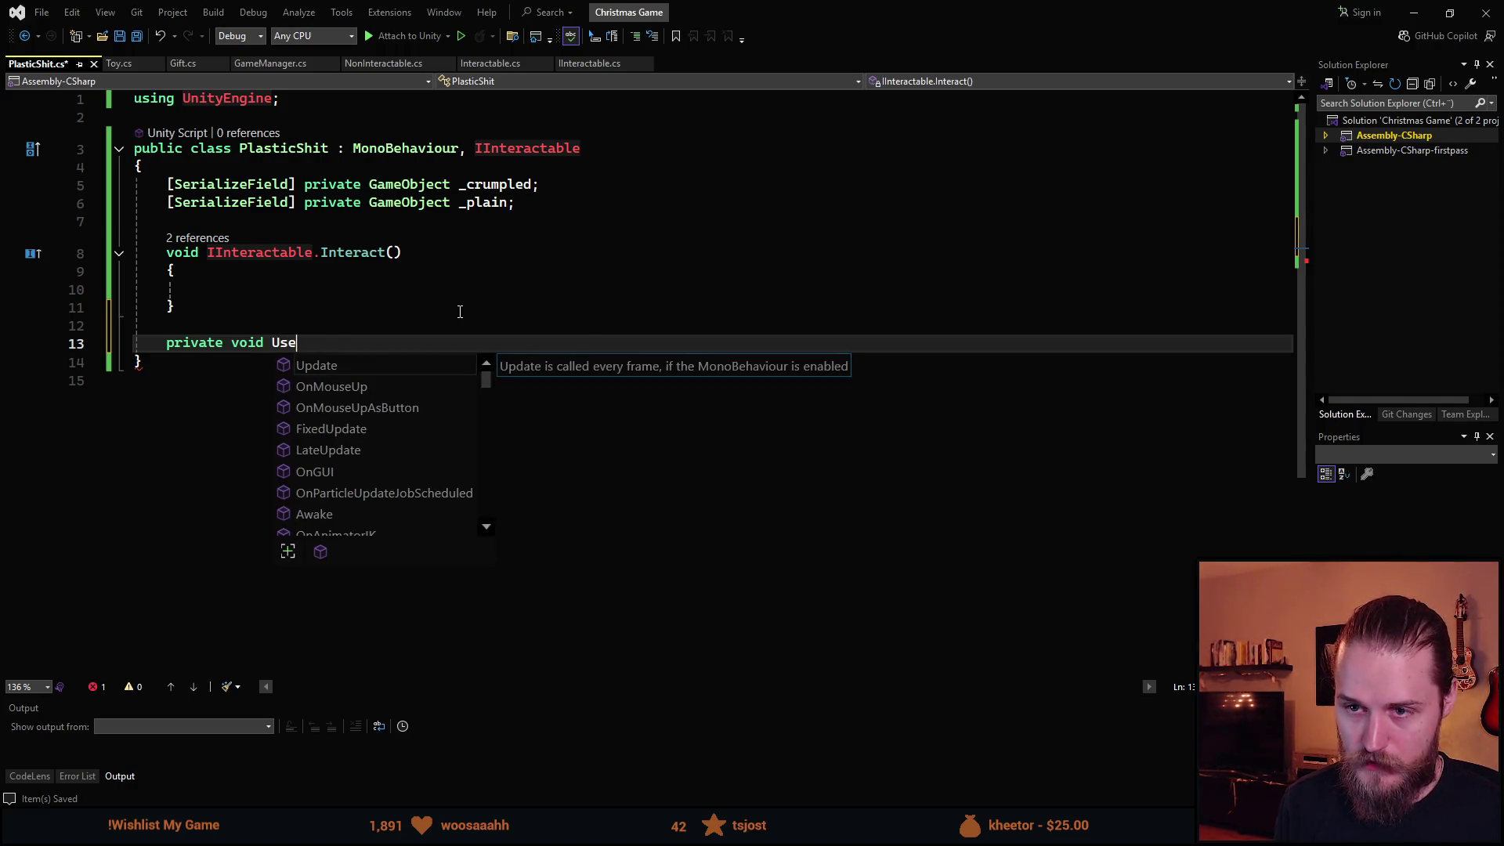
type("Shit(){")
key("Return")
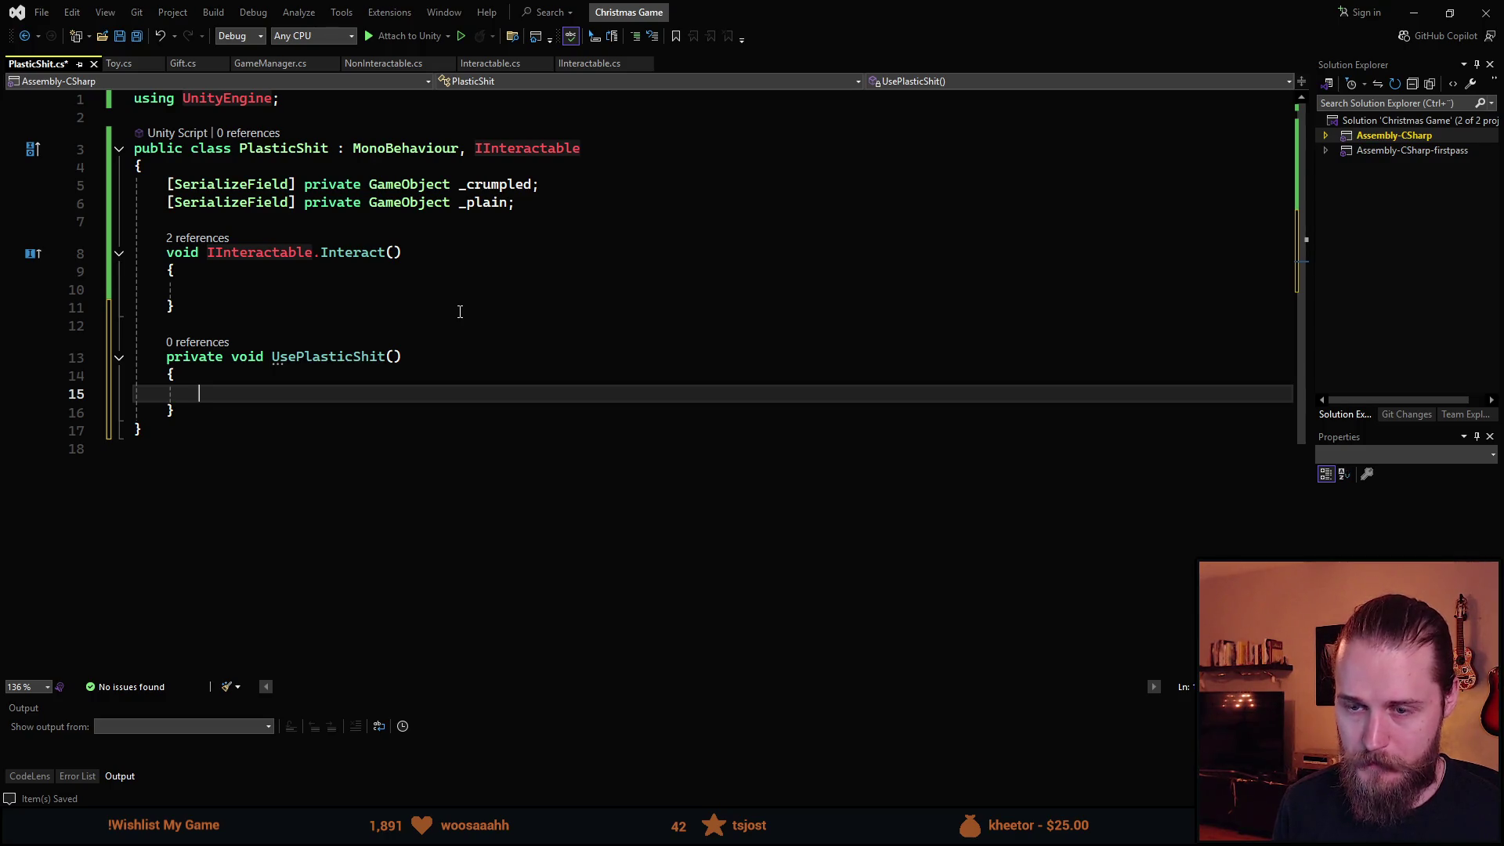
Have UsePlasticShit call _crumpled.SetActive(false), _plain.SetActive(true), and begin transform.localPosition.
type("_")
key("Tab")
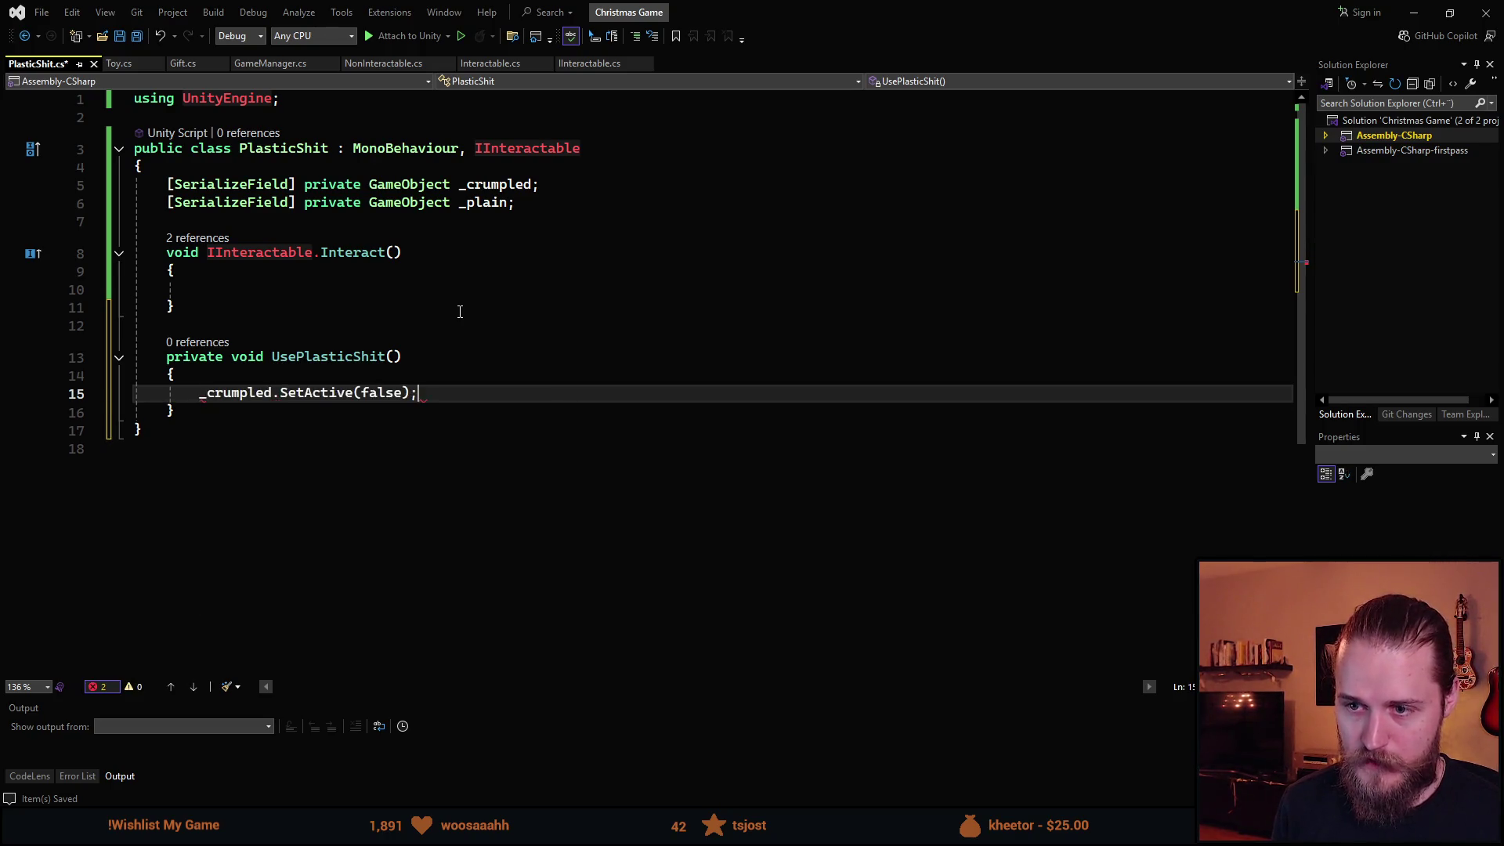
key("Return")
type("_")
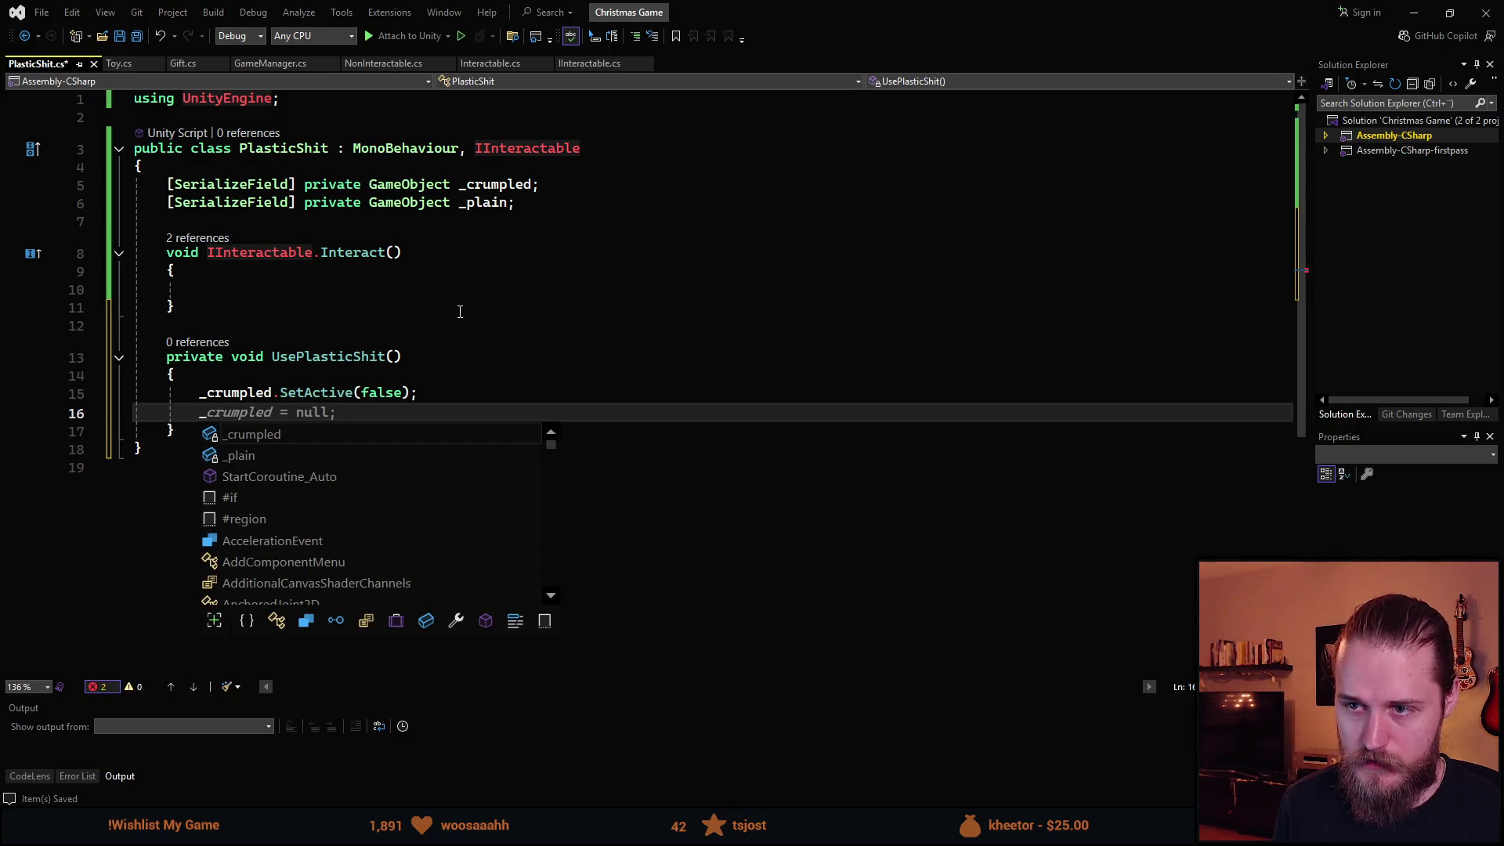
type("p")
key("Tab")
key("Tab")
key("ctrl+BackSpace")
type("true")
key("End")
key("Return")
type("tr")
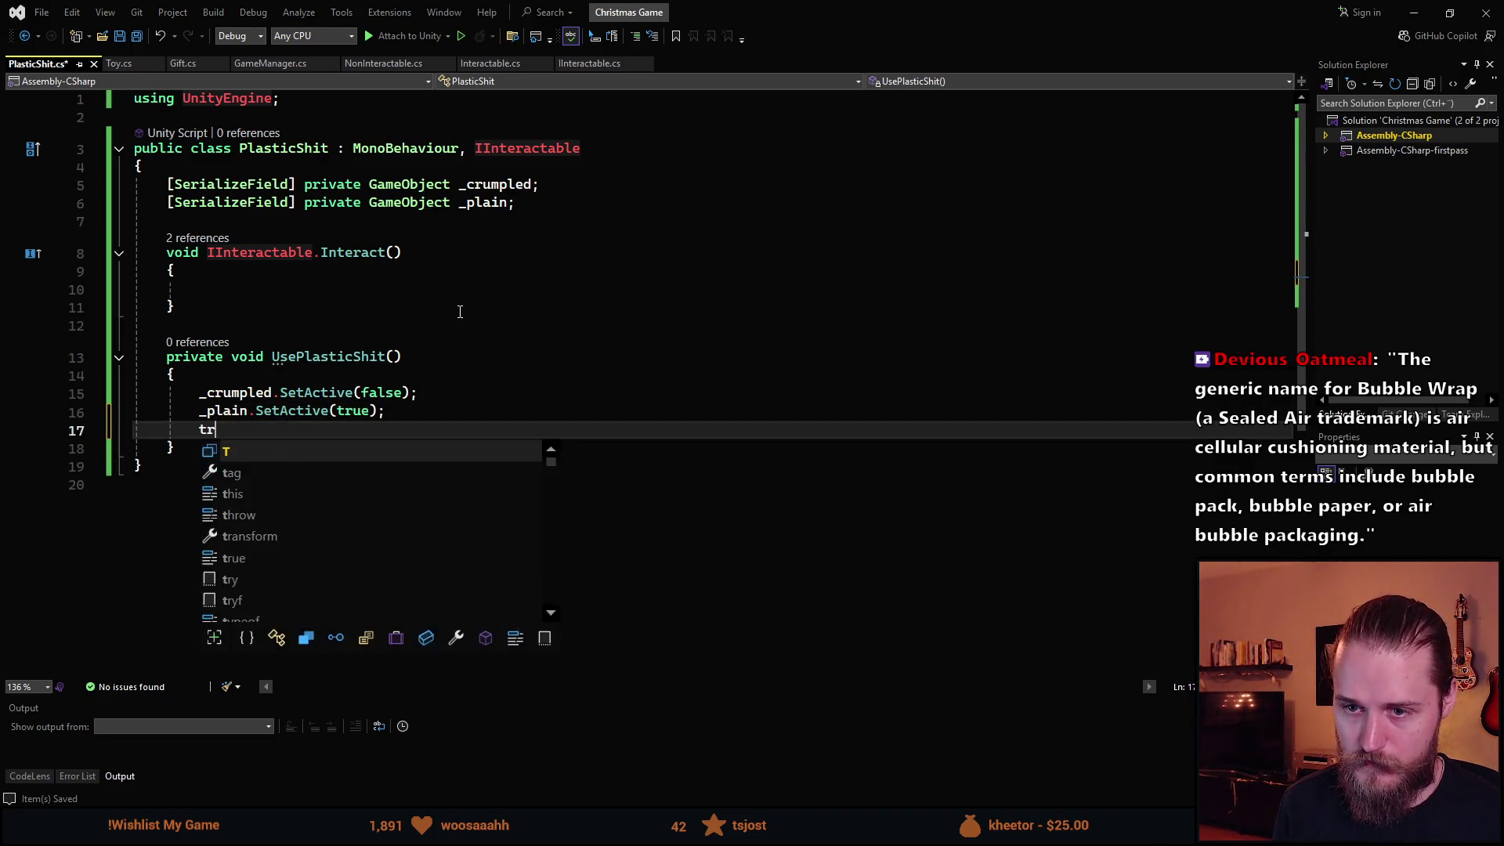
type("a")
key("Tab")
type(".loc")
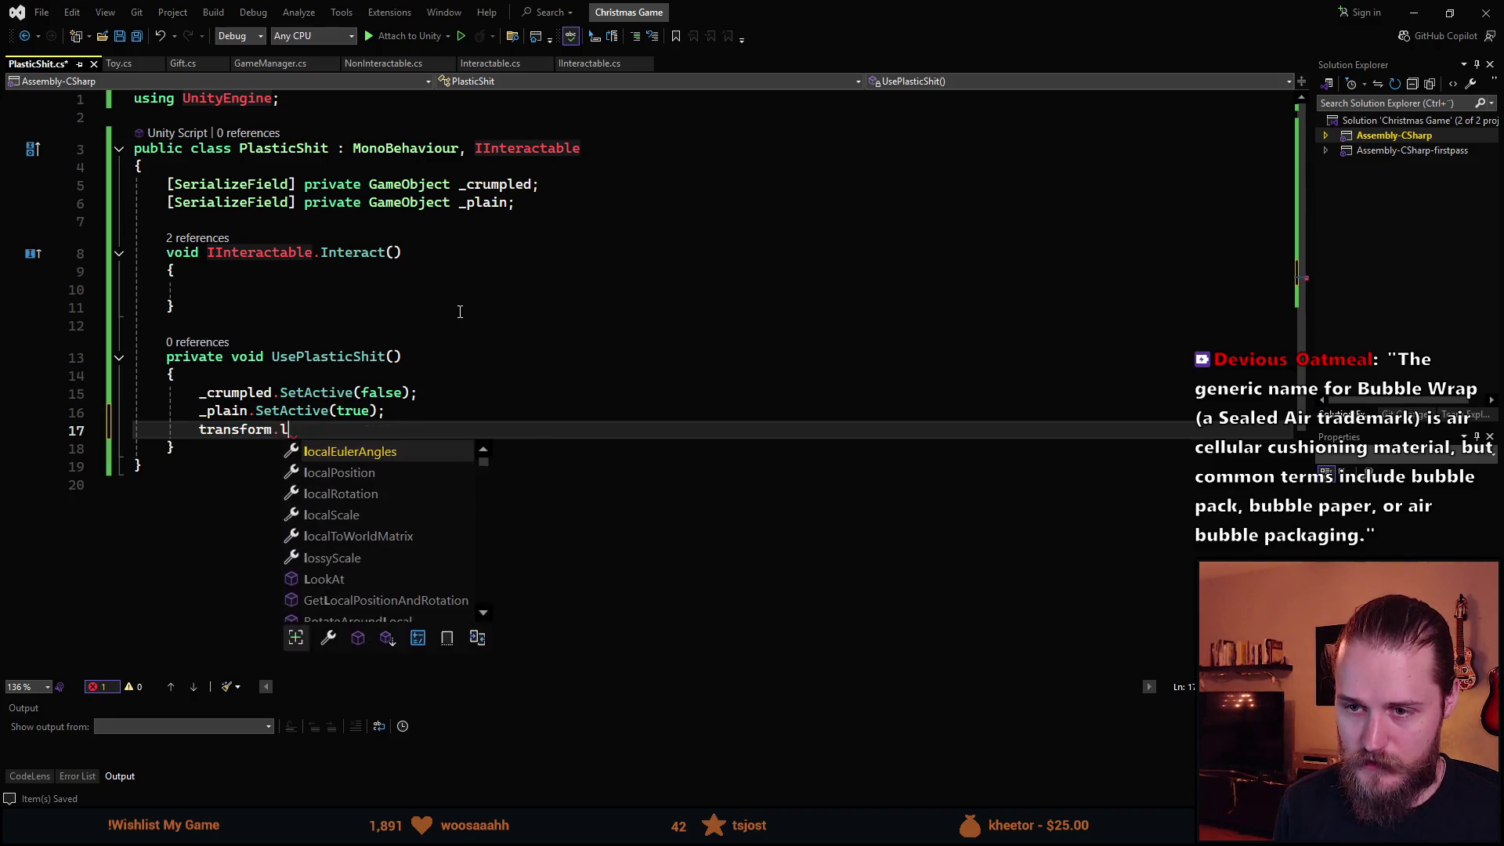
key("Down")
key("Tab")
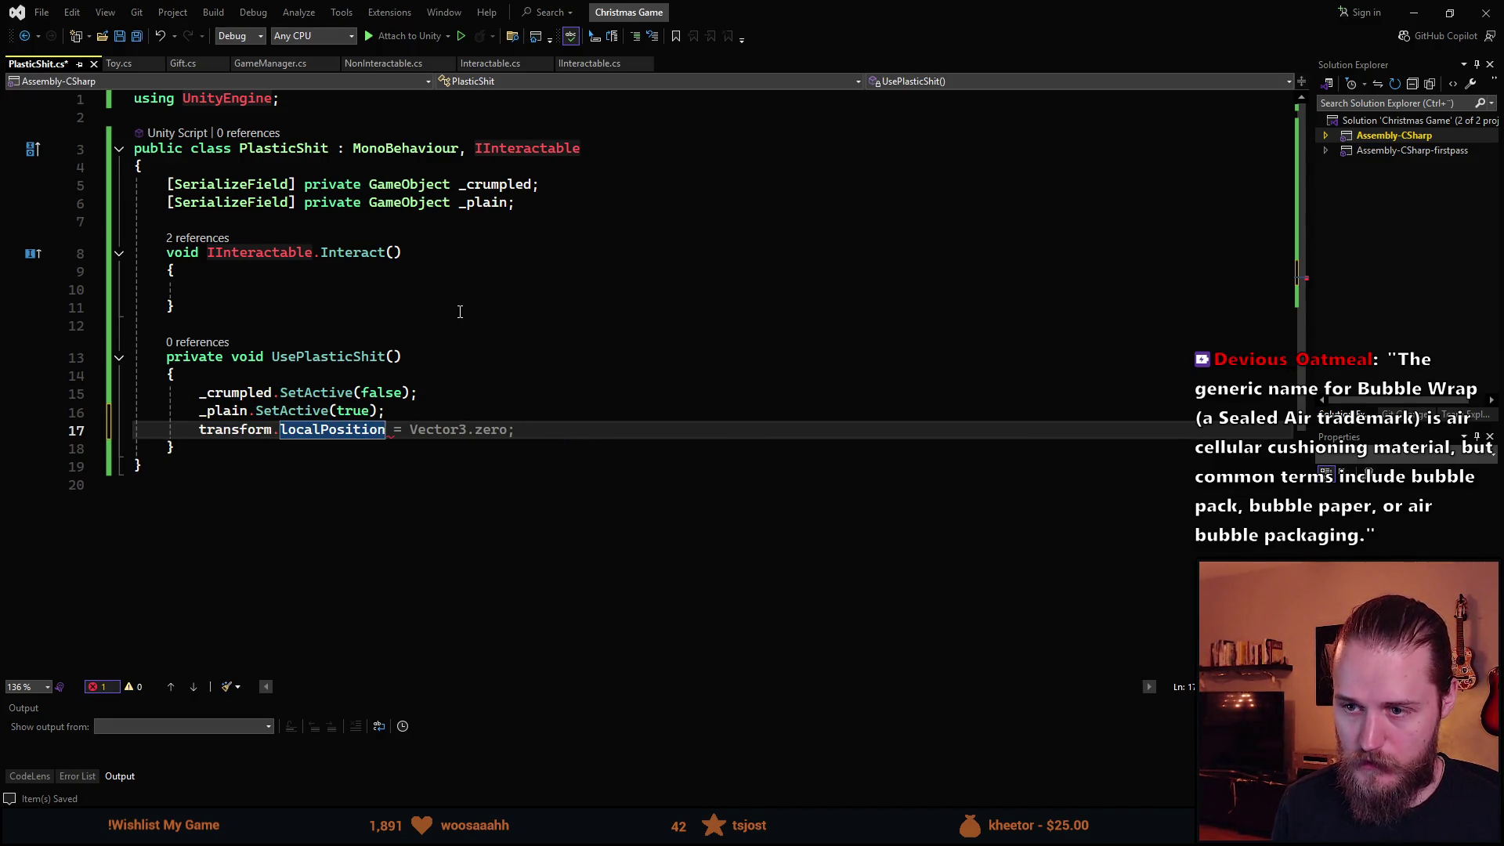
Add a private Vector2 _startPos field below _plain.
left_click(535, 198)
key("Return")
type("ser")
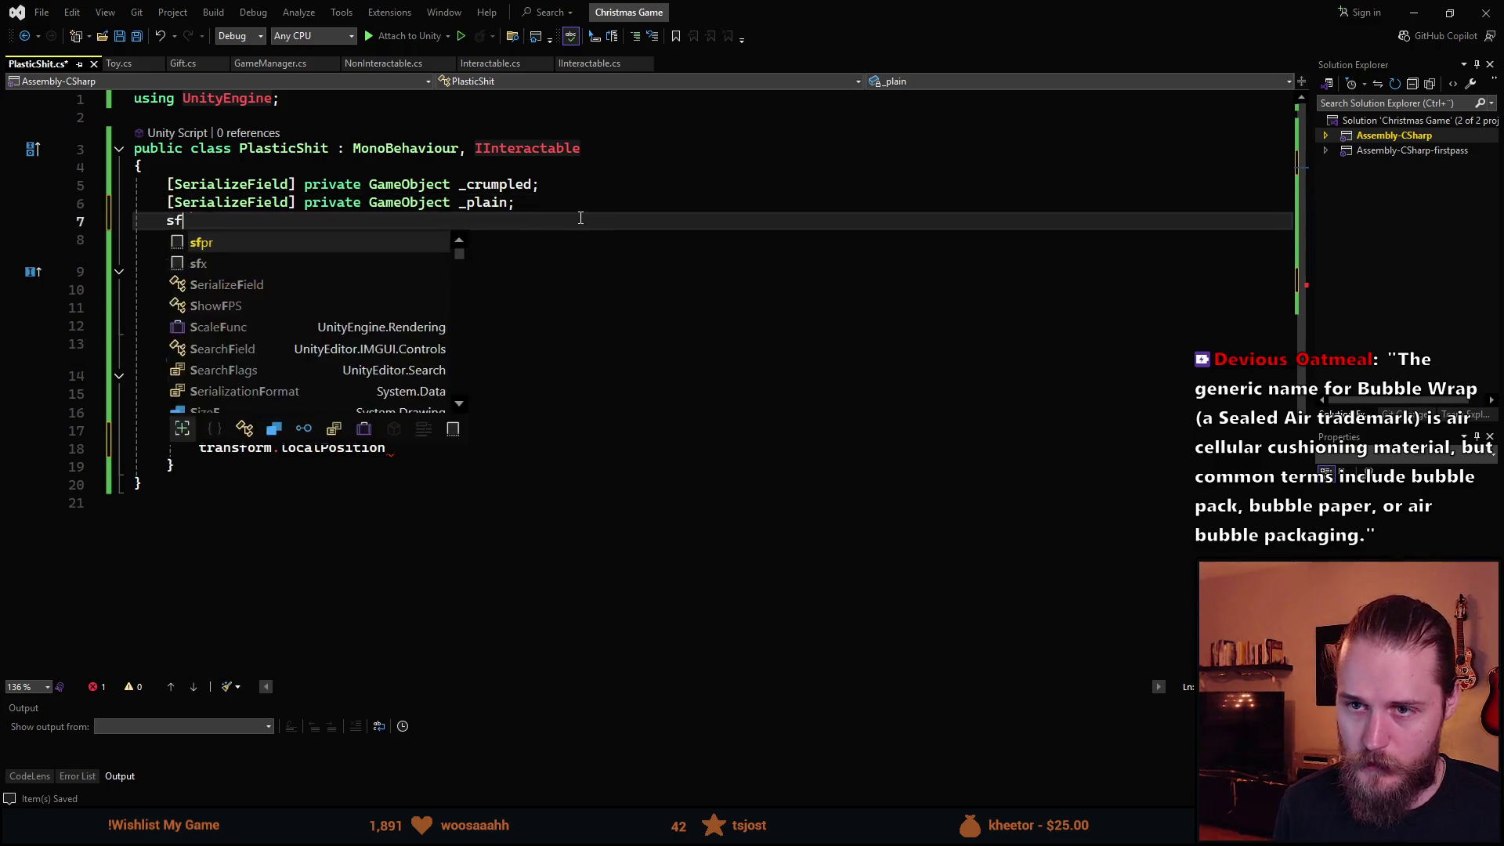
key("Tab")
type("Ve")
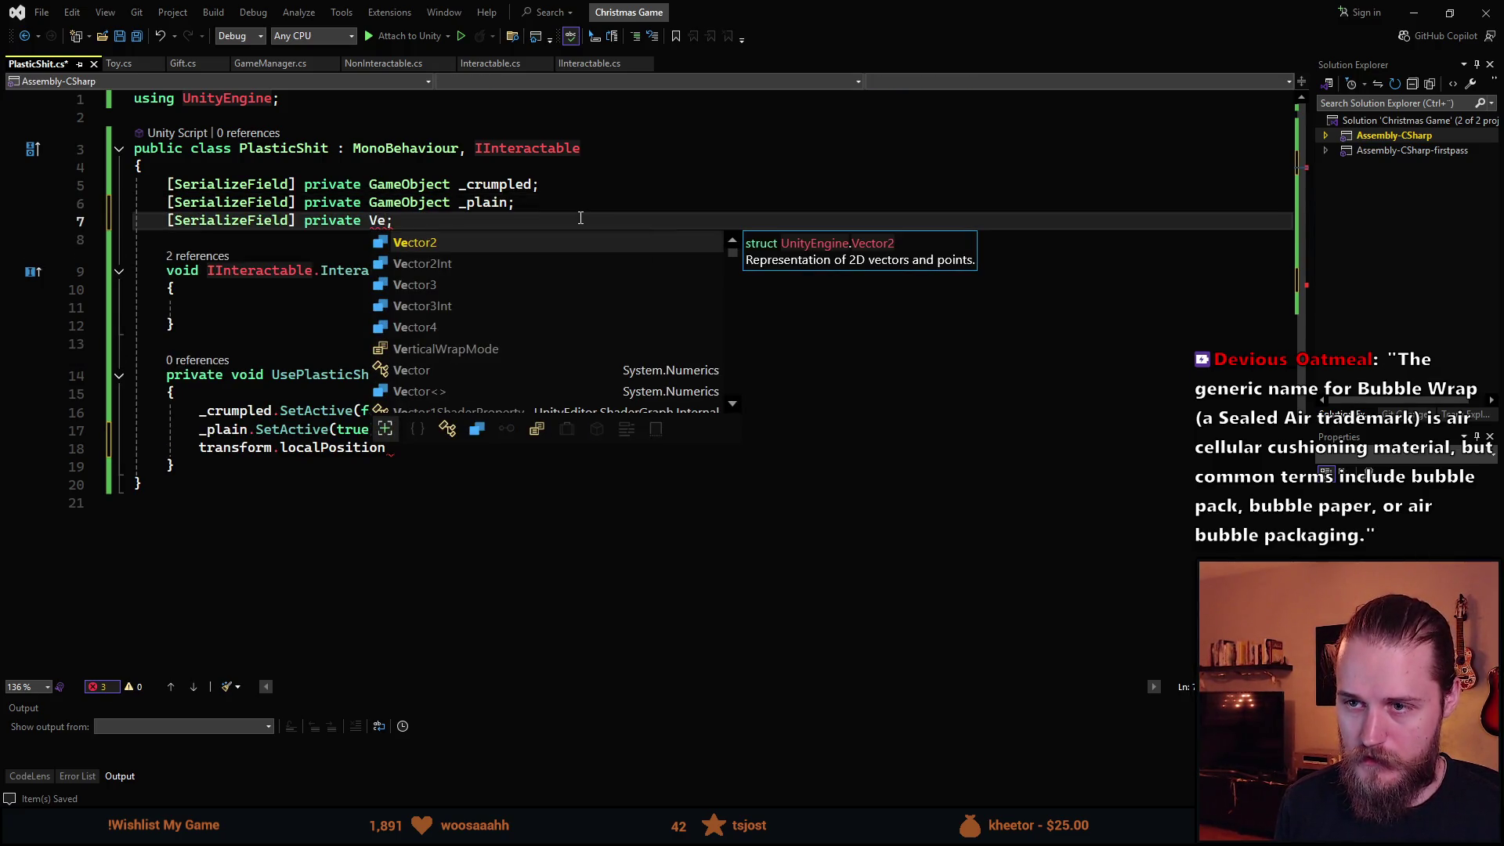
key("ctrl+BackSpace")
key("ctrl+BackSpace")
key("ctrl+BackSpace")
key("ctrl+BackSpace")
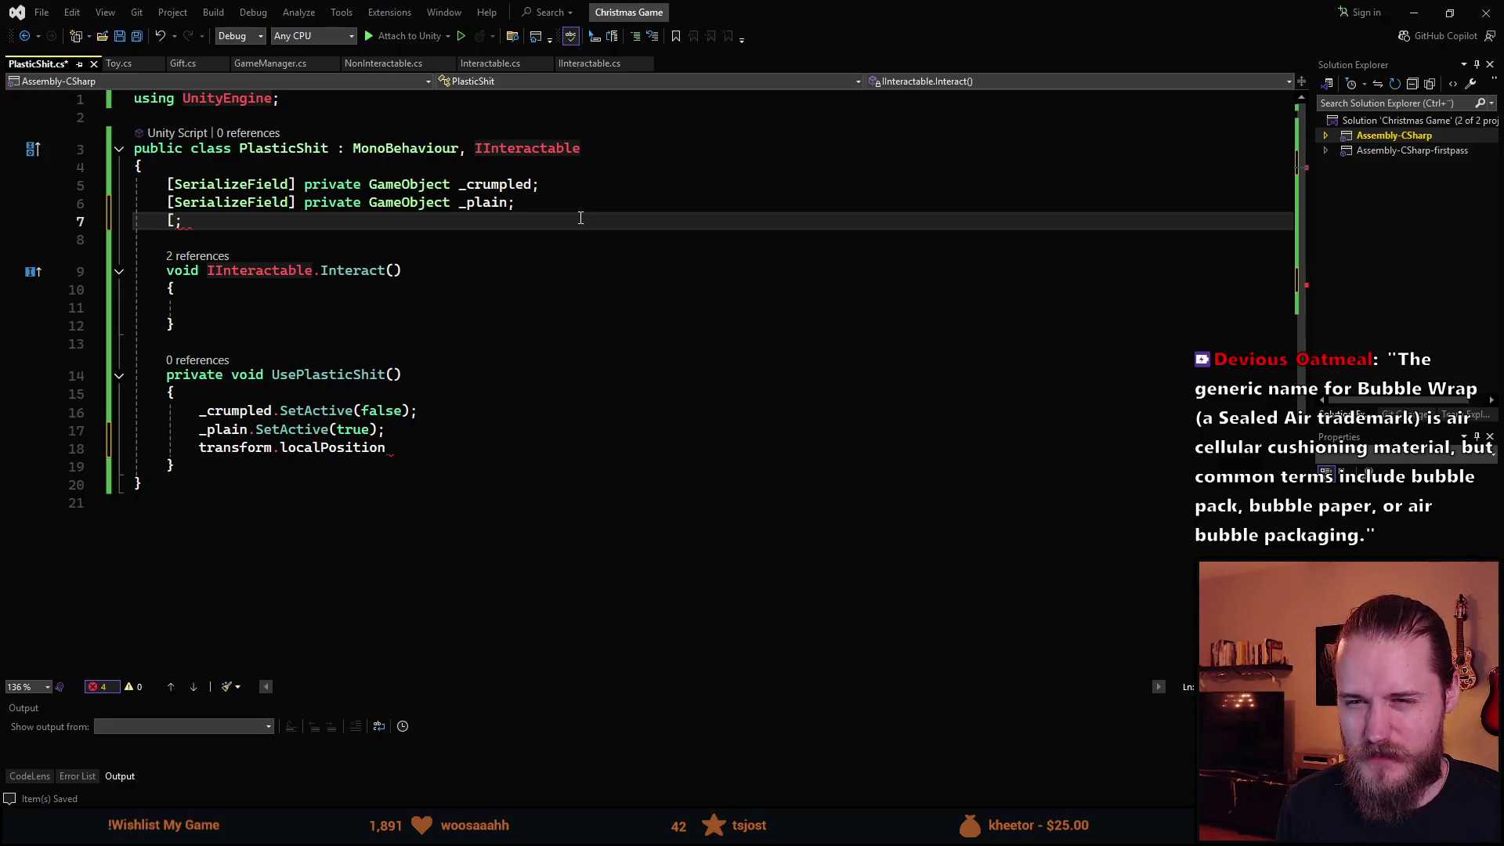
key("BackSpace")
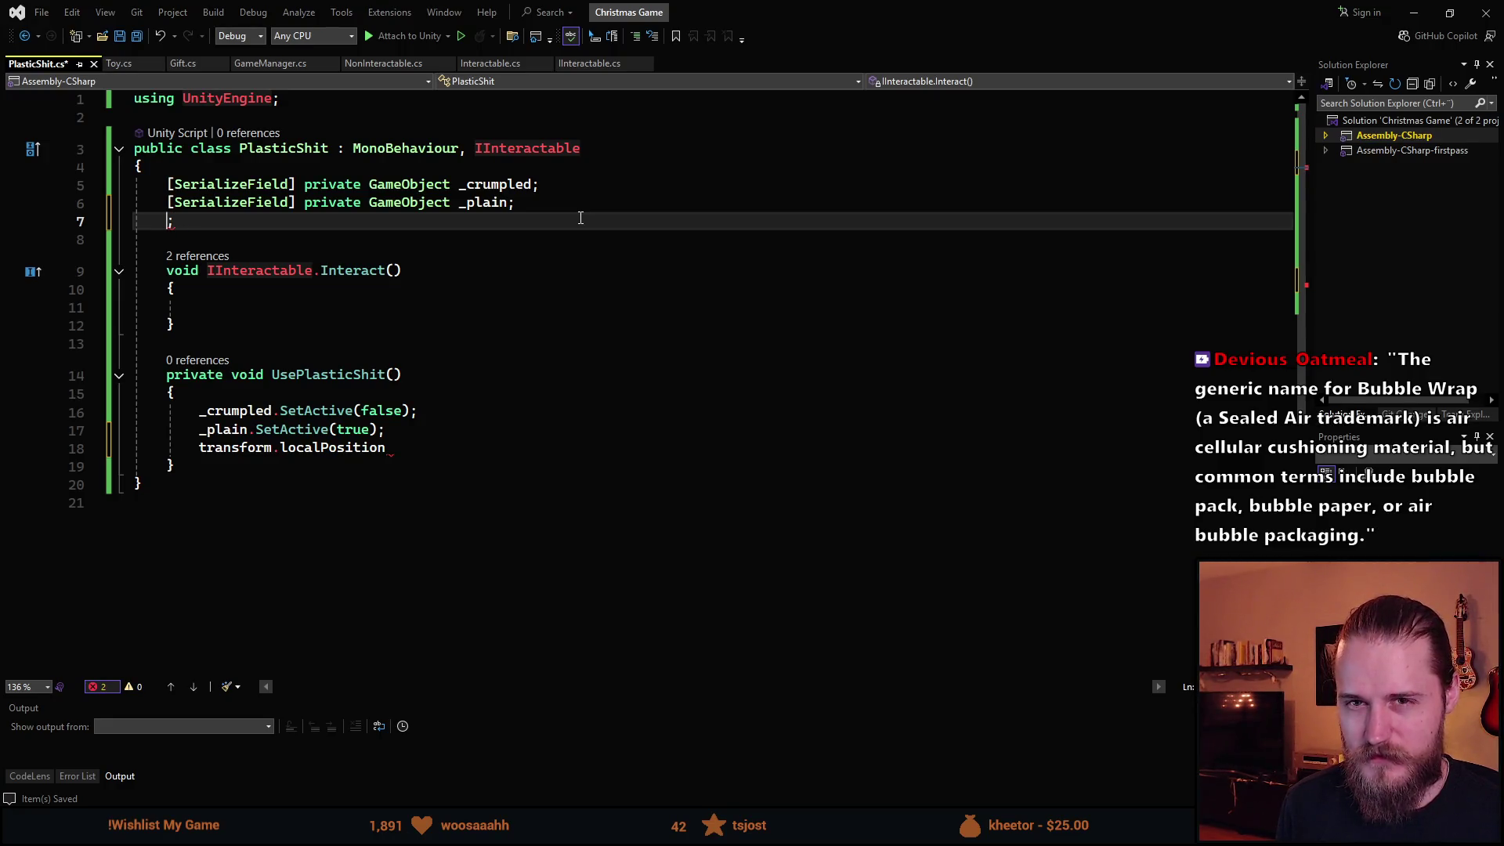
type("private V")
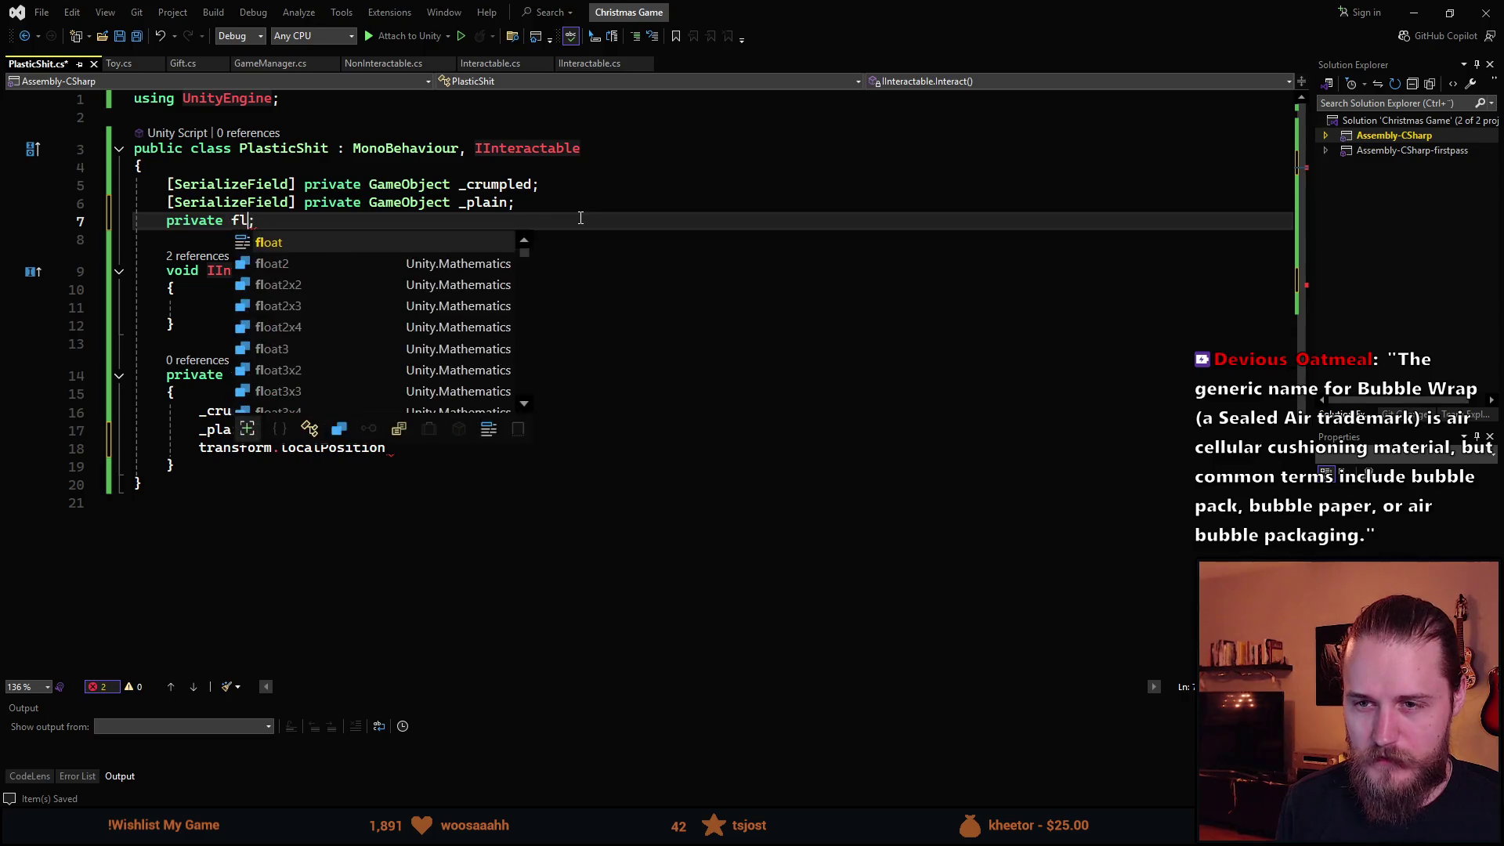
type("ector2 _")
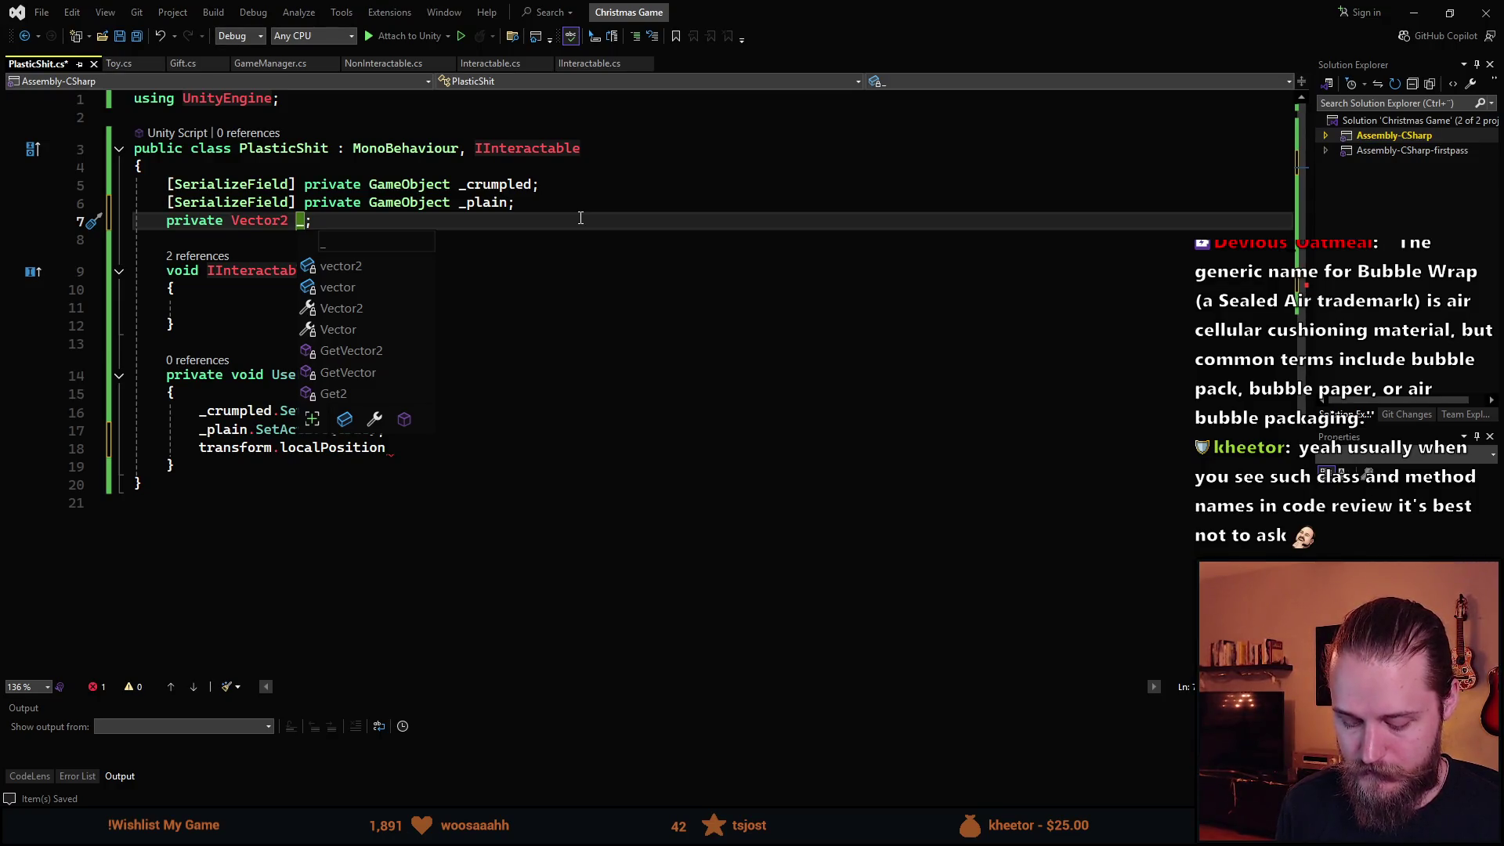
type("startPos")
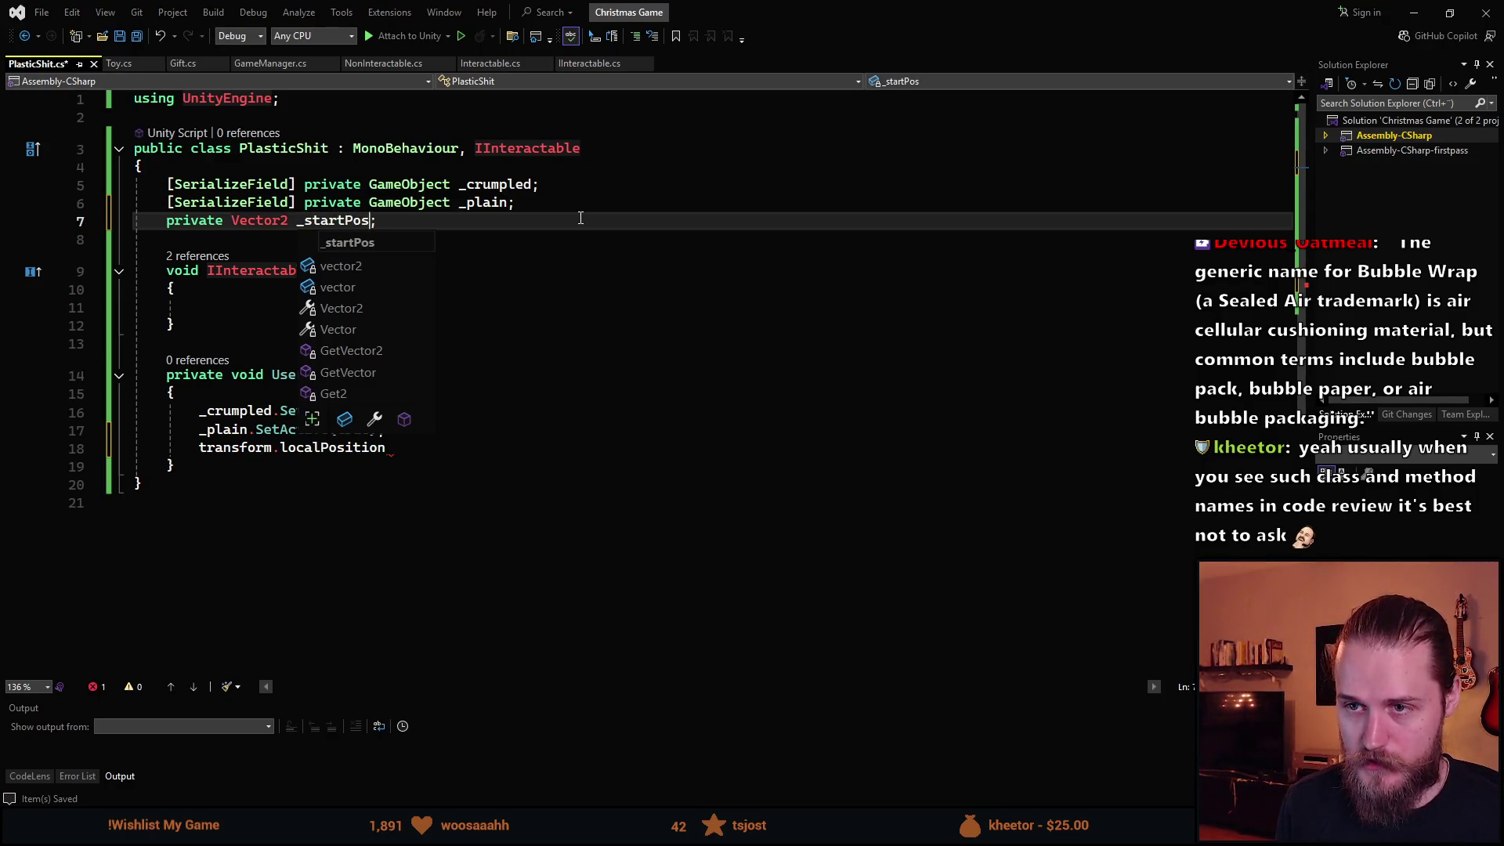
key("End")
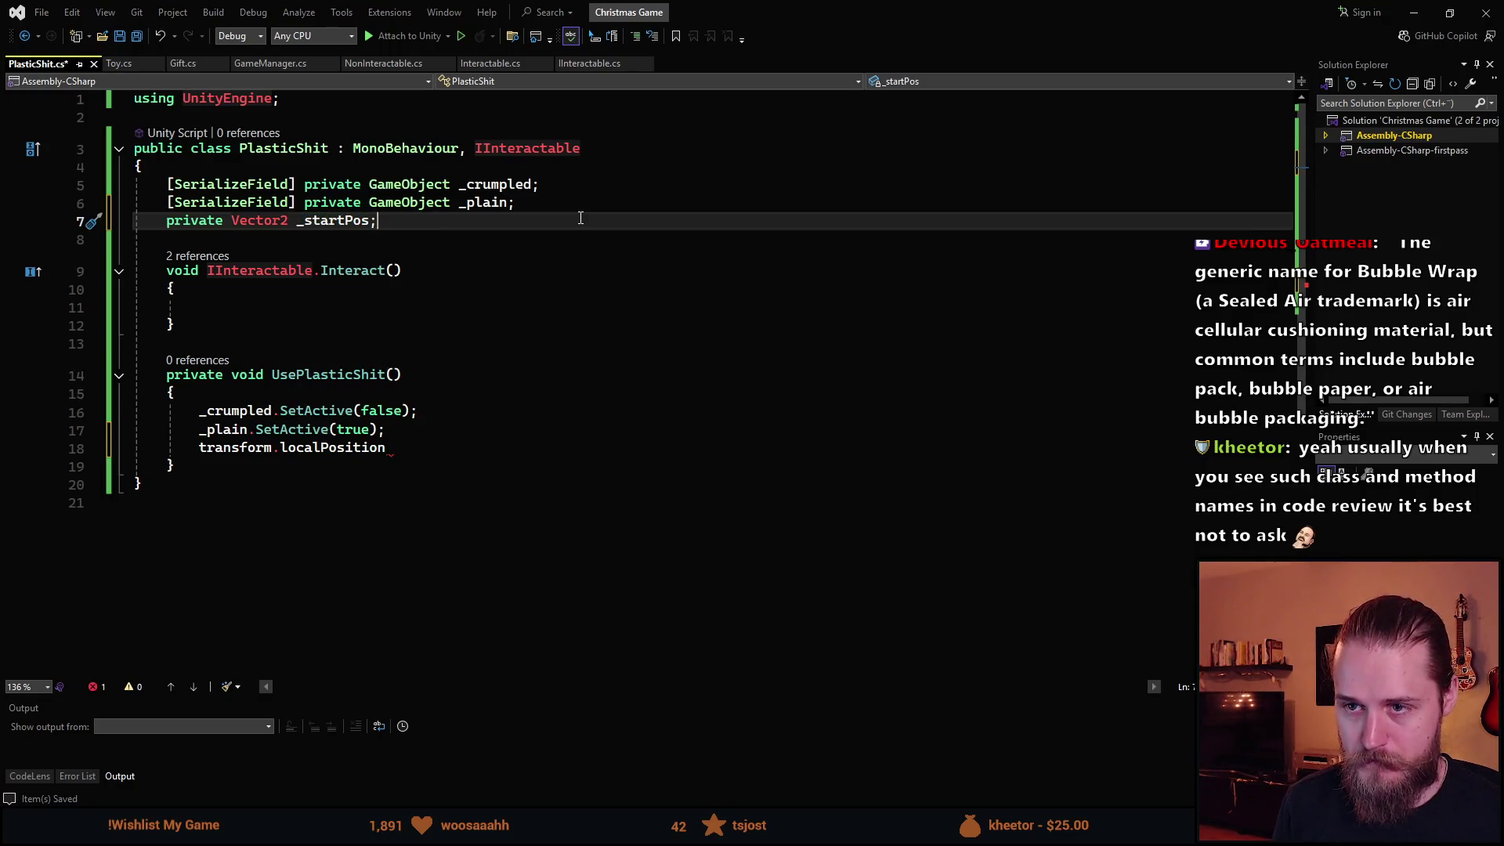
Duplicate the field into private Vector2 _hoverPos and _endPos.
key("ctrl+d")
key("Left")
key("ctrl+BackSpace")
type("_")
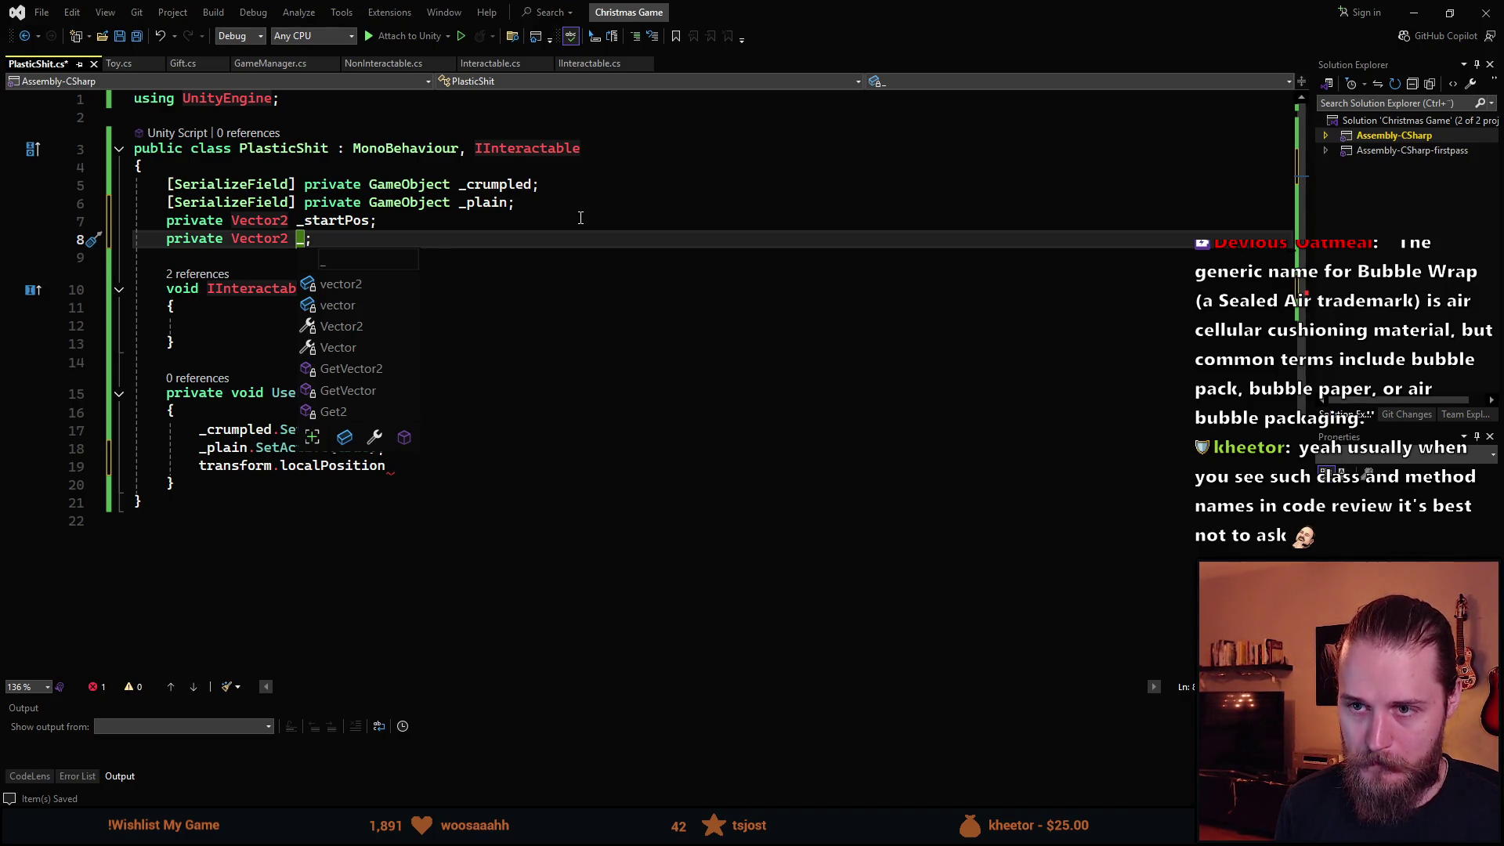
type("hoverPos")
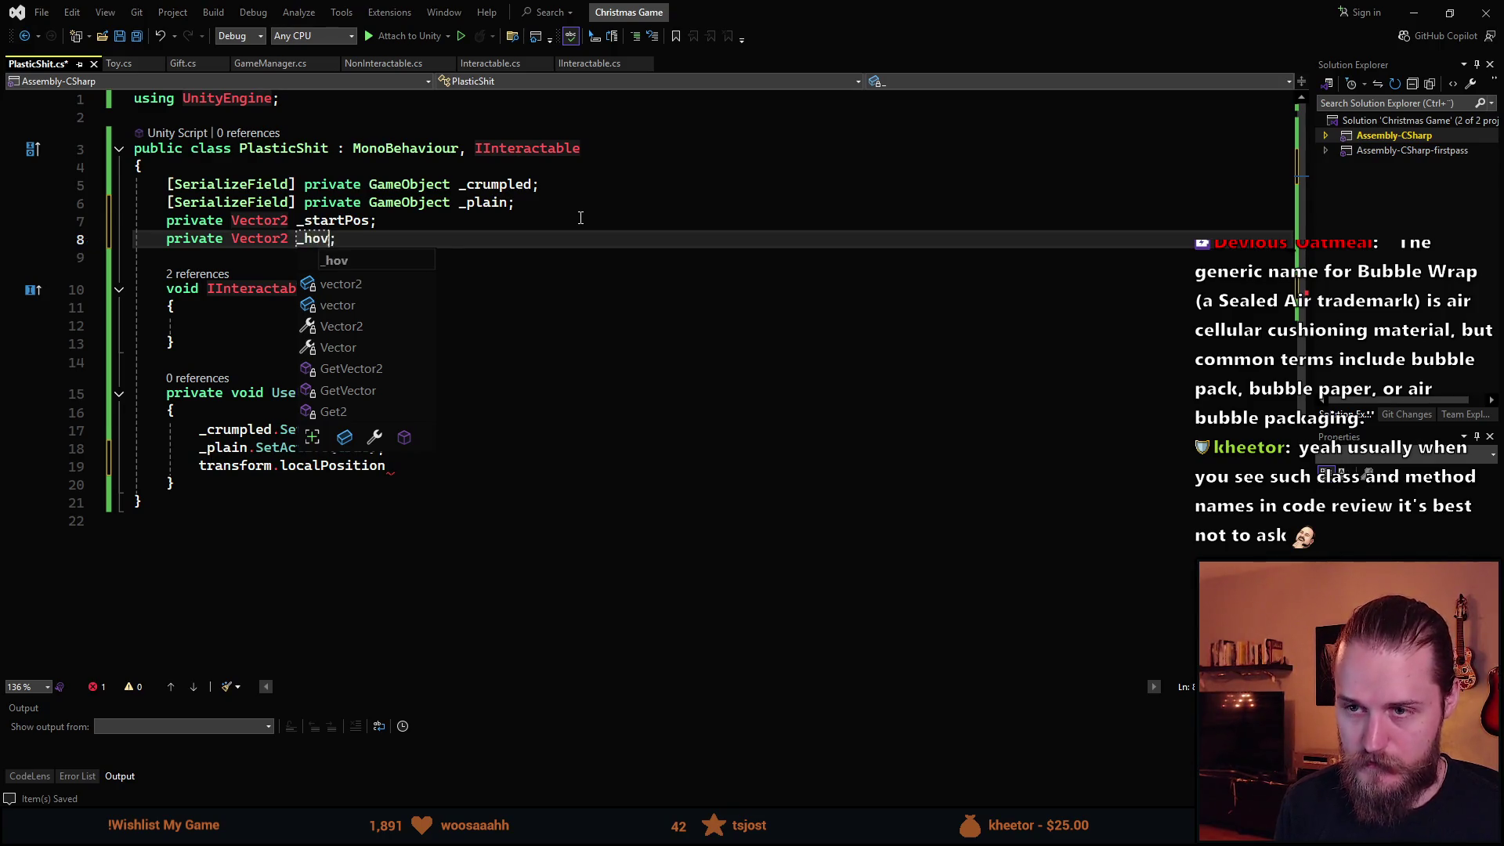
key("End")
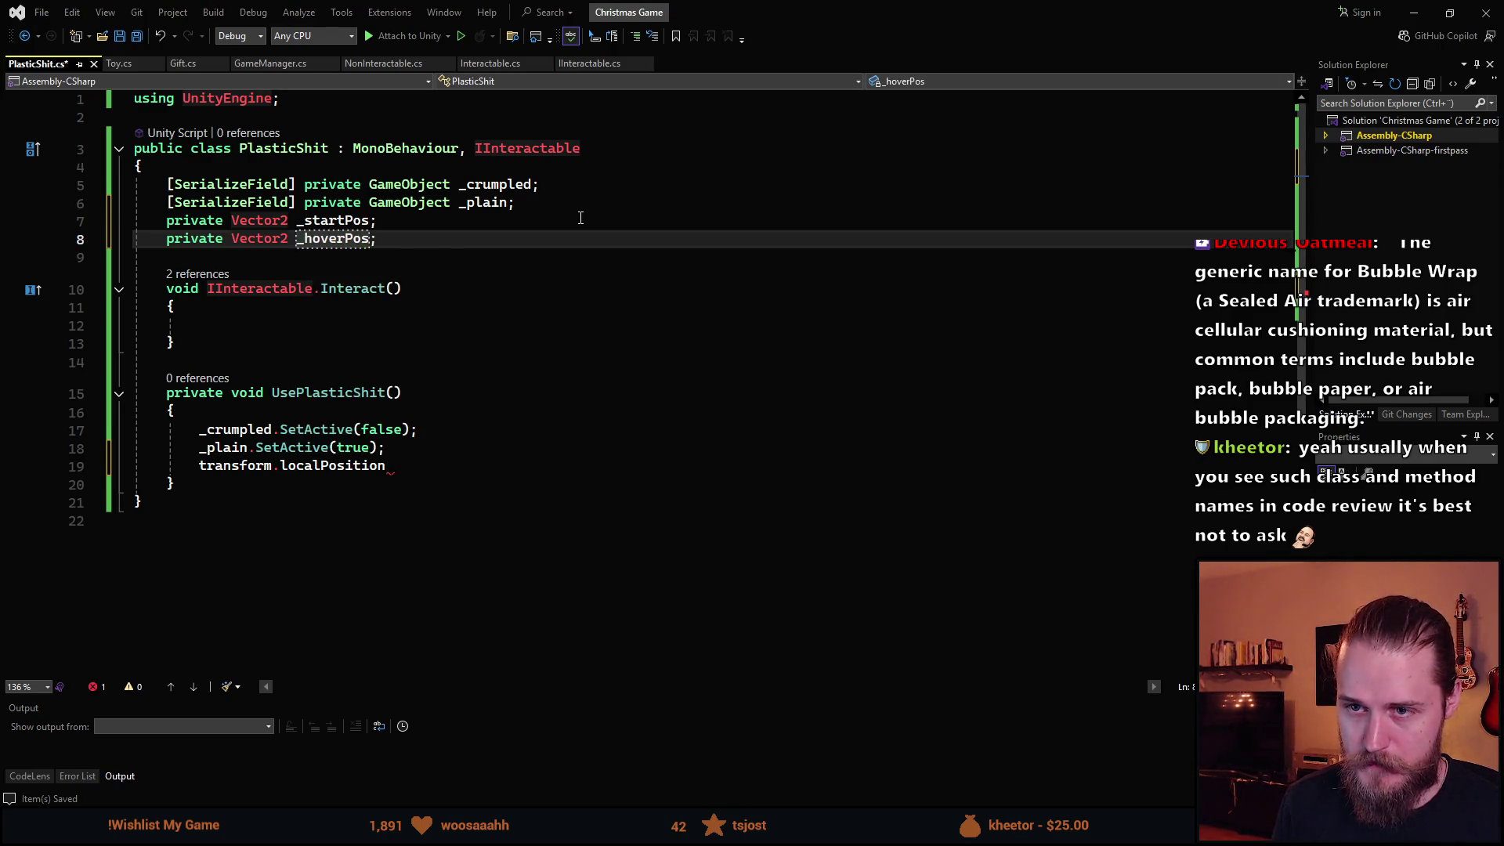
key("ctrl+d")
key("Left")
key("ctrl+shift+Left")
type("_")
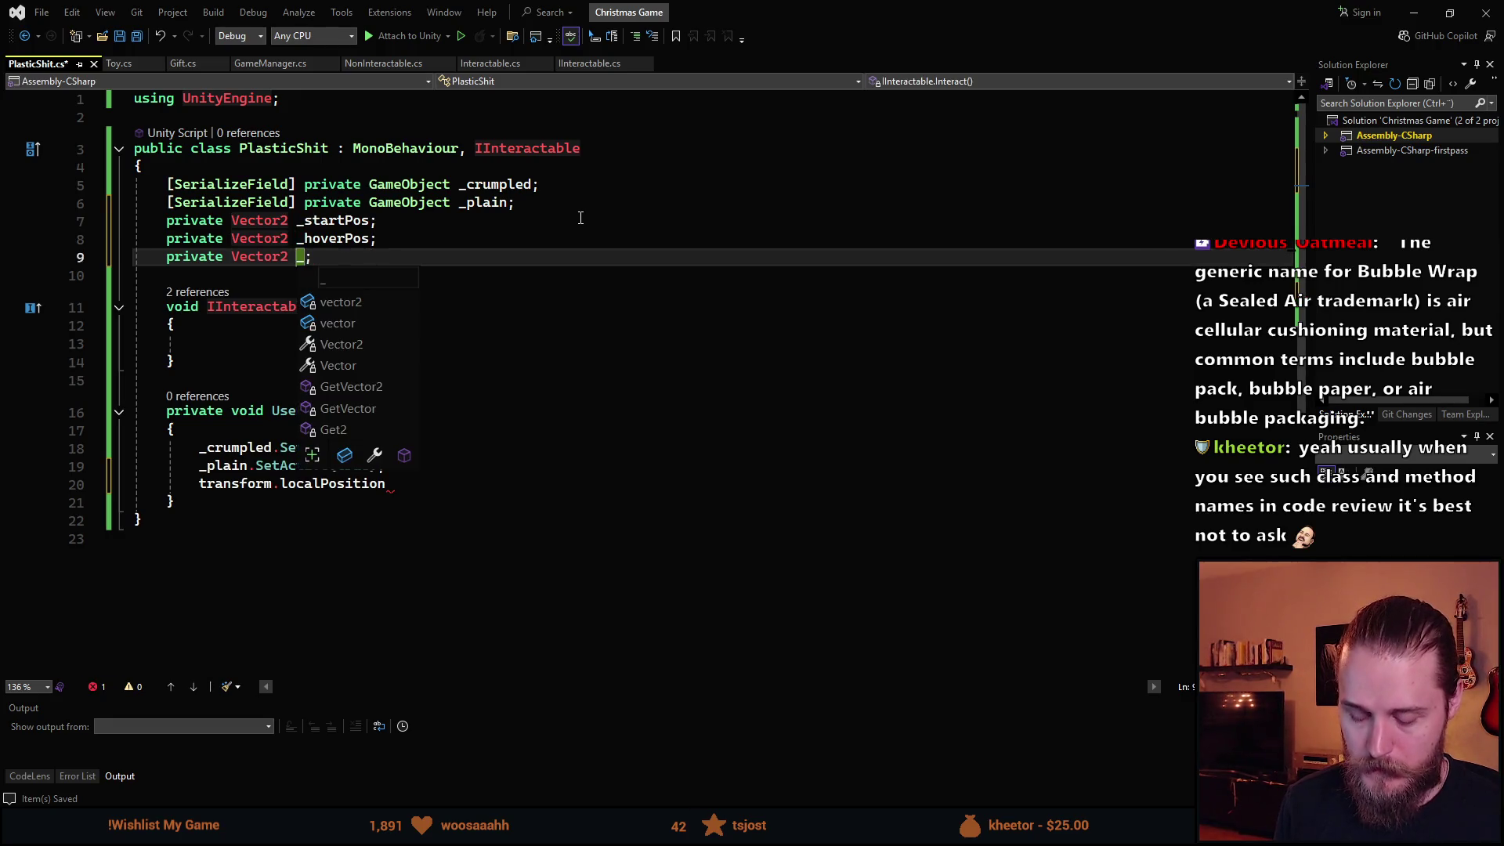
type("endPos")
key("Escape")
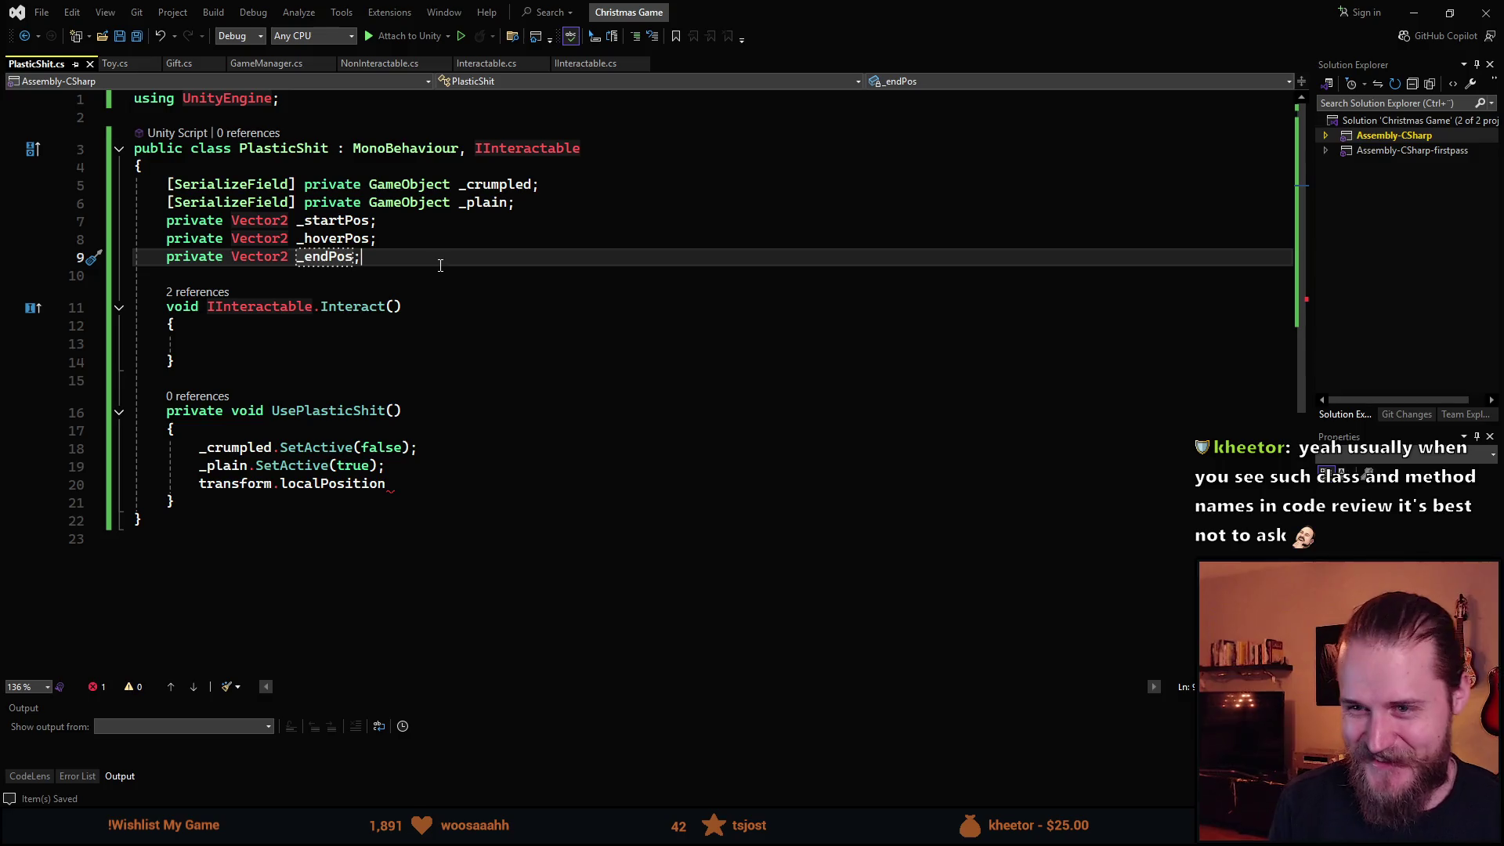
Complete the statement as transform.localPosition = _startPos; with blank lines below it.
left_click(267, 349)
left_click(283, 148)
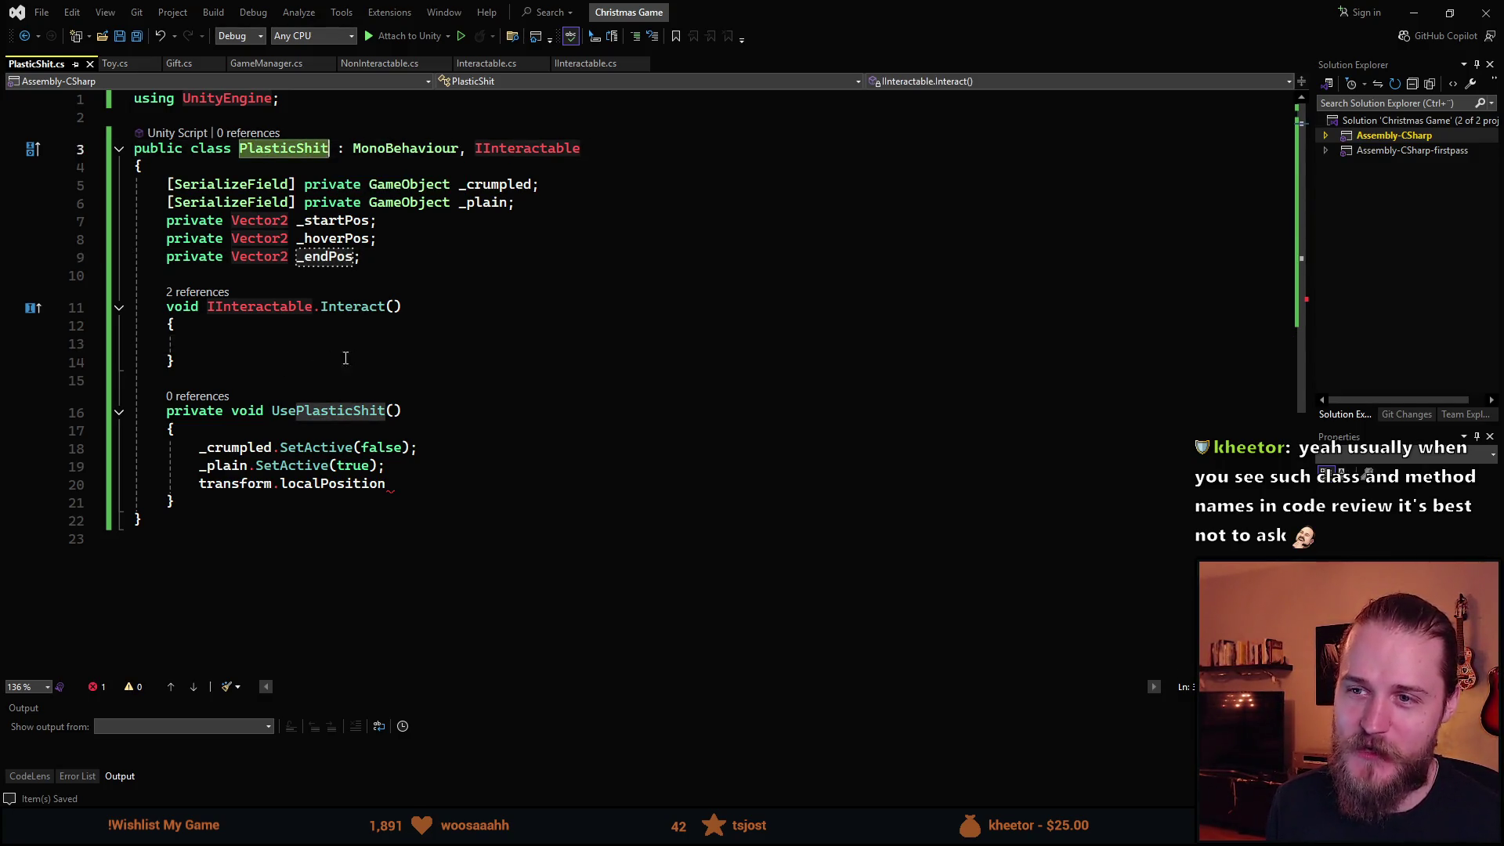
left_click(306, 345)
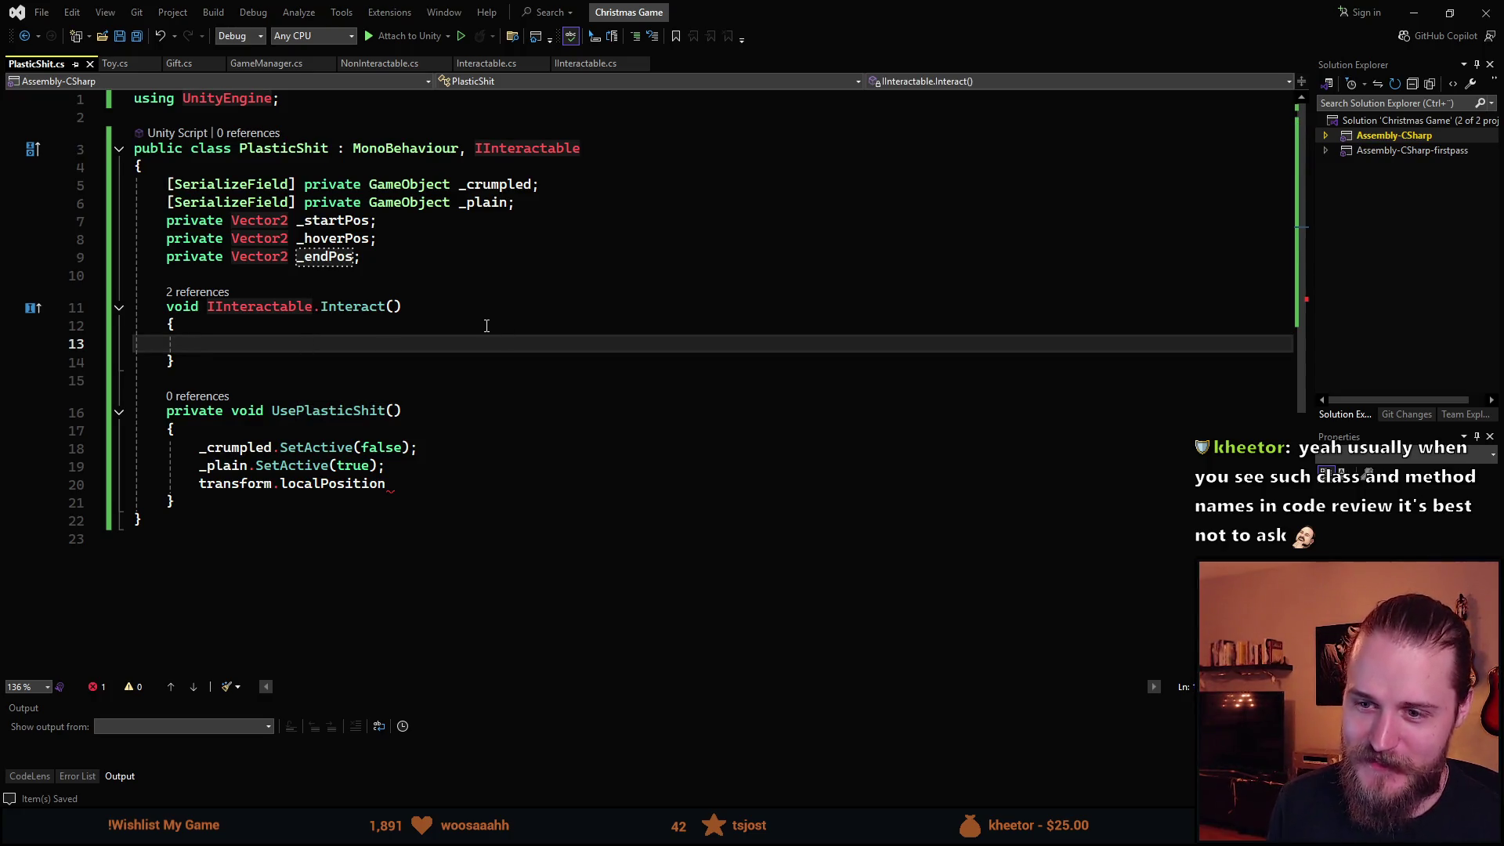
left_click(426, 484)
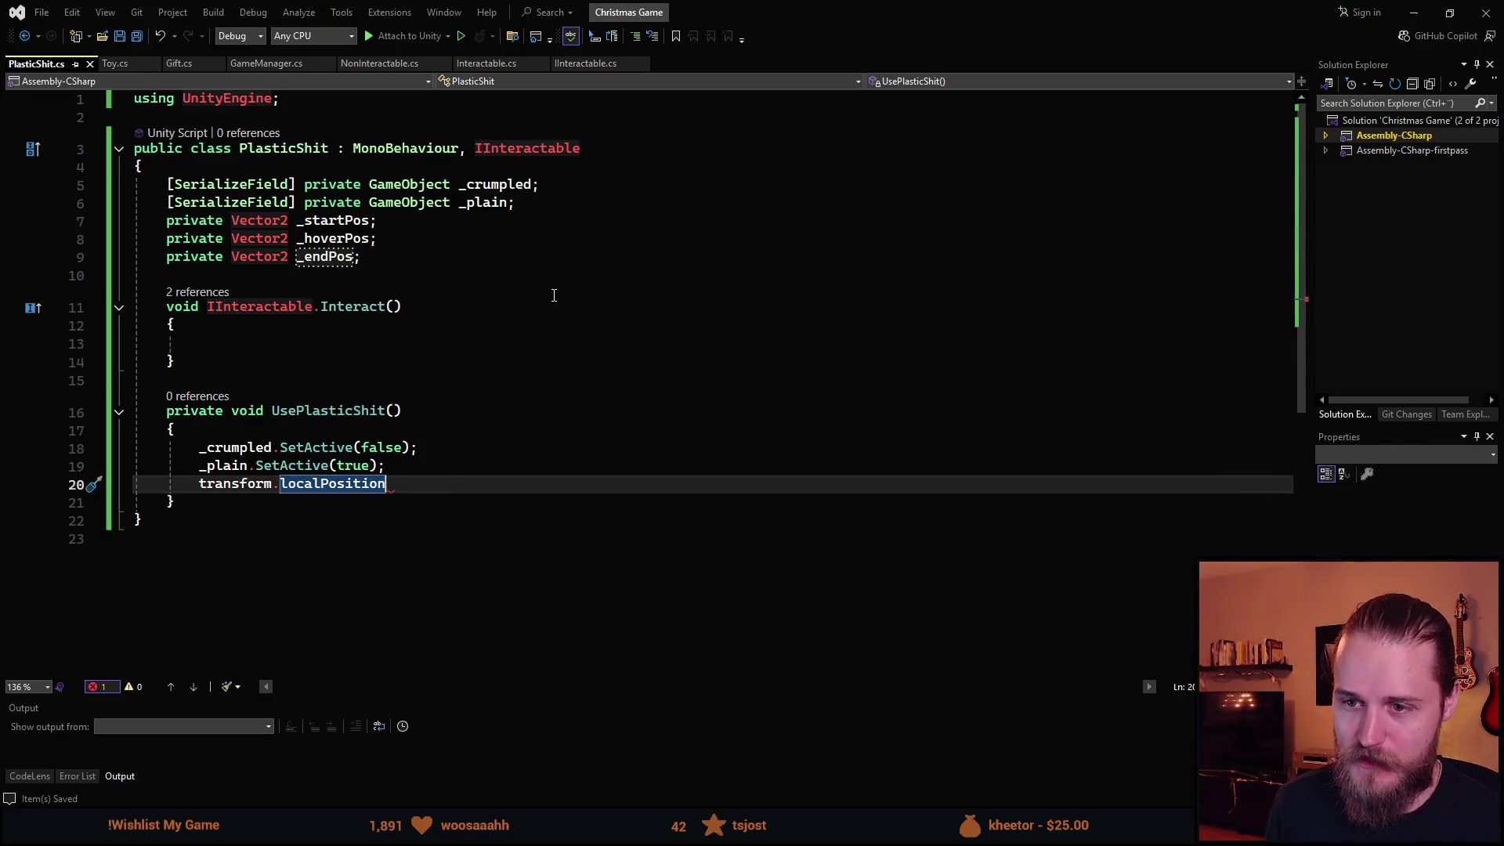
type("=")
key("Tab")
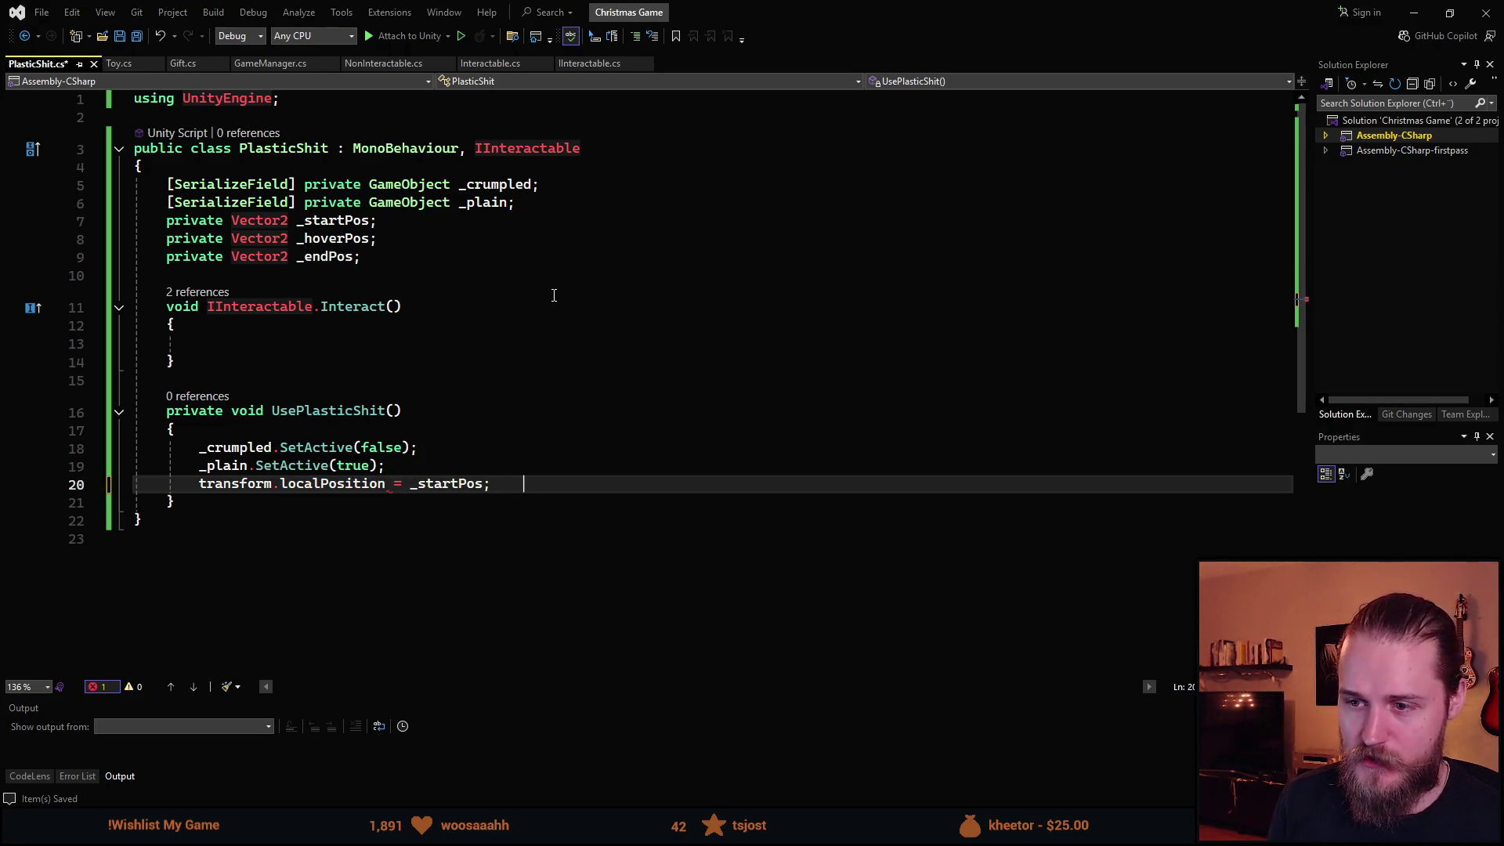
type(";")
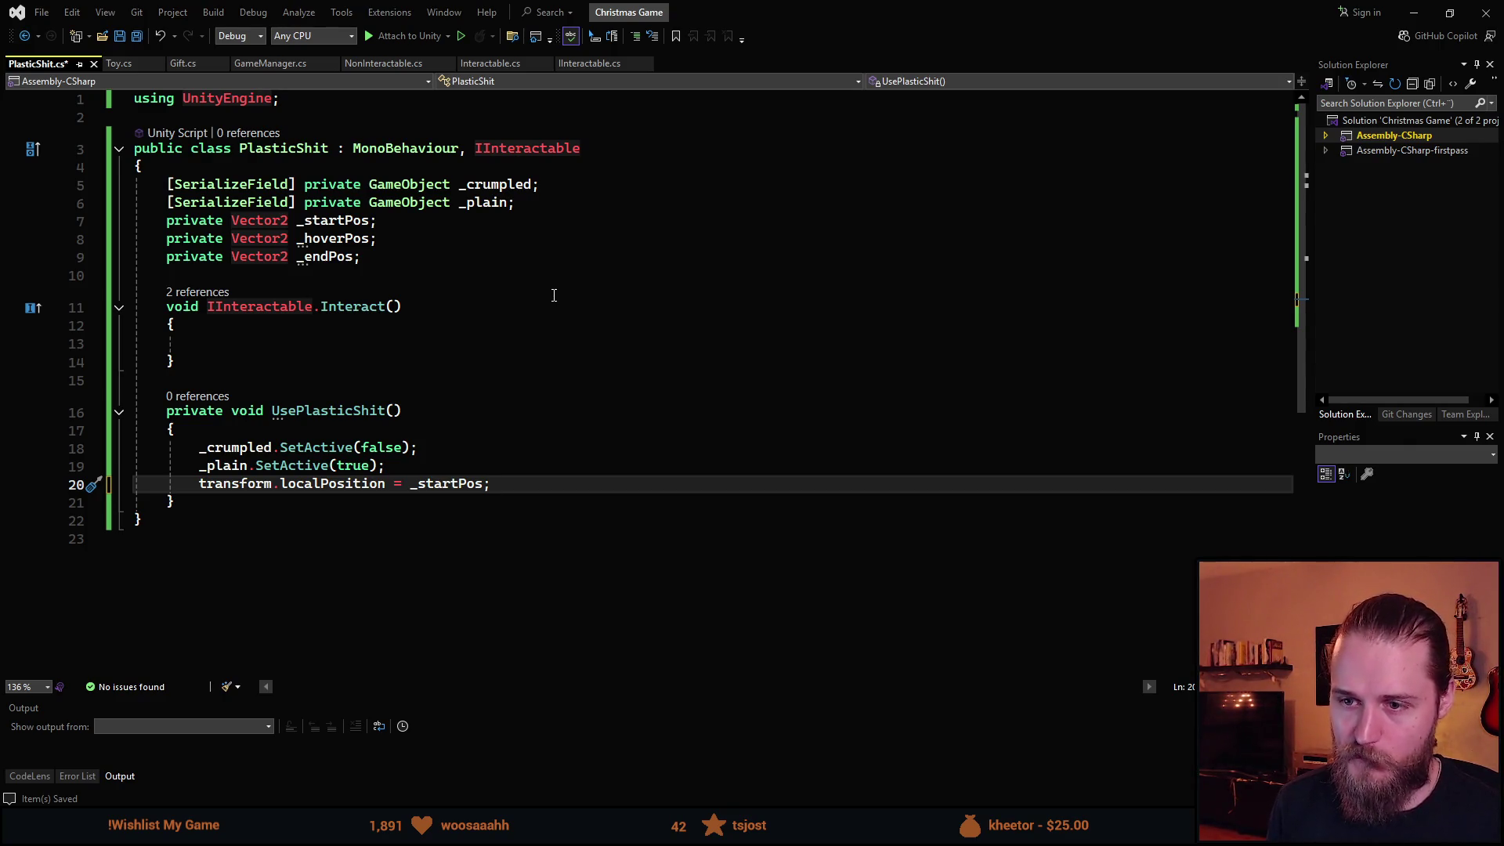
key("Down")
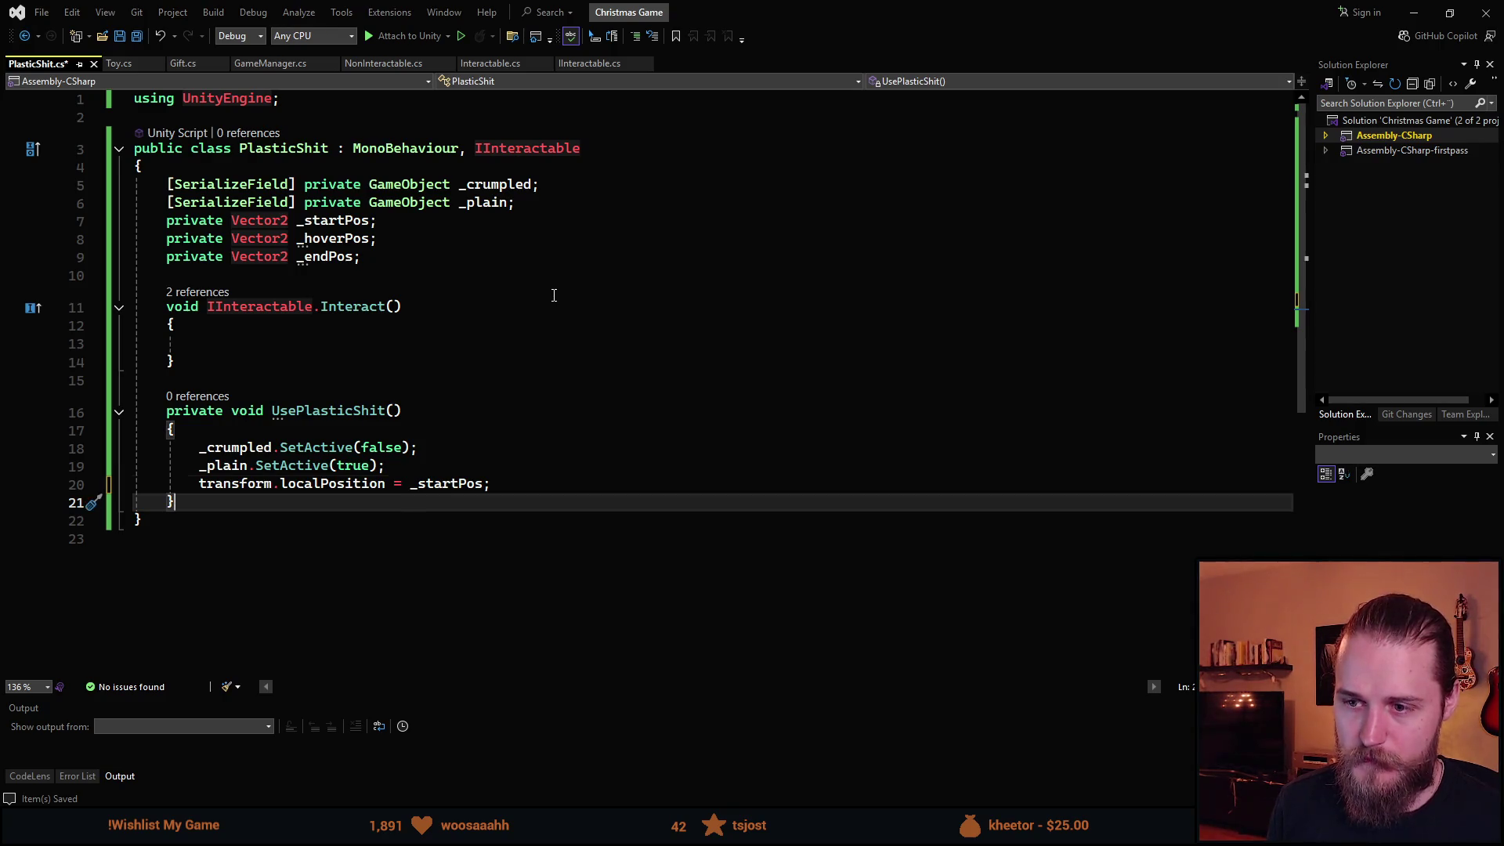
key("Up")
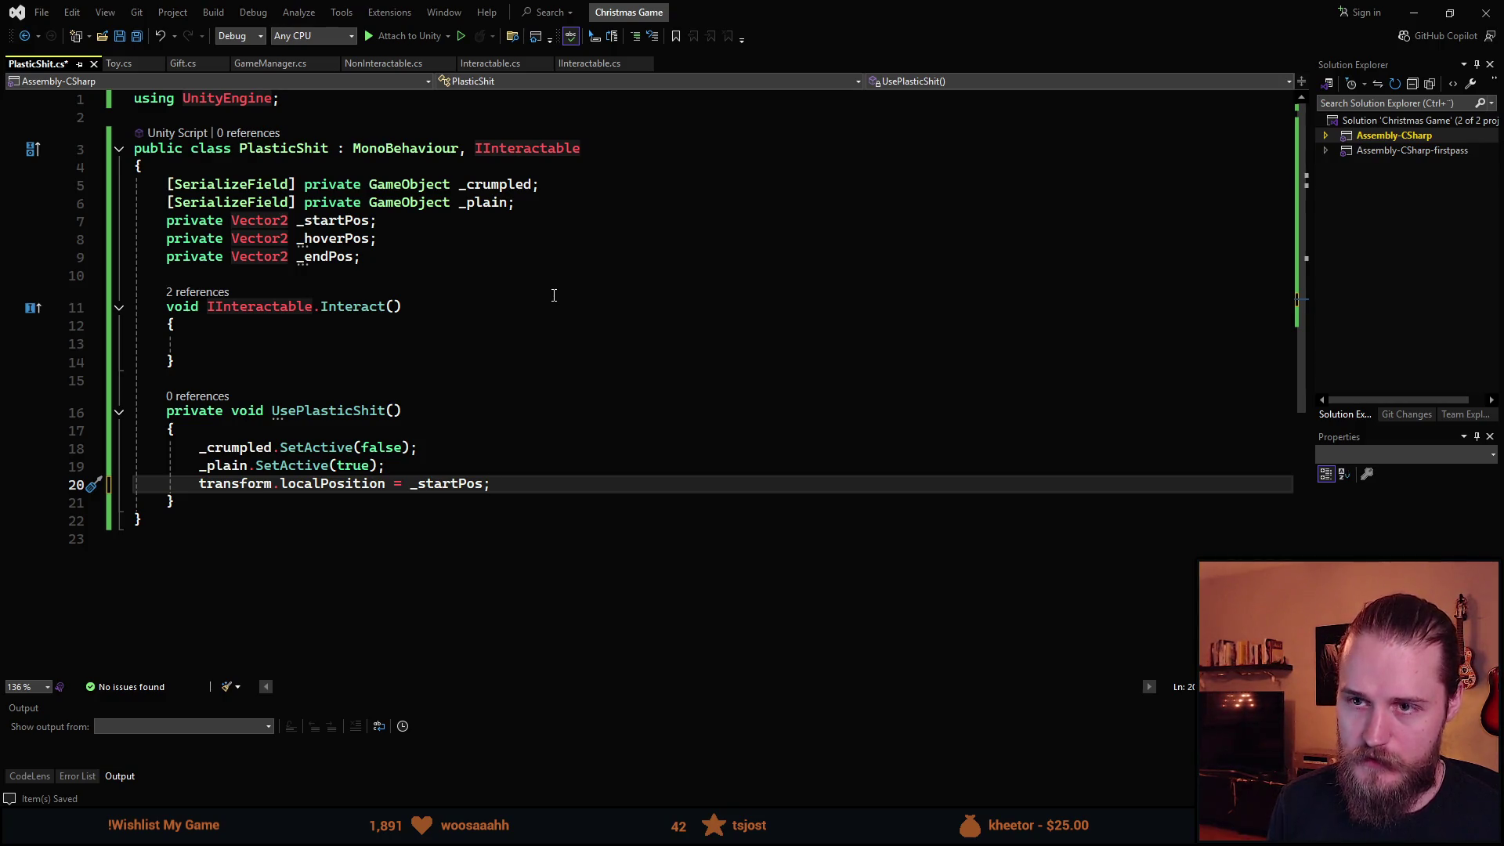
key("Return")
key("Return")
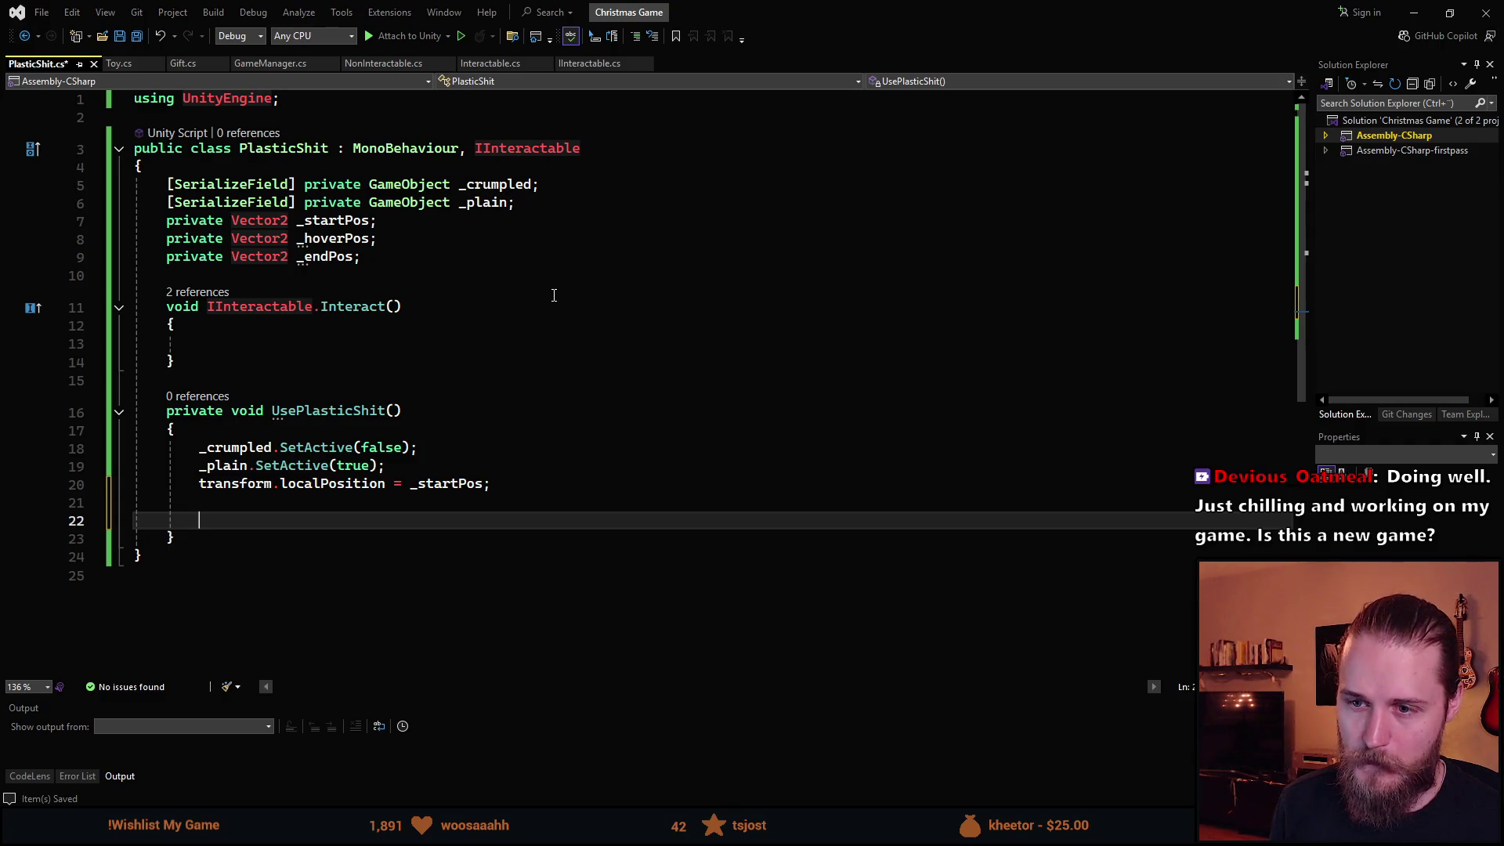
left_click(372, 222)
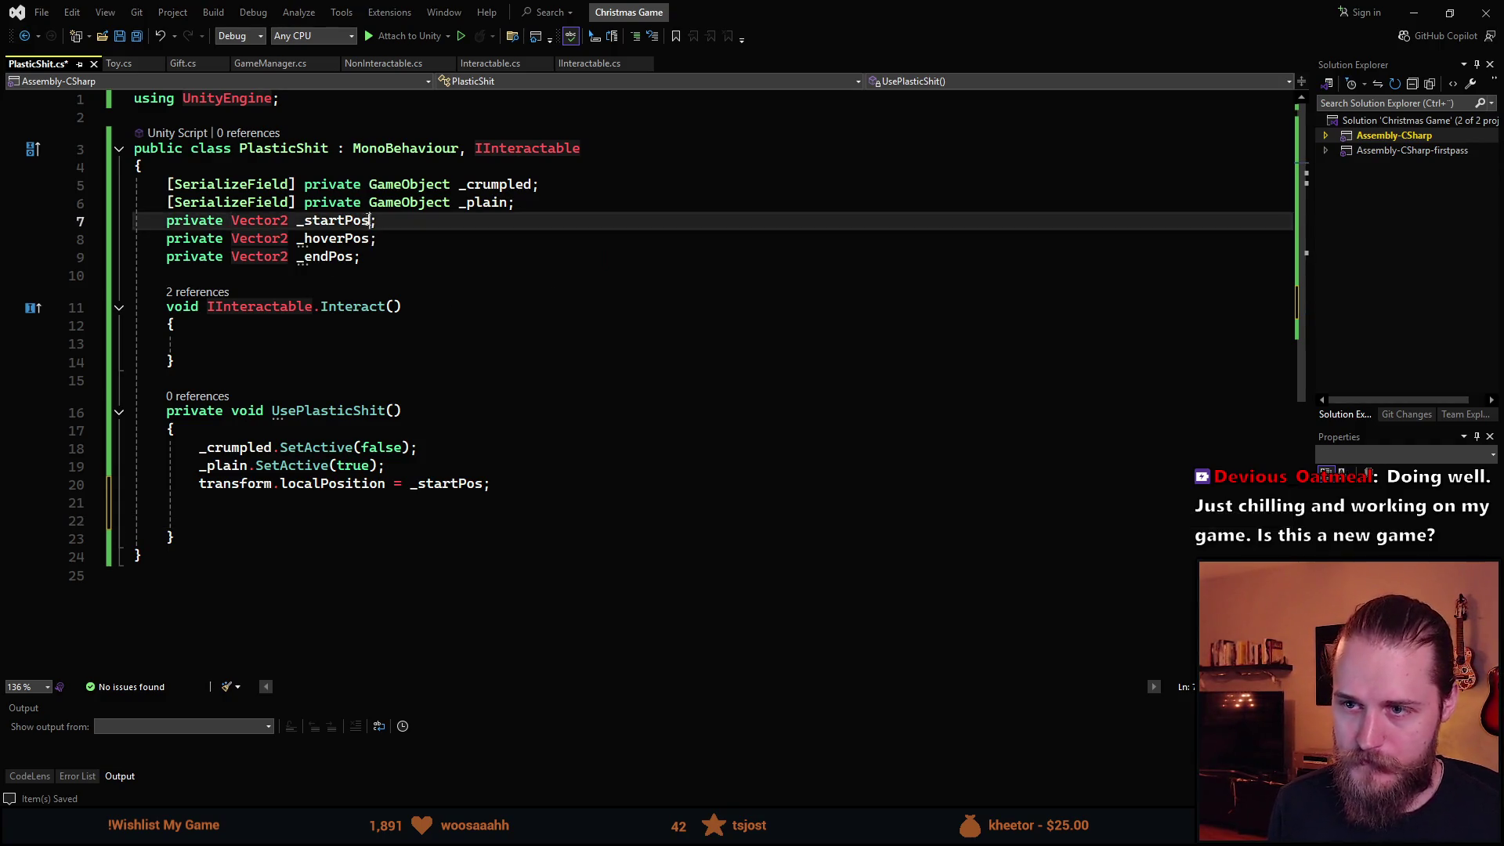
Initialise the _startPos field to new Vector2().
type("= new")
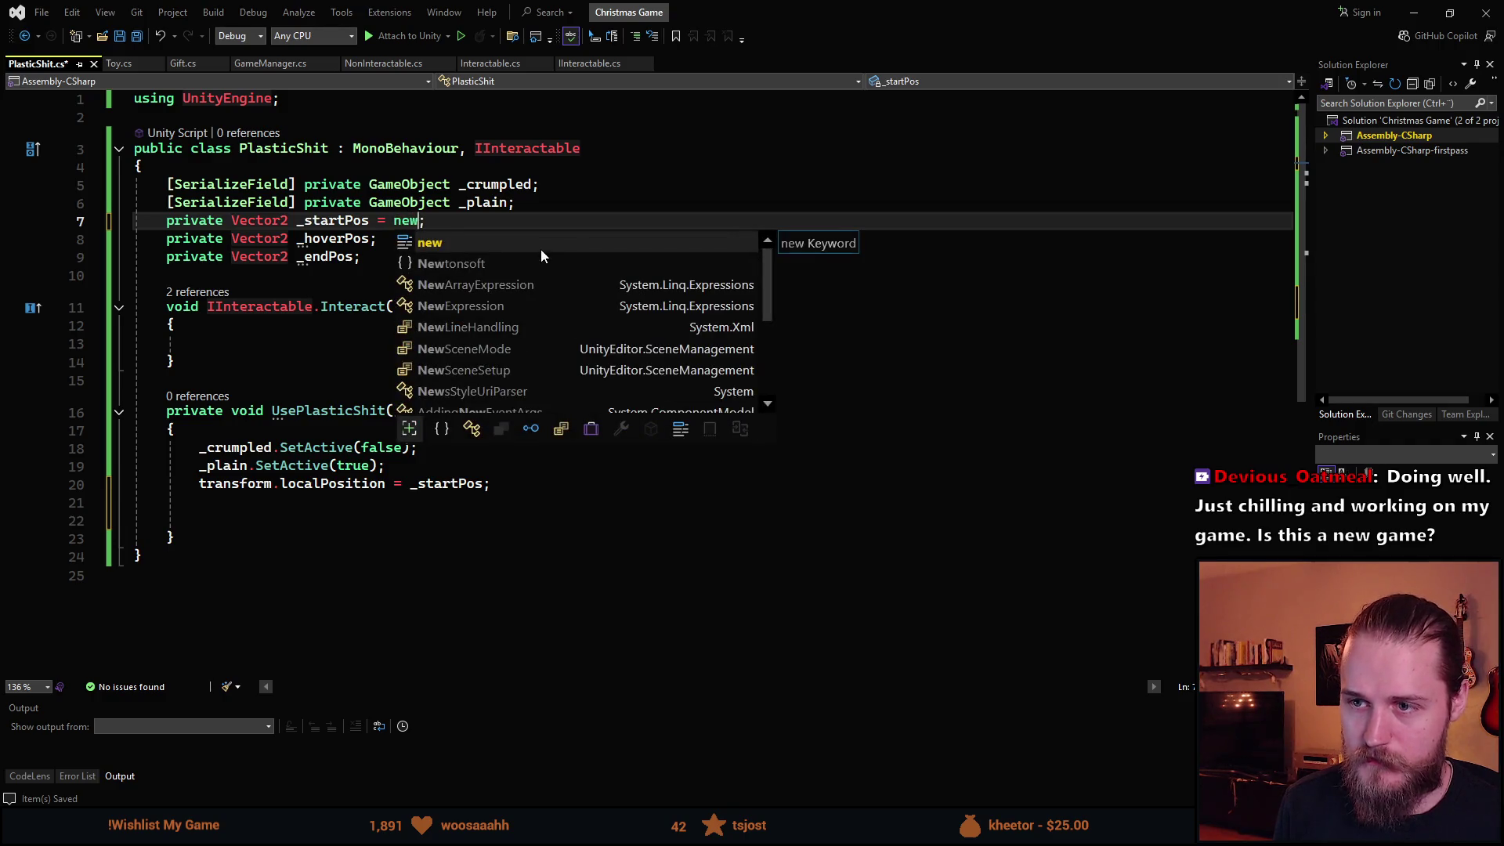
type(" Vector")
key("Tab")
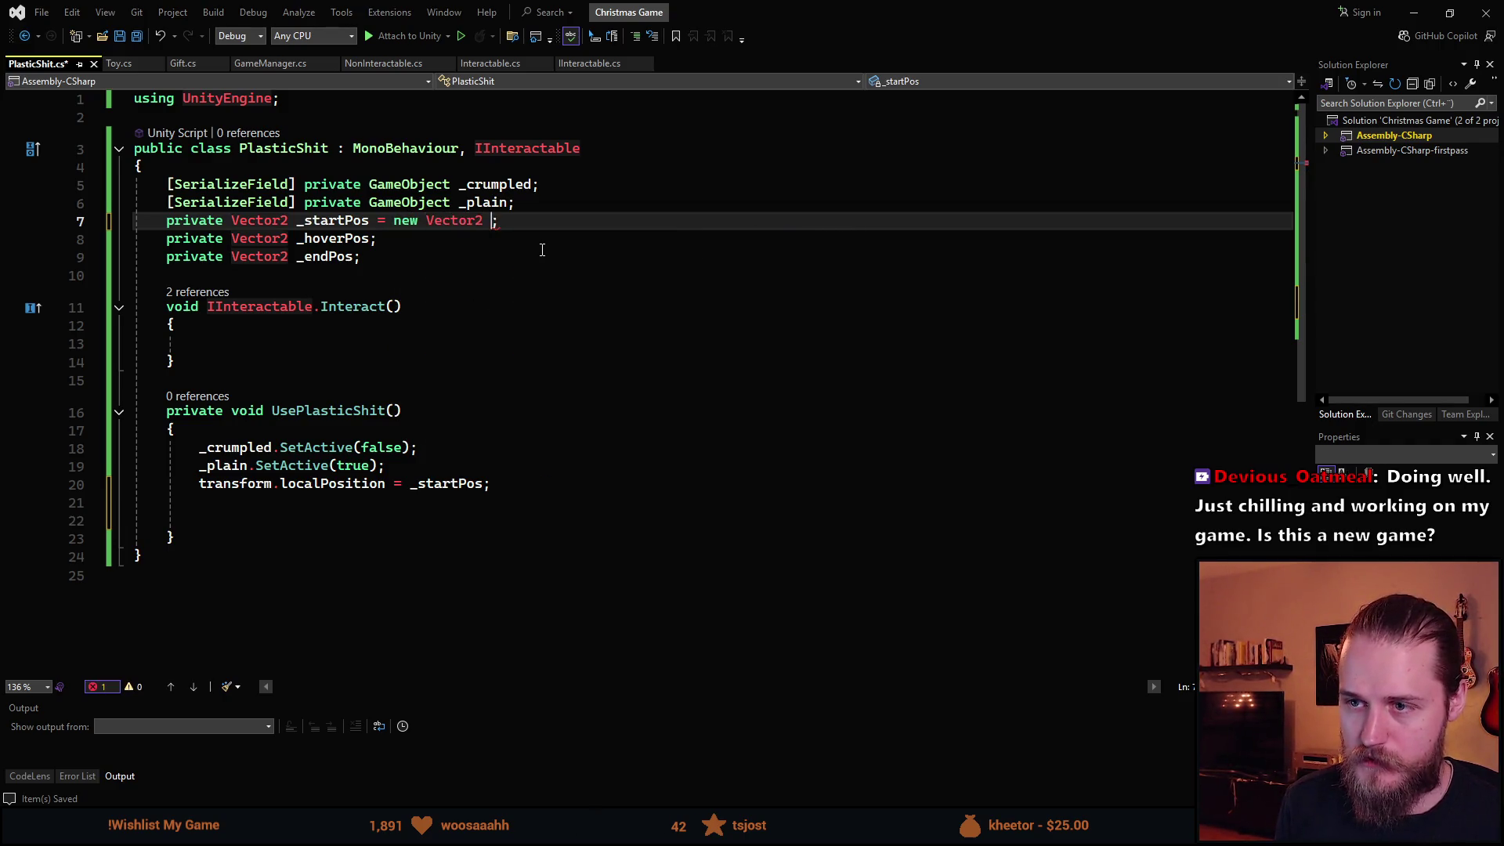
type("(")
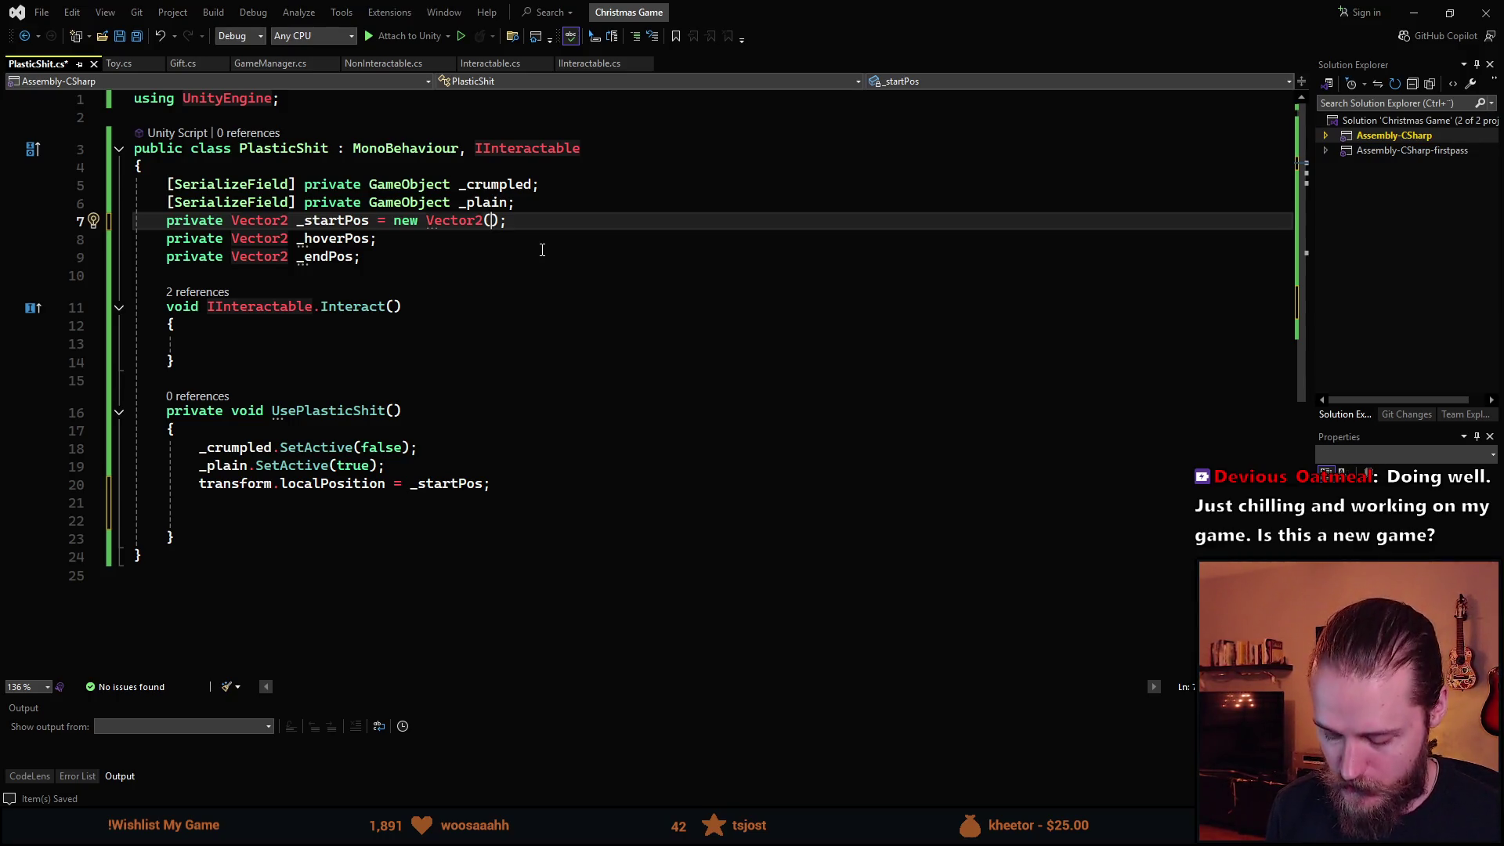
Inspect the Vector2 definition, then go back to PlasticShit and Unity.
left_click(467, 220)
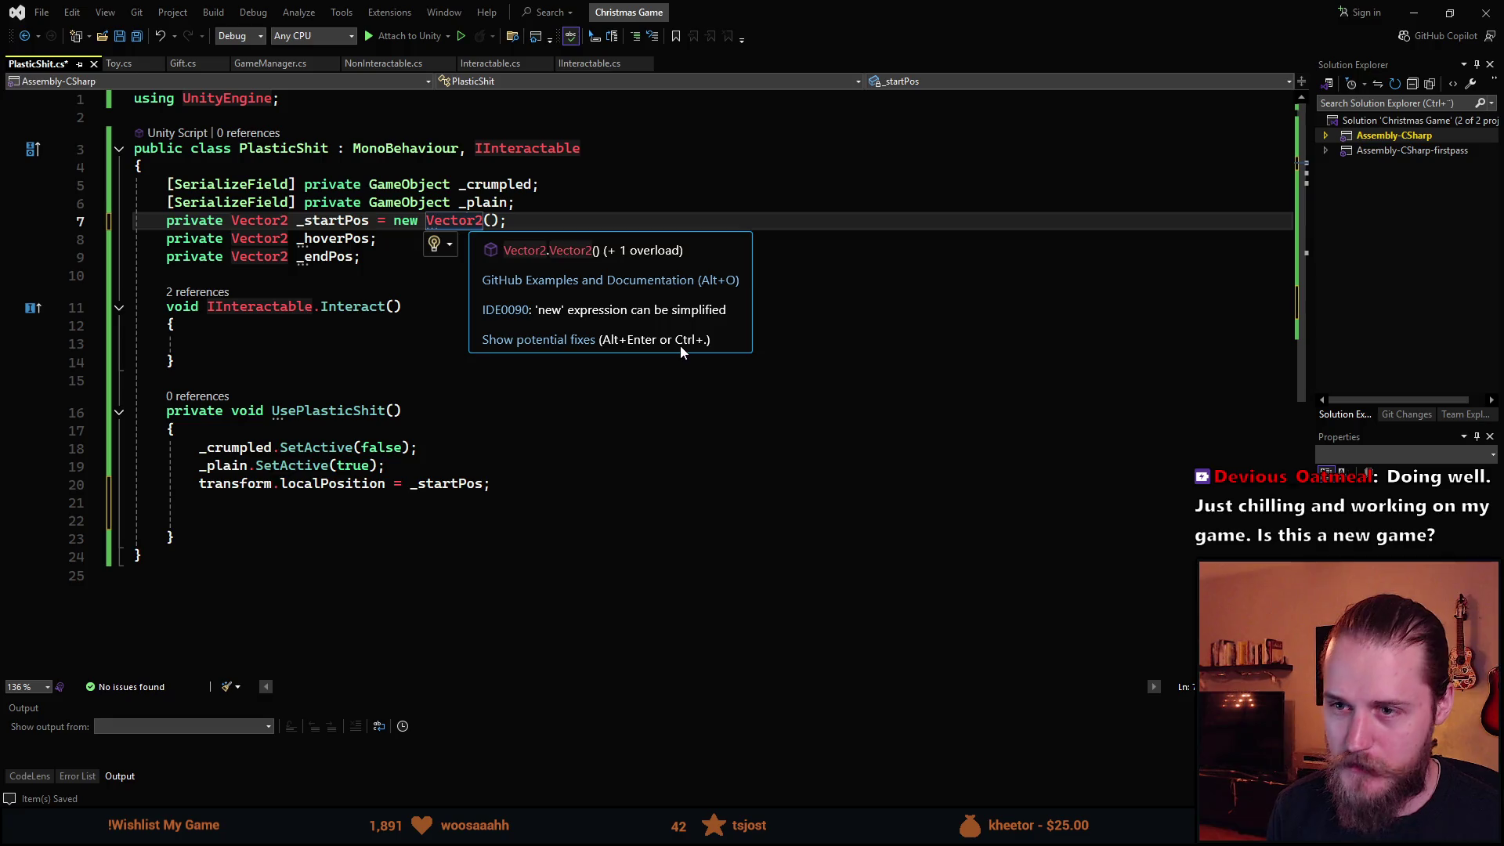
key("F12")
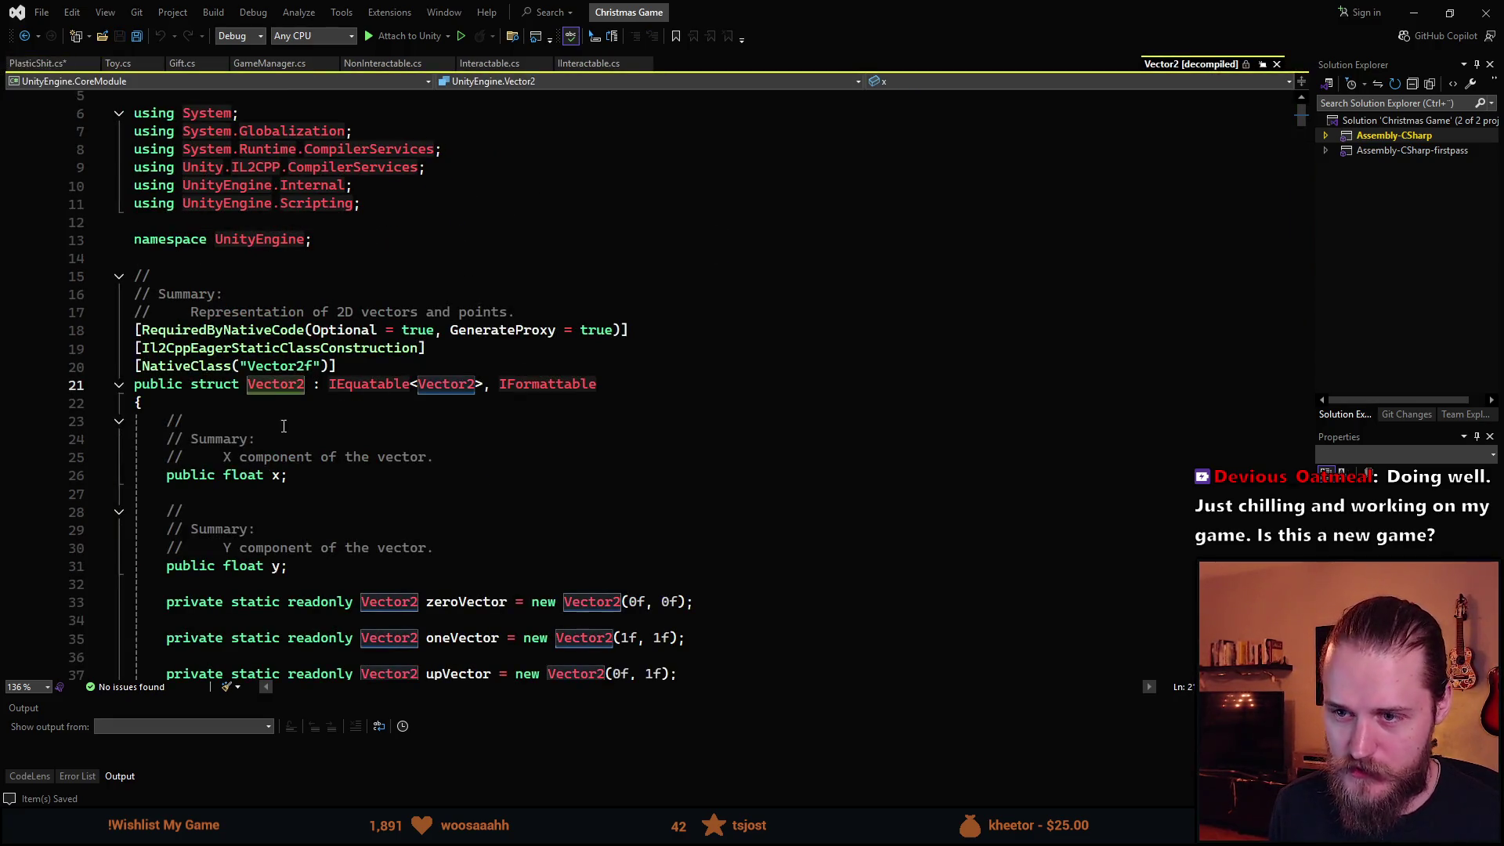
left_click(188, 401)
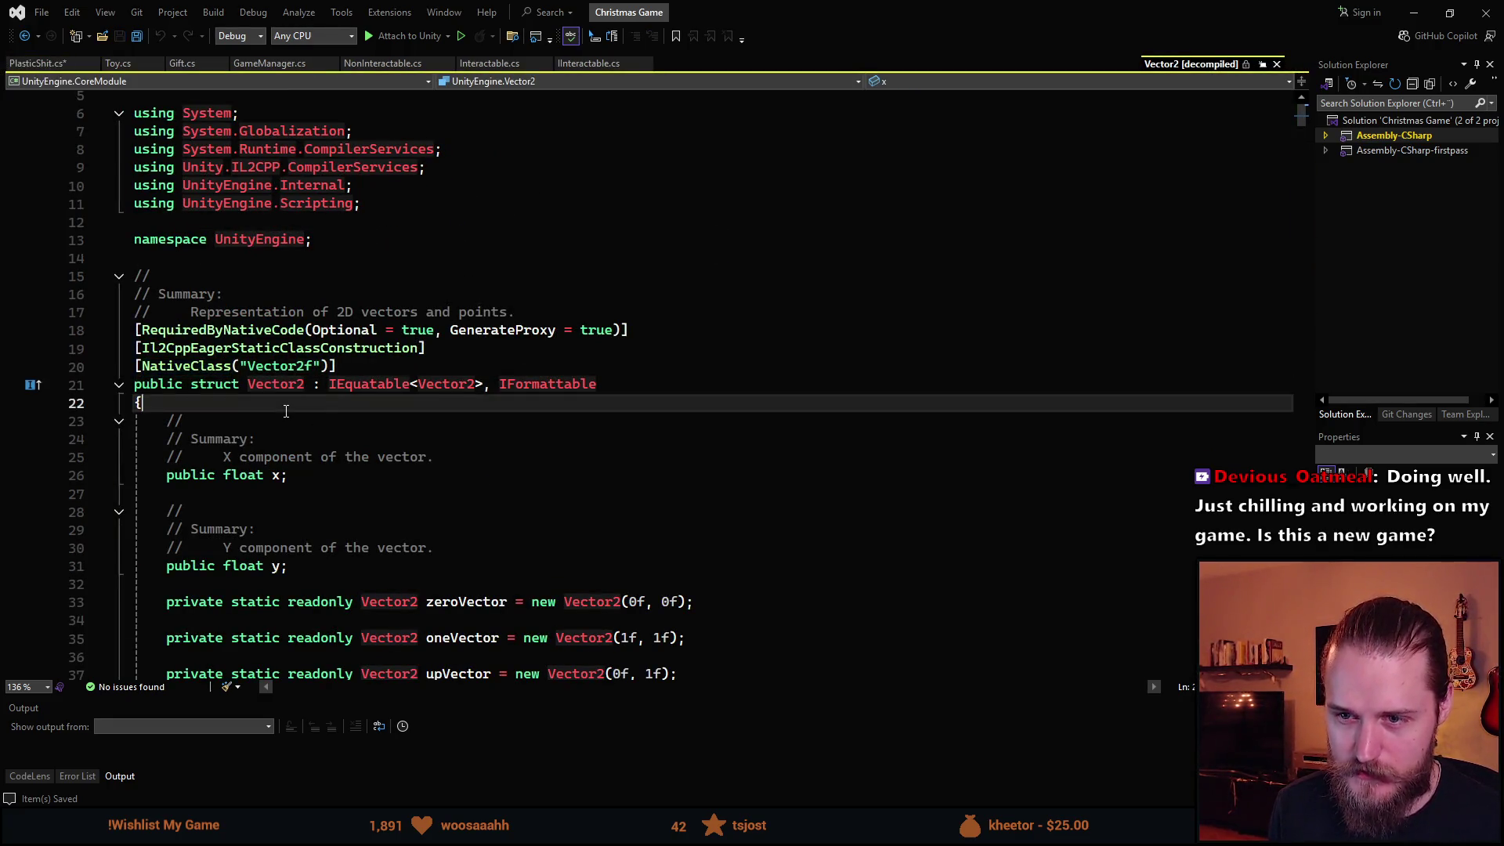
key("ctrl+minus")
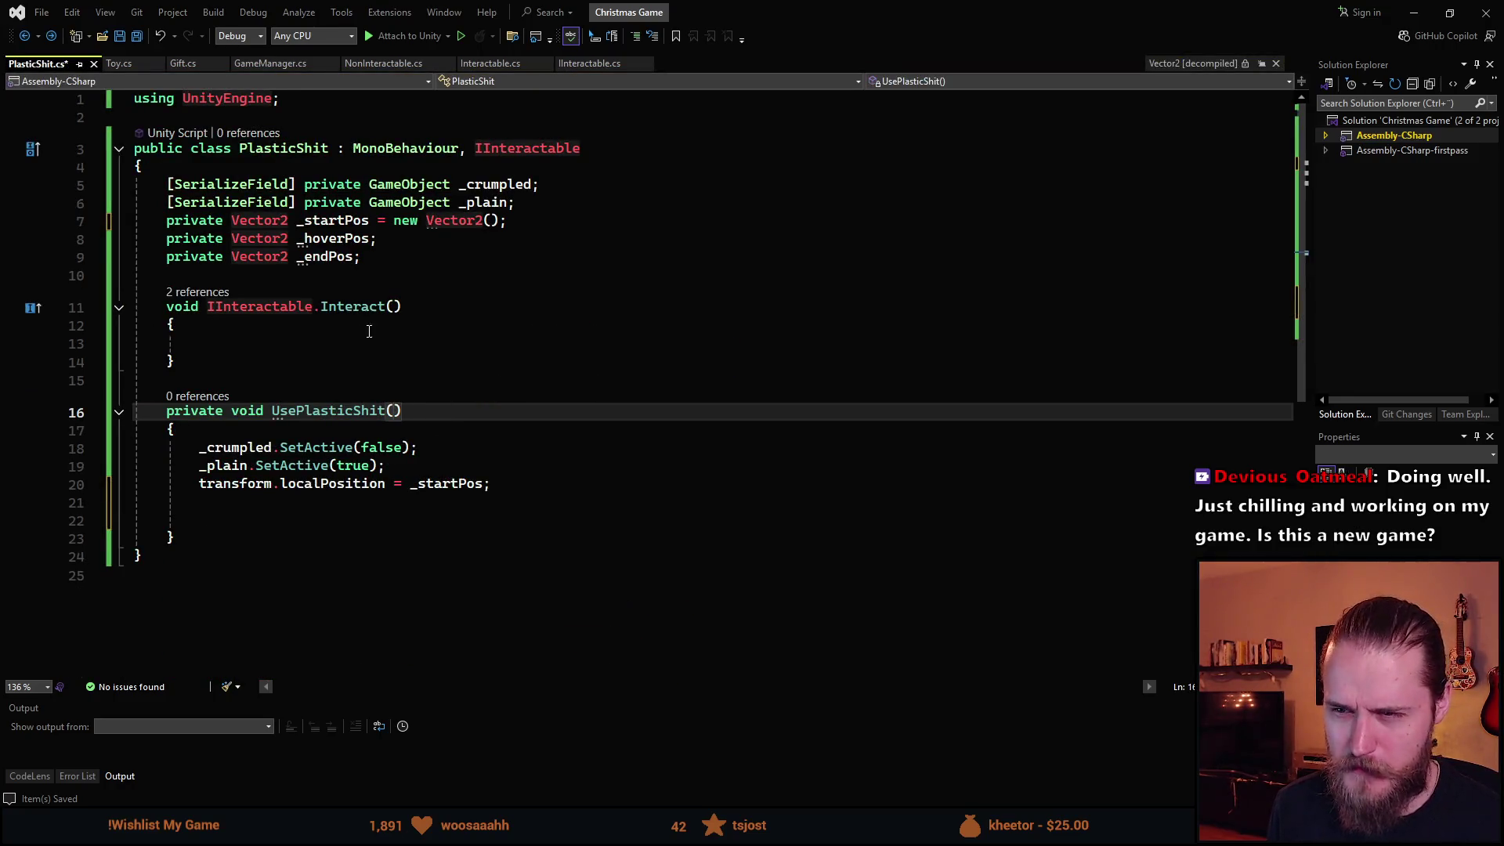
key("alt+Tab")
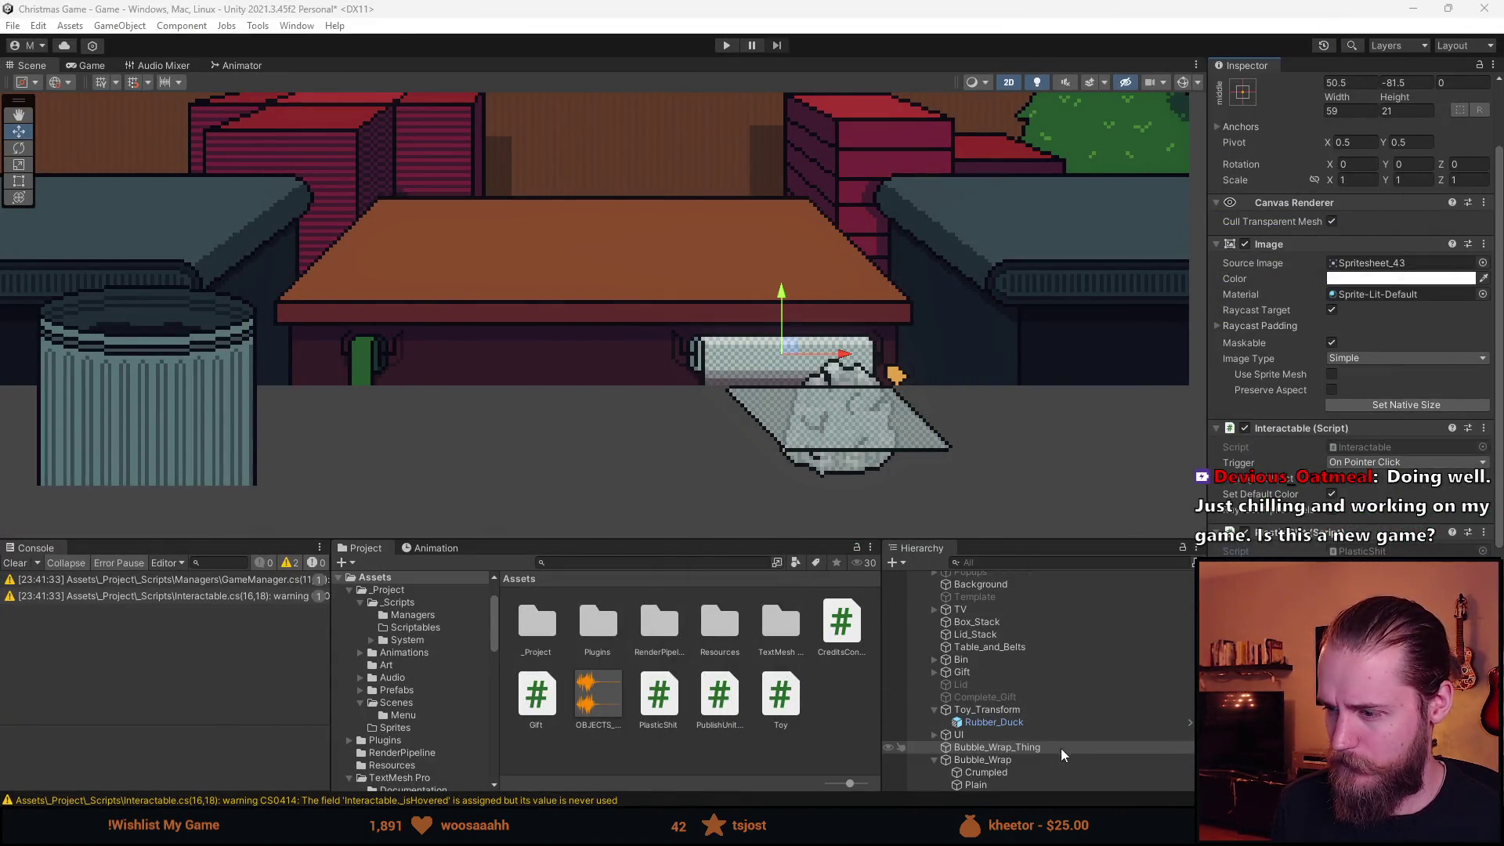
Select Bubble_Wrap and set its Rect Transform Pos Y to -99 and Pos X to 66.5.
left_click(1022, 749)
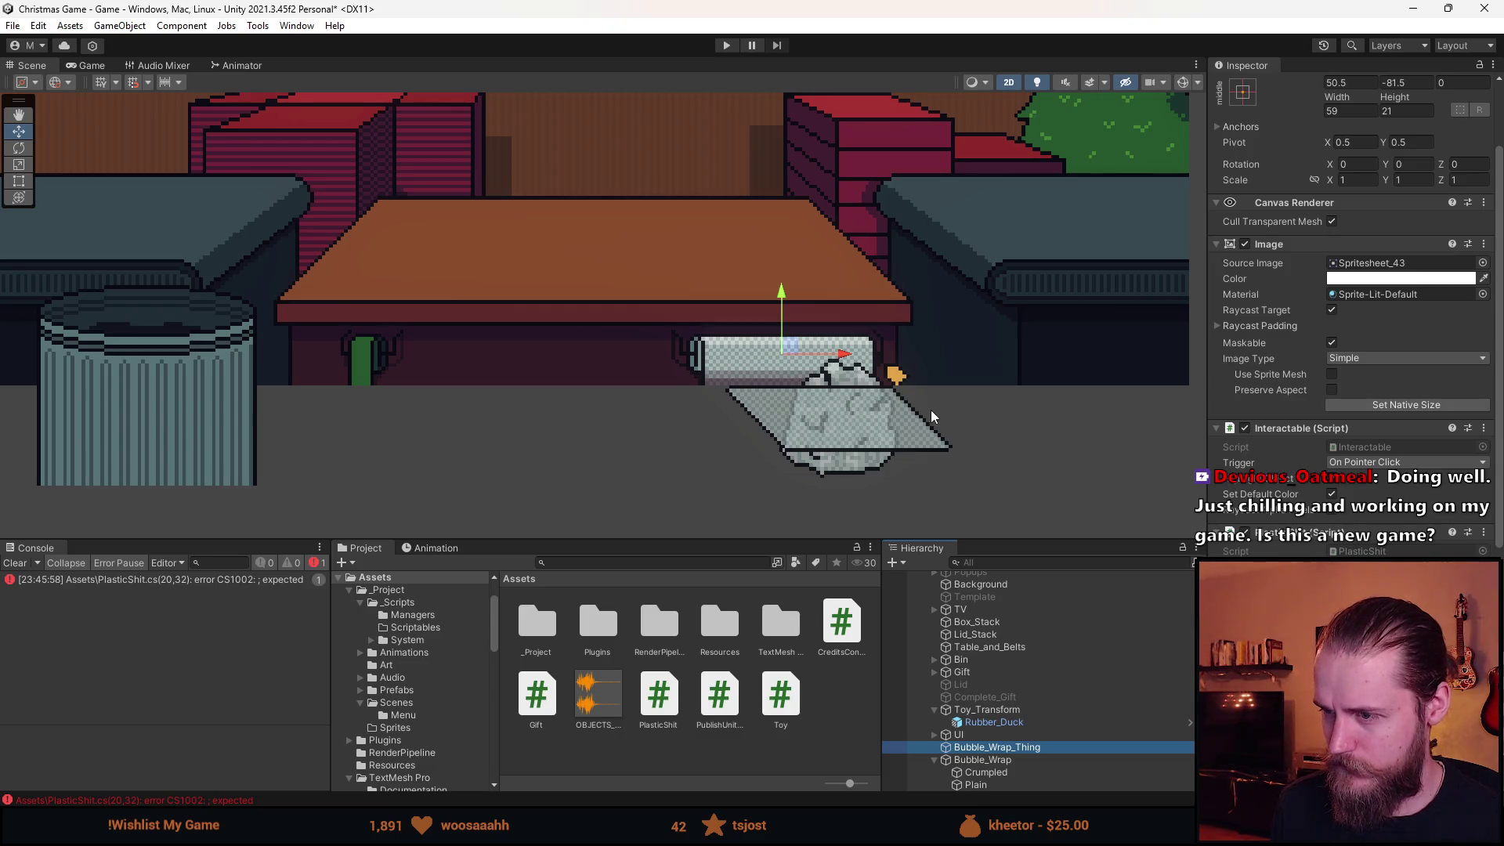
double_click(1011, 759)
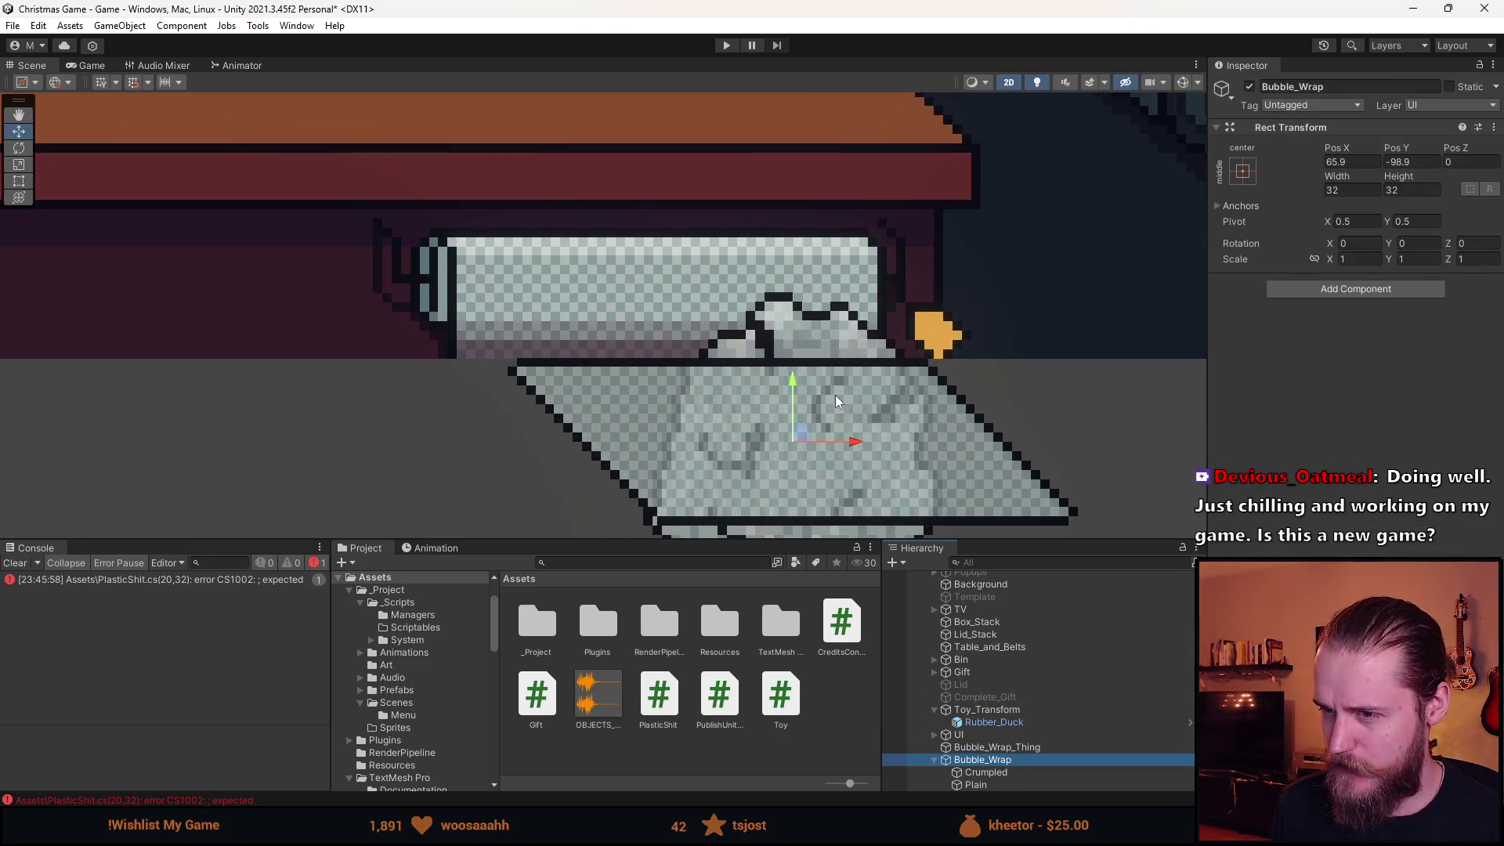
left_click(1400, 163)
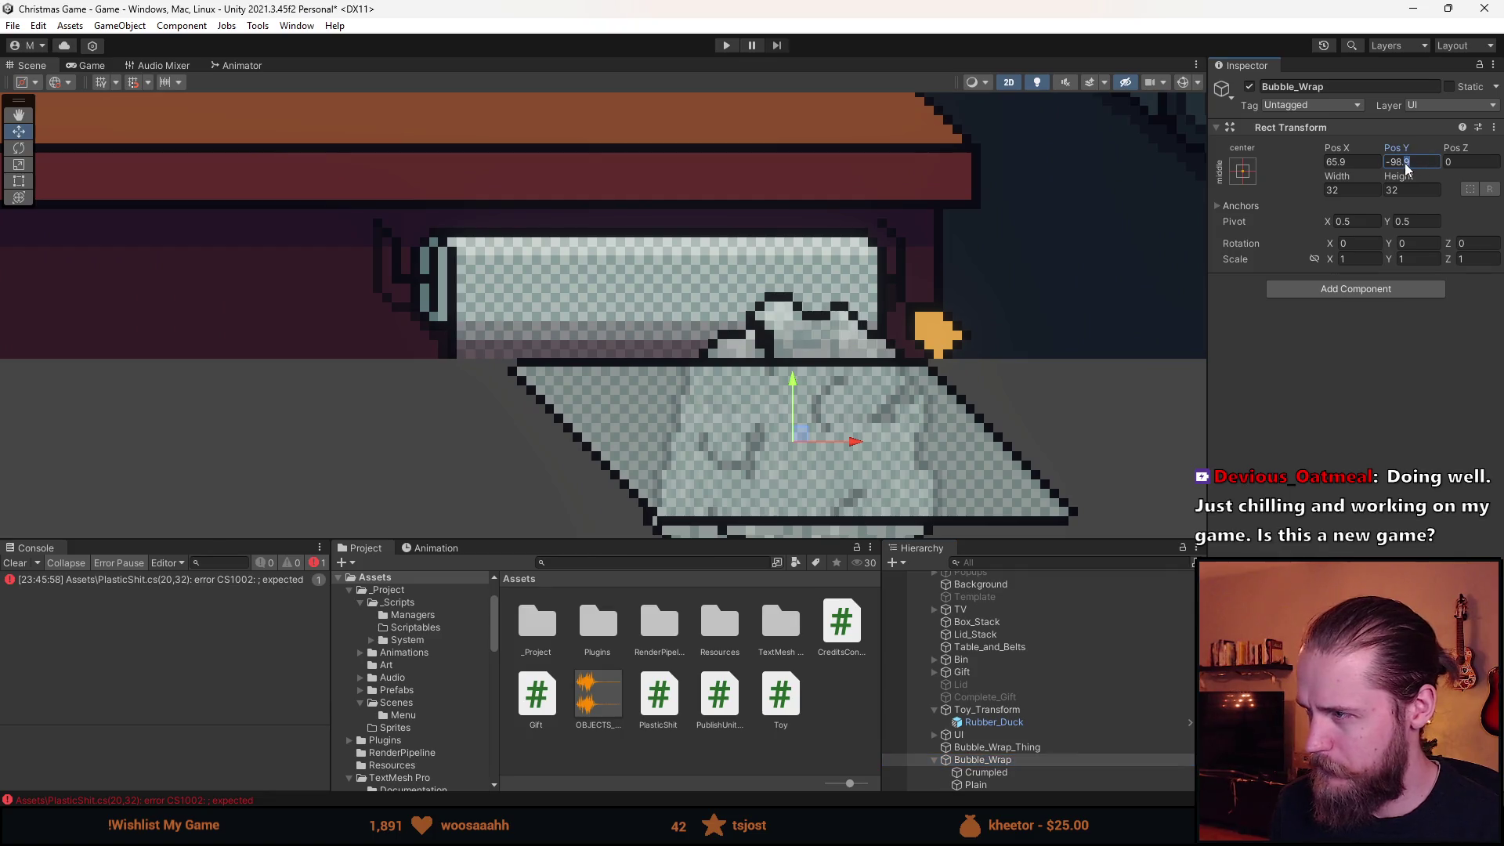
type("-99")
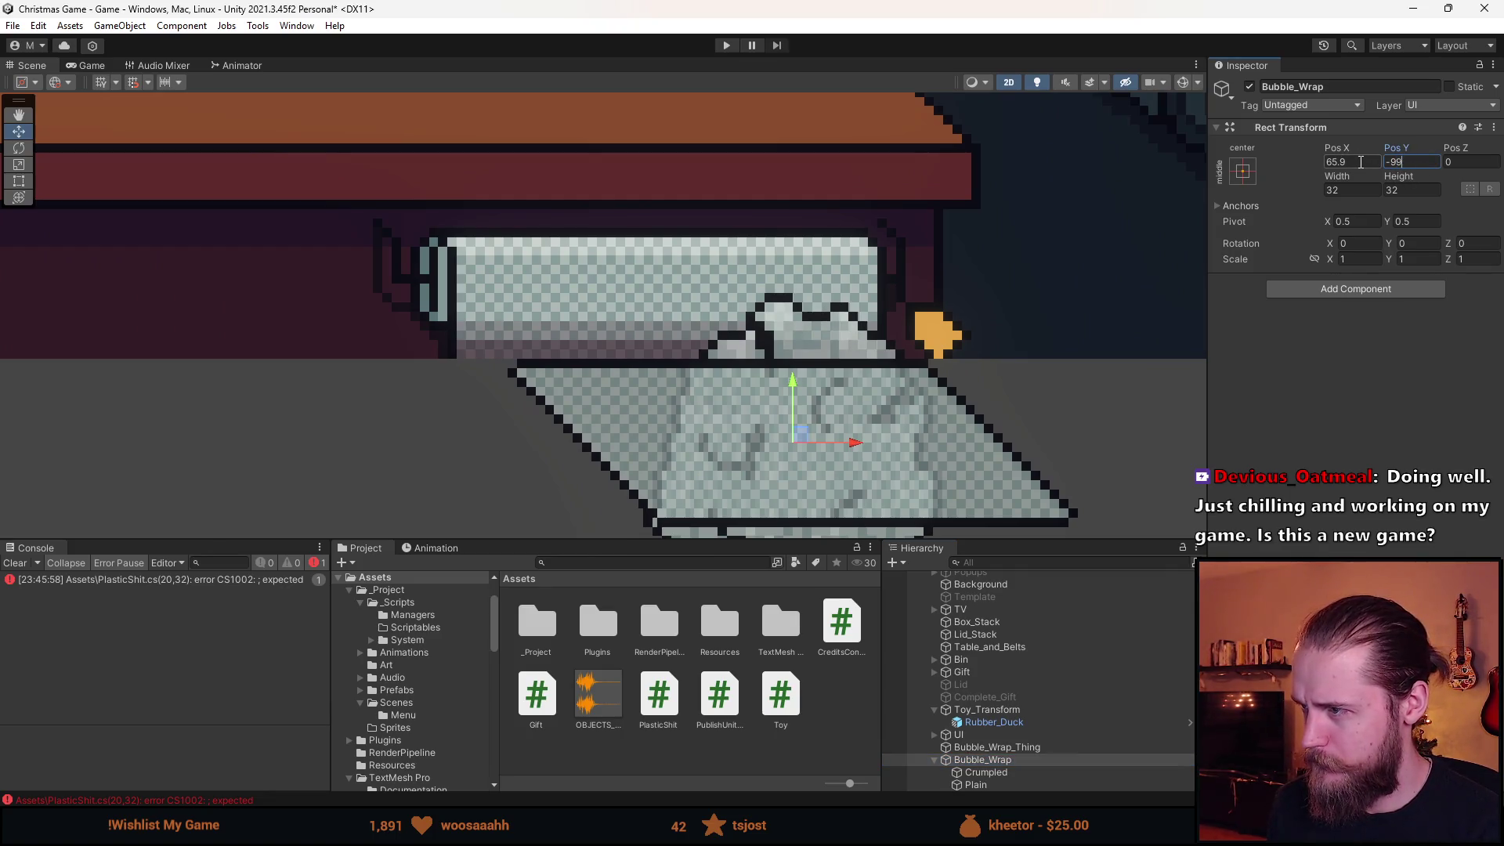
left_click(1360, 162)
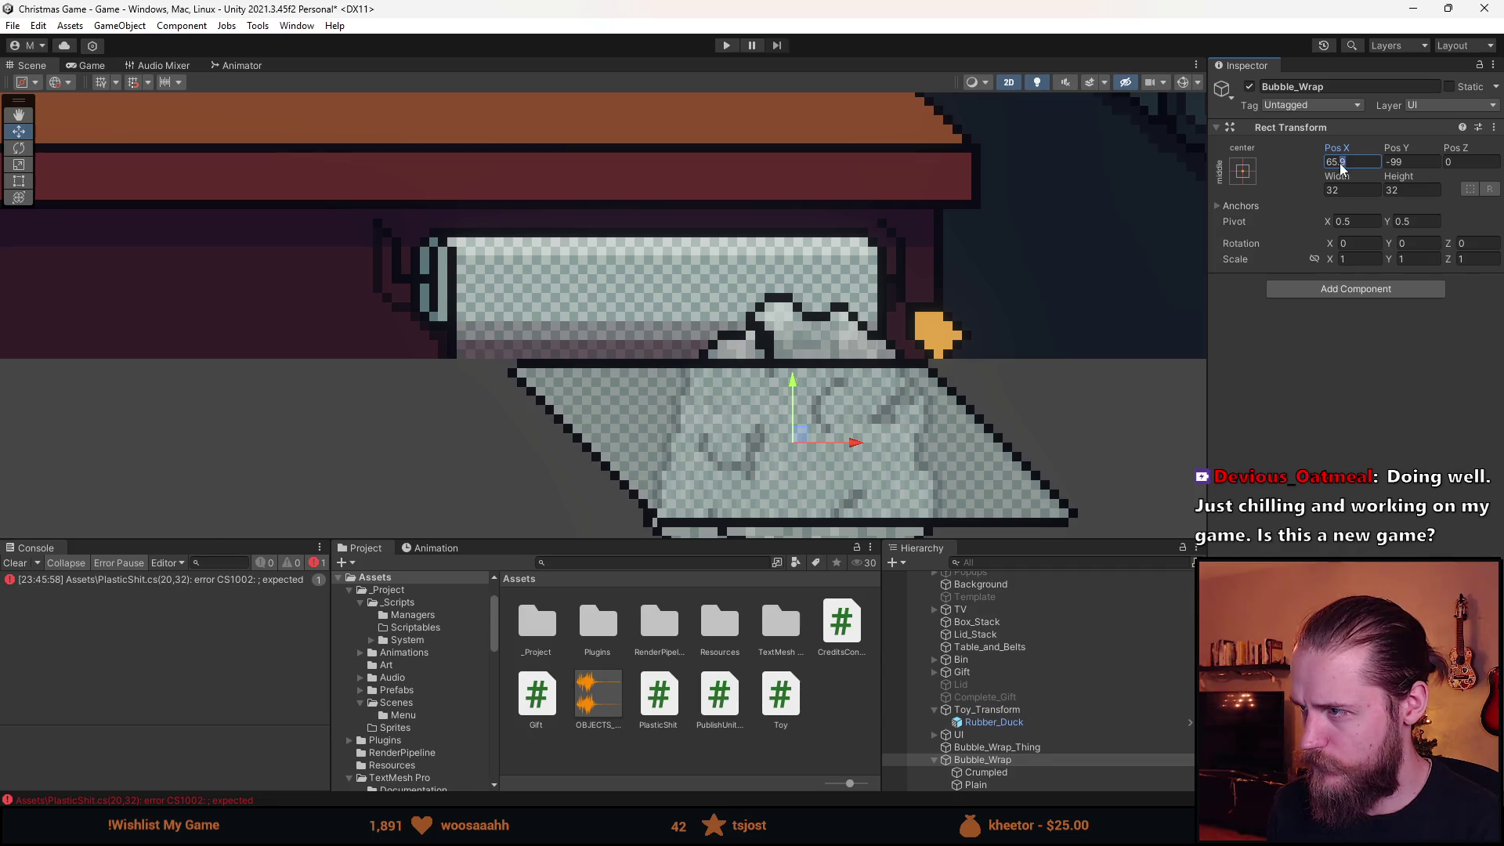
type("66,5")
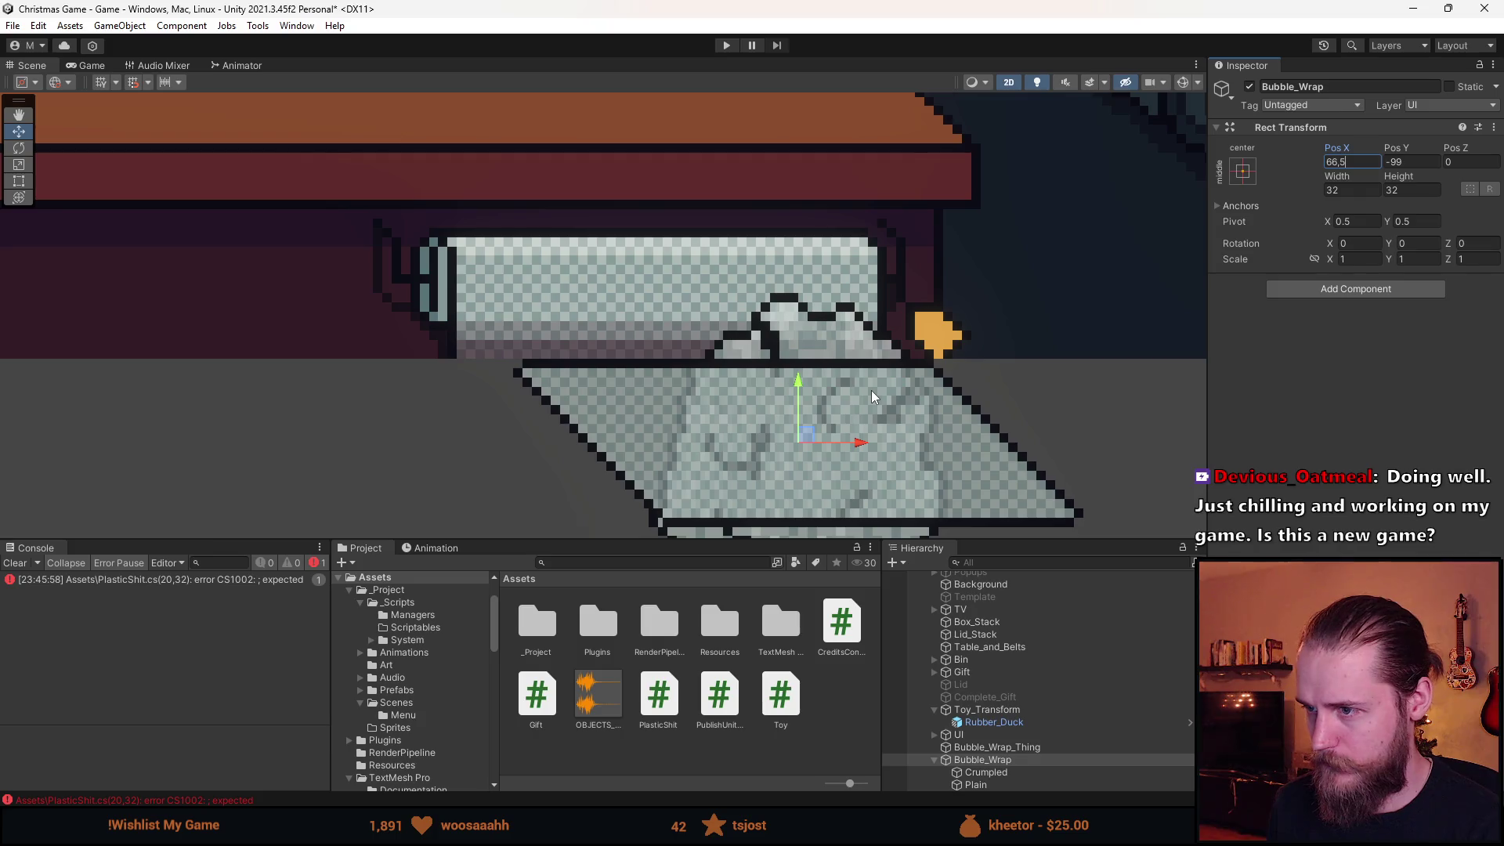
scroll(824, 376, "down", 2)
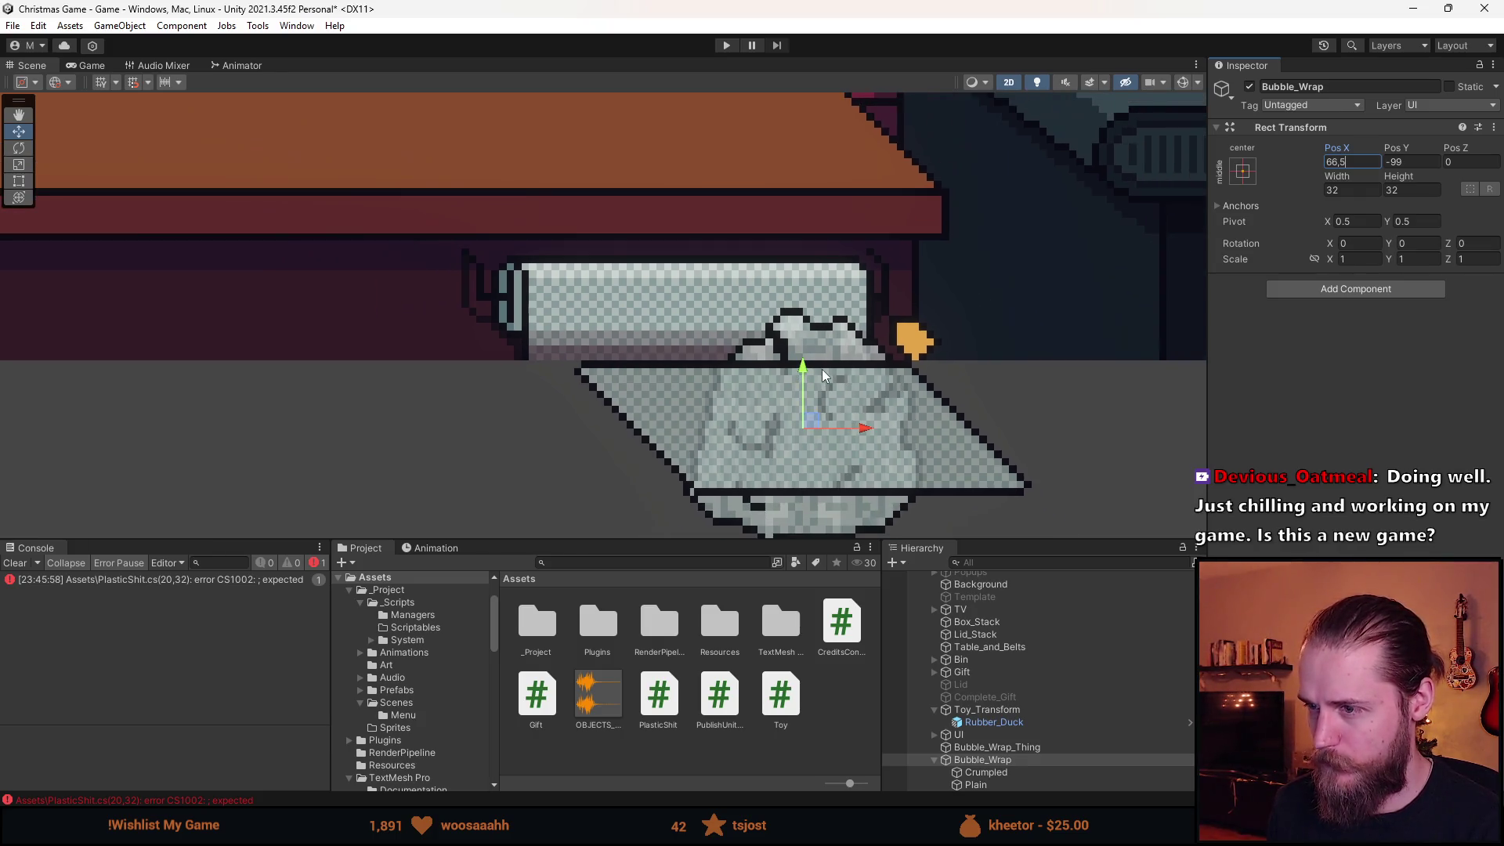
scroll(824, 376, "down", 4)
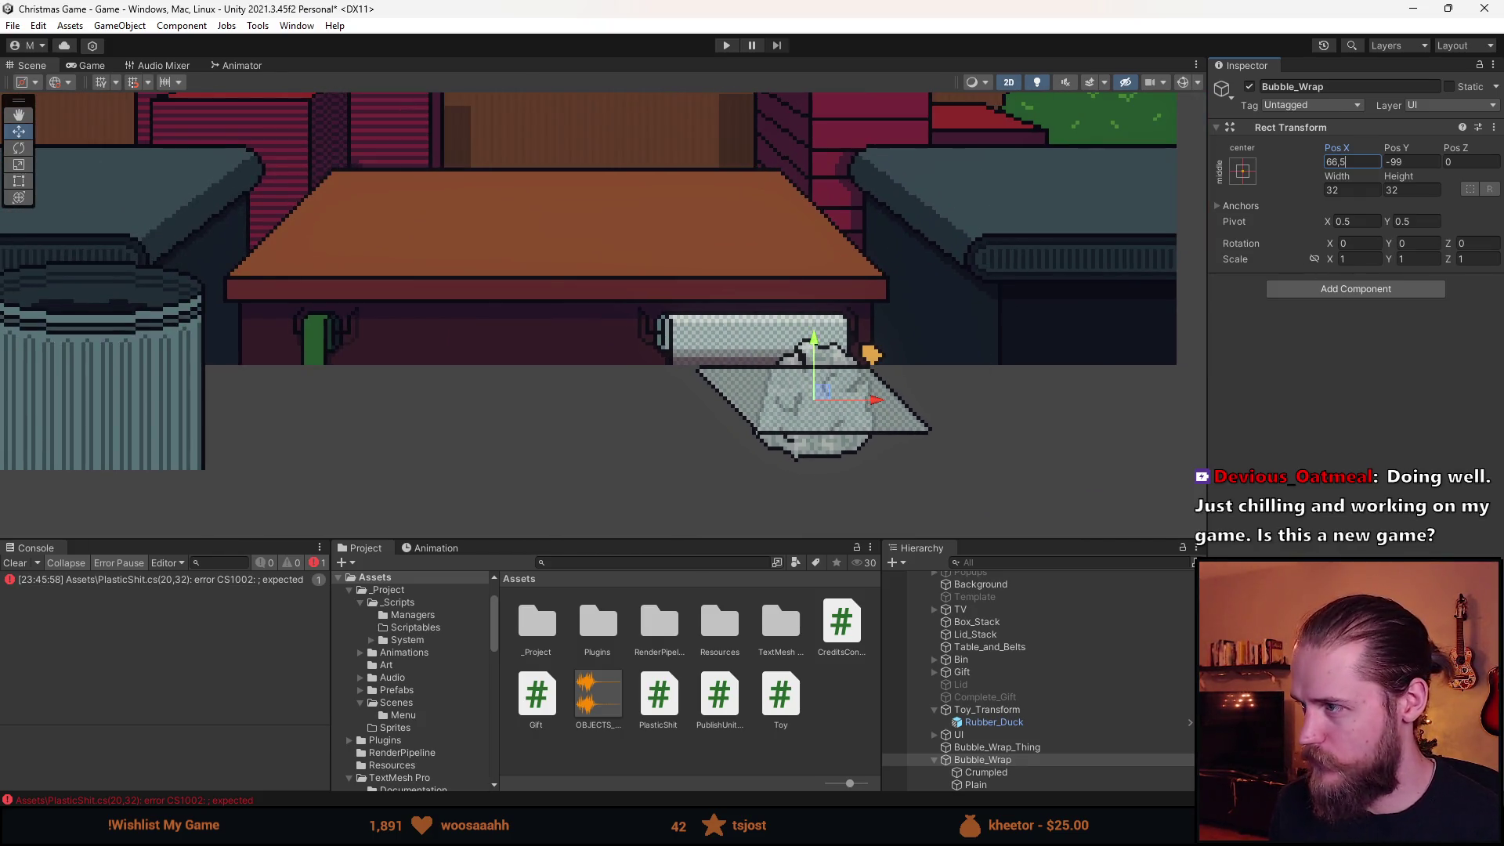
key("Return")
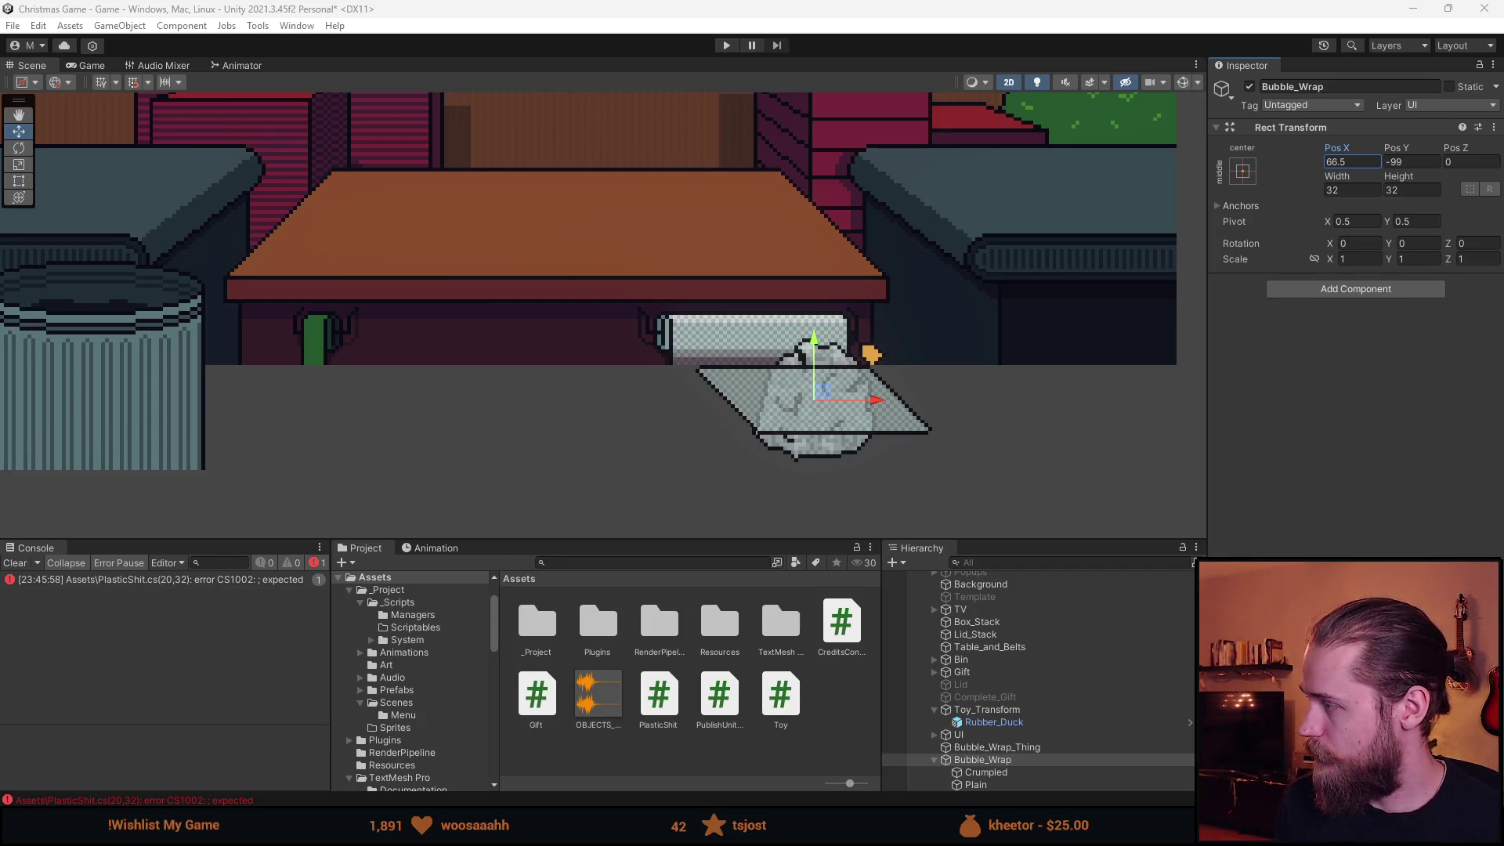
scroll(899, 194, "down", 3)
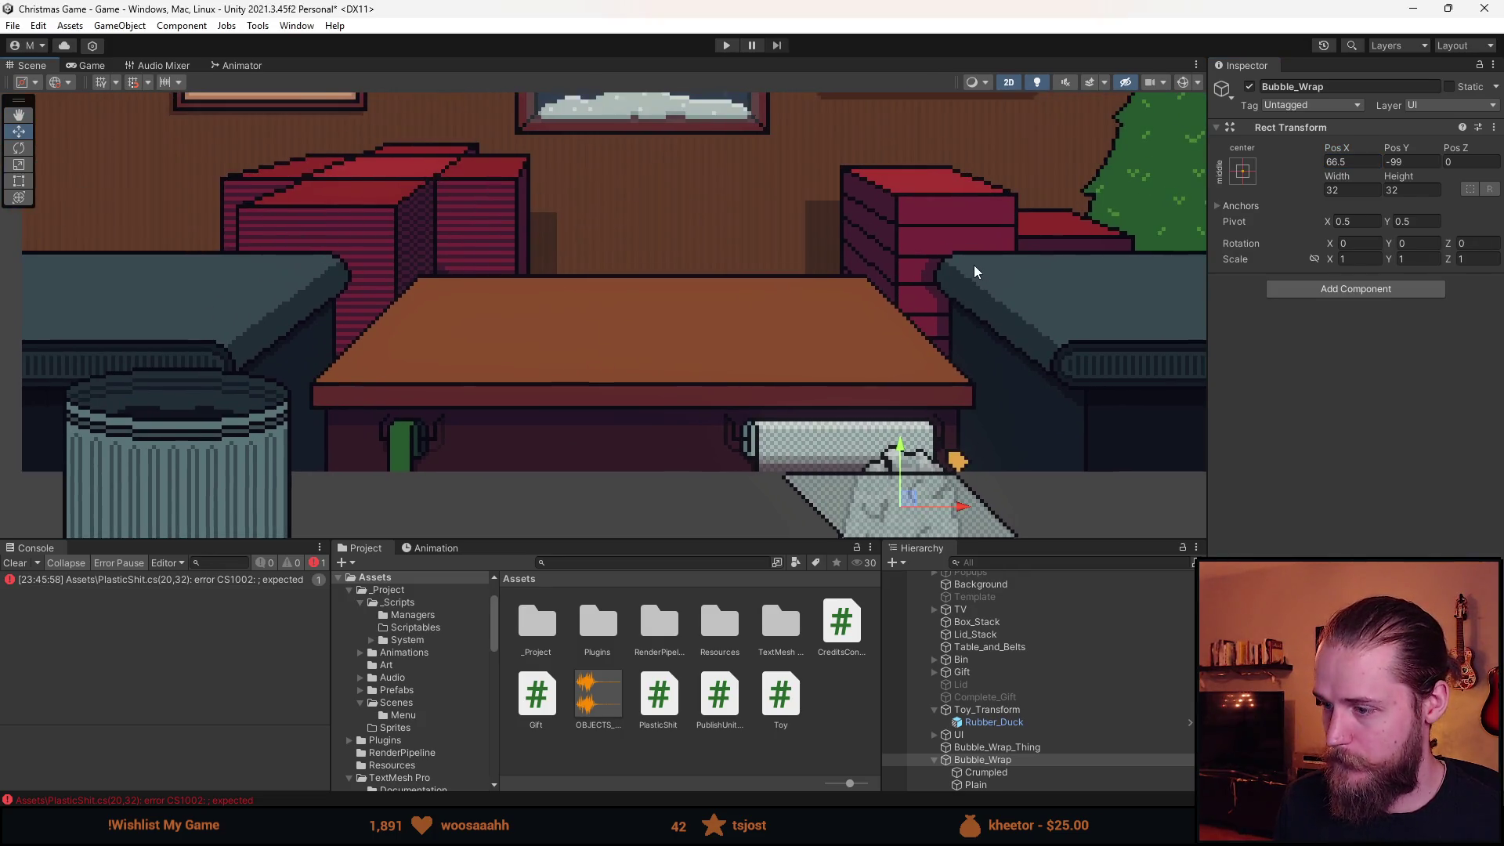
Show the Folded gift box and test-position Bubble_Wrap on top of it.
left_click(935, 672)
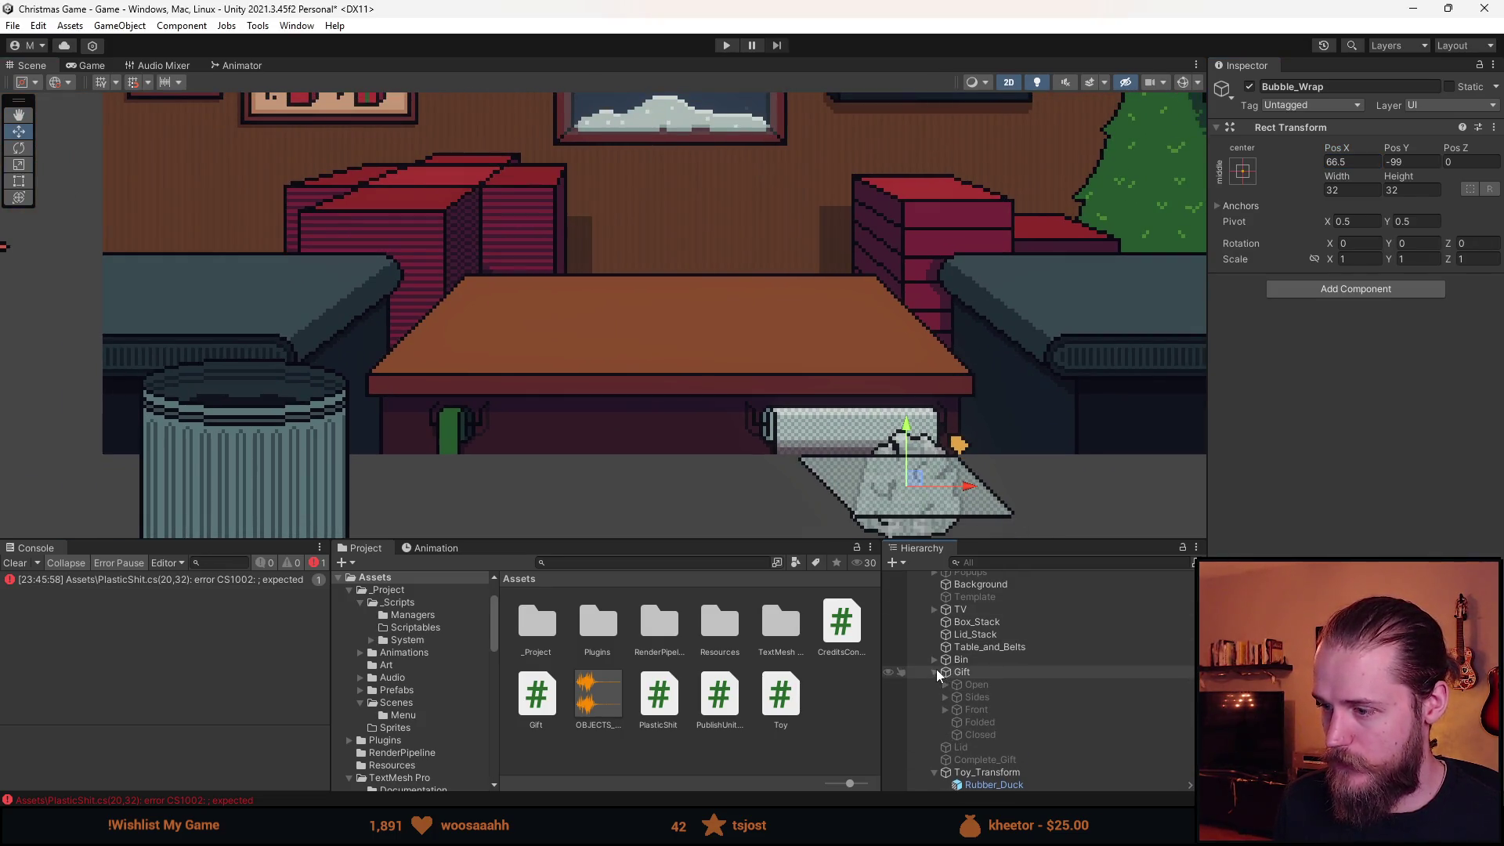
left_click(1003, 724)
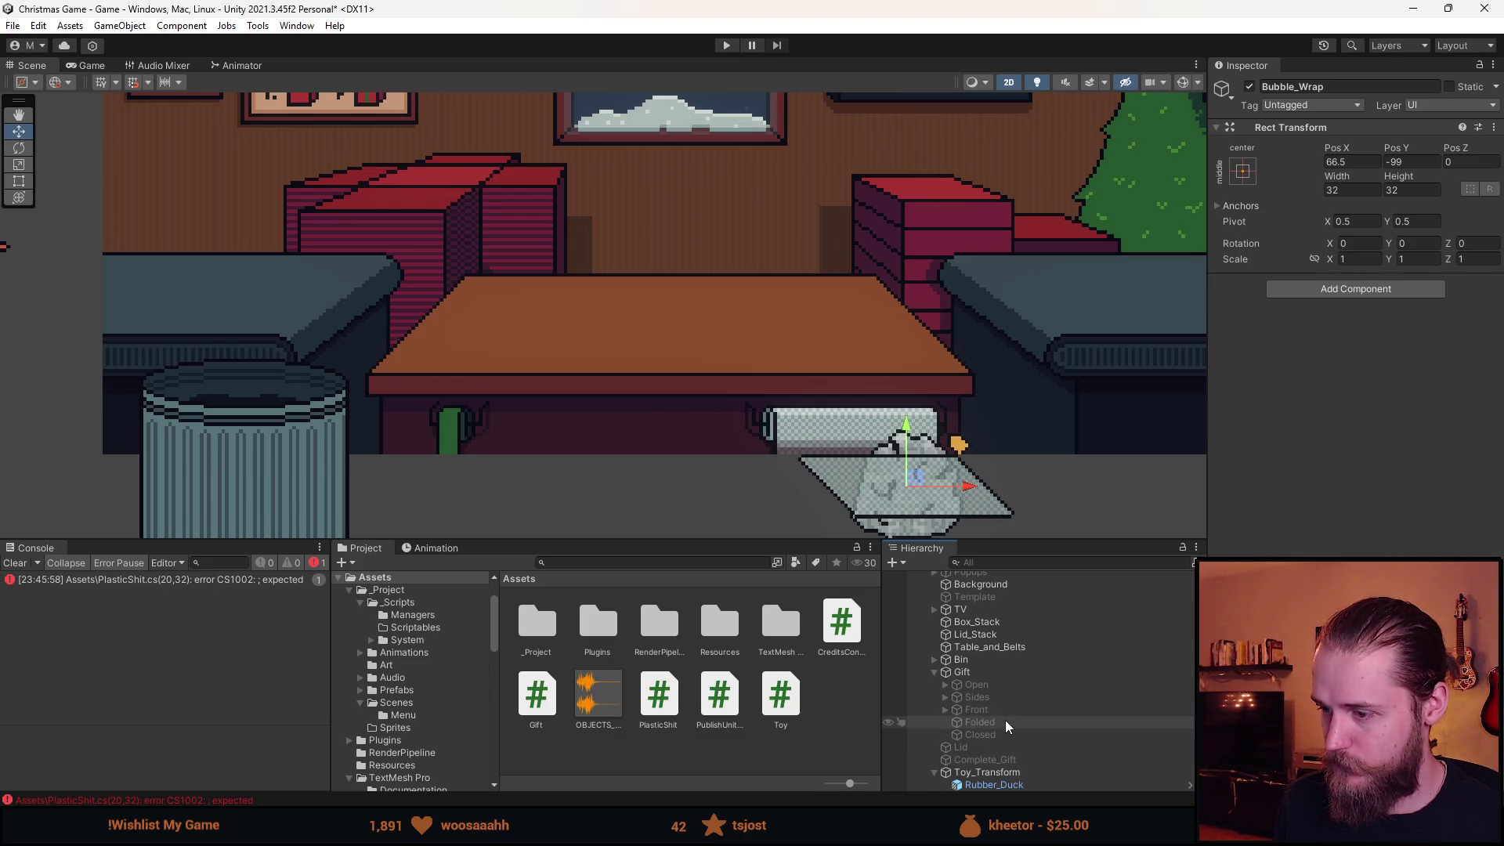
left_click(1250, 86)
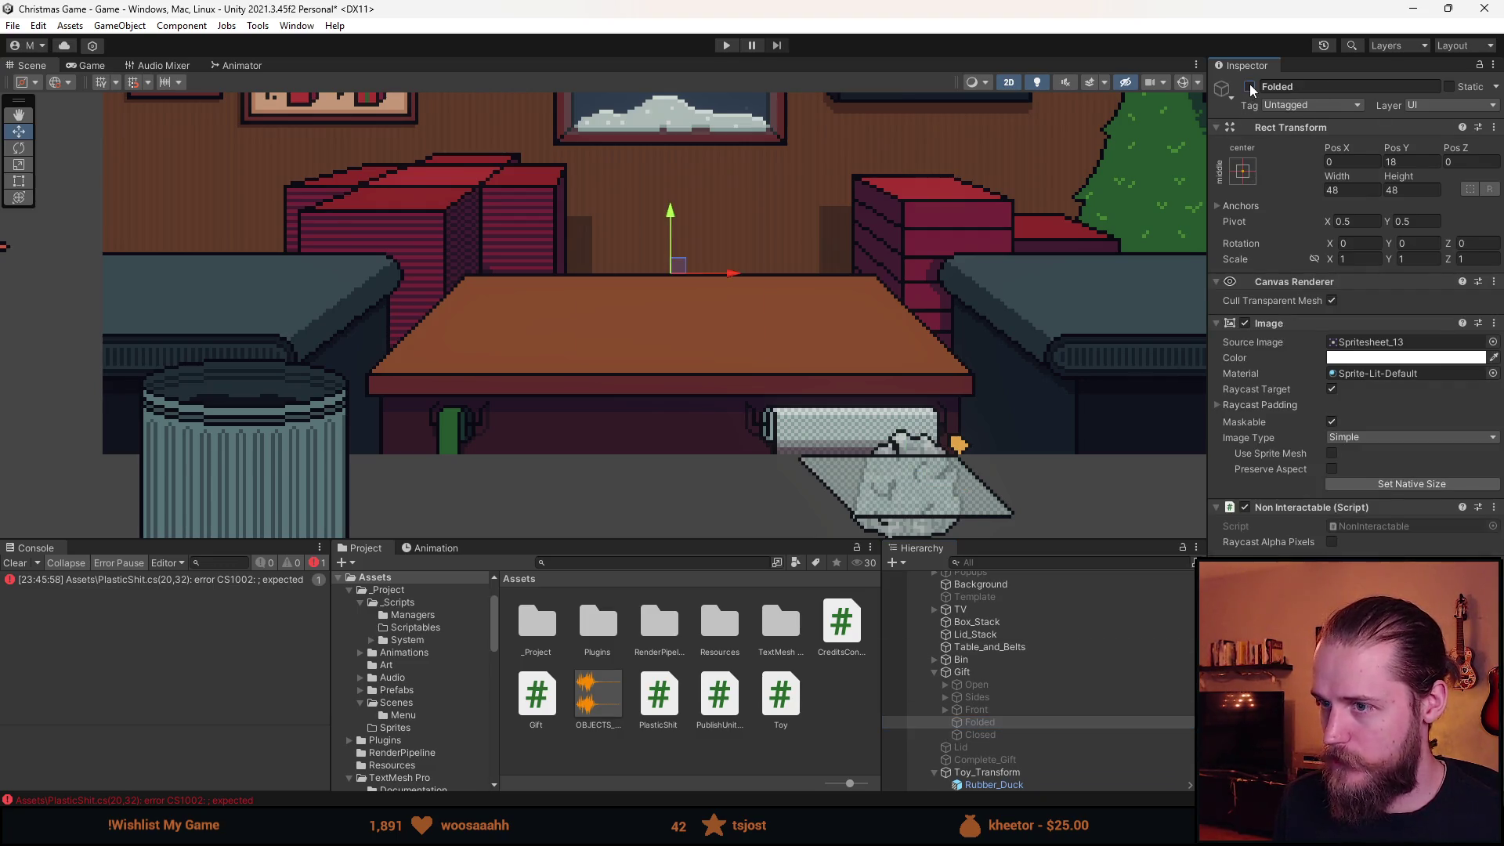
scroll(679, 253, "down", 3)
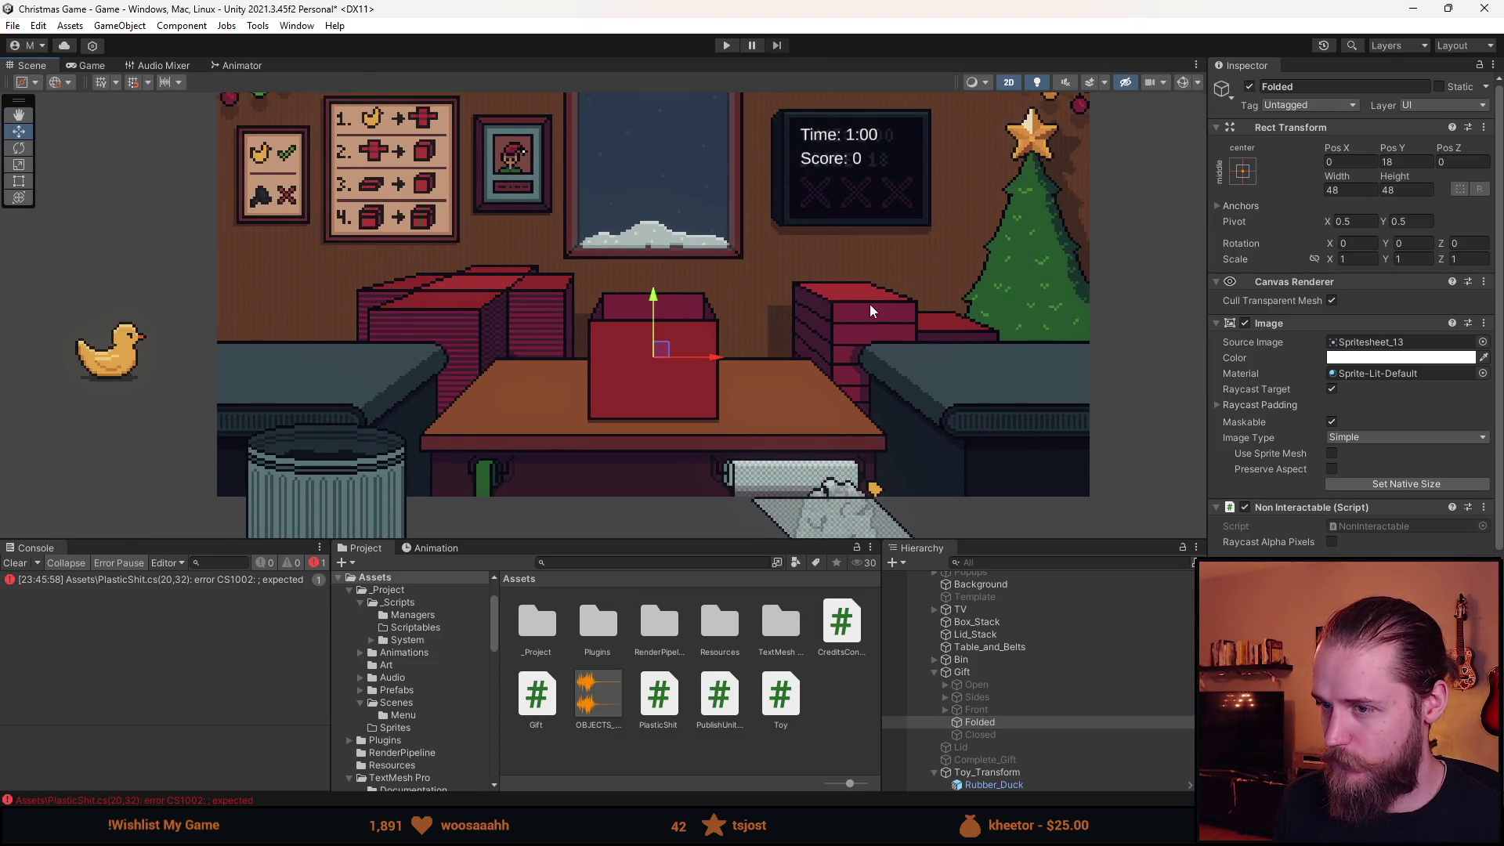
key("f")
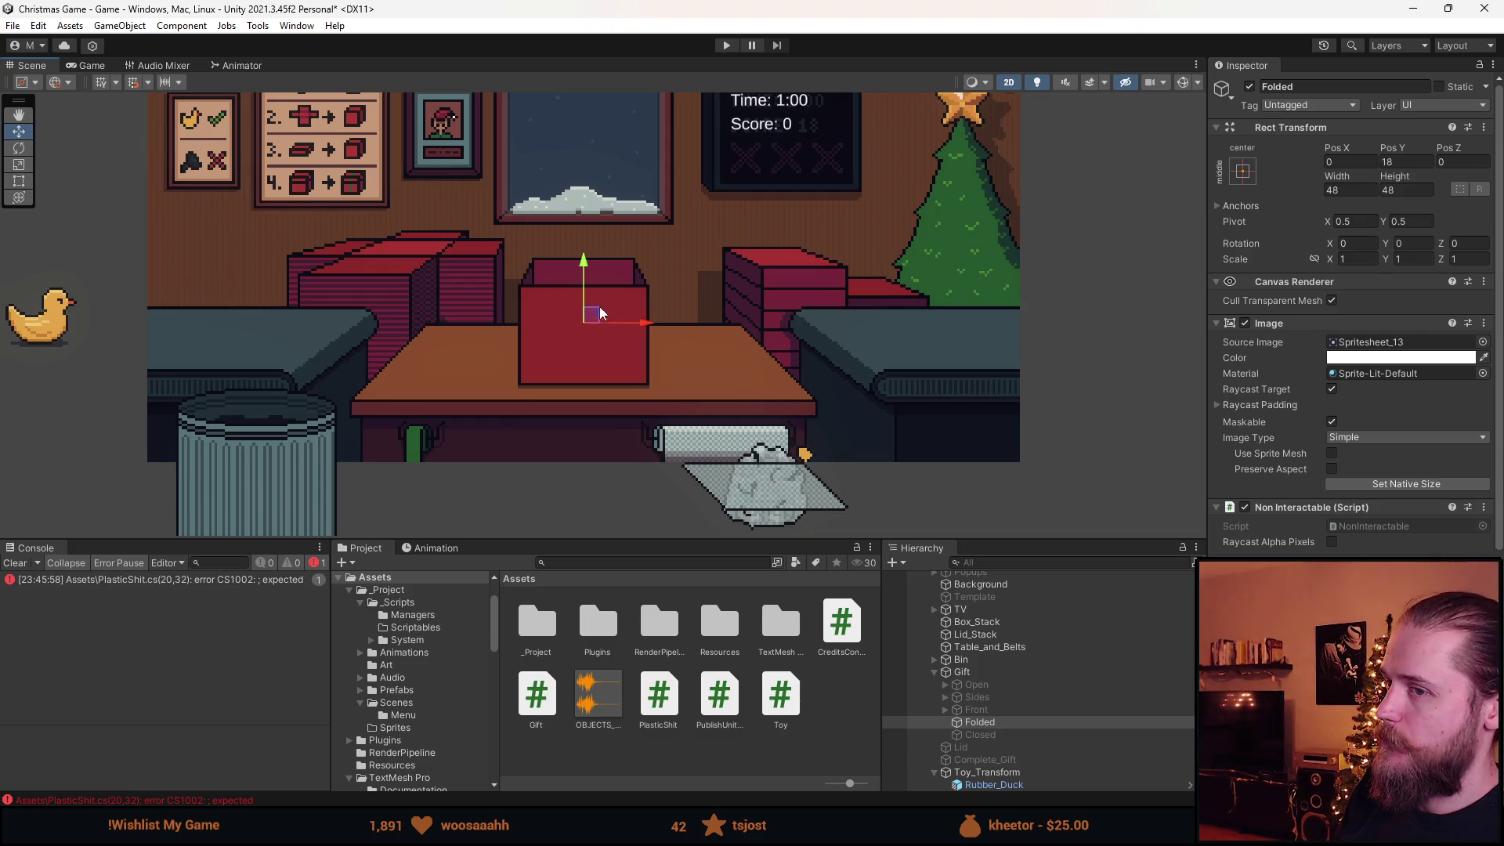
left_click(1021, 724)
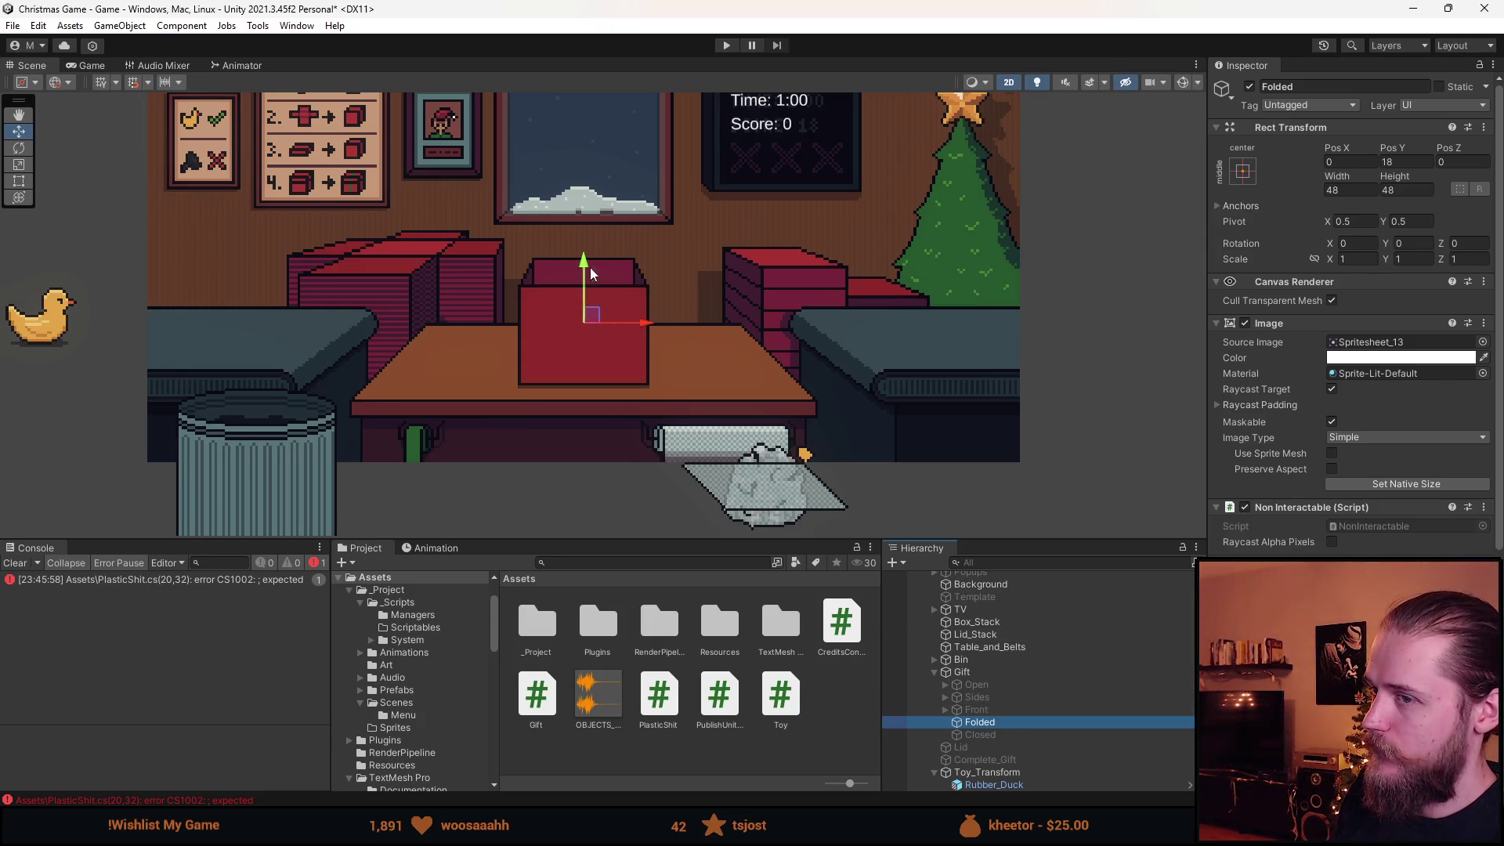
scroll(1015, 719, "down", 3)
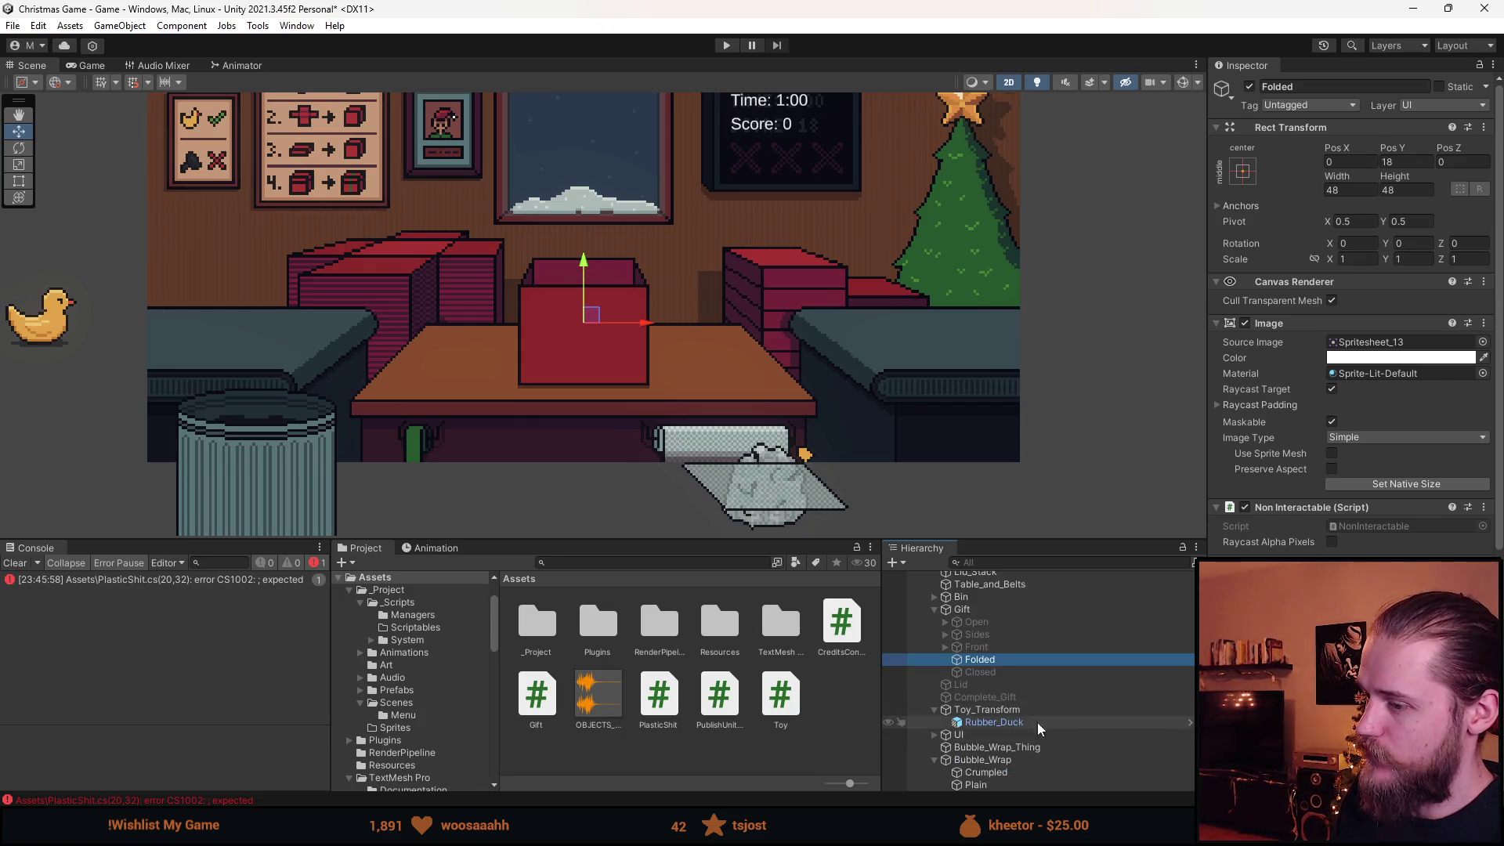
left_click(1014, 773)
left_click(716, 467)
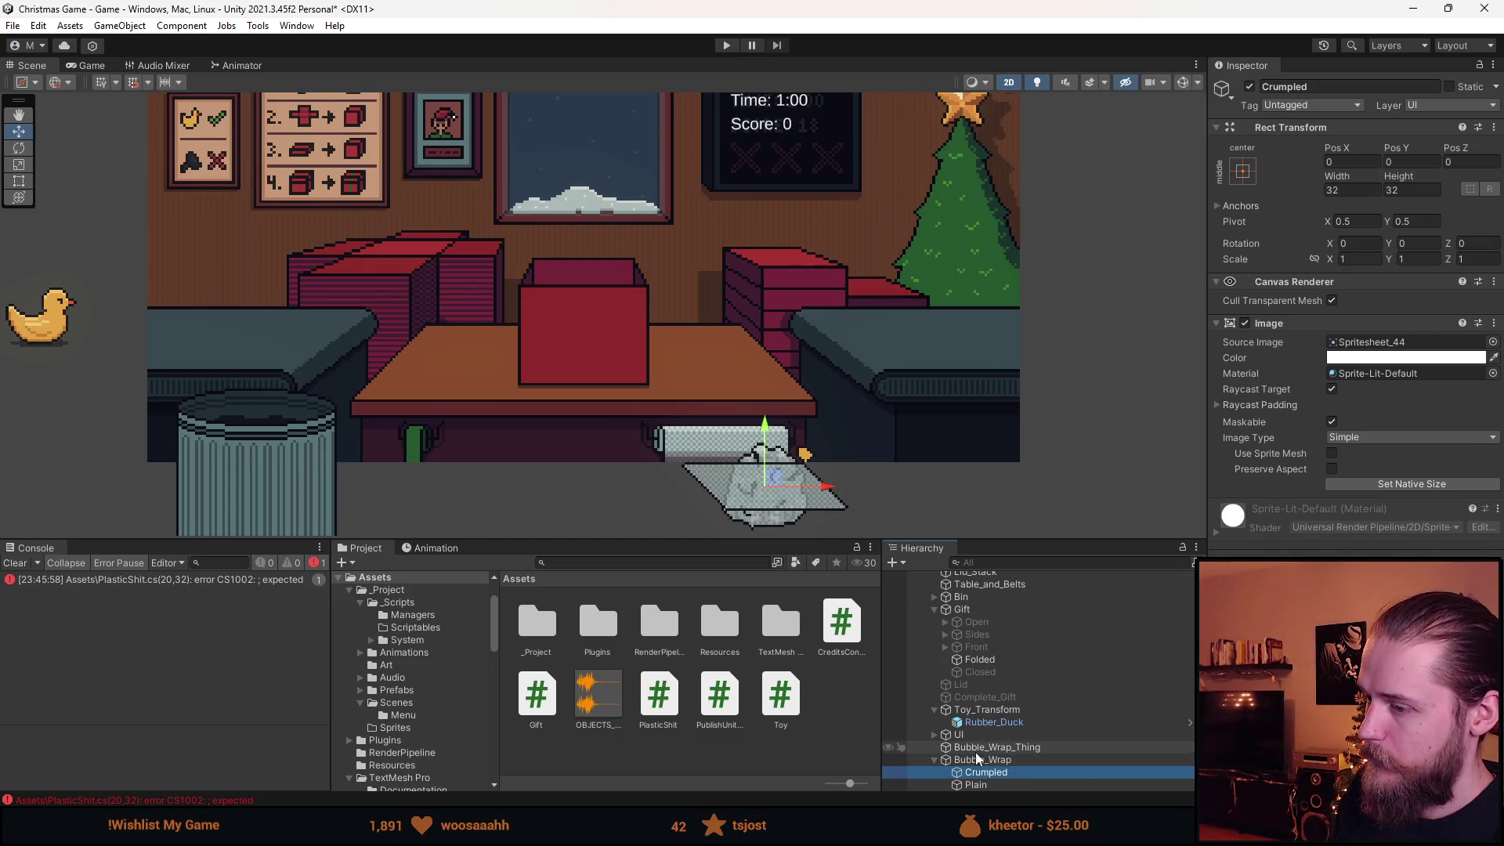
mouse_move(773, 483)
left_mouse_down()
mouse_move(604, 223)
mouse_move(599, 329)
mouse_move(577, 208)
mouse_move(590, 266)
mouse_move(584, 255)
mouse_move(619, 255)
mouse_move(671, 308)
mouse_move(774, 477)
left_mouse_up()
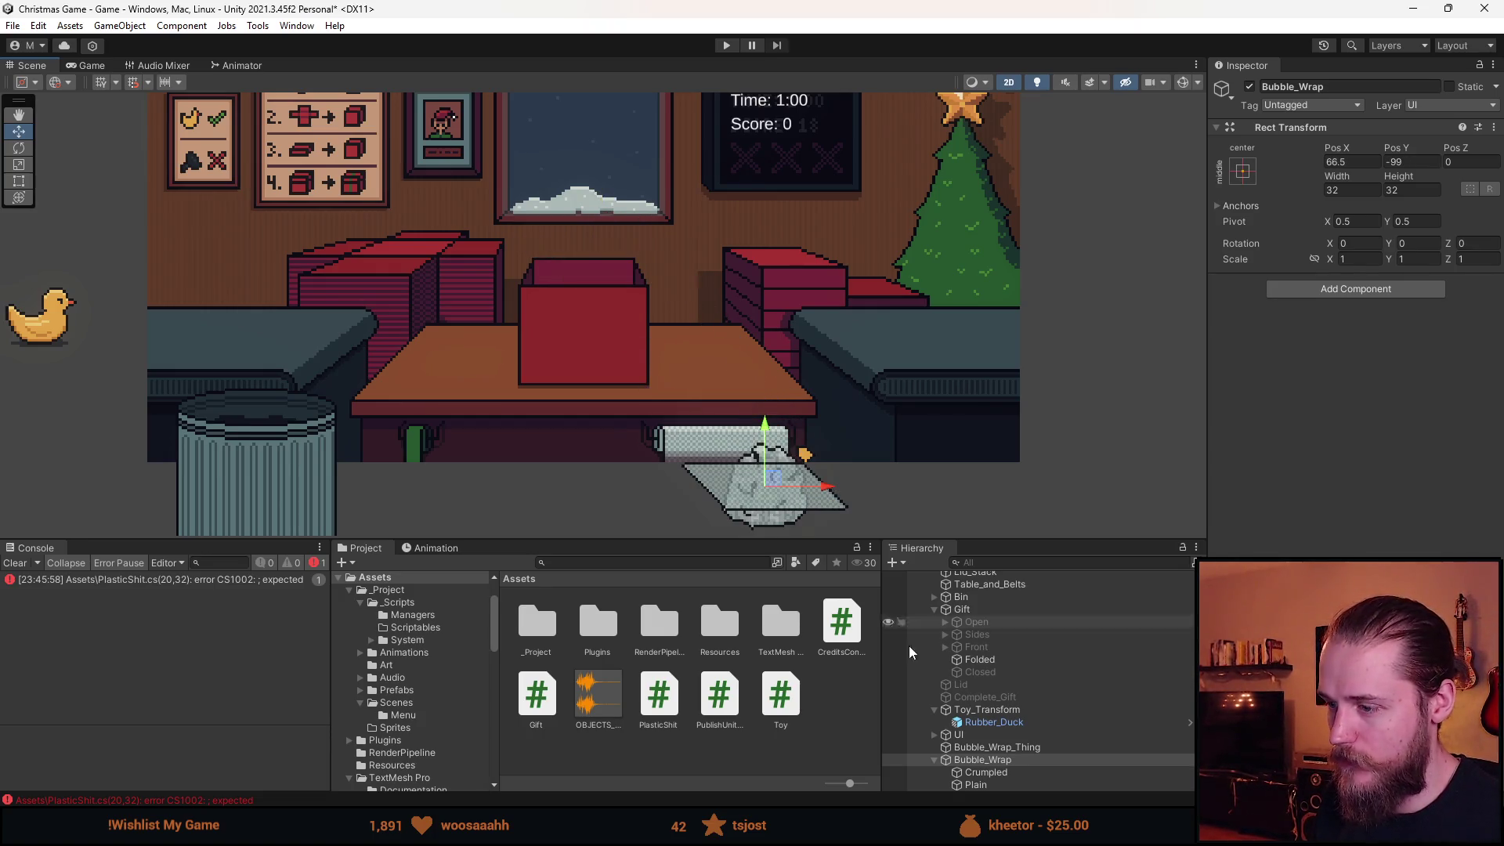
Hide the Folded and Front gift parts, then drag Bubble_Wrap into the Gift group.
left_click(979, 660)
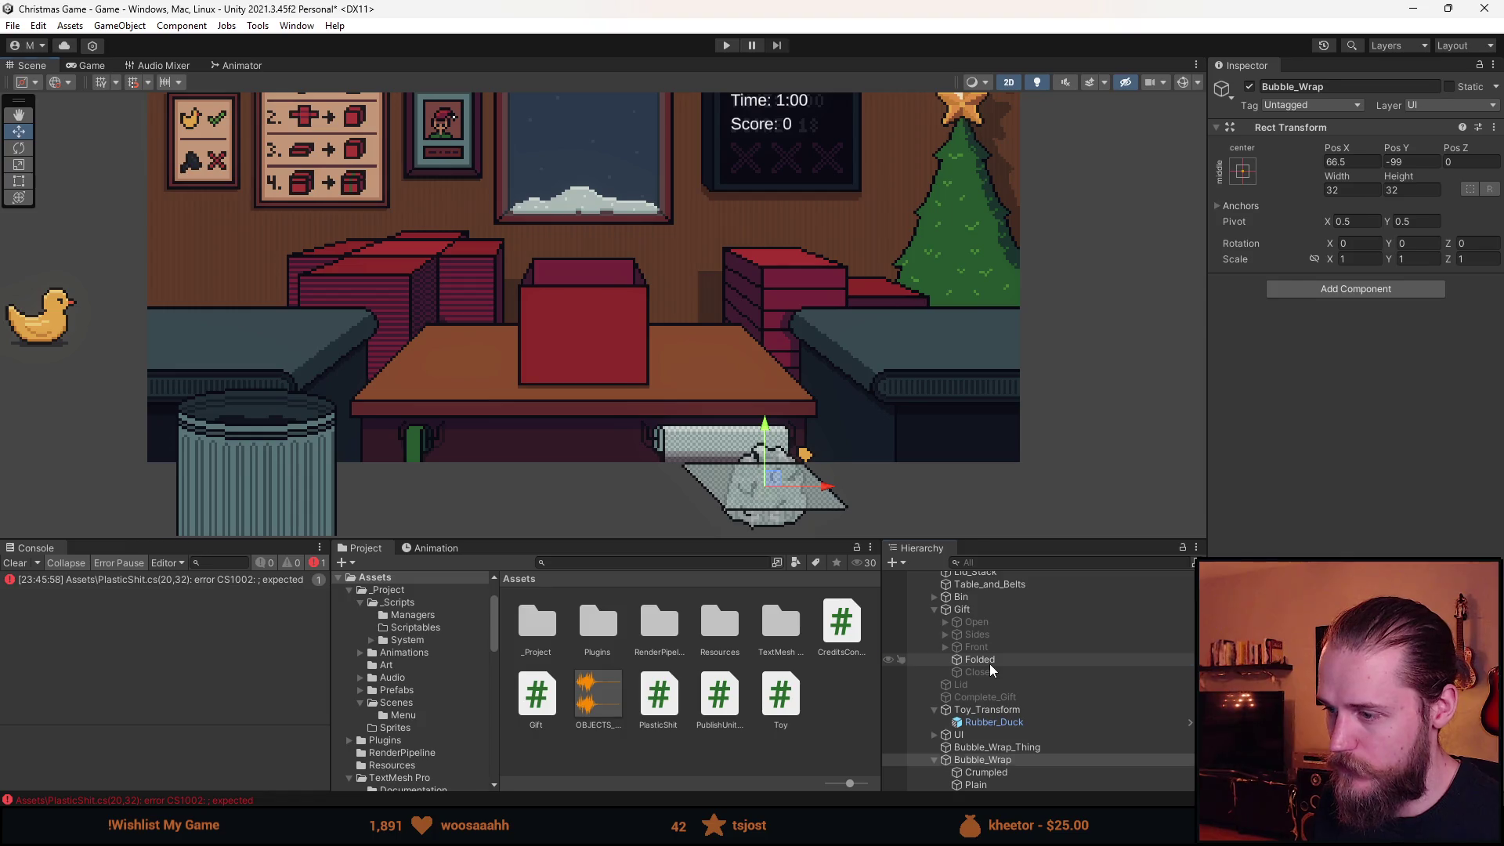
left_click(1250, 86)
left_click(976, 647)
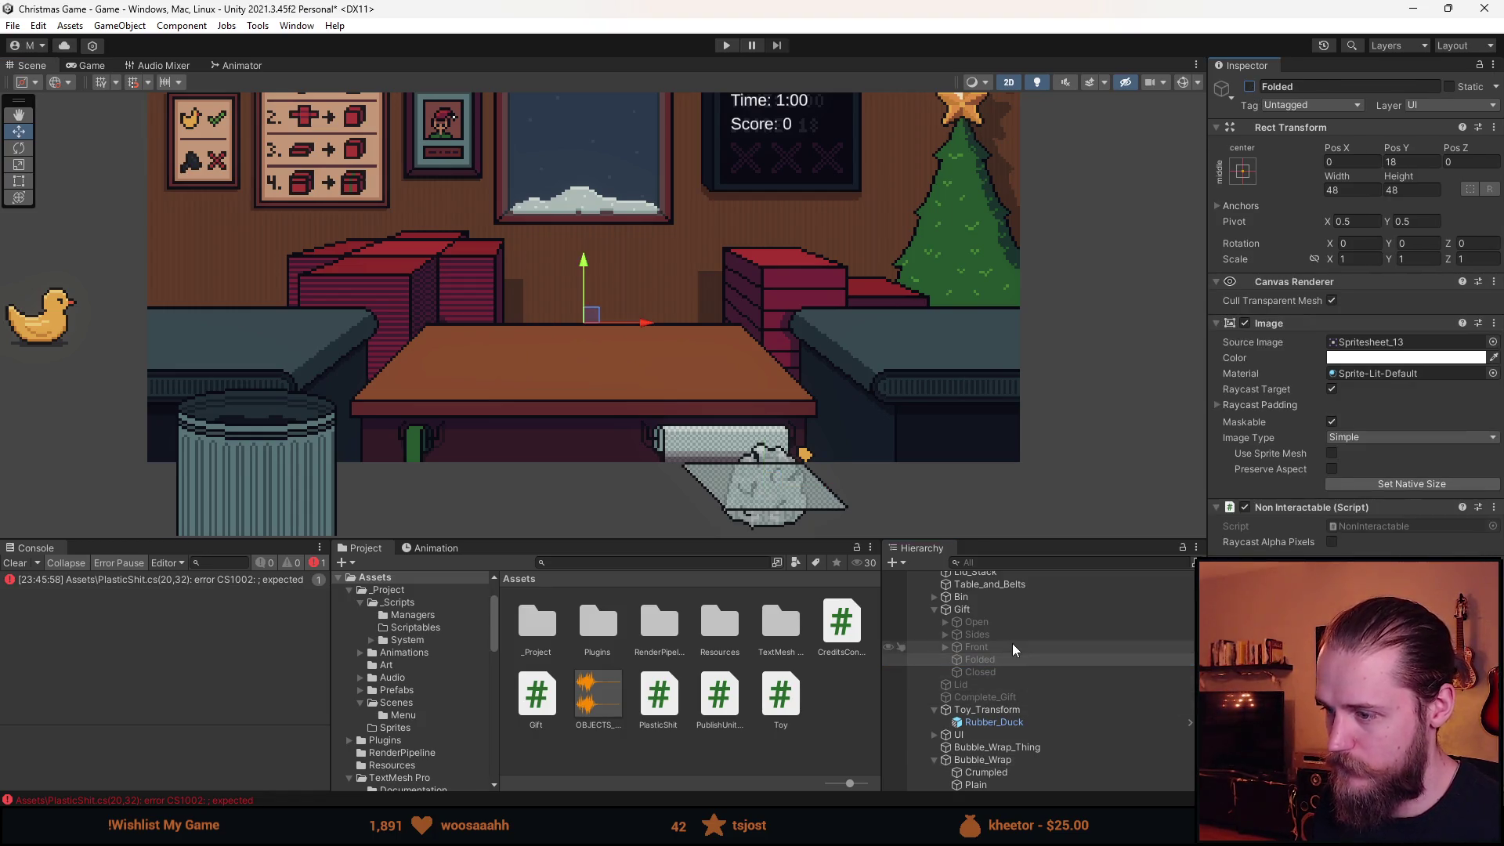
left_click(1249, 86)
left_click(1249, 86)
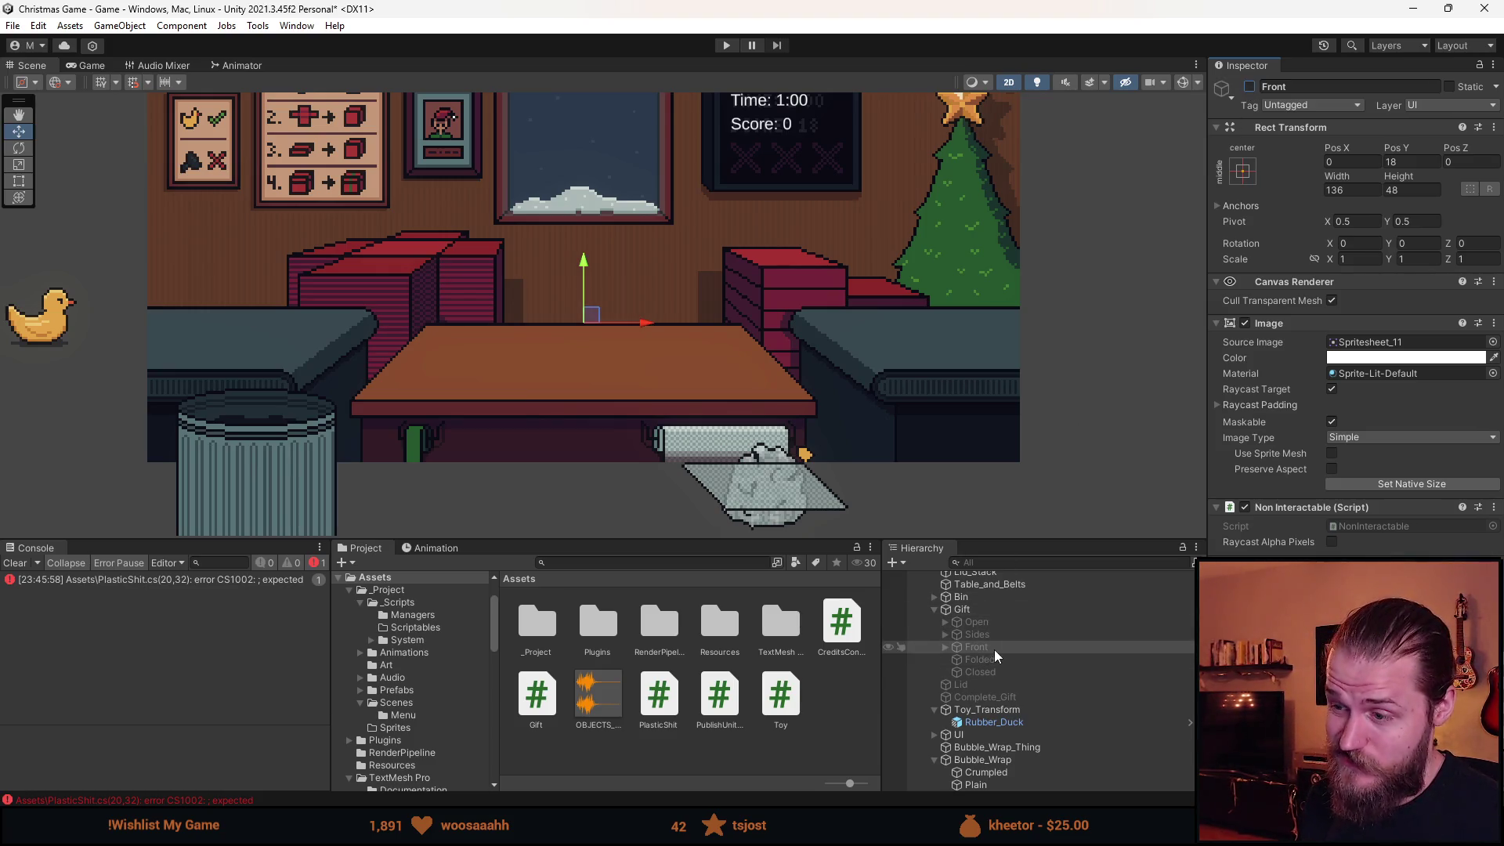
left_click(991, 761)
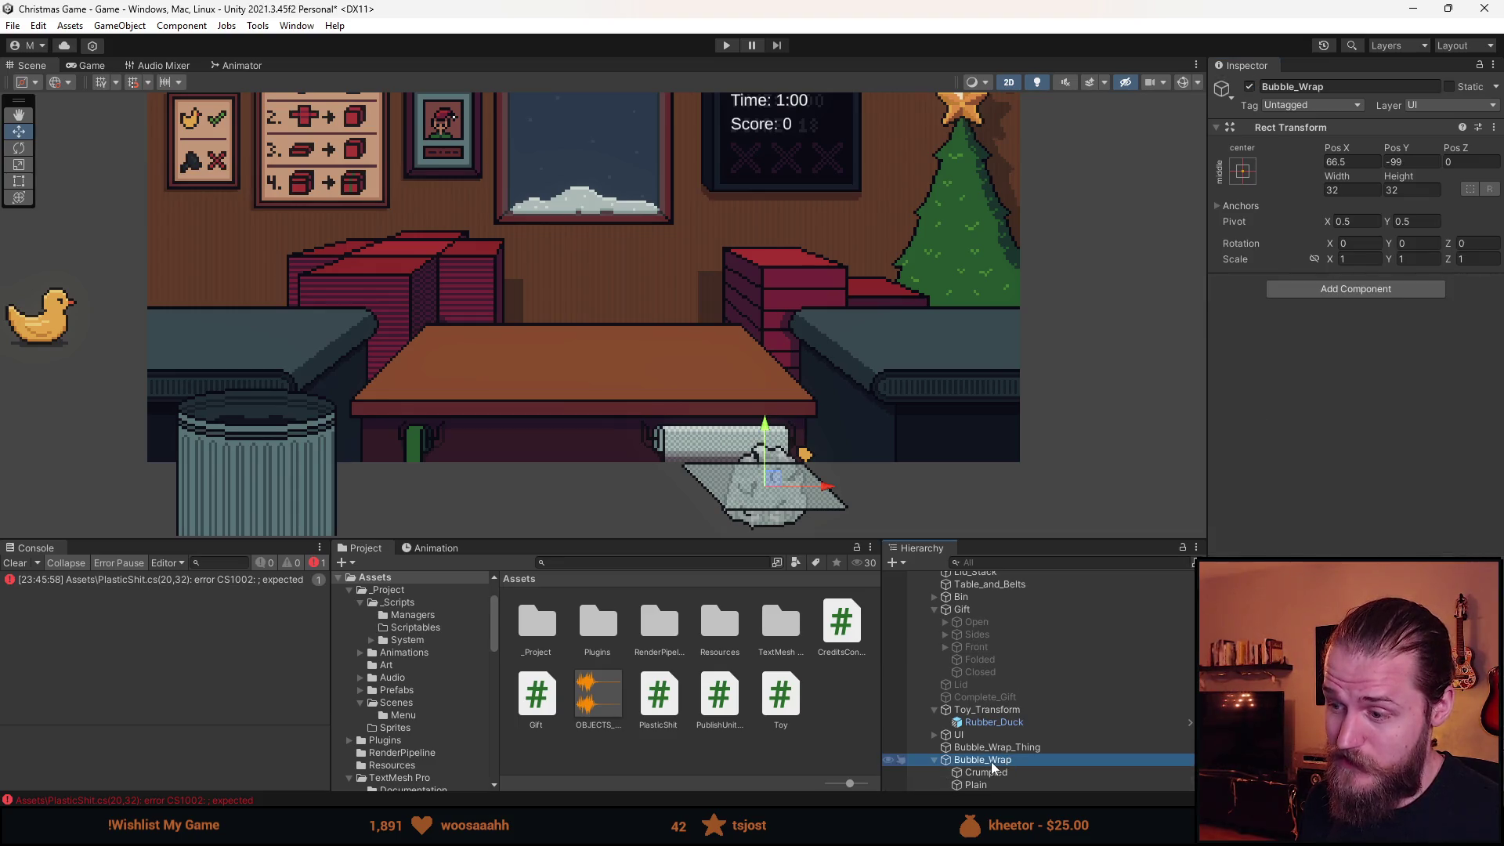
left_click_drag(993, 768, 999, 649)
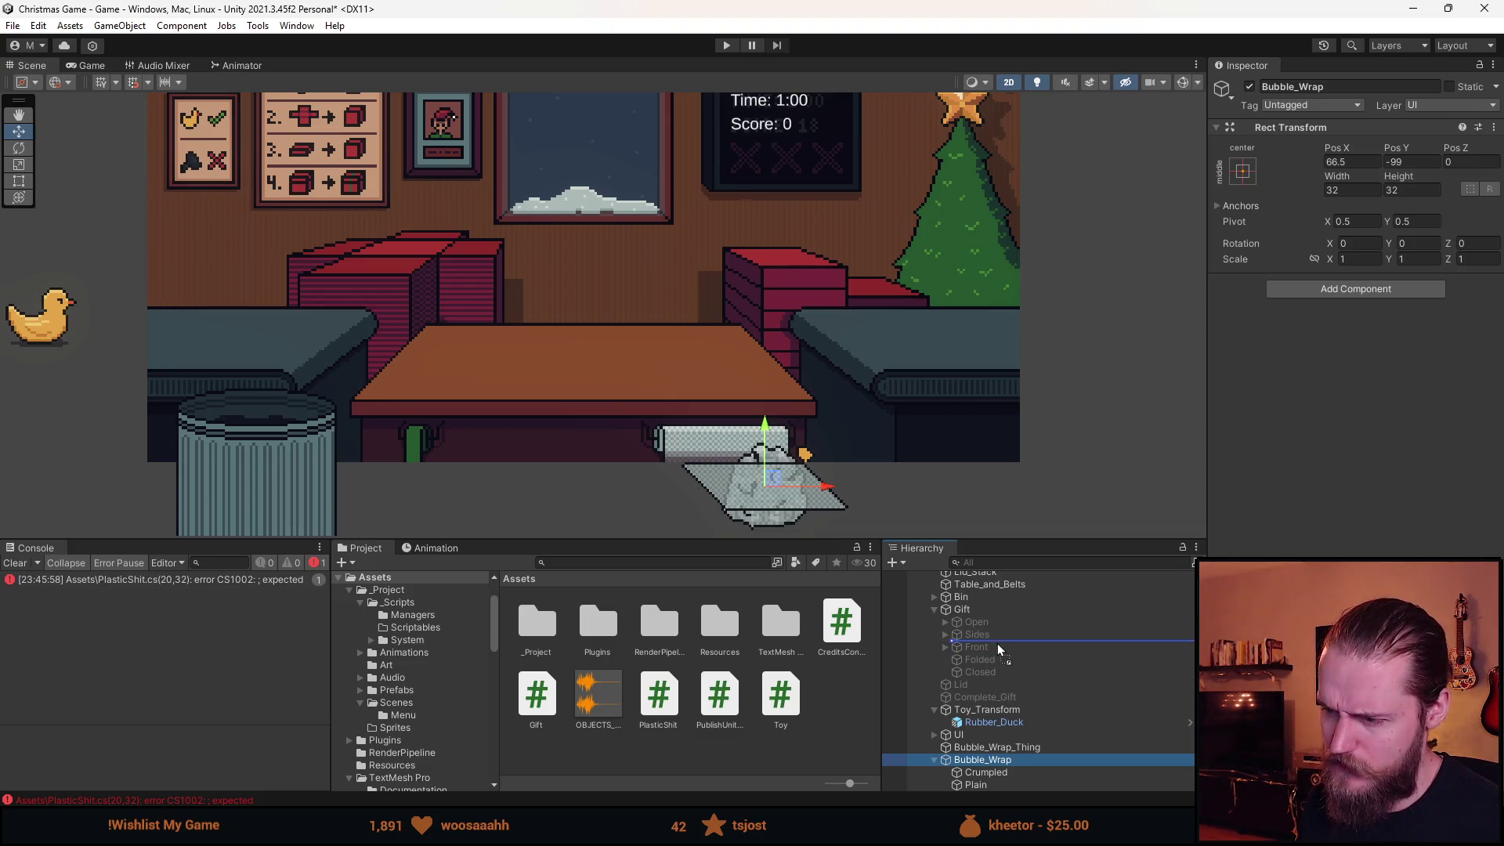
left_click_drag(1000, 648, 1000, 648)
left_click(997, 697)
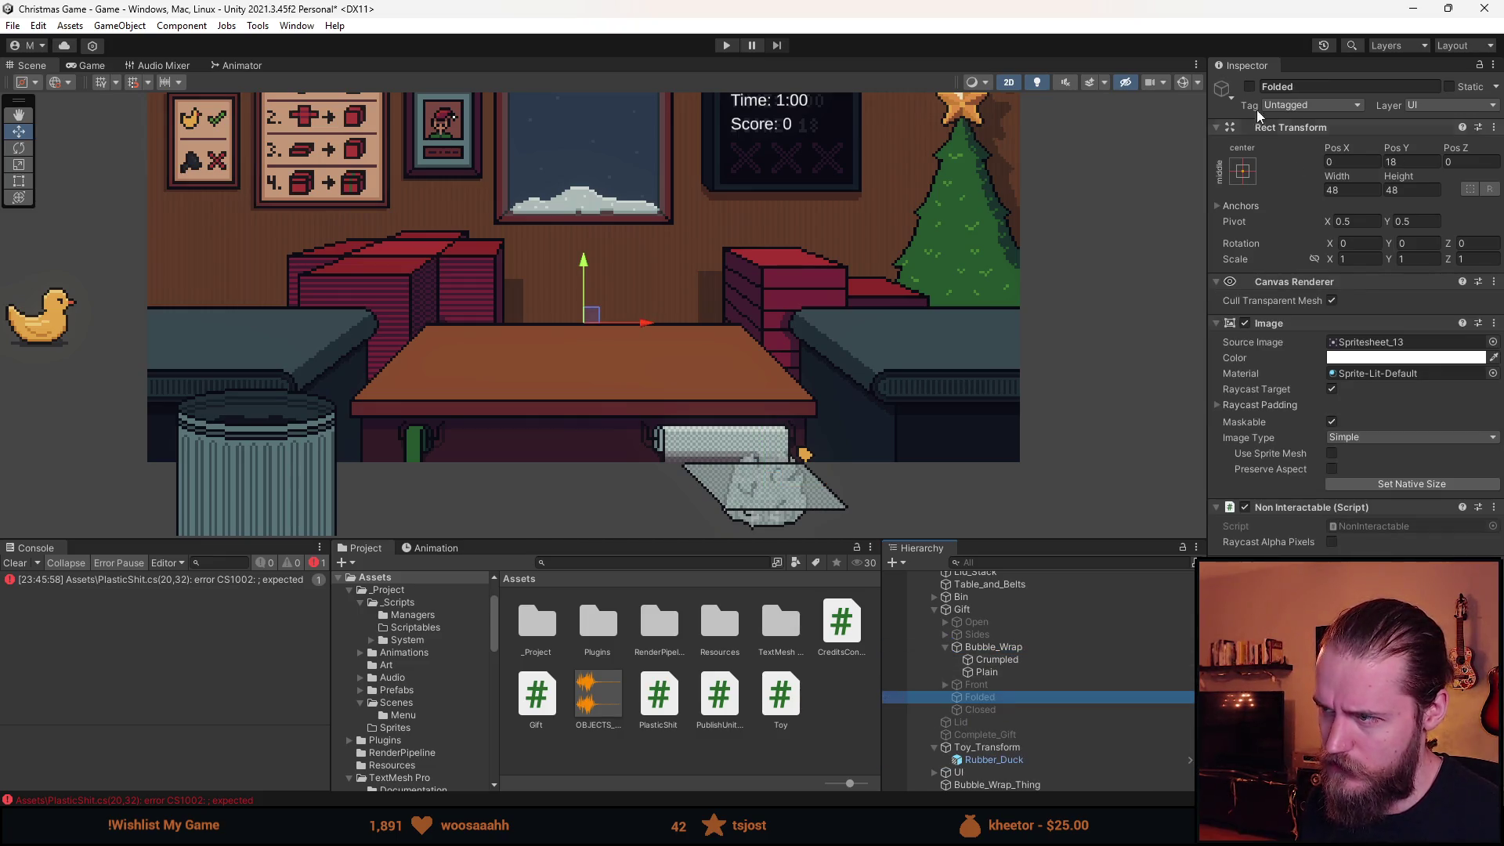
left_click(1249, 87)
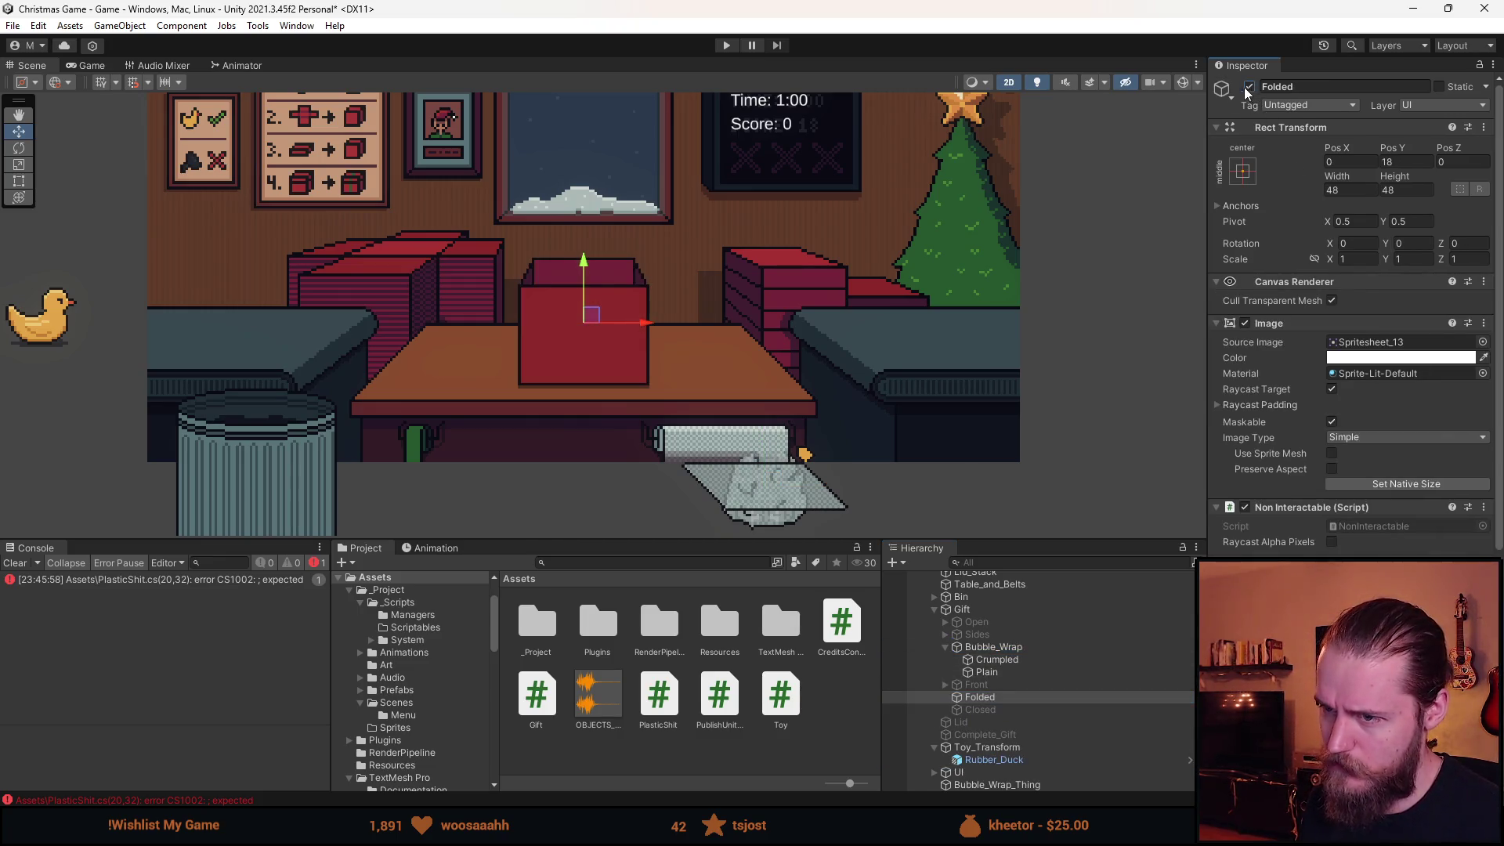
left_click(993, 647)
mouse_move(775, 492)
left_mouse_down()
mouse_move(748, 383)
mouse_move(587, 186)
mouse_move(595, 276)
left_mouse_up()
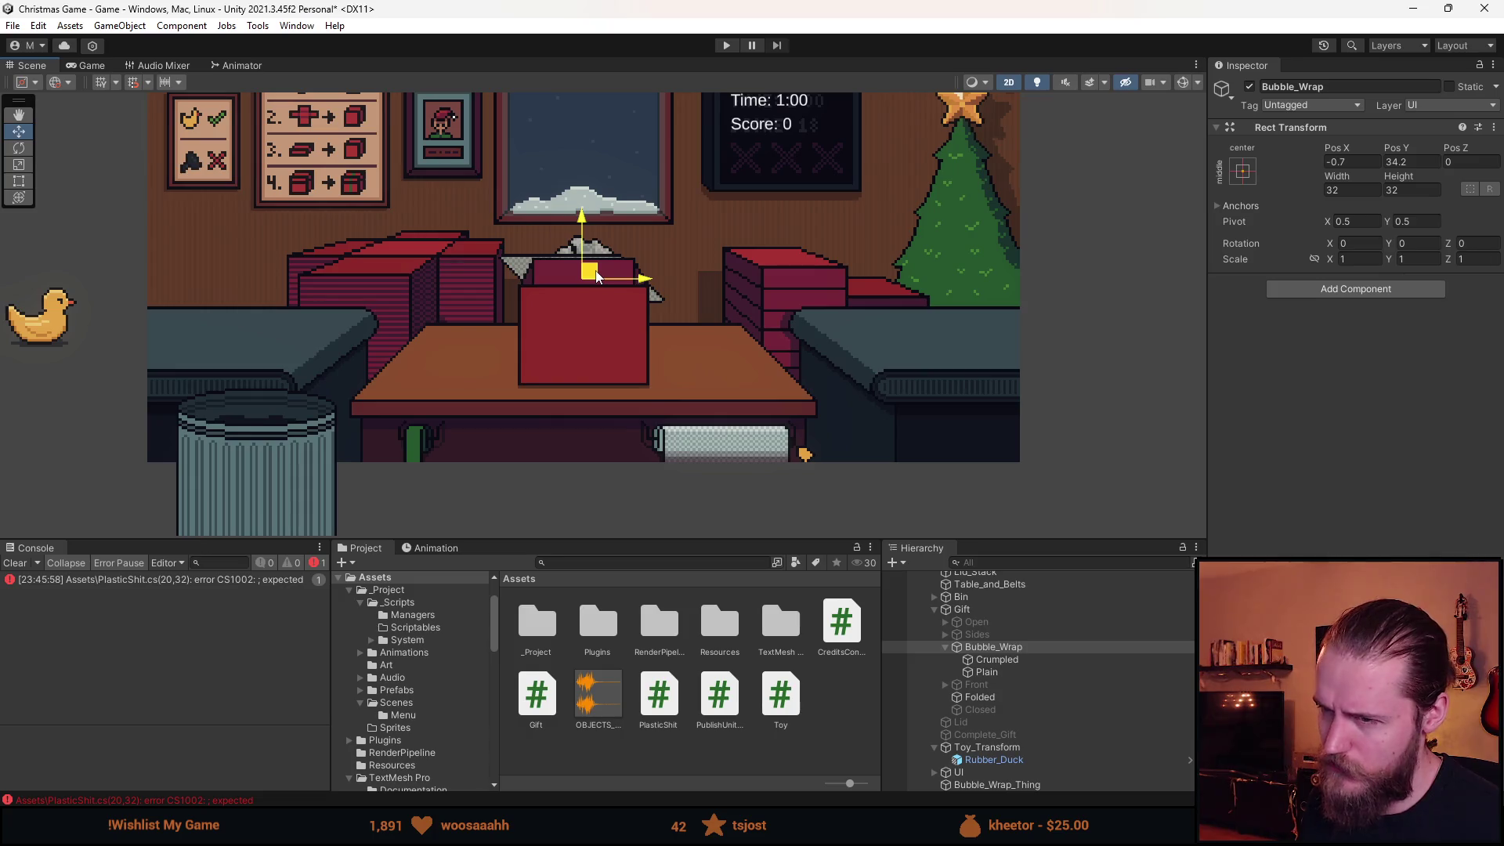
key("ctrl+z")
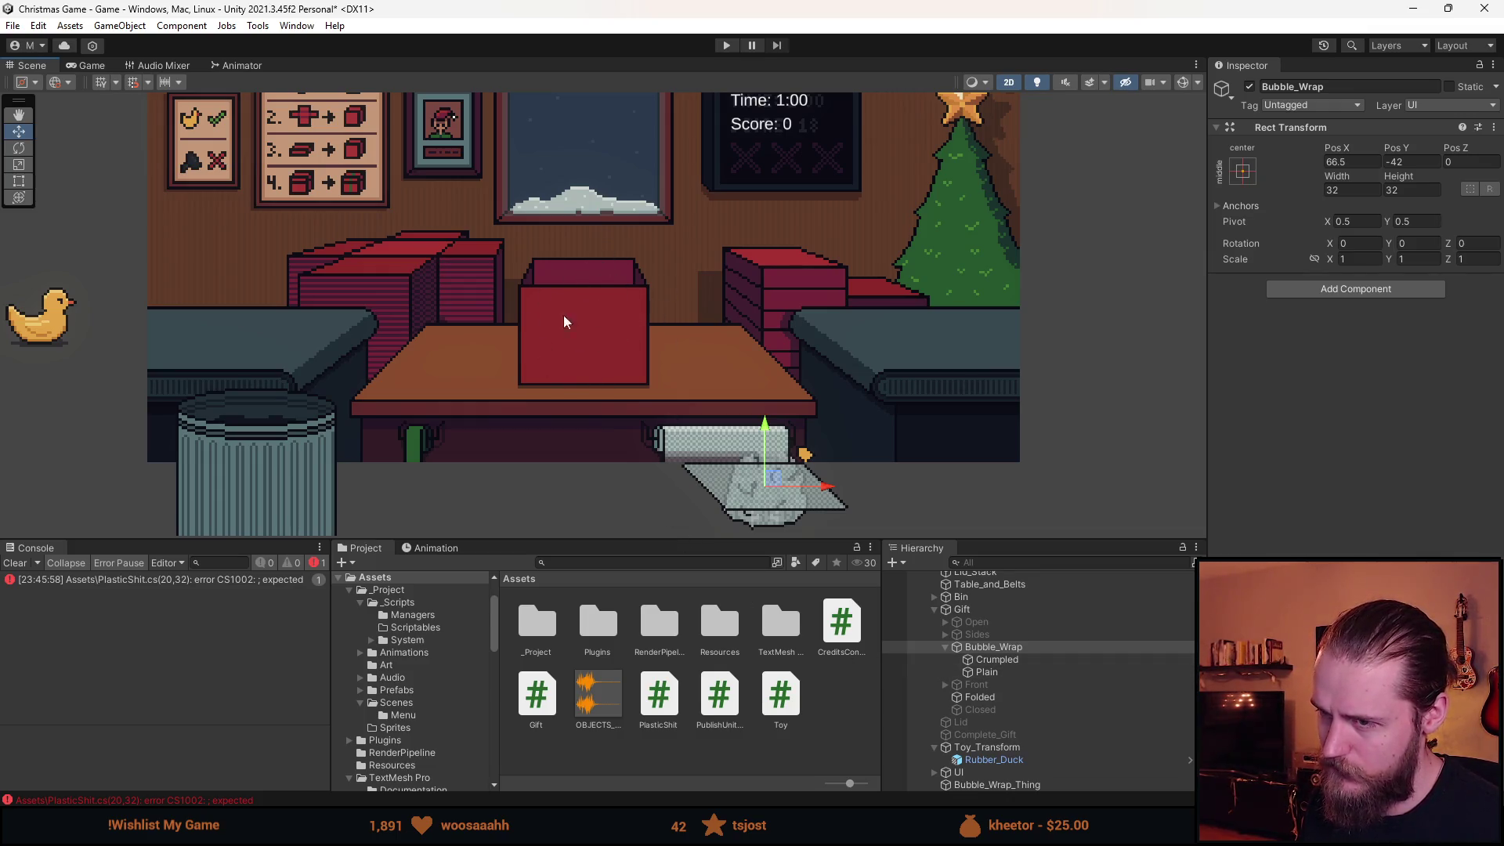
Deactivate the Folded gift part and activate Sides to show the open box walls.
left_click(946, 648)
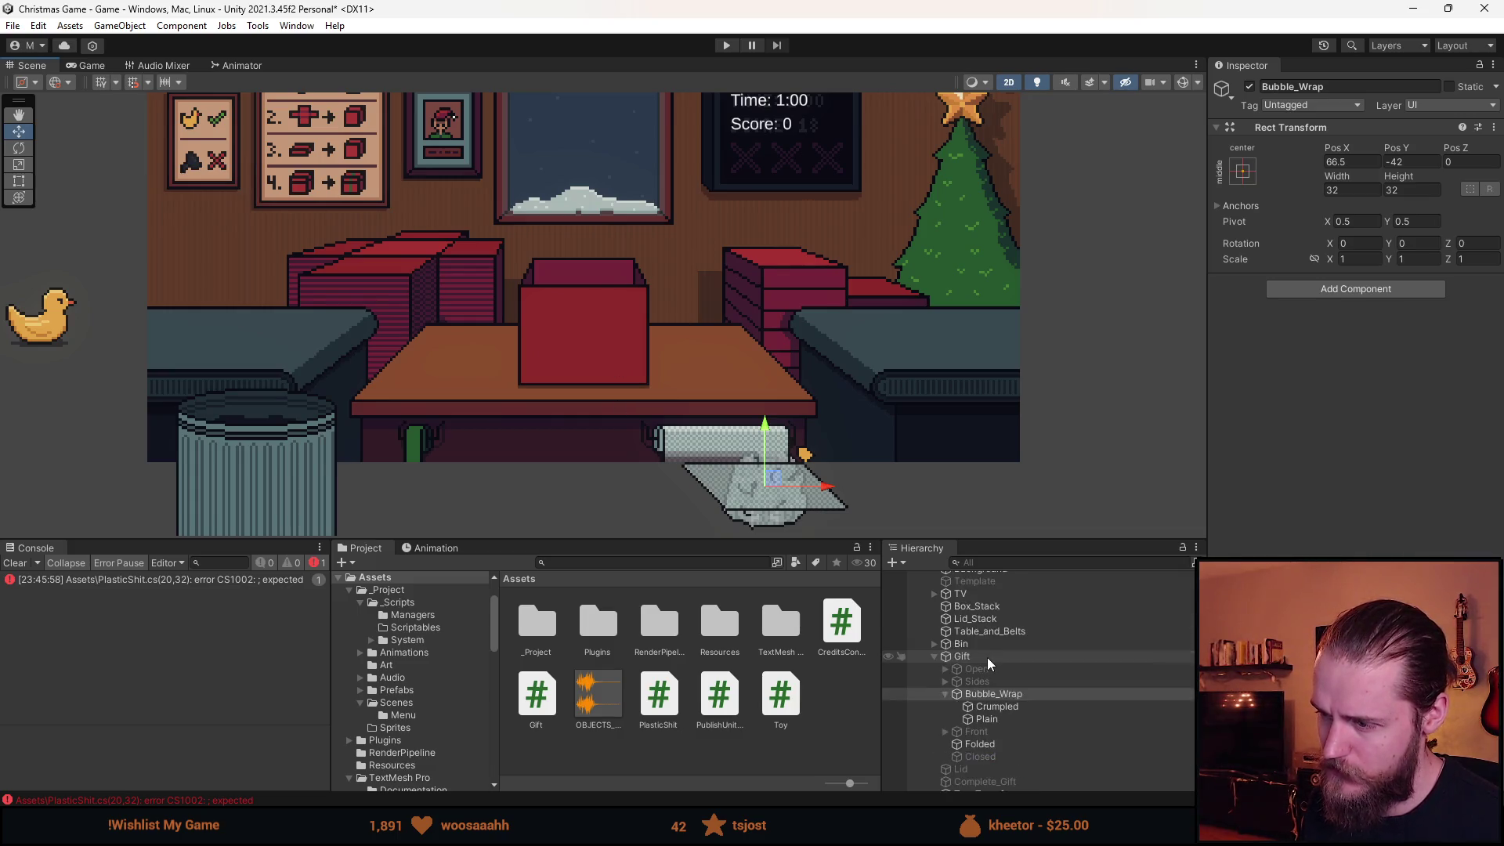
left_click(948, 672)
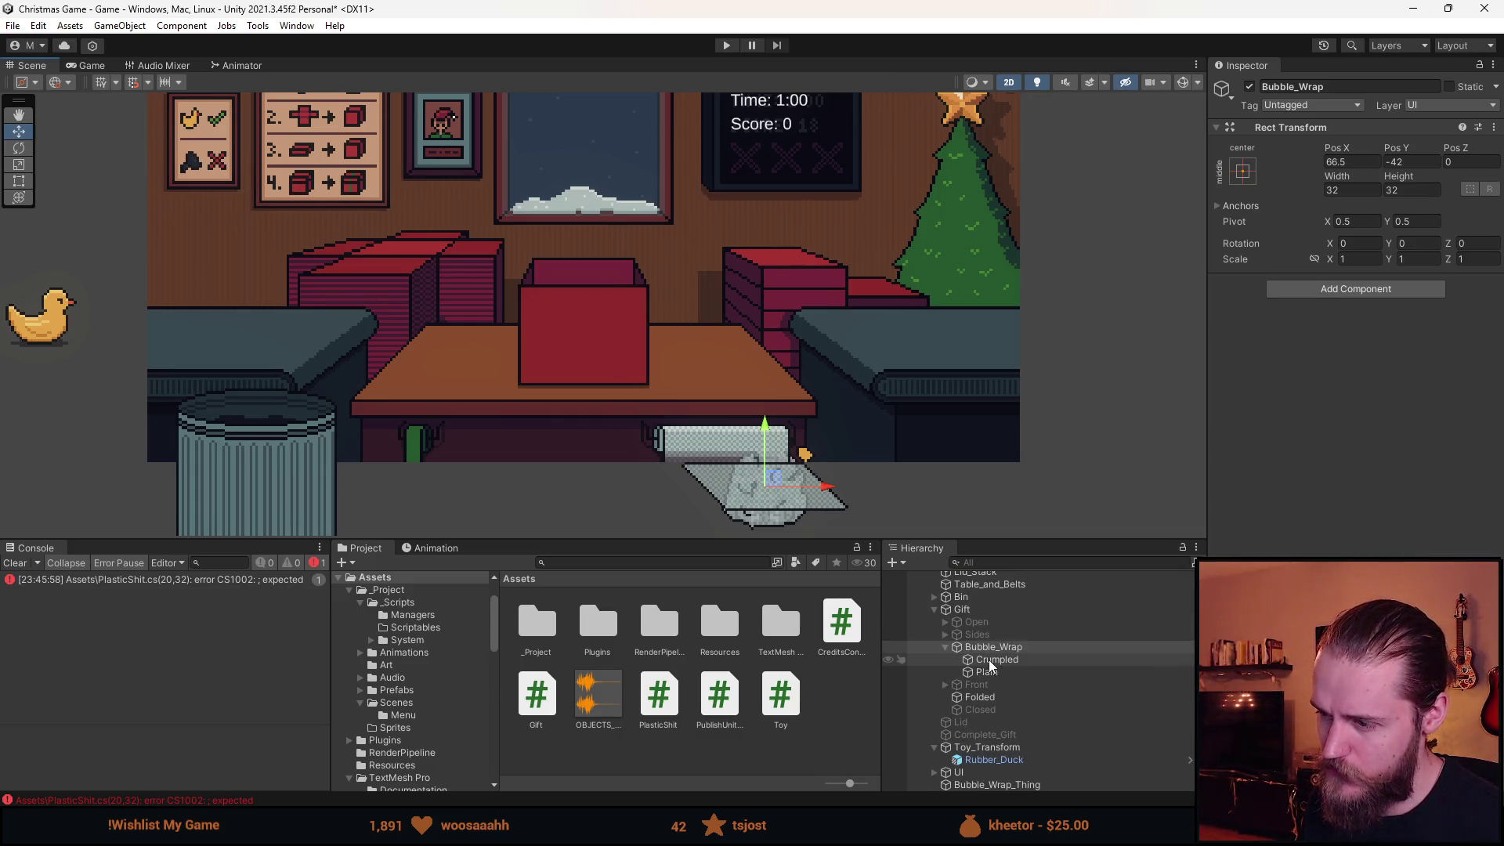
left_click(949, 696)
left_click(947, 687)
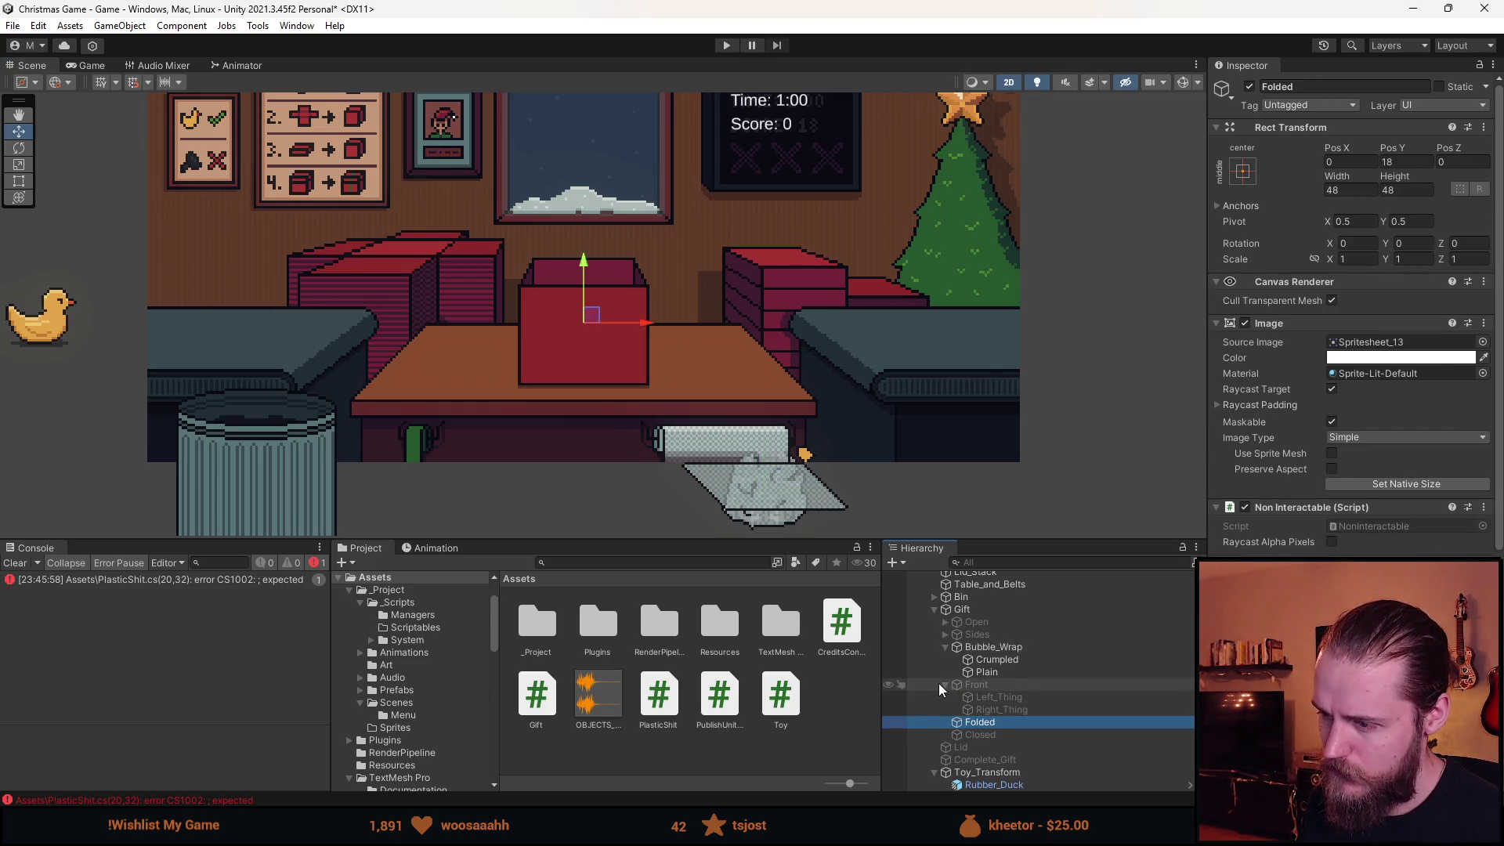
left_click(946, 686)
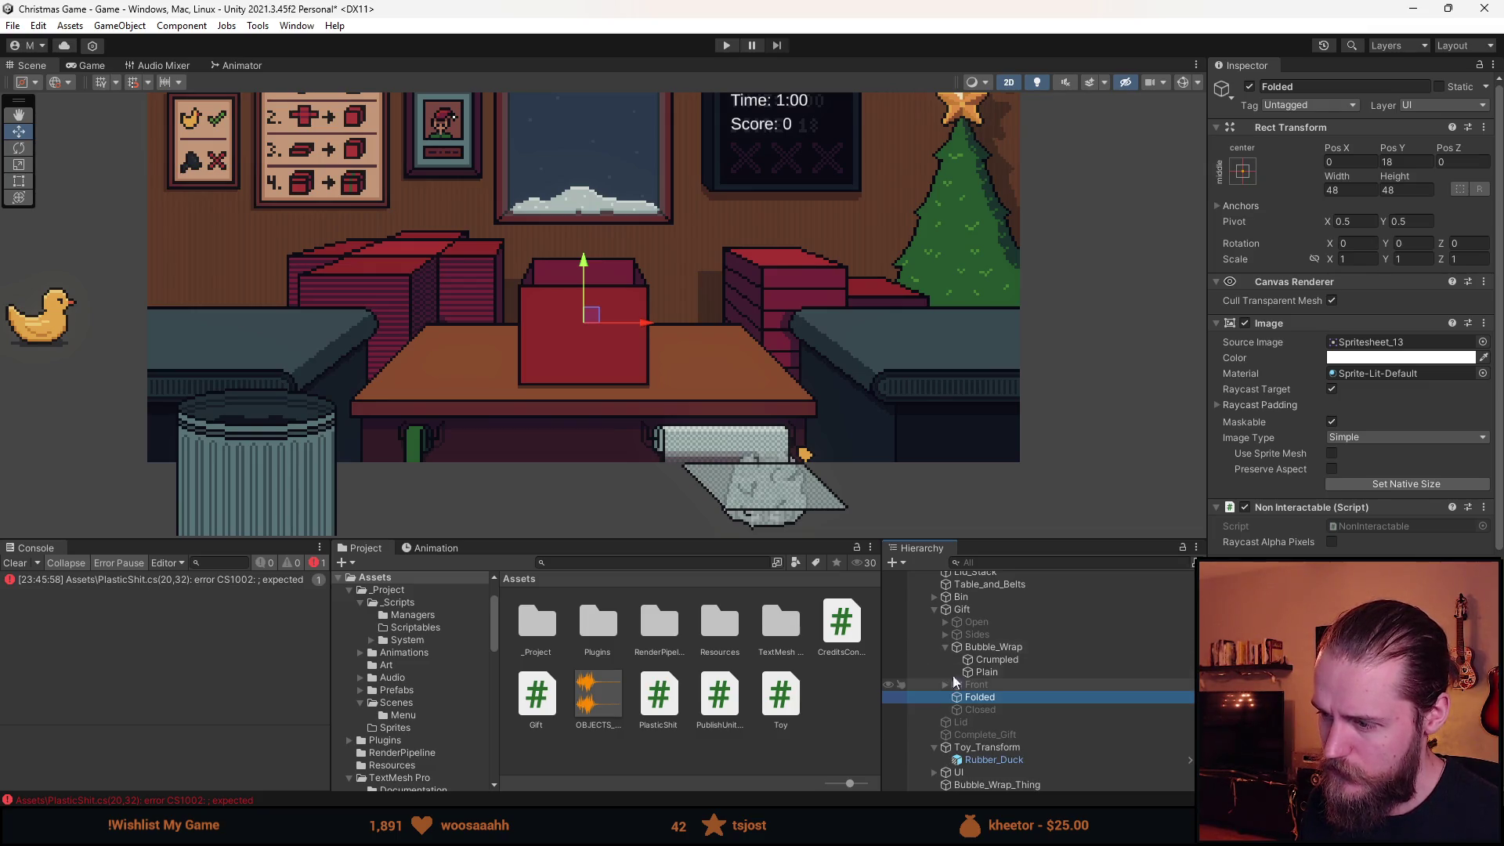
left_click(989, 646)
left_click(979, 635)
left_click(979, 697)
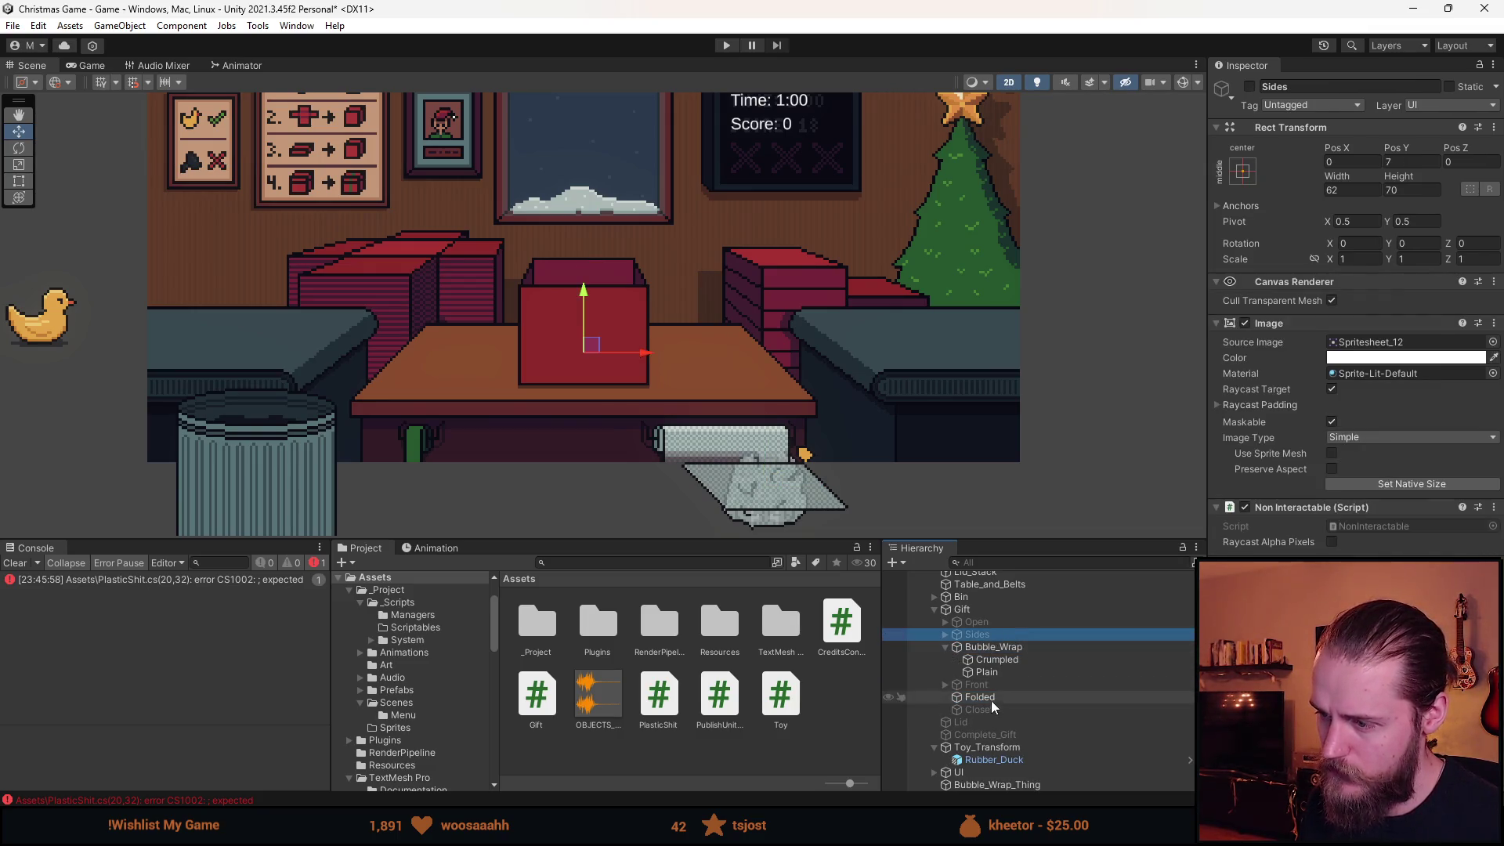
left_click(1250, 87)
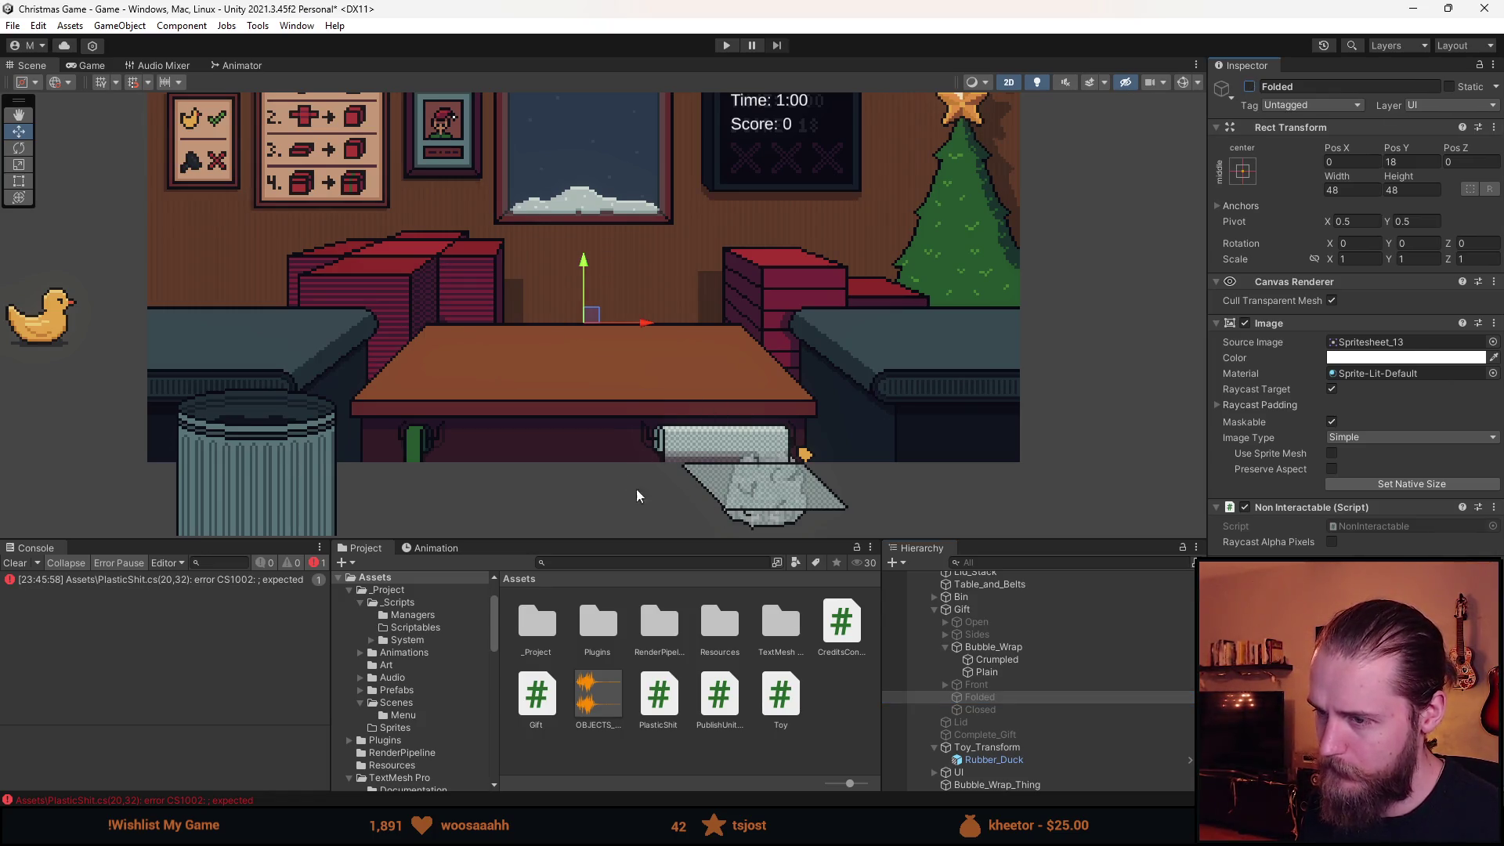
left_click(969, 636)
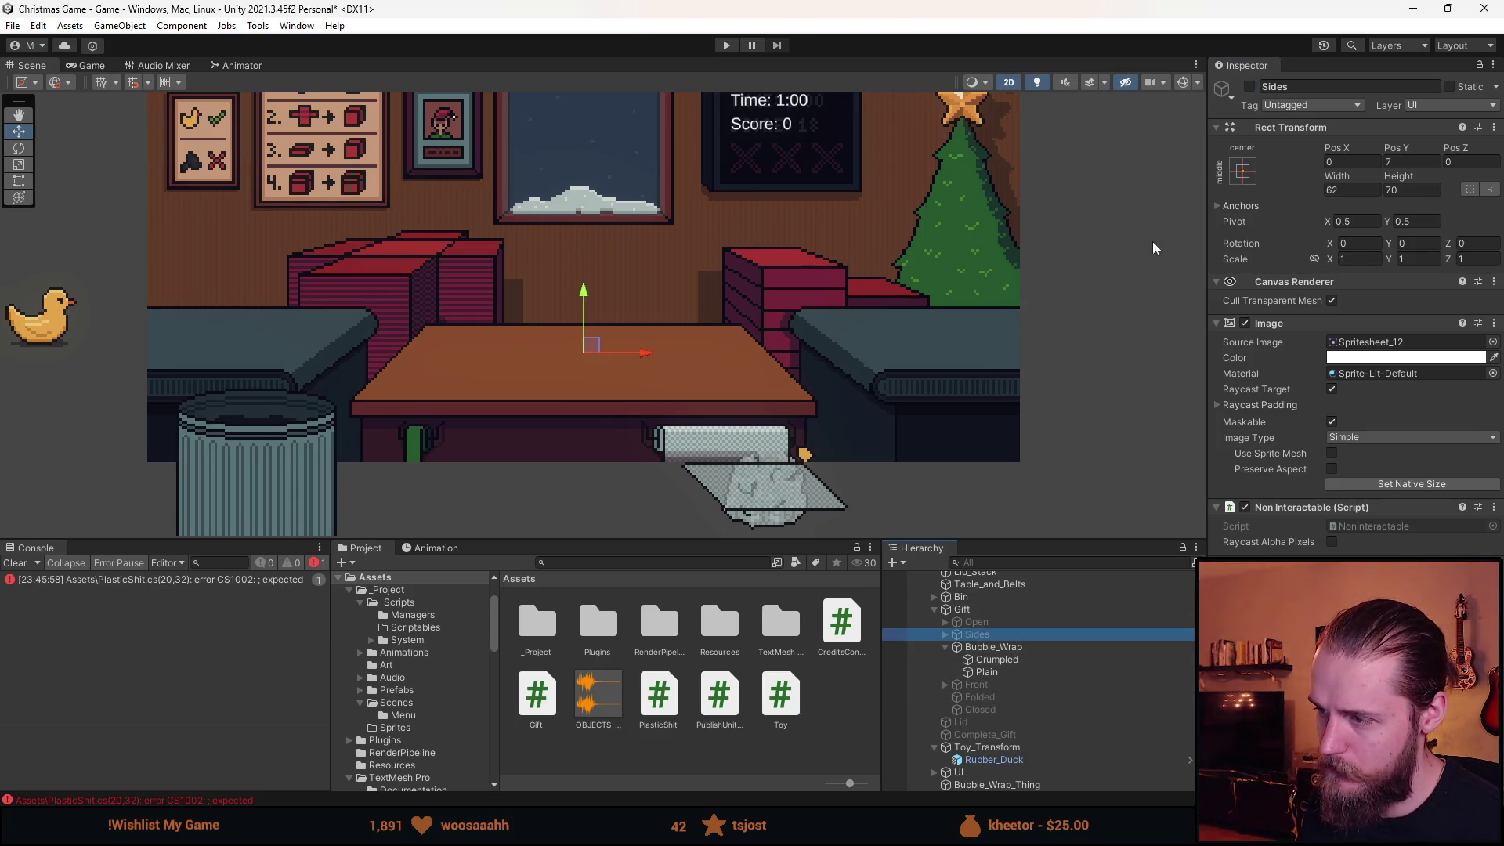
left_click(1250, 87)
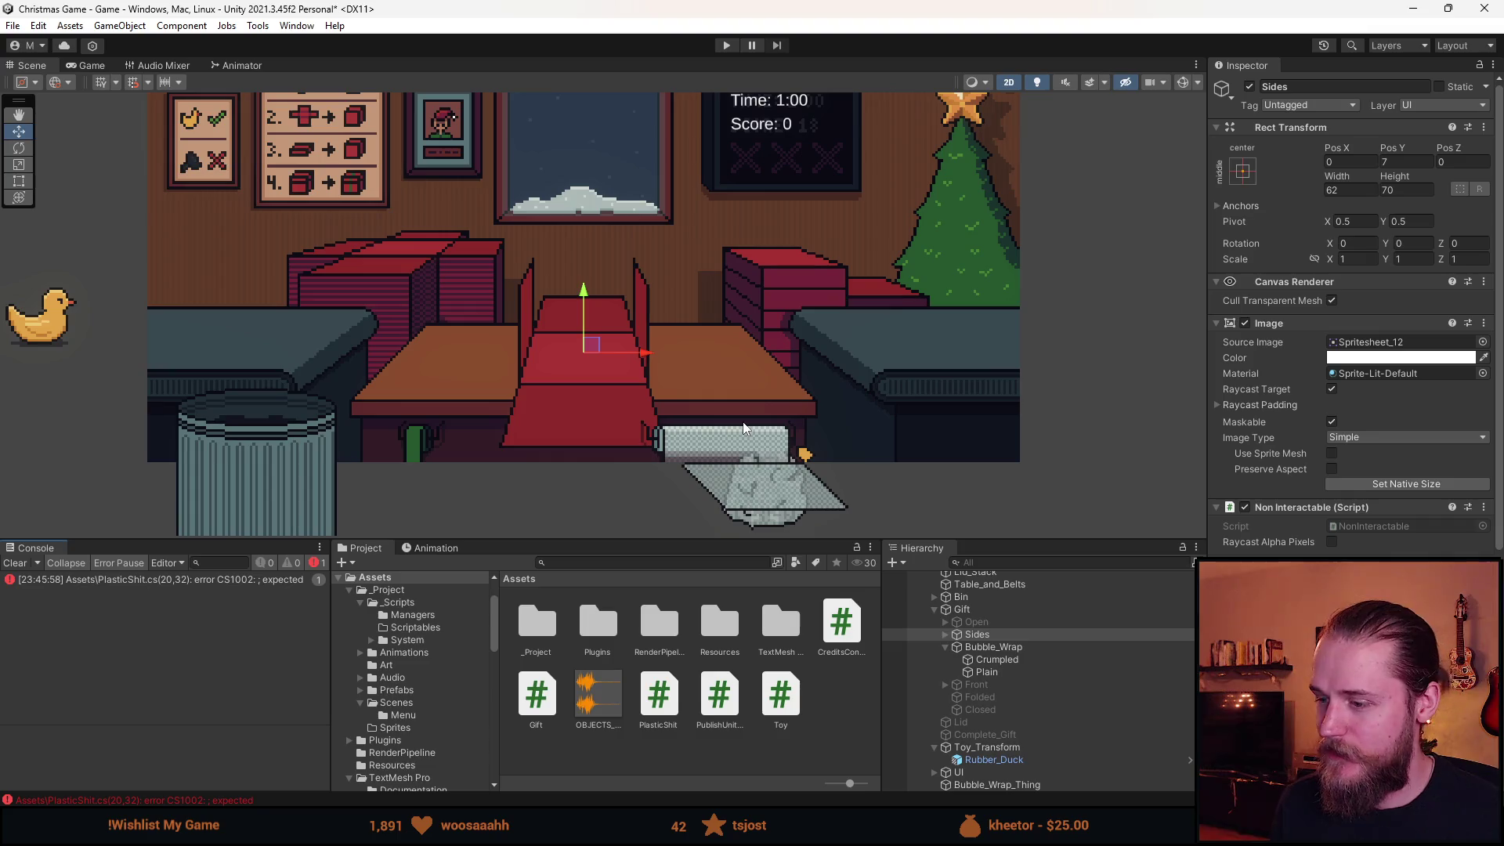
Select Gift to view its Current State None and Out Back ease, and ping Gift.cs.
scroll(456, 354, "down", 2)
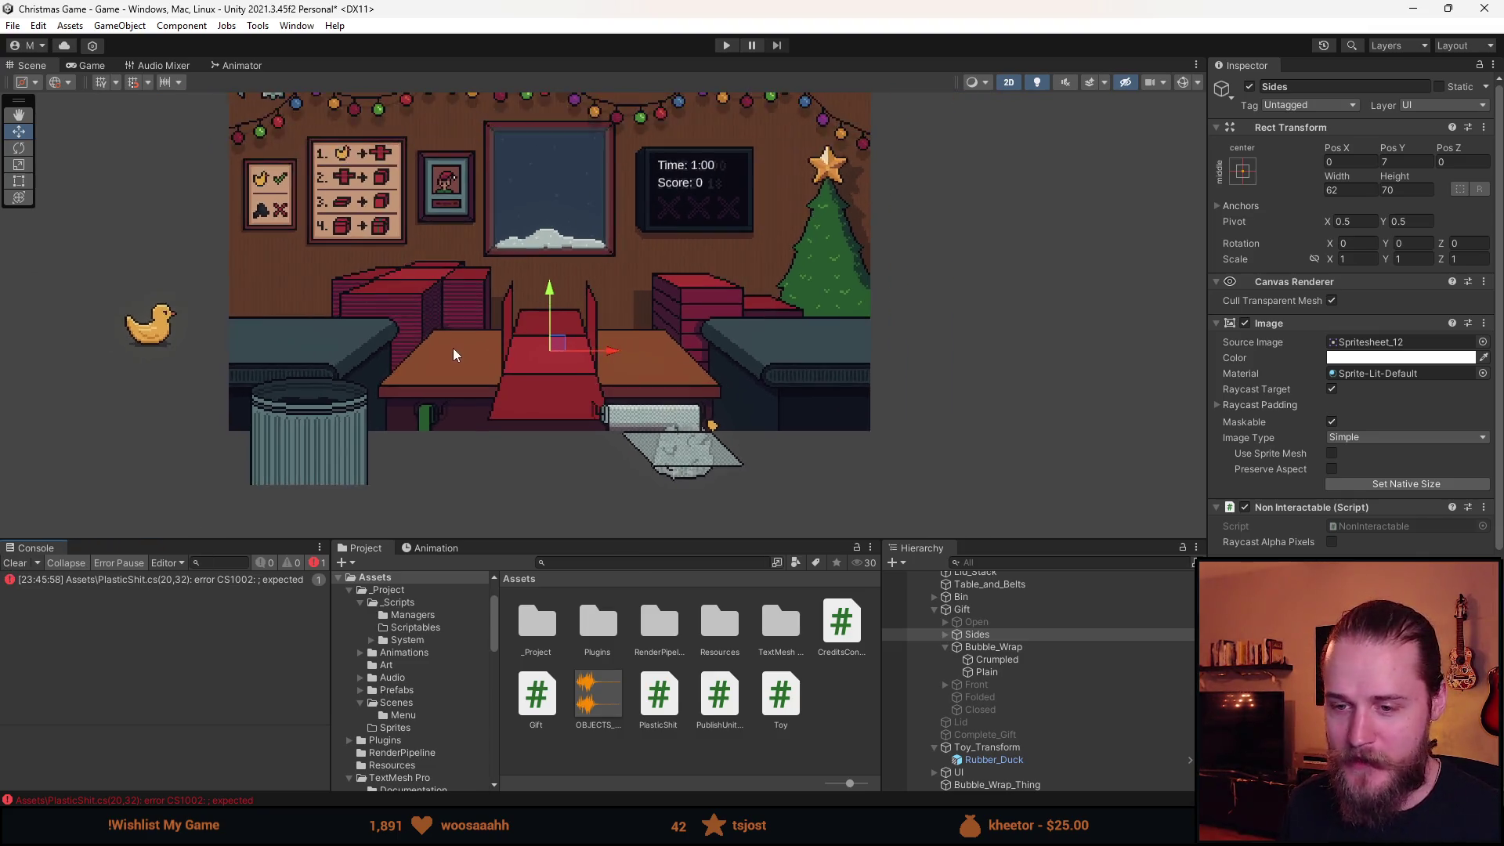
scroll(457, 354, "down", 1)
scroll(457, 355, "up", 3)
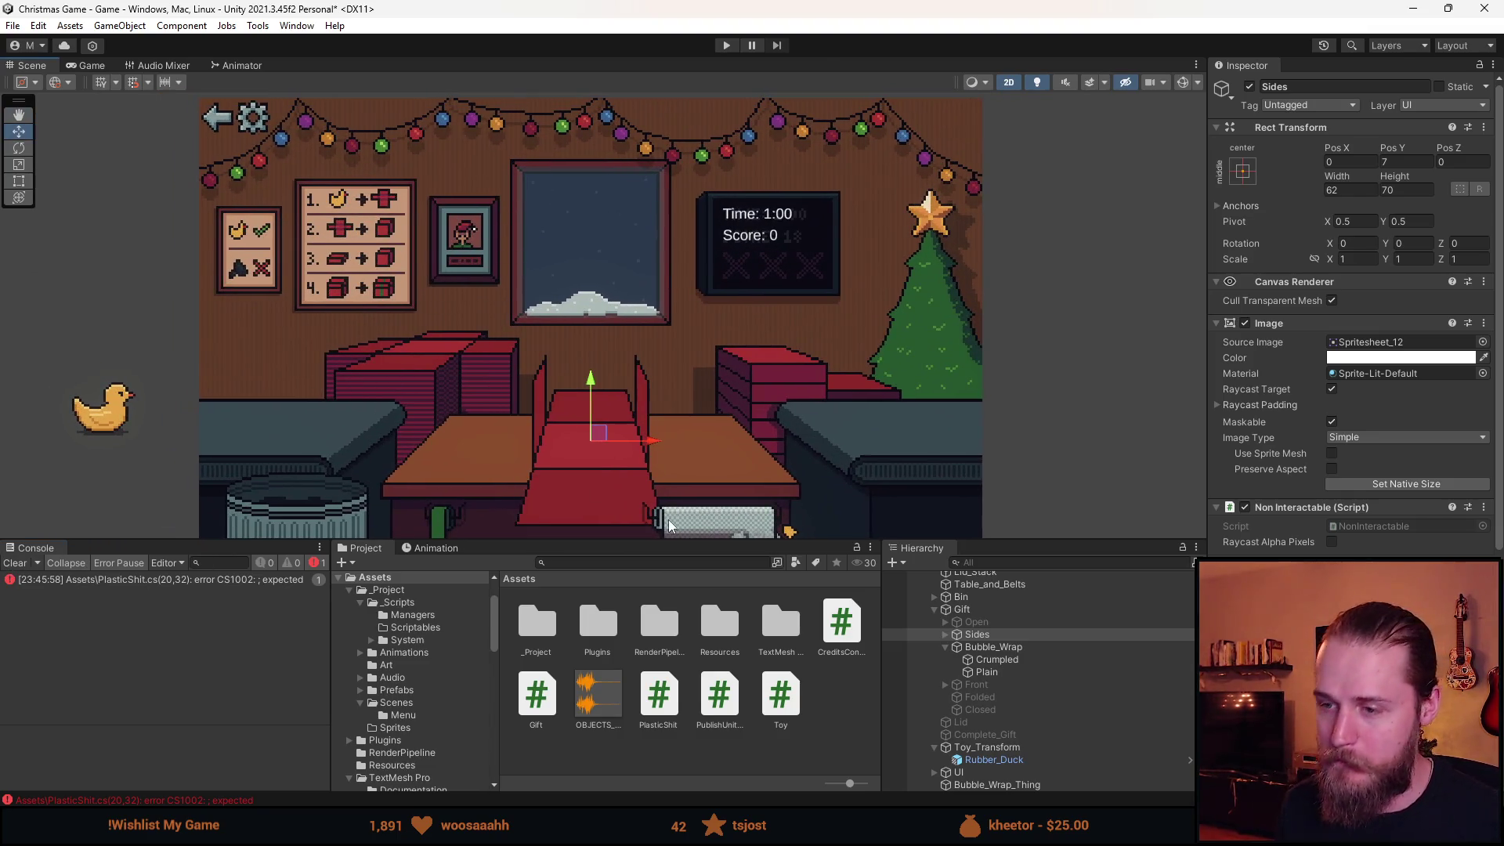
left_click_drag(71, 539, 71, 626)
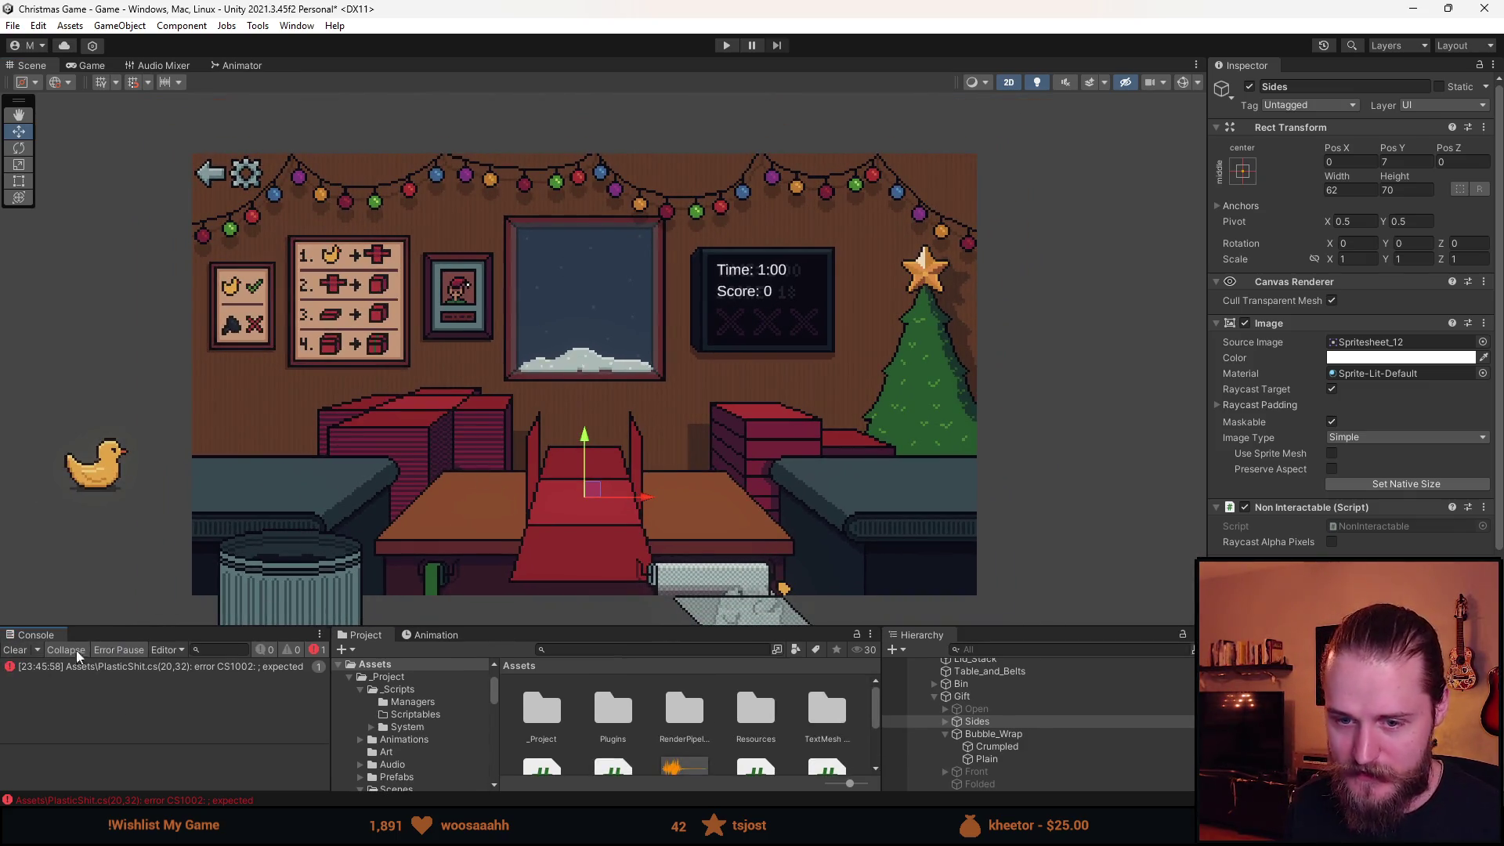
left_click_drag(987, 626, 983, 529)
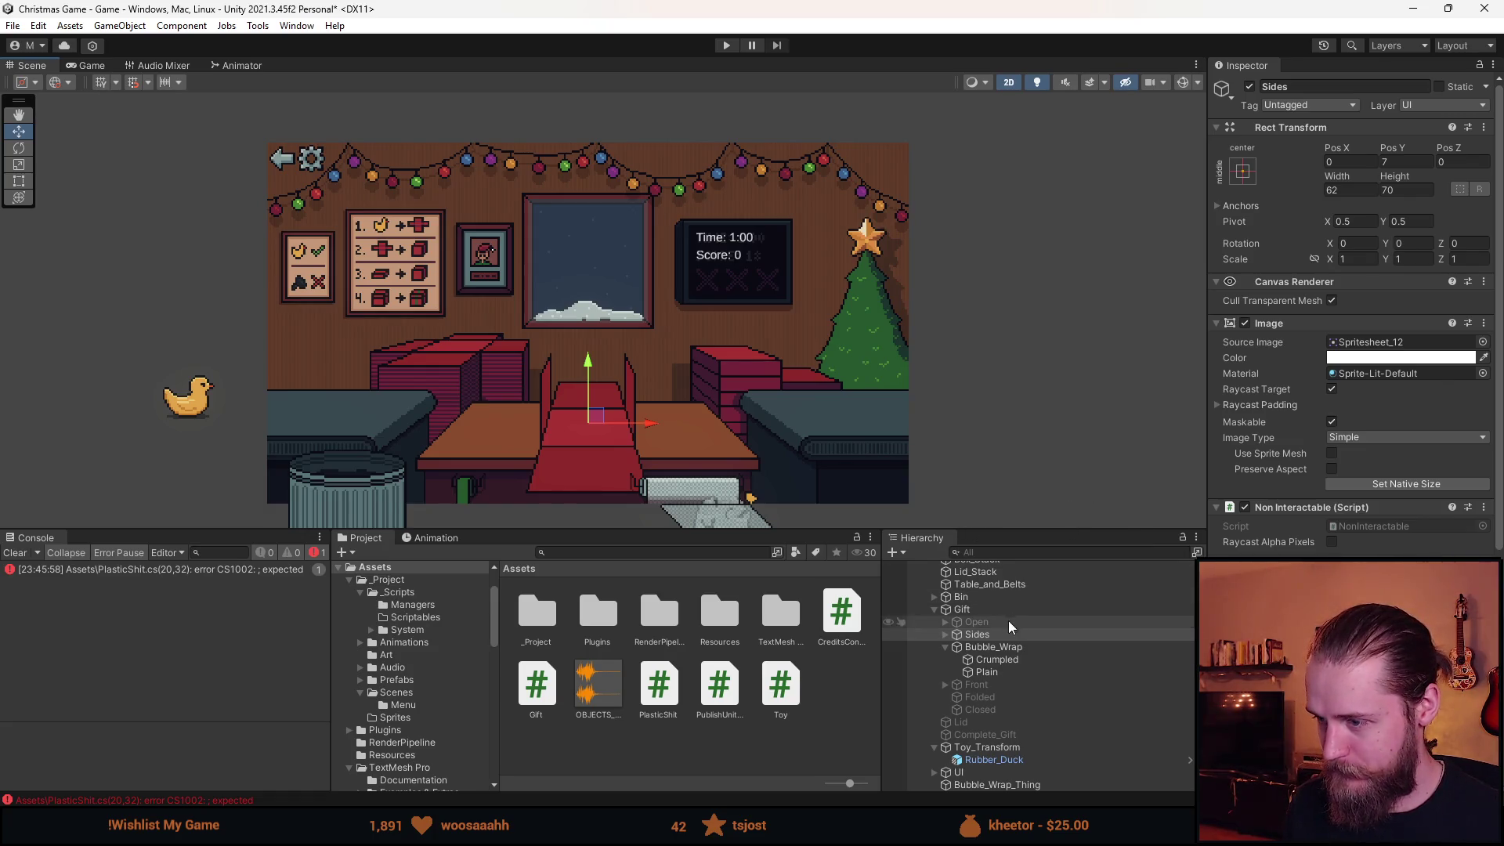
left_click(1248, 87)
left_click(1248, 86)
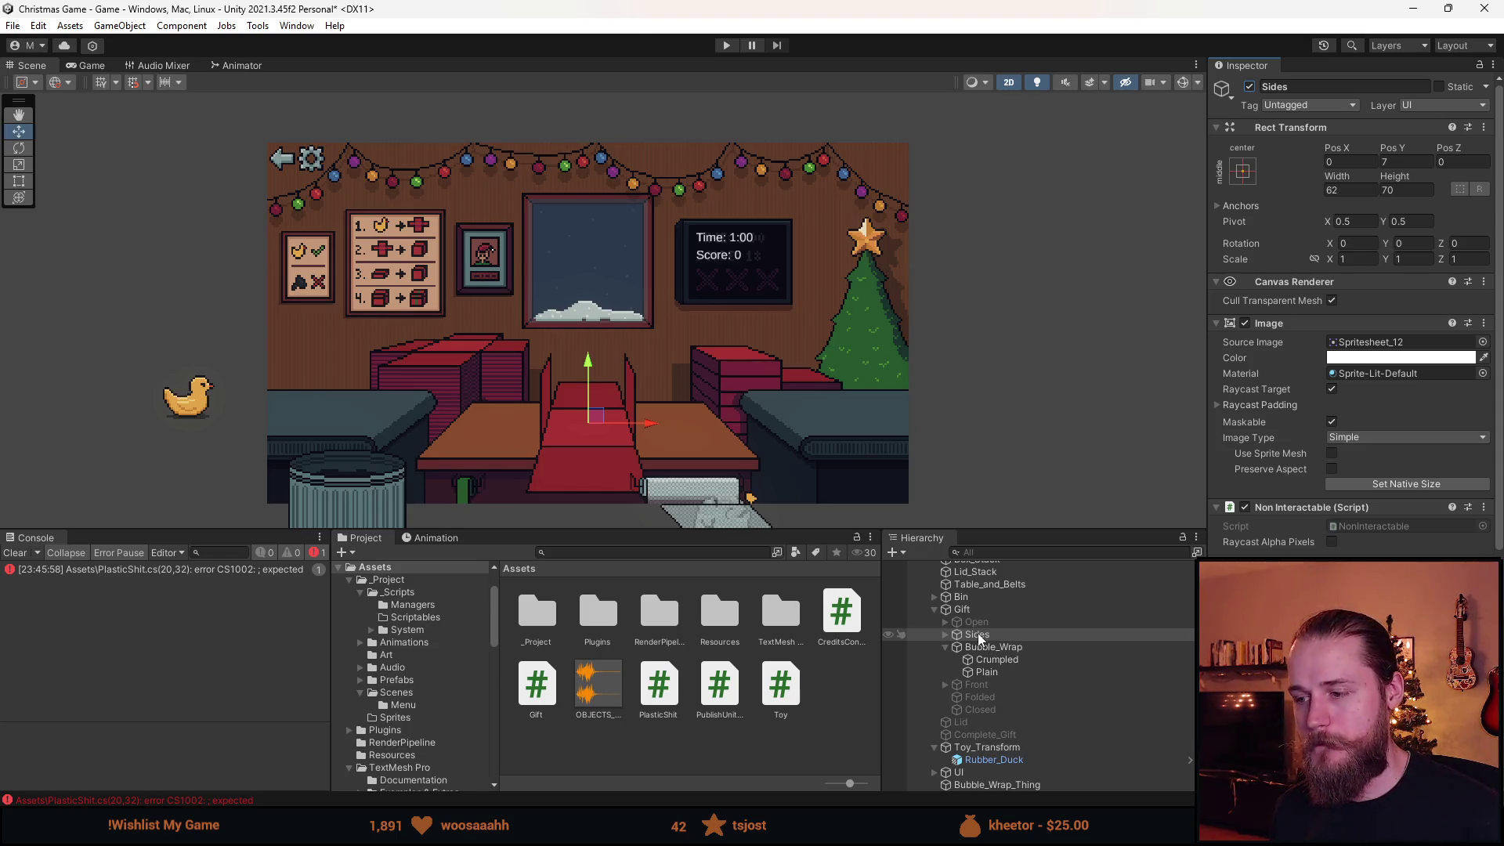
left_click(989, 609)
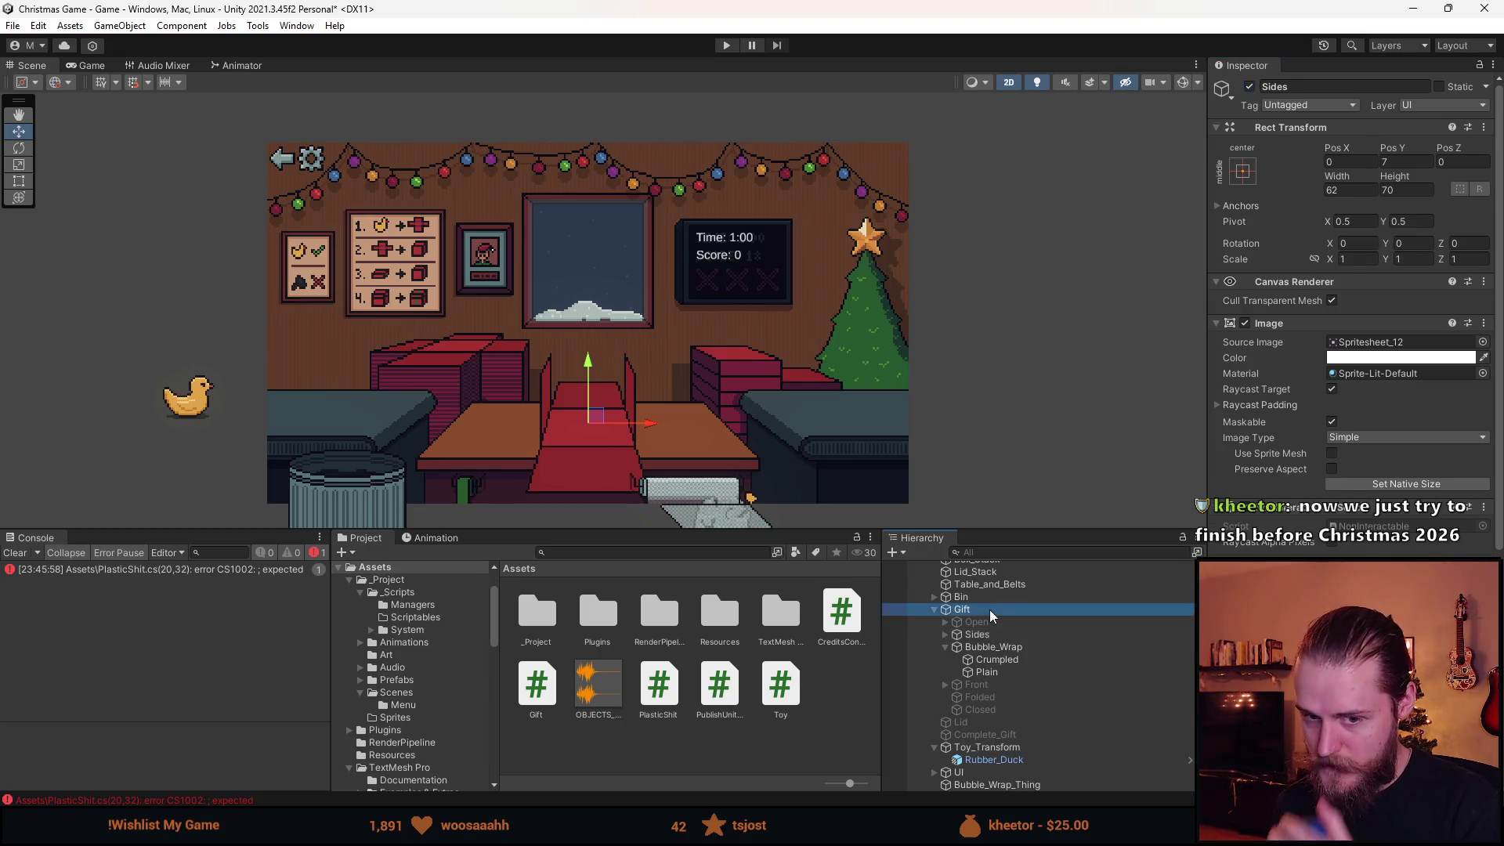
left_click(1390, 299)
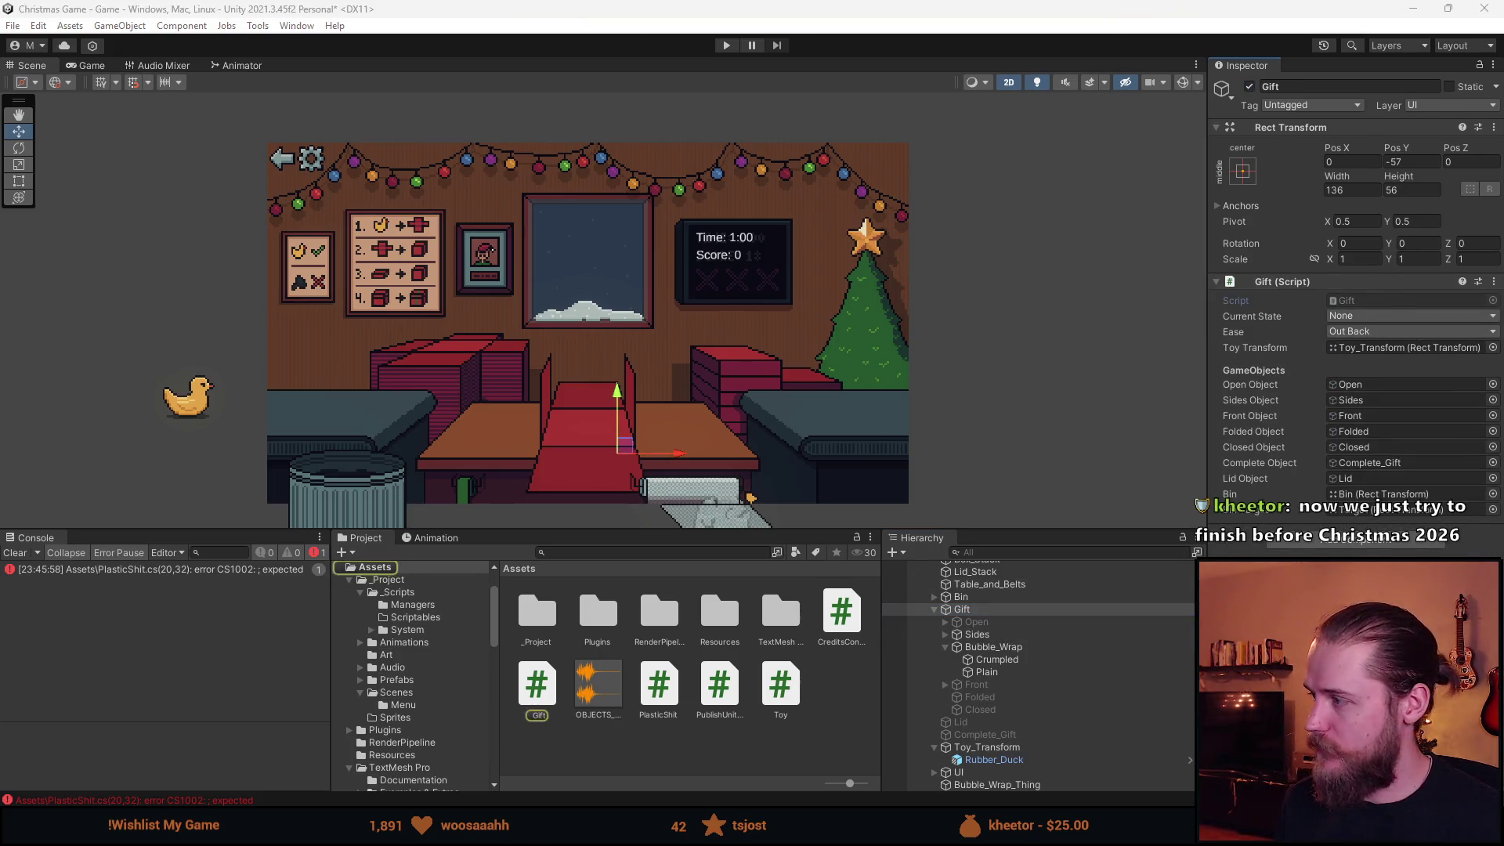
Make Gift's CurrentState field static and save Gift.cs.
scroll(590, 518, "up", 15)
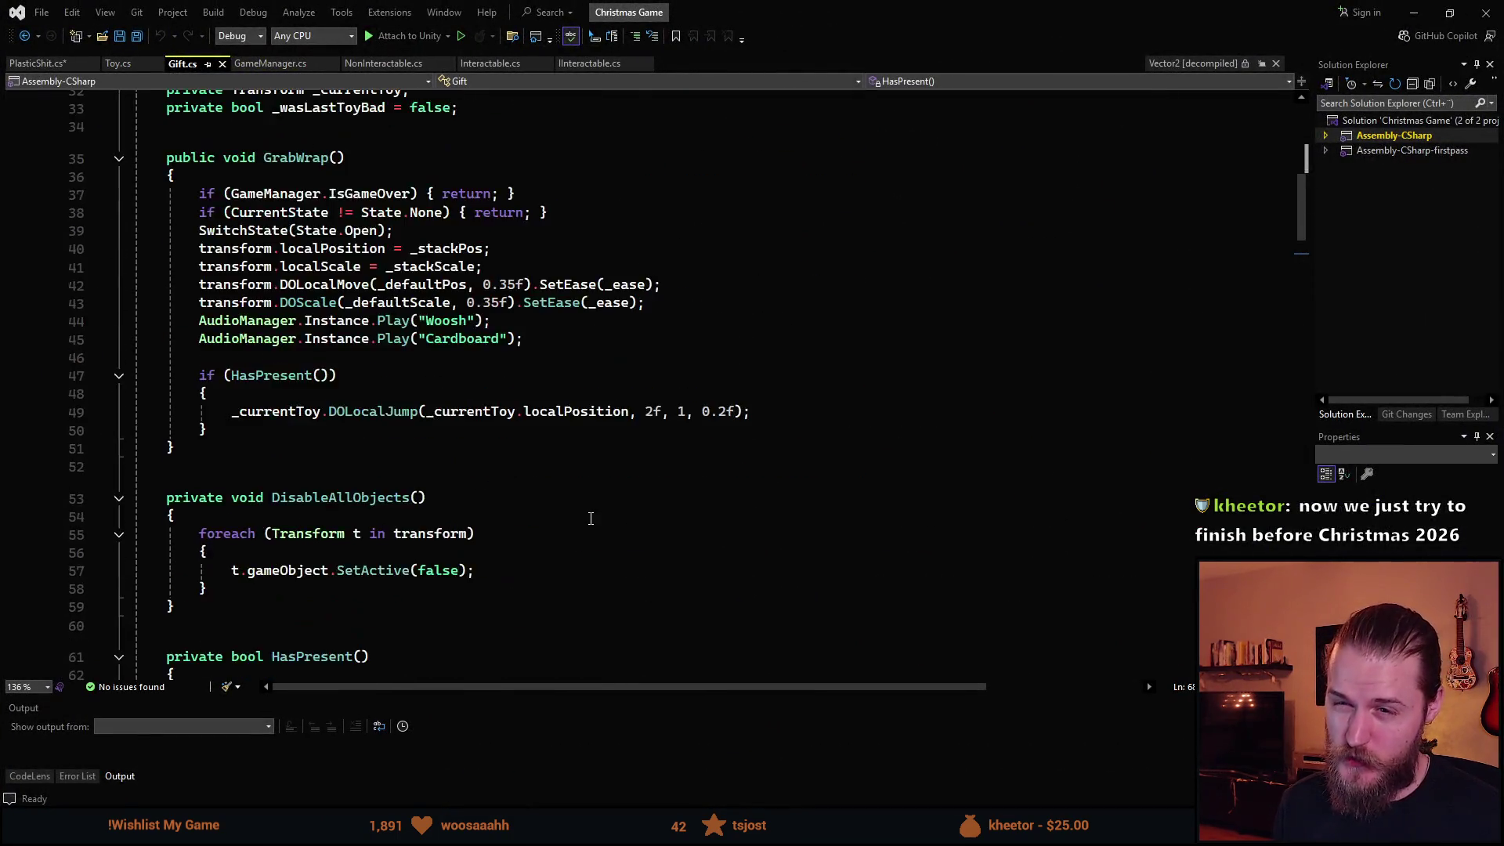
scroll(590, 518, "up", 10)
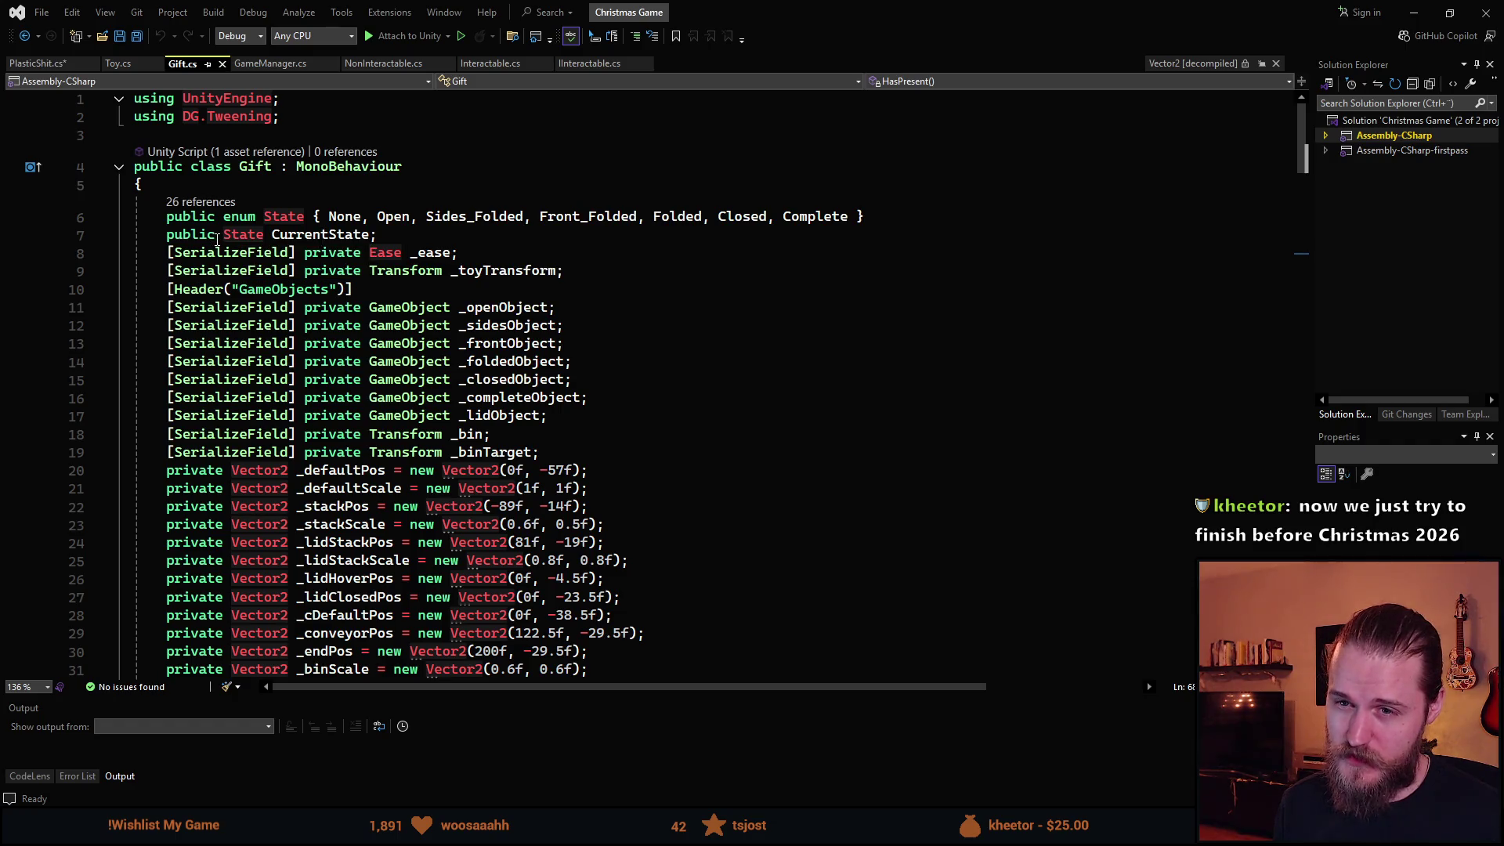
left_click(224, 234)
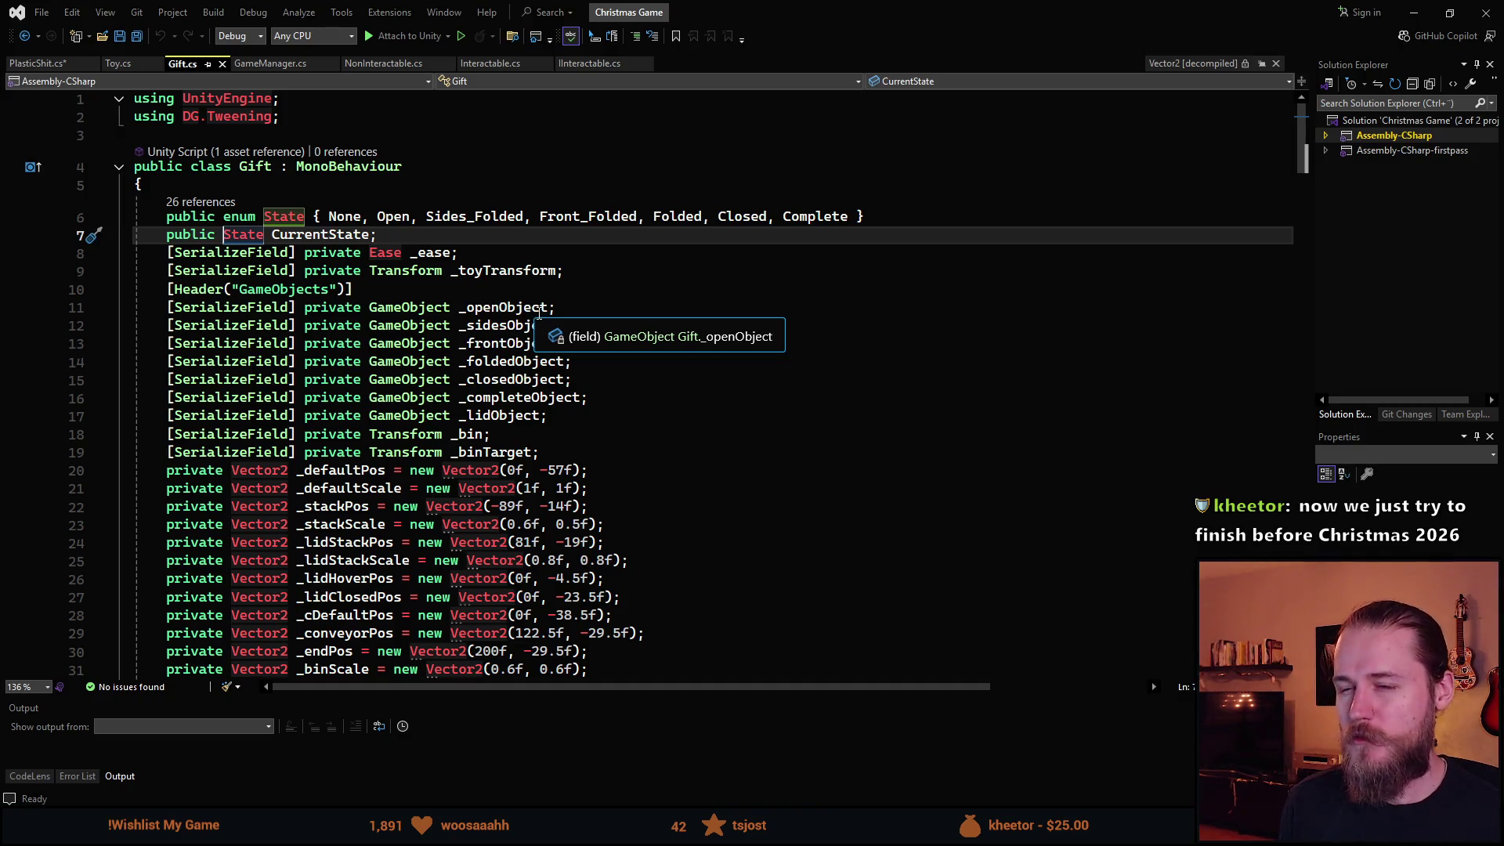
type("static")
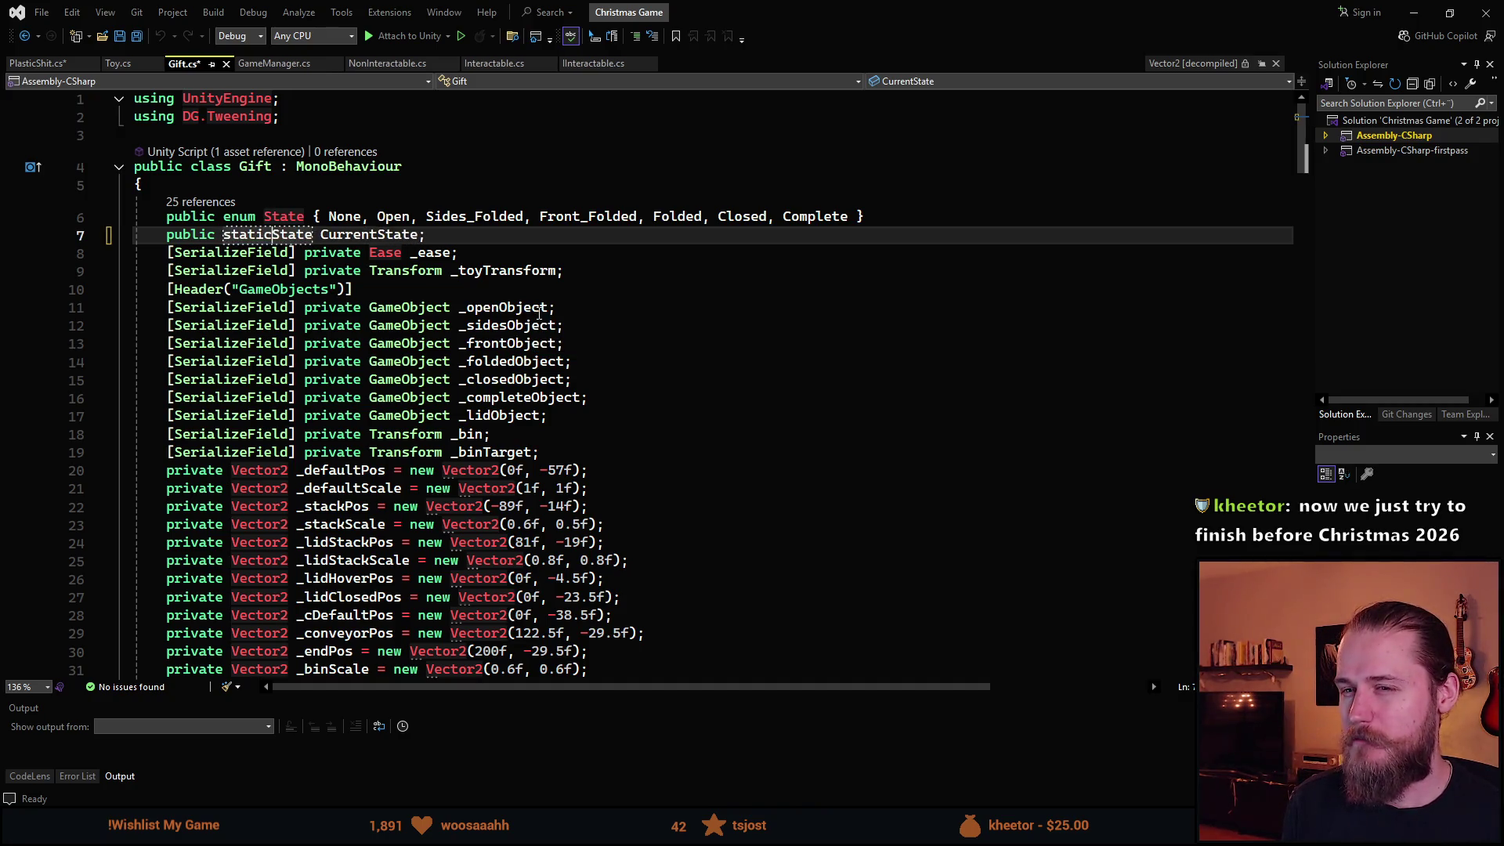
key("ctrl+s")
Add an empty private void Awake() method to Gift.cs.
scroll(332, 424, "down", 5)
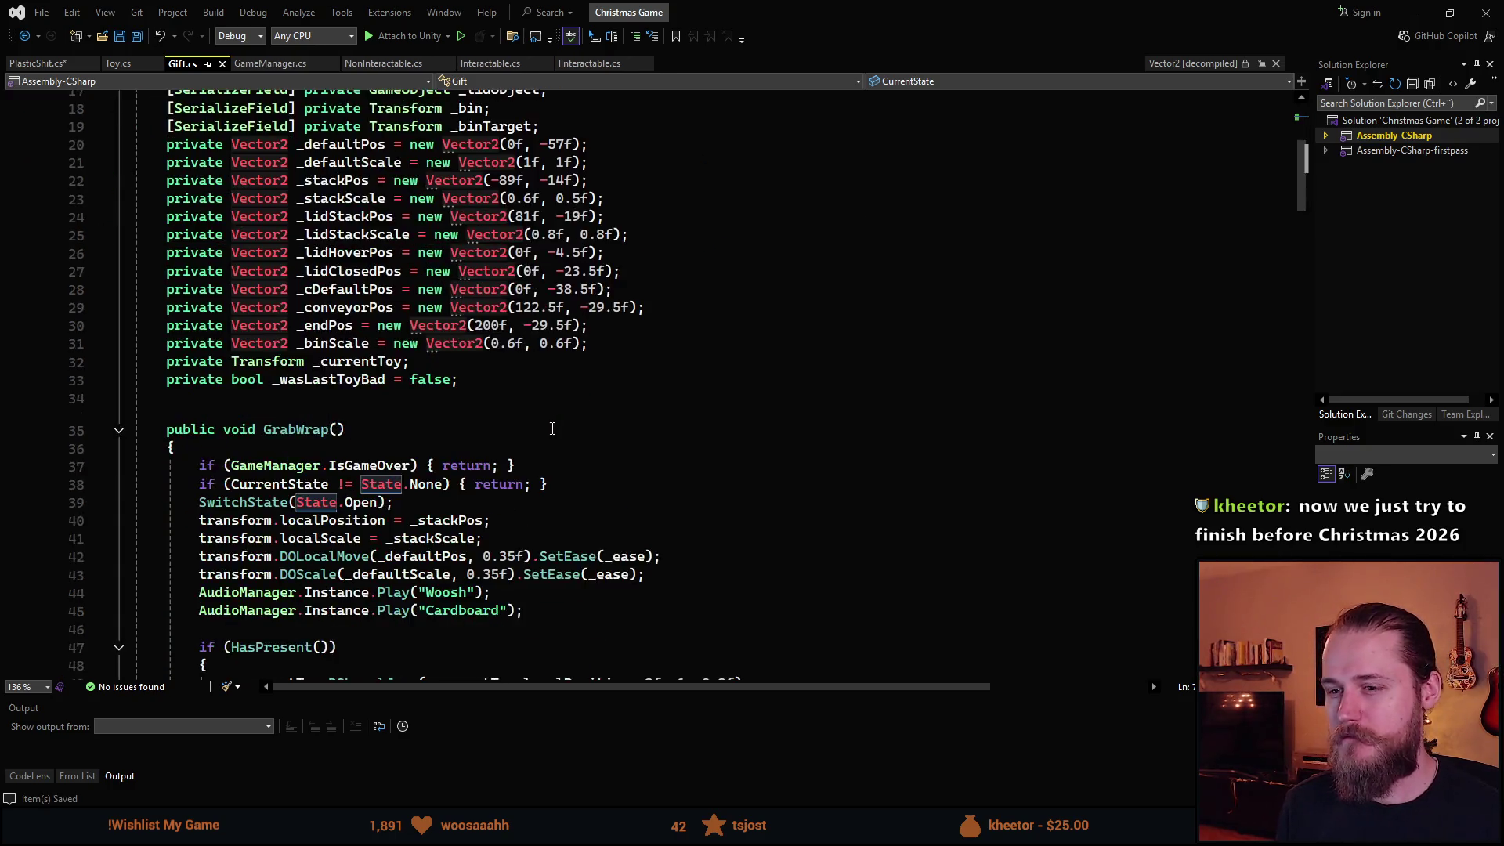
scroll(220, 406, "down", 6)
scroll(227, 485, "up", 9)
left_click(239, 571)
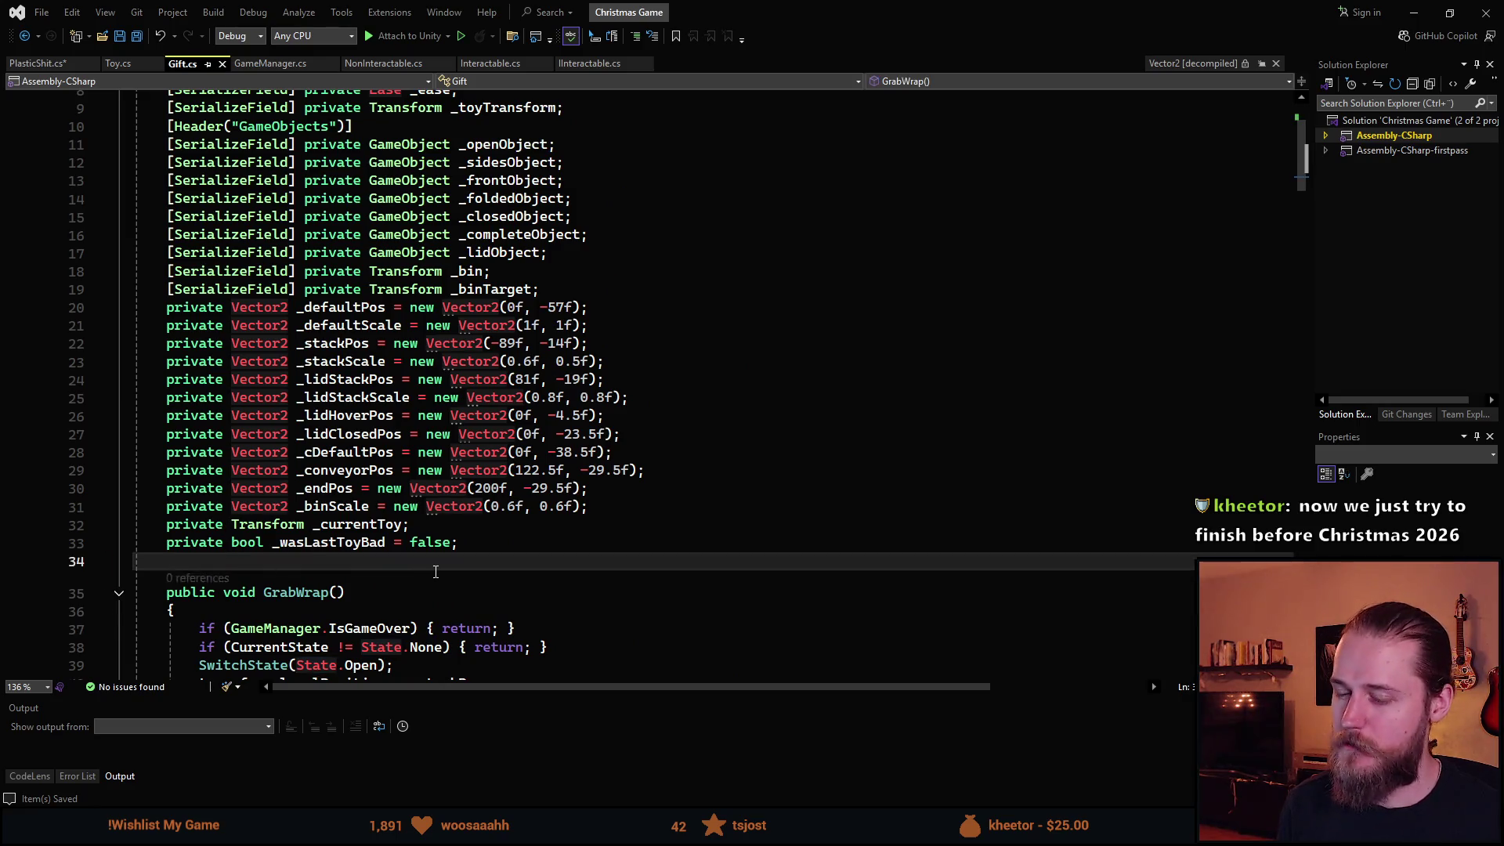
key("Return")
type("private void Awak")
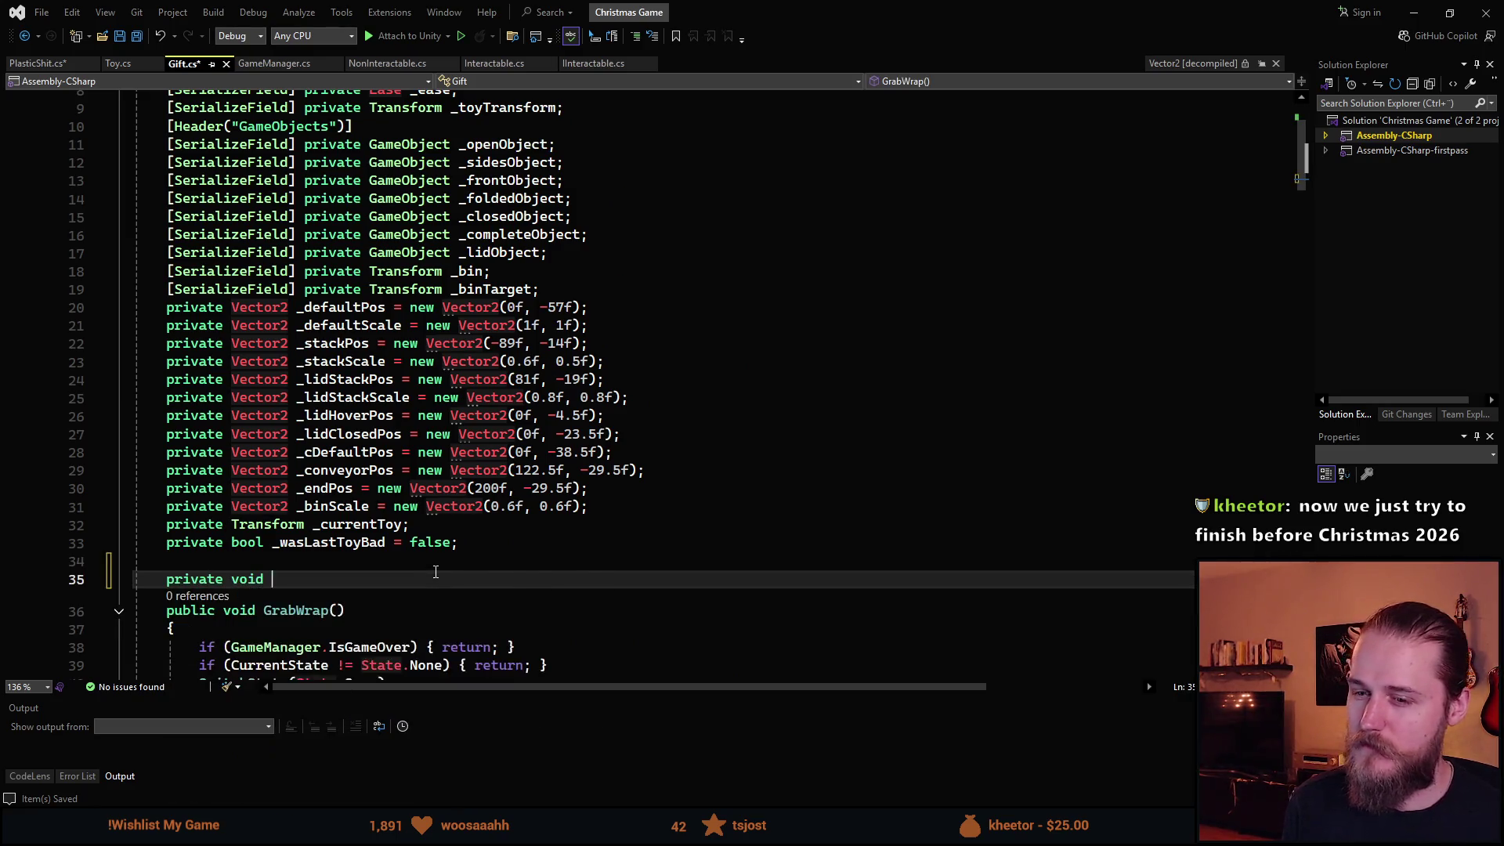
key("Tab")
type("}")
key("BackSpace")
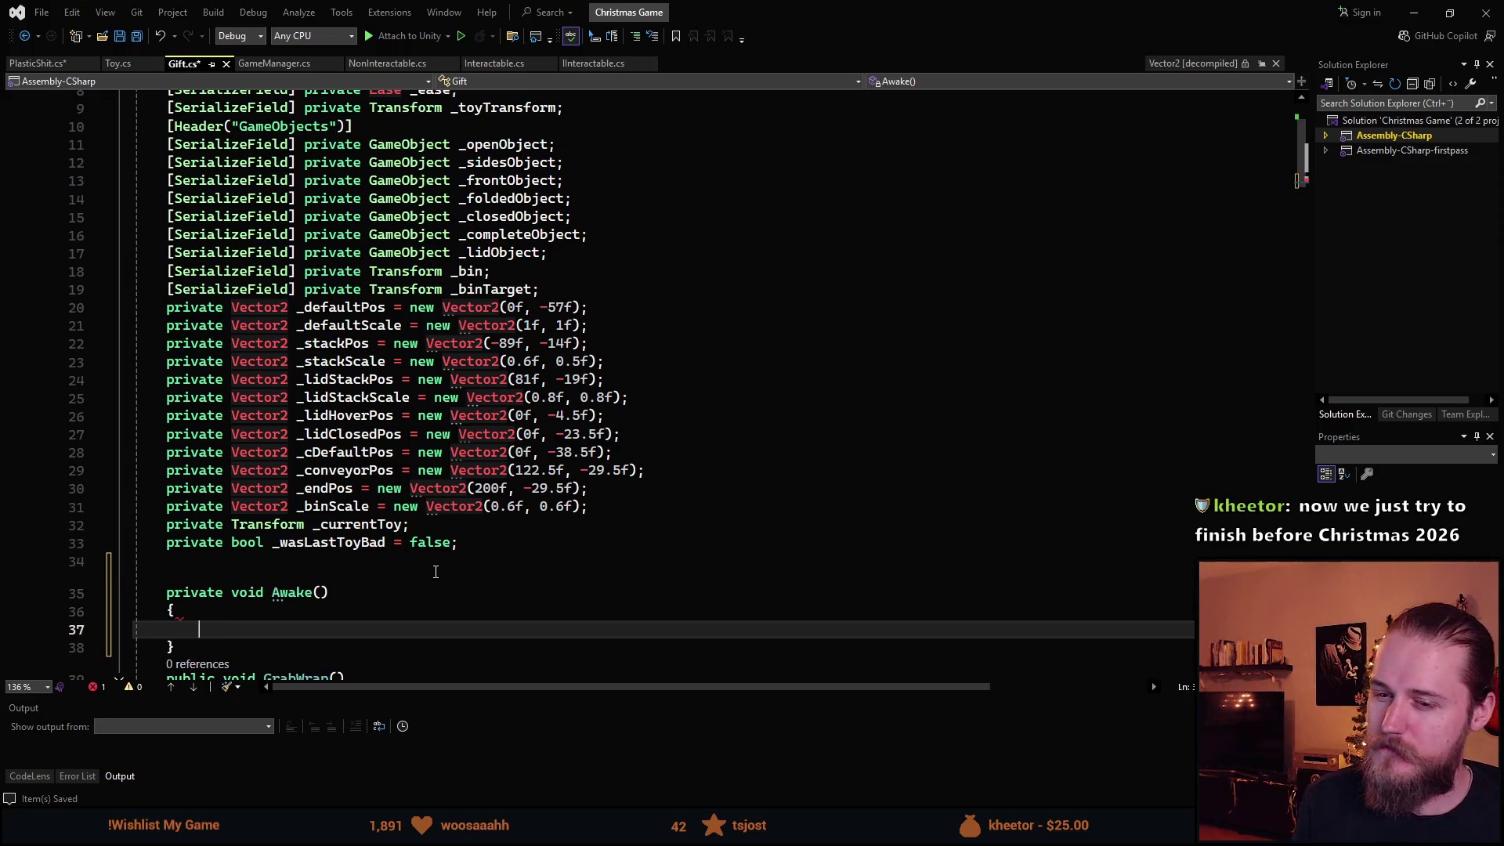
Inside Awake set CurrentState = State.None and save the script.
type("Curr")
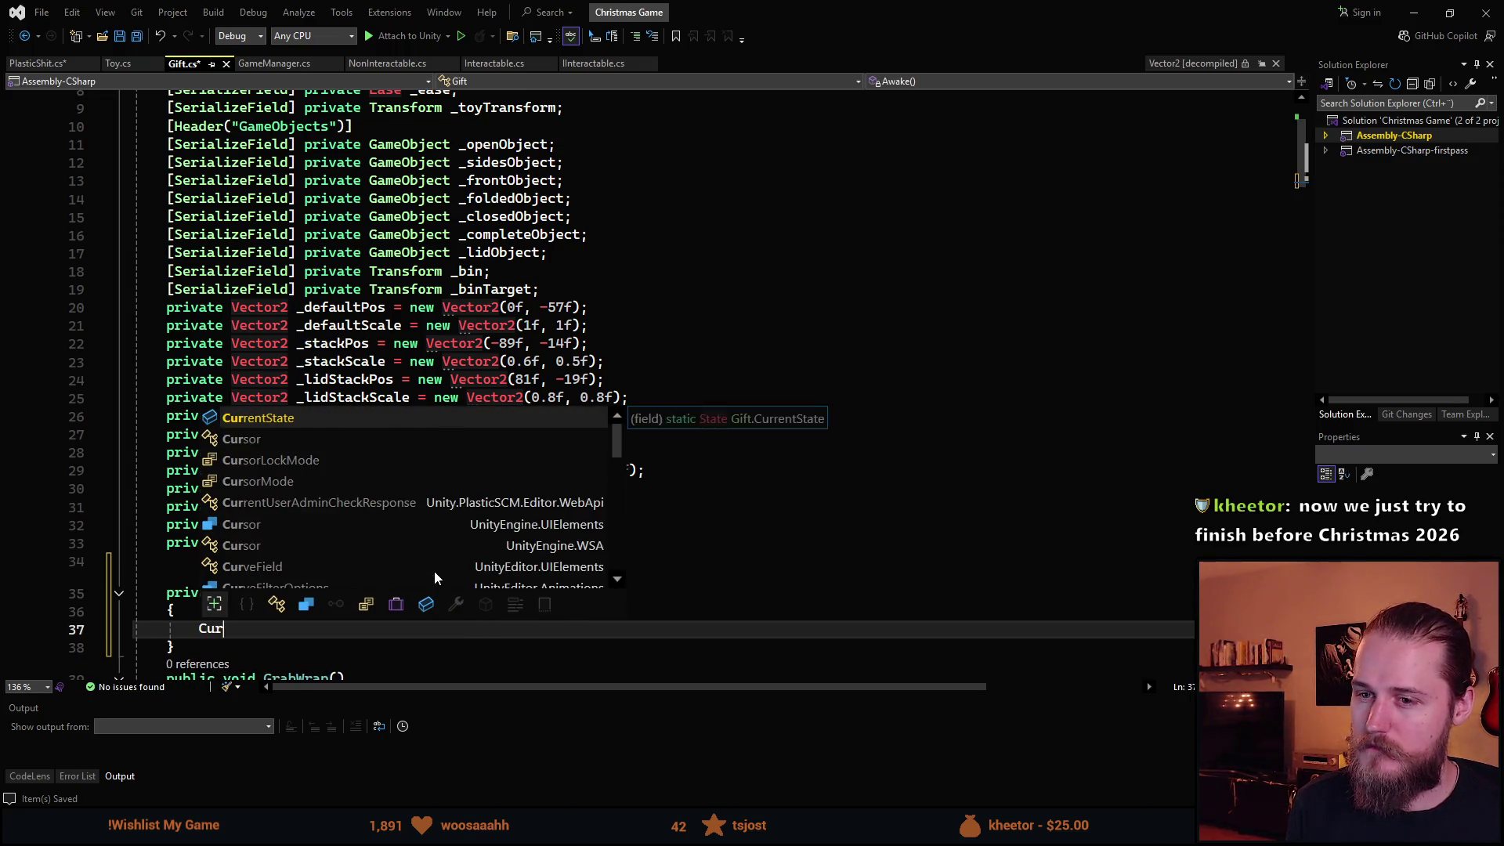
key("Tab")
type("=")
key("Tab")
type(".")
key("Tab")
key("ctrl+s")
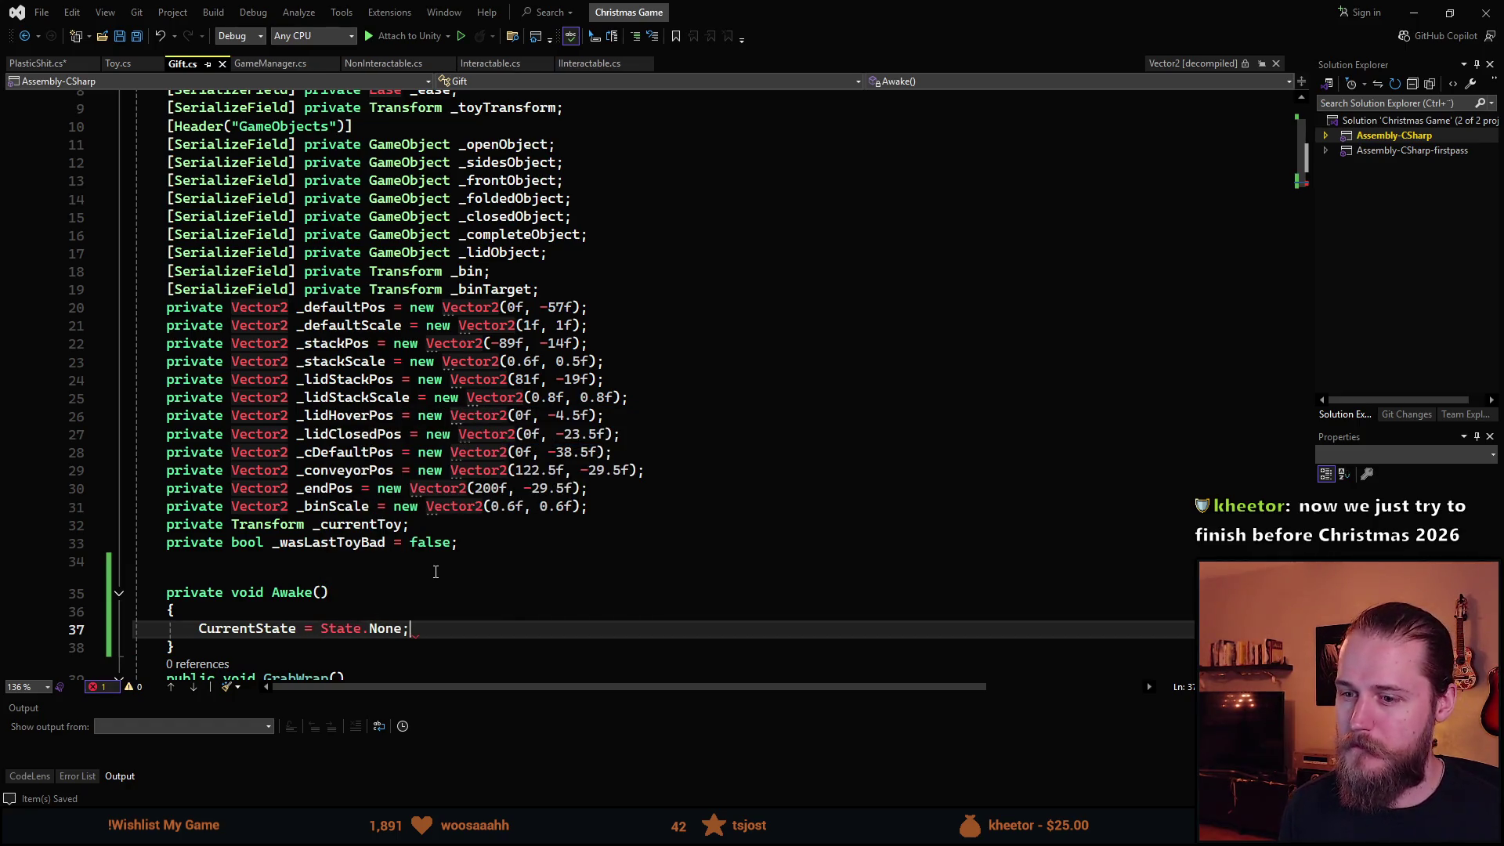
scroll(569, 353, "up", 3)
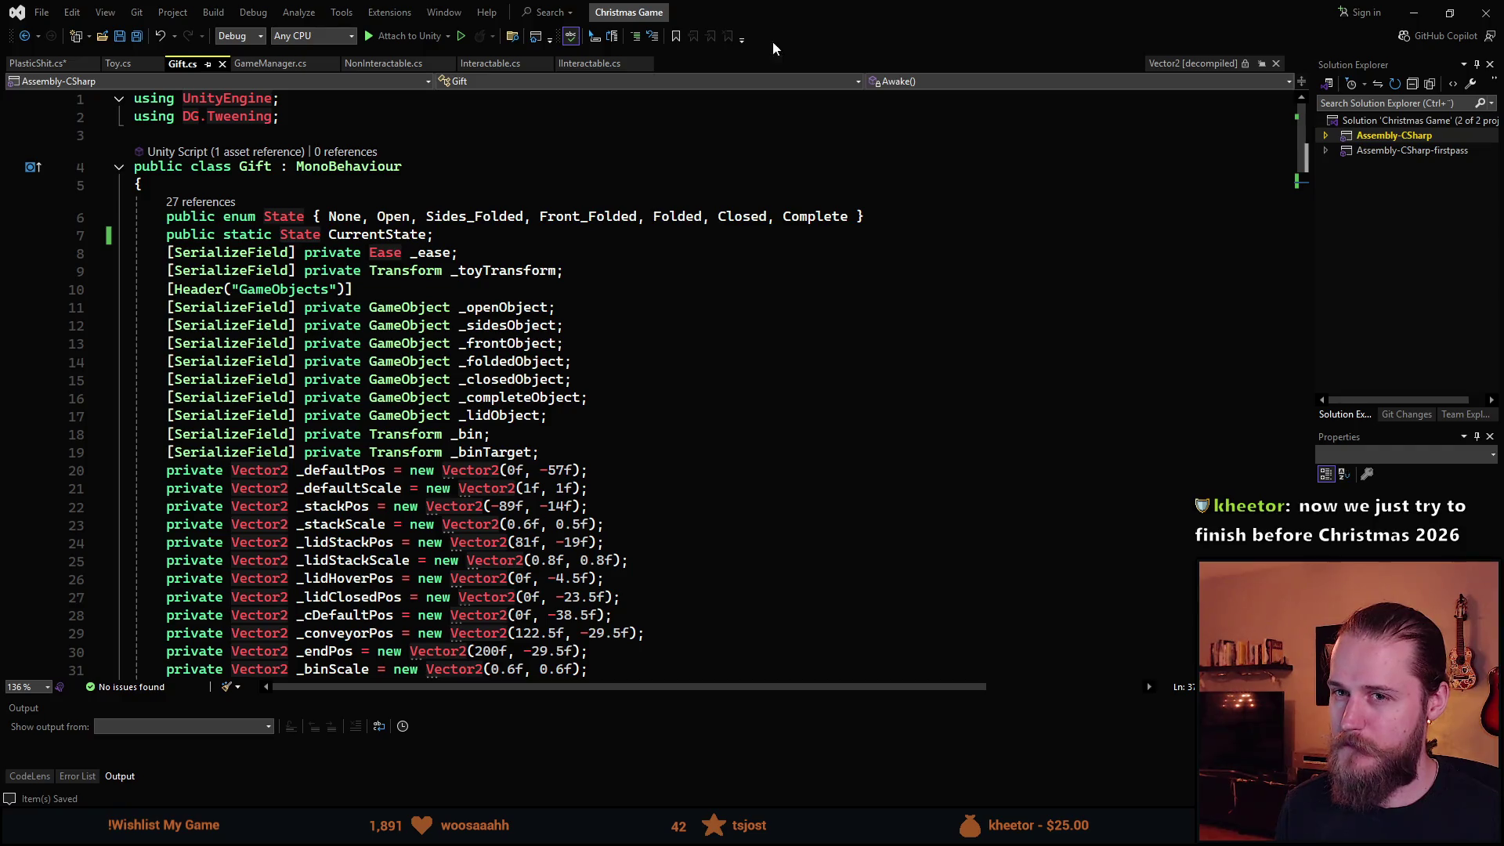
left_click(50, 69)
Deactivate the gift's Sides object in Unity, then return to Visual Studio.
key("alt+Tab")
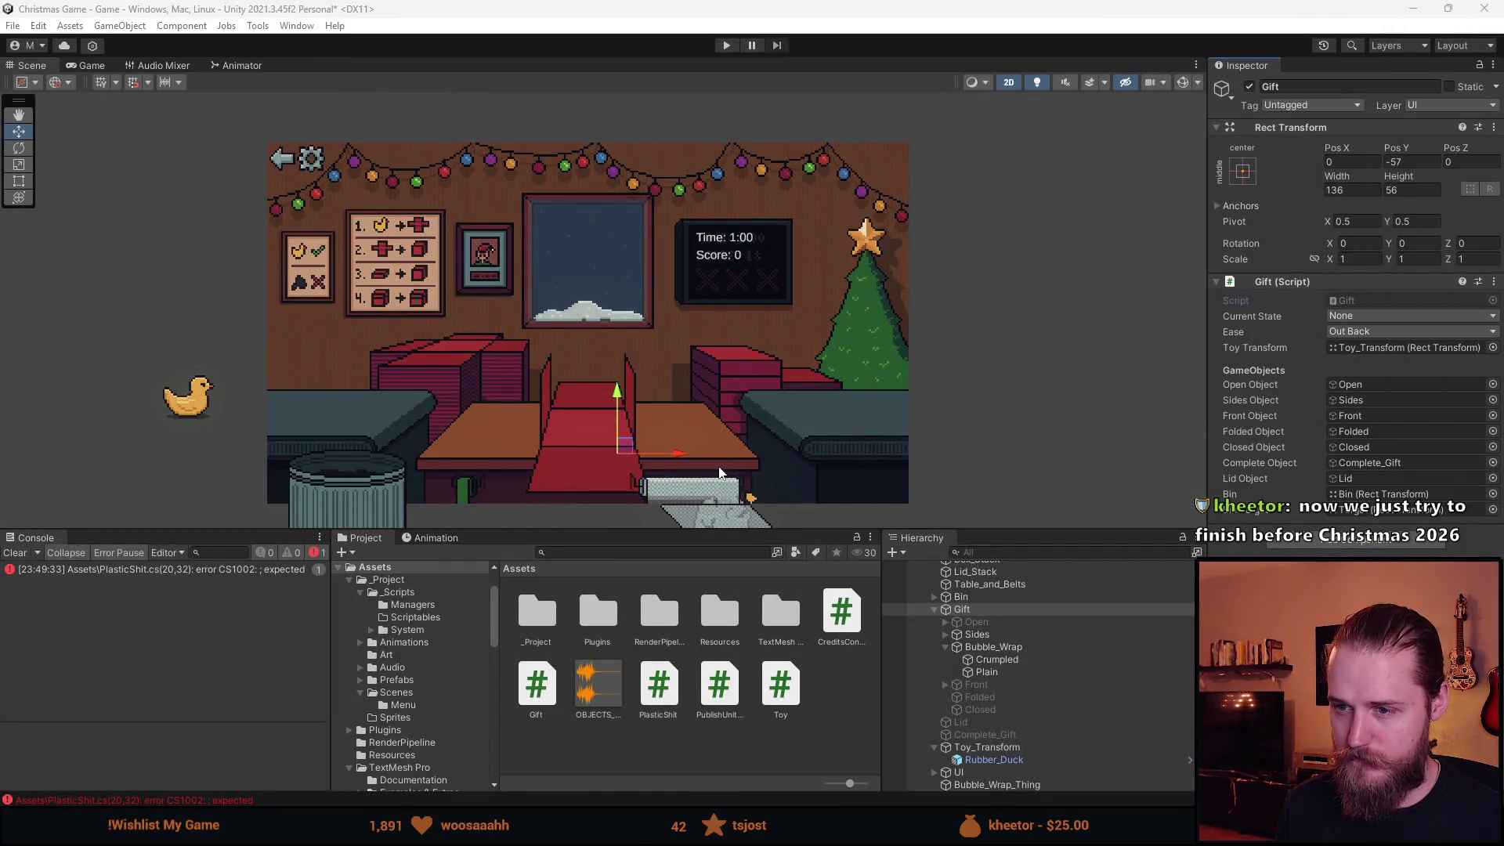
left_click(991, 638)
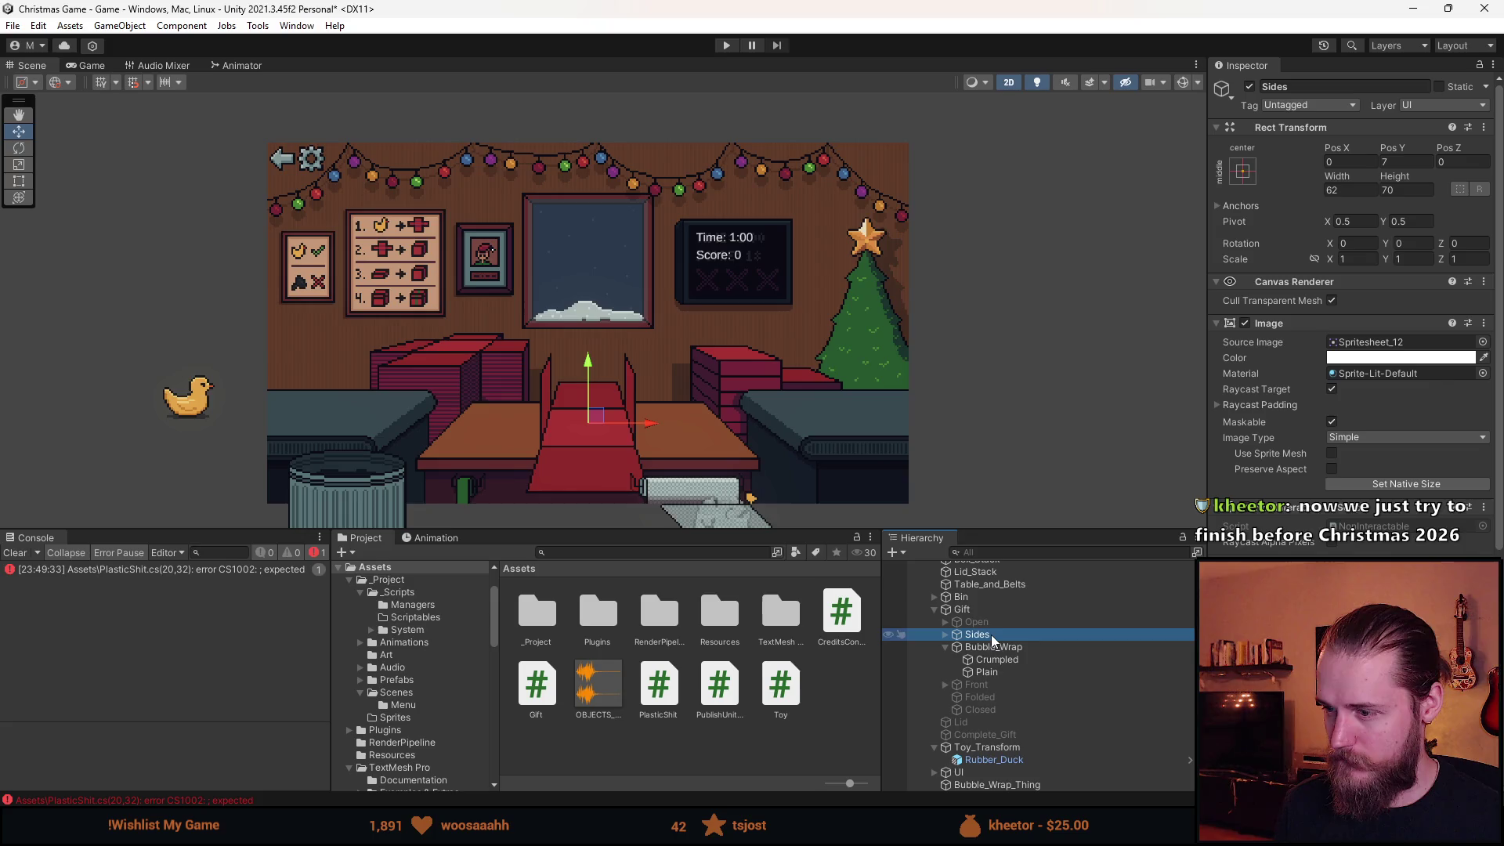
left_click(1249, 87)
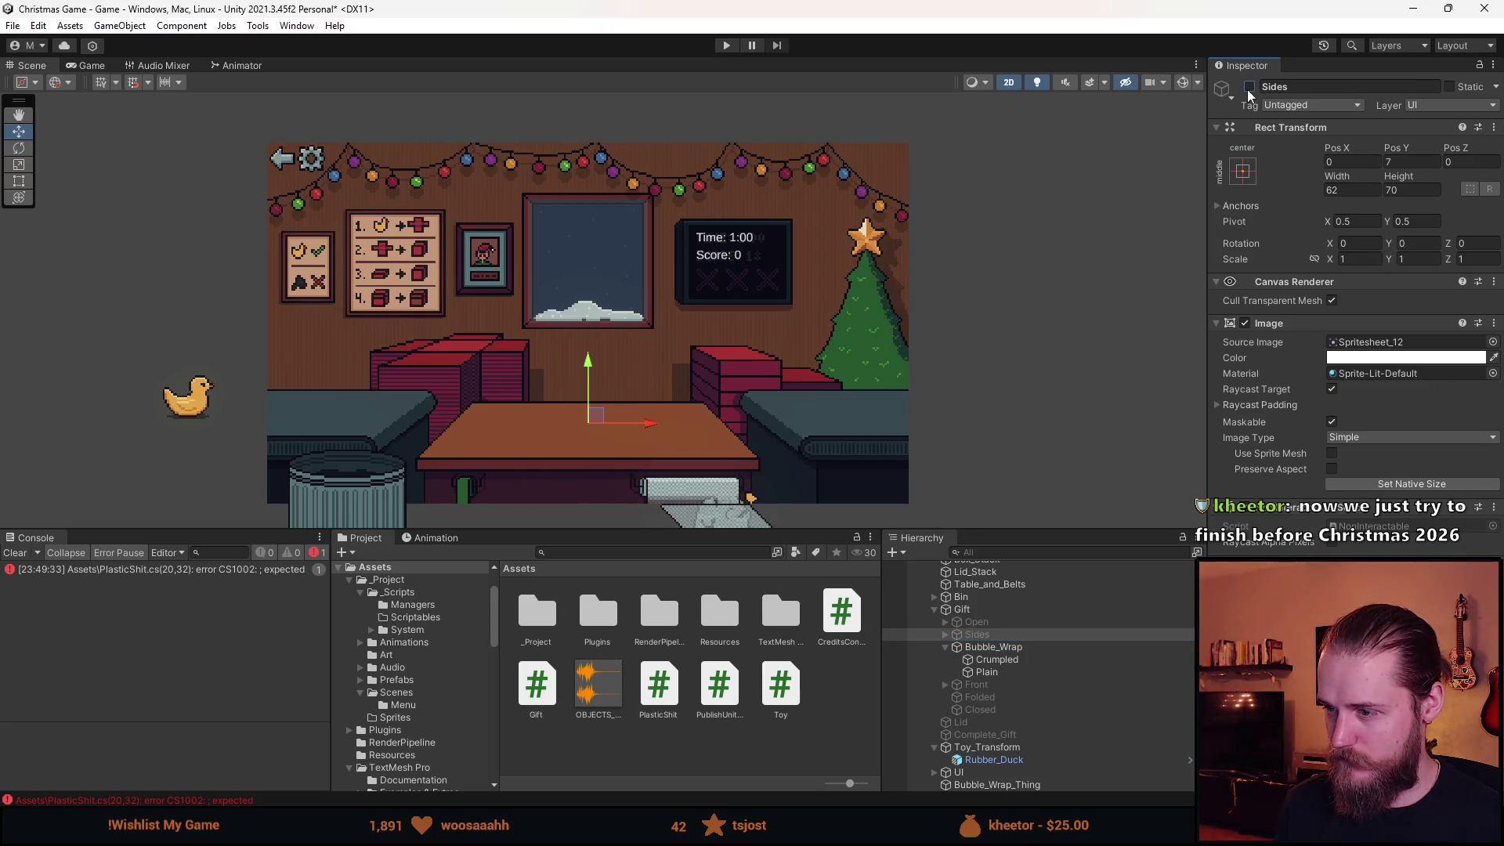
key("alt+Tab")
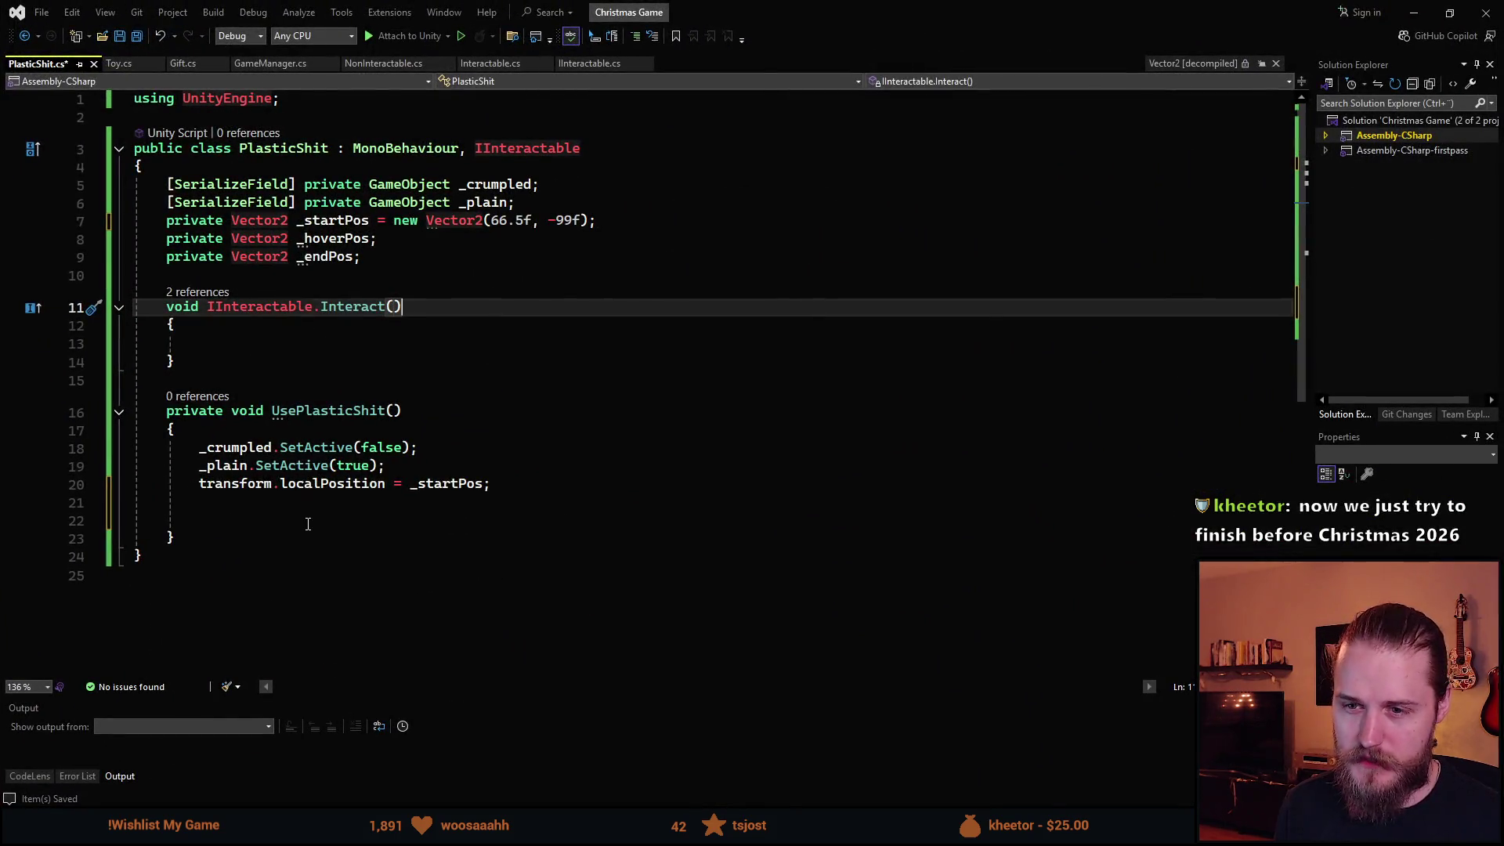
Begin Interact() with 'if (Gift.CurrentState == Gift.' using IntelliSense.
left_click(290, 521)
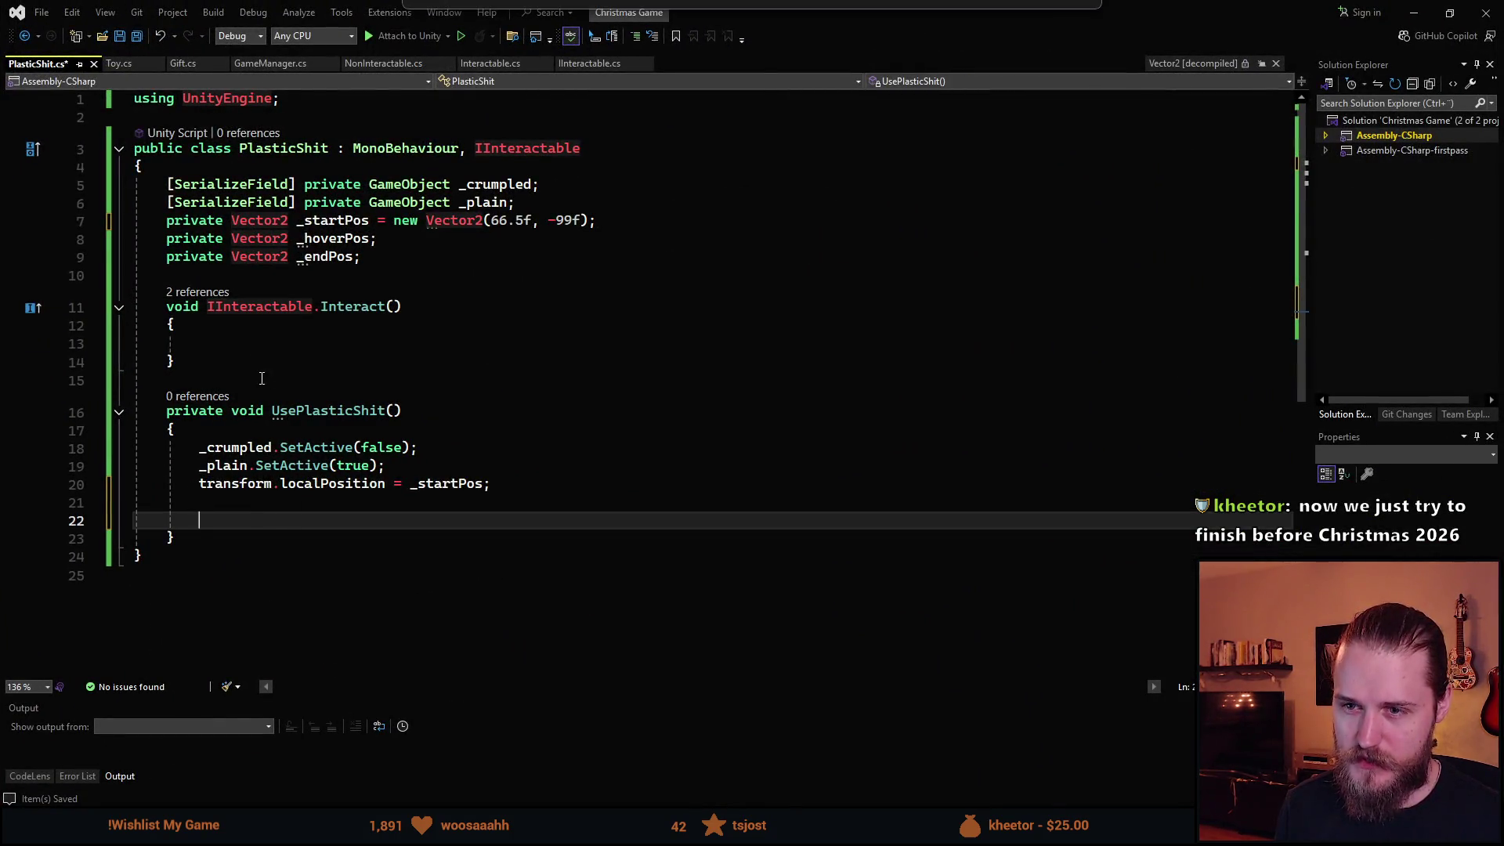
left_click(368, 343)
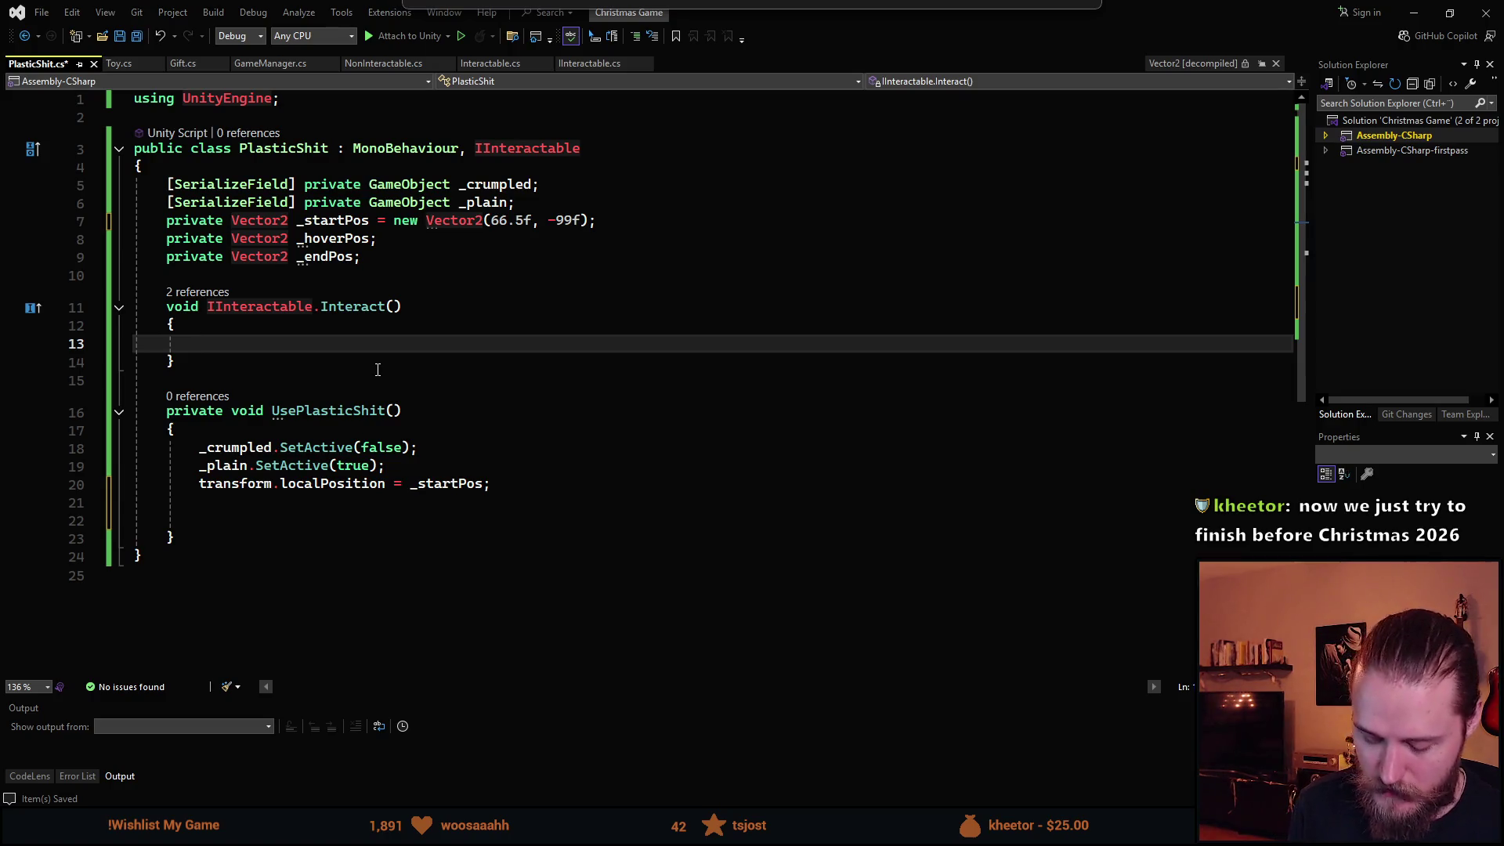
type("if (_")
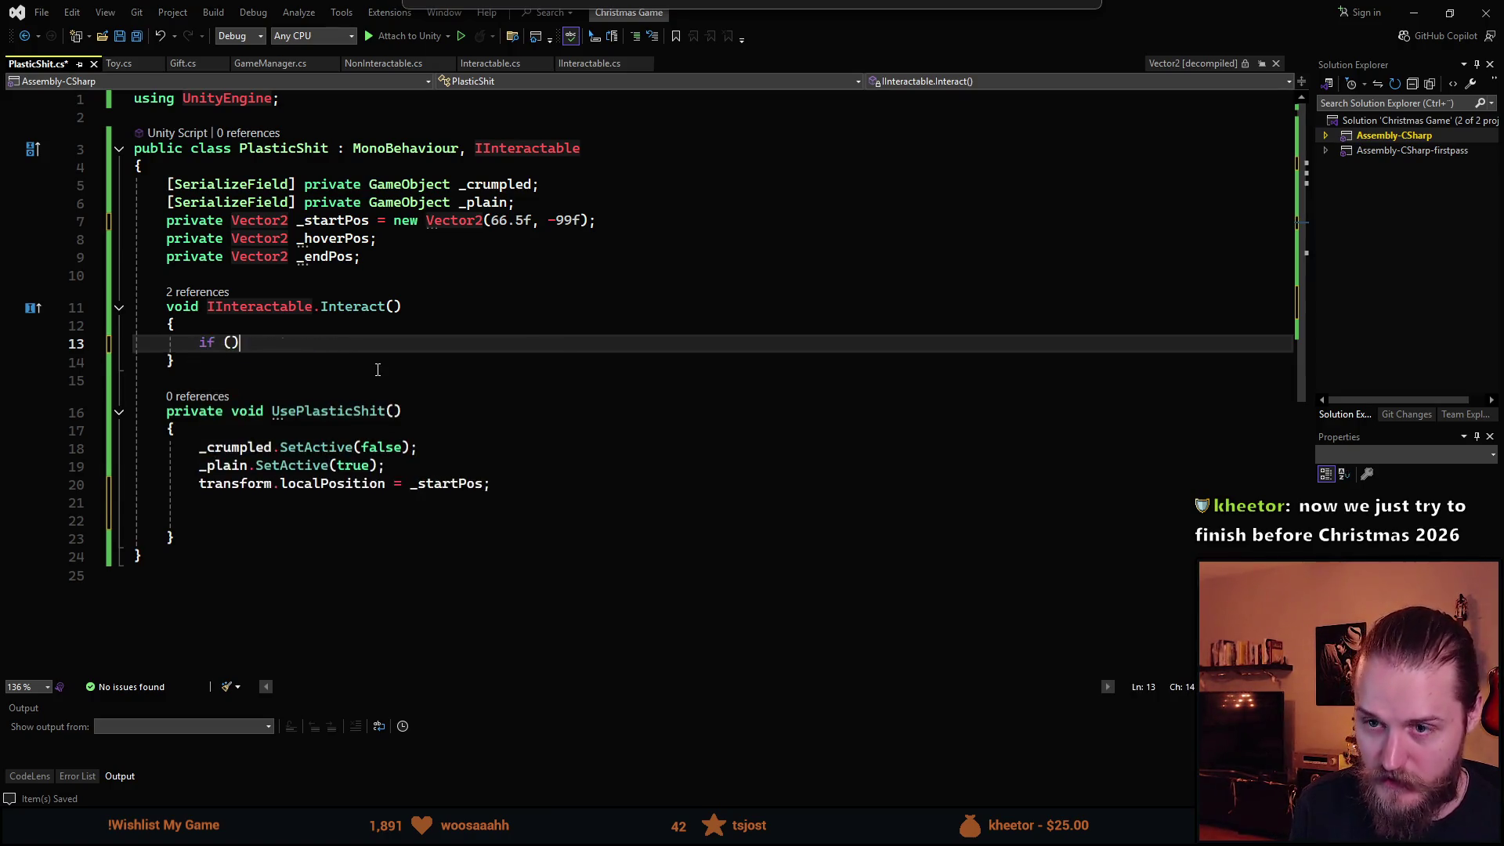
key("BackSpace")
type("Gift.")
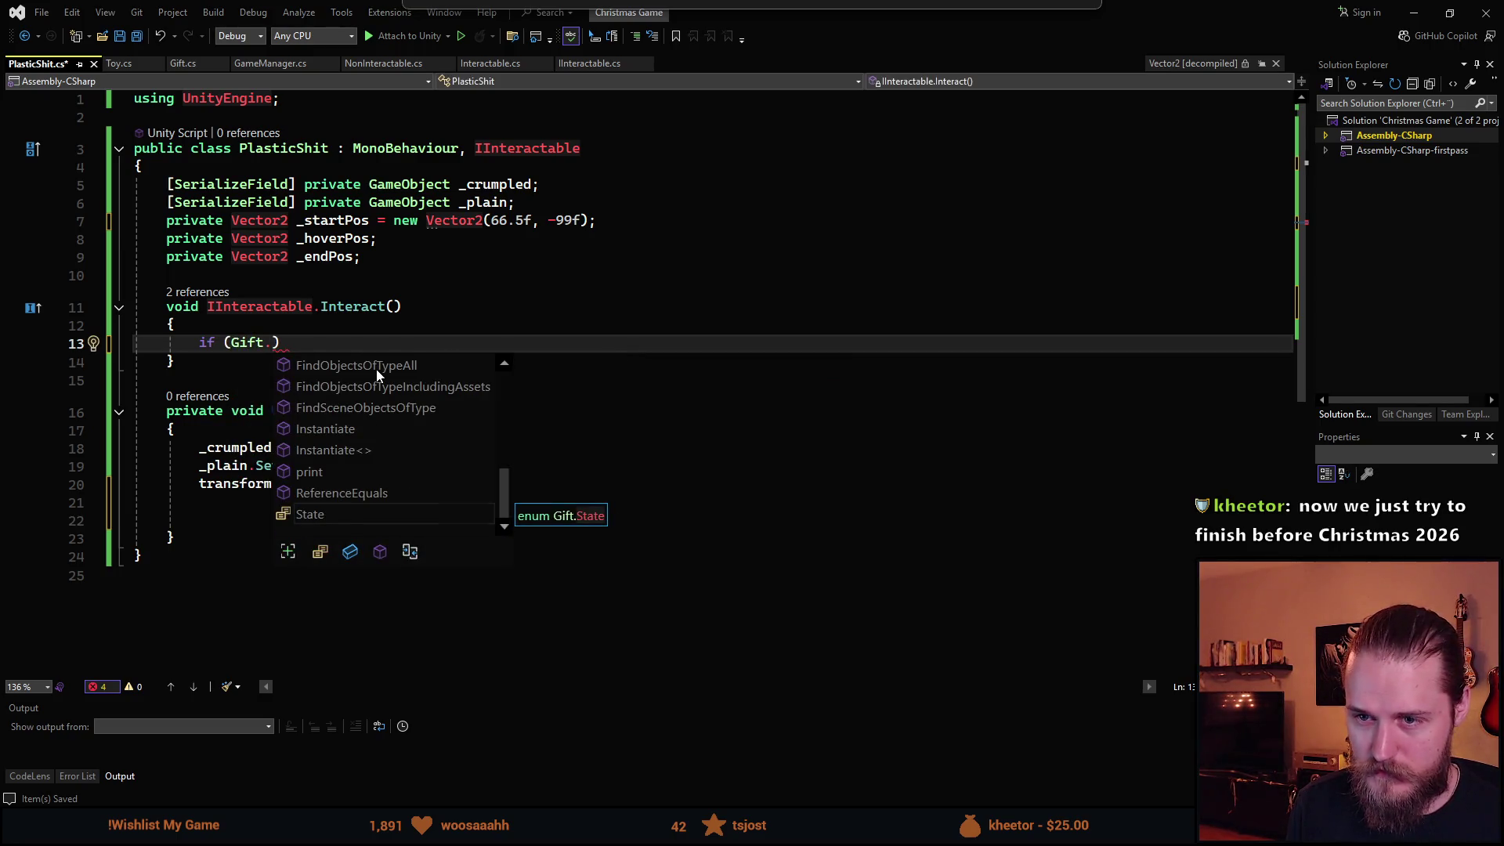
type("cu")
key("Tab")
type("== Gift")
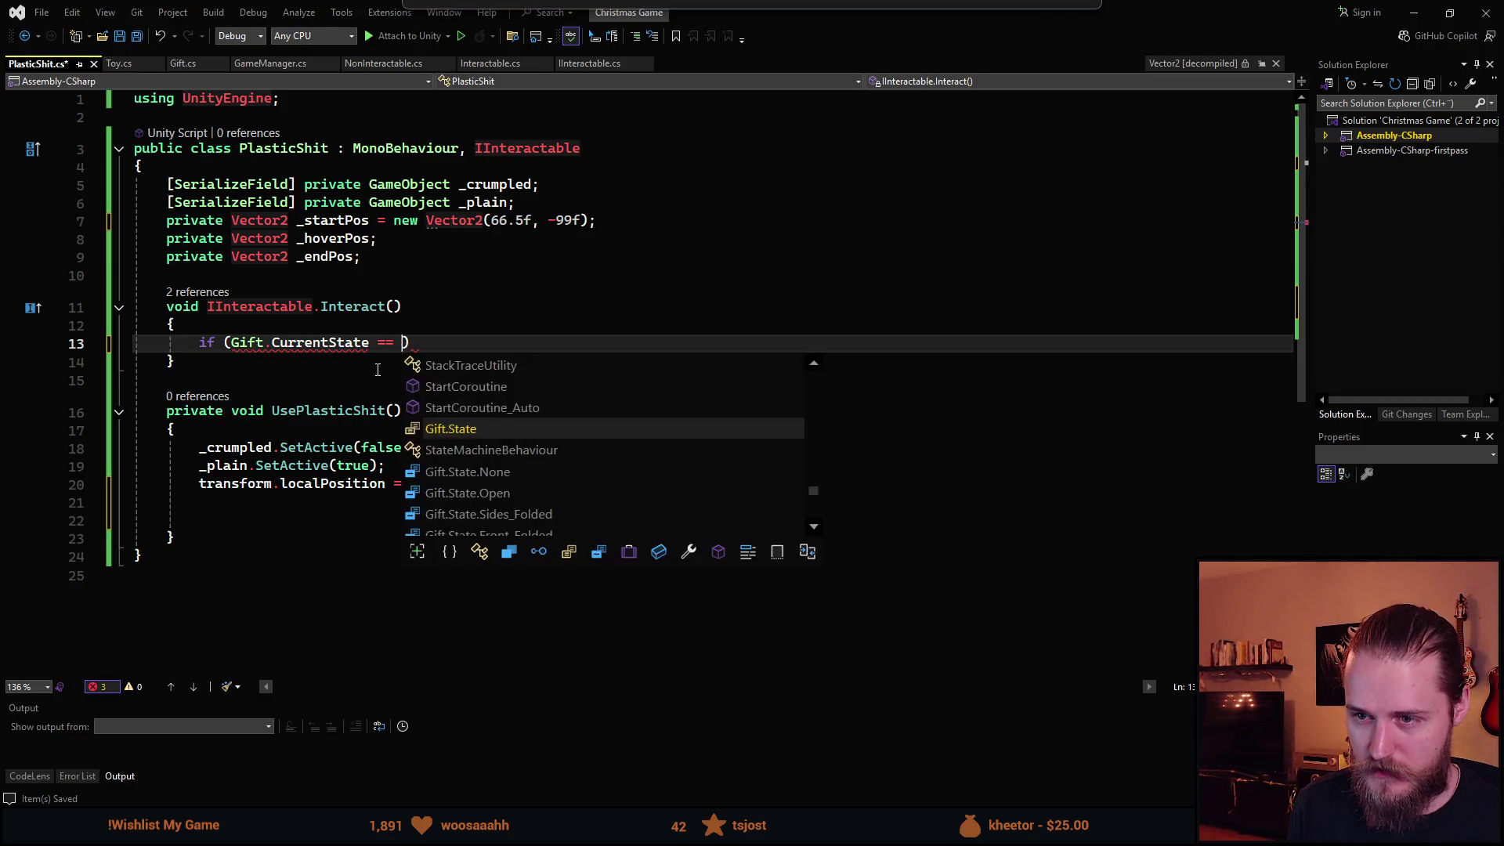
type(".State.")
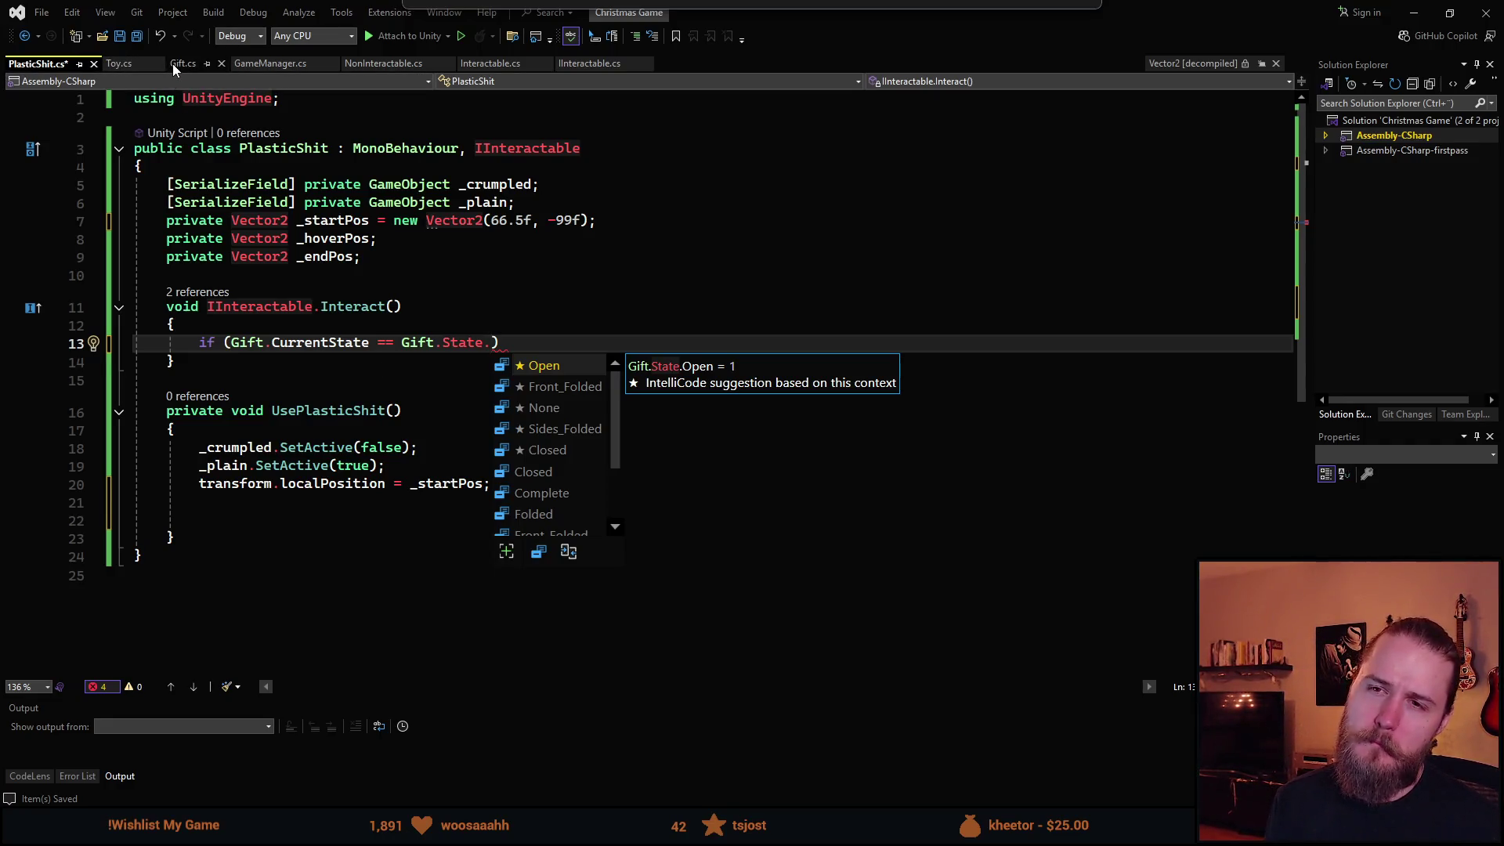
Check Toy.cs for reference, then finish the condition with Gift.State.Open.
left_click(119, 63)
scroll(407, 337, "down", 4)
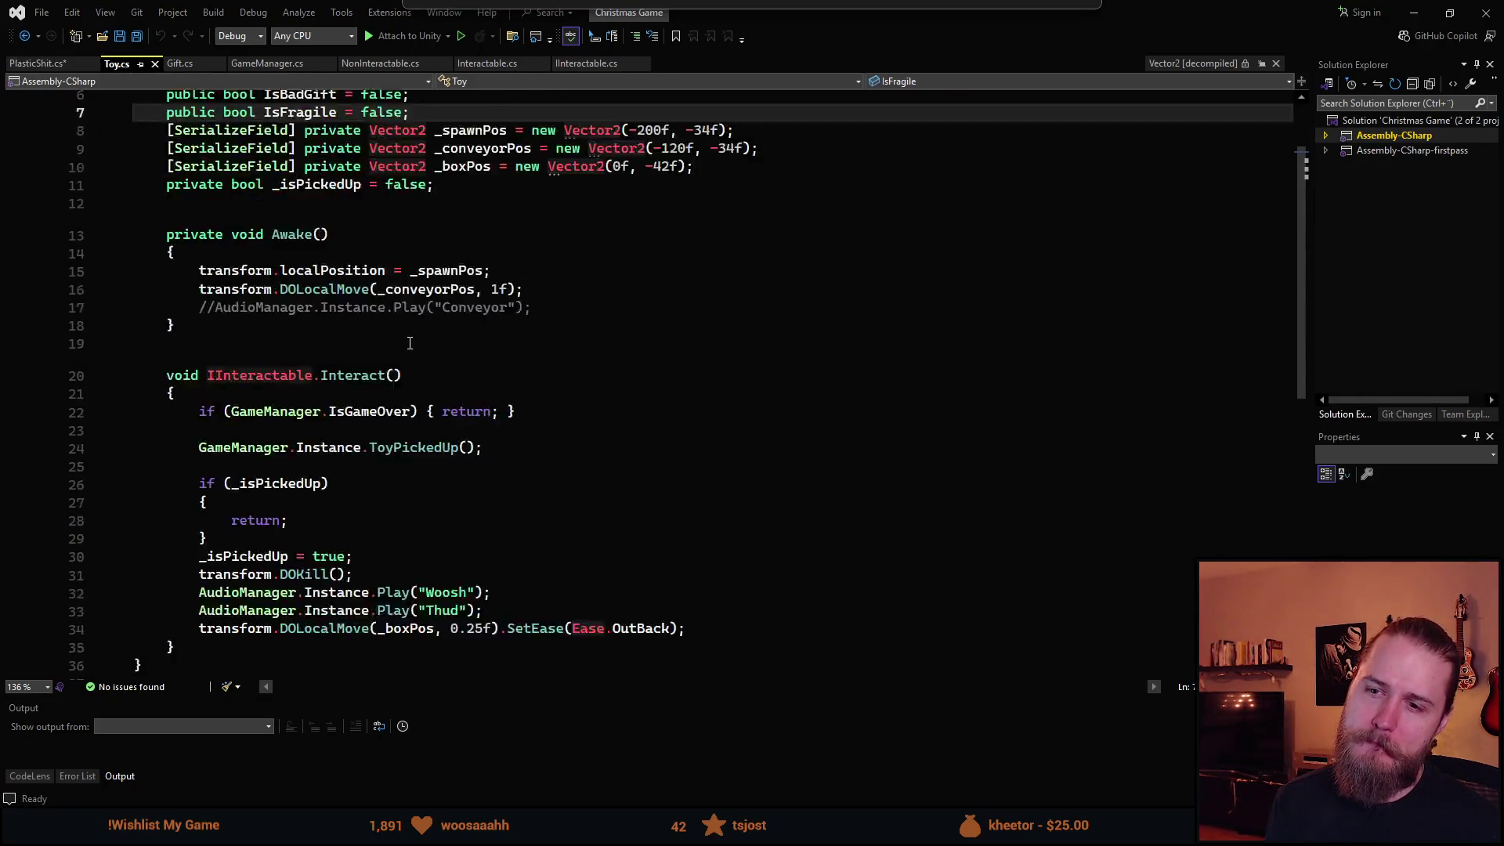
scroll(426, 333, "up", 4)
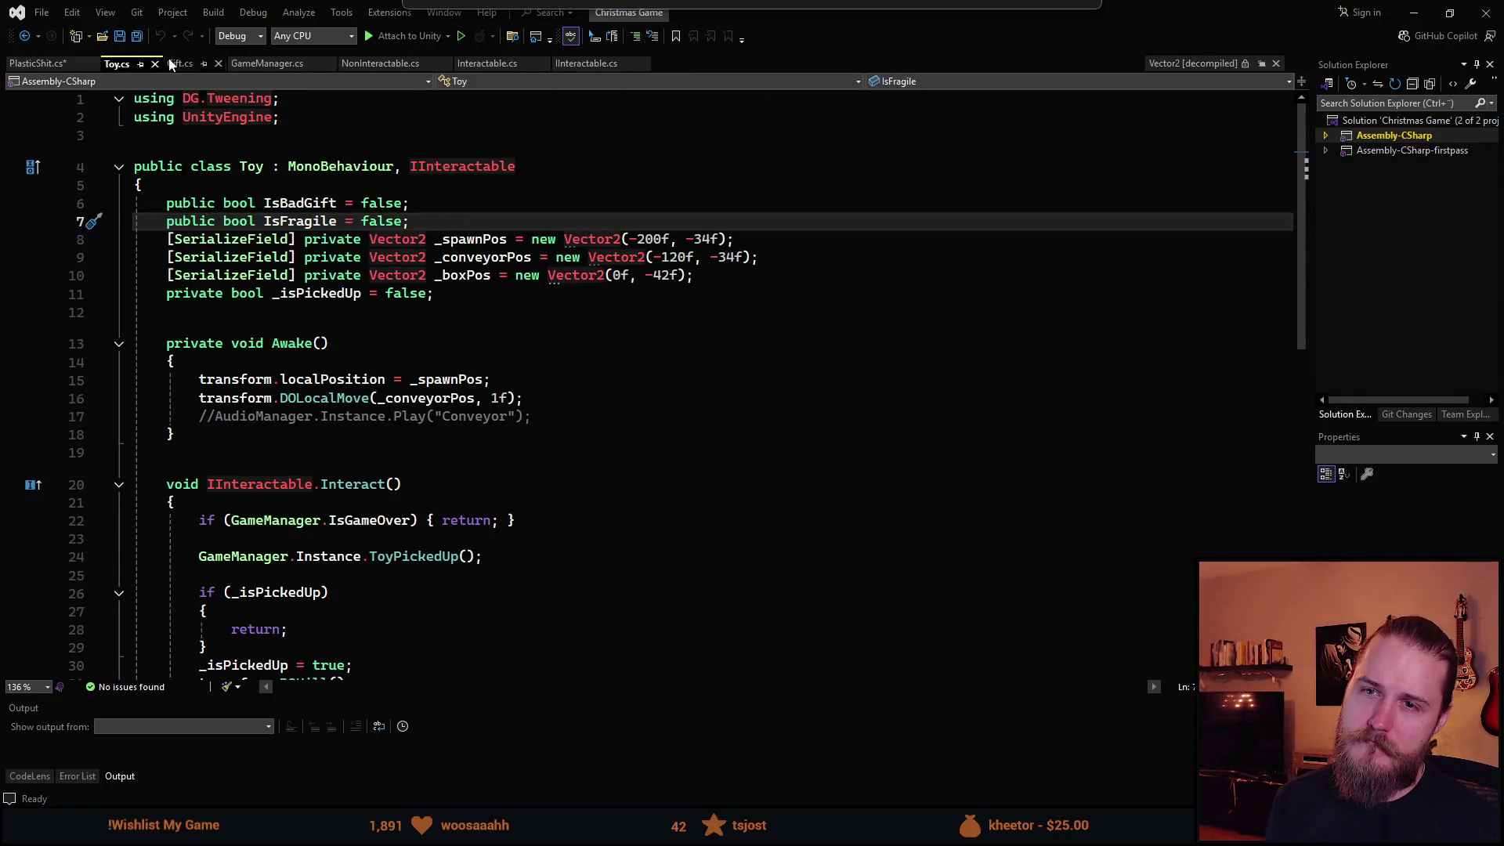
left_click(35, 67)
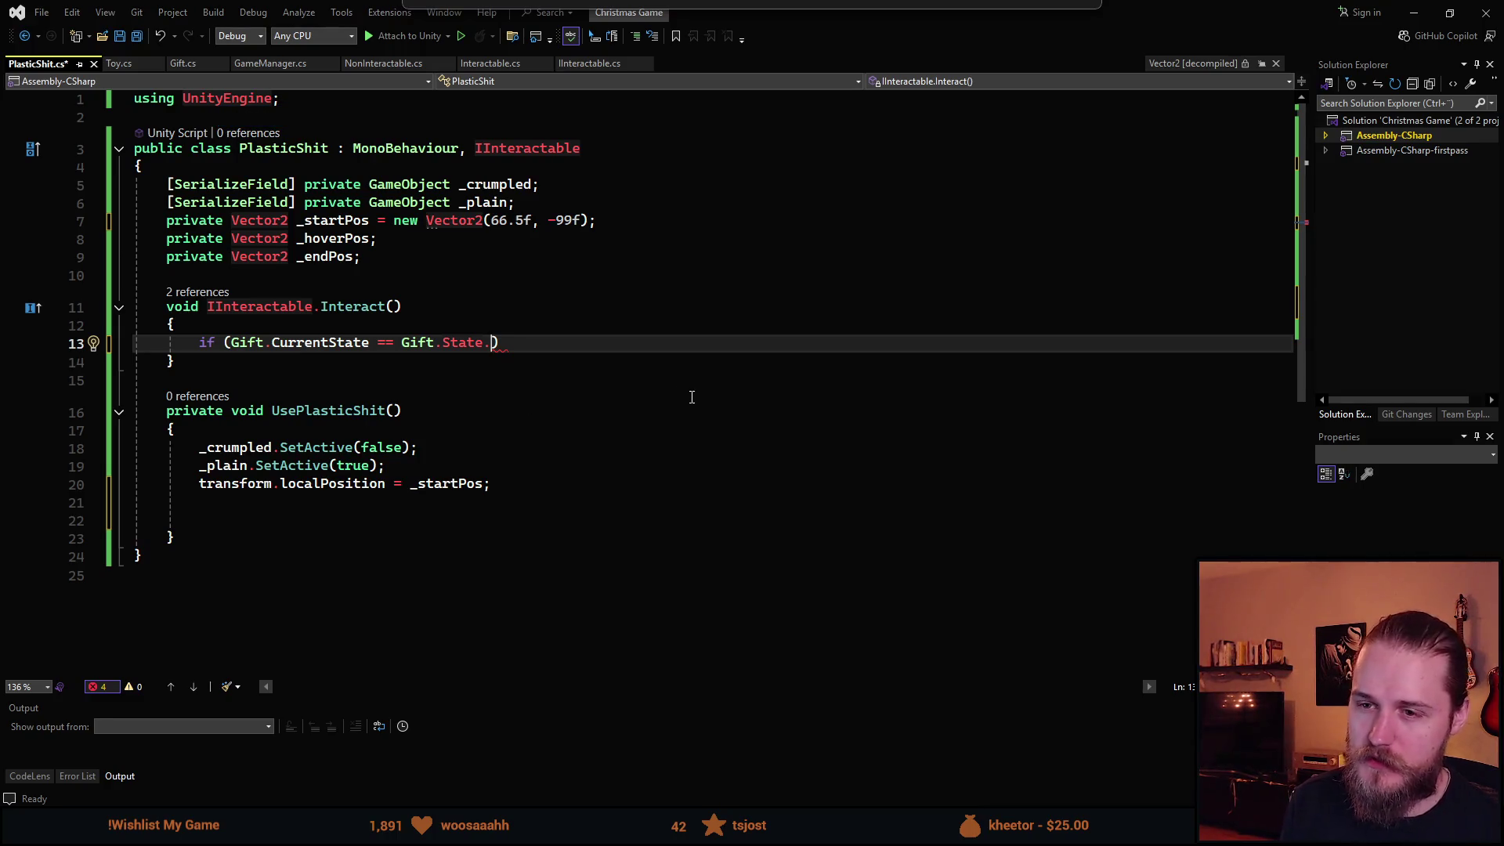
key("Tab")
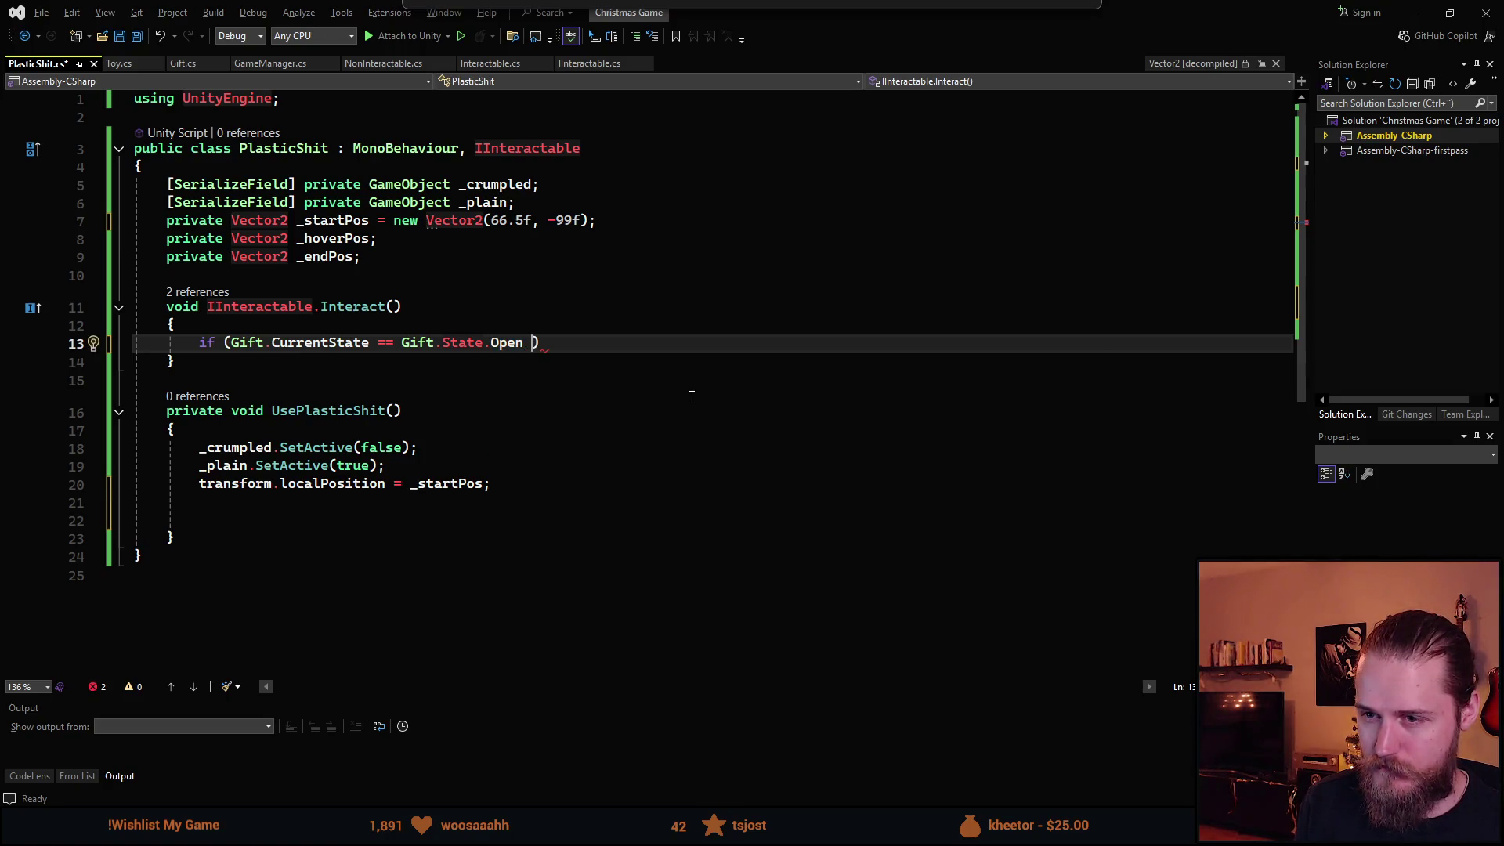
key("BackSpace")
key("Left")
key("Left")
key("Left")
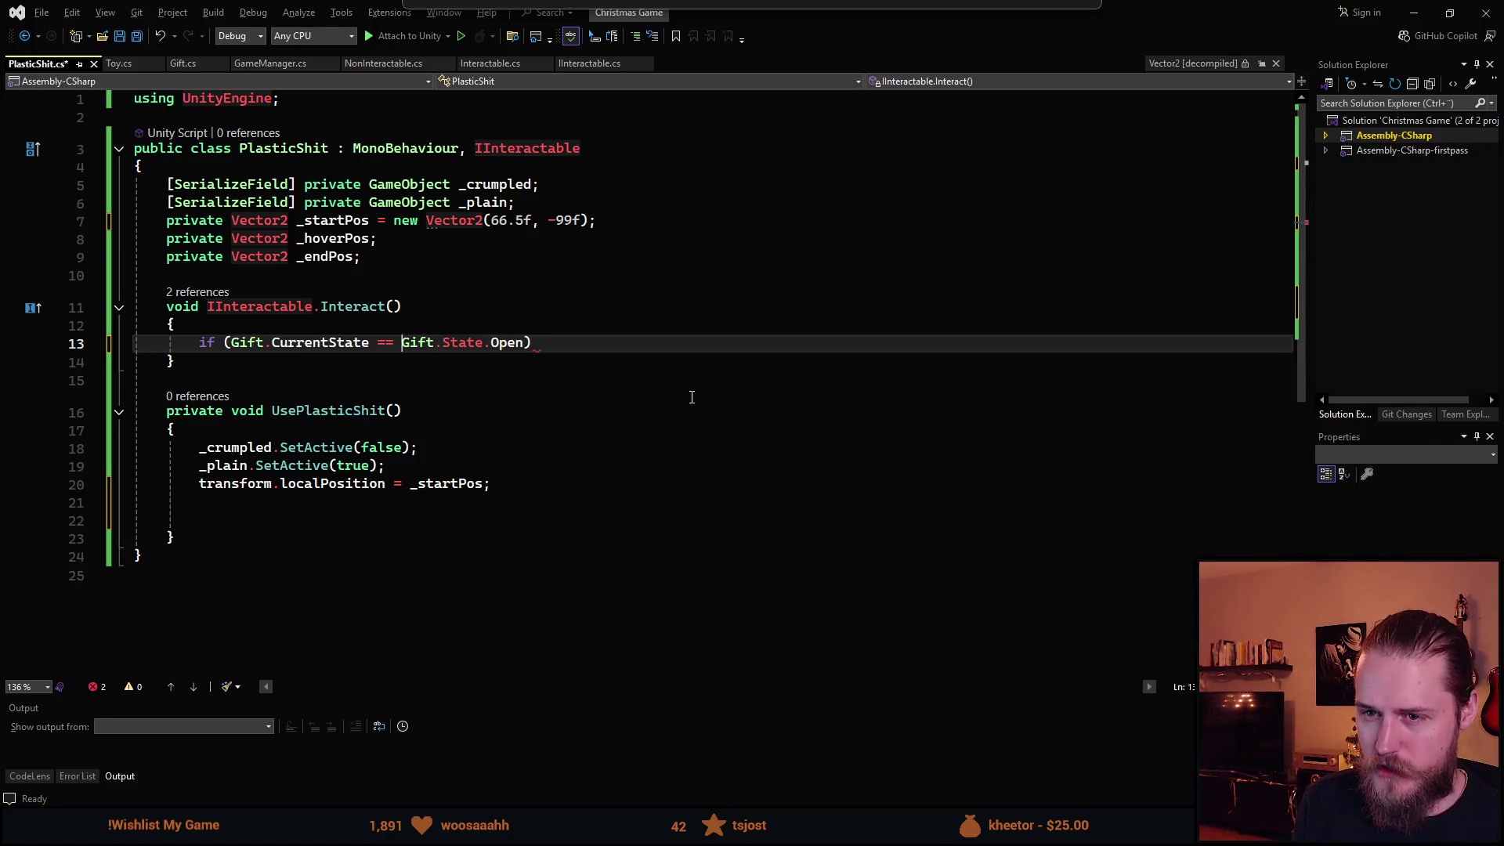
left_click(183, 64)
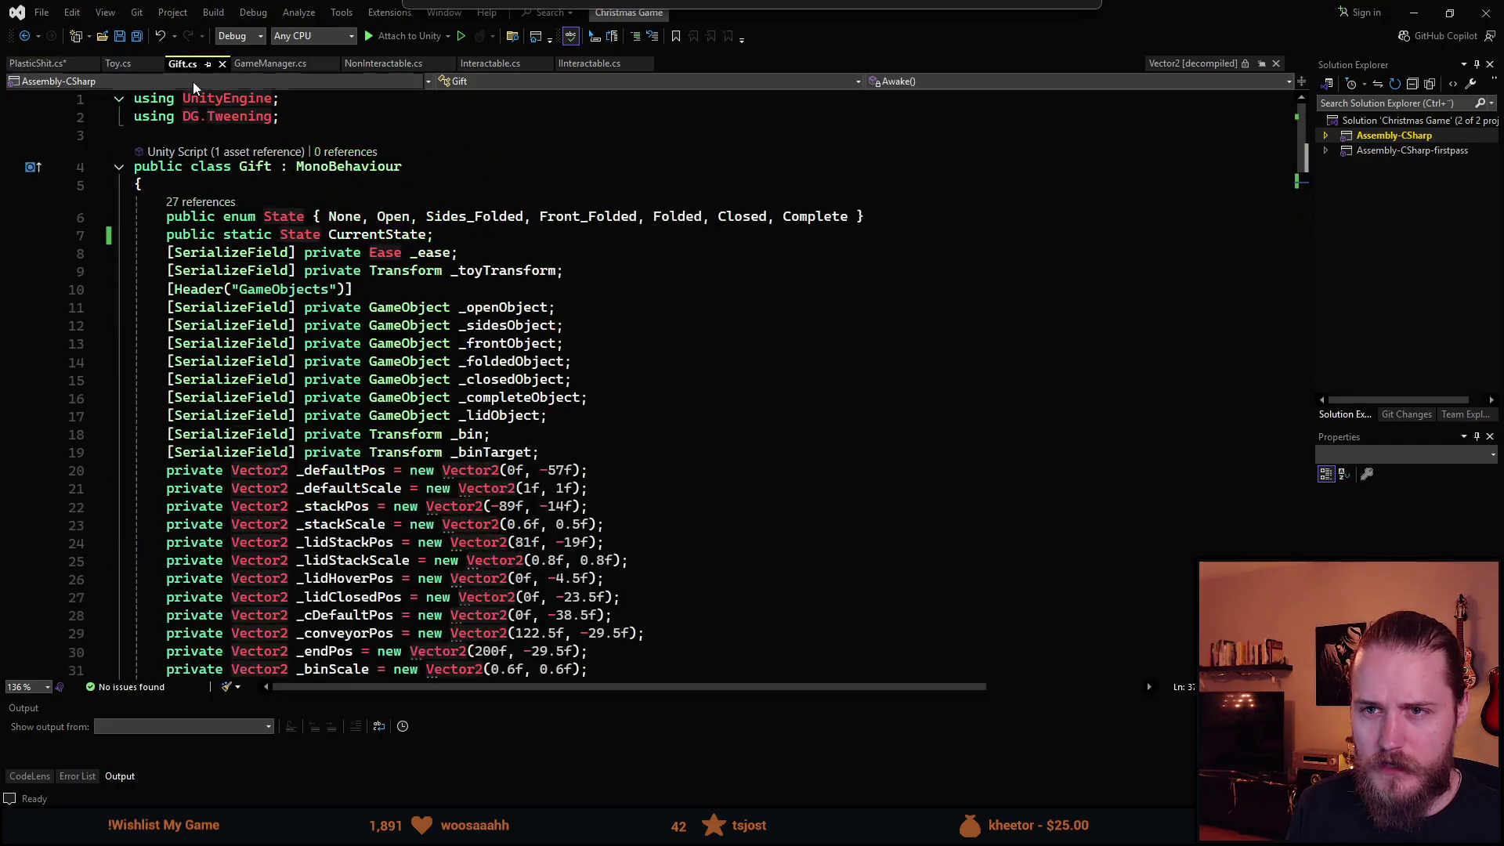
Scroll through Gift.cs's State enum and Awake(), then return to Unity.
scroll(392, 398, "down", 3)
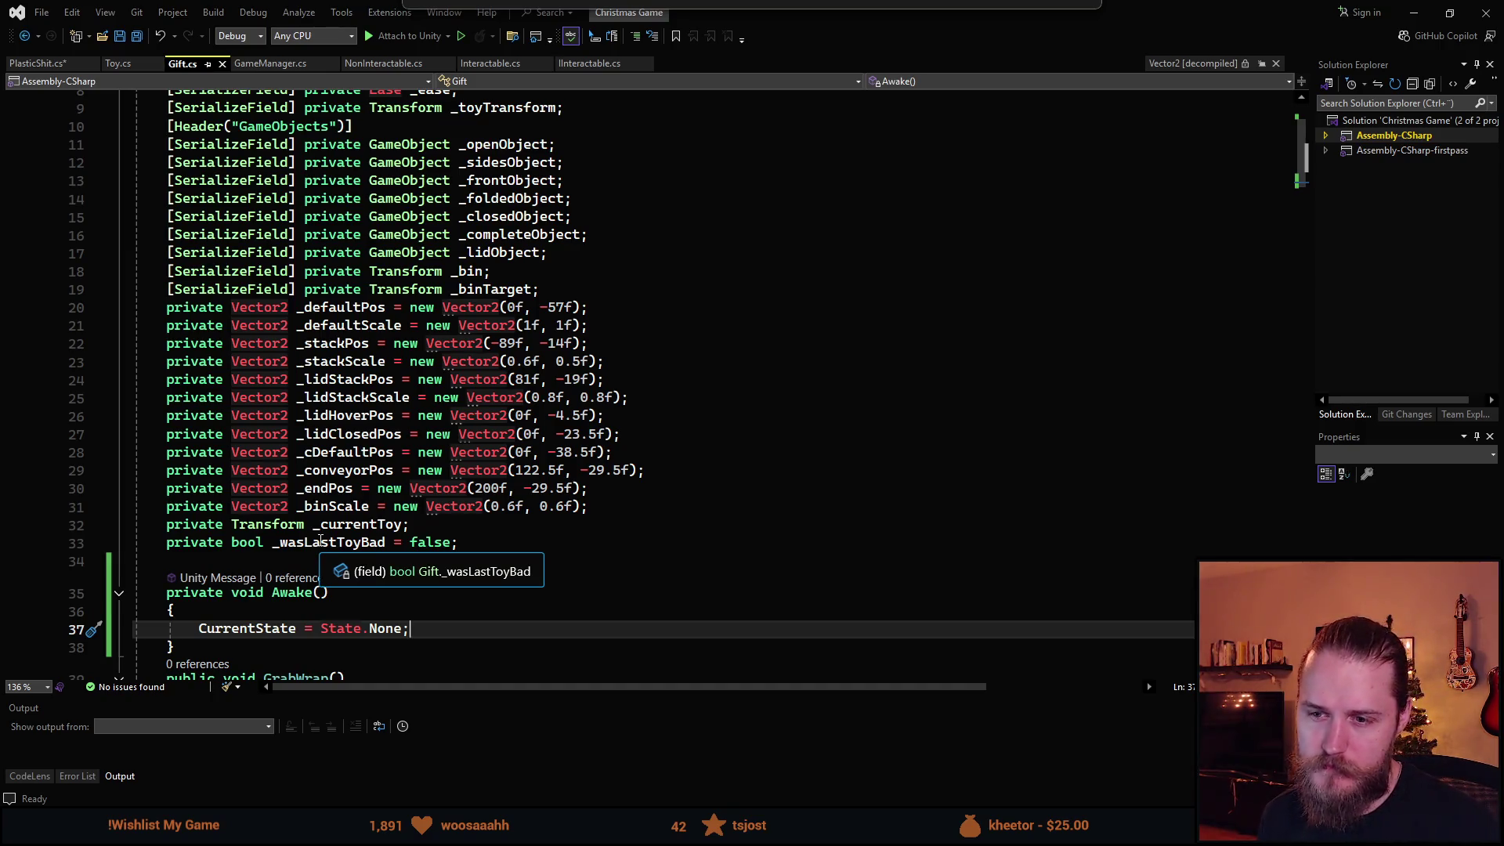
scroll(373, 532, "down", 4)
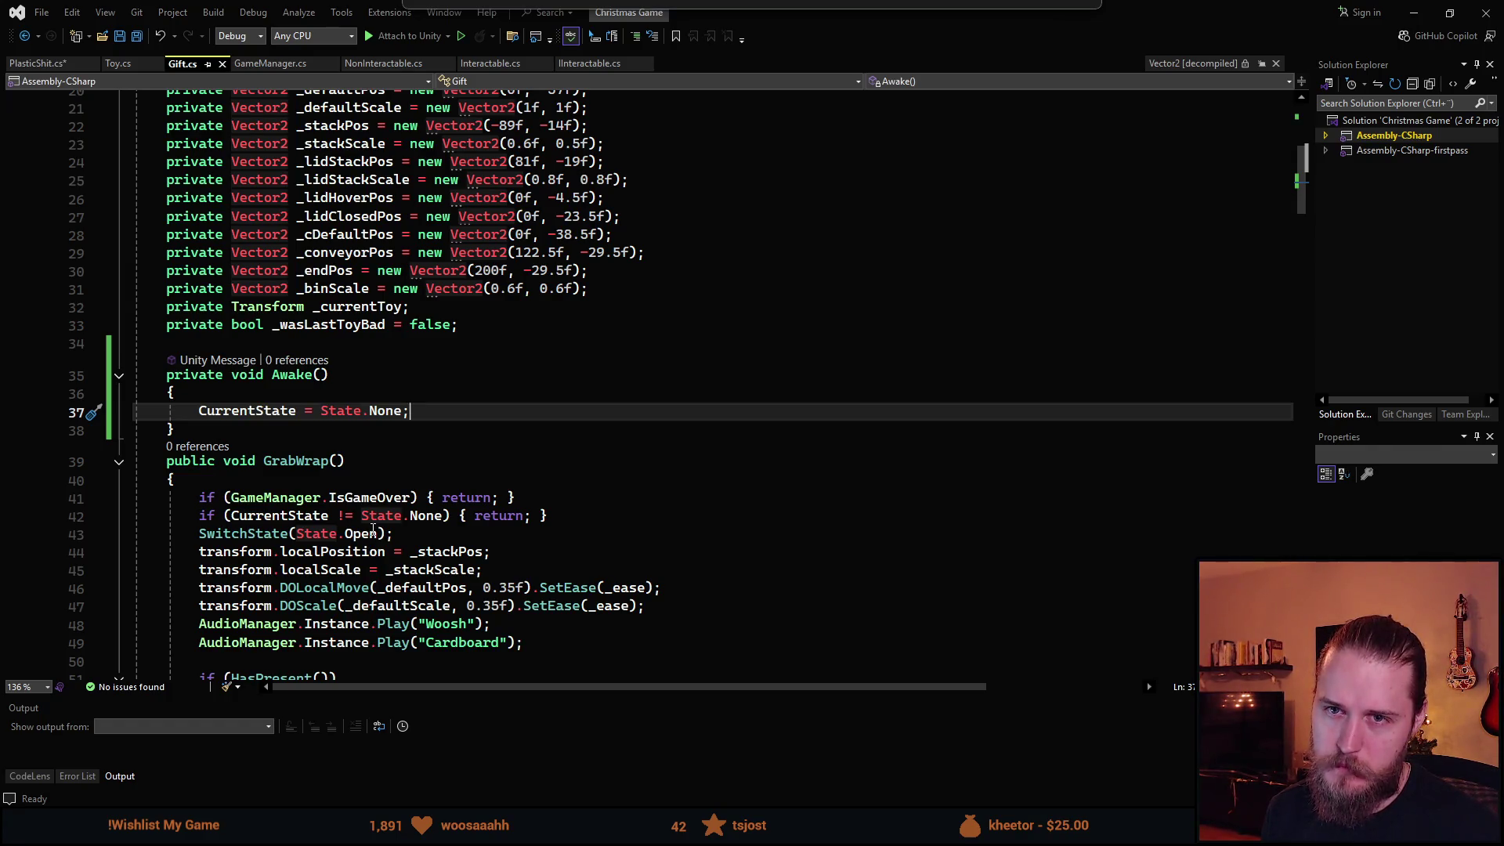
key("alt+Tab")
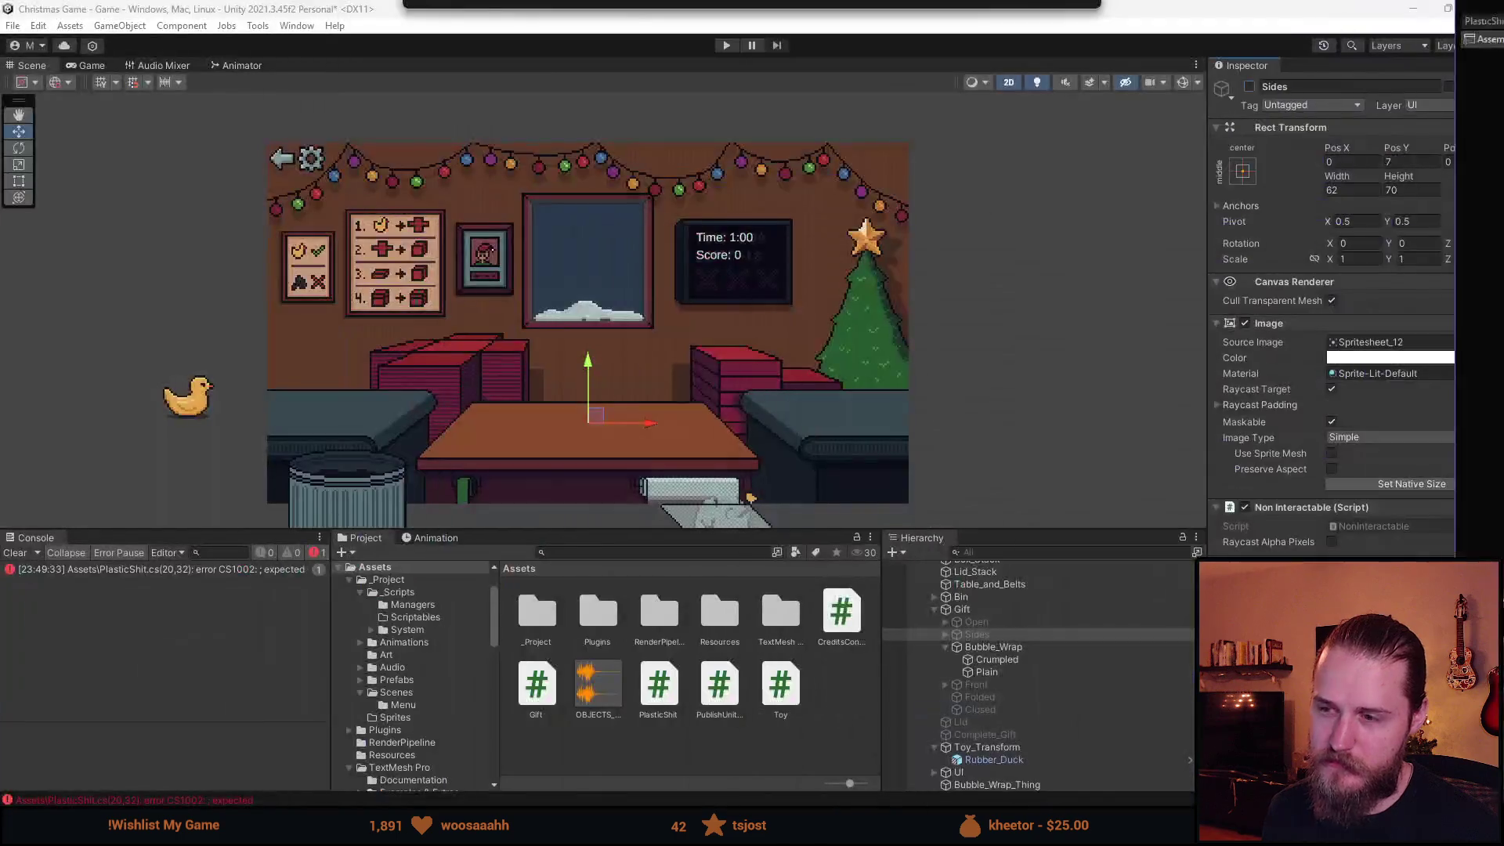
Drag Bubble_Wrap onto the tabletop near 0.5, 12.7, then return to Visual Studio.
left_click(1000, 785)
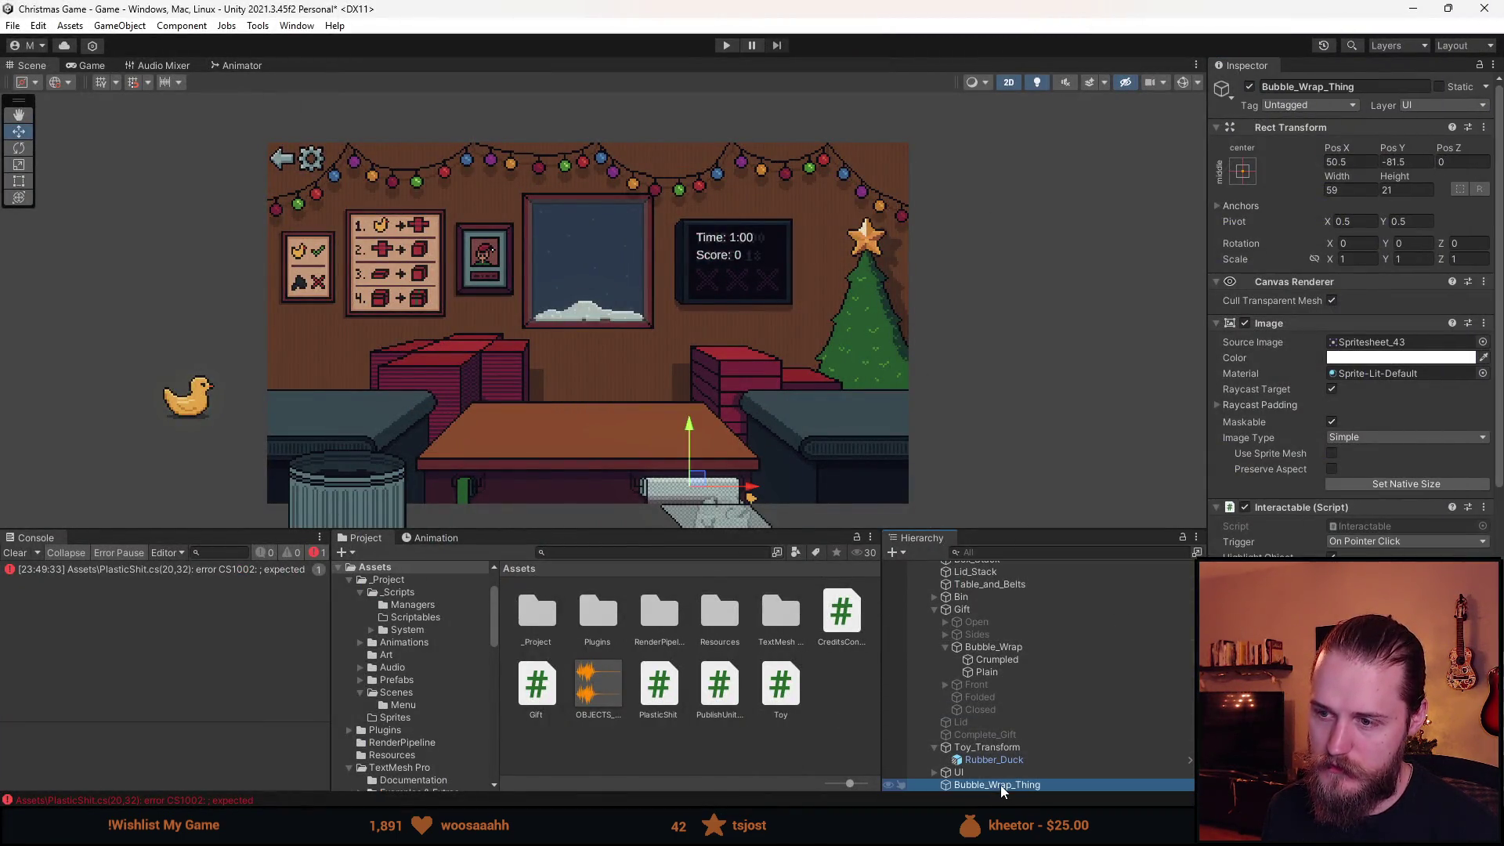
left_click(993, 647)
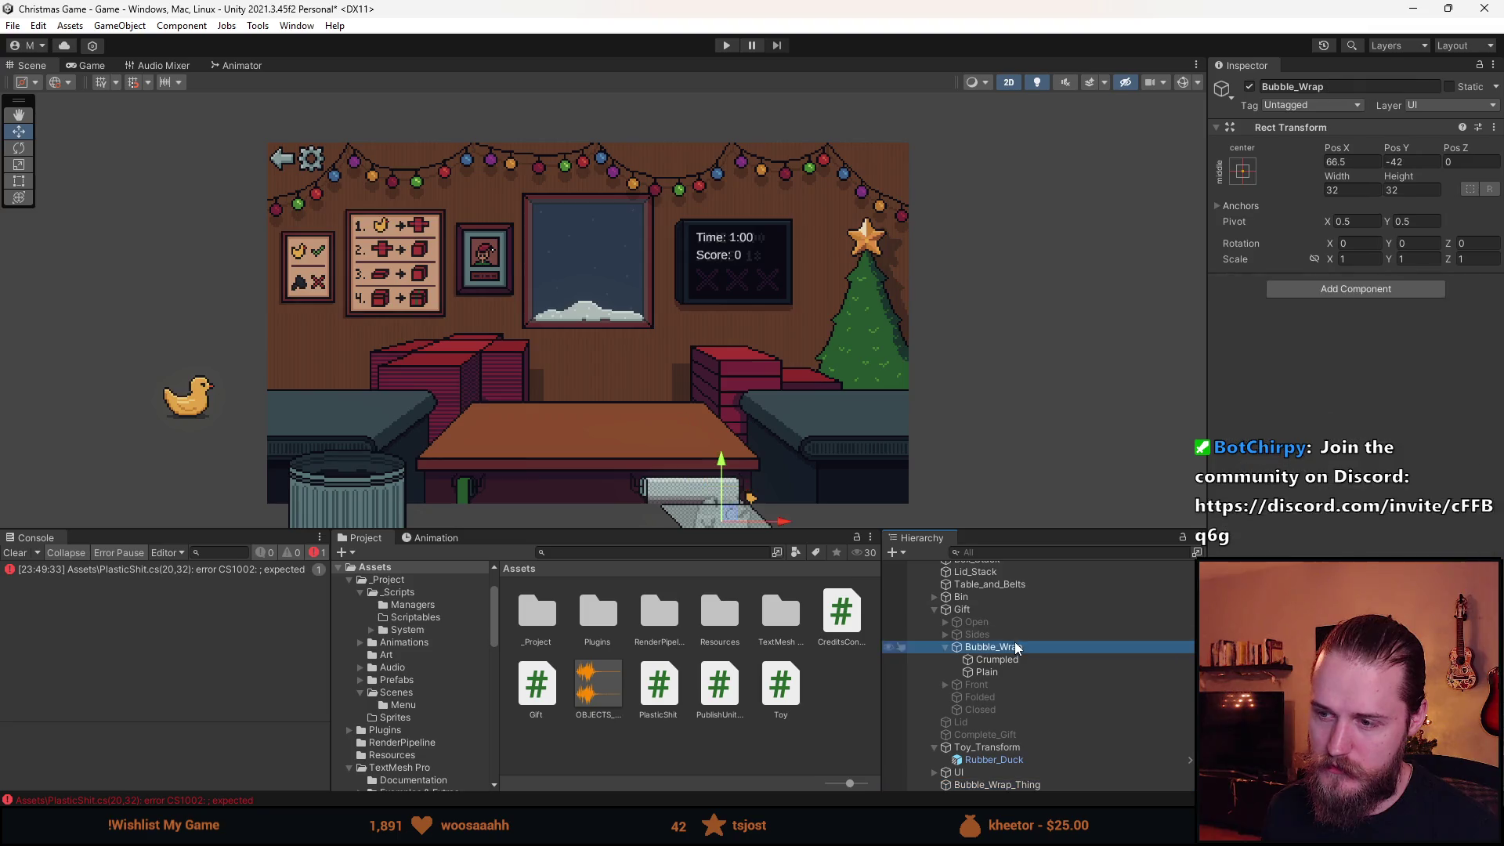
mouse_move(729, 513)
left_mouse_down()
mouse_move(599, 389)
mouse_move(589, 431)
left_mouse_up()
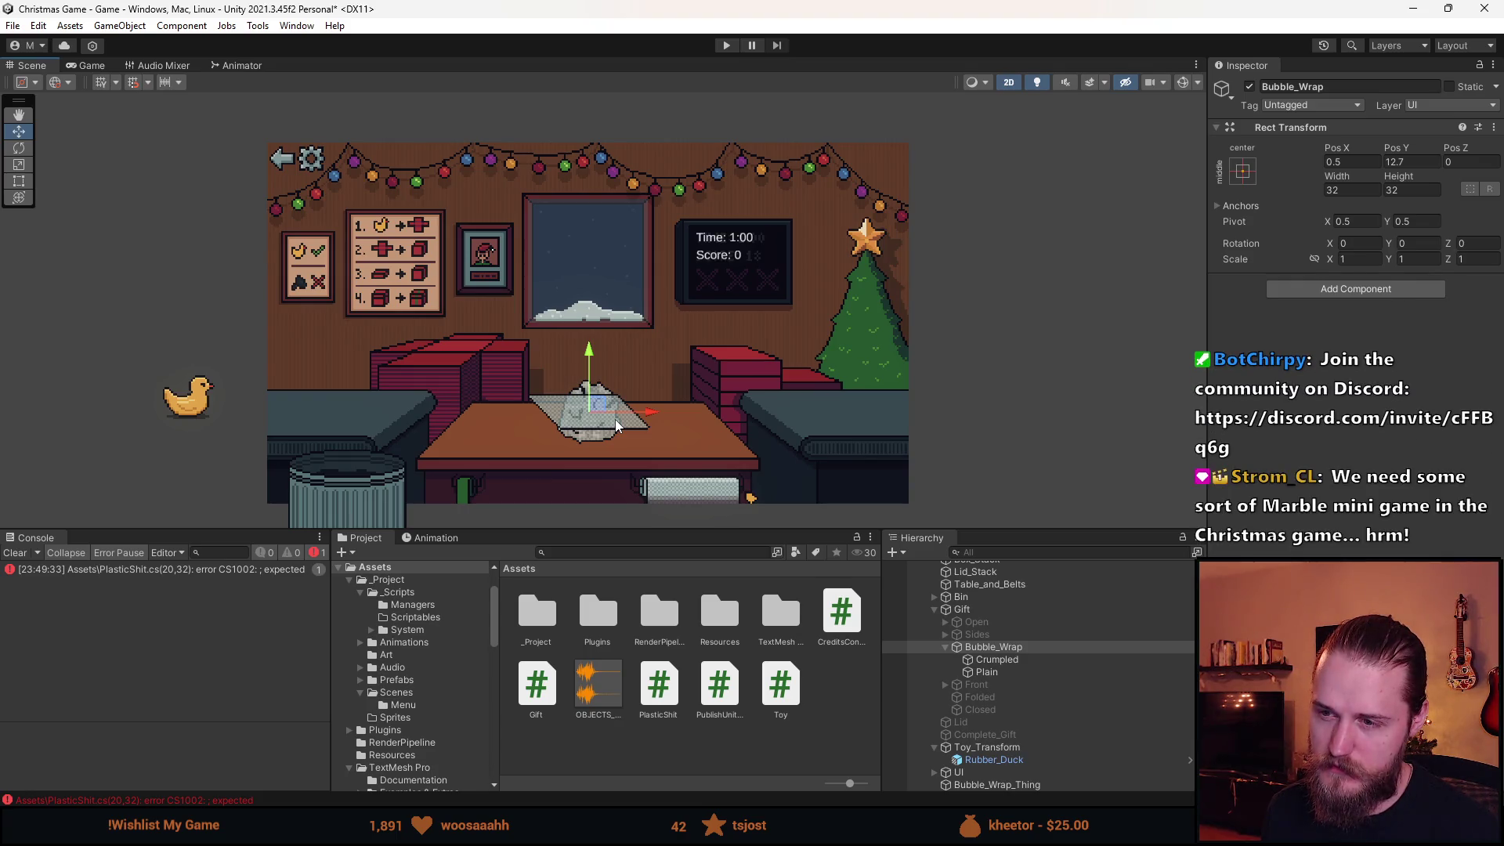
key("alt+Tab")
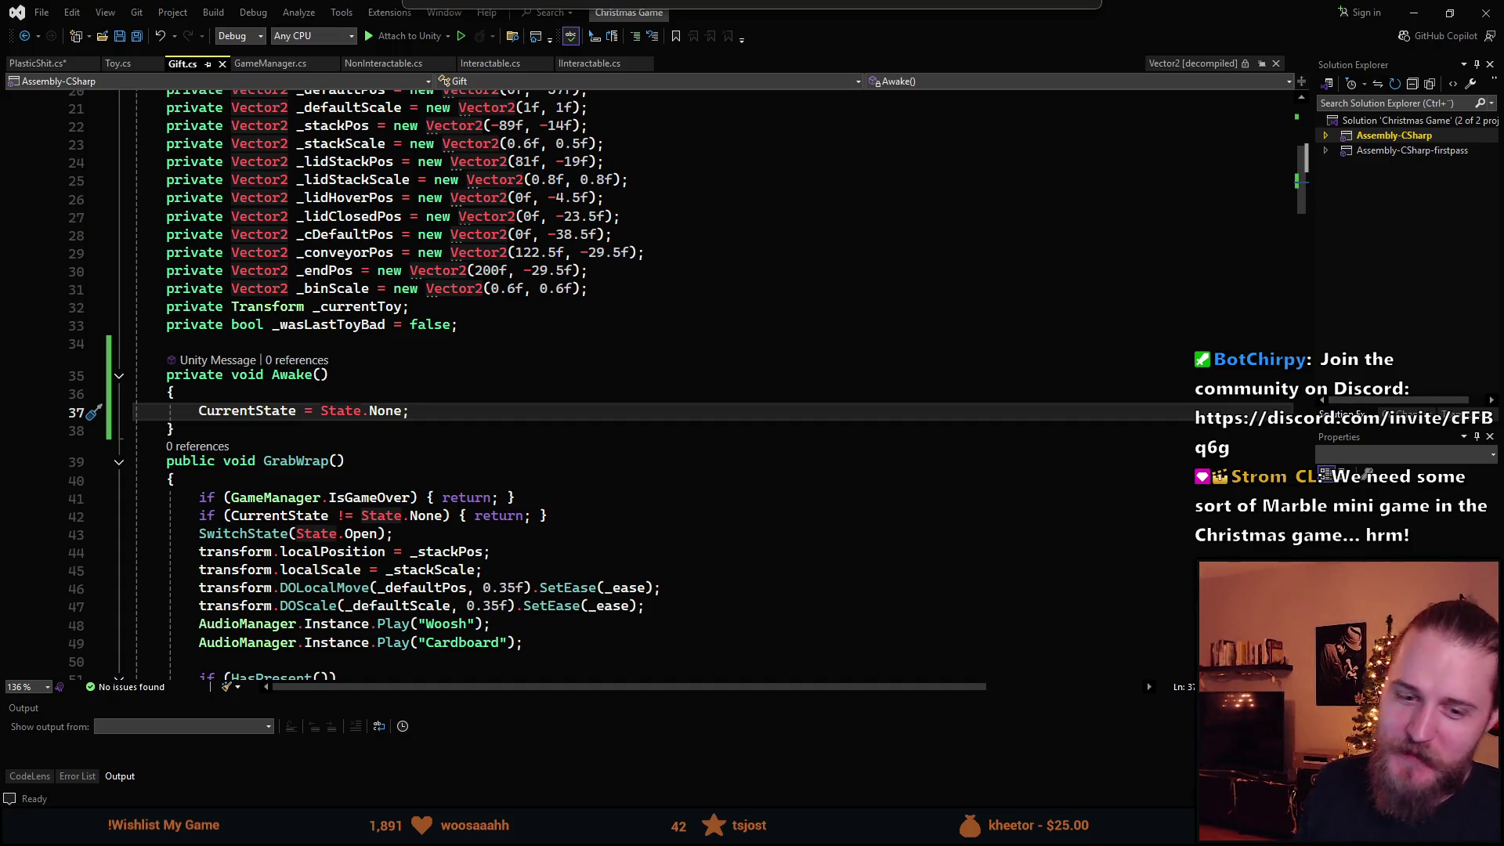
scroll(425, 431, "down", 5)
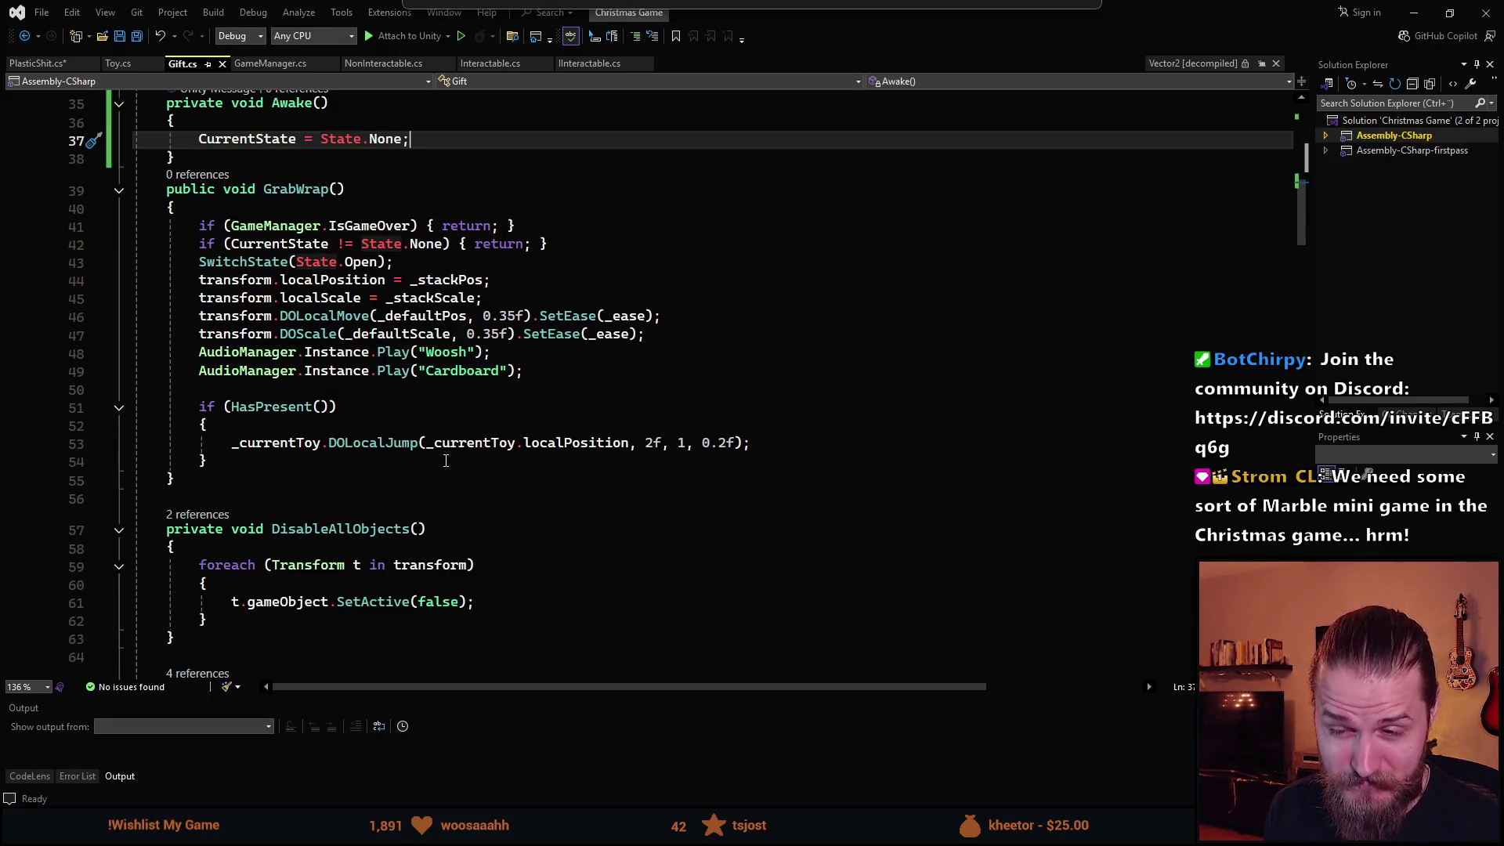
scroll(398, 472, "down", 1)
scroll(439, 549, "down", 6)
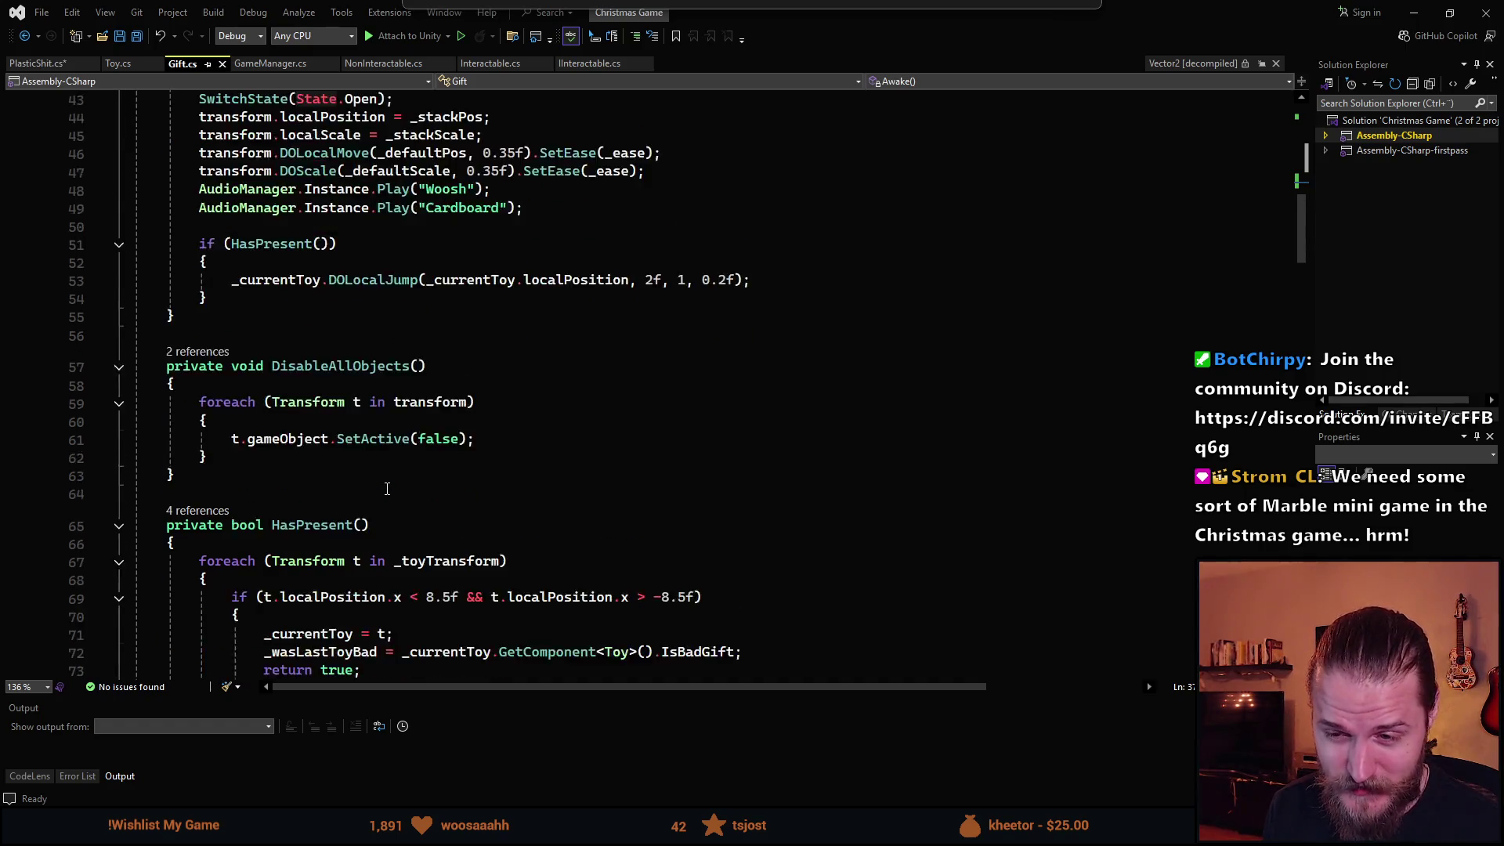
scroll(418, 517, "up", 6)
scroll(418, 518, "up", 5)
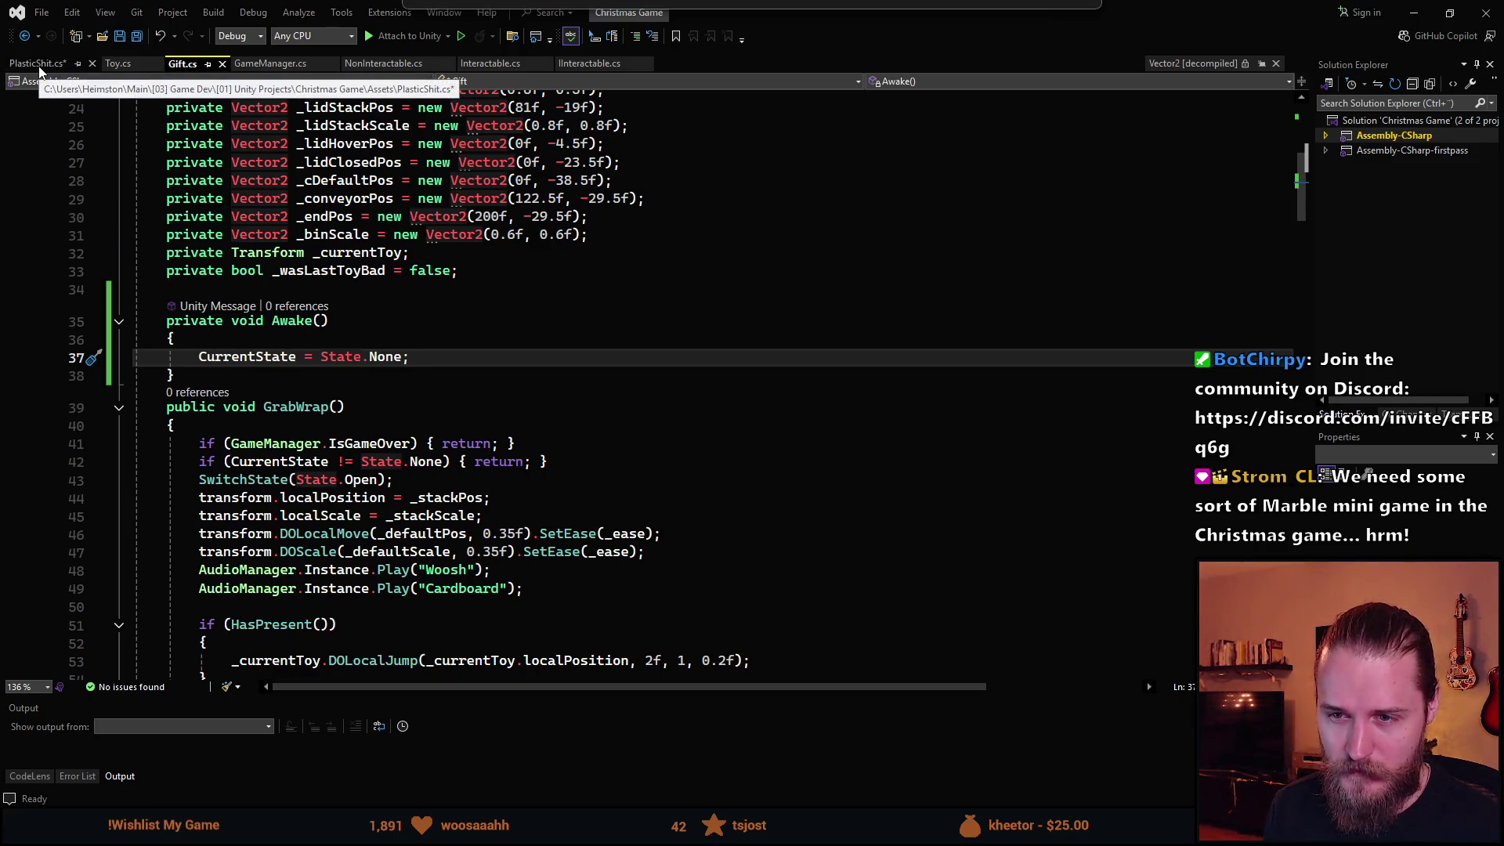
left_click(37, 63)
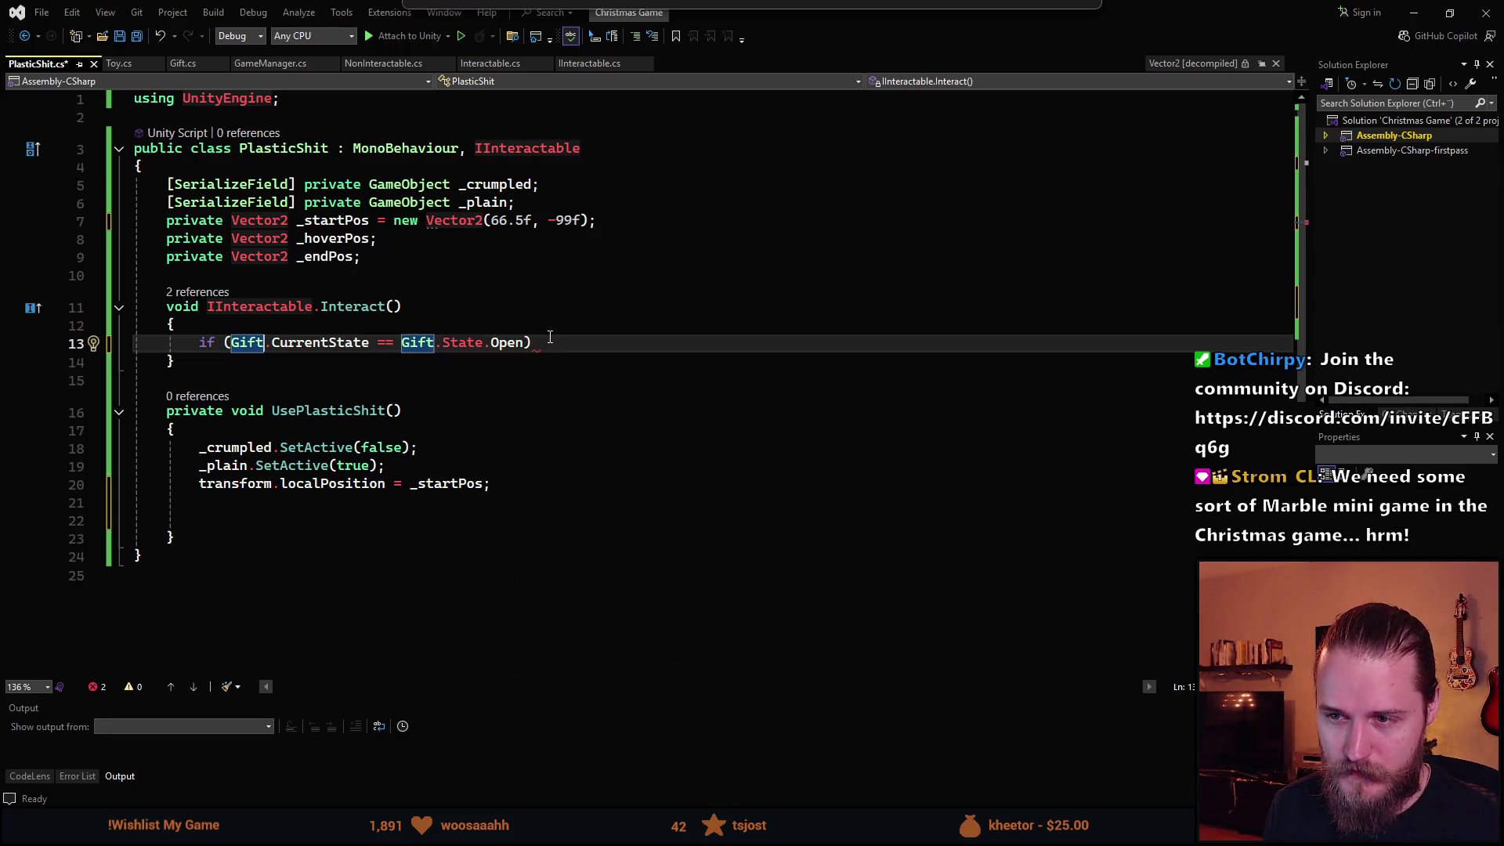
Add a second comparison against Gift.State.Sides_Folded and open an if body.
key("End")
key("Left")
type("|| ")
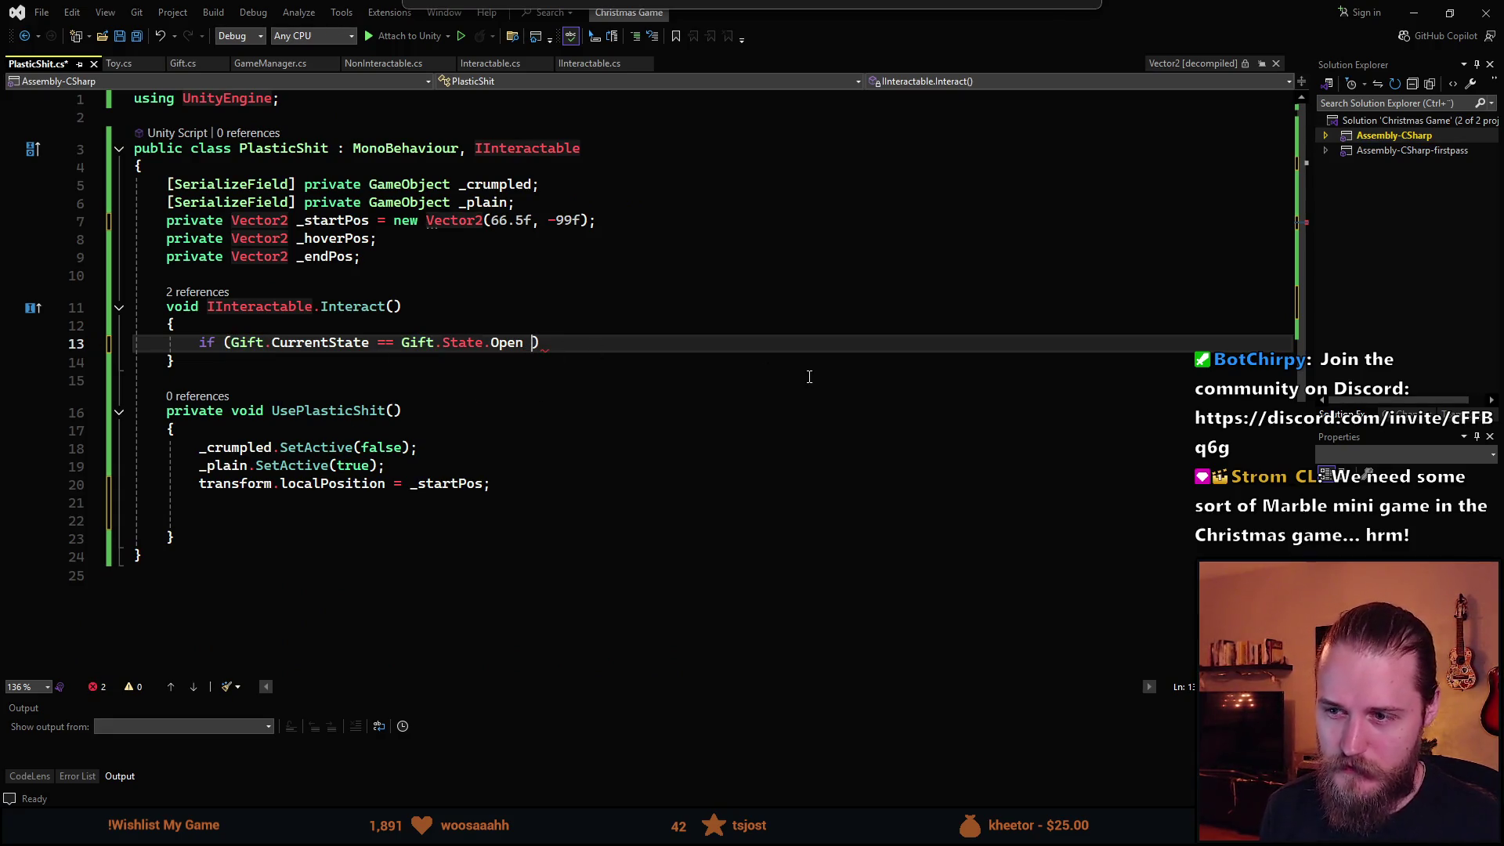
type("Gift.CurrentState ")
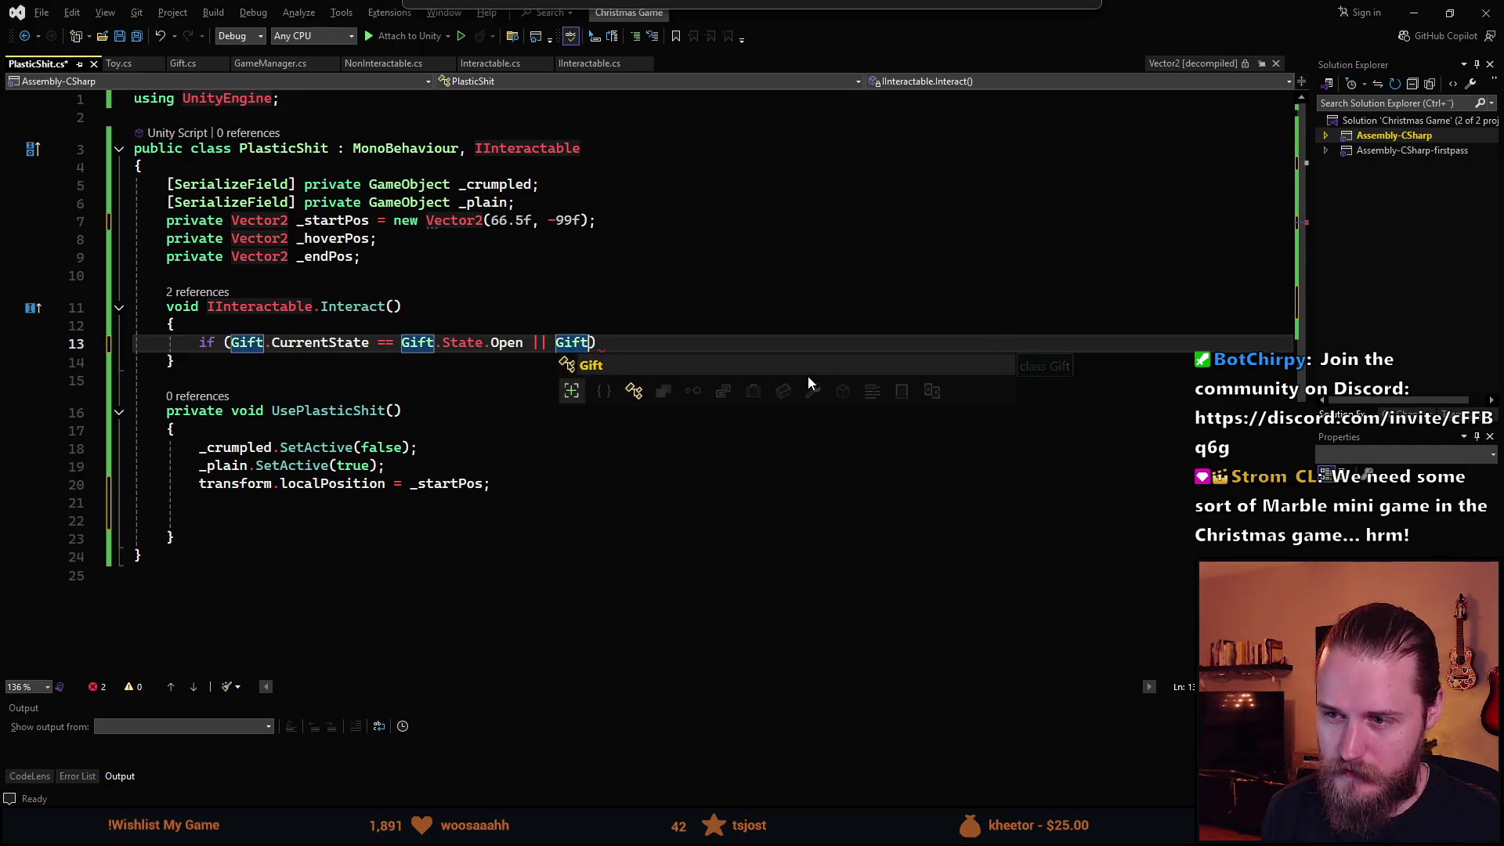
type("==")
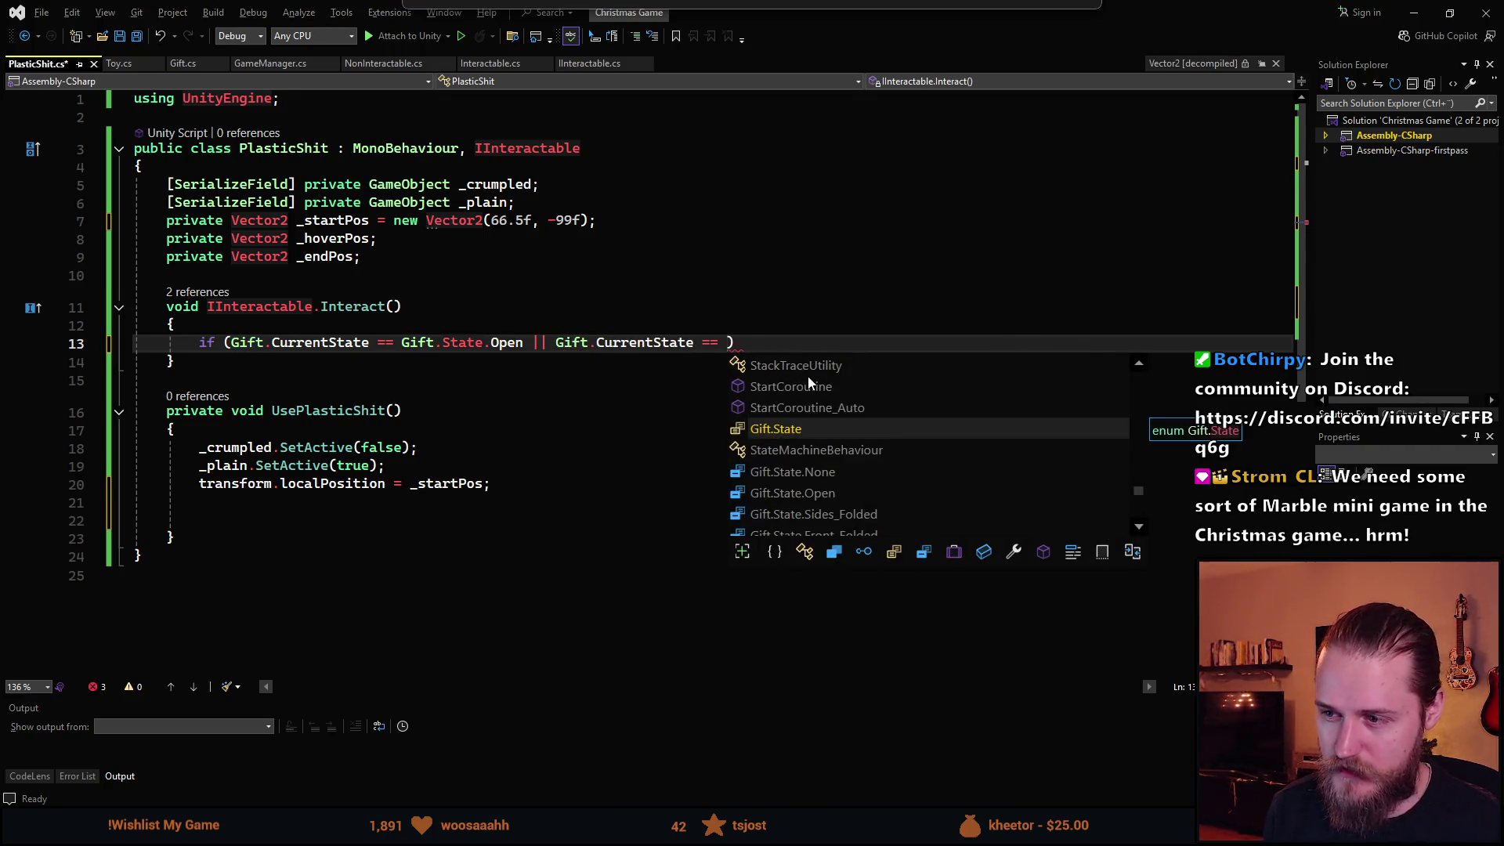
key("Down")
key("Down")
key("Tab")
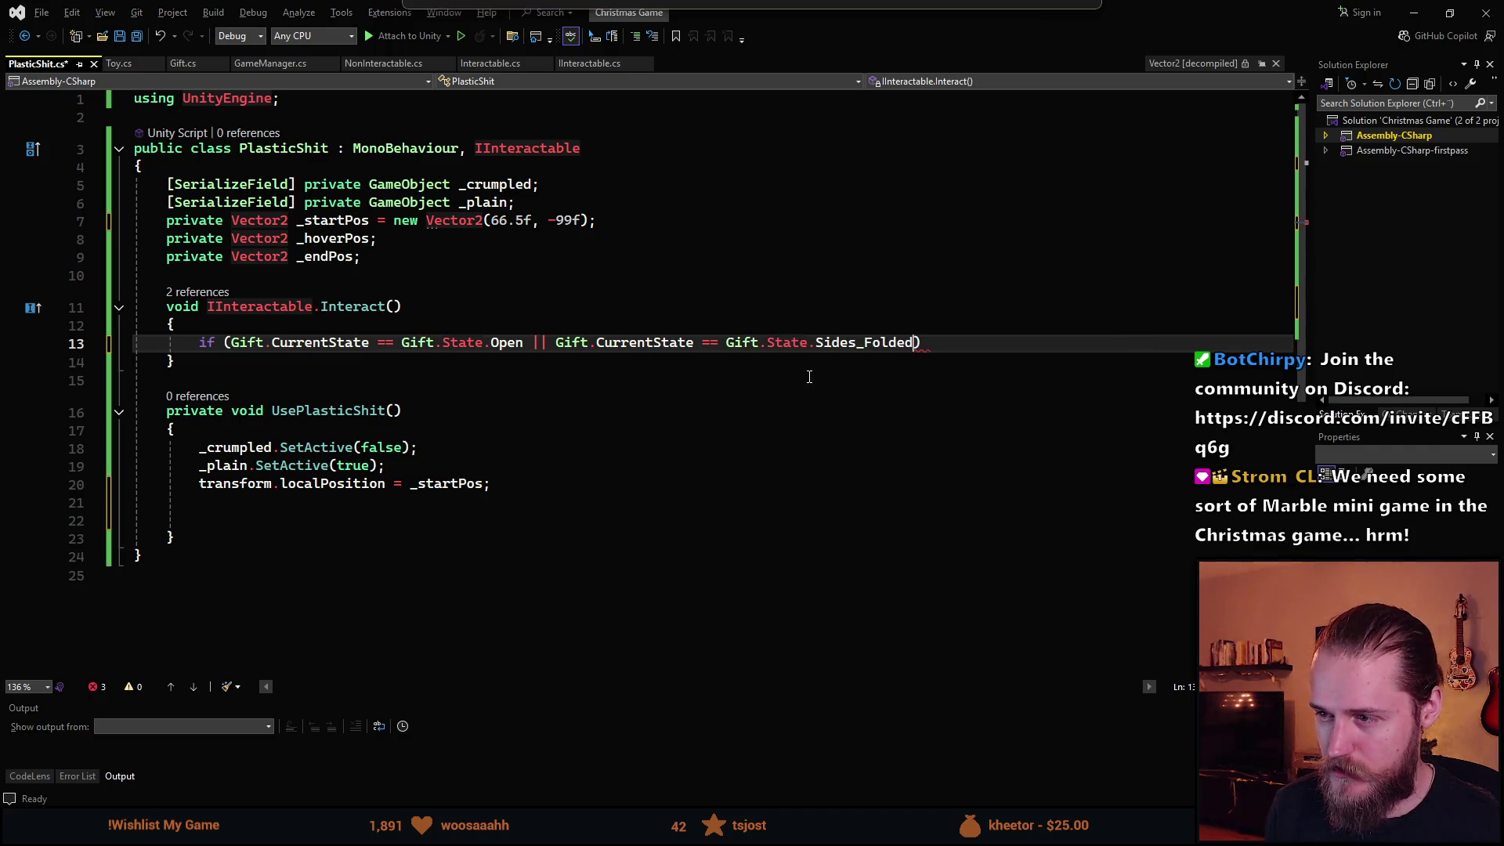
key("Return")
type("{")
key("Return")
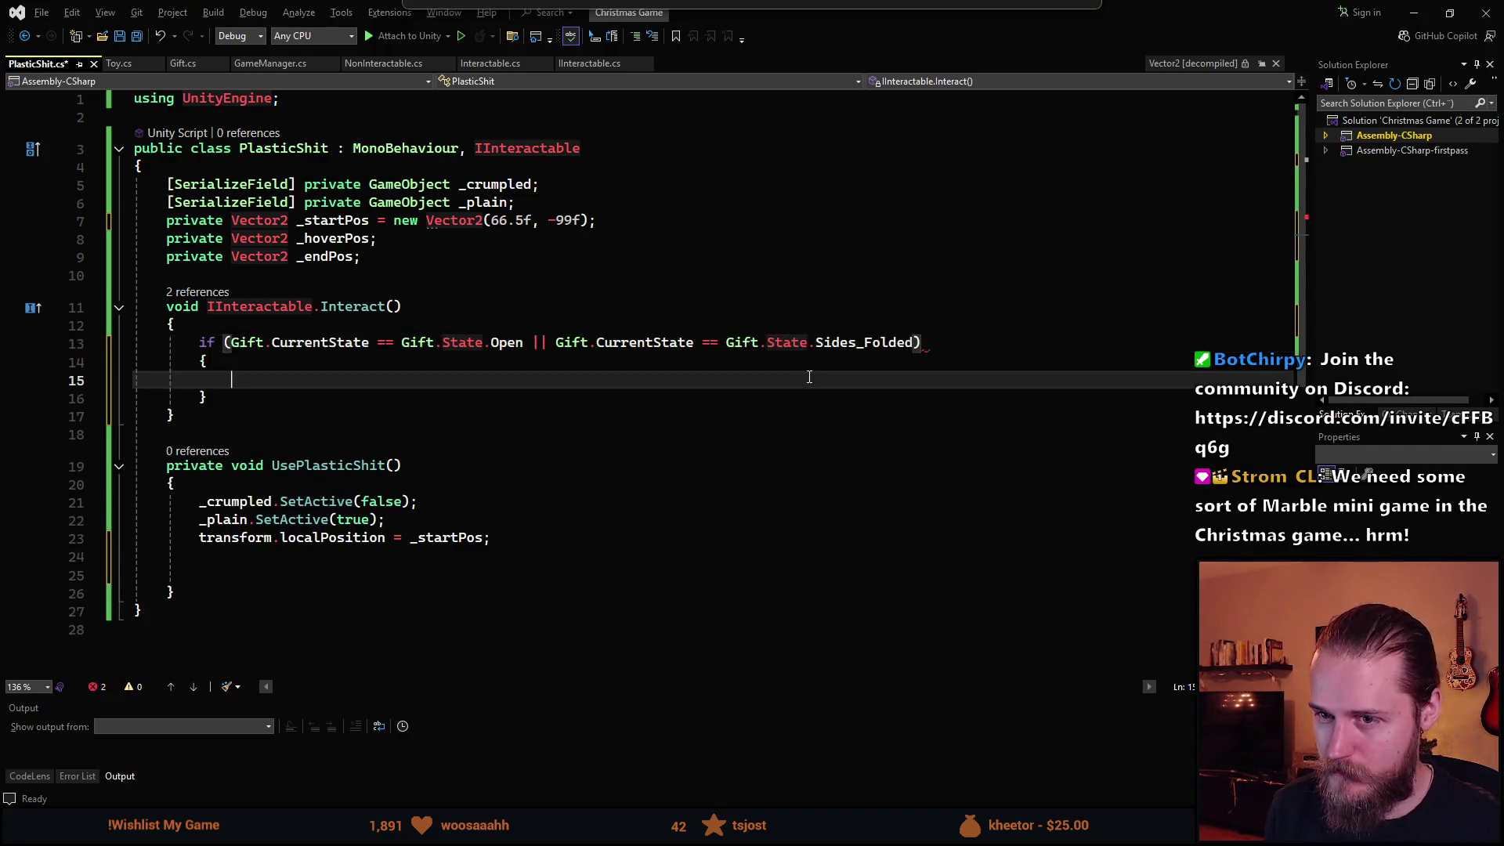
Invert the condition to two != comparisons joined by &&.
key("Up")
key("Up")
key("ctrl+Right")
key("ctrl+Right")
key("ctrl+Right")
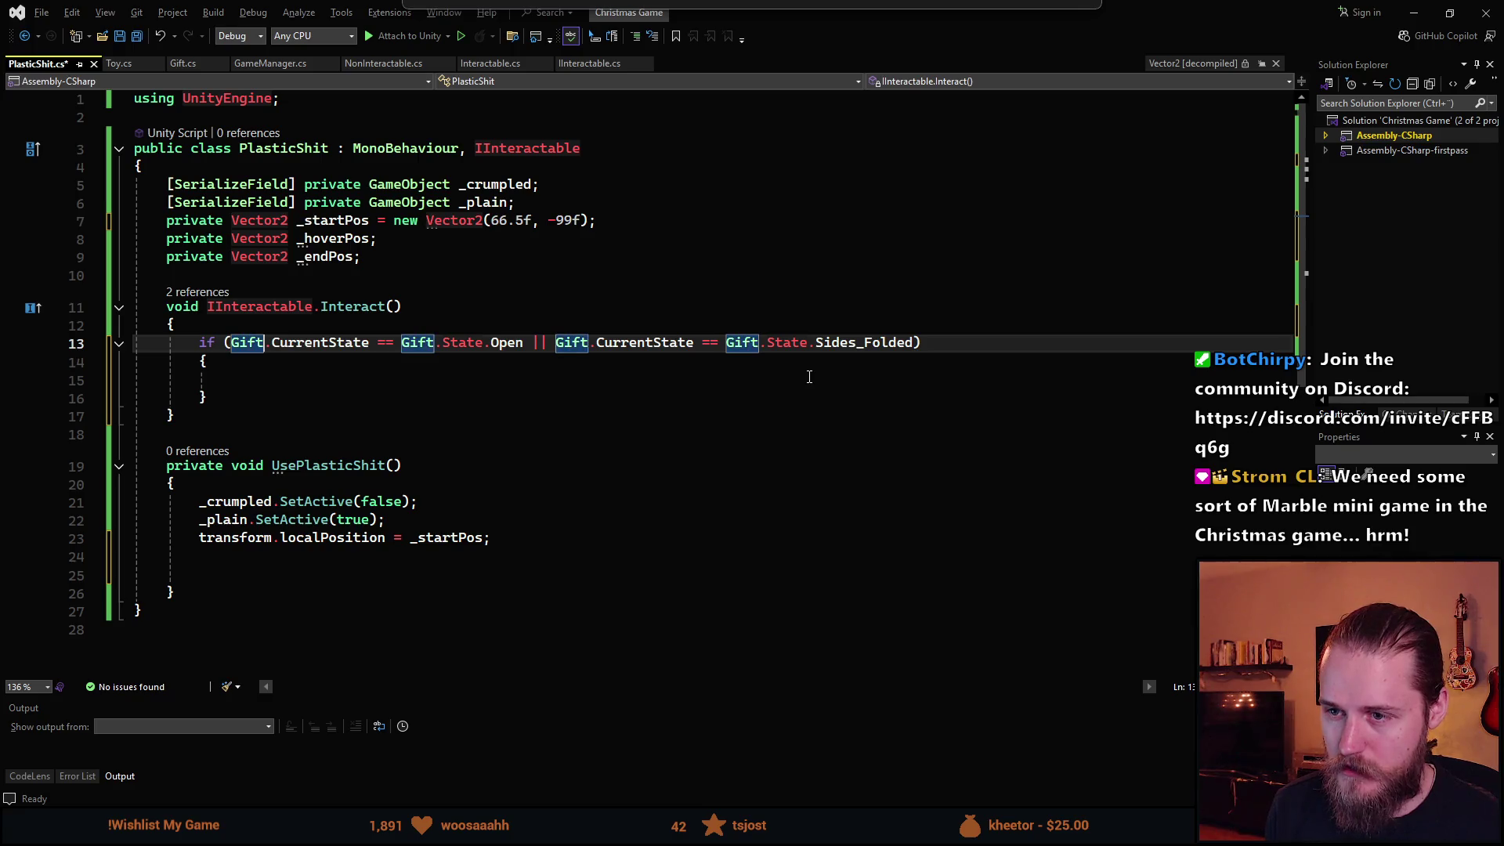
key("Left")
key("Left")
key("BackSpace")
type("!")
key("Right")
key("Right")
key("ctrl+Right")
key("ctrl+Right")
key("ctrl+Right")
key("Delete")
key("Delete")
key("Delete")
type("&&")
key("ctrl+Right")
key("ctrl+Right")
key("ctrl+Right")
key("Left")
key("Left")
key("BackSpace")
type("!")
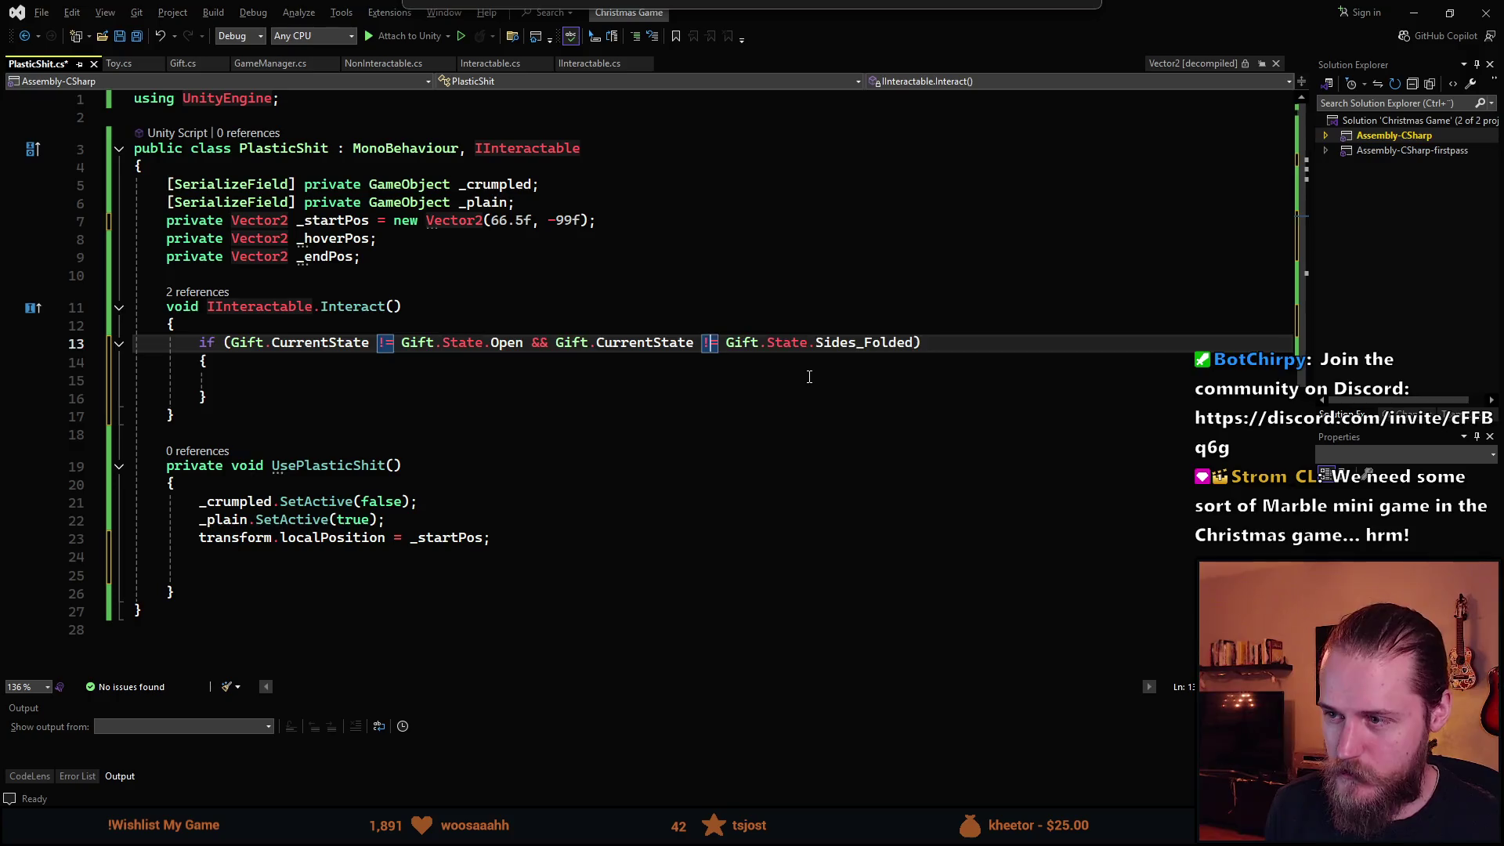
Collapse the if body into a one-line { return; } guard.
left_click(810, 377)
type("retu")
key("BackSpace")
key("BackSpace")
key("BackSpace")
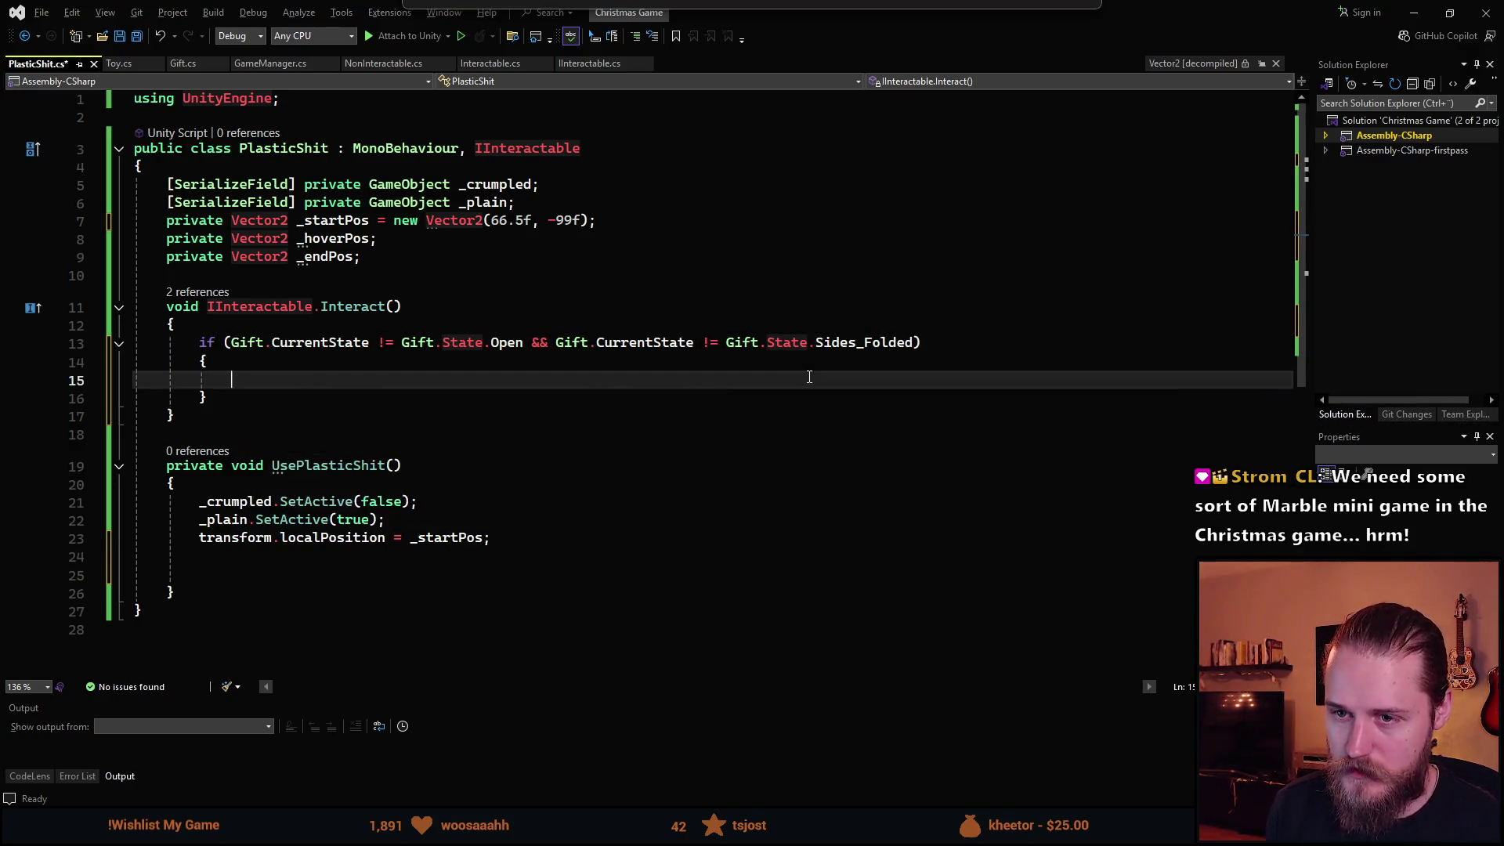
key("shift+Down")
key("Delete")
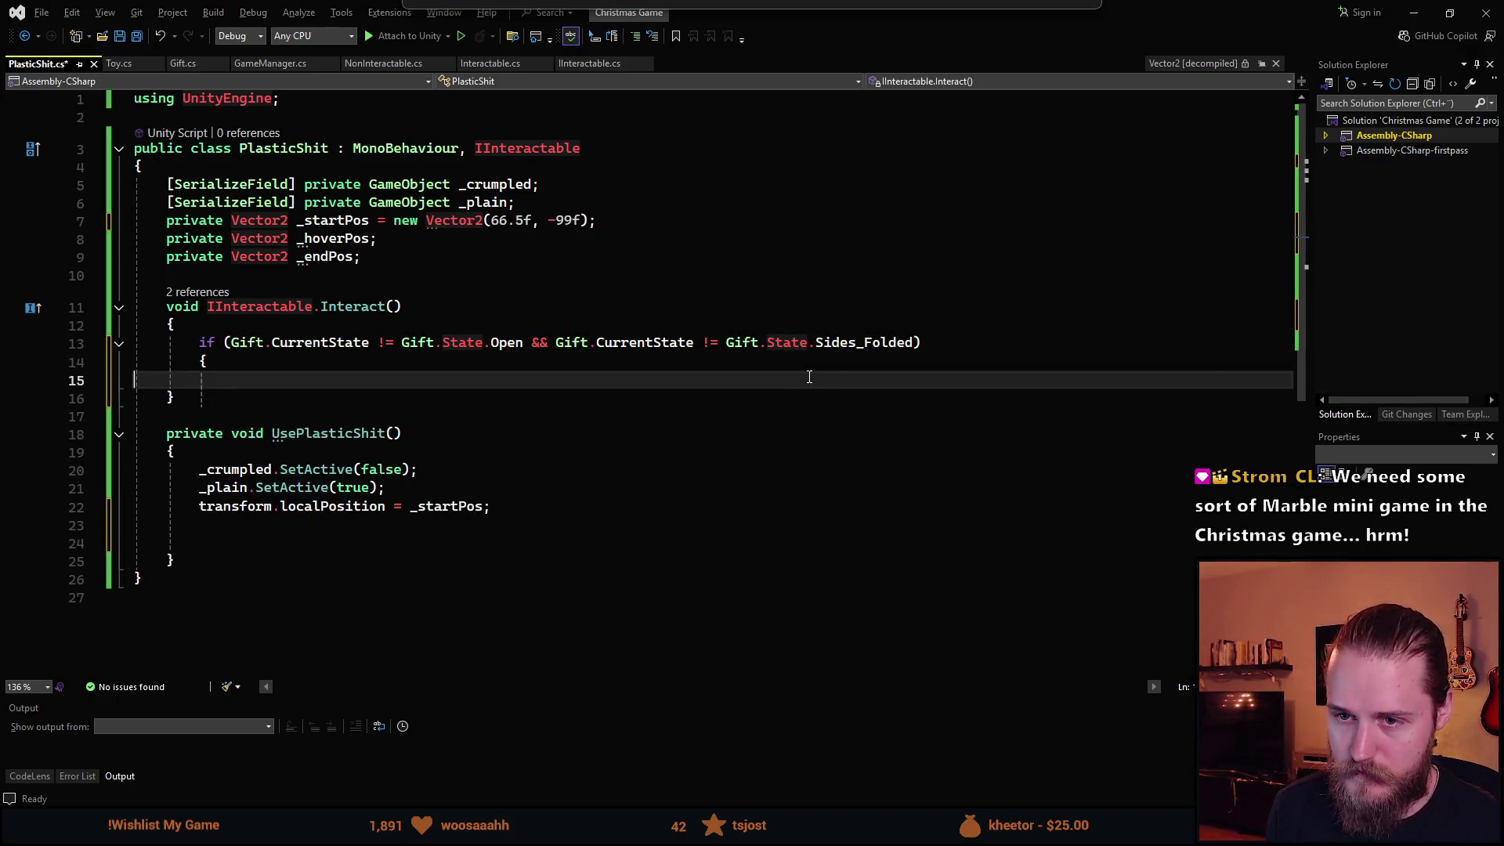
key("BackSpace")
key("BackSpace")
key("BackSpace")
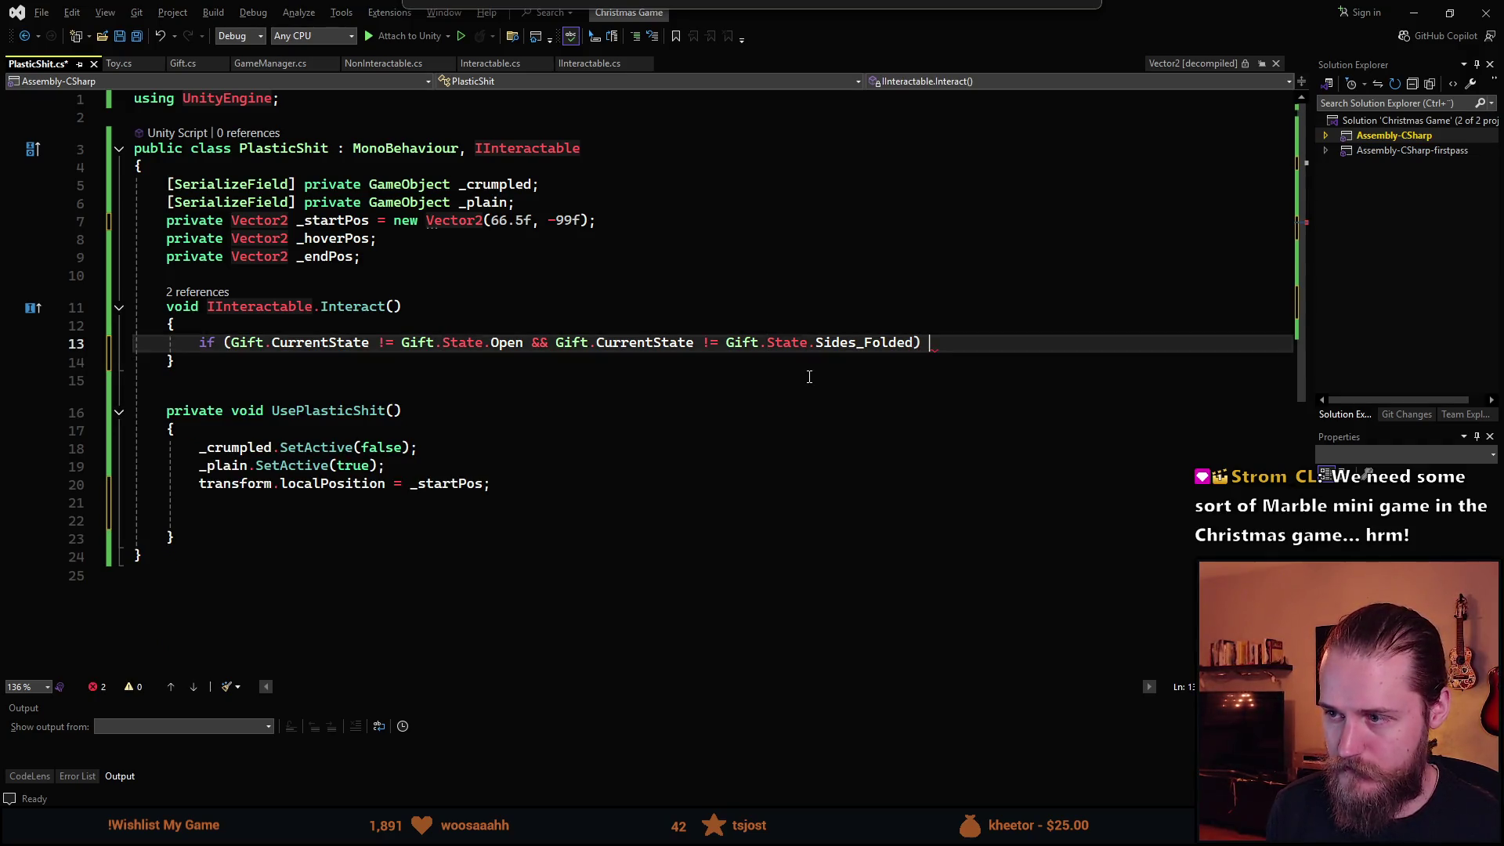
type("{ return")
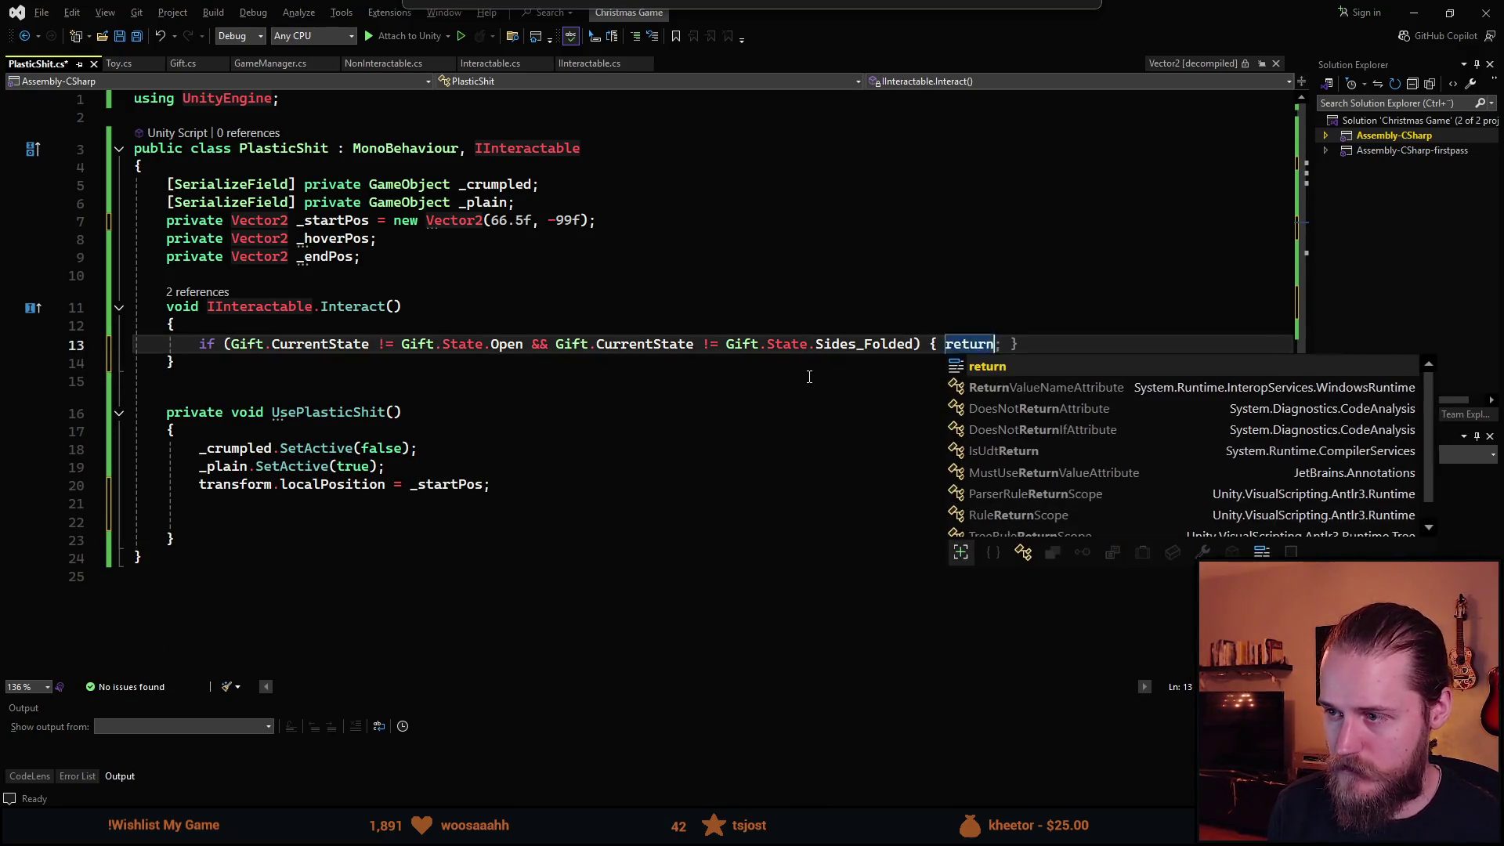
key("Tab")
Call UsePlasticShit(); below the guard and save the script.
key("Return")
key("Return")
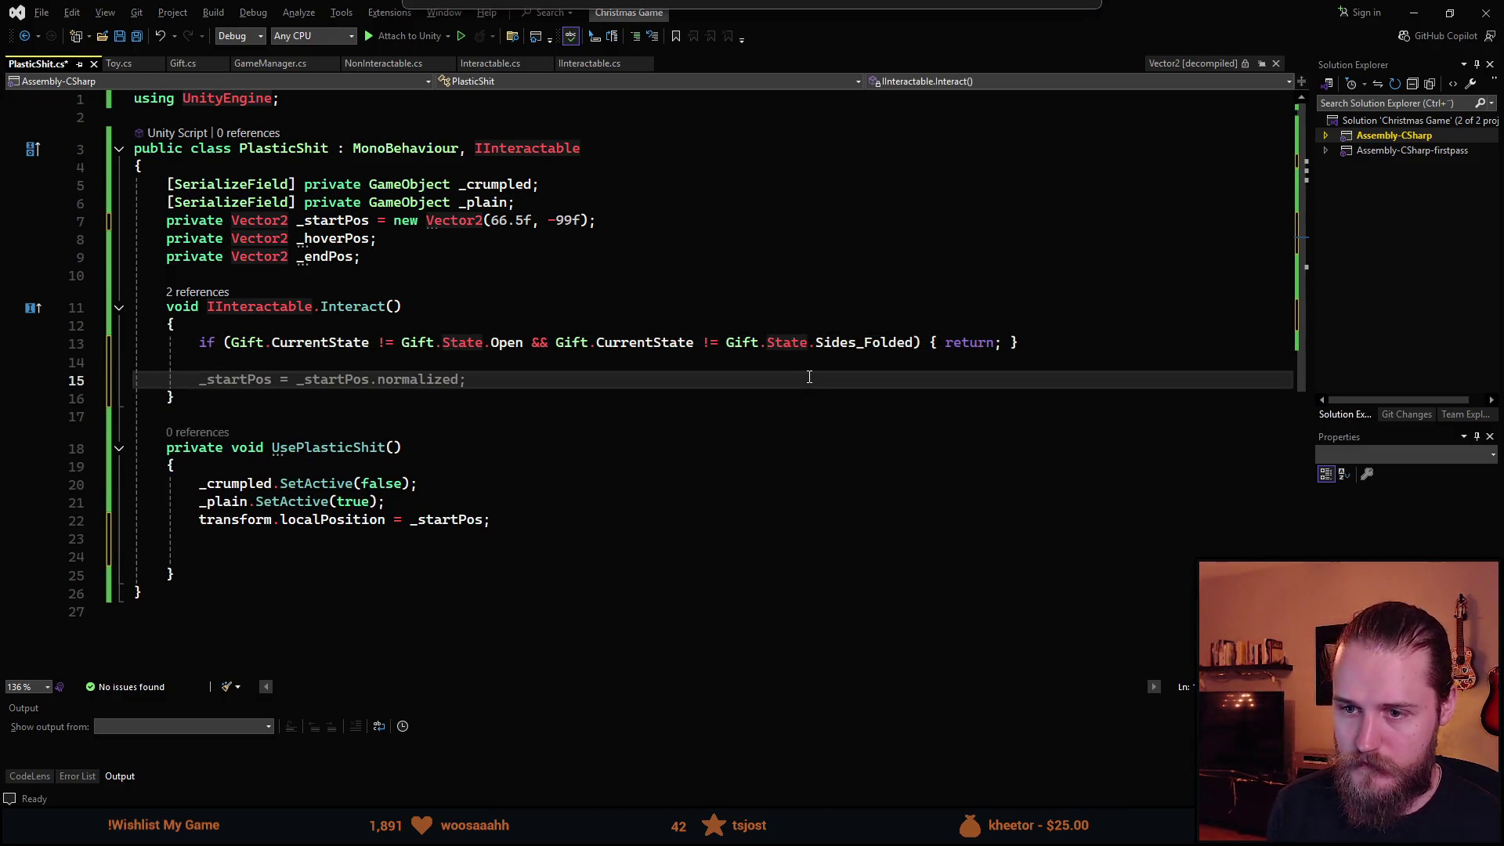
type("UsePlasticShit();")
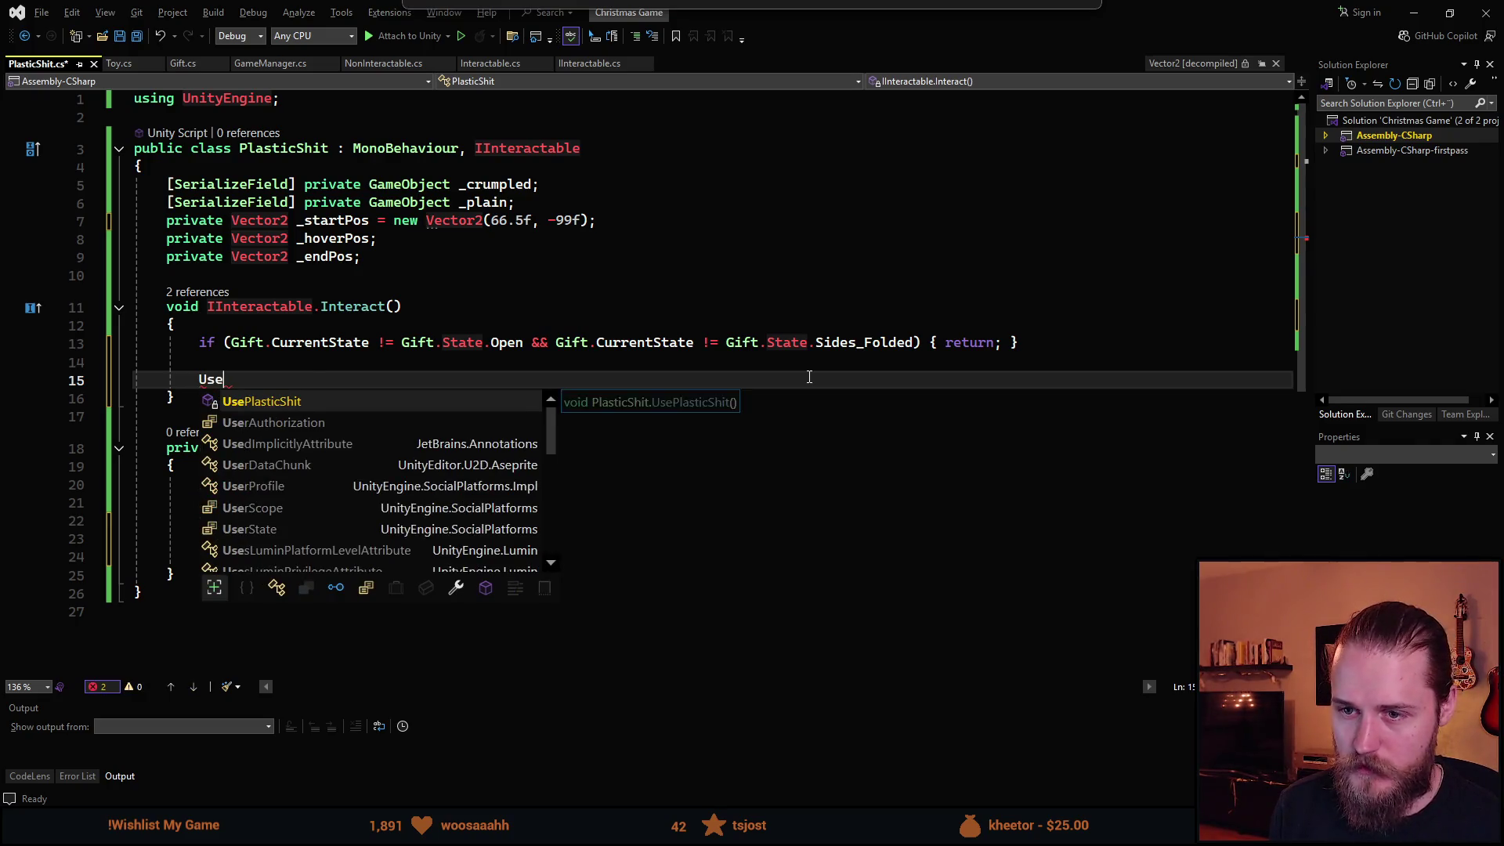
key("Tab")
type("();")
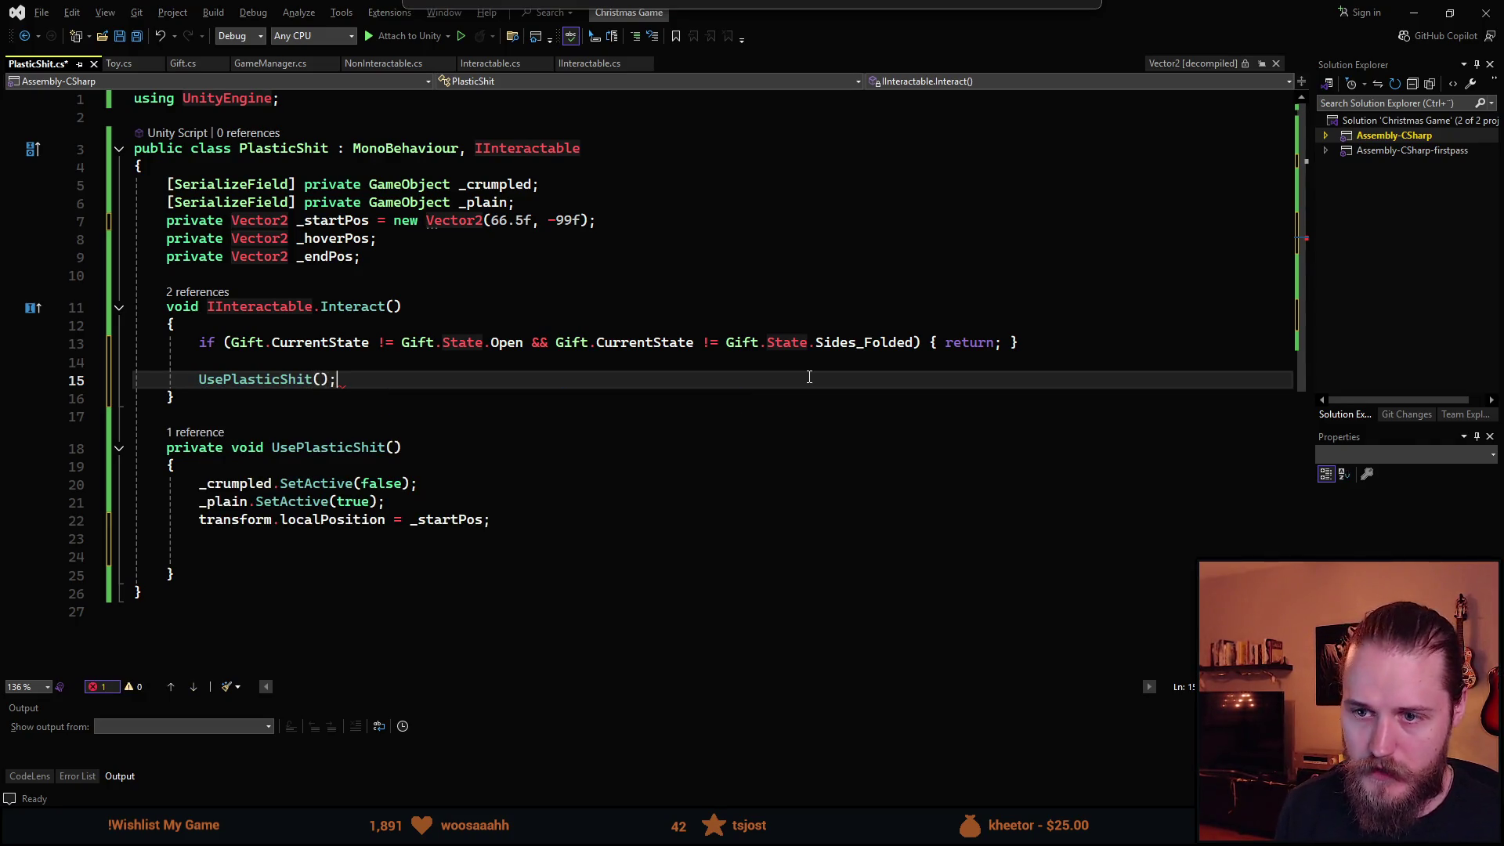
key("ctrl+s")
scroll(367, 504, "down", 1)
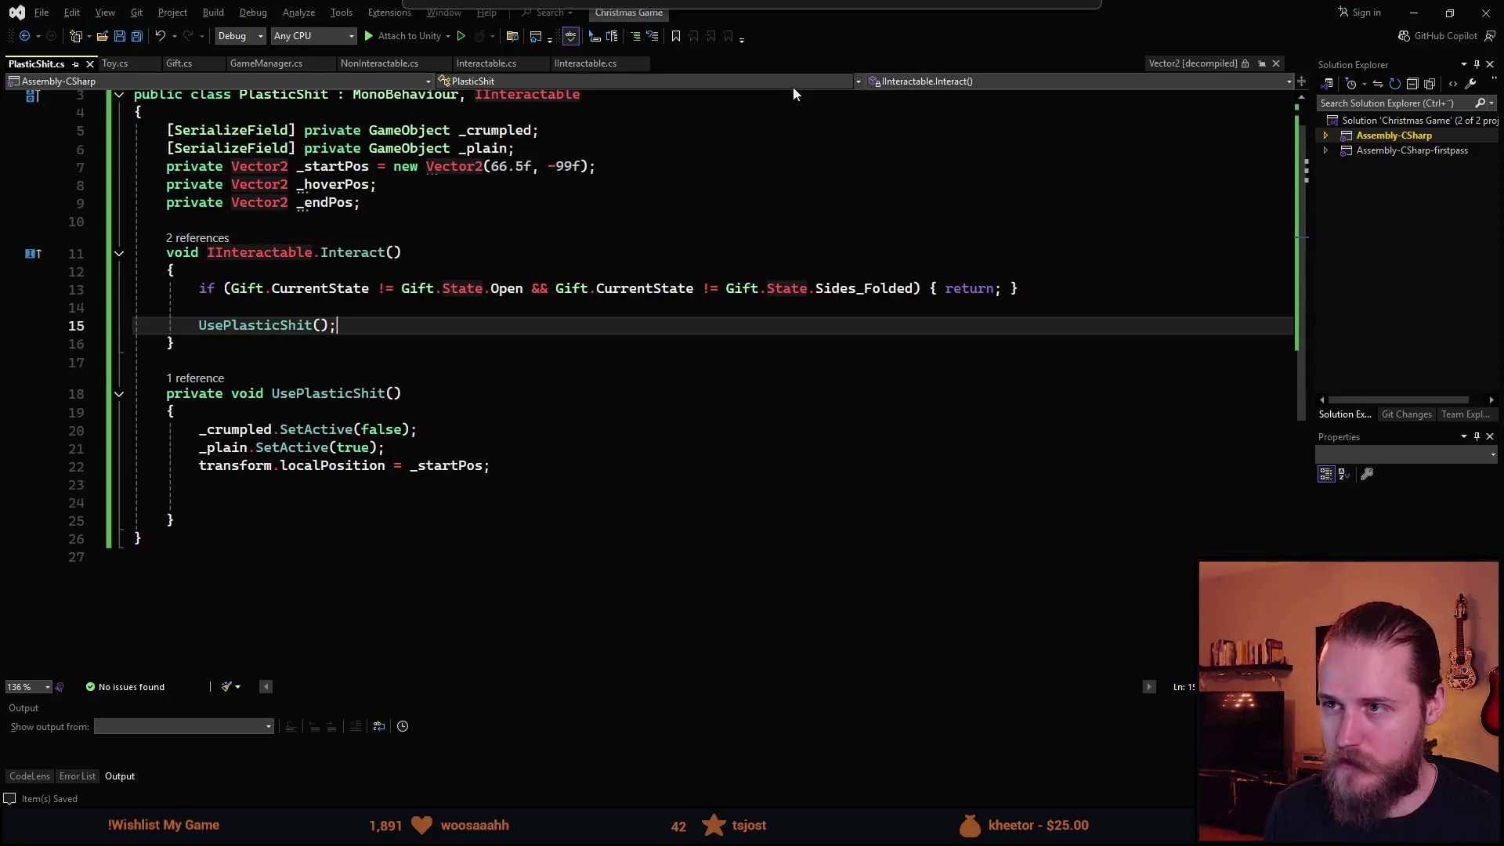
Write transform.DOLocalMove(_hoverPos, 0.25f).SetEase, importing DG.Tweening.
left_click(289, 502)
scroll(784, 402, "up", 1)
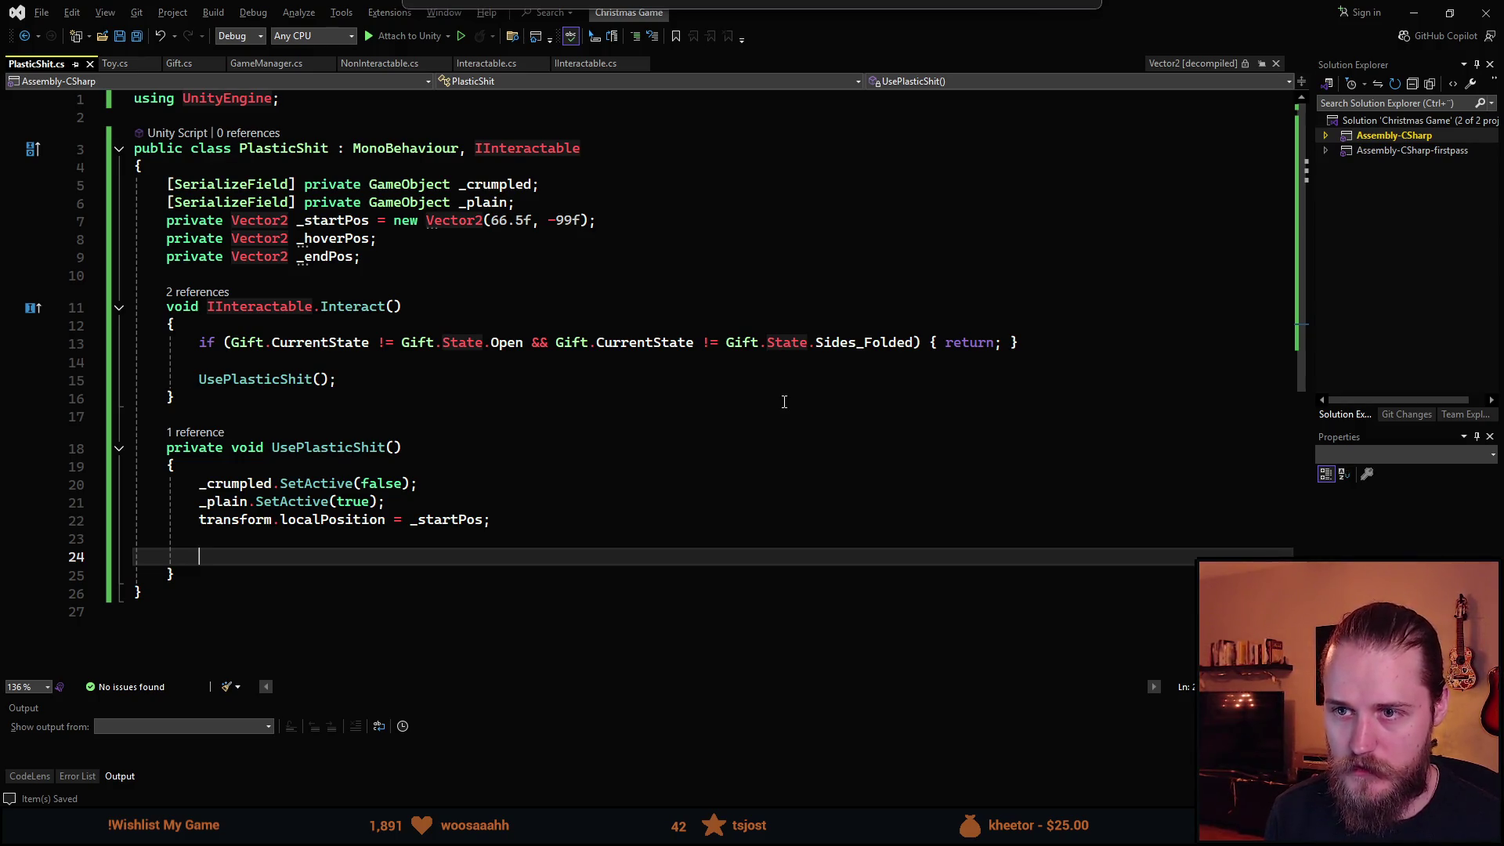
type("transform")
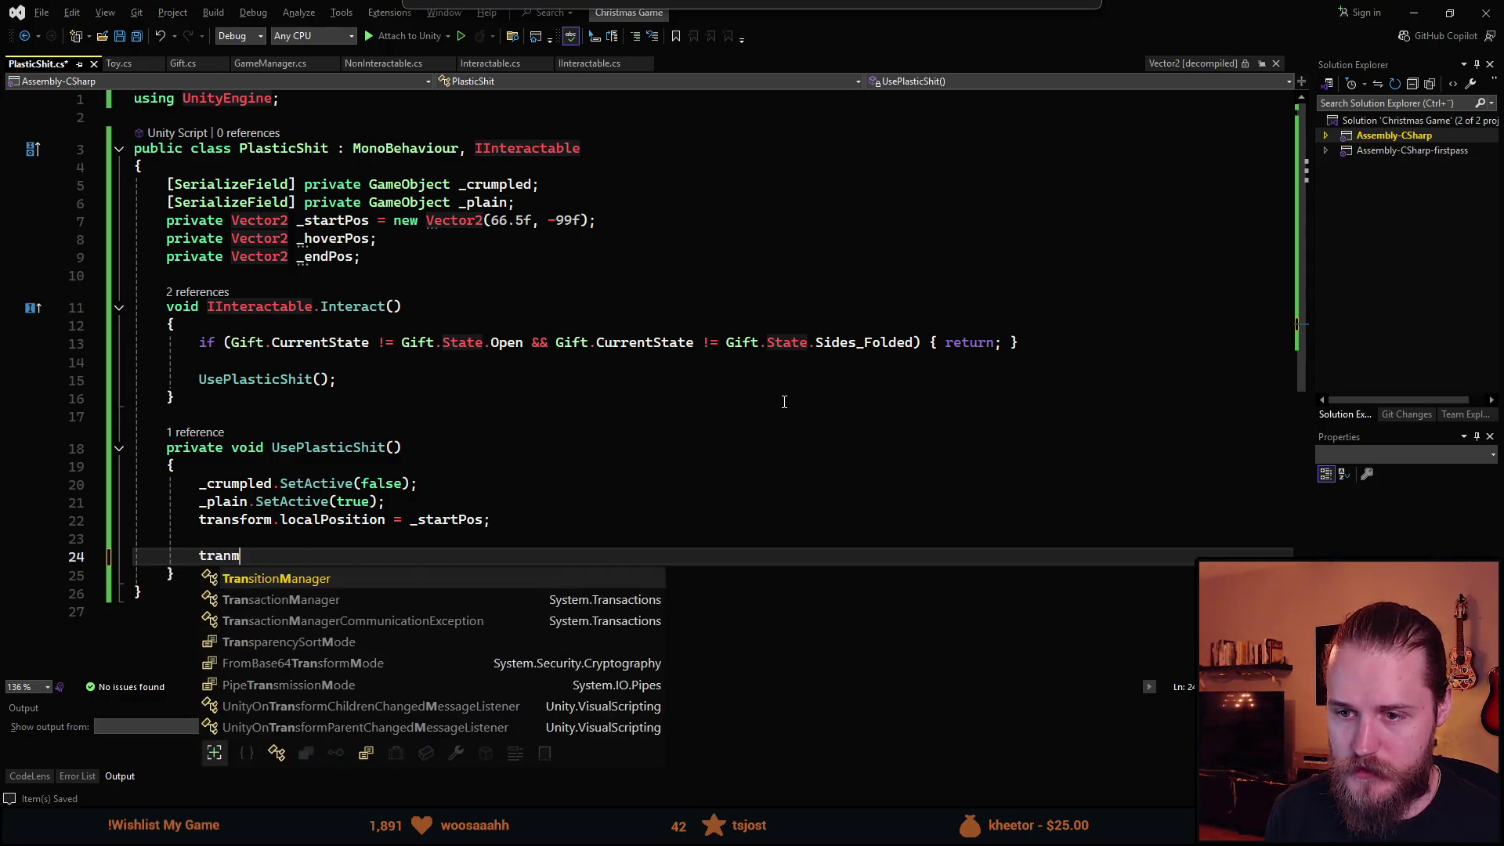
type(".DOL")
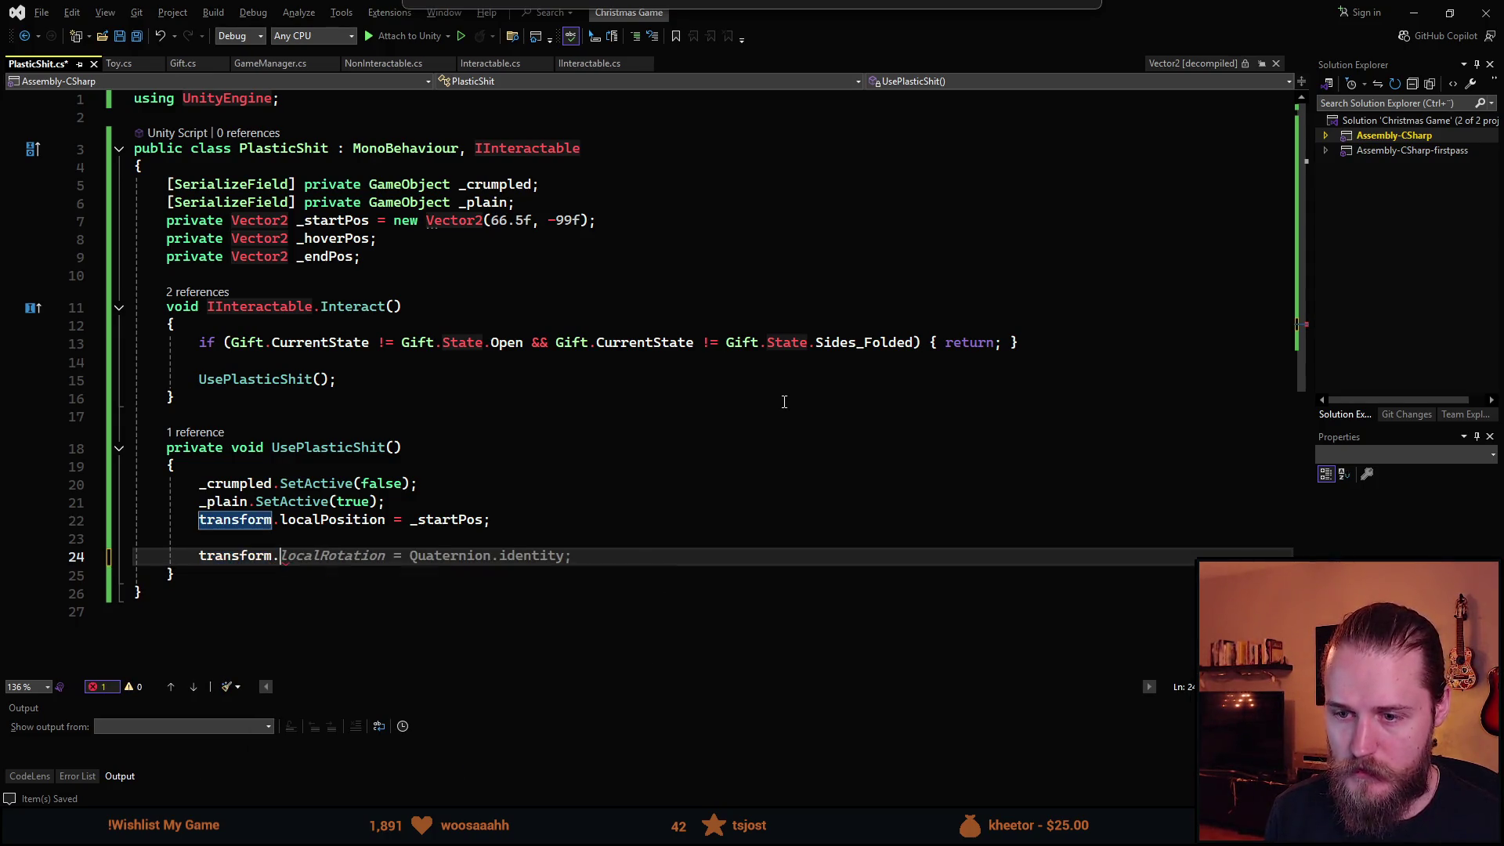
key("Down")
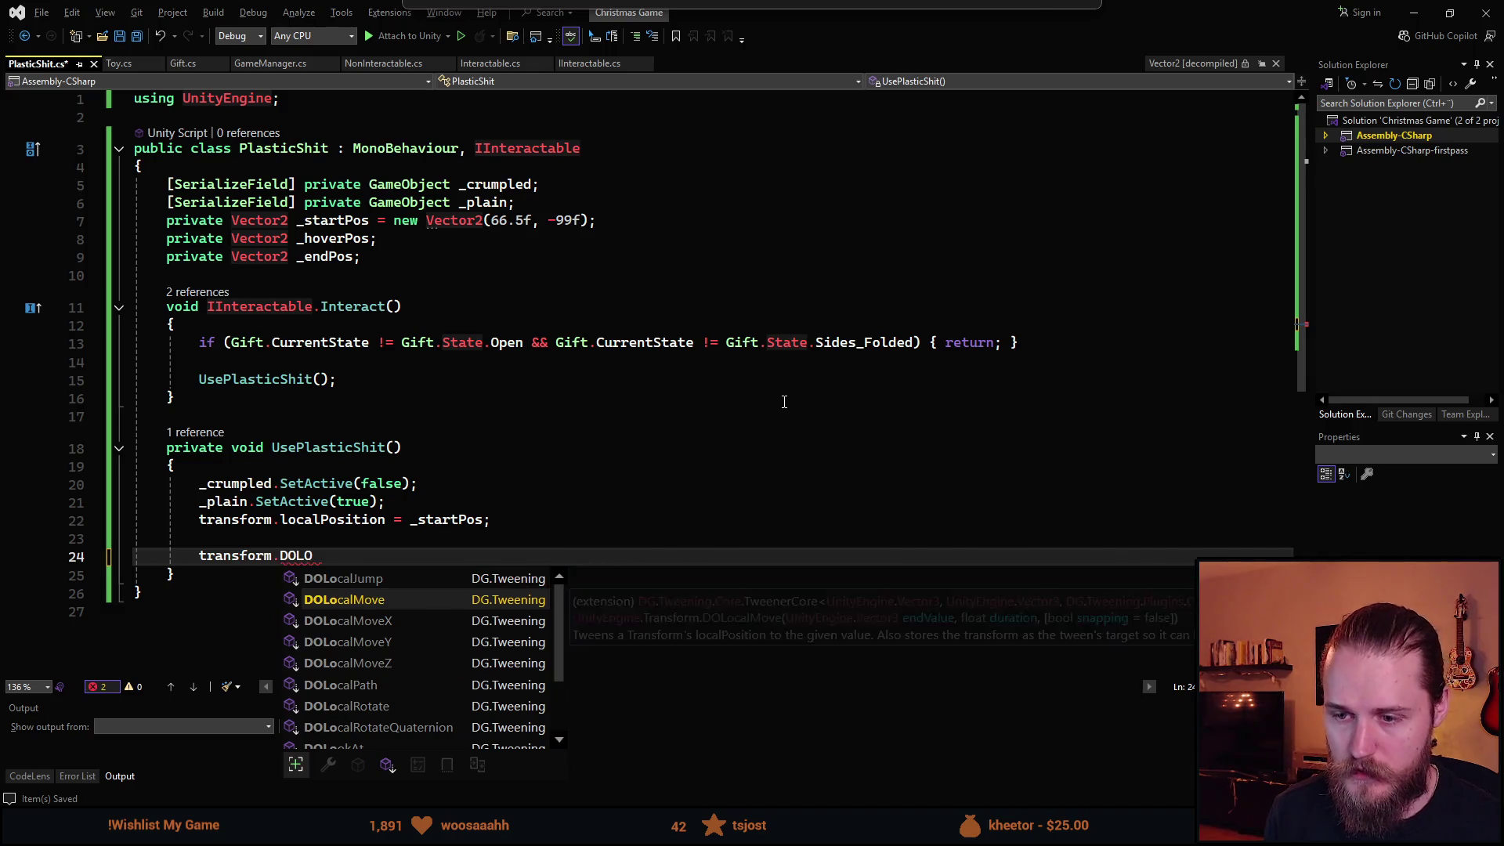
key("Tab")
type("(")
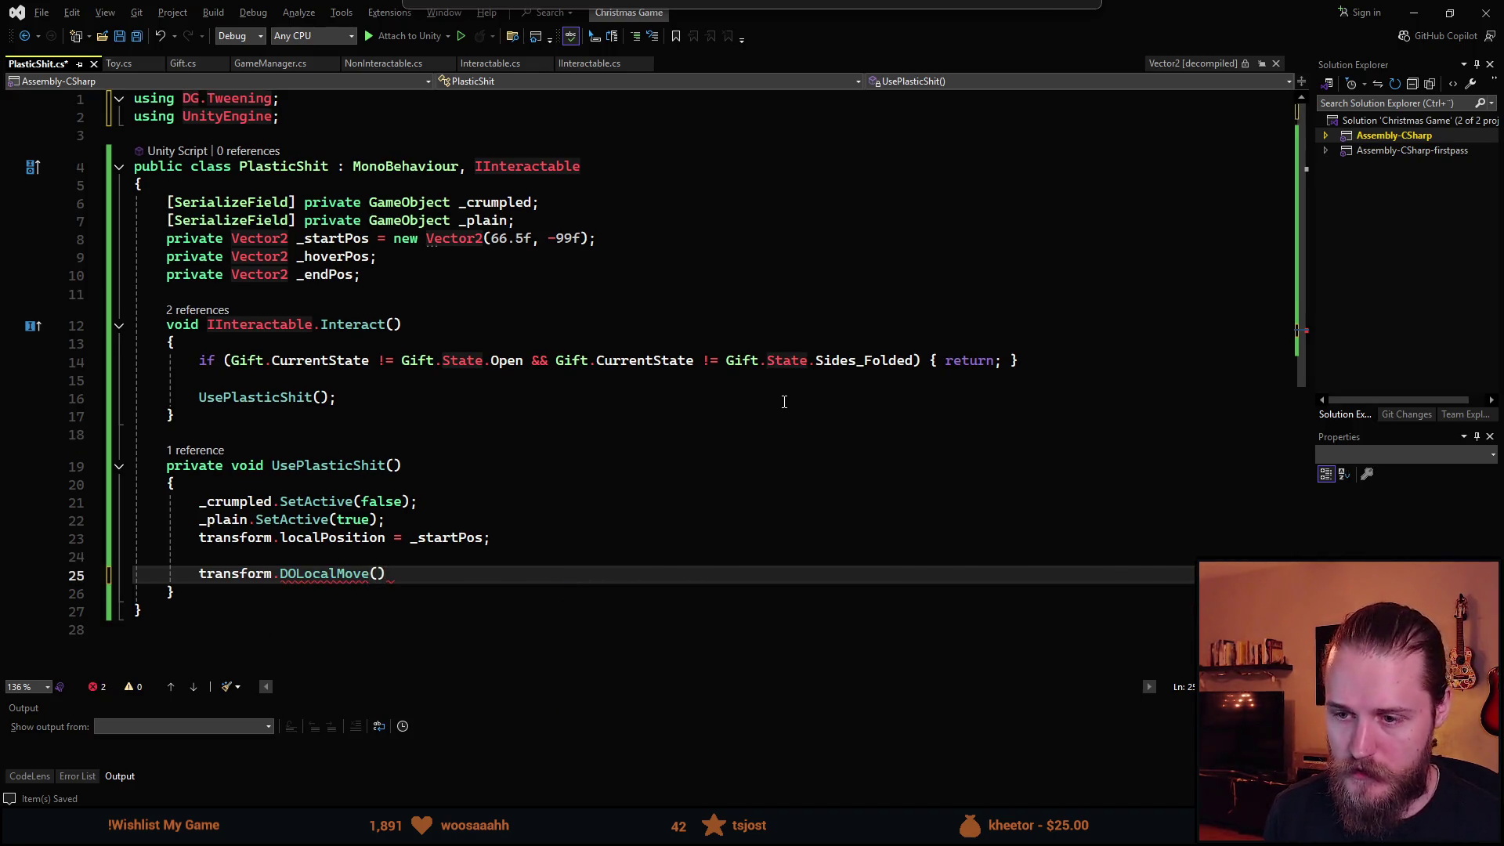
type("_hoverPos, ")
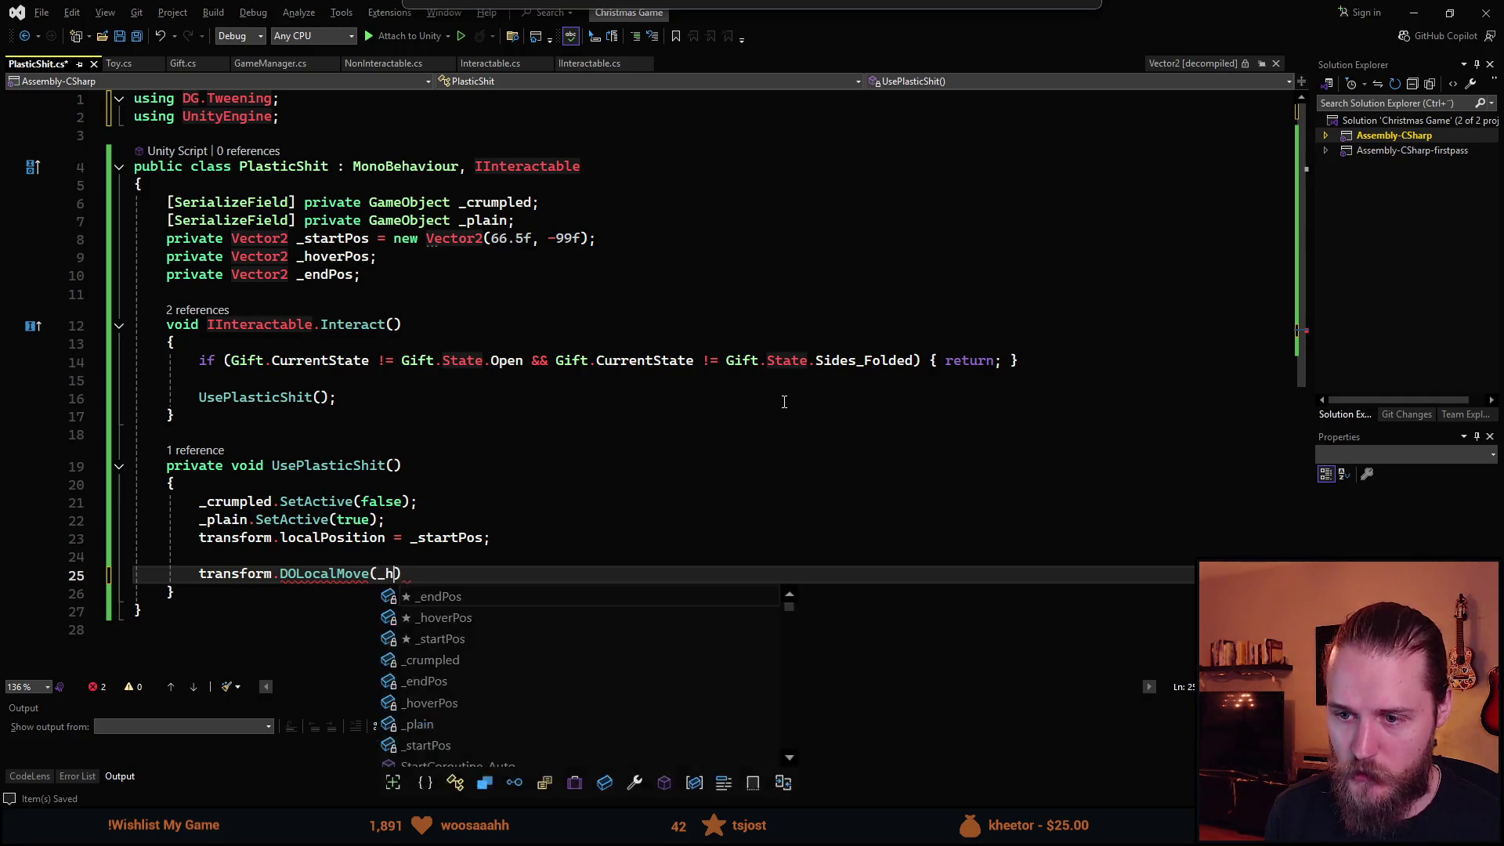
type("0.25f")
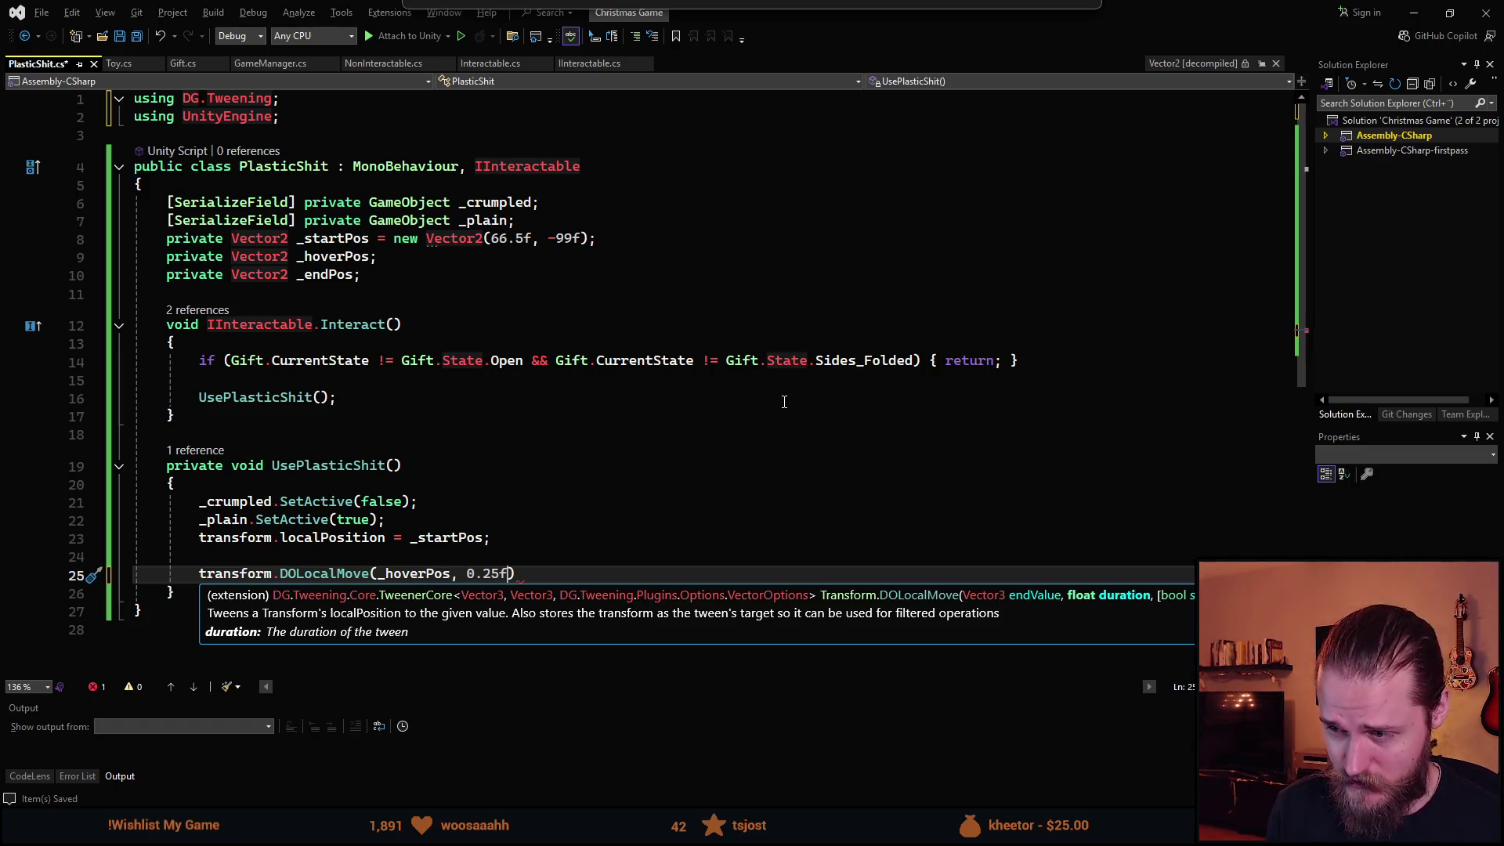
type(").")
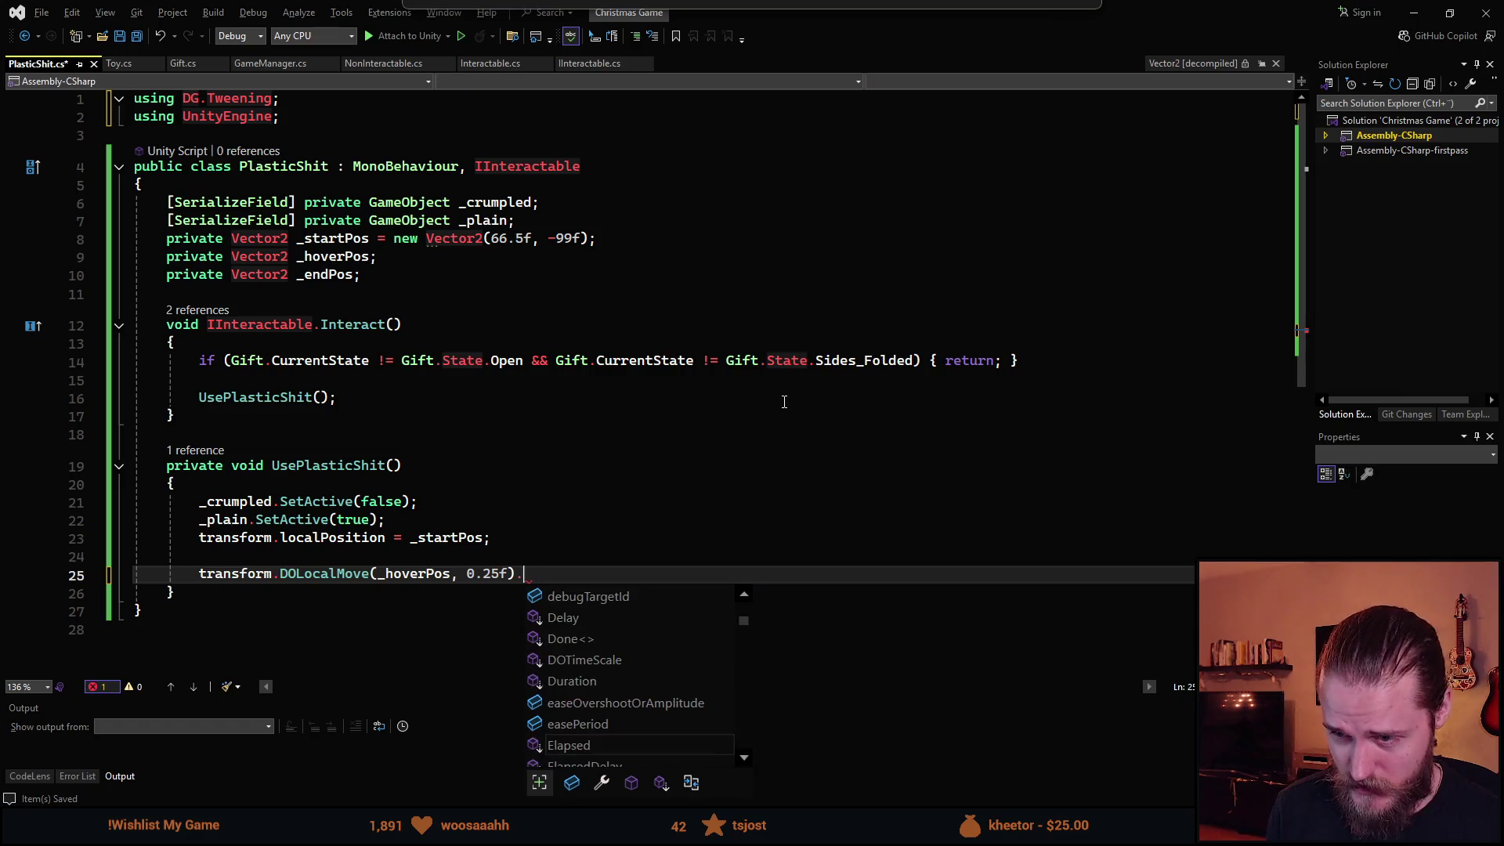
type("SetEase")
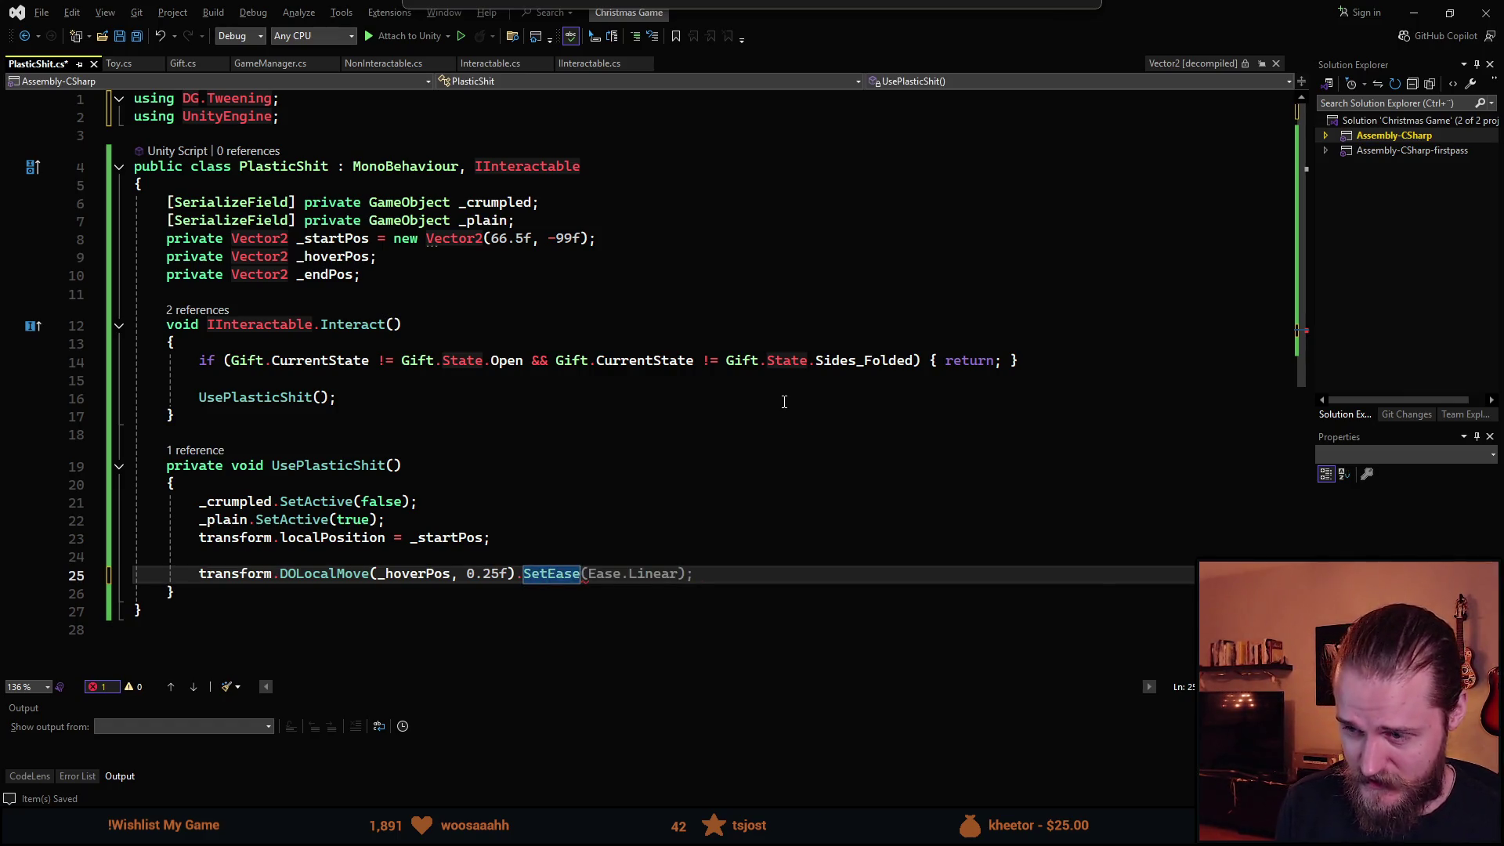
Set the tween's ease to Ease.OutBack.
key("Tab")
key("ctrl+BackSpace")
type(".);")
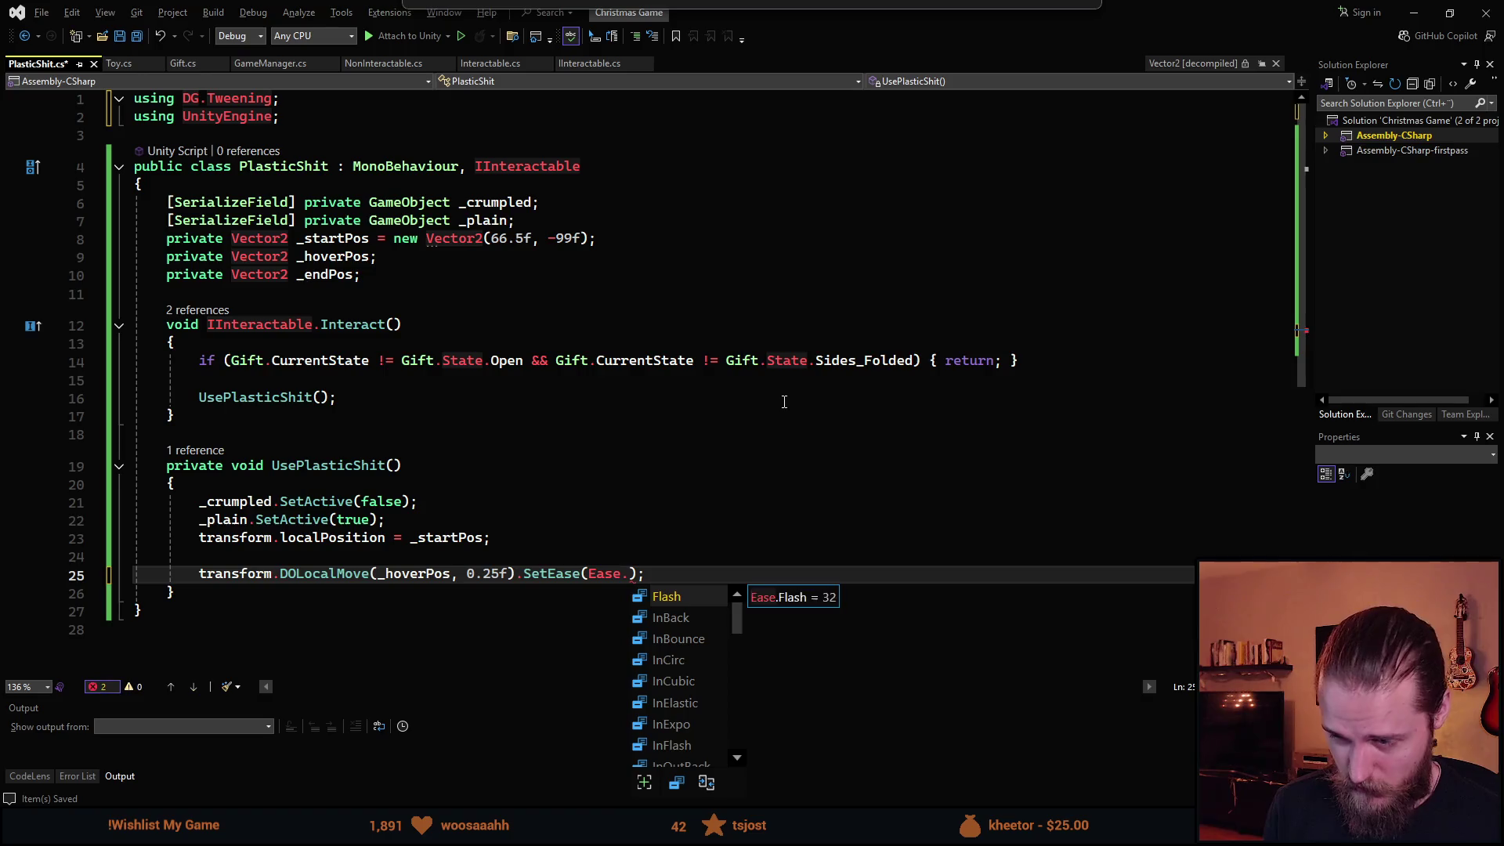
key("Down")
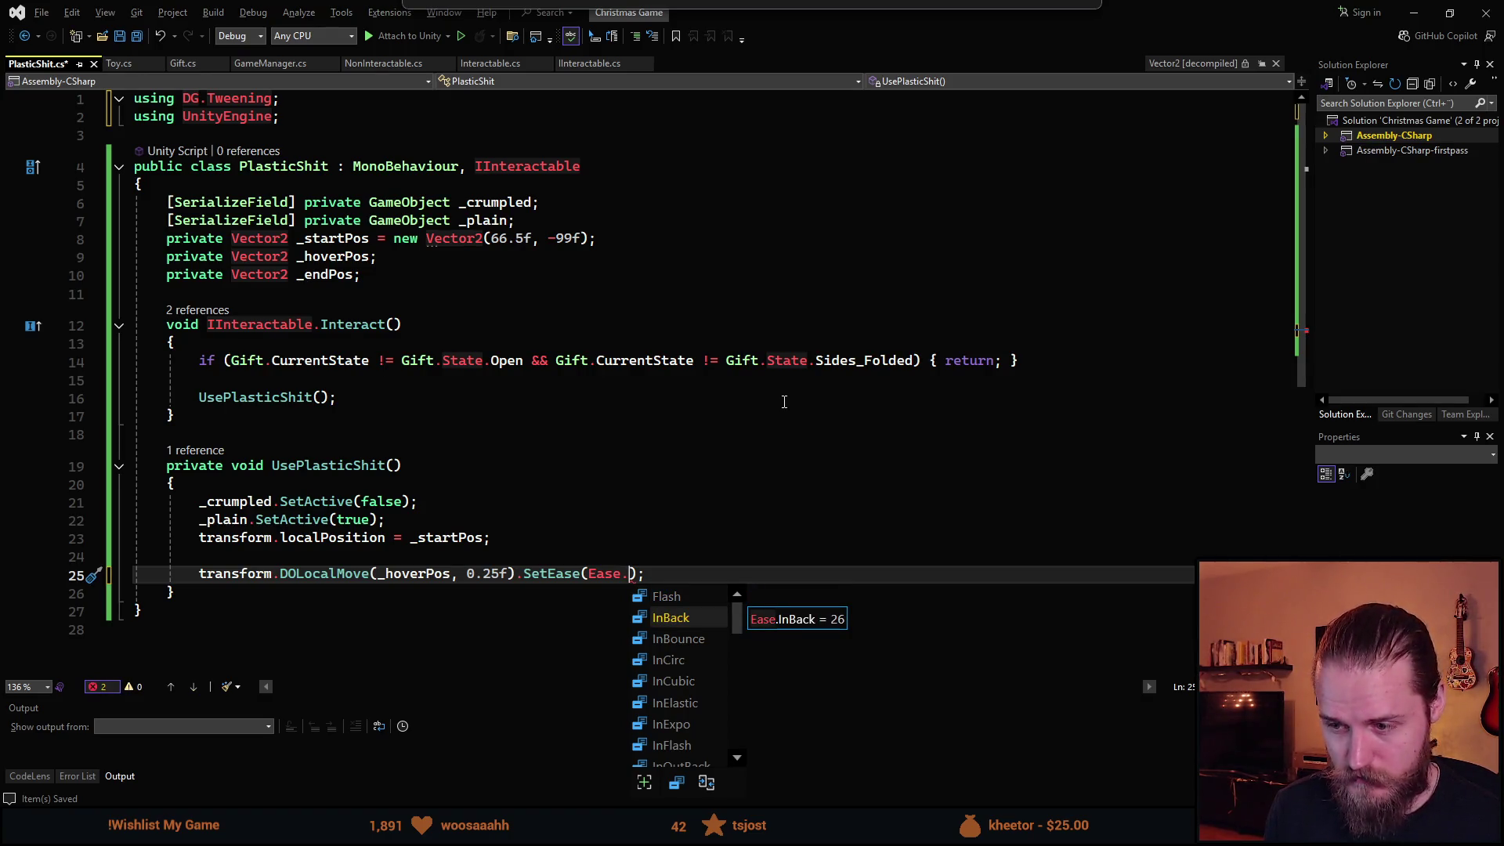
key("Down")
key("Down")
type("out")
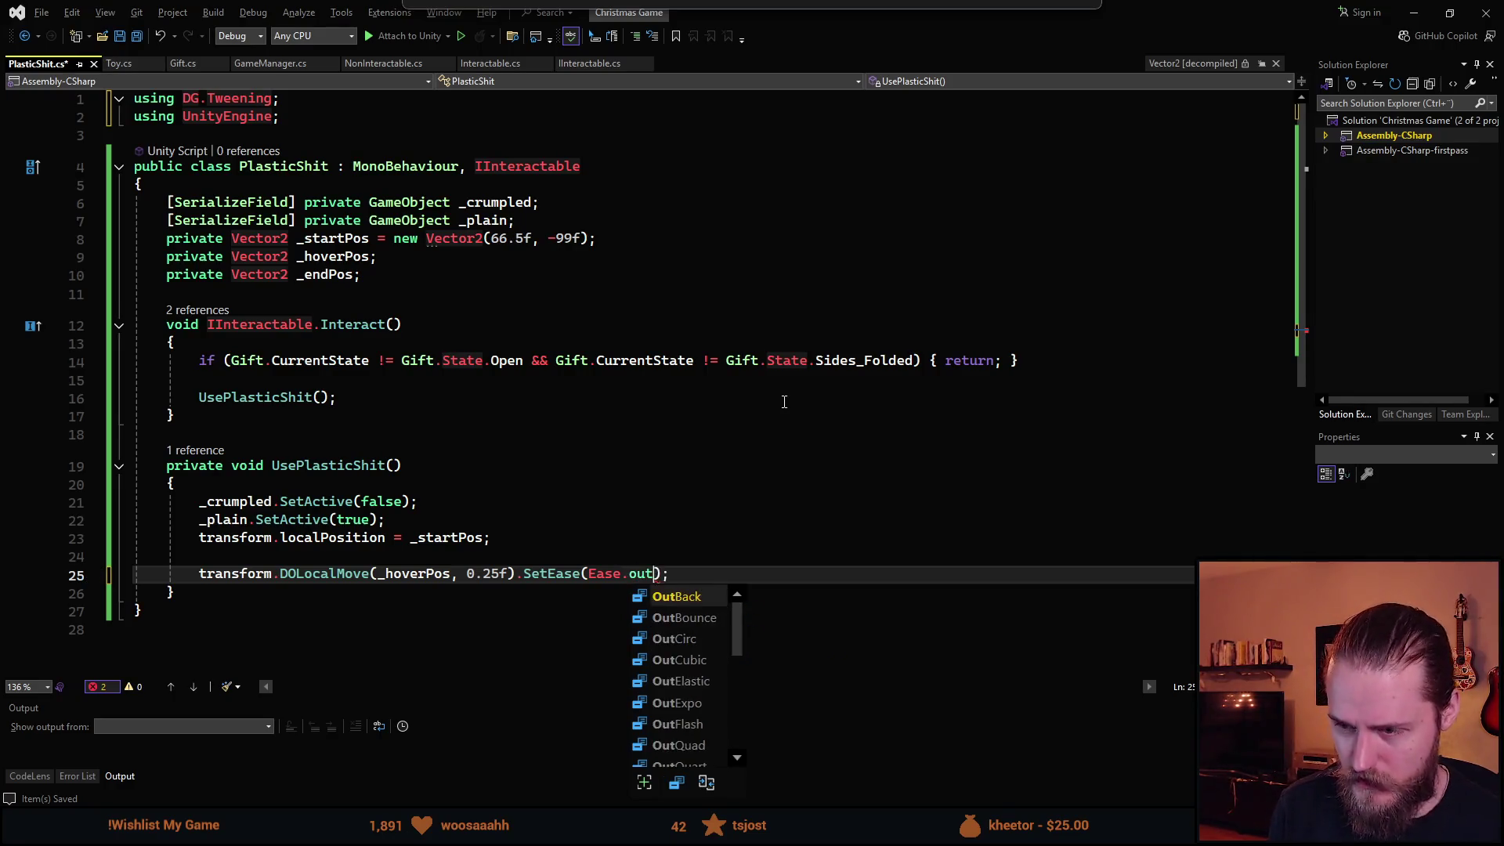
key("Tab")
Append an empty OnComplete(() => { }) callback to the tween.
key("Right")
key("Right")
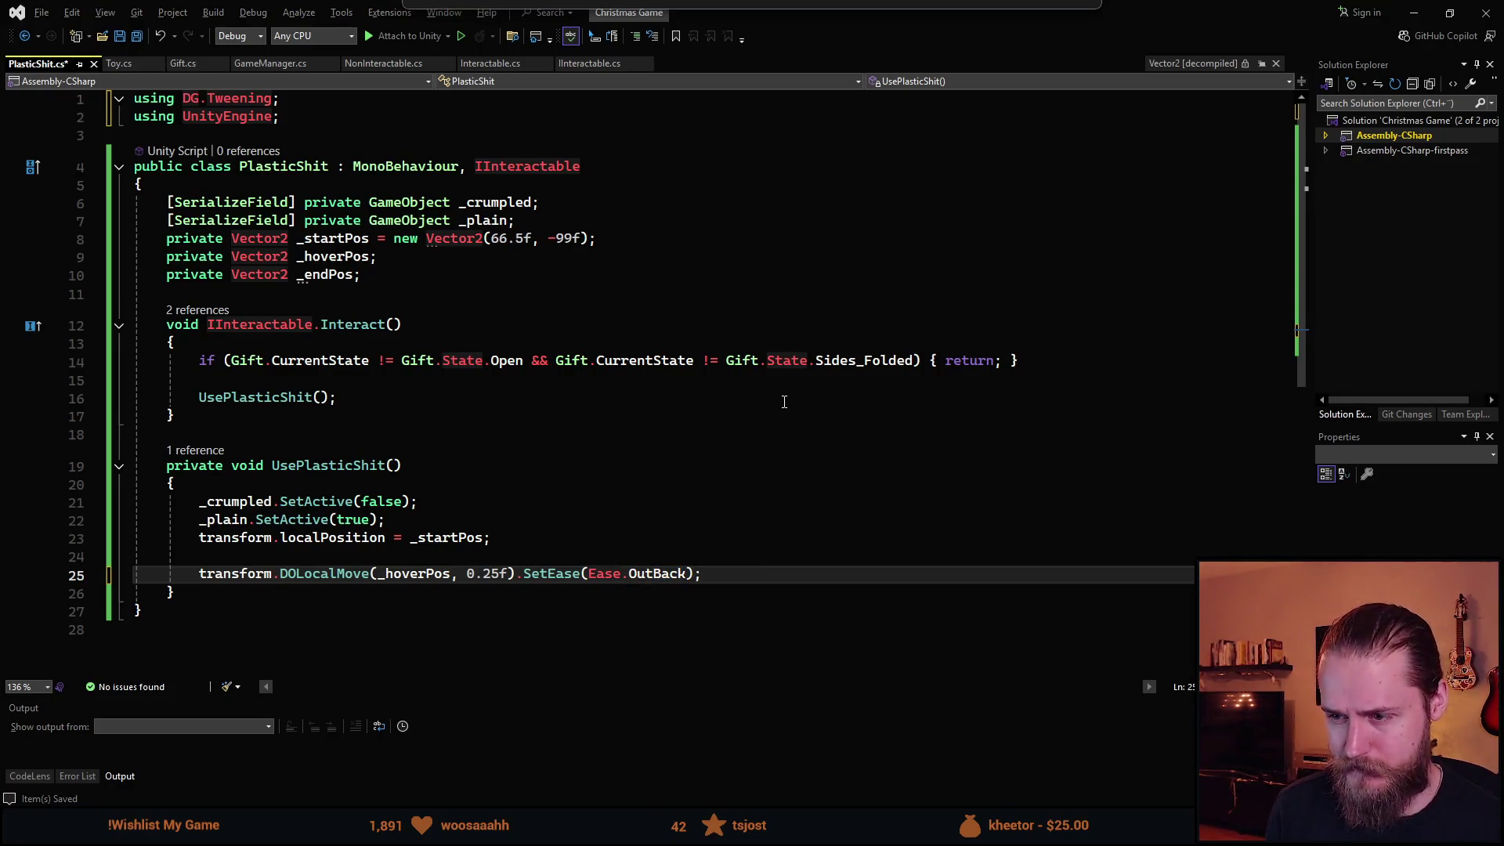
type(".Onc")
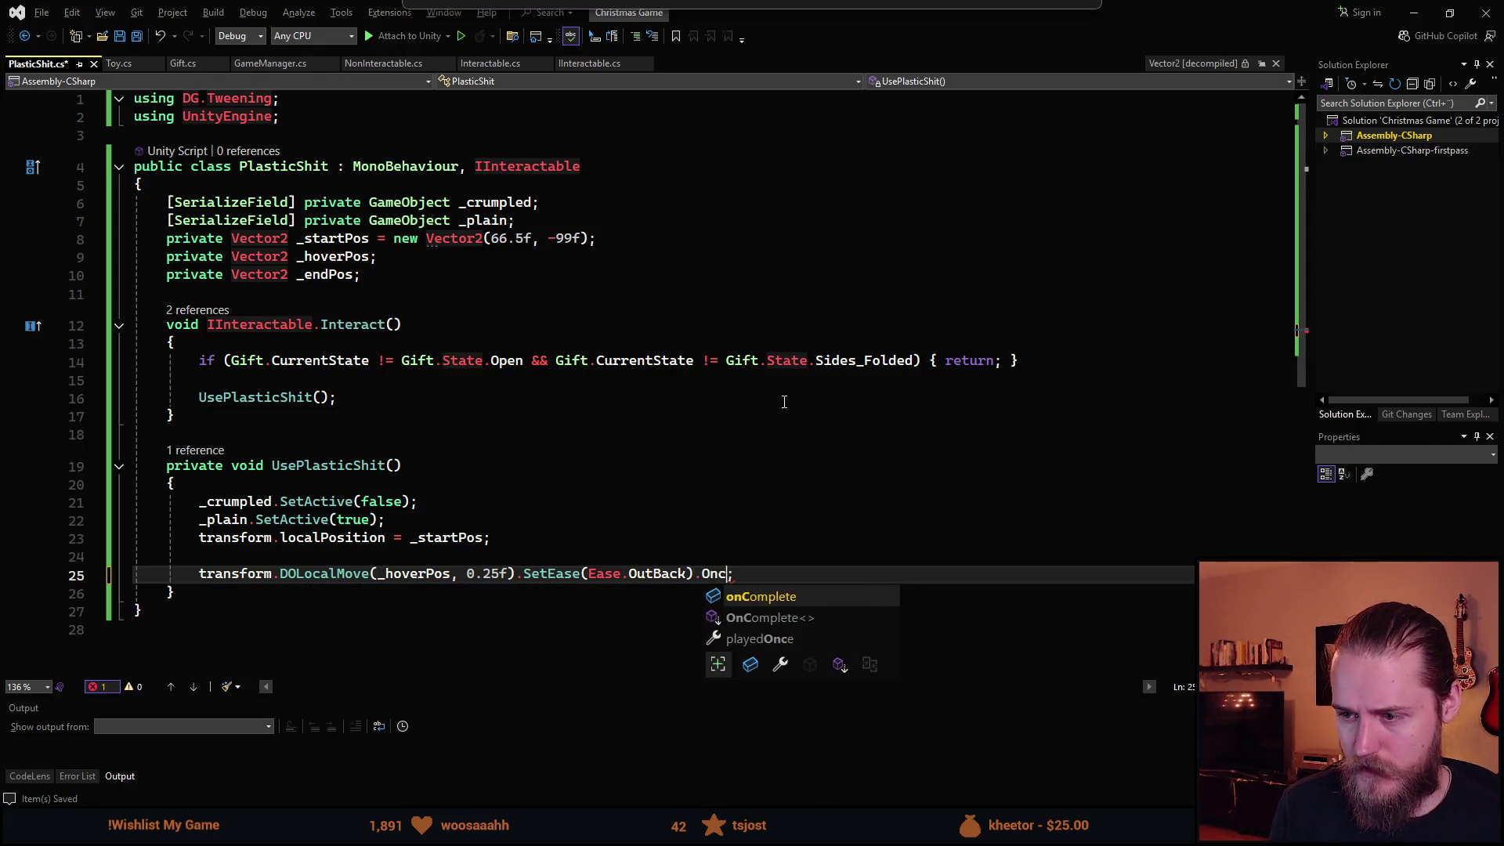
key("Down")
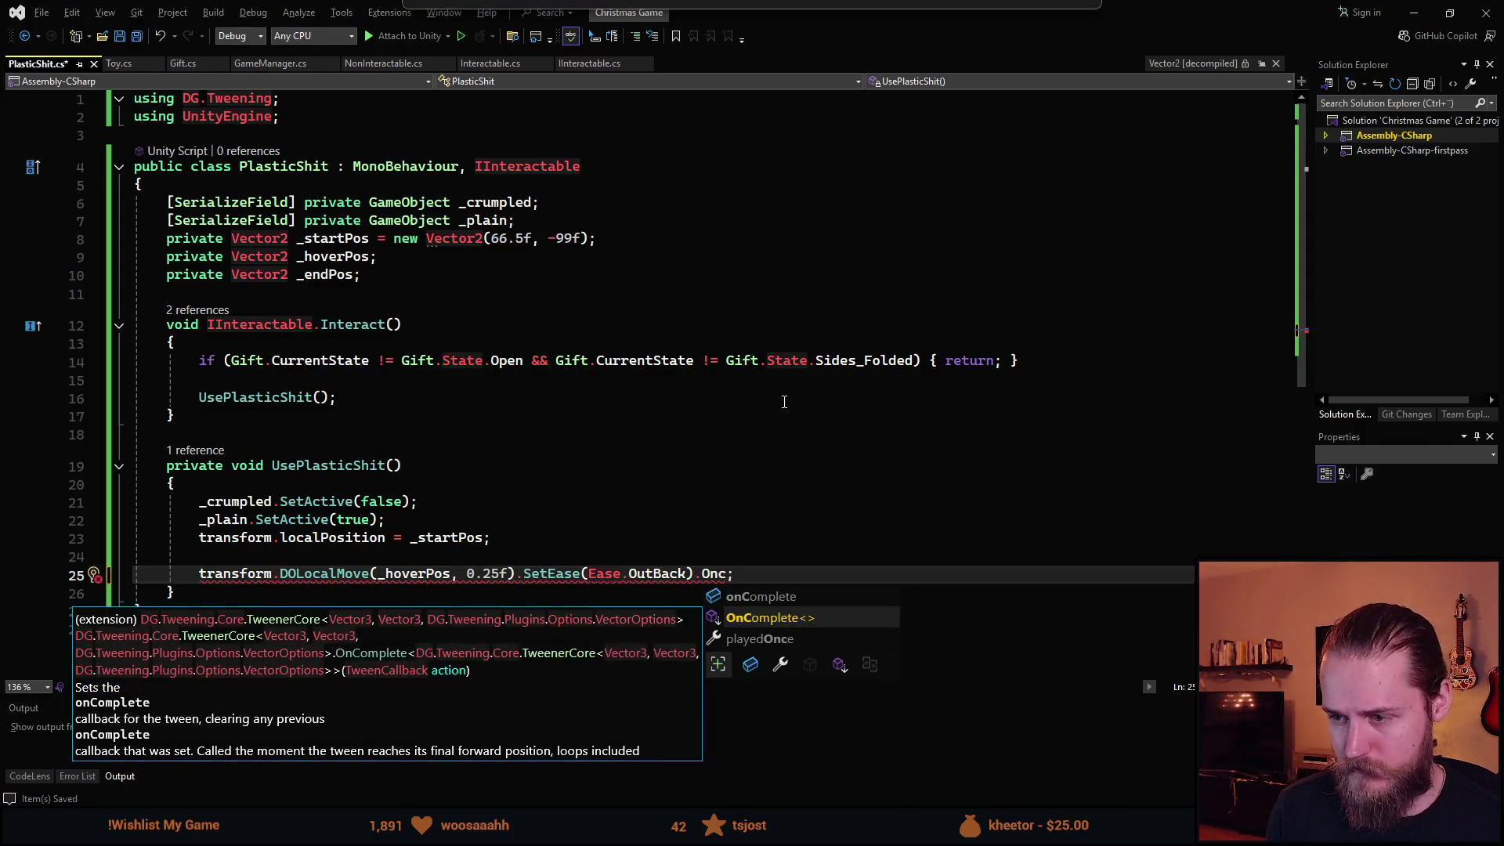
key("Tab")
type("(()")
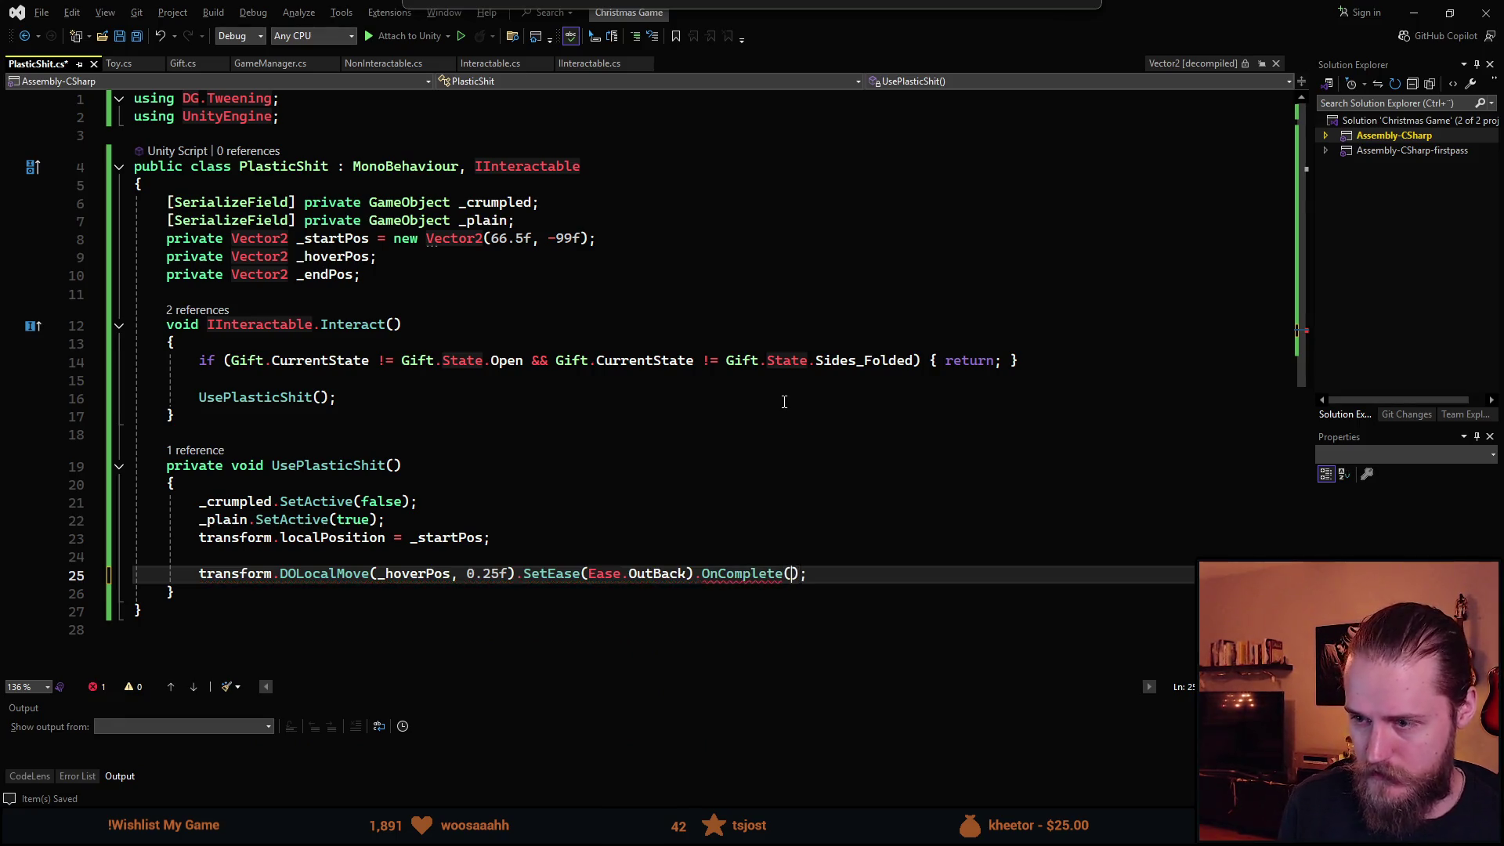
type(" => {")
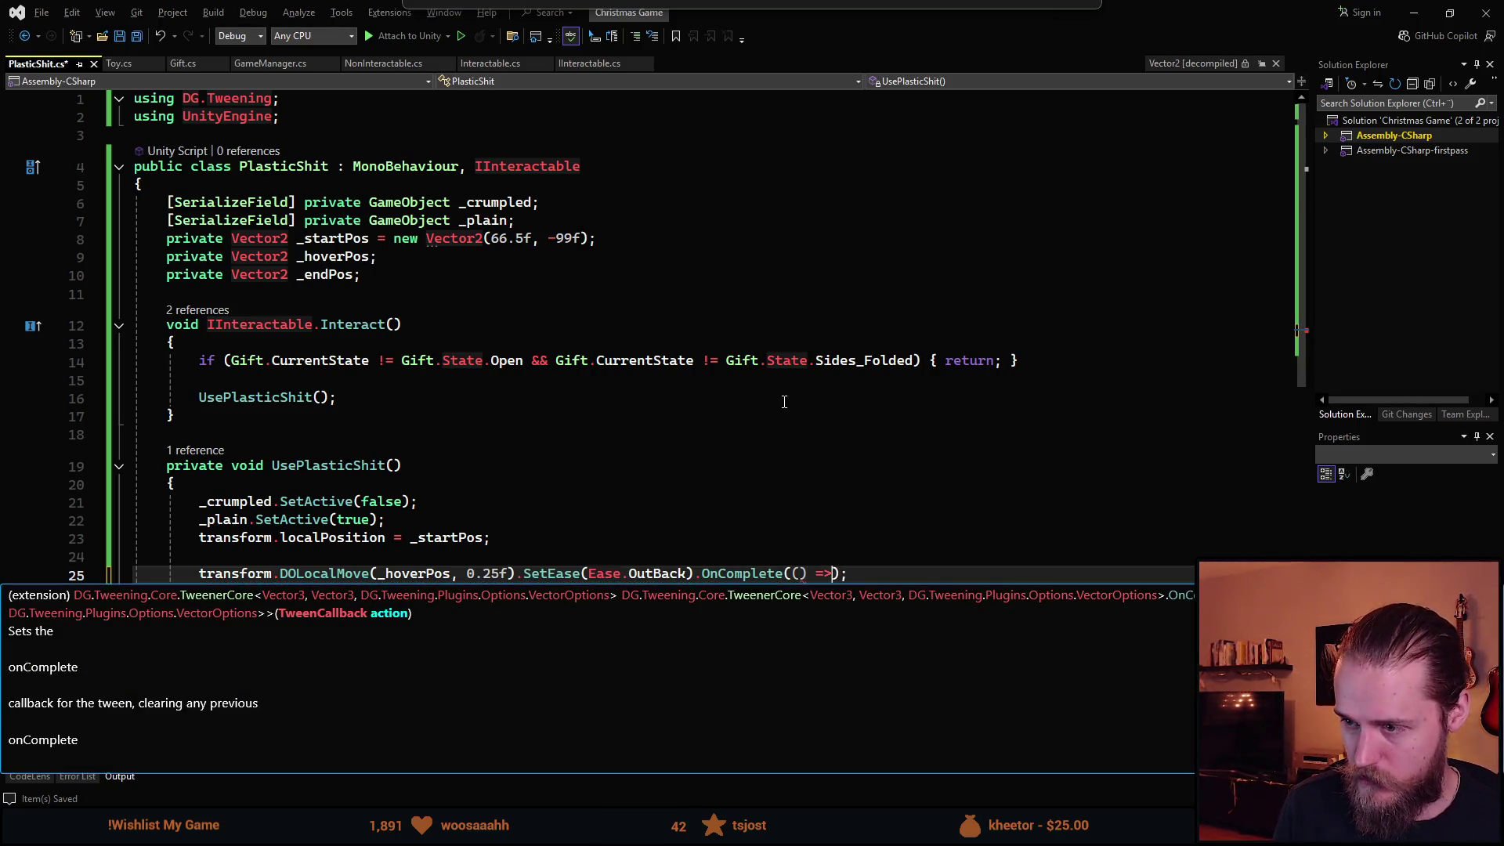
key("Return")
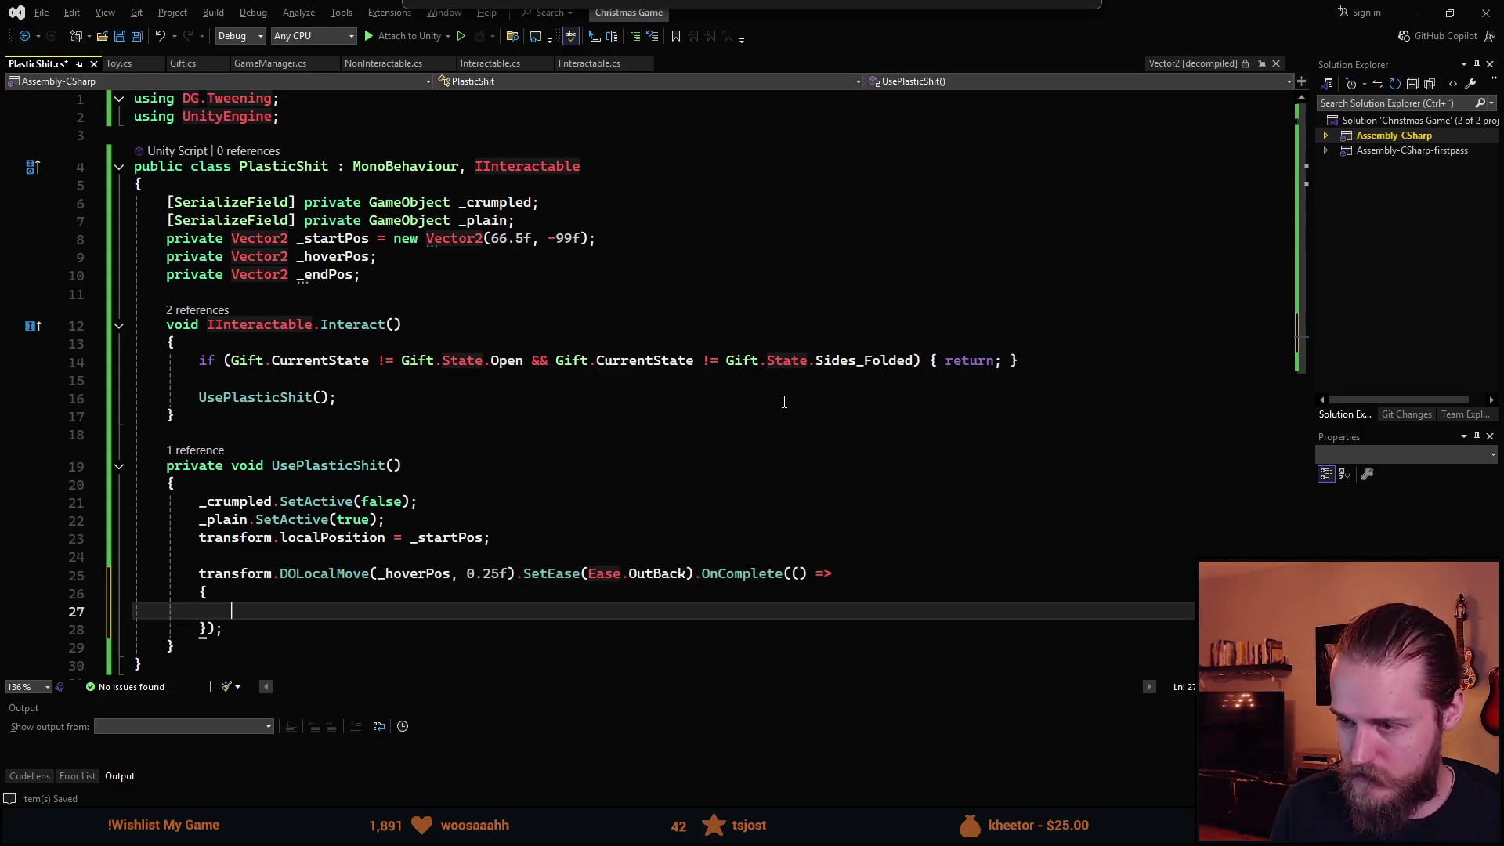
Add a transform.DOShakePosition call on line 27 with arguments 0.15f, 10, 20.
scroll(560, 368, "down", 1)
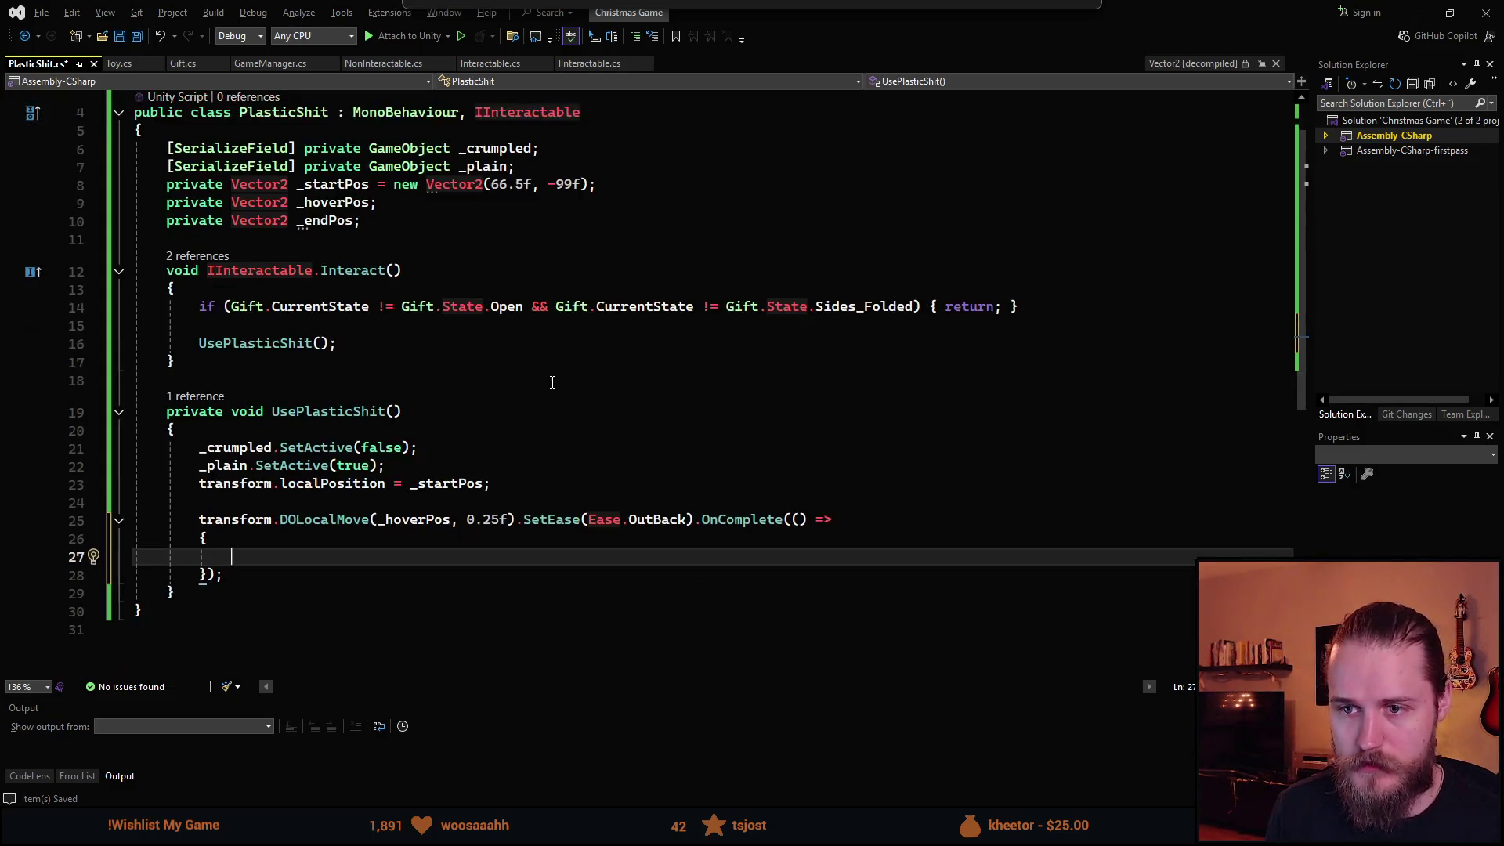
type("tr")
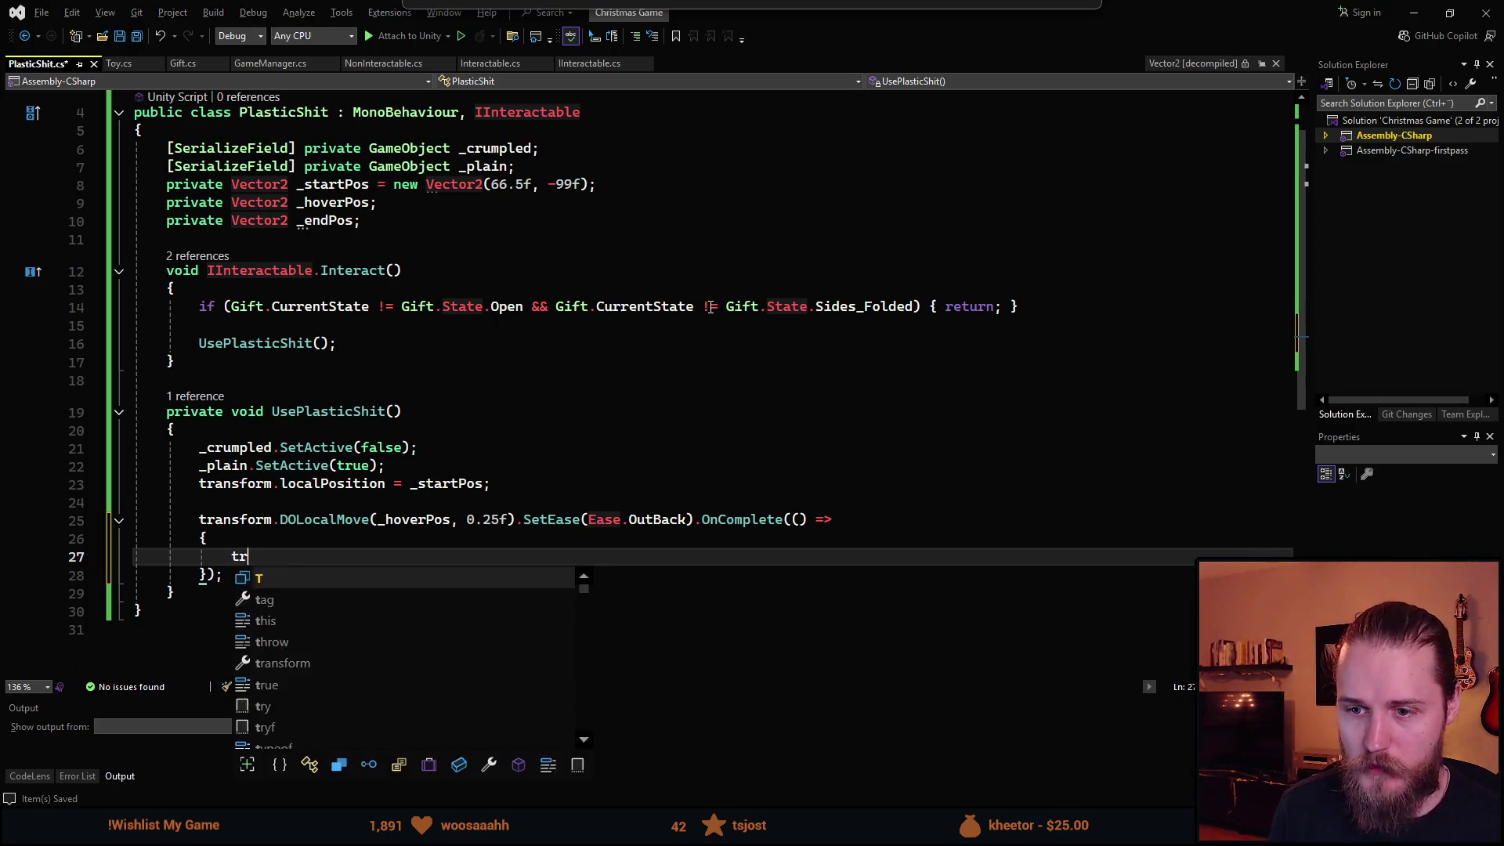
type("ansform.Sh")
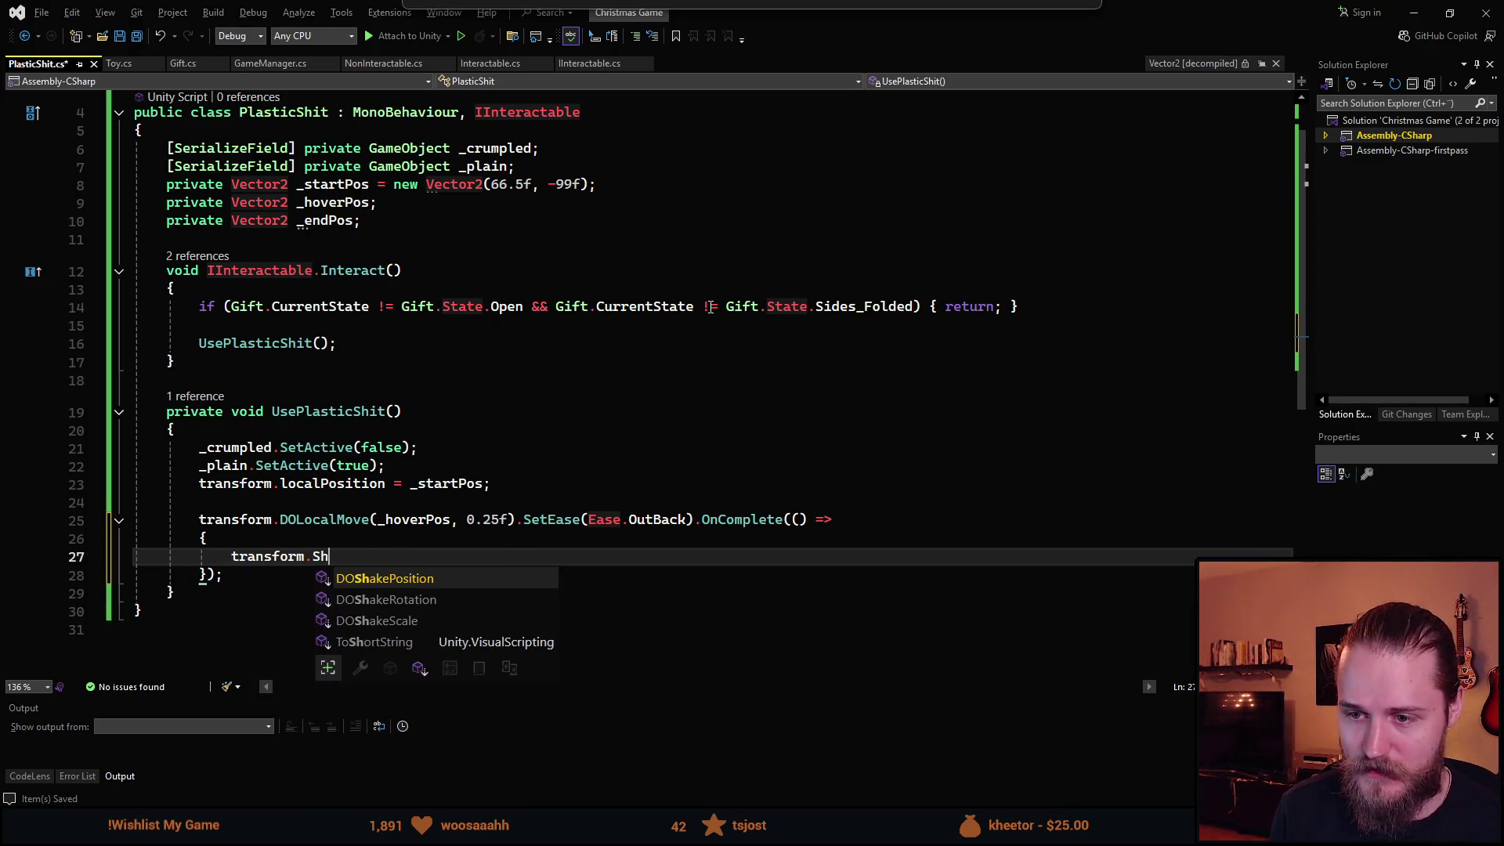
key("Tab")
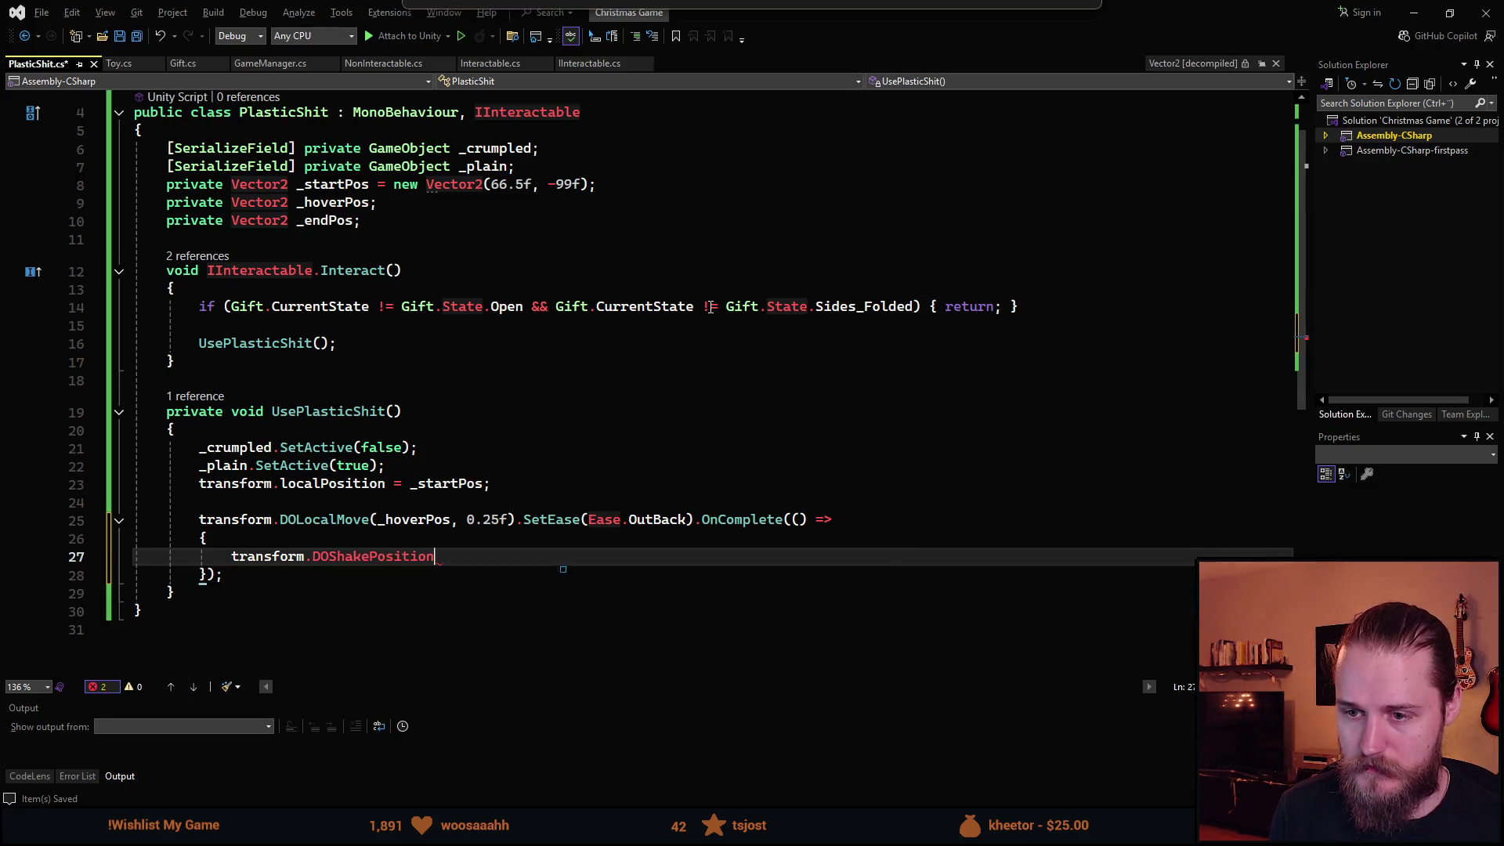
type("(,")
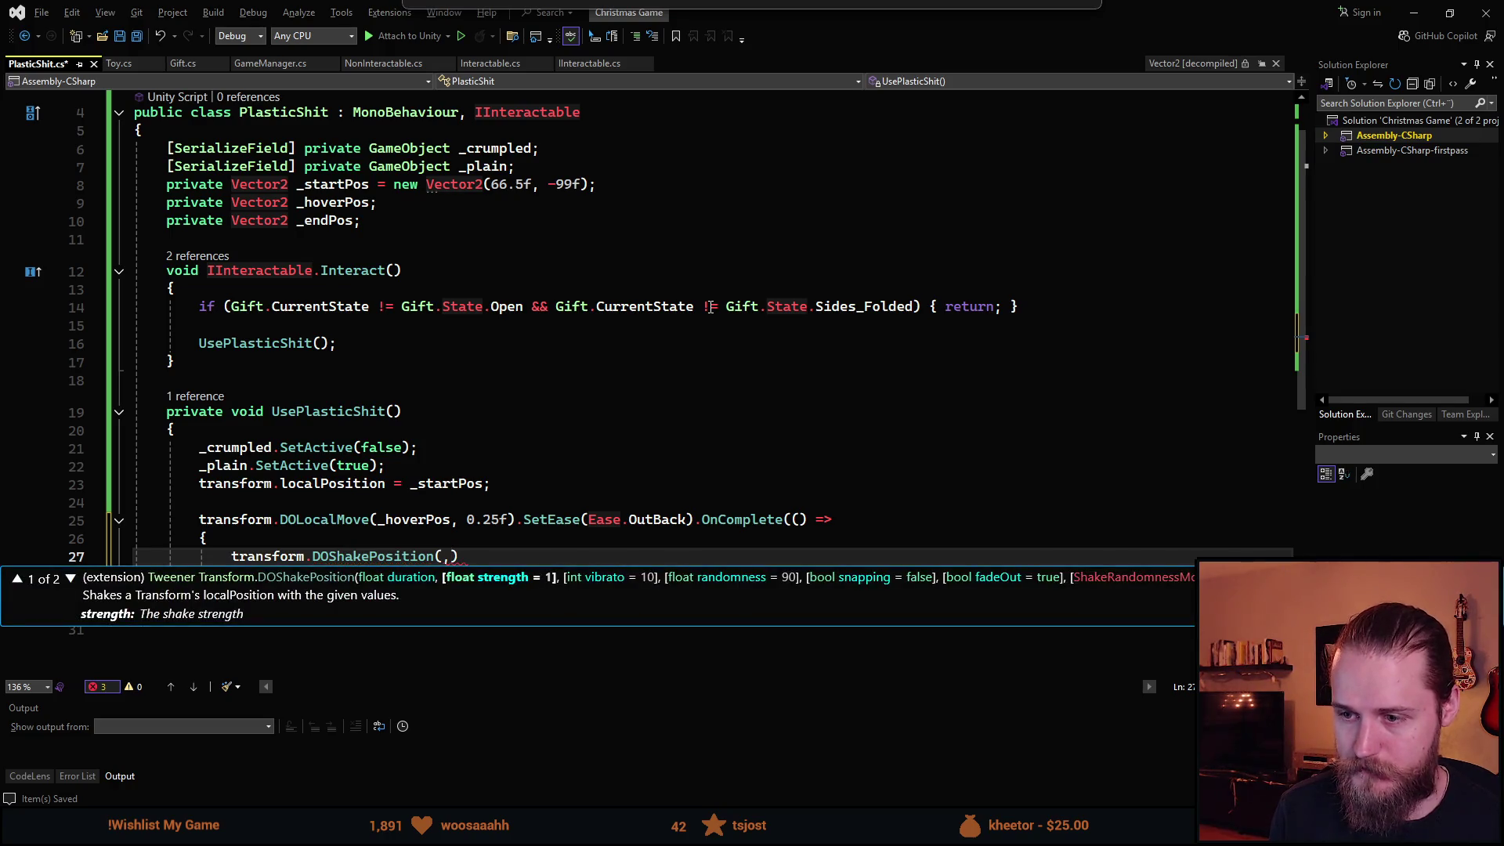
type("0.")
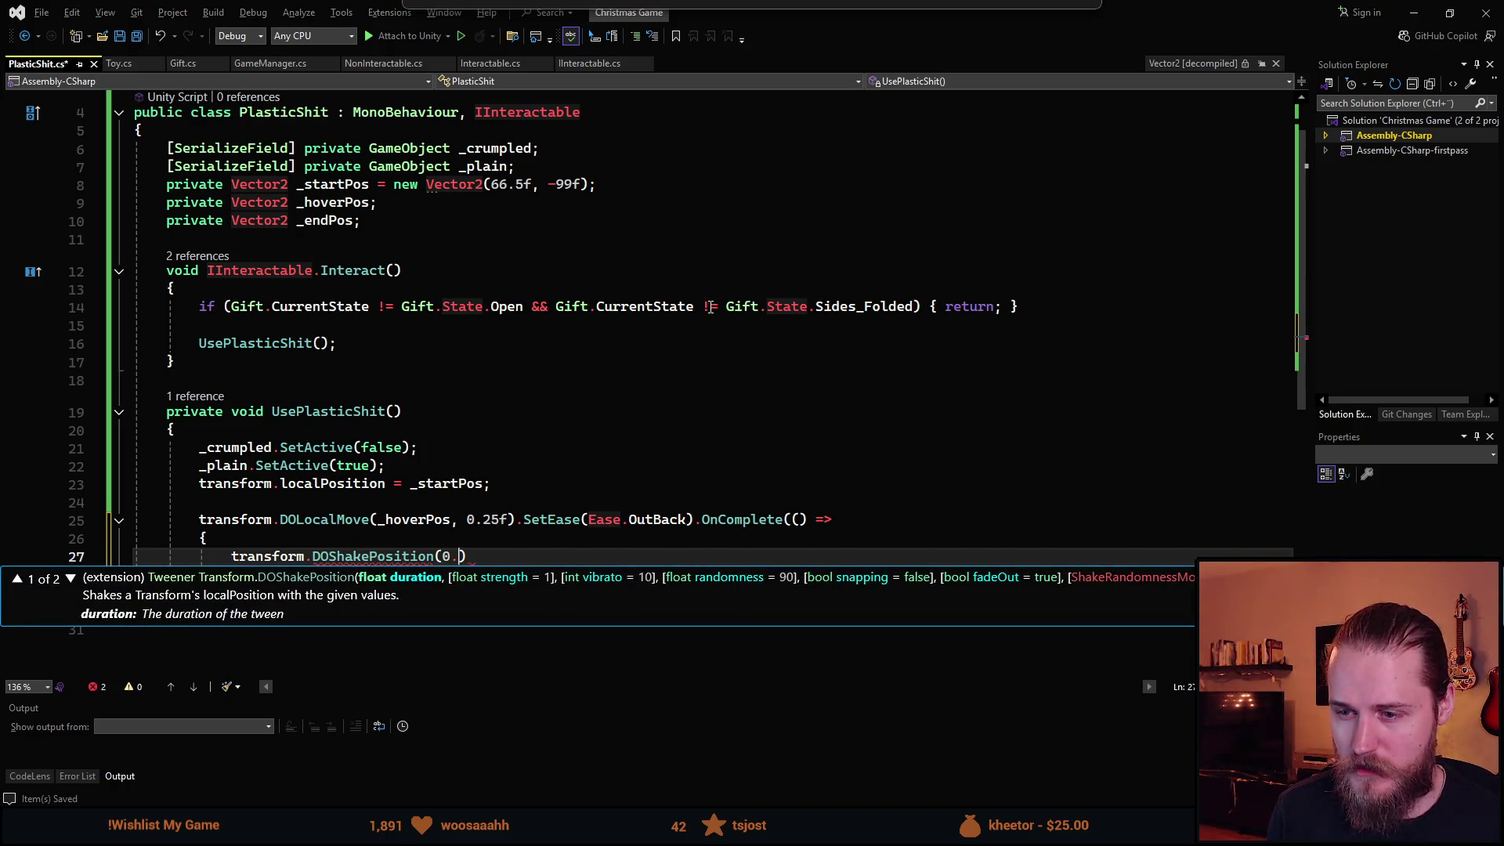
type("15f")
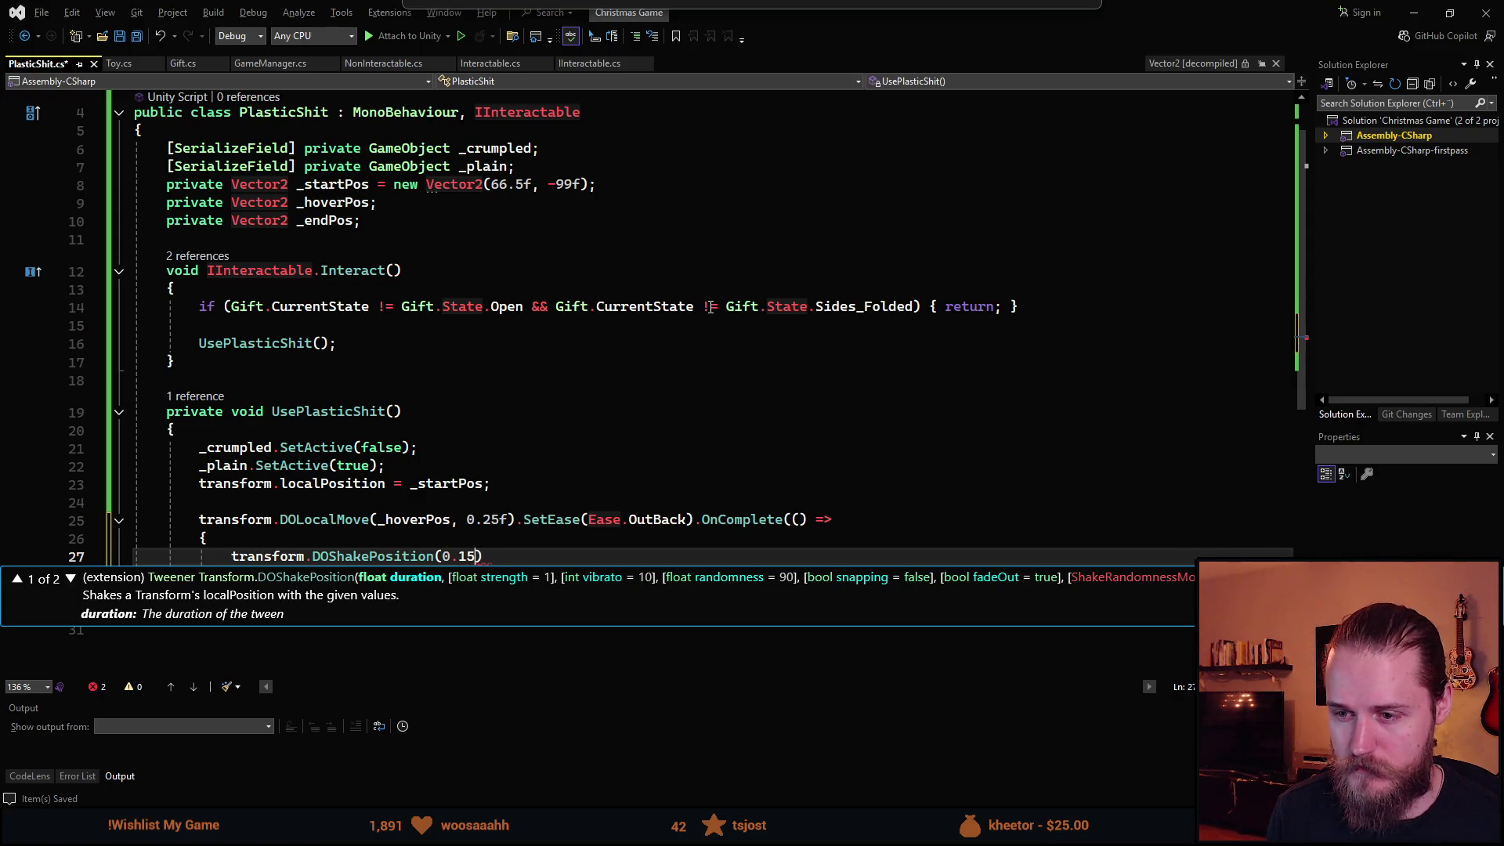
type(", 10, ")
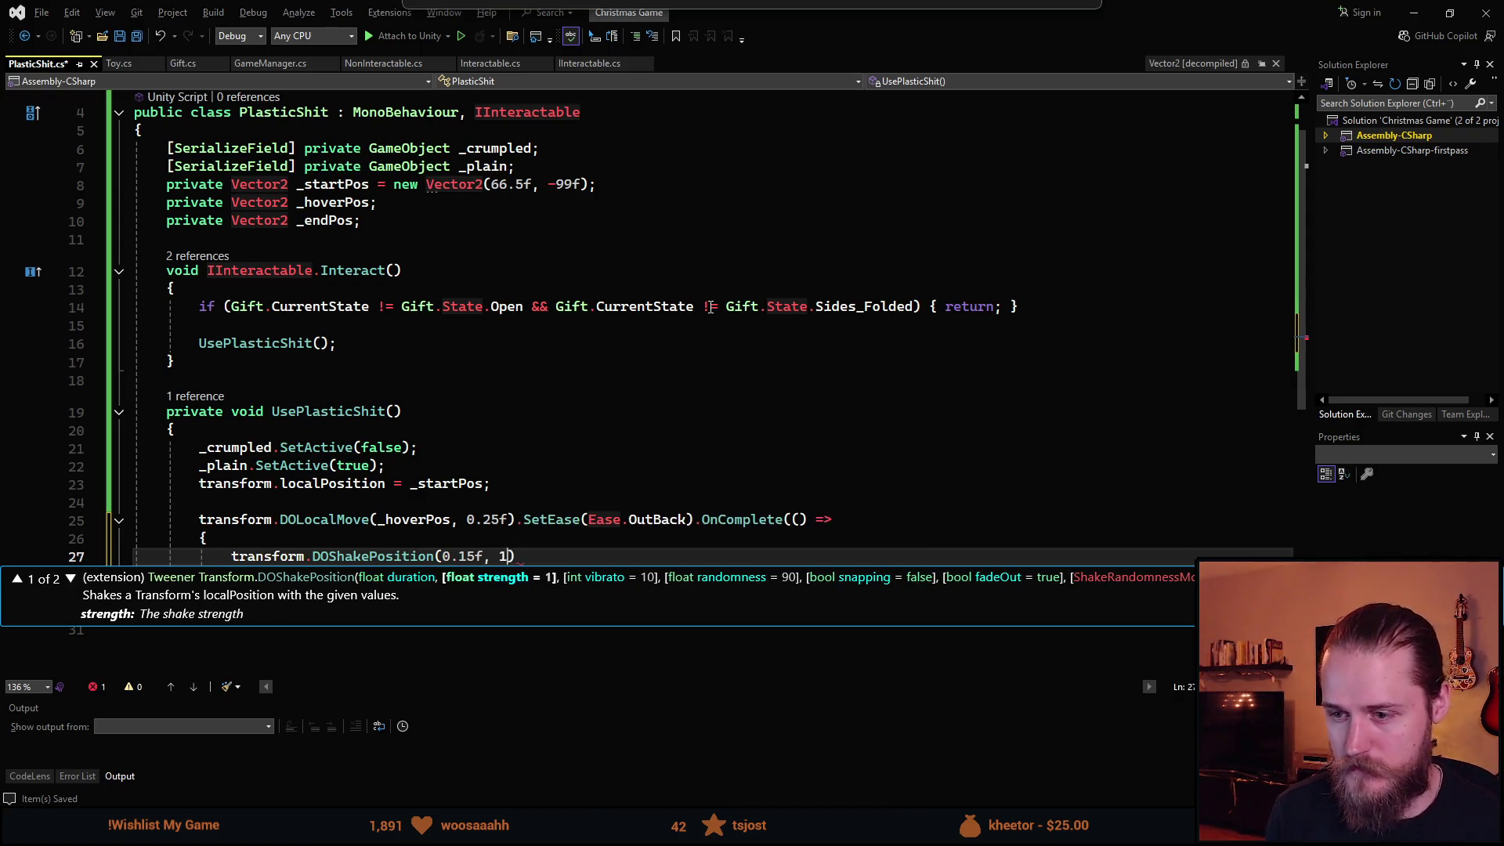
type("20")
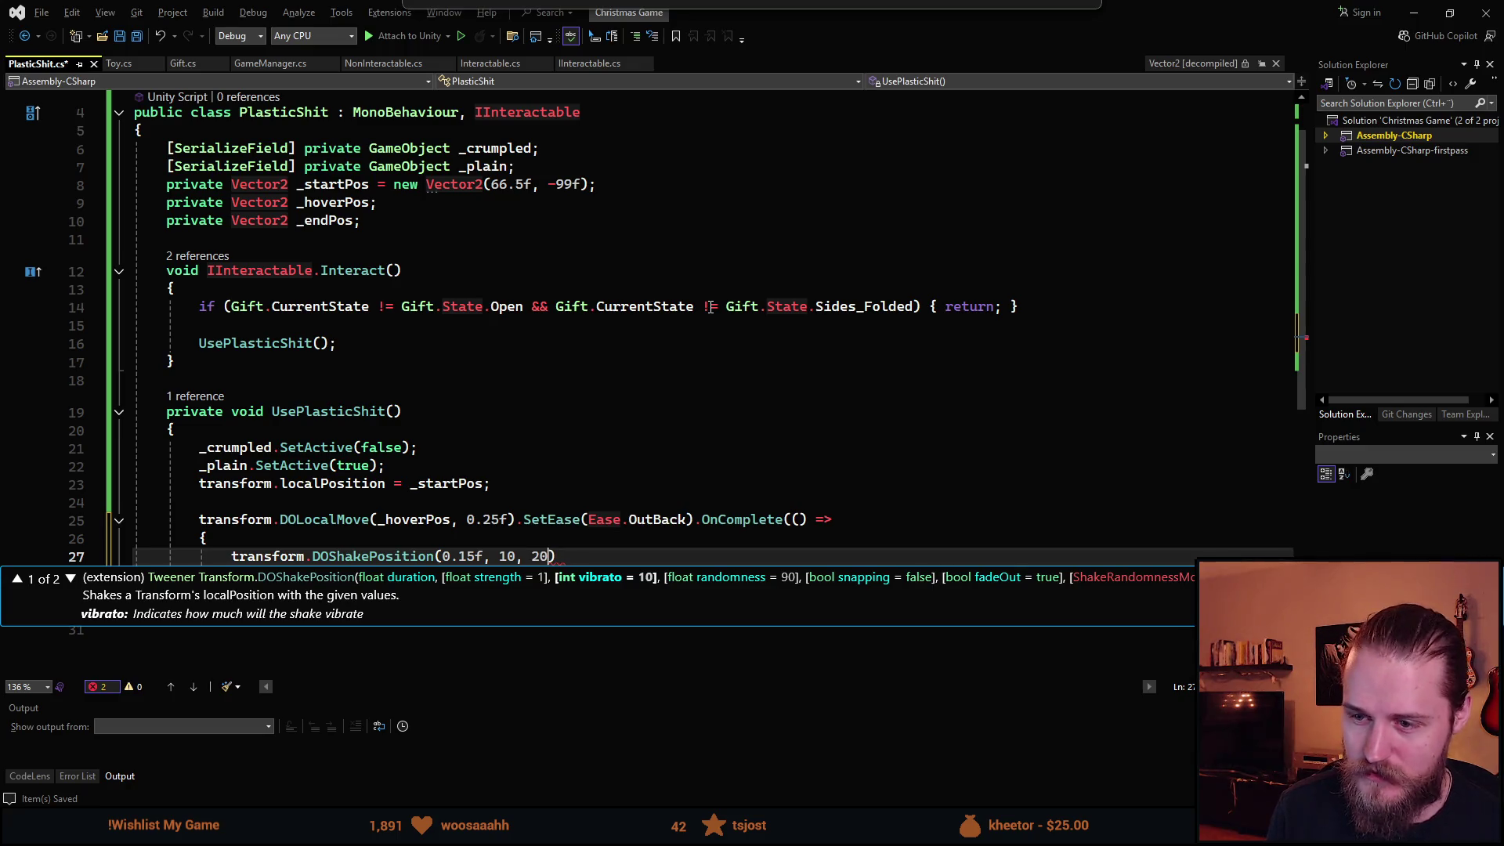
Change the shake strength to 3f and vibrato to 15, ending the statement with a semicolon.
key("Left")
key("Left")
key("Left")
key("BackSpace")
key("BackSpace")
type("3f")
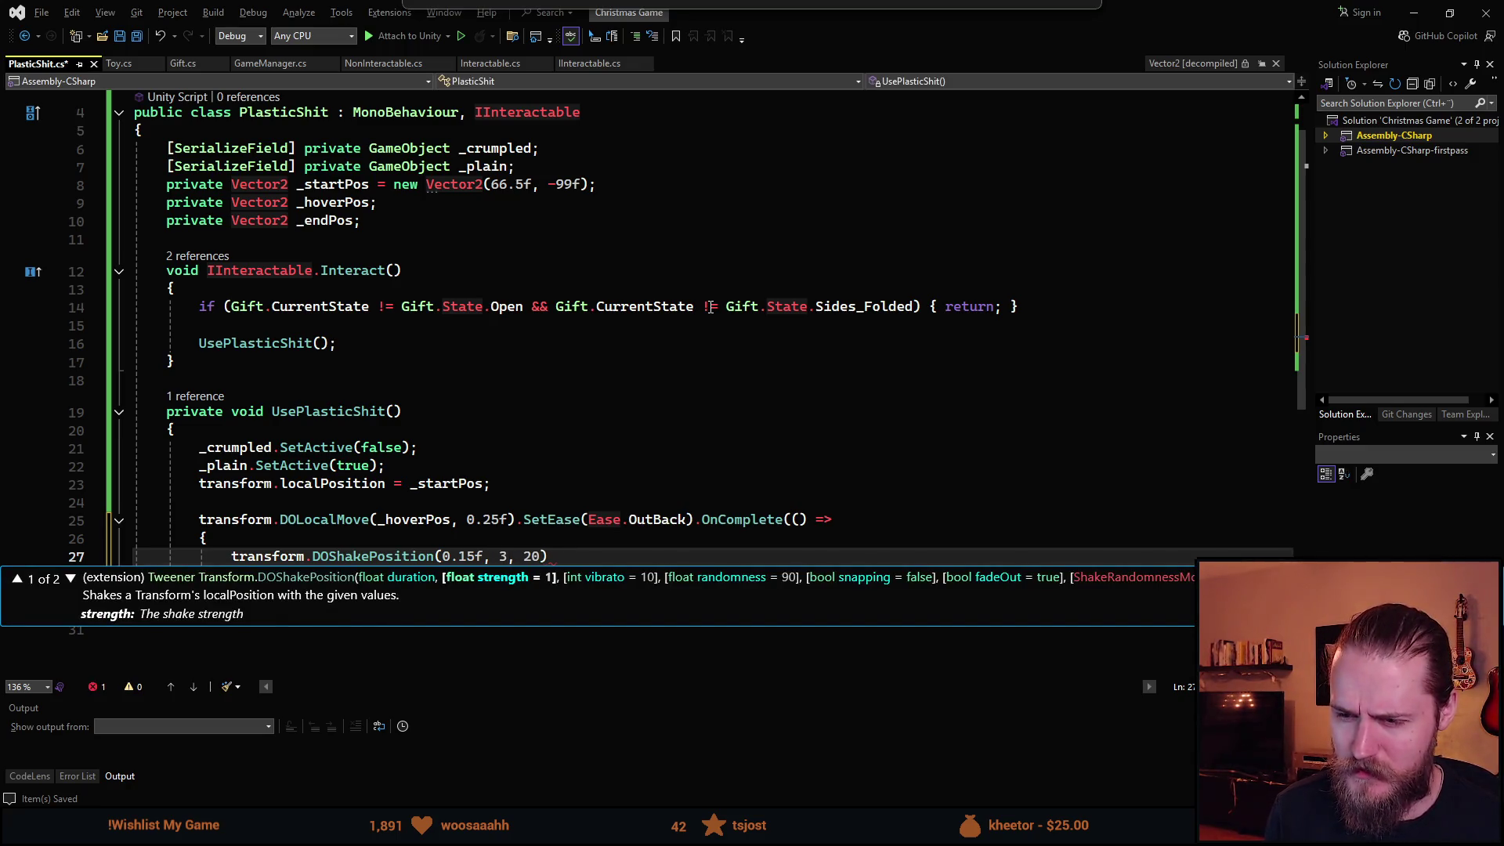
key("Right")
key("Right")
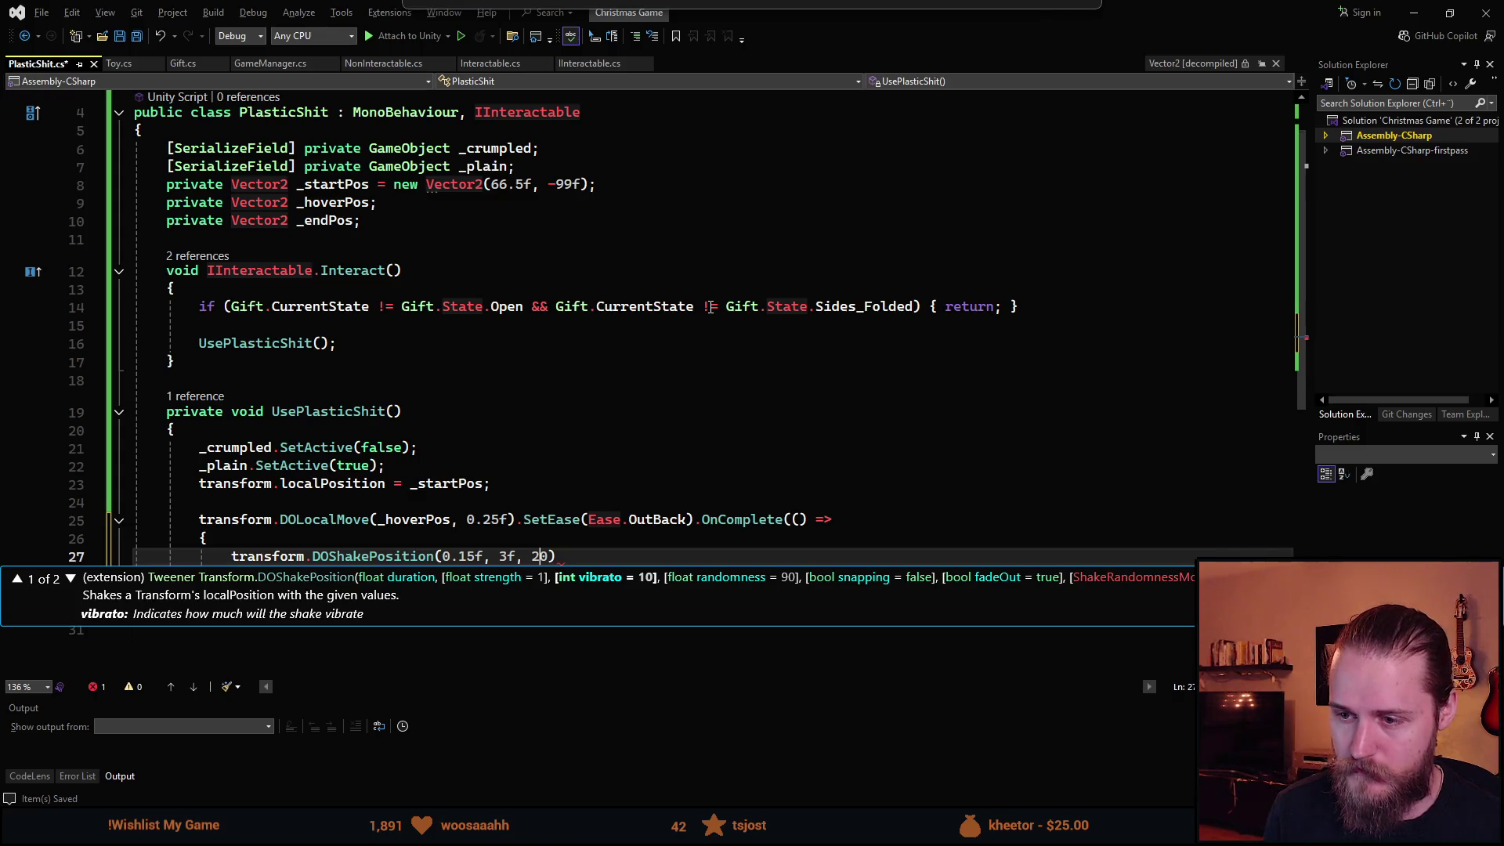
key("BackSpace")
key("BackSpace")
type("15")
key("Escape")
type(";")
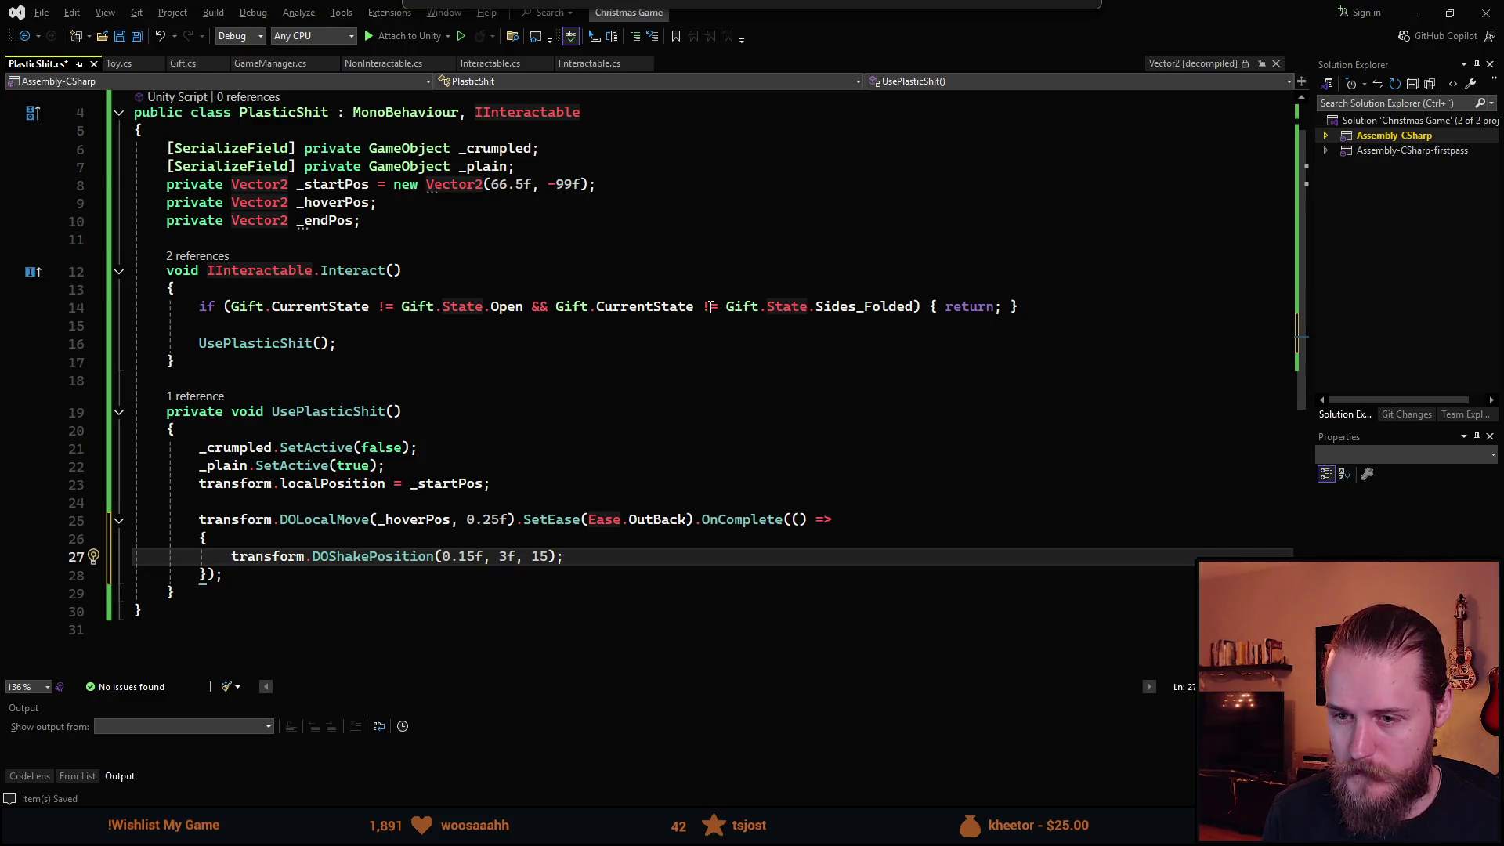
Add _plain.SetActive(false); on a new line after the shake call.
key("Return")
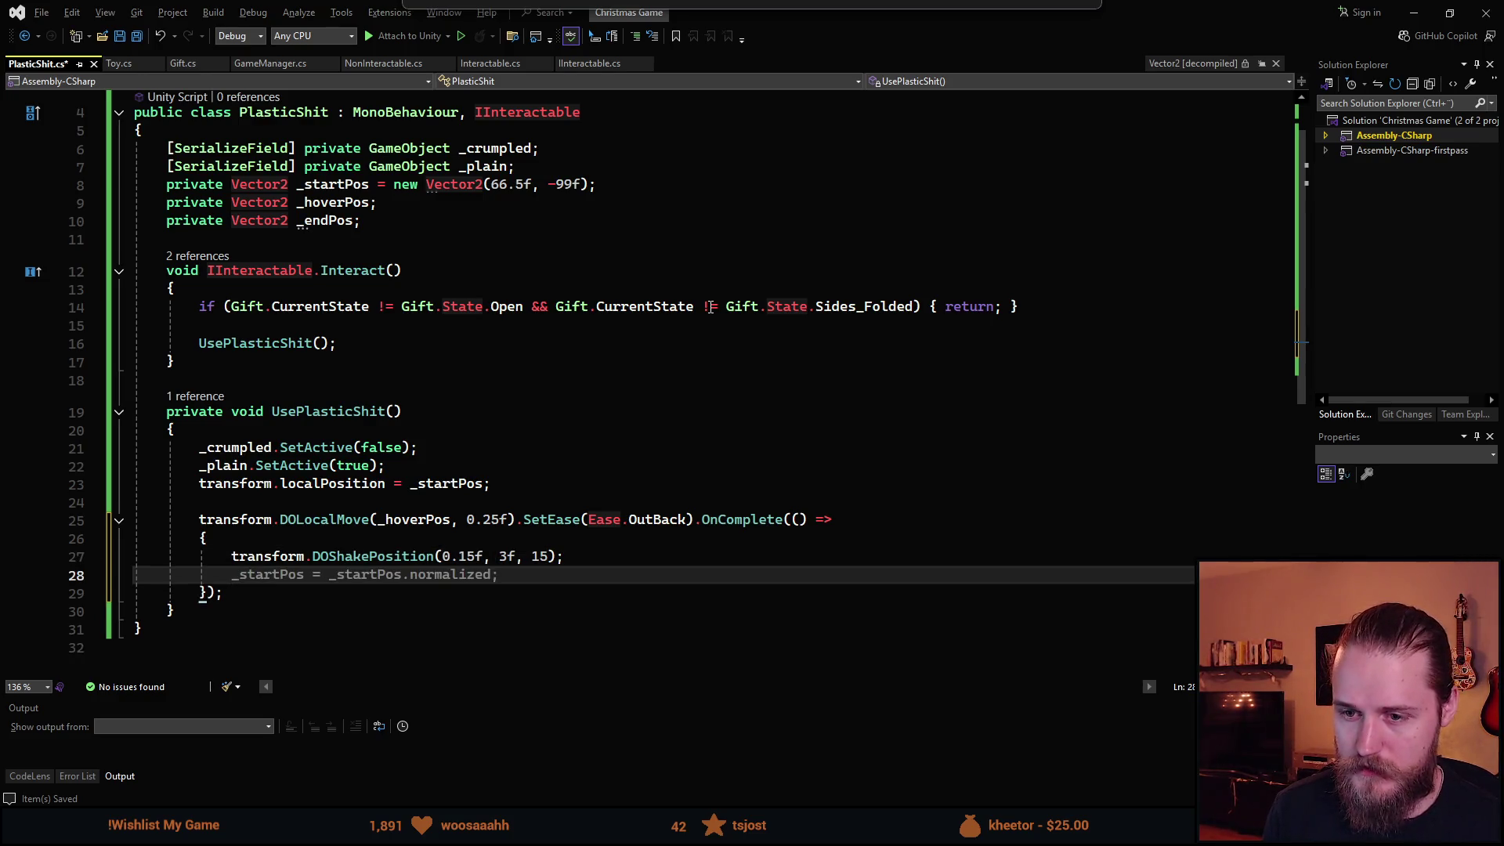
type("_")
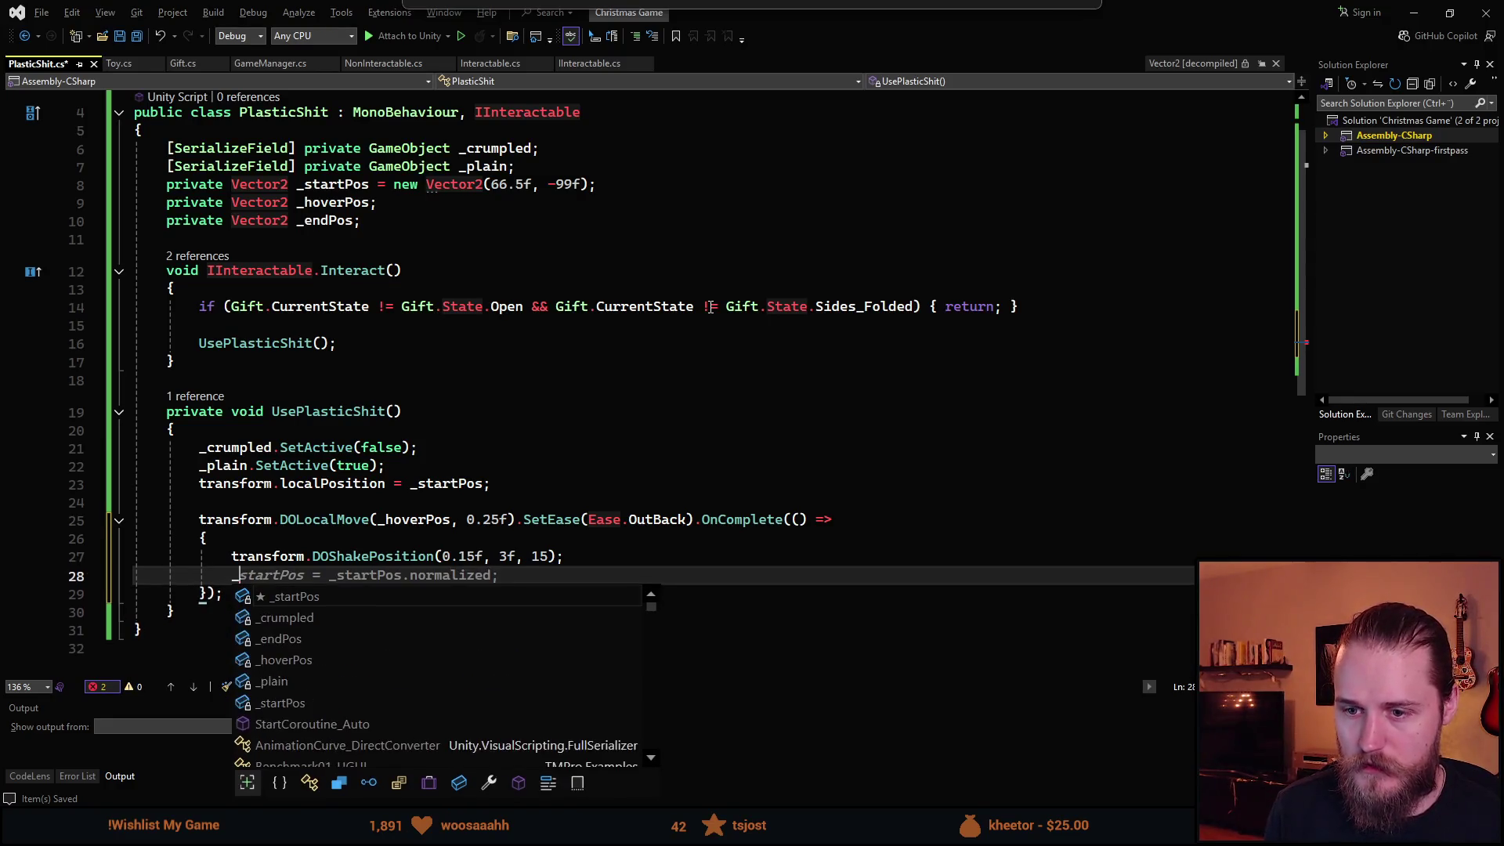
type("plain.SetA")
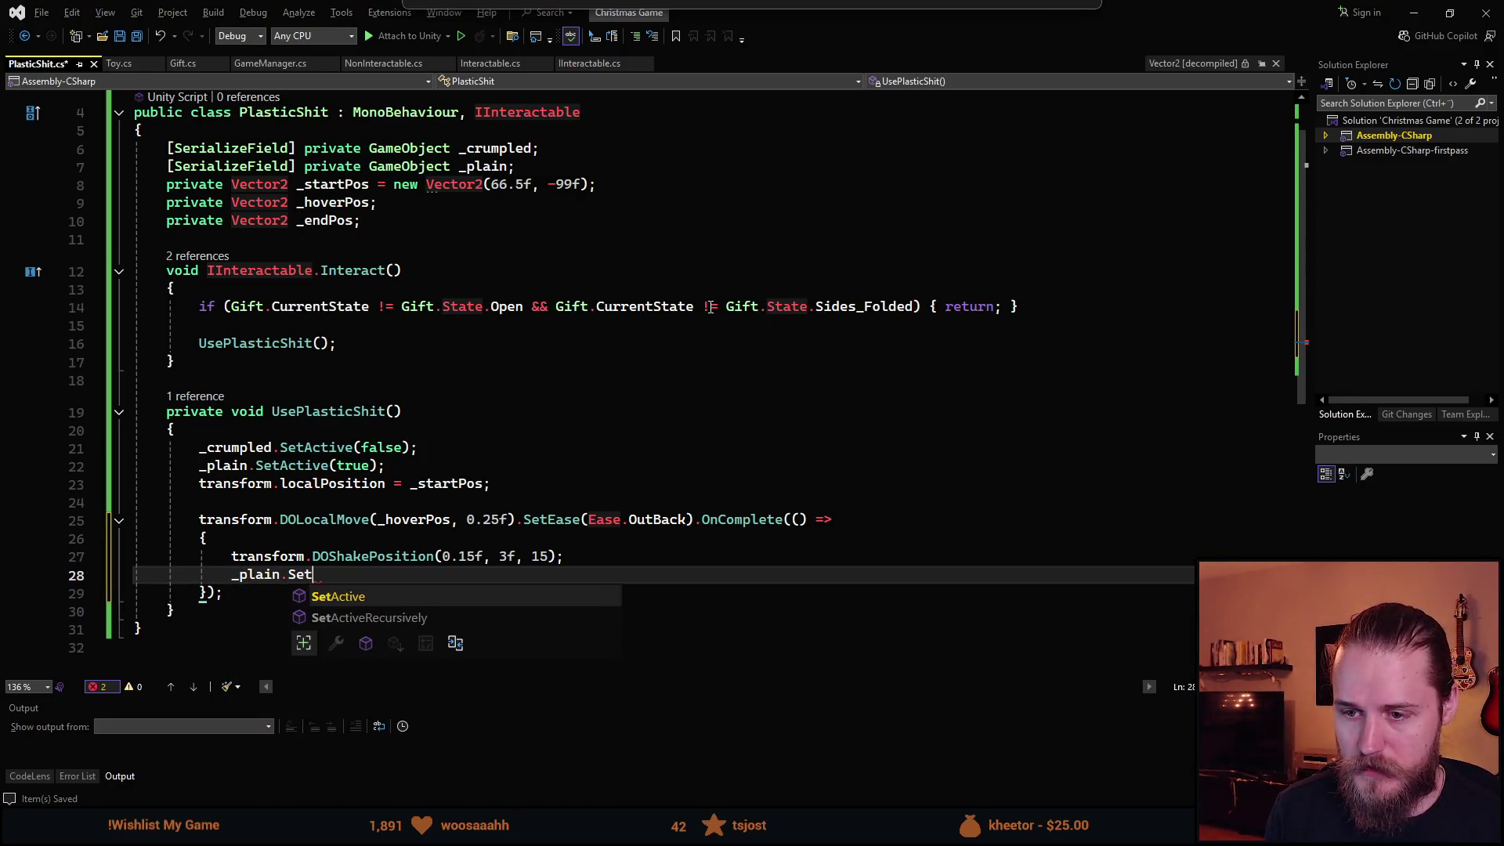
key("Tab")
type("(false);")
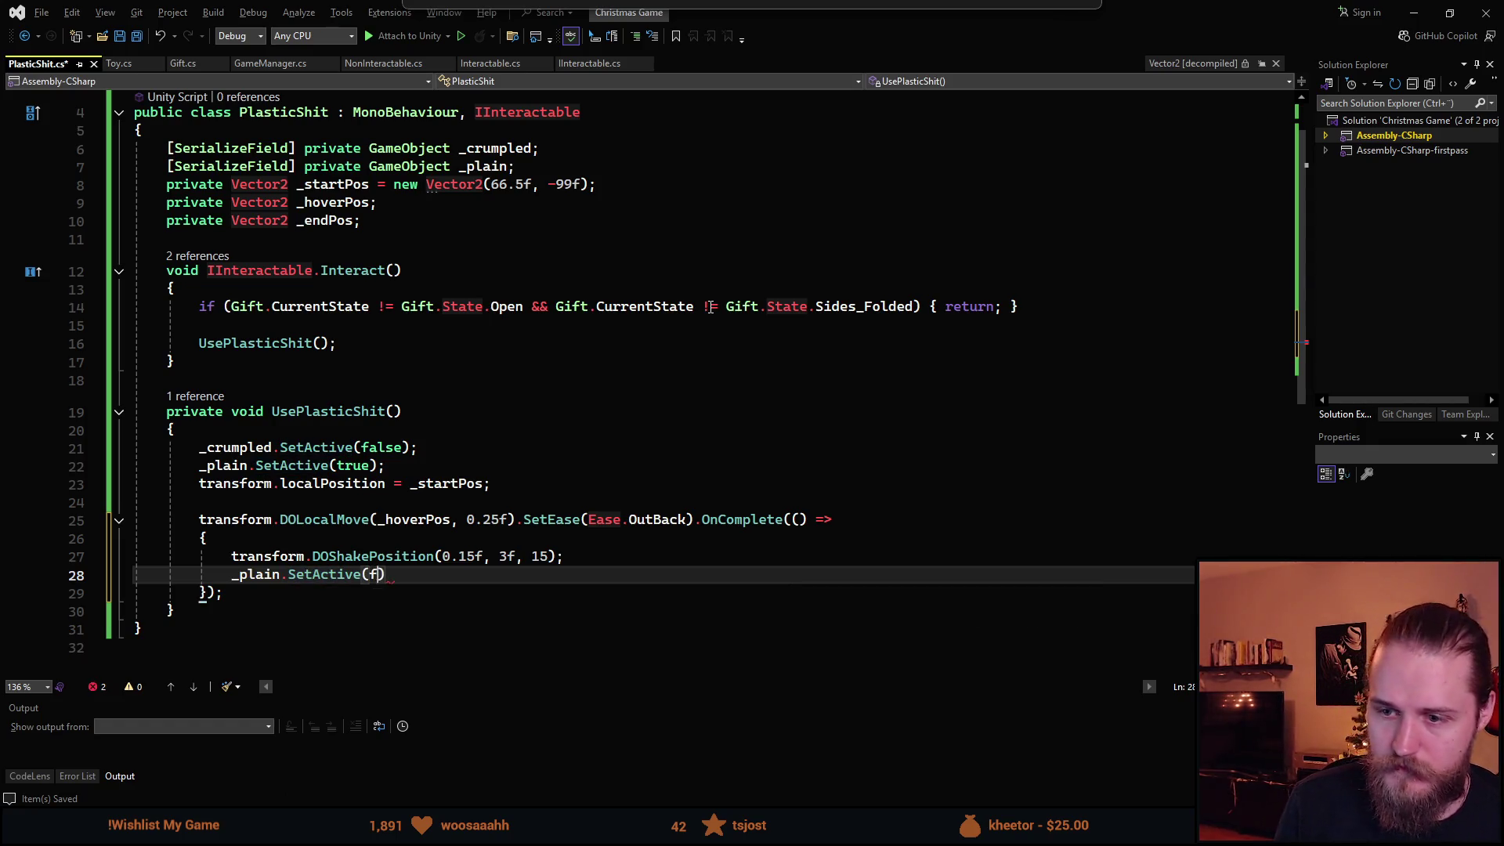
Add _crumpled.SetActive(true); below it and save PlasticShit.cs.
key("Return")
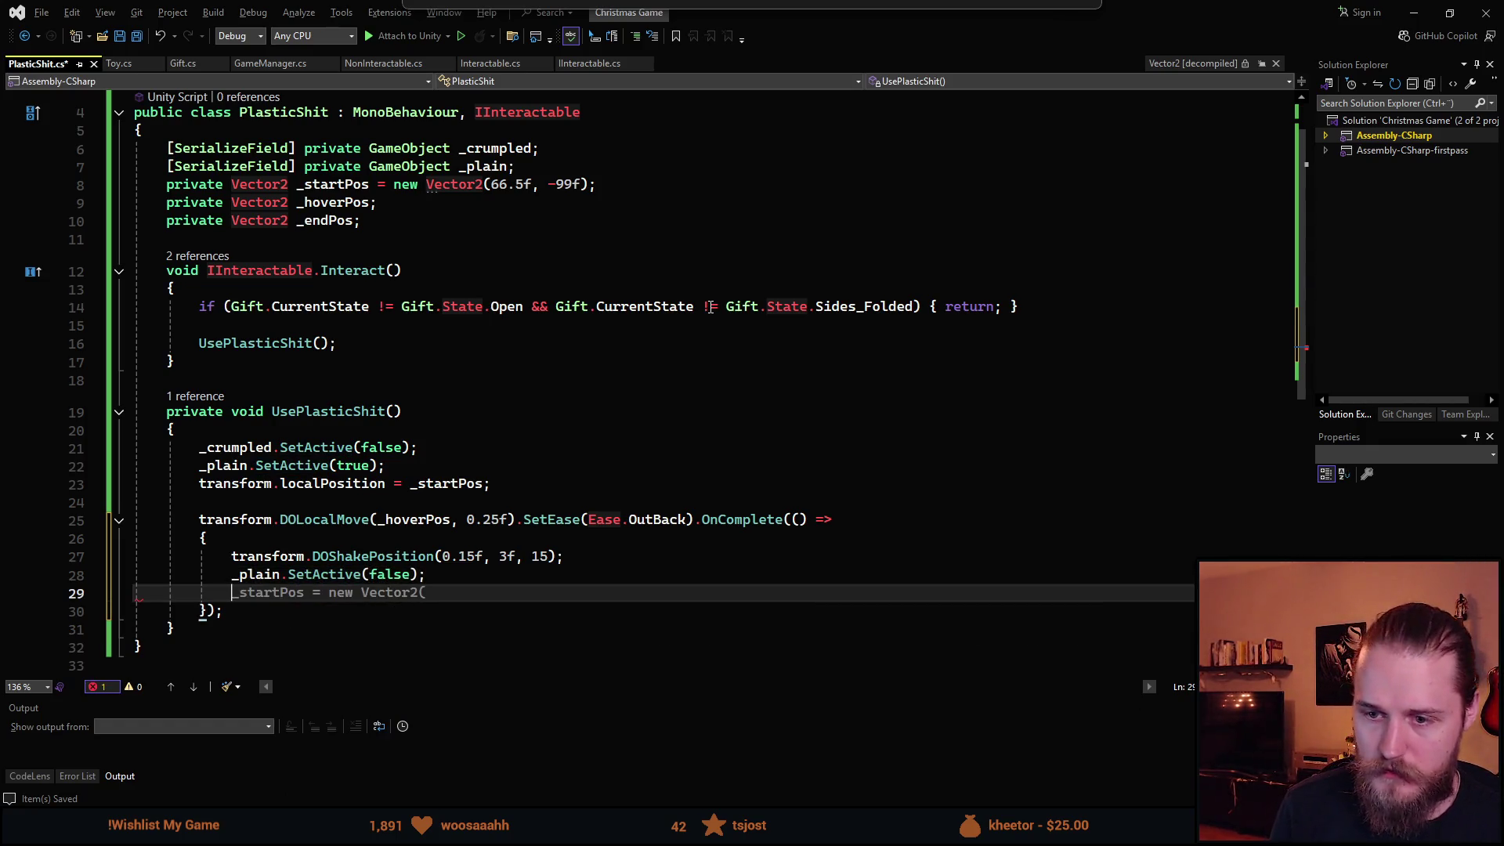
type("_crumpled.SetA")
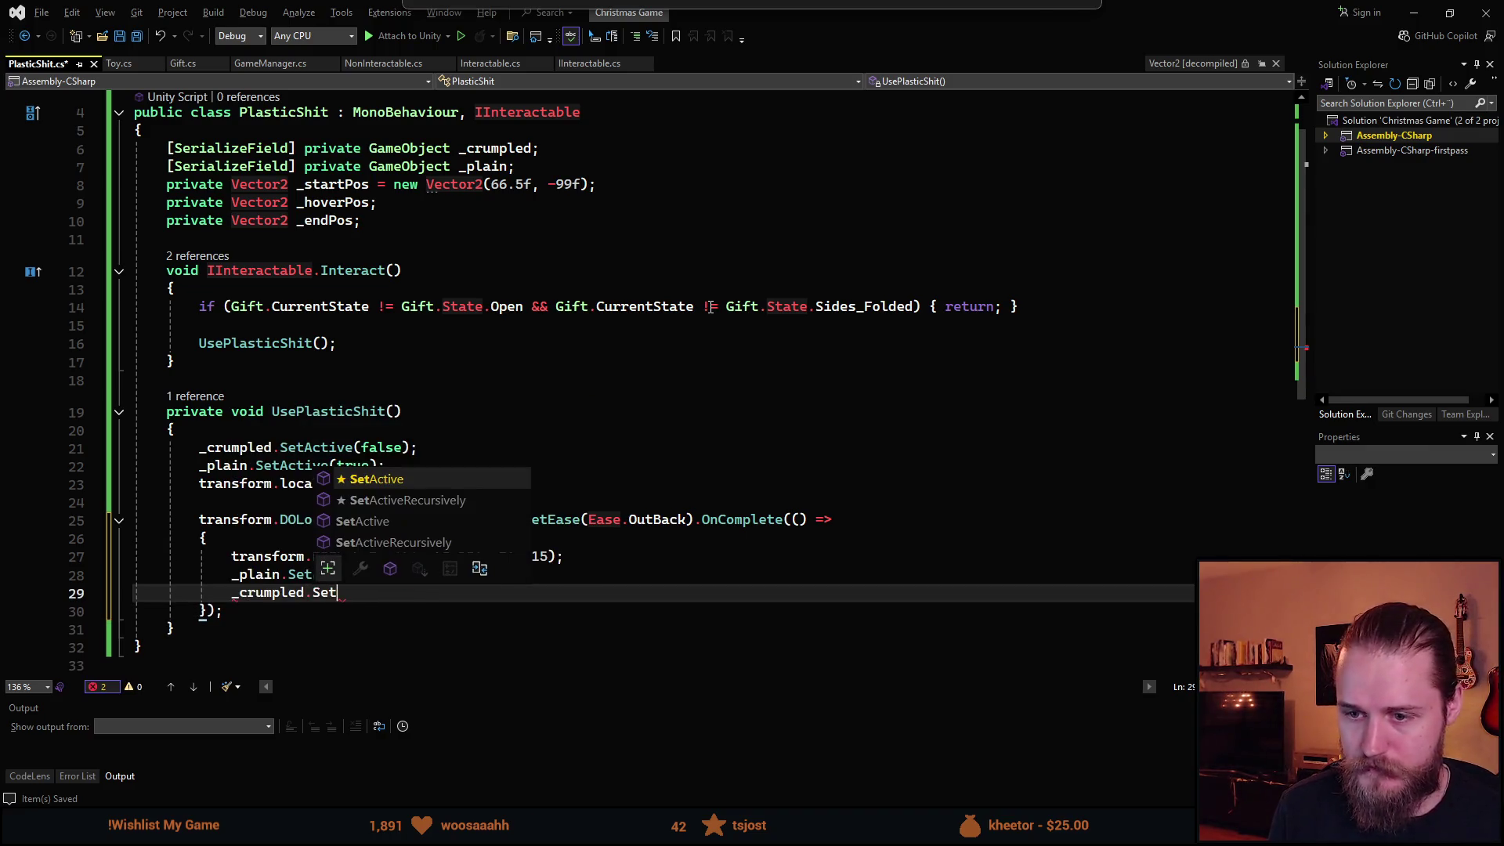
key("Tab")
type("(true);")
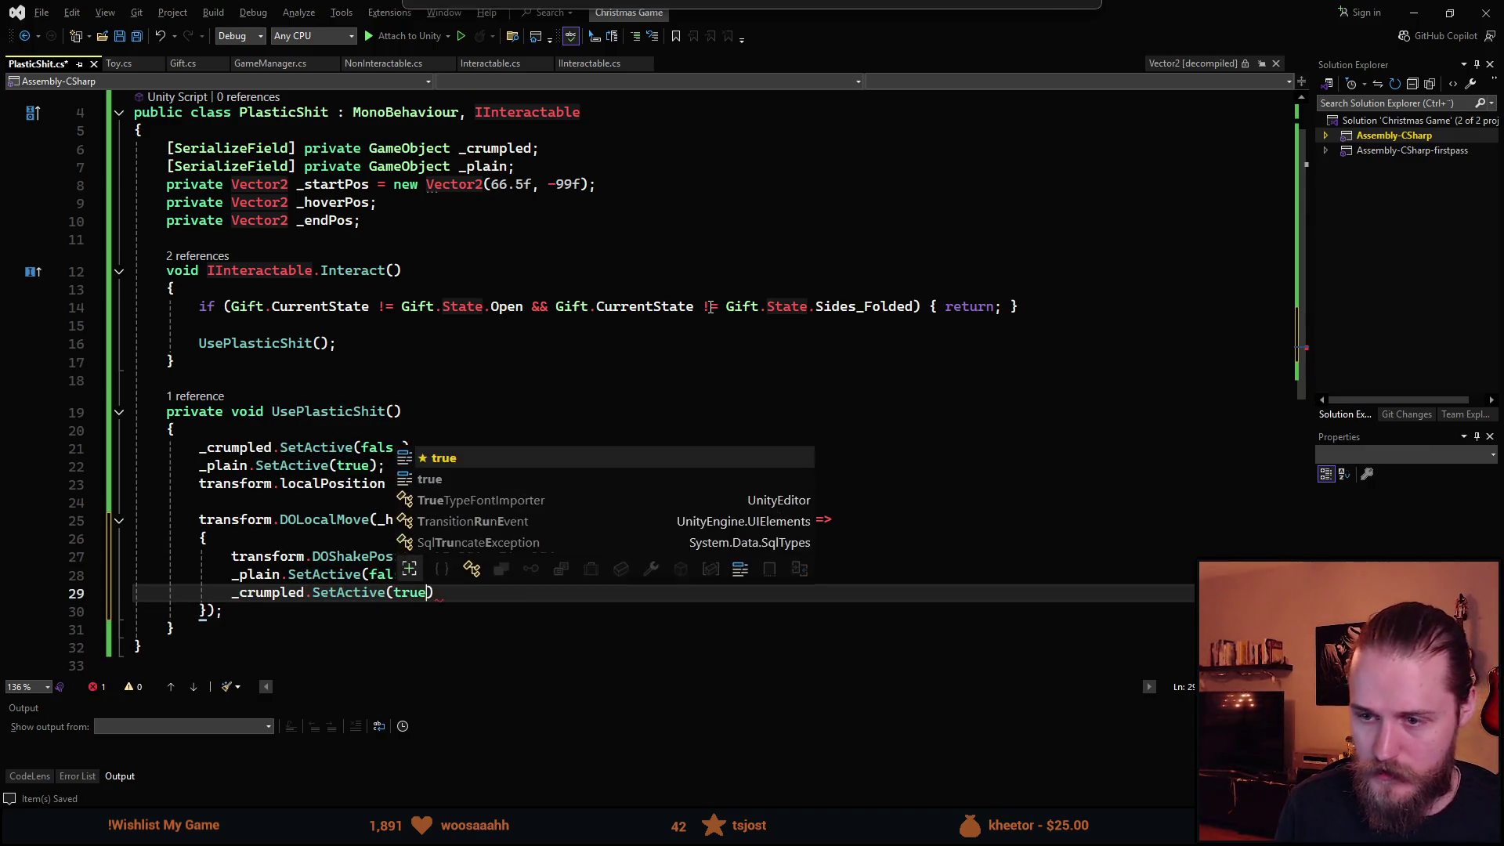
key("ctrl+s")
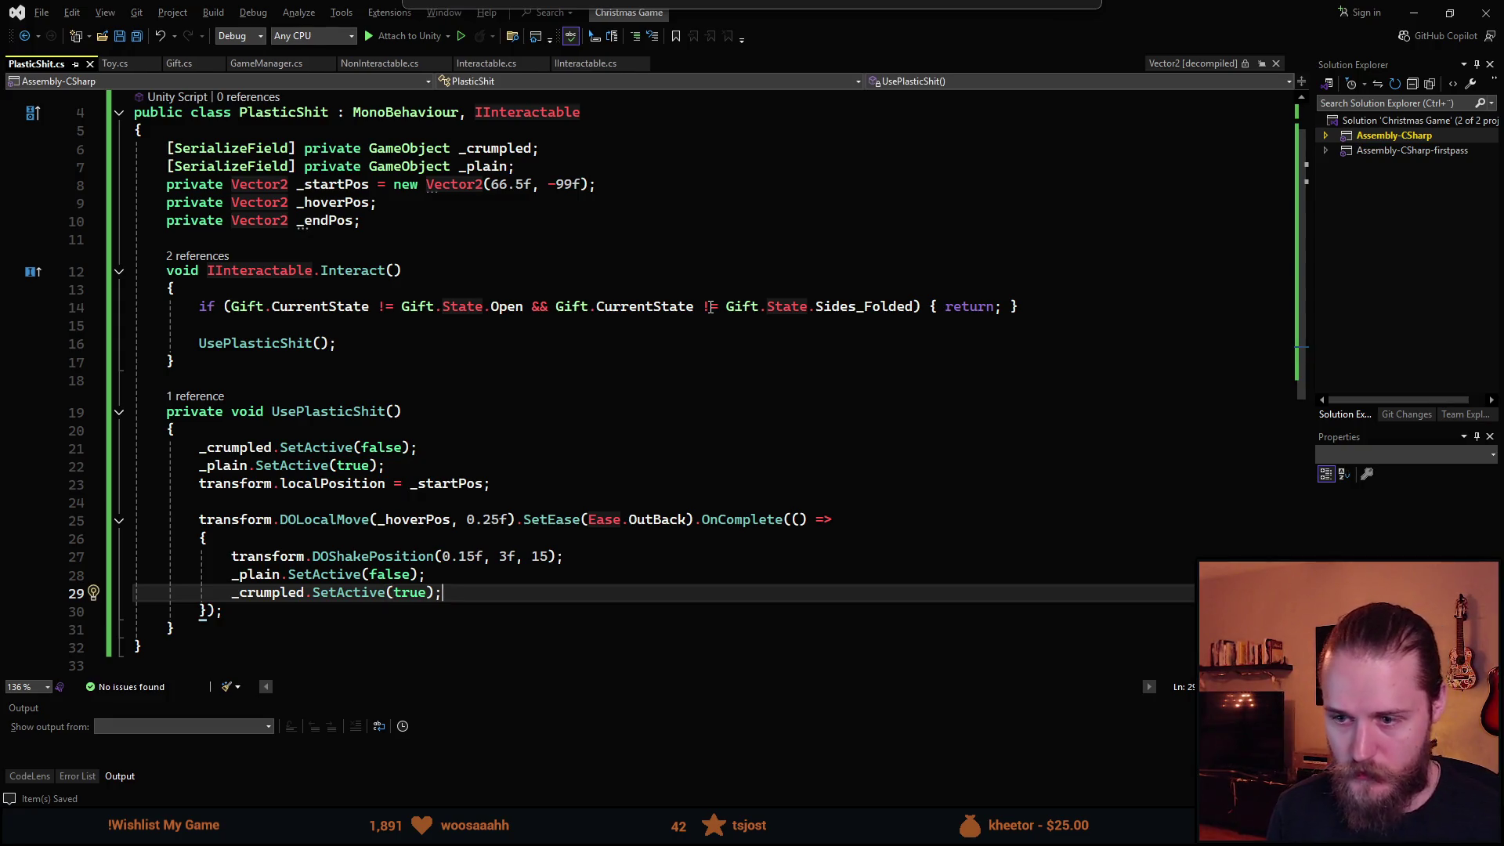
key("Up")
key("Up")
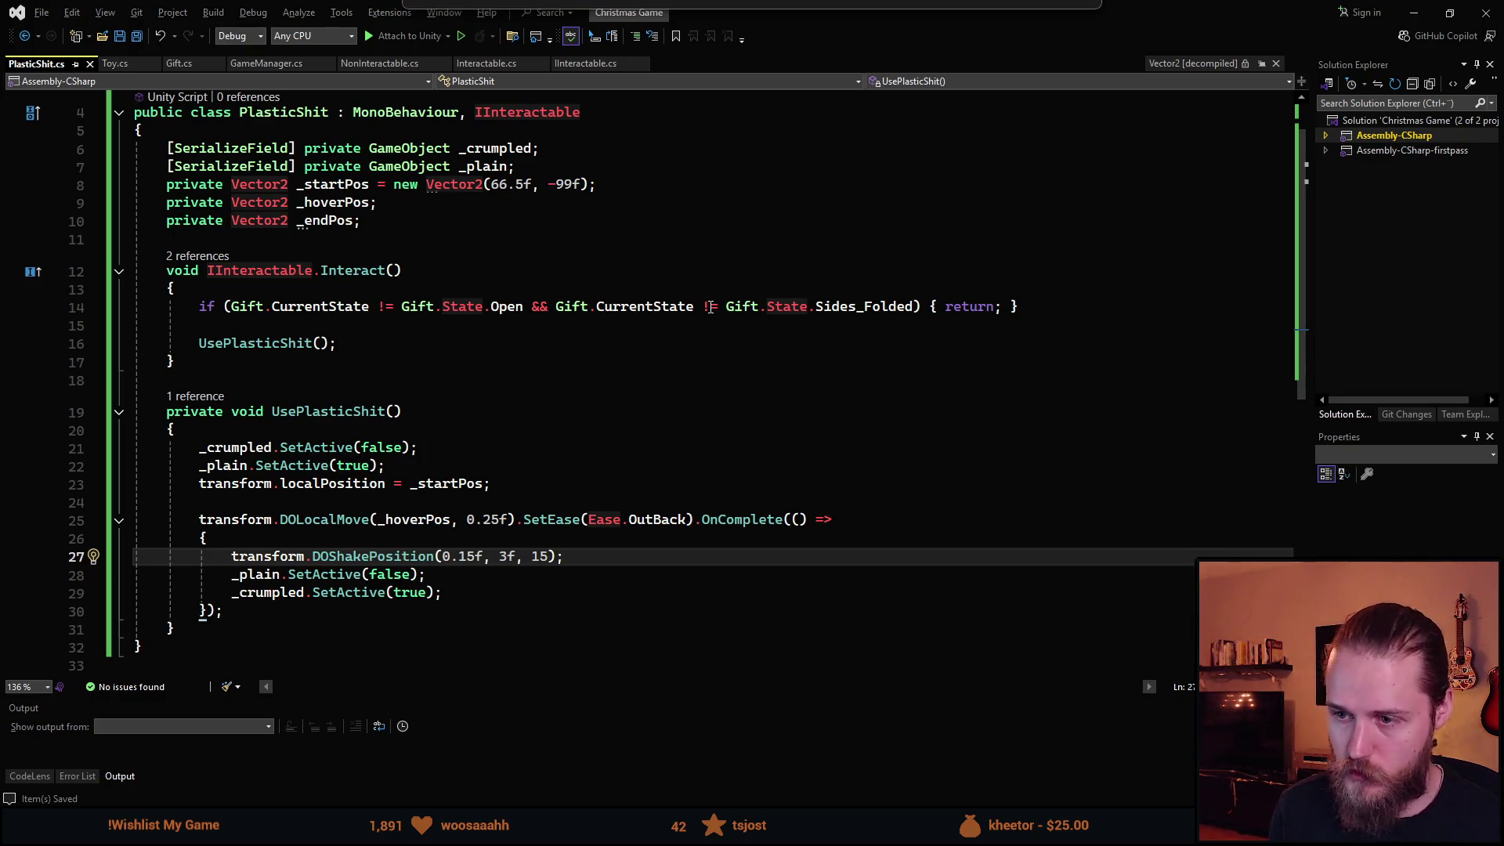
Try chaining .SetEase(Ease onto the shake call, then remove it again.
key("Right")
key("Right")
type(".SetE")
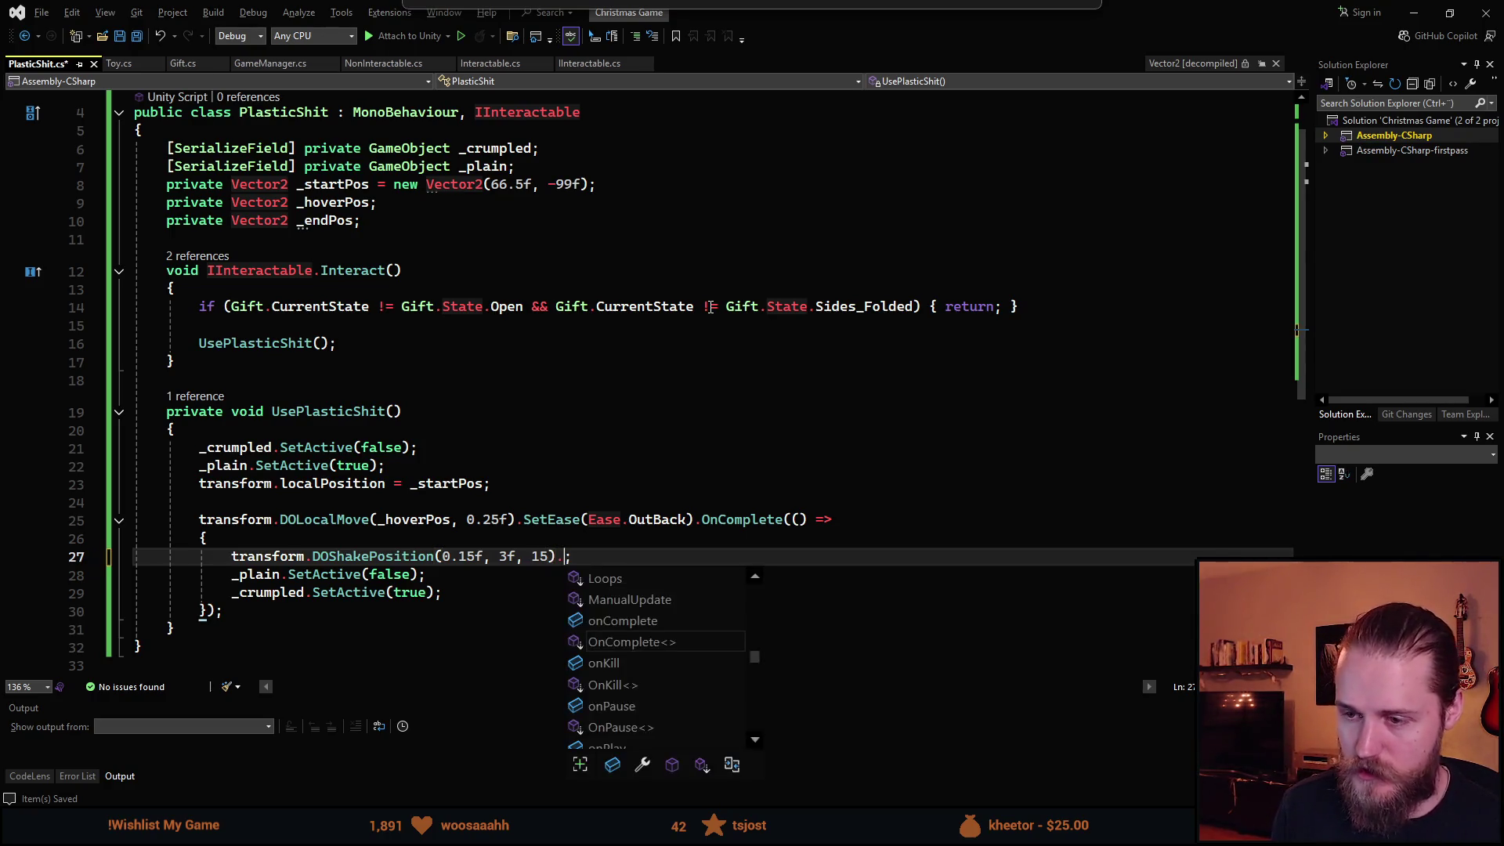
type("ase")
key("Escape")
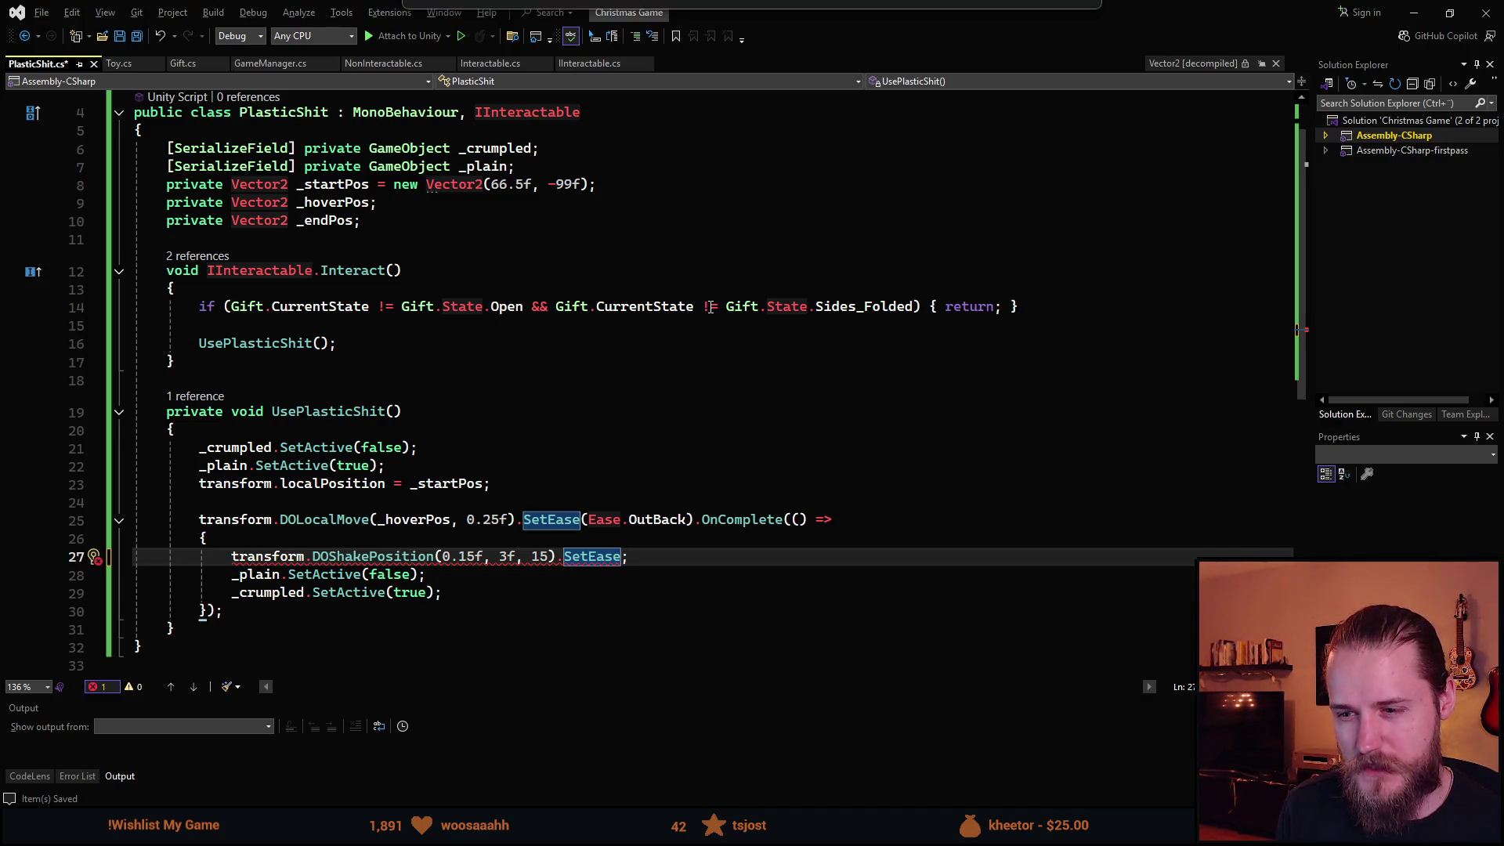
type("(")
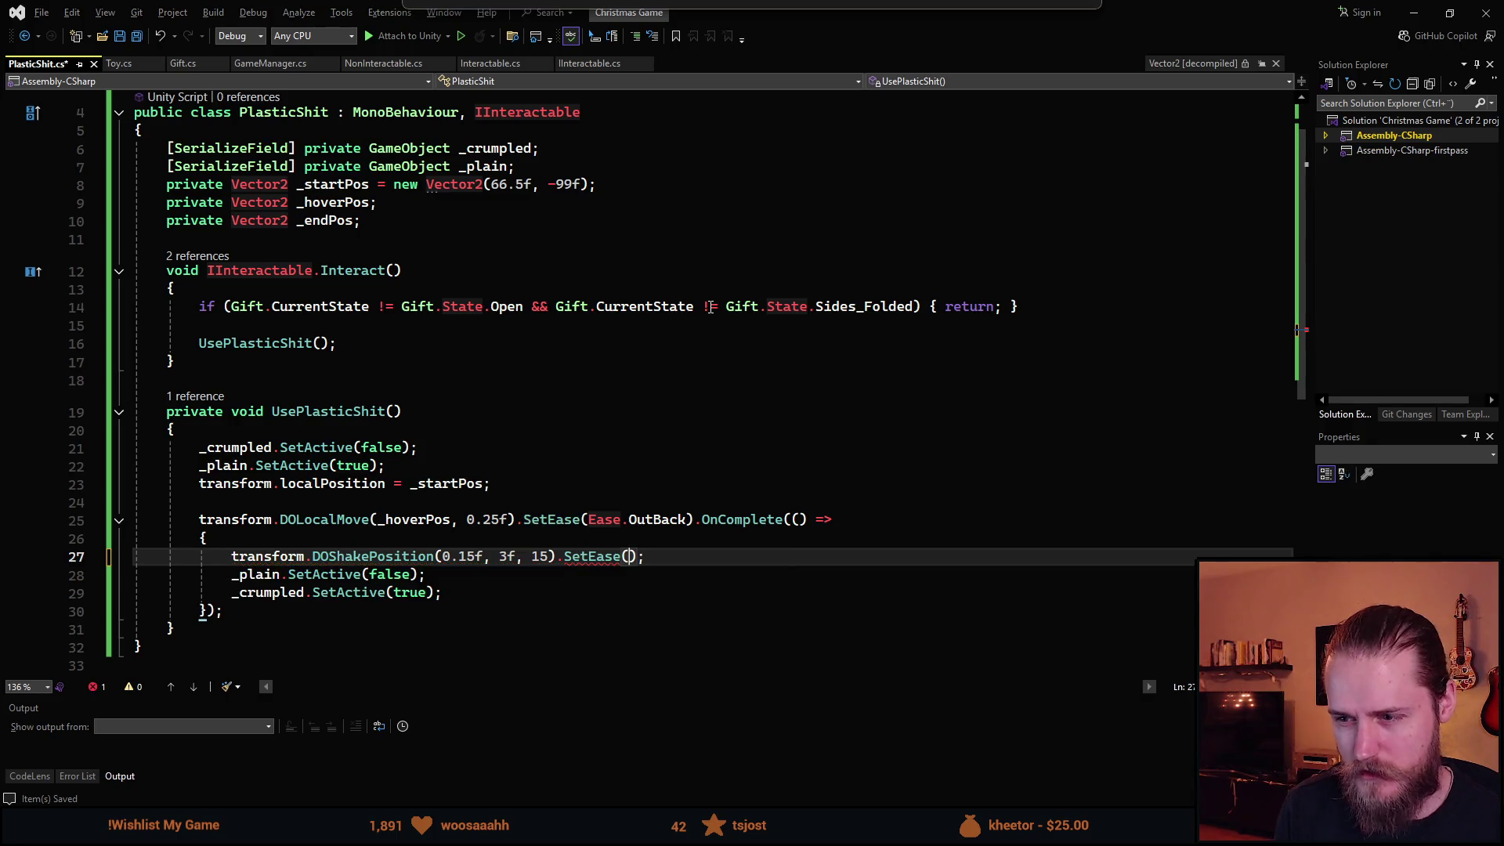
type("Ease")
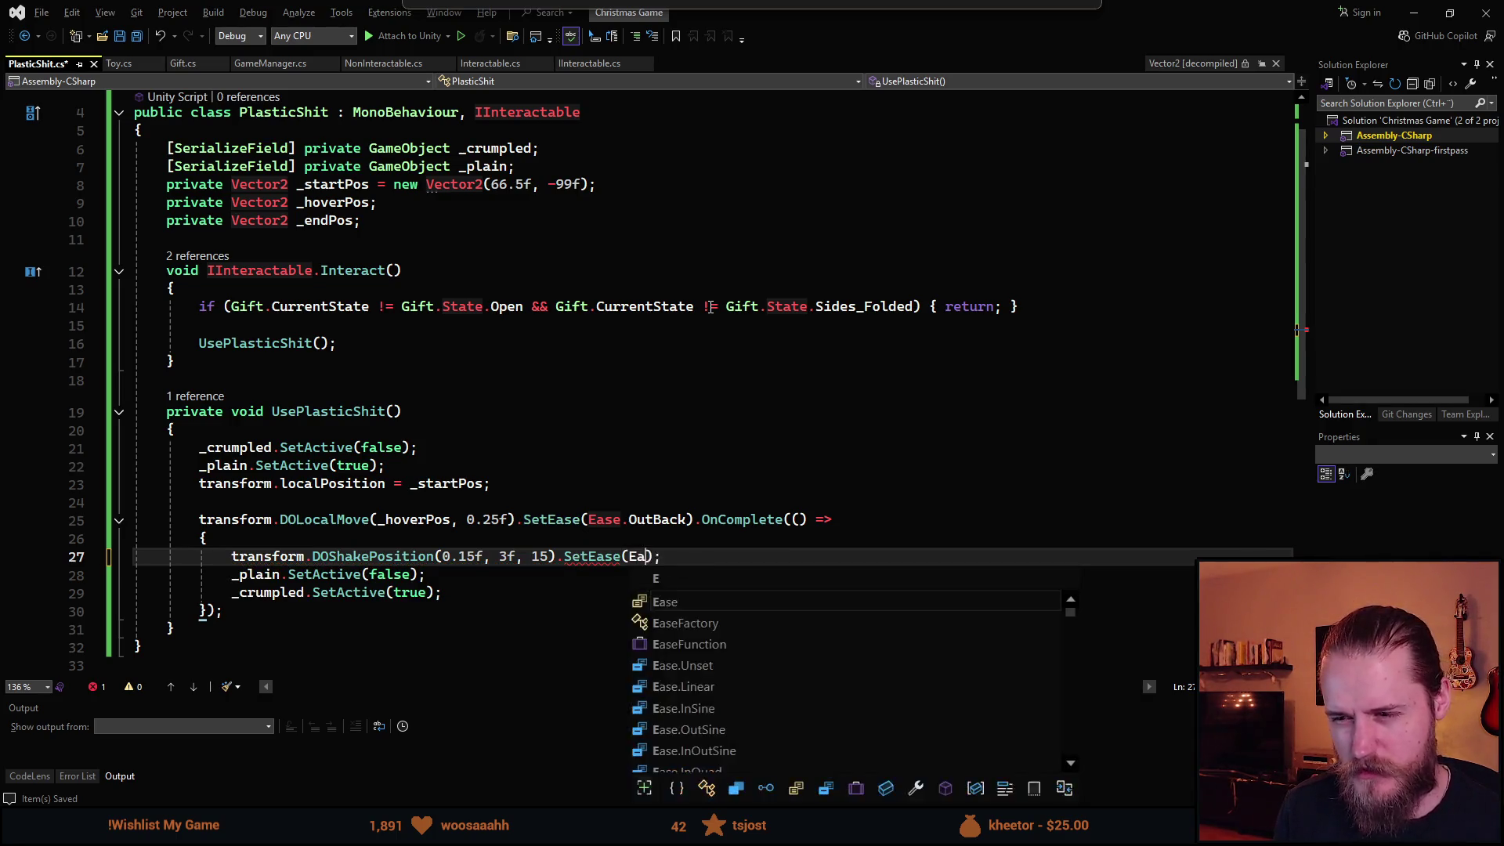
key("BackSpace")
key("BackSpace")
key("BackSpace")
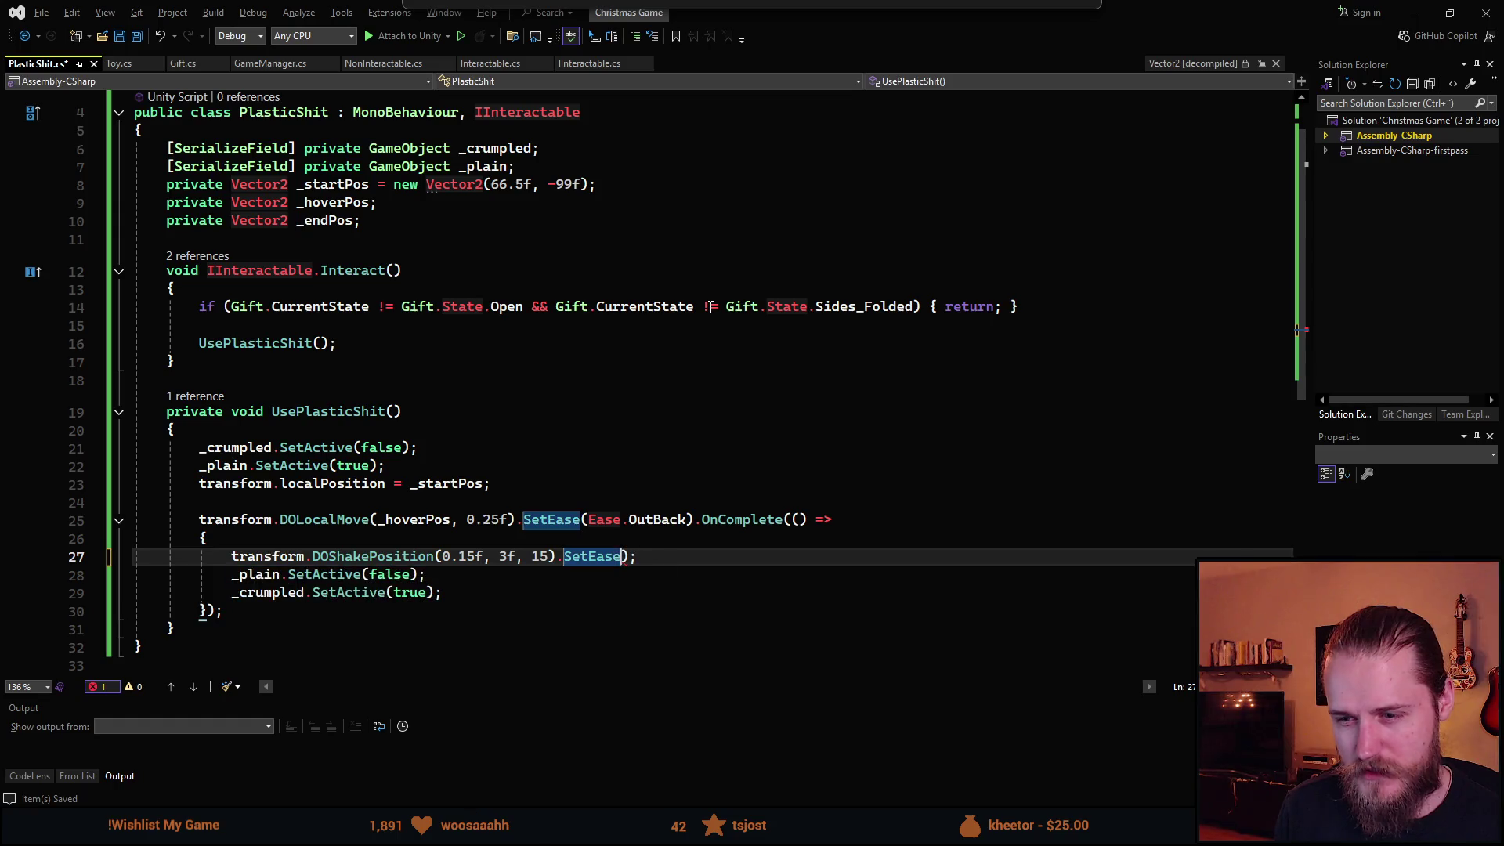
key("BackSpace")
key("BackSpace")
key("BackSpace")
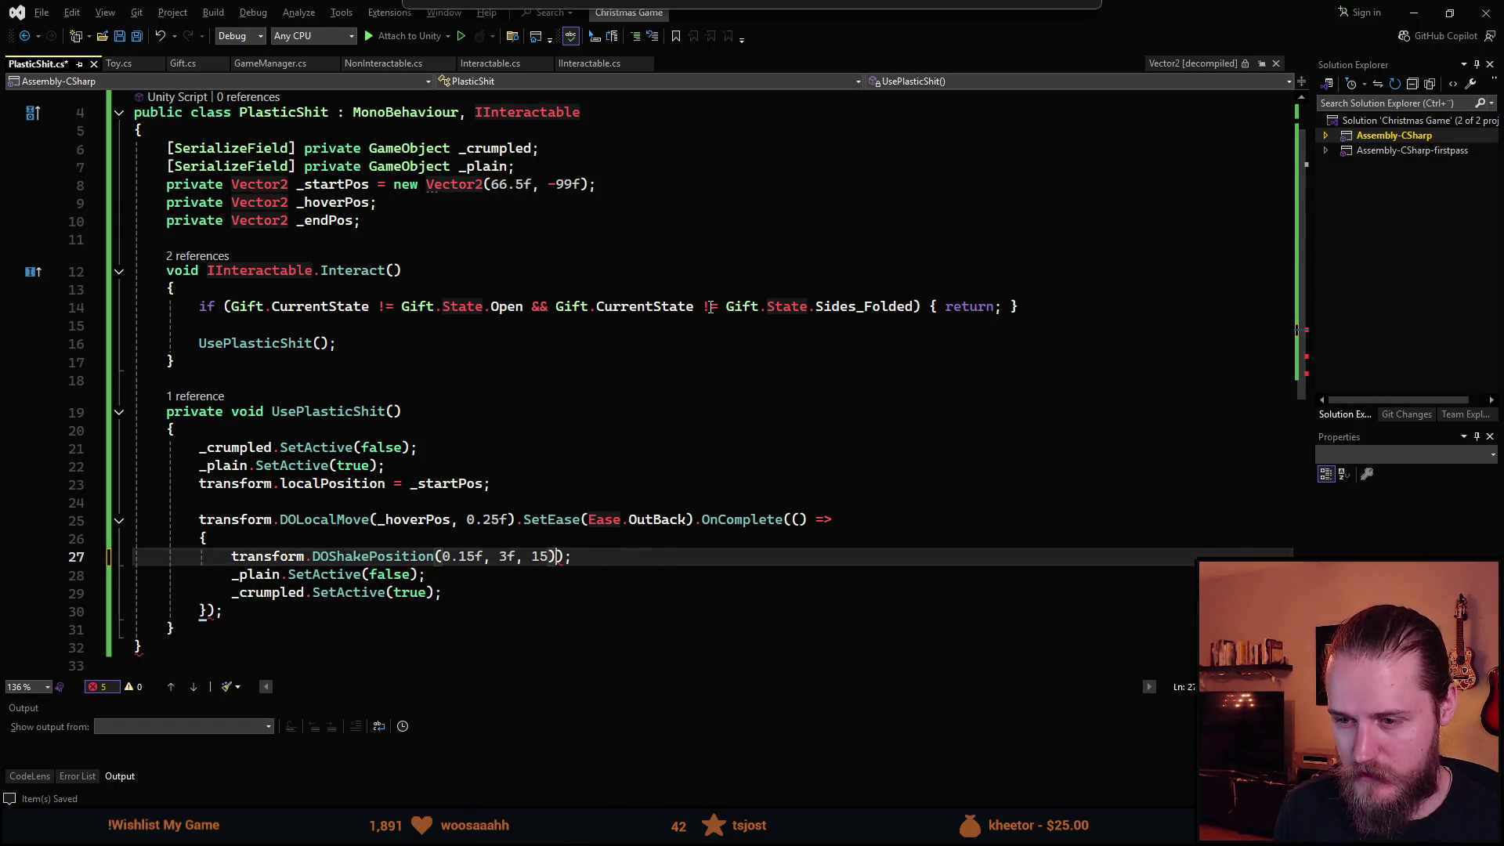
key("Delete")
Chain .OnComplete with an (()=> lambda onto the shake call.
type(".On")
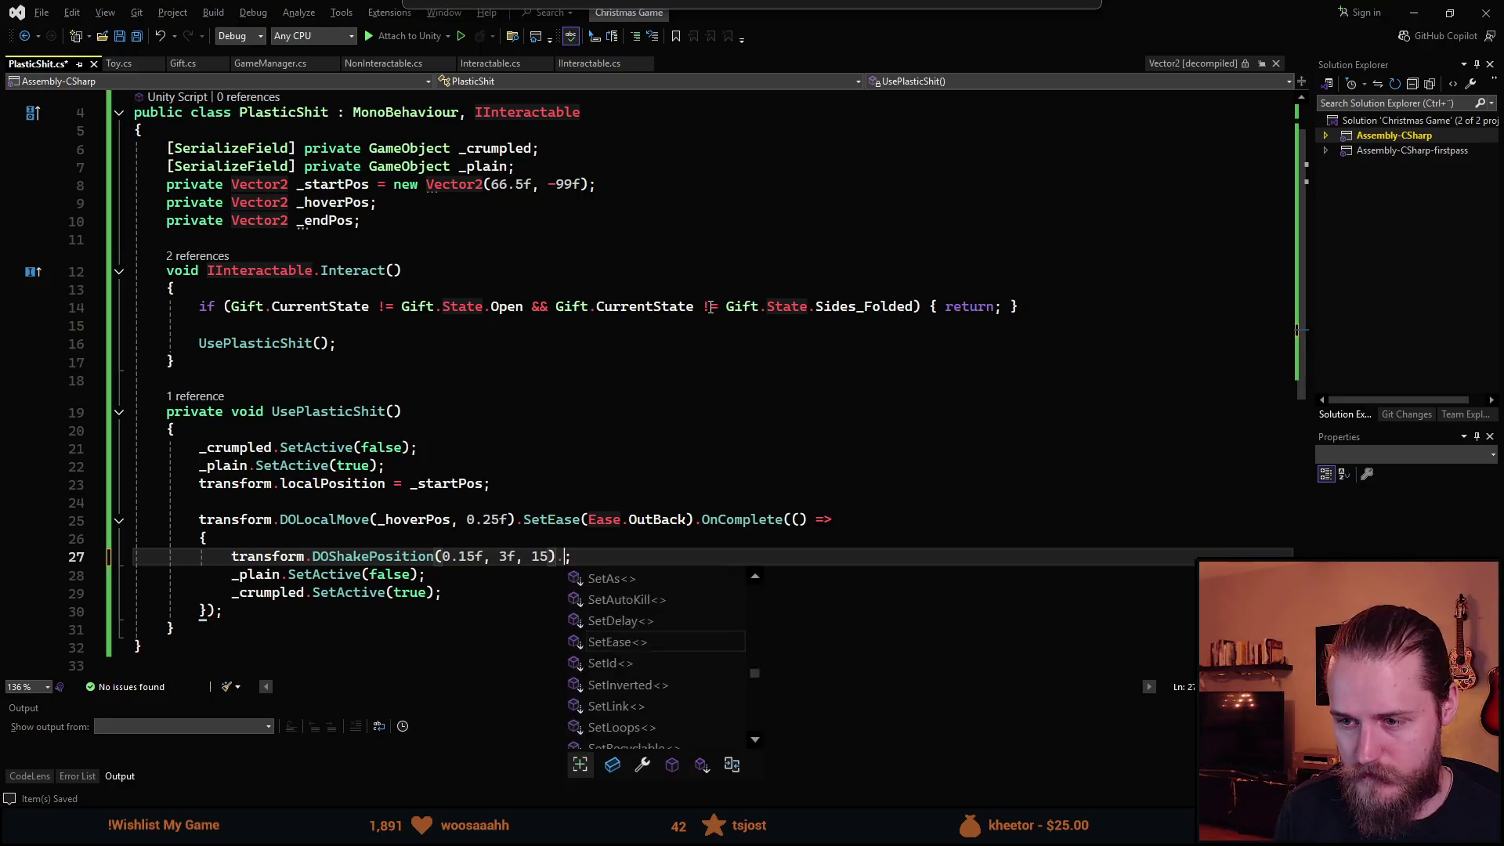
key("Tab")
type("(")
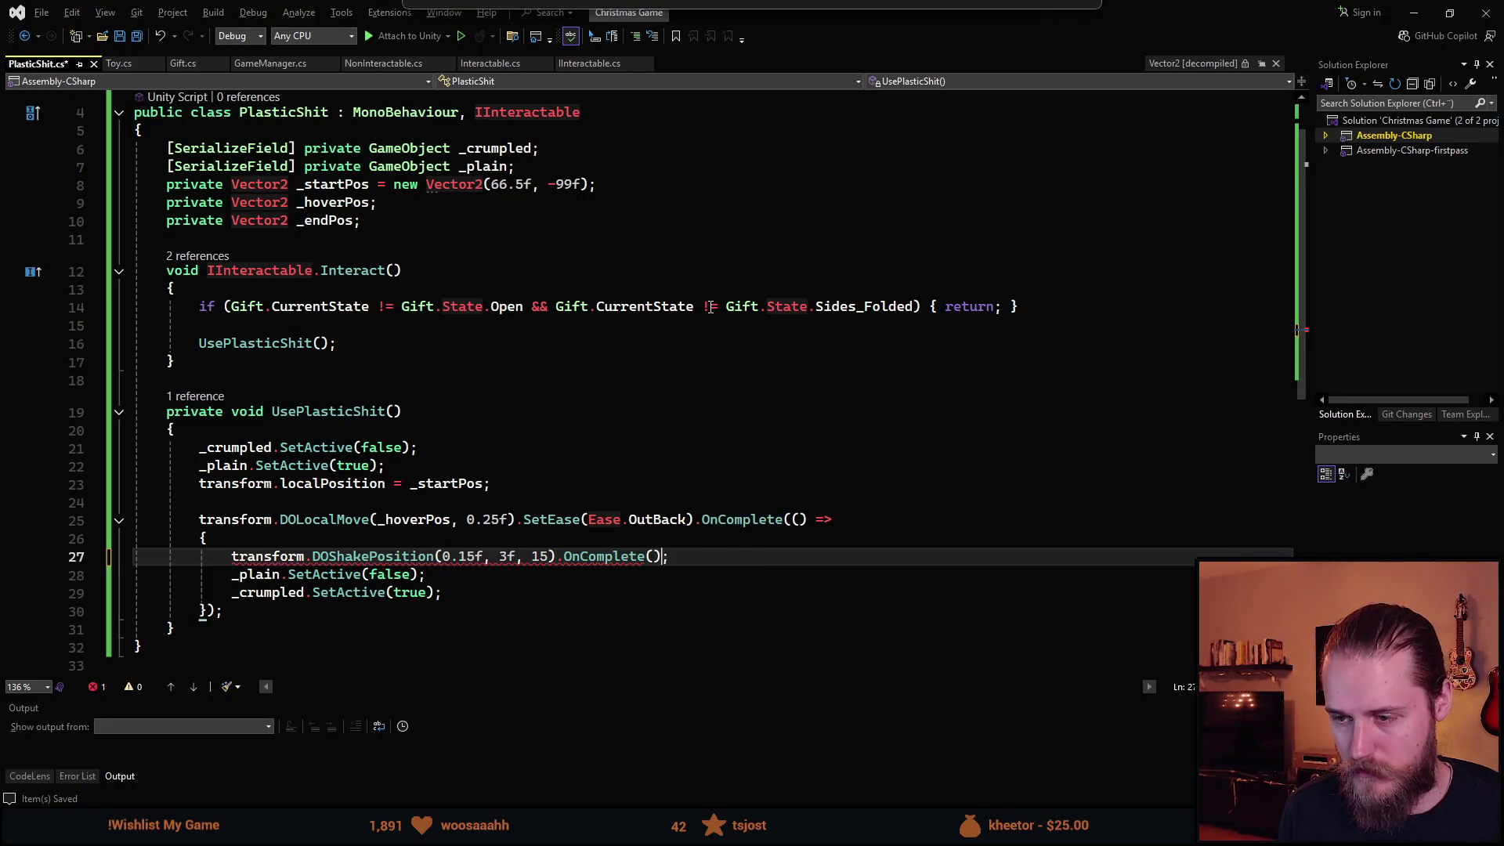
type("()=>")
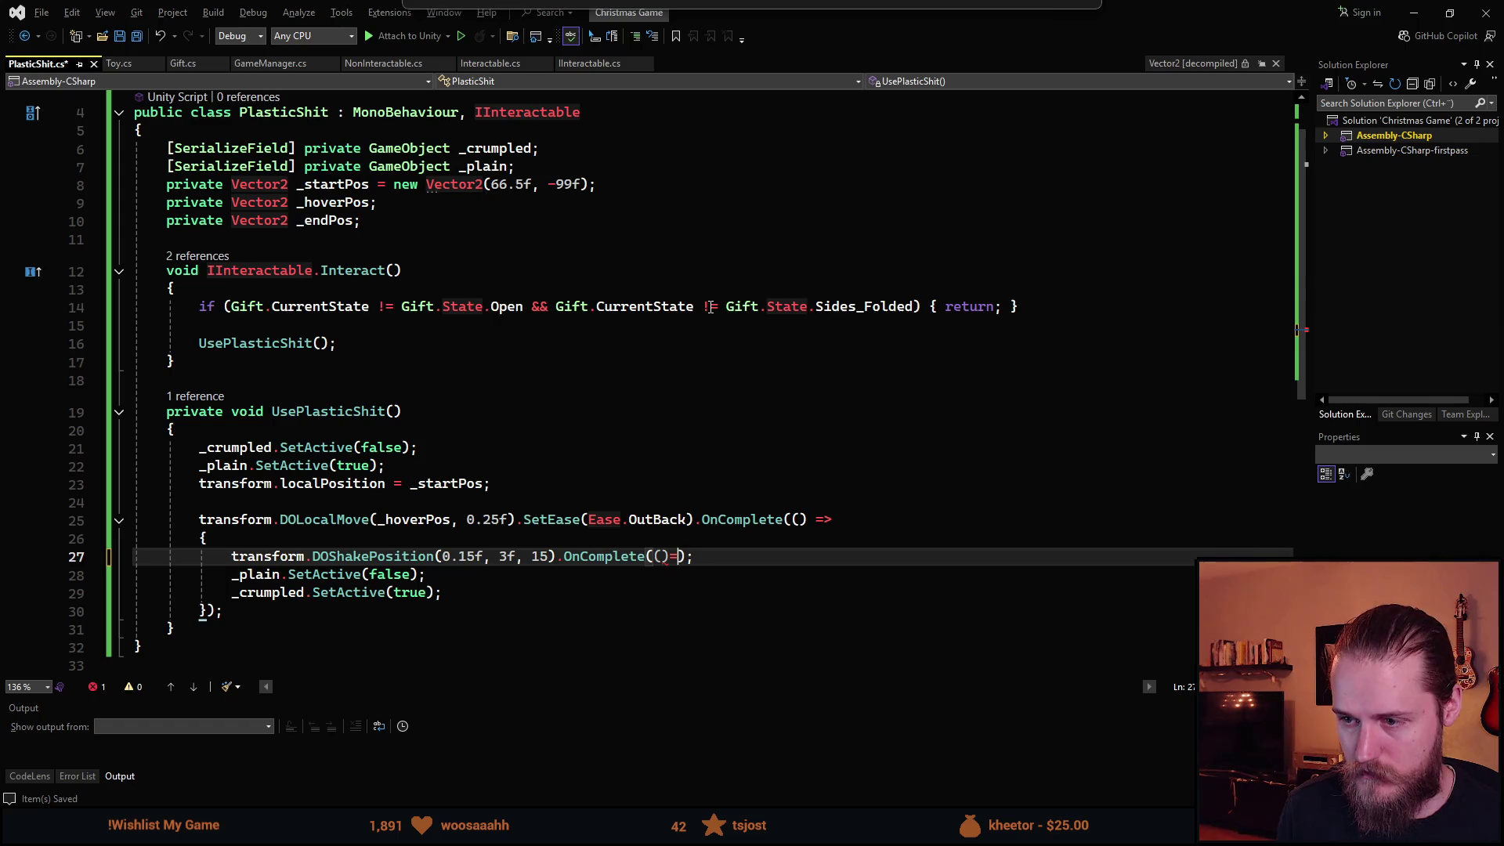